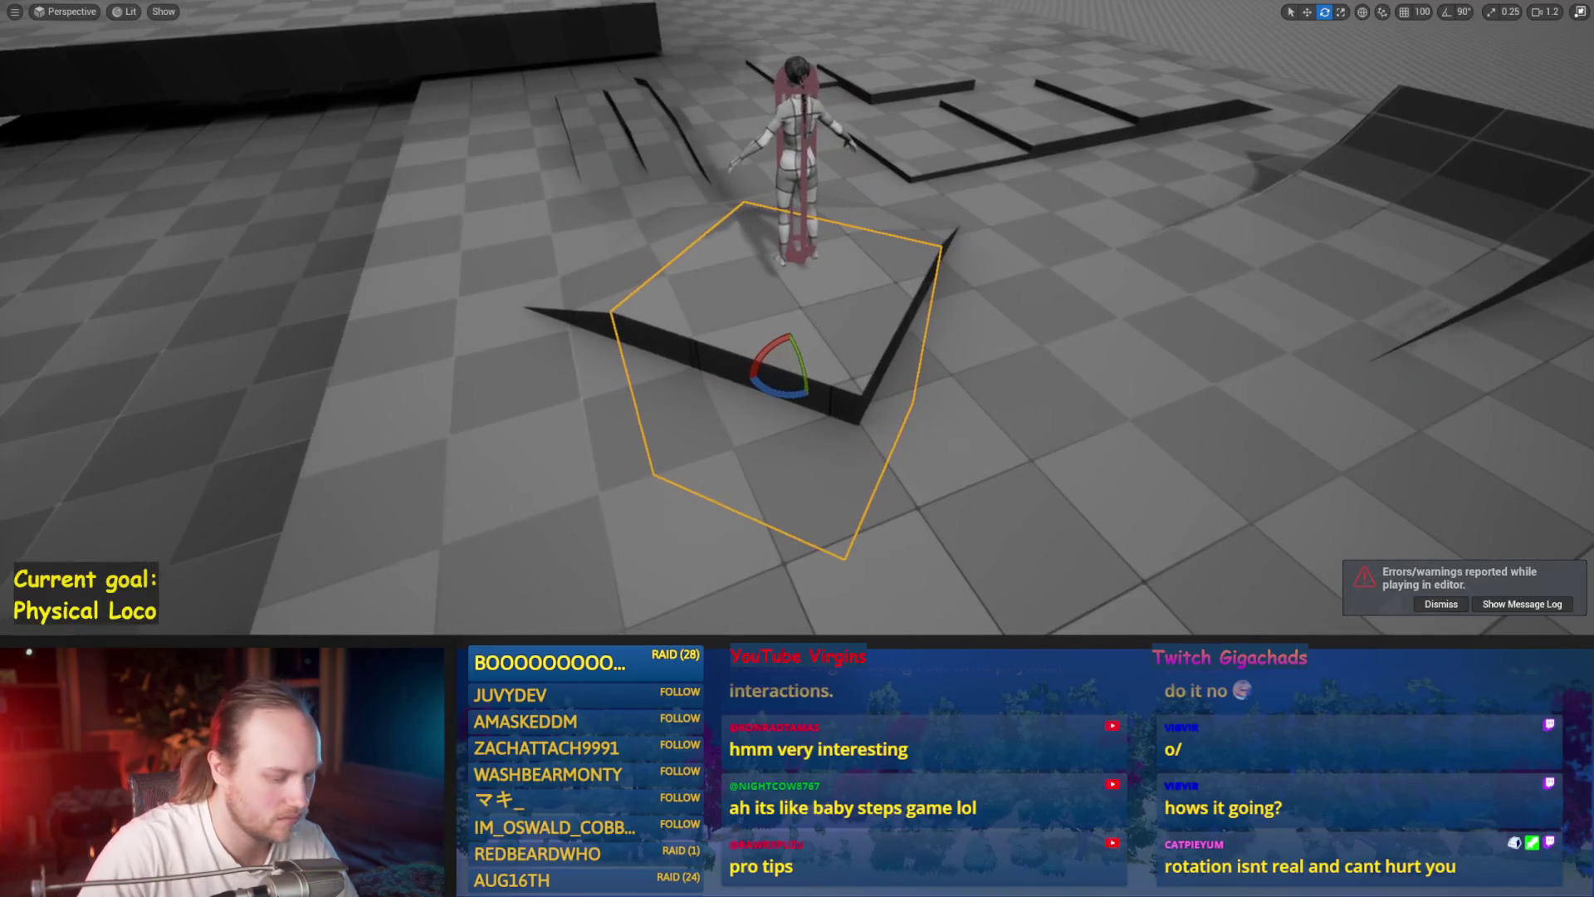
# - Play-test the character's balance several times, restarting after each fall
pyautogui.hotkey('alt', 'p')
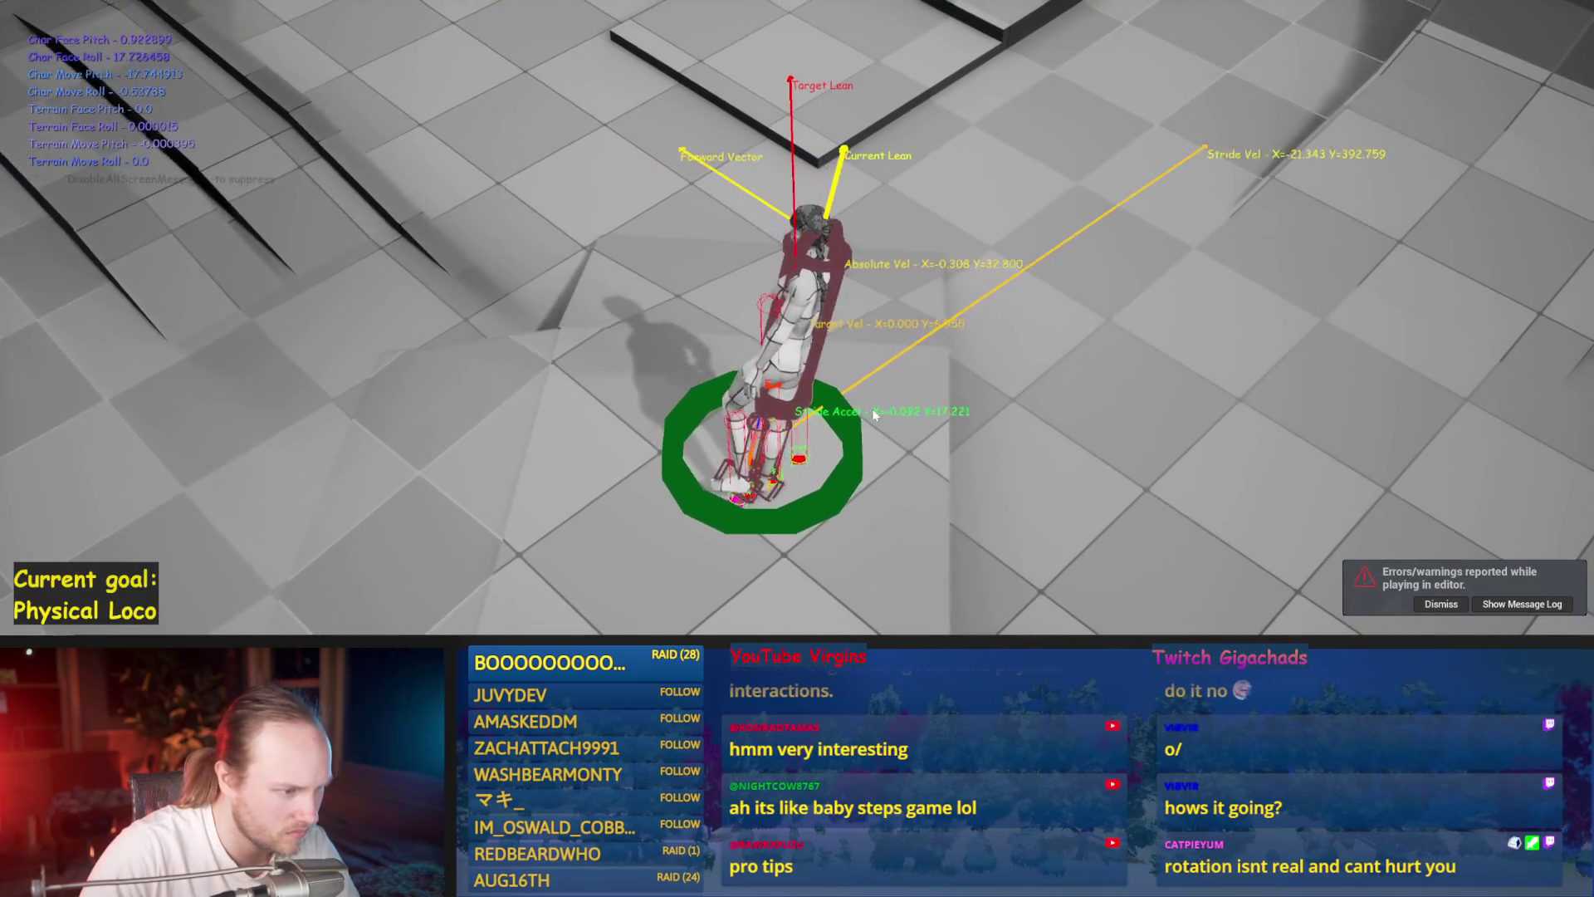
pyautogui.press('Escape')
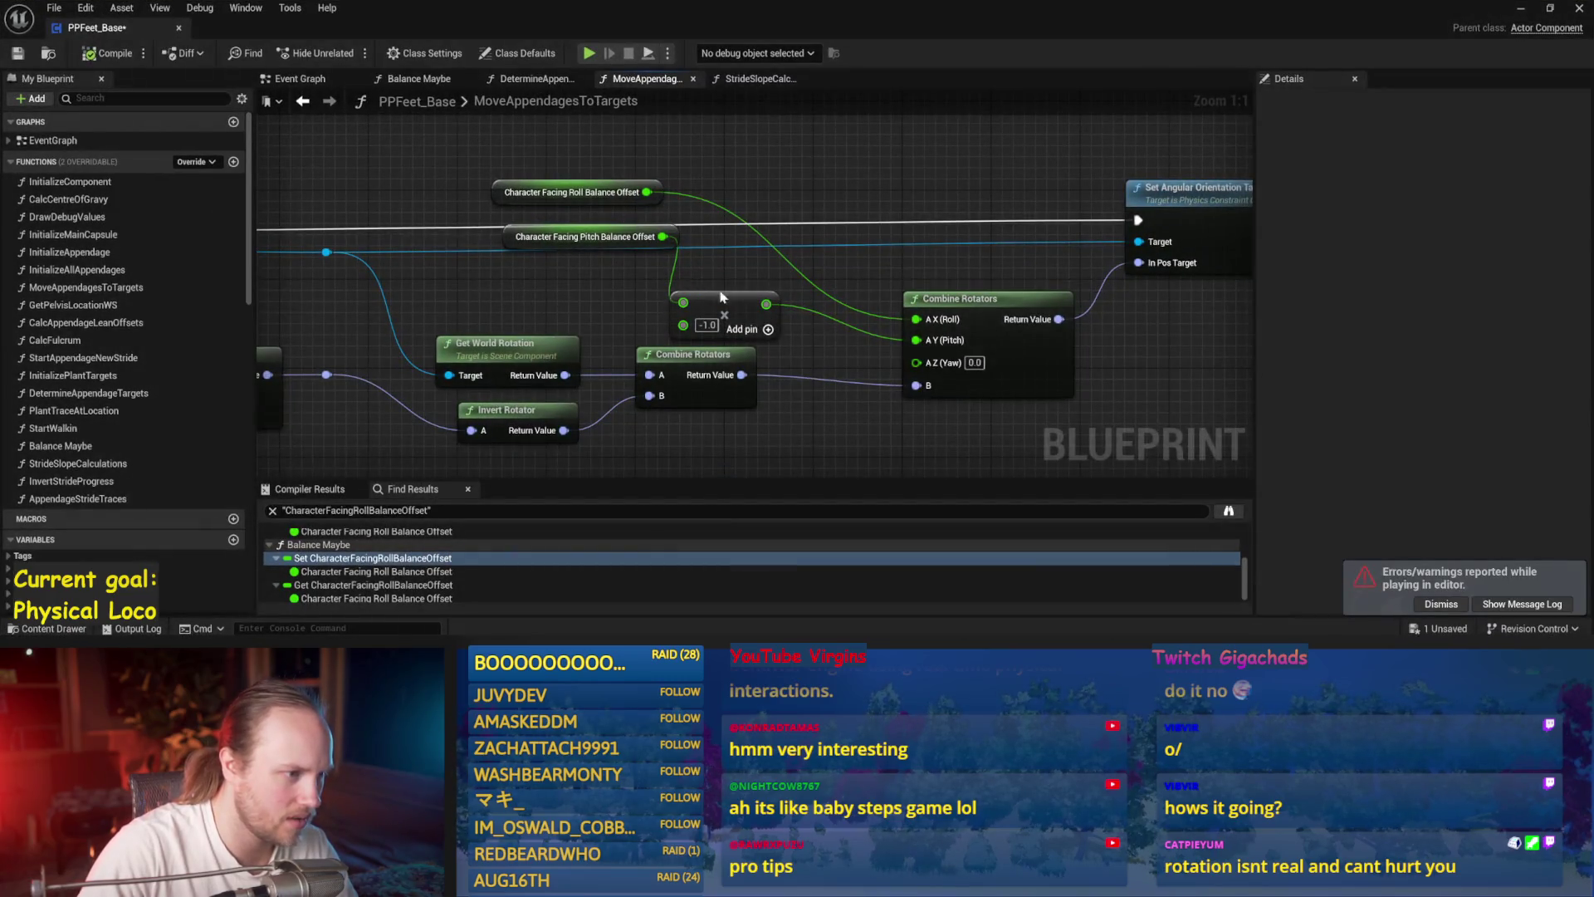
pyautogui.click(720, 296)
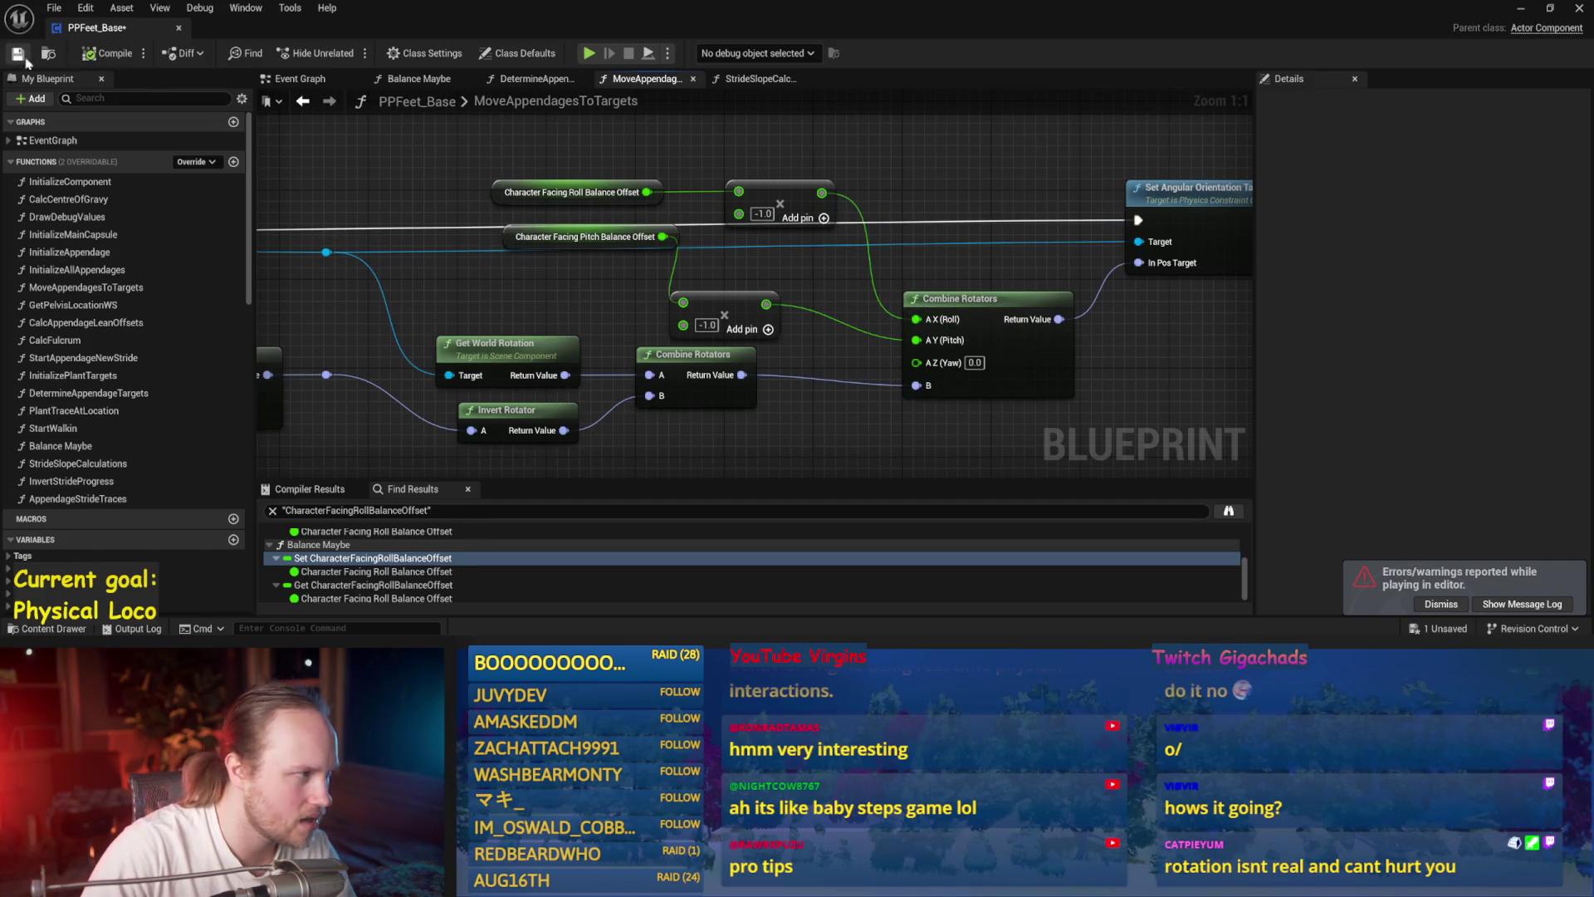
pyautogui.hotkey('alt', 'p')
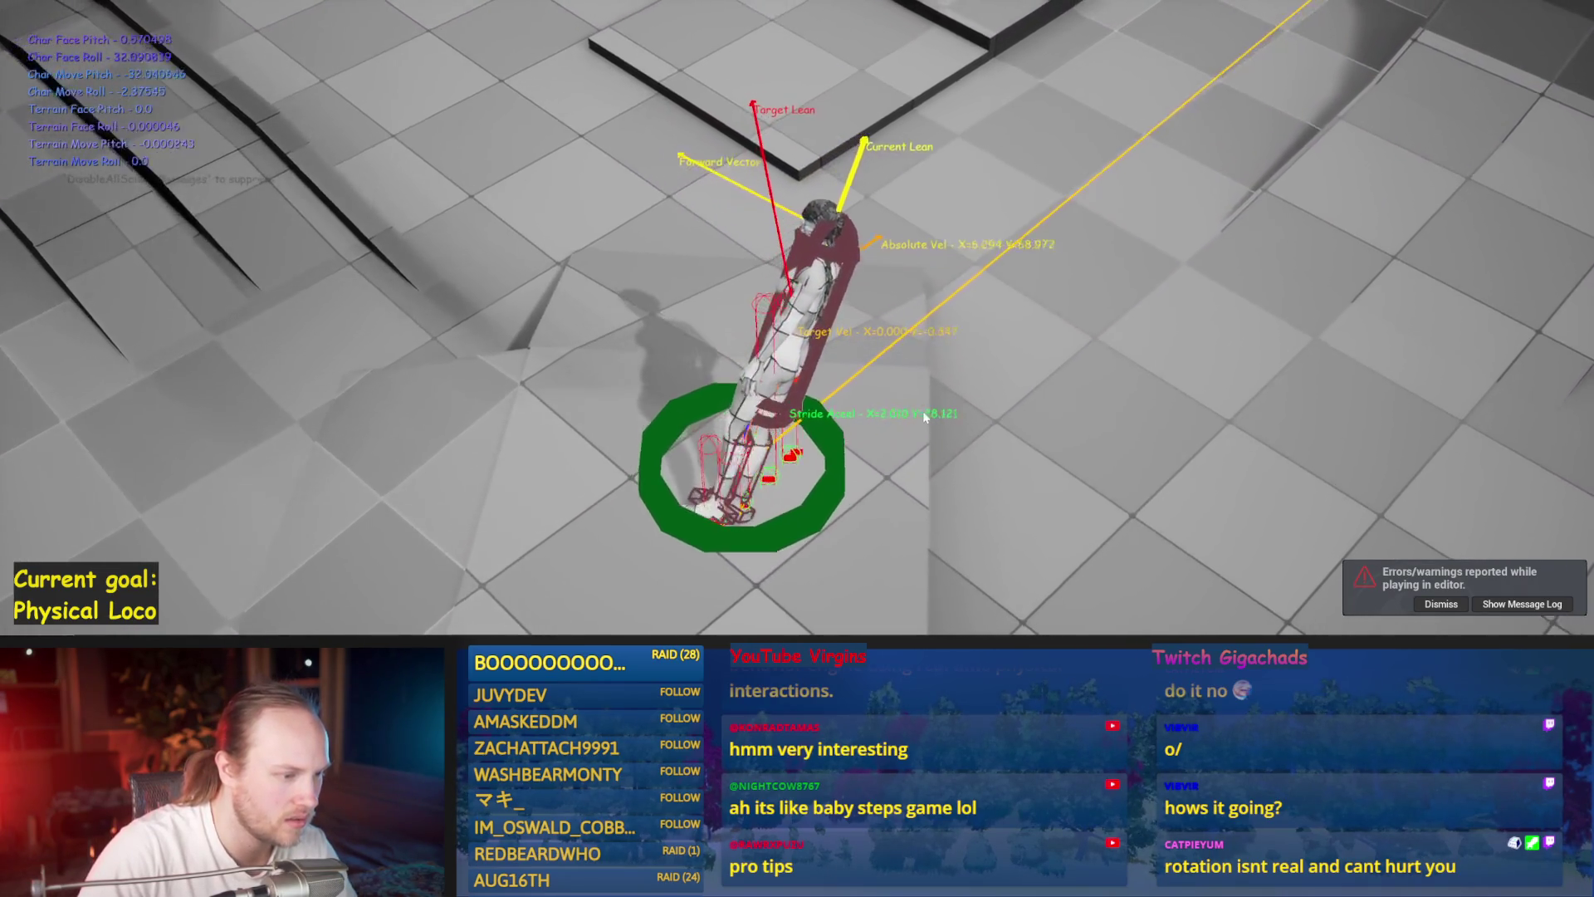
pyautogui.press('Escape')
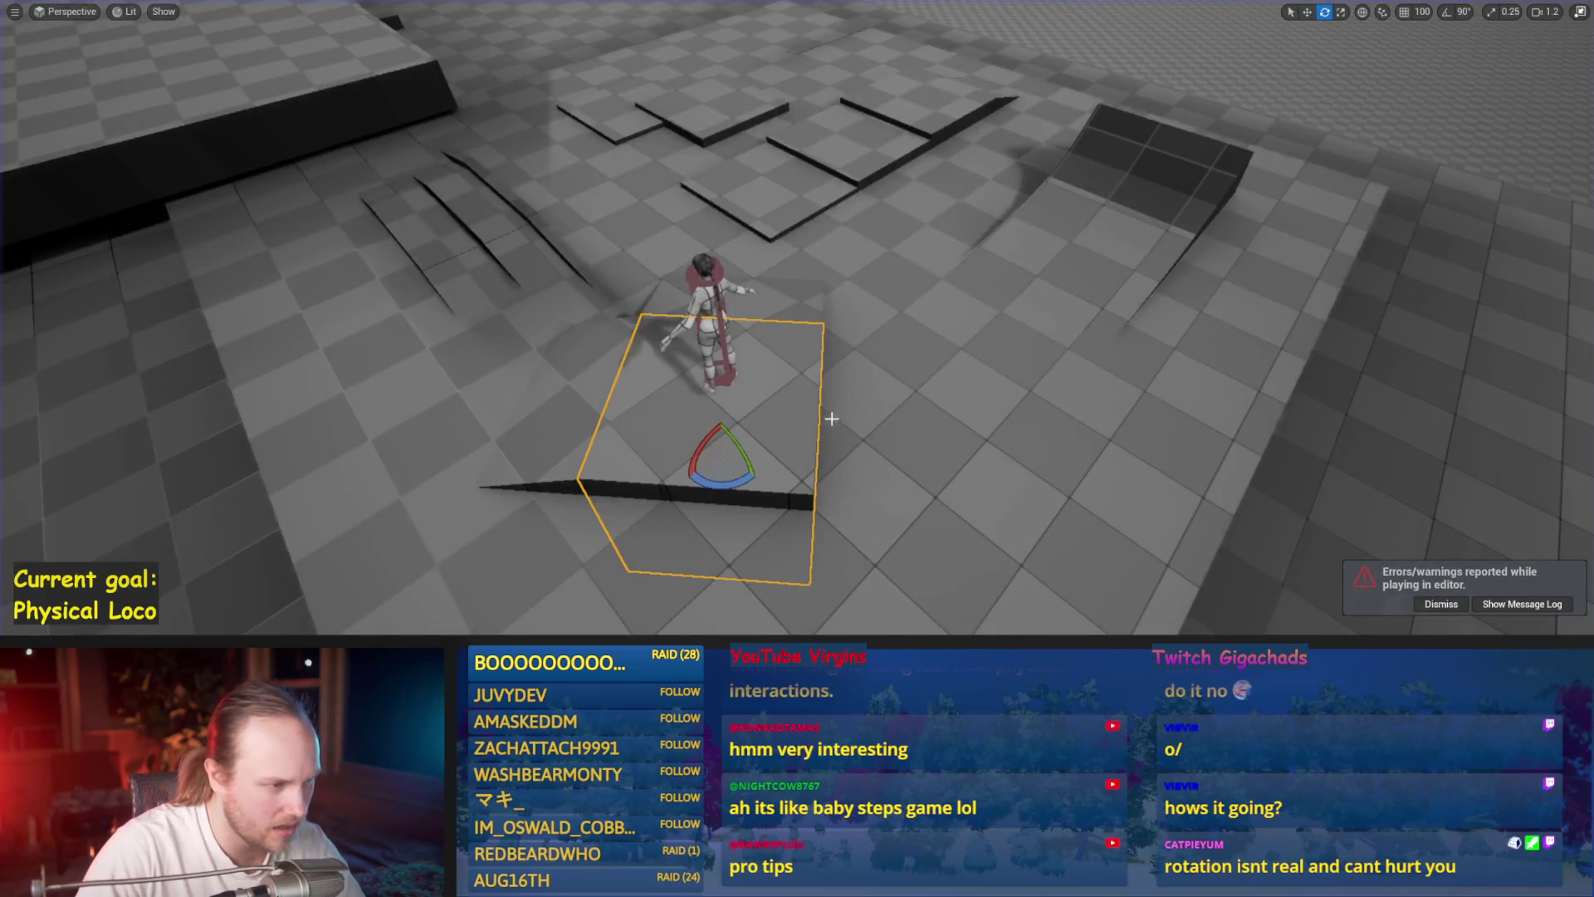
pyautogui.hotkey('alt', 'p')
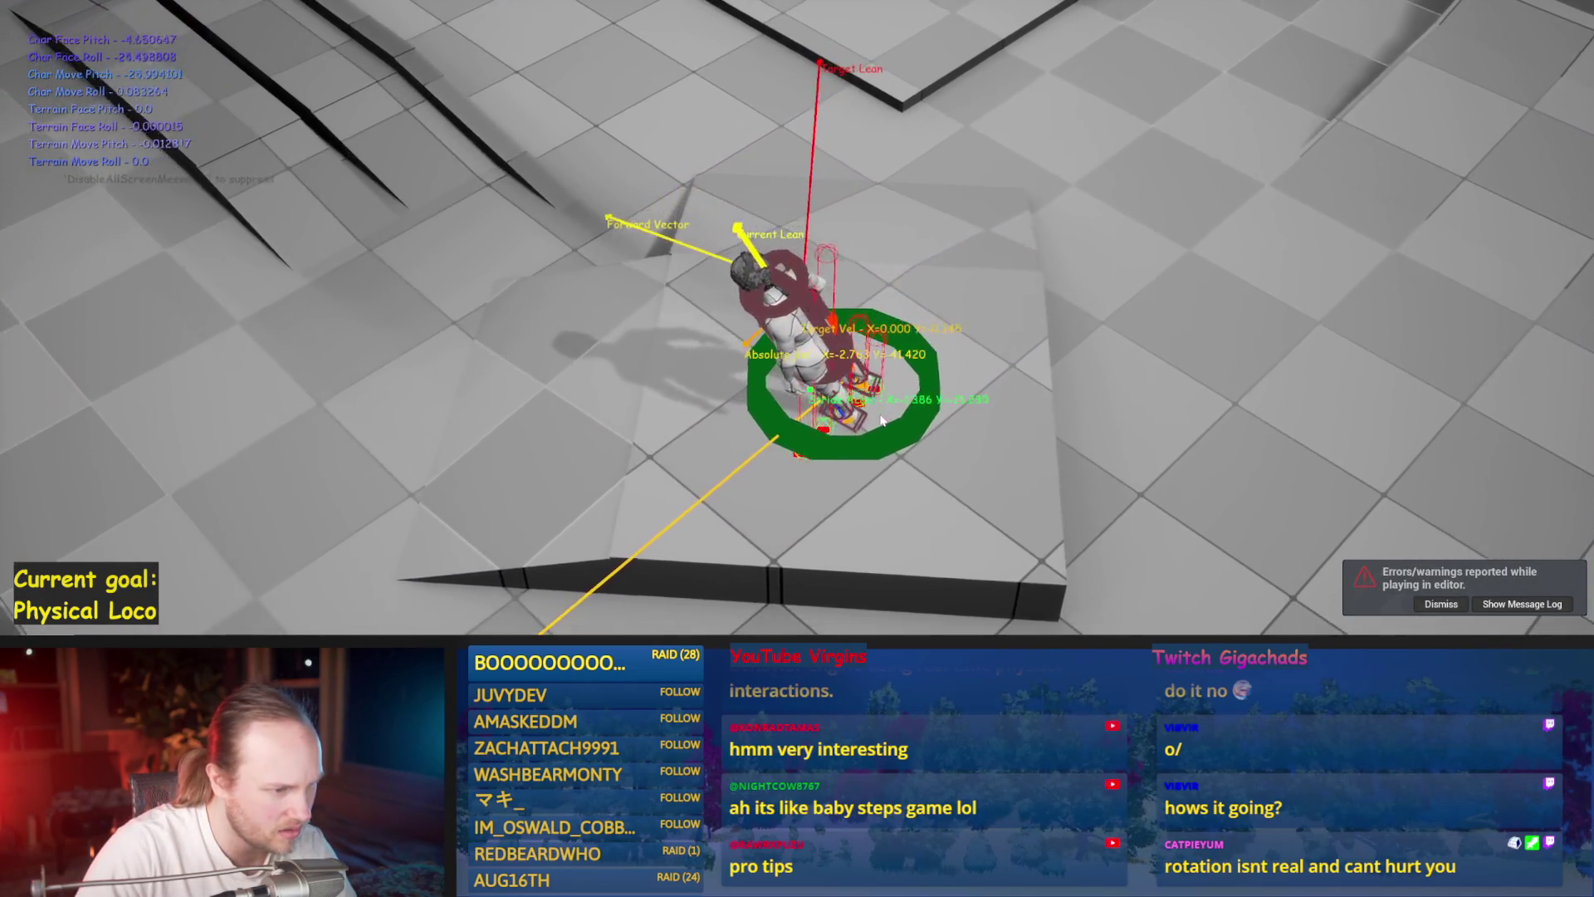
pyautogui.press('Escape')
pyautogui.hotkey('alt', 'p')
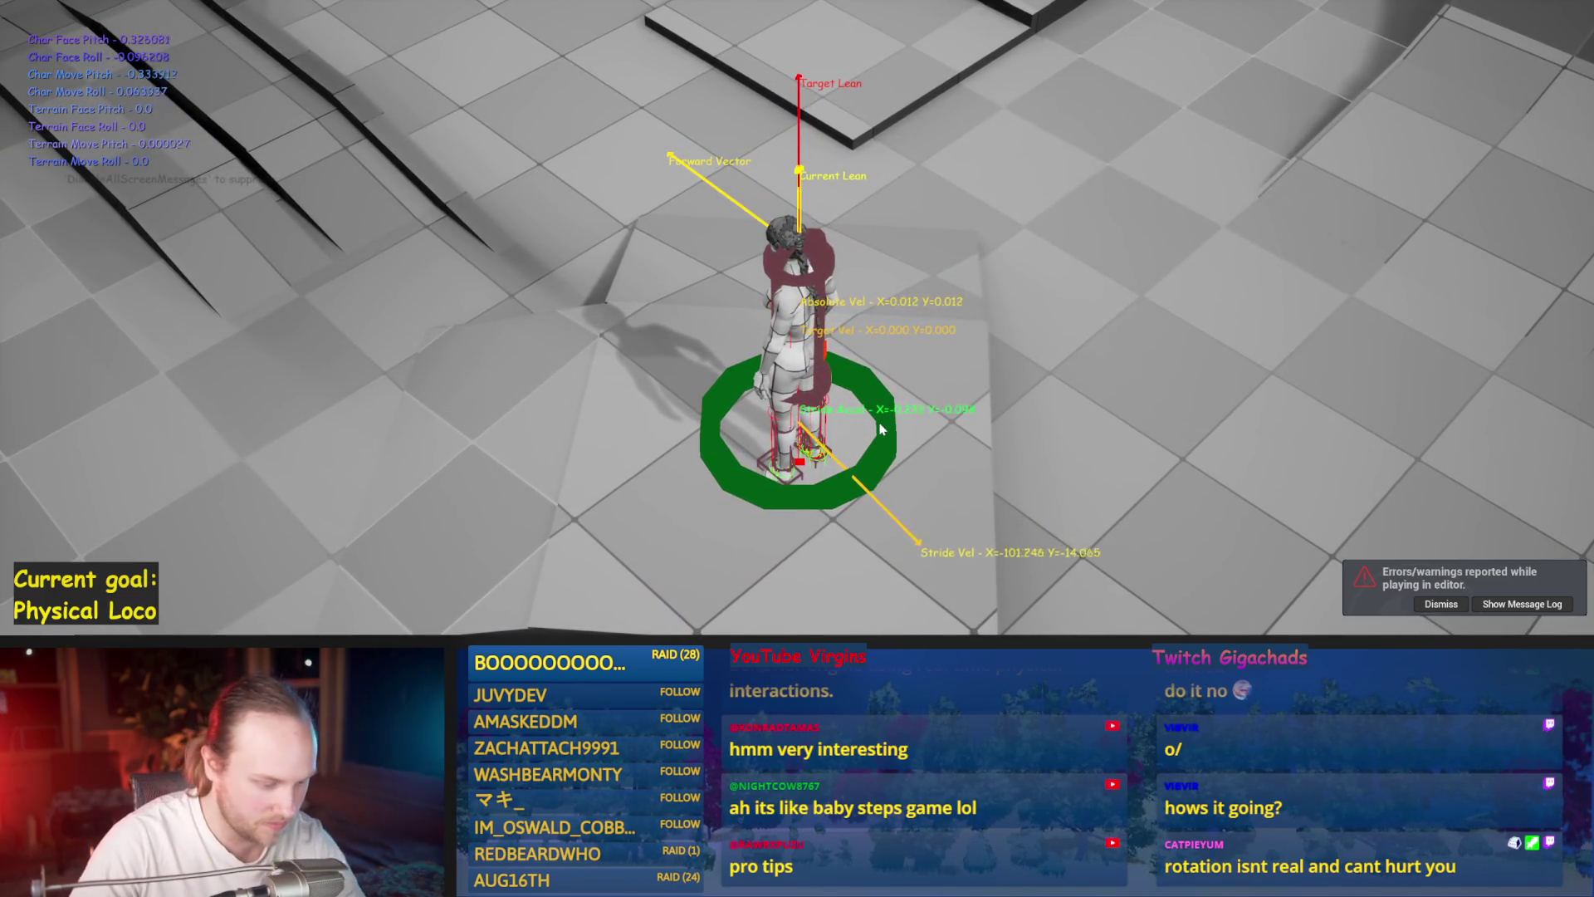
# - Tilt the platform slightly mid-play, compare editor and game camera views, then return to PPFeet_Base
pyautogui.press('F8')
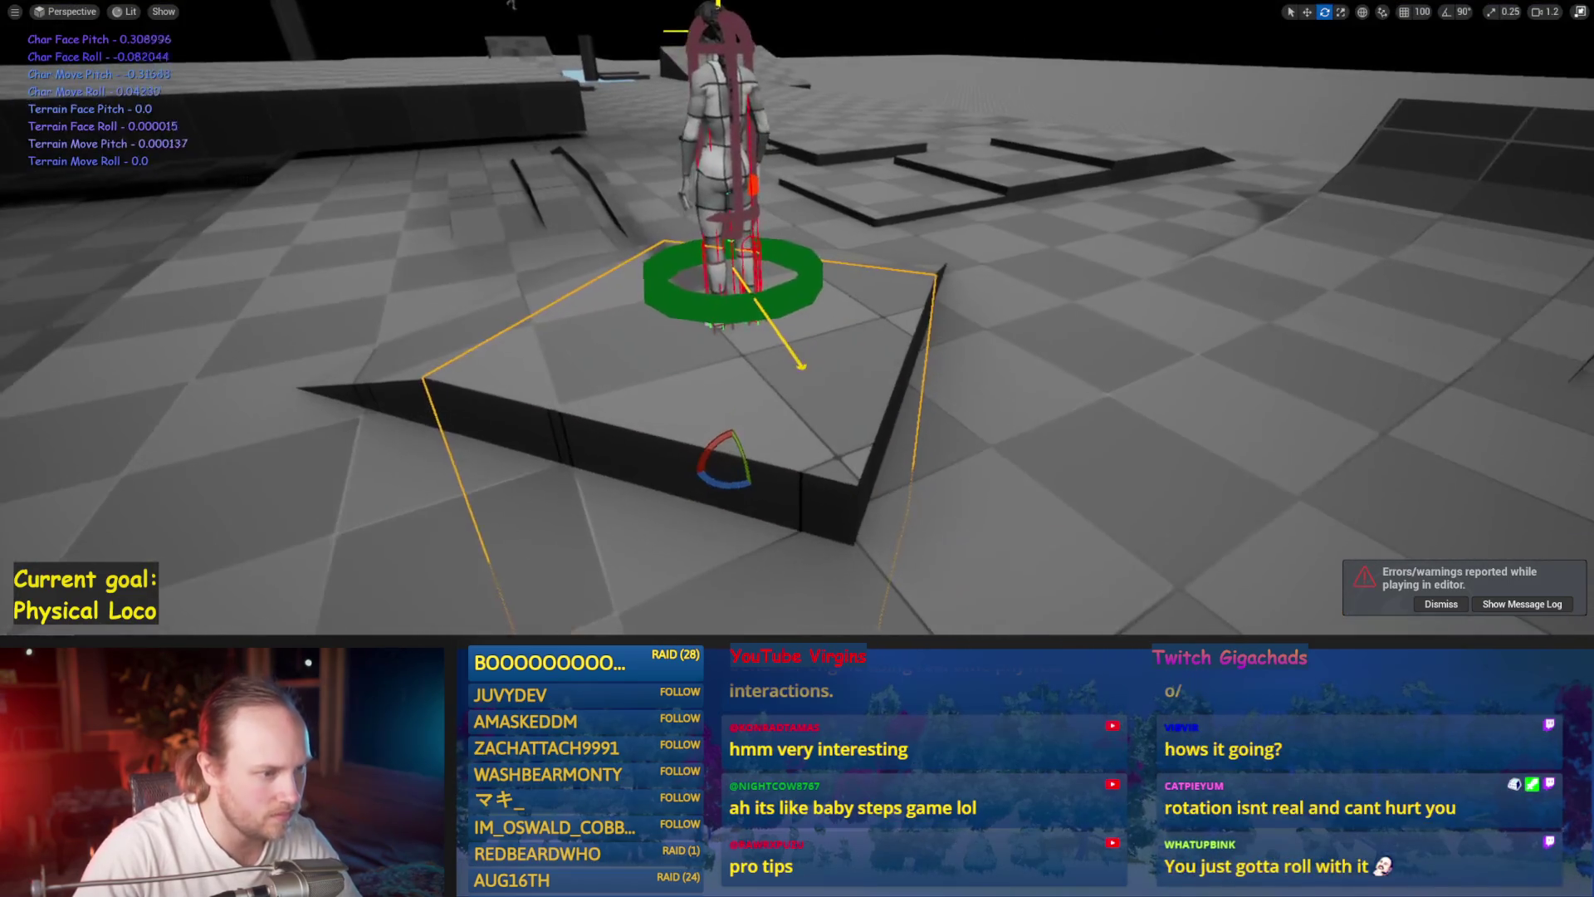
pyautogui.moveTo(717, 451); pyautogui.dragTo(724, 456)
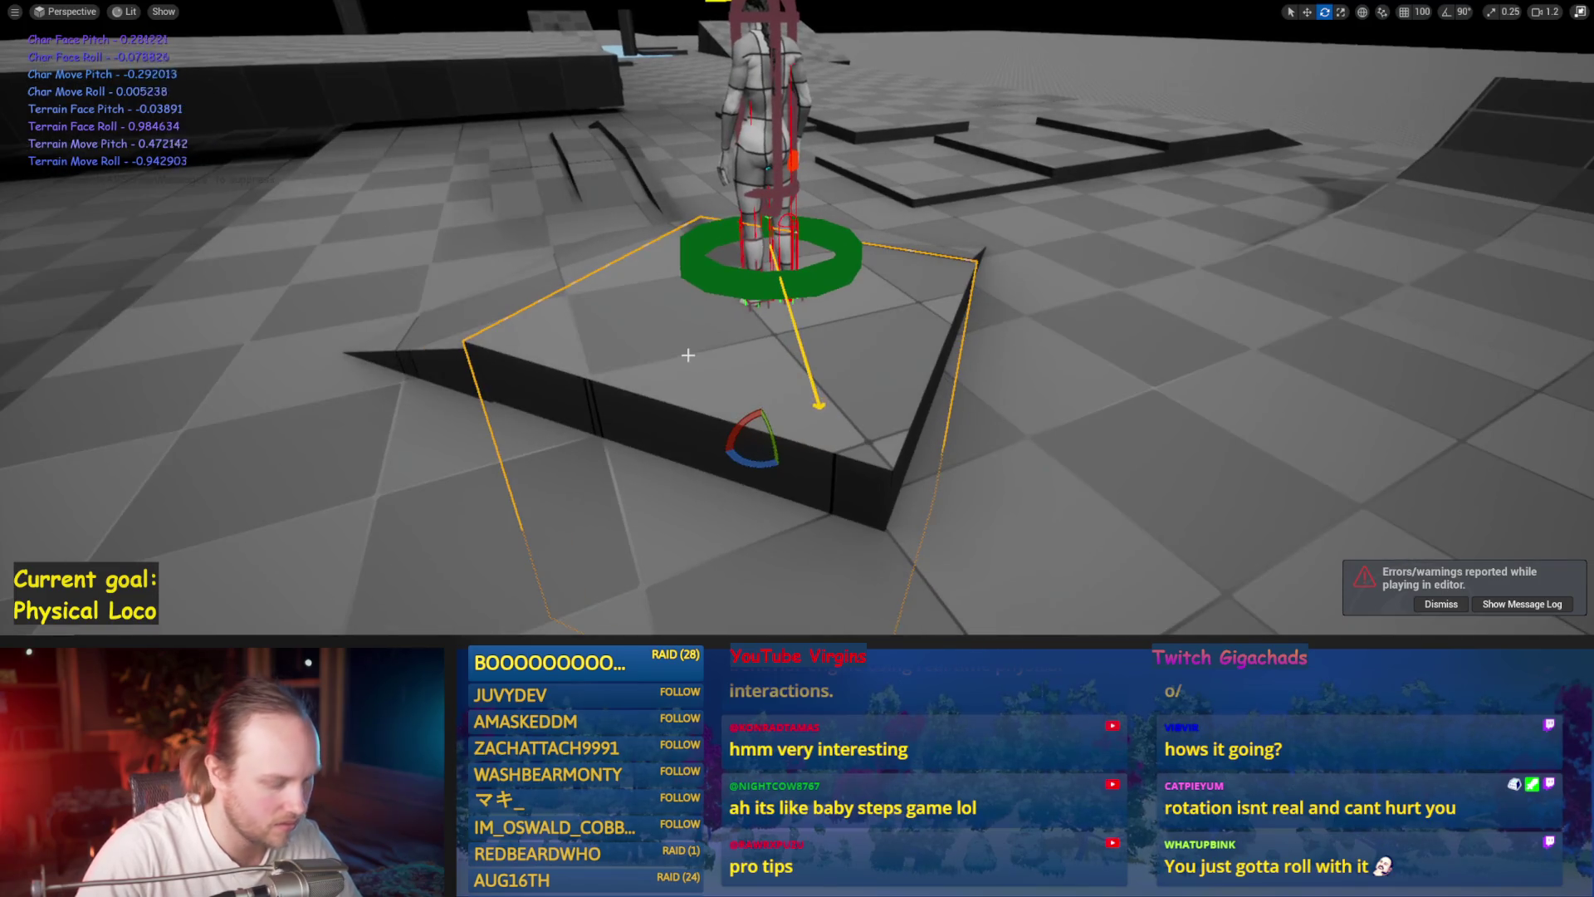
pyautogui.press('F8')
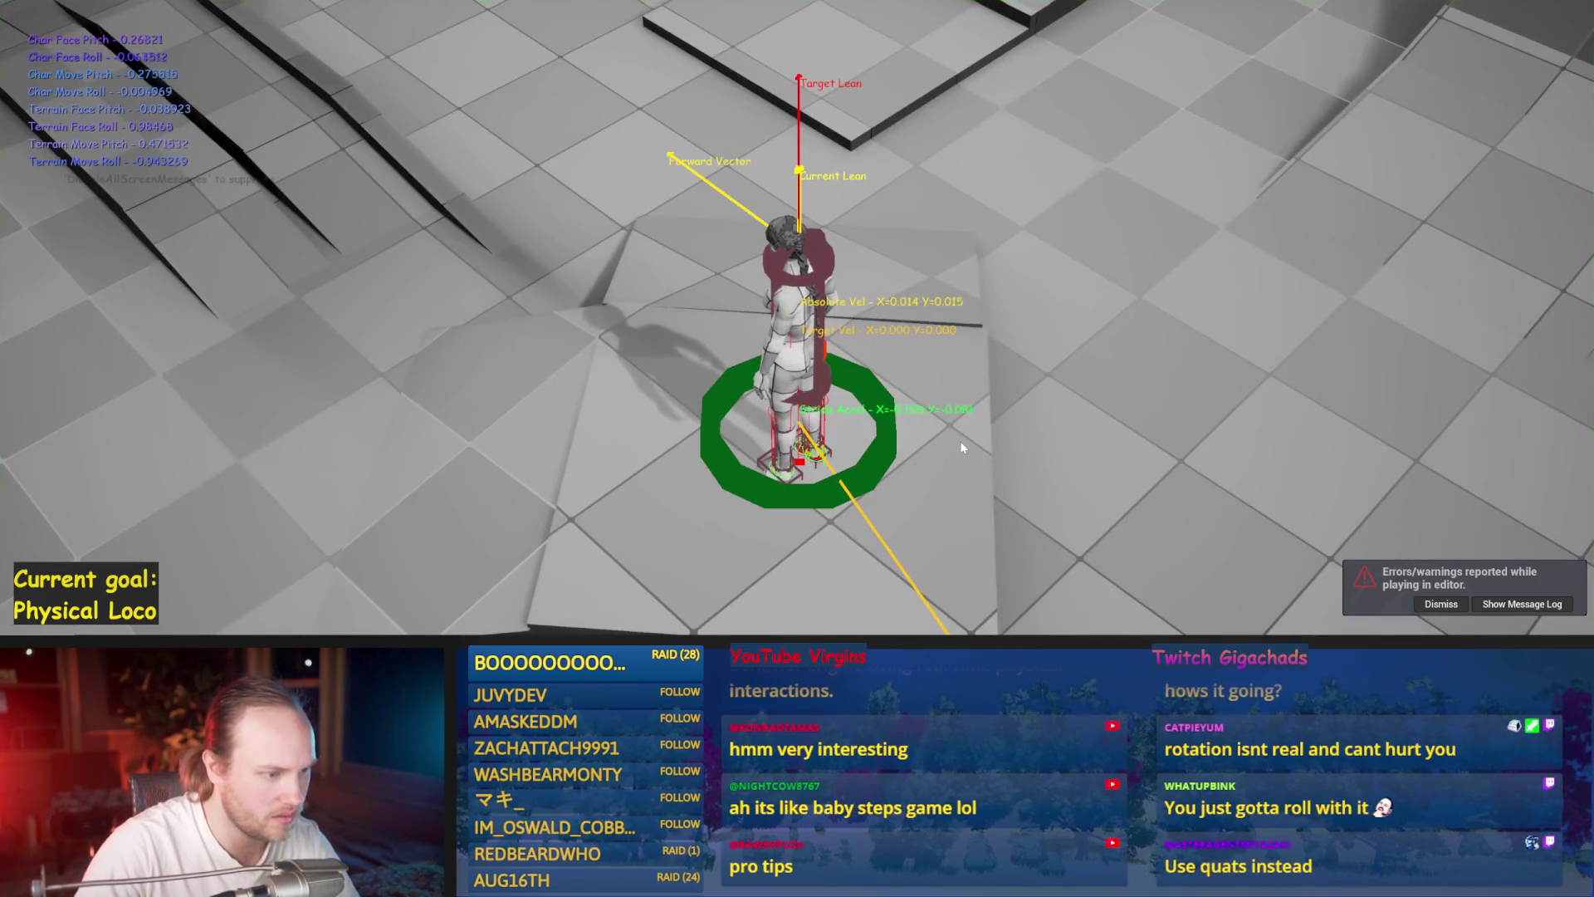
pyautogui.press('F8')
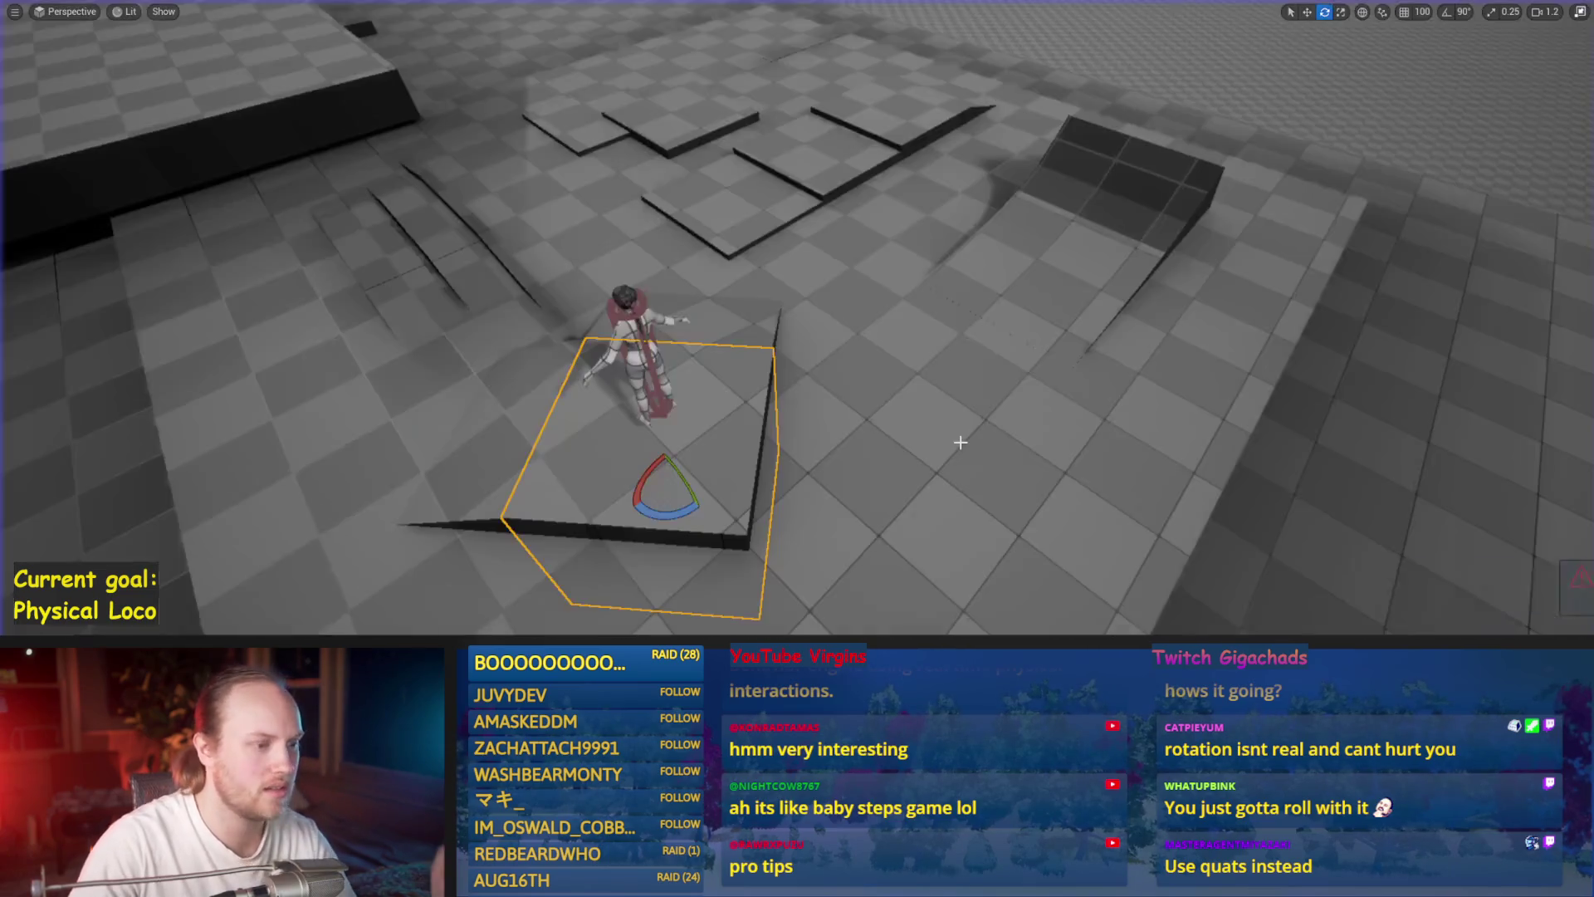
pyautogui.press('F8')
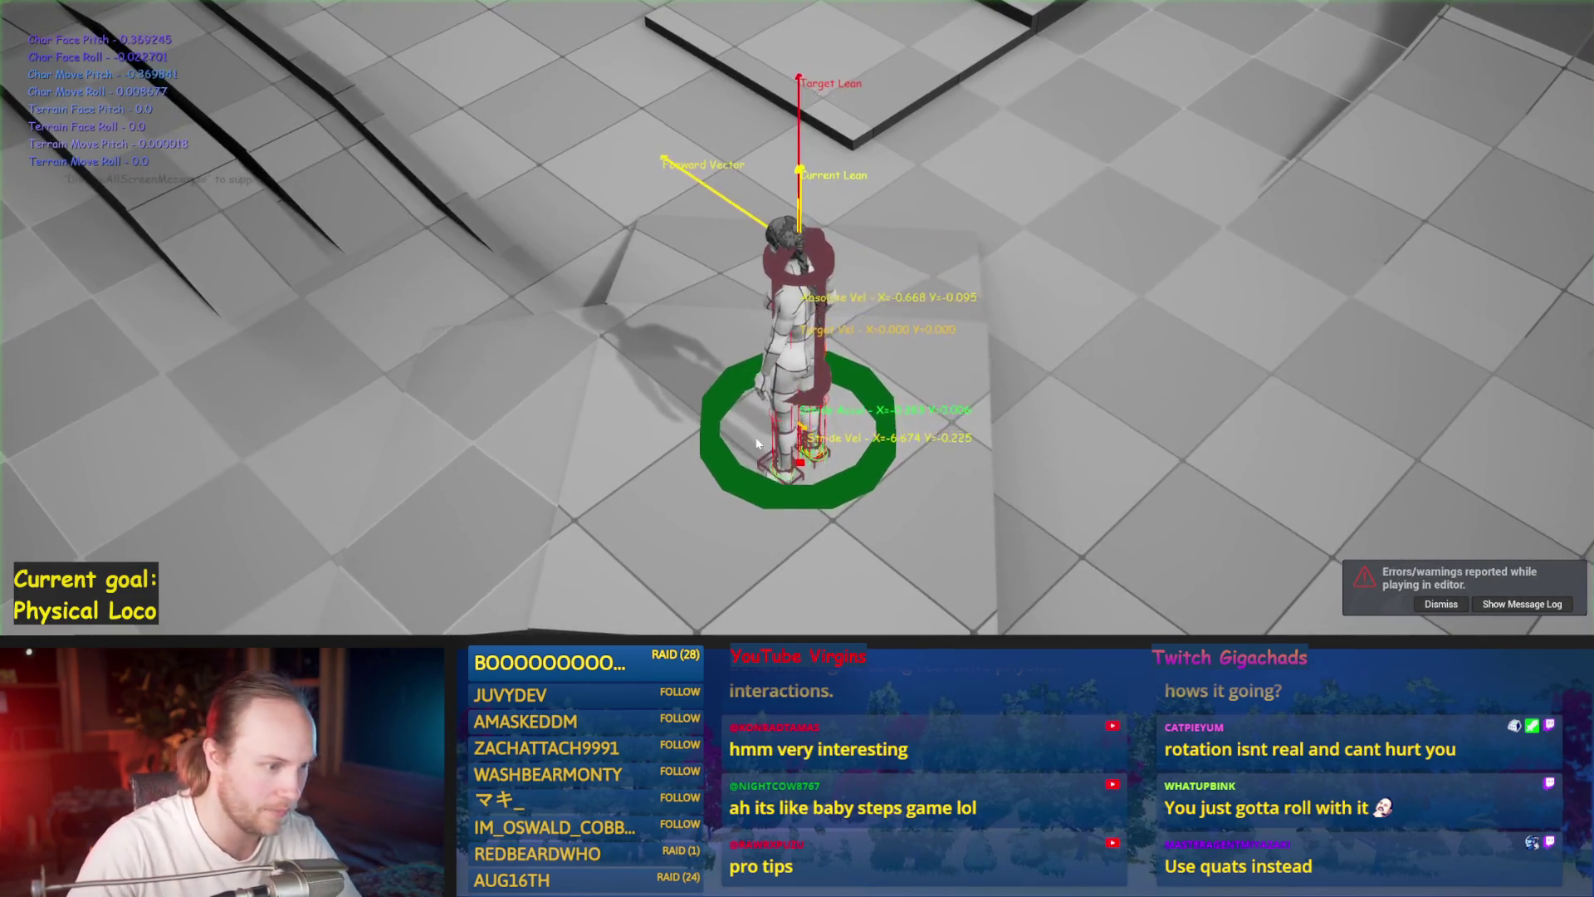
pyautogui.press('F8')
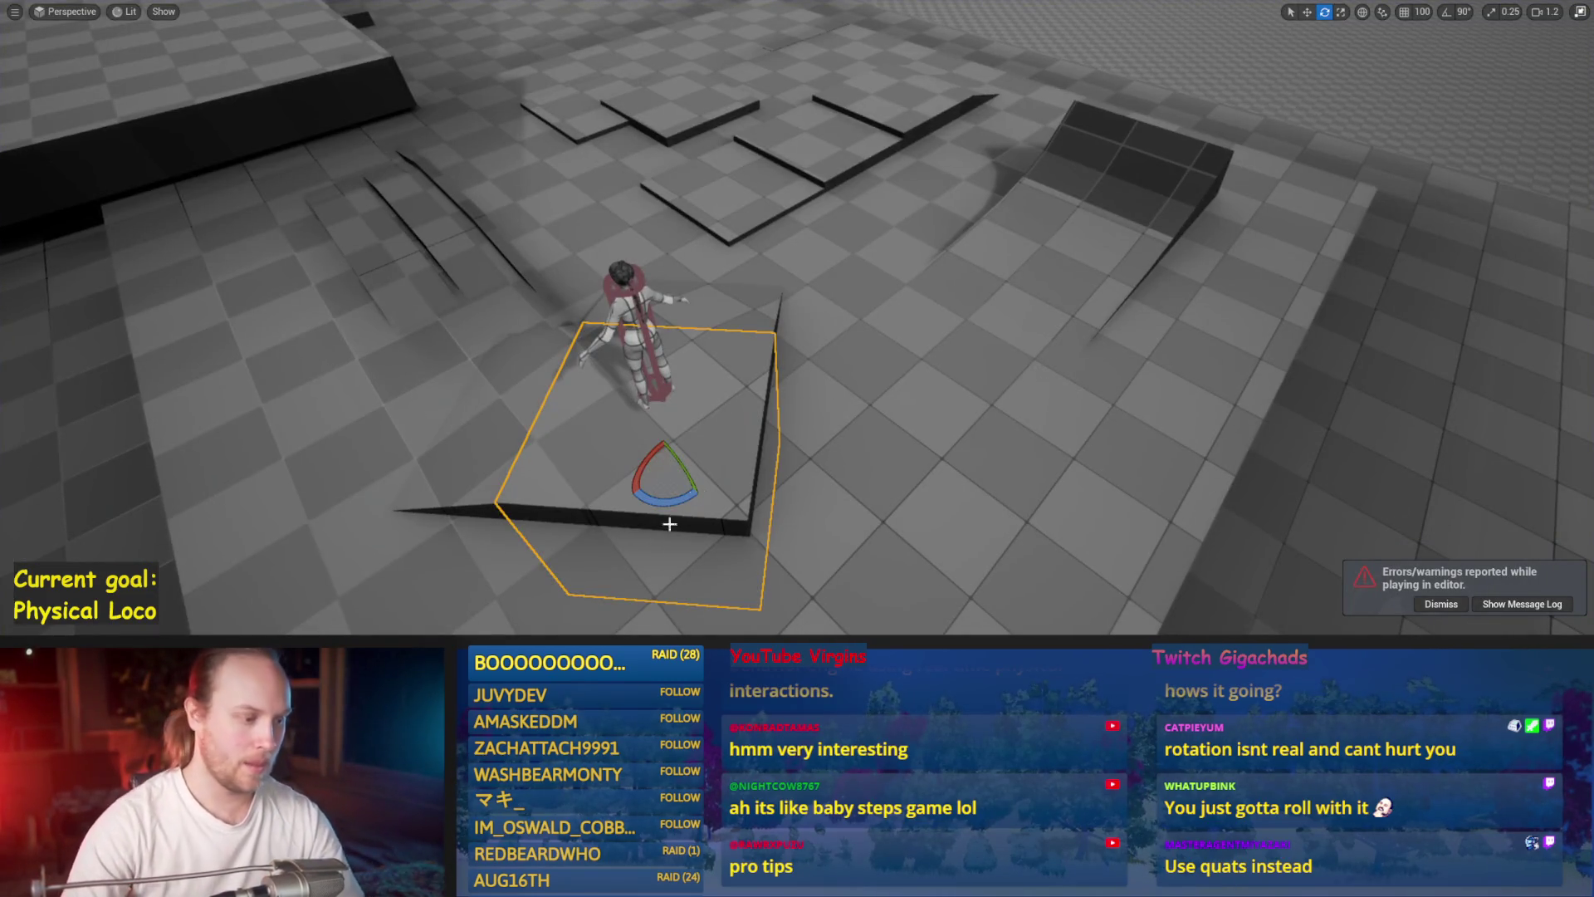
pyautogui.hotkey('alt', 'Tab')
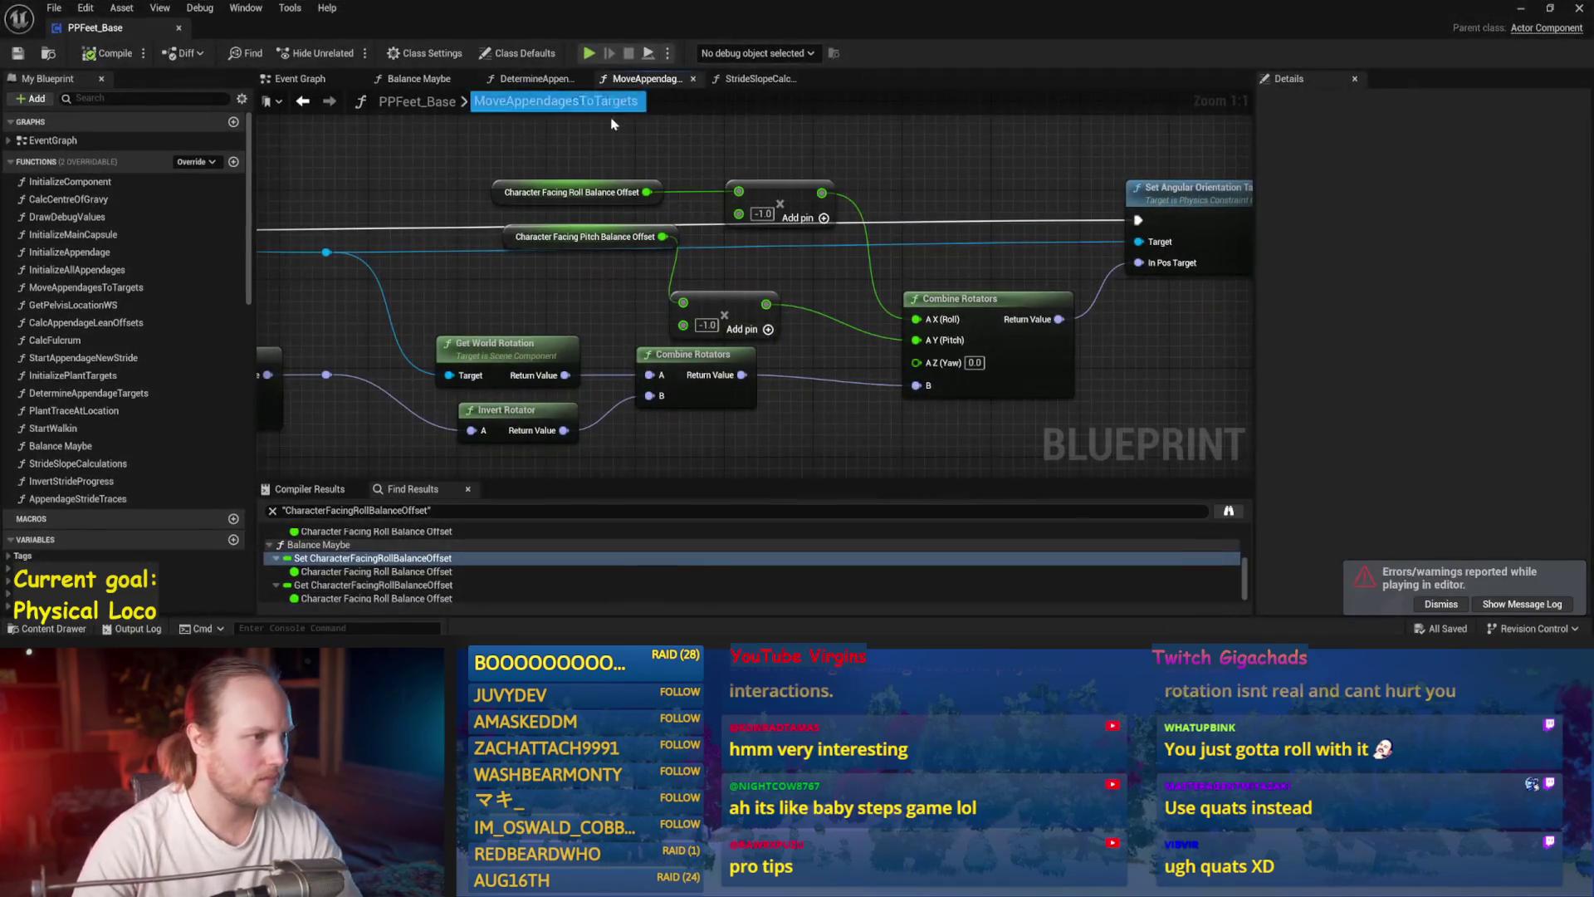
# - Open DetermineAppendageTargets and inspect its rotation, stride pitch and Rotate Vector nodes
pyautogui.click(523, 79)
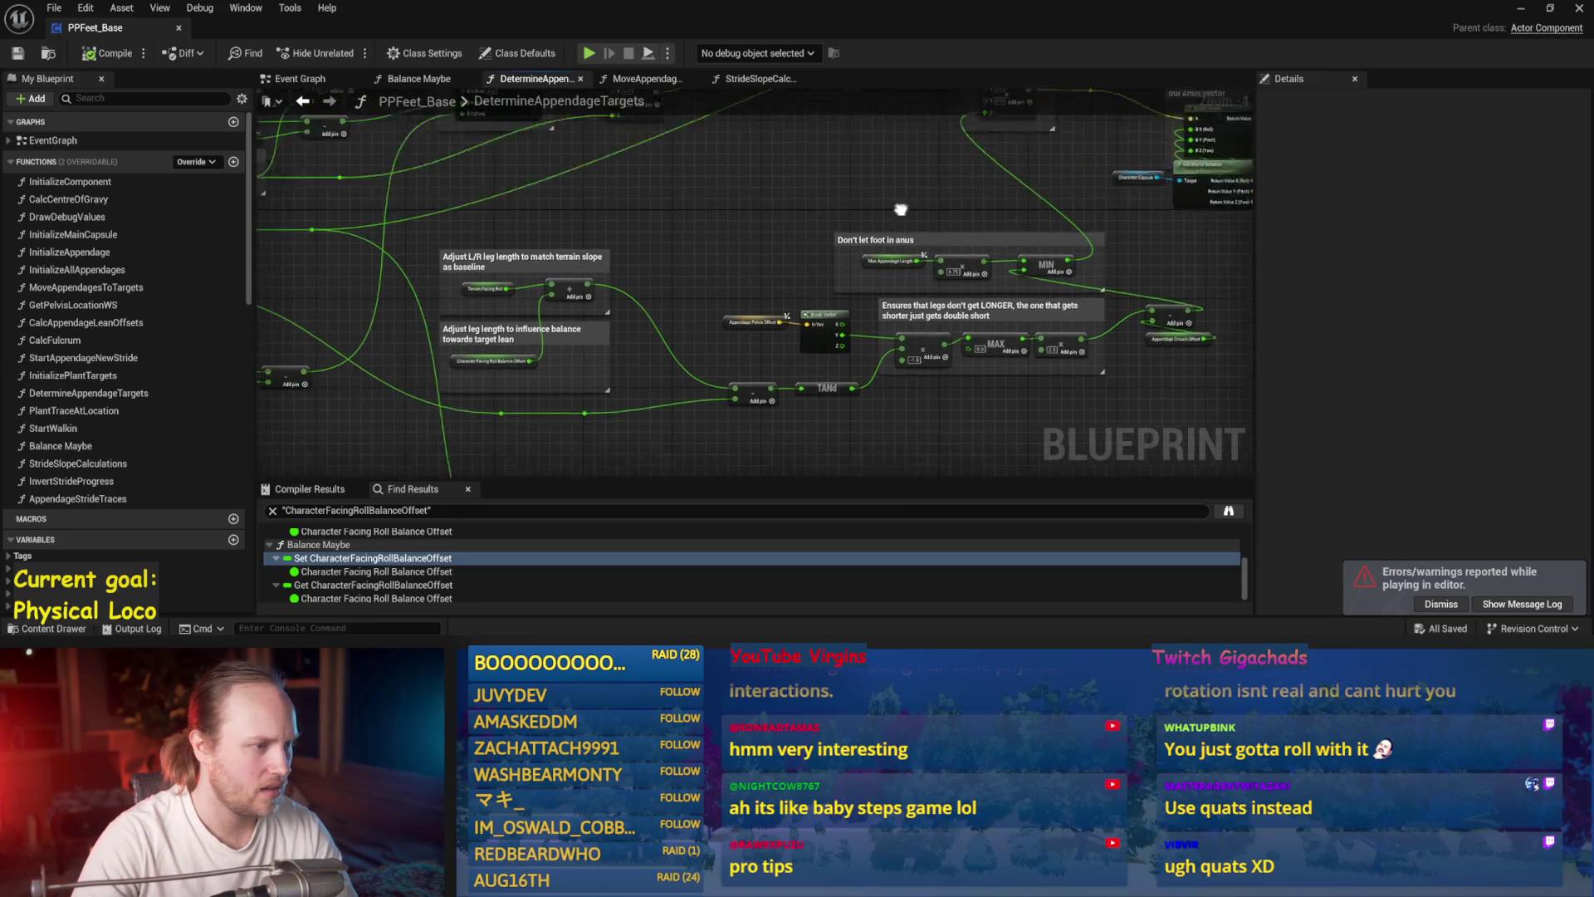
pyautogui.click(868, 257)
pyautogui.click(891, 231)
pyautogui.scroll(2, 893, 235)
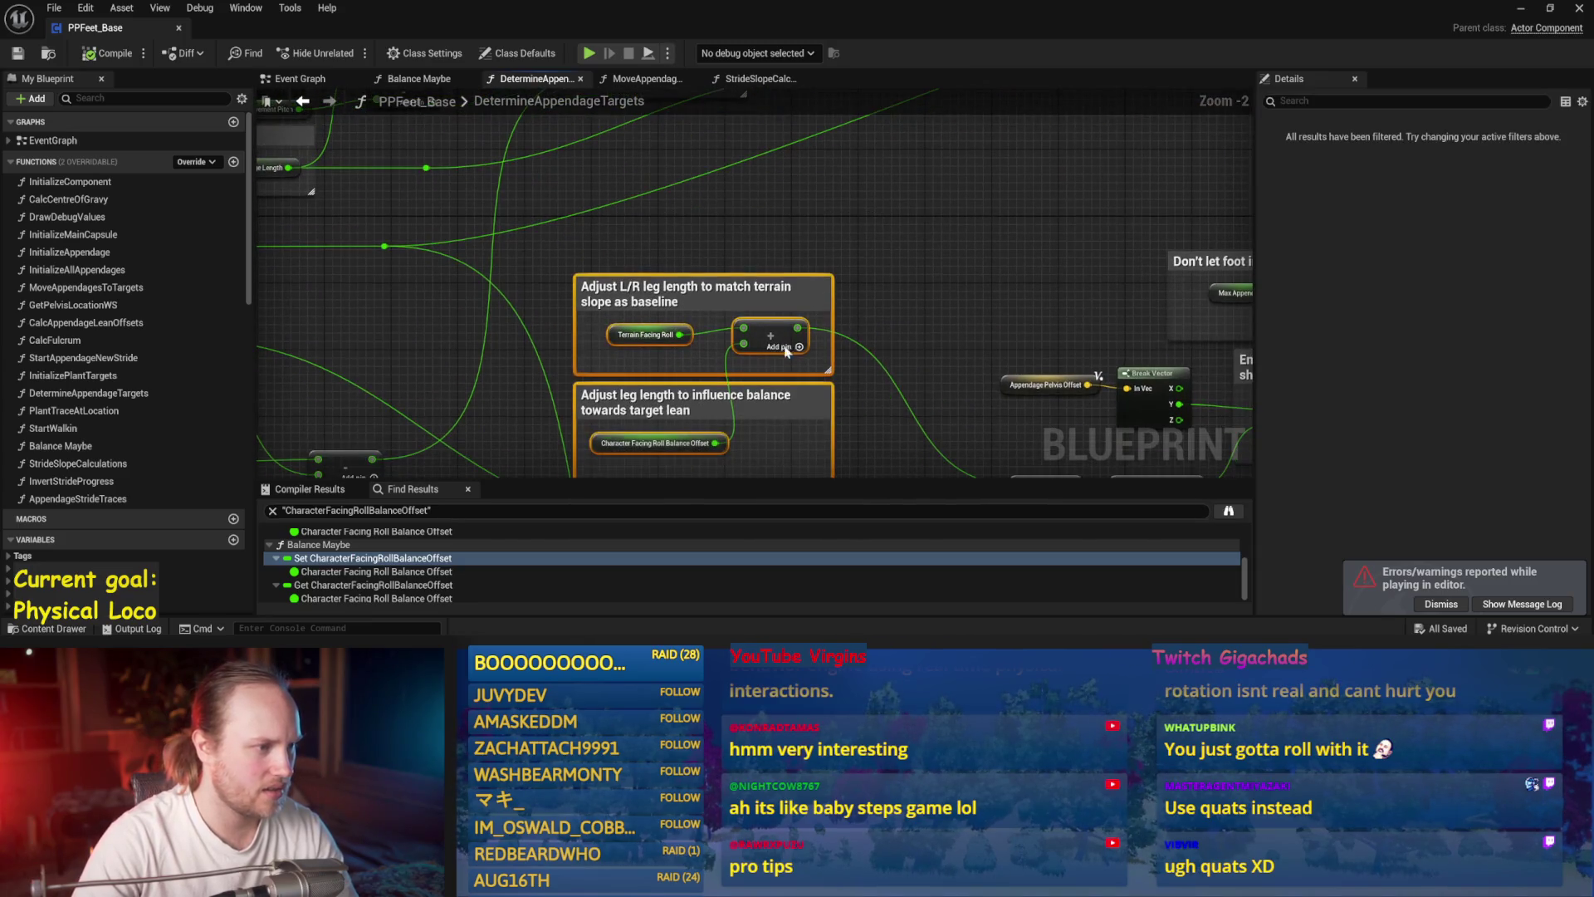
pyautogui.moveTo(974, 338)
pyautogui.mouseDown()
pyautogui.moveTo(647, 347)
pyautogui.moveTo(1064, 418)
pyautogui.moveTo(839, 257)
pyautogui.mouseUp()
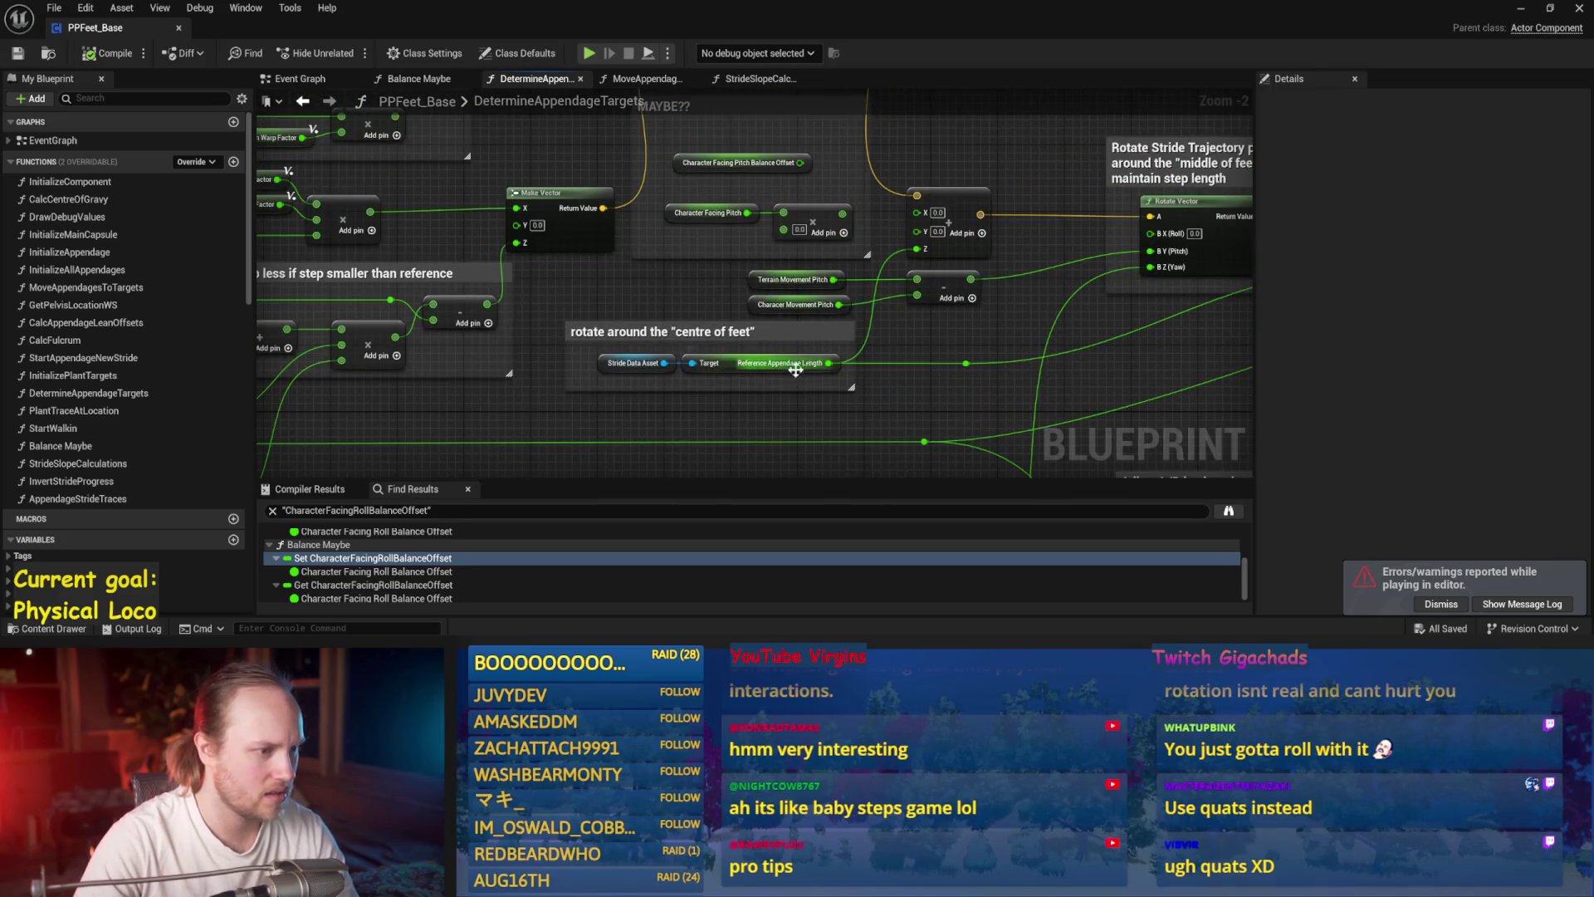
pyautogui.moveTo(1059, 361); pyautogui.dragTo(1075, 408)
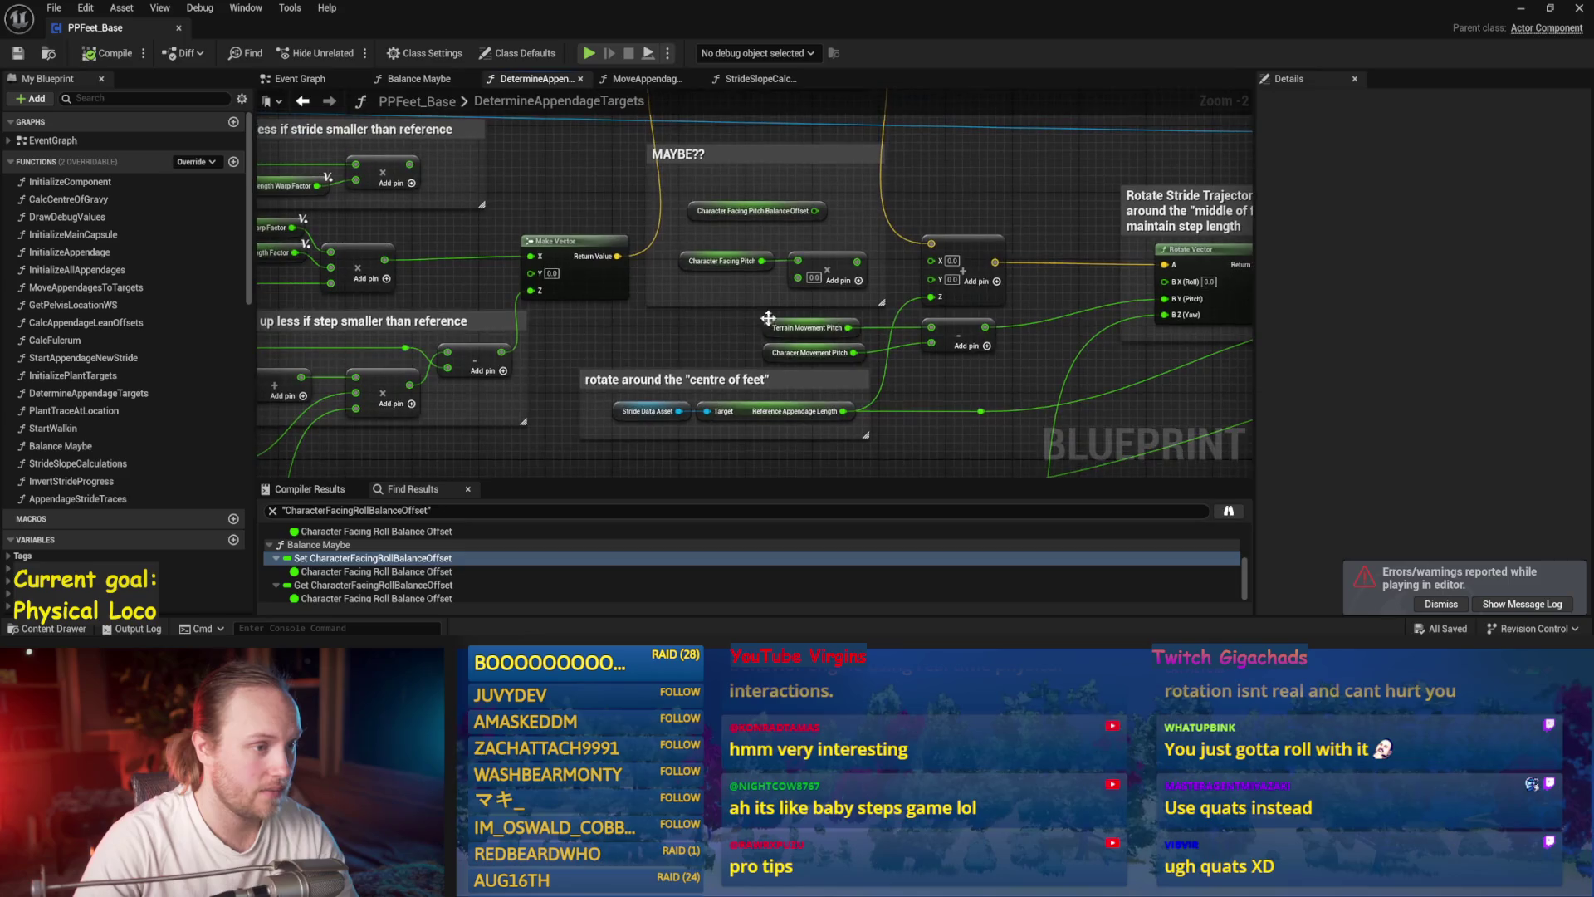
pyautogui.moveTo(721, 285)
pyautogui.mouseDown()
pyautogui.moveTo(1163, 266)
pyautogui.moveTo(446, 246)
pyautogui.mouseUp()
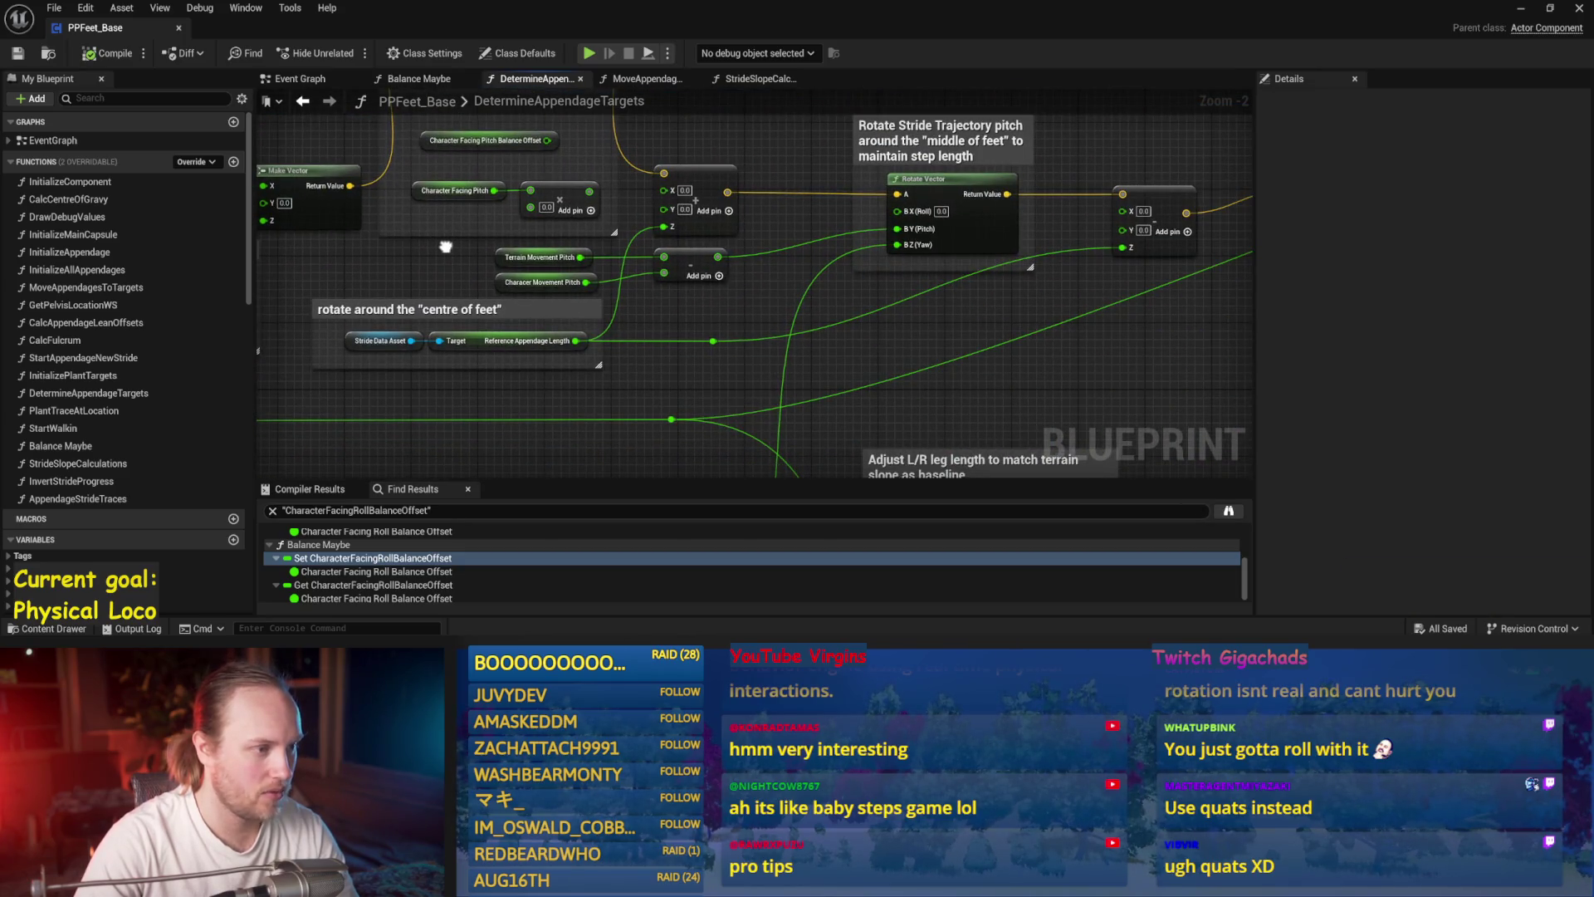
pyautogui.moveTo(795, 333)
pyautogui.mouseDown()
pyautogui.moveTo(758, 342)
pyautogui.moveTo(534, 293)
pyautogui.moveTo(831, 406)
pyautogui.mouseUp()
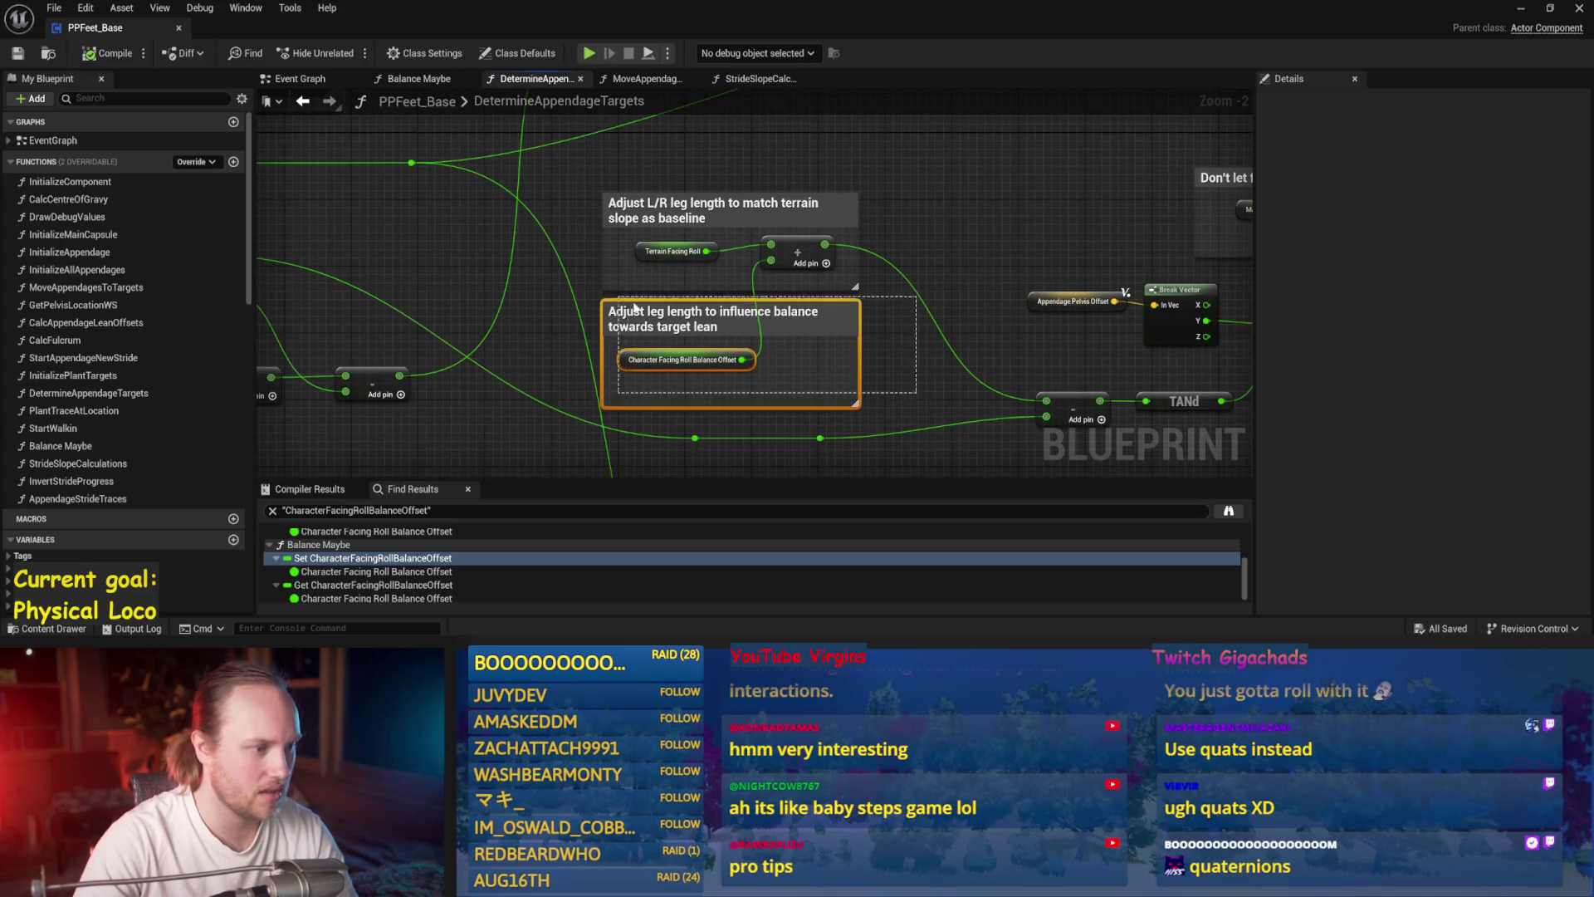
# - Review the leg-length comments, TANd/MAX, clamping and Get World Rotation nodes
pyautogui.moveTo(892, 338); pyautogui.dragTo(765, 352)
pyautogui.moveTo(691, 234); pyautogui.dragTo(472, 135)
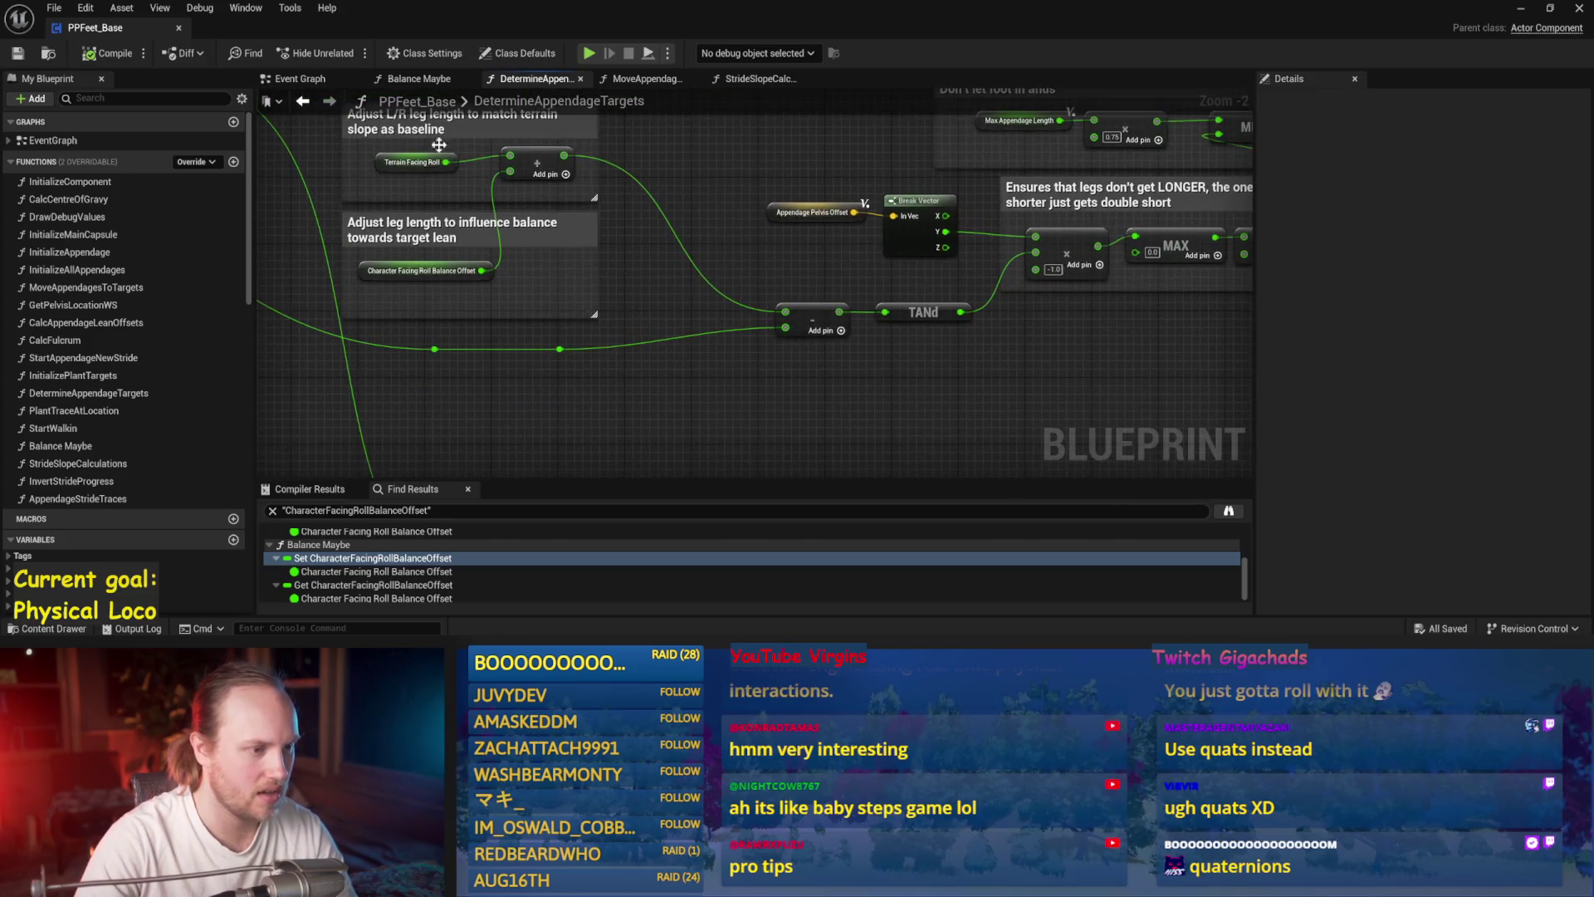
pyautogui.moveTo(818, 279); pyautogui.dragTo(1308, 369)
pyautogui.moveTo(604, 245); pyautogui.dragTo(538, 242)
pyautogui.moveTo(1326, 382)
pyautogui.mouseDown()
pyautogui.moveTo(821, 304)
pyautogui.moveTo(745, 356)
pyautogui.mouseUp()
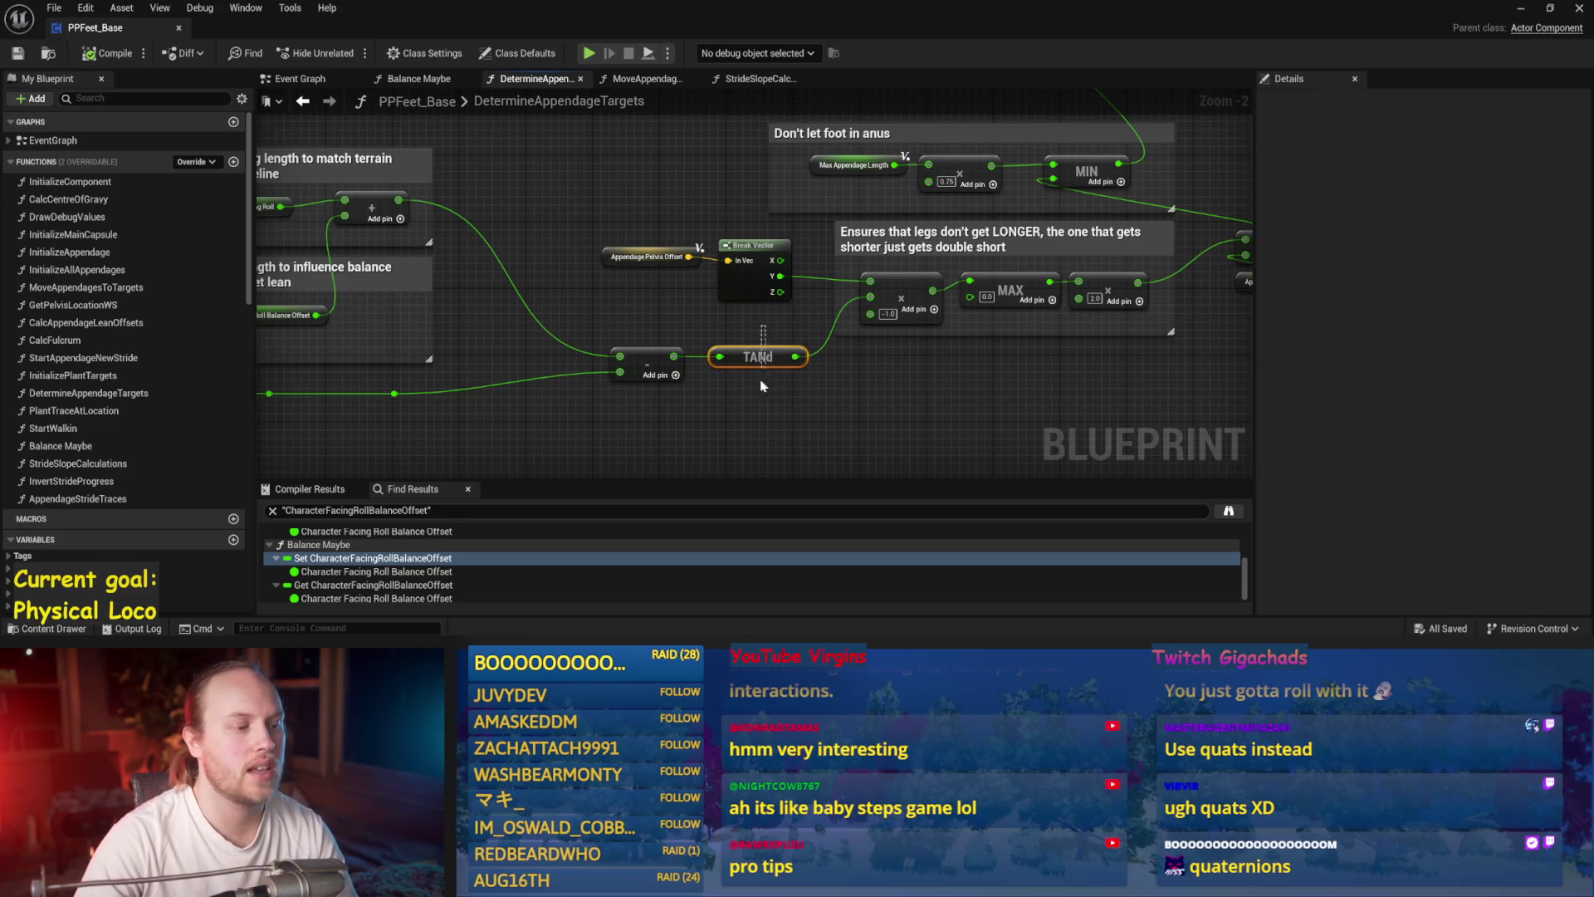
pyautogui.moveTo(964, 378); pyautogui.dragTo(814, 421)
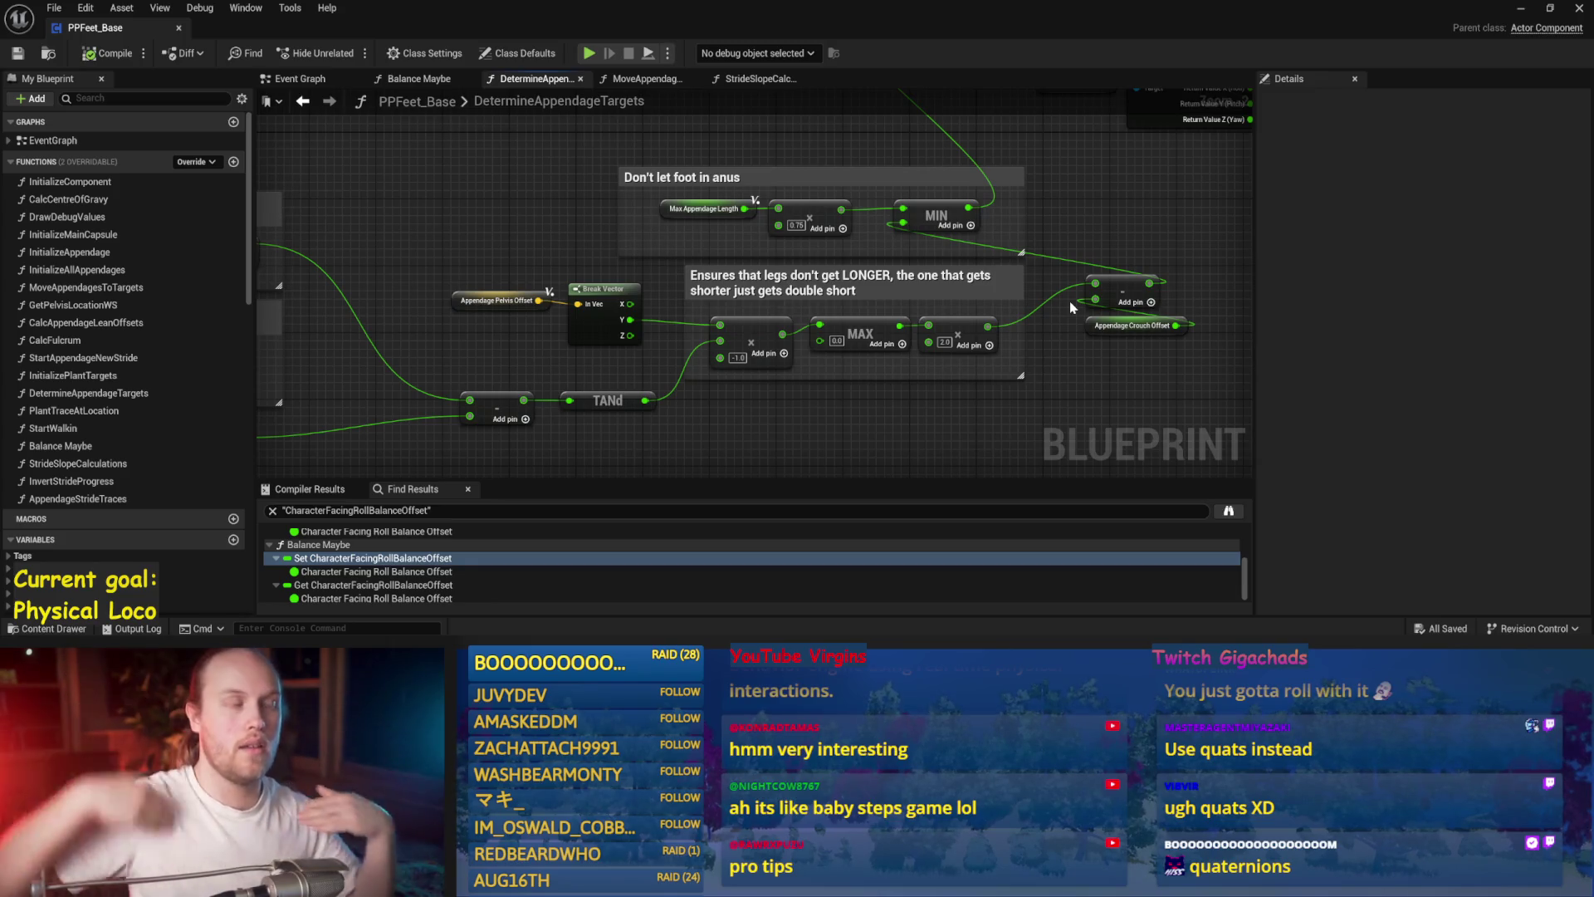
pyautogui.moveTo(1188, 191); pyautogui.dragTo(1090, 251)
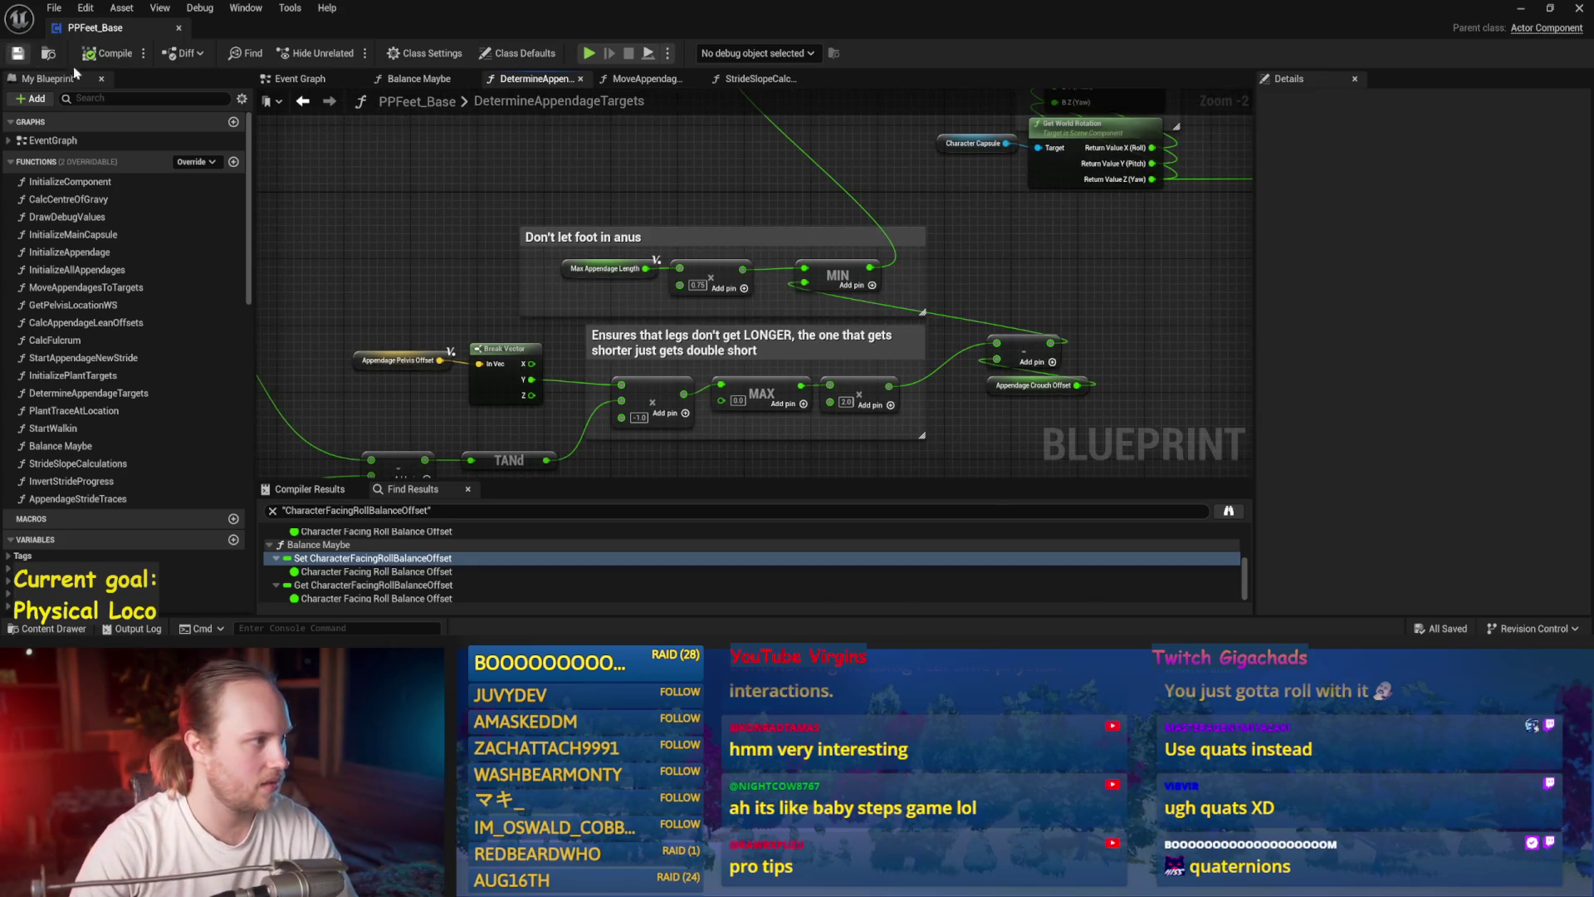
pyautogui.click(1544, 10)
# - Turn the character to face a new direction and play-test its balance
pyautogui.click(830, 11)
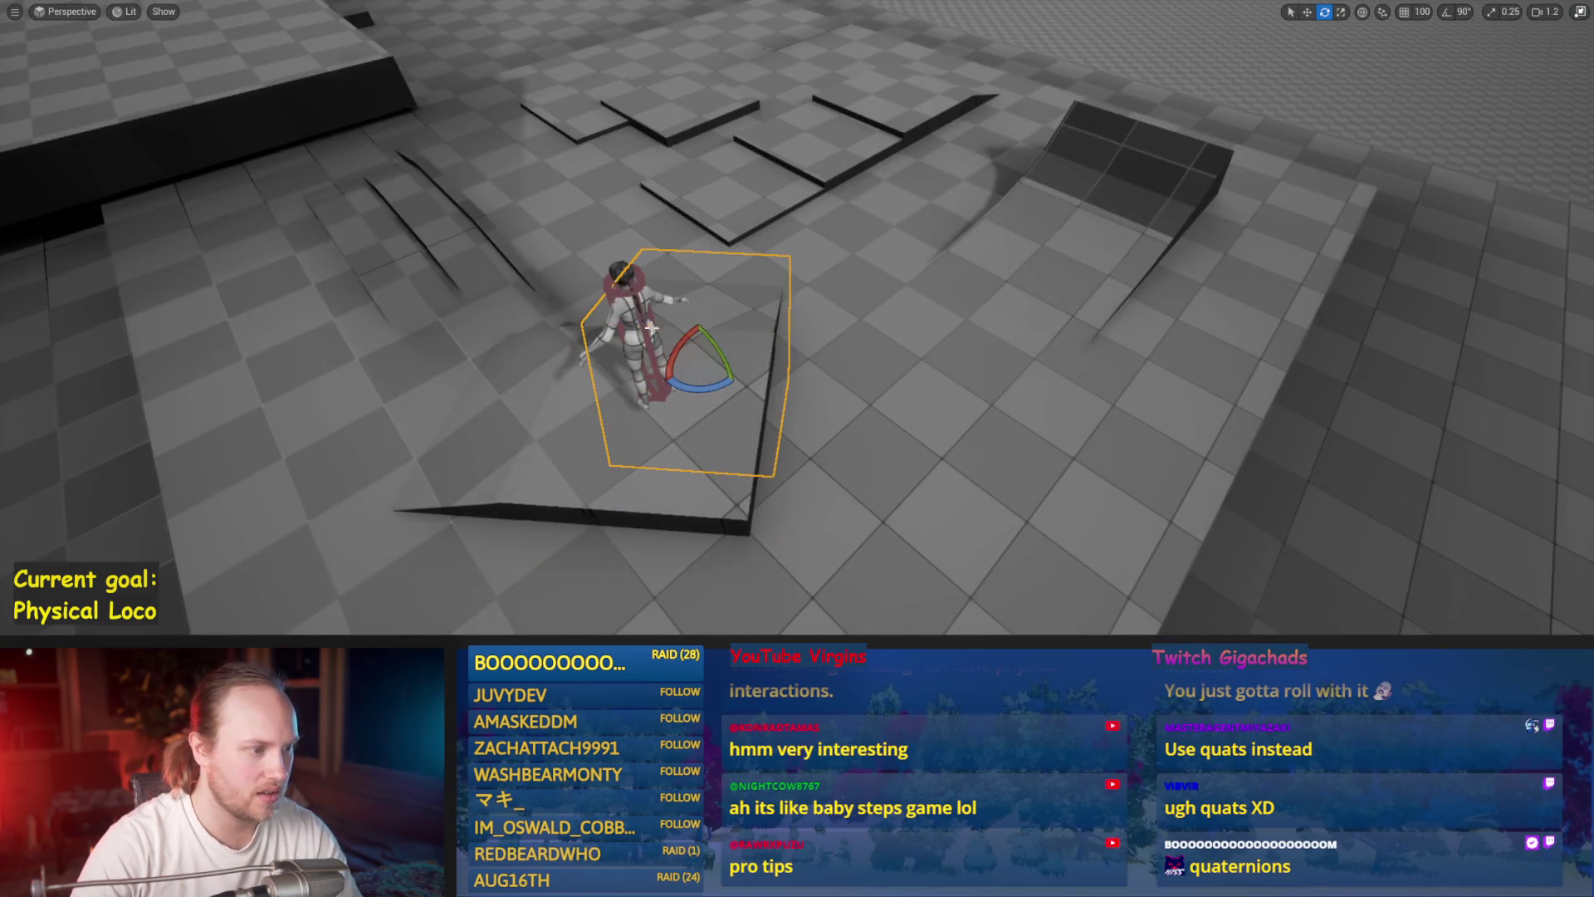
pyautogui.click(650, 362)
pyautogui.moveTo(650, 362); pyautogui.dragTo(581, 369)
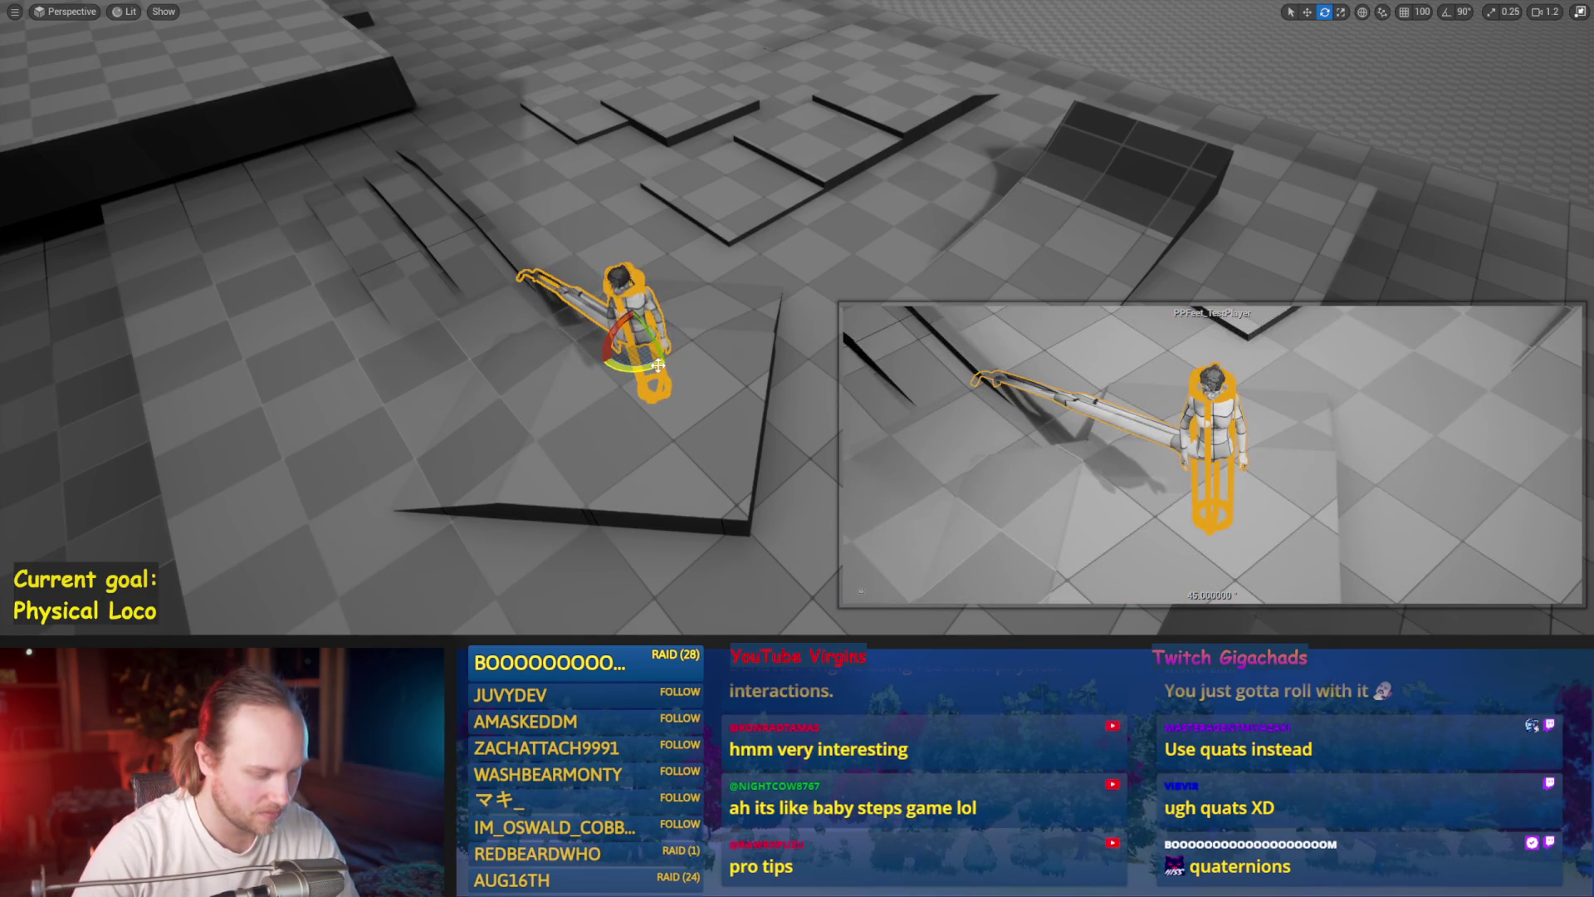
pyautogui.hotkey('alt', 'p')
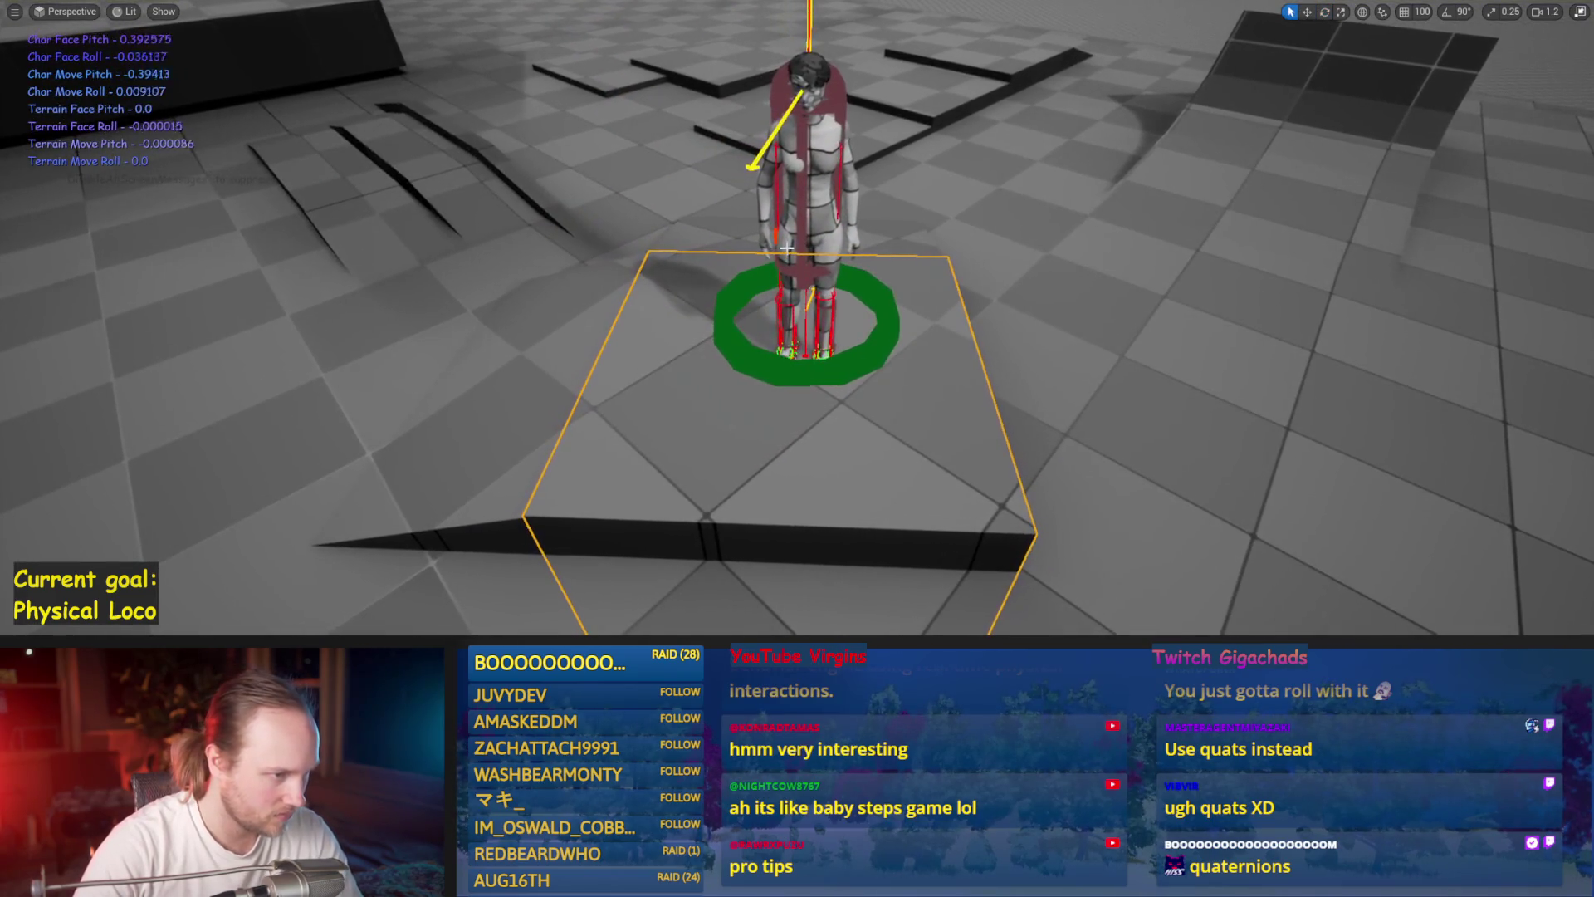
pyautogui.press('F8')
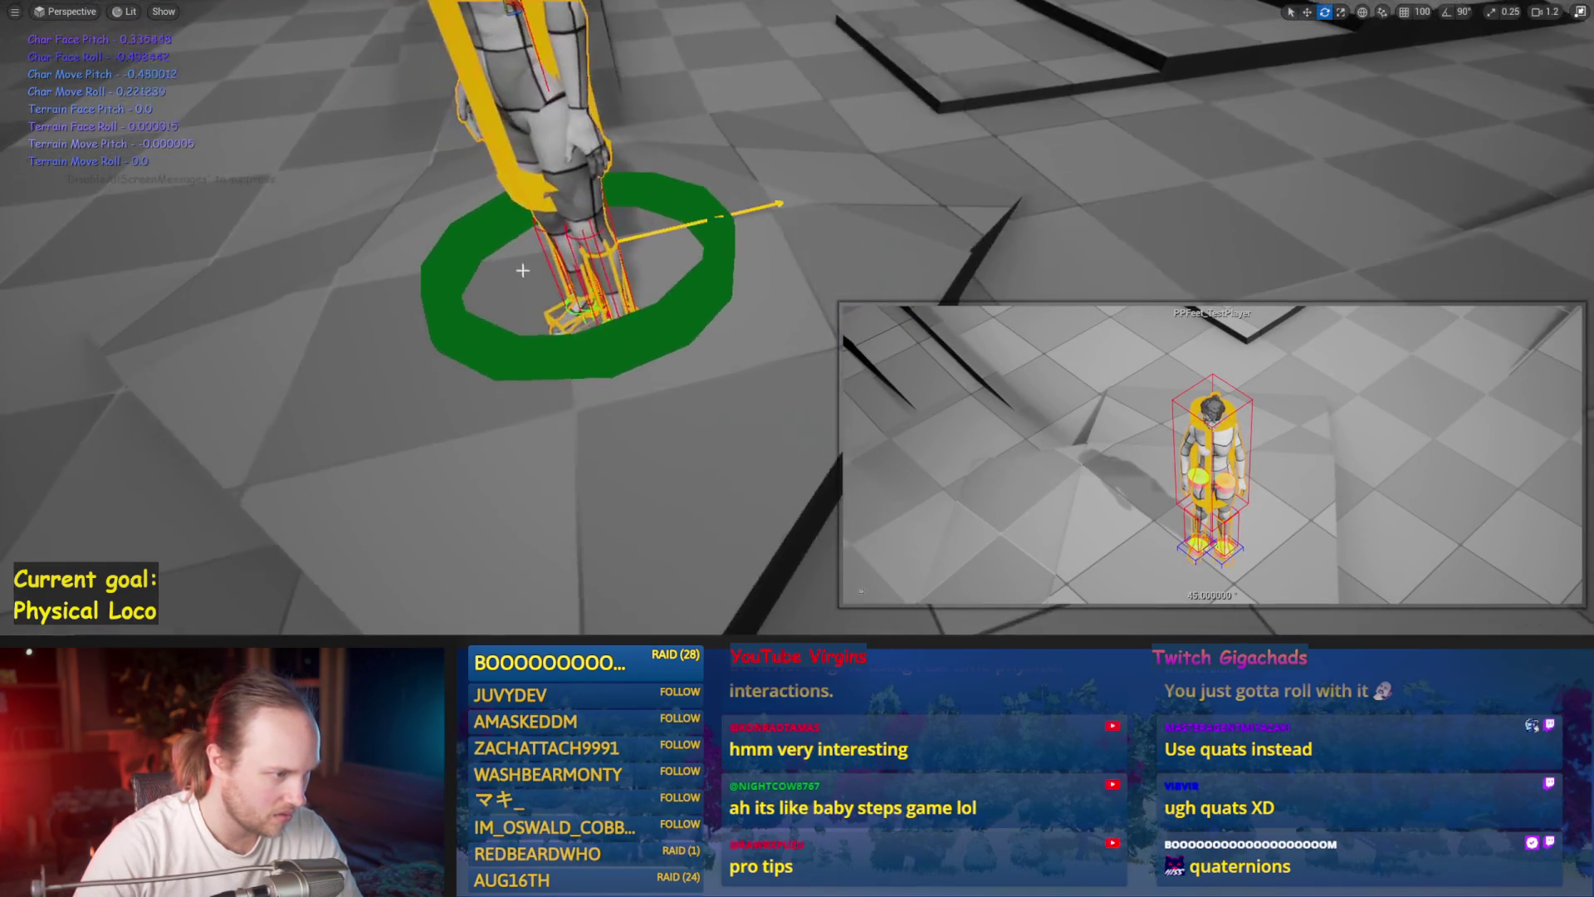
# - Tilt the floor platform about 7.5 degrees and run two play tests on it
pyautogui.click(696, 473)
pyautogui.moveTo(697, 473); pyautogui.dragTo(644, 498)
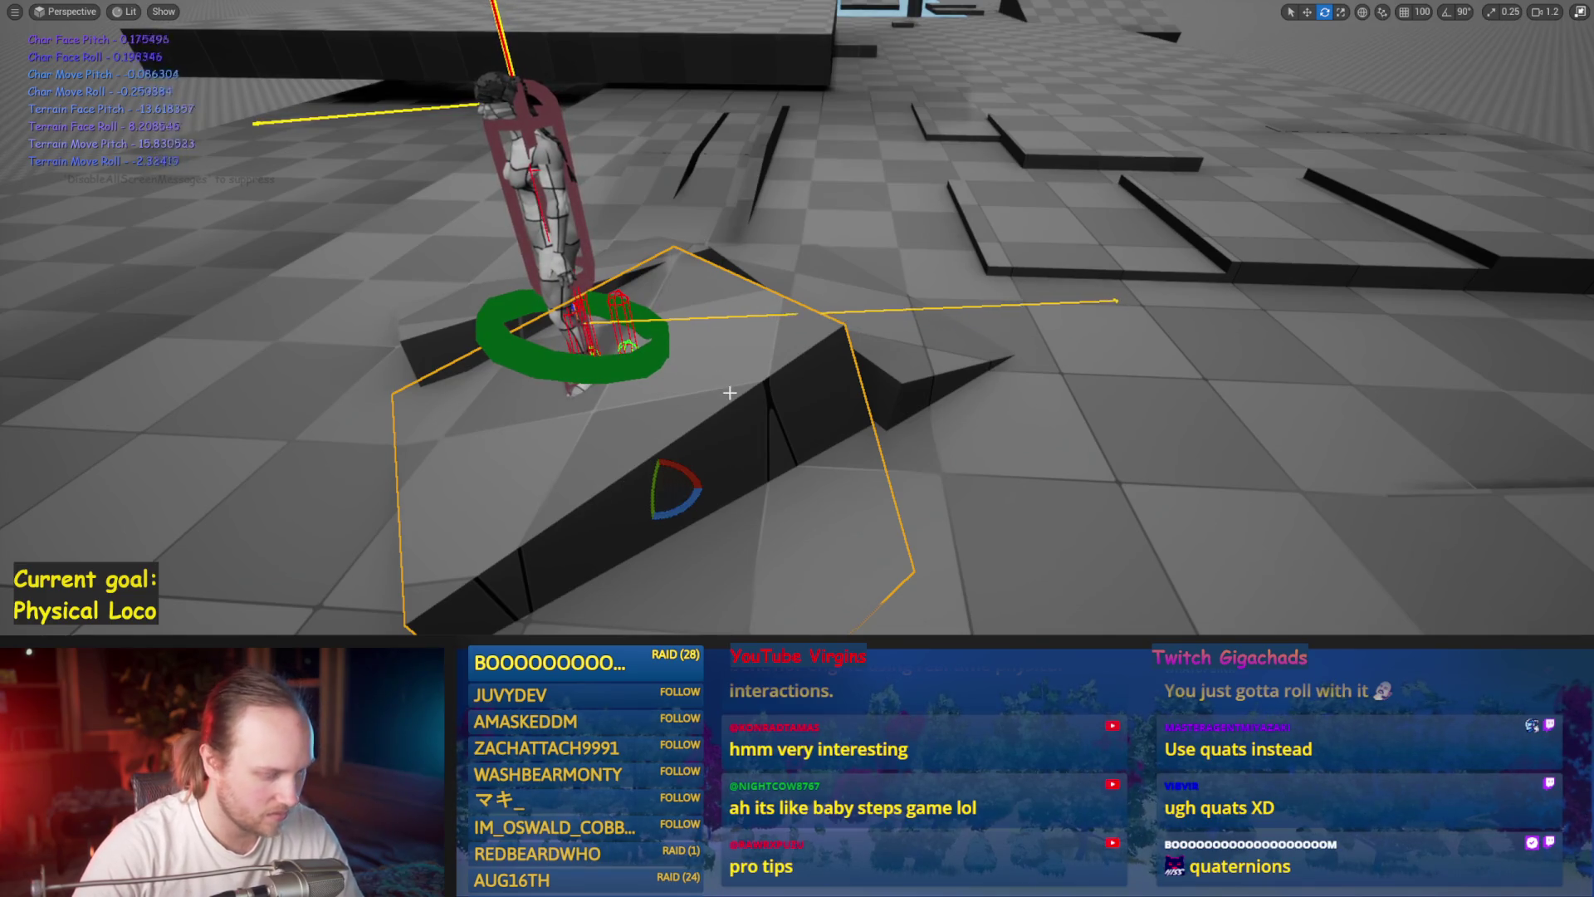
pyautogui.hotkey('alt', 'p')
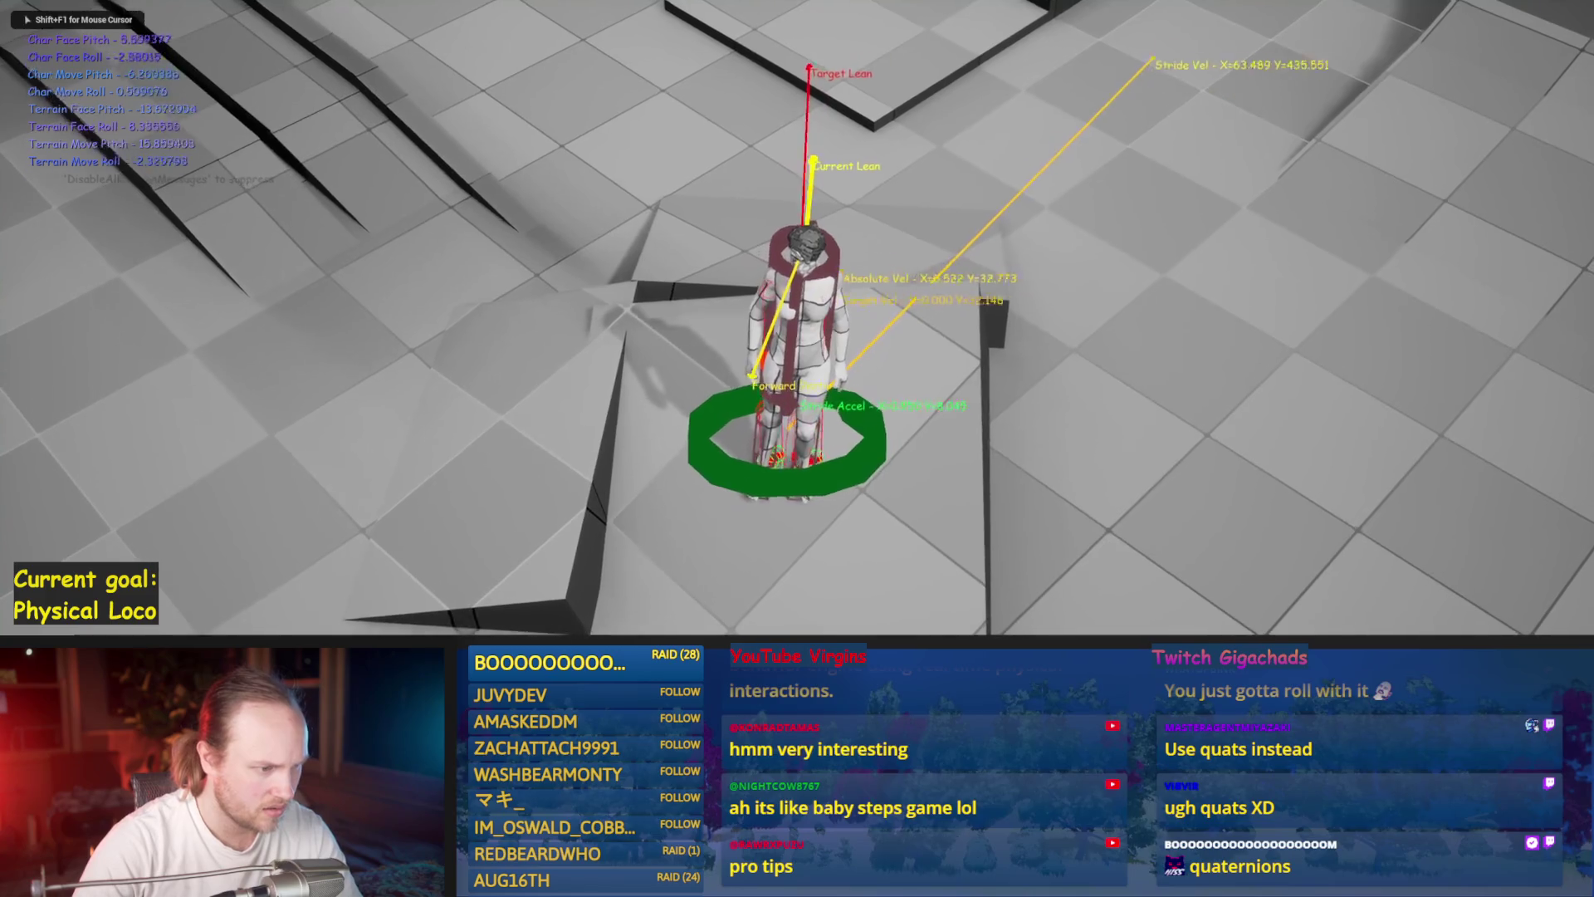
pyautogui.press('Escape')
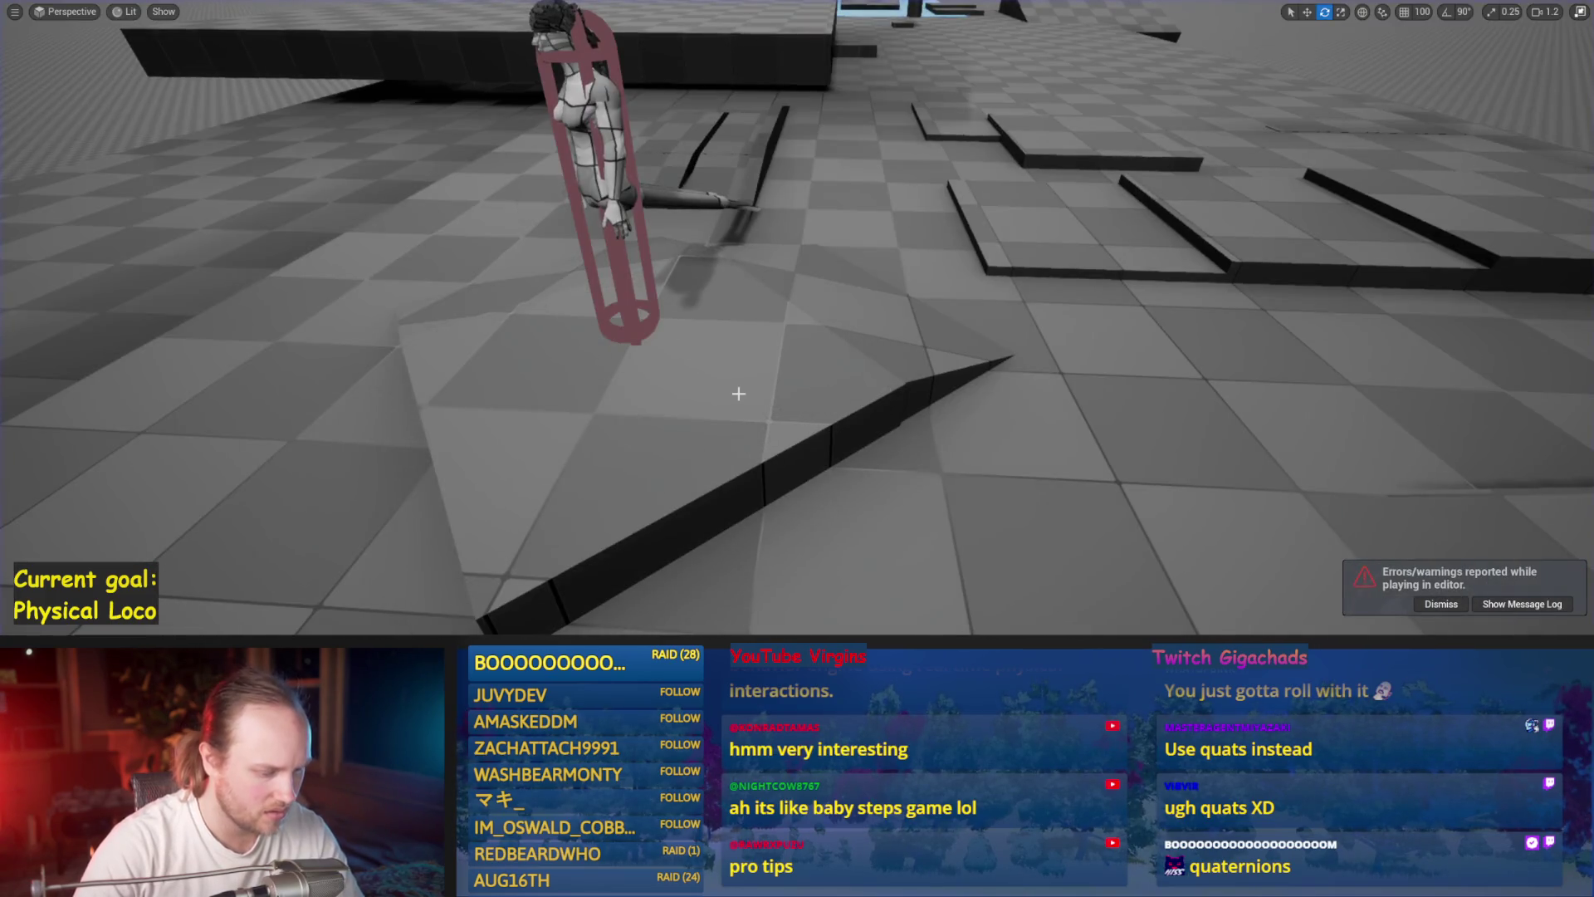
pyautogui.hotkey('alt', 'p')
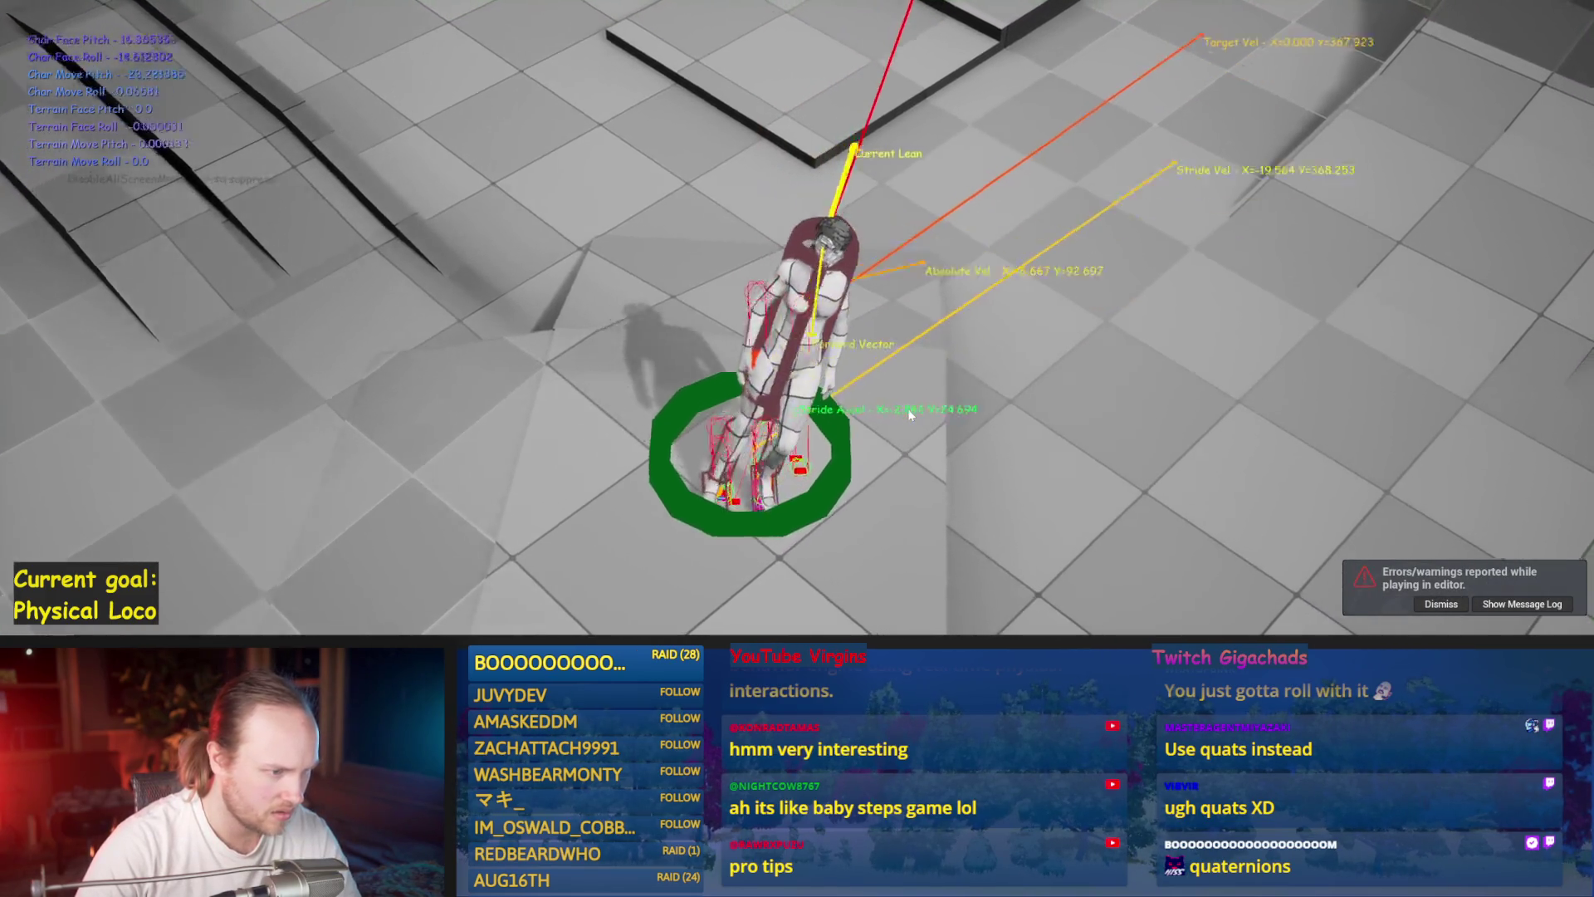
pyautogui.press('Escape')
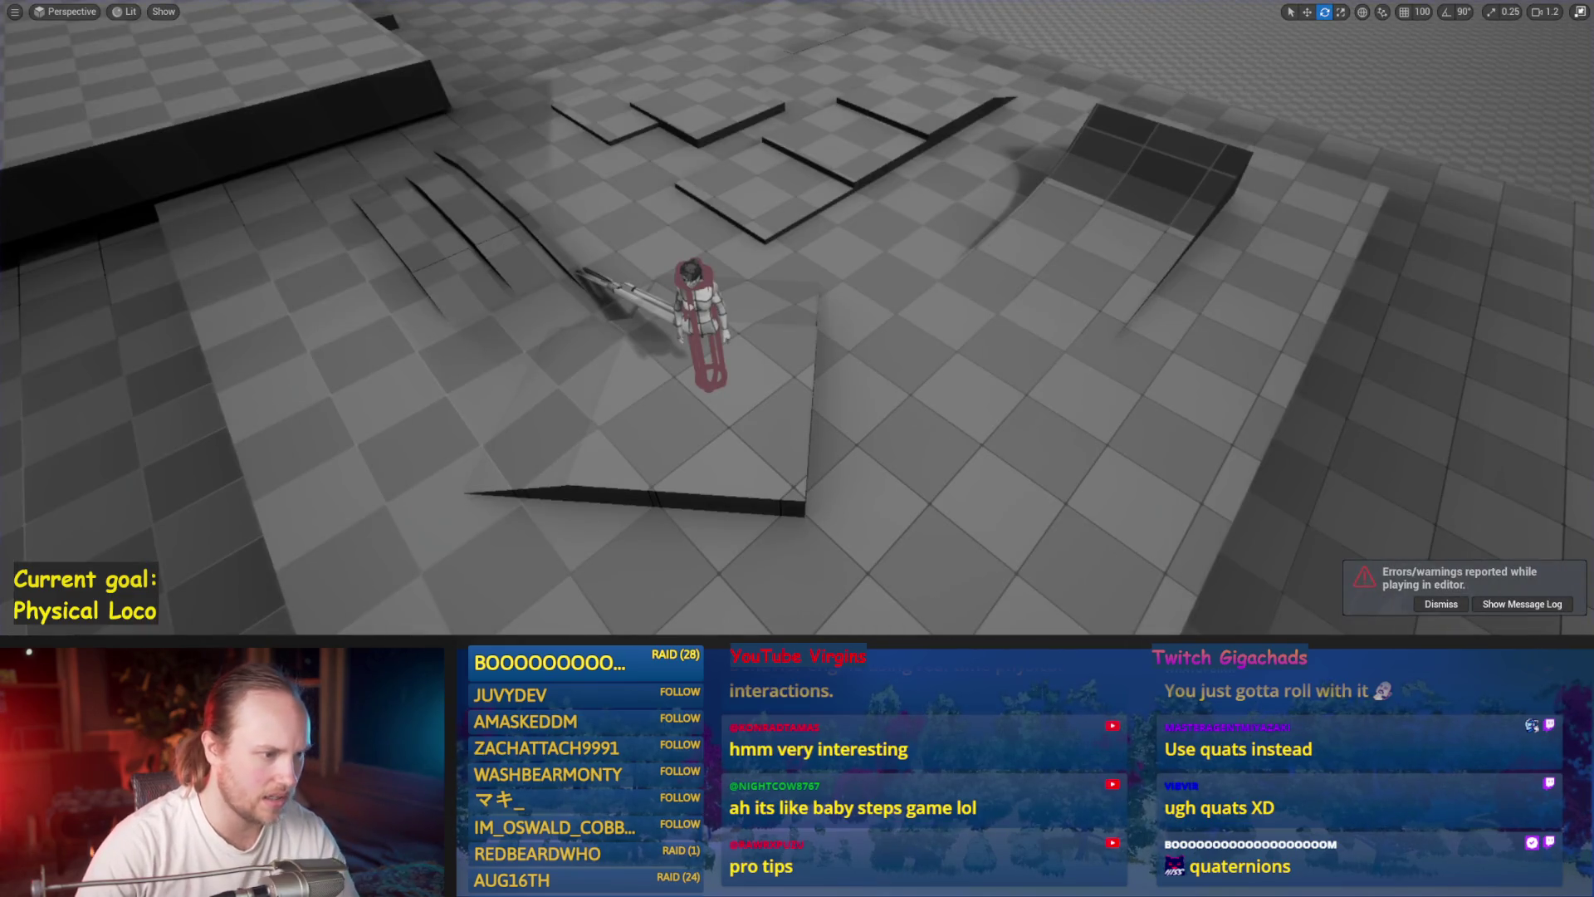
# - Select the character, run two more balance tests, then restore the full editor layout
pyautogui.rightClick(909, 409)
pyautogui.moveTo(952, 433)
pyautogui.click(704, 333)
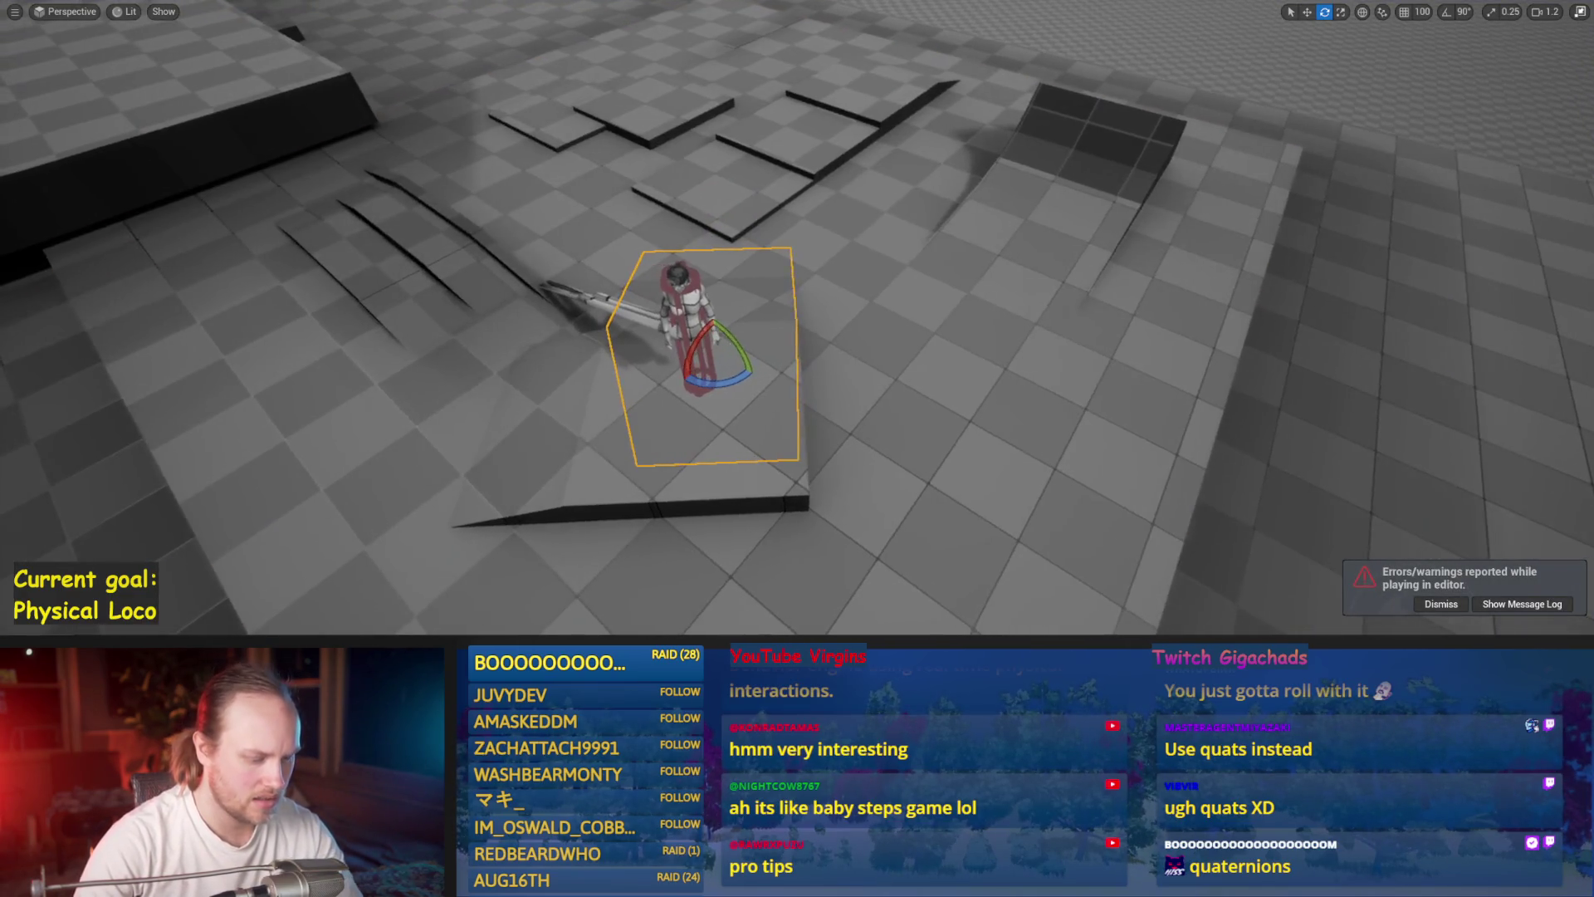
pyautogui.hotkey('alt', 'p')
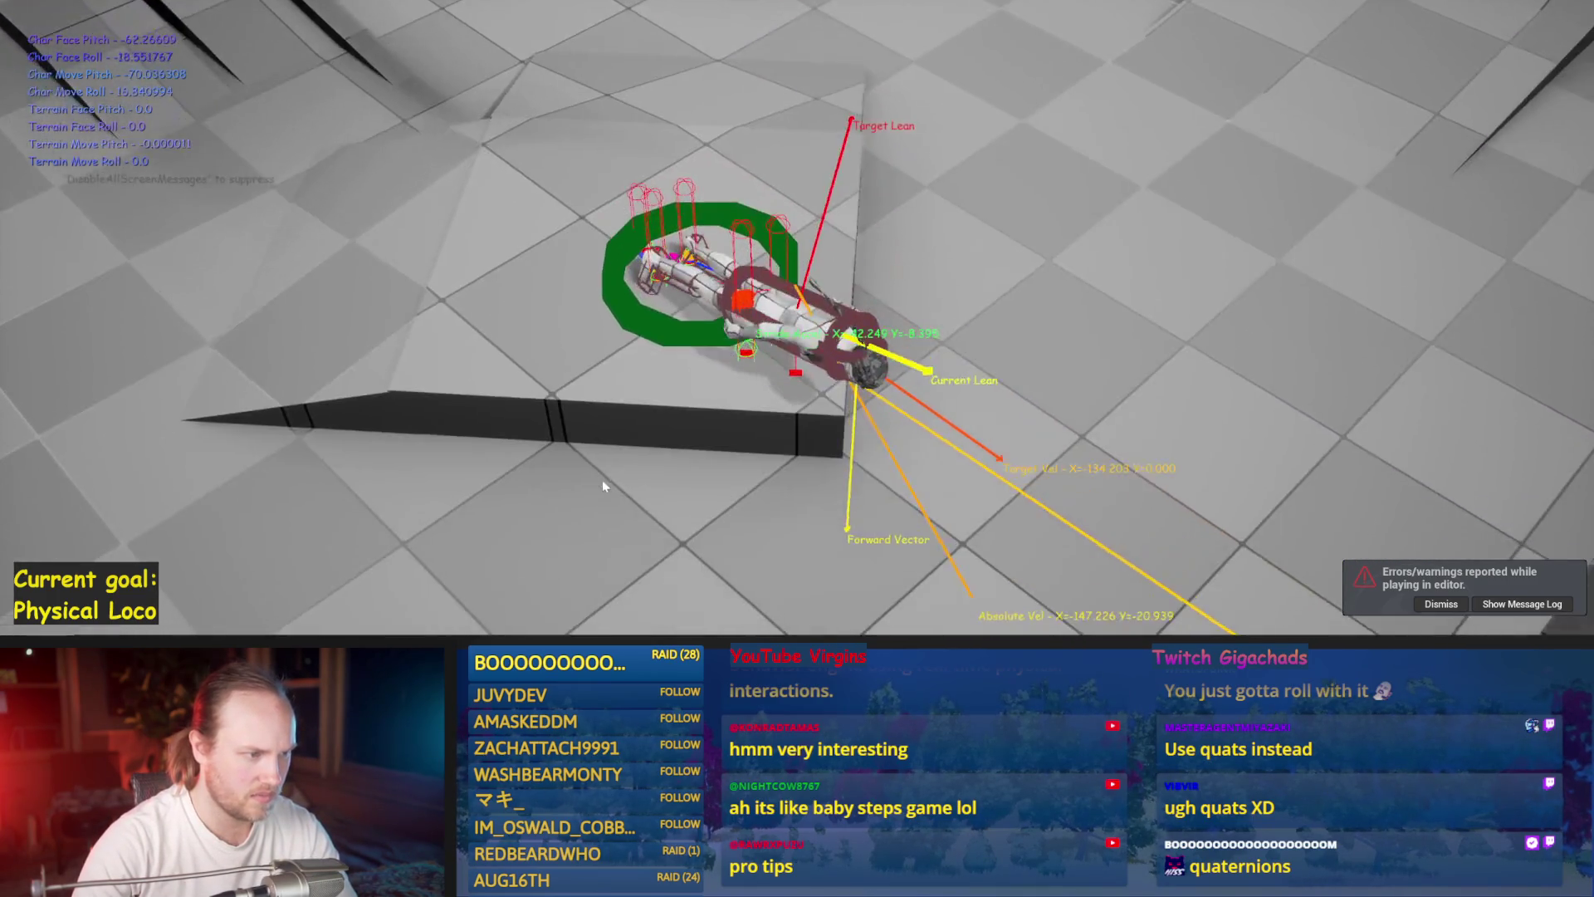
pyautogui.press('Escape')
pyautogui.hotkey('alt', 'p')
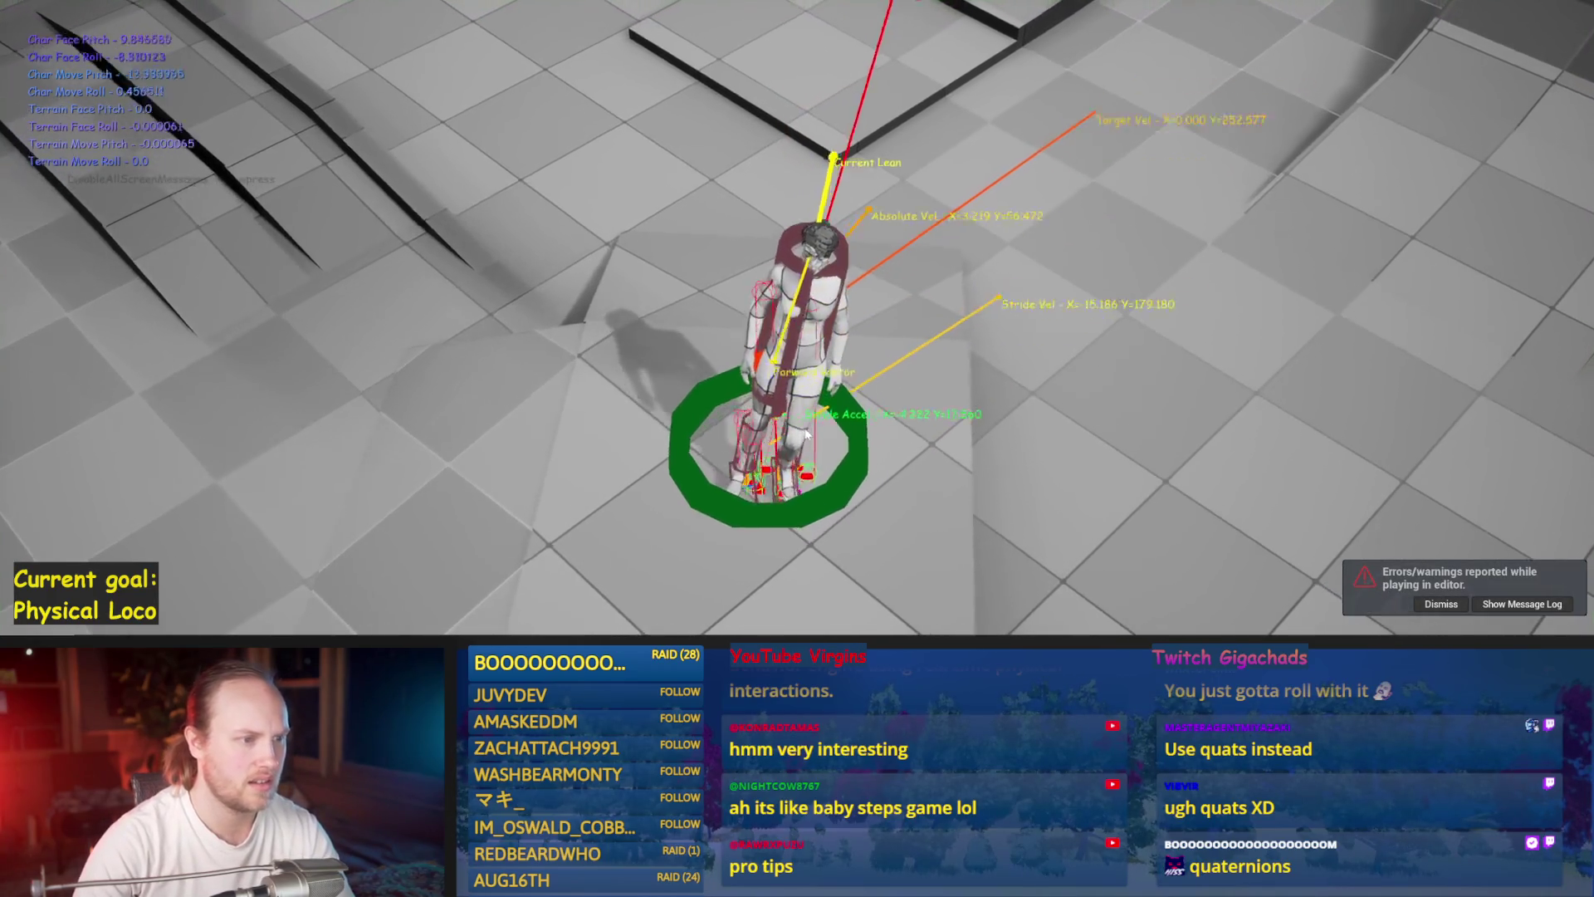
pyautogui.press('Escape')
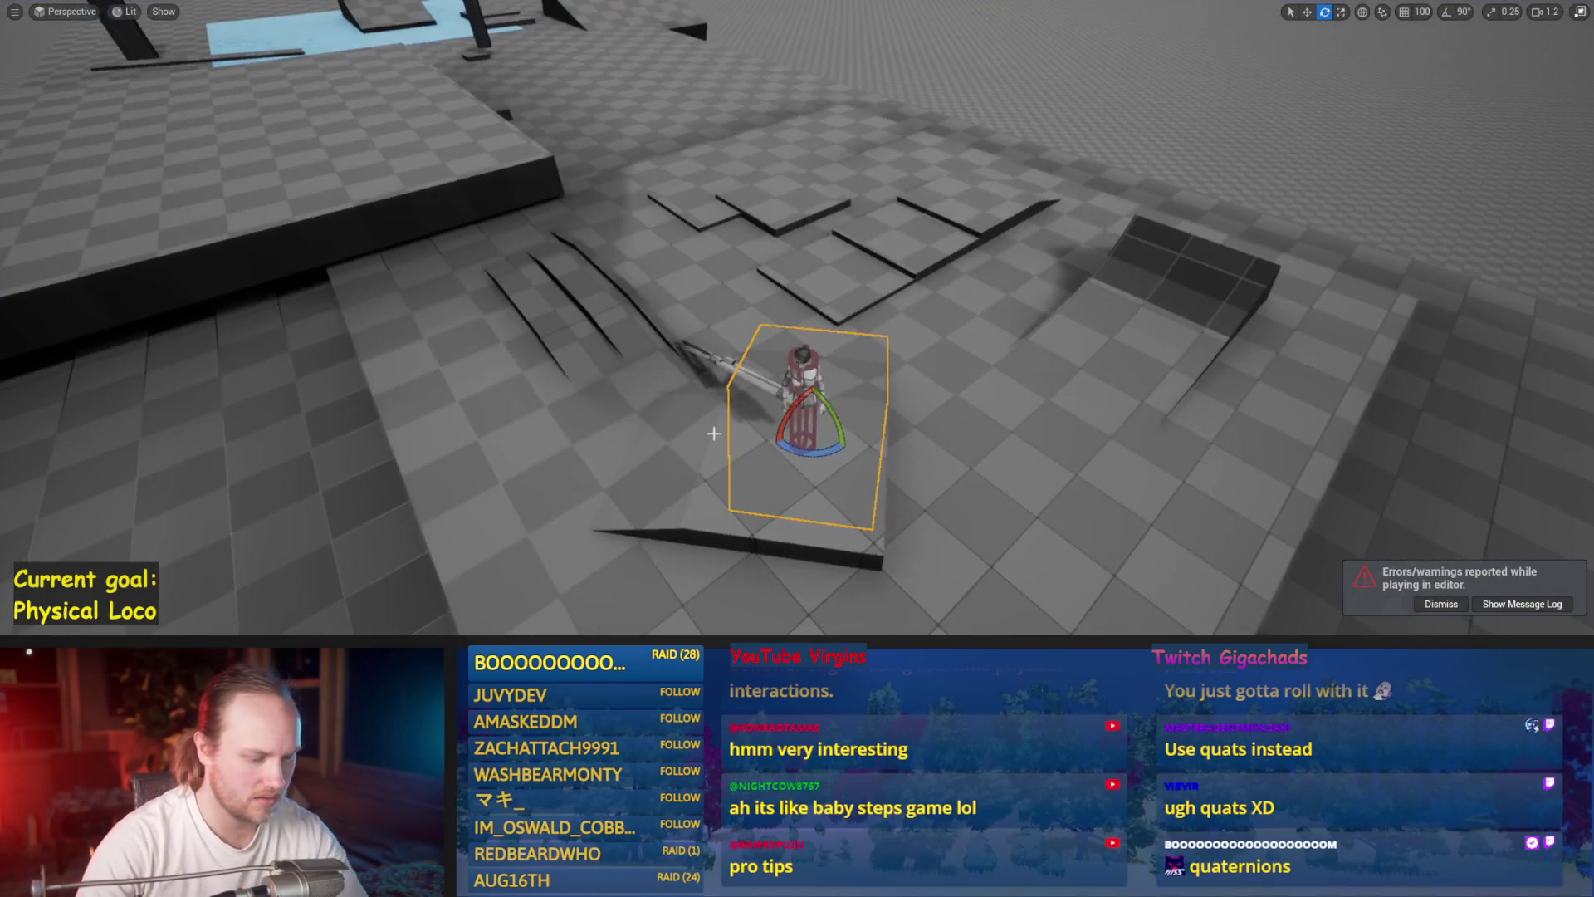
pyautogui.press('F11')
pyautogui.moveTo(572, 221); pyautogui.dragTo(571, 221)
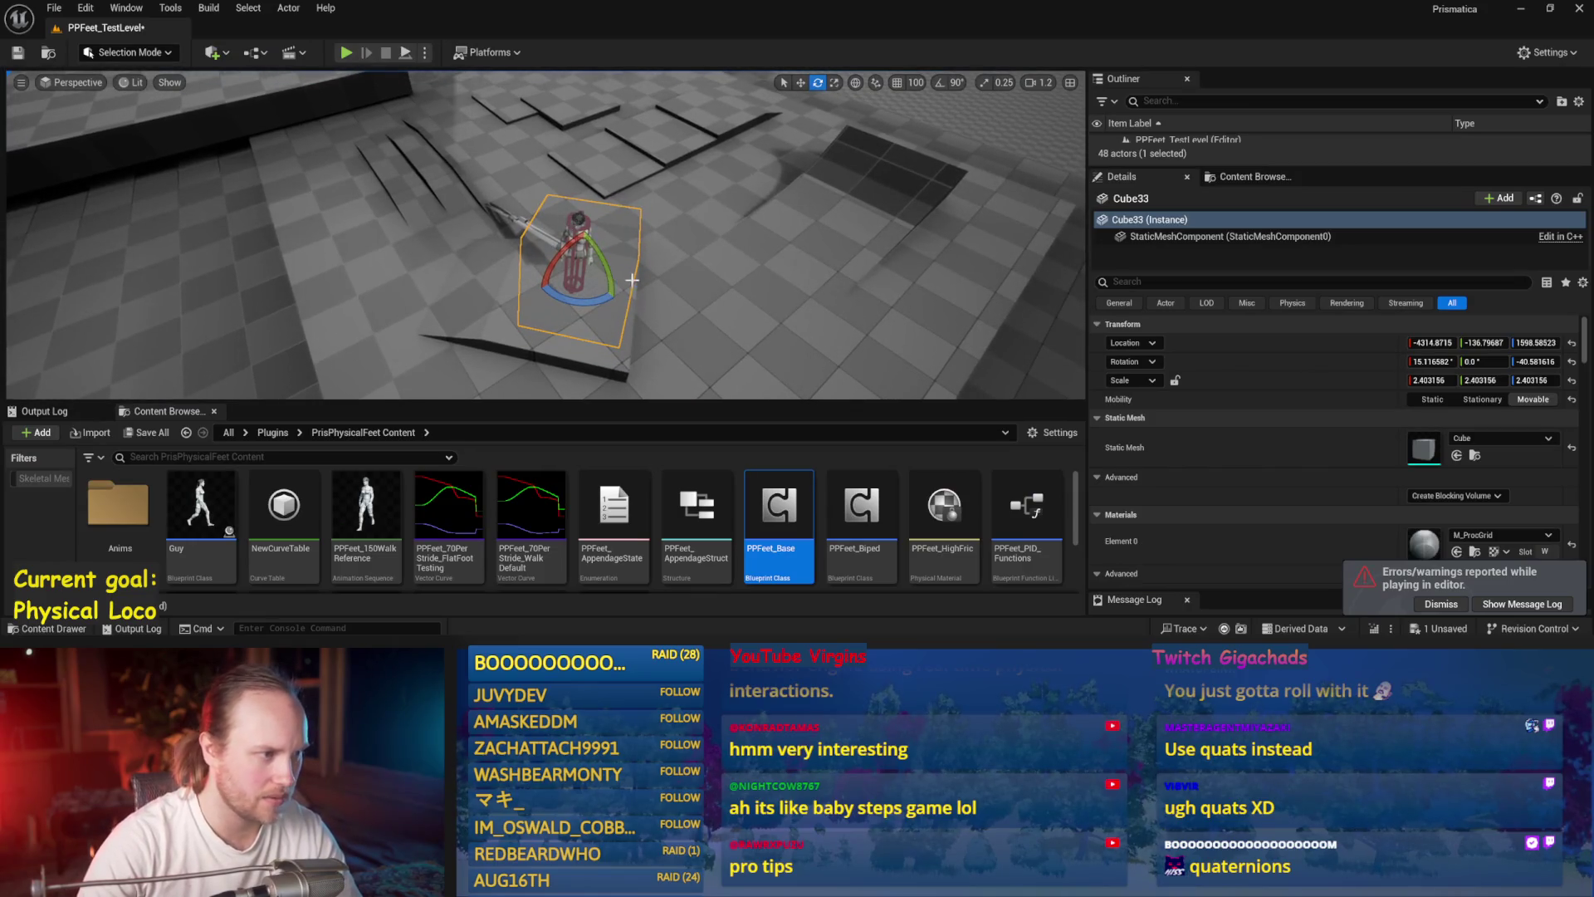
# - Select and frame PPFeet_TestPlayer, then set its Z rotation to 90°
pyautogui.click(577, 249)
pyautogui.press('f')
pyautogui.press('w')
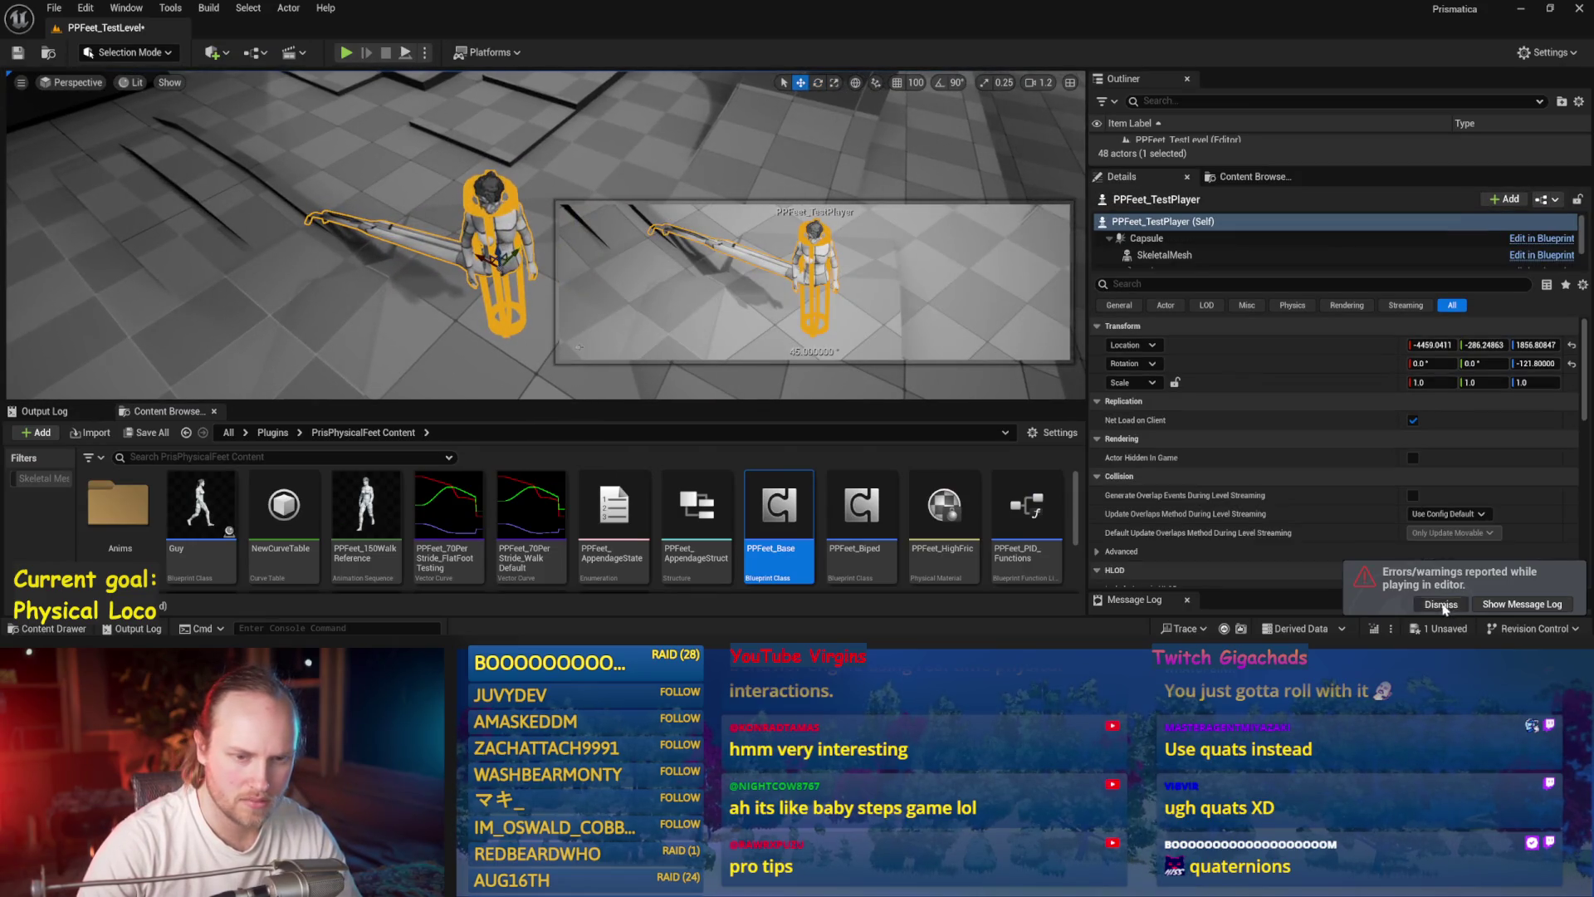
pyautogui.click(1442, 604)
pyautogui.click(1572, 363)
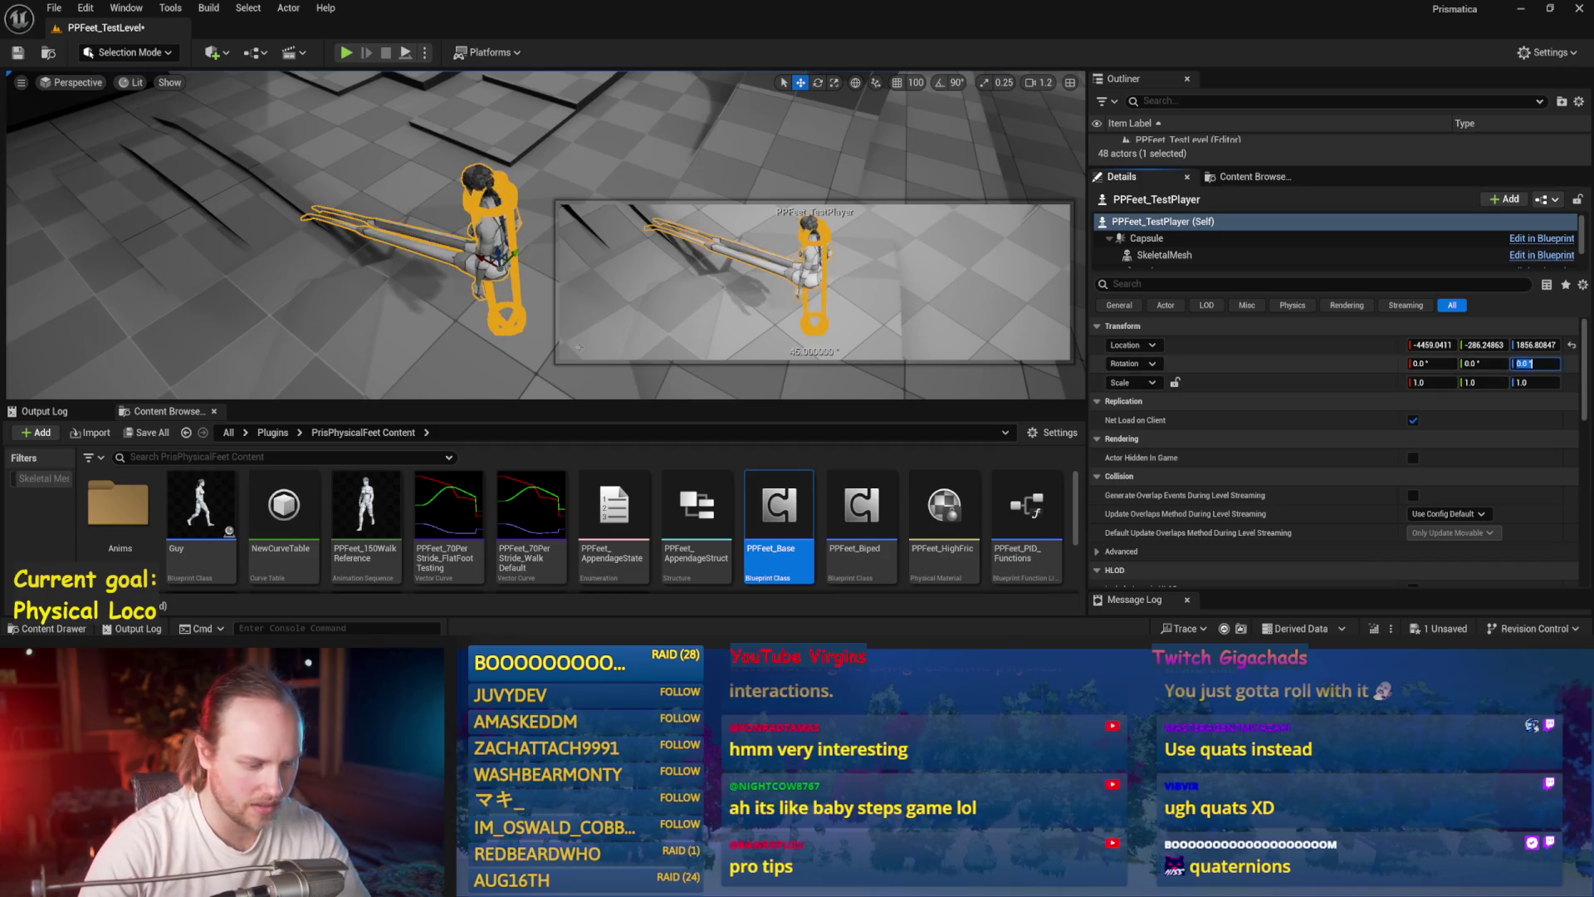
pyautogui.click(1523, 363)
pyautogui.write('90')
pyautogui.press('Return')
# - Run four balance play tests with the character turned 90°
pyautogui.click(344, 52)
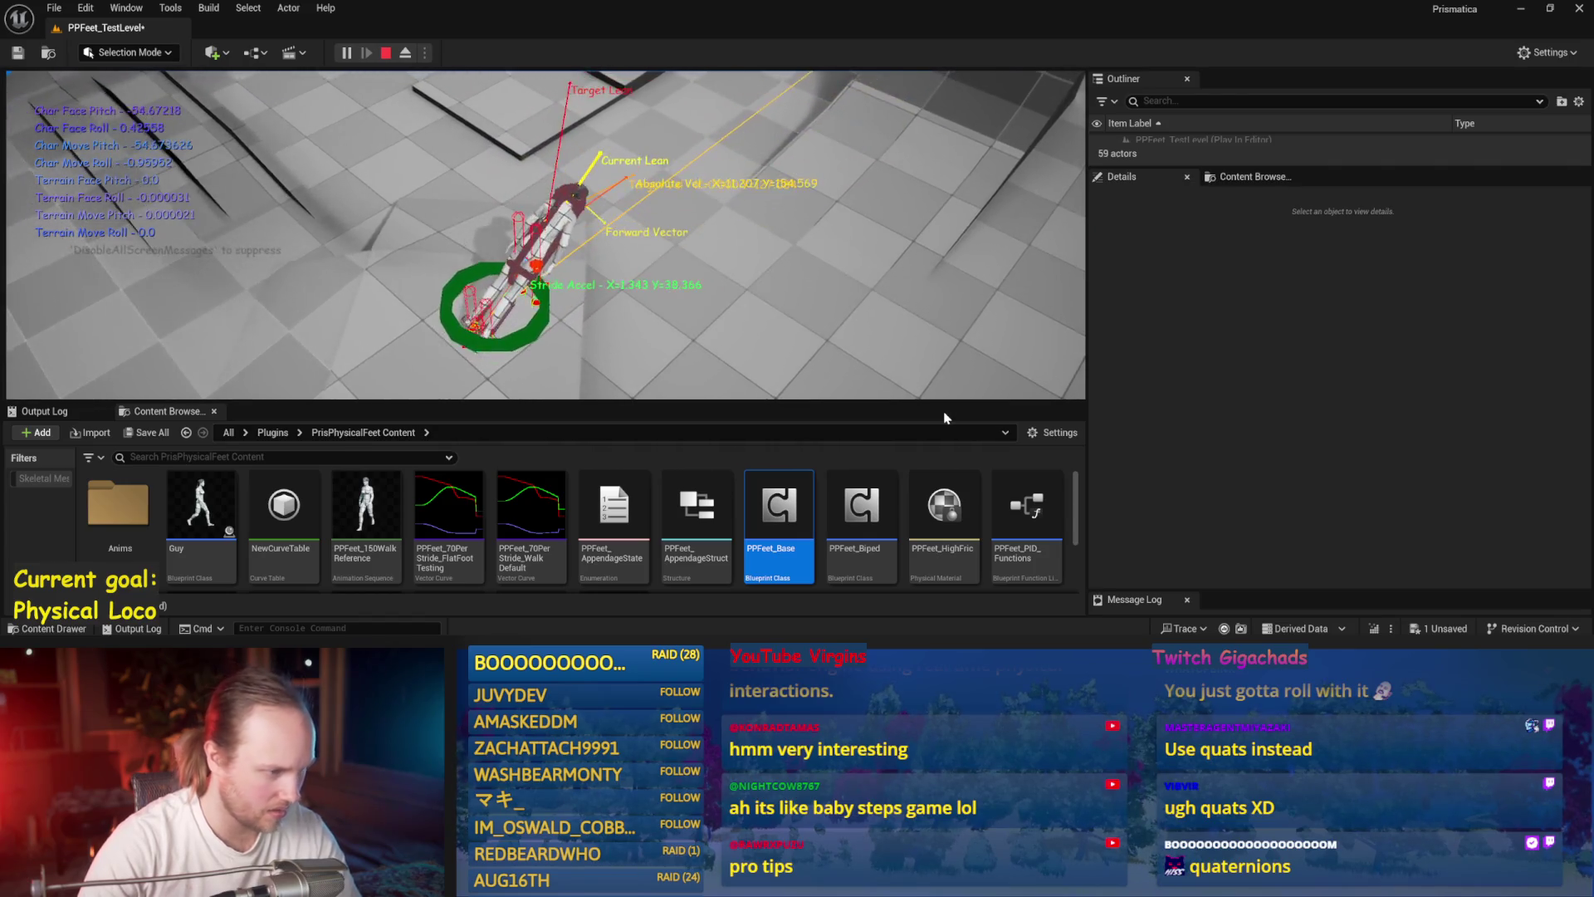
pyautogui.press('Escape')
pyautogui.hotkey('alt', 'p')
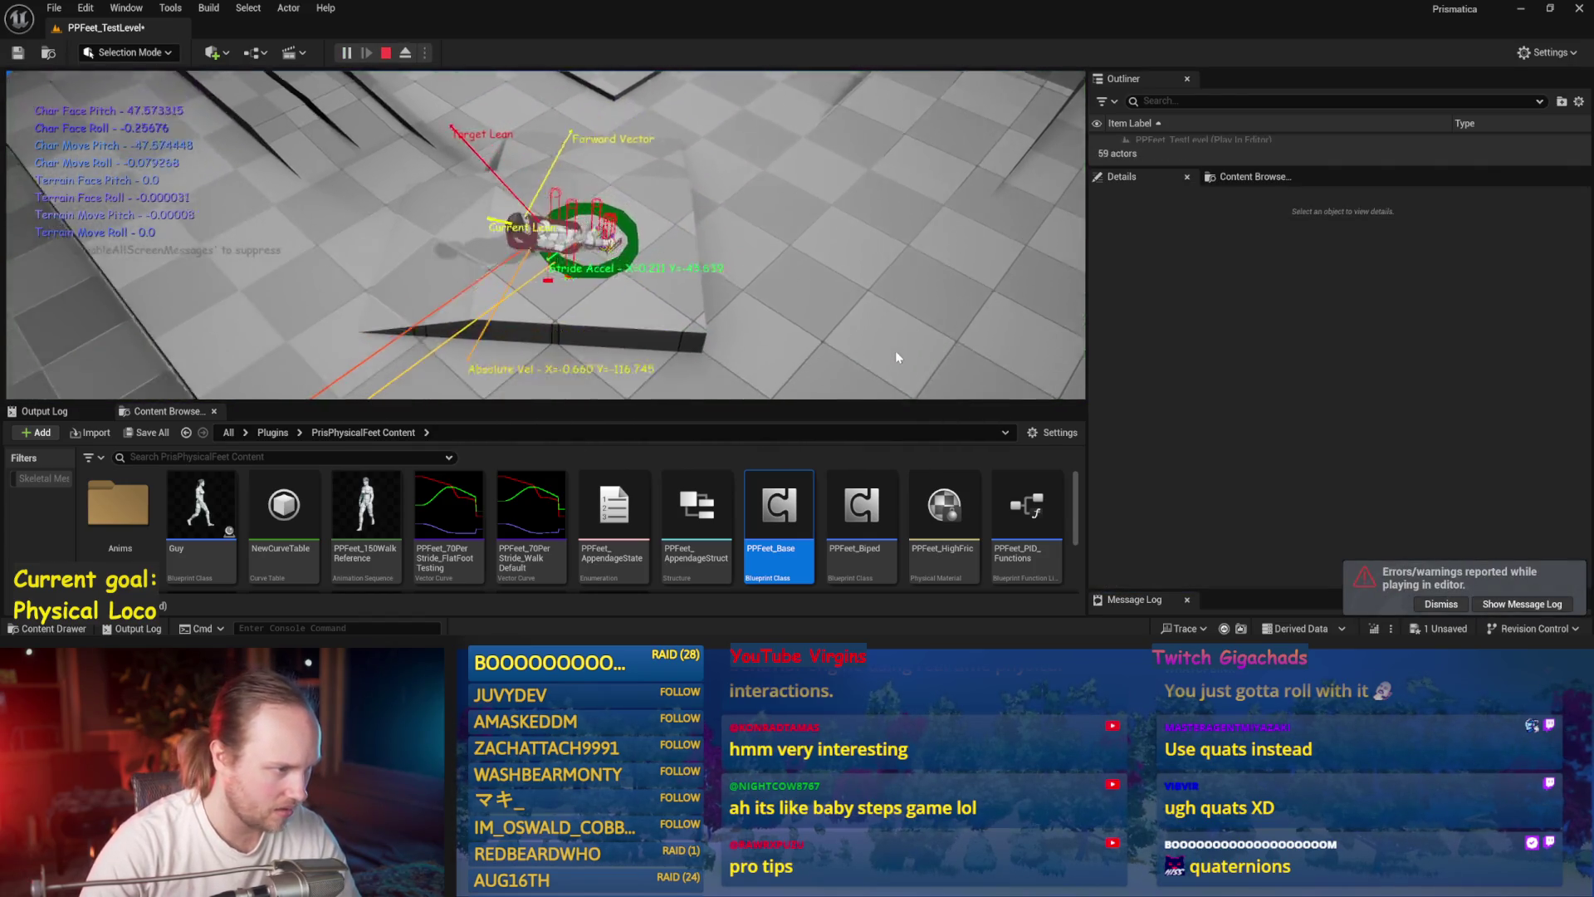
pyautogui.press('Escape')
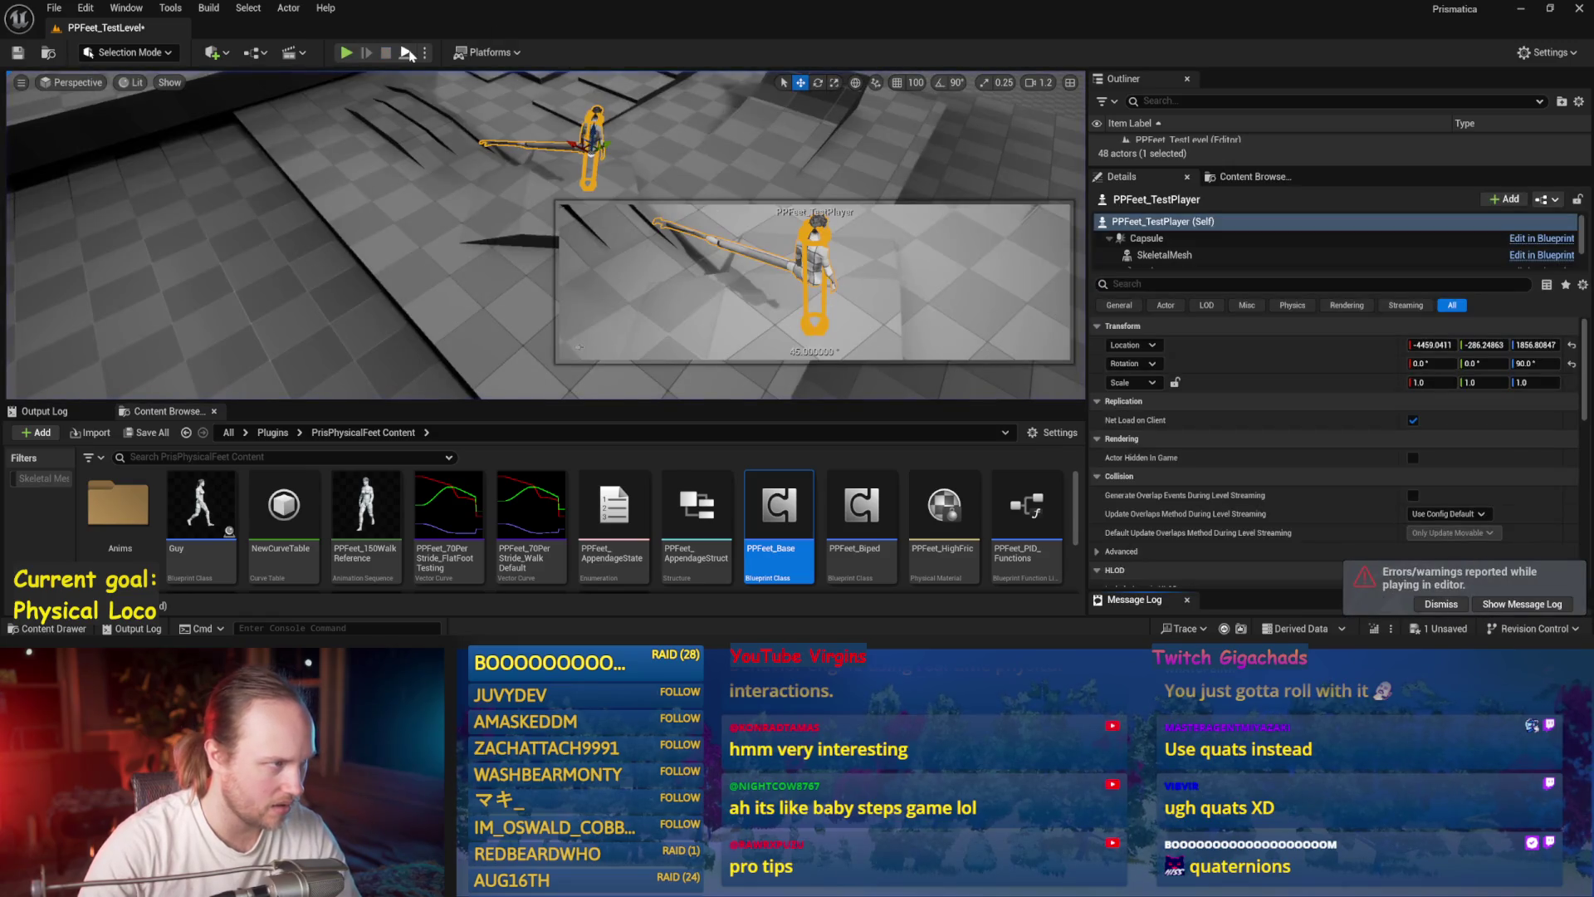
pyautogui.hotkey('alt', 'p')
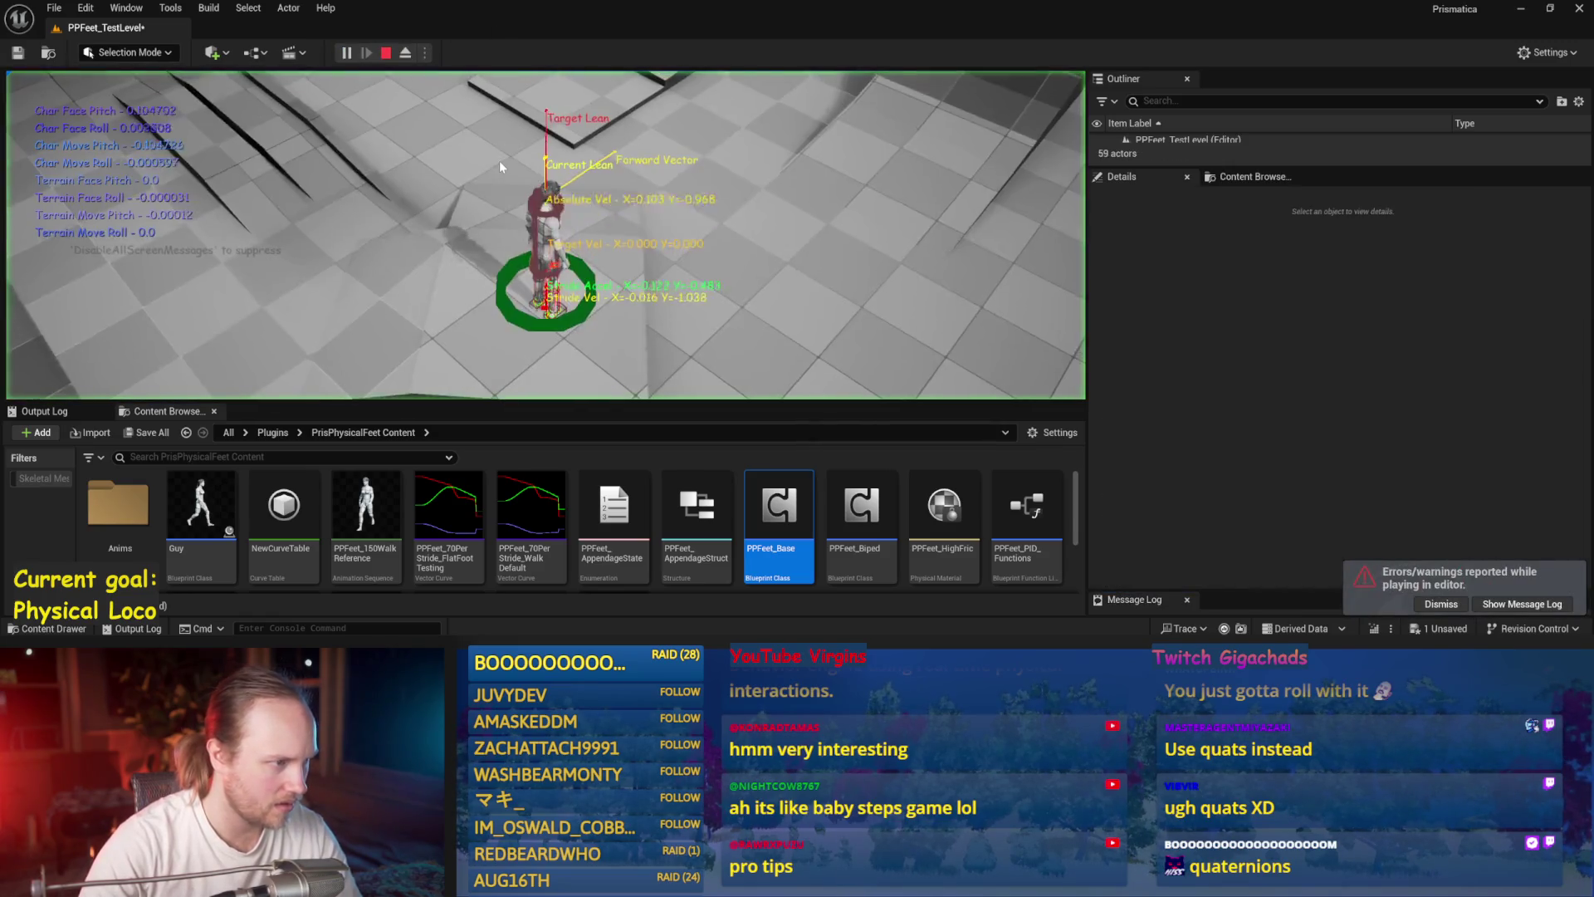
pyautogui.press('Escape')
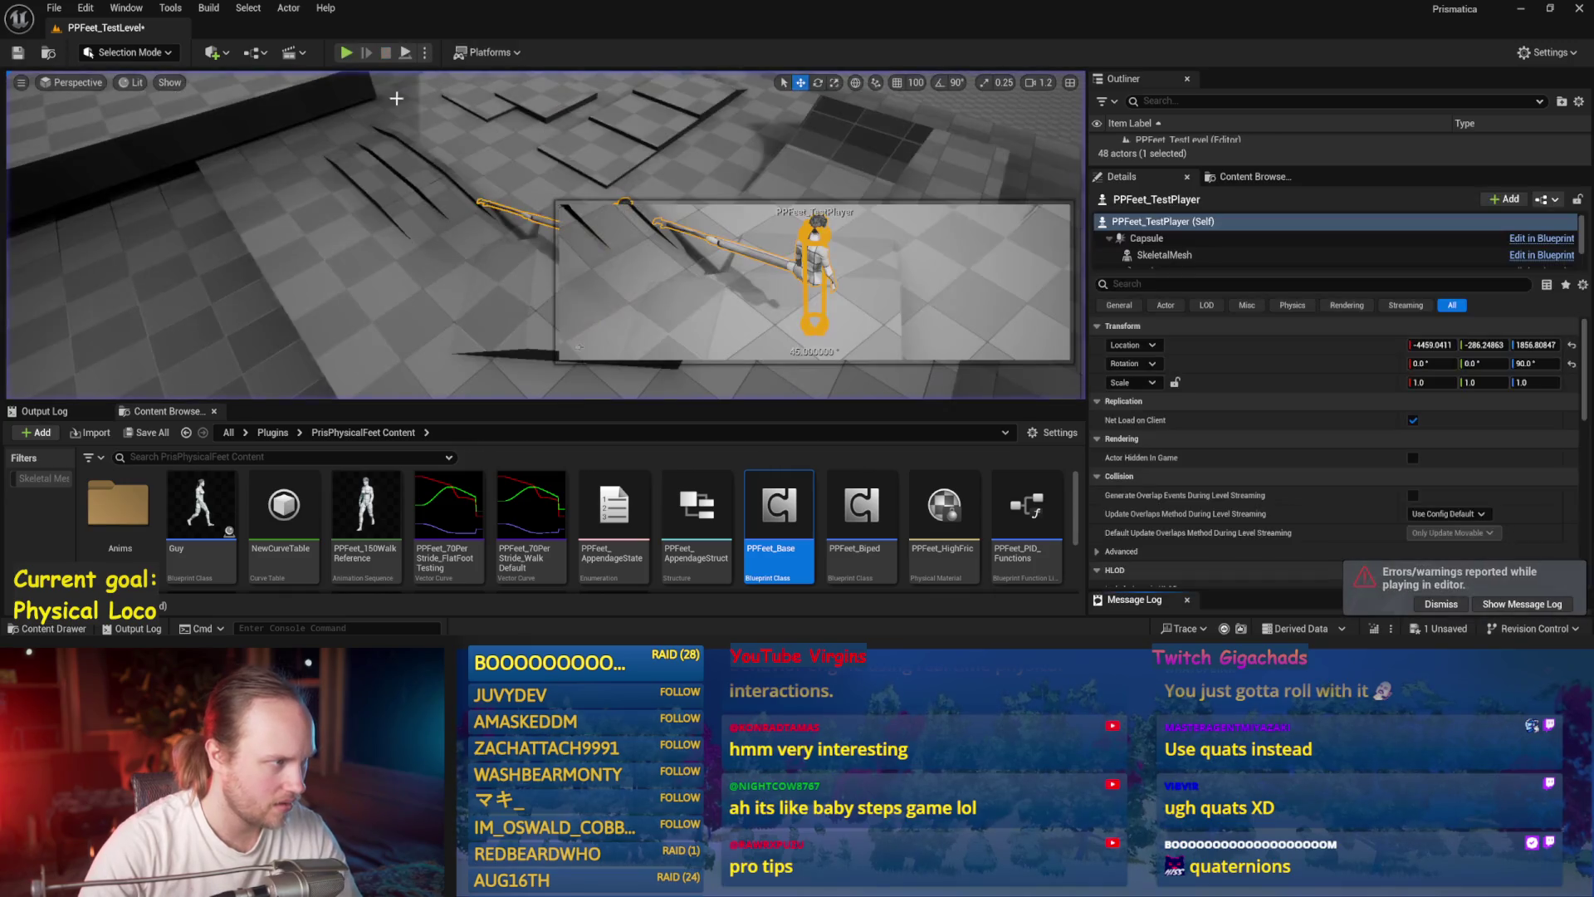
pyautogui.hotkey('alt', 'p')
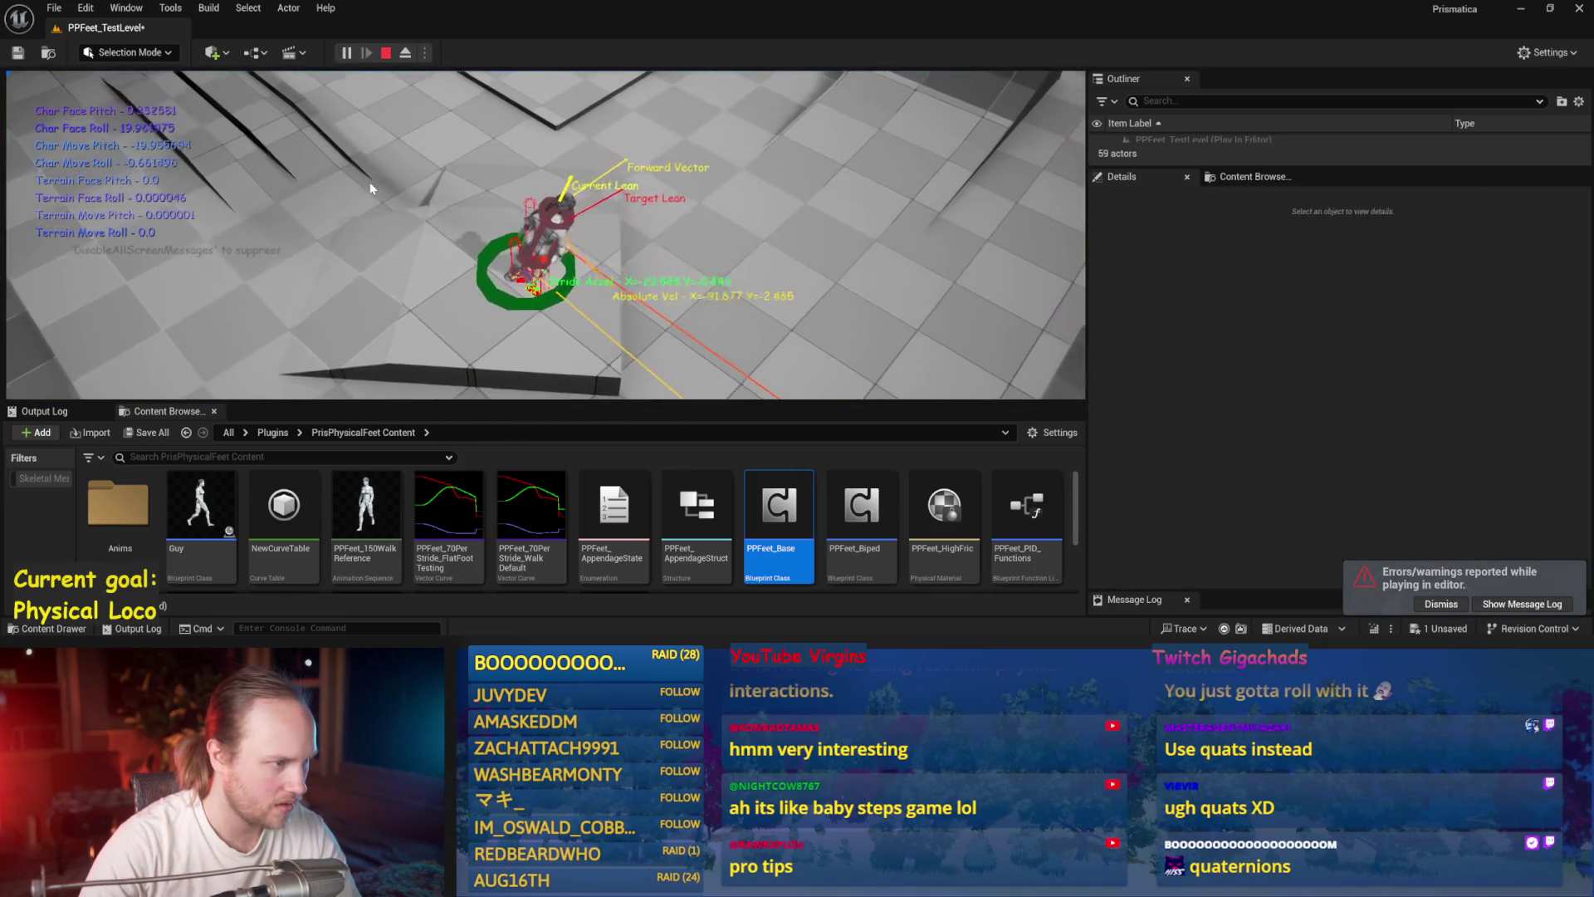
pyautogui.press('Escape')
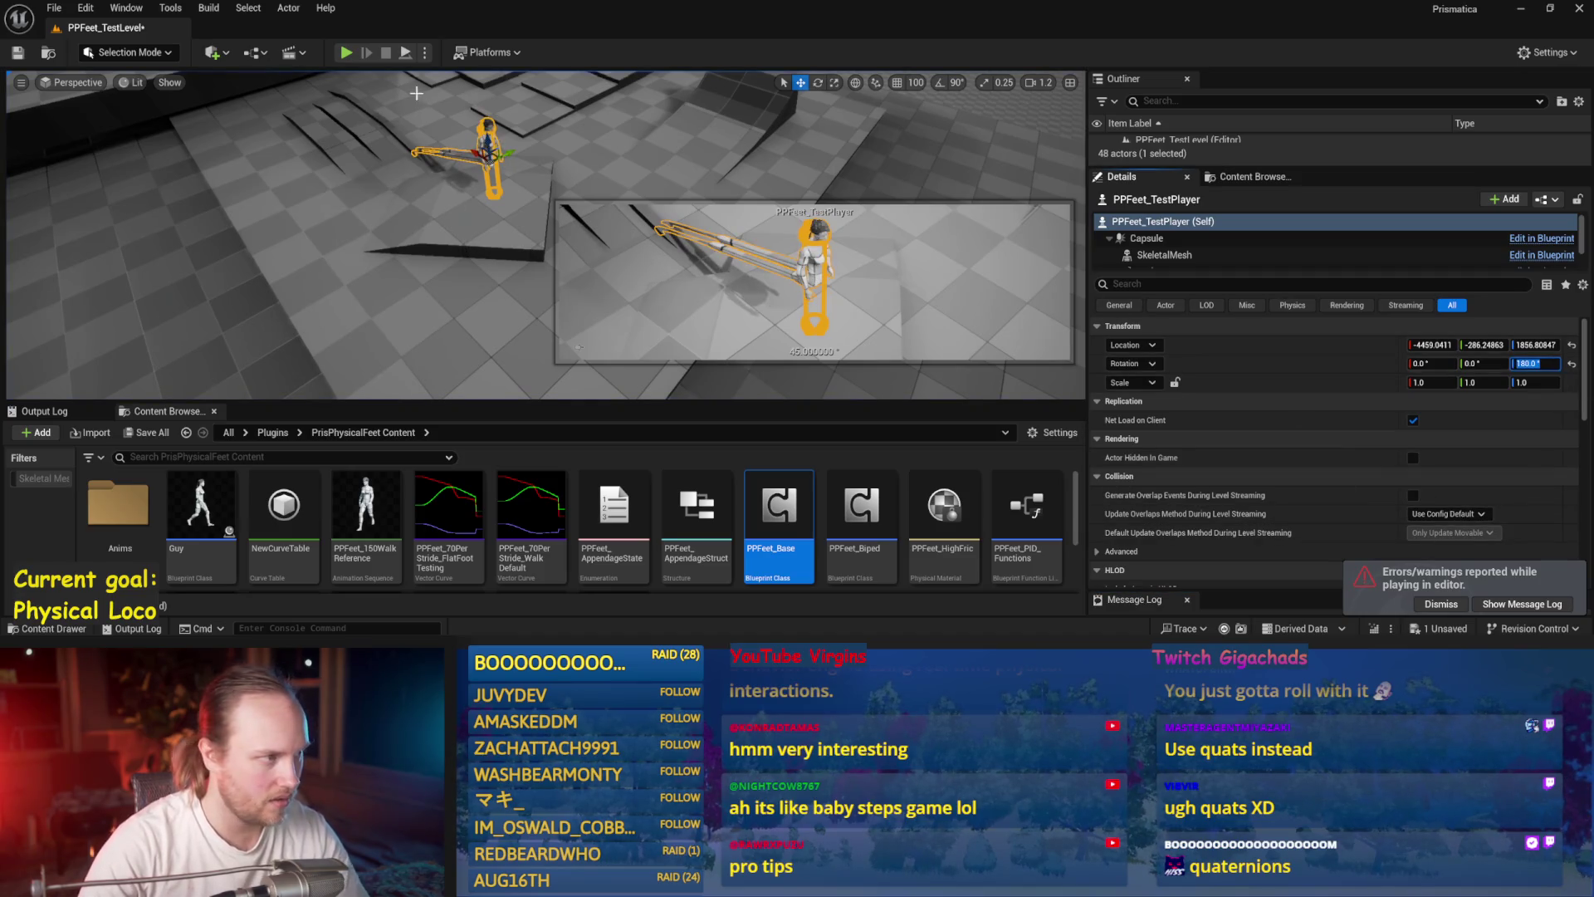
# - Play-test the character's balance twice at the 180° heading
pyautogui.click(346, 52)
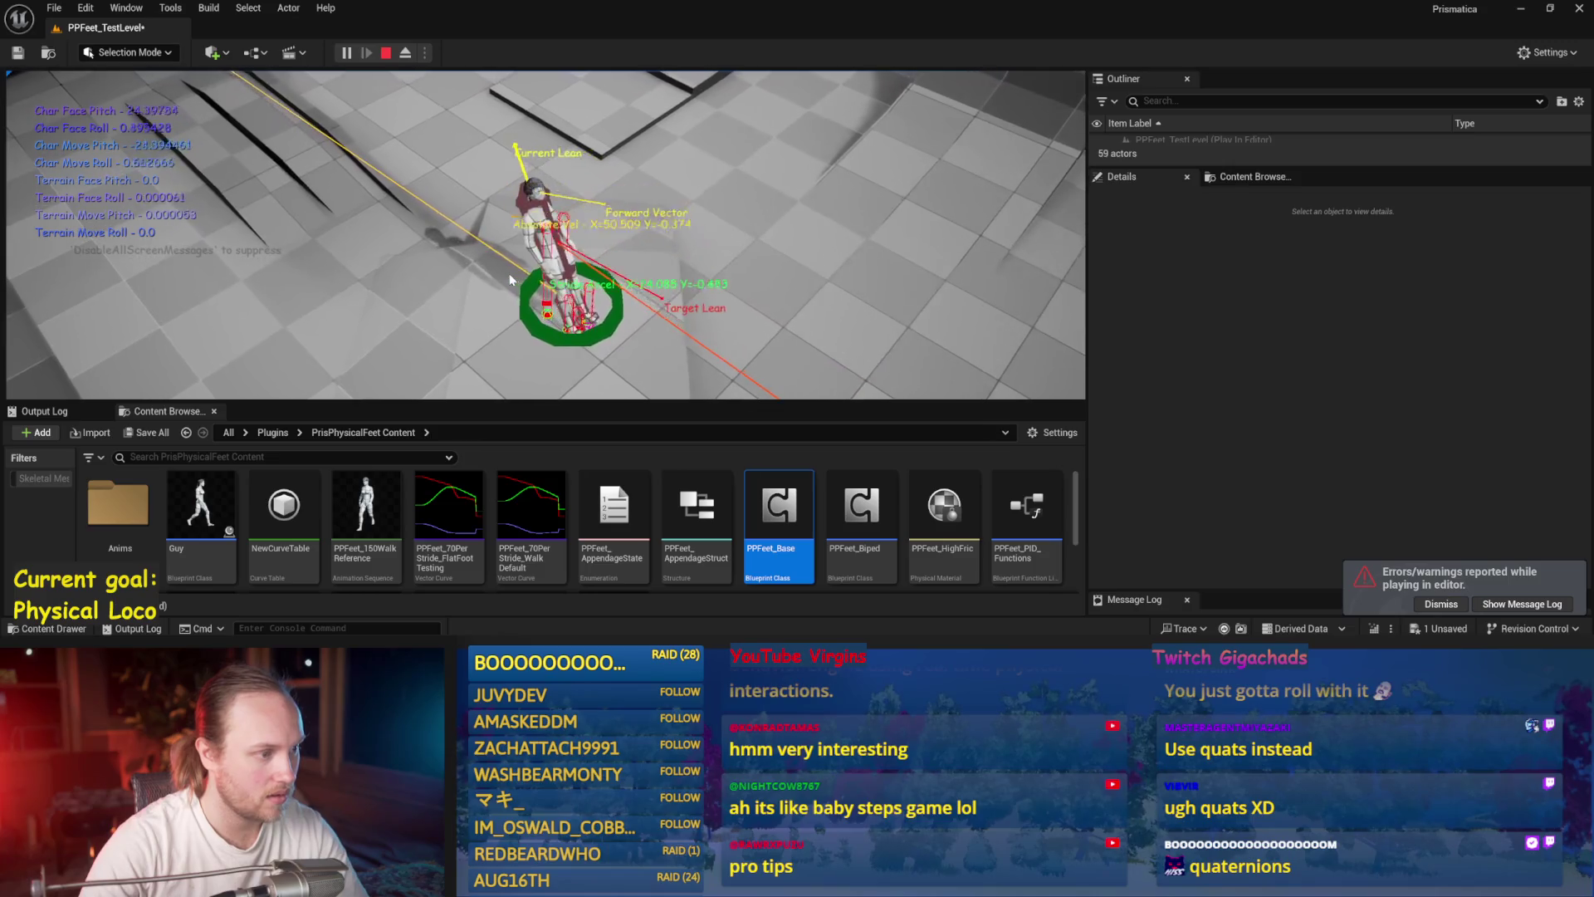
pyautogui.press('Escape')
pyautogui.hotkey('alt', 'p')
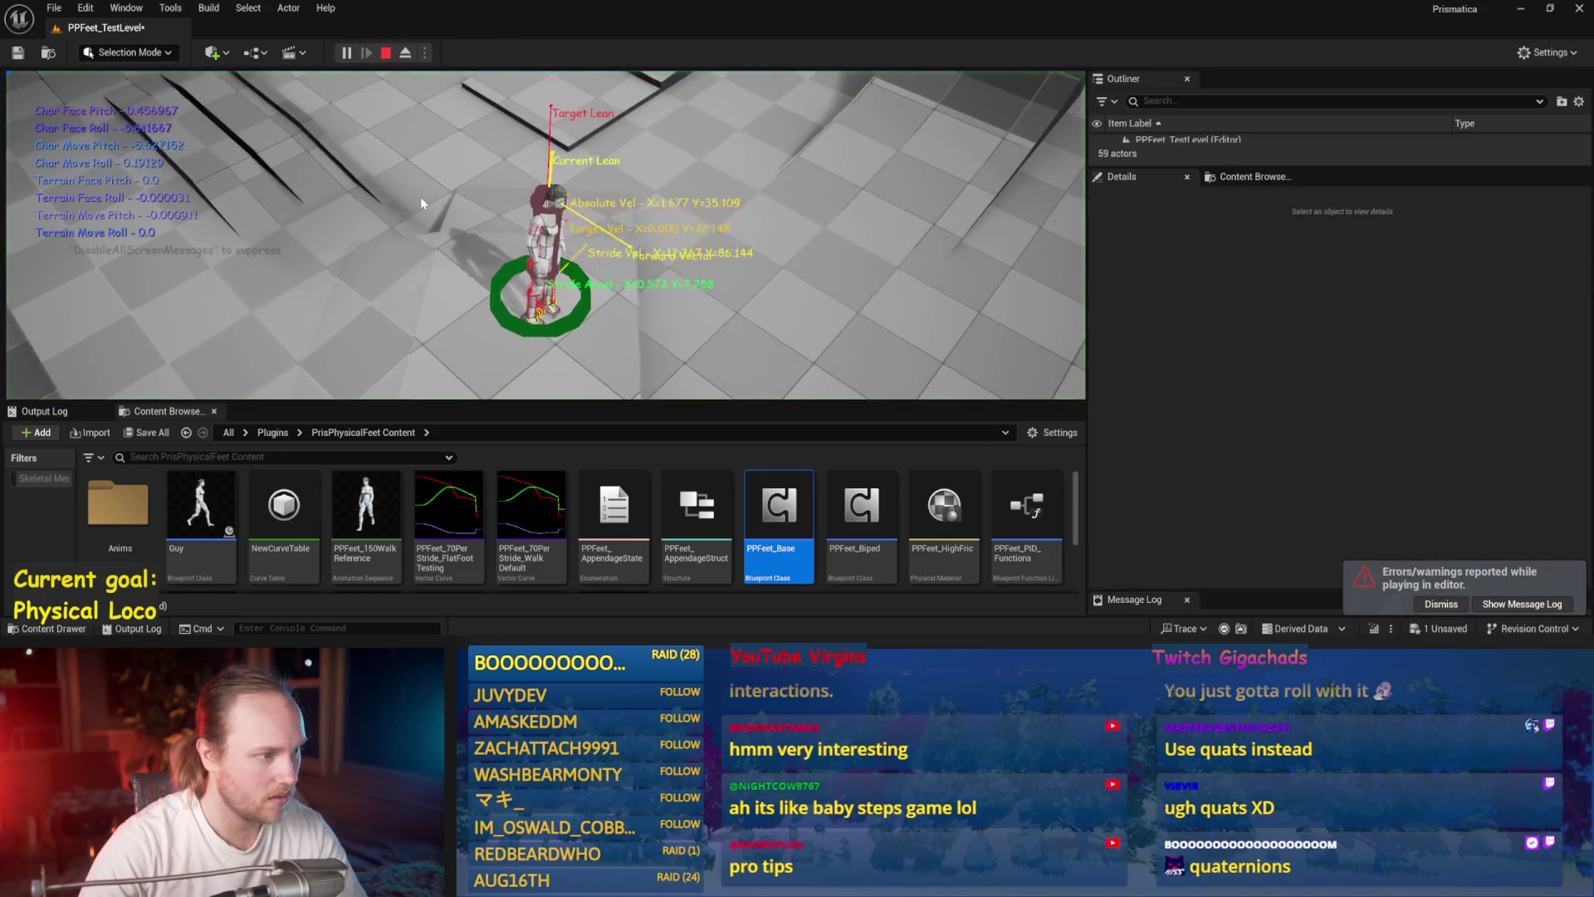
pyautogui.press('Escape')
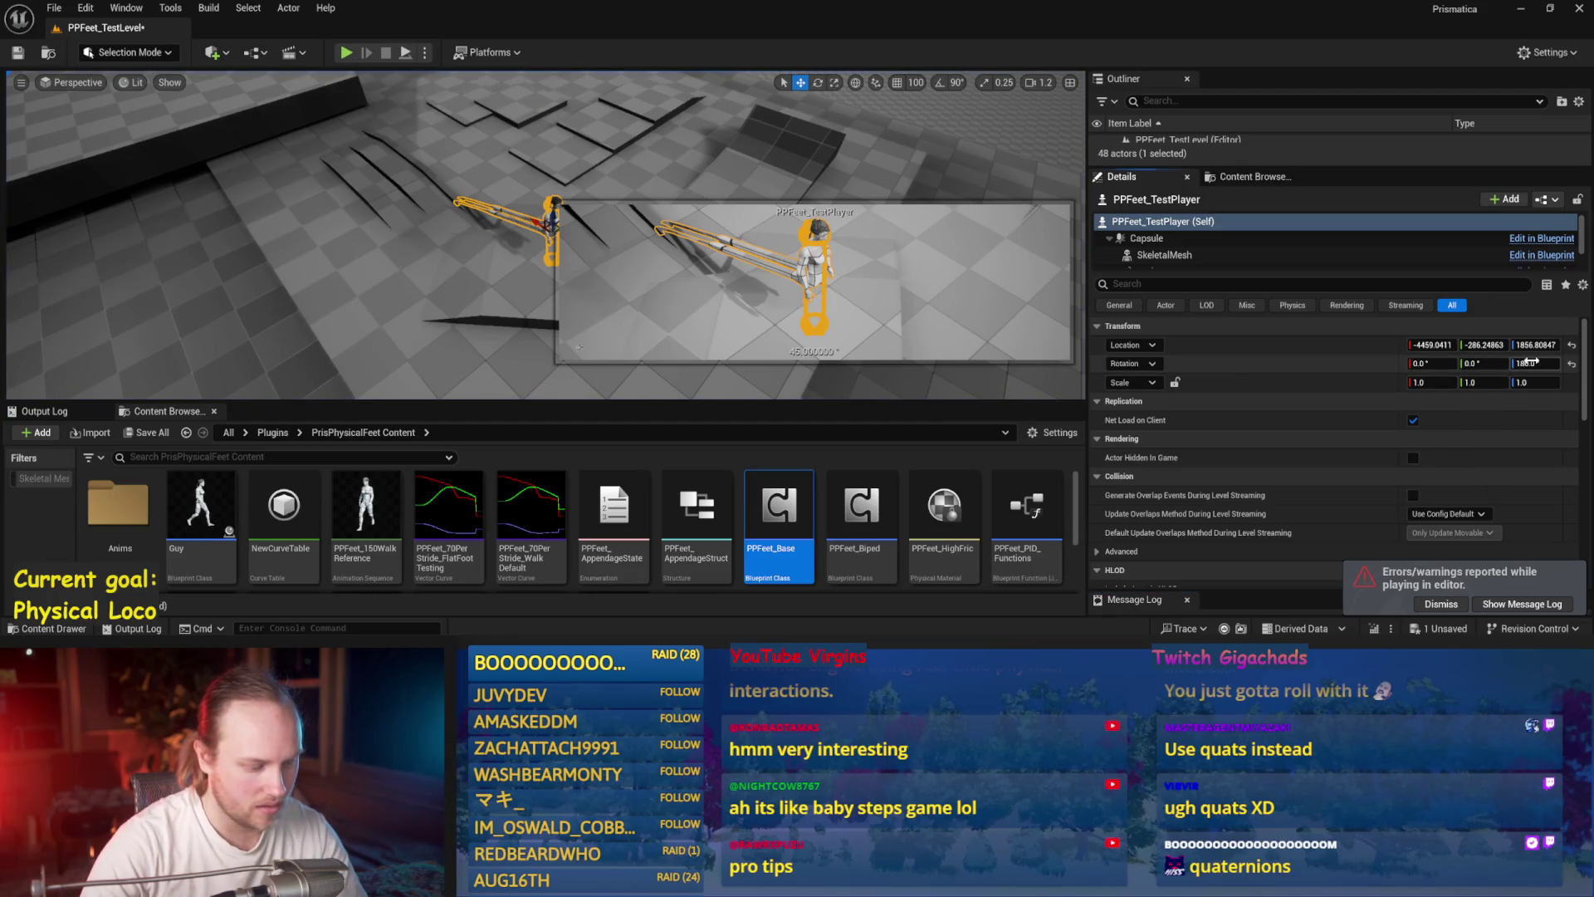
# - Set the character's yaw to 270° and play-test its balance
pyautogui.press('Return')
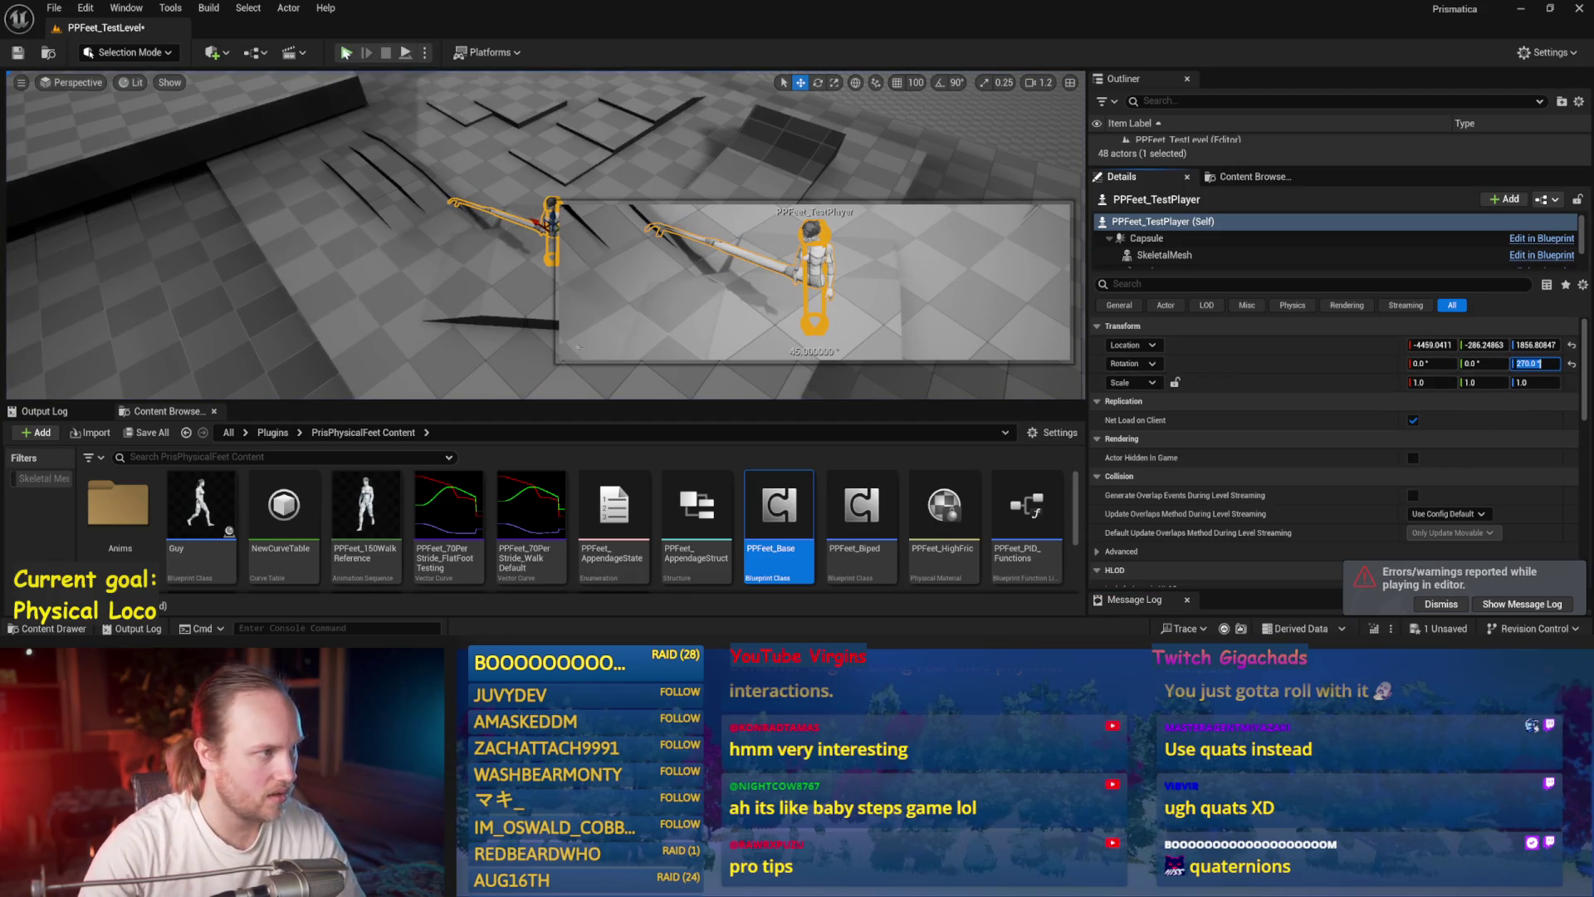
pyautogui.click(346, 53)
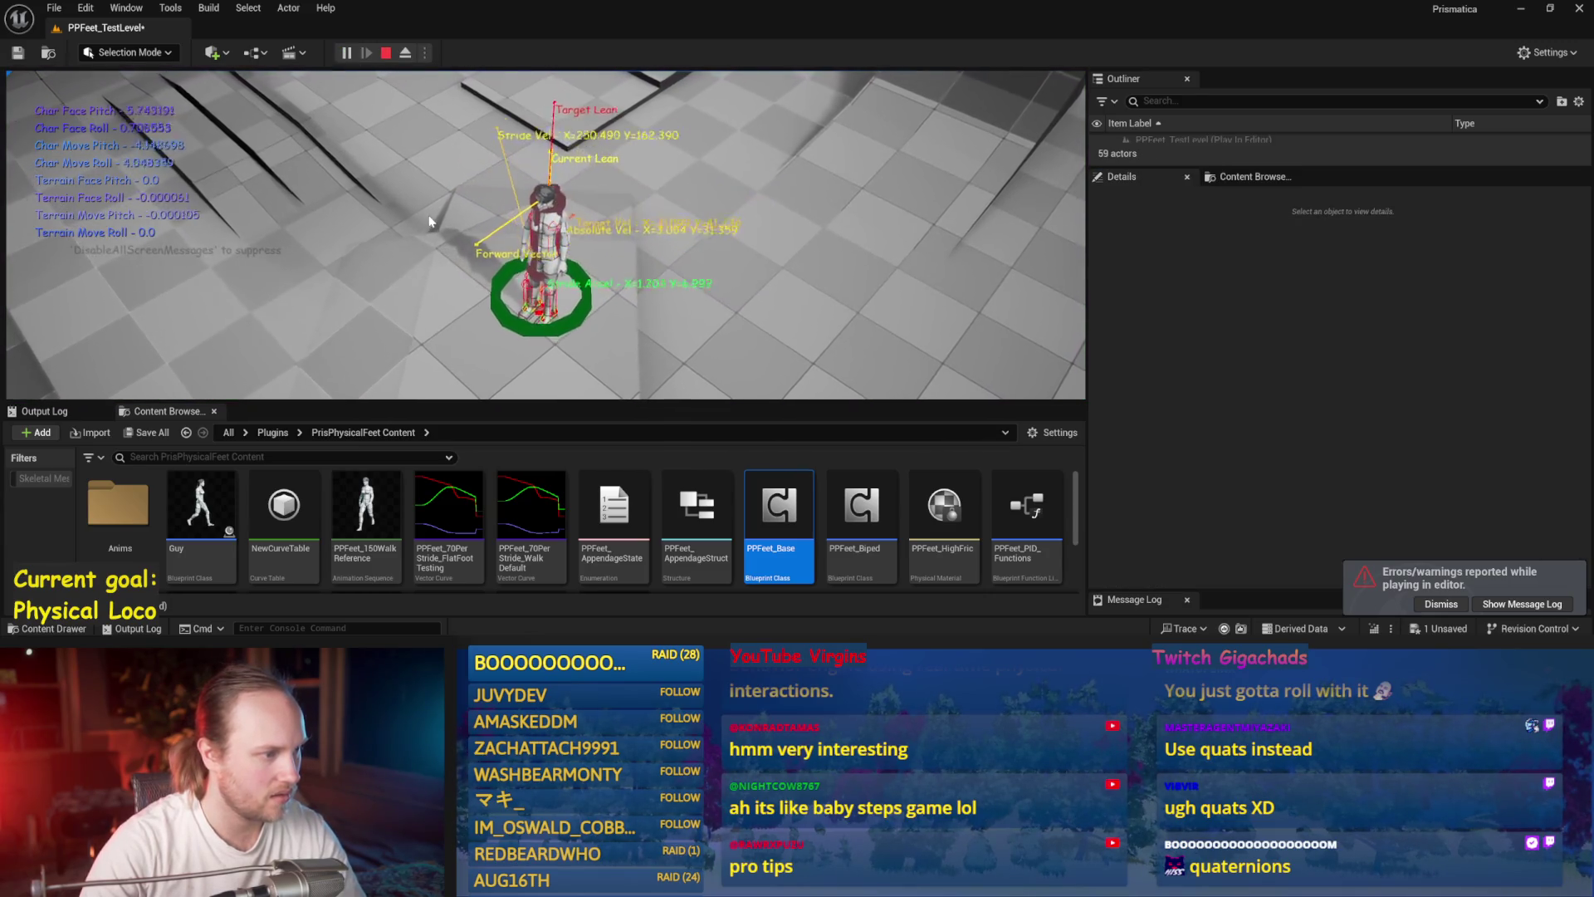
pyautogui.press('Escape')
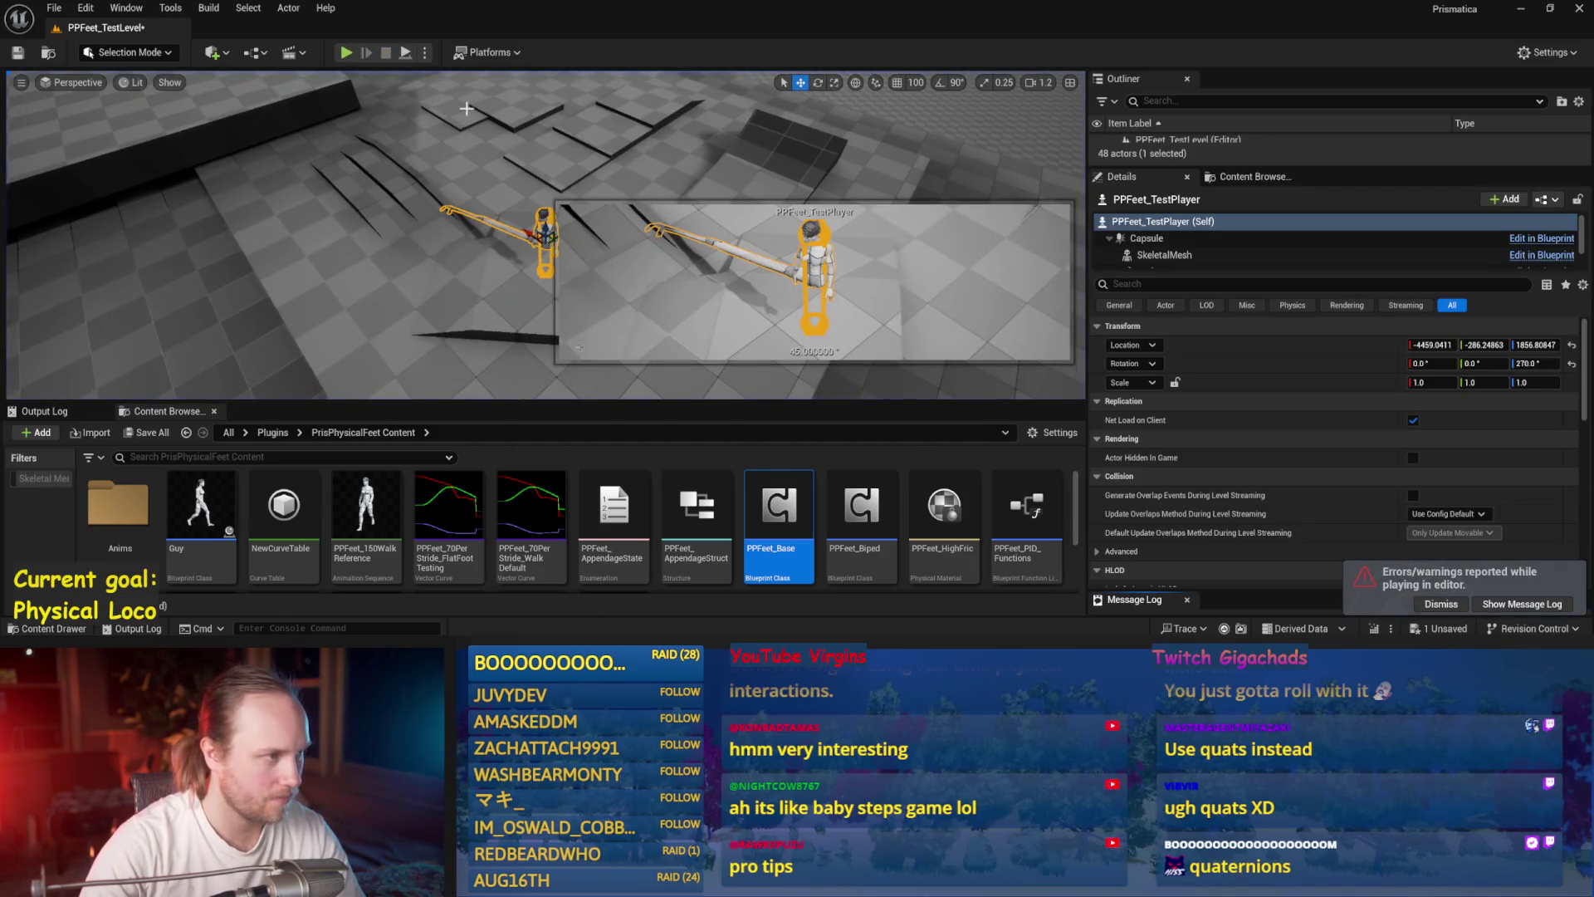
# - Set the yaw to 45°, run four more balance tests, then reopen PPFeet_Base
pyautogui.write('5')
pyautogui.press('Return')
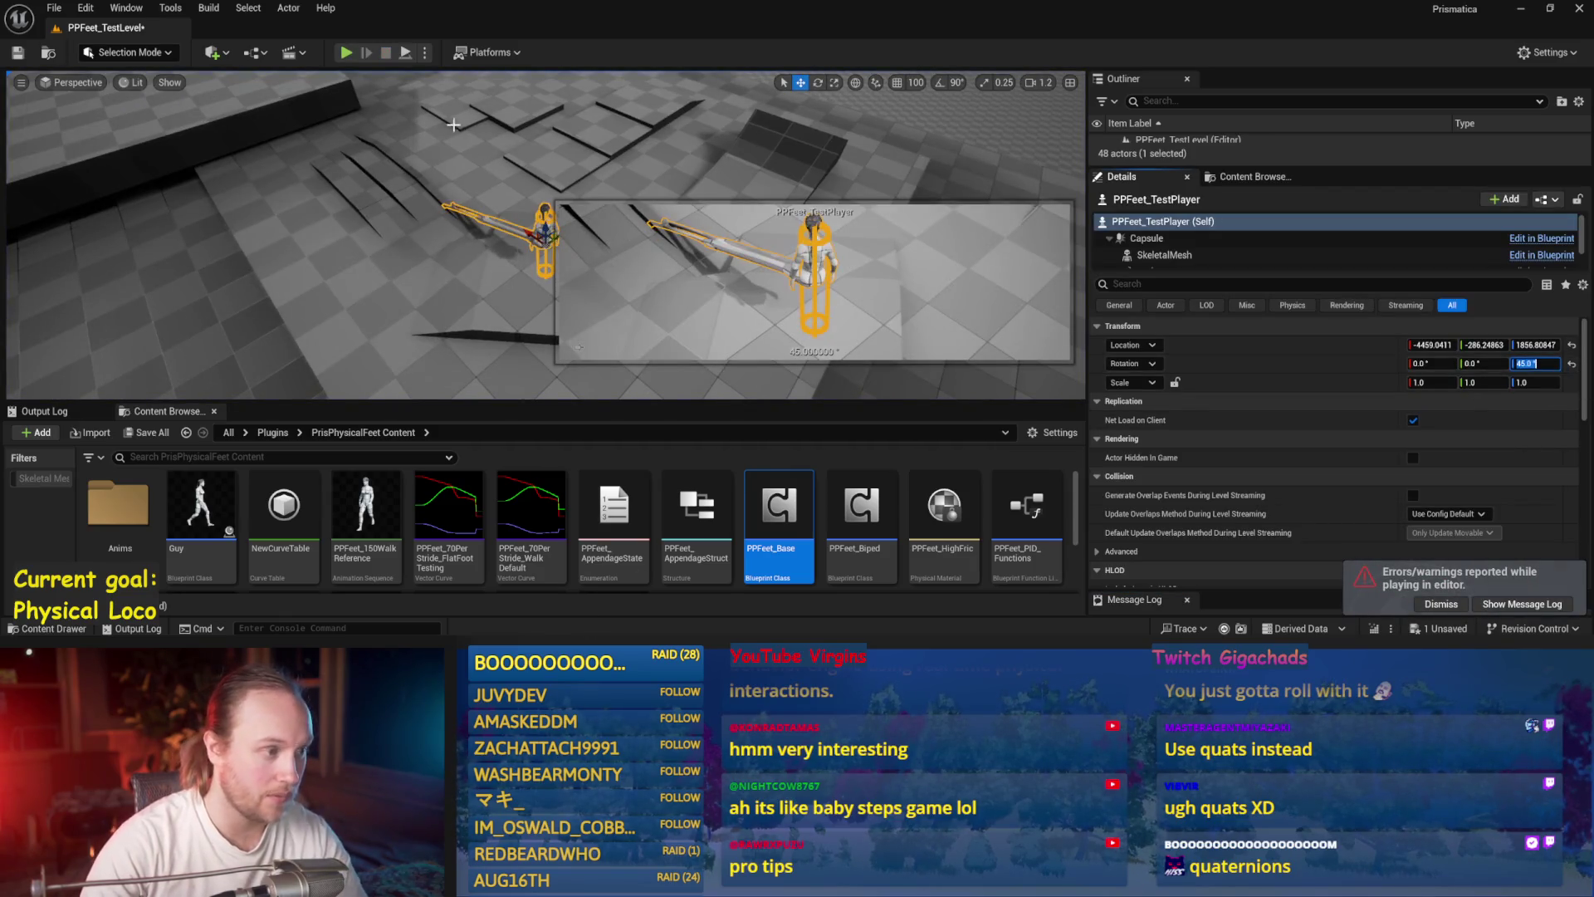
pyautogui.click(346, 53)
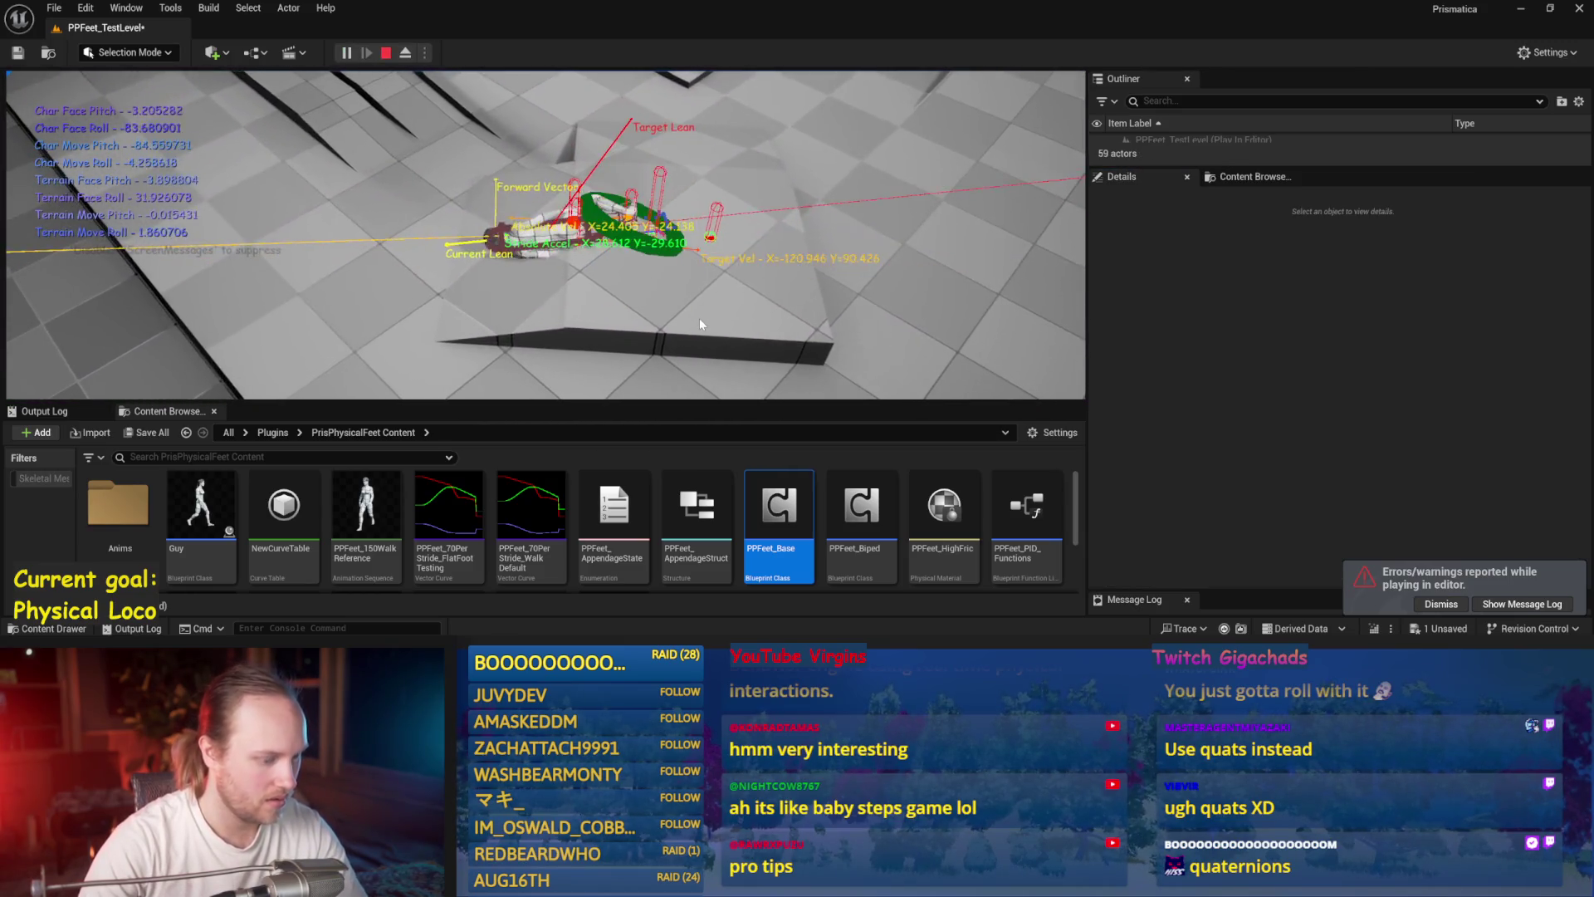
pyautogui.press('Escape')
pyautogui.click(346, 53)
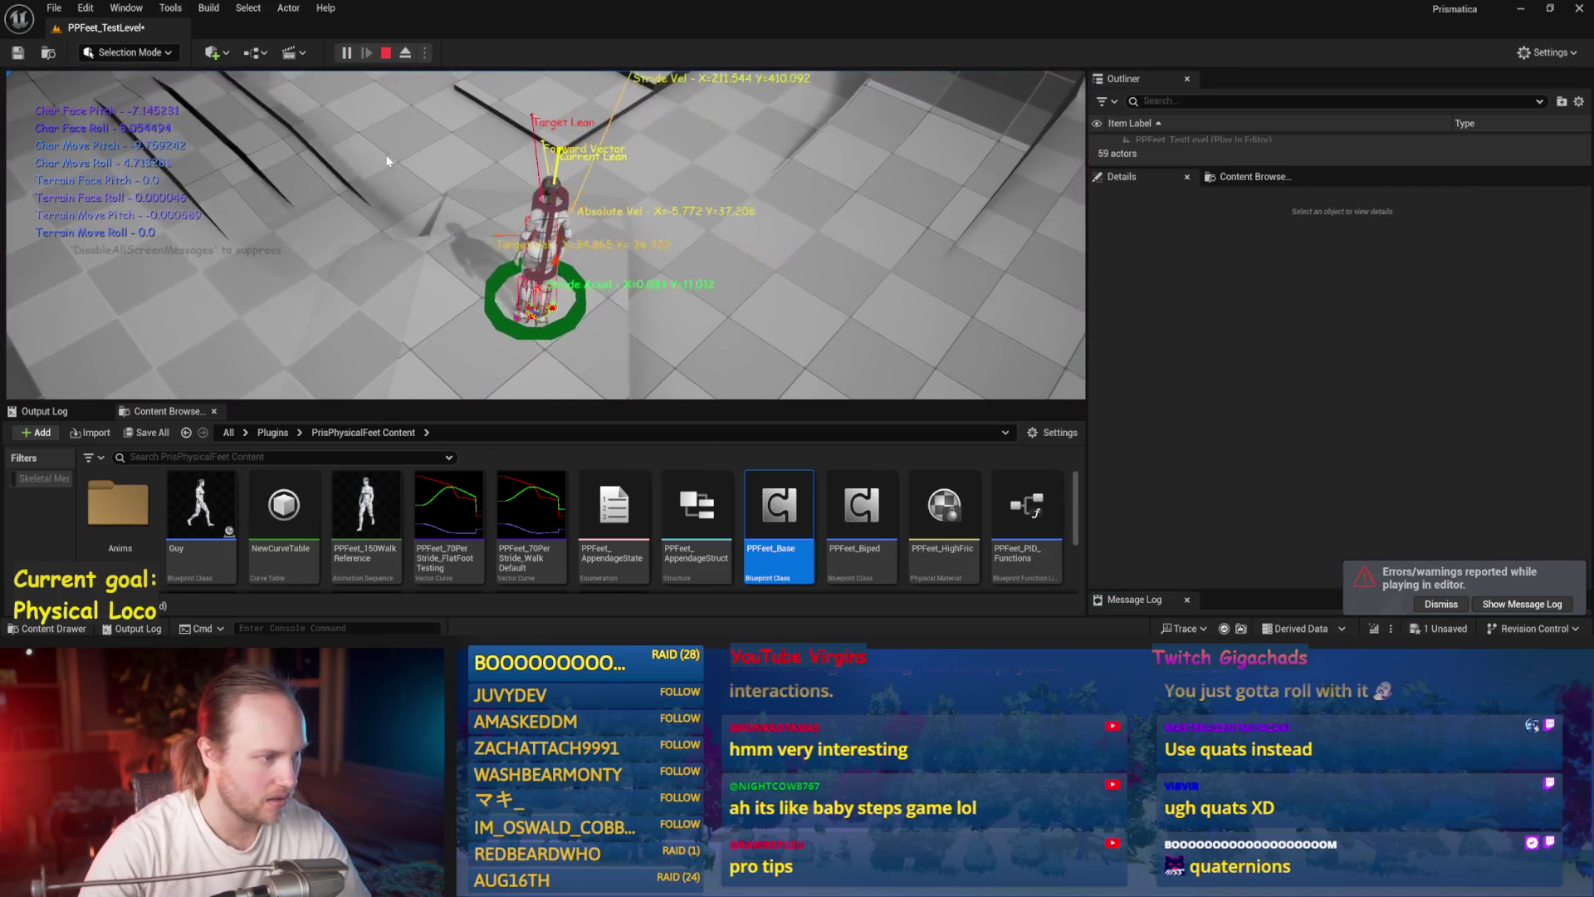
pyautogui.press('Escape')
pyautogui.hotkey('alt', 'p')
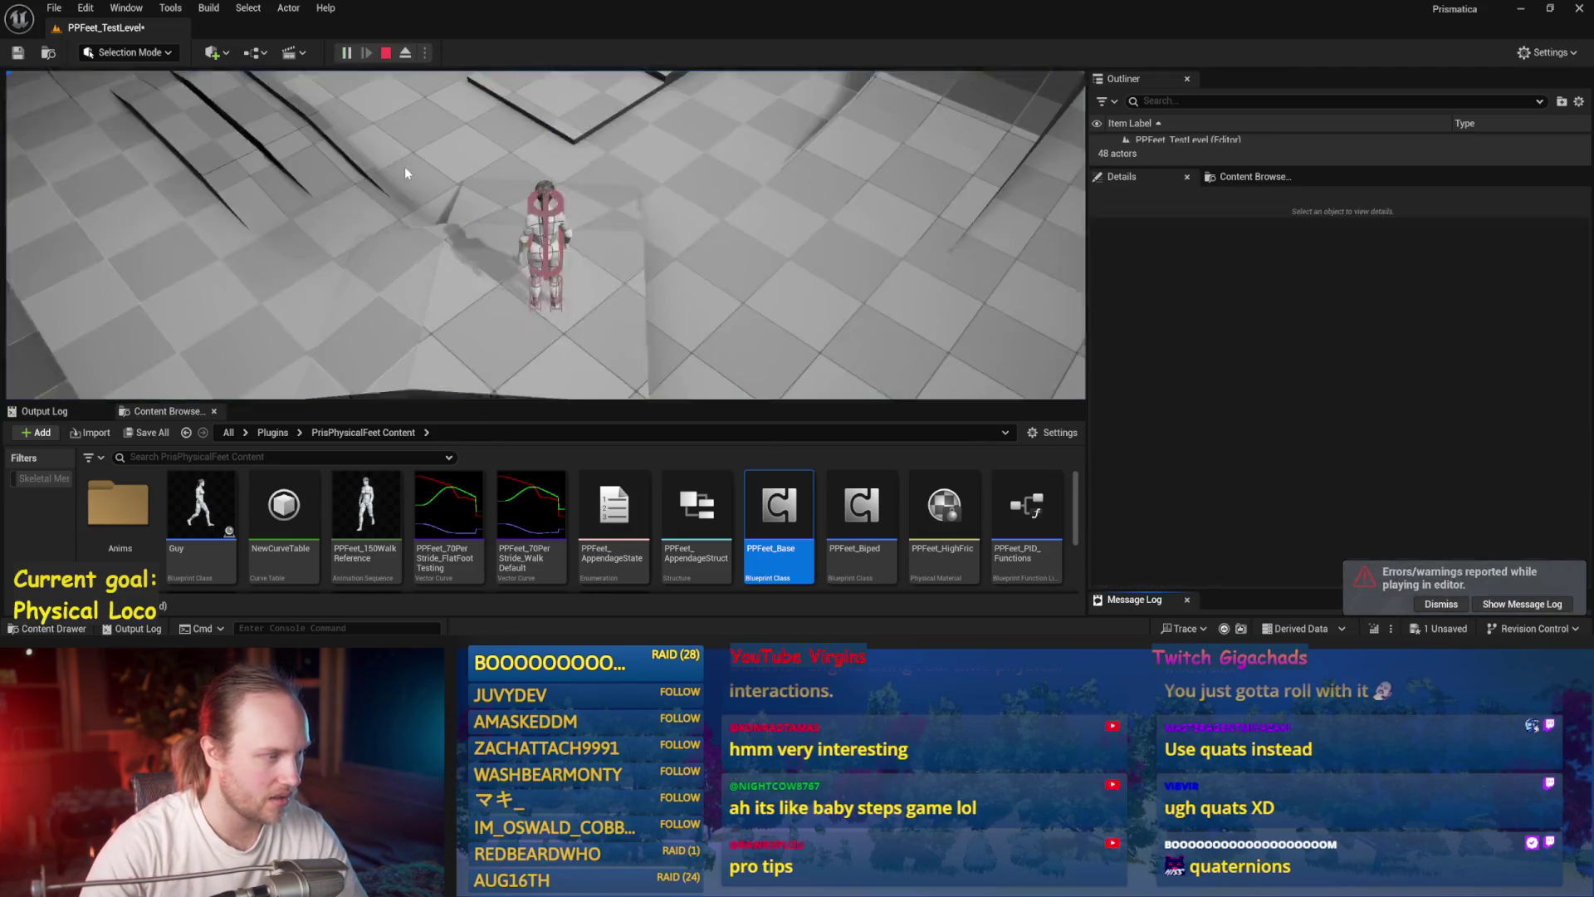
pyautogui.press('Escape')
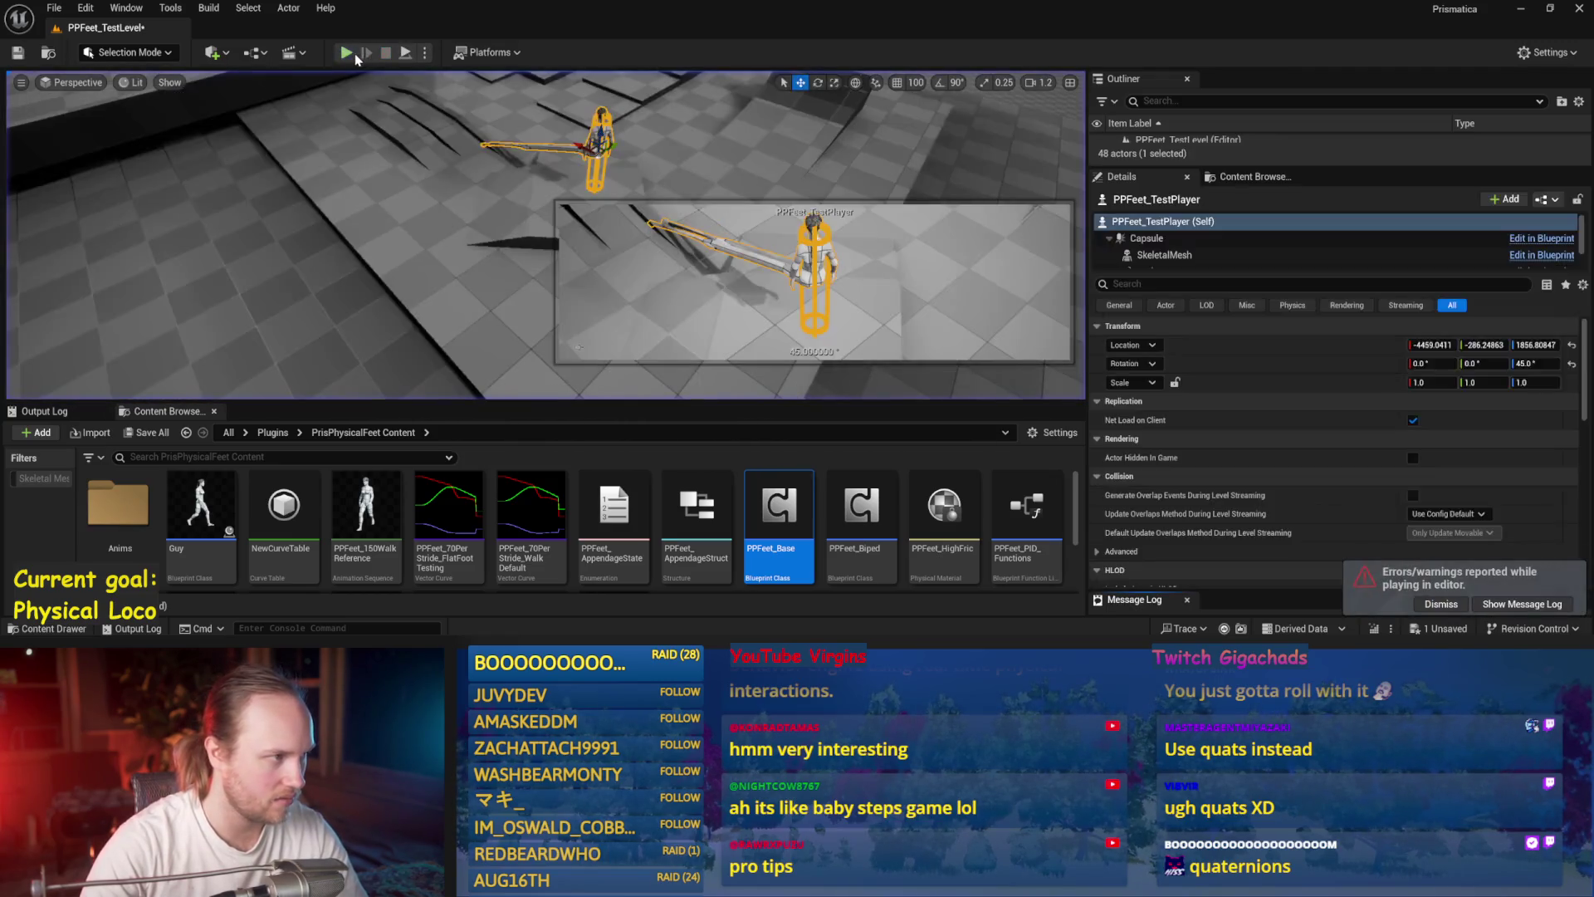
pyautogui.click(347, 54)
pyautogui.press('Escape')
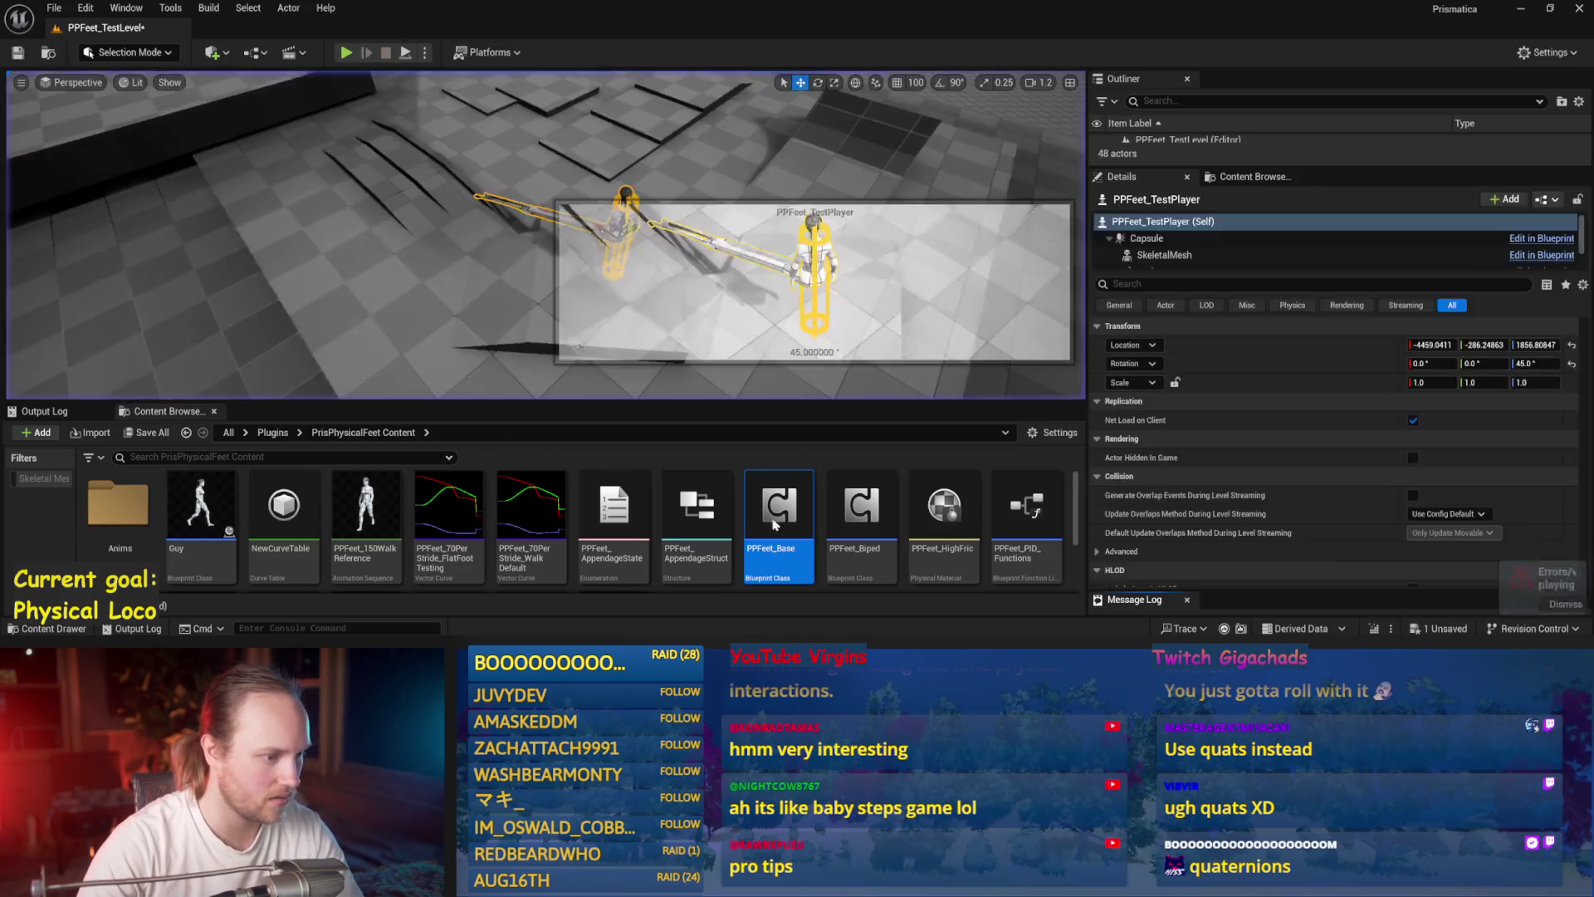
pyautogui.doubleClick(762, 532)
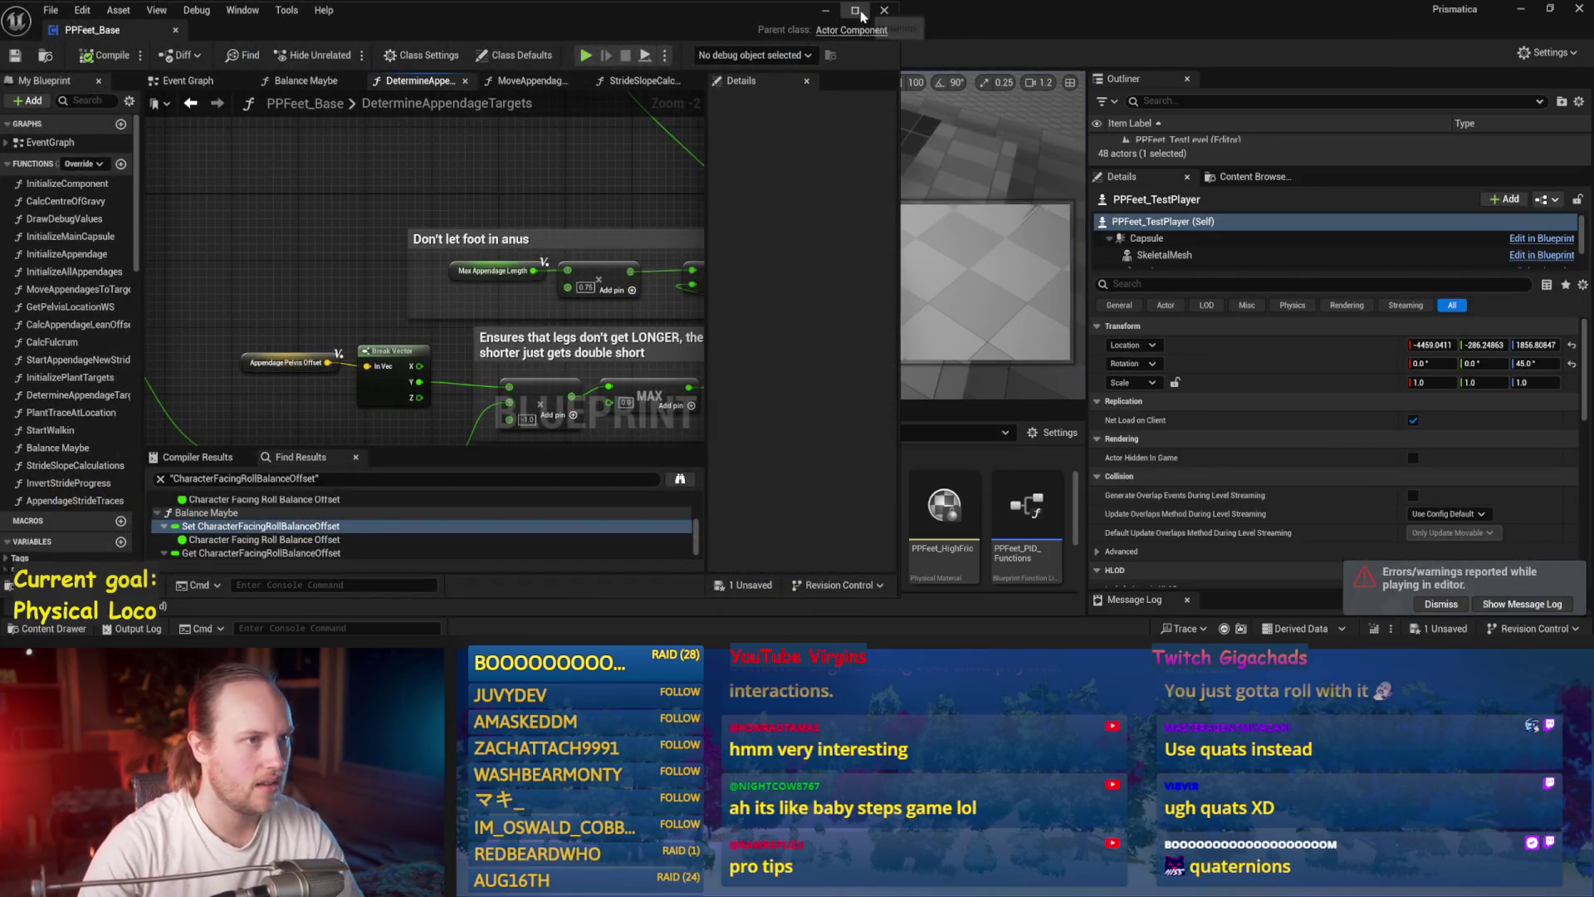
# - Save PPFeet_Base and align the pitch multiply and Pitch Balance Offset nodes in MoveAppendagesToTargets
pyautogui.click(857, 11)
pyautogui.hotkey('ctrl', 's')
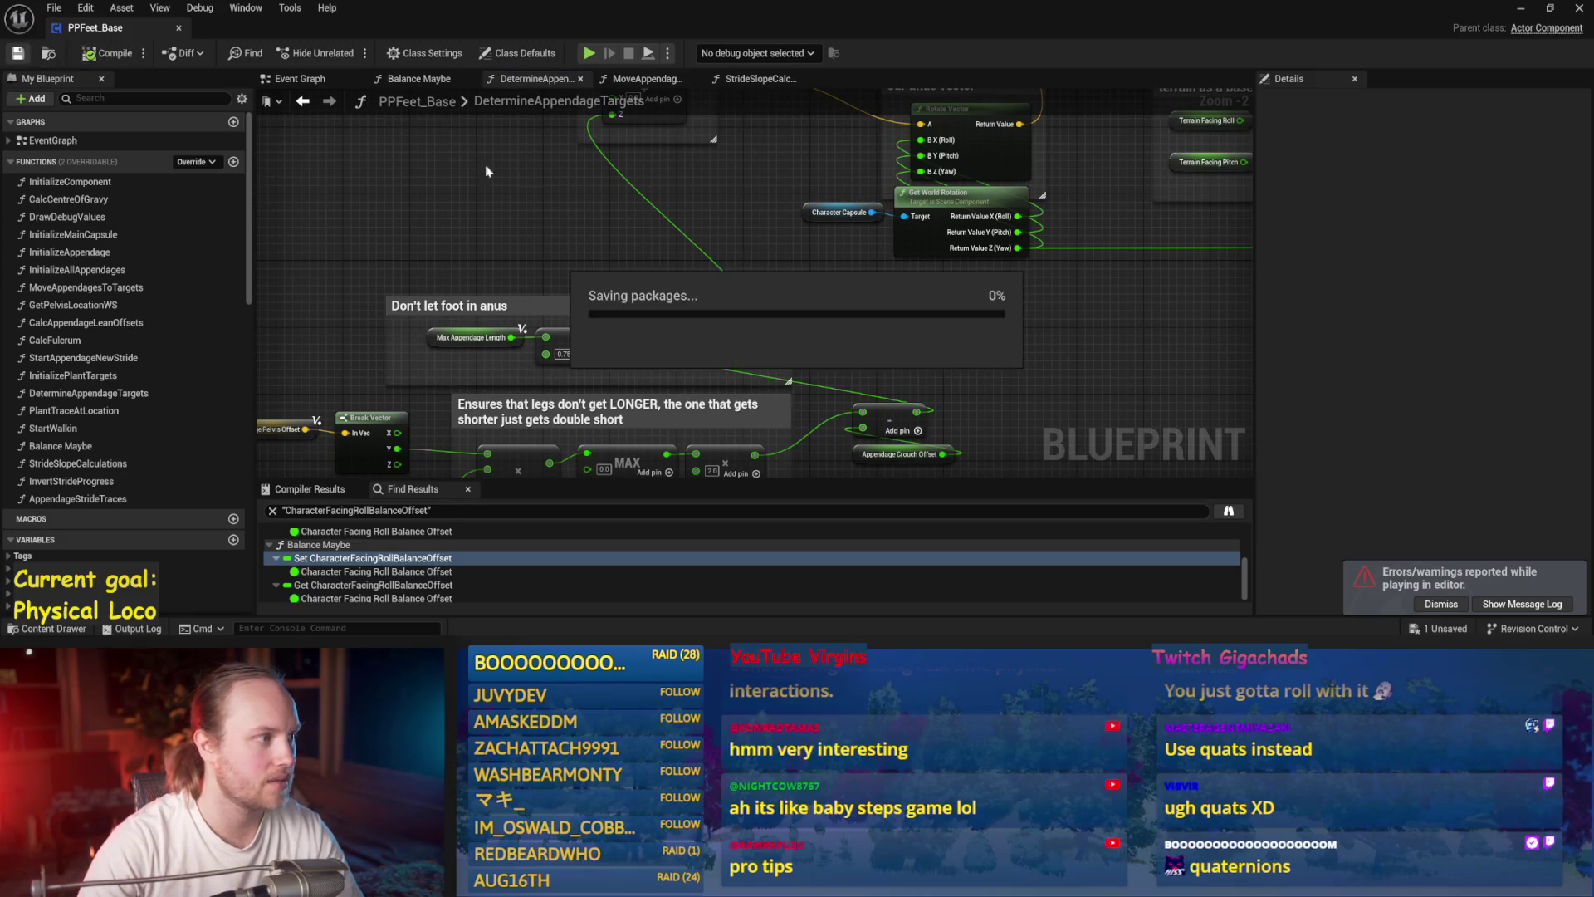
pyautogui.scroll(-2, 457, 227)
pyautogui.click(641, 79)
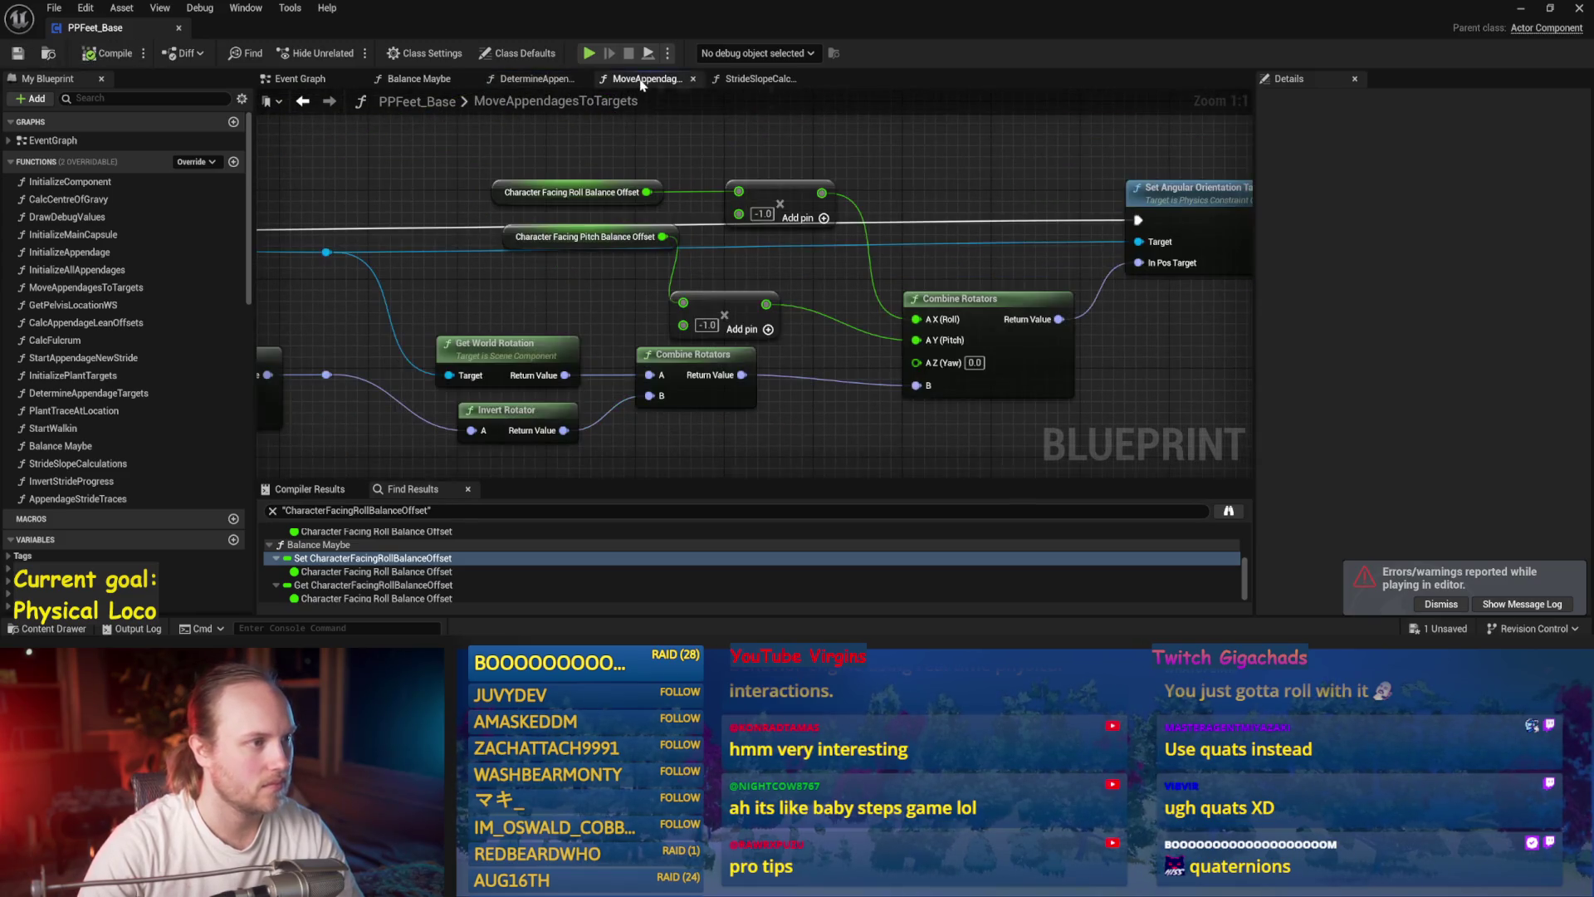
pyautogui.moveTo(742, 291); pyautogui.dragTo(809, 245)
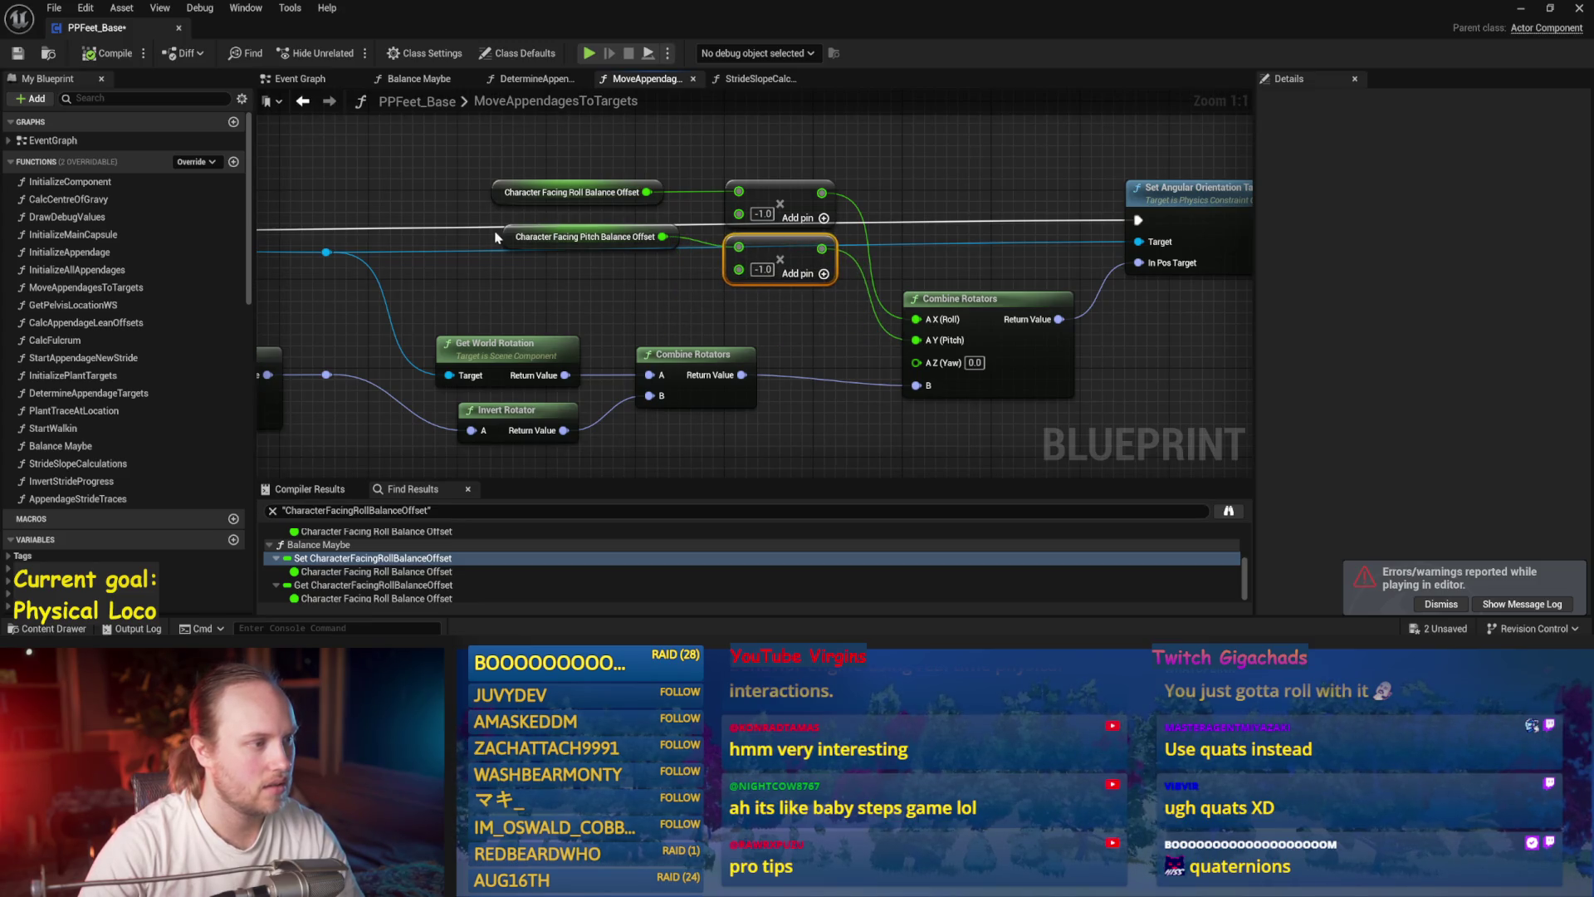
pyautogui.moveTo(495, 237); pyautogui.dragTo(499, 247)
pyautogui.click(626, 288)
pyautogui.scroll(-2, 626, 288)
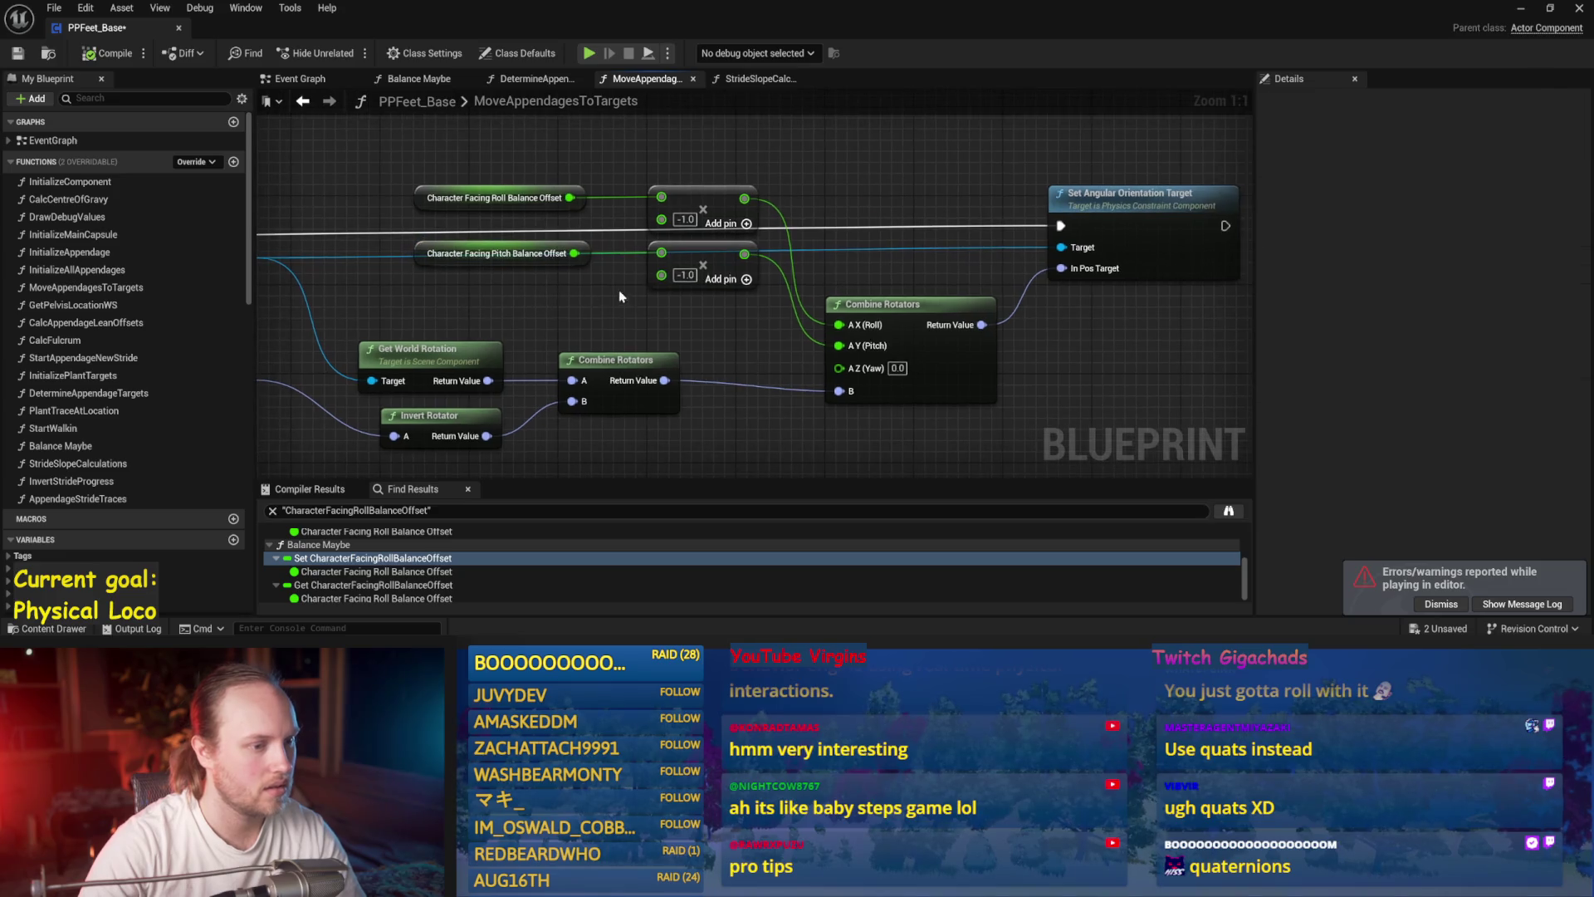
pyautogui.hotkey('ctrl', 's')
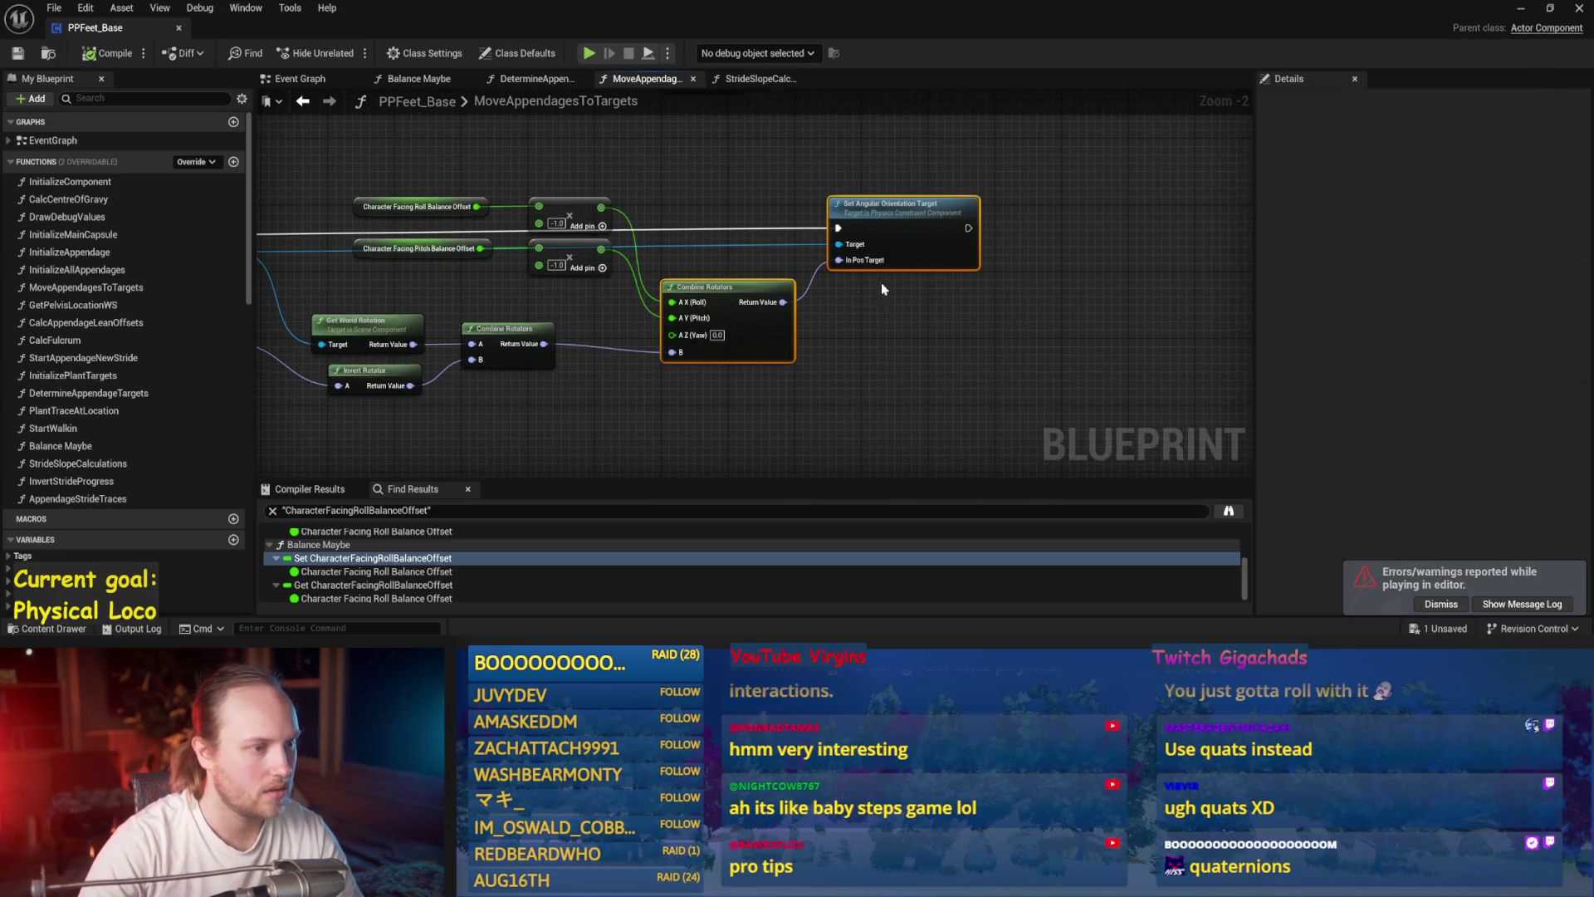
# - Shift Set Angular Orientation Target and Combine Rotators right and reposition the rotator nodes
pyautogui.moveTo(947, 235); pyautogui.dragTo(988, 235)
pyautogui.moveTo(586, 320); pyautogui.dragTo(810, 268)
pyautogui.moveTo(585, 284); pyautogui.dragTo(586, 340)
pyautogui.moveTo(619, 272); pyautogui.dragTo(656, 277)
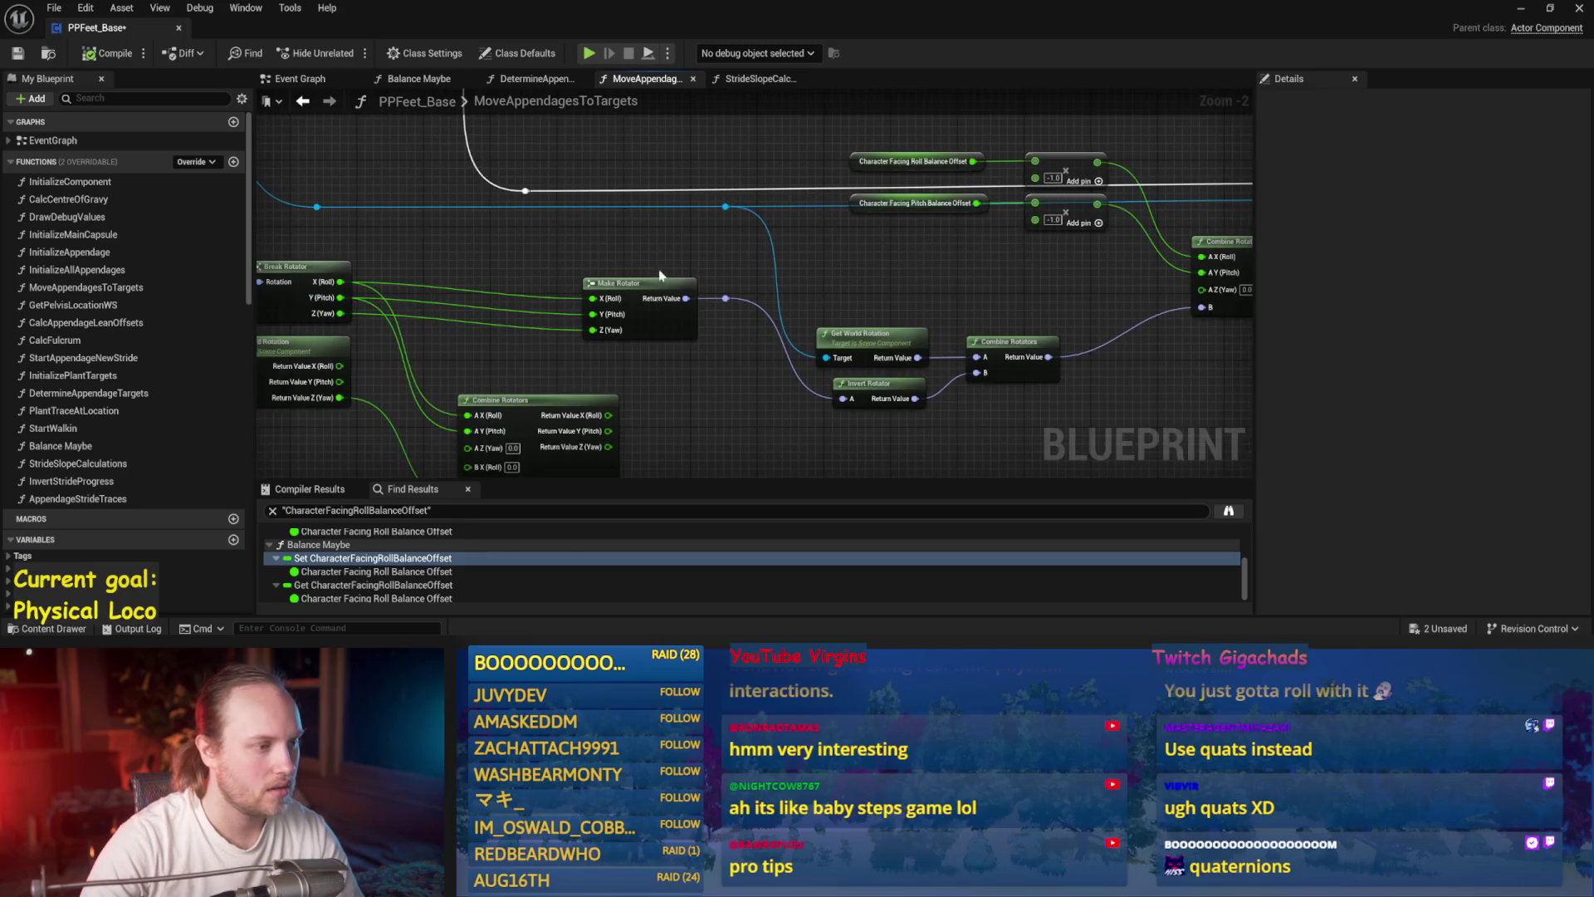
pyautogui.moveTo(635, 330); pyautogui.dragTo(598, 363)
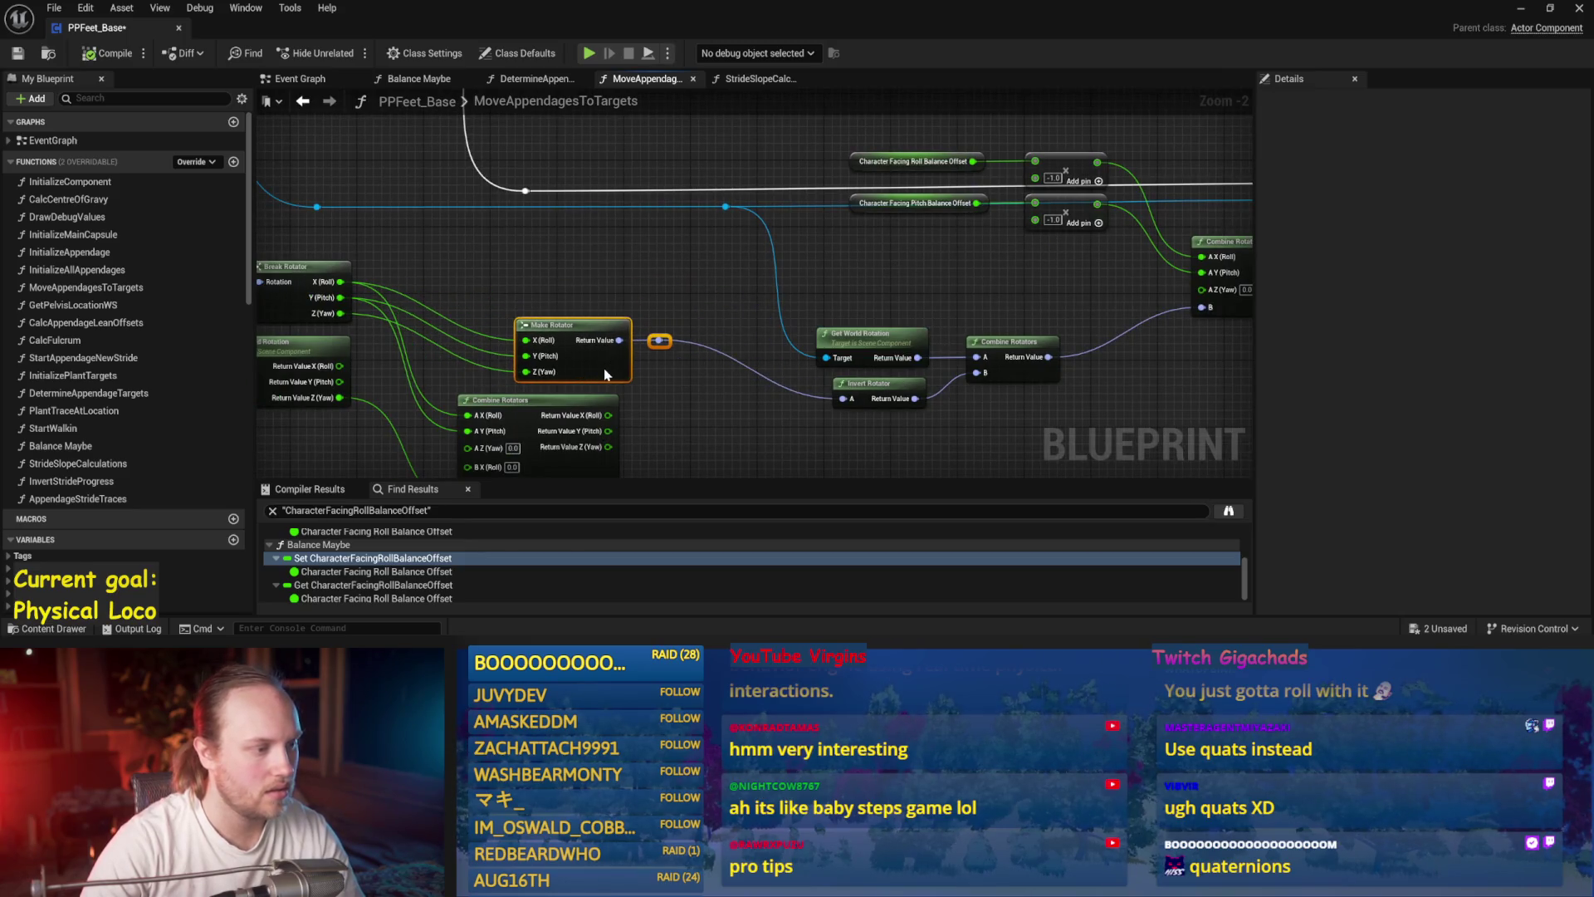
pyautogui.scroll(-1, 526, 285)
pyautogui.moveTo(526, 285); pyautogui.dragTo(774, 283)
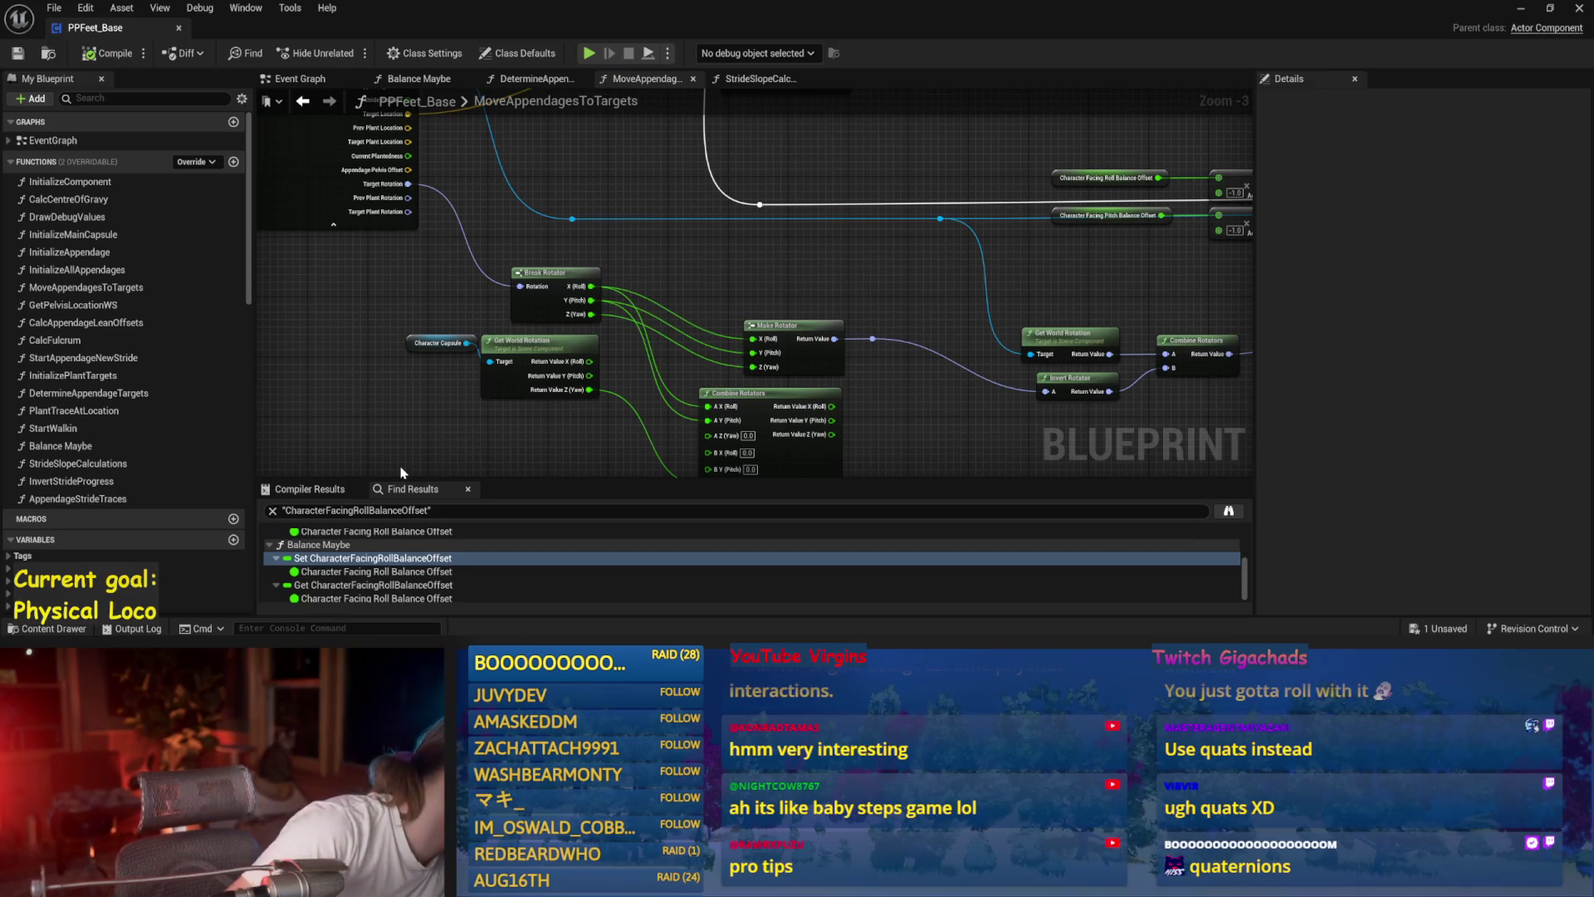
# - Select the four balance offset and multiply nodes and review the surrounding graph
pyautogui.moveTo(1058, 337); pyautogui.dragTo(790, 304)
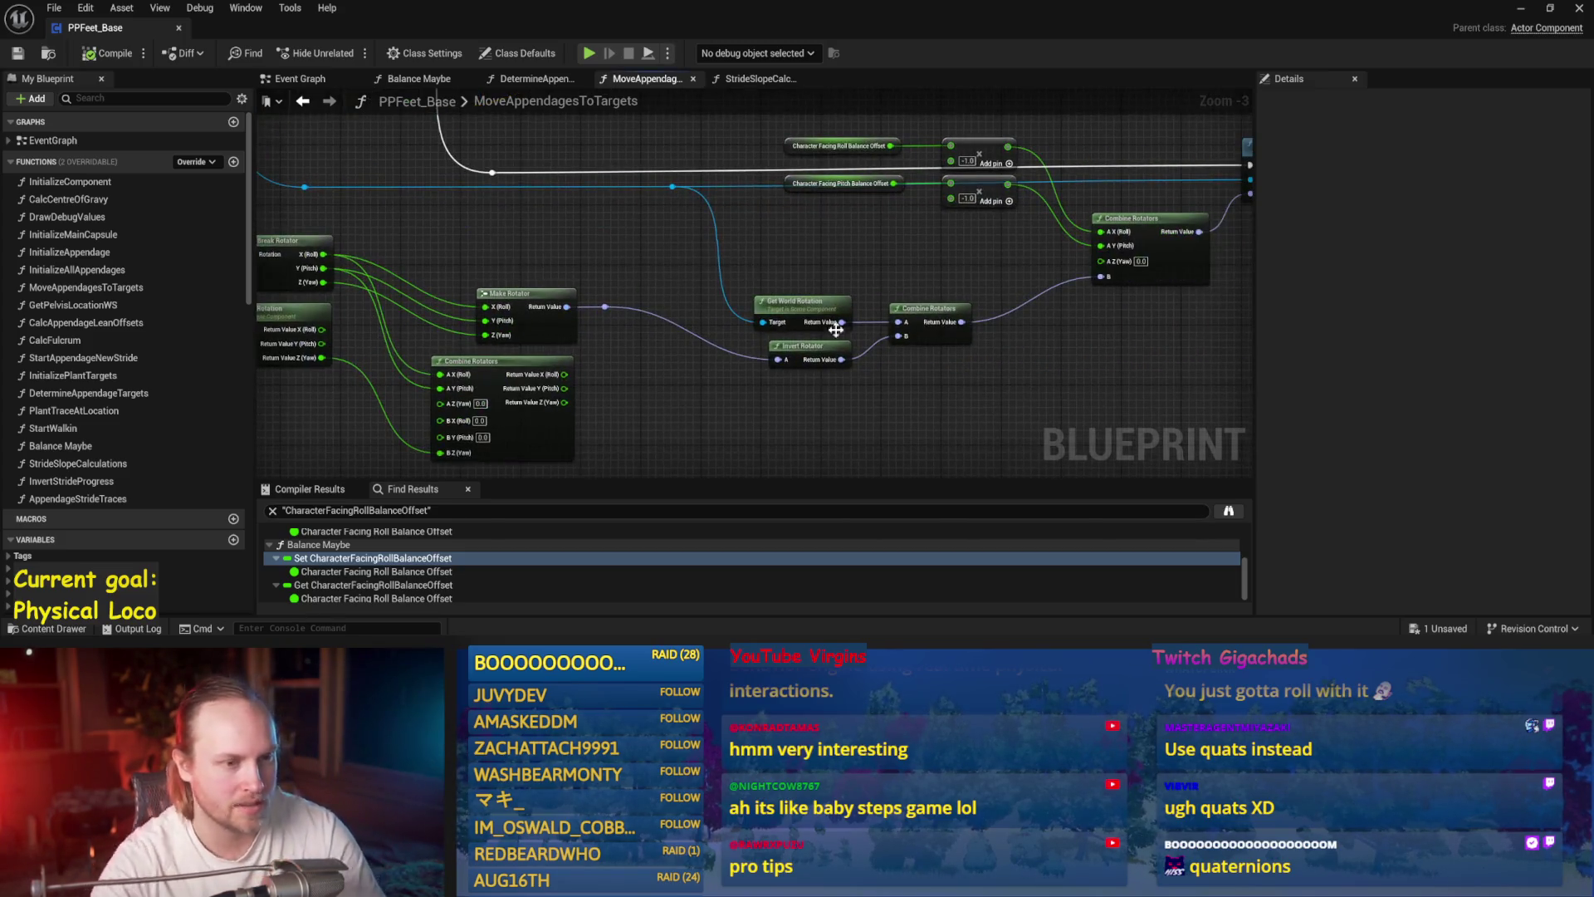
pyautogui.moveTo(1011, 219); pyautogui.dragTo(869, 149)
pyautogui.moveTo(816, 313)
pyautogui.mouseDown()
pyautogui.moveTo(957, 262)
pyautogui.moveTo(844, 260)
pyautogui.mouseUp()
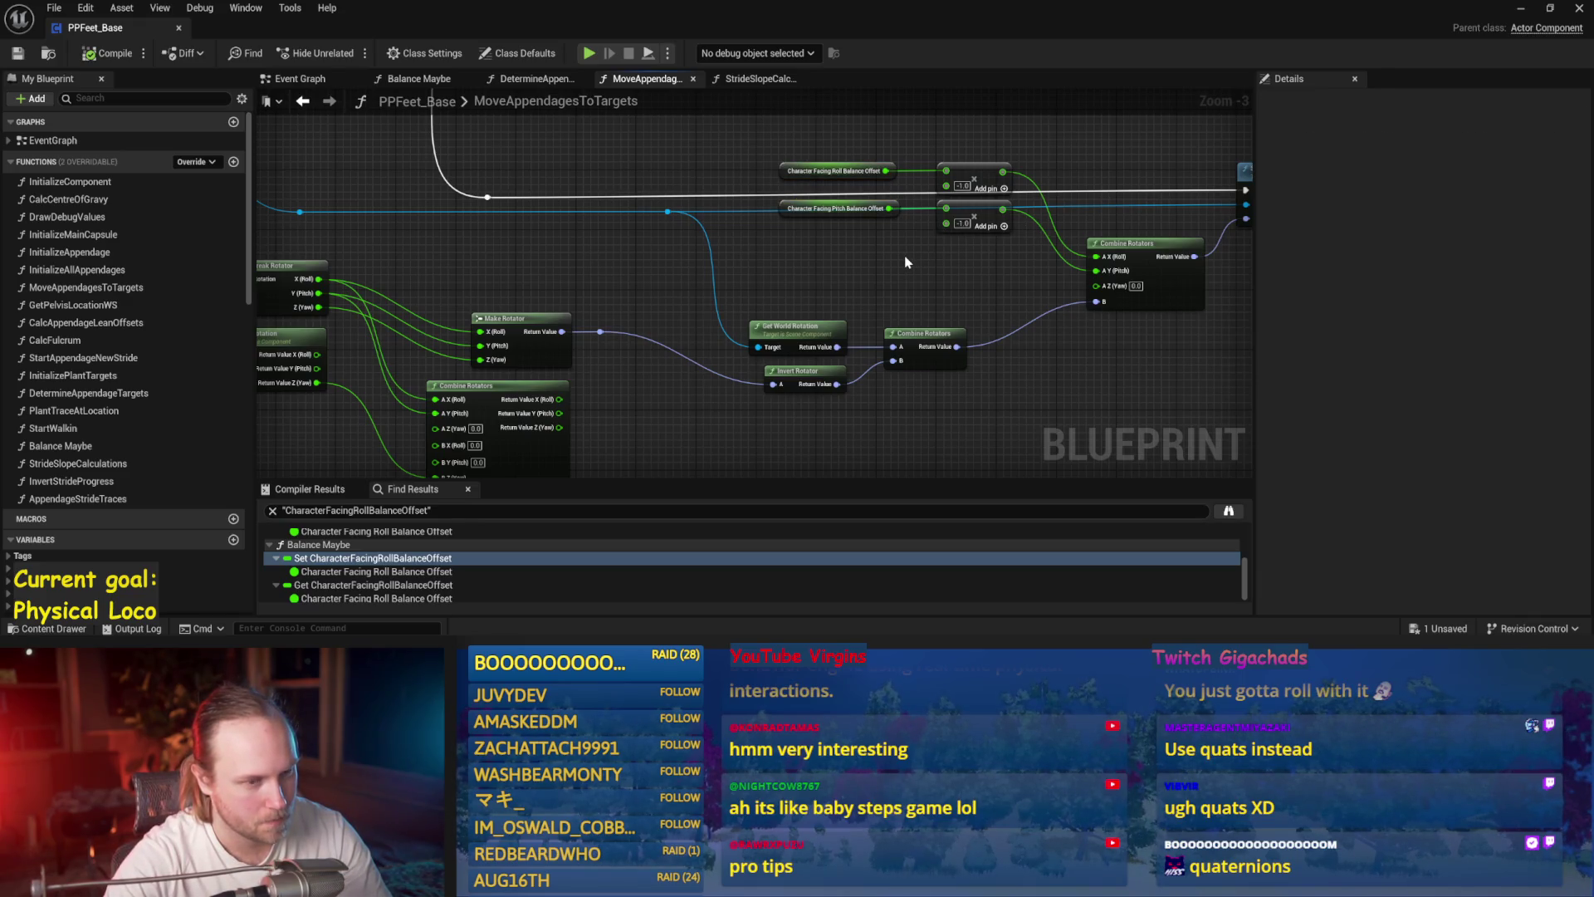
pyautogui.moveTo(907, 242); pyautogui.dragTo(1075, 223)
pyautogui.moveTo(776, 178)
pyautogui.mouseDown()
pyautogui.moveTo(815, 241)
pyautogui.moveTo(611, 260)
pyautogui.mouseUp()
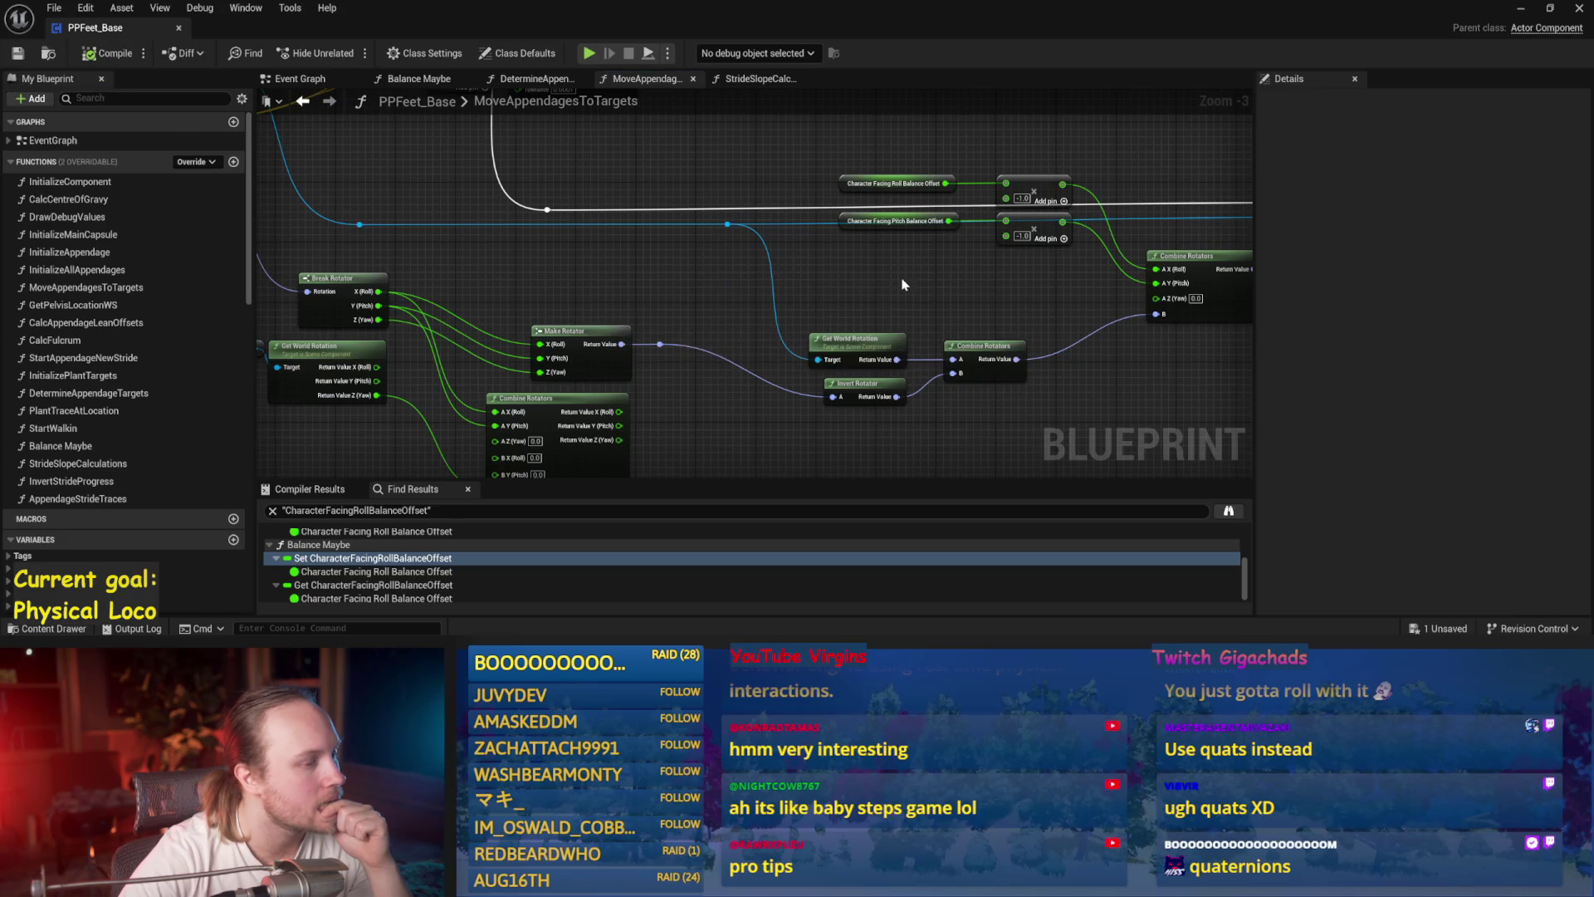
pyautogui.moveTo(904, 284); pyautogui.dragTo(1021, 298)
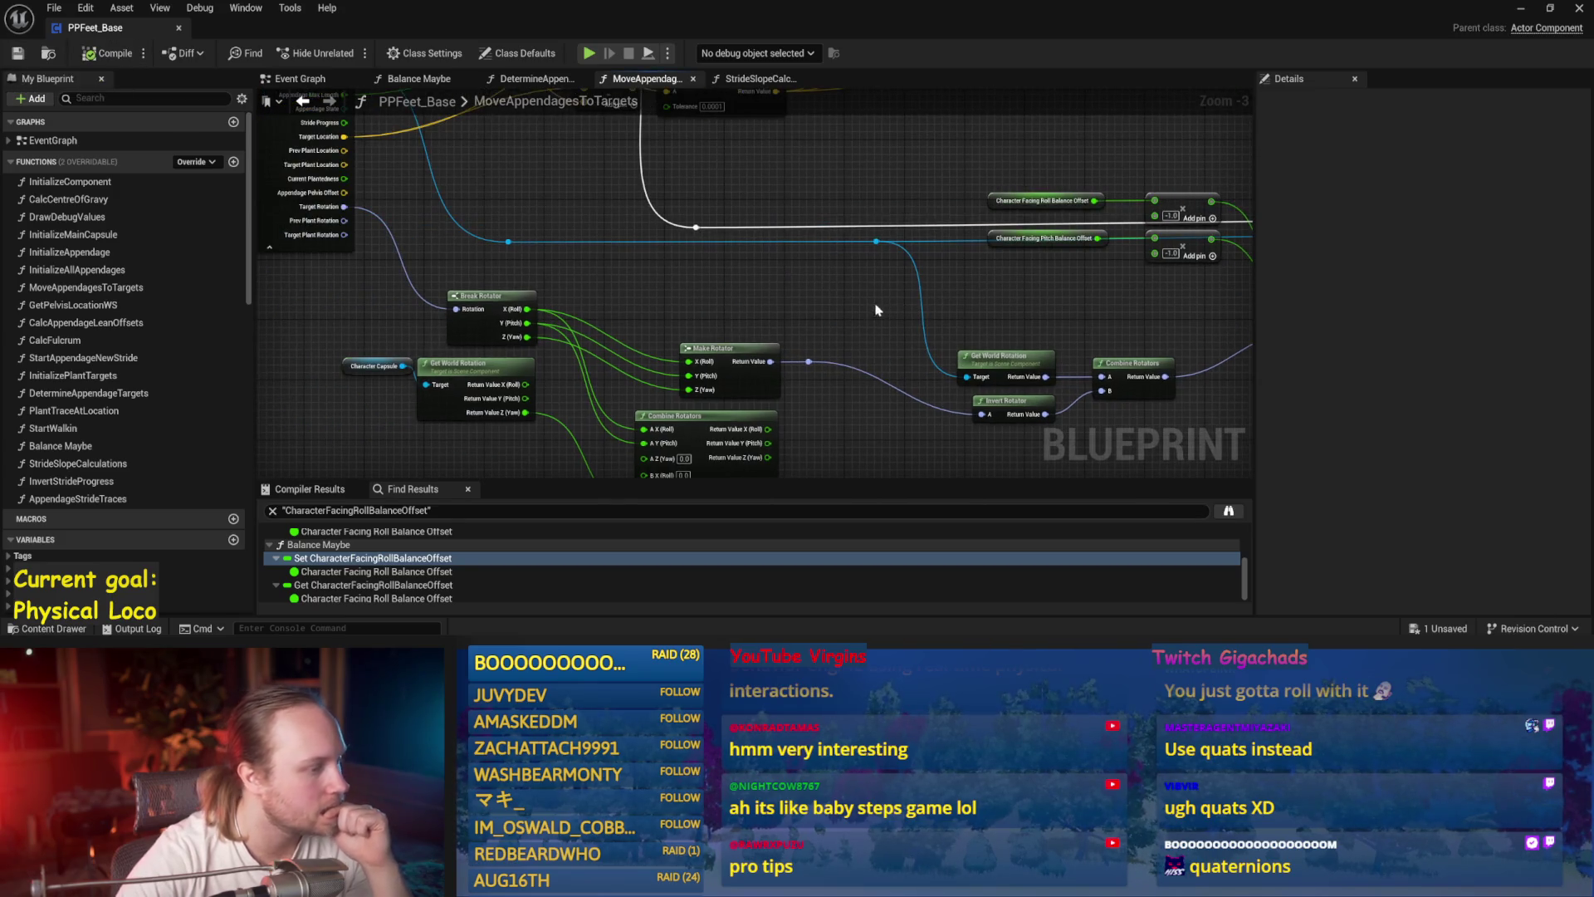
pyautogui.moveTo(879, 307); pyautogui.dragTo(853, 254)
# - Move Combine Rotators right and place Character Capsule beside Get World Rotation
pyautogui.moveTo(803, 413)
pyautogui.mouseDown()
pyautogui.moveTo(841, 410)
pyautogui.moveTo(840, 432)
pyautogui.mouseUp()
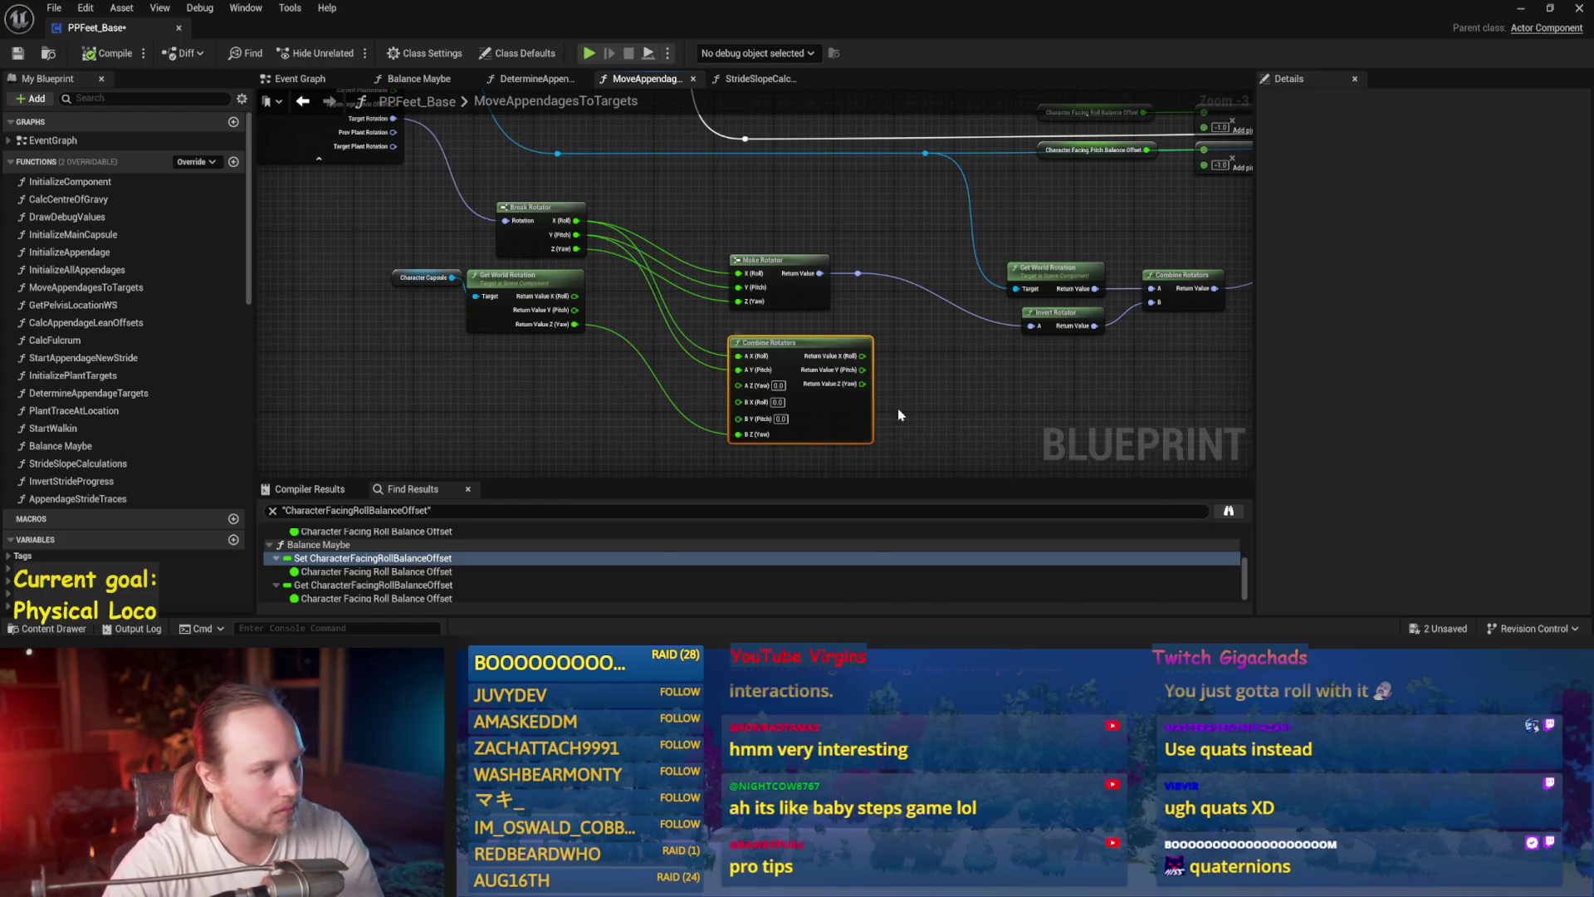
pyautogui.moveTo(487, 361); pyautogui.dragTo(515, 418)
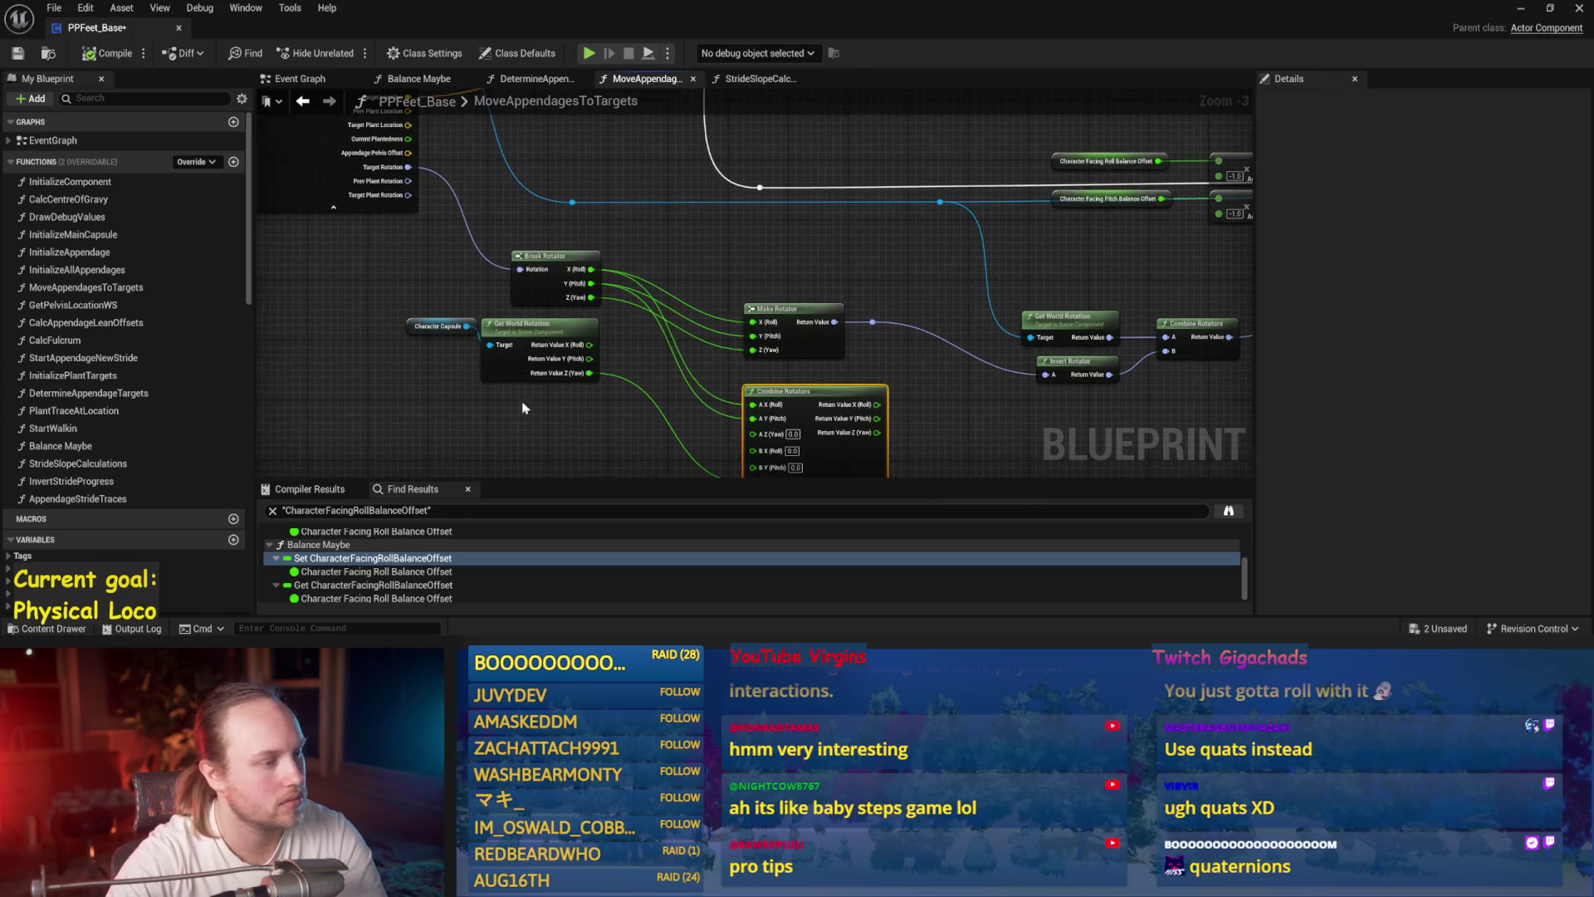
pyautogui.moveTo(551, 368); pyautogui.dragTo(647, 403)
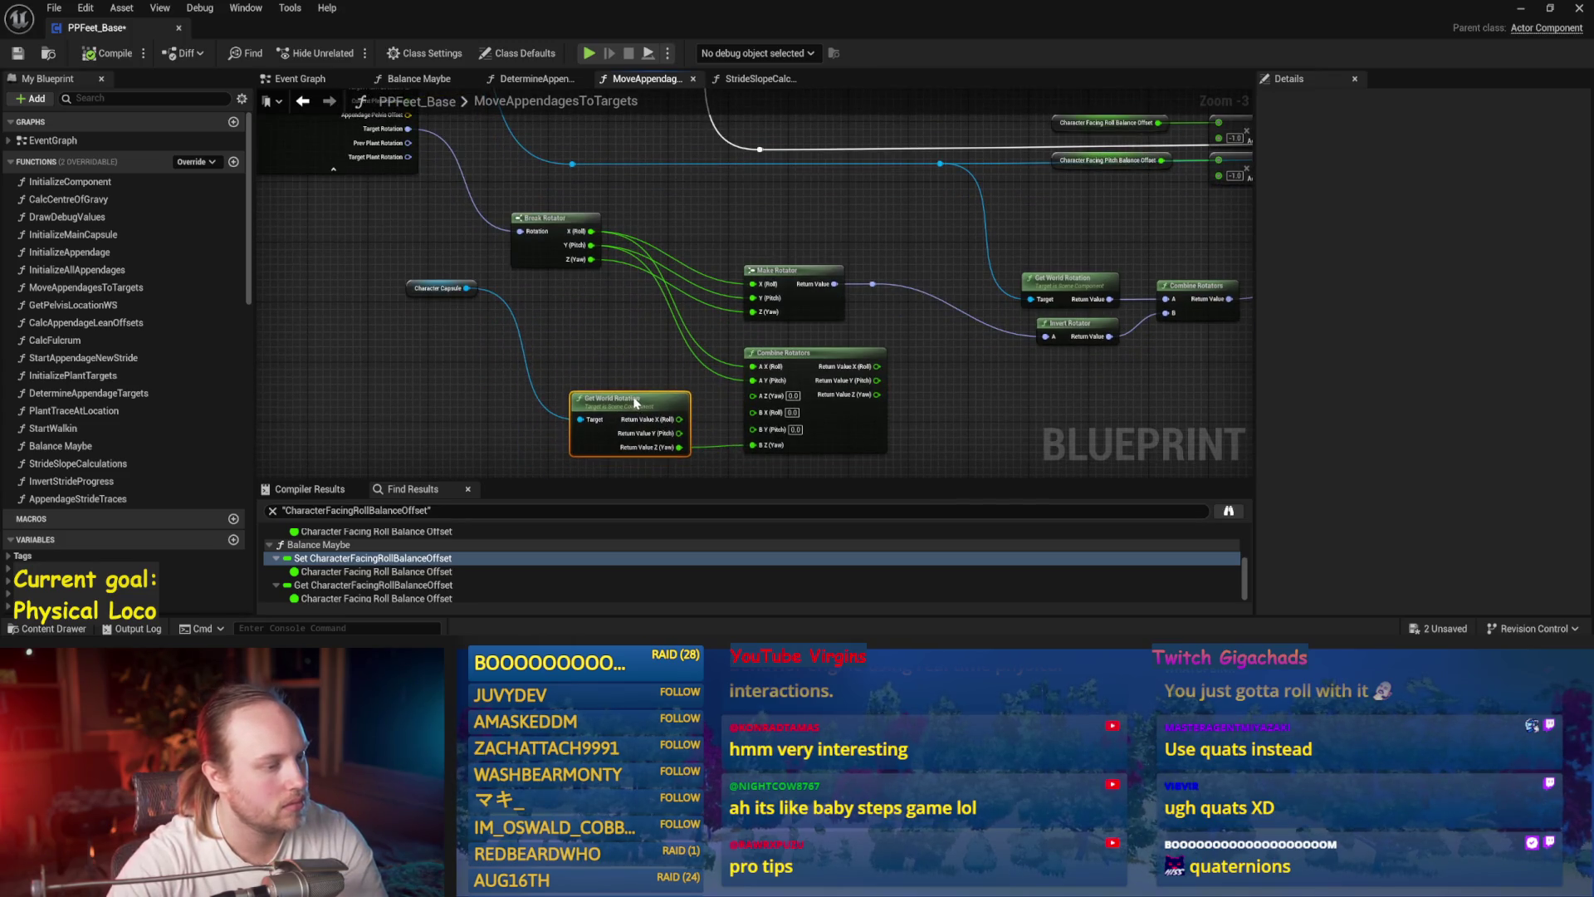
pyautogui.moveTo(439, 288); pyautogui.dragTo(594, 385)
pyautogui.moveTo(377, 135); pyautogui.dragTo(460, 193)
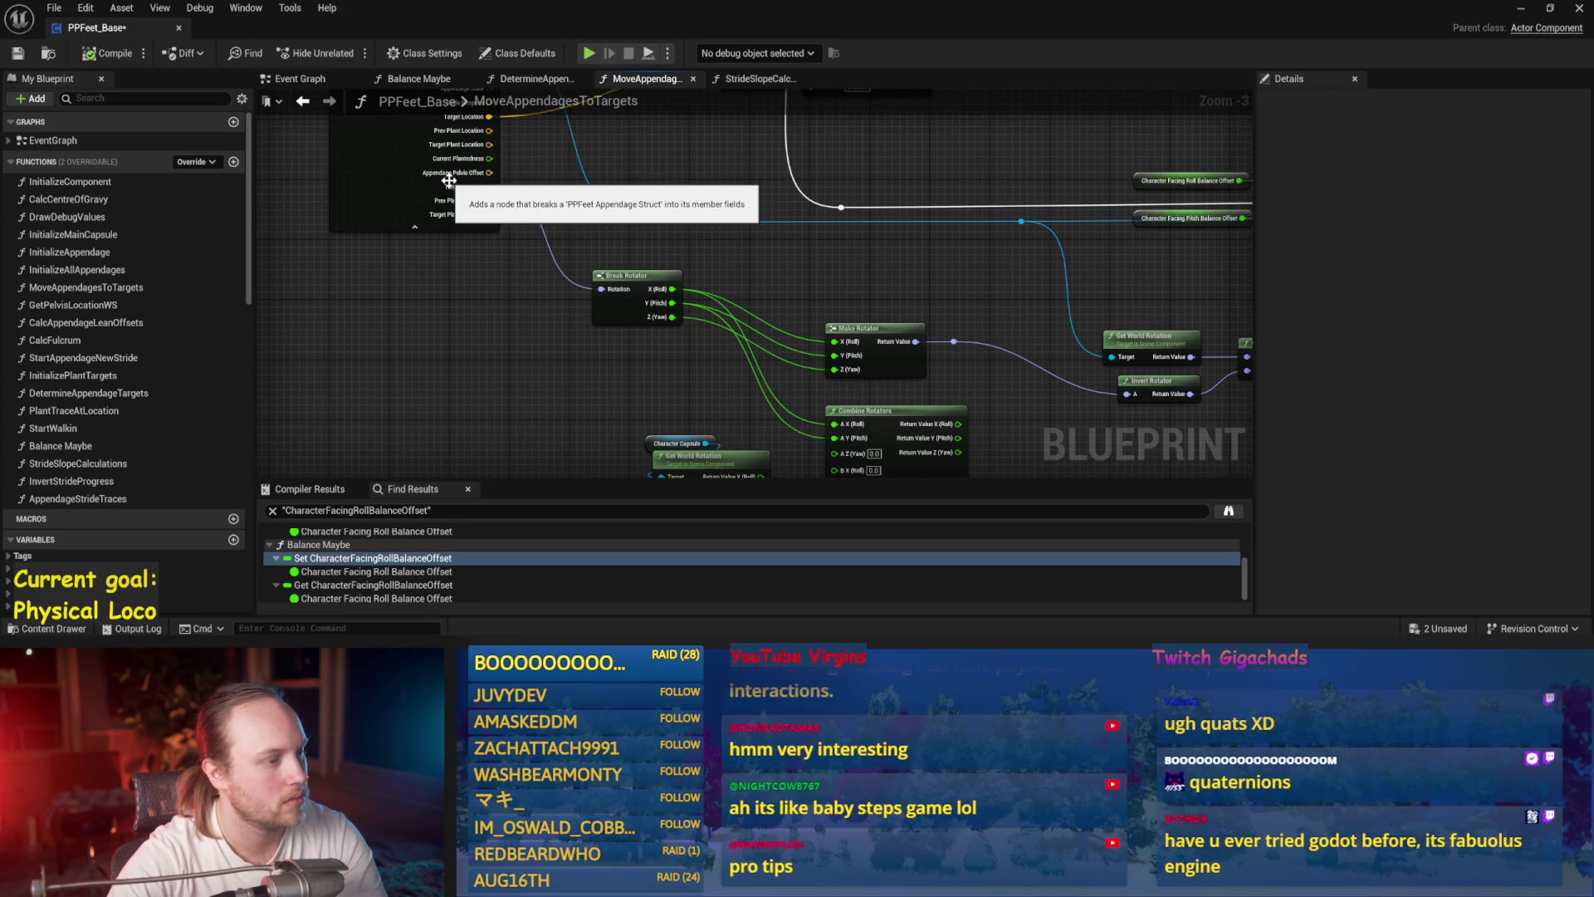
pyautogui.moveTo(954, 324); pyautogui.dragTo(904, 291)
pyautogui.moveTo(1106, 297)
pyautogui.mouseDown()
pyautogui.moveTo(954, 374)
pyautogui.moveTo(652, 321)
pyautogui.moveTo(686, 301)
pyautogui.mouseUp()
pyautogui.hotkey('alt', 'Tab')
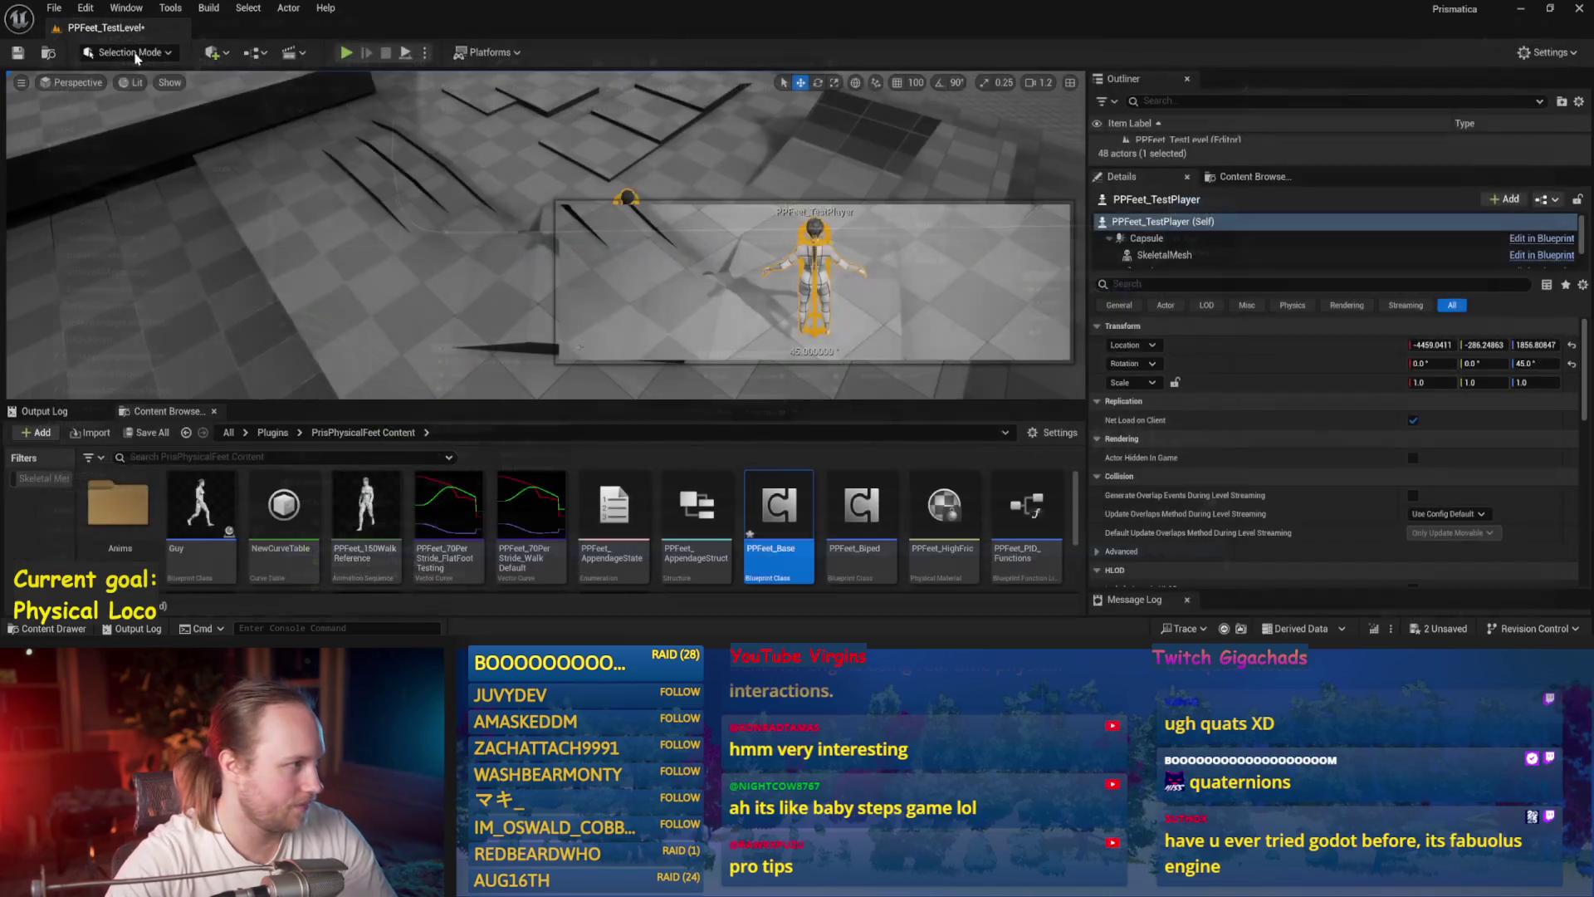
# - Save PPFeet_Base and zoom to the SET, Clamp and Map Range nodes in Balance Maybe
pyautogui.doubleClick(800, 496)
pyautogui.click(54, 8)
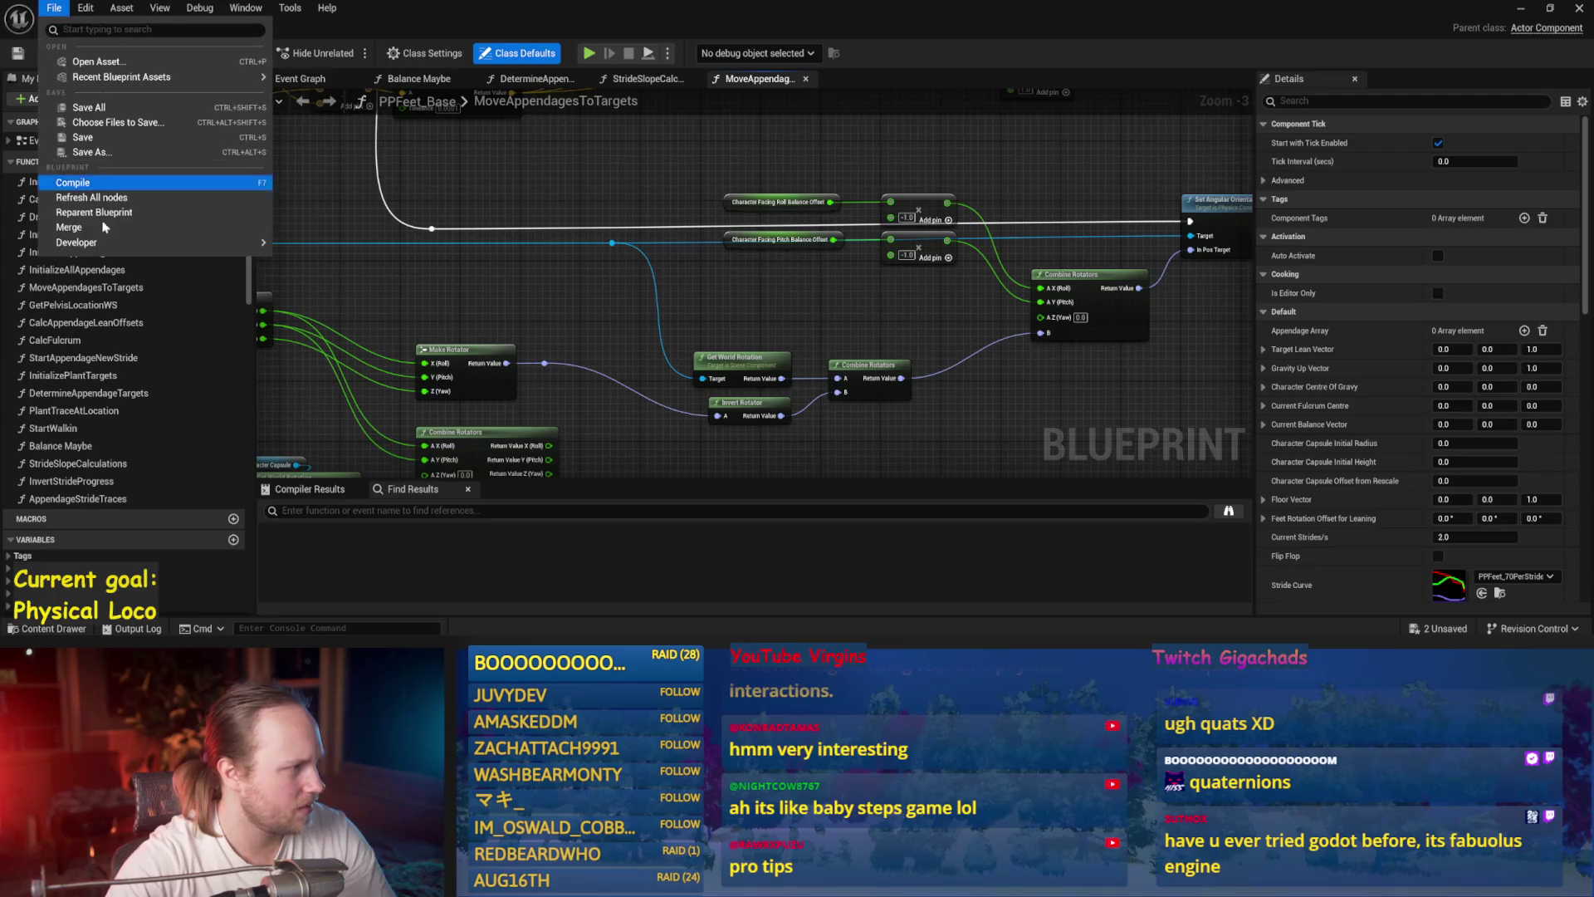
pyautogui.click(86, 138)
pyautogui.click(419, 80)
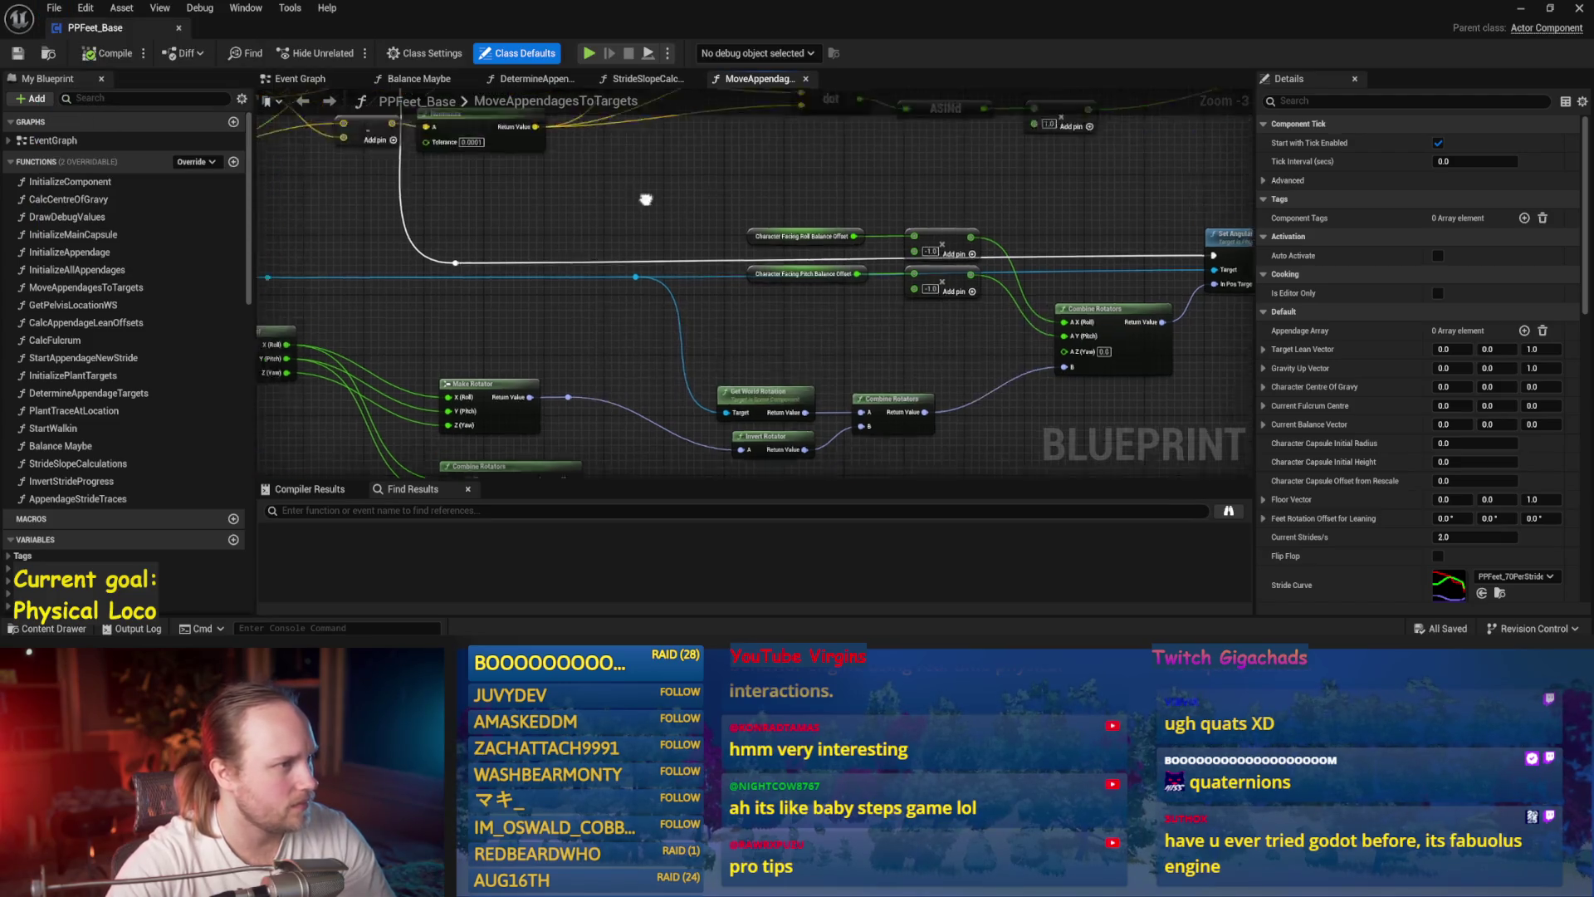
pyautogui.moveTo(721, 344)
pyautogui.mouseDown()
pyautogui.moveTo(748, 326)
pyautogui.moveTo(681, 274)
pyautogui.moveTo(631, 249)
pyautogui.moveTo(520, 240)
pyautogui.moveTo(711, 210)
pyautogui.mouseUp()
pyautogui.scroll(3, 923, 283)
pyautogui.moveTo(320, 454)
pyautogui.mouseDown()
pyautogui.moveTo(399, 366)
pyautogui.moveTo(681, 299)
pyautogui.mouseUp()
# - Disconnect the Clamp output from the Current Stride Movement Speed/s setter and start a play test
pyautogui.moveTo(697, 243); pyautogui.dragTo(640, 257)
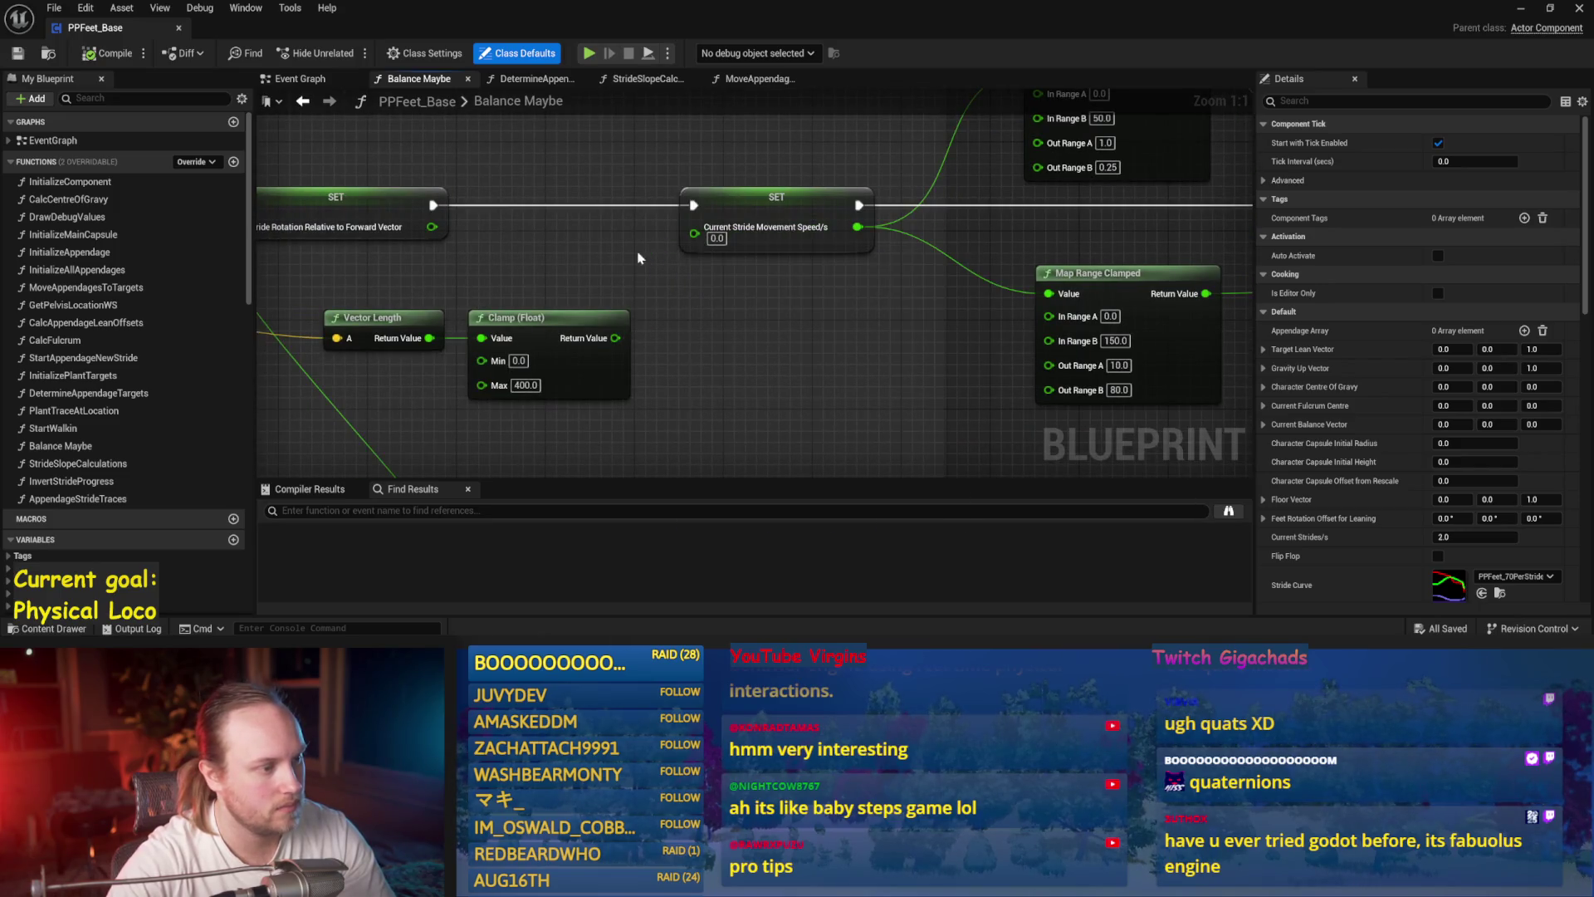
pyautogui.scroll(-3, 604, 201)
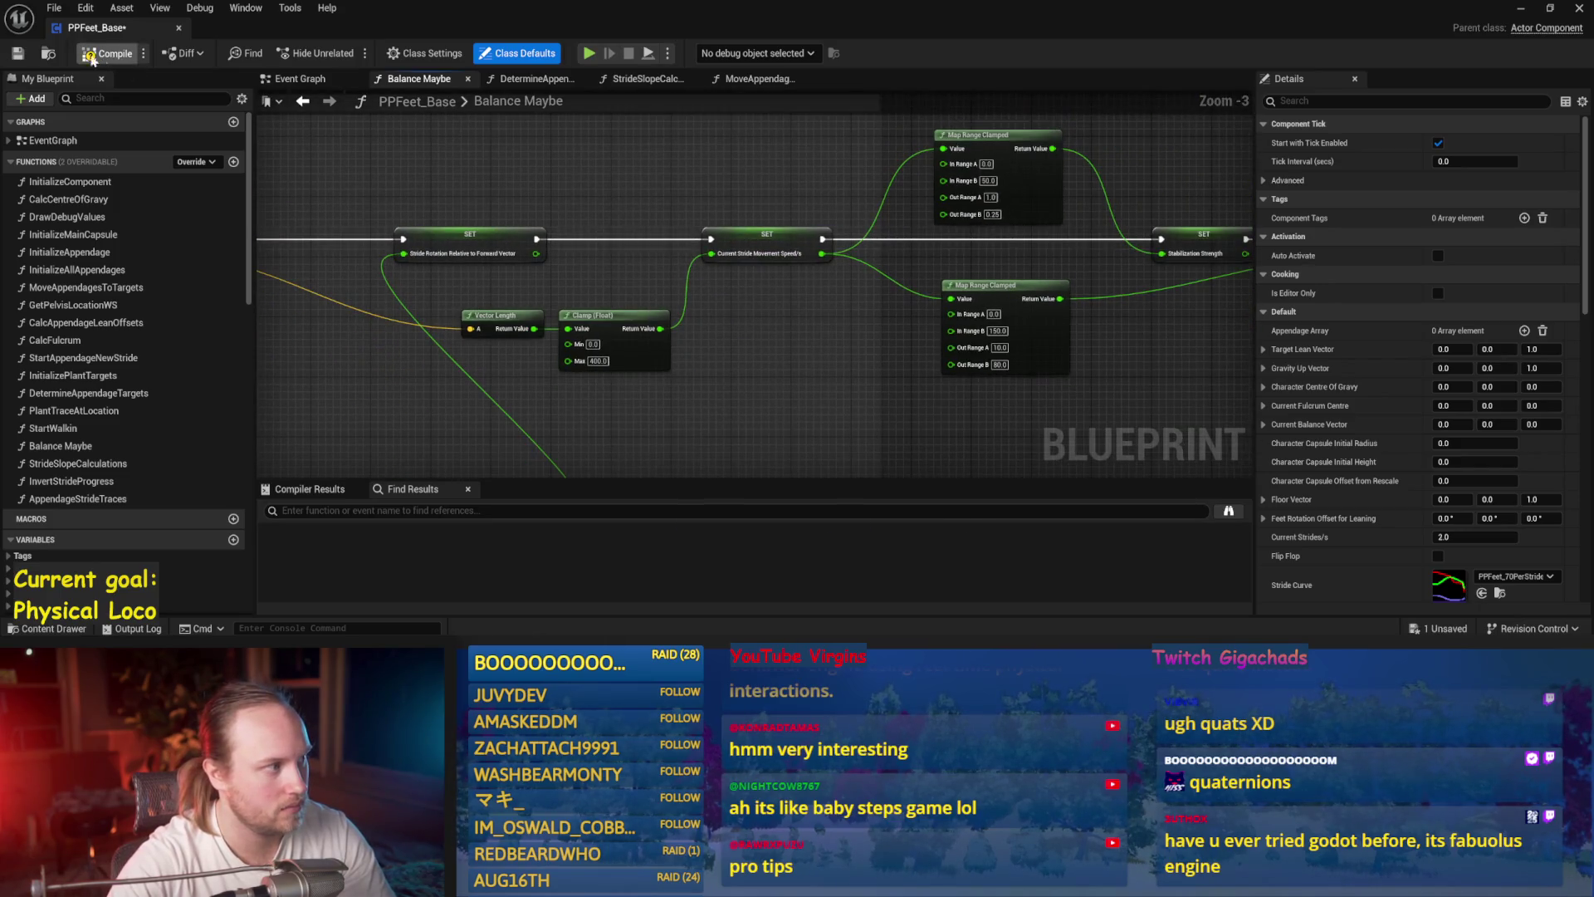
pyautogui.scroll(-2, 587, 296)
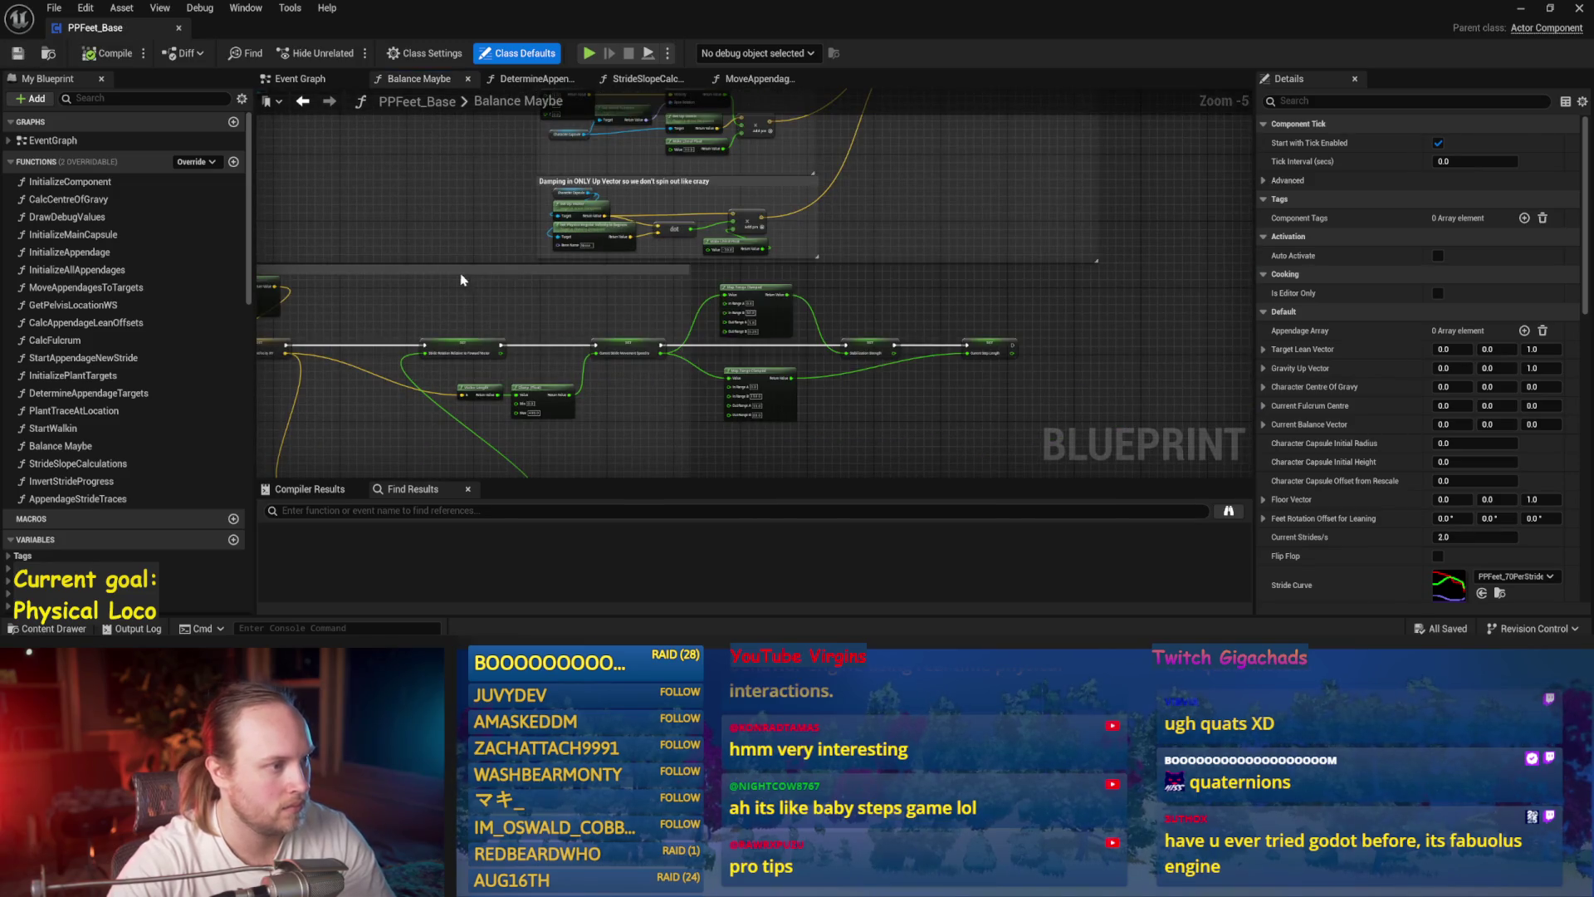
pyautogui.scroll(2, 798, 340)
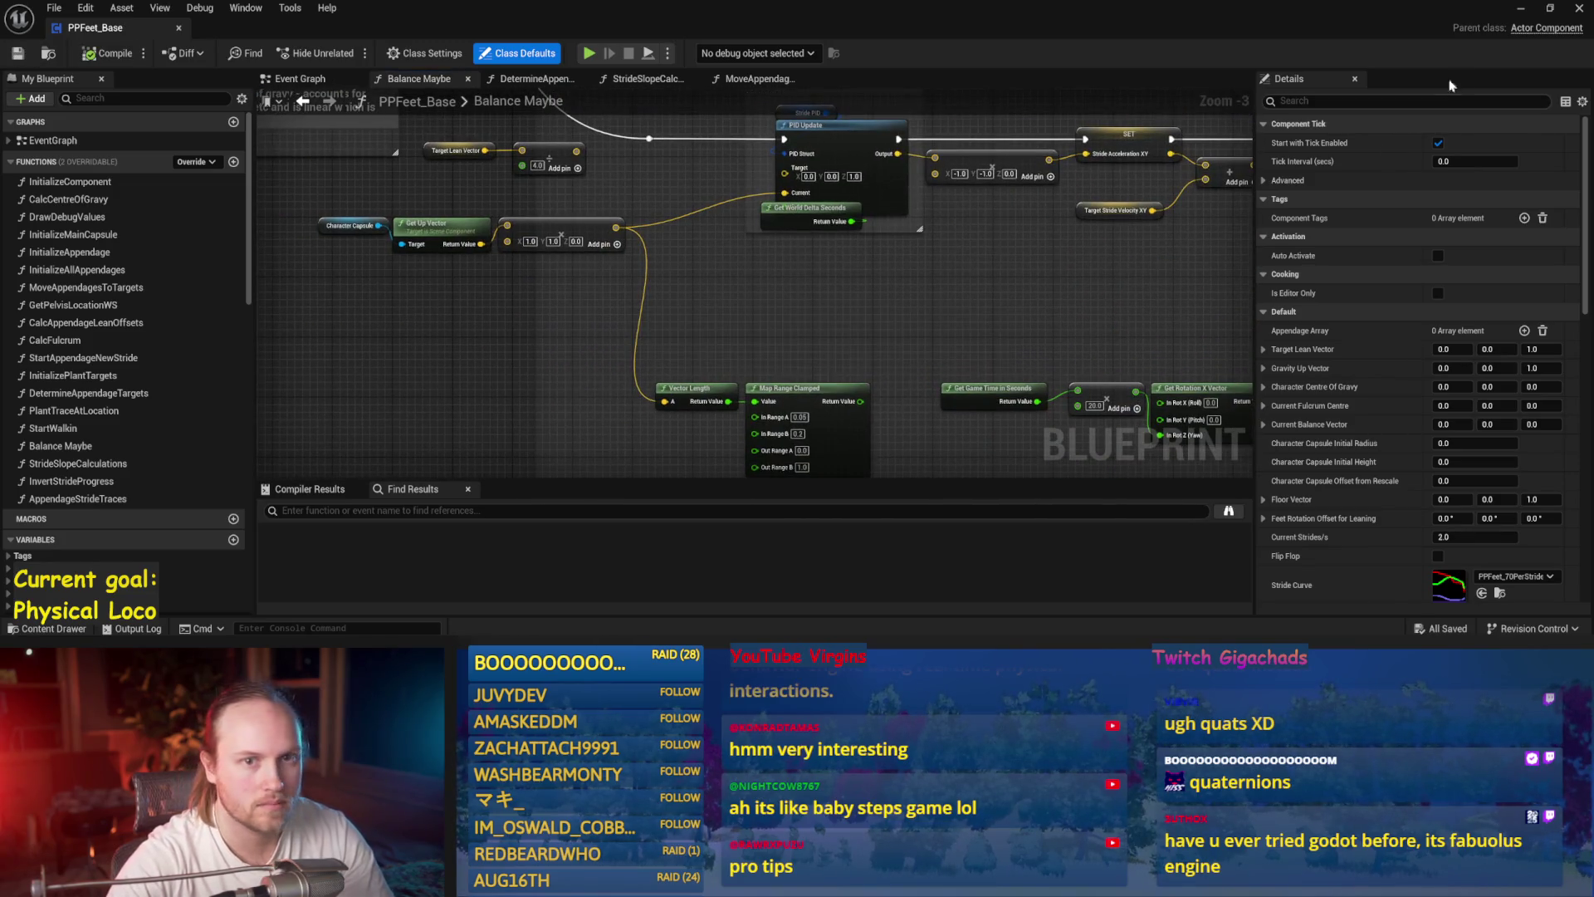
pyautogui.click(1532, 9)
pyautogui.hotkey('alt', 'p')
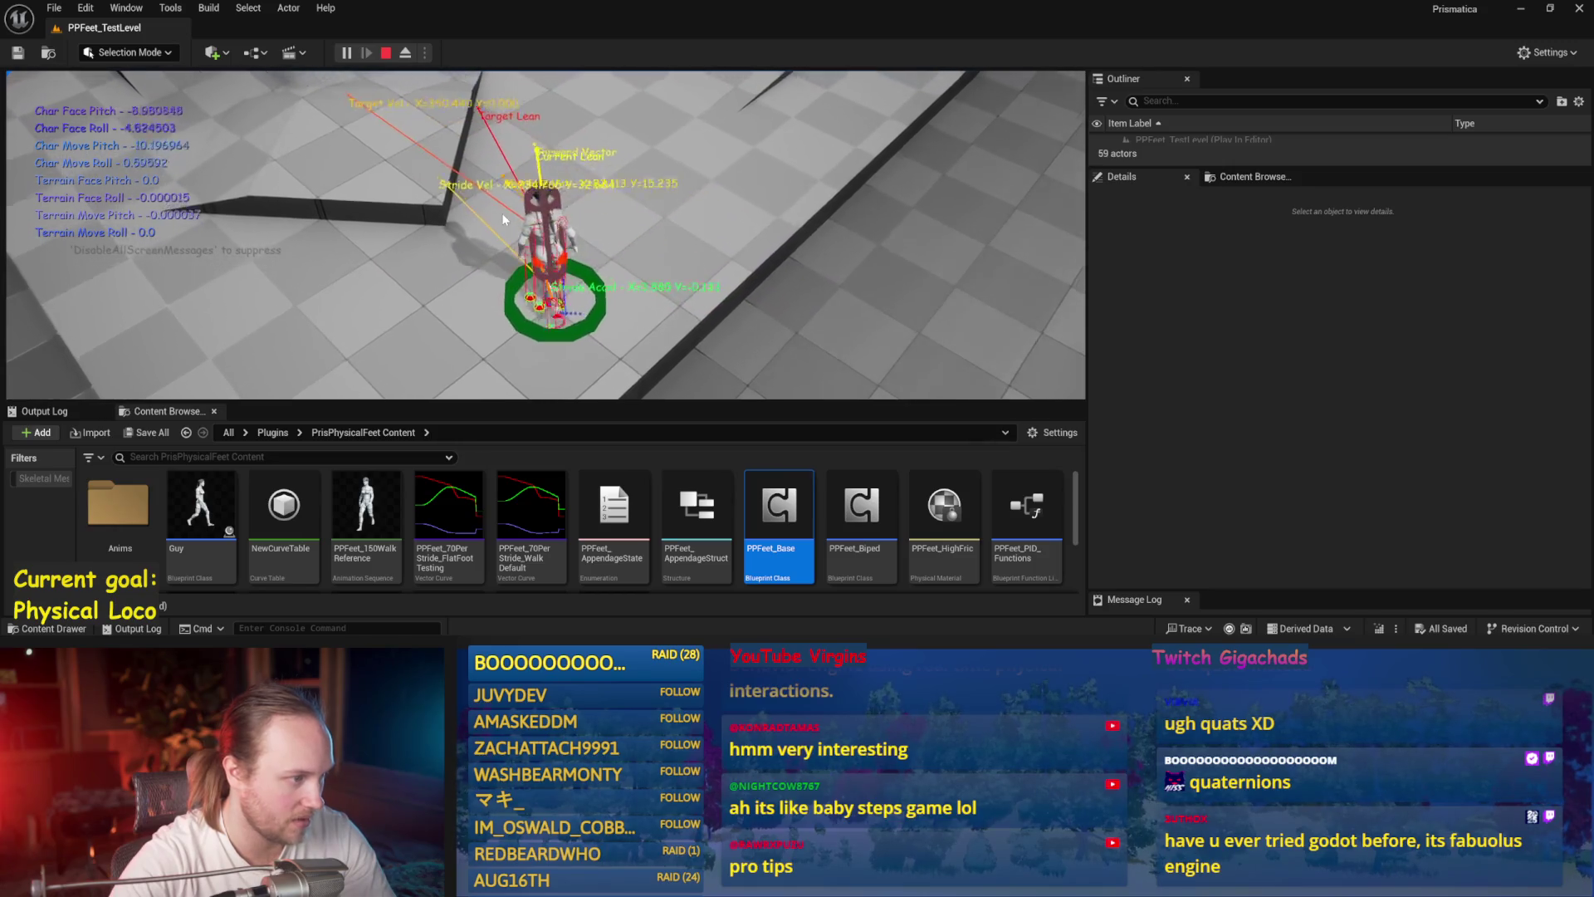
# - Stop the play test, save PPFeet_Base, and navigate the Content Browser to Plugins
pyautogui.press('Escape')
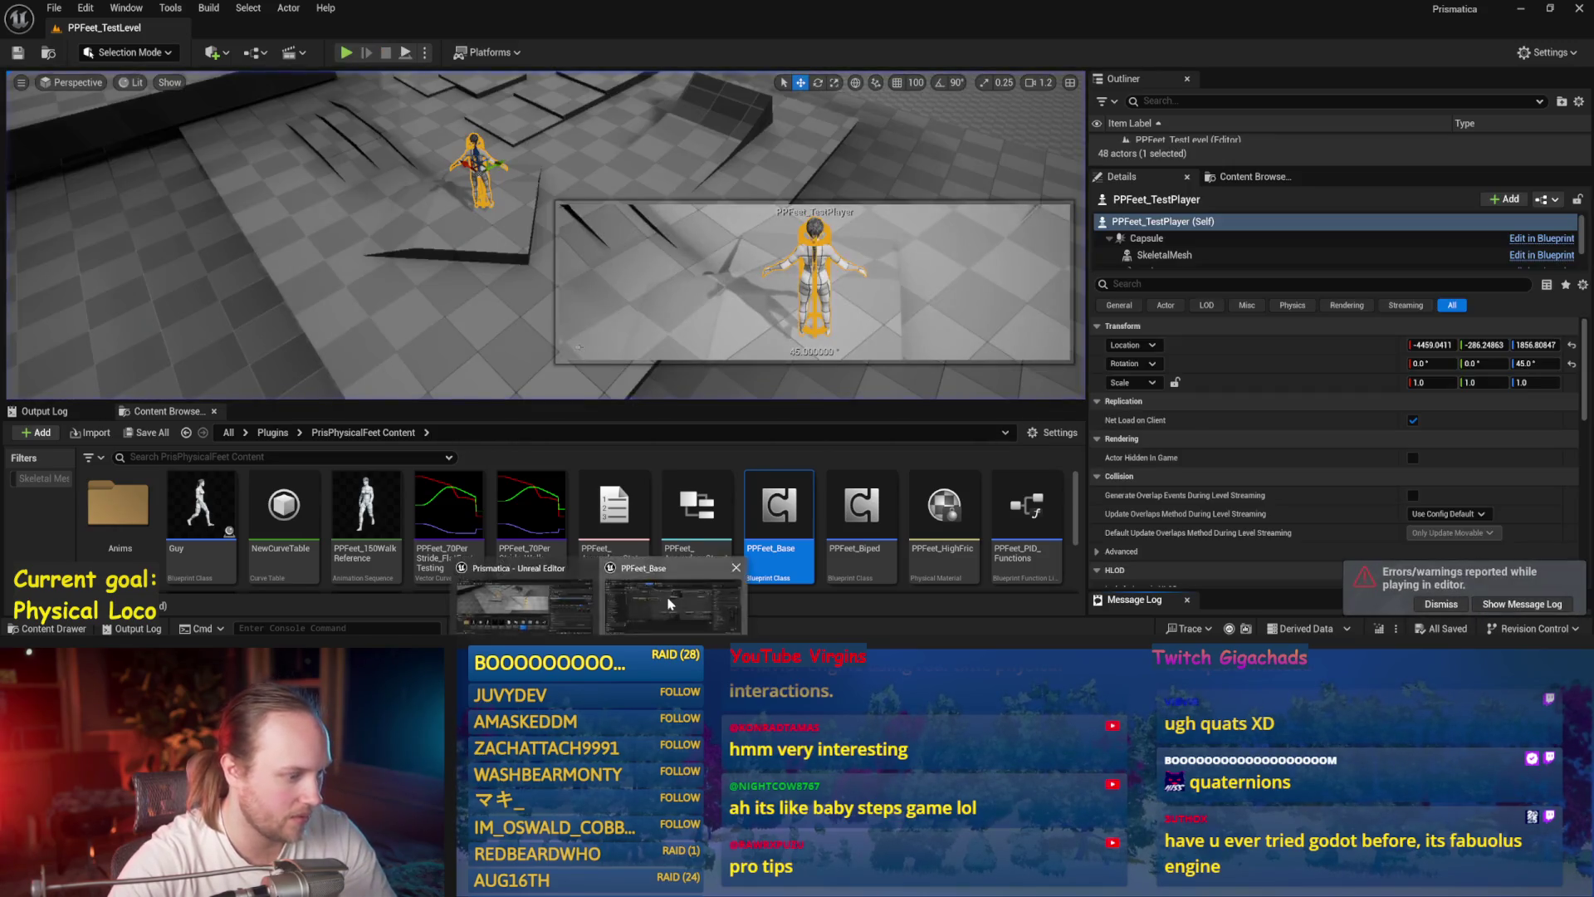
pyautogui.hotkey('ctrl', 's')
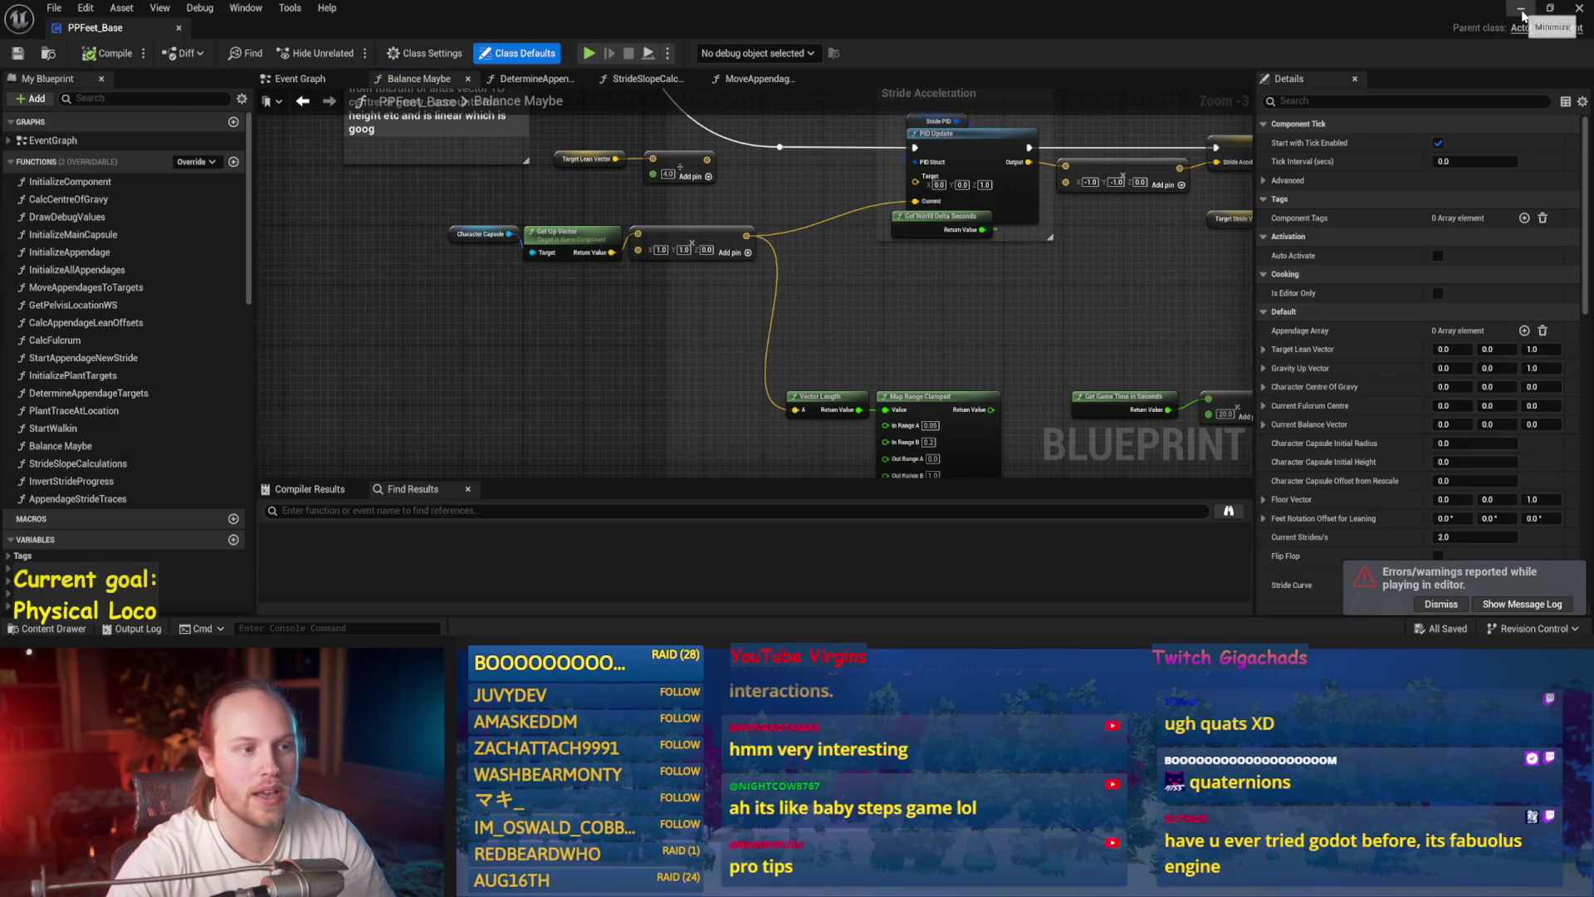
pyautogui.click(1522, 10)
pyautogui.click(273, 432)
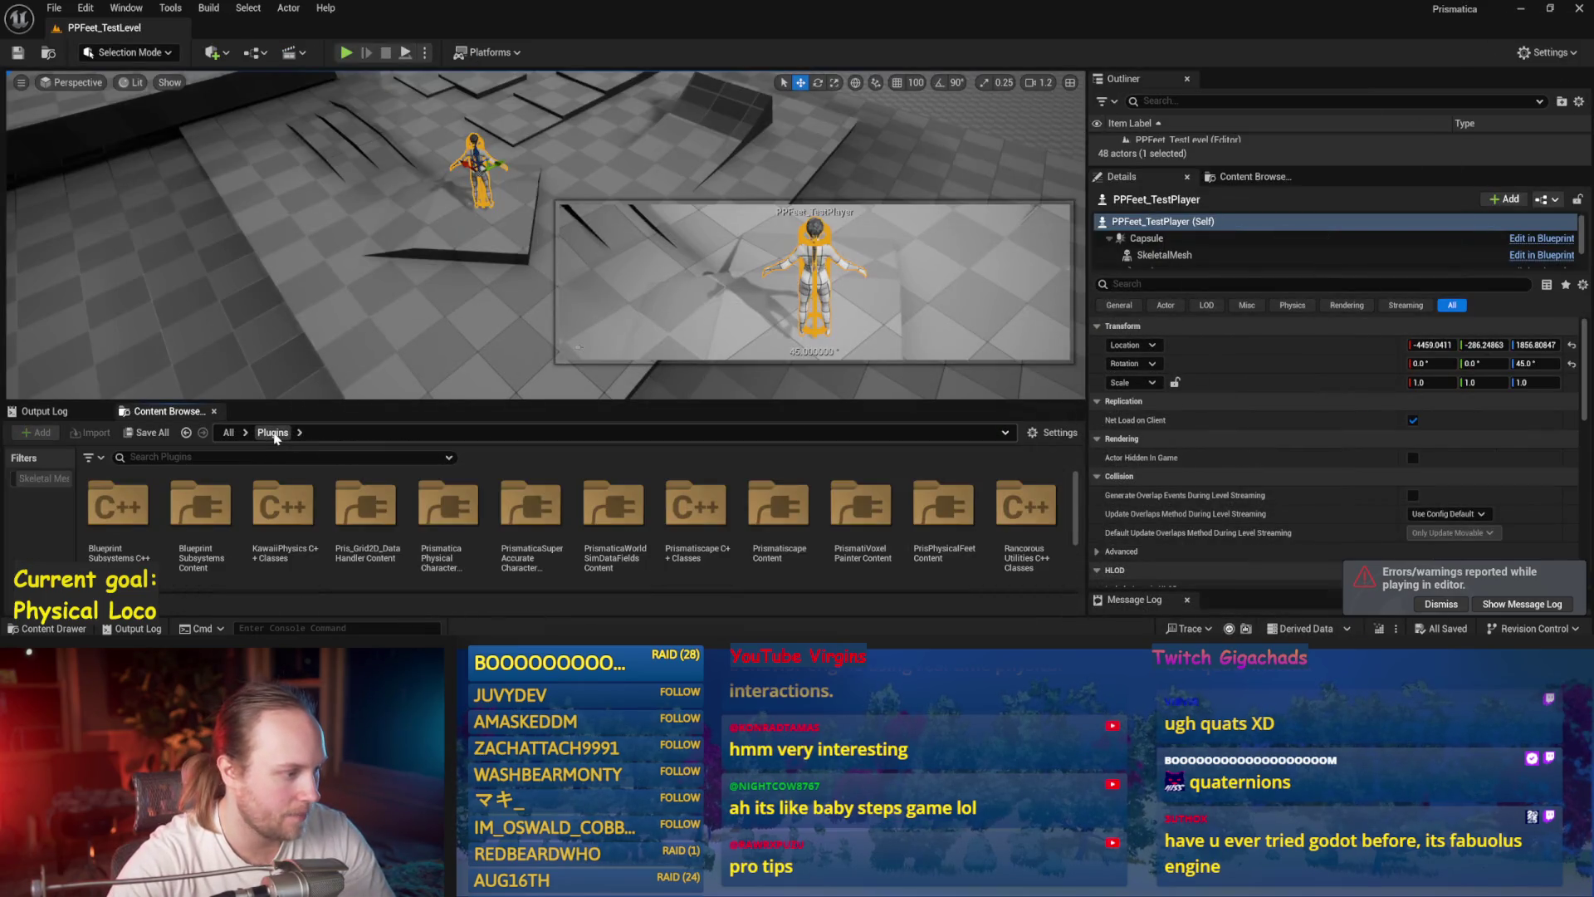
# - Browse into PrismaticaPhysicalCharacterMovementSystem content and open the PPCMS_TestLevel map for editing
pyautogui.doubleClick(513, 499)
pyautogui.hotkey('alt', 'Left')
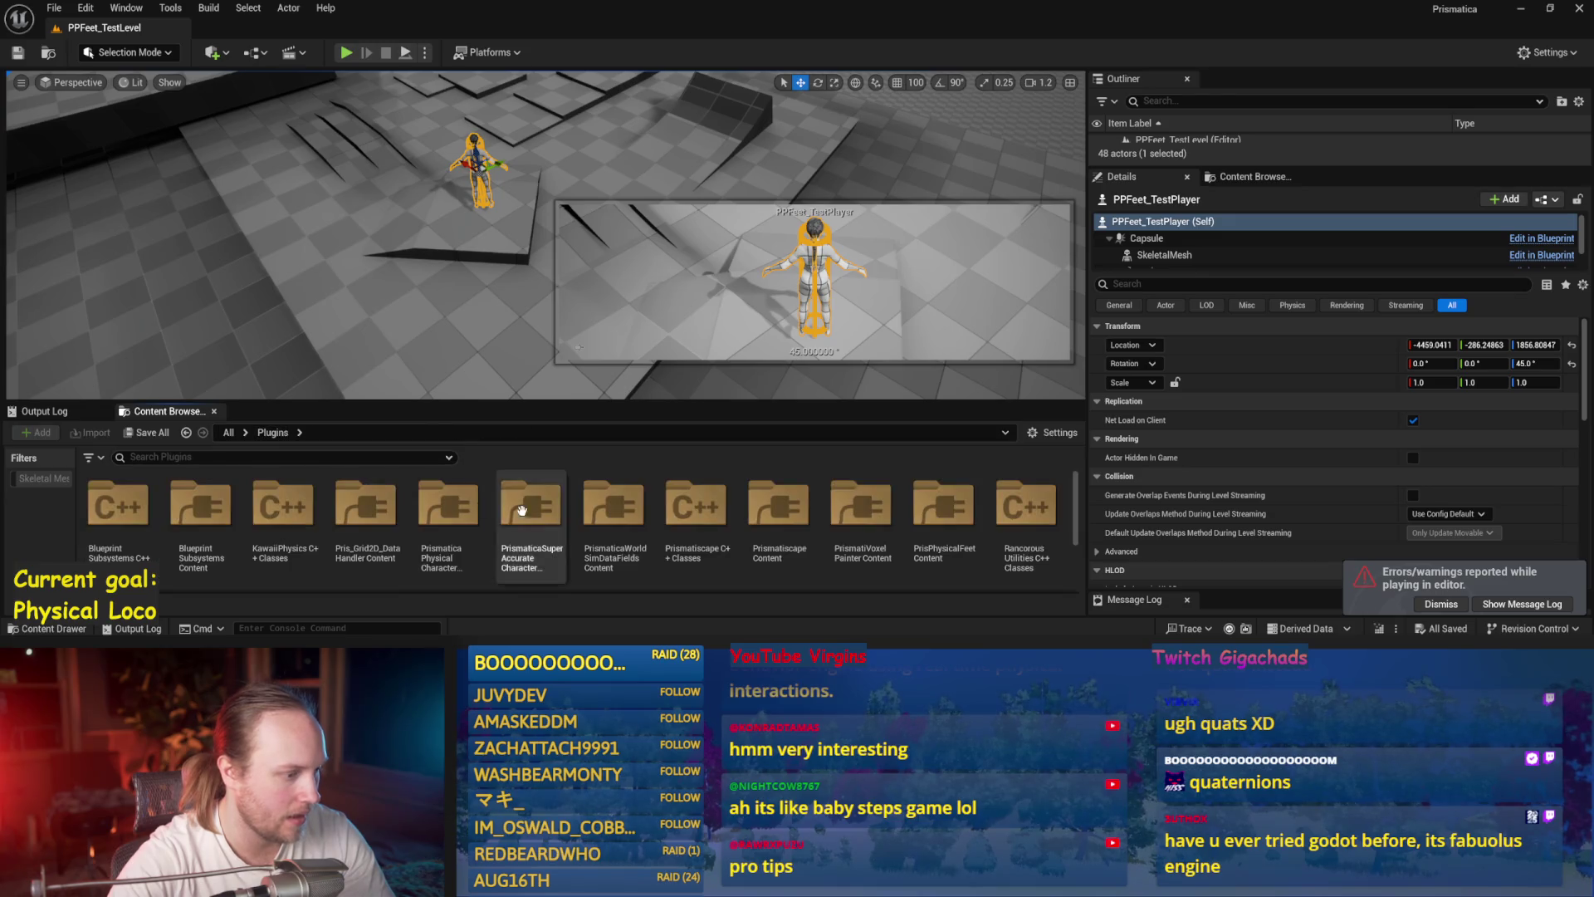
pyautogui.doubleClick(423, 499)
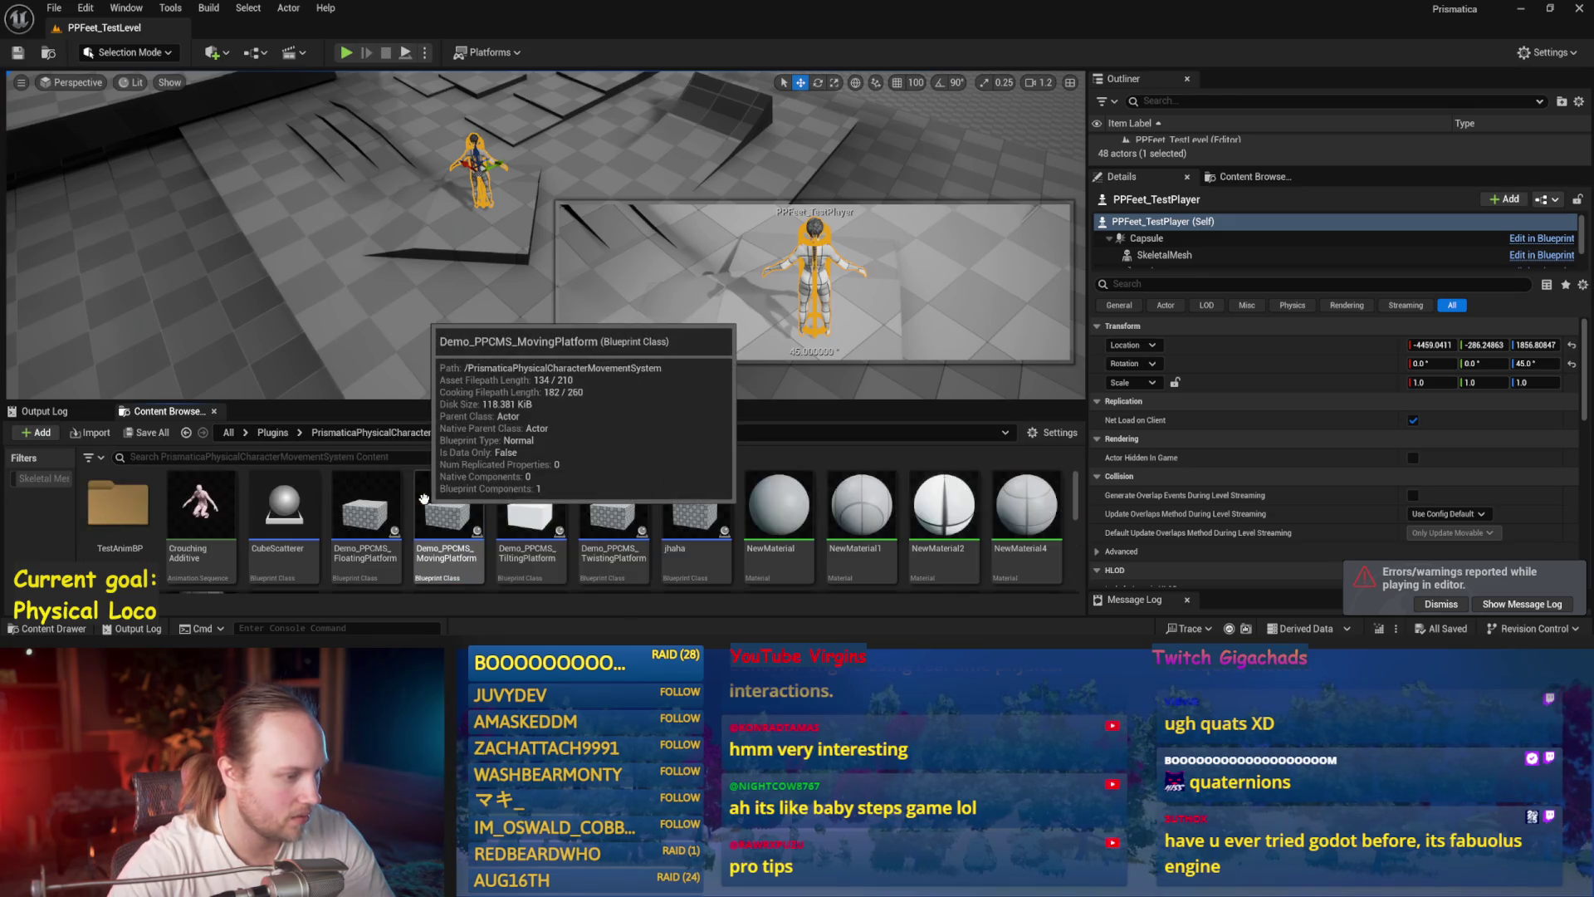
pyautogui.scroll(1, 739, 528)
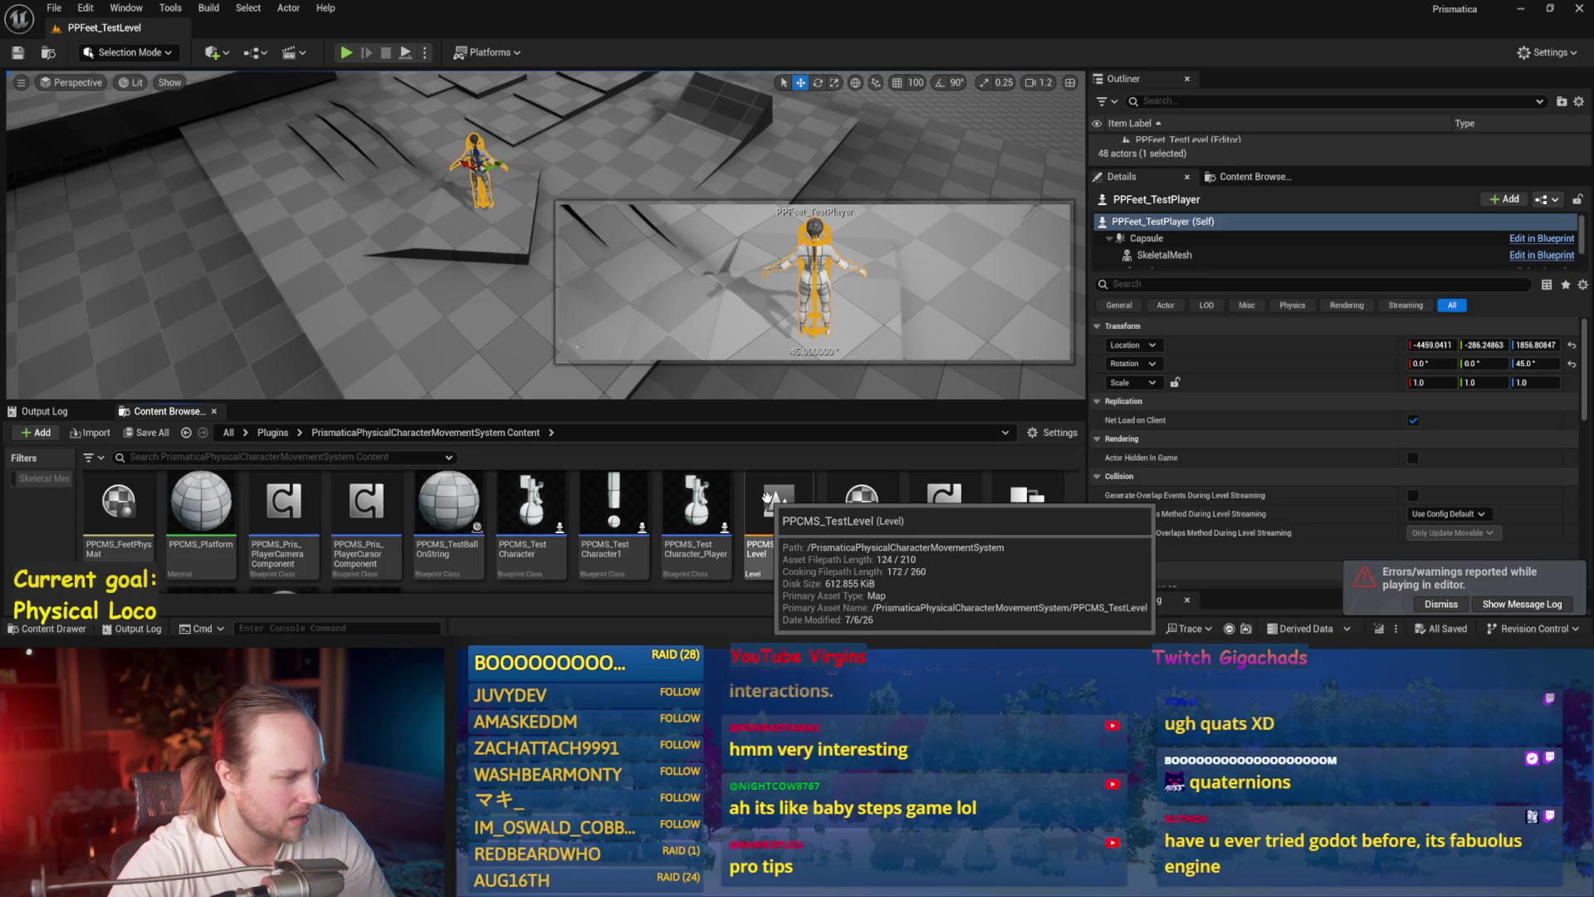
pyautogui.rightClick(765, 498)
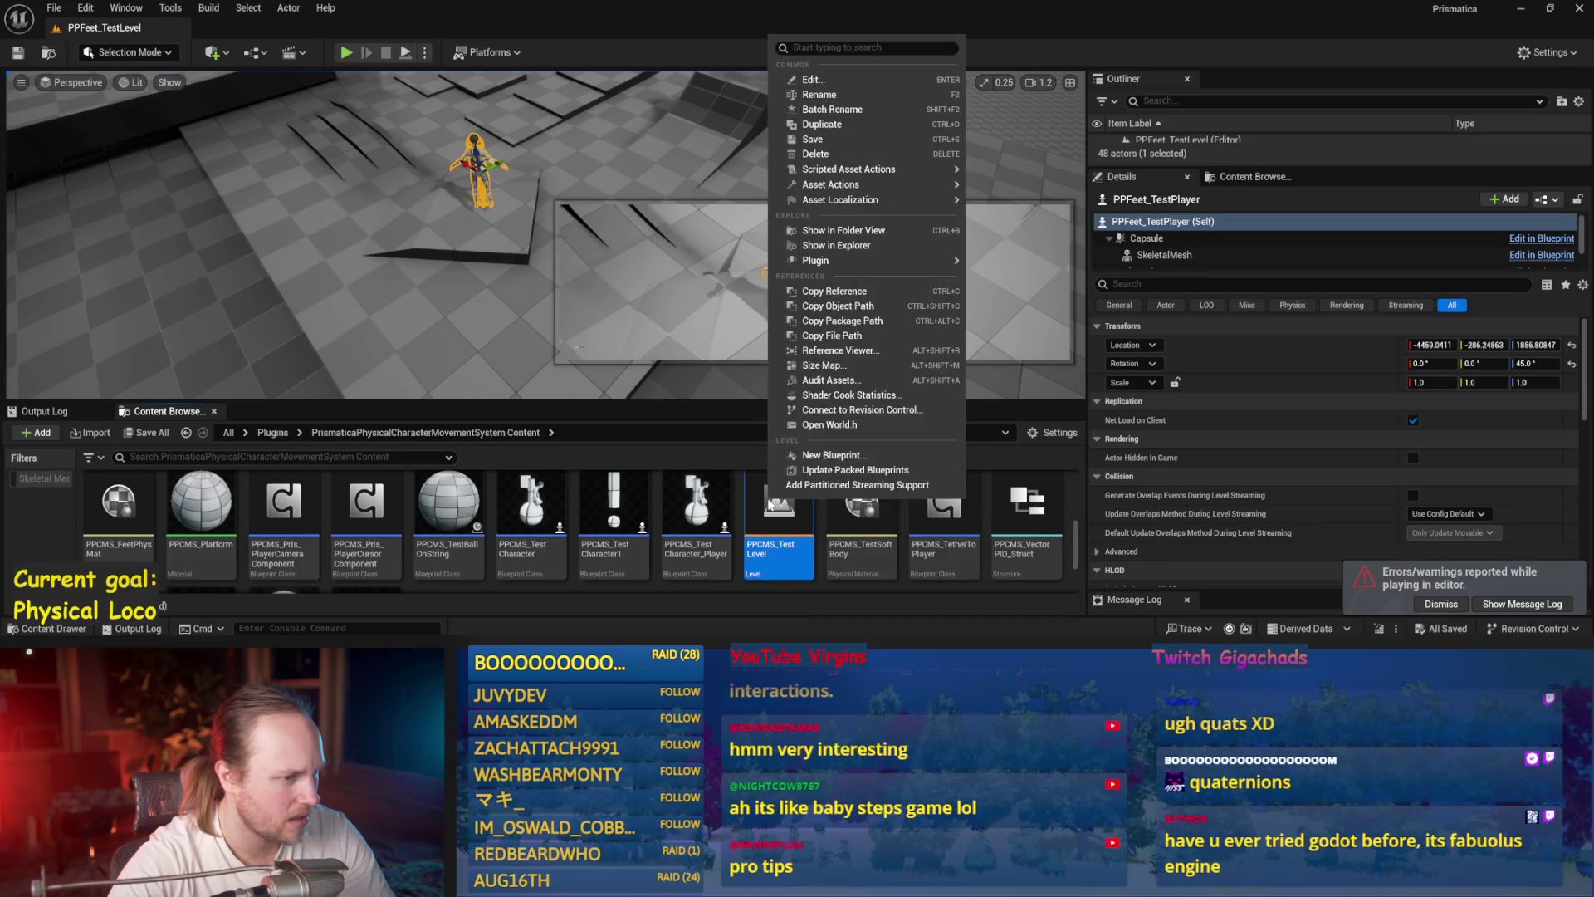
pyautogui.press('Return')
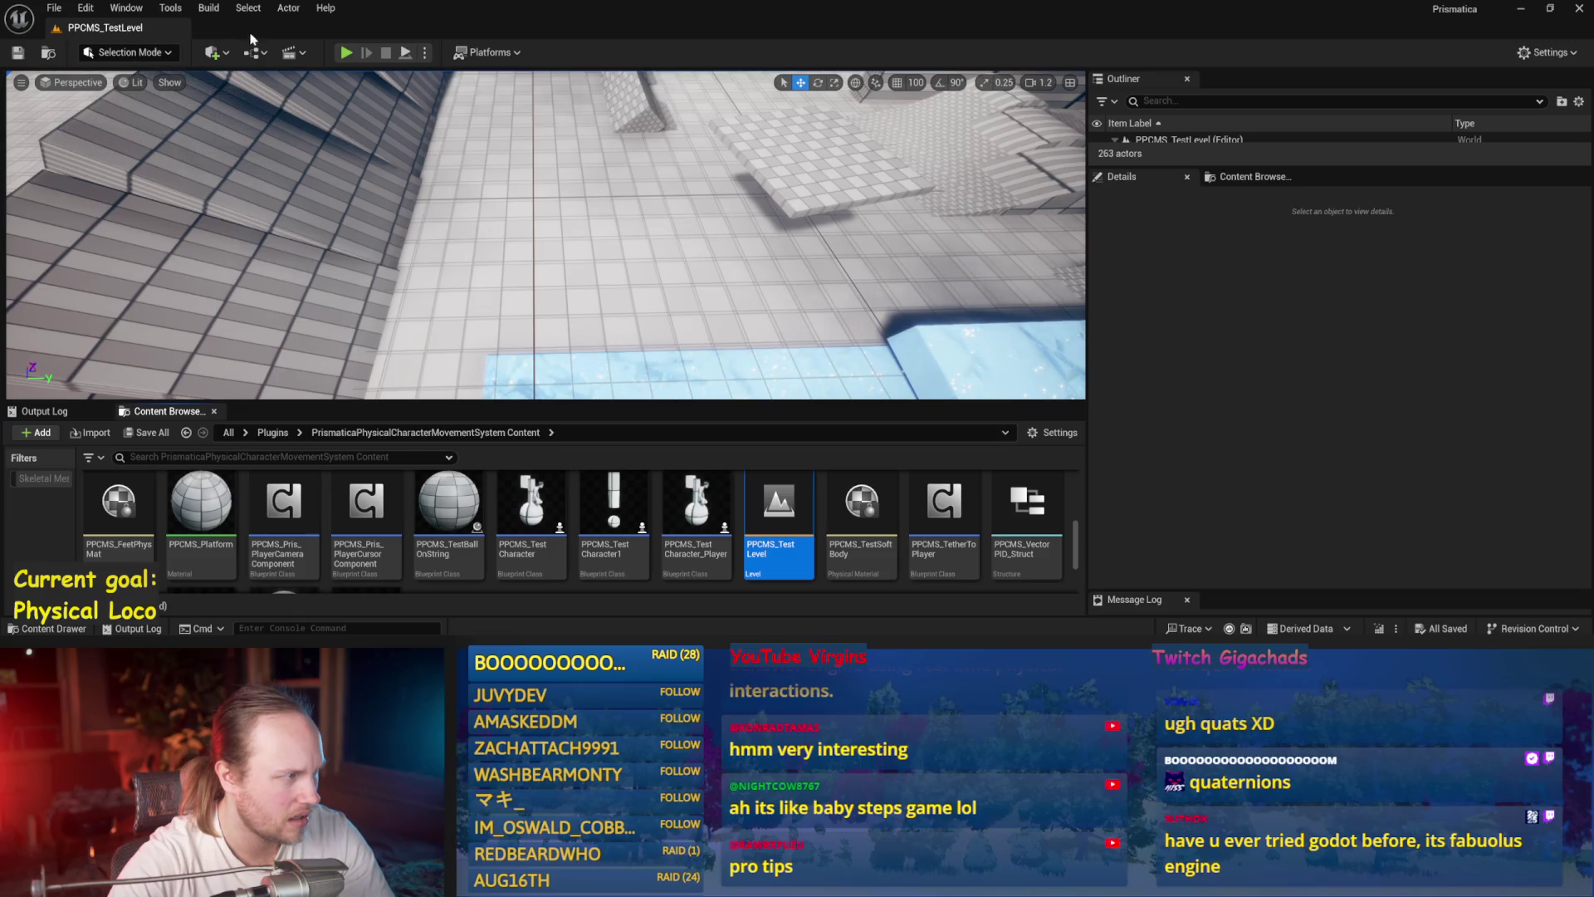
pyautogui.hotkey('alt', 'p')
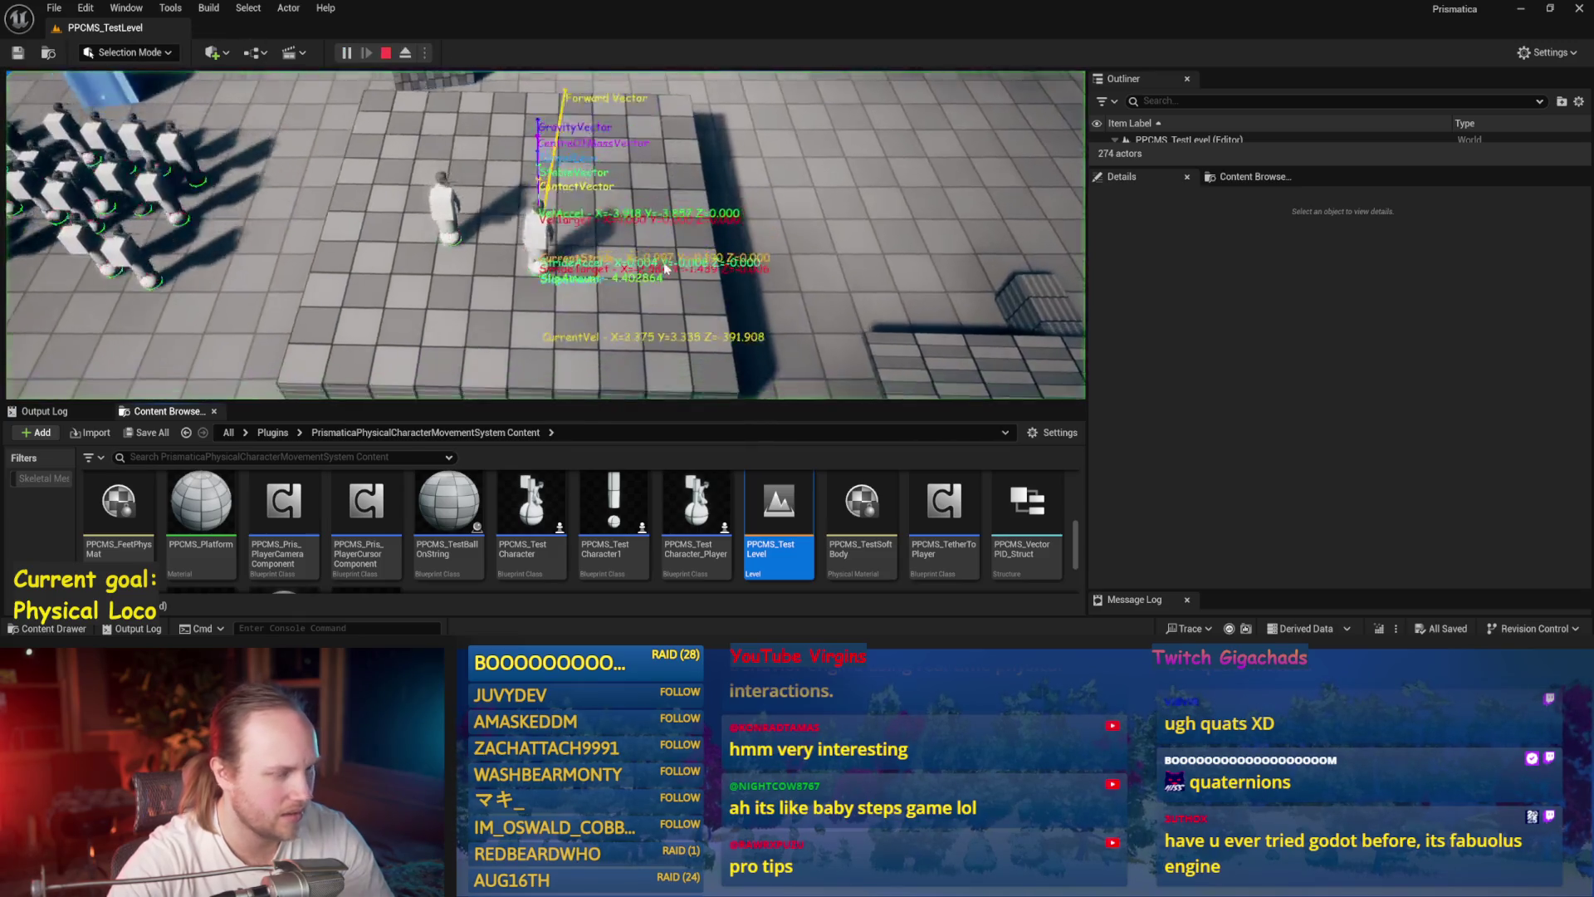
pyautogui.press('F11')
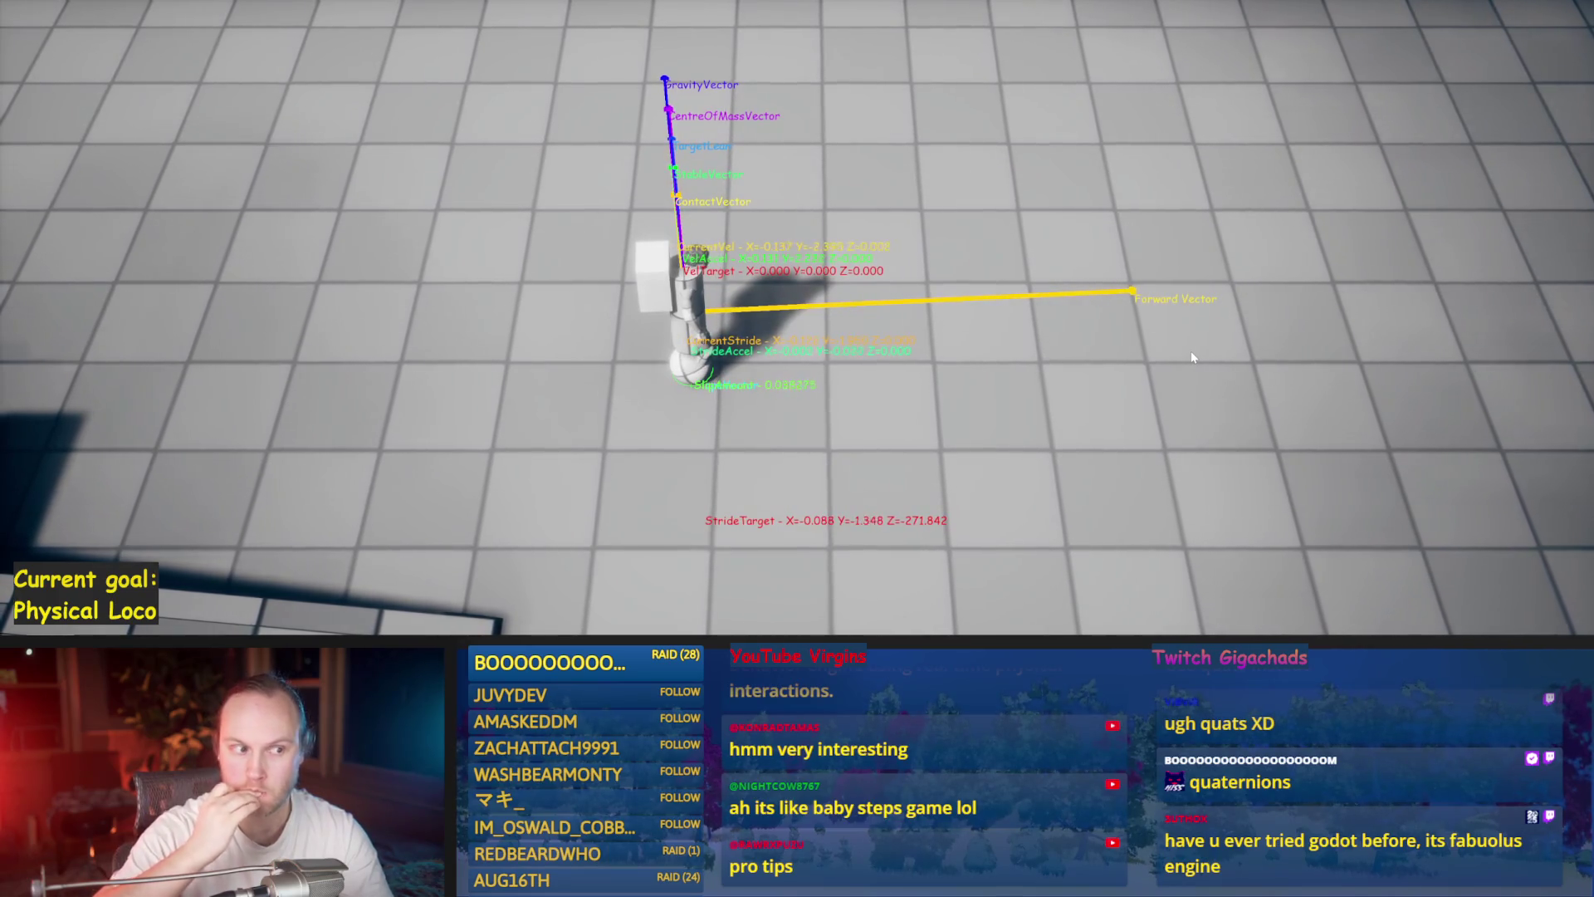
pyautogui.press('a')
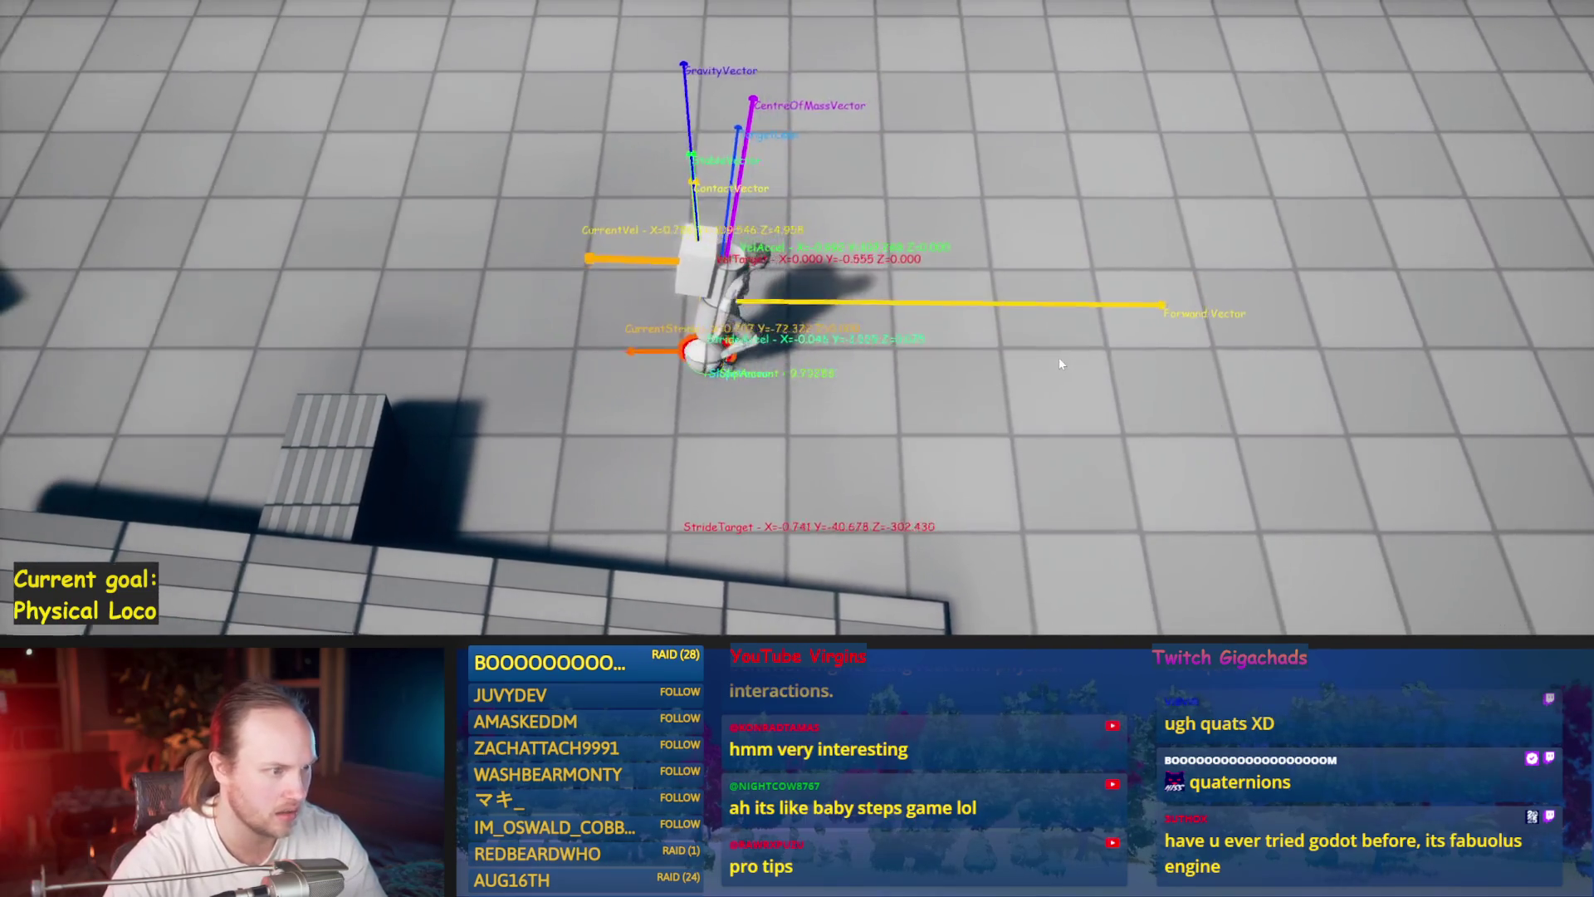
pyautogui.press('d')
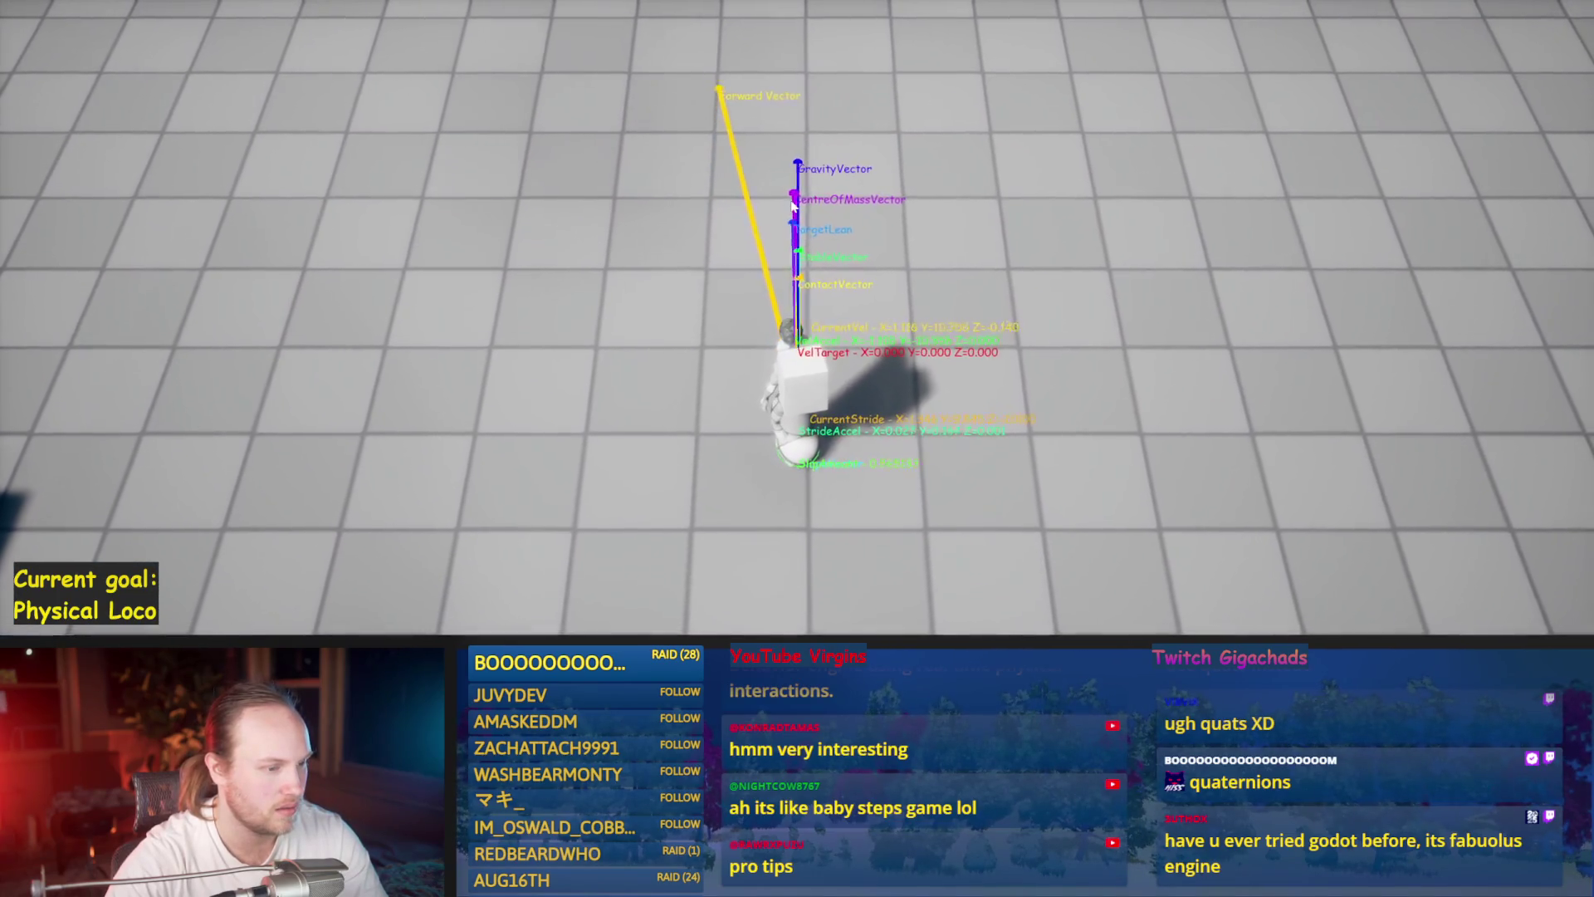
pyautogui.press('a')
pyautogui.press('w')
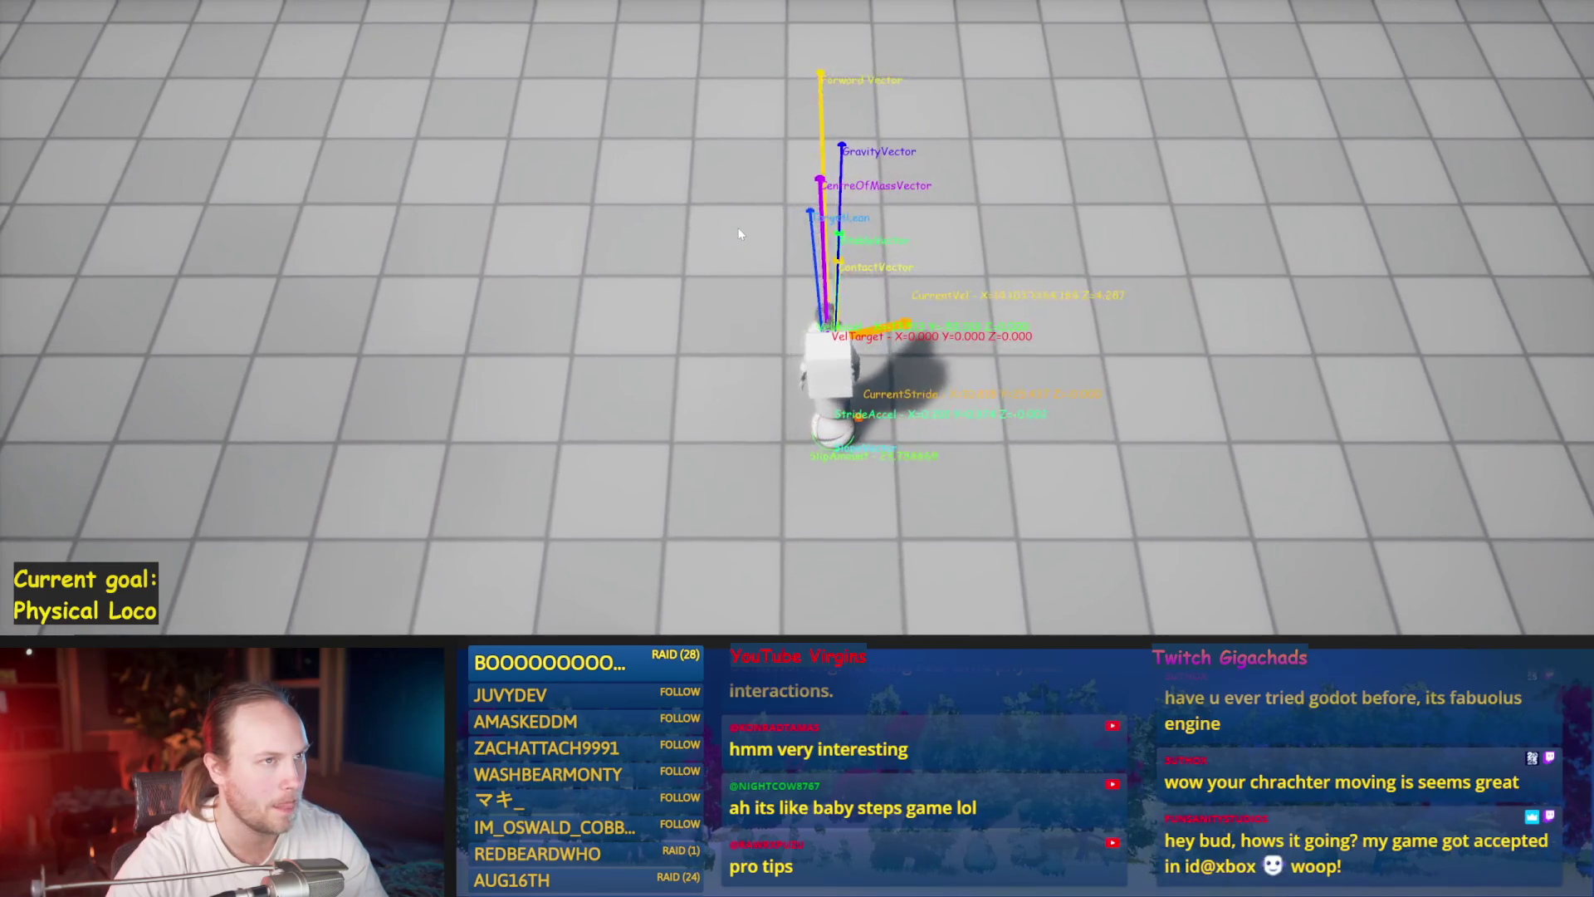
pyautogui.press('a')
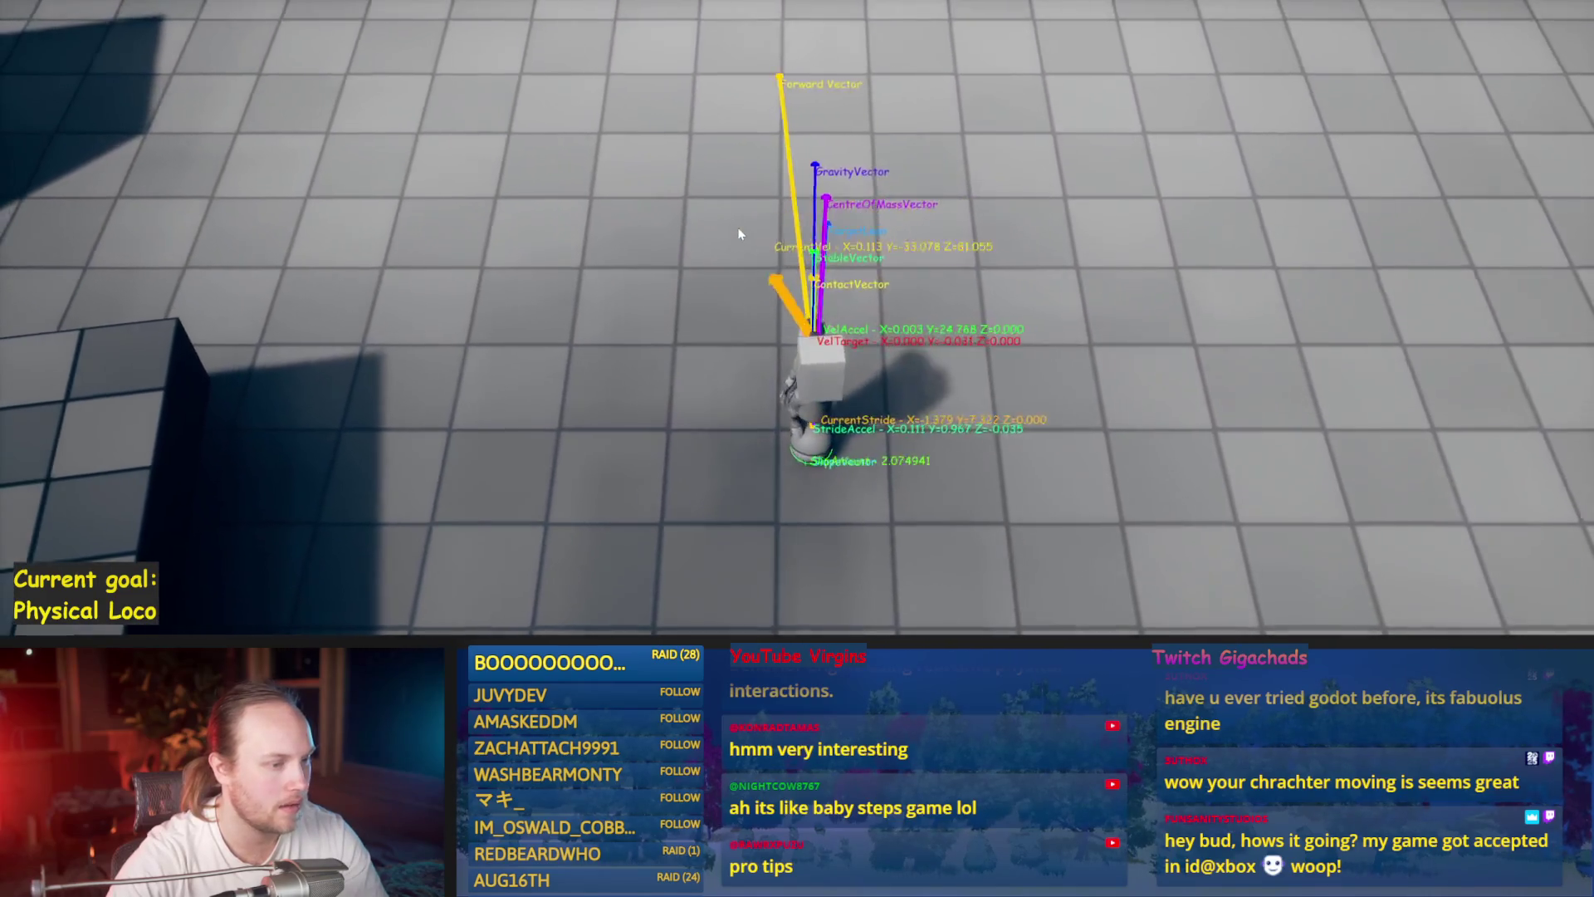
pyautogui.press('d')
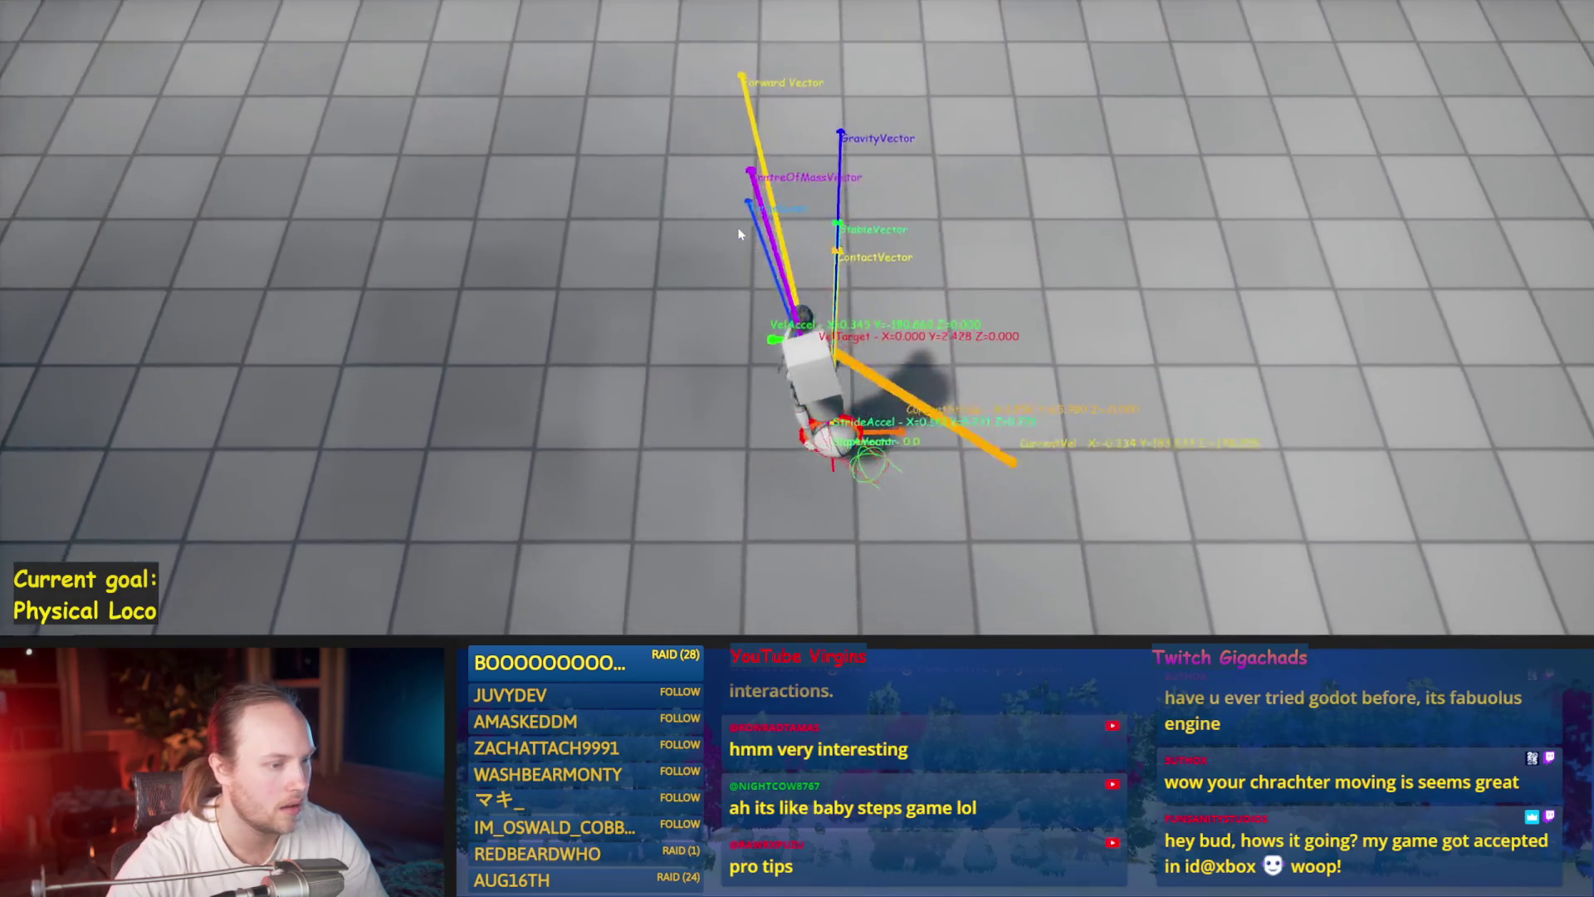
pyautogui.press('d')
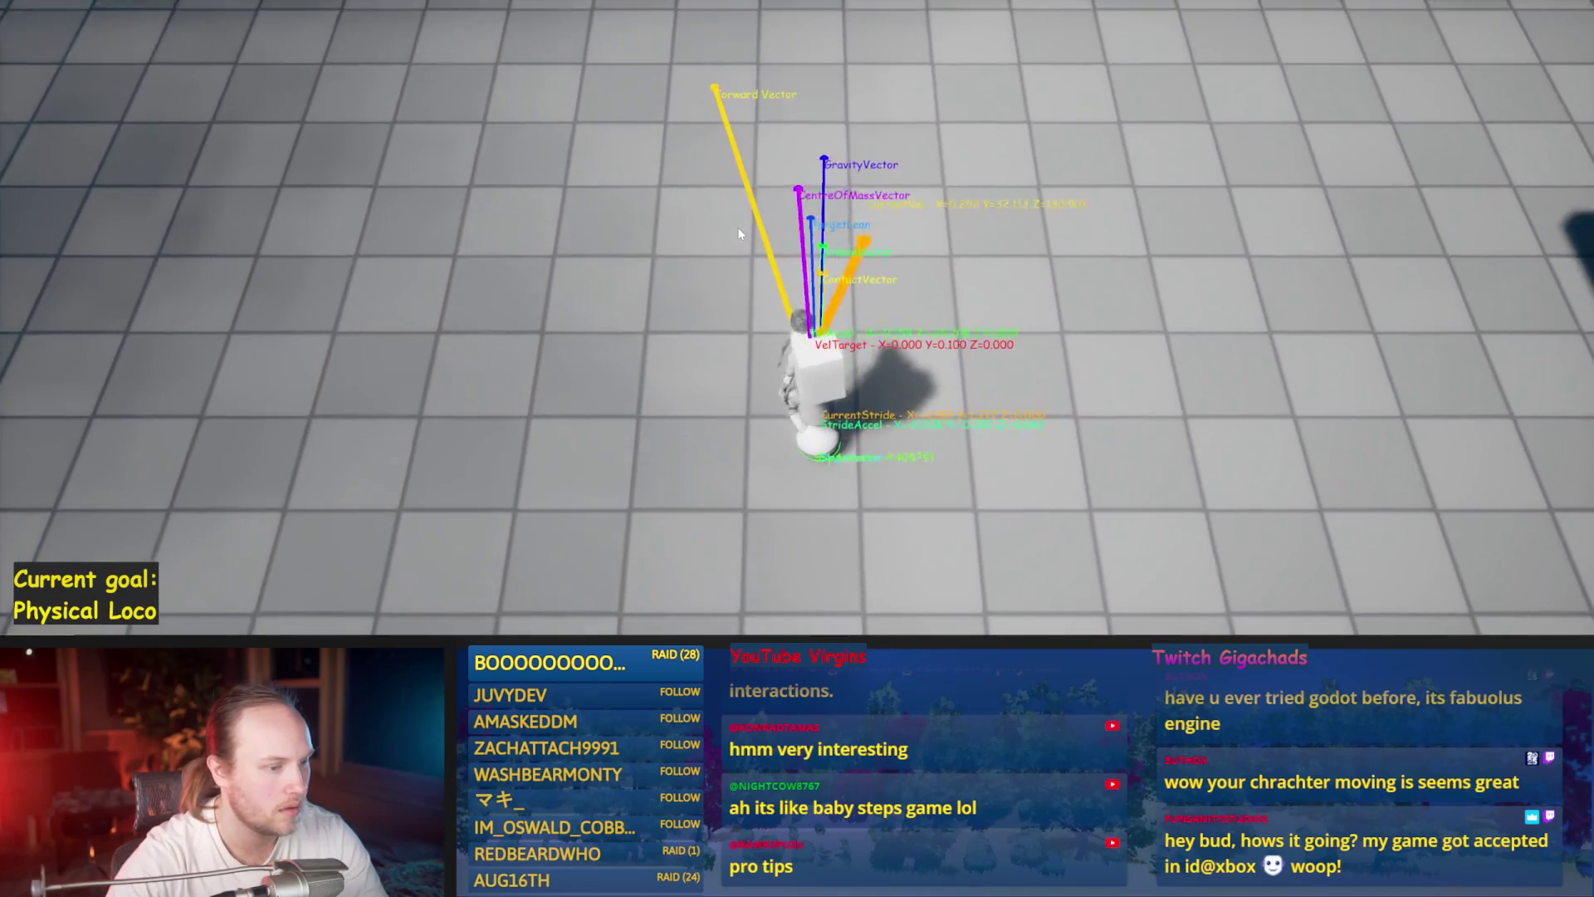
pyautogui.press('a')
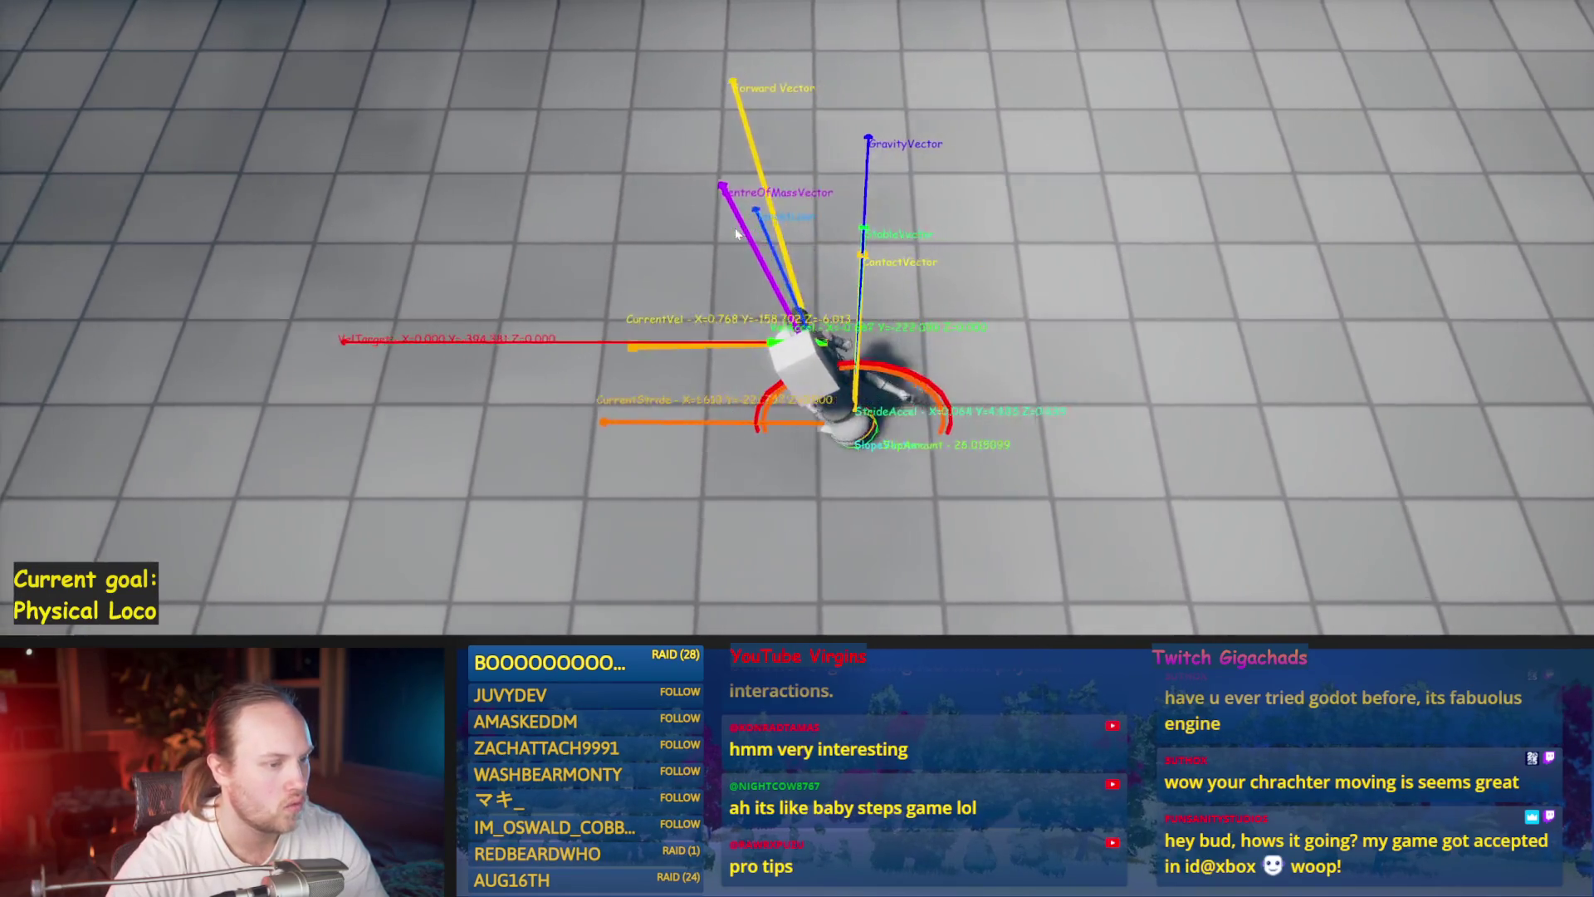
pyautogui.press('d')
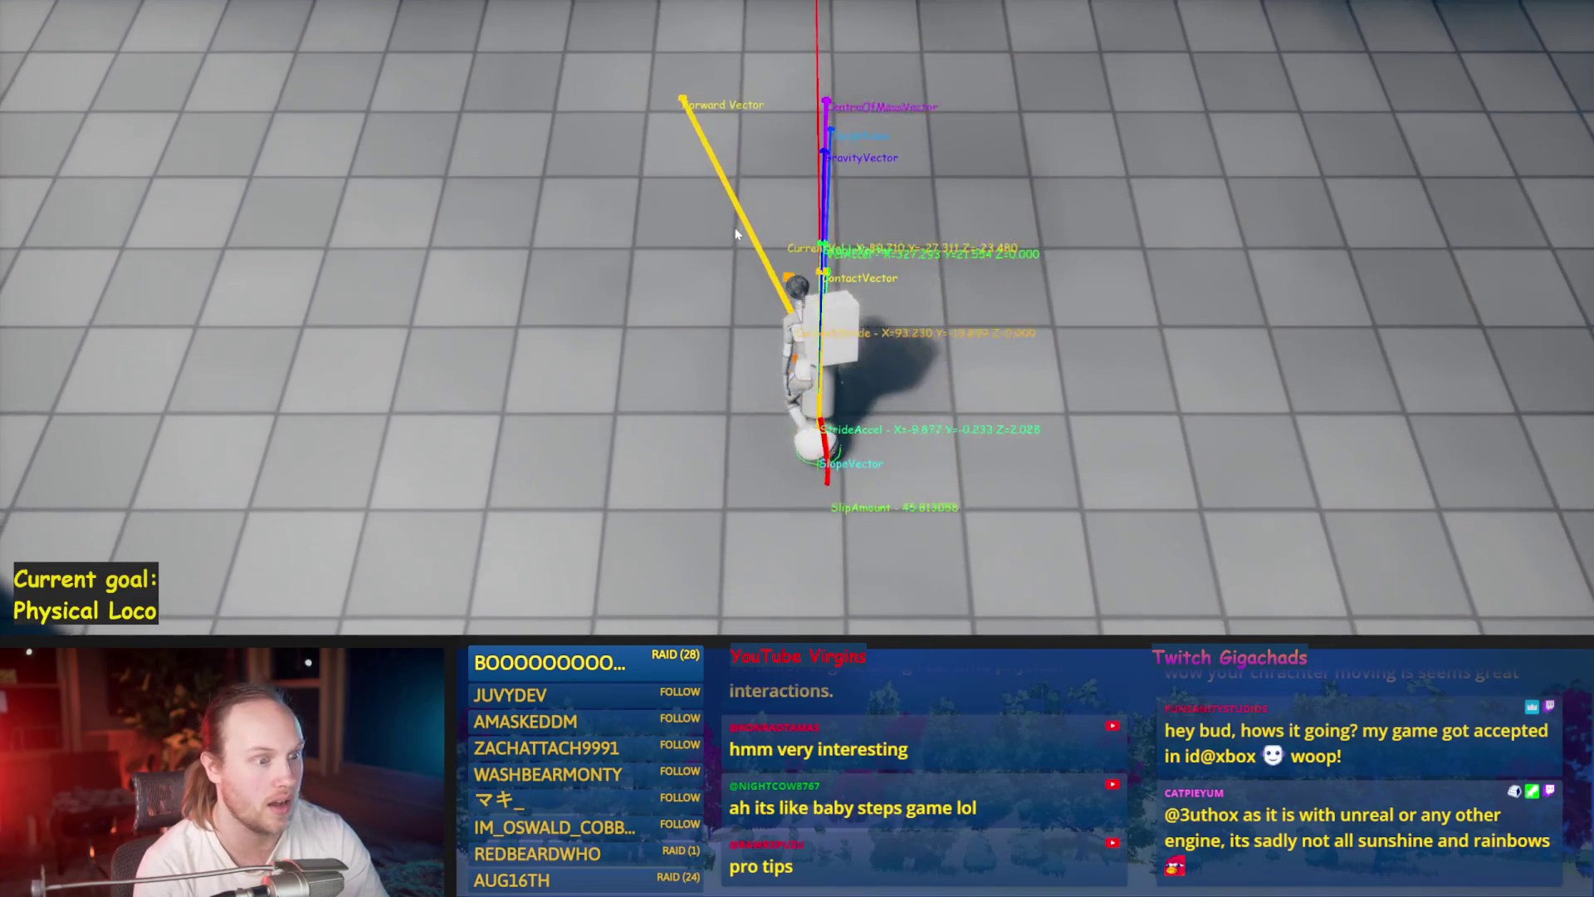
pyautogui.press('d')
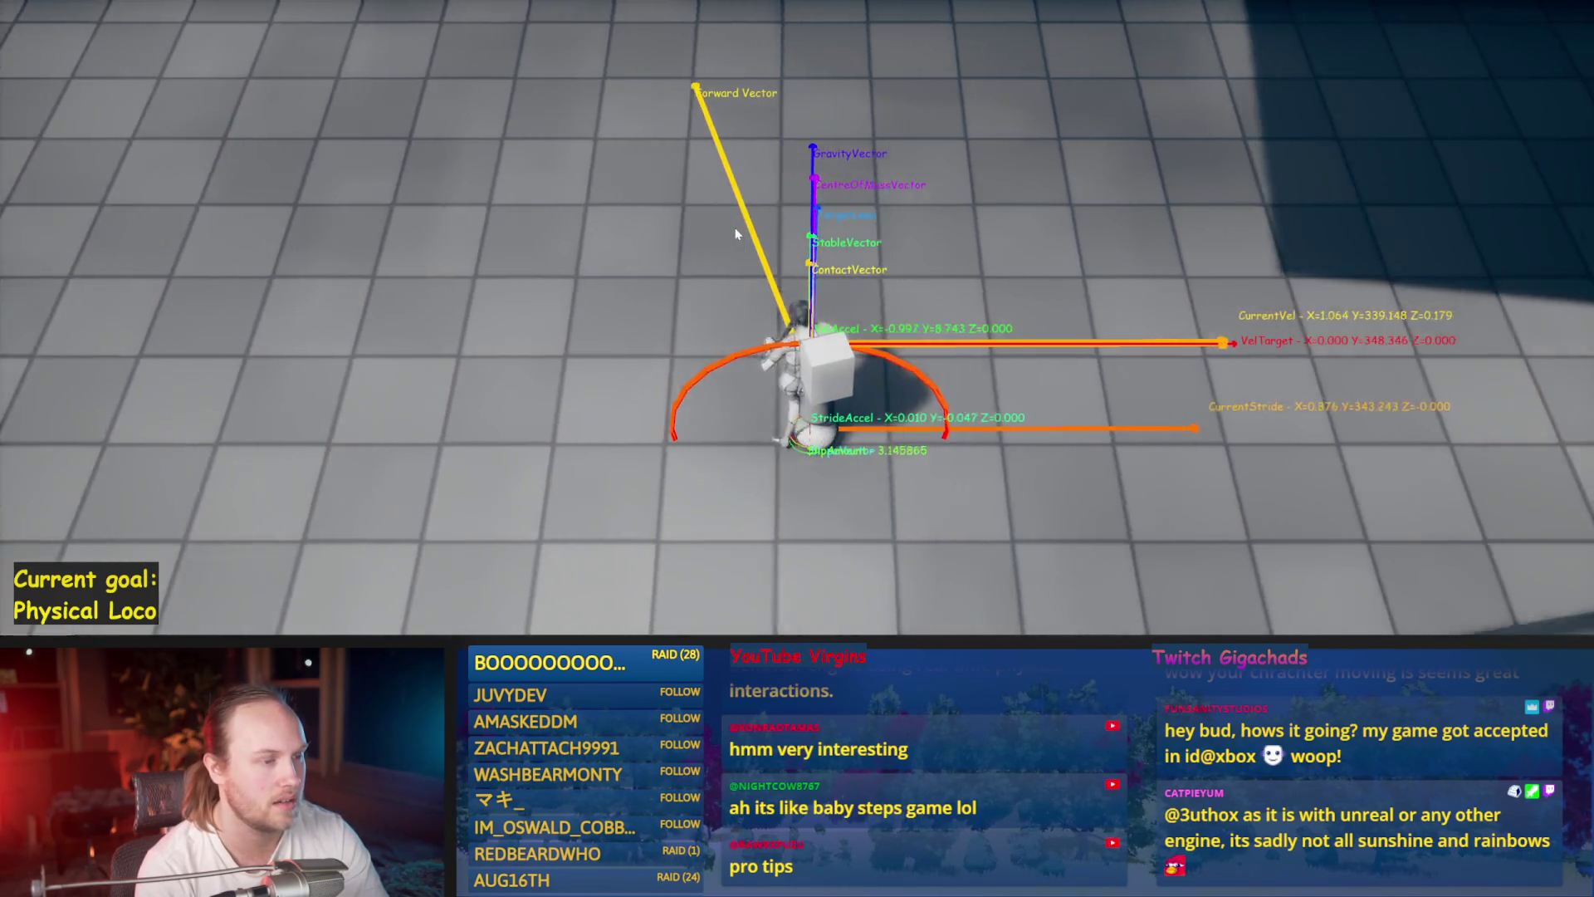
pyautogui.press('a')
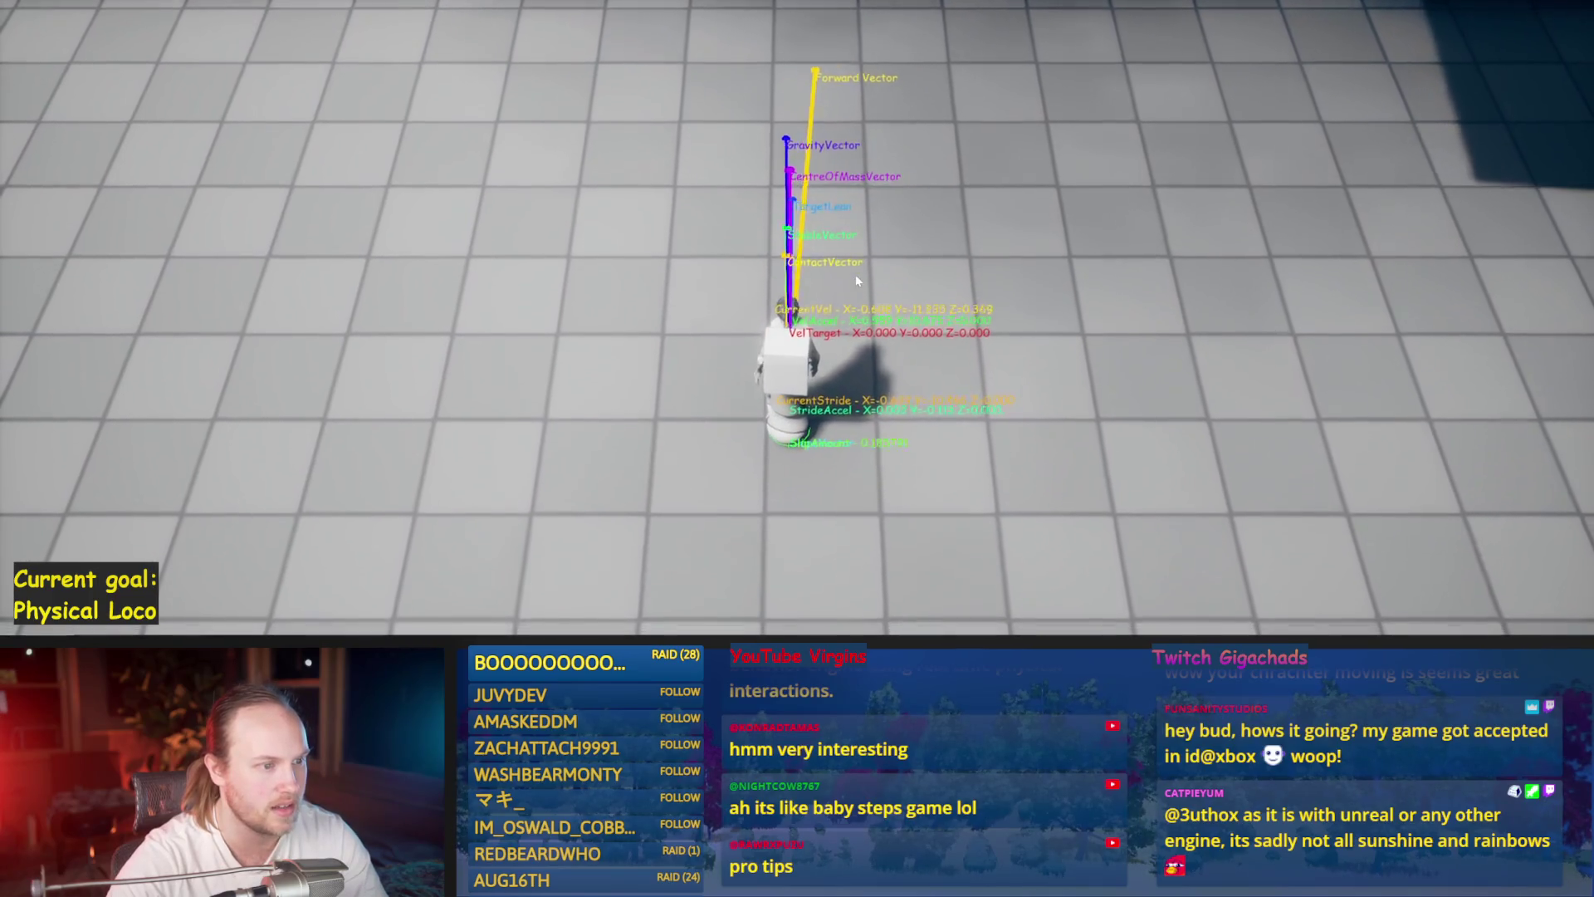
pyautogui.press('d')
pyautogui.press('a')
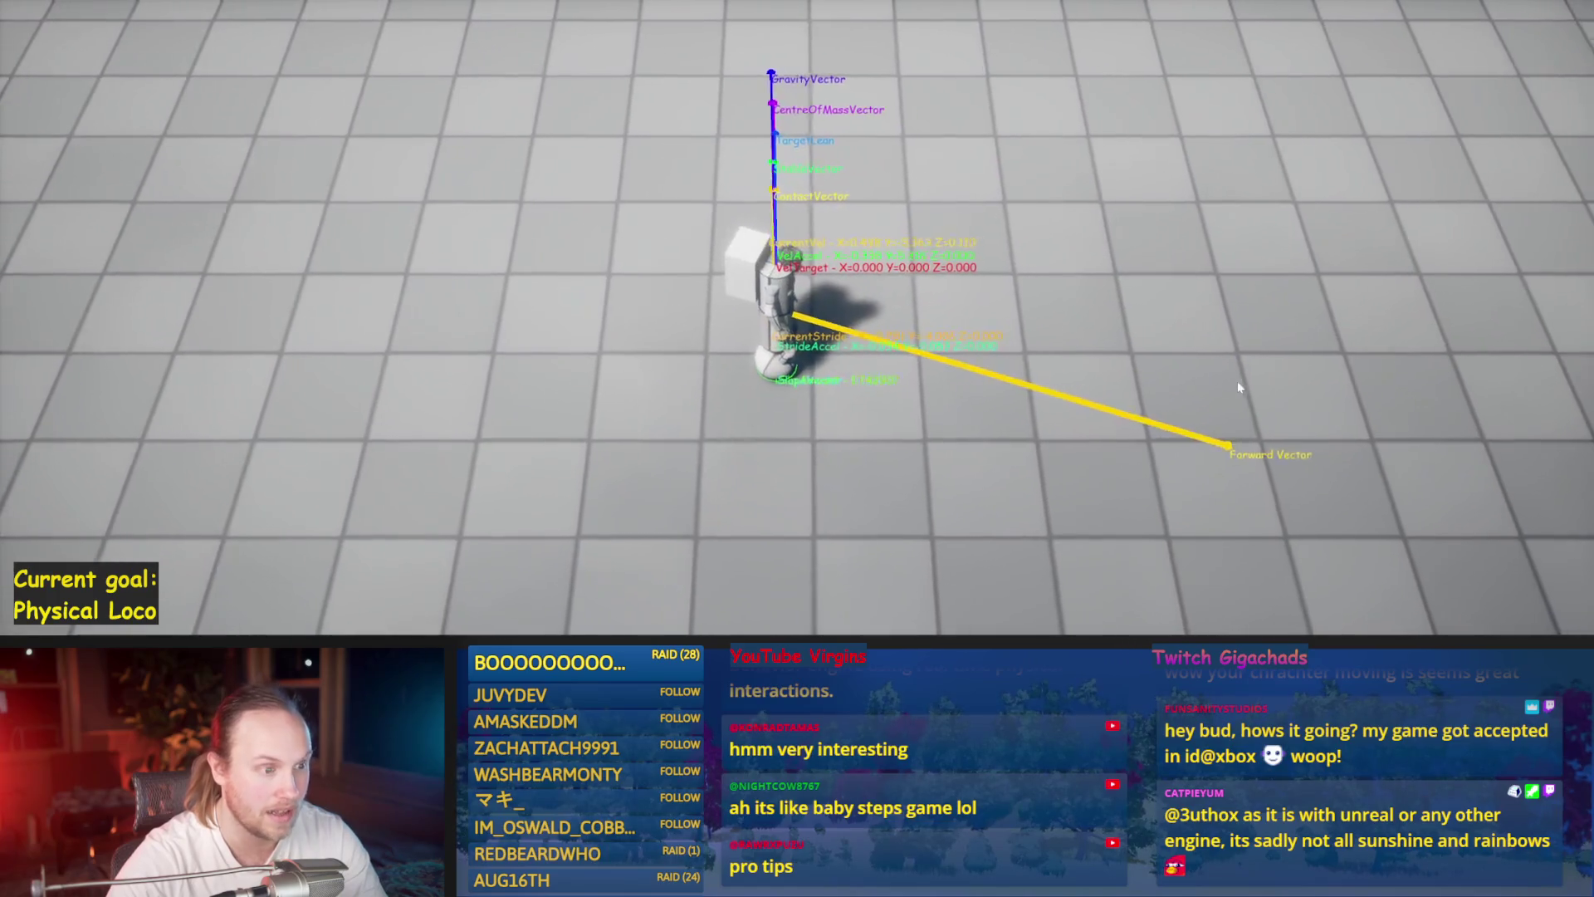
pyautogui.press('w')
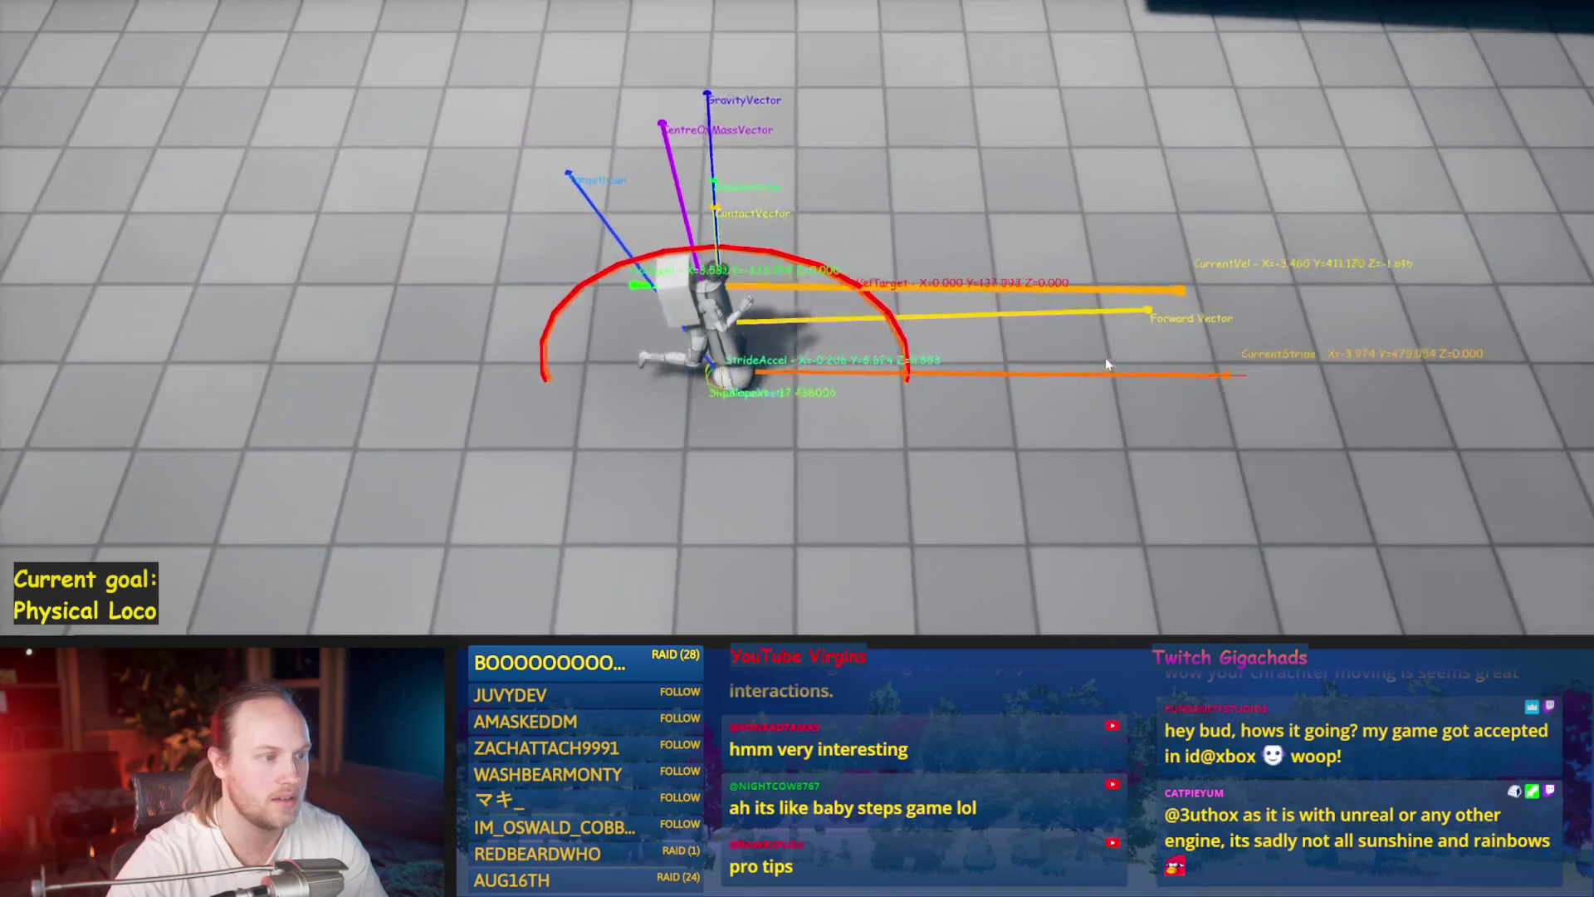
pyautogui.press('a')
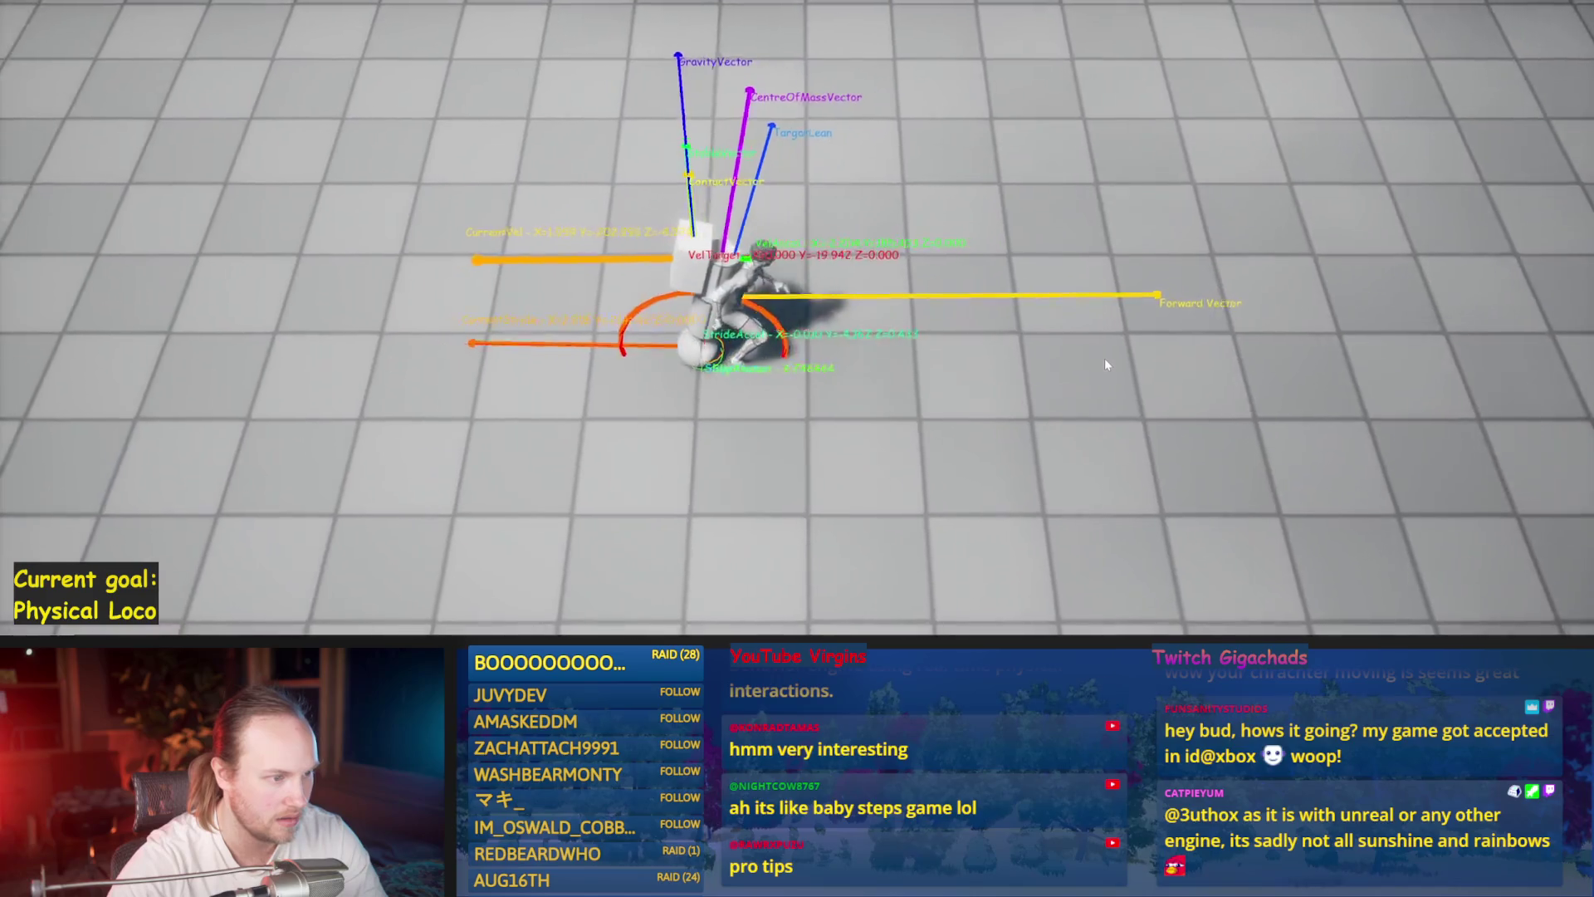
pyautogui.press('d')
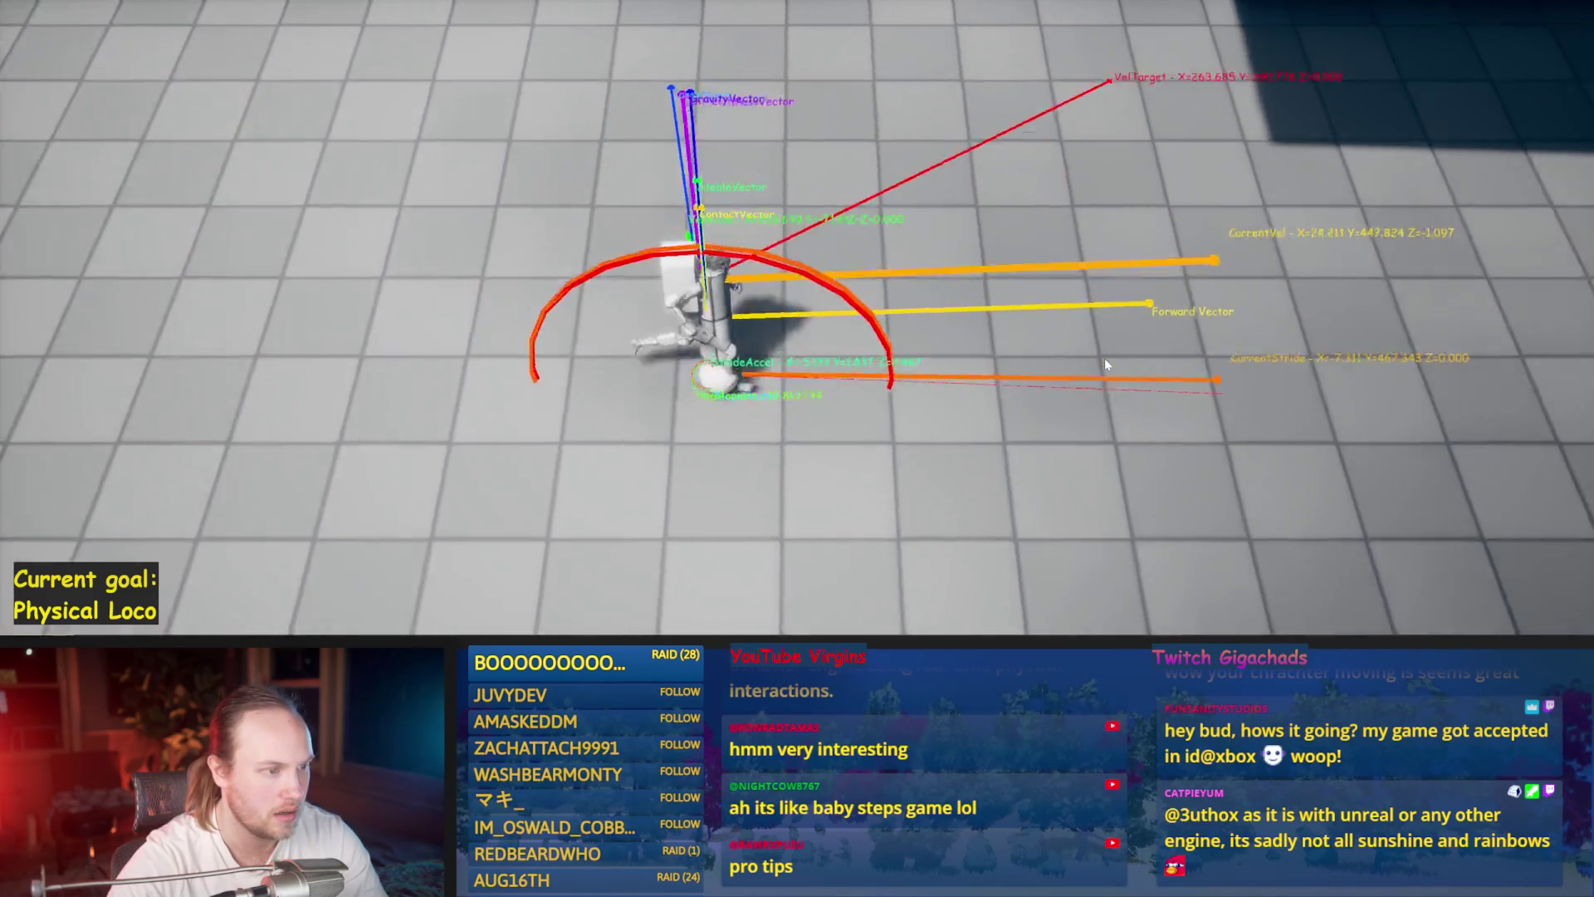
pyautogui.press('a')
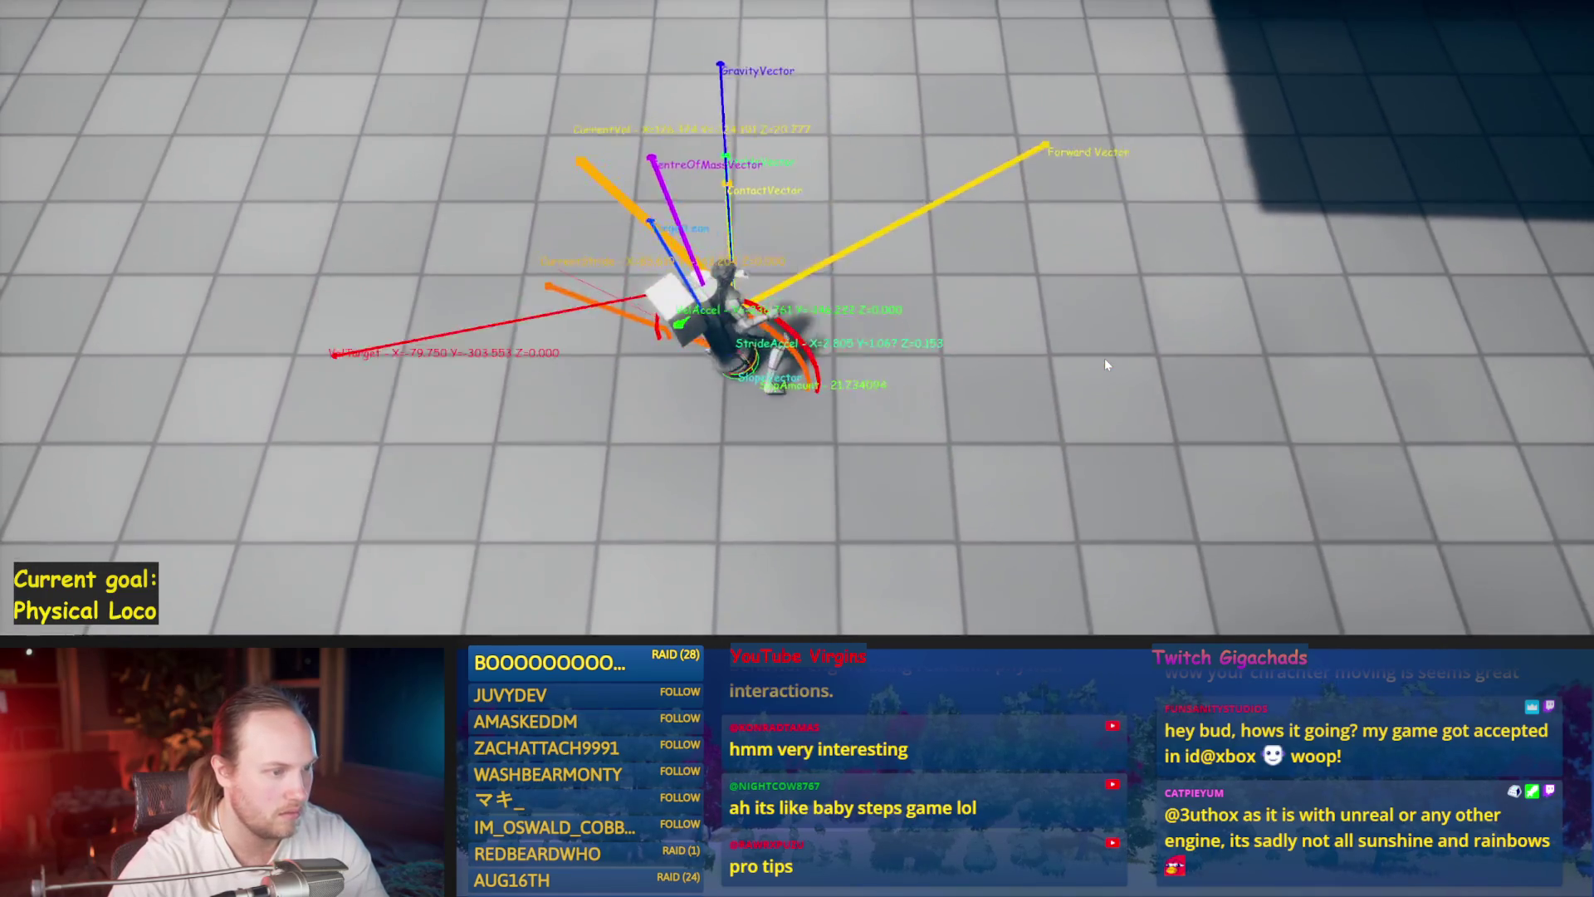
pyautogui.press('s')
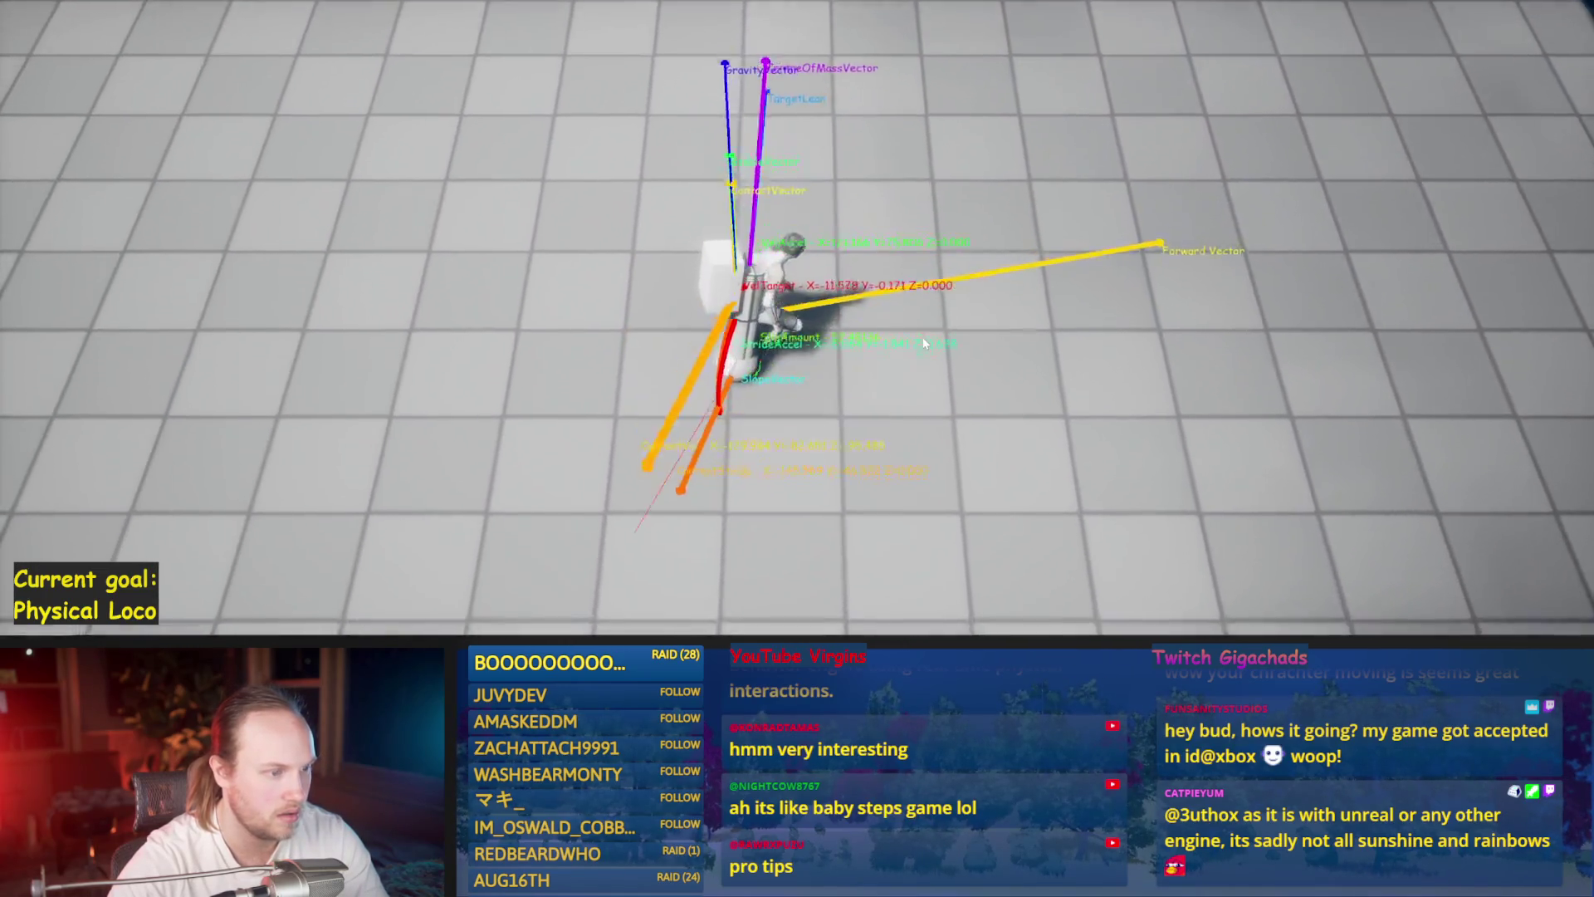
pyautogui.press('Escape')
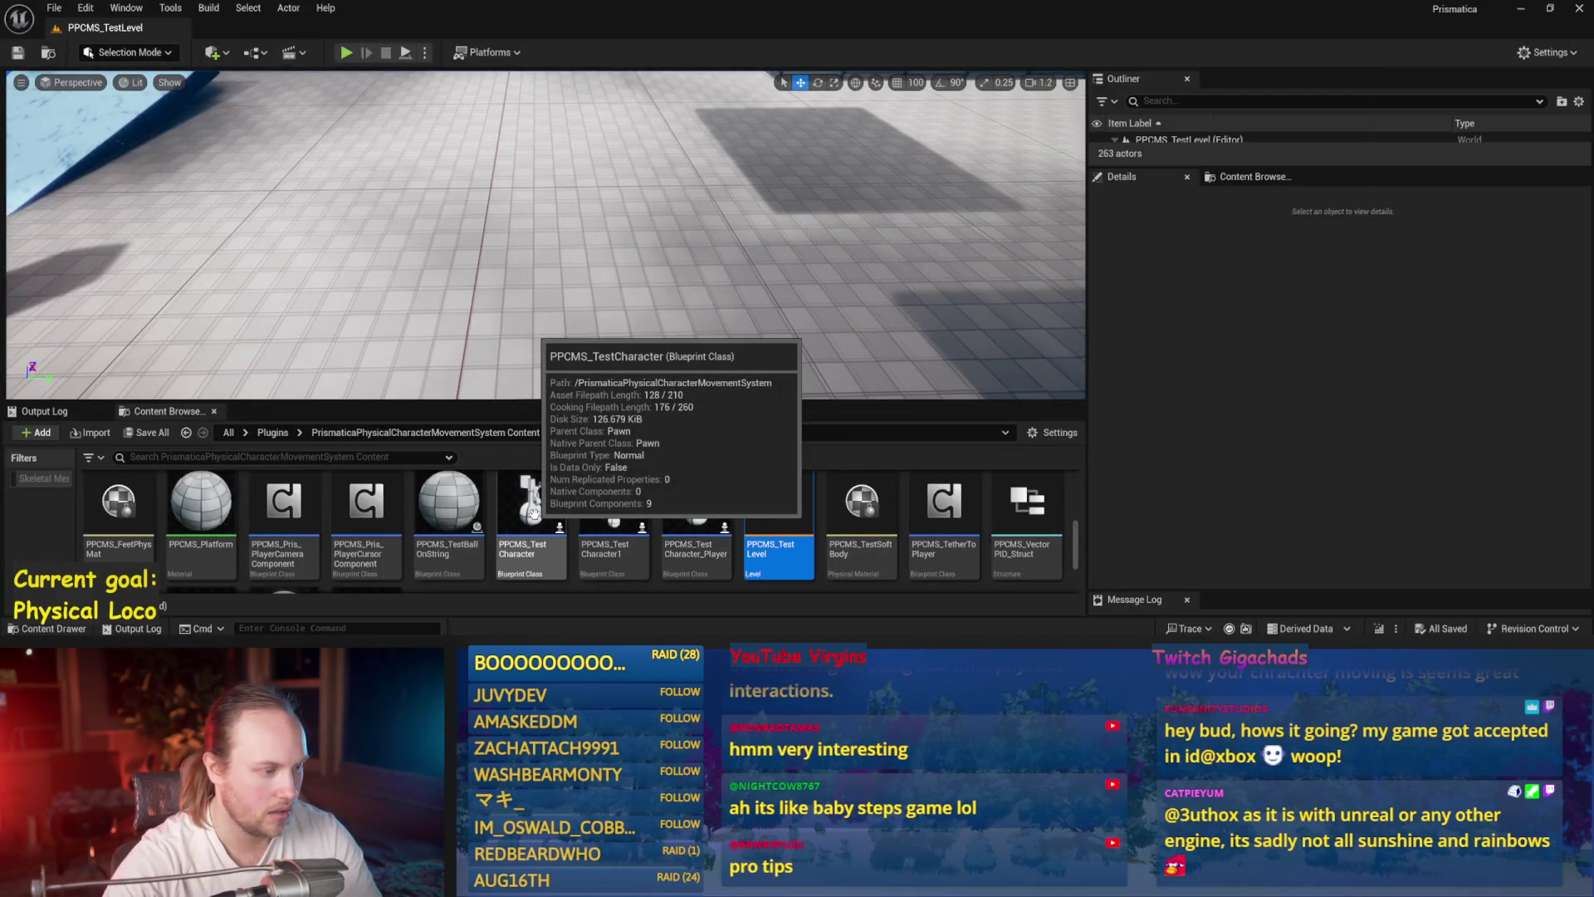
# - Scroll up the Content Browser and open PPCMS_BaseClass in the Blueprint editor
pyautogui.scroll(2, 631, 573)
pyautogui.scroll(2, 631, 573)
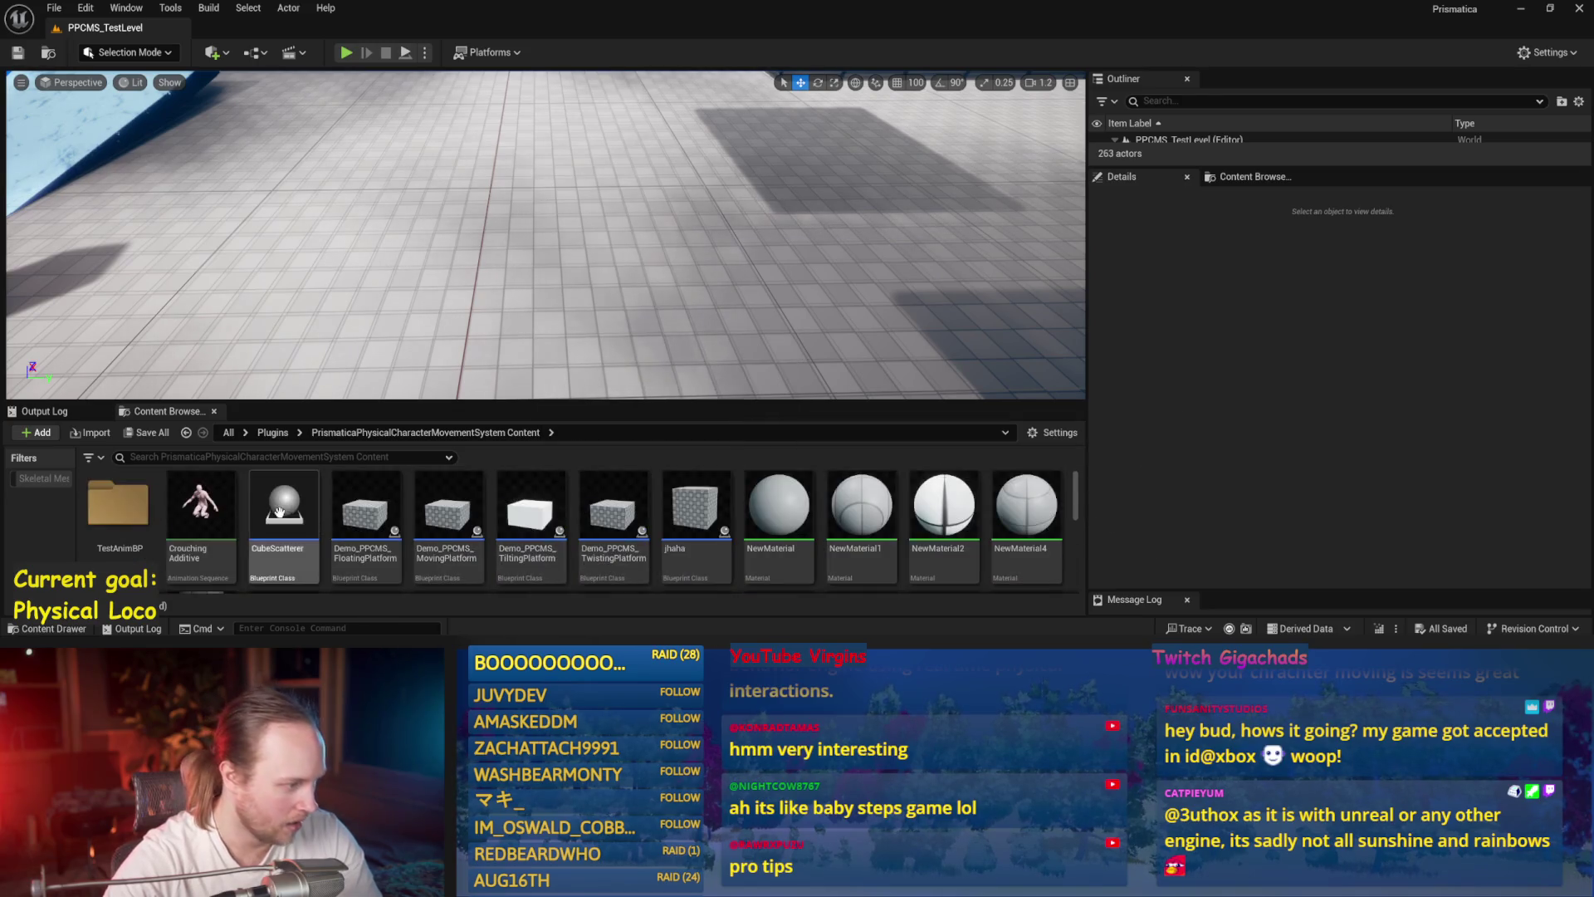
pyautogui.scroll(1, 372, 532)
pyautogui.doubleClick(371, 529)
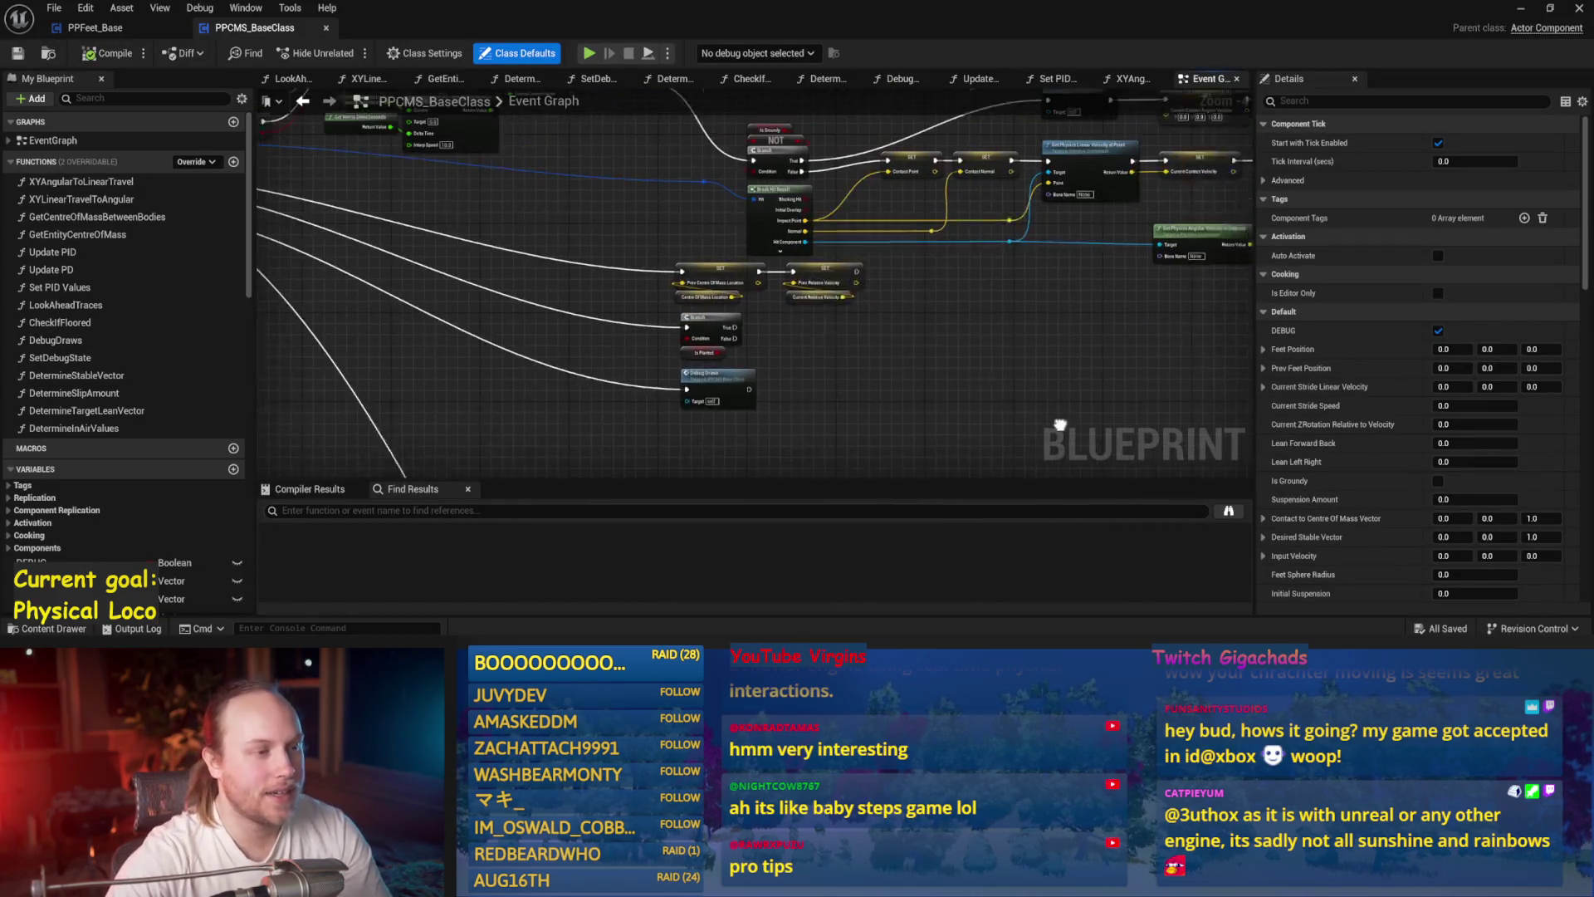
# - Save PPCMS_BaseClass and pan its Event Graph toward the relative velocity nodes
pyautogui.moveTo(908, 316); pyautogui.dragTo(660, 448)
pyautogui.moveTo(706, 308); pyautogui.dragTo(742, 362)
pyautogui.hotkey('ctrl', 's')
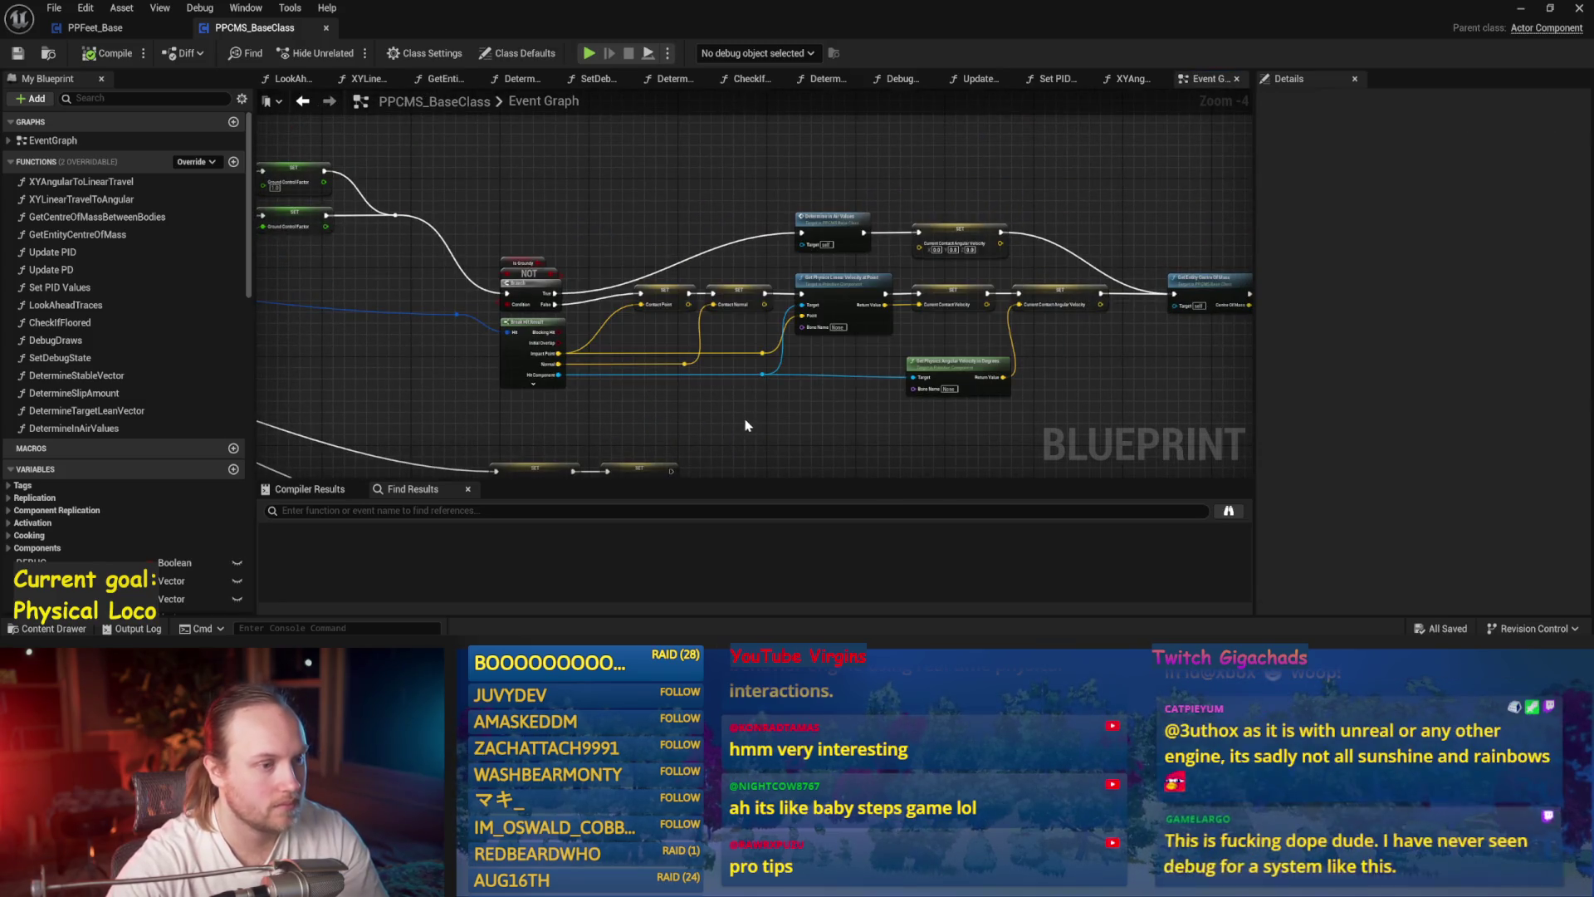
pyautogui.moveTo(837, 433)
pyautogui.mouseDown()
pyautogui.moveTo(437, 357)
pyautogui.moveTo(703, 432)
pyautogui.moveTo(205, 364)
pyautogui.mouseUp()
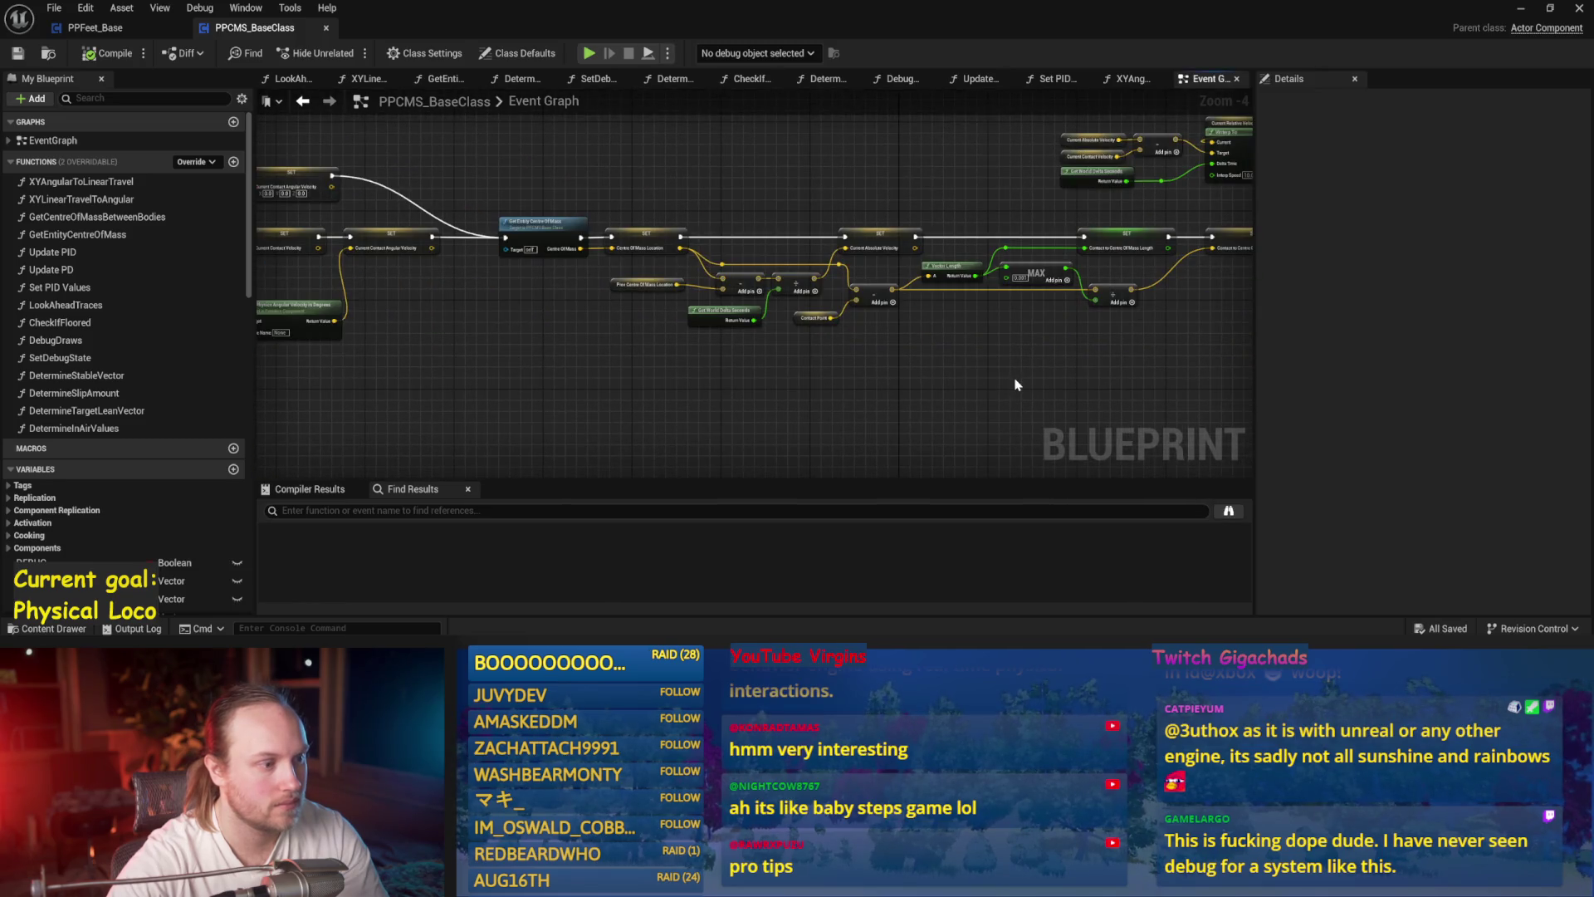
pyautogui.moveTo(1030, 367)
pyautogui.mouseDown()
pyautogui.moveTo(797, 398)
pyautogui.moveTo(800, 384)
pyautogui.moveTo(570, 347)
pyautogui.mouseUp()
pyautogui.moveTo(904, 386); pyautogui.dragTo(651, 385)
pyautogui.scroll(3, 634, 380)
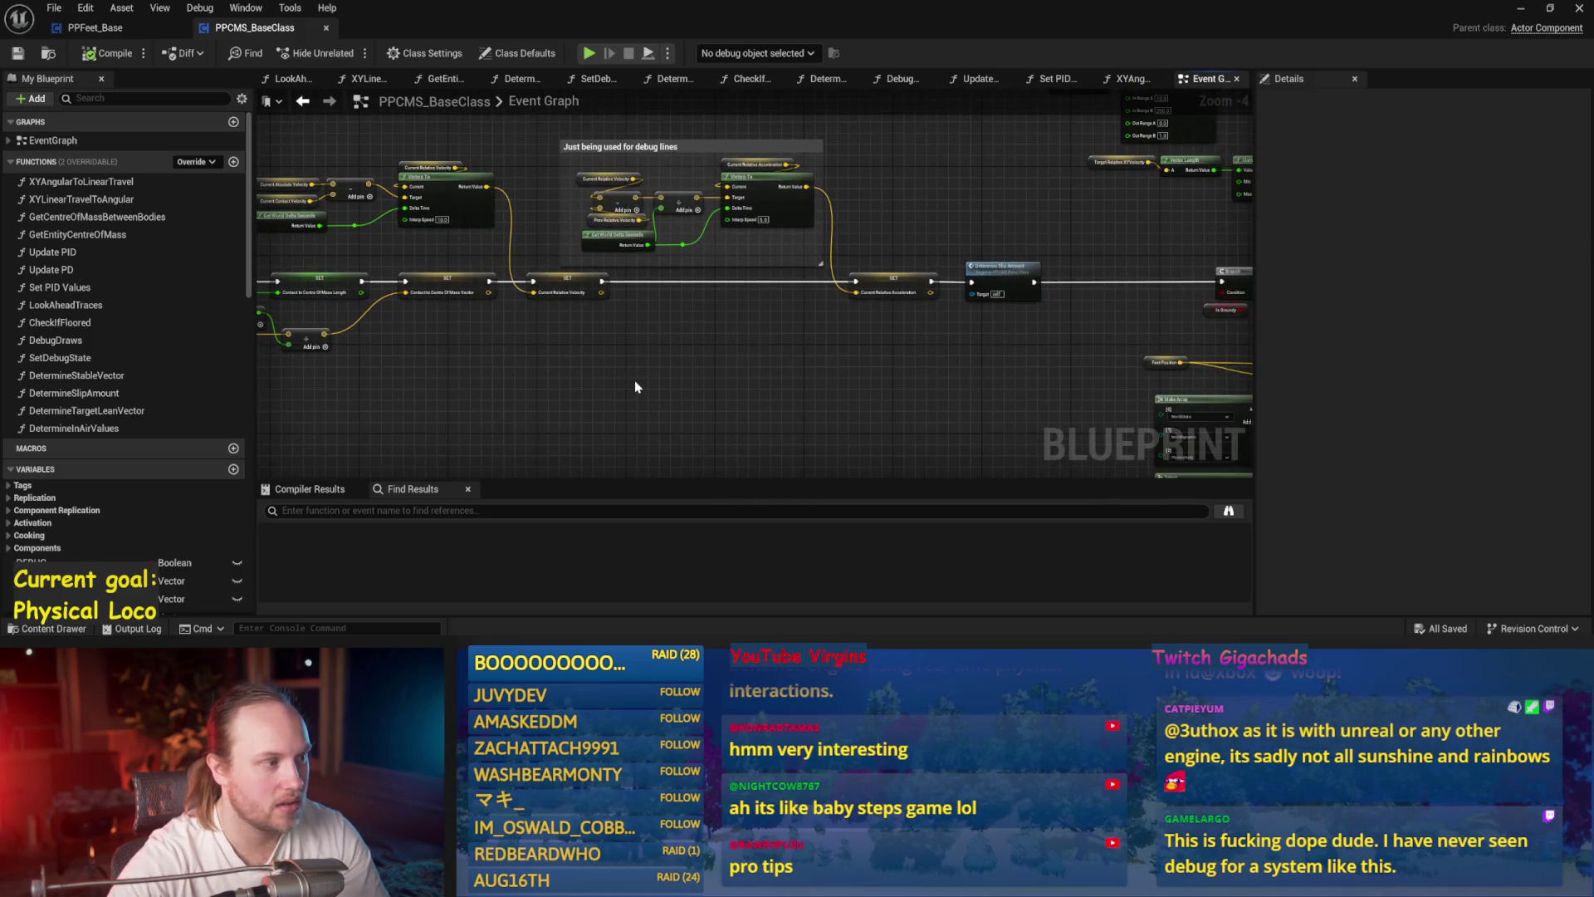
# - Inspect the Current Relative Velocity, Determine Slip Amount, Map Range and line trace nodes
pyautogui.click(911, 266)
pyautogui.moveTo(878, 203); pyautogui.dragTo(848, 269)
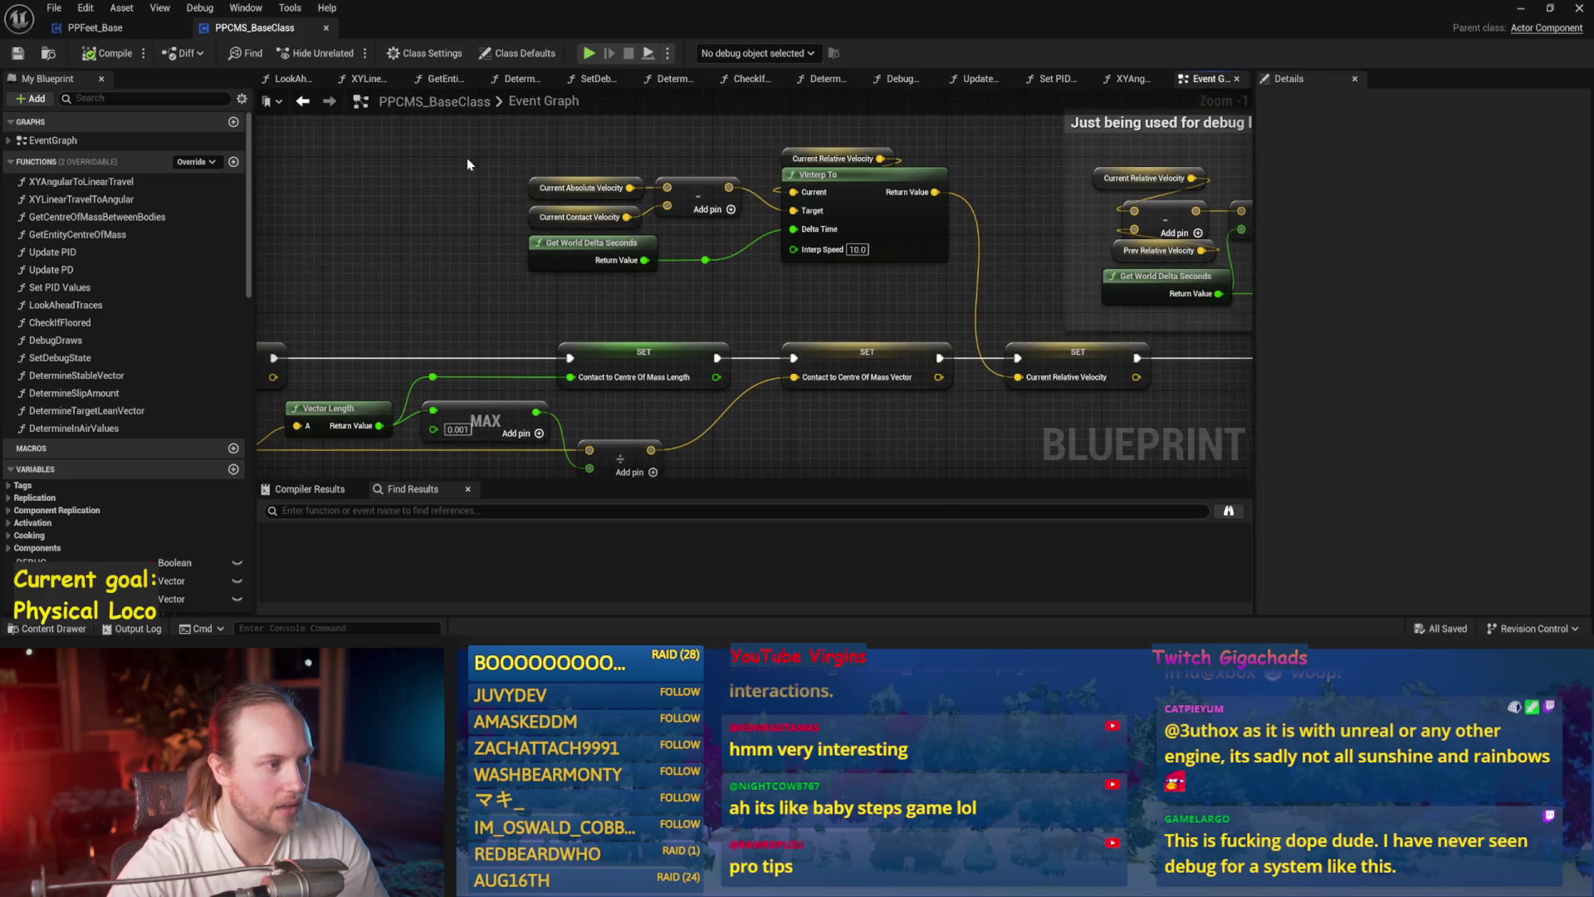
pyautogui.scroll(-2, 793, 317)
pyautogui.moveTo(712, 278)
pyautogui.mouseDown()
pyautogui.moveTo(600, 334)
pyautogui.moveTo(717, 363)
pyautogui.mouseUp()
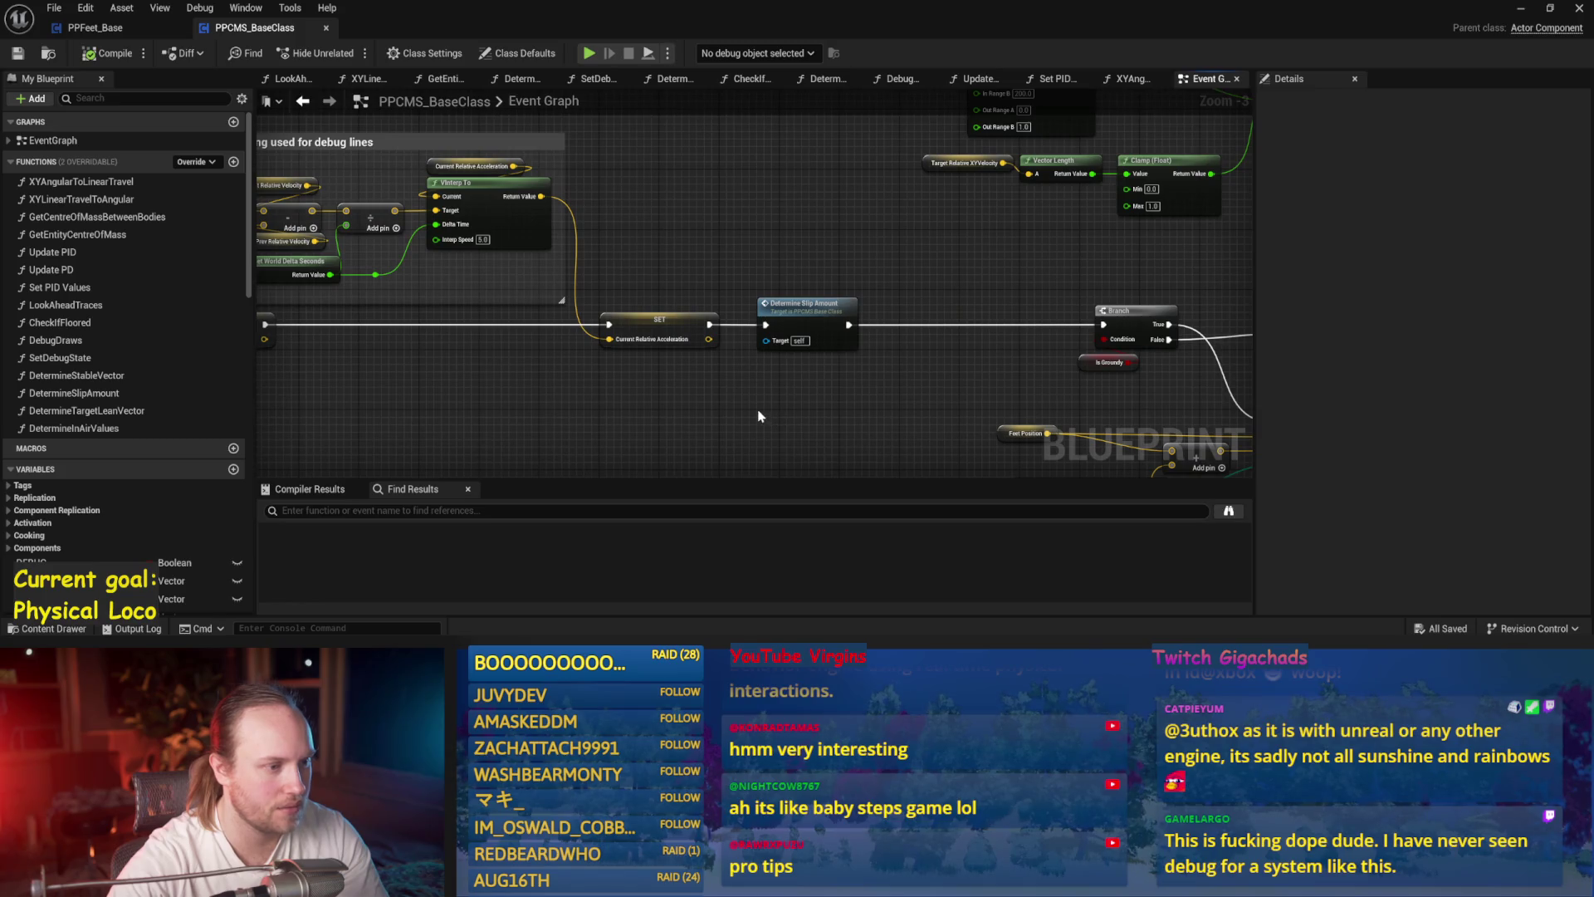
pyautogui.moveTo(833, 401)
pyautogui.mouseDown()
pyautogui.moveTo(898, 402)
pyautogui.moveTo(602, 360)
pyautogui.mouseUp()
pyautogui.moveTo(738, 317)
pyautogui.mouseDown()
pyautogui.moveTo(345, 302)
pyautogui.moveTo(577, 341)
pyautogui.mouseUp()
pyautogui.moveTo(999, 299)
pyautogui.mouseDown()
pyautogui.moveTo(897, 389)
pyautogui.moveTo(955, 378)
pyautogui.moveTo(1057, 163)
pyautogui.mouseUp()
pyautogui.moveTo(1063, 252)
pyautogui.mouseDown()
pyautogui.moveTo(615, 181)
pyautogui.moveTo(392, 295)
pyautogui.moveTo(993, 338)
pyautogui.moveTo(776, 381)
pyautogui.moveTo(870, 305)
pyautogui.mouseUp()
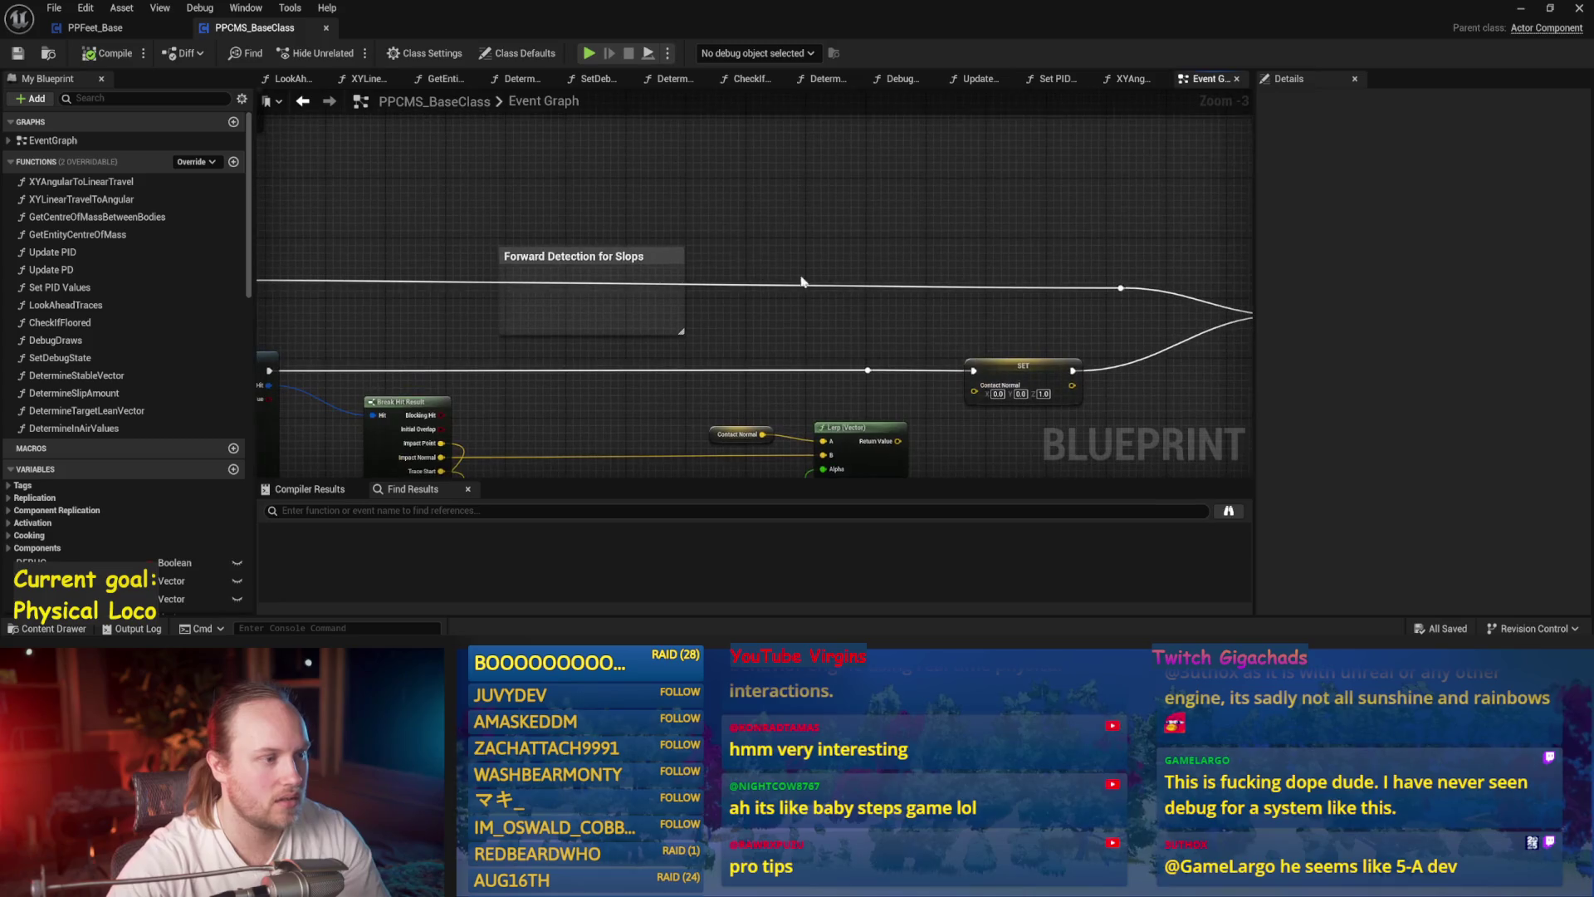
# - Open the DetermineStableVector function graph and view its entry node
pyautogui.moveTo(633, 249); pyautogui.dragTo(501, 183)
pyautogui.doubleClick(926, 307)
pyautogui.moveTo(660, 281)
pyautogui.mouseDown()
pyautogui.moveTo(829, 199)
pyautogui.moveTo(1074, 267)
pyautogui.moveTo(570, 119)
pyautogui.moveTo(345, 260)
pyautogui.moveTo(381, 206)
pyautogui.mouseUp()
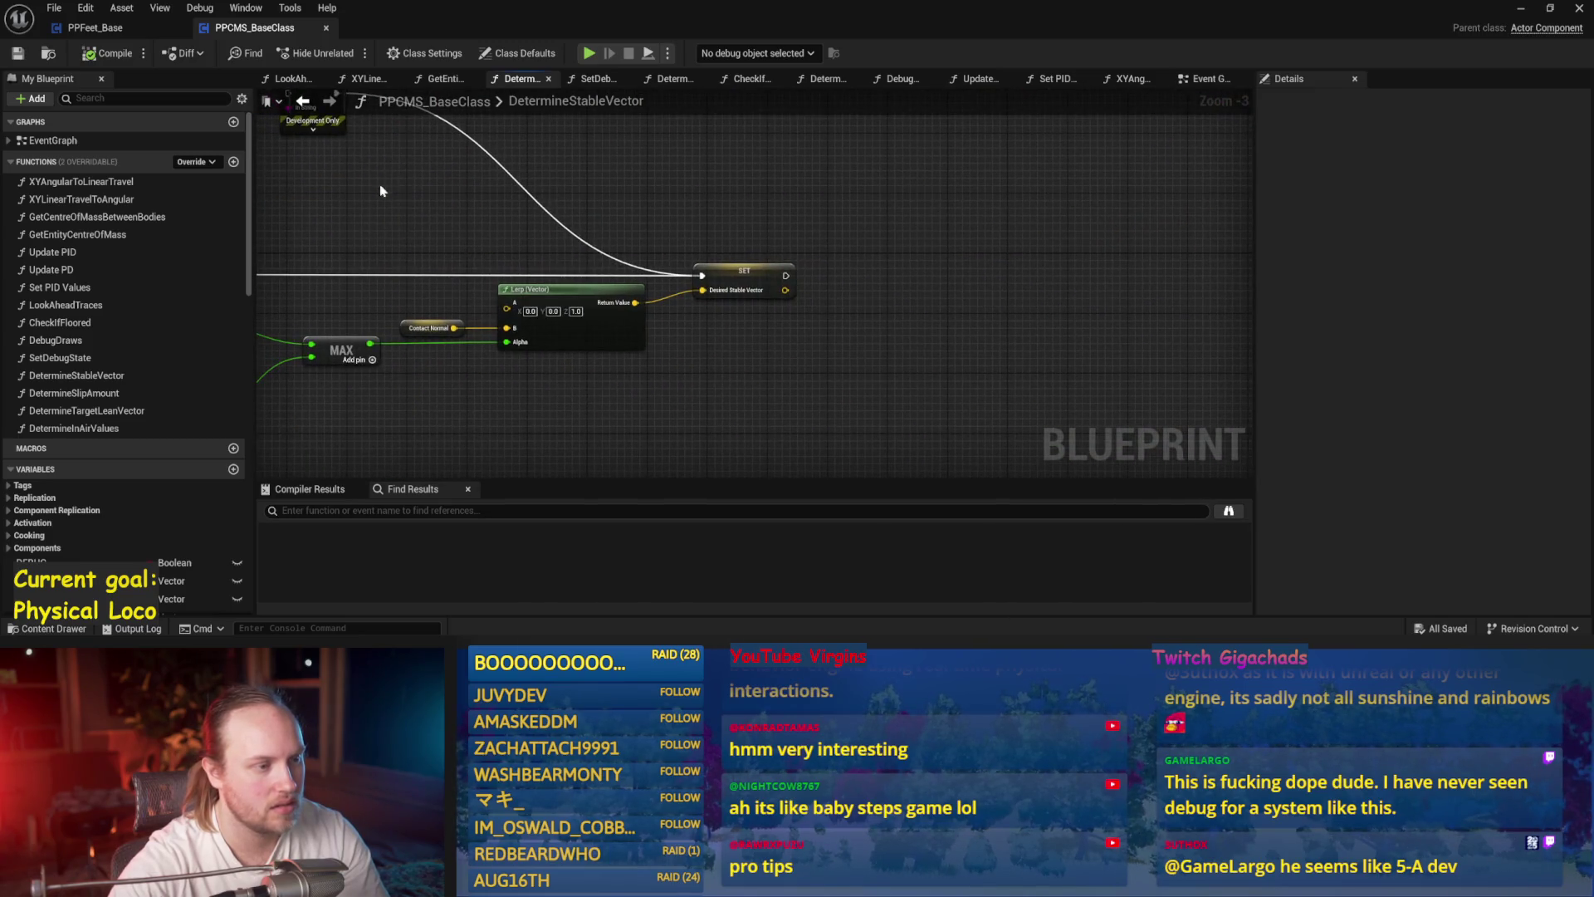
# - Go back to the Event Graph's VInterp To node, then show PPFeet_Base's Balance Maybe graph
pyautogui.click(303, 103)
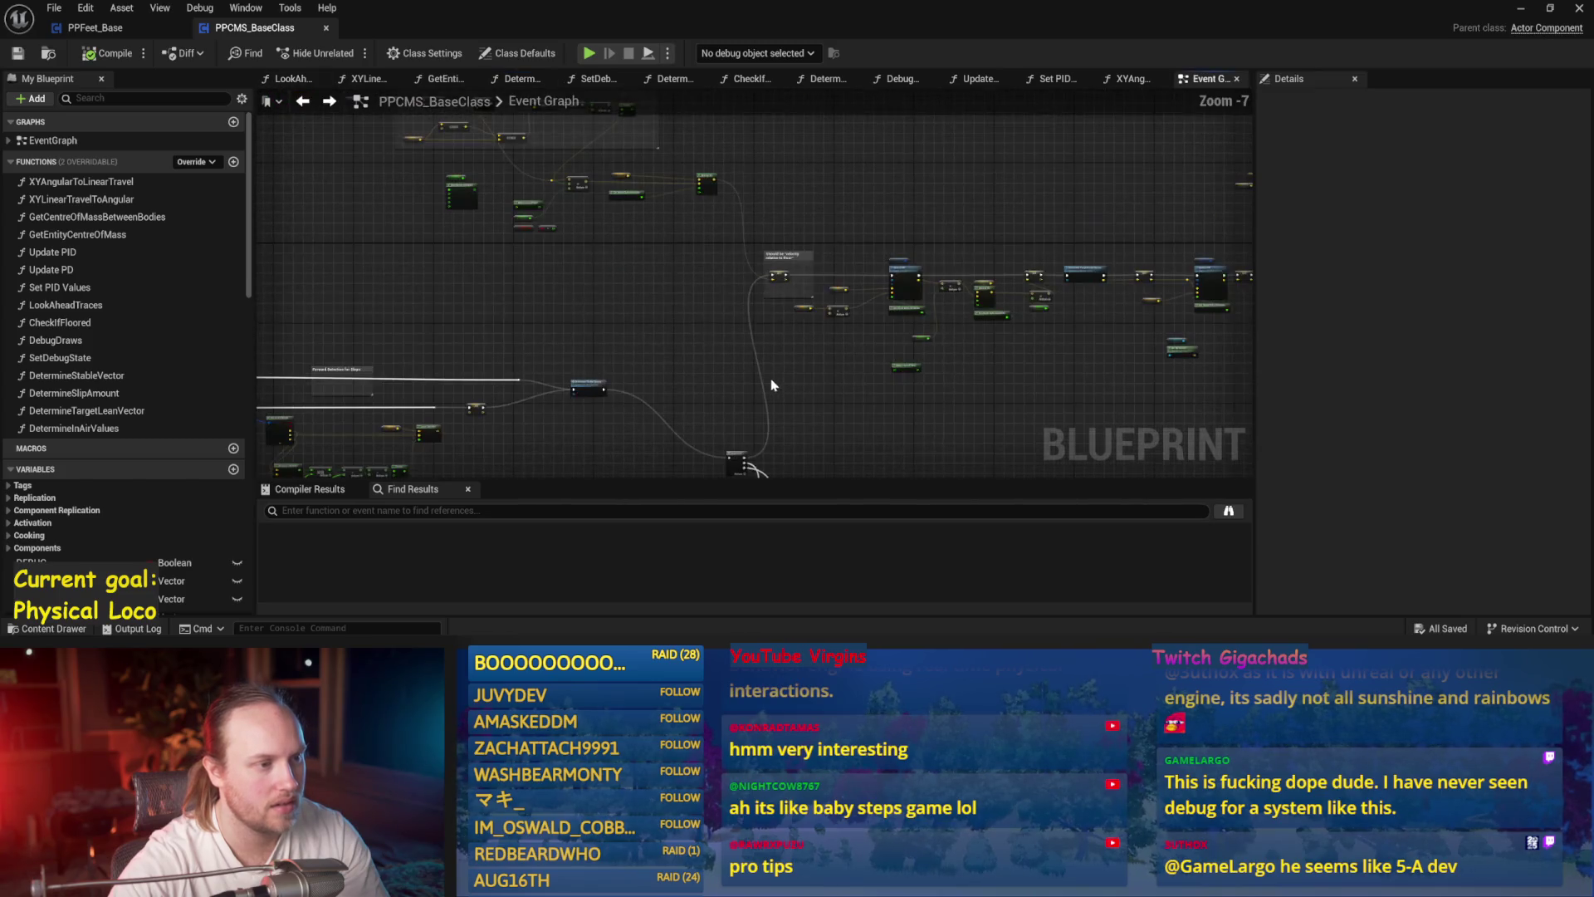
pyautogui.scroll(4, 835, 347)
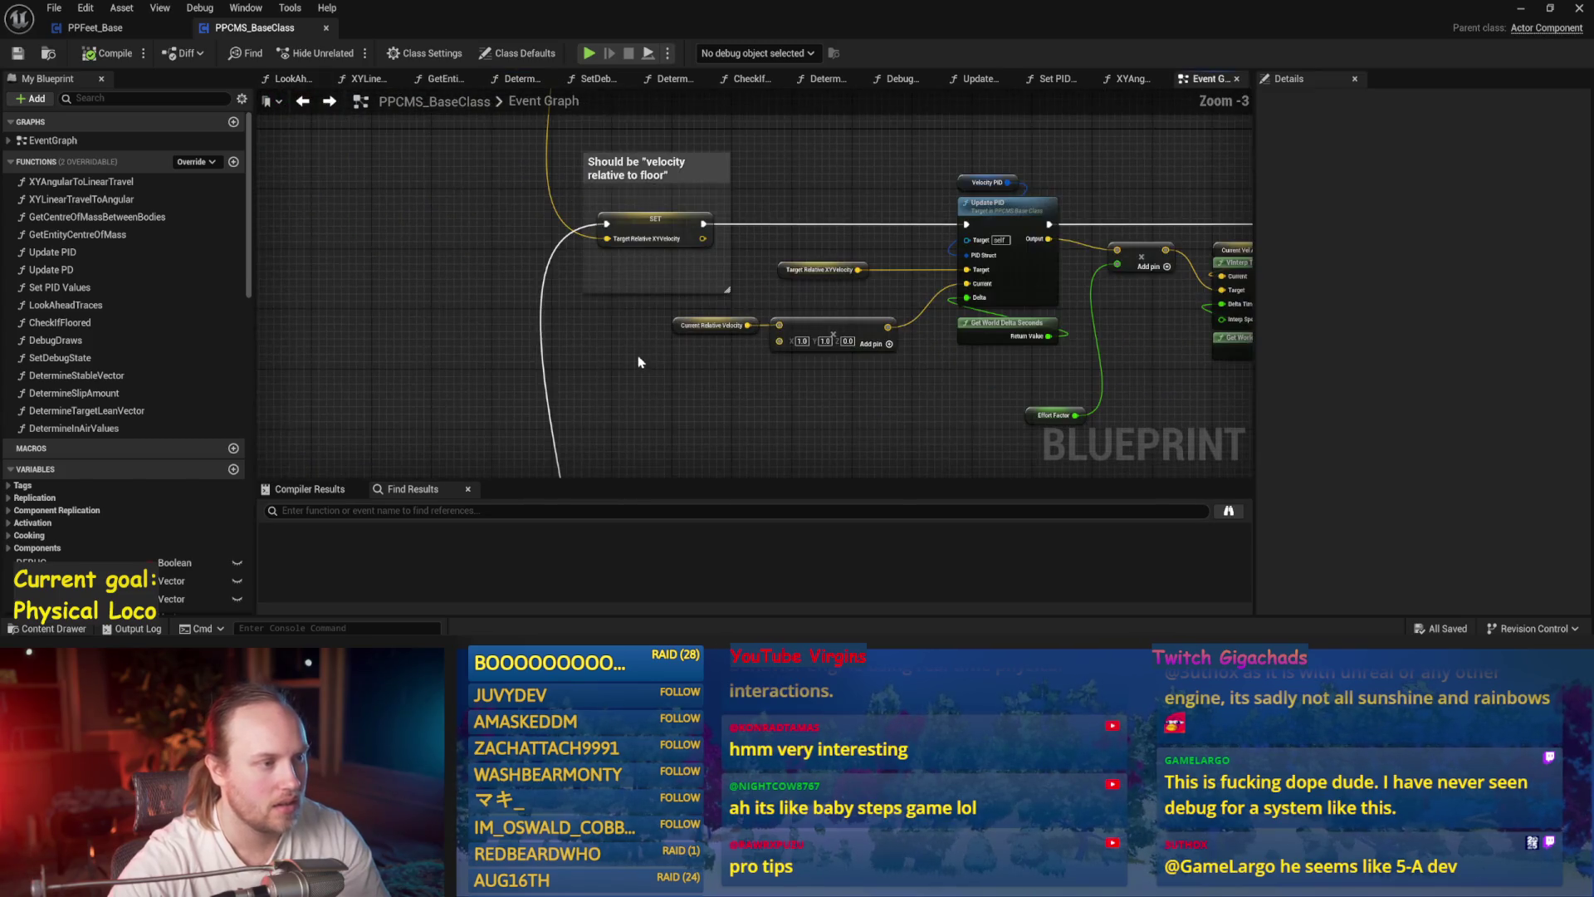
pyautogui.moveTo(767, 332); pyautogui.dragTo(723, 322)
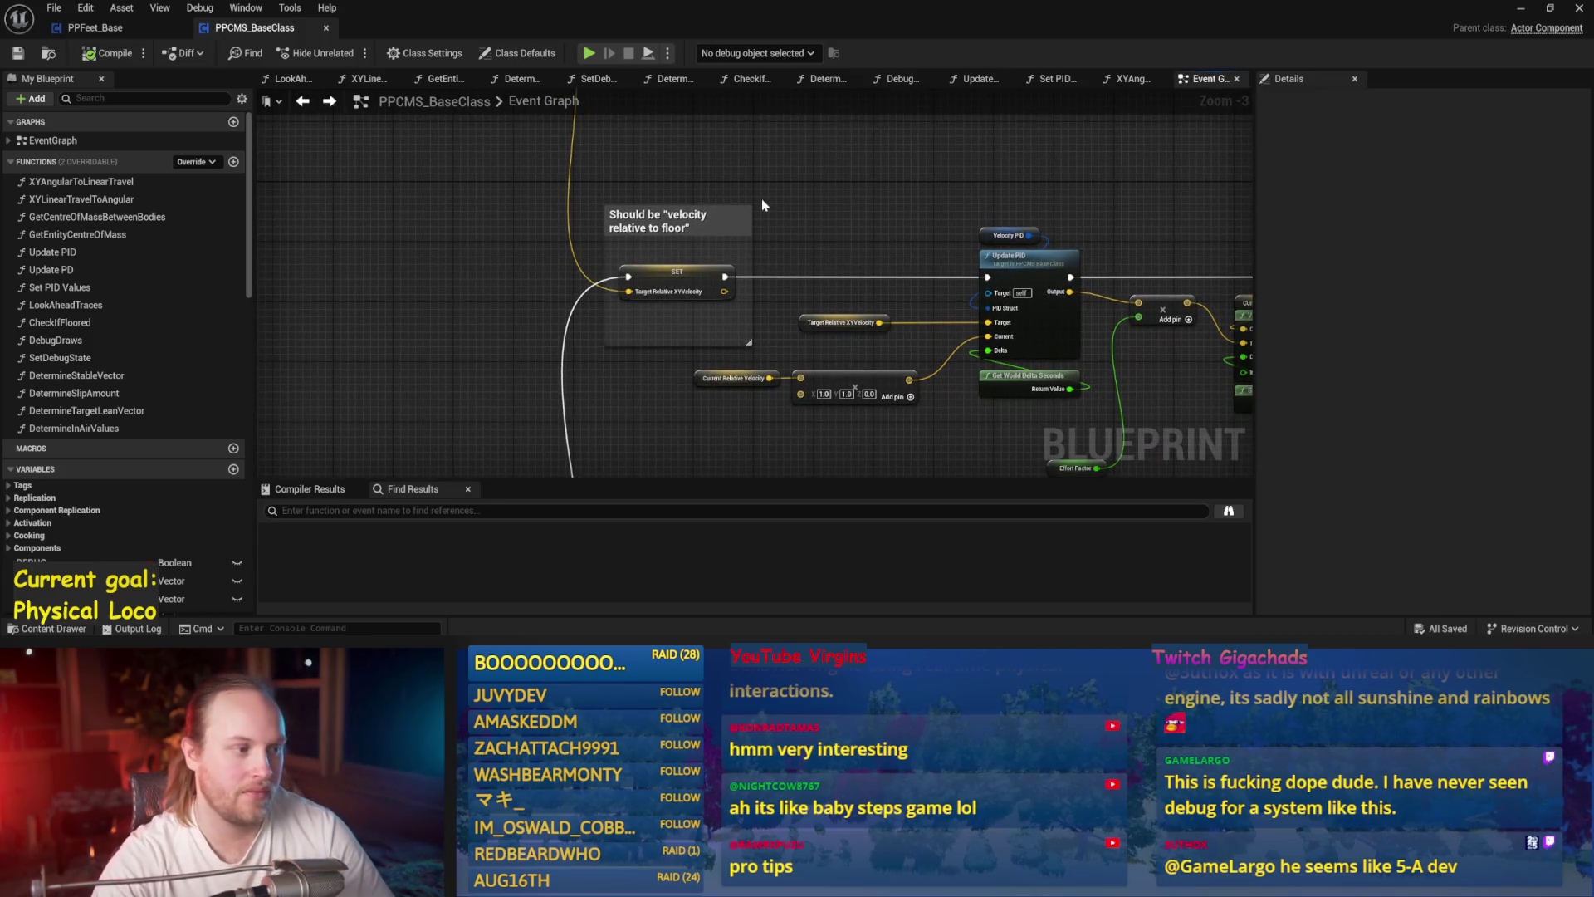
pyautogui.moveTo(879, 256); pyautogui.dragTo(751, 235)
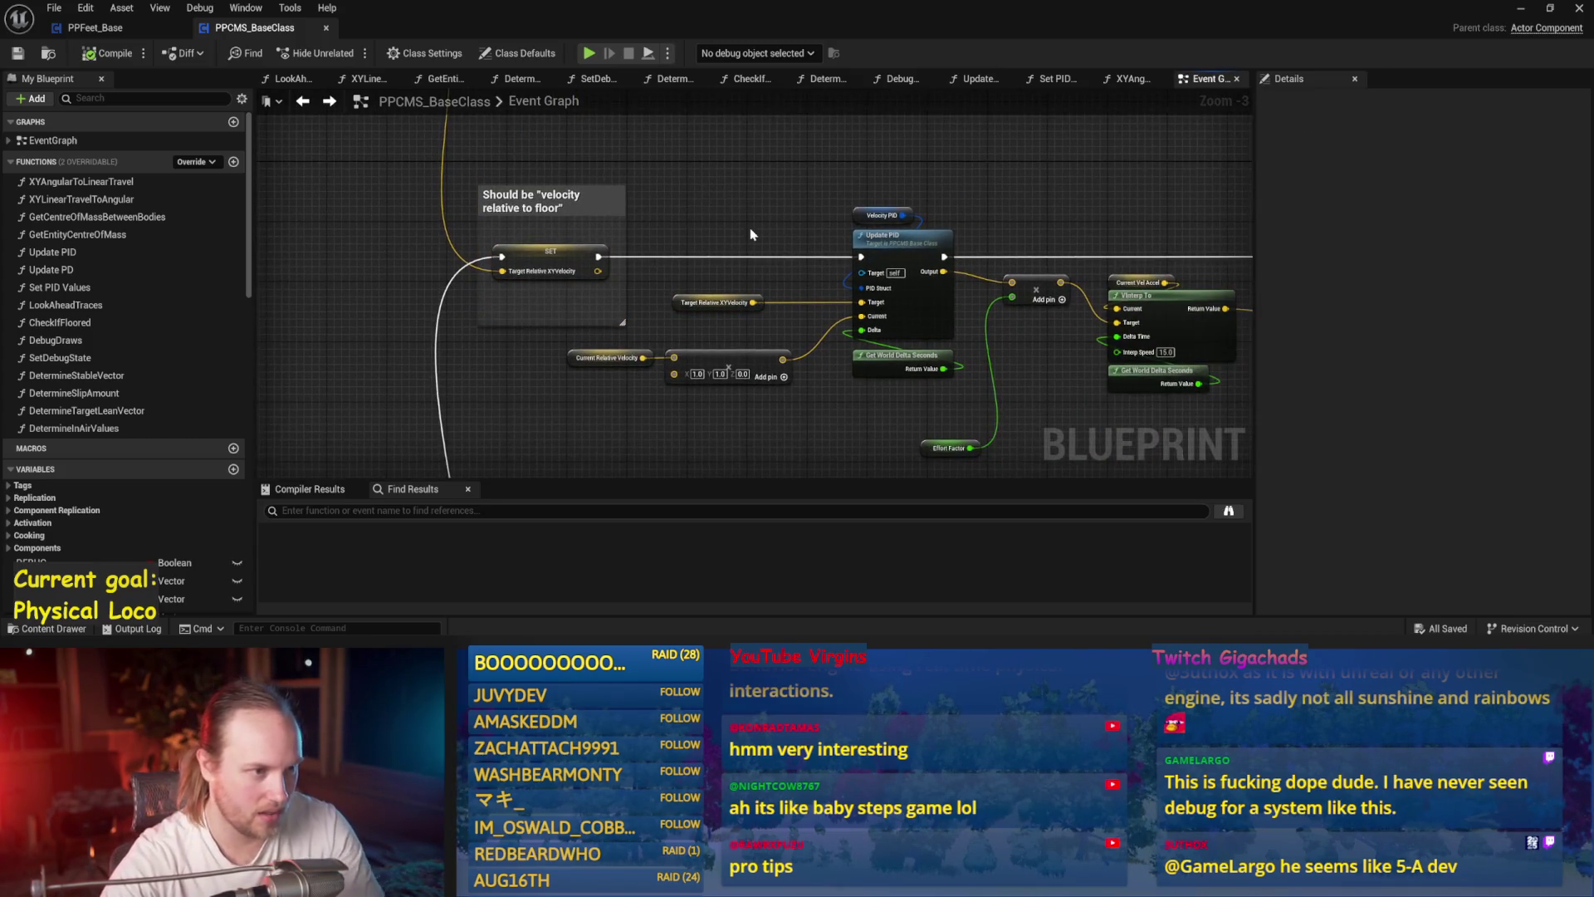
pyautogui.click(95, 30)
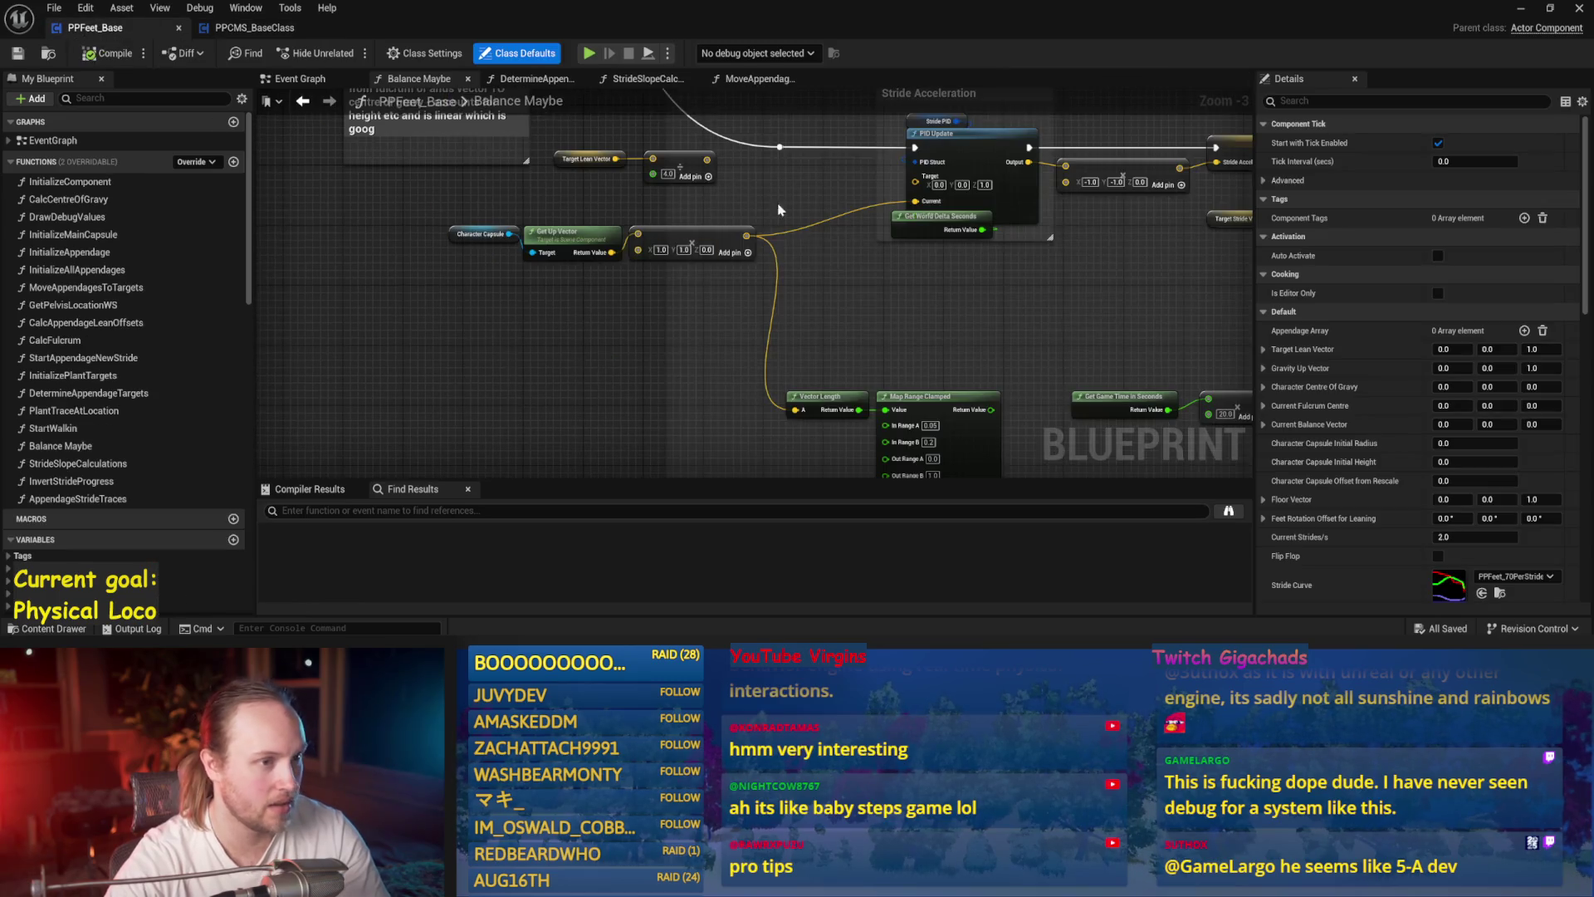
# - Switch to PPCMS_BaseClass and zoom to the 'Should be velocity relative to floor' PID nodes
pyautogui.scroll(-3, 726, 311)
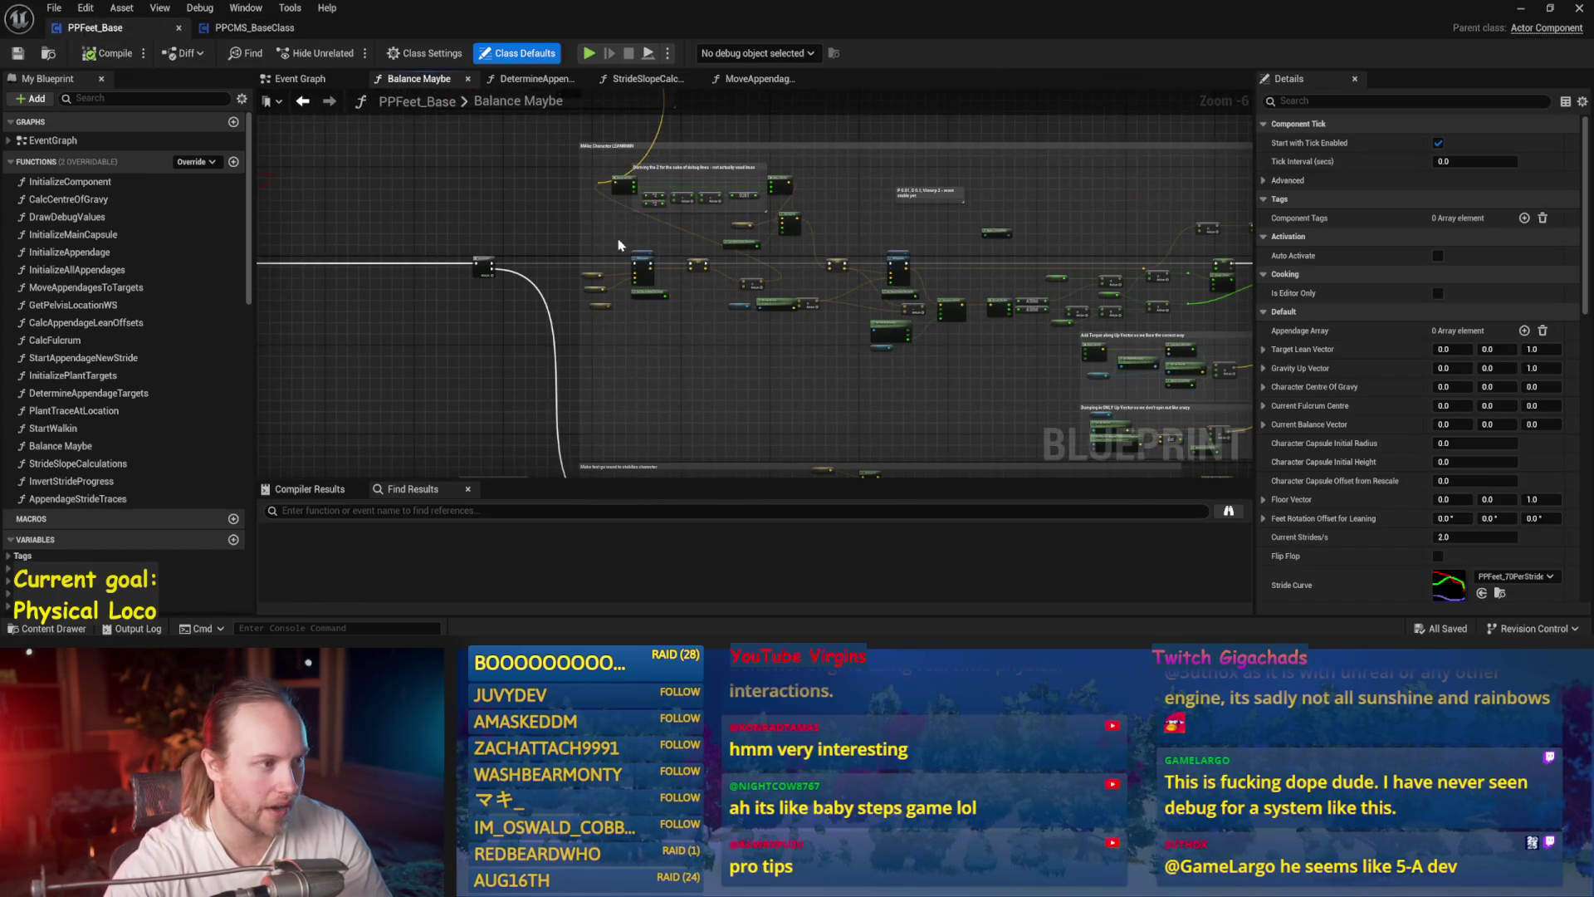
pyautogui.scroll(4, 620, 244)
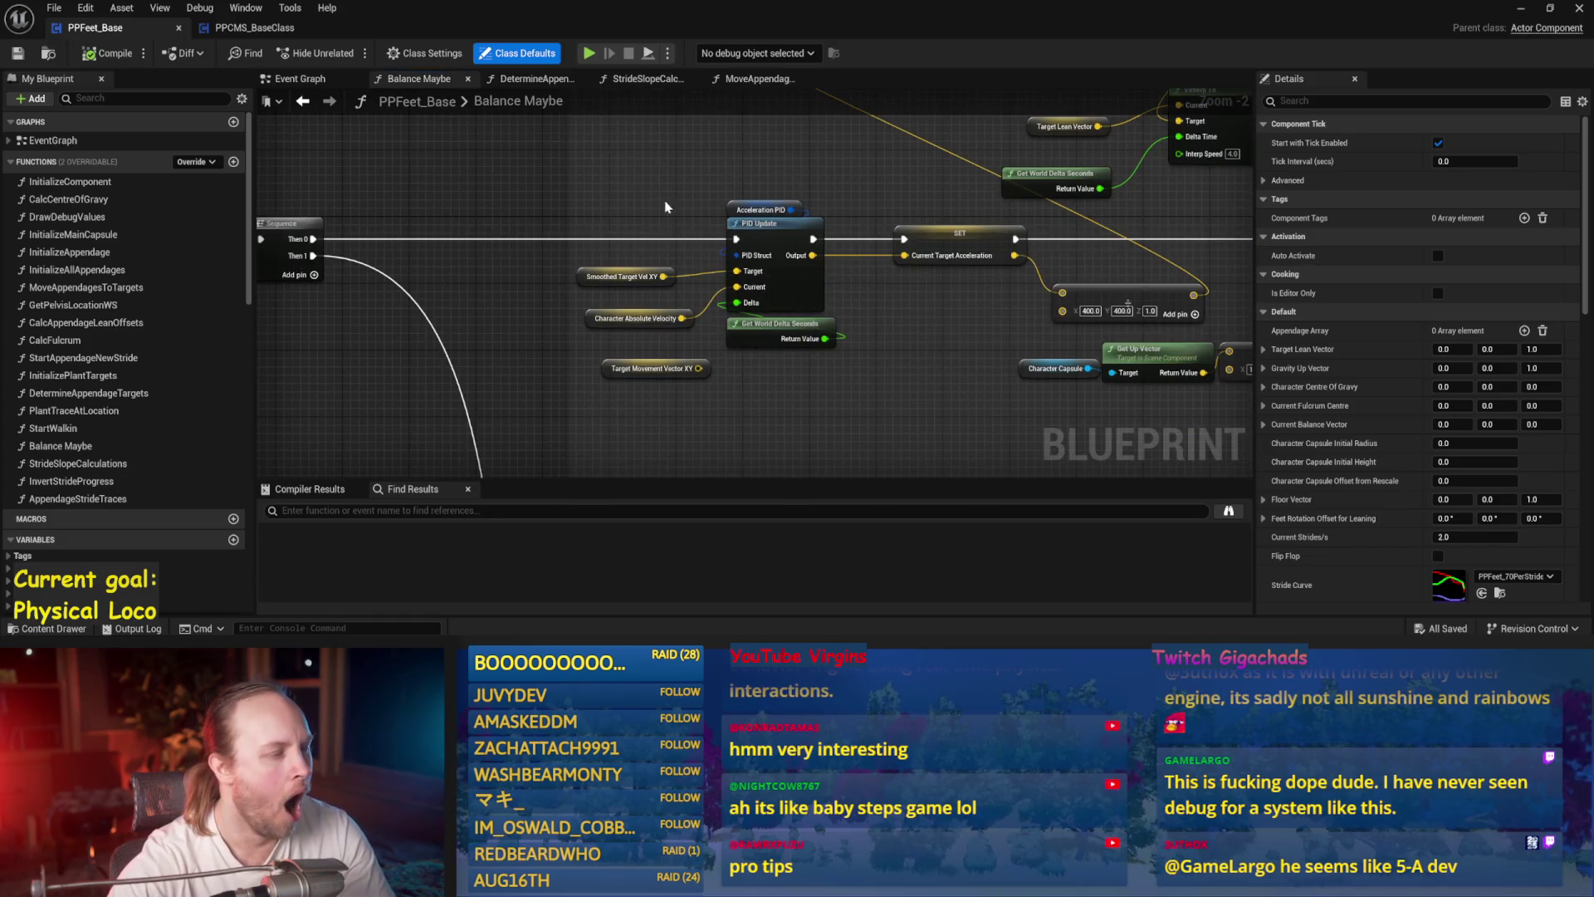
pyautogui.click(246, 30)
pyautogui.moveTo(779, 242)
pyautogui.mouseDown()
pyautogui.moveTo(596, 219)
pyautogui.moveTo(686, 192)
pyautogui.mouseUp()
pyautogui.scroll(1, 604, 225)
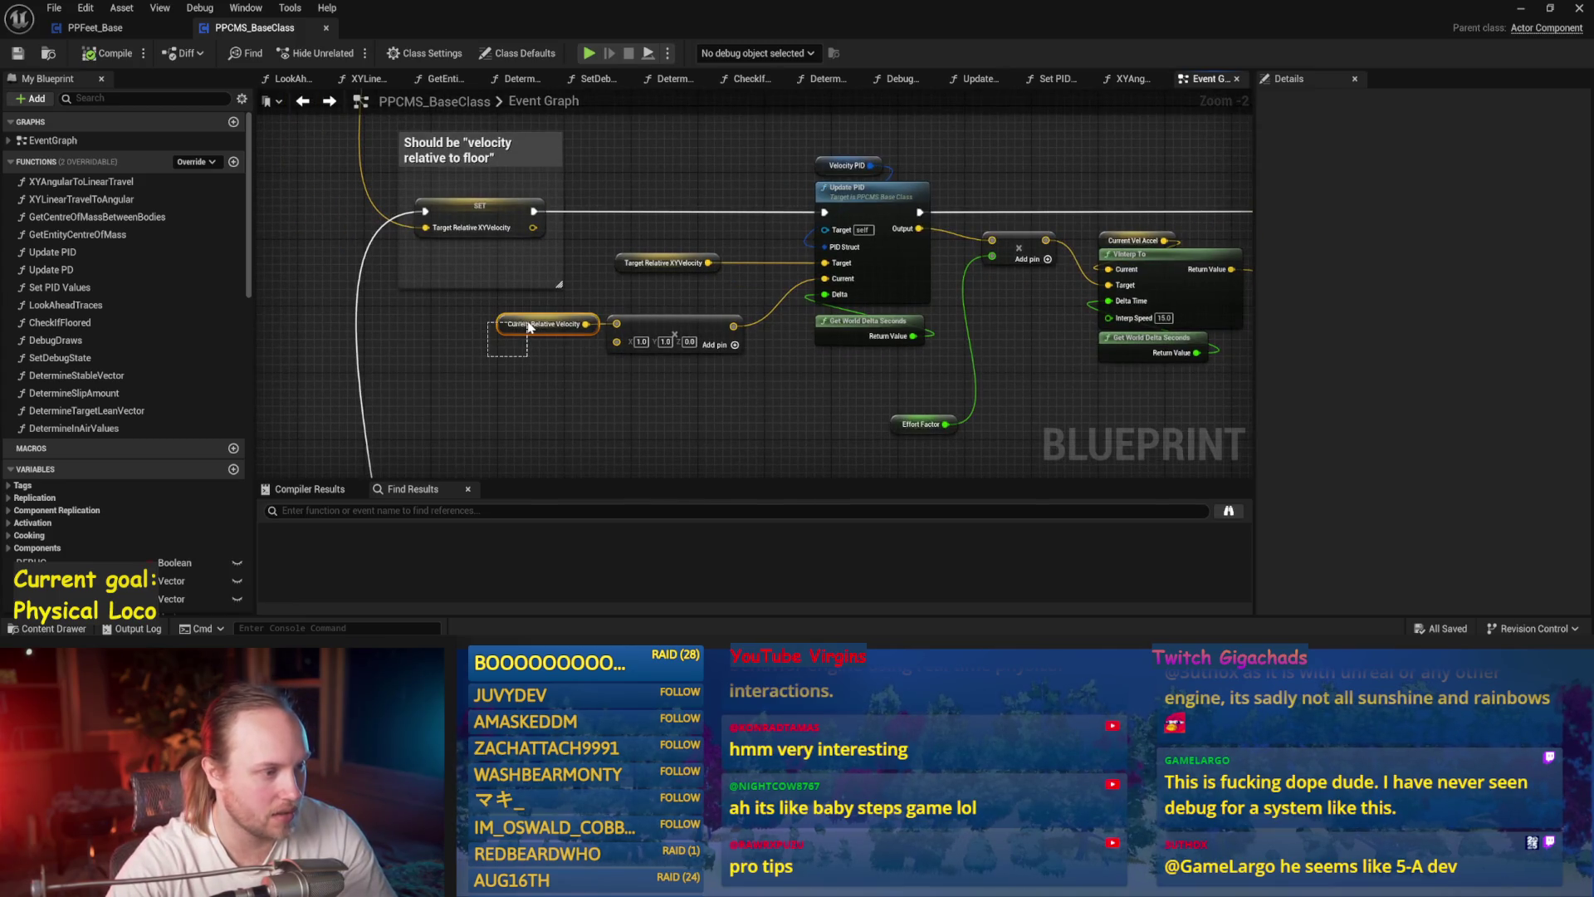
# - Inspect the Target Relative XYVelocity, Velocity PID and Update PID nodes' inputs and outputs
pyautogui.moveTo(719, 329); pyautogui.dragTo(721, 330)
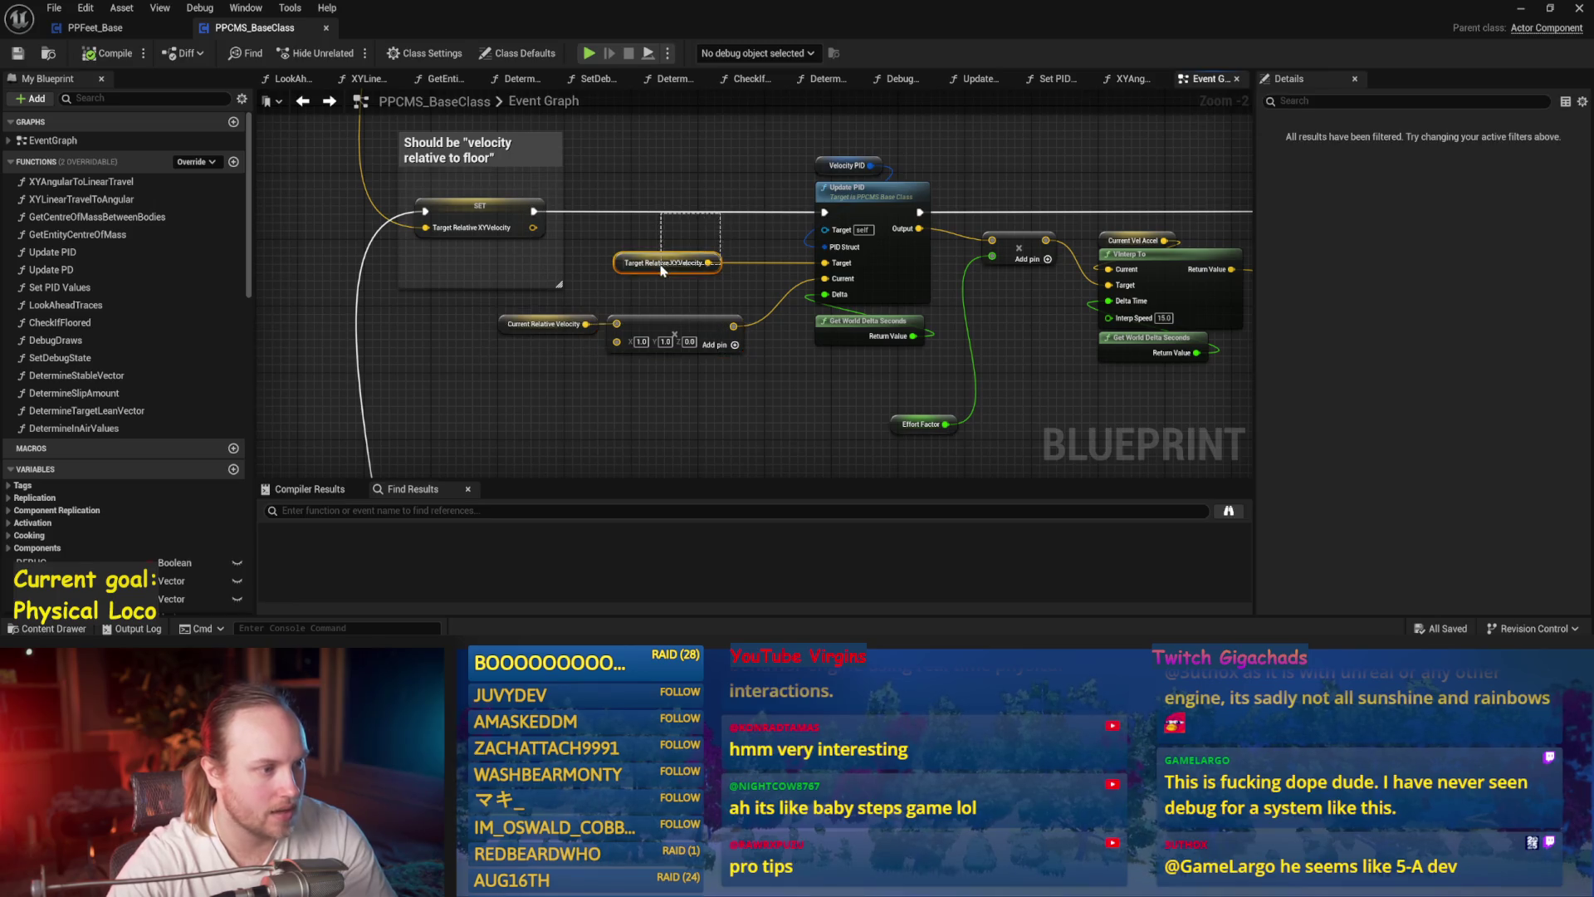
pyautogui.scroll(2, 759, 286)
pyautogui.moveTo(871, 199); pyautogui.dragTo(590, 266)
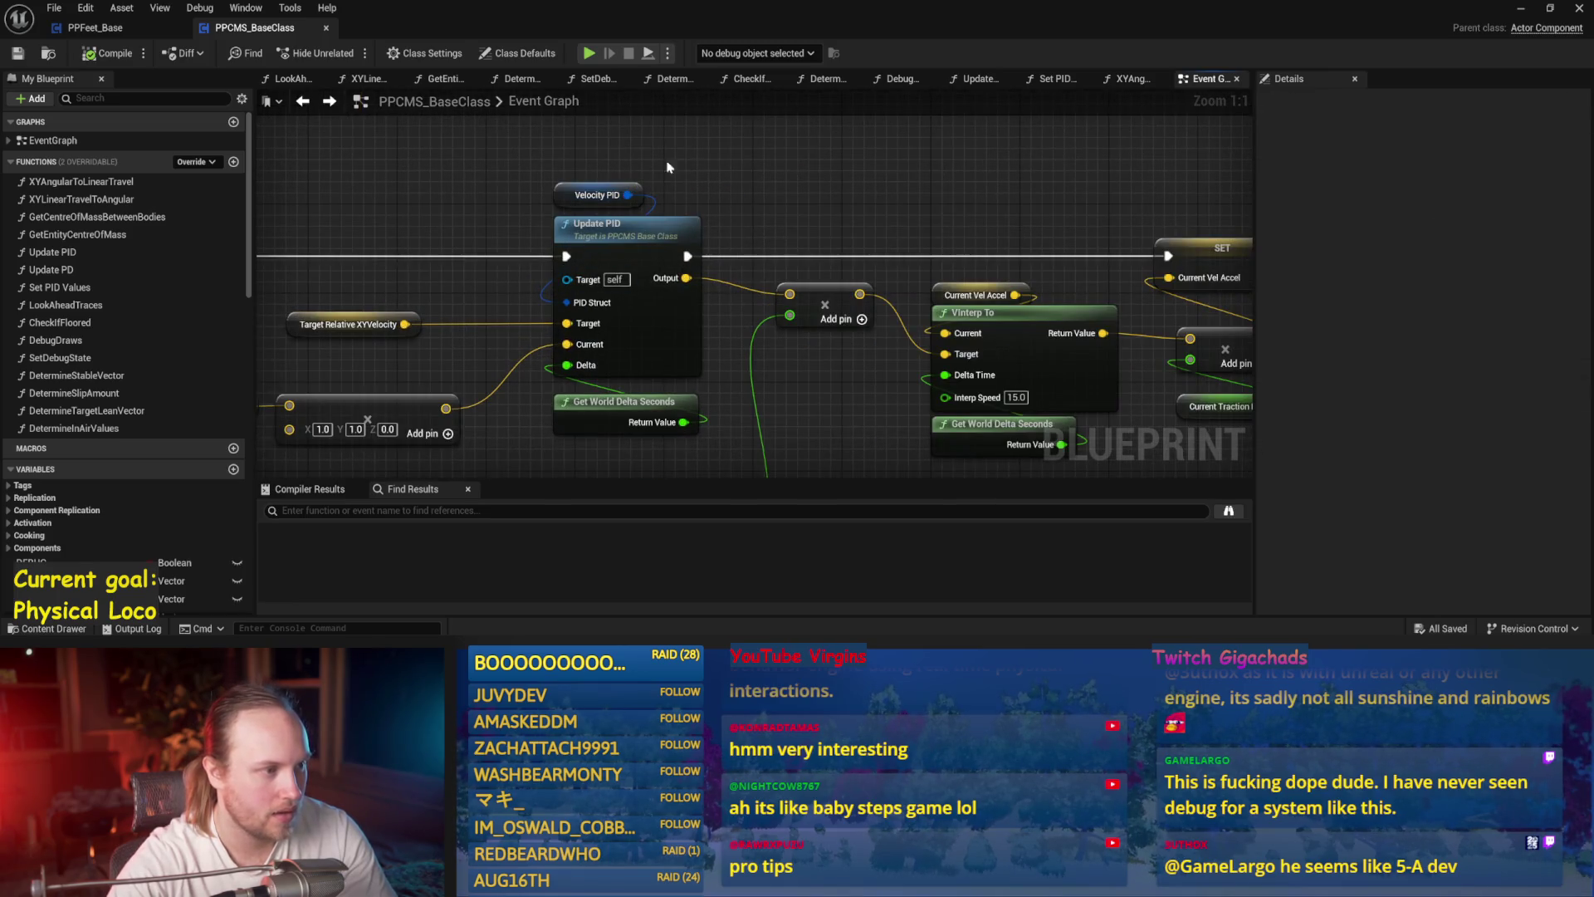
pyautogui.click(615, 194)
pyautogui.keyDown('shift'); pyautogui.click(628, 224); pyautogui.keyUp('shift')
pyautogui.click(607, 224)
pyautogui.click(760, 228)
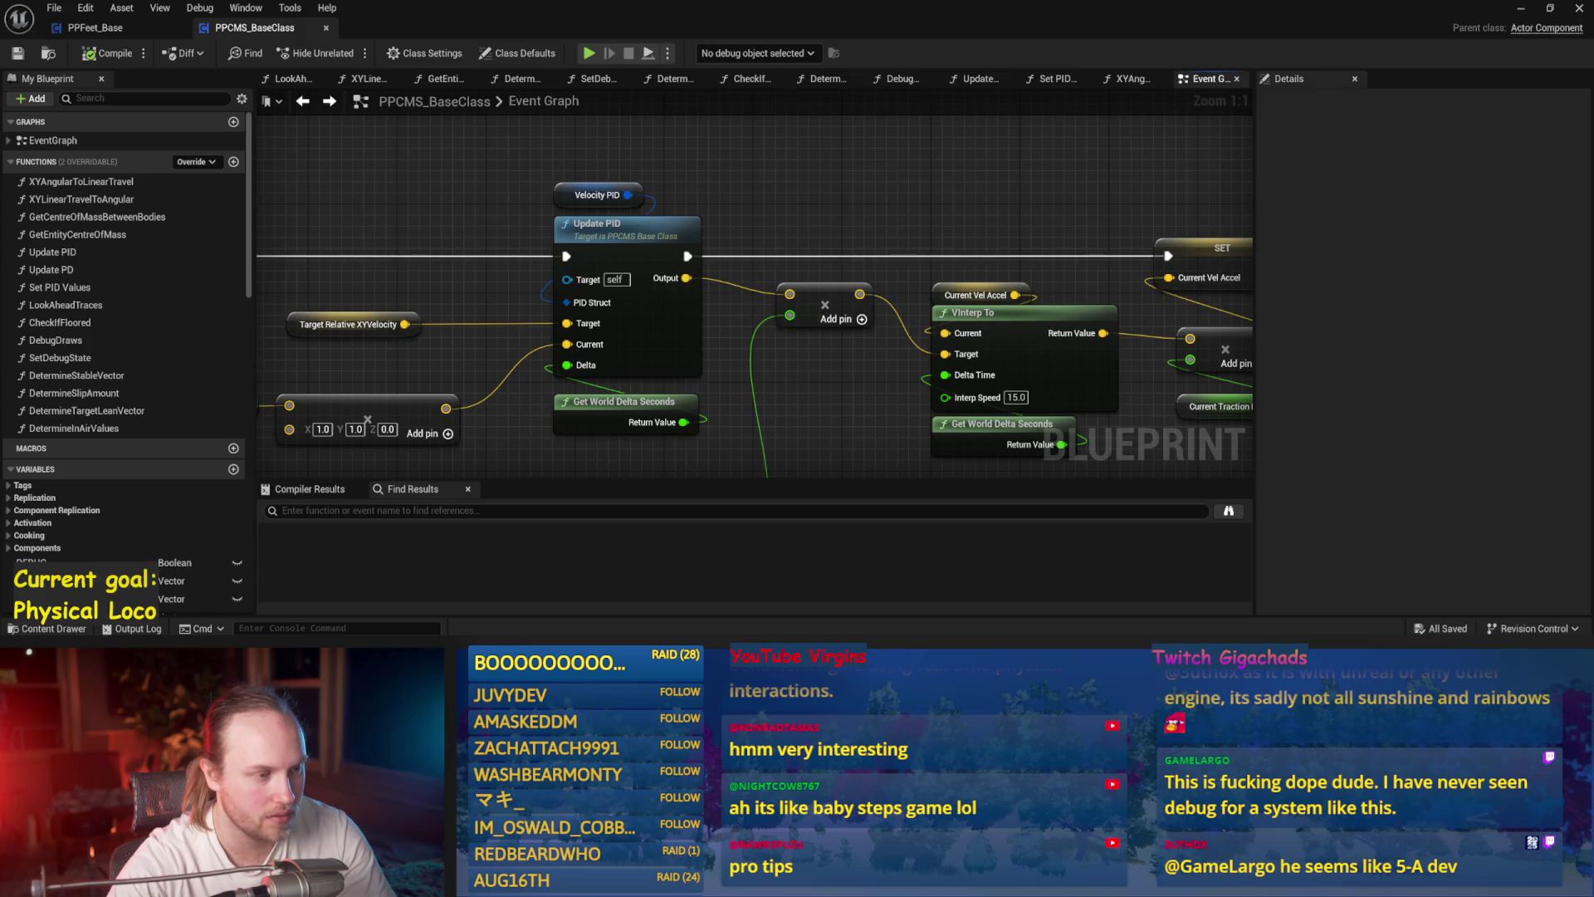
pyautogui.scroll(-1, 794, 288)
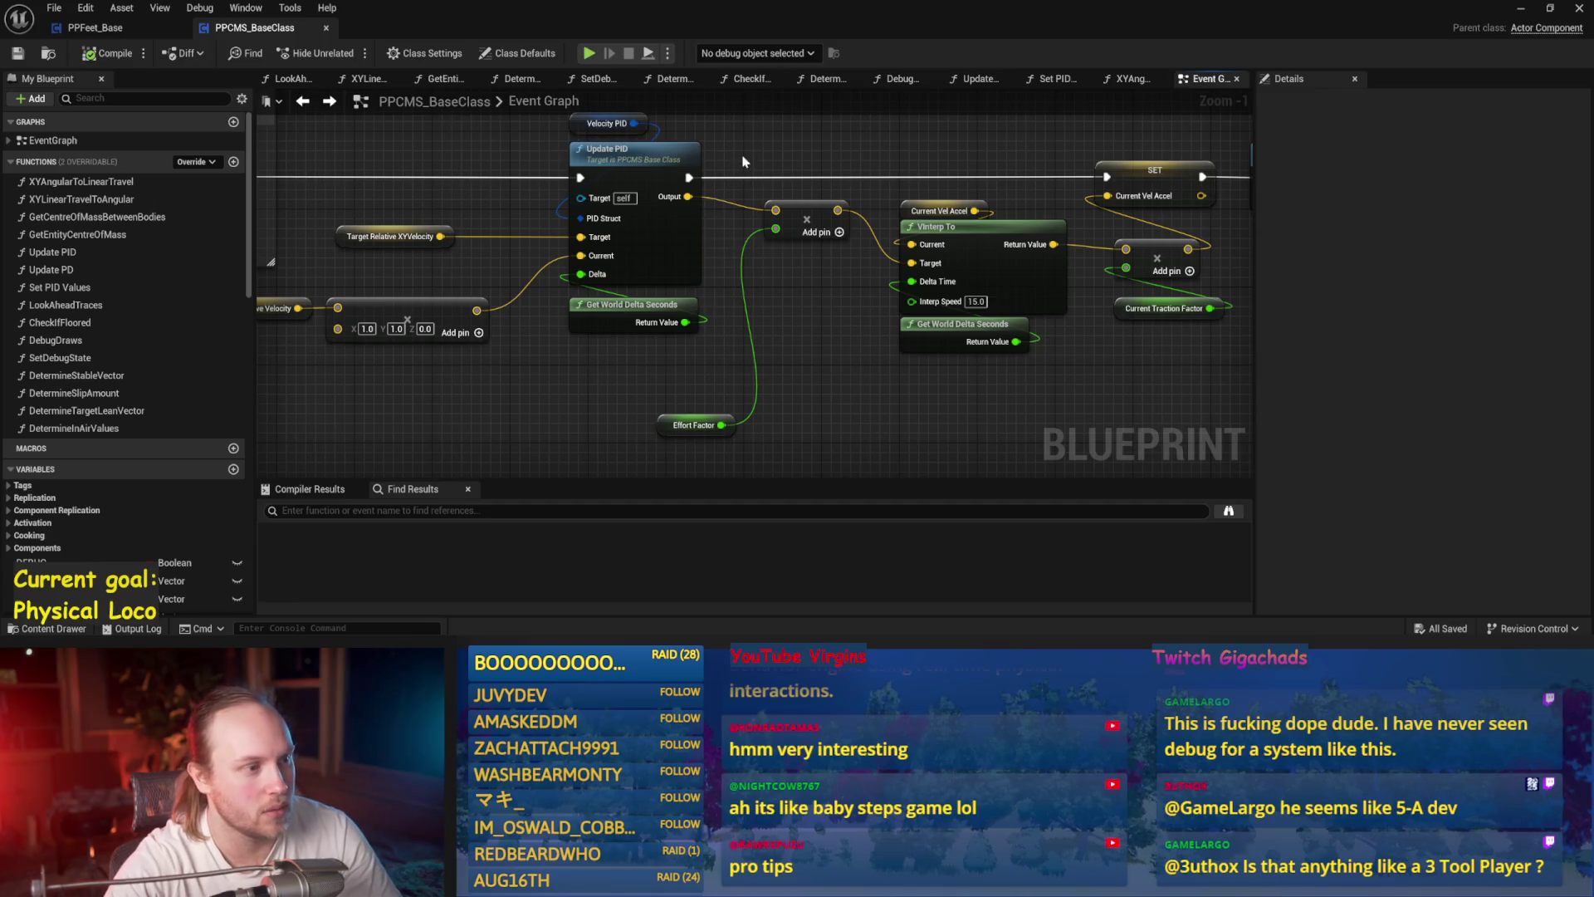
# - Examine the Vinterp To group, SET Current Vel Accel and Target Lean Vector SET nodes
pyautogui.moveTo(818, 311); pyautogui.dragTo(563, 363)
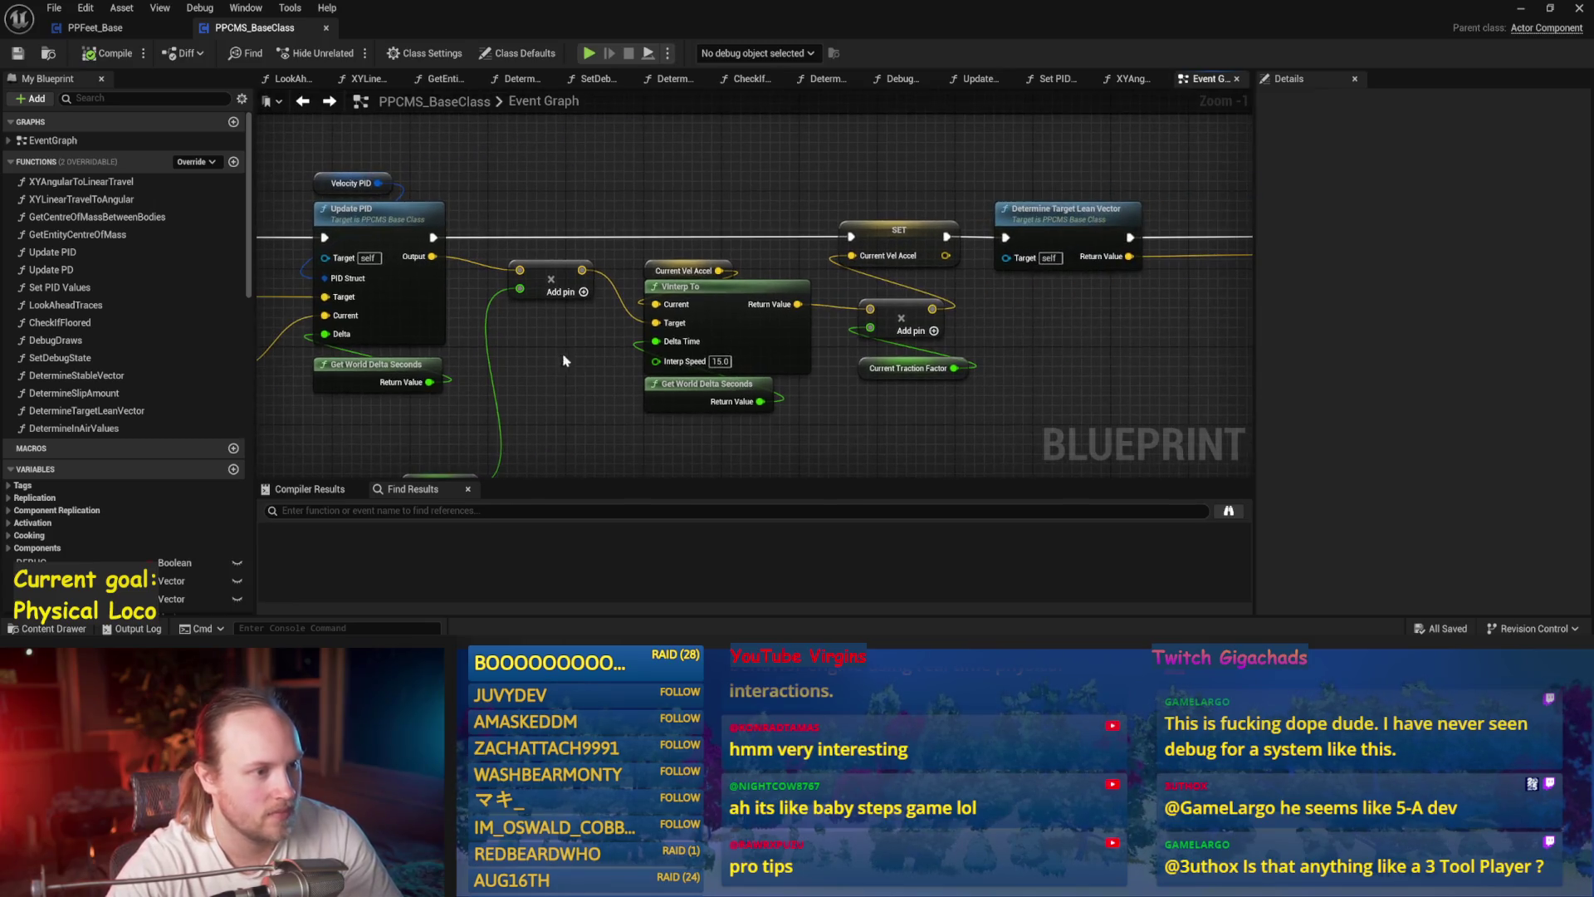
pyautogui.moveTo(676, 201); pyautogui.dragTo(714, 449)
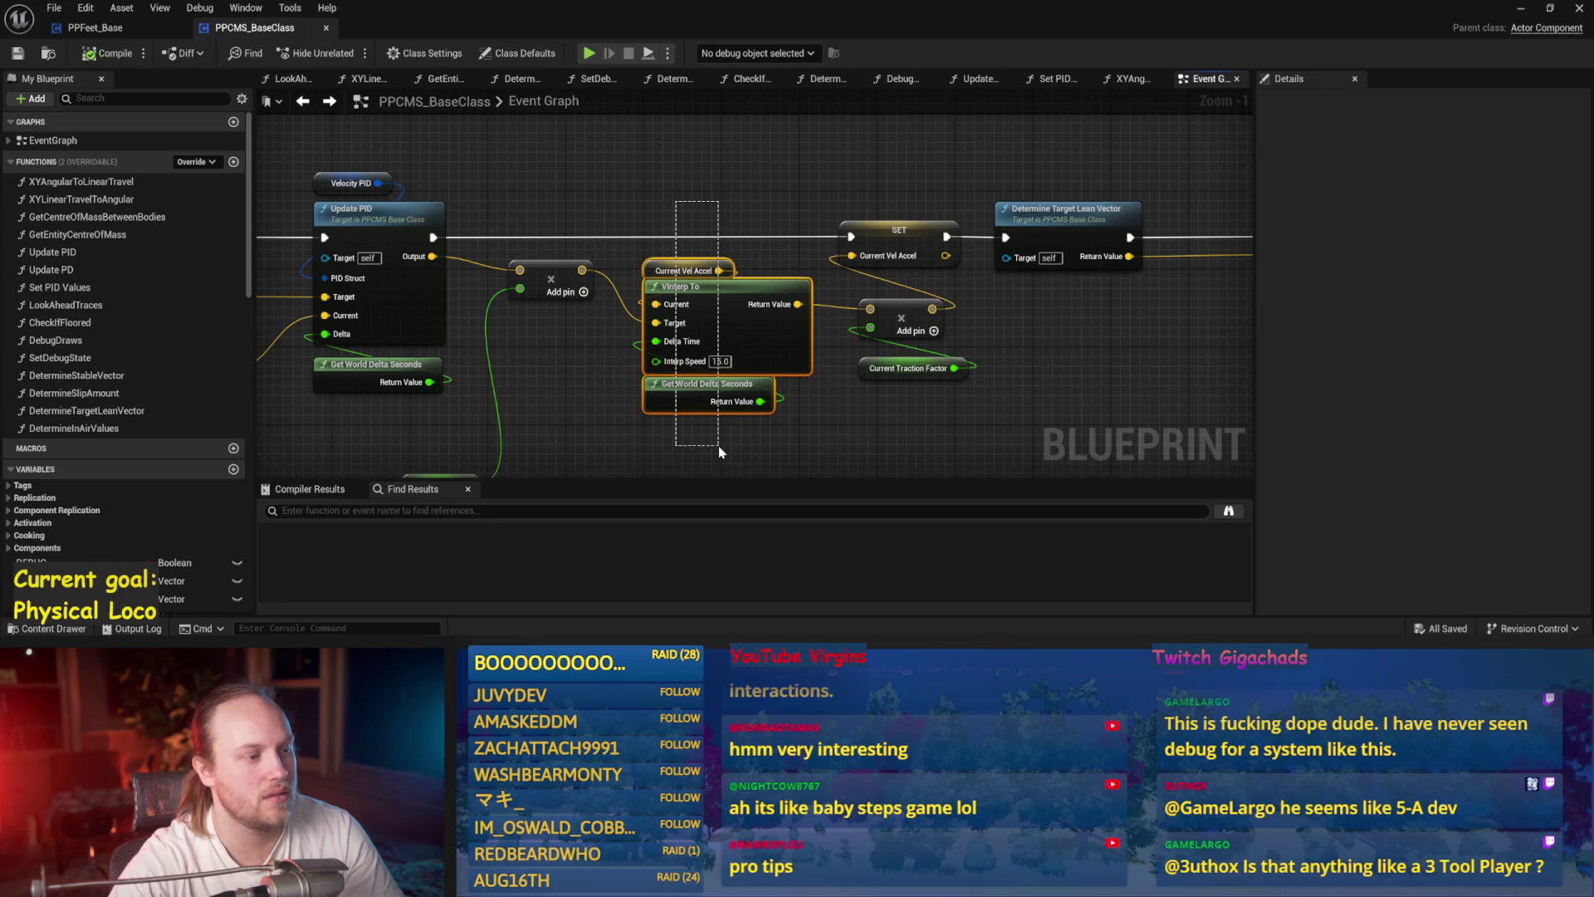
pyautogui.click(719, 451)
pyautogui.moveTo(719, 451)
pyautogui.mouseDown()
pyautogui.moveTo(779, 123)
pyautogui.moveTo(764, 163)
pyautogui.mouseUp()
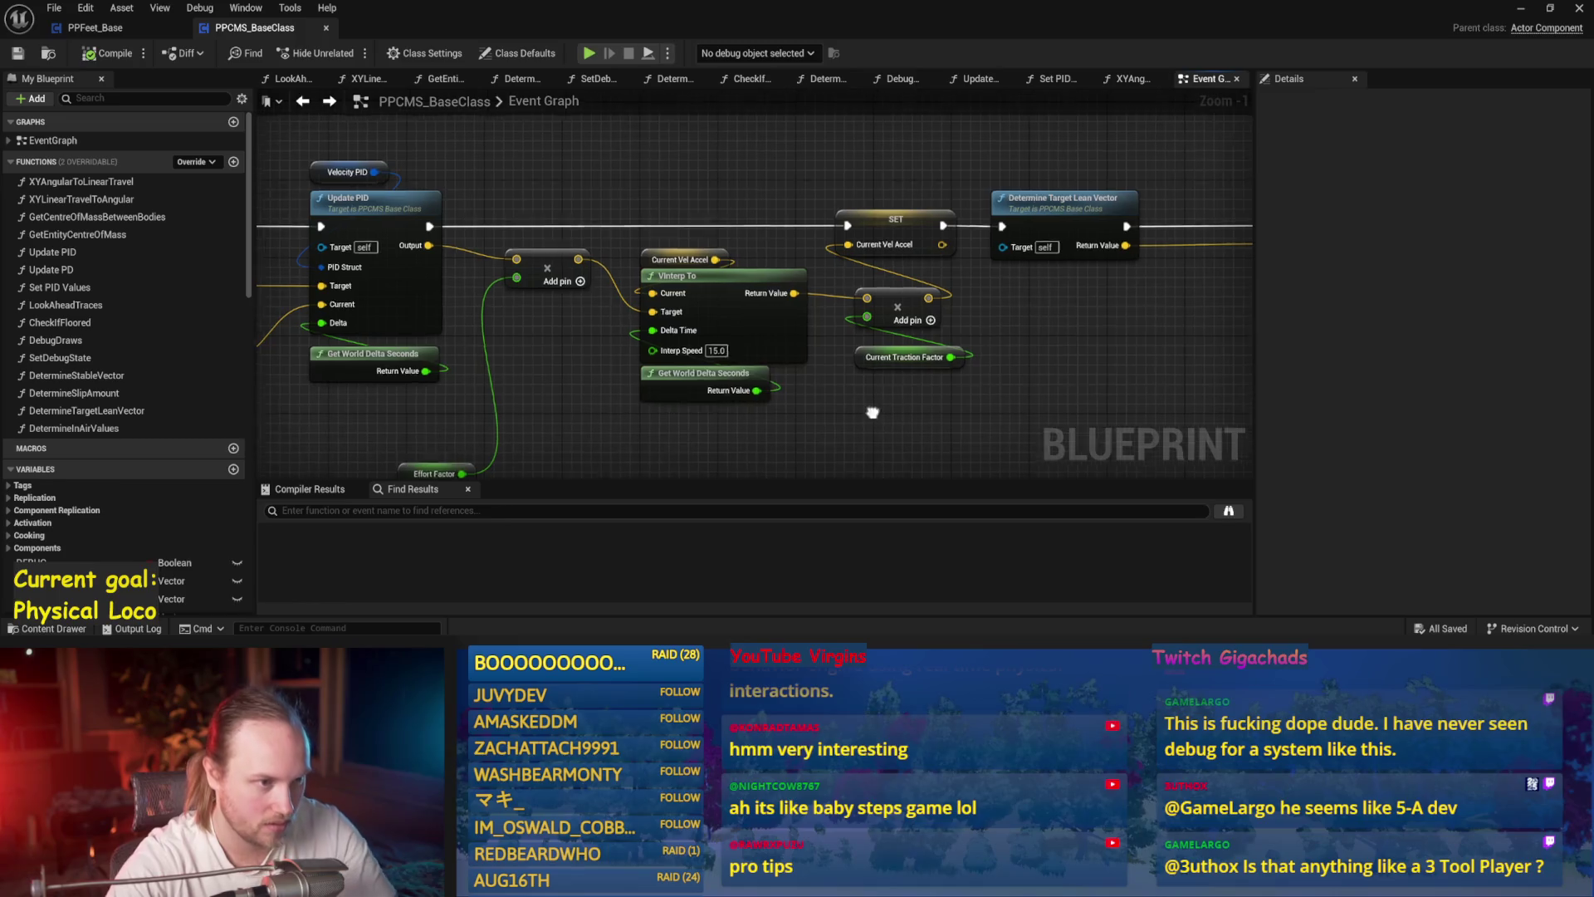
pyautogui.moveTo(847, 197)
pyautogui.mouseDown()
pyautogui.moveTo(847, 89)
pyautogui.moveTo(696, 237)
pyautogui.mouseUp()
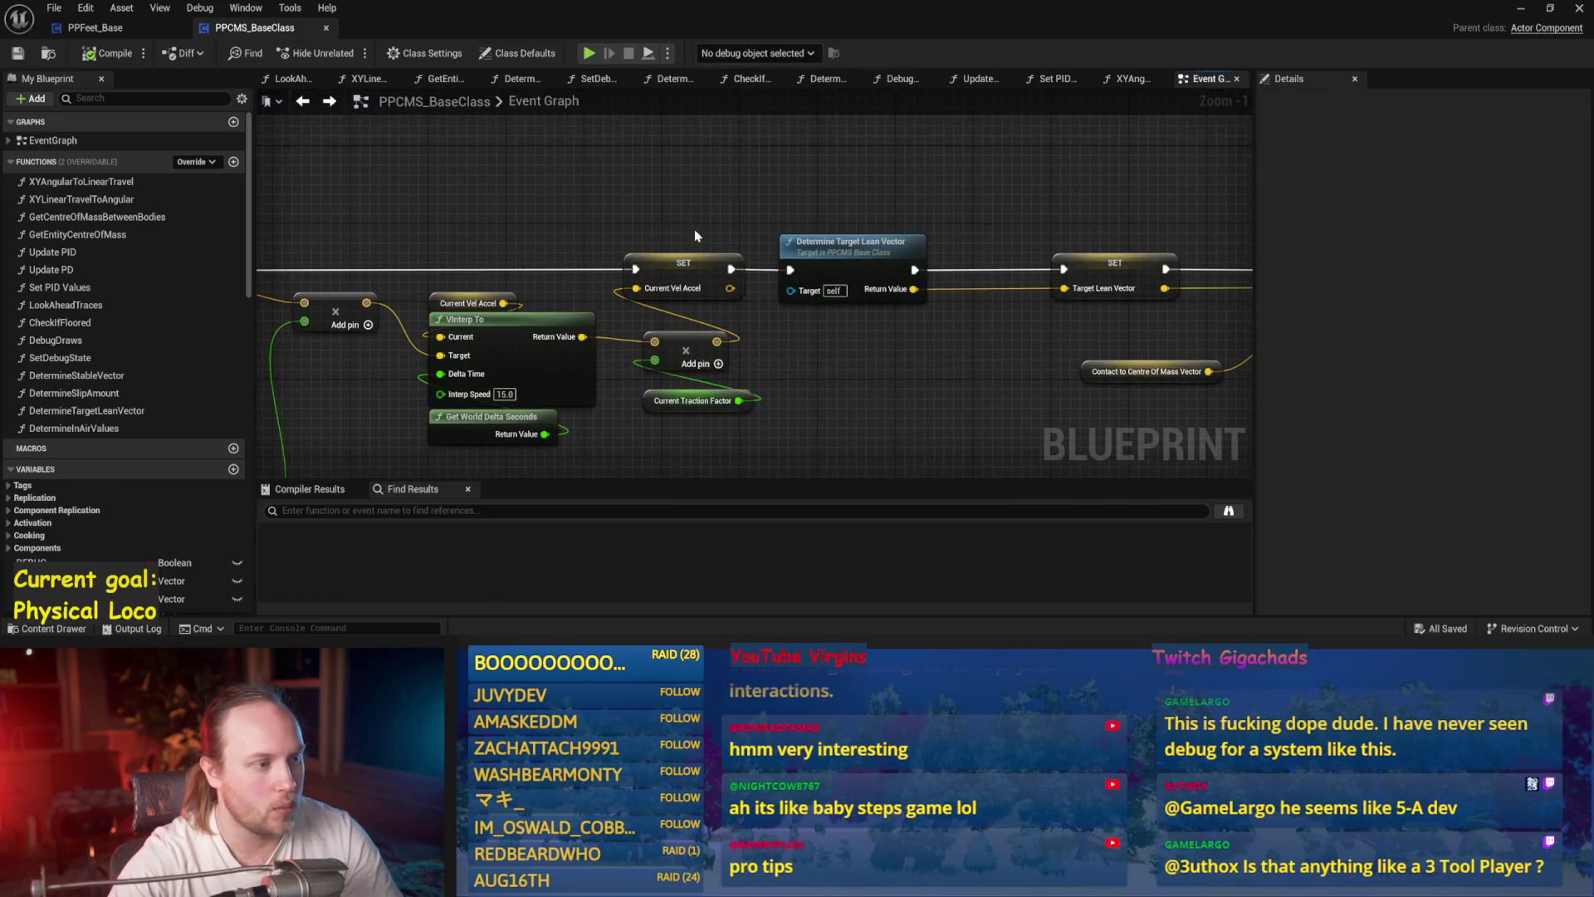
pyautogui.click(678, 291)
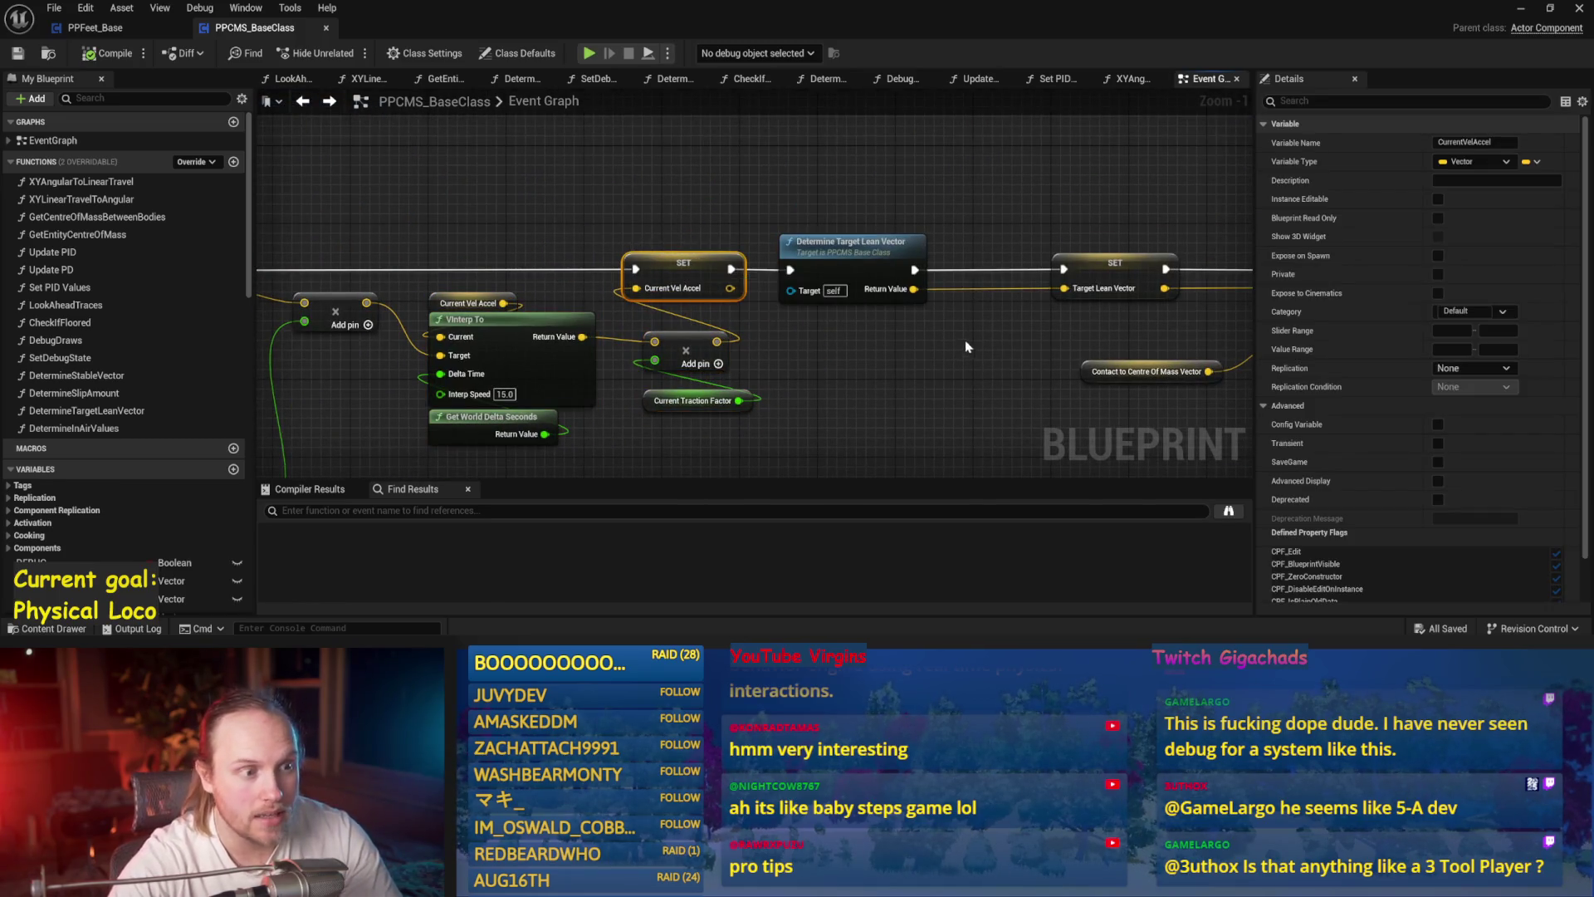
pyautogui.moveTo(970, 351)
pyautogui.mouseDown()
pyautogui.moveTo(750, 416)
pyautogui.moveTo(761, 354)
pyautogui.mouseUp()
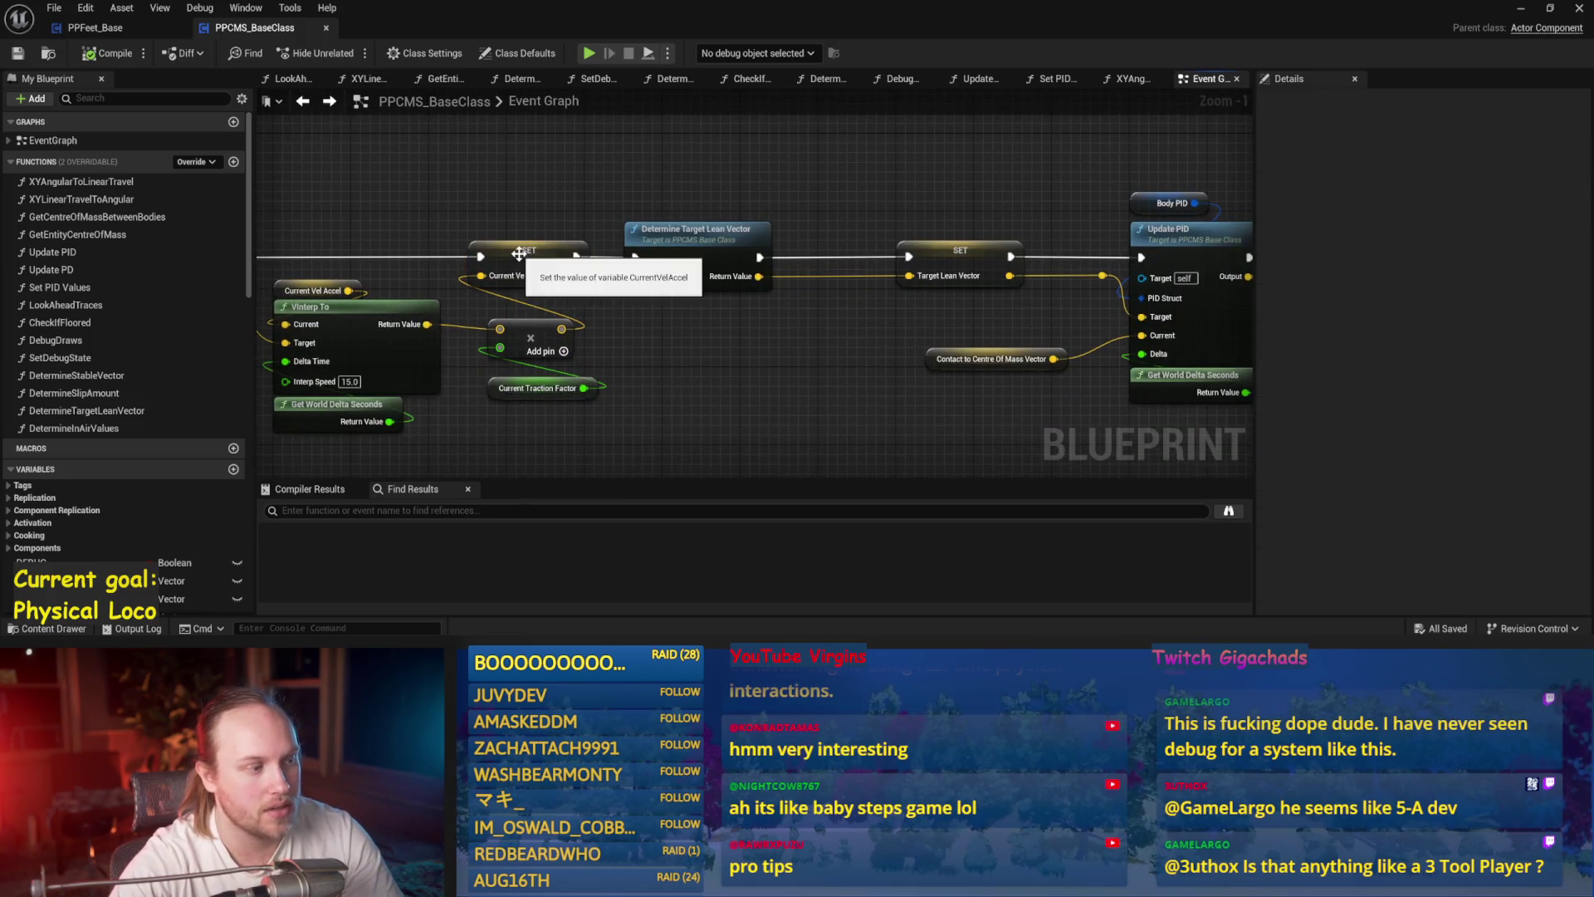
pyautogui.click(734, 362)
pyautogui.click(951, 266)
pyautogui.click(953, 306)
# - Look inside the DetermineTargetLeanVector function graph and return to the Event Graph
pyautogui.doubleClick(682, 237)
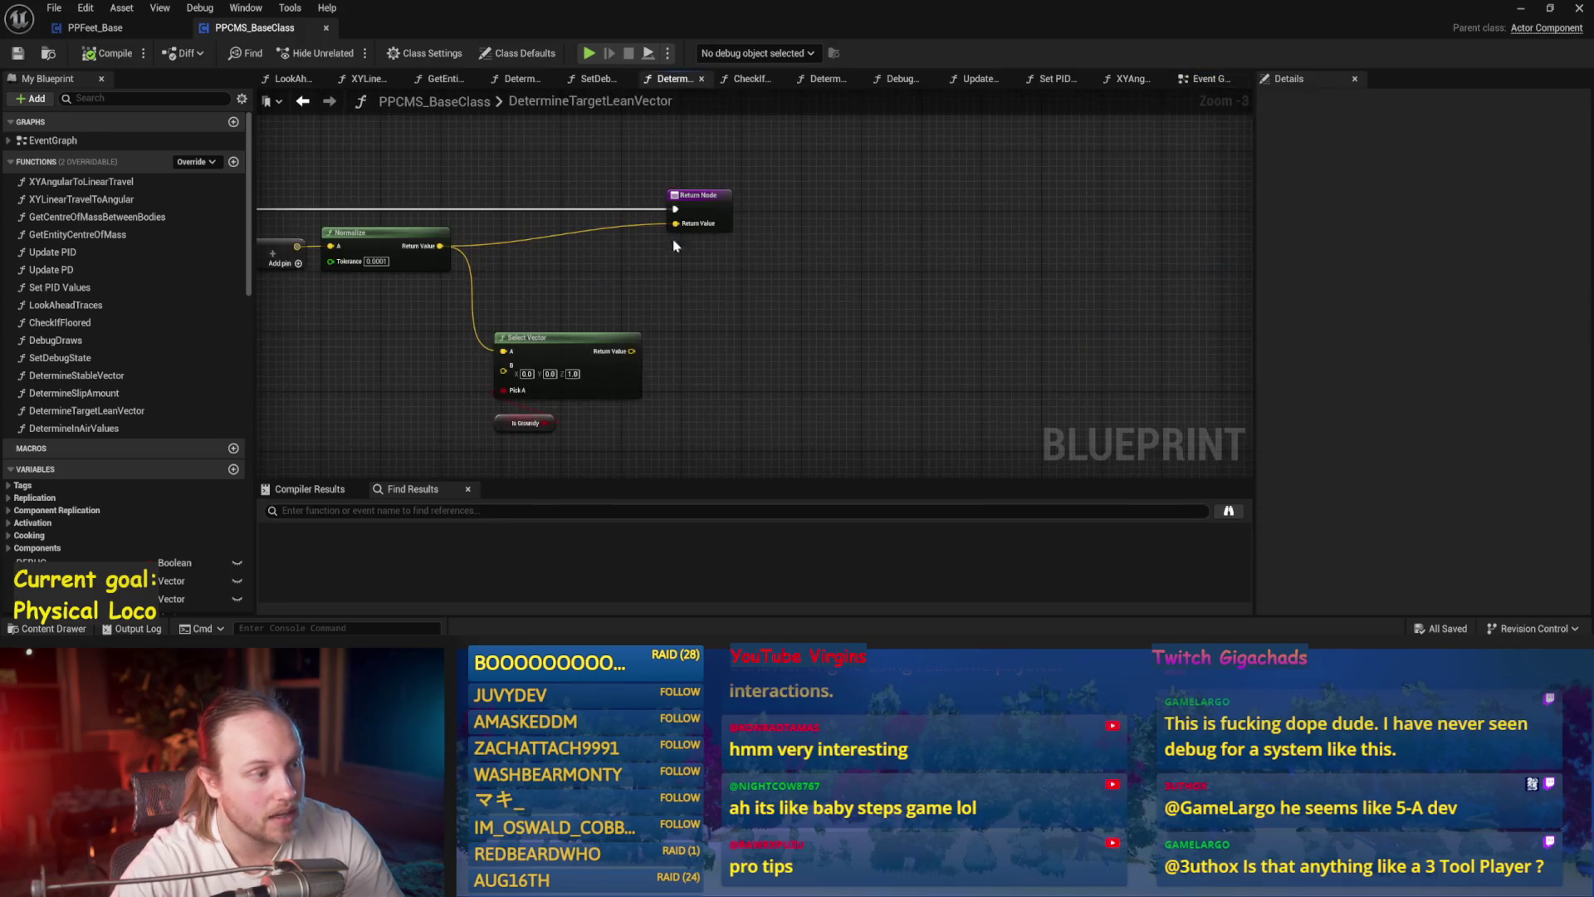
pyautogui.scroll(3, 542, 358)
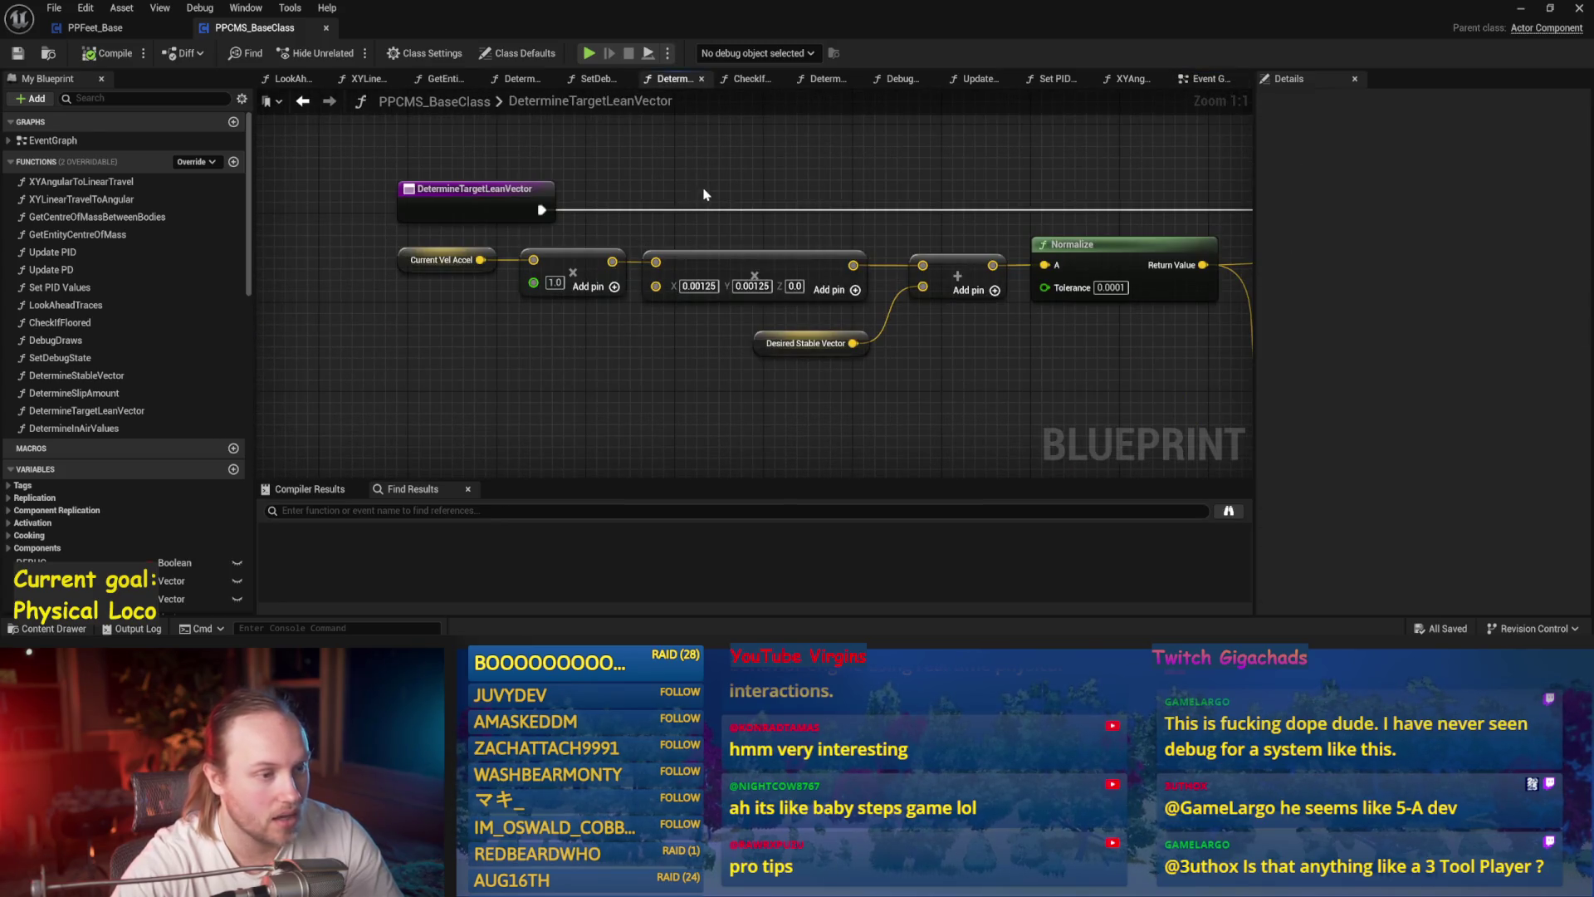
pyautogui.scroll(-3, 839, 339)
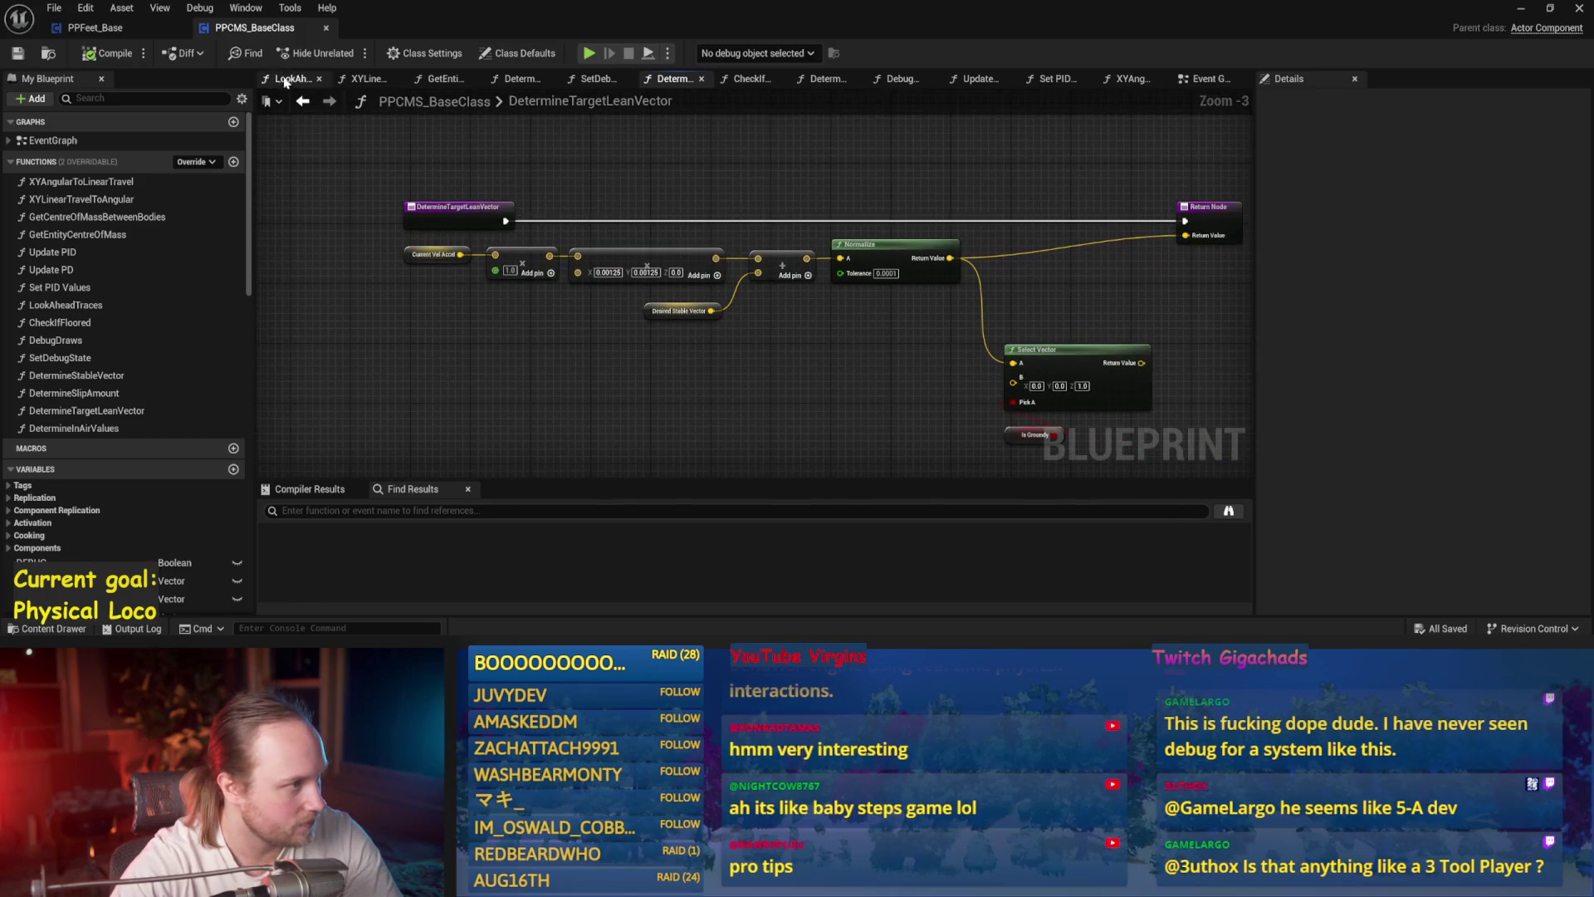
pyautogui.click(304, 101)
# - Check the Body PID and Contact to Centre Of Mass Vector nodes, then show PPFeet_Base's Balance Maybe graph
pyautogui.scroll(2, 875, 341)
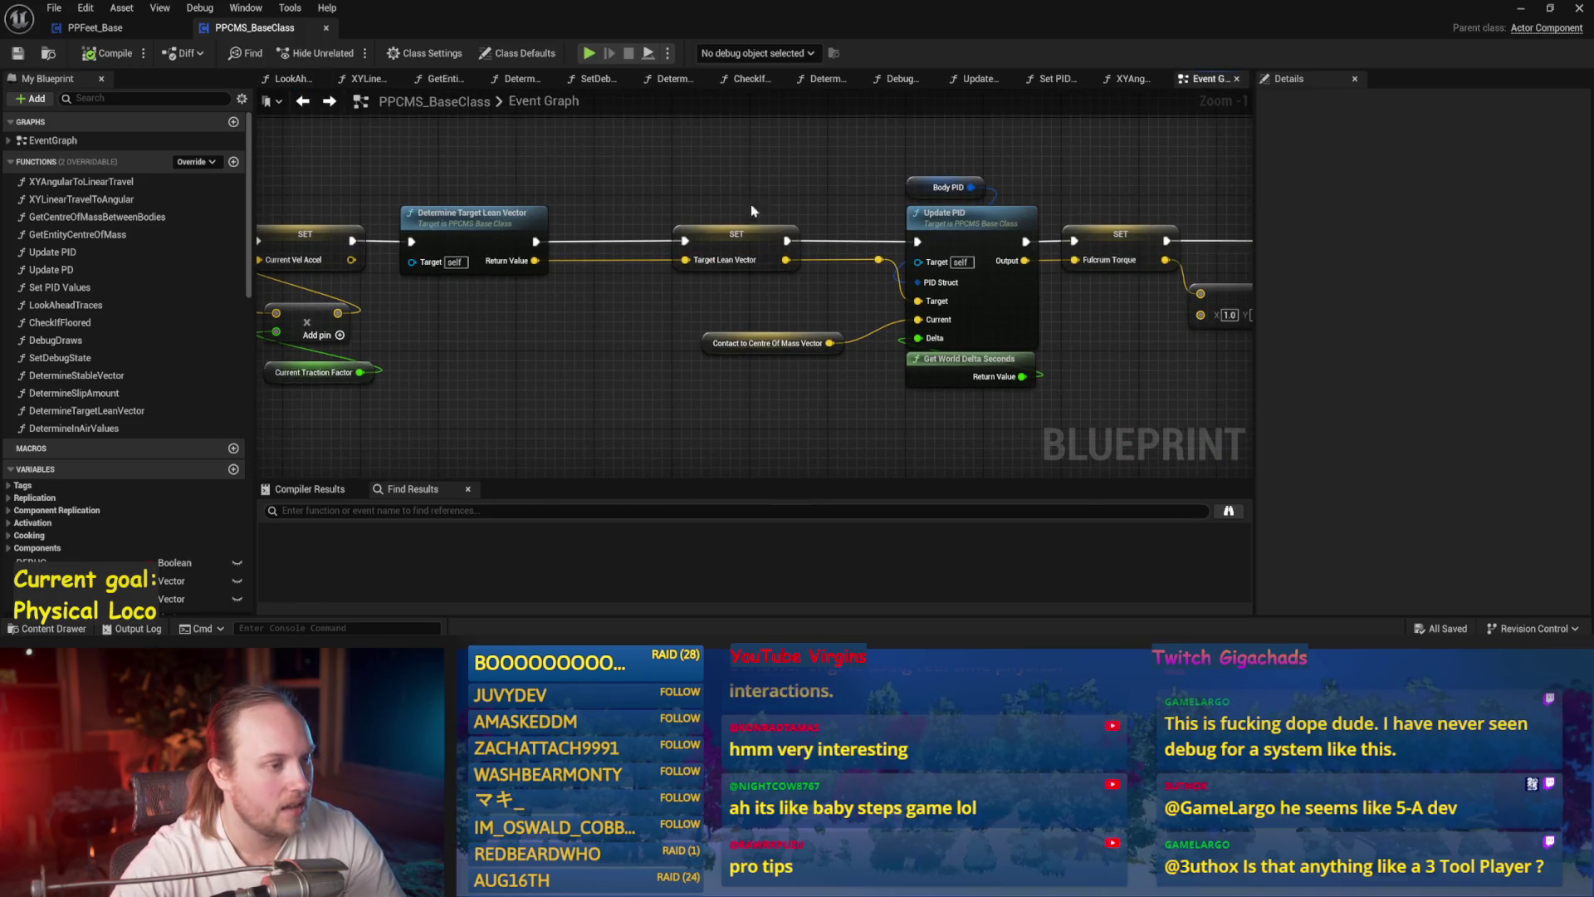
pyautogui.moveTo(789, 184); pyautogui.dragTo(697, 182)
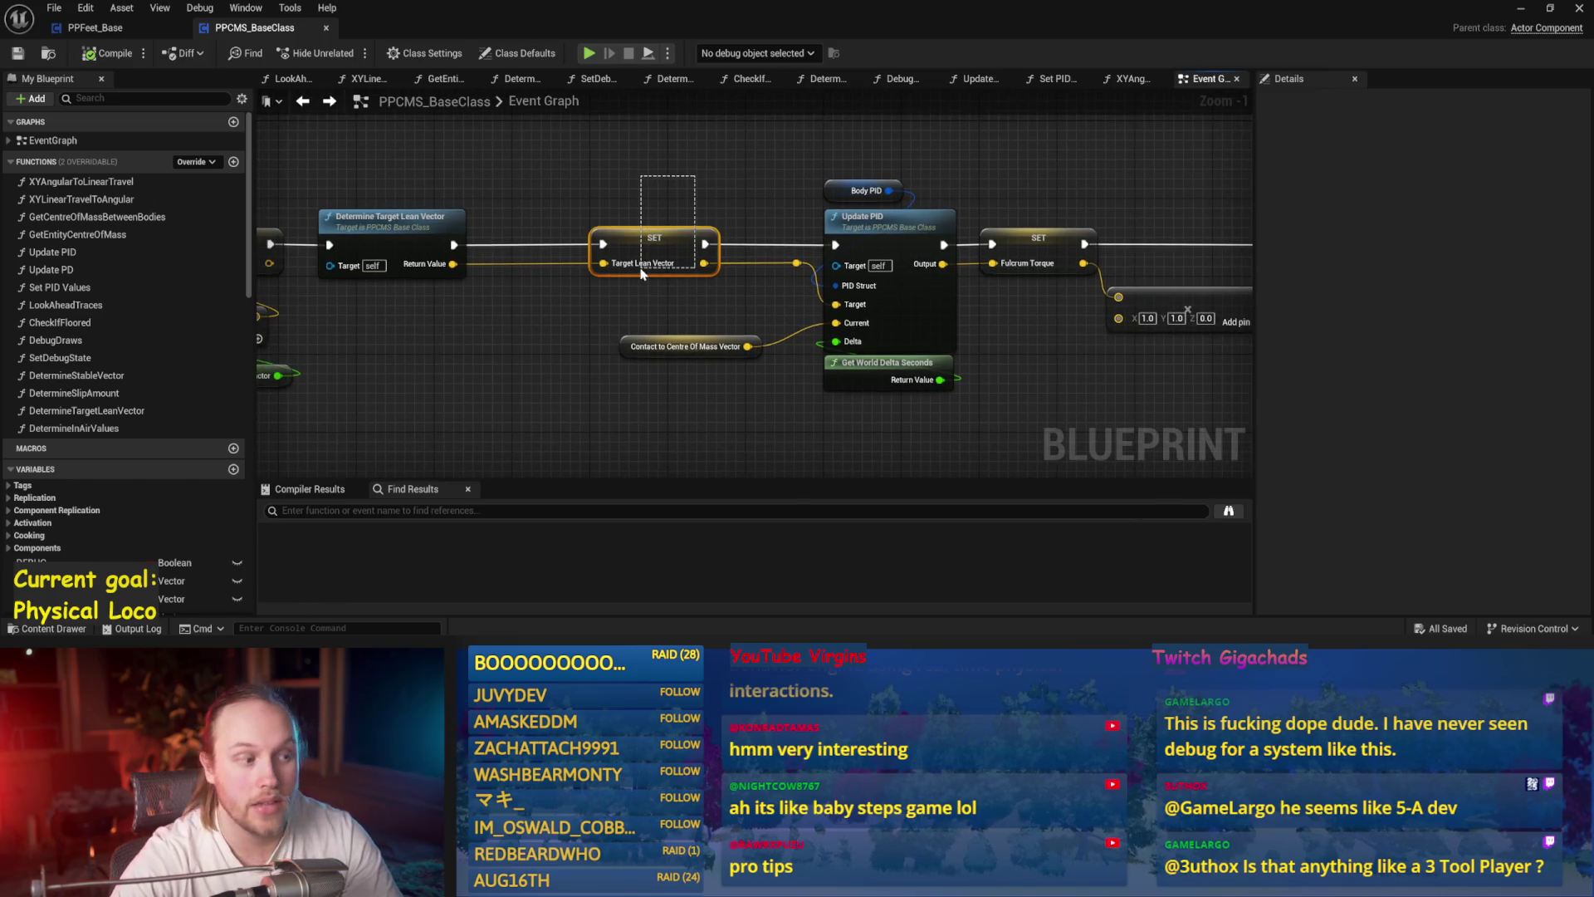
pyautogui.moveTo(642, 274); pyautogui.dragTo(643, 276)
pyautogui.click(706, 332)
pyautogui.moveTo(705, 332)
pyautogui.mouseDown()
pyautogui.moveTo(655, 279)
pyautogui.moveTo(581, 298)
pyautogui.moveTo(546, 286)
pyautogui.mouseUp()
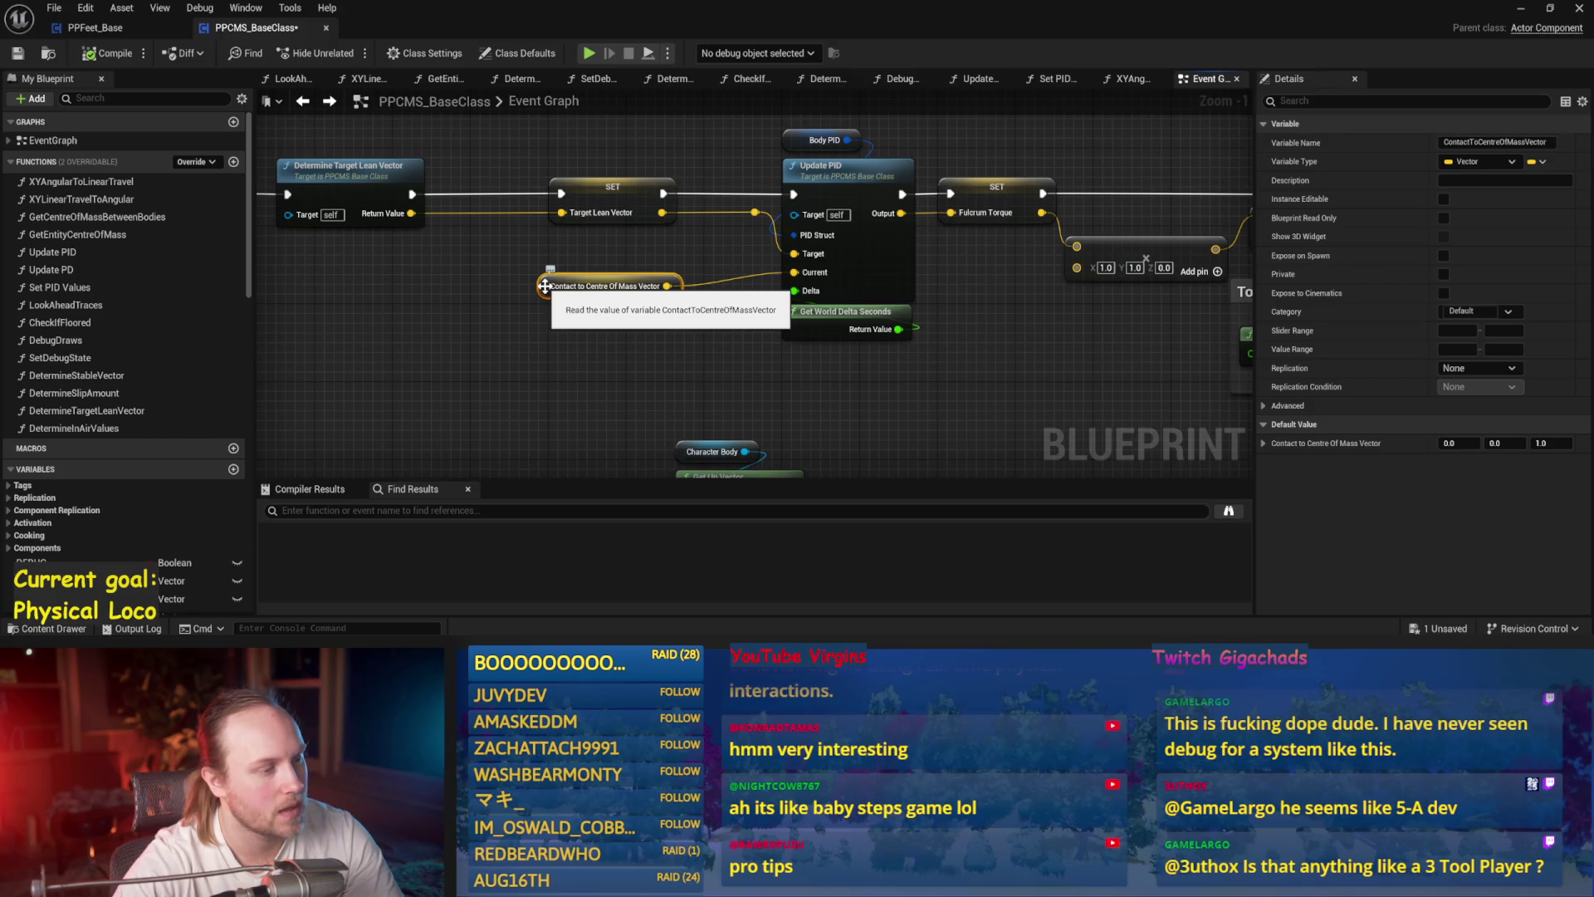
pyautogui.click(511, 314)
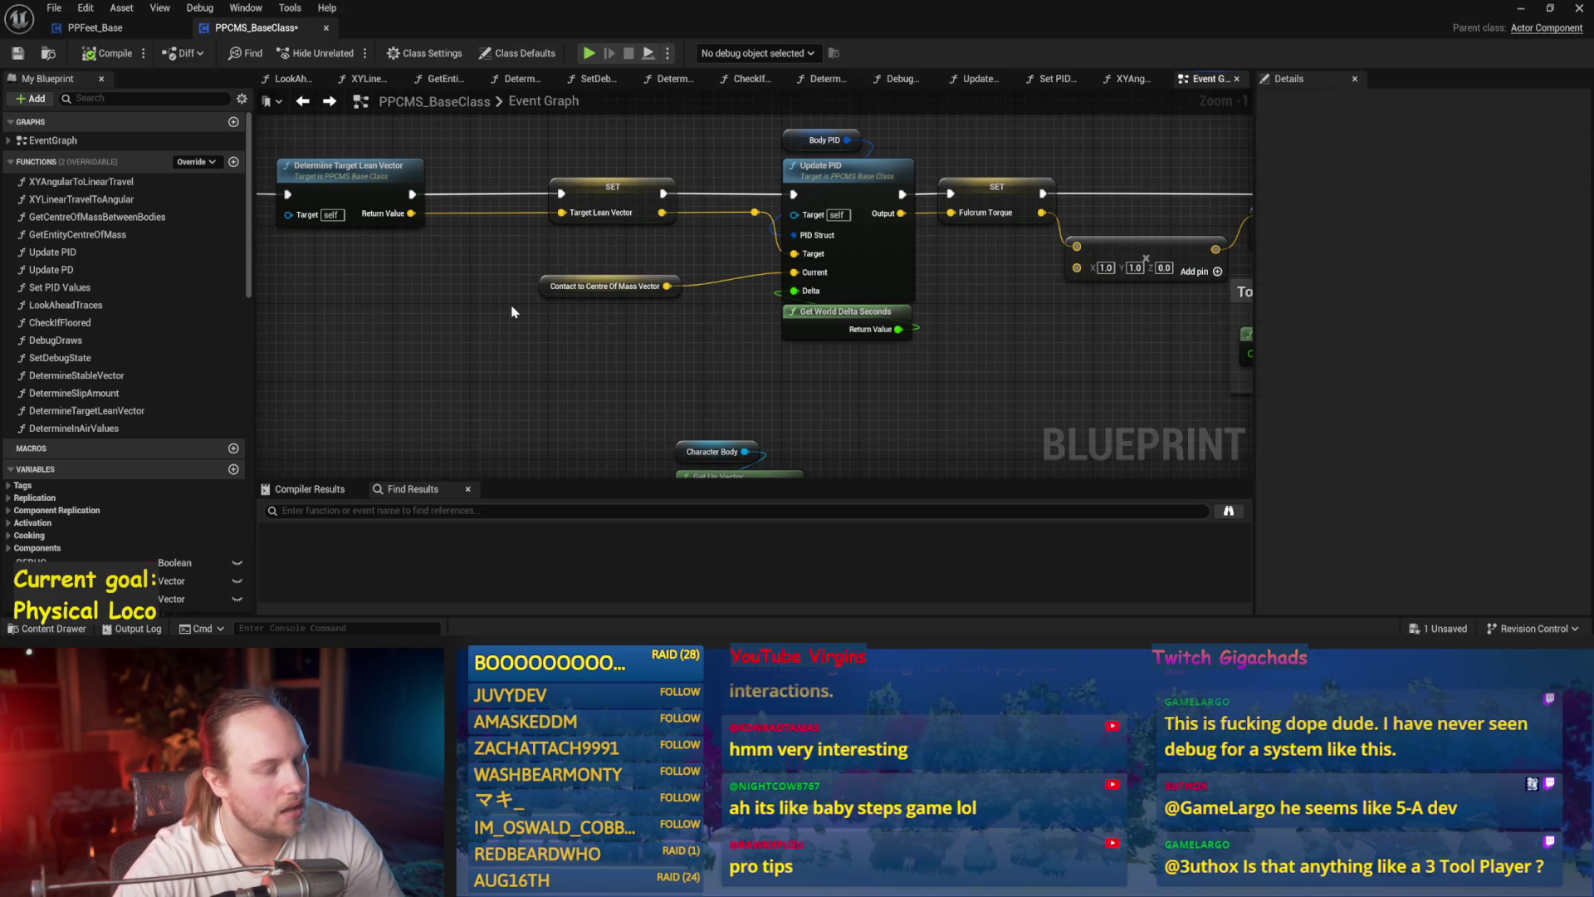
pyautogui.click(652, 236)
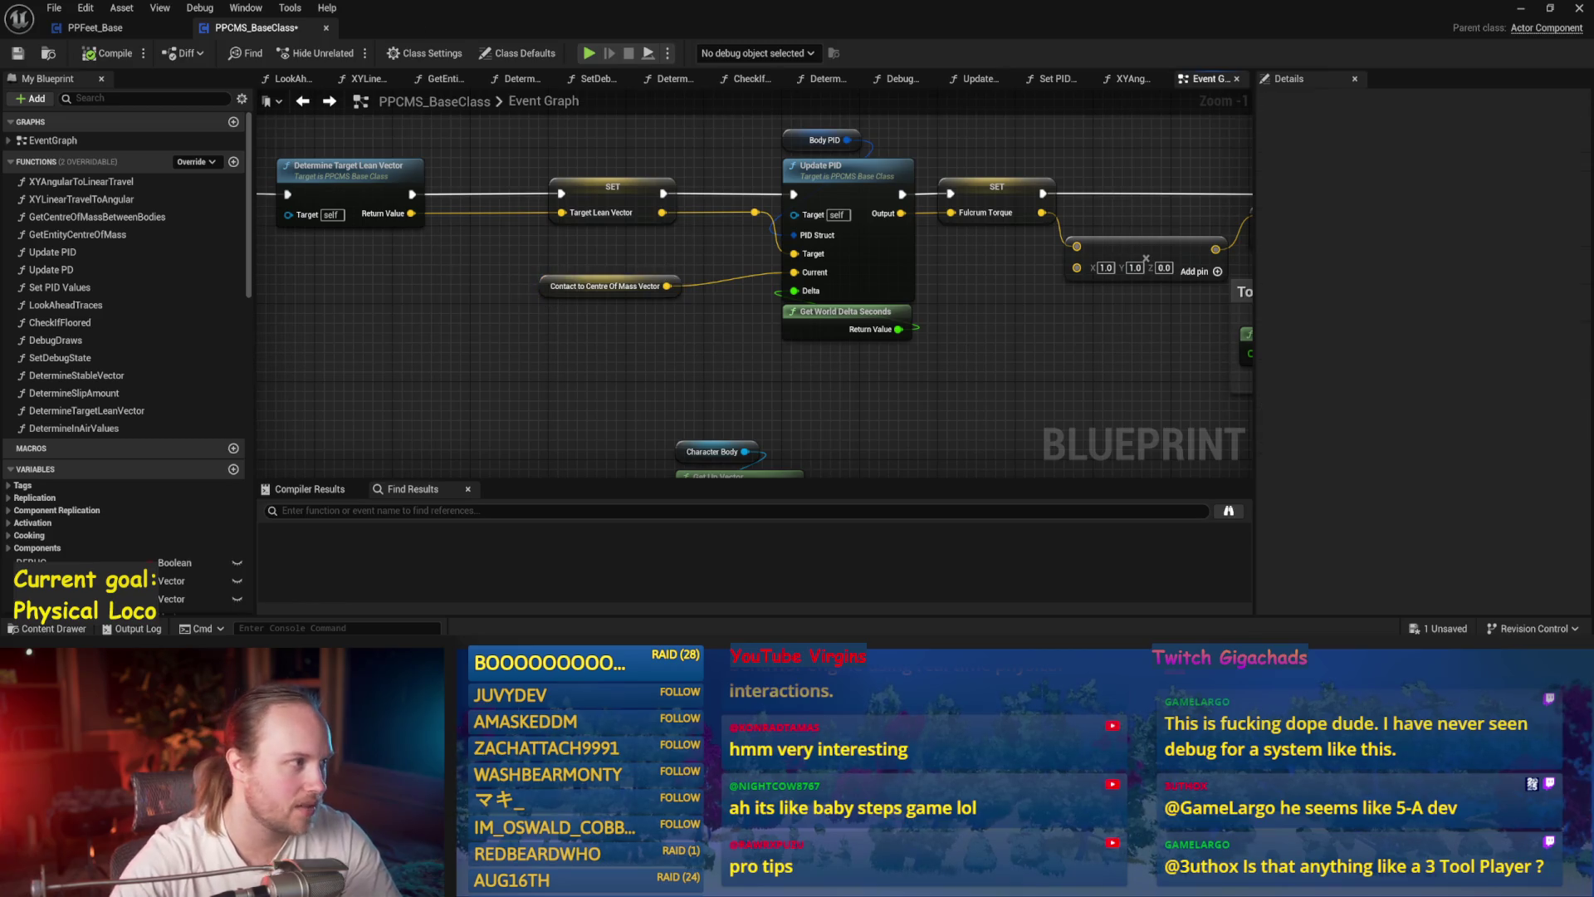
pyautogui.click(94, 27)
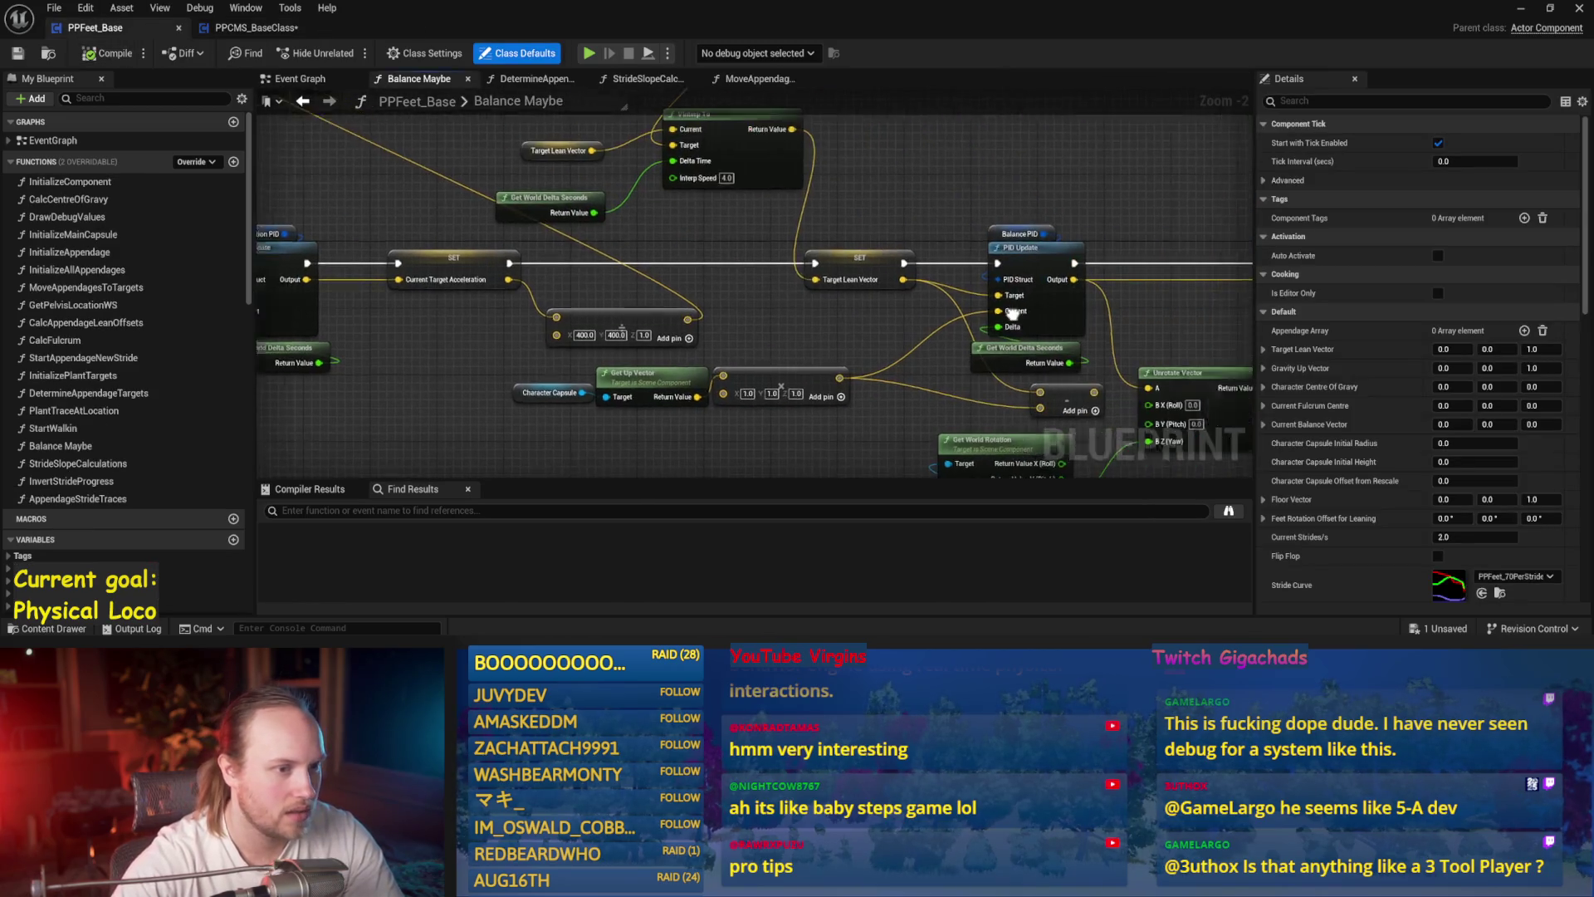
# - Delete the small vector math node from the Balance Maybe graph
pyautogui.moveTo(990, 273)
pyautogui.mouseDown()
pyautogui.moveTo(604, 257)
pyautogui.moveTo(854, 271)
pyautogui.moveTo(502, 377)
pyautogui.moveTo(631, 349)
pyautogui.moveTo(598, 360)
pyautogui.mouseUp()
pyautogui.click(651, 355)
pyautogui.moveTo(772, 364); pyautogui.dragTo(655, 368)
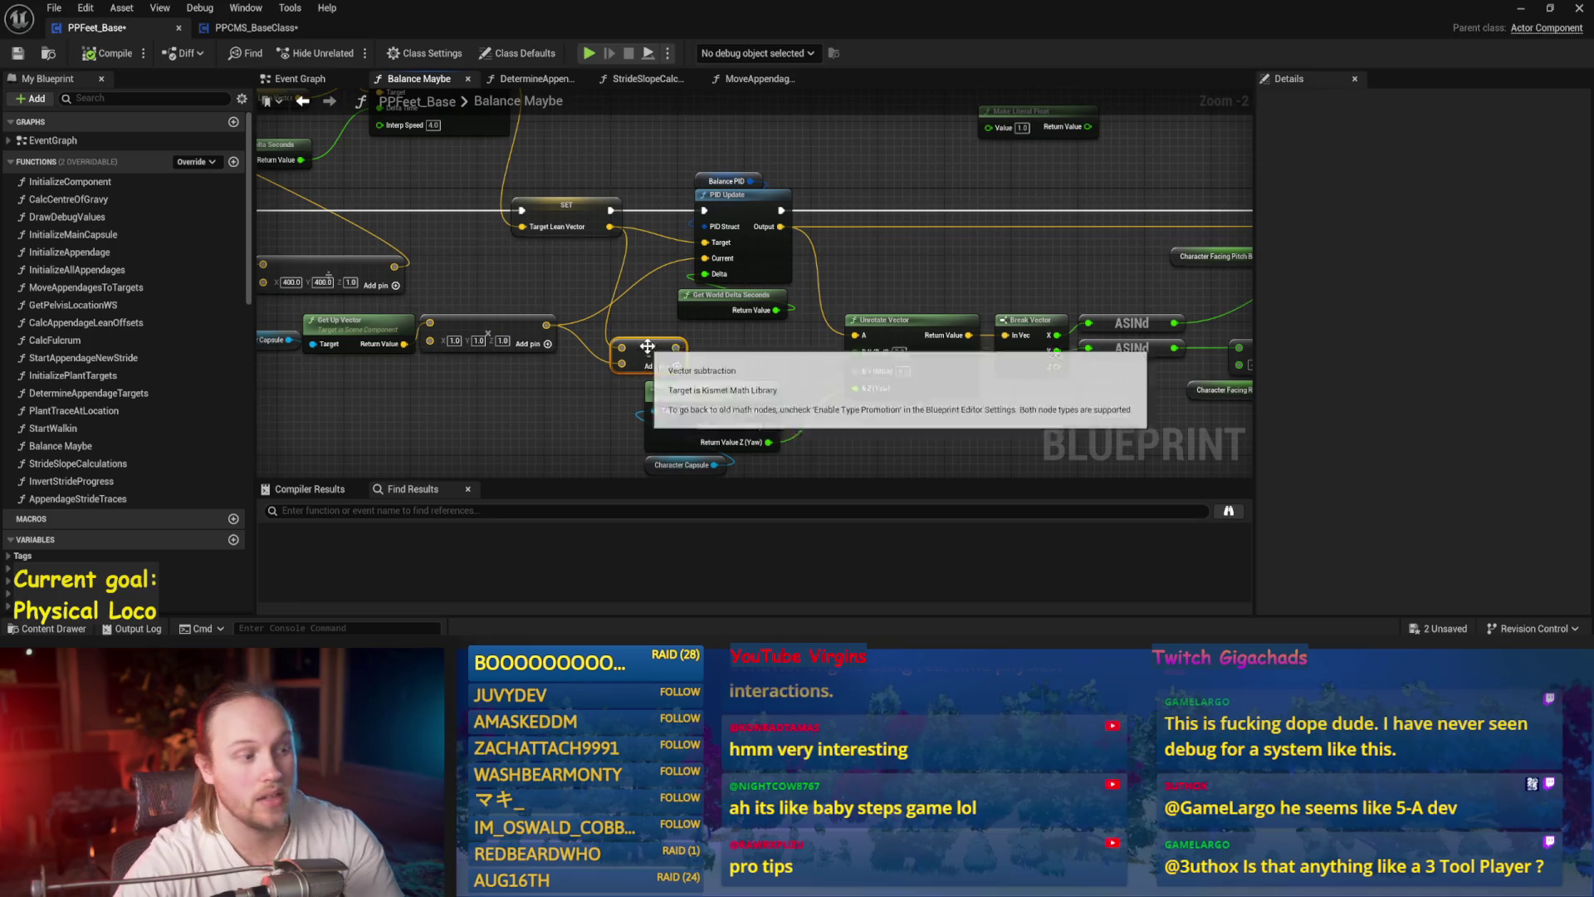
pyautogui.press('Delete')
pyautogui.moveTo(897, 276); pyautogui.dragTo(843, 338)
# - Review the Torque Scaling nodes in the PPCMS_BaseClass Event Graph
pyautogui.click(255, 28)
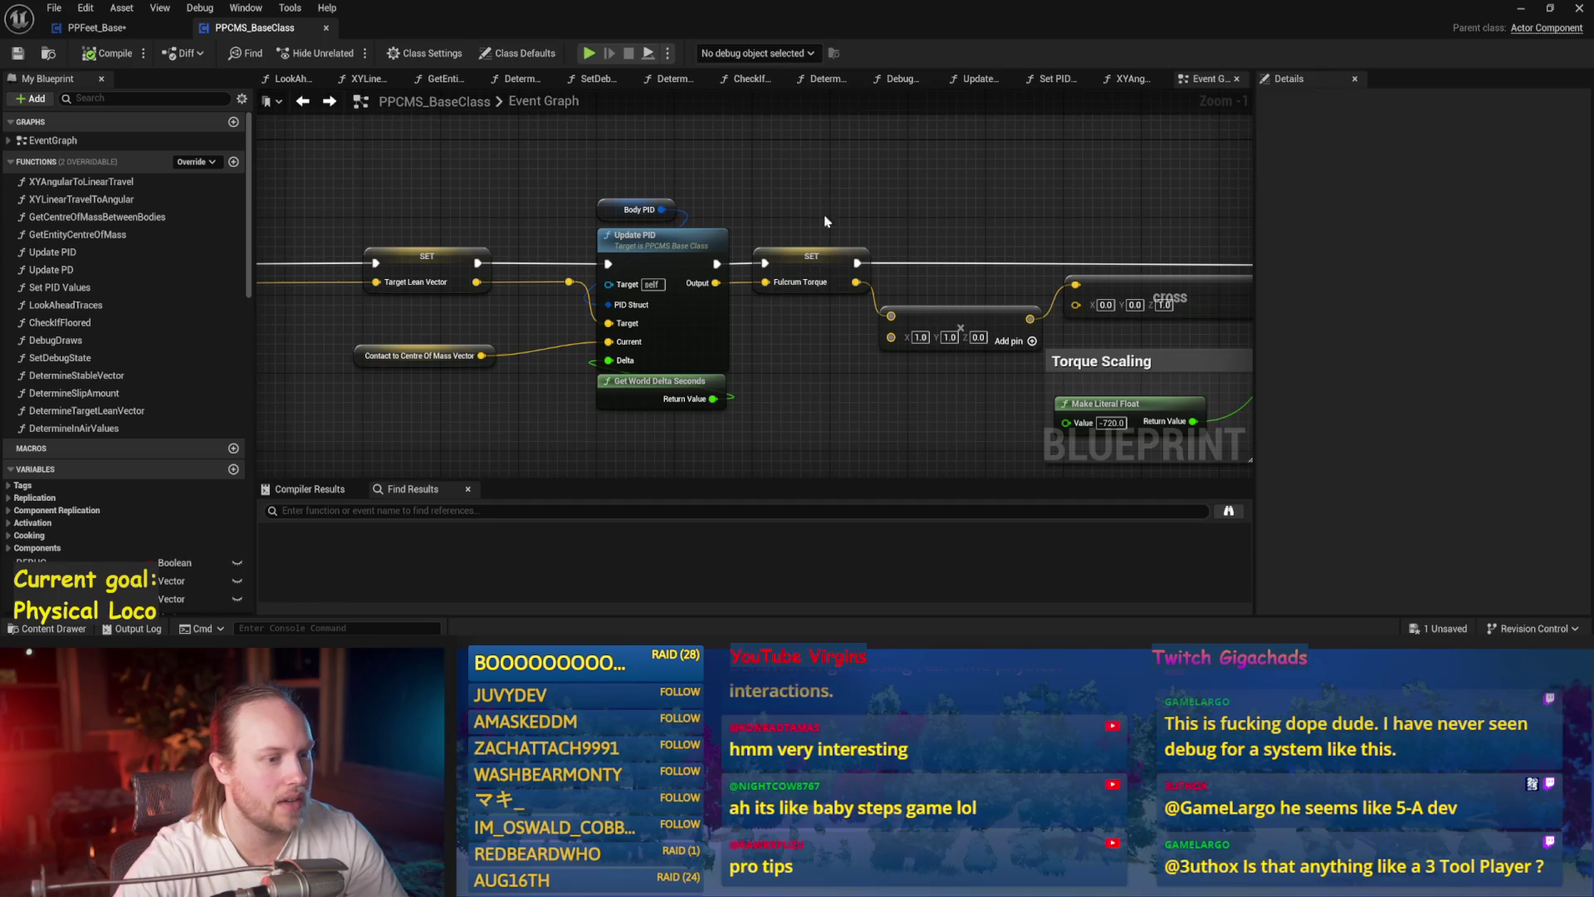
pyautogui.scroll(-2, 631, 194)
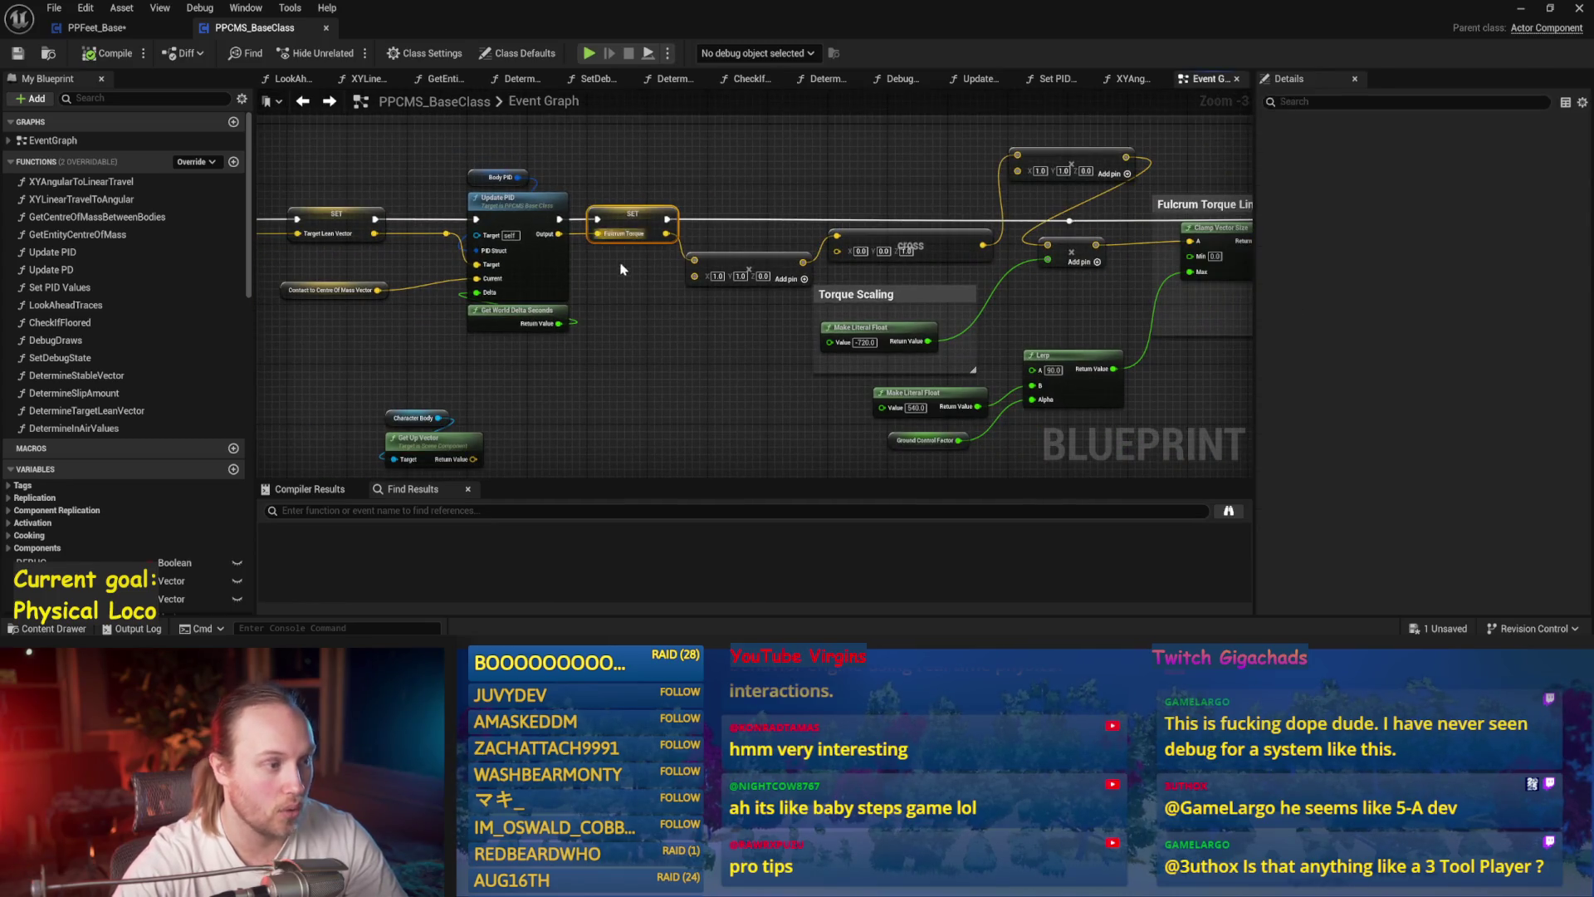
pyautogui.moveTo(625, 275); pyautogui.dragTo(509, 205)
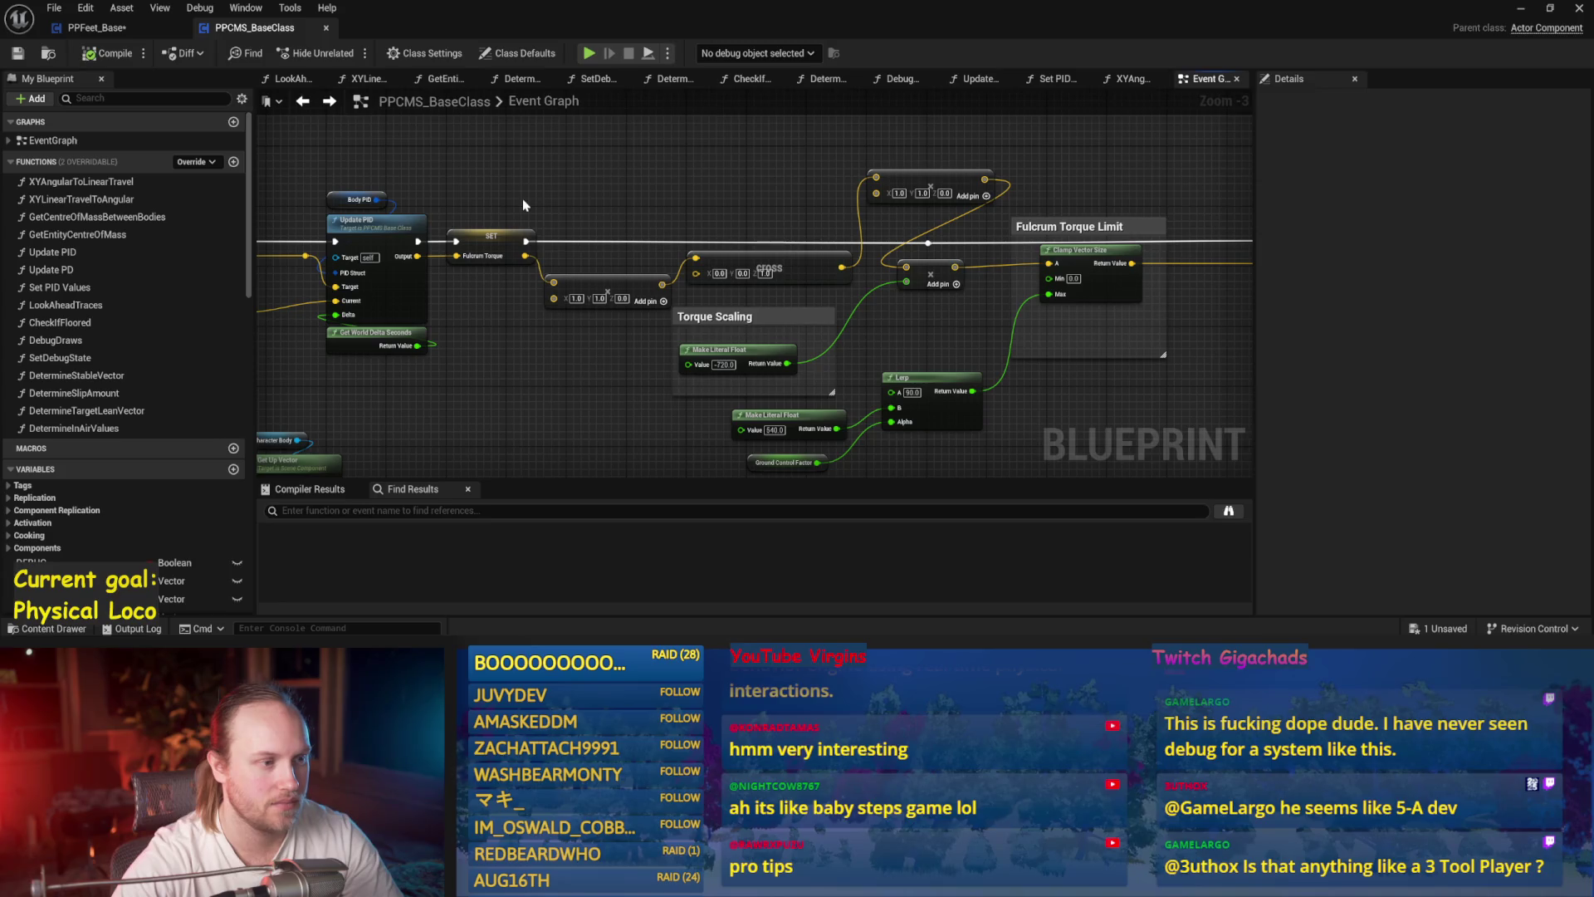
# - Look over the SET and Clamp nodes in Balance Maybe, then minimize the Blueprint editor
pyautogui.click(97, 27)
pyautogui.moveTo(711, 270)
pyautogui.mouseDown()
pyautogui.moveTo(473, 243)
pyautogui.moveTo(545, 238)
pyautogui.moveTo(490, 274)
pyautogui.mouseUp()
pyautogui.moveTo(641, 263)
pyautogui.mouseDown()
pyautogui.moveTo(793, 342)
pyautogui.moveTo(847, 403)
pyautogui.moveTo(893, 363)
pyautogui.mouseUp()
pyautogui.click(646, 264)
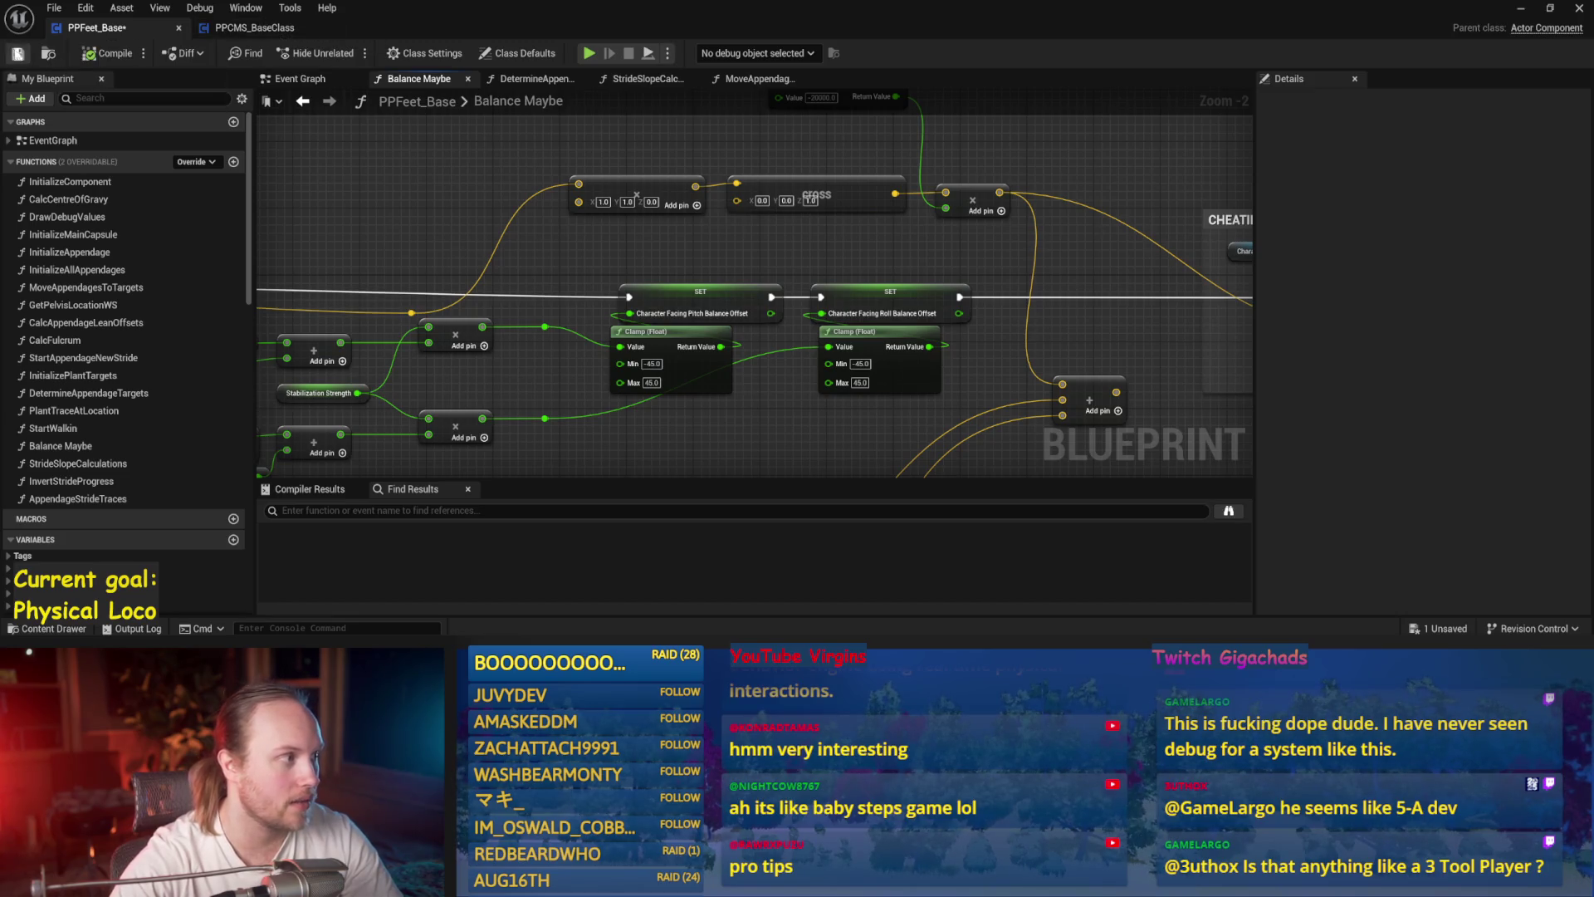
pyautogui.click(1521, 9)
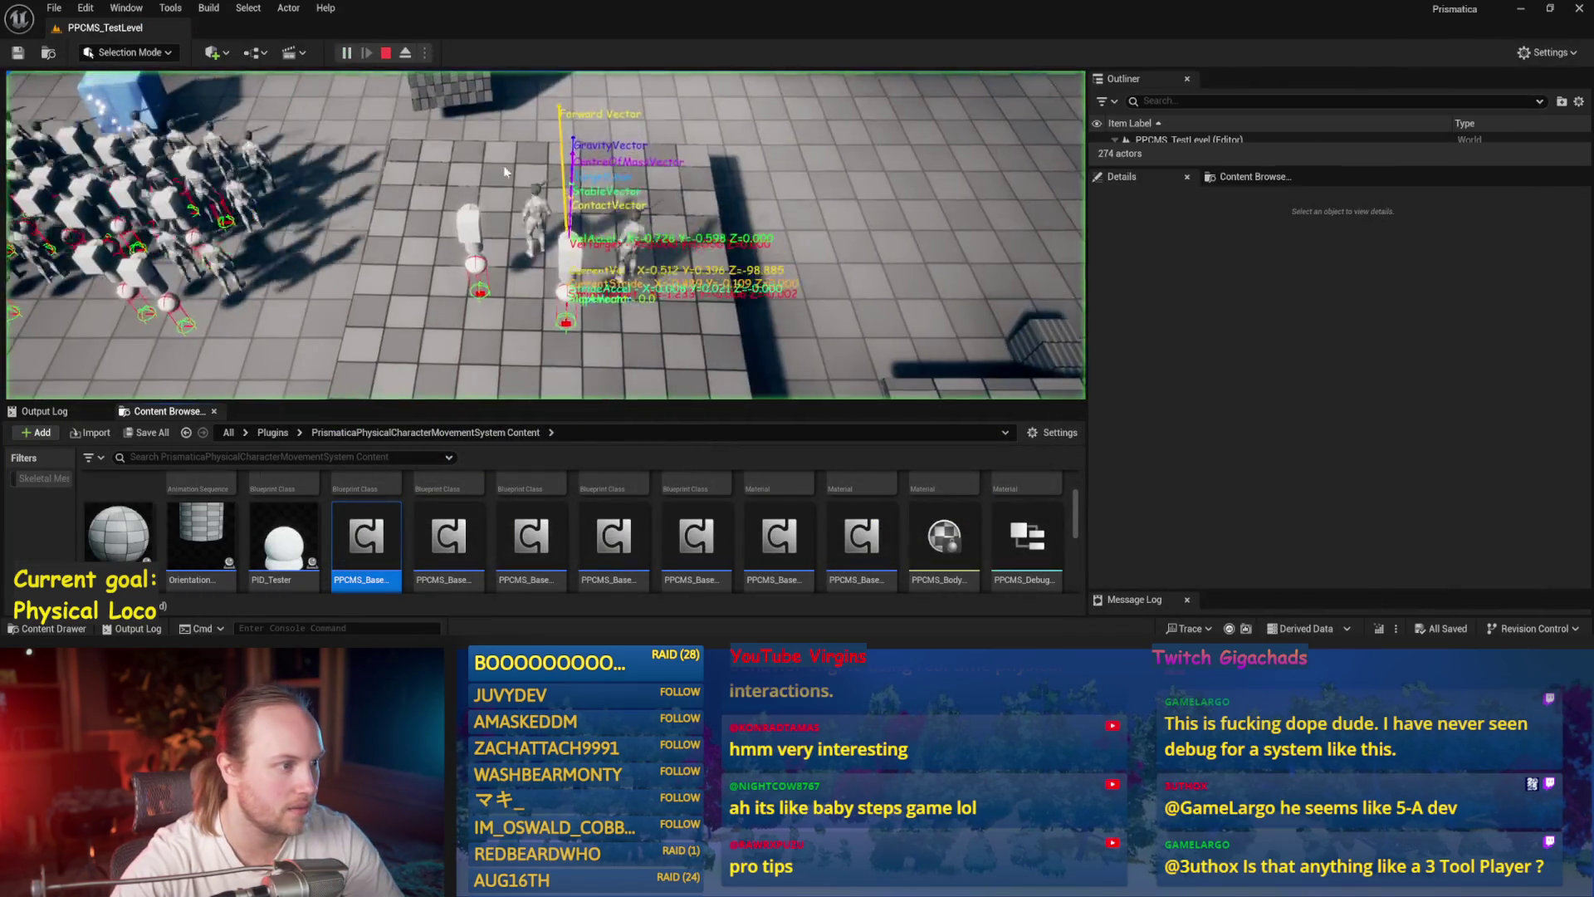
# - Restore the Blueprint editor and inspect PPCMS_BaseClass's Add Torque in Degrees nodes
pyautogui.hotkey('alt', 'Tab')
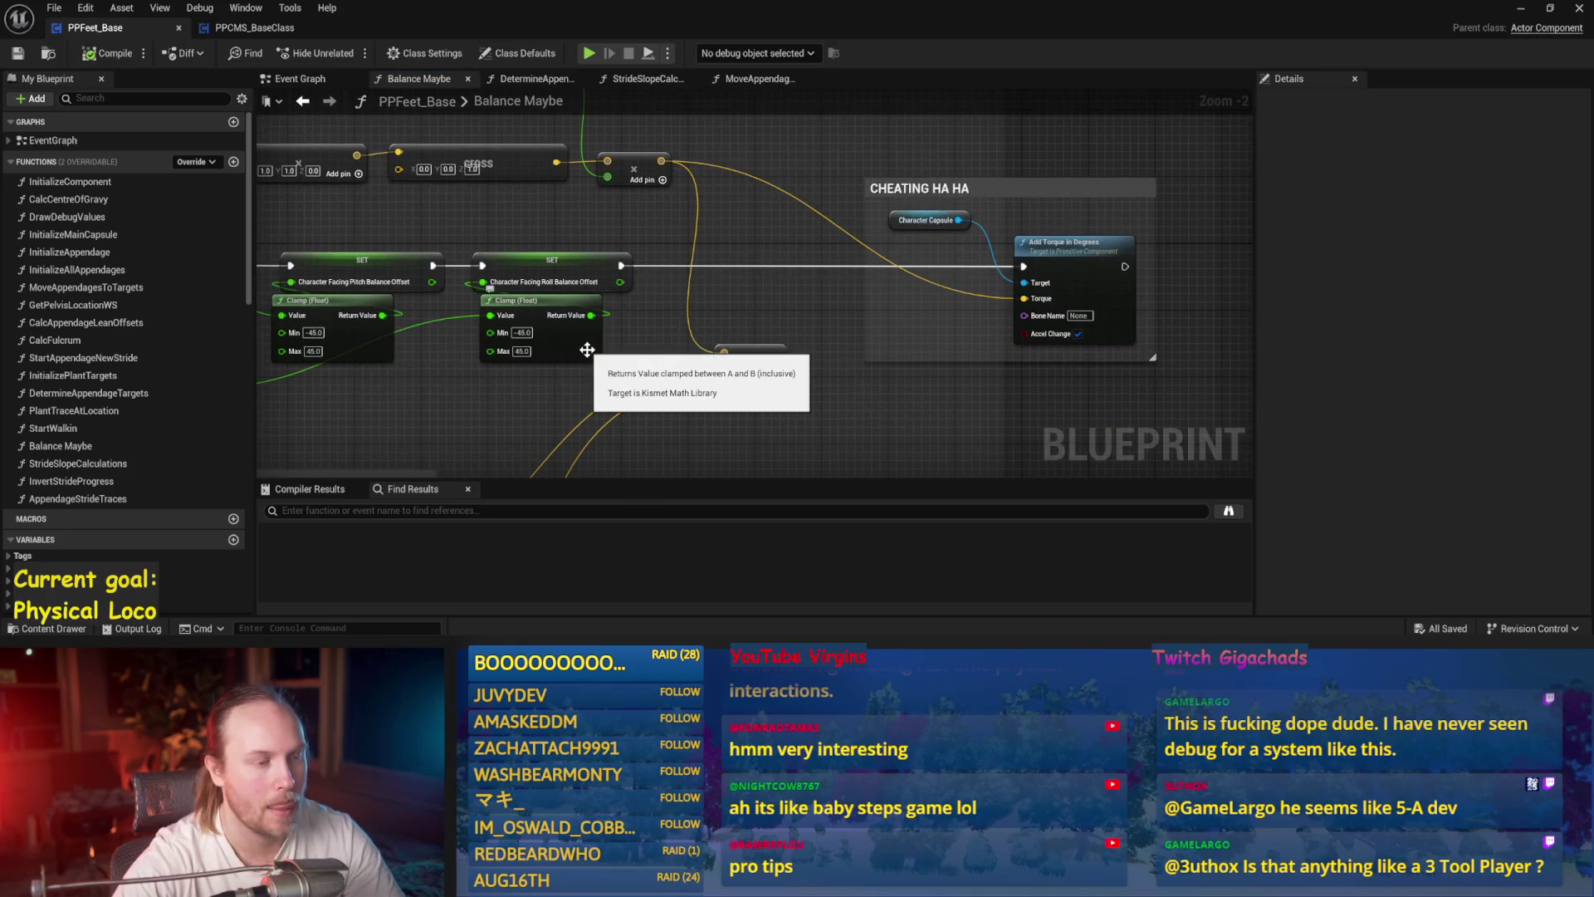
pyautogui.moveTo(587, 350); pyautogui.dragTo(843, 230)
pyautogui.click(253, 27)
pyautogui.moveTo(759, 299); pyautogui.dragTo(266, 326)
pyautogui.moveTo(908, 155); pyautogui.dragTo(1183, 362)
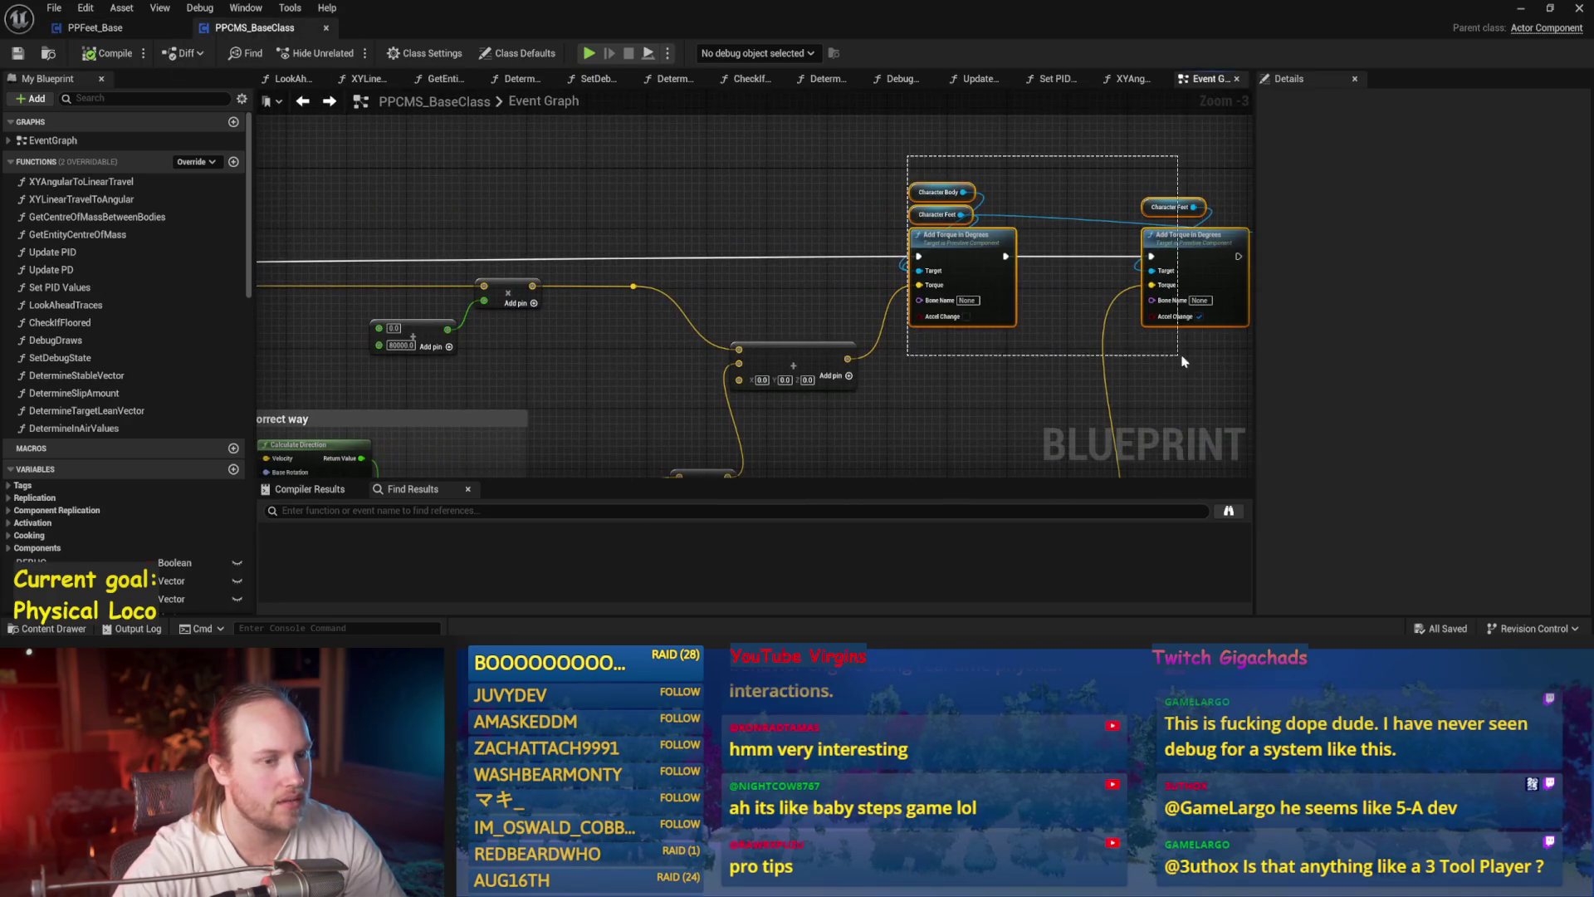
pyautogui.moveTo(981, 400); pyautogui.dragTo(990, 153)
# - Navigate past the Fulcrum Torque Limit and Torque Scaling nodes to the Stride PID Update PID node
pyautogui.moveTo(634, 239); pyautogui.dragTo(801, 369)
pyautogui.moveTo(654, 368)
pyautogui.mouseDown()
pyautogui.moveTo(769, 429)
pyautogui.moveTo(880, 449)
pyautogui.moveTo(633, 402)
pyautogui.moveTo(734, 376)
pyautogui.mouseUp()
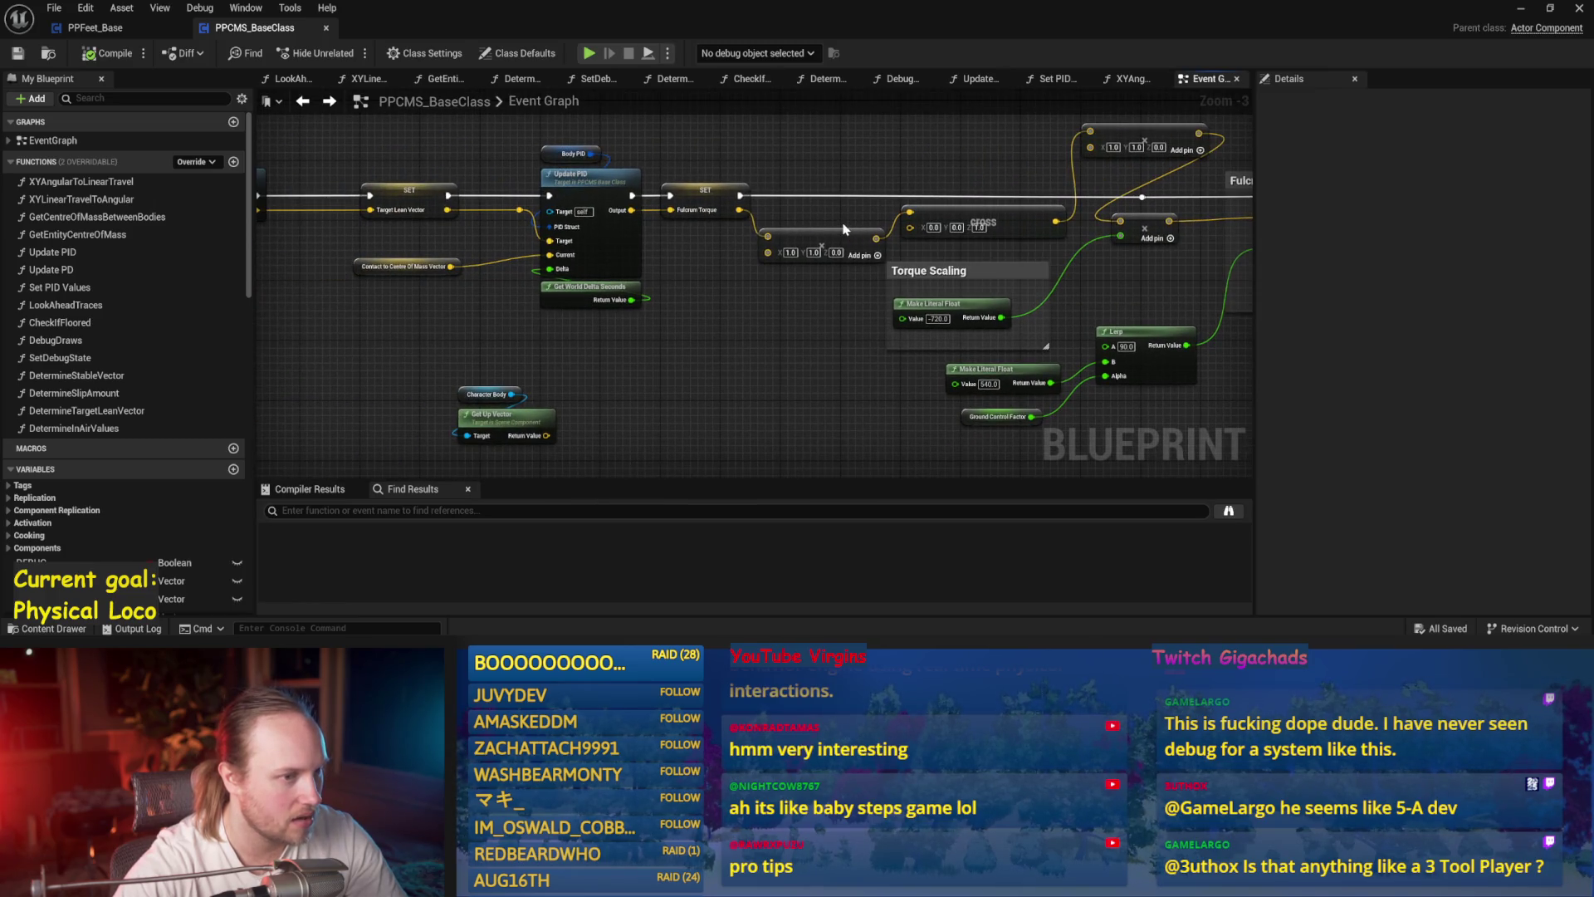
pyautogui.scroll(-3, 769, 264)
pyautogui.moveTo(905, 136); pyautogui.dragTo(445, 267)
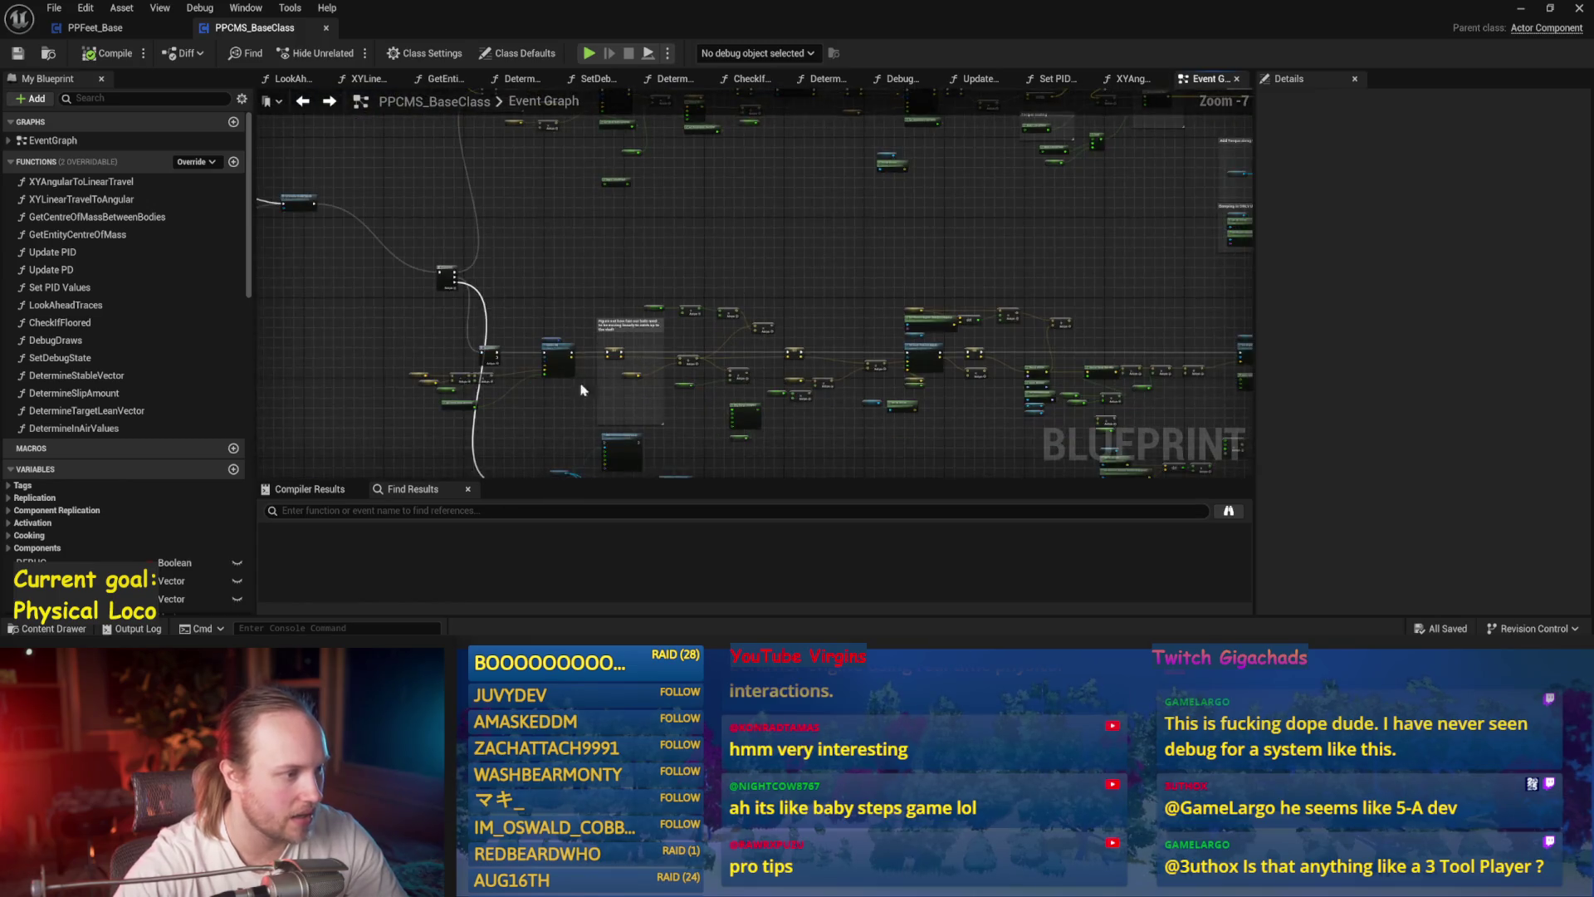
pyautogui.scroll(4, 676, 299)
pyautogui.moveTo(593, 405); pyautogui.dragTo(680, 420)
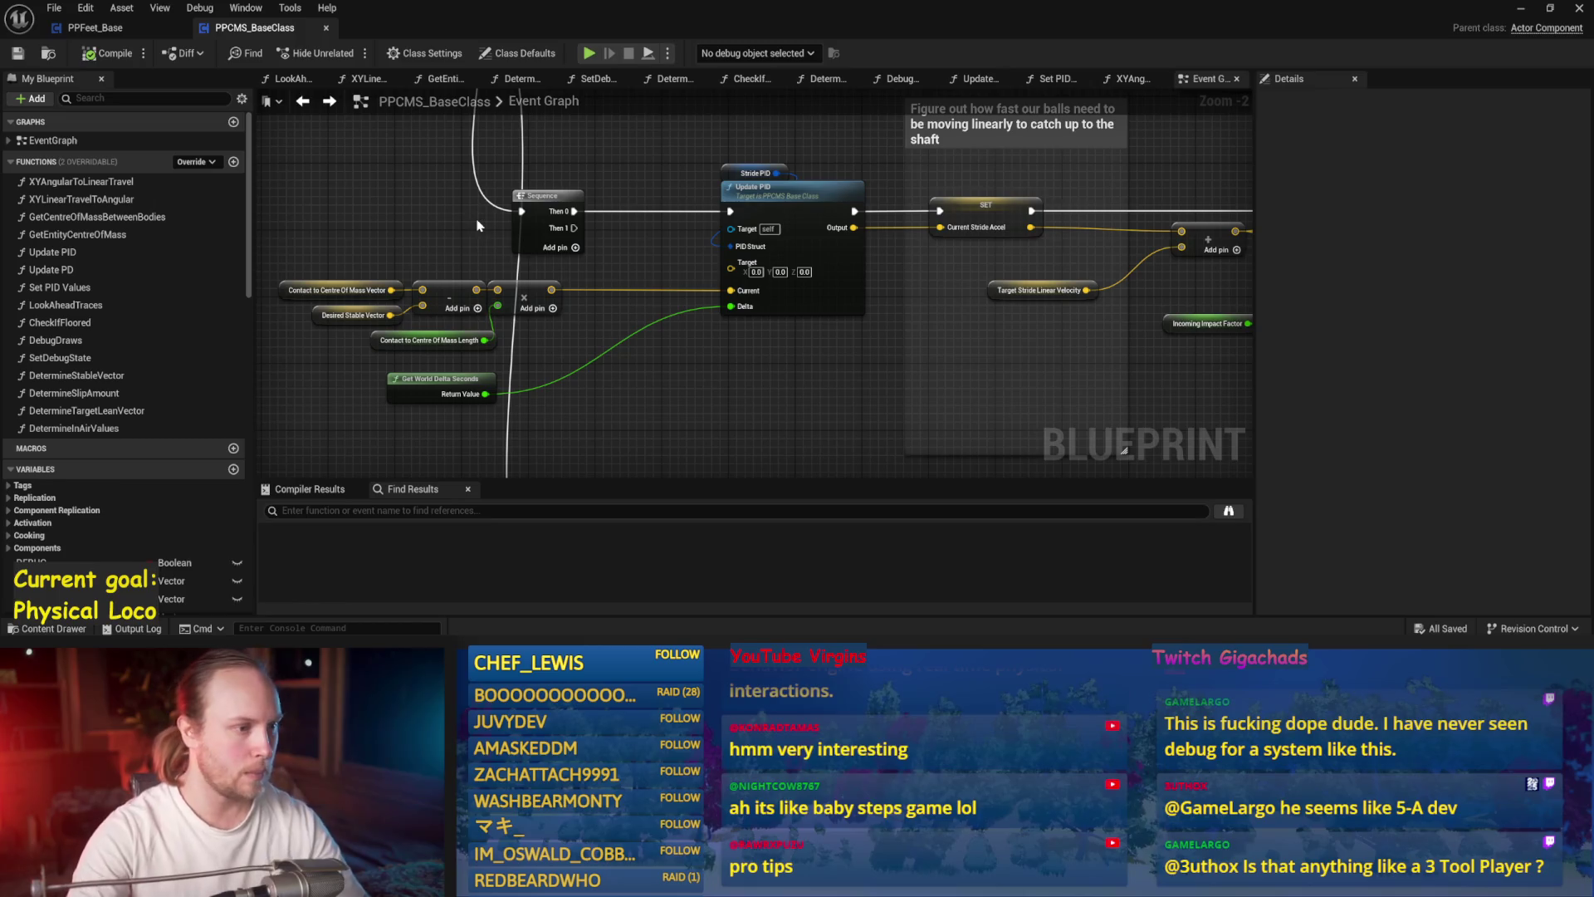
# - Move Get World Delta Seconds out from under PID Update in Balance Maybe and save PPFeet_Base
pyautogui.click(93, 27)
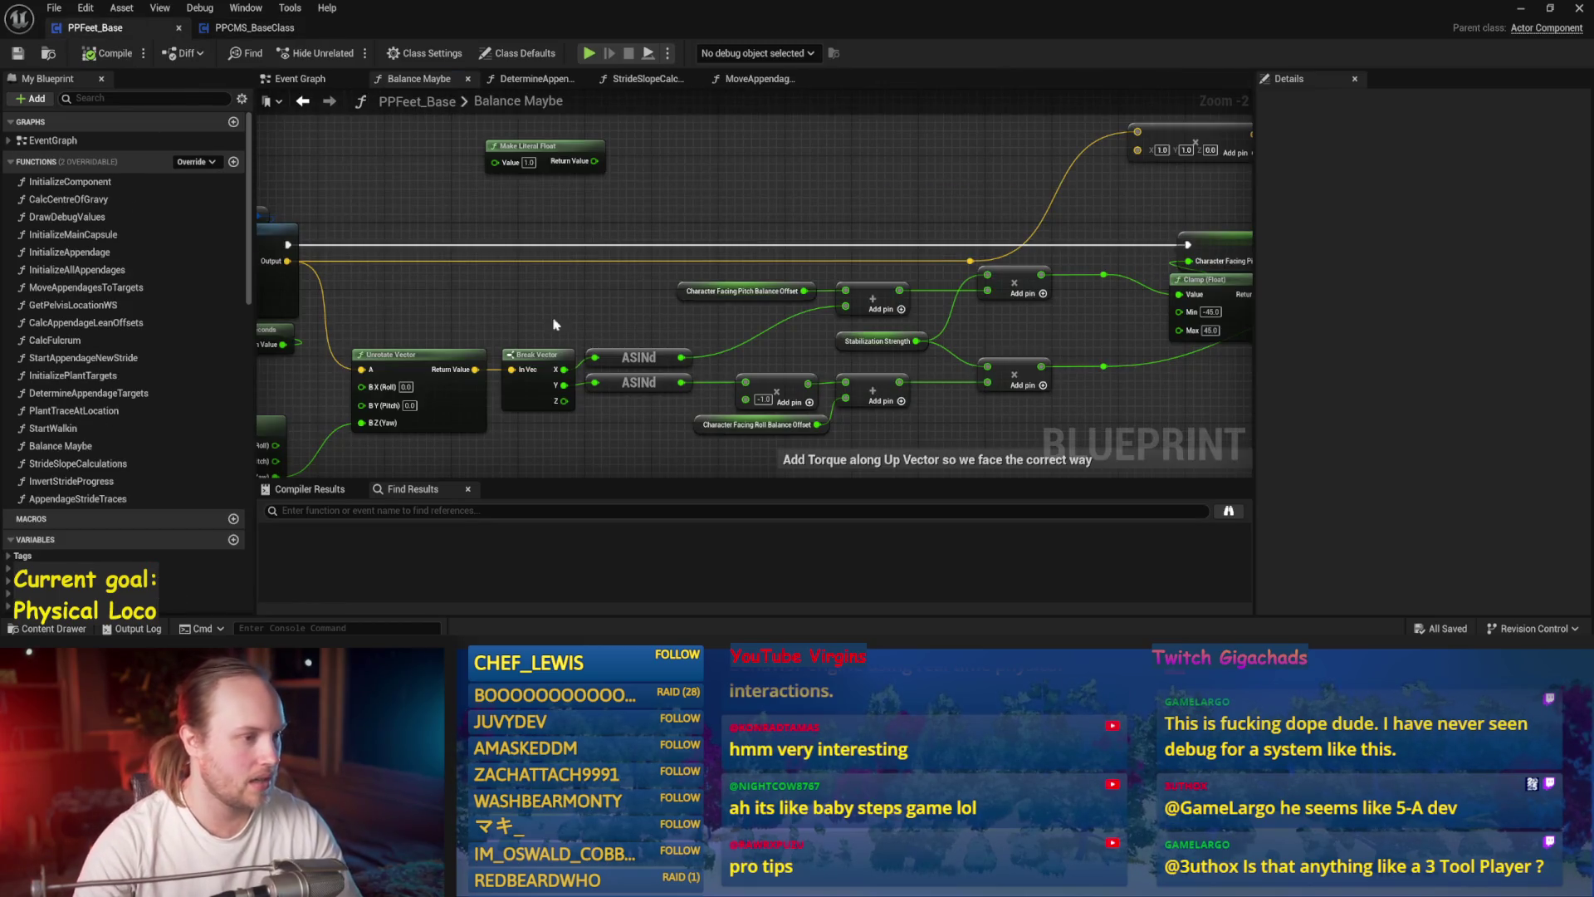
pyautogui.scroll(-2, 671, 288)
pyautogui.moveTo(679, 301); pyautogui.dragTo(621, 209)
pyautogui.scroll(2, 621, 209)
pyautogui.moveTo(386, 203); pyautogui.dragTo(738, 329)
pyautogui.scroll(1, 870, 342)
pyautogui.scroll(-1, 871, 342)
pyautogui.moveTo(1071, 253); pyautogui.dragTo(1062, 320)
pyautogui.scroll(-1, 866, 343)
pyautogui.hotkey('ctrl', 's')
# - Inspect the Contact to Centre Of Mass Vector nodes in PPCMS_BaseClass and save all assets
pyautogui.moveTo(857, 336); pyautogui.dragTo(777, 372)
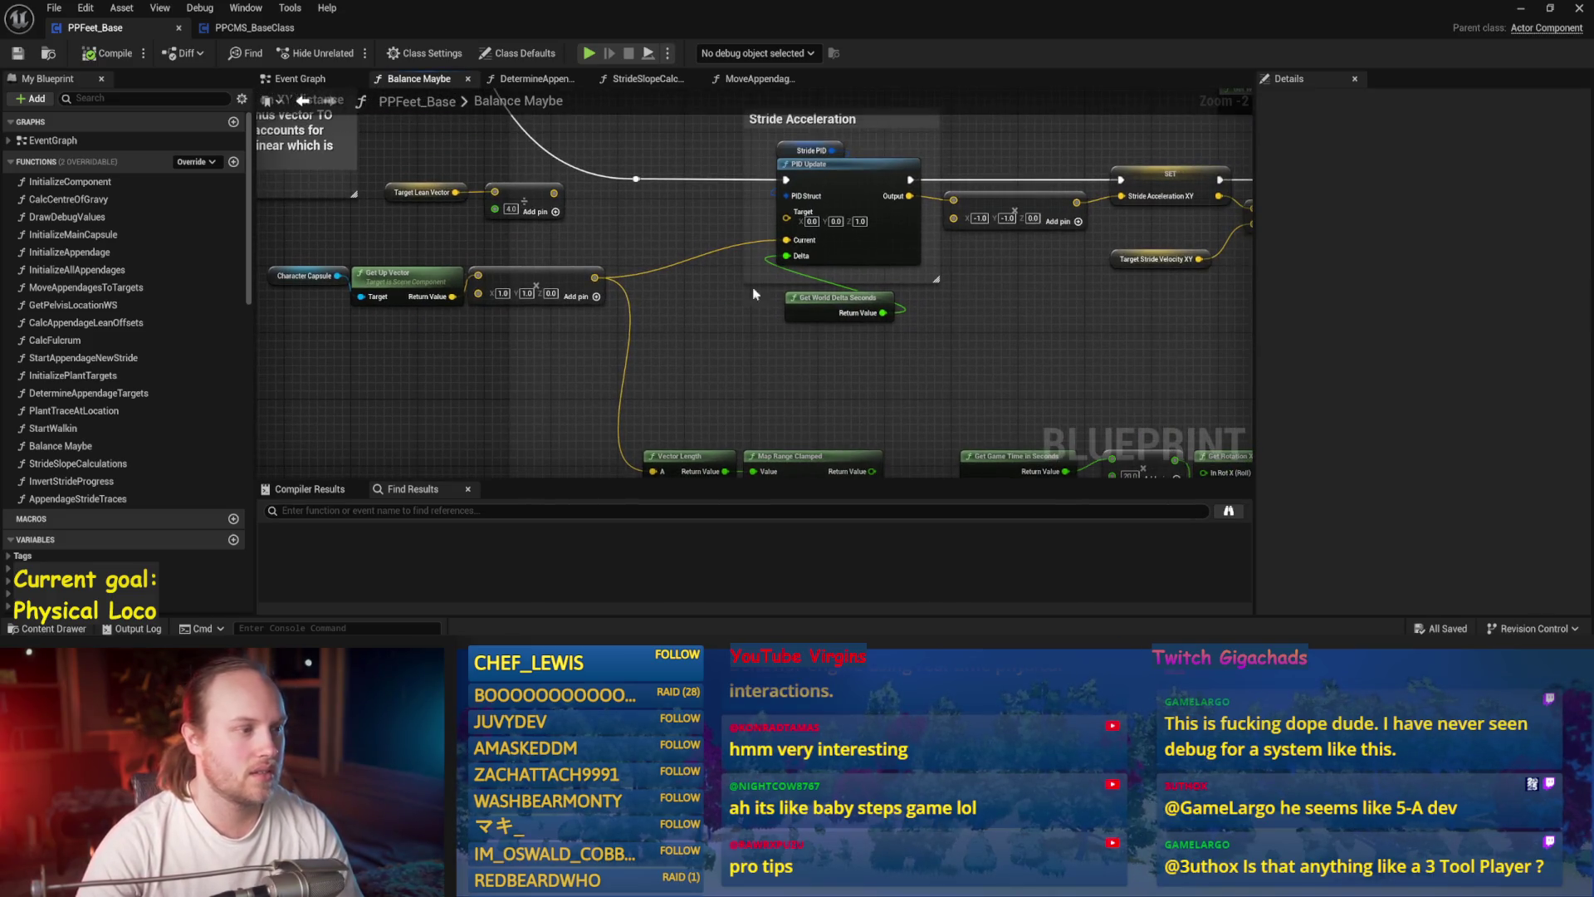
pyautogui.click(221, 30)
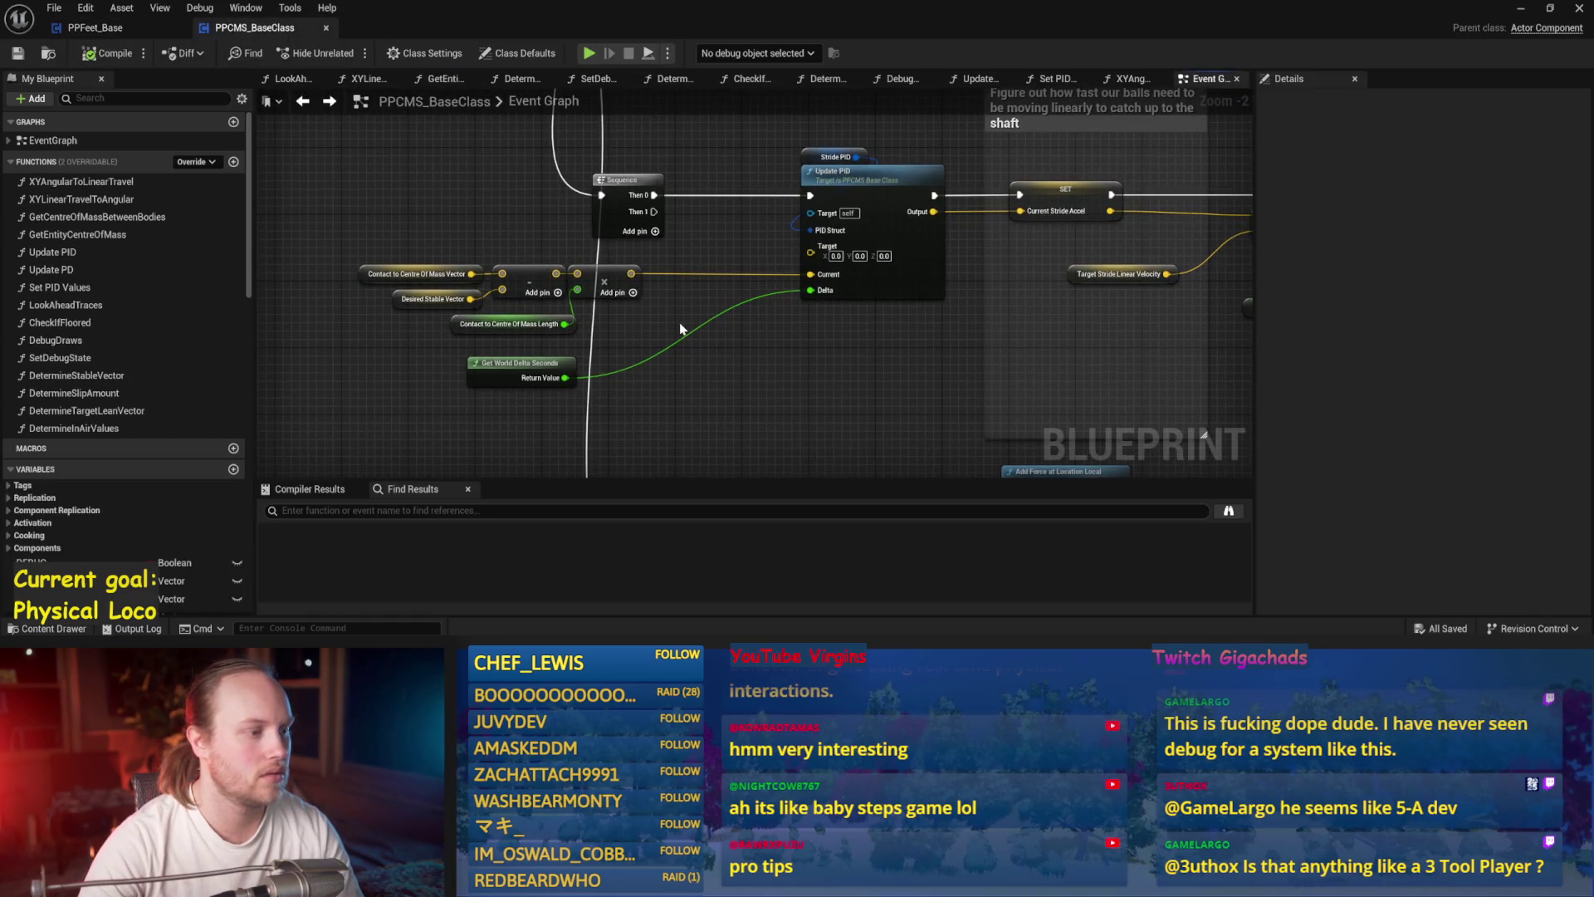
pyautogui.scroll(2, 282, 391)
pyautogui.moveTo(625, 320)
pyautogui.mouseDown()
pyautogui.moveTo(286, 247)
pyautogui.moveTo(396, 246)
pyautogui.mouseUp()
pyautogui.click(480, 263)
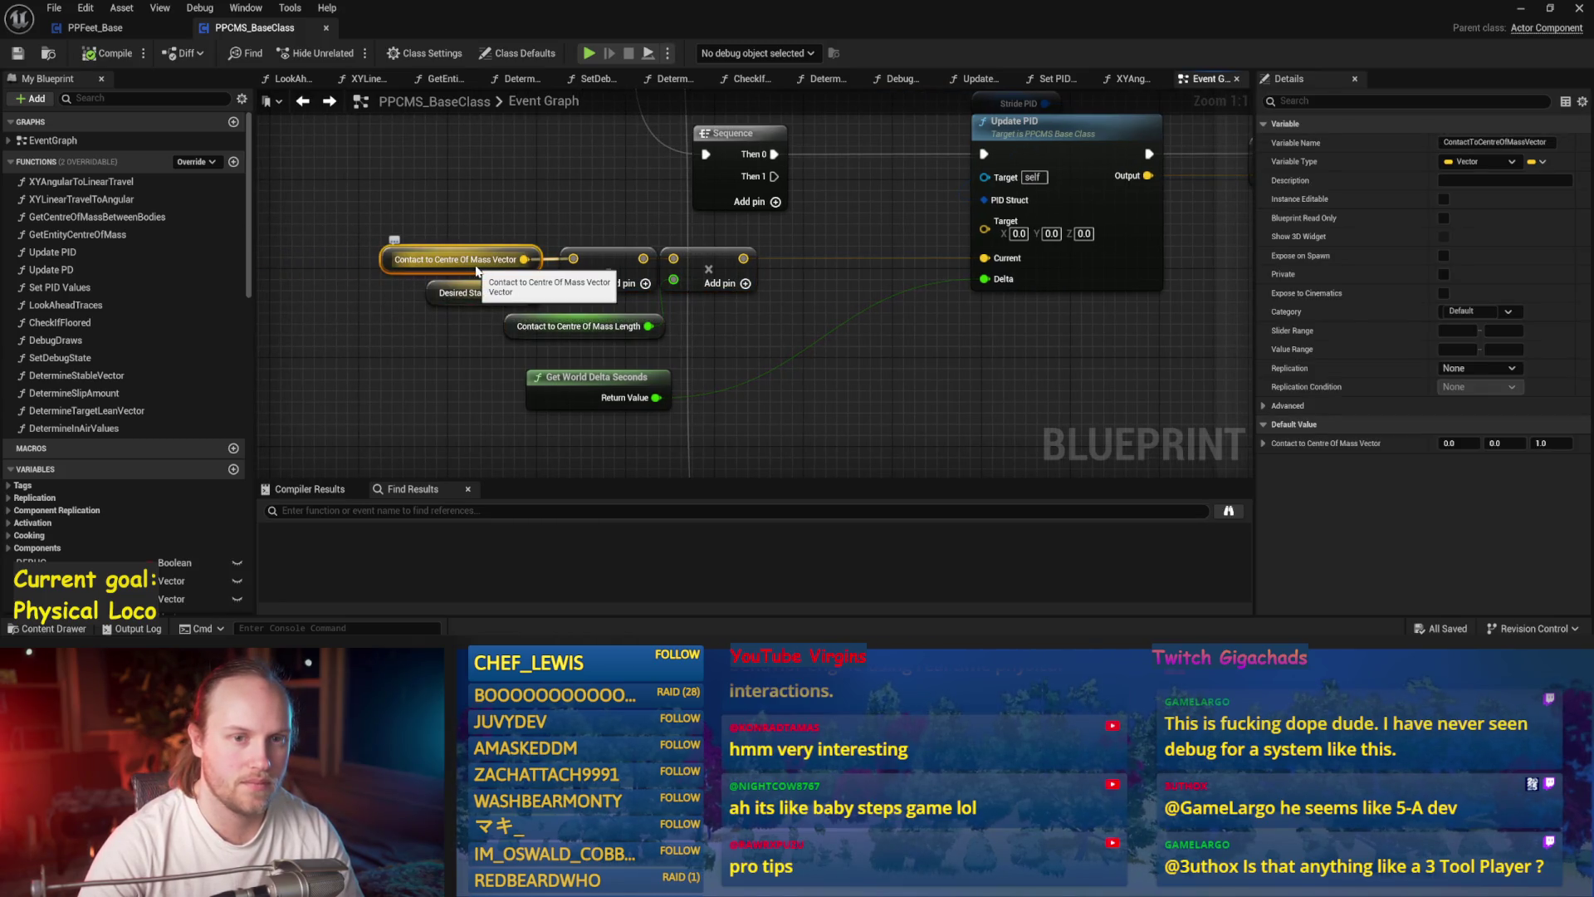
pyautogui.moveTo(509, 204); pyautogui.dragTo(492, 275)
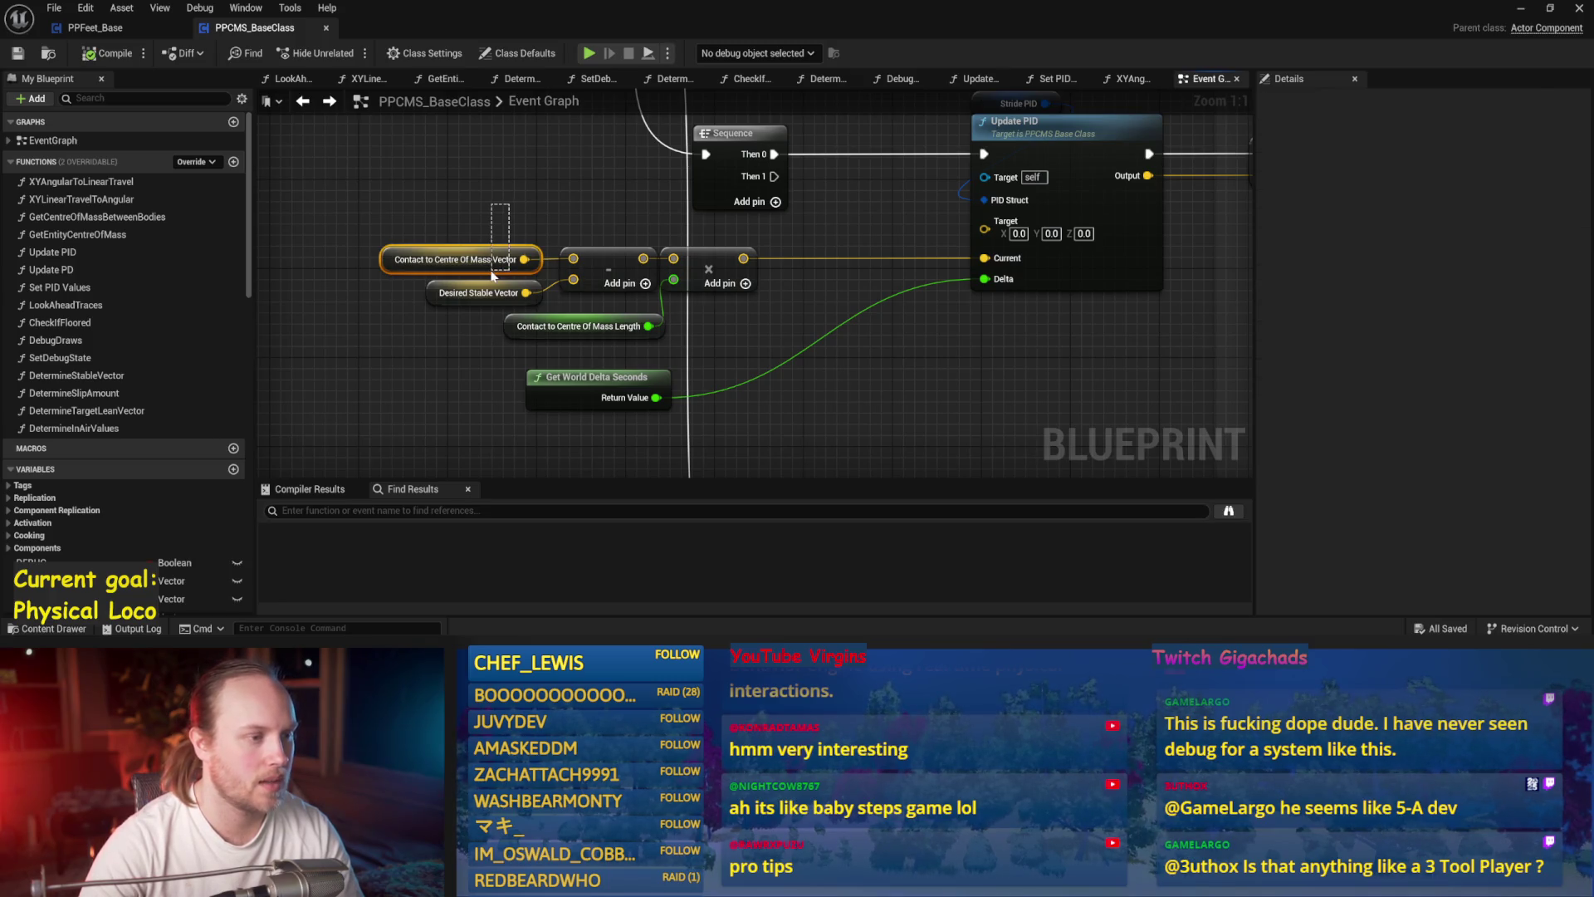
pyautogui.moveTo(775, 357); pyautogui.dragTo(373, 224)
pyautogui.hotkey('ctrl', 's')
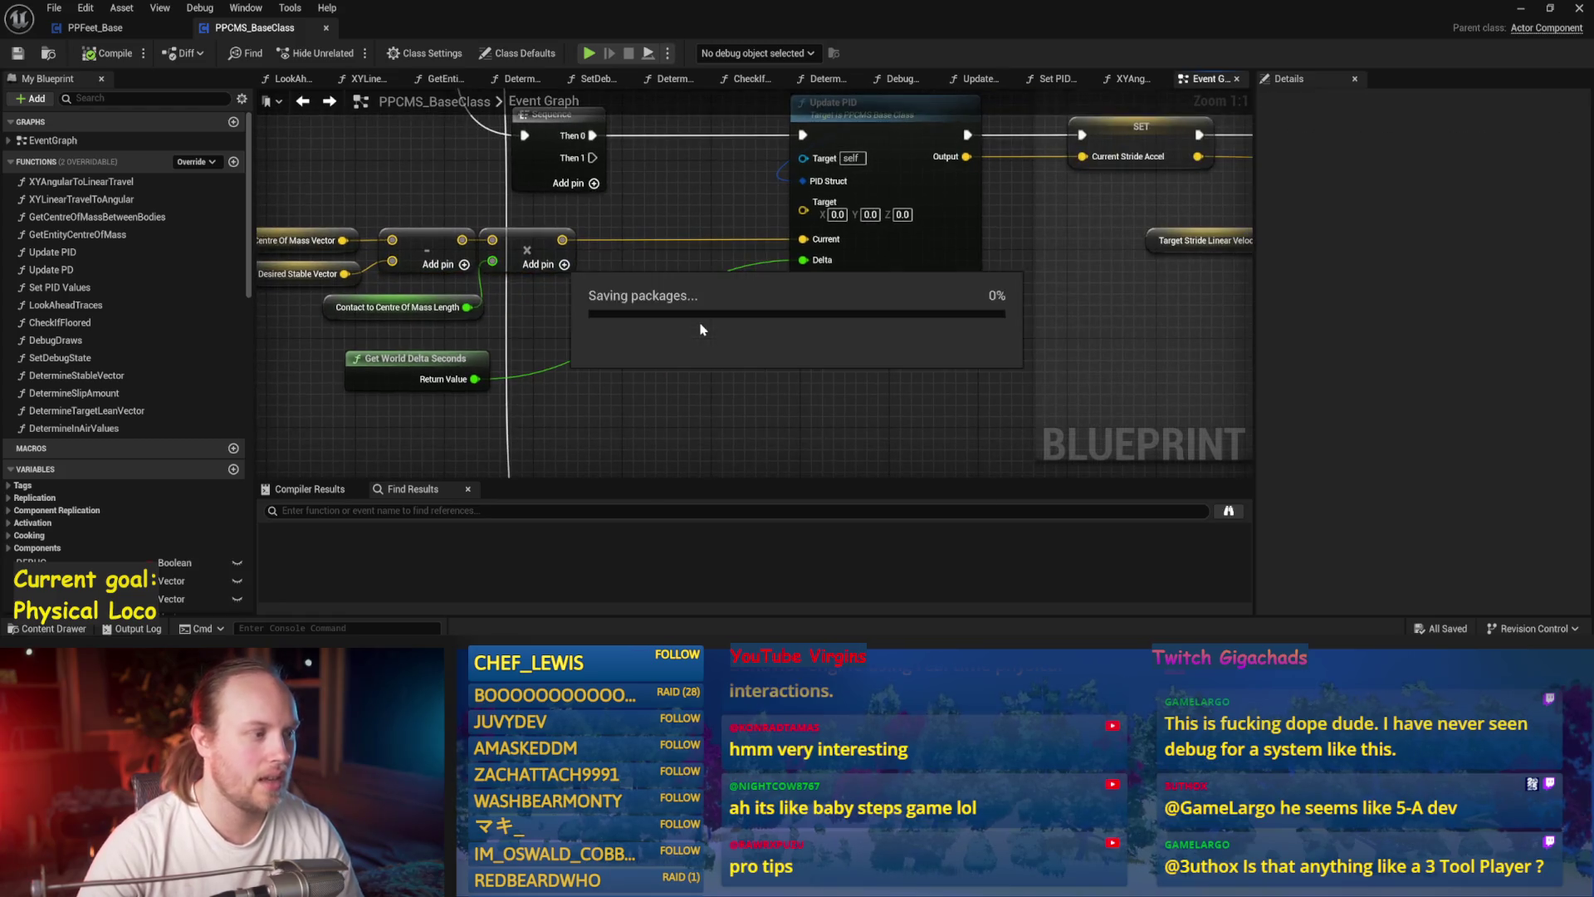
# - In the level, rotate test character PPCMS_TestCharacter25 to about -36° pitch and view it in game view
pyautogui.scroll(-2, 696, 321)
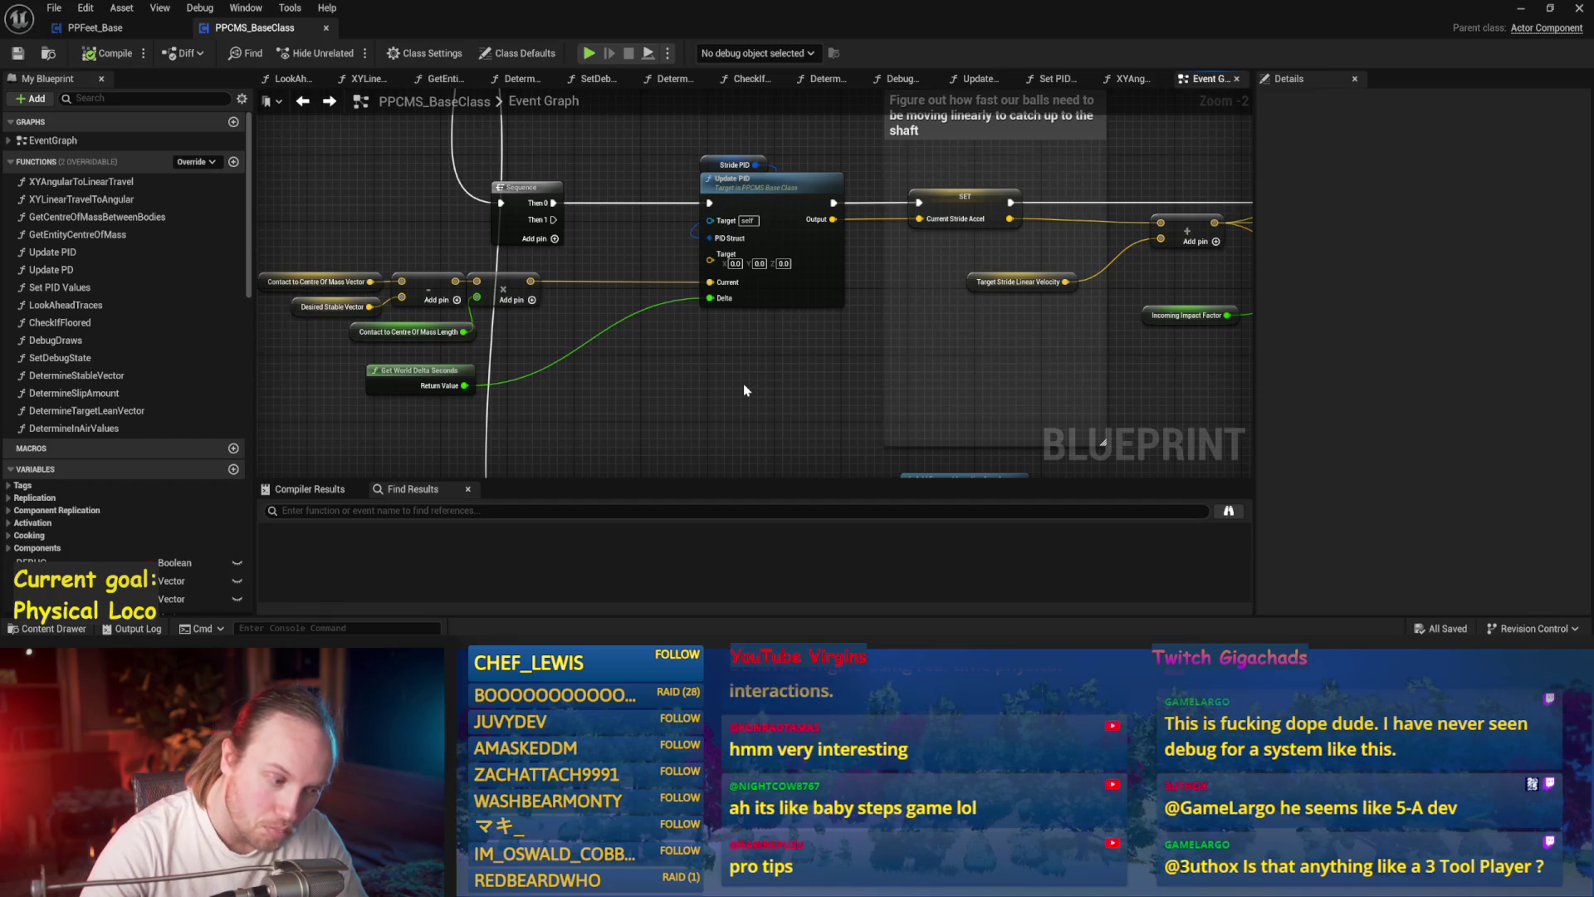
pyautogui.moveTo(747, 383)
pyautogui.mouseDown()
pyautogui.moveTo(795, 314)
pyautogui.moveTo(826, 349)
pyautogui.moveTo(599, 314)
pyautogui.mouseUp()
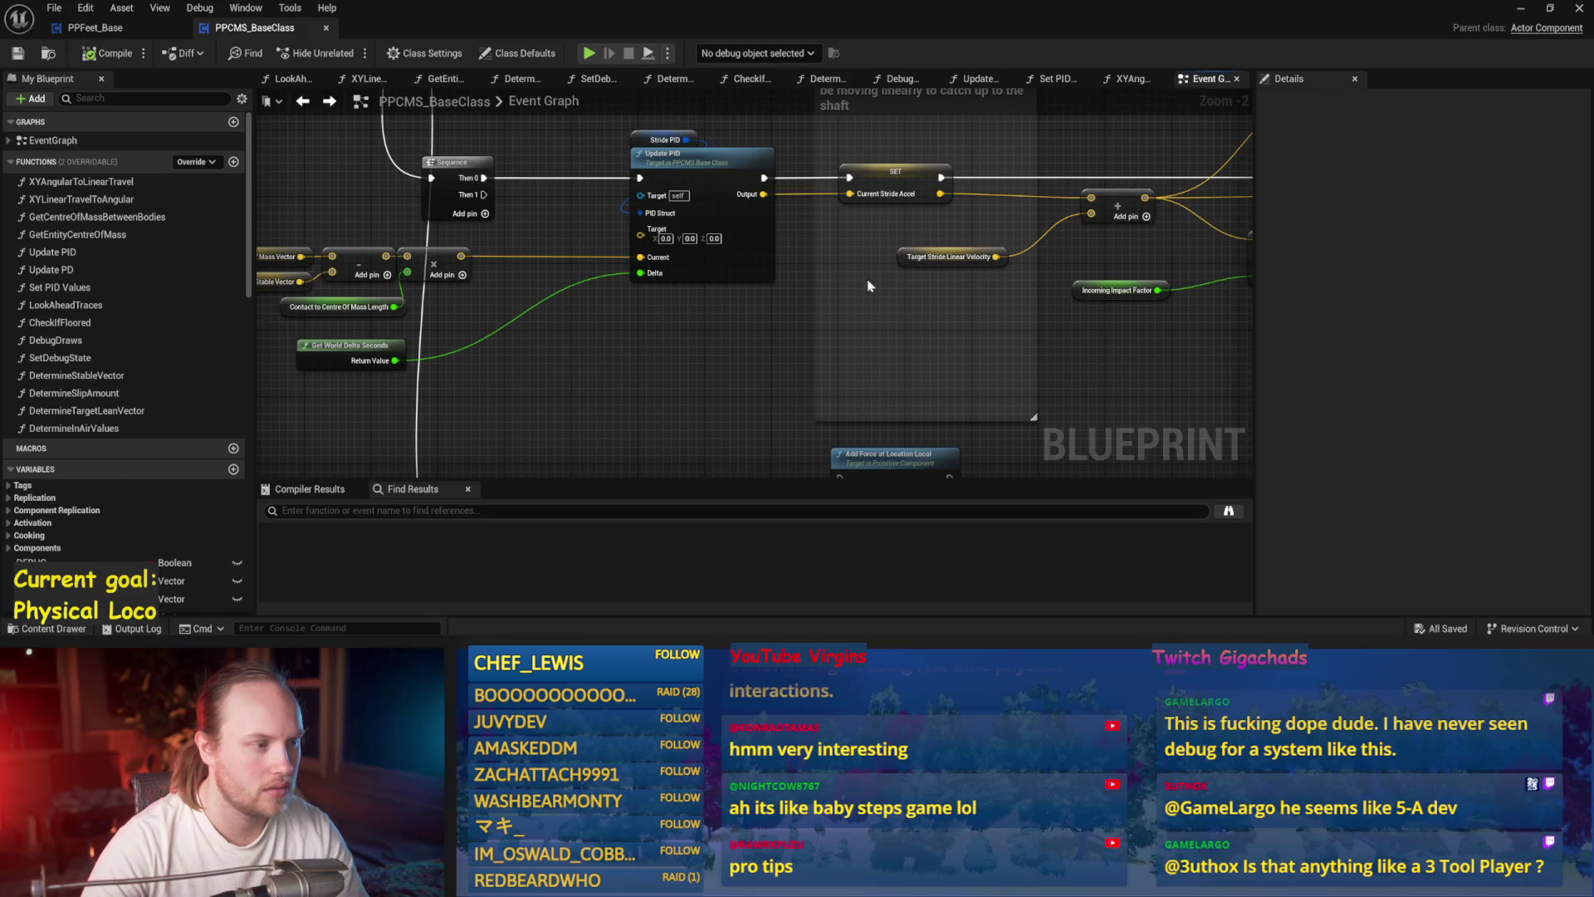
pyautogui.click(83, 28)
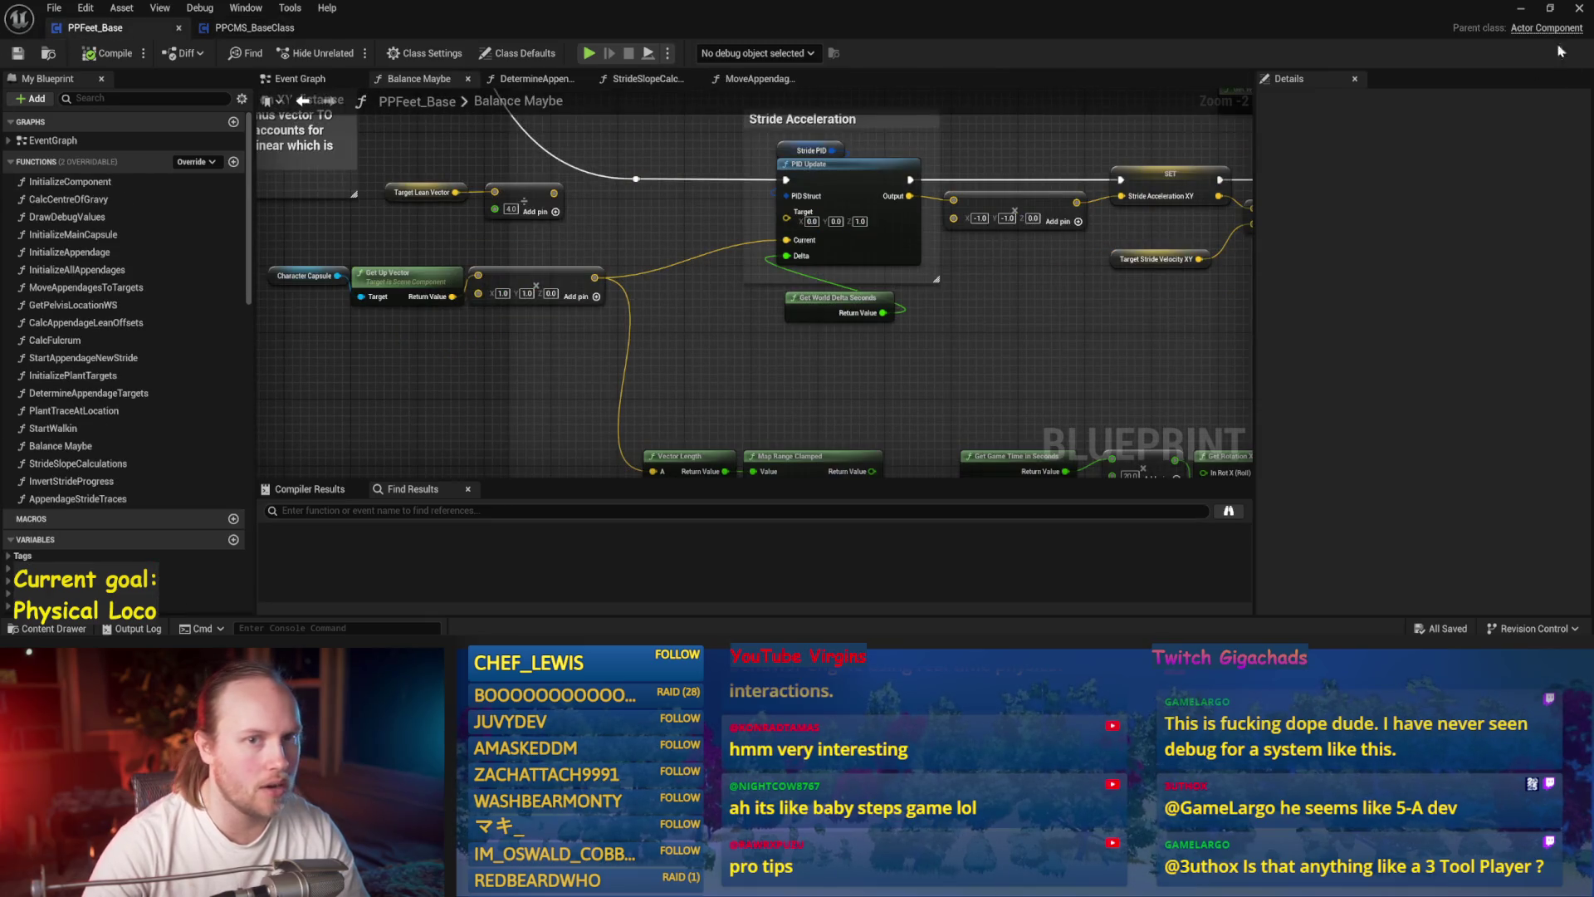
pyautogui.click(1522, 8)
pyautogui.press('w')
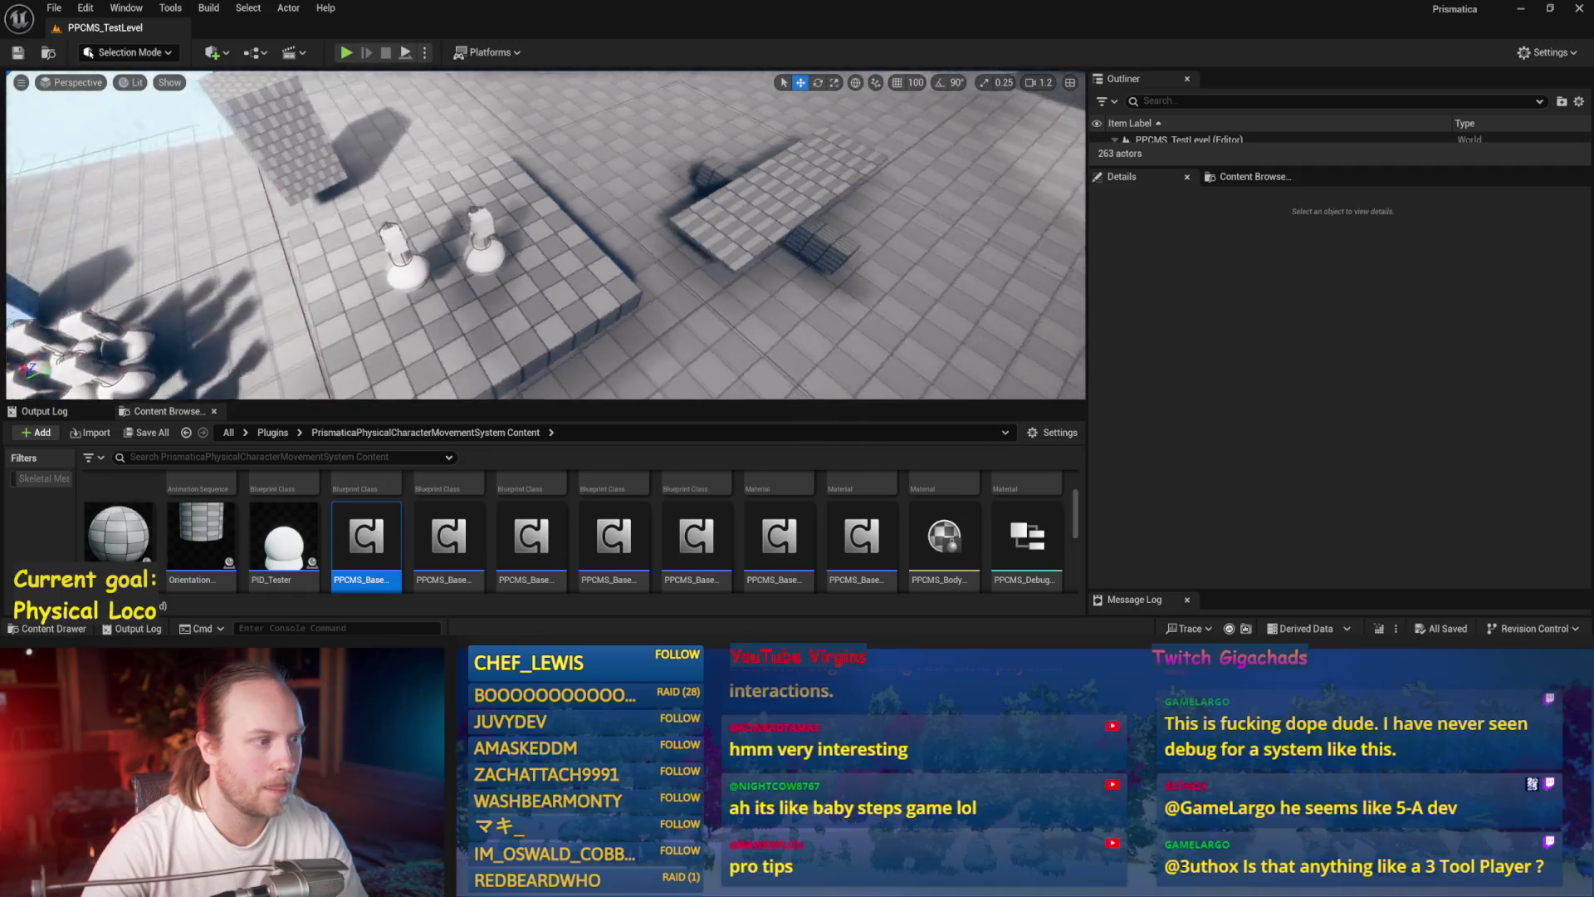
pyautogui.click(519, 241)
pyautogui.press('e')
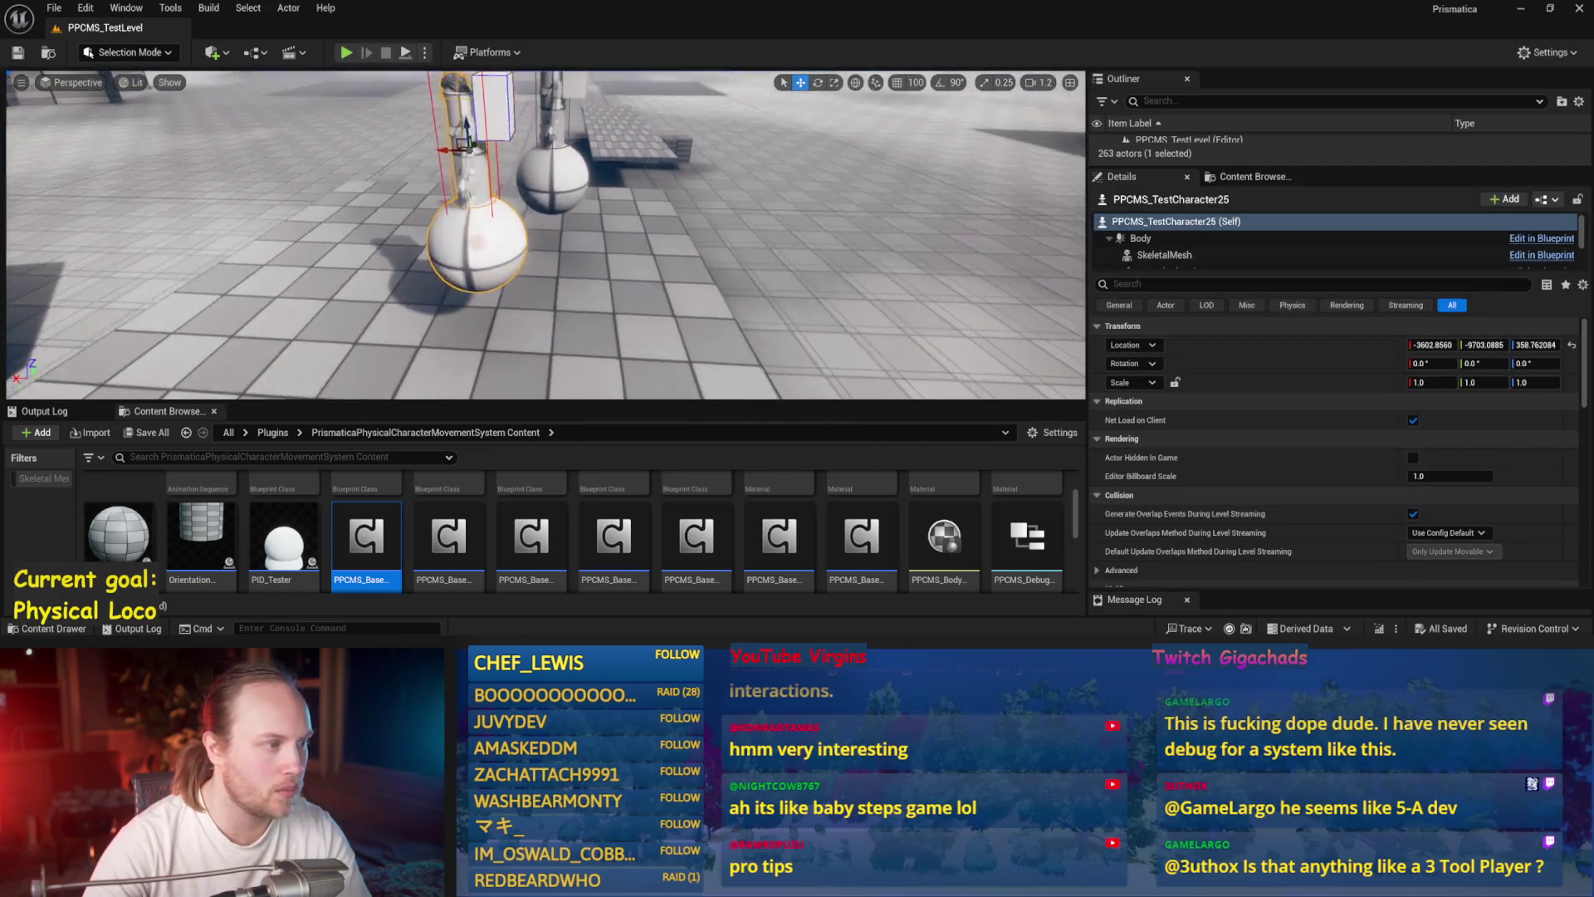
pyautogui.moveTo(503, 180)
pyautogui.mouseDown()
pyautogui.moveTo(453, 187)
pyautogui.moveTo(482, 160)
pyautogui.moveTo(482, 174)
pyautogui.mouseUp()
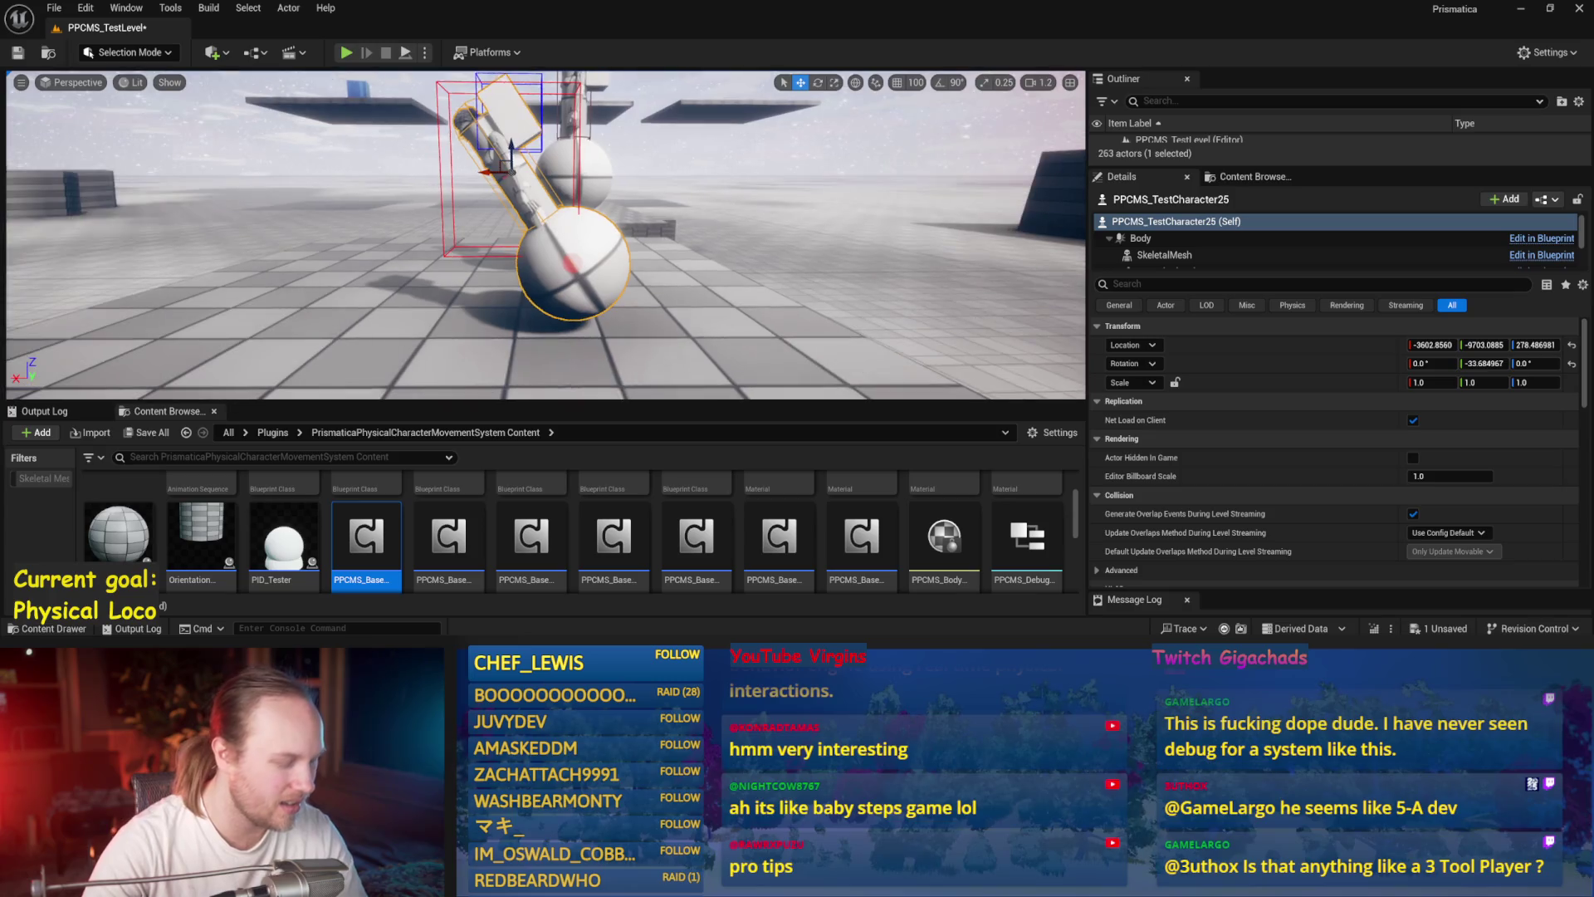
pyautogui.press('g')
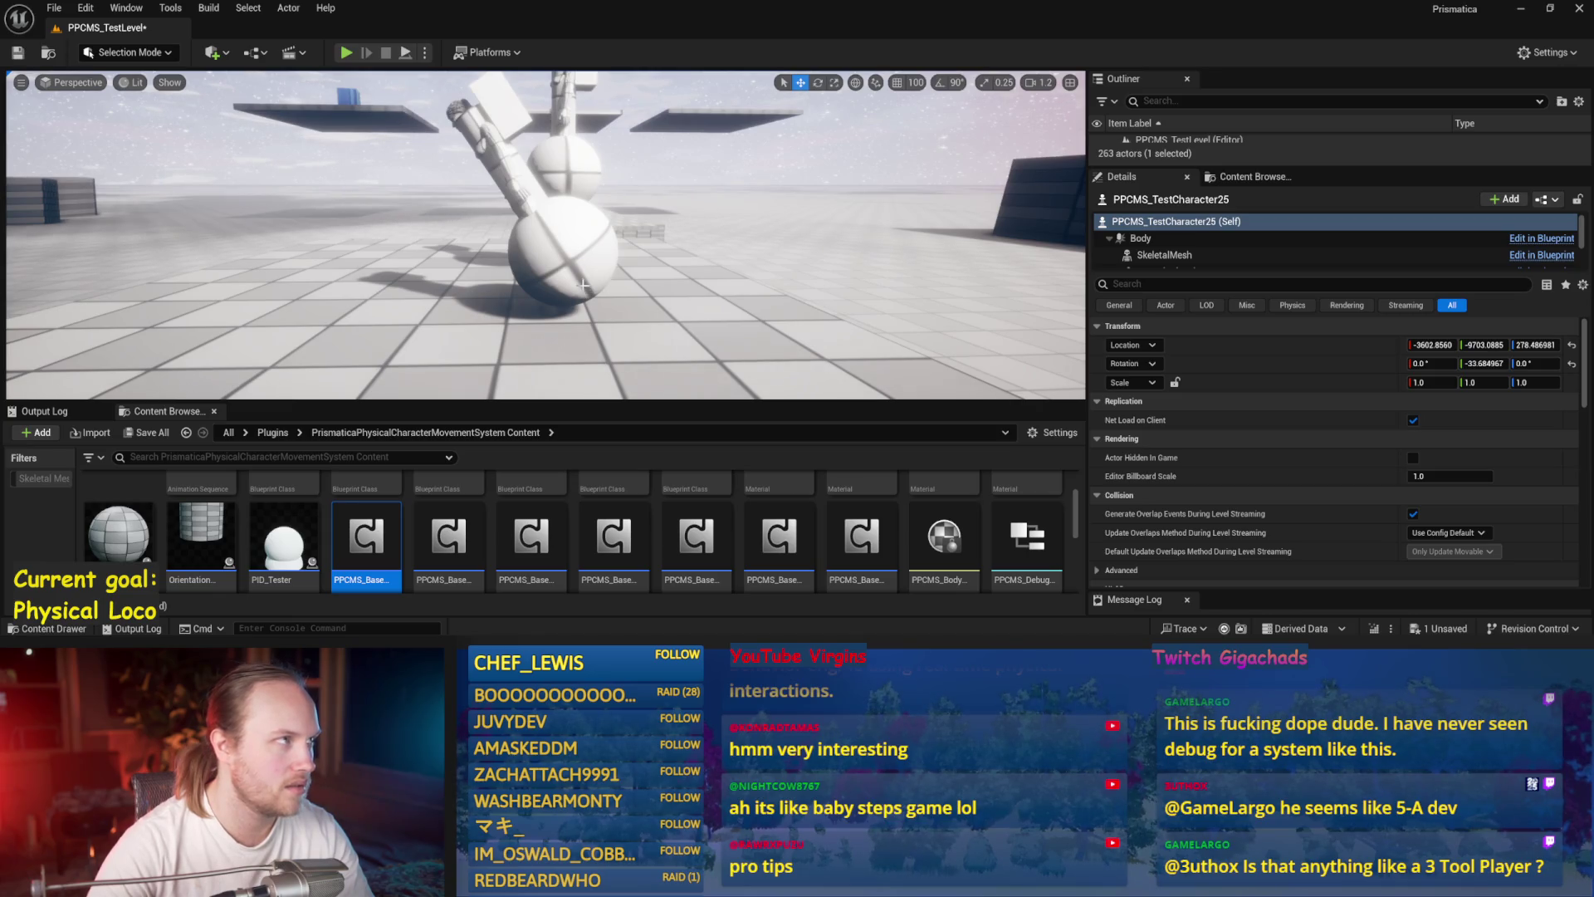
pyautogui.hotkey('alt', 'Tab')
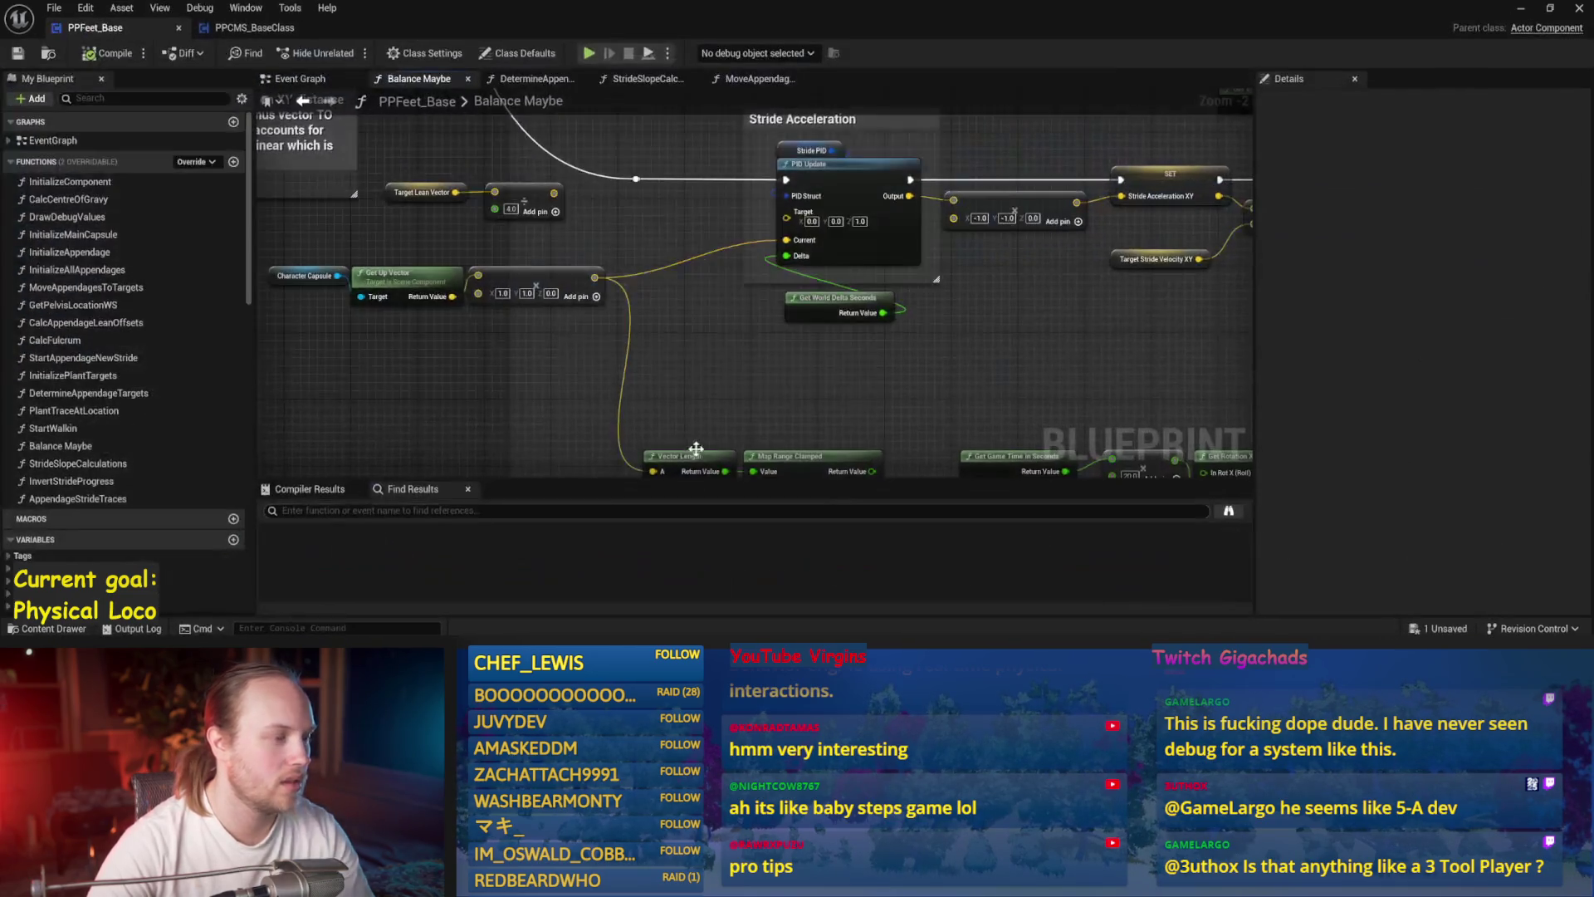
# - Nudge the Target Stride Linear Velocity node left and inspect the Add and SET nodes in PPCMS_BaseClass
pyautogui.click(255, 28)
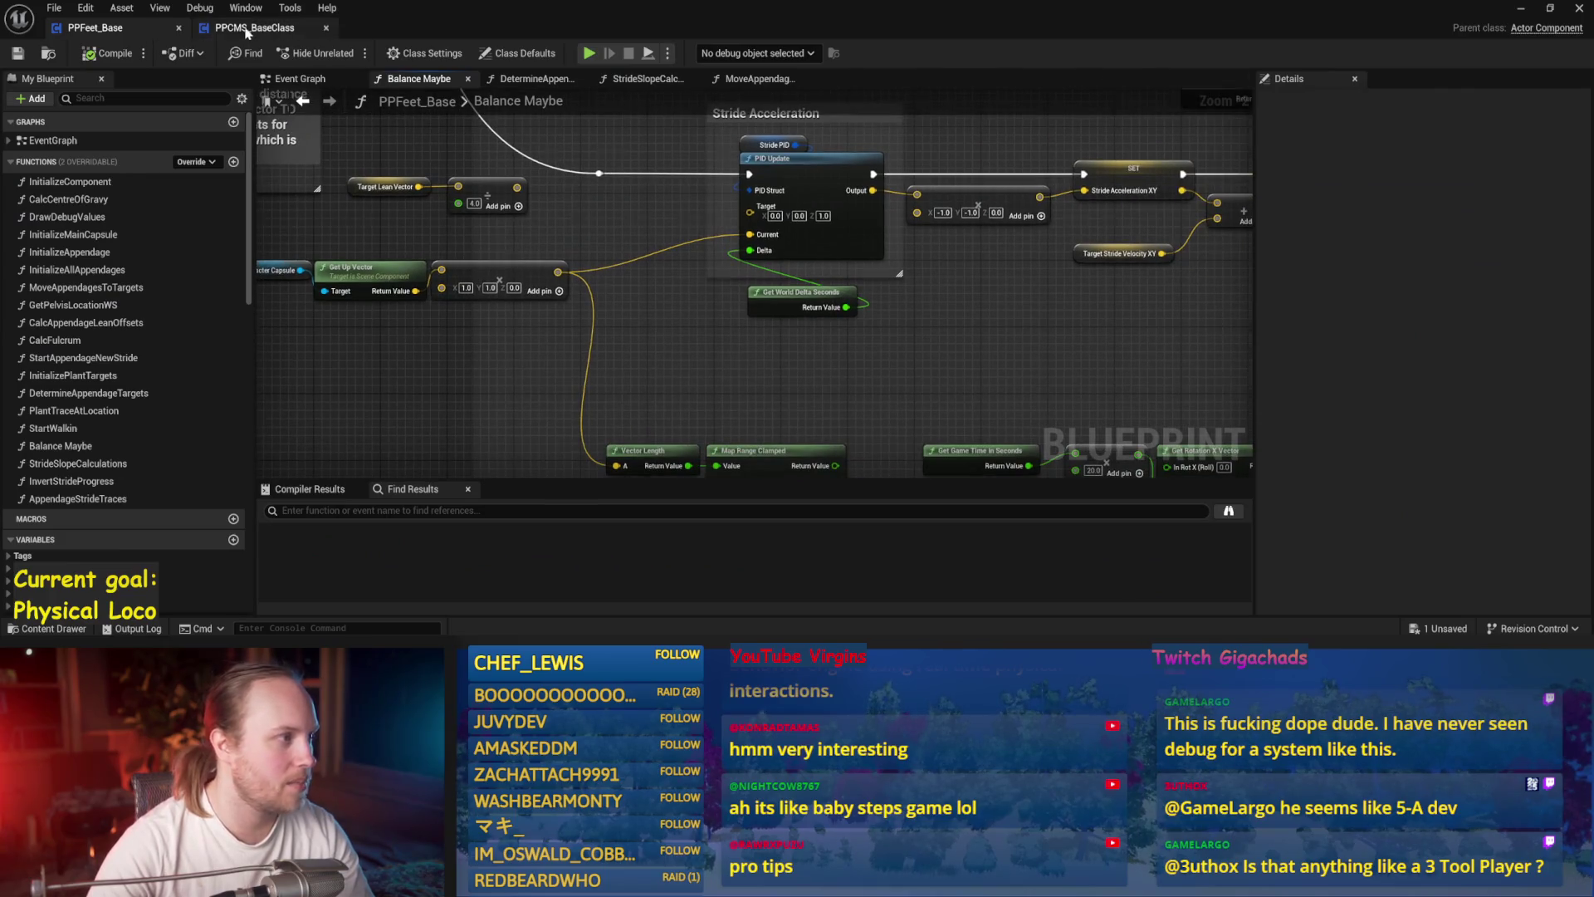
pyautogui.moveTo(766, 332)
pyautogui.mouseDown()
pyautogui.moveTo(832, 372)
pyautogui.moveTo(855, 367)
pyautogui.moveTo(555, 377)
pyautogui.mouseUp()
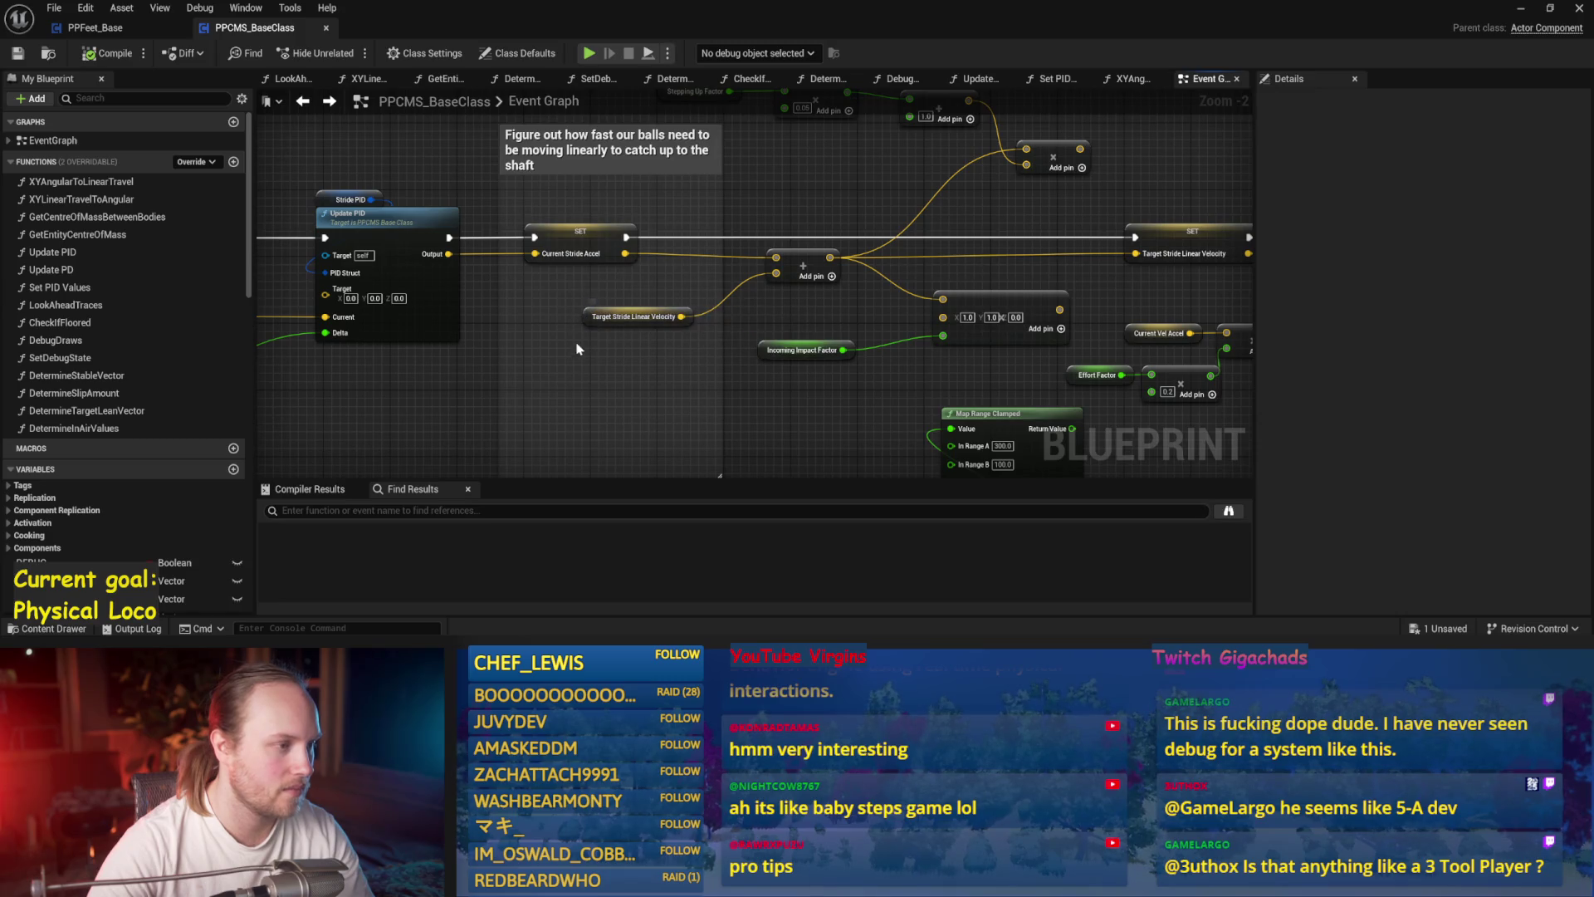
pyautogui.moveTo(587, 325); pyautogui.dragTo(545, 316)
pyautogui.click(590, 318)
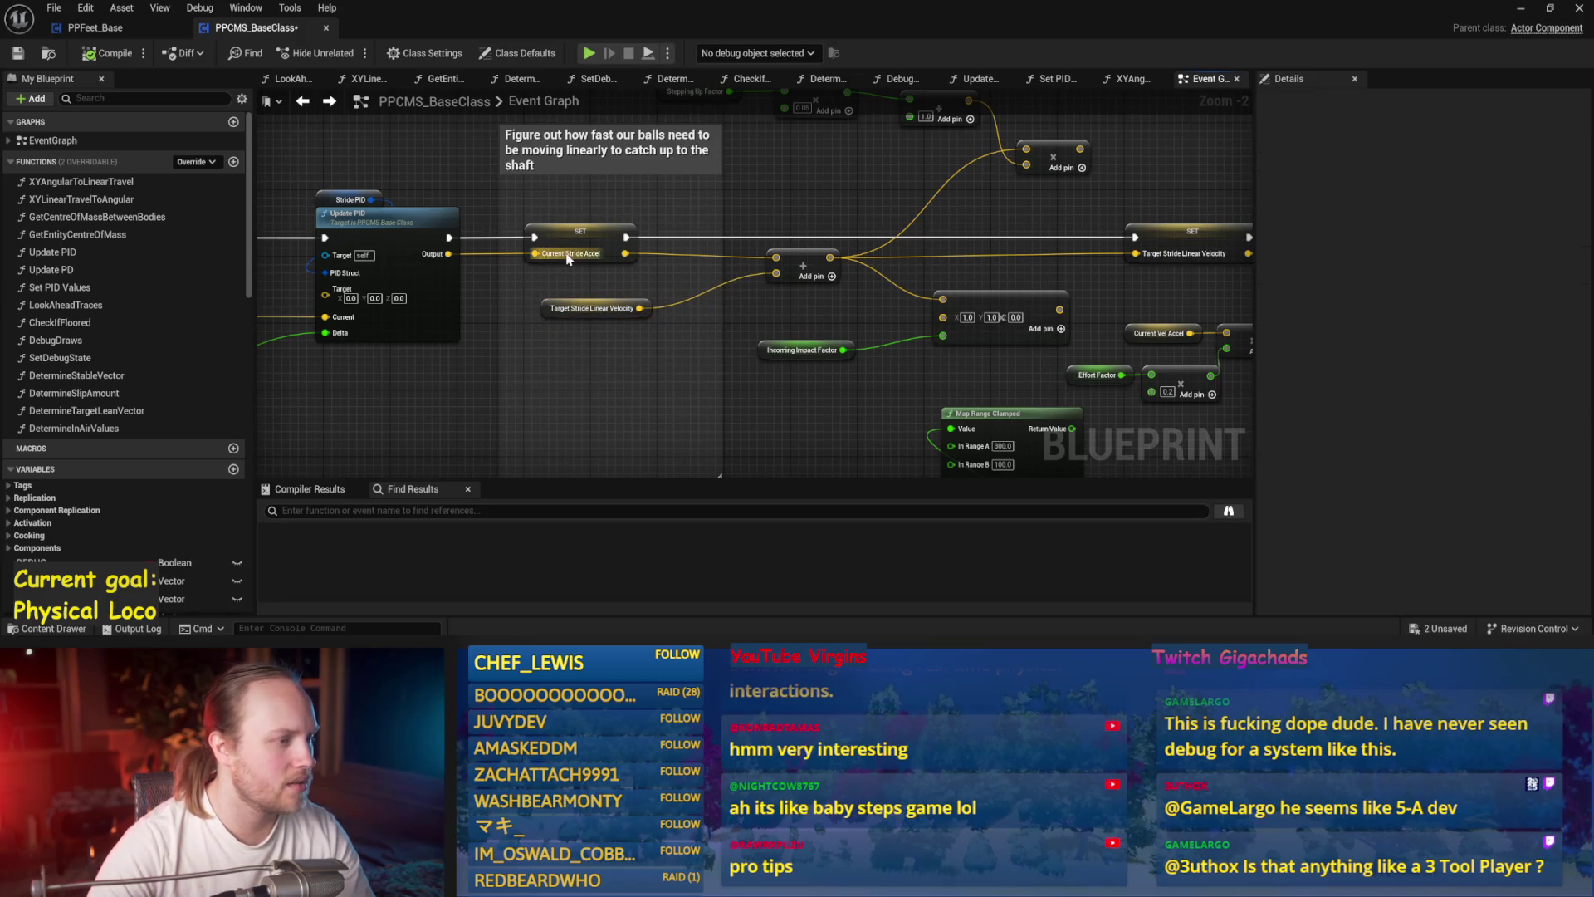
pyautogui.click(590, 318)
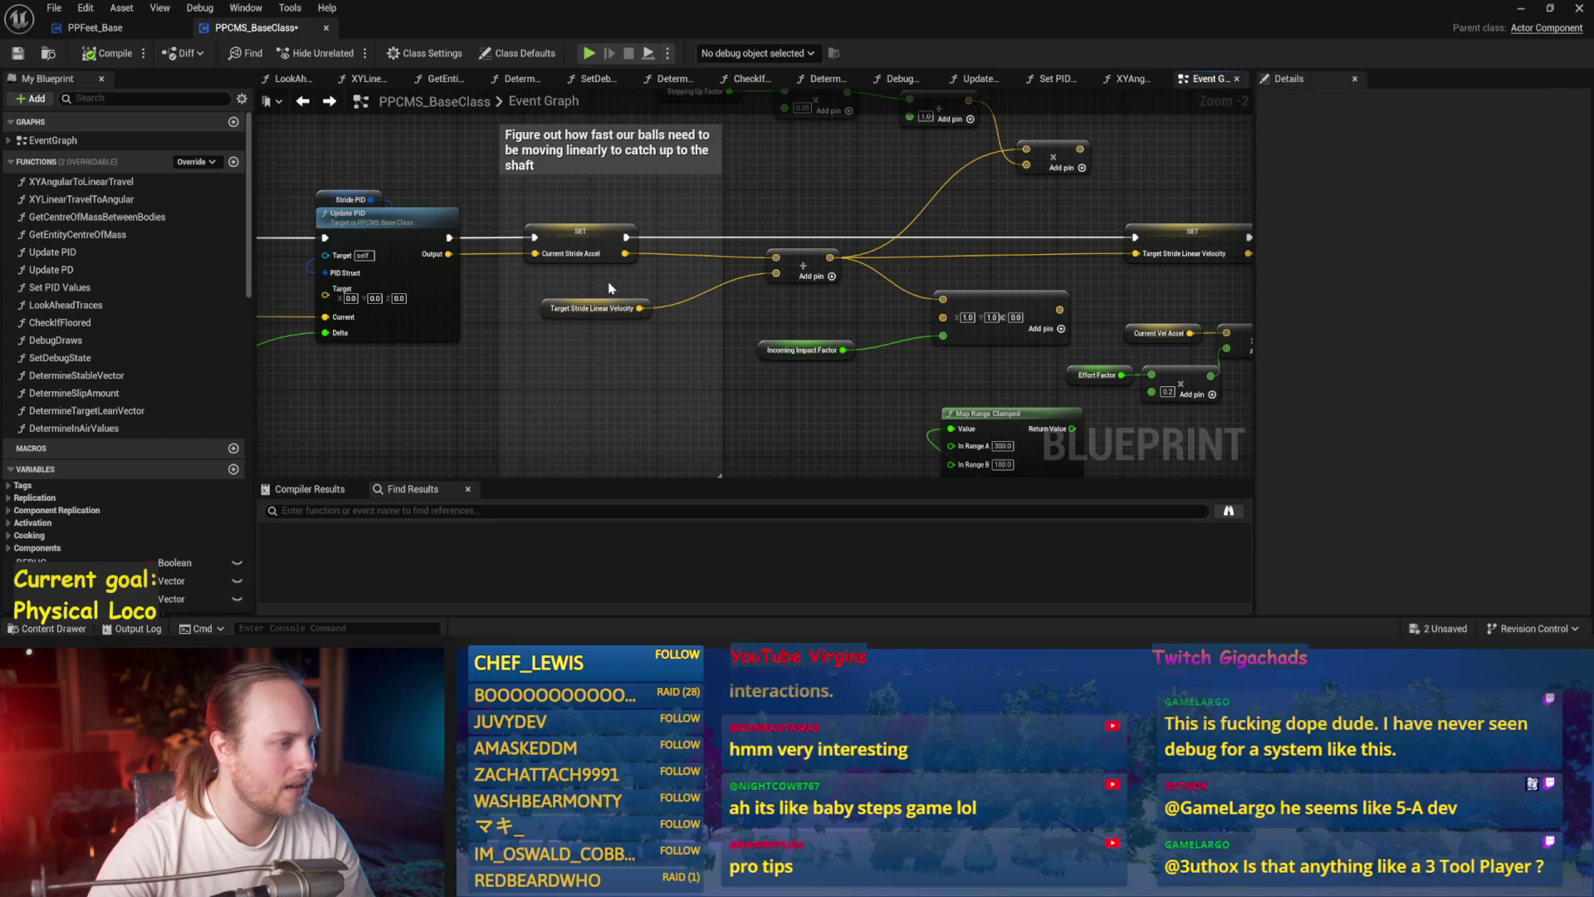
pyautogui.moveTo(591, 321)
pyautogui.mouseDown()
pyautogui.moveTo(353, 325)
pyautogui.moveTo(619, 322)
pyautogui.mouseUp()
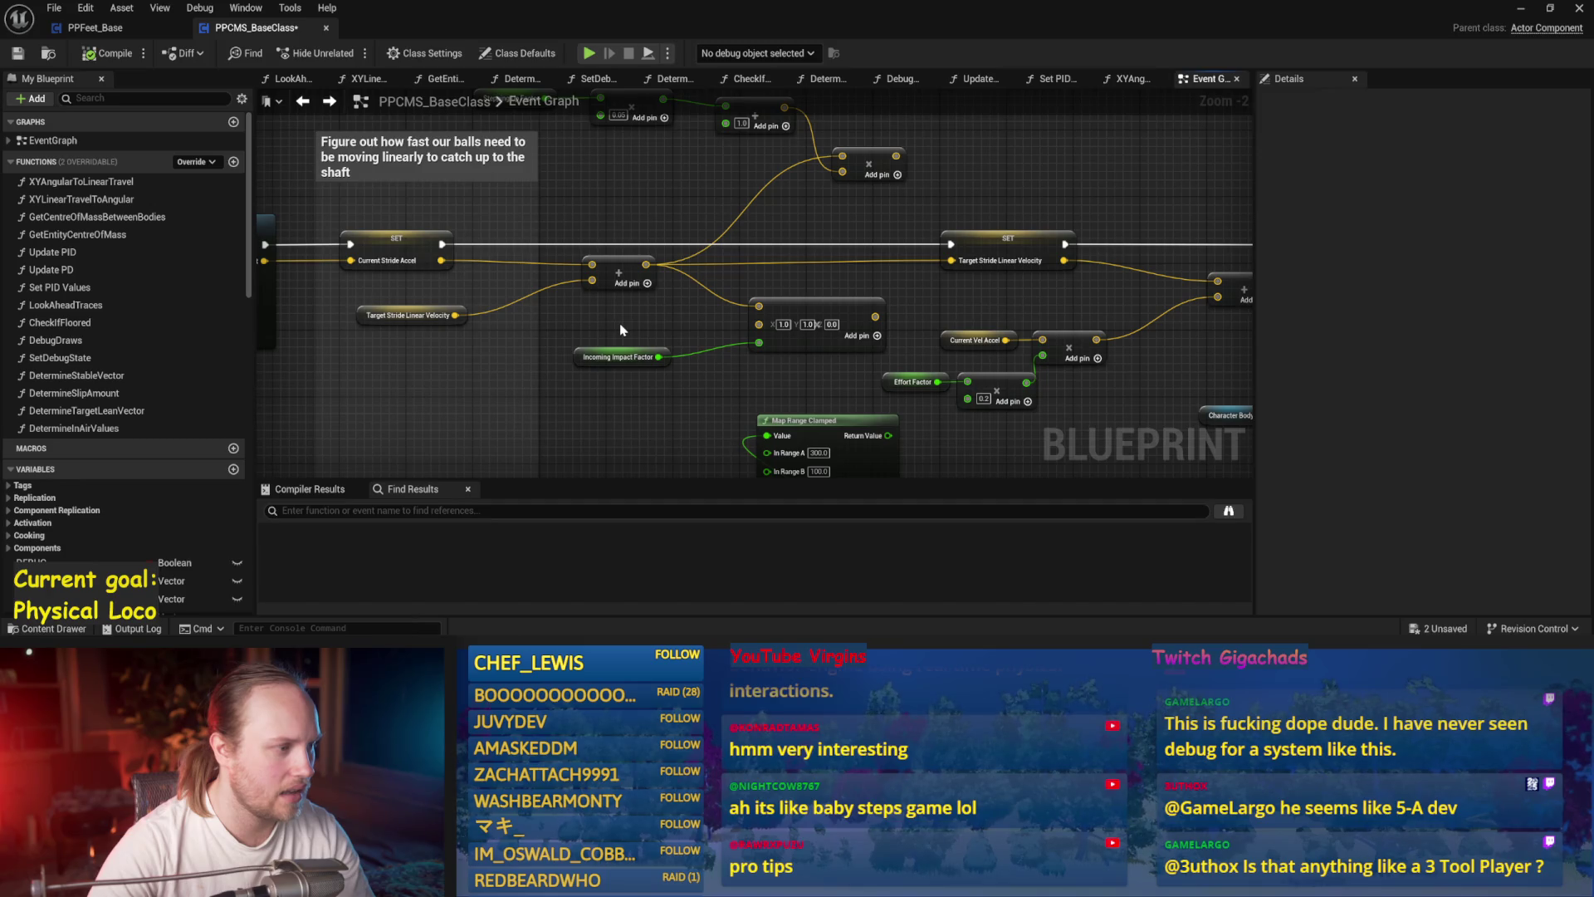
pyautogui.click(631, 272)
pyautogui.moveTo(679, 227); pyautogui.dragTo(764, 304)
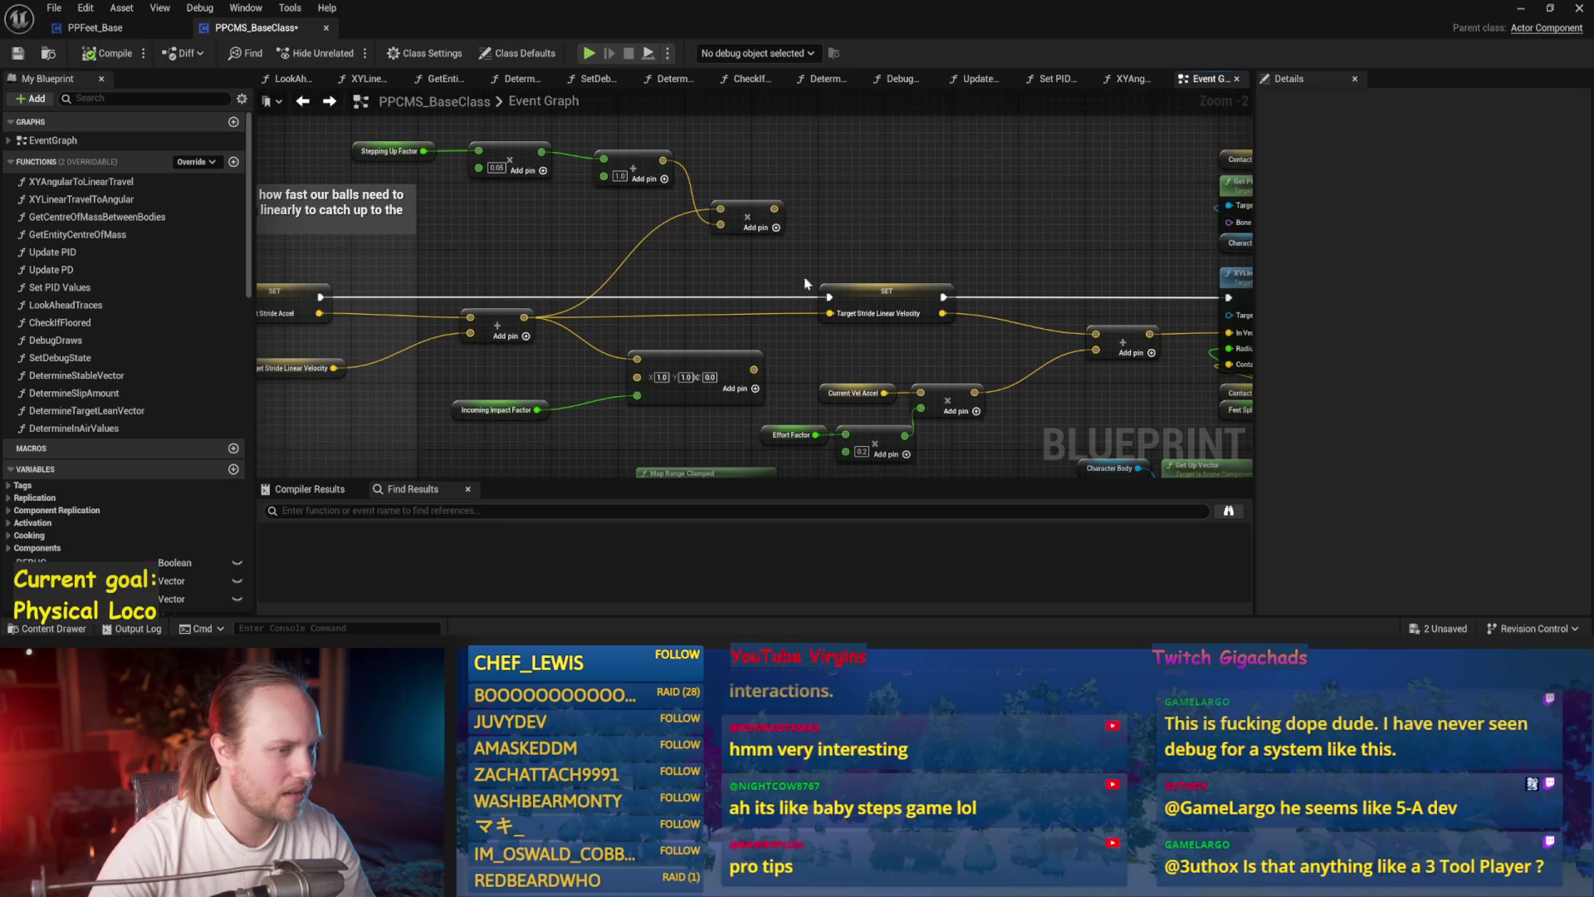
pyautogui.click(887, 290)
pyautogui.moveTo(889, 241); pyautogui.dragTo(1053, 226)
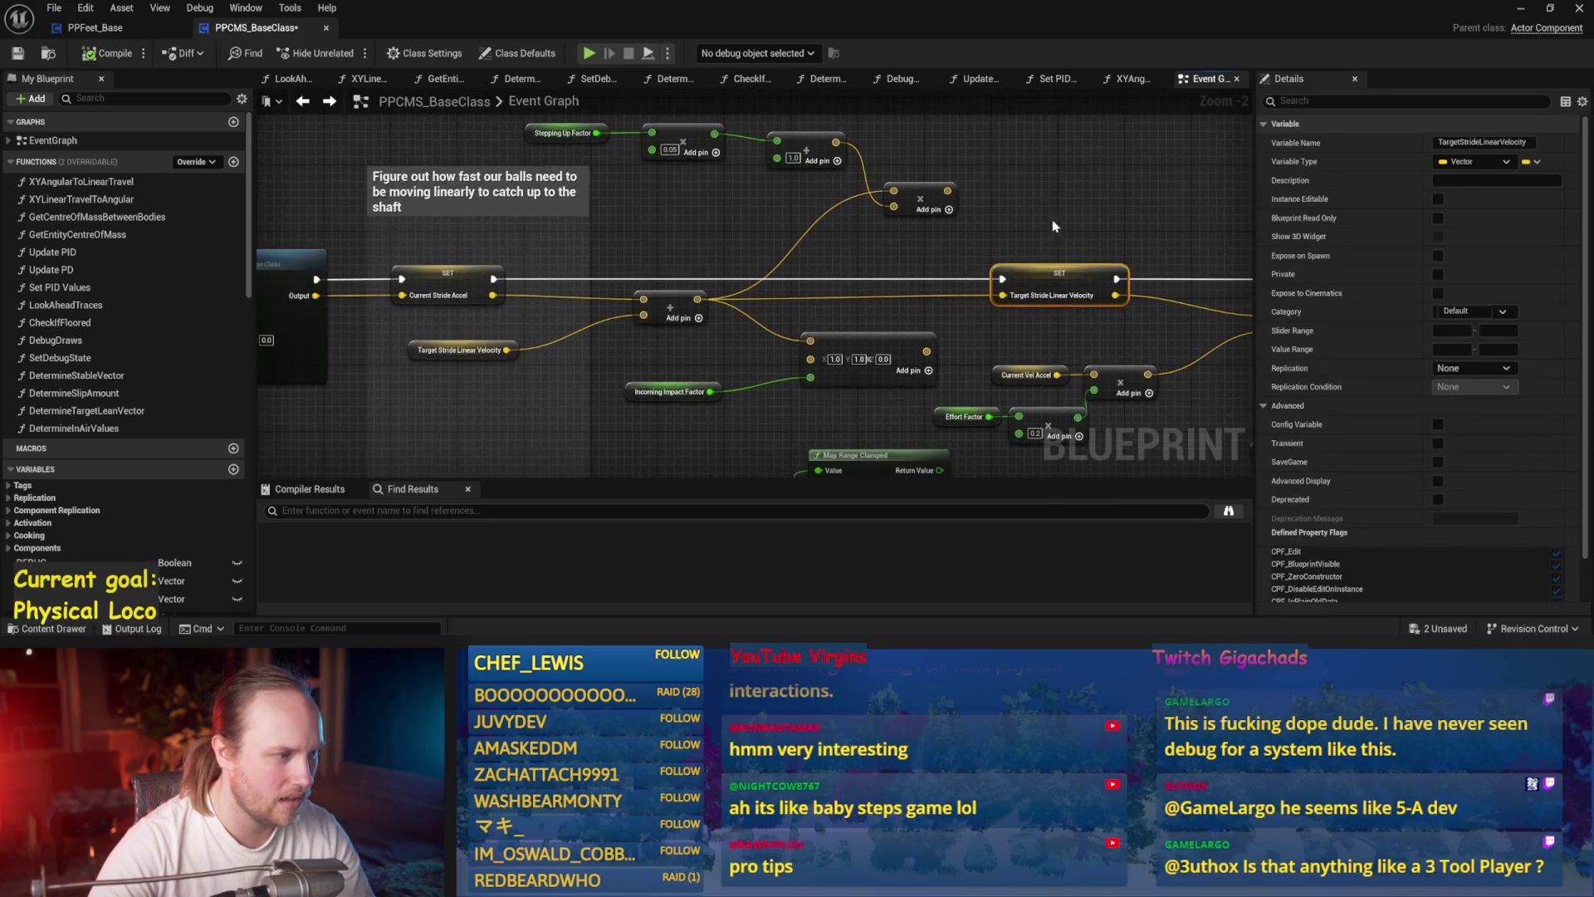
pyautogui.click(718, 351)
# - Inspect SET Current Stride Accel and Current Vel Accel's properties, then show the Balance Maybe graph
pyautogui.moveTo(436, 412); pyautogui.dragTo(547, 396)
pyautogui.moveTo(660, 214)
pyautogui.mouseDown()
pyautogui.moveTo(591, 351)
pyautogui.moveTo(507, 356)
pyautogui.mouseUp()
pyautogui.click(1051, 283)
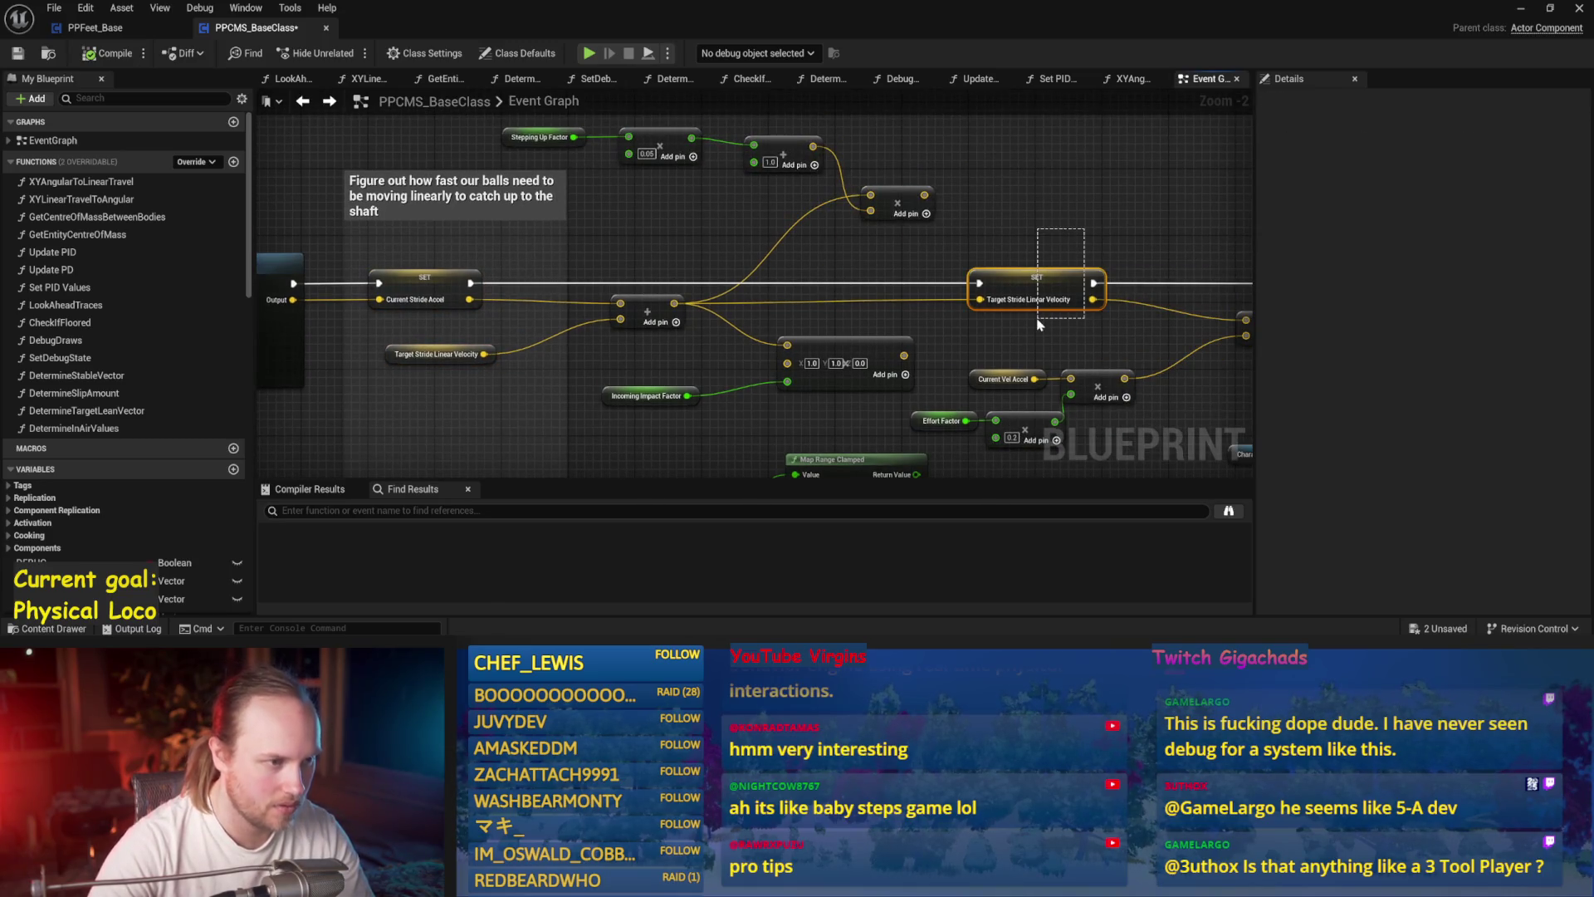
pyautogui.click(1039, 325)
pyautogui.moveTo(822, 328)
pyautogui.mouseDown()
pyautogui.moveTo(742, 207)
pyautogui.moveTo(602, 207)
pyautogui.moveTo(861, 208)
pyautogui.mouseUp()
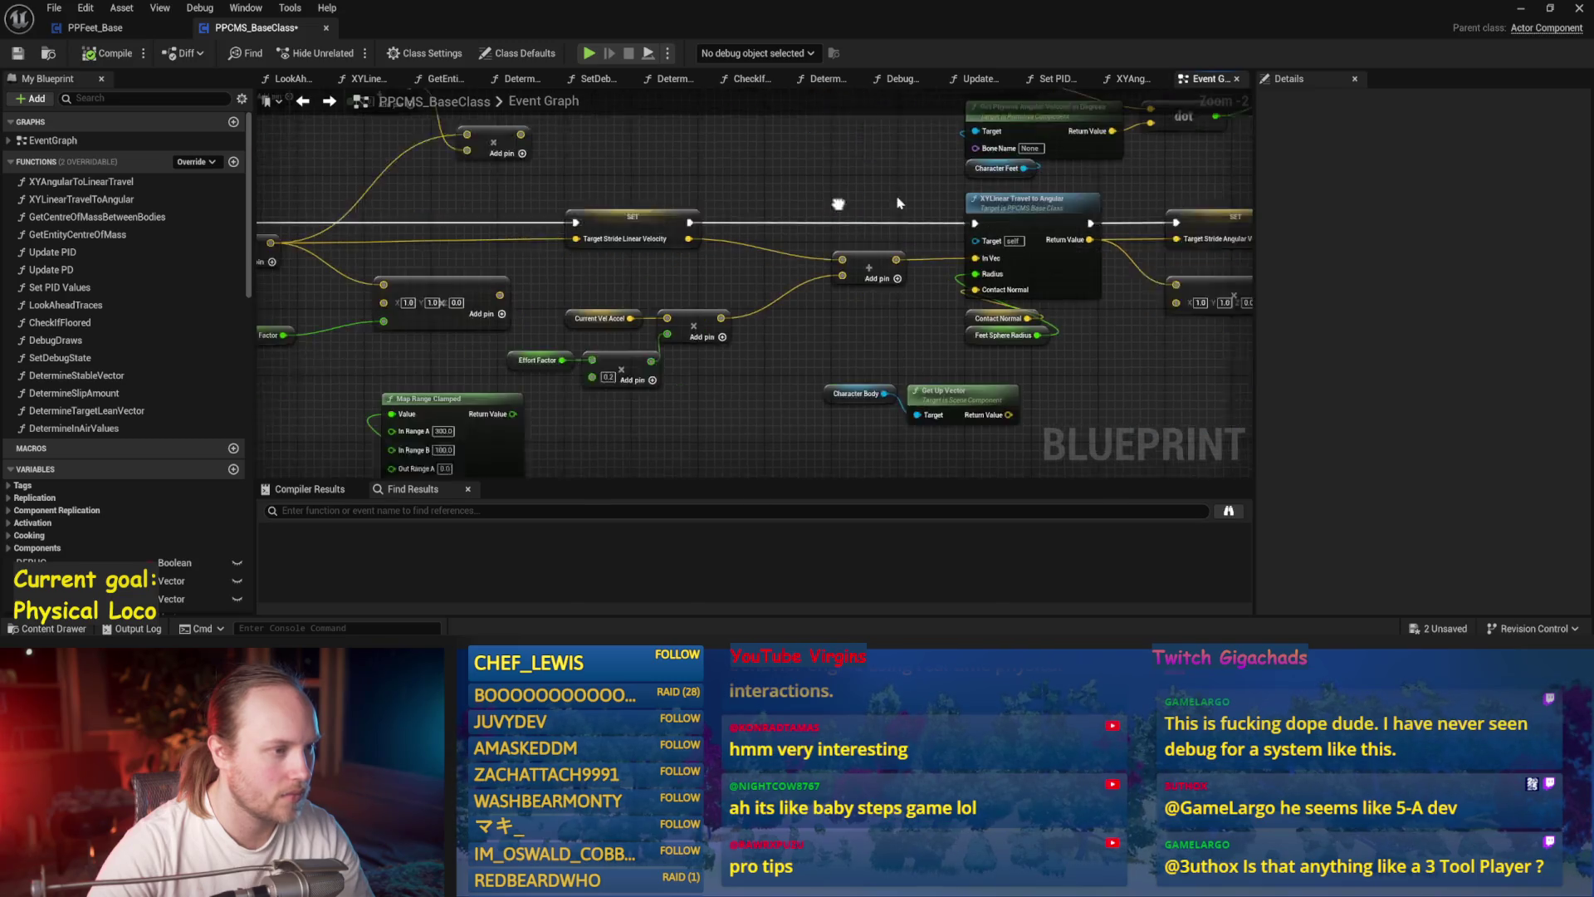
pyautogui.scroll(2, 710, 300)
pyautogui.click(591, 330)
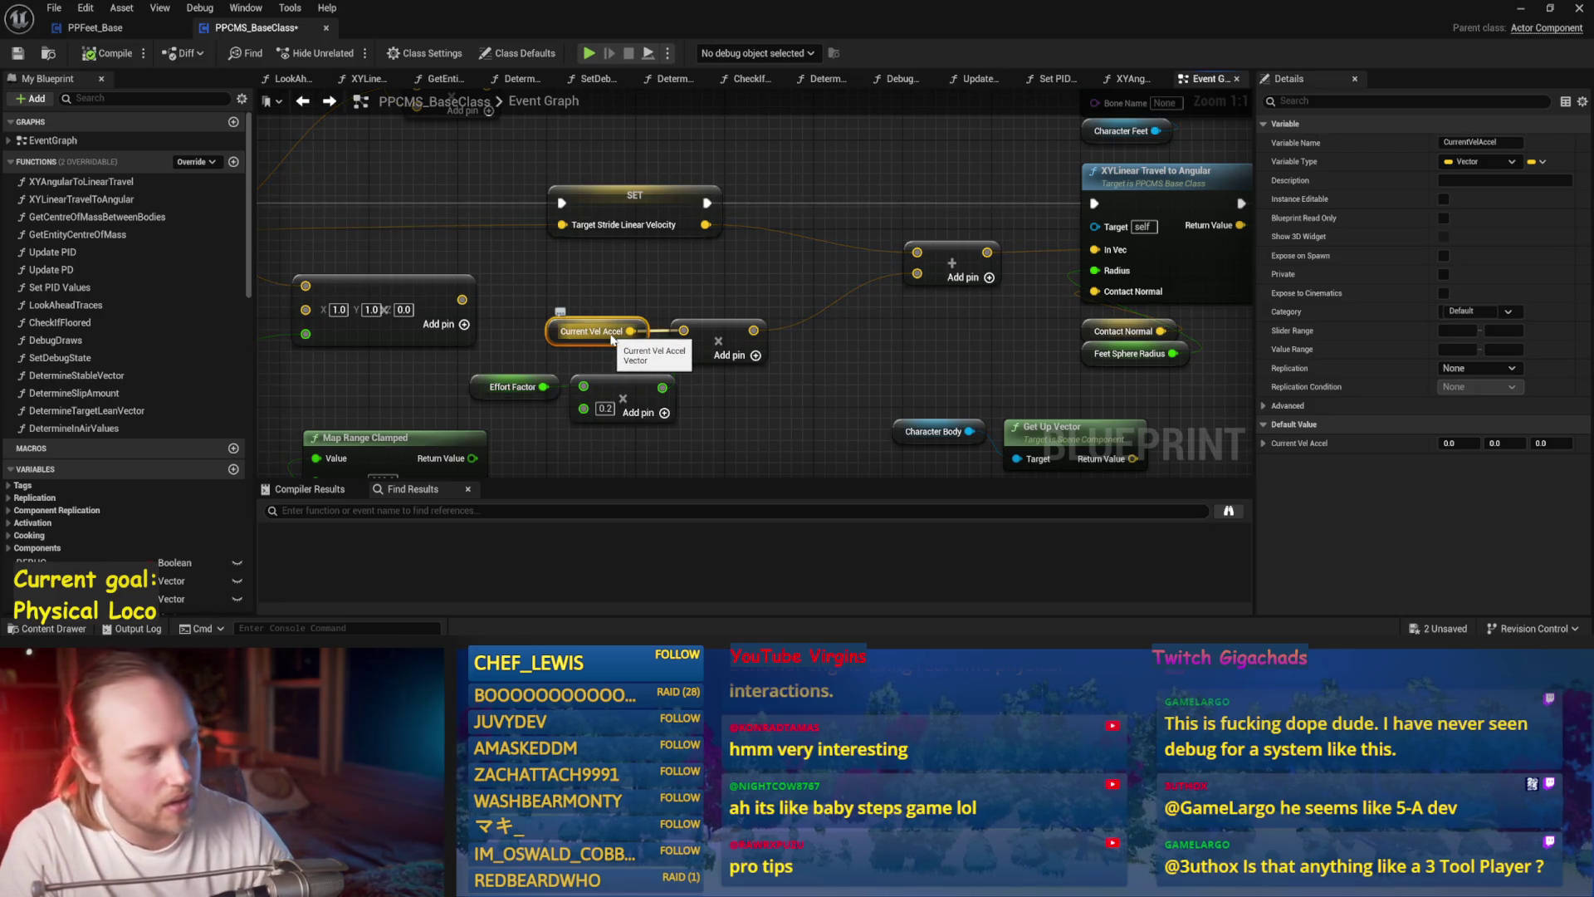
pyautogui.scroll(-2, 945, 344)
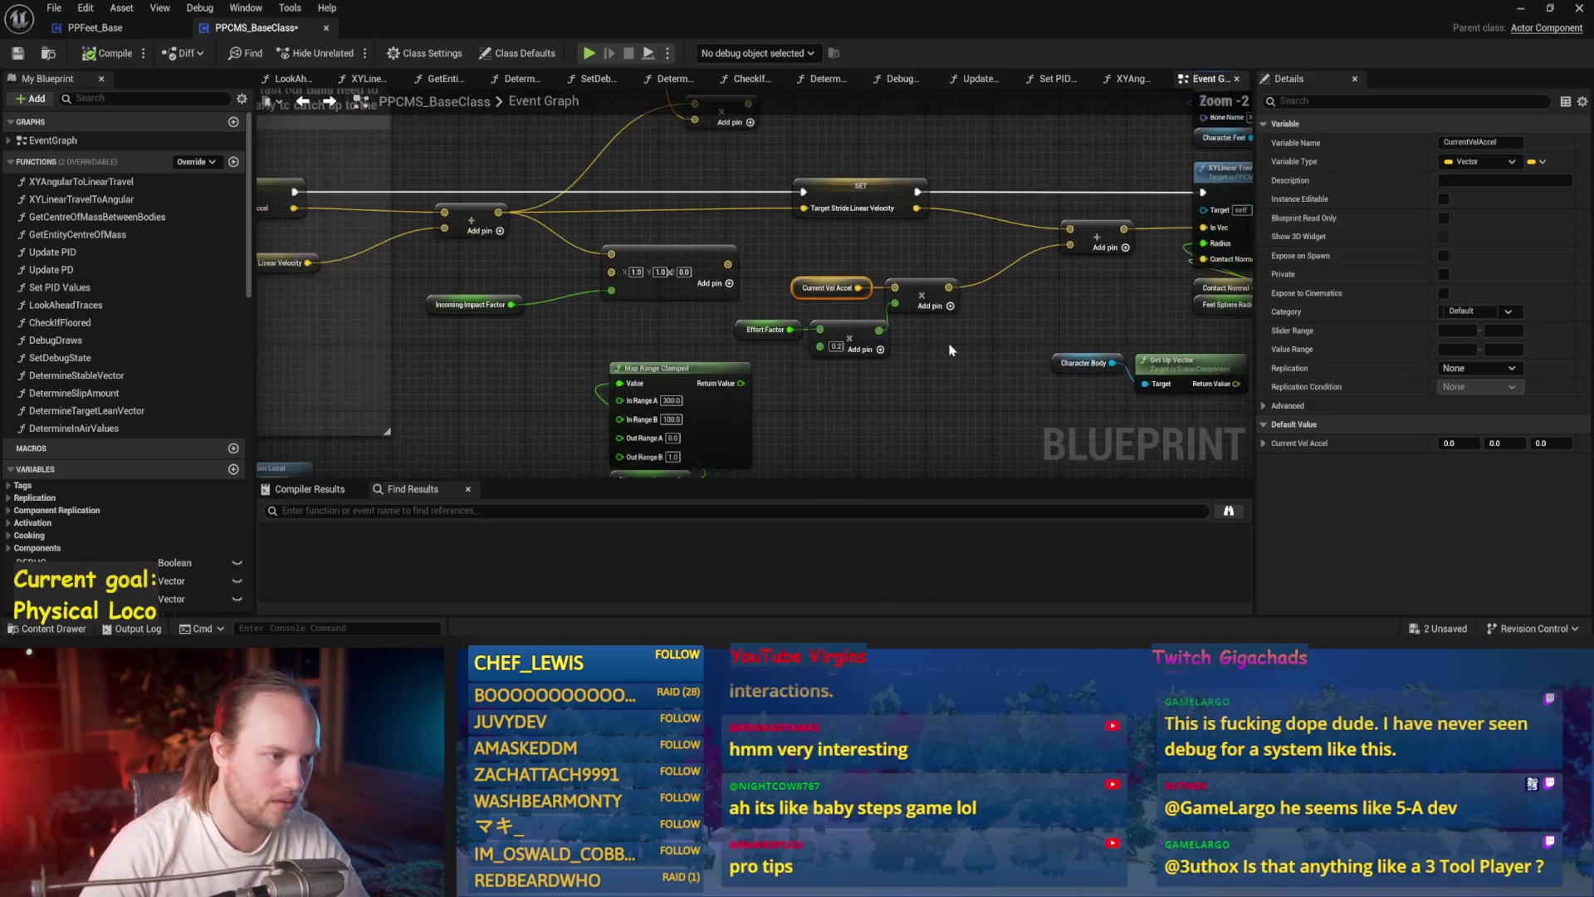
pyautogui.click(945, 344)
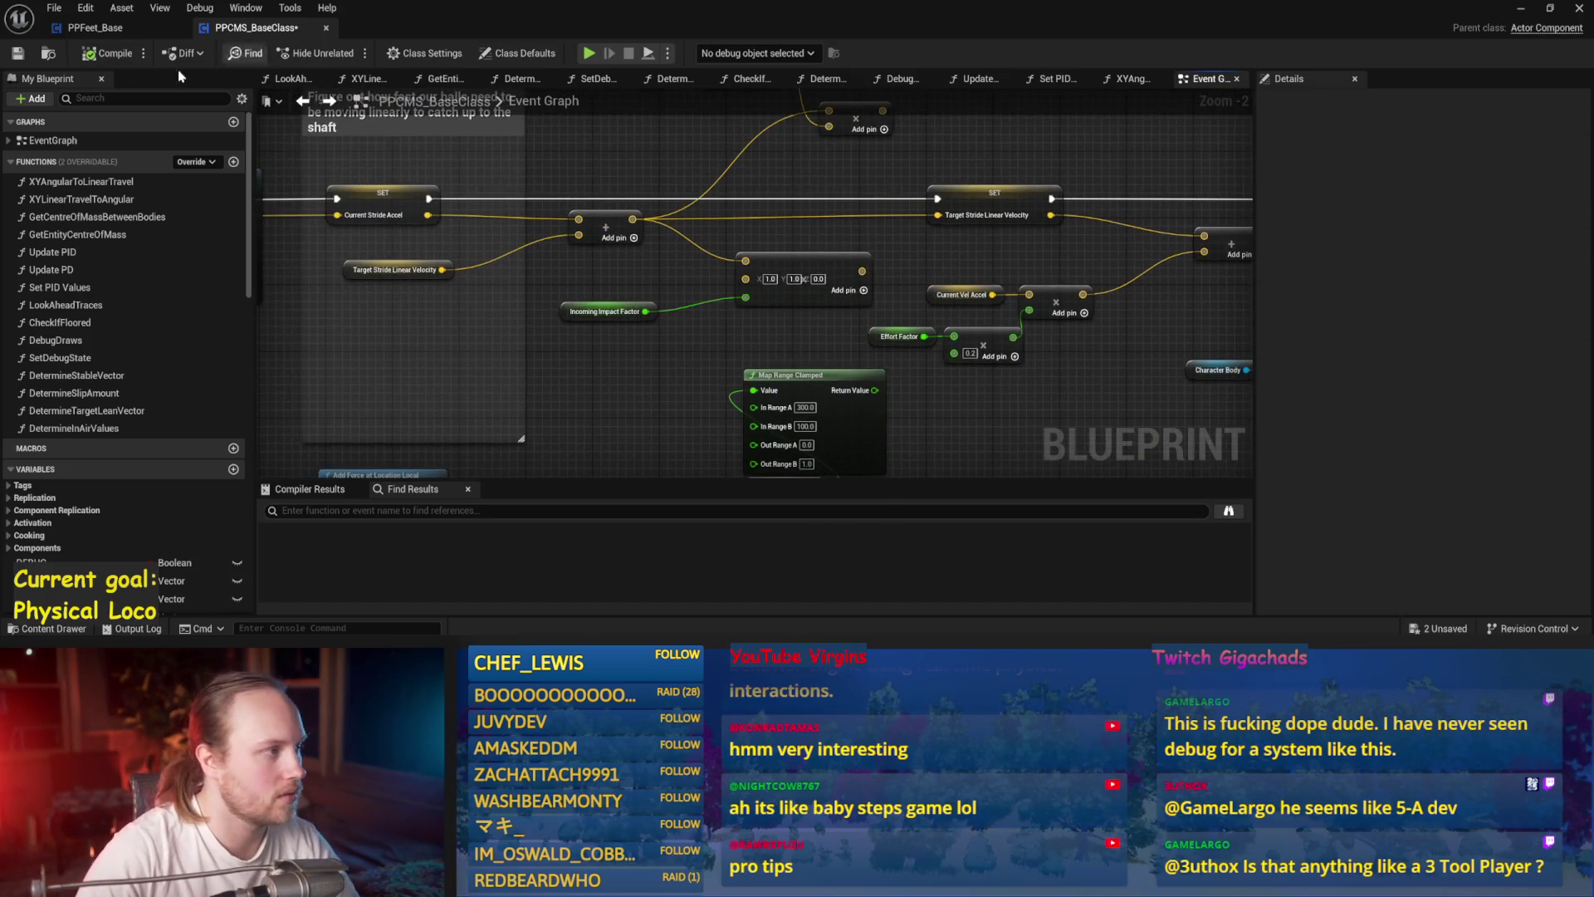
pyautogui.click(95, 28)
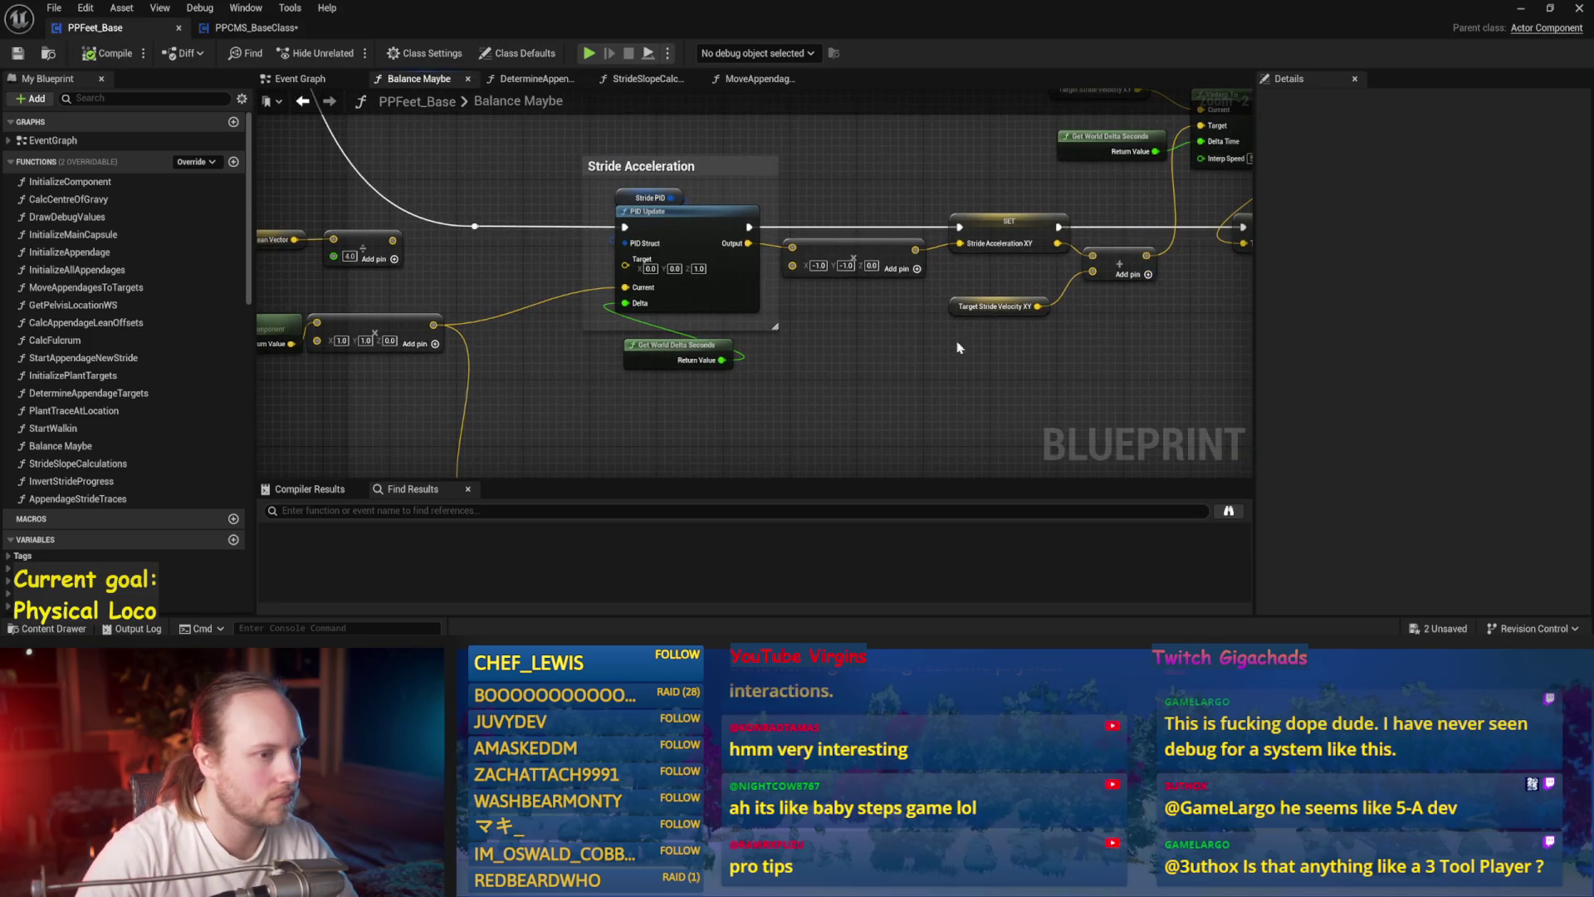
# - Space the SET Target Stride Velocity XY node further right and shift the VInterp To group
pyautogui.moveTo(889, 355); pyautogui.dragTo(752, 373)
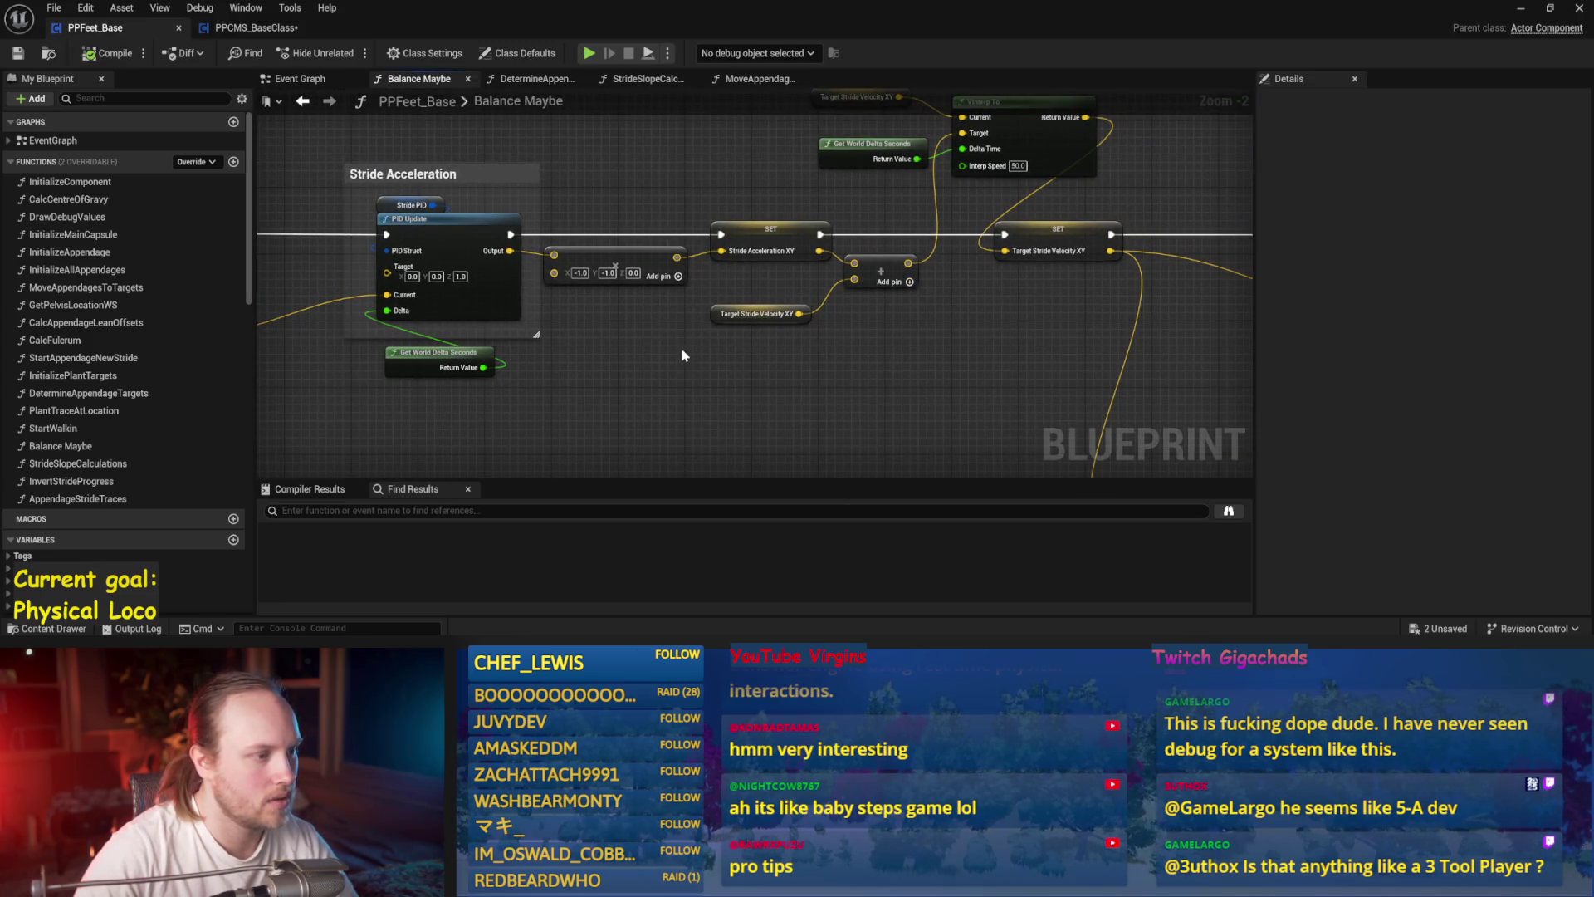
pyautogui.moveTo(880, 220); pyautogui.dragTo(704, 328)
pyautogui.moveTo(943, 326); pyautogui.dragTo(950, 303)
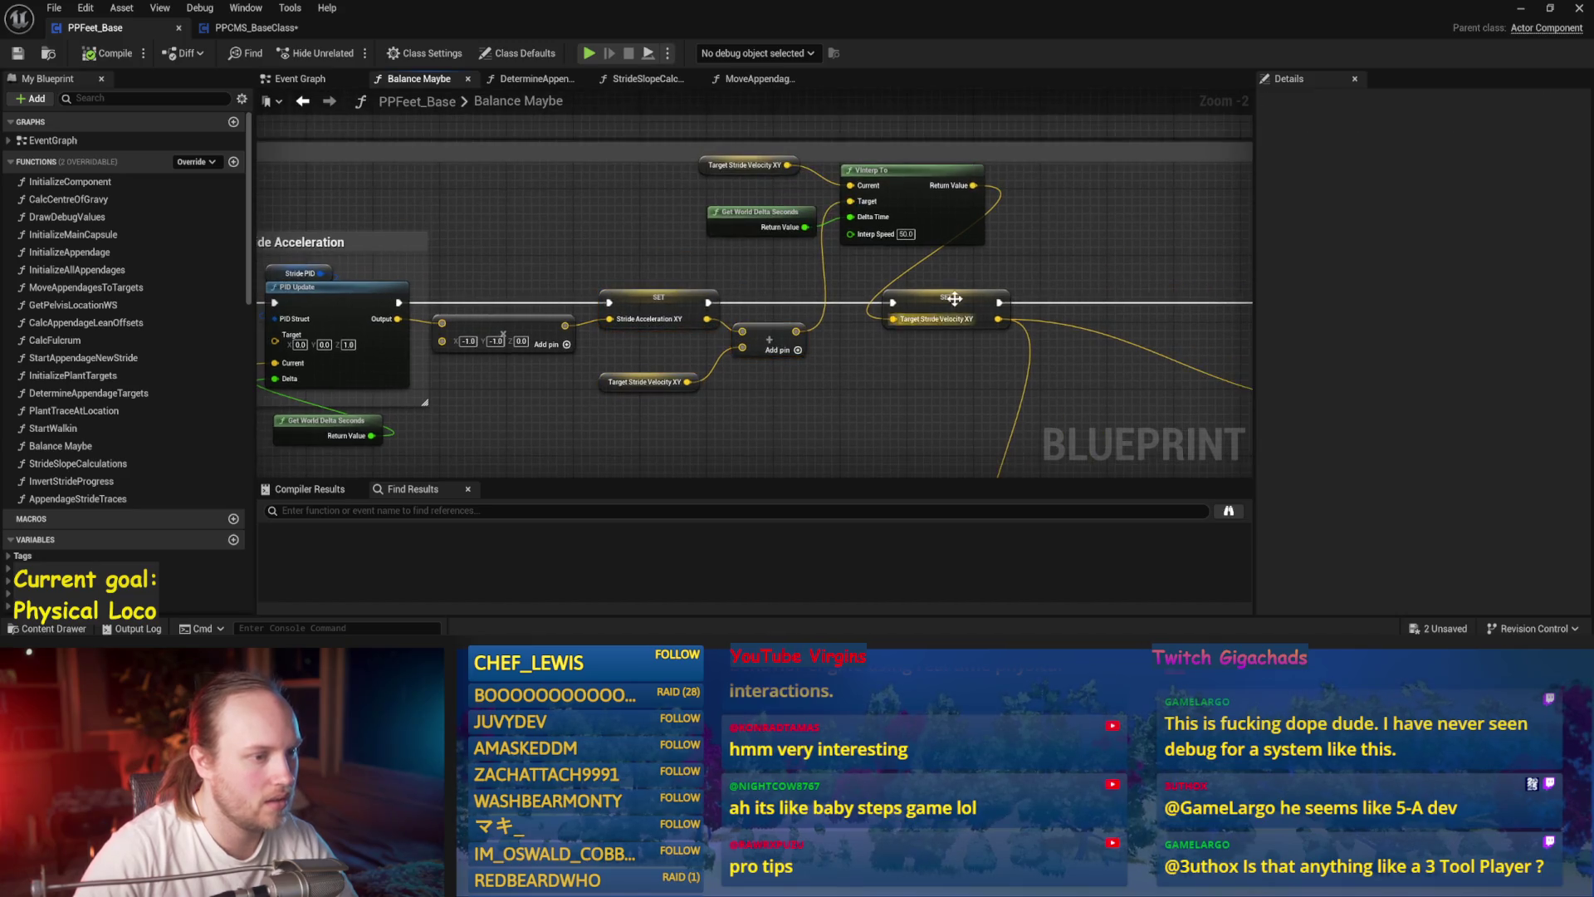
pyautogui.moveTo(730, 277); pyautogui.dragTo(832, 298)
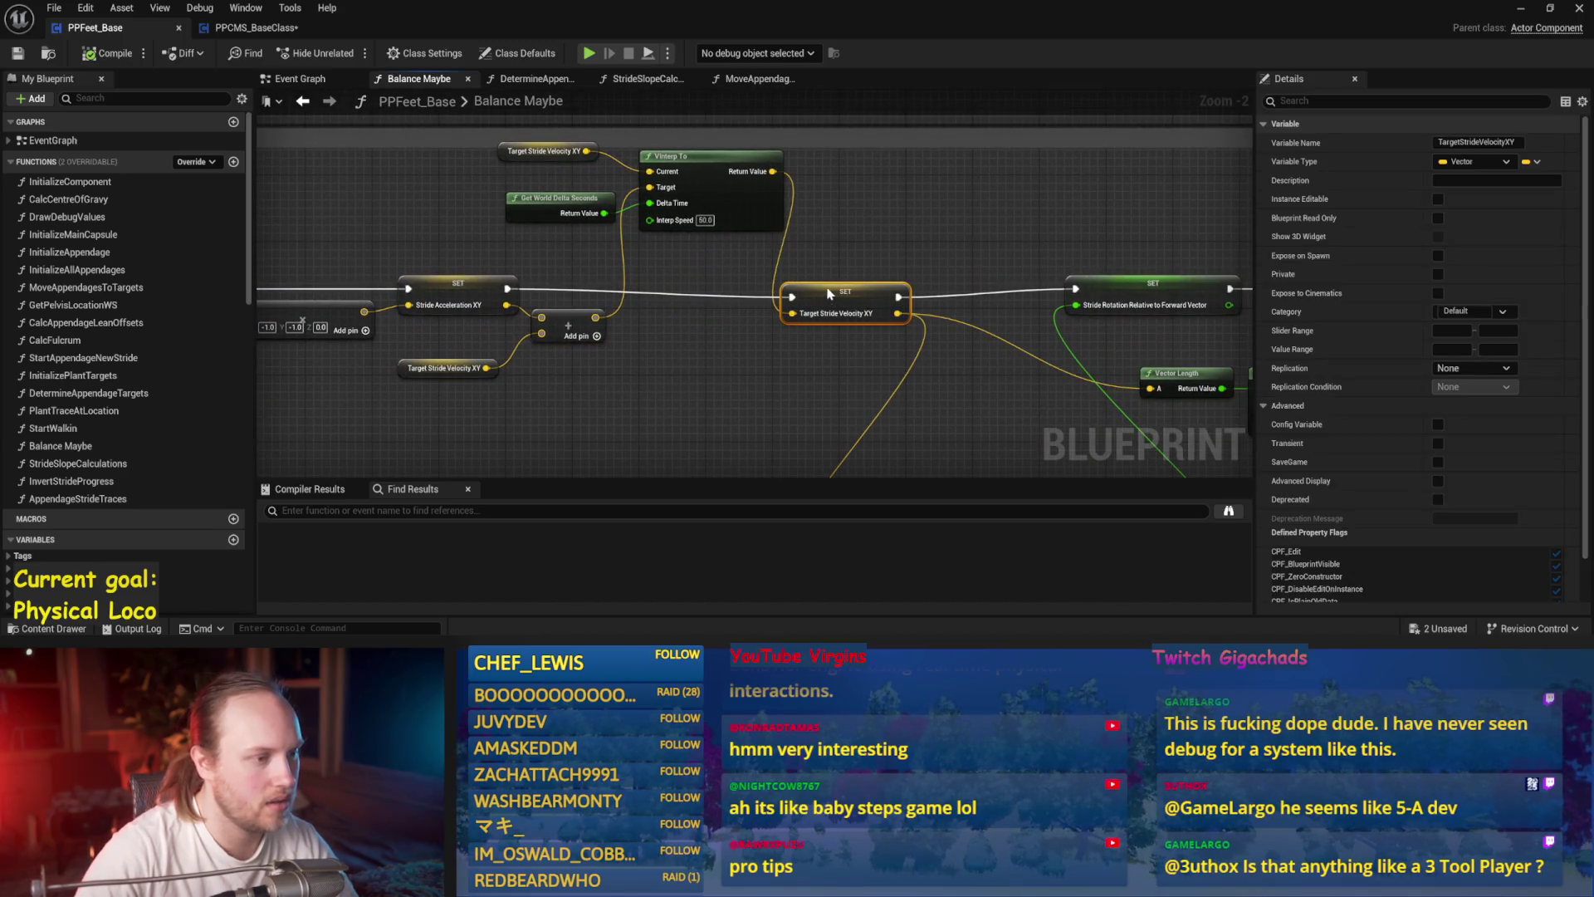
pyautogui.click(854, 167)
pyautogui.moveTo(733, 276)
pyautogui.mouseDown()
pyautogui.moveTo(835, 304)
pyautogui.moveTo(594, 170)
pyautogui.moveTo(618, 204)
pyautogui.mouseUp()
pyautogui.click(573, 160)
# - Check the stride speed comment and Update PID nodes in the PPCMS_BaseClass event graph for reference
pyautogui.click(253, 27)
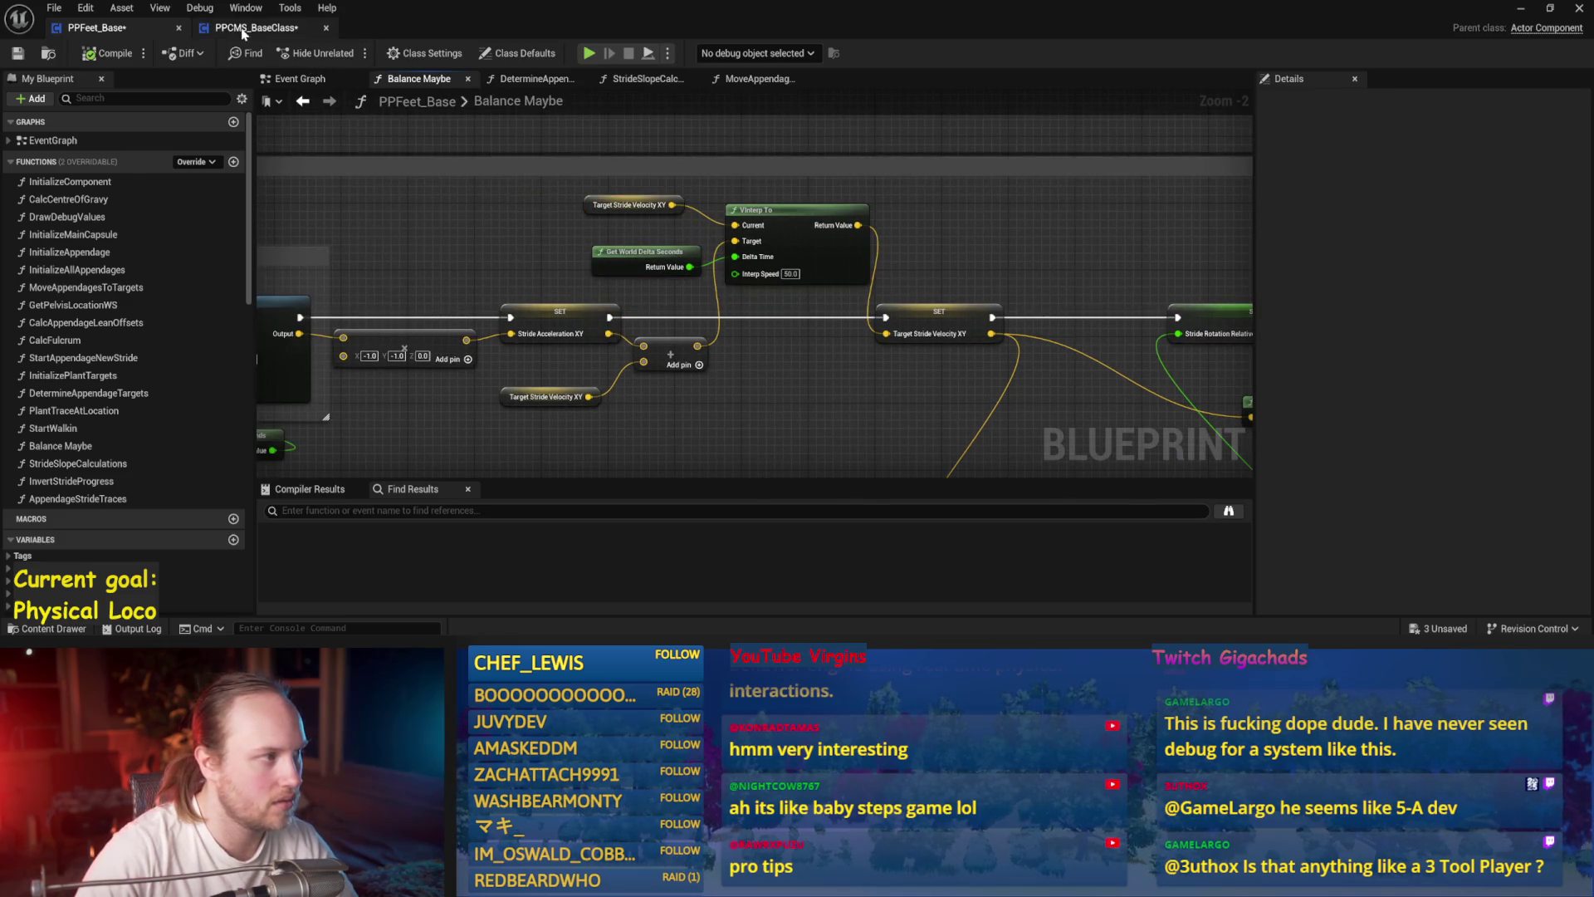
pyautogui.moveTo(577, 362)
pyautogui.mouseDown()
pyautogui.moveTo(631, 444)
pyautogui.moveTo(1062, 382)
pyautogui.moveTo(387, 347)
pyautogui.mouseUp()
pyautogui.moveTo(653, 192)
pyautogui.mouseDown()
pyautogui.moveTo(726, 374)
pyautogui.moveTo(858, 374)
pyautogui.moveTo(449, 320)
pyautogui.moveTo(847, 381)
pyautogui.moveTo(490, 465)
pyautogui.moveTo(690, 249)
pyautogui.mouseUp()
pyautogui.click(690, 249)
pyautogui.click(691, 168)
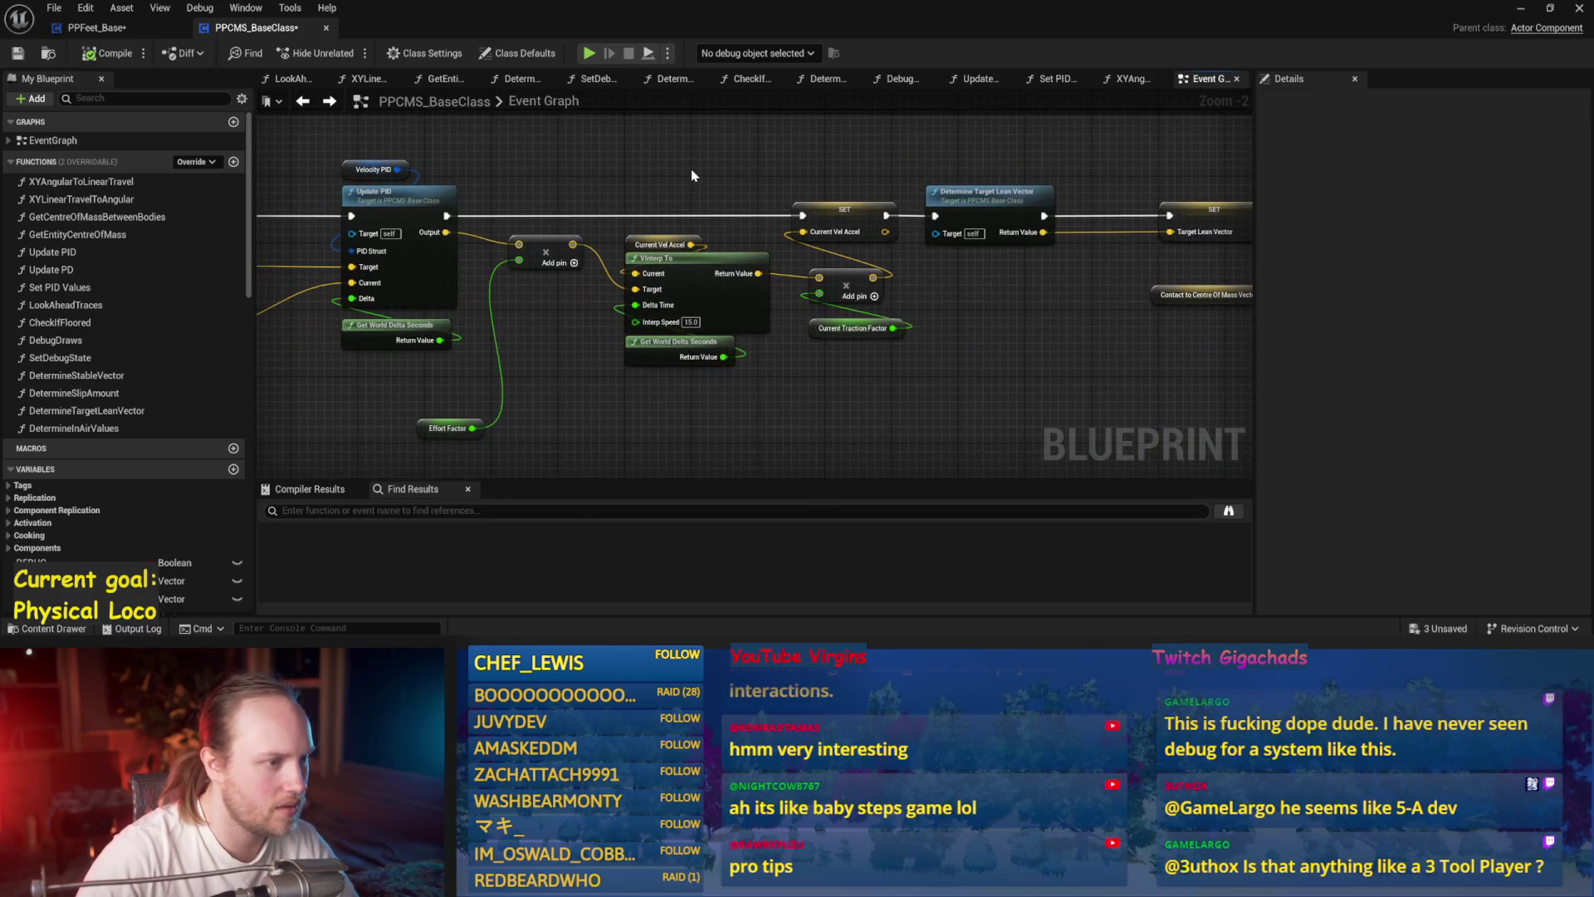
pyautogui.click(129, 29)
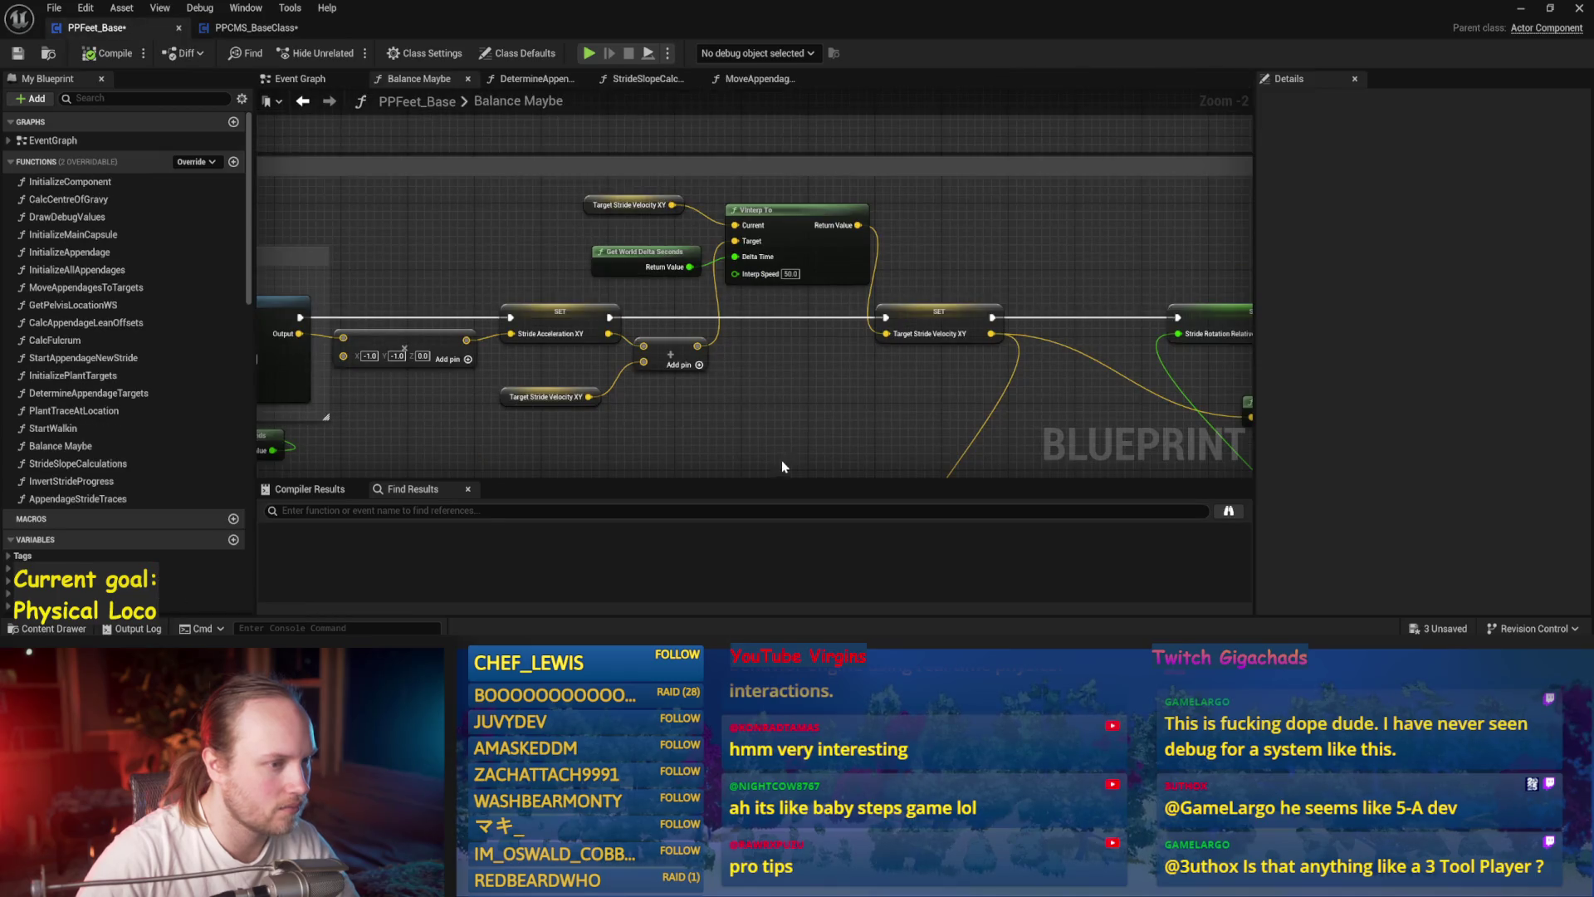
# - Box-select the six nodes around PID Update and move the group left
pyautogui.moveTo(841, 404)
pyautogui.mouseDown()
pyautogui.moveTo(613, 399)
pyautogui.moveTo(903, 299)
pyautogui.moveTo(671, 309)
pyautogui.moveTo(742, 195)
pyautogui.mouseUp()
pyautogui.click(742, 195)
pyautogui.moveTo(613, 402)
pyautogui.mouseDown()
pyautogui.moveTo(796, 443)
pyautogui.moveTo(640, 224)
pyautogui.mouseUp()
pyautogui.moveTo(722, 261); pyautogui.dragTo(616, 270)
pyautogui.click(486, 229)
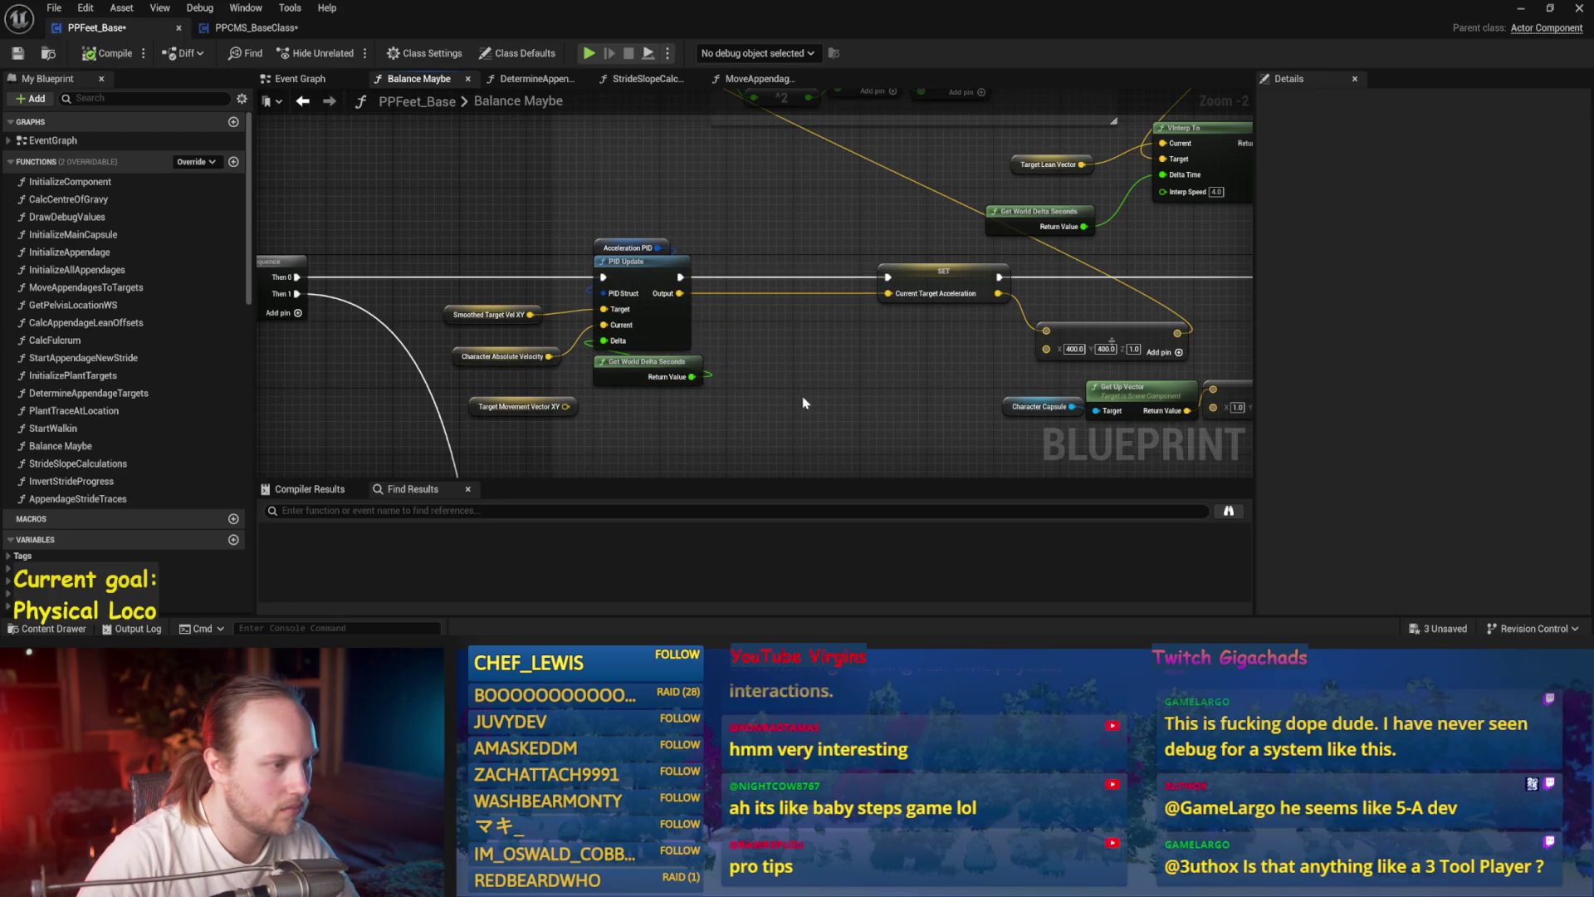
# - Bring up empty space below Acceleration PID and open the add-node action list
pyautogui.moveTo(791, 387)
pyautogui.mouseDown()
pyautogui.moveTo(507, 391)
pyautogui.moveTo(603, 406)
pyautogui.mouseUp()
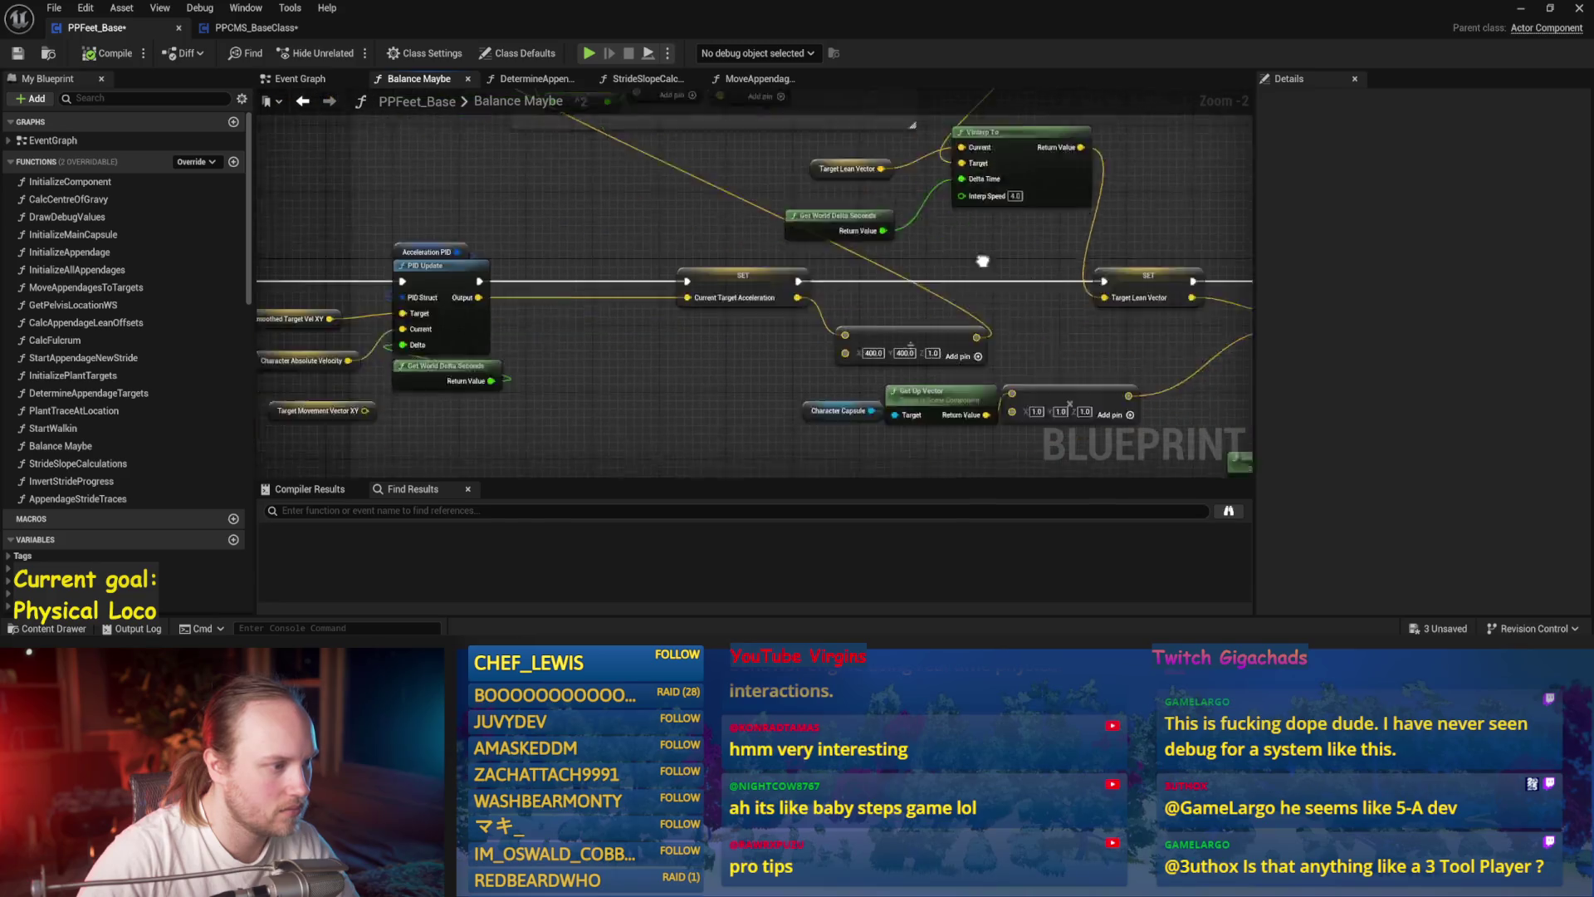
pyautogui.scroll(1, 864, 312)
pyautogui.moveTo(710, 319); pyautogui.dragTo(832, 299)
pyautogui.rightClick(833, 299)
# - Add a Current Target Acceleration getter and rename the variable to TargetAcceleration
pyautogui.write('current target a')
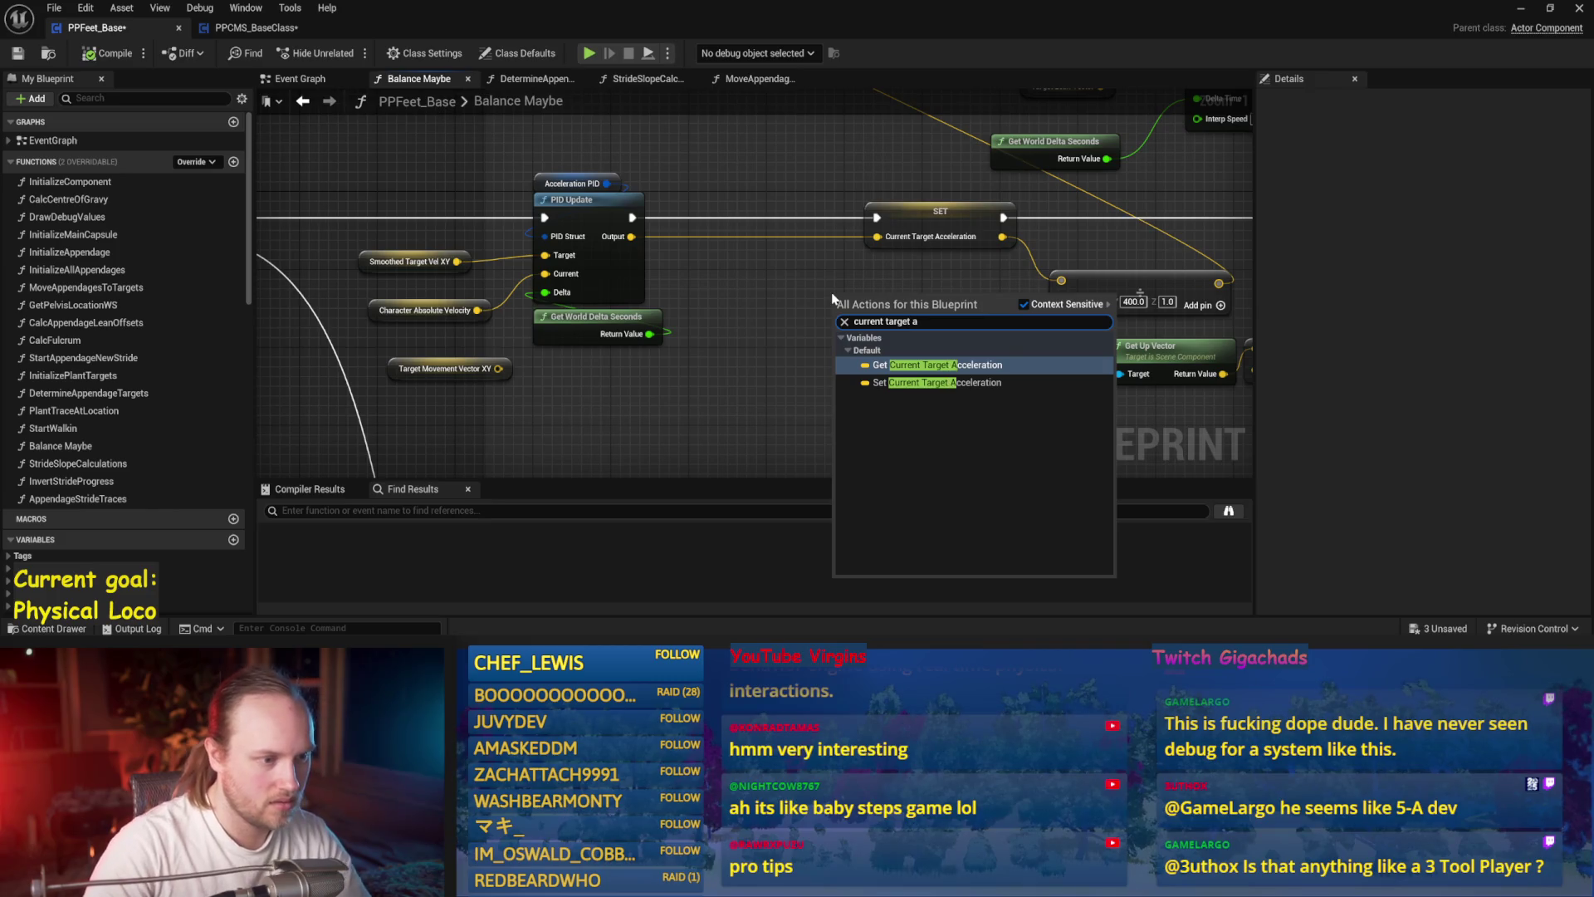
pyautogui.press('Return')
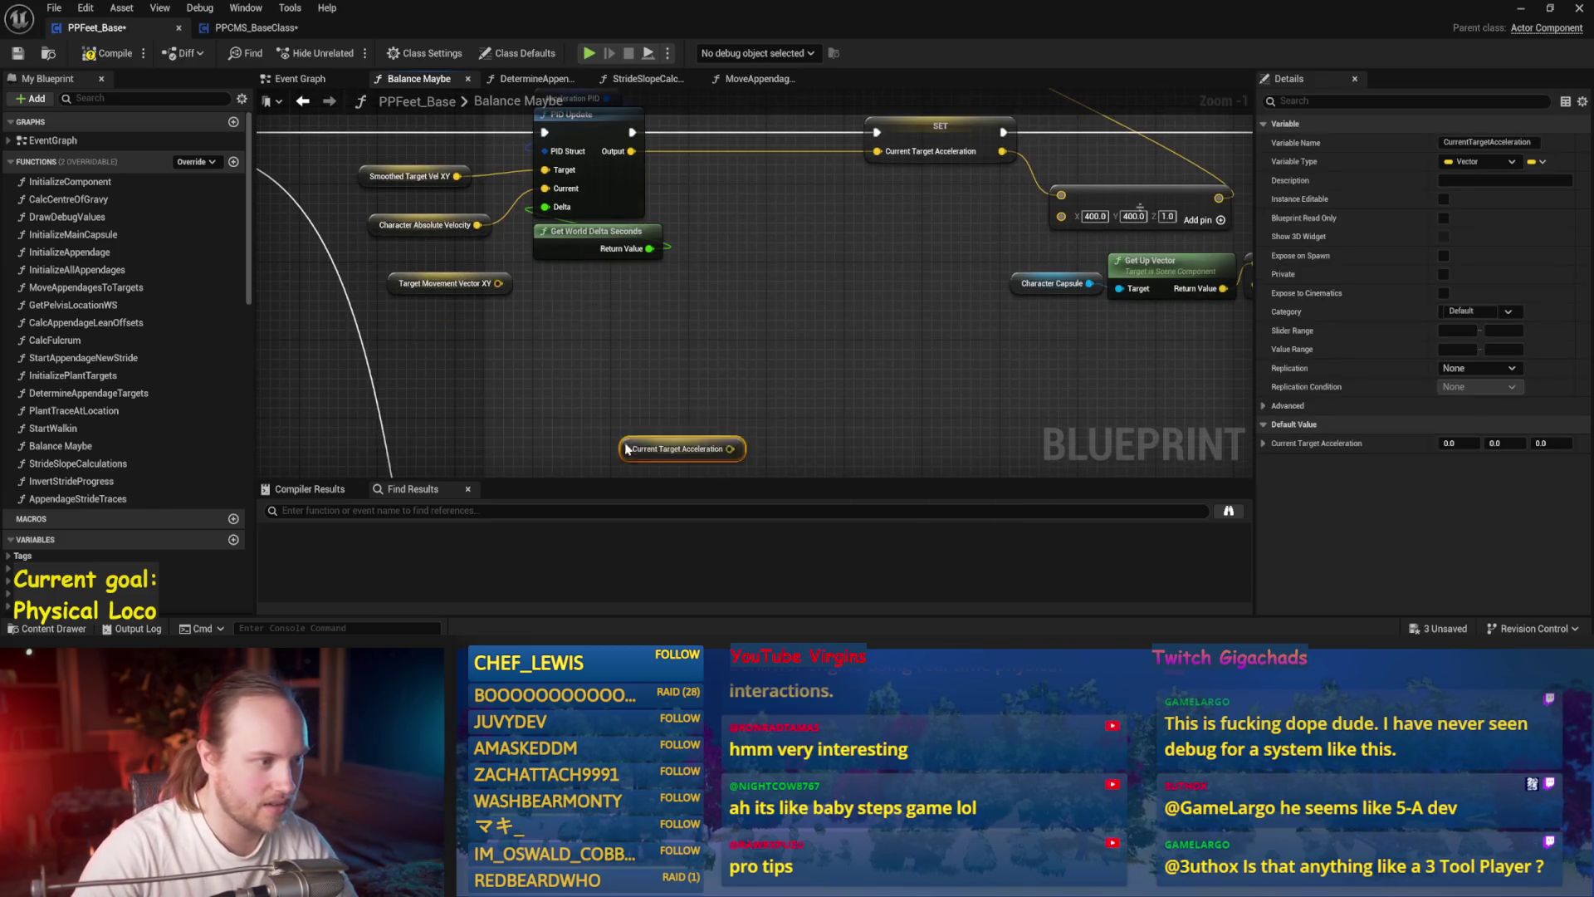
pyautogui.click(782, 331)
pyautogui.click(962, 199)
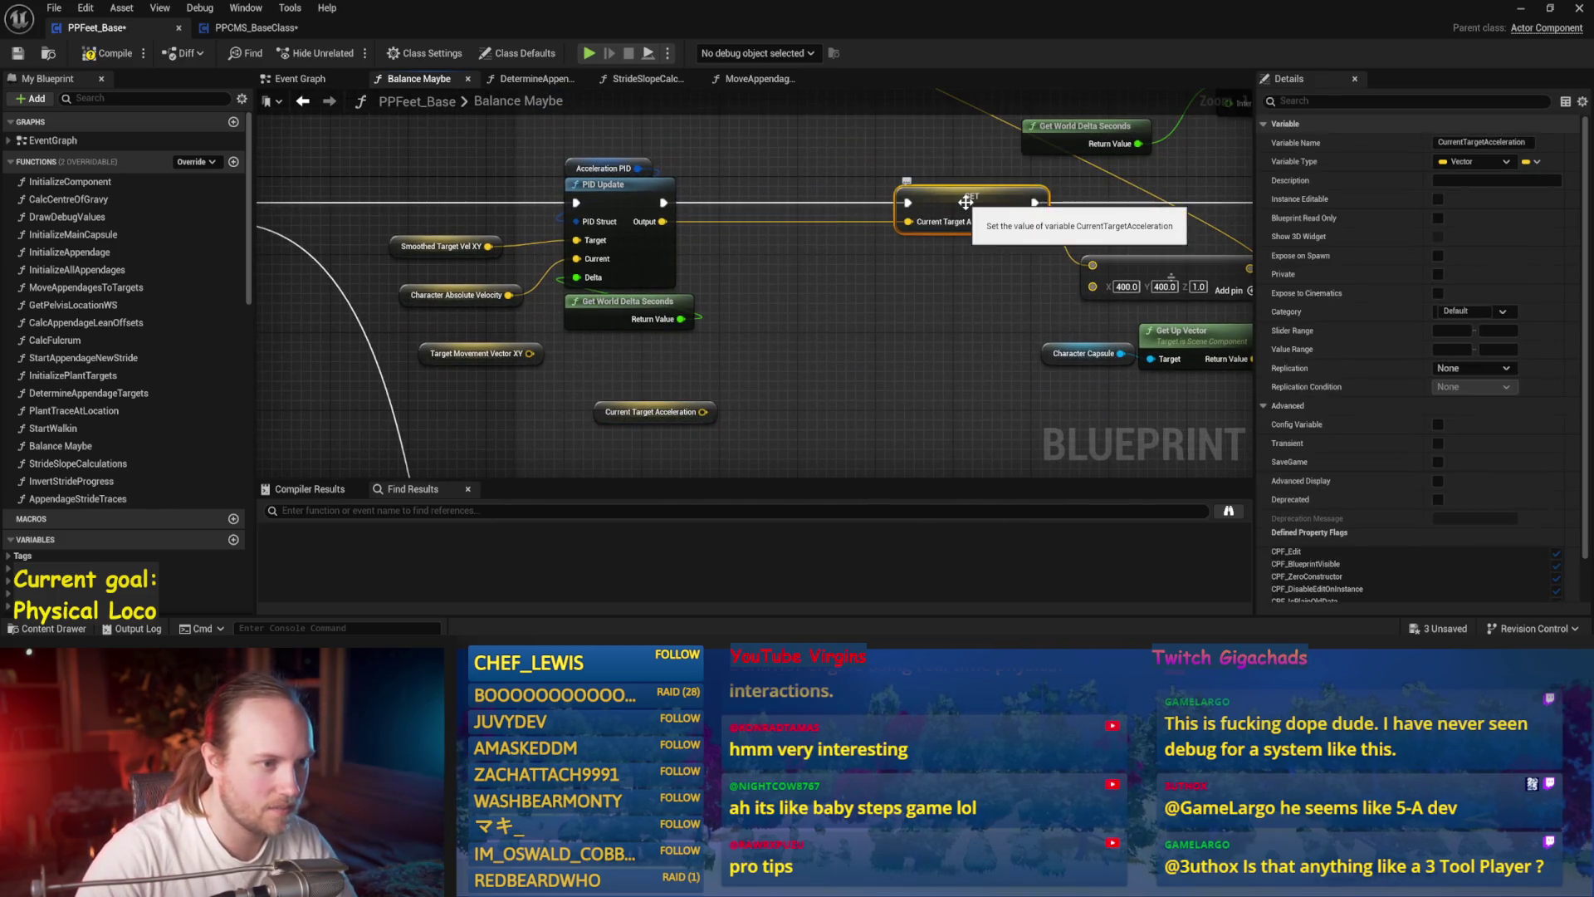
pyautogui.moveTo(1470, 142); pyautogui.dragTo(1369, 144)
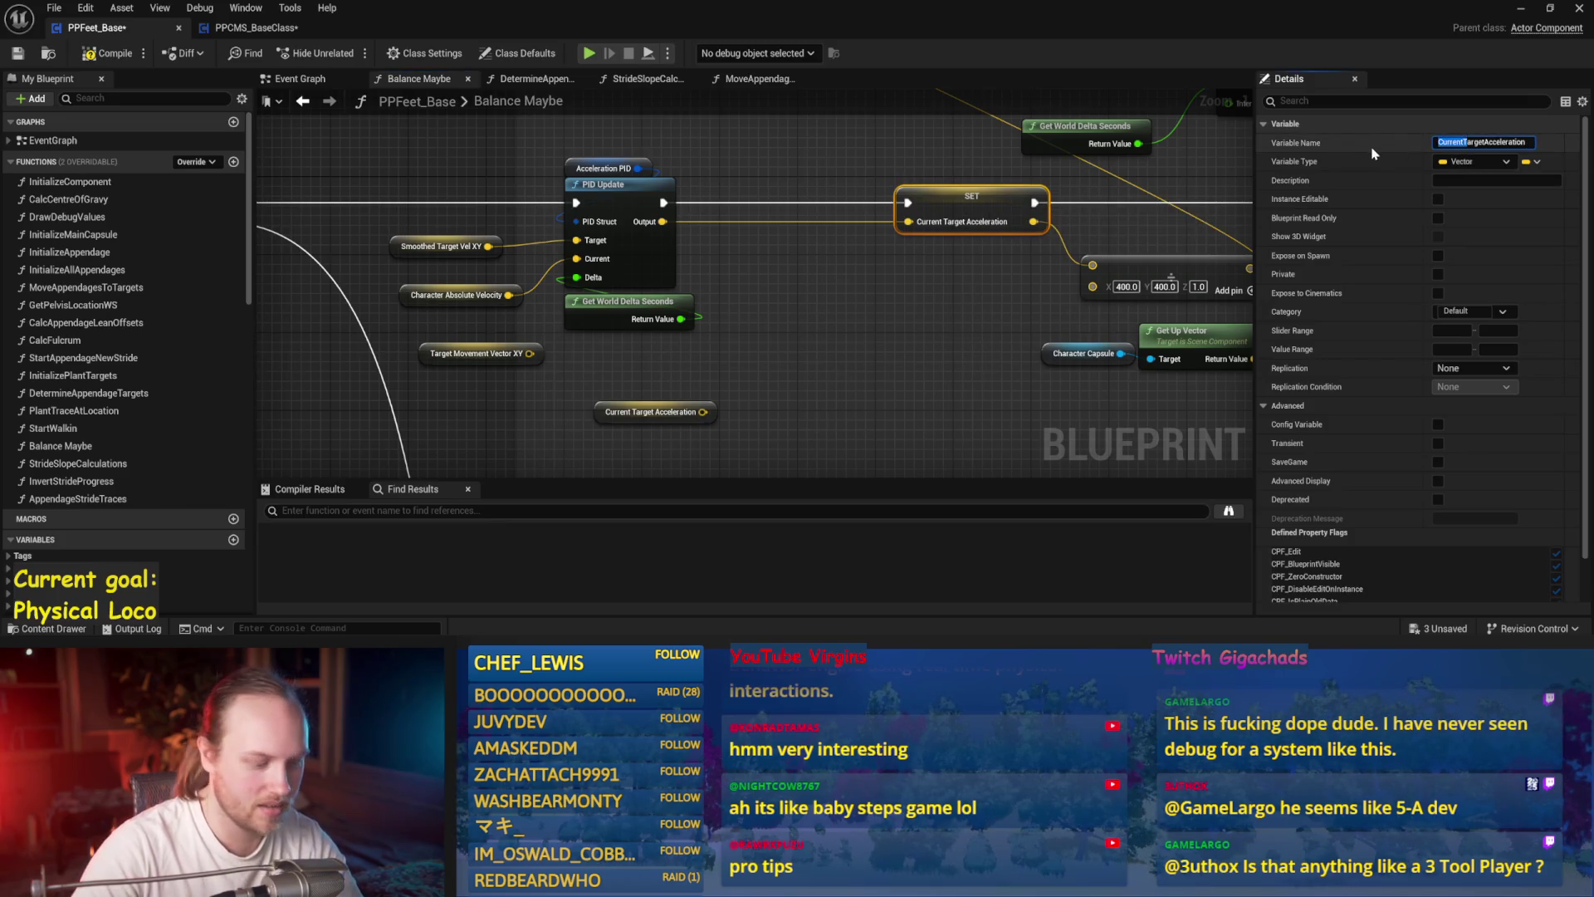
pyautogui.press('Return')
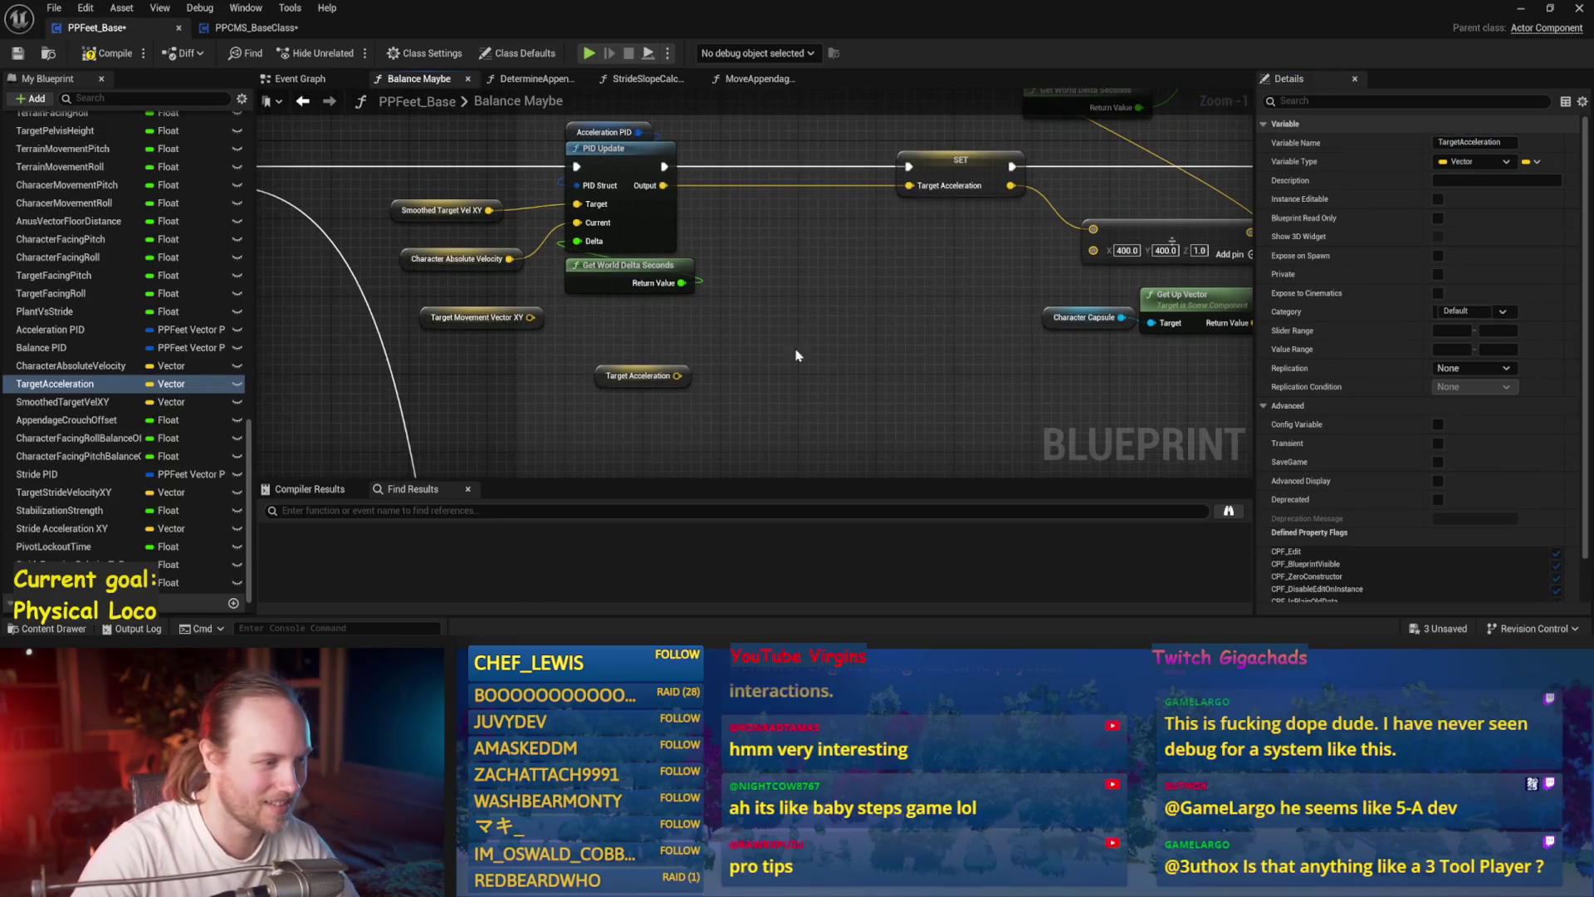
# - Paste a copied VInterp To and wire it between the PID output and SET Target Acceleration
pyautogui.moveTo(795, 286)
pyautogui.mouseDown()
pyautogui.moveTo(845, 282)
pyautogui.moveTo(934, 334)
pyautogui.mouseUp()
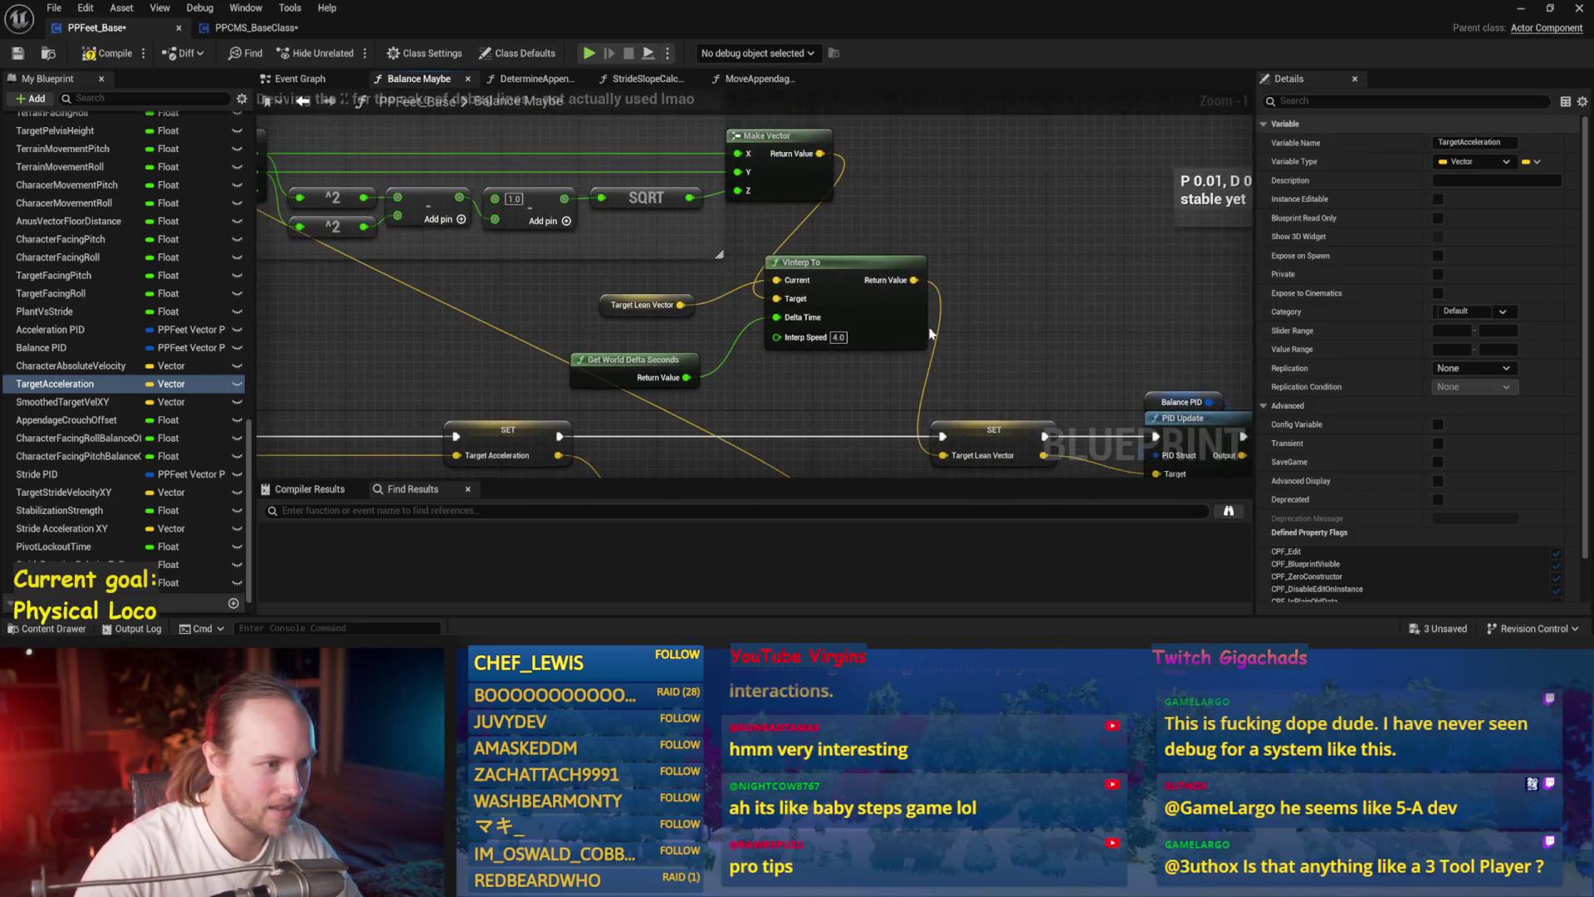
pyautogui.hotkey('ctrl', 'c')
pyautogui.moveTo(644, 349); pyautogui.dragTo(598, 456)
pyautogui.hotkey('ctrl', 'v')
pyautogui.moveTo(864, 440); pyautogui.dragTo(857, 235)
pyautogui.click(857, 235)
pyautogui.moveTo(902, 304); pyautogui.dragTo(826, 197)
pyautogui.moveTo(581, 198); pyautogui.dragTo(736, 345)
# - Feed the Target Acceleration getter into VInterp To's current input, set Interp Speed 10, and save
pyautogui.moveTo(554, 387)
pyautogui.mouseDown()
pyautogui.moveTo(604, 329)
pyautogui.moveTo(752, 319)
pyautogui.moveTo(739, 313)
pyautogui.mouseUp()
pyautogui.moveTo(691, 364); pyautogui.dragTo(781, 304)
pyautogui.write('10')
pyautogui.press('Return')
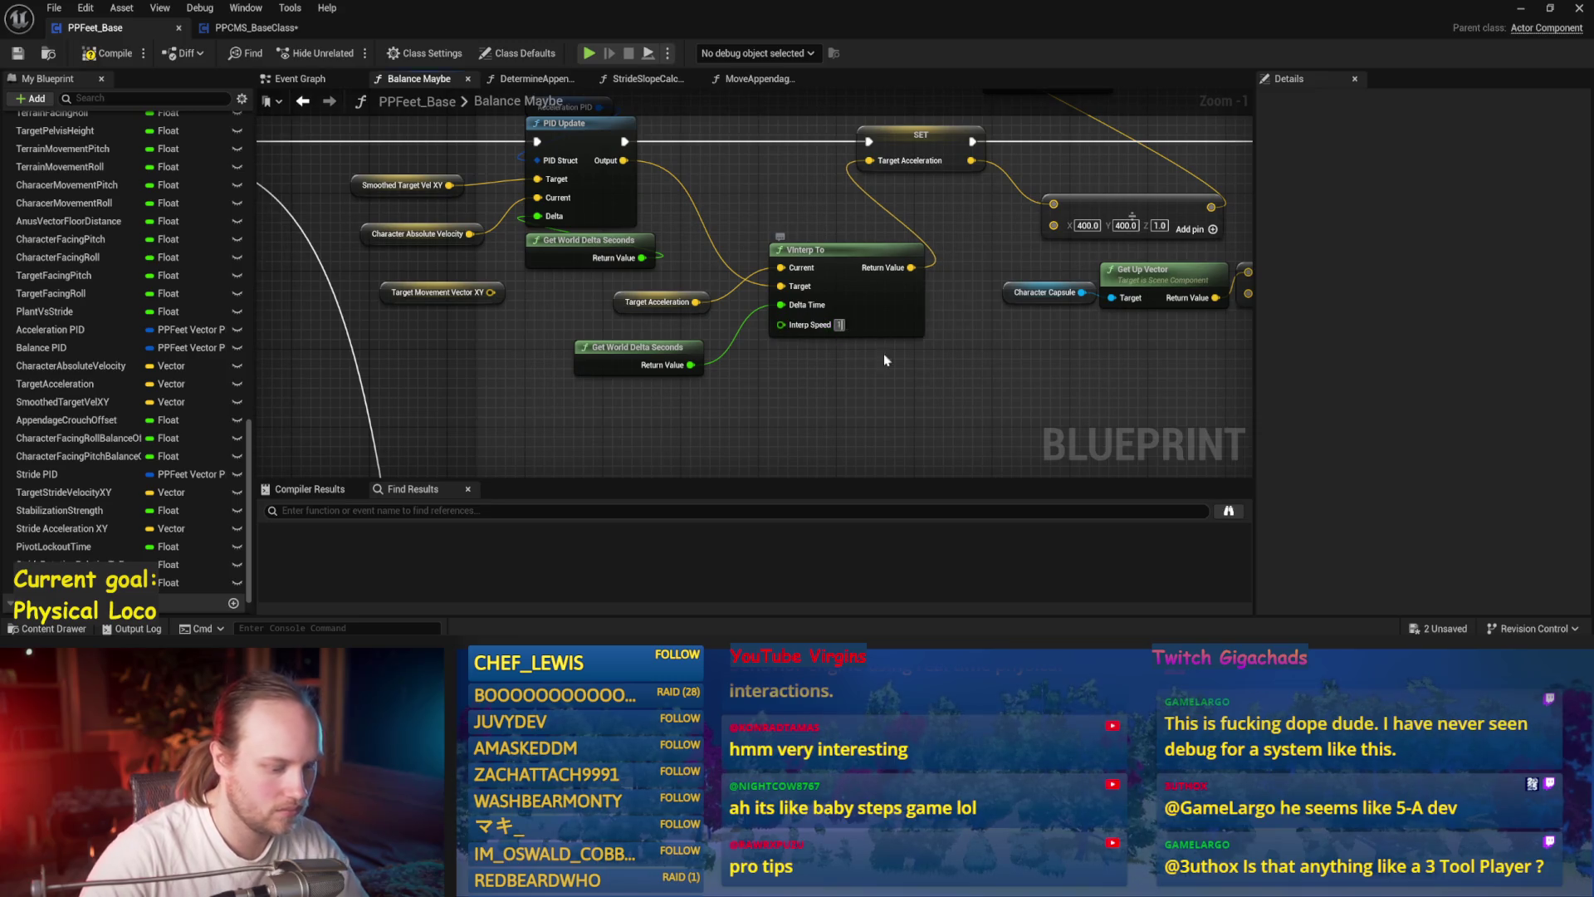
pyautogui.scroll(-3, 883, 385)
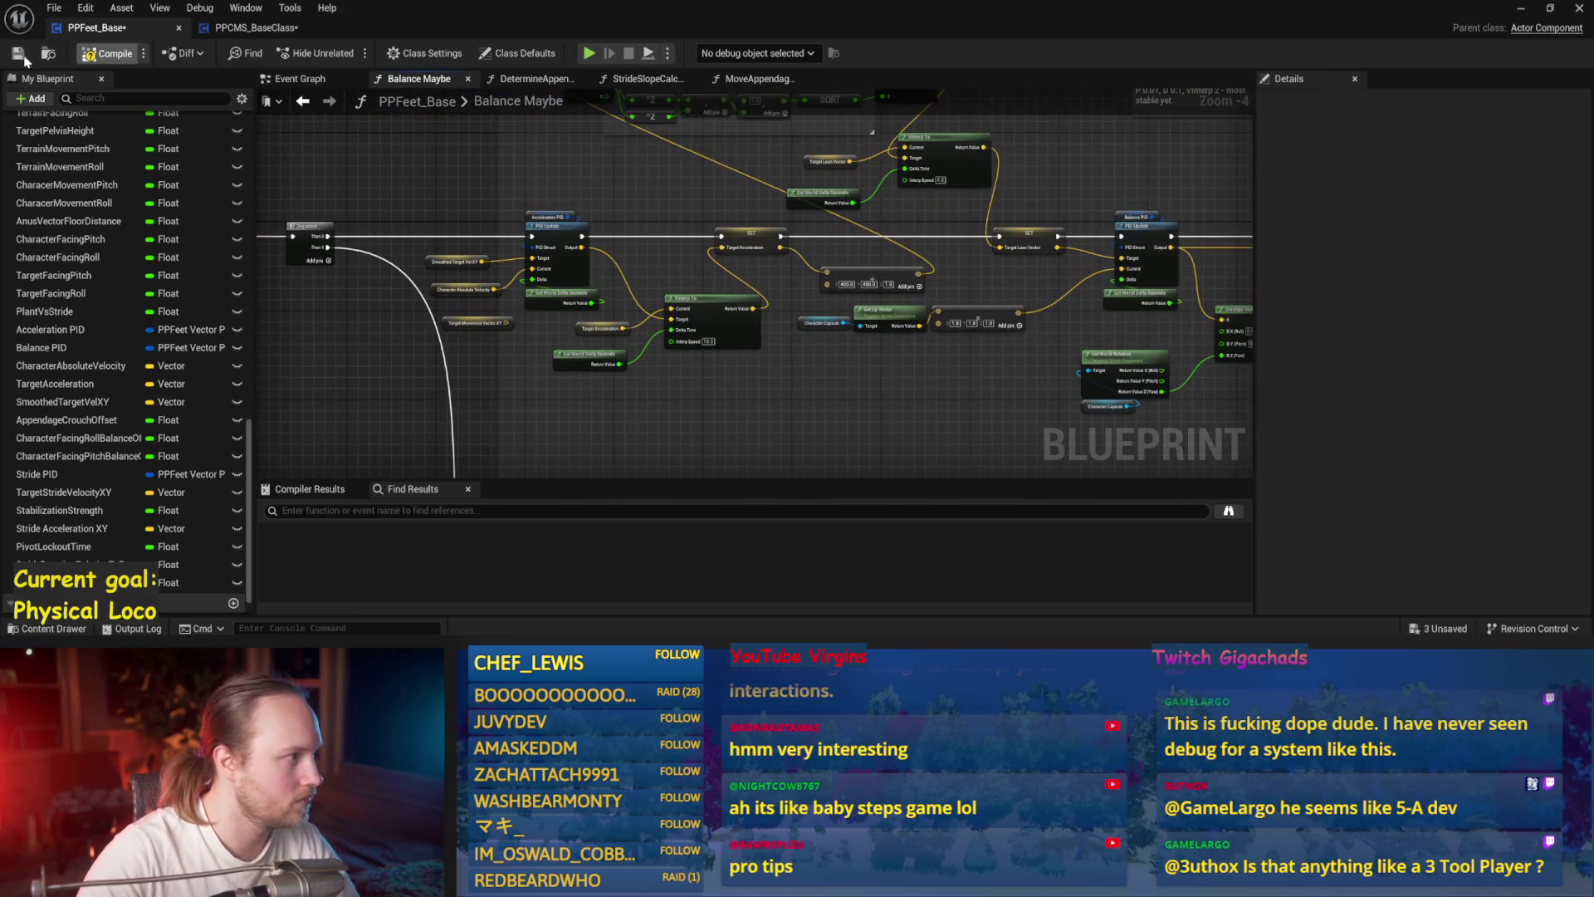
pyautogui.click(23, 60)
pyautogui.scroll(3, 689, 326)
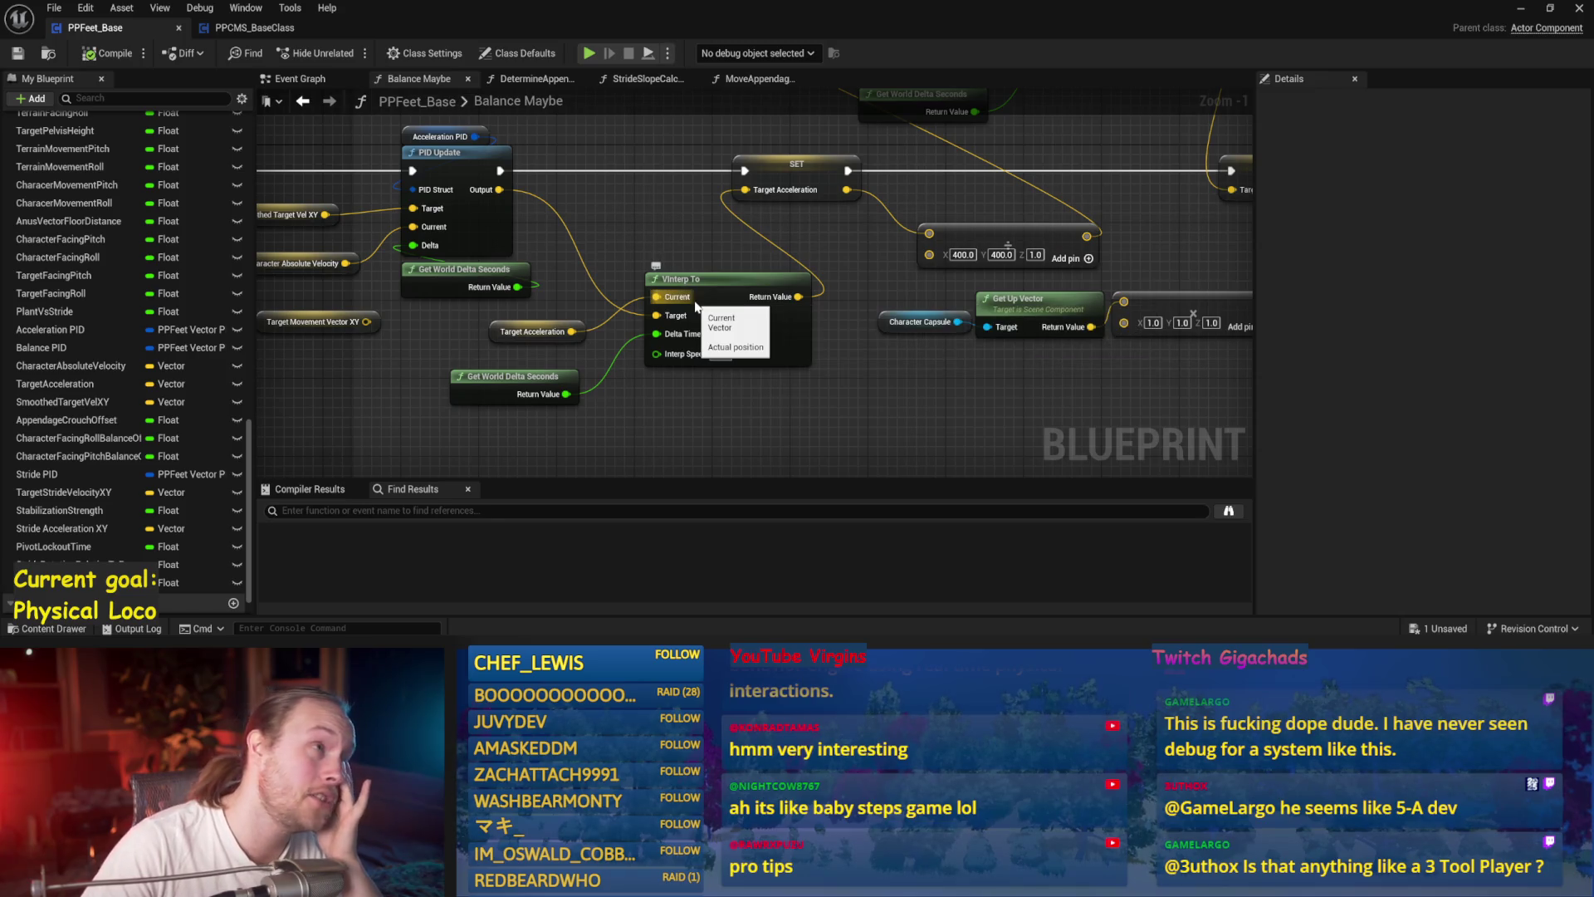
pyautogui.click(714, 345)
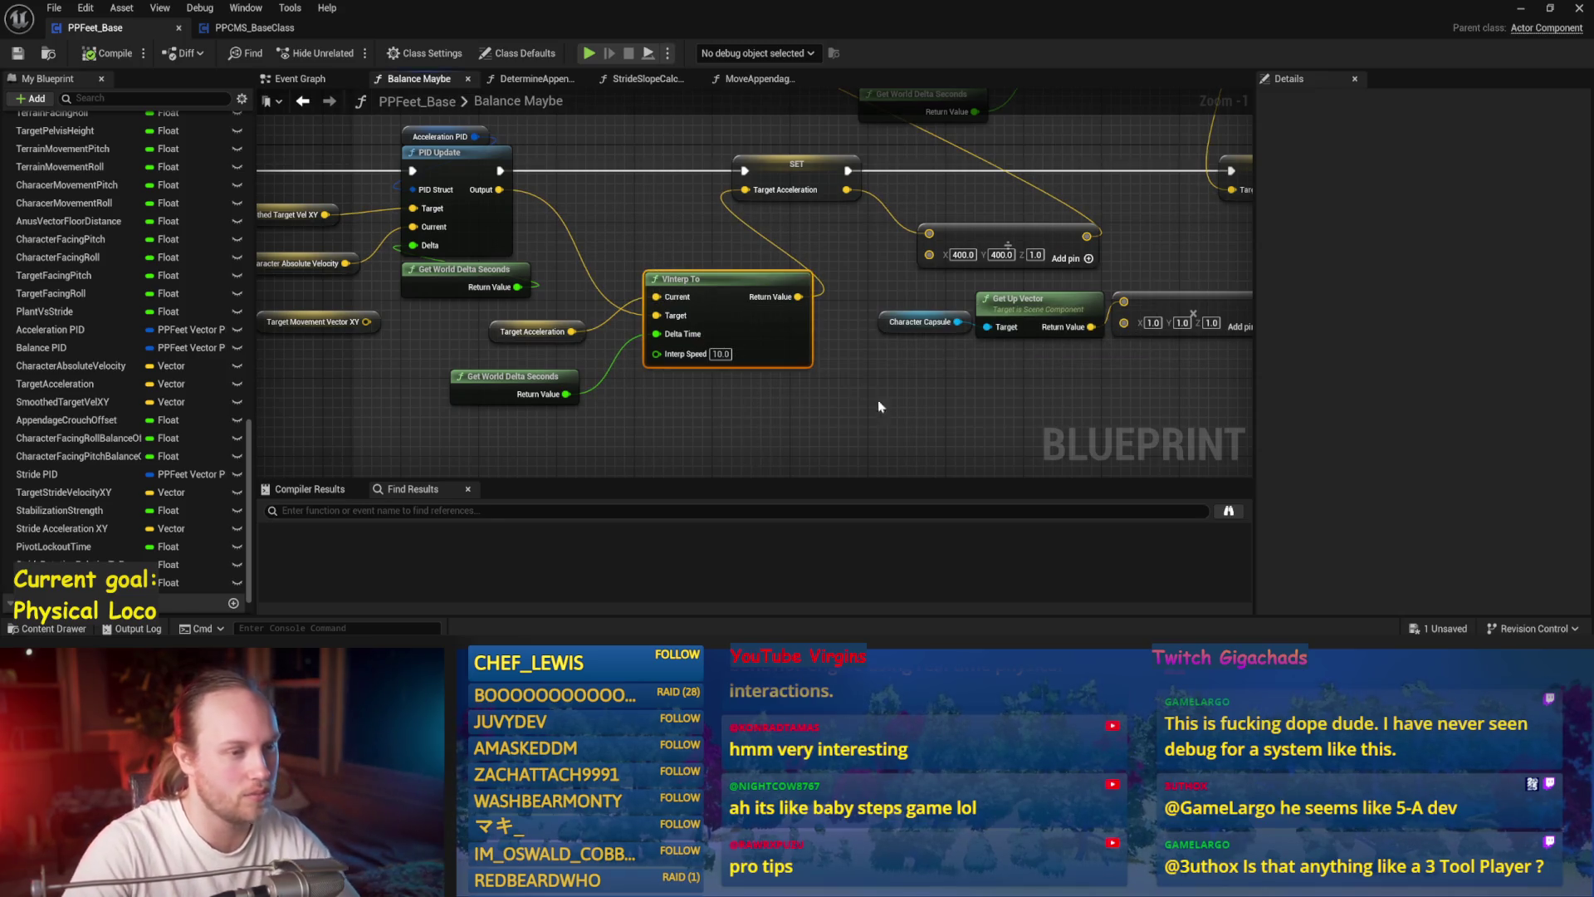
pyautogui.scroll(-3, 859, 390)
pyautogui.moveTo(942, 385)
pyautogui.mouseDown()
pyautogui.moveTo(829, 199)
pyautogui.moveTo(867, 309)
pyautogui.moveTo(1028, 392)
pyautogui.moveTo(801, 338)
pyautogui.moveTo(831, 349)
pyautogui.mouseUp()
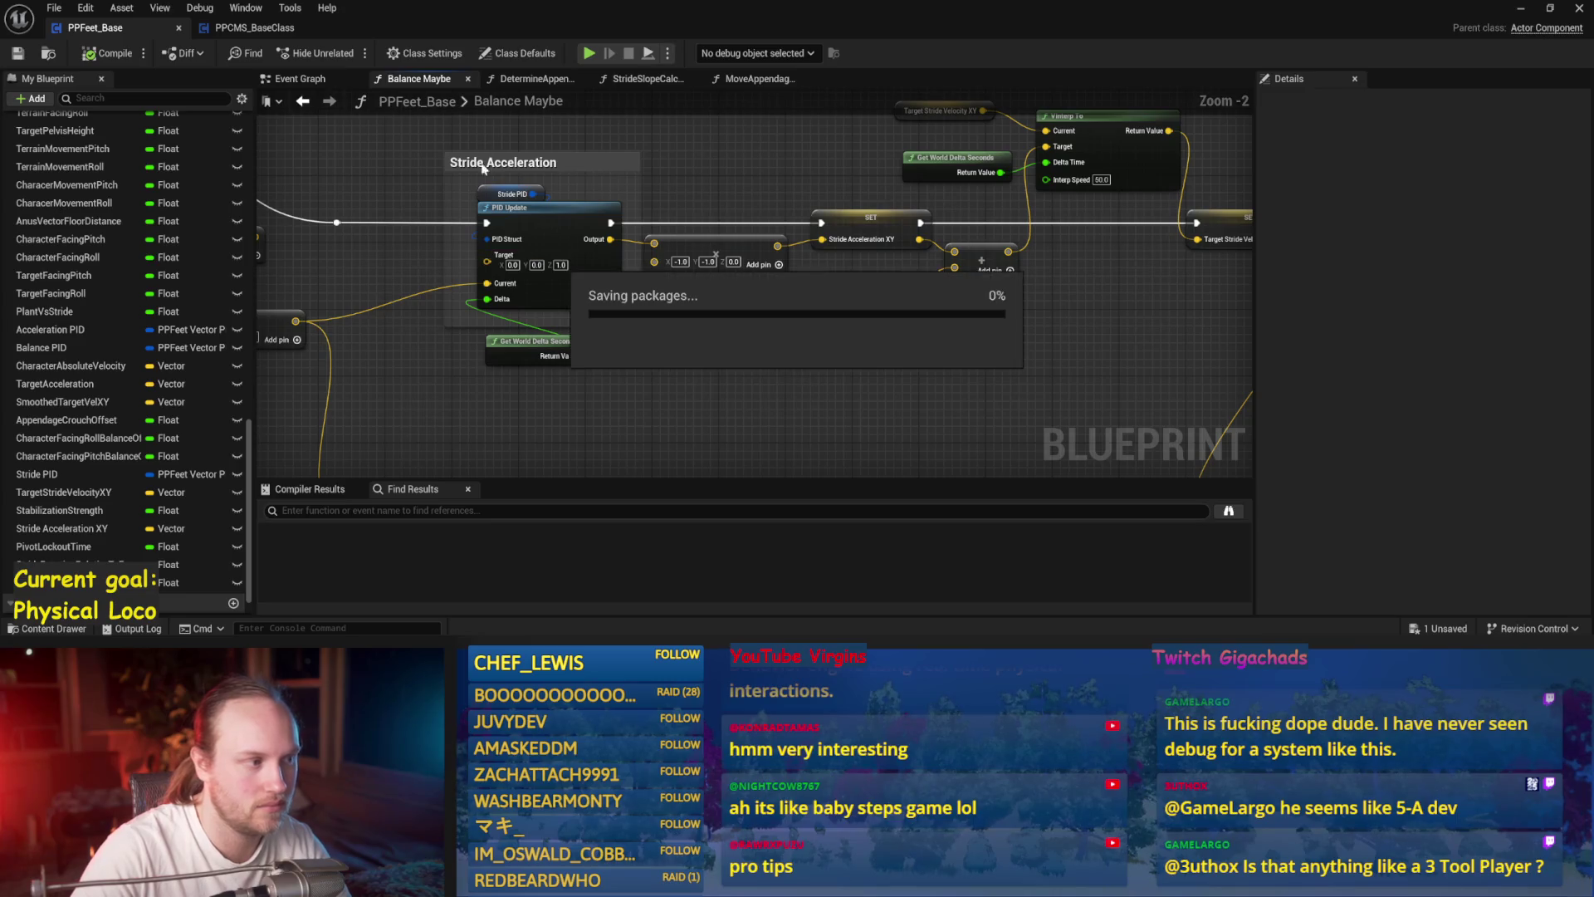
# - Change the Stride PID Proportional Factor to 20.0, then minimize the Blueprint editor
pyautogui.click(508, 194)
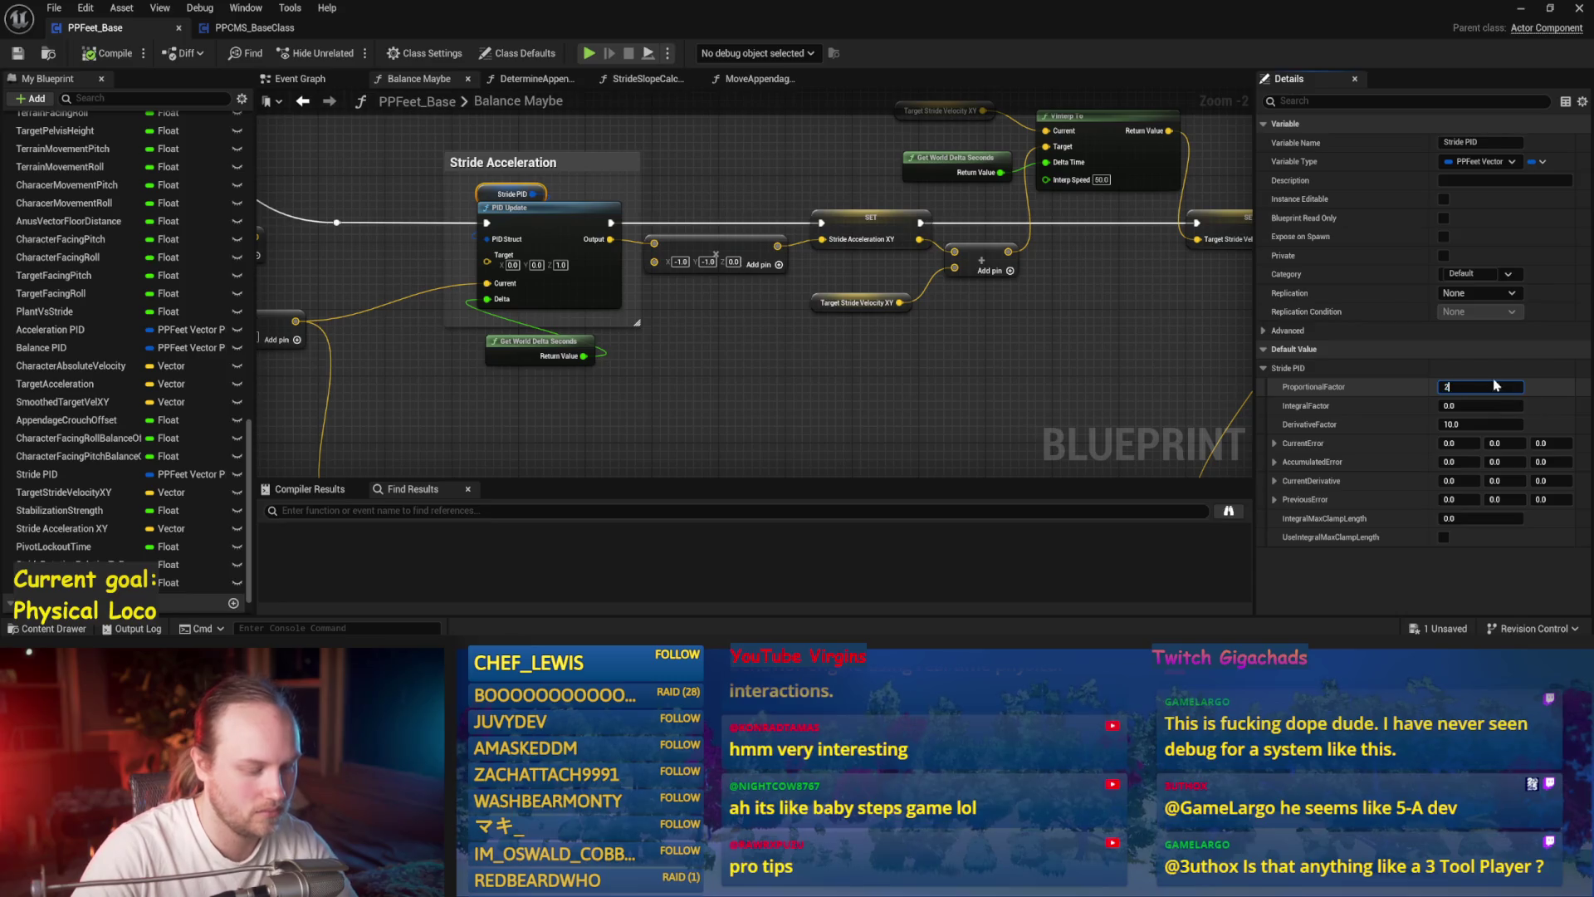
pyautogui.moveTo(1029, 369); pyautogui.dragTo(1053, 349)
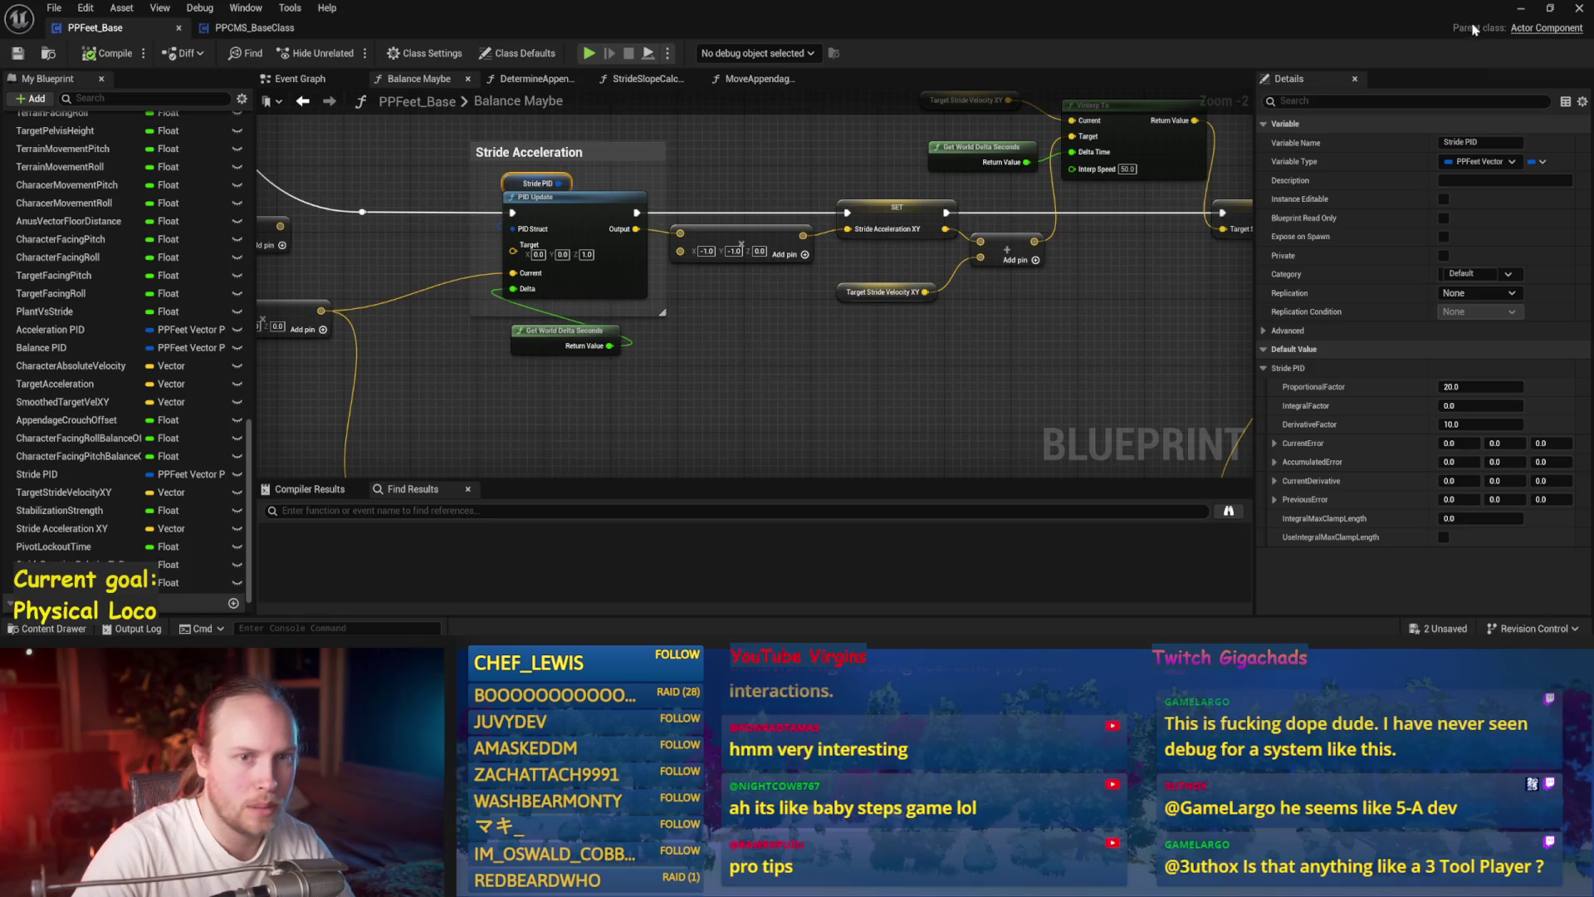
pyautogui.click(1522, 8)
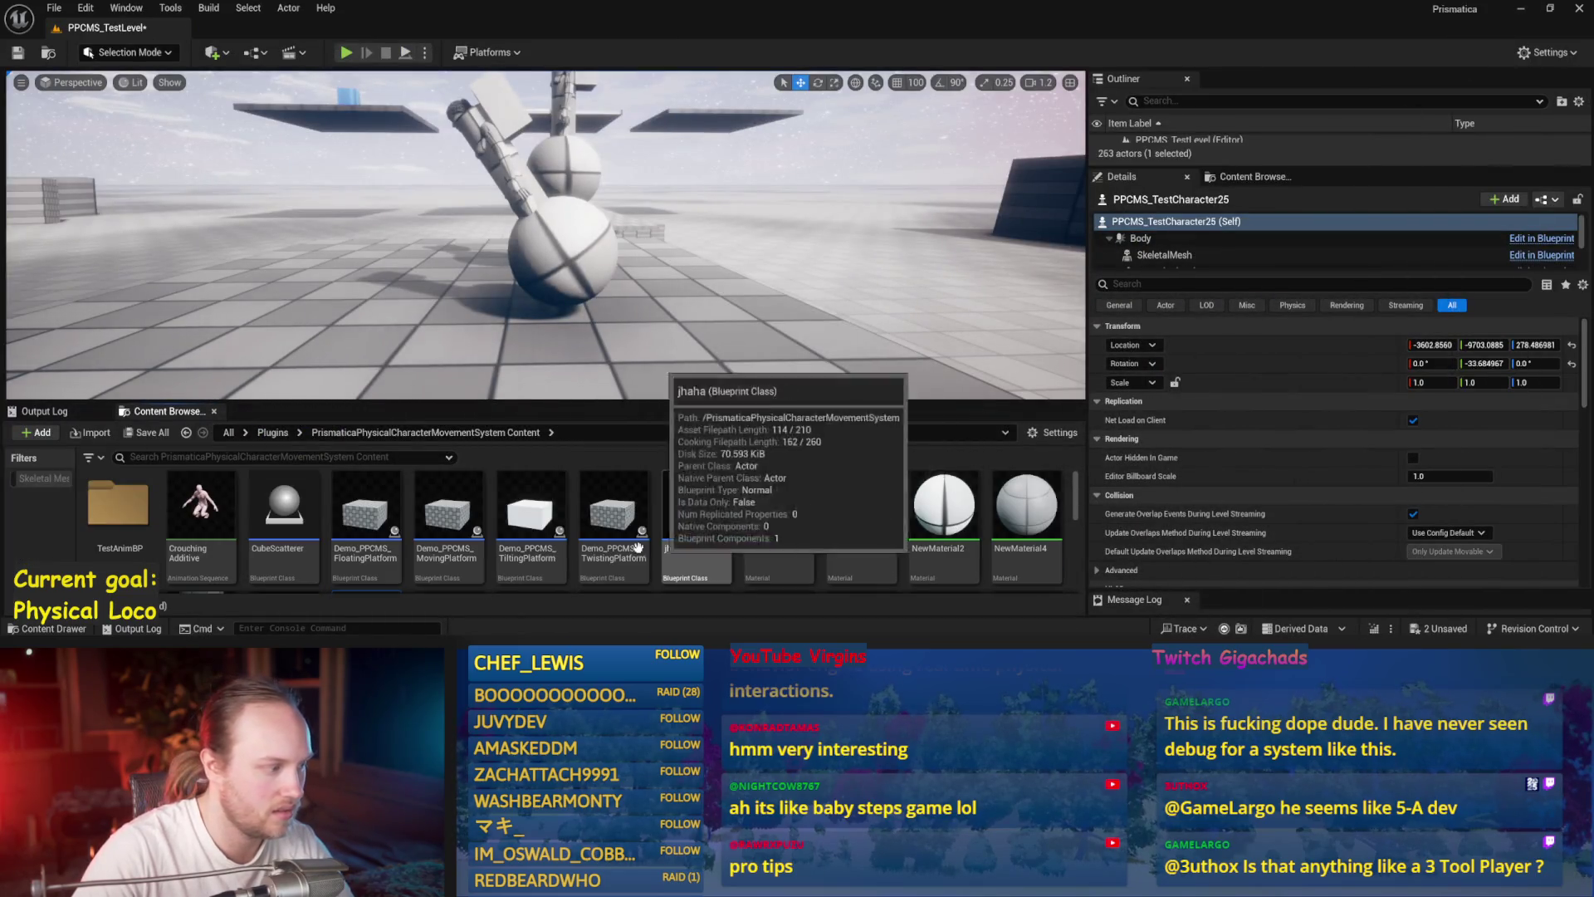
# - Open PPFeet_TestLevel from Plugins > PrisPhysicalFeet Content, get past the save prompt, and start playing
pyautogui.click(281, 433)
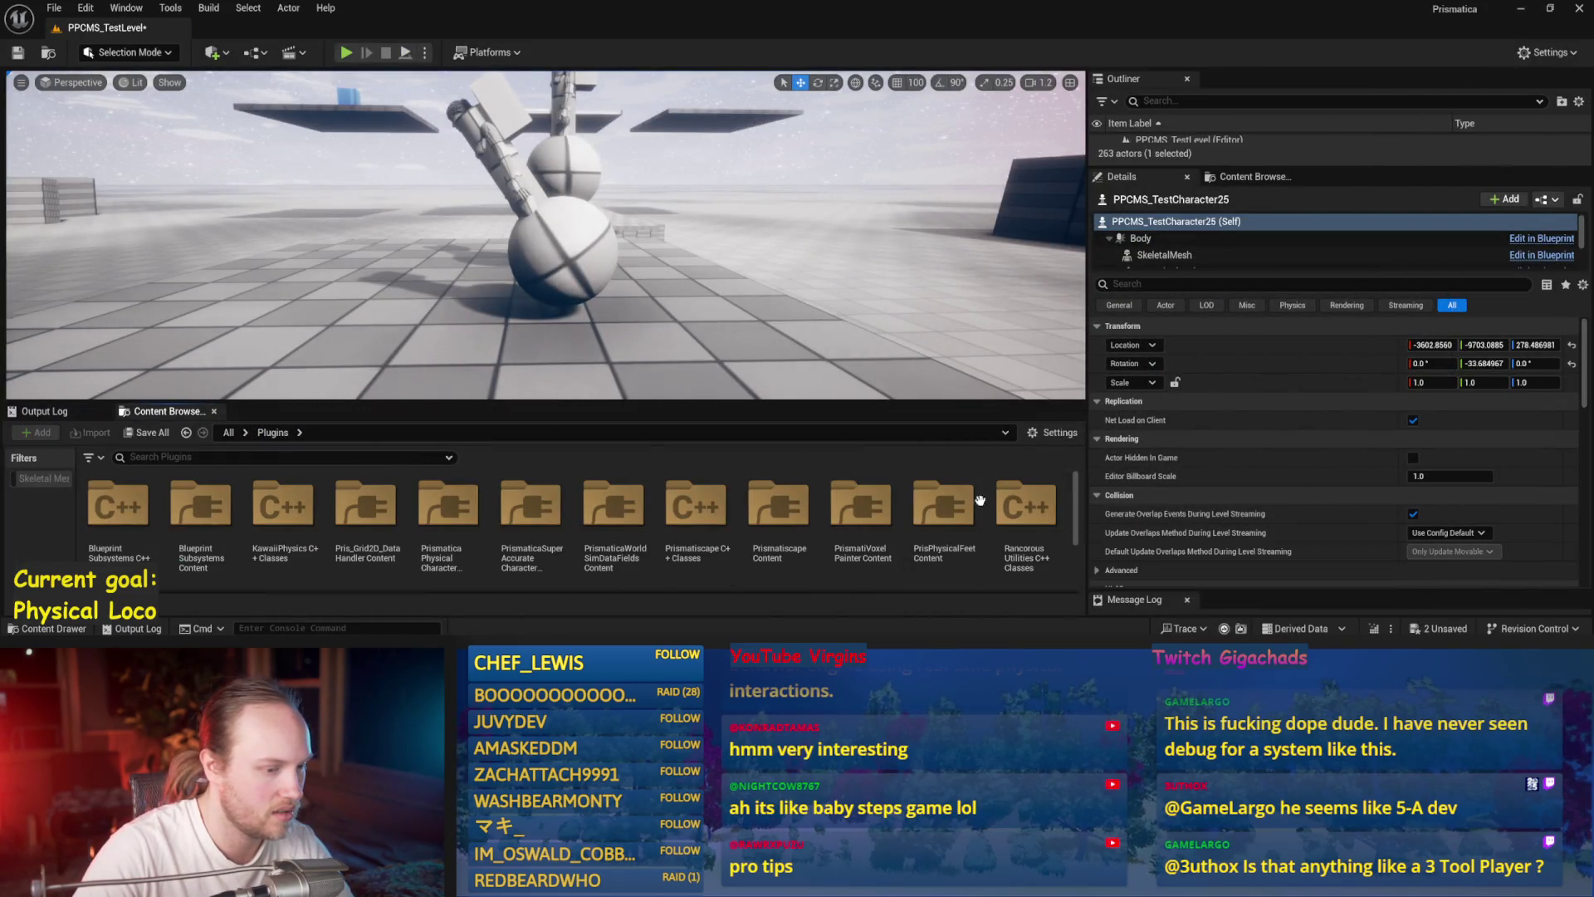
pyautogui.doubleClick(945, 505)
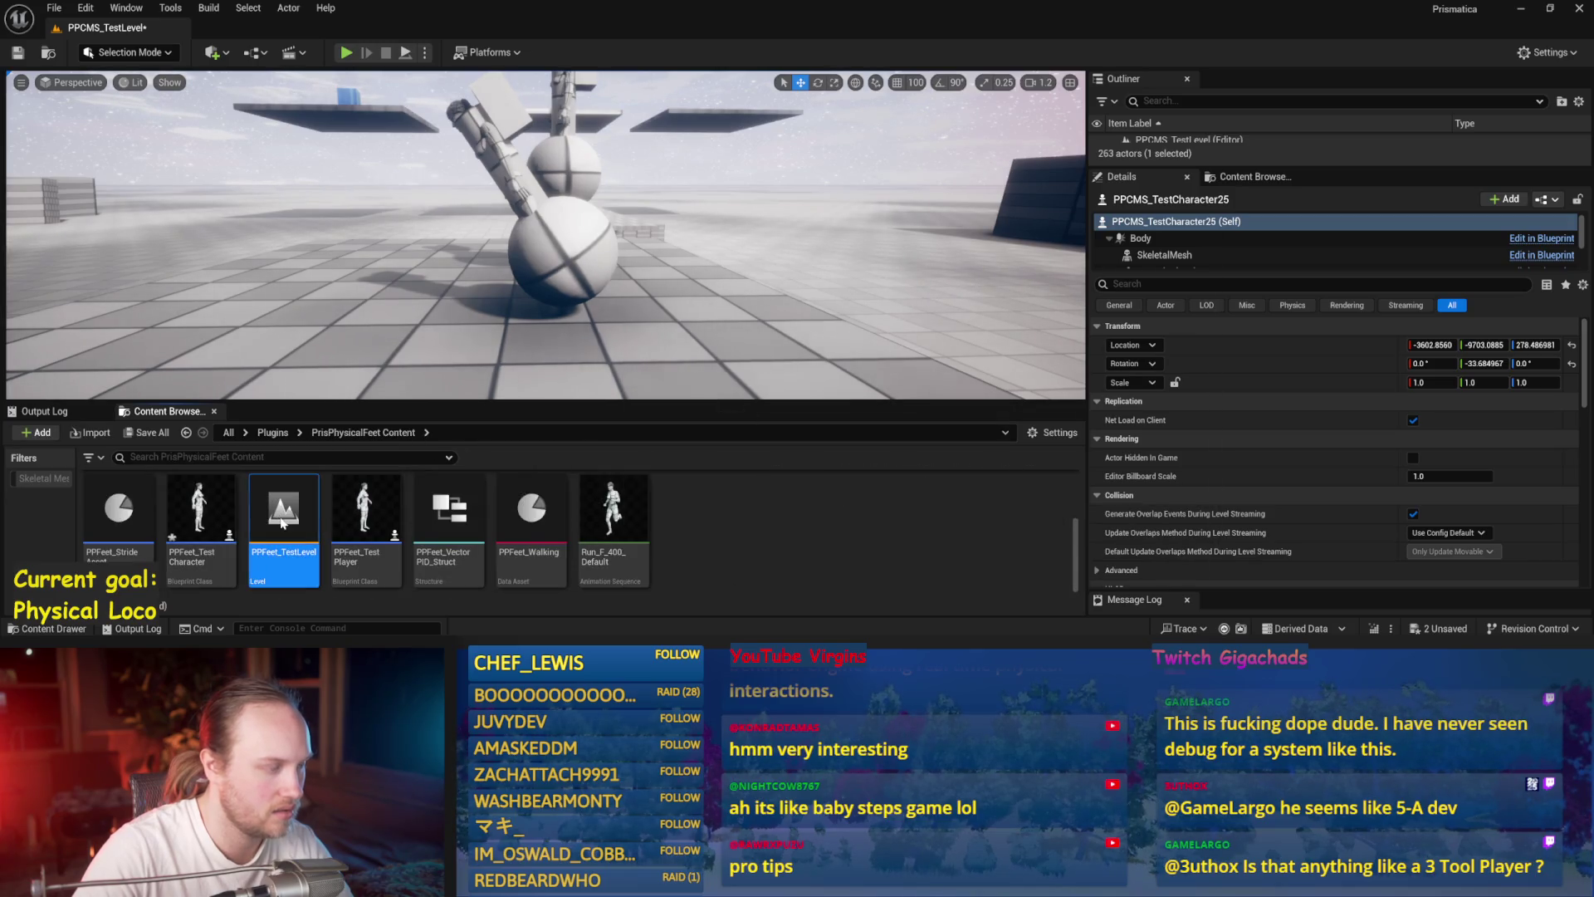
pyautogui.doubleClick(282, 523)
pyautogui.click(836, 485)
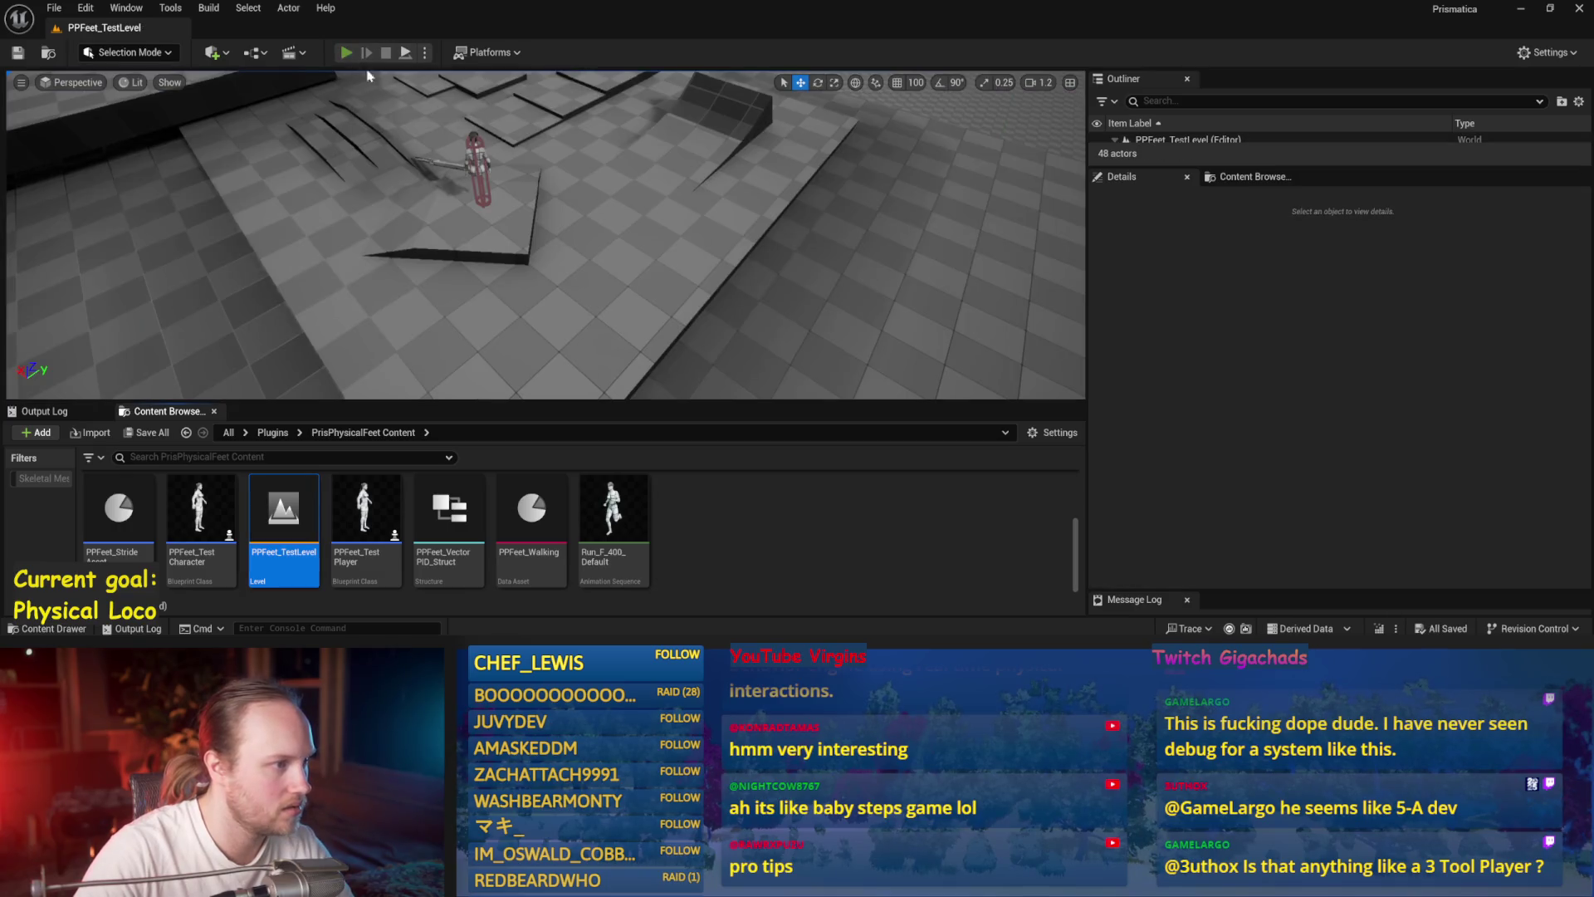
pyautogui.click(346, 52)
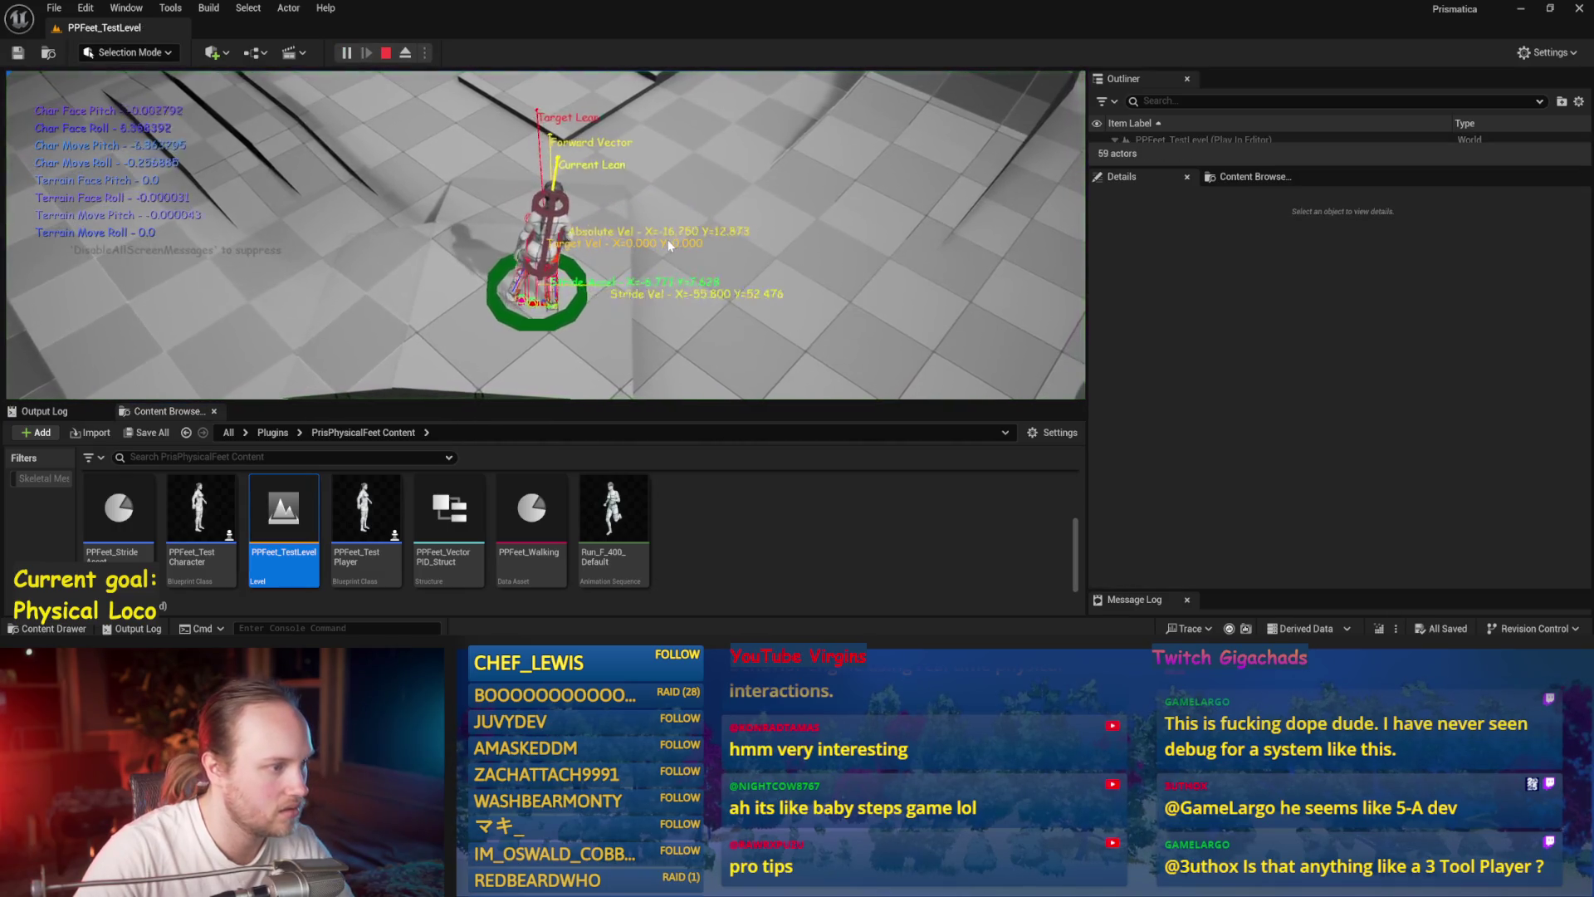
# - End the full-screen play test, pan Balance Maybe to the Stride Acceleration section, and save
pyautogui.press('F11')
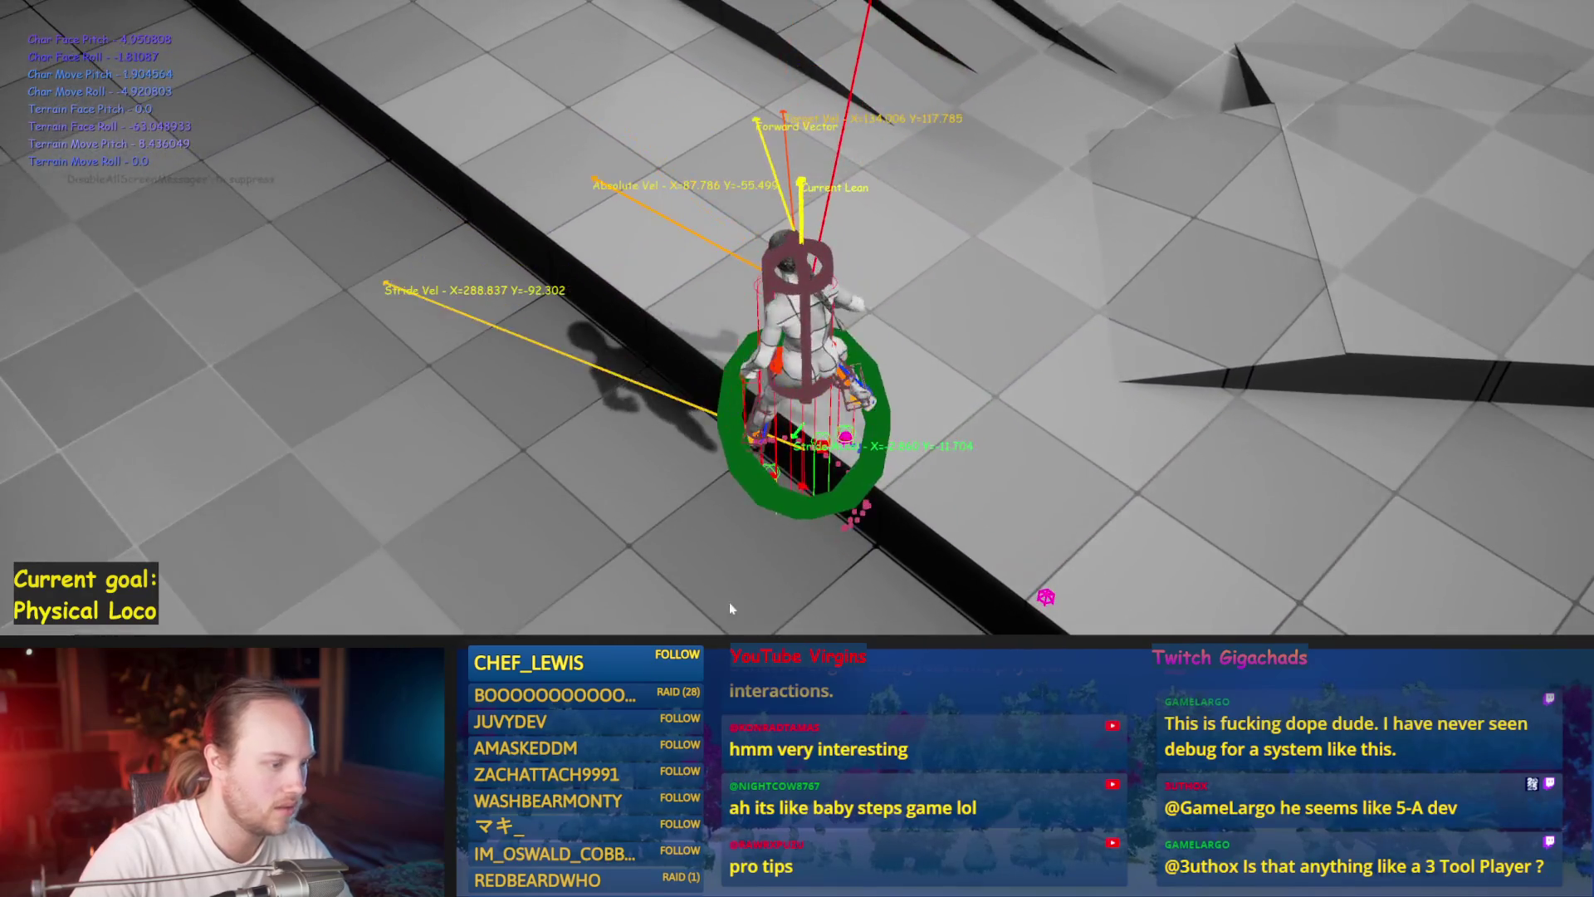
pyautogui.press('Escape')
pyautogui.moveTo(721, 479); pyautogui.dragTo(786, 396)
pyautogui.moveTo(824, 338)
pyautogui.mouseDown()
pyautogui.moveTo(822, 477)
pyautogui.moveTo(700, 370)
pyautogui.mouseUp()
pyautogui.hotkey('ctrl', 's')
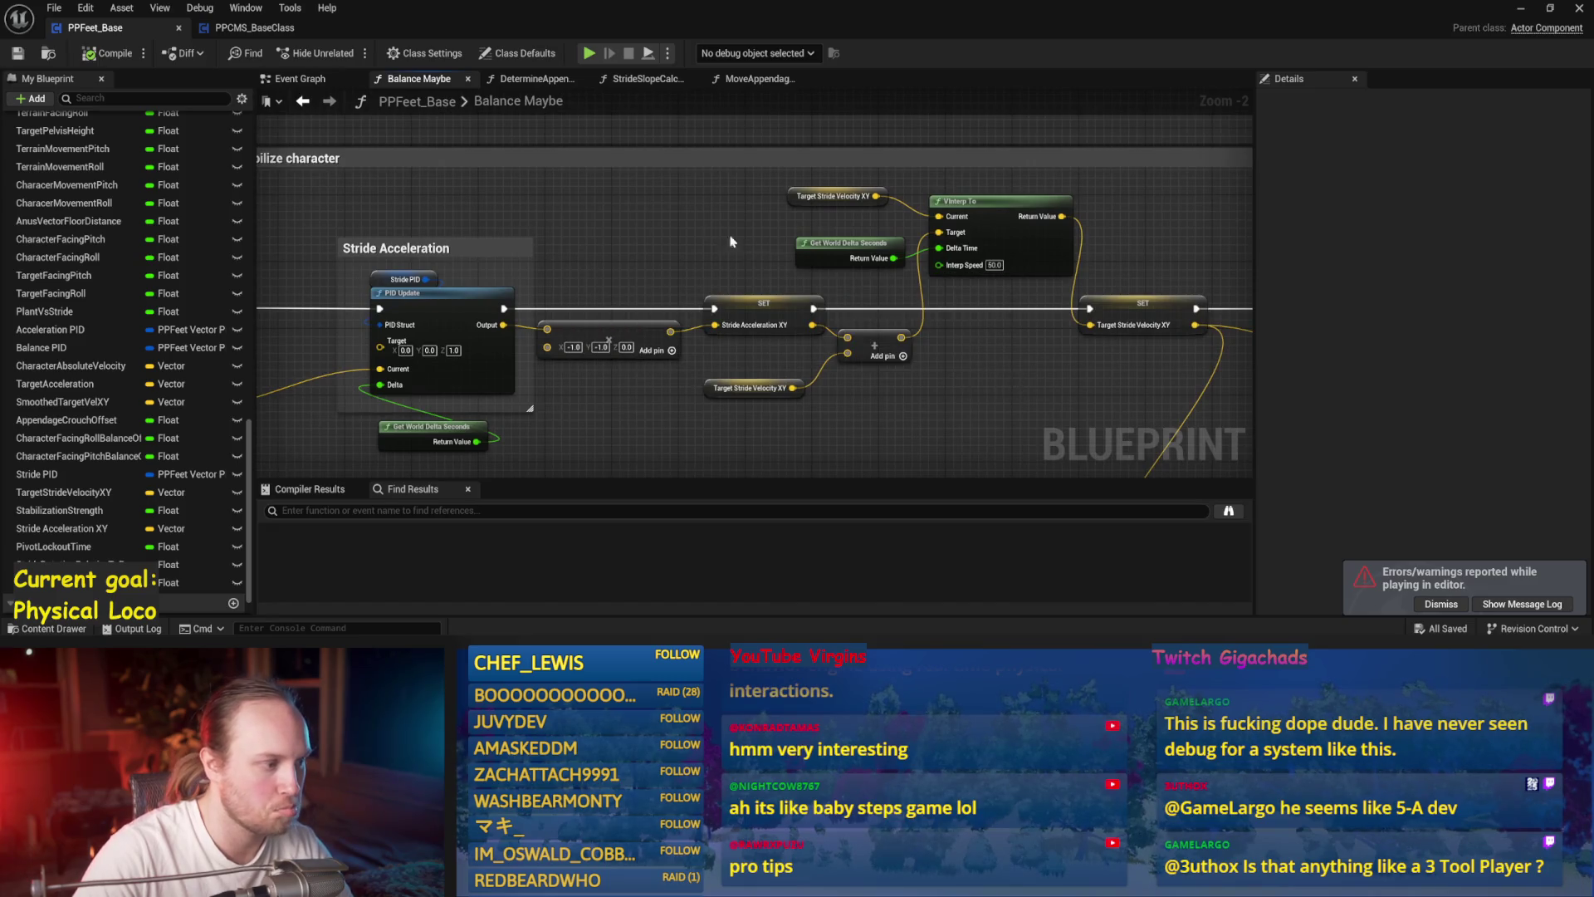
# - Play-test the level, walking the character forward and then turning it back
pyautogui.moveTo(752, 257); pyautogui.dragTo(959, 246)
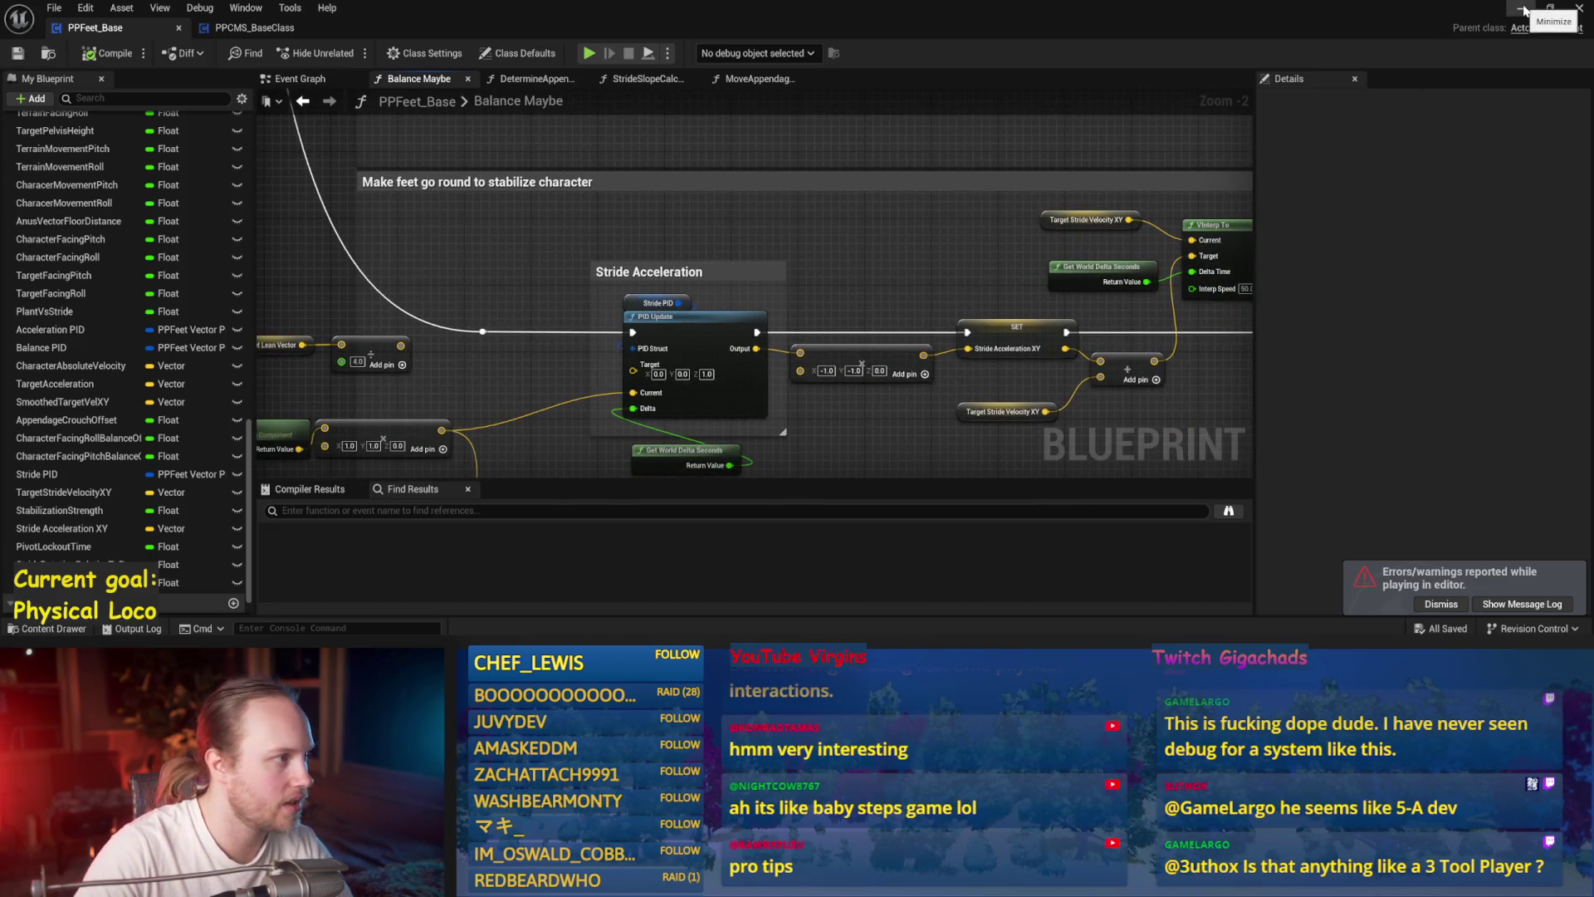
pyautogui.click(1525, 10)
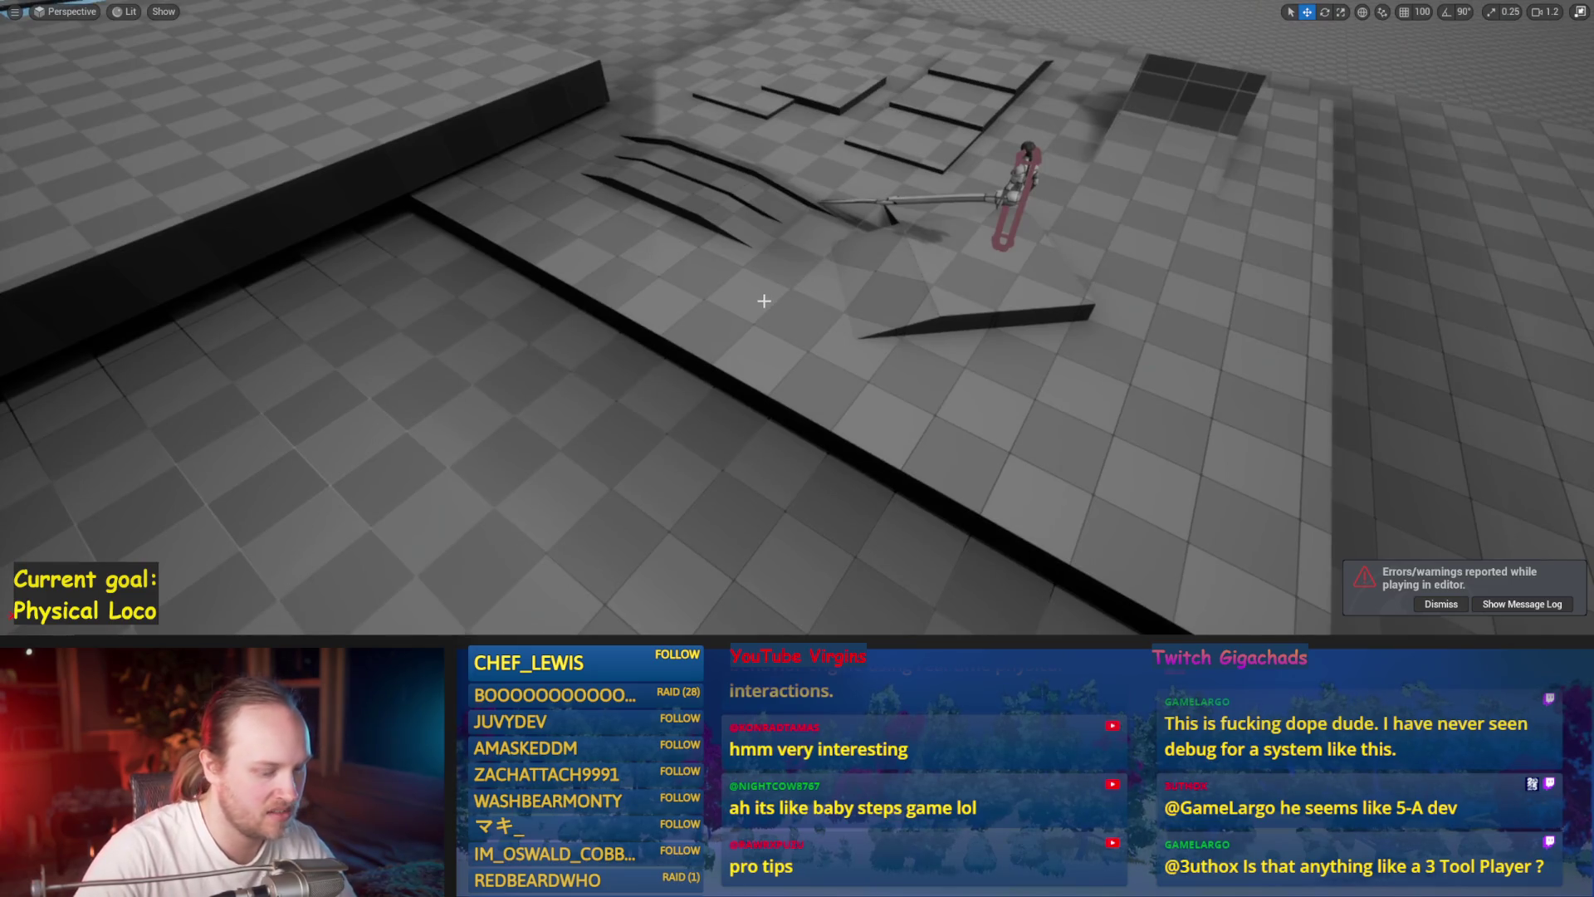
pyautogui.hotkey('alt', 'p')
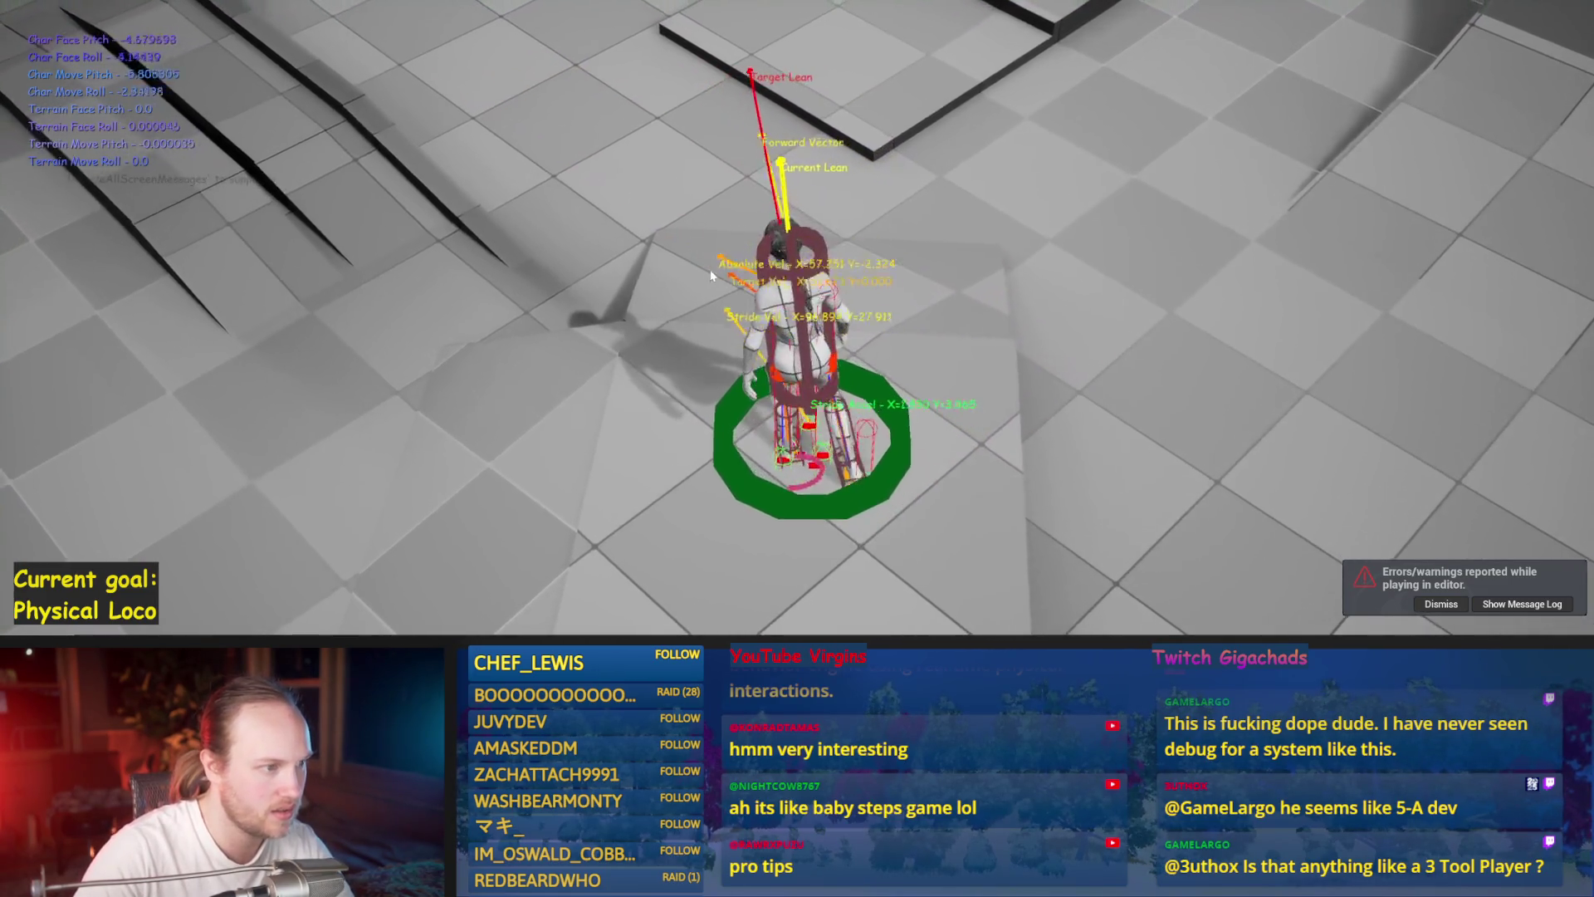
pyautogui.press('w')
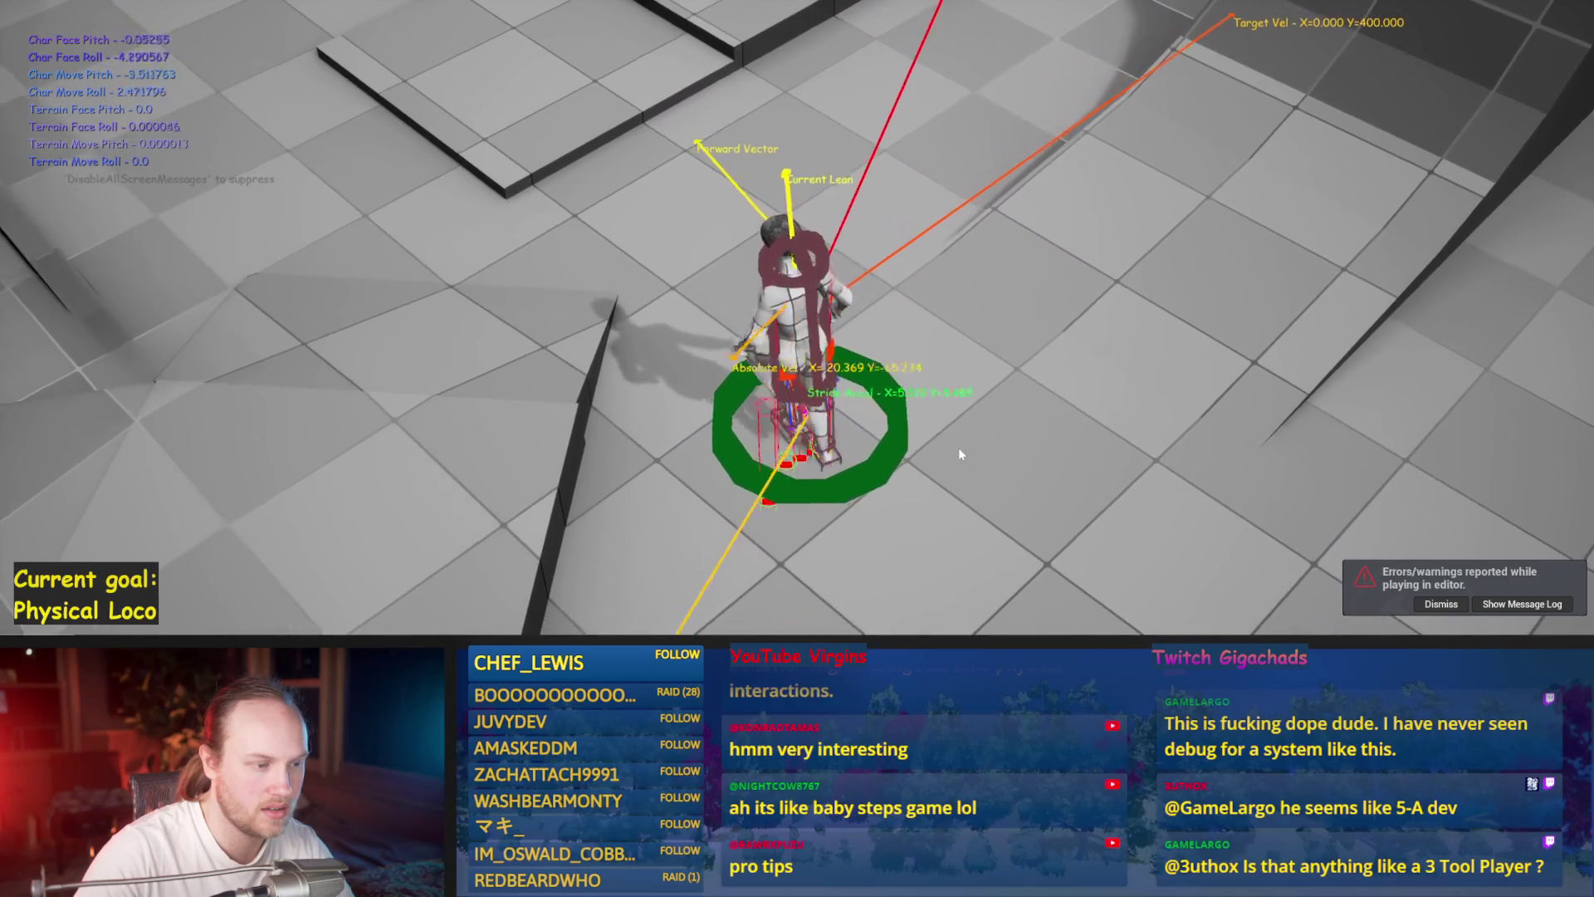
pyautogui.press('s')
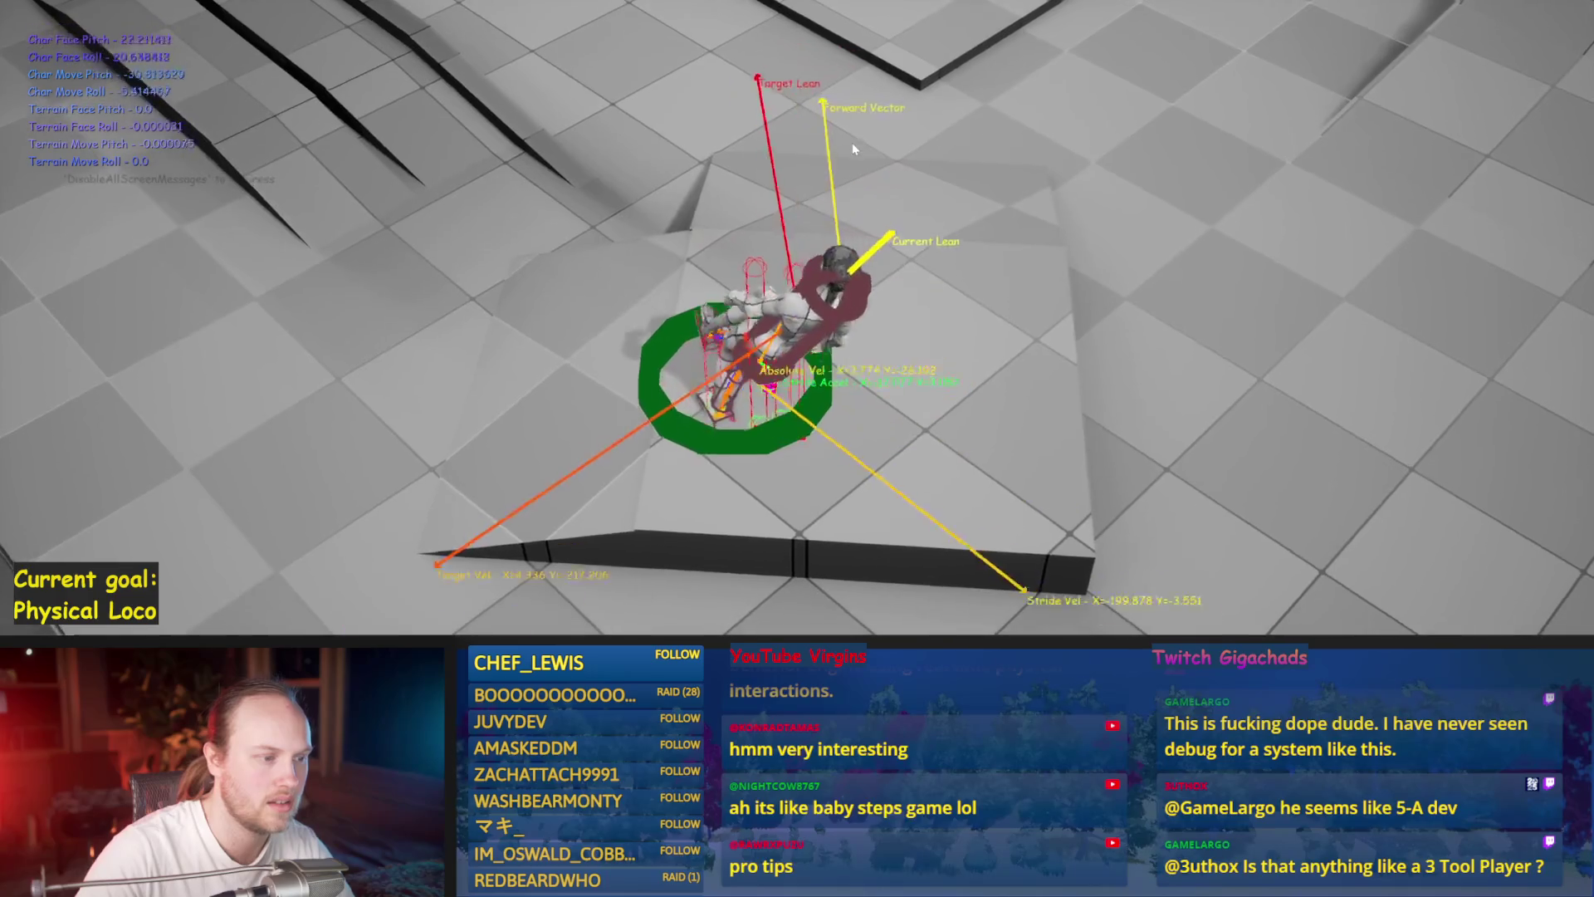
pyautogui.press('Escape')
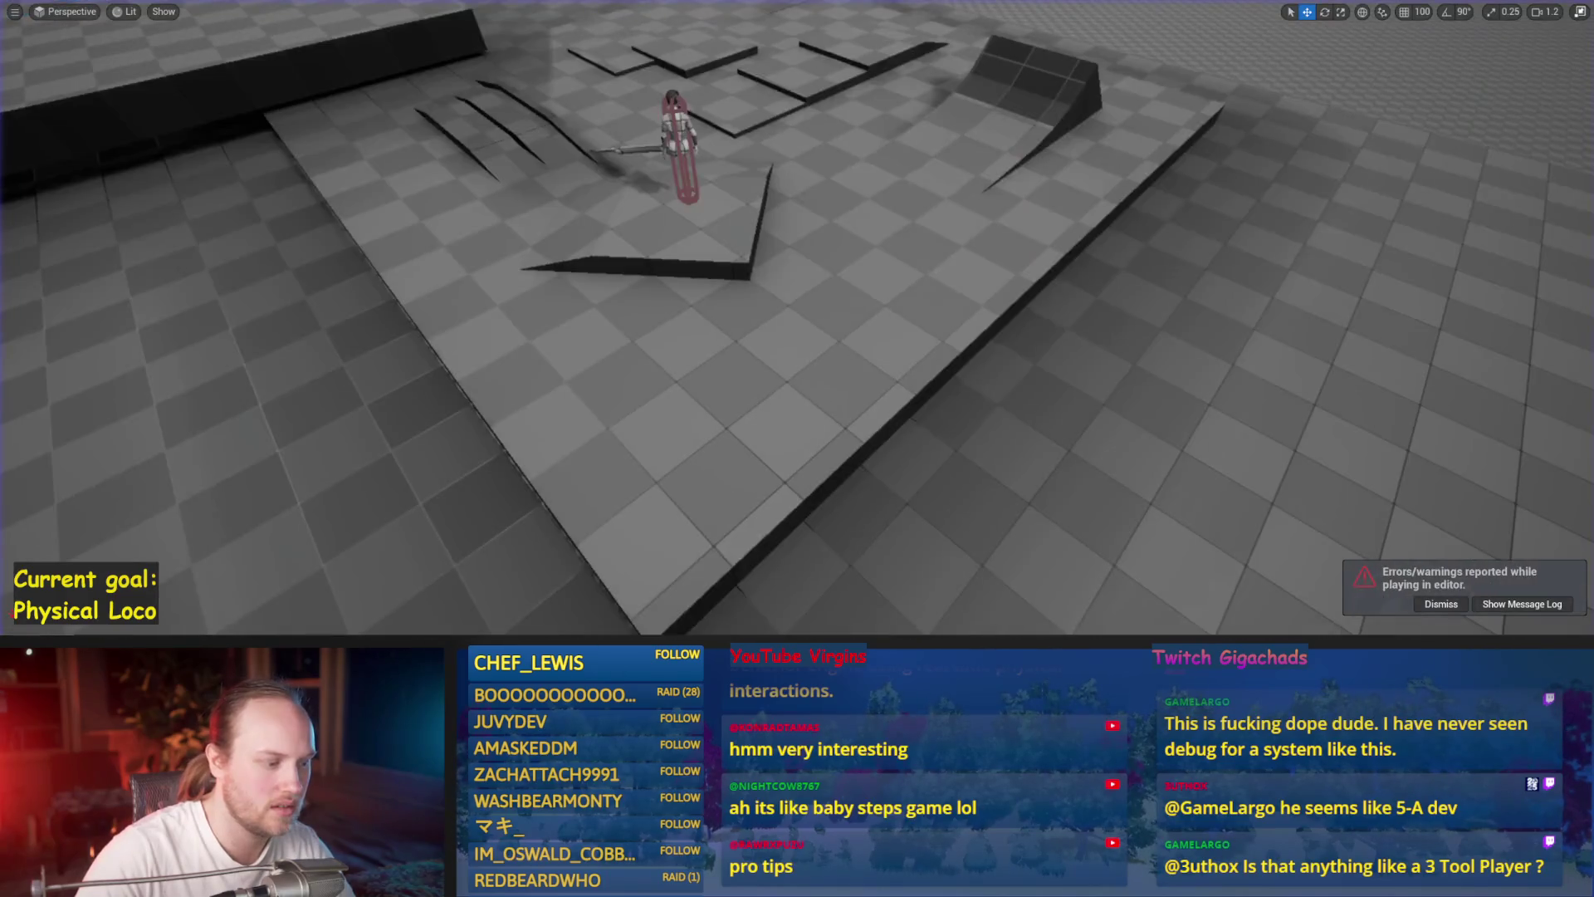
# - Compile and save the blueprint, then run another short play test
pyautogui.hotkey('ctrl', 's')
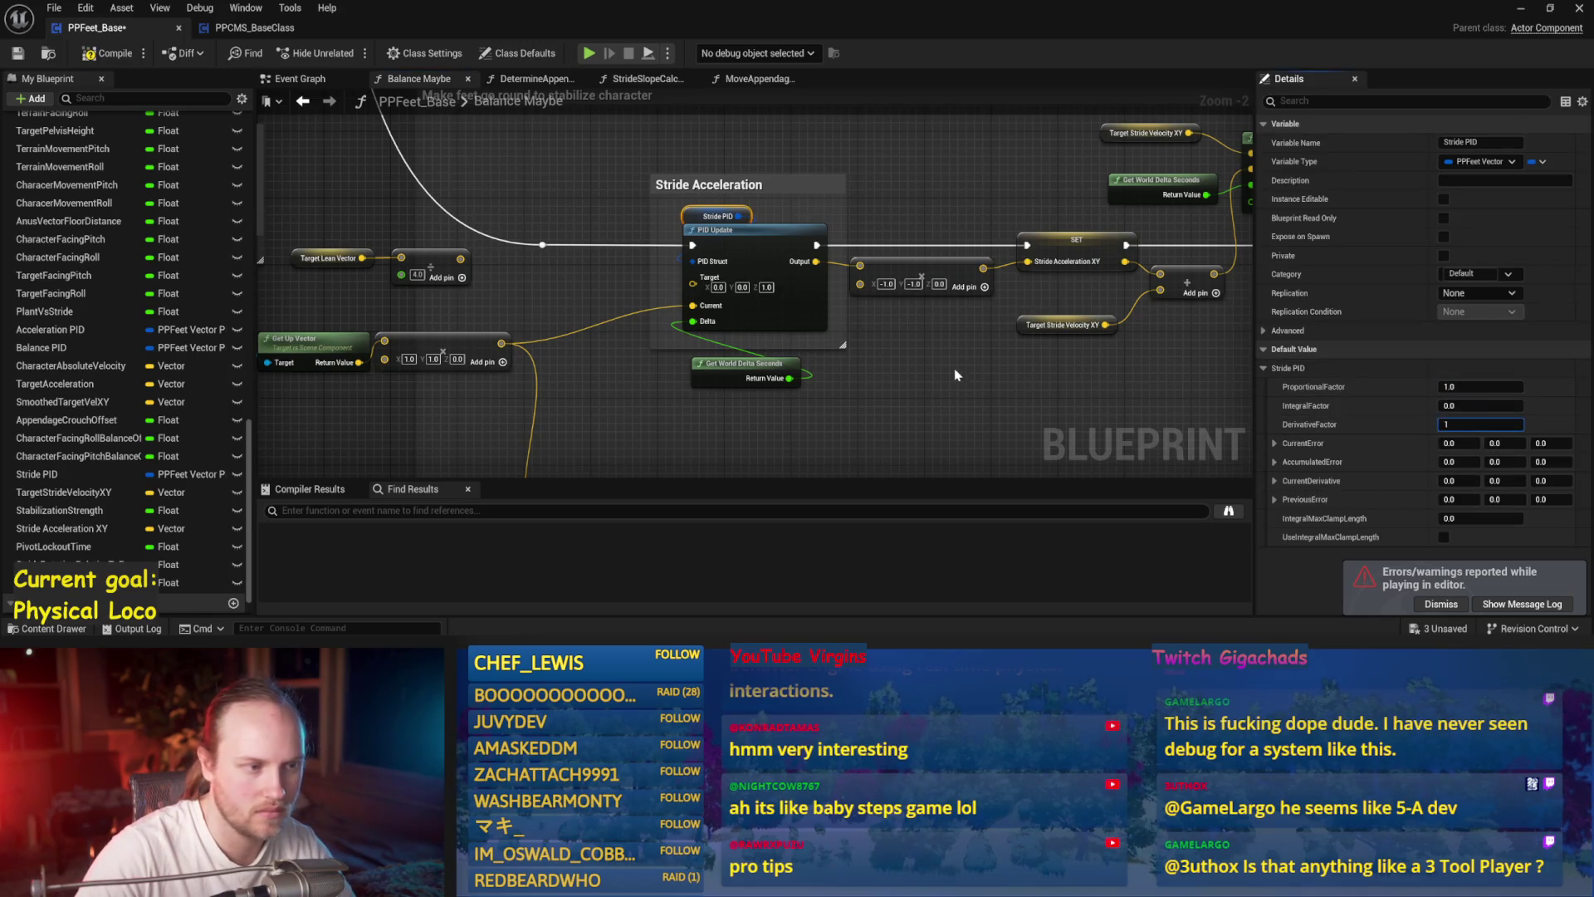
pyautogui.hotkey('ctrl', 's')
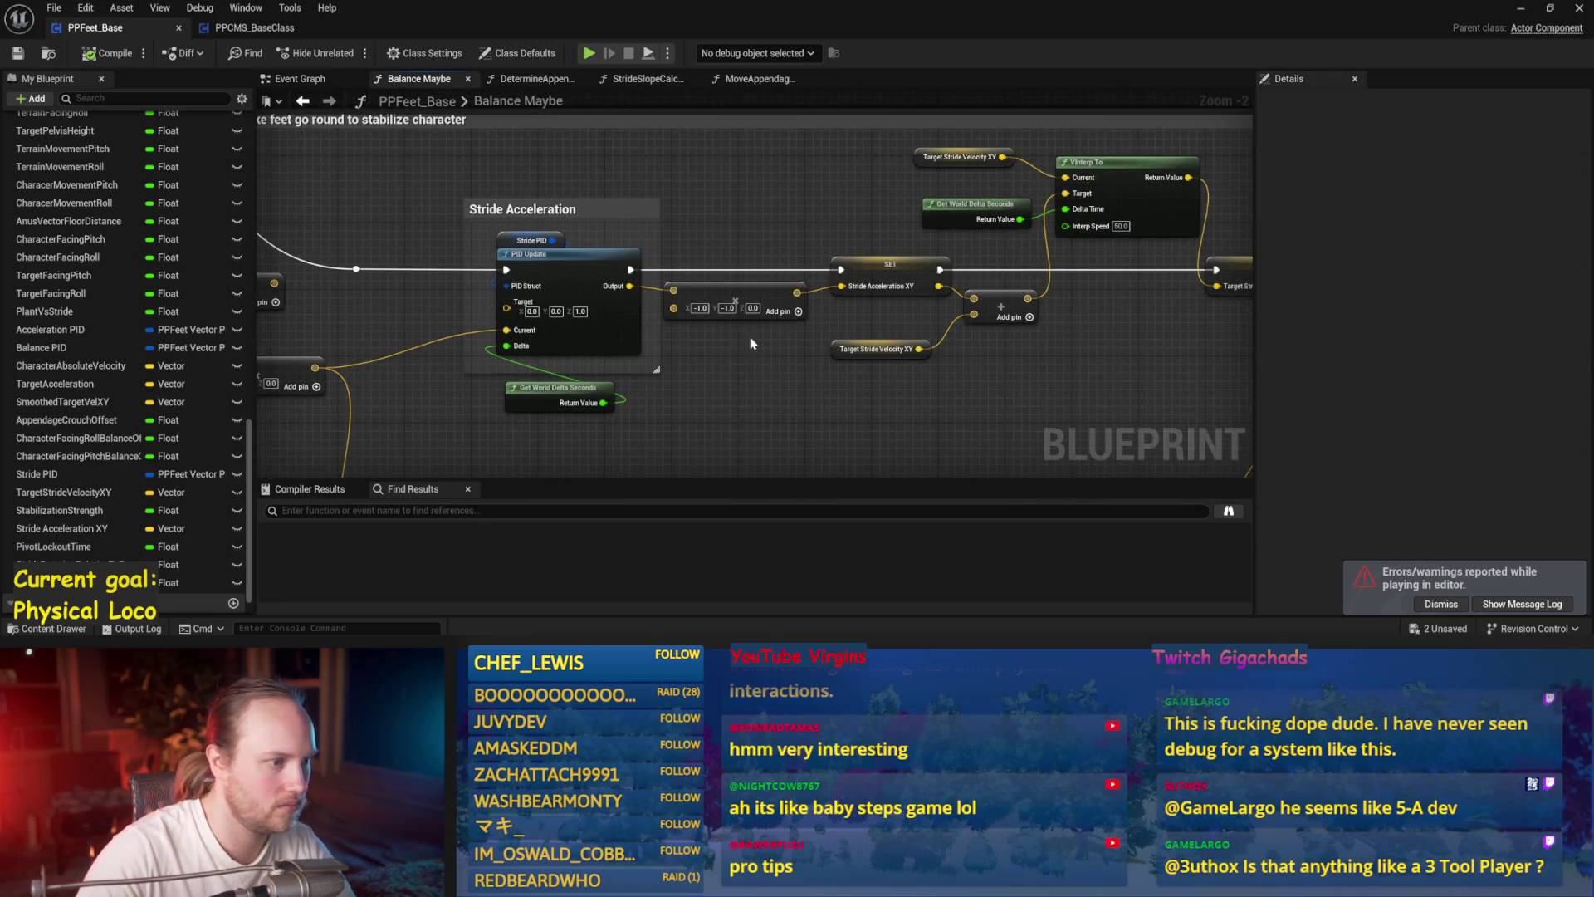
pyautogui.moveTo(721, 342); pyautogui.dragTo(903, 379)
pyautogui.click(1513, 12)
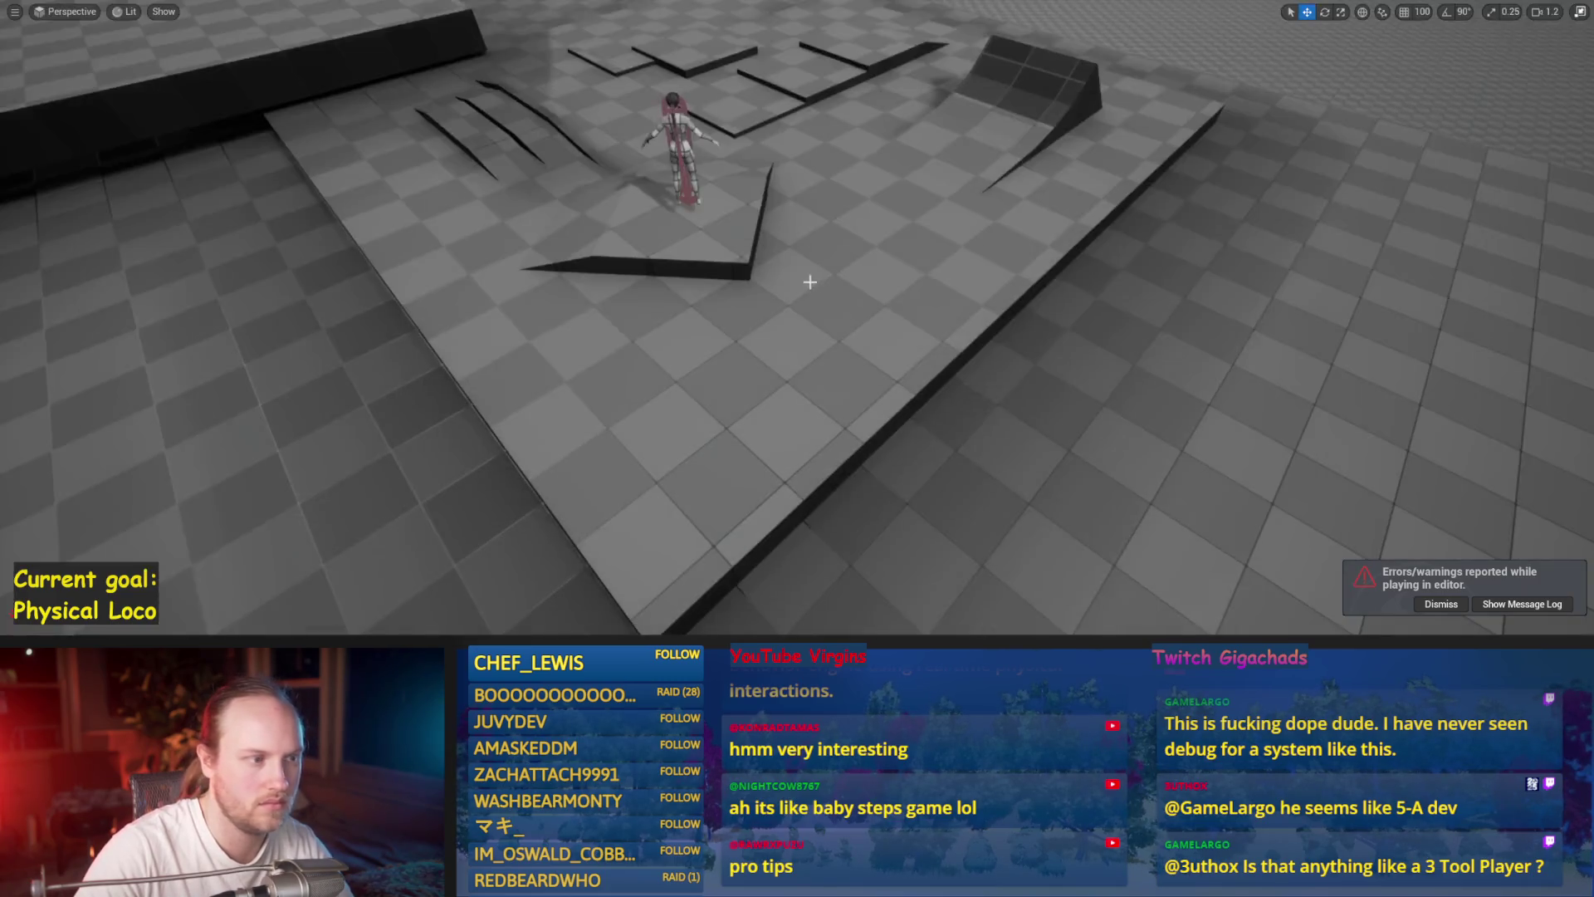
pyautogui.hotkey('alt', 'p')
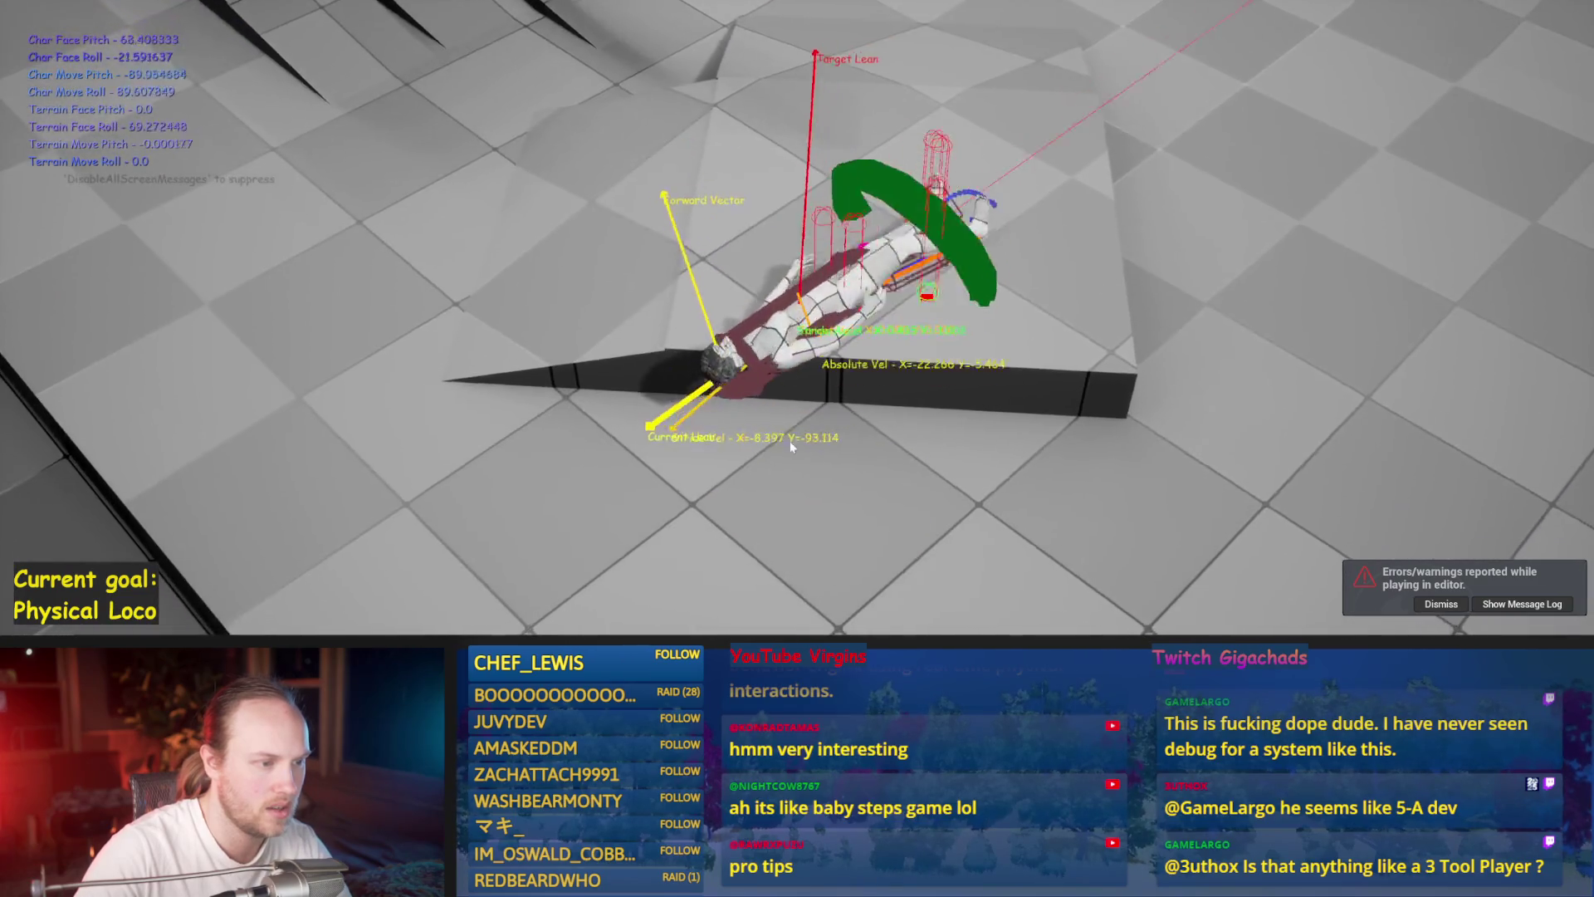
pyautogui.press('Escape')
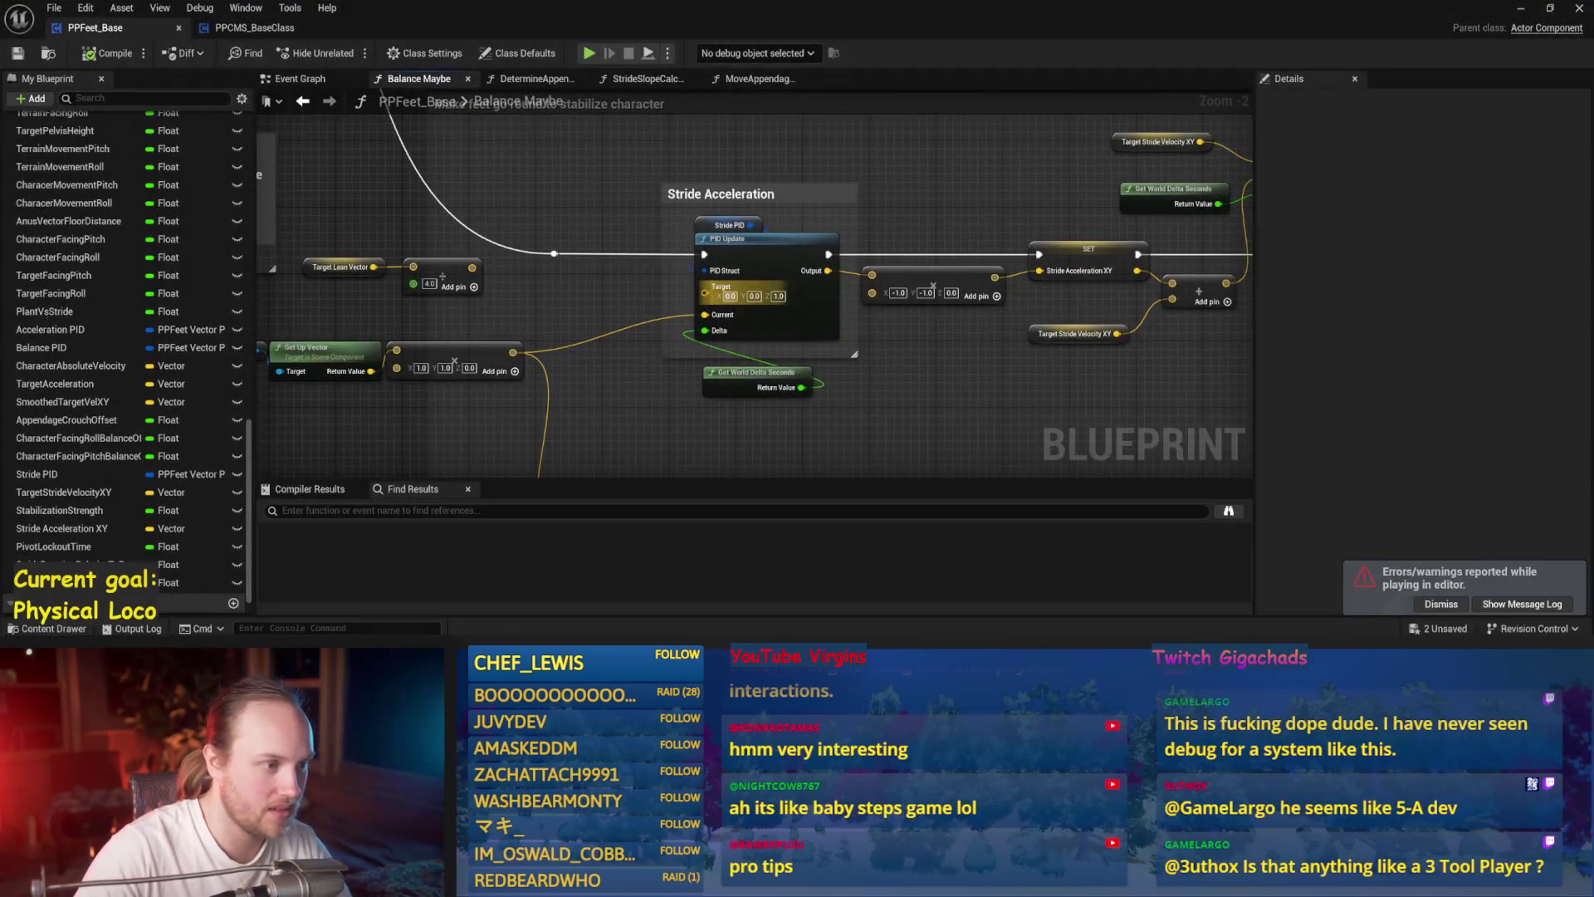
# - Set Stride PID to Proportional 40 and Derivative 1.0, save, and play-test again
pyautogui.click(695, 222)
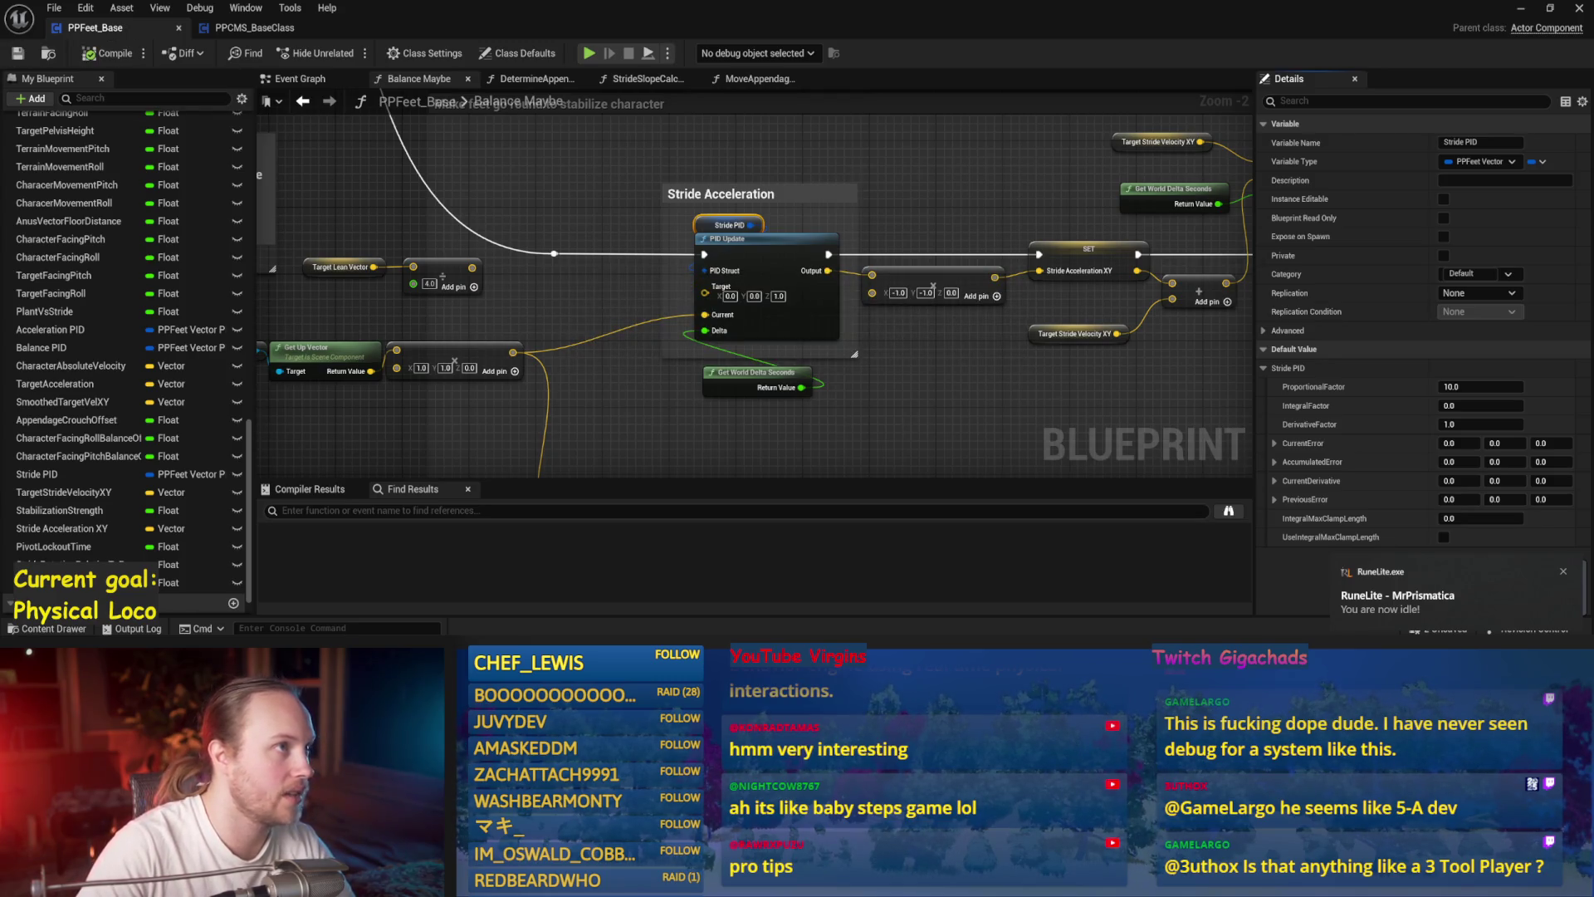
pyautogui.click(1526, 16)
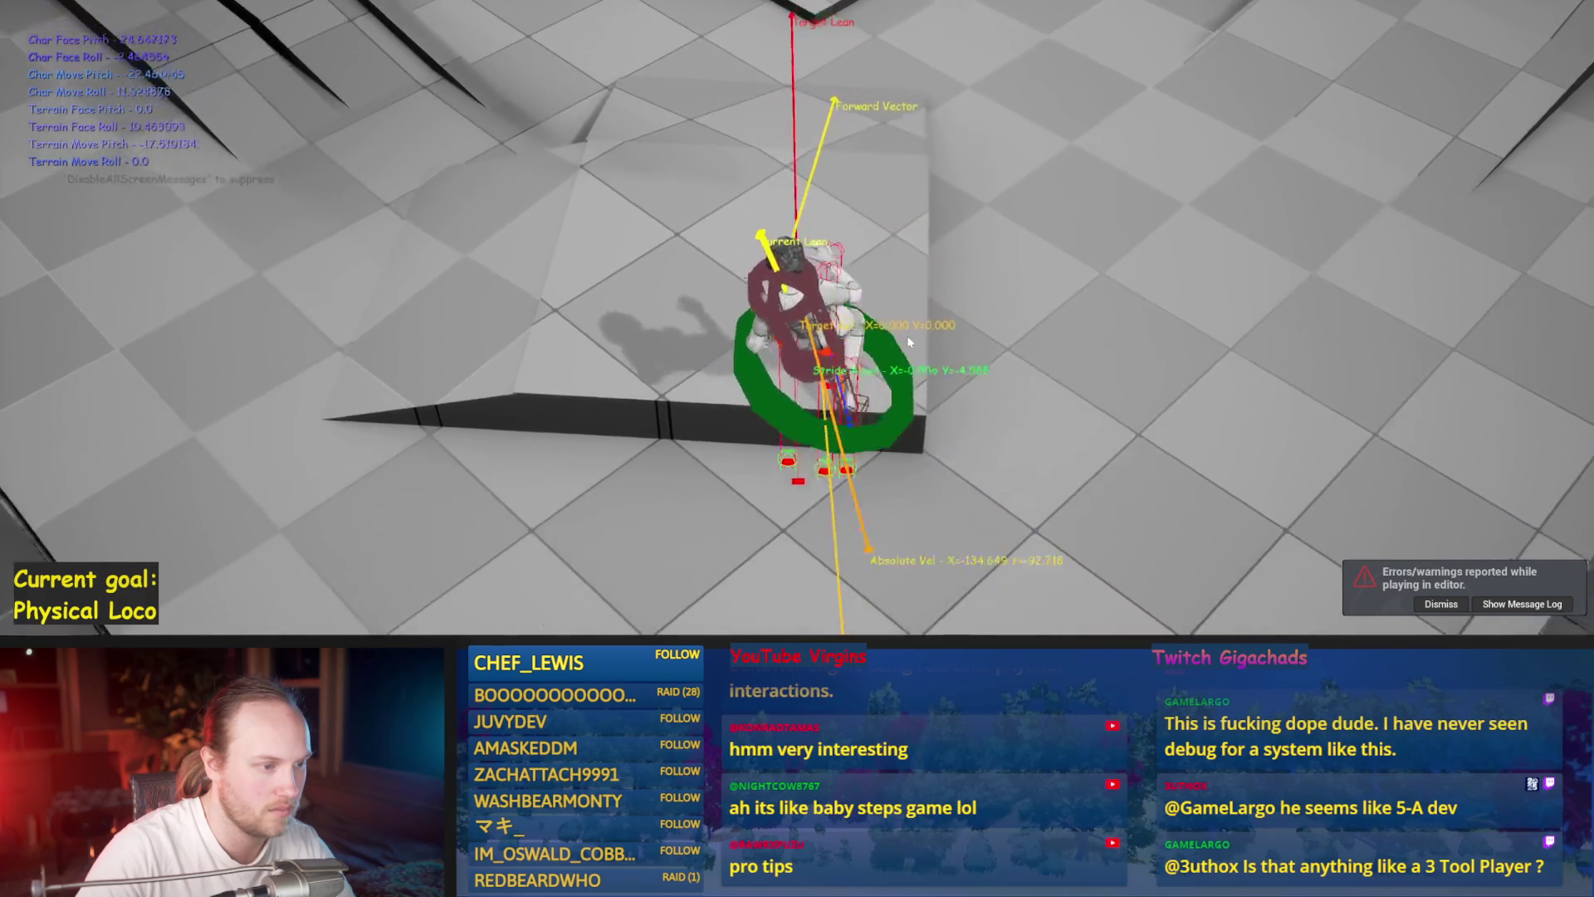
pyautogui.press('Escape')
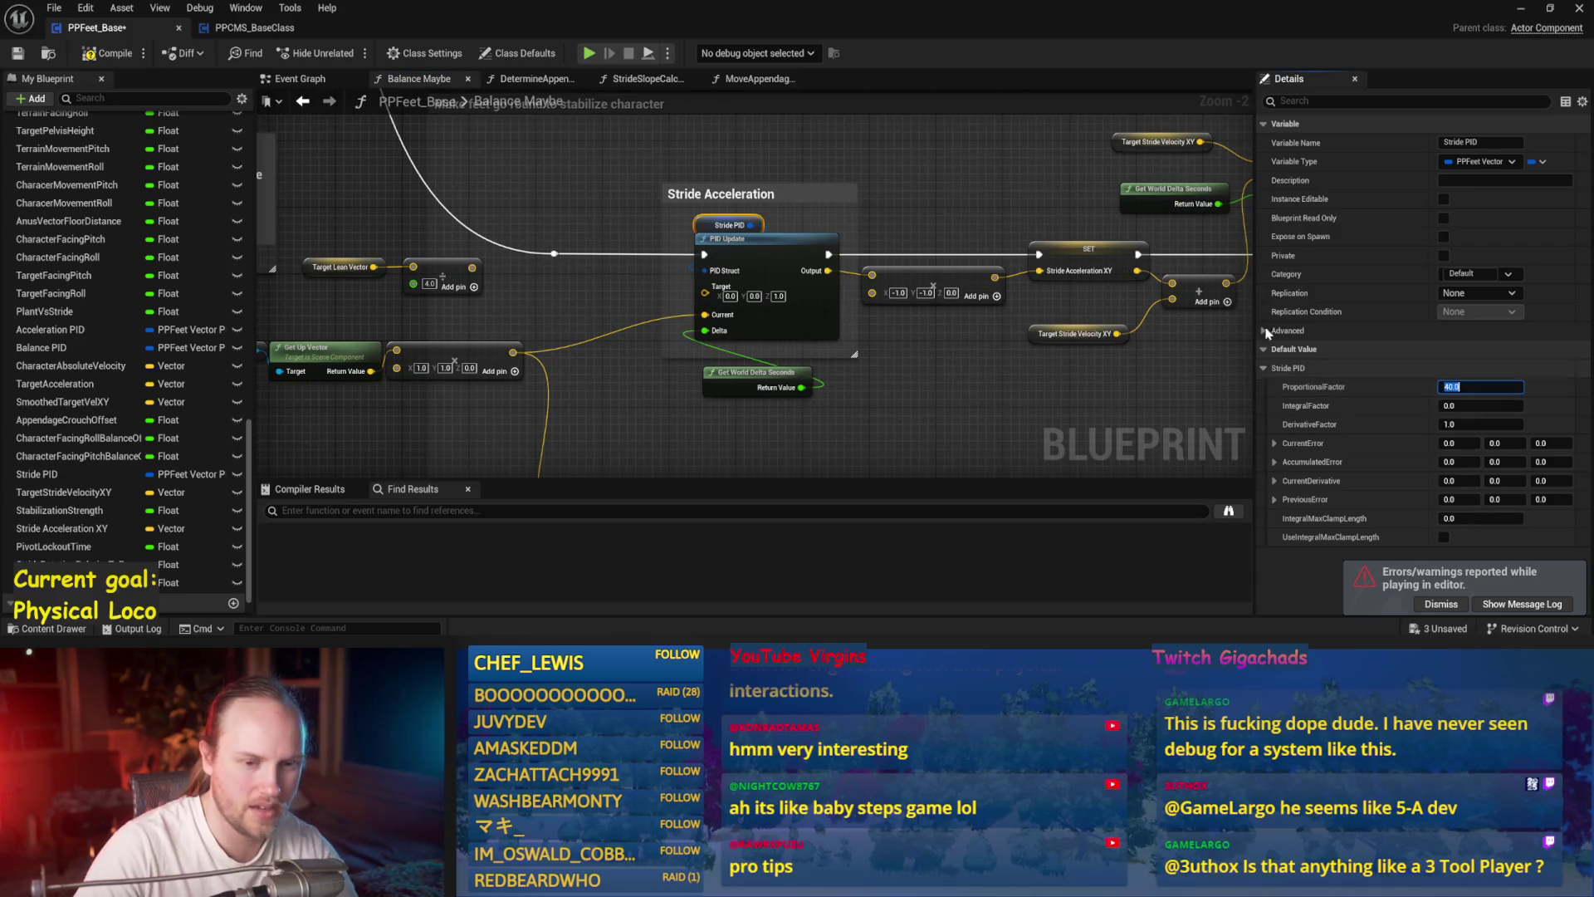
pyautogui.hotkey('ctrl', 's')
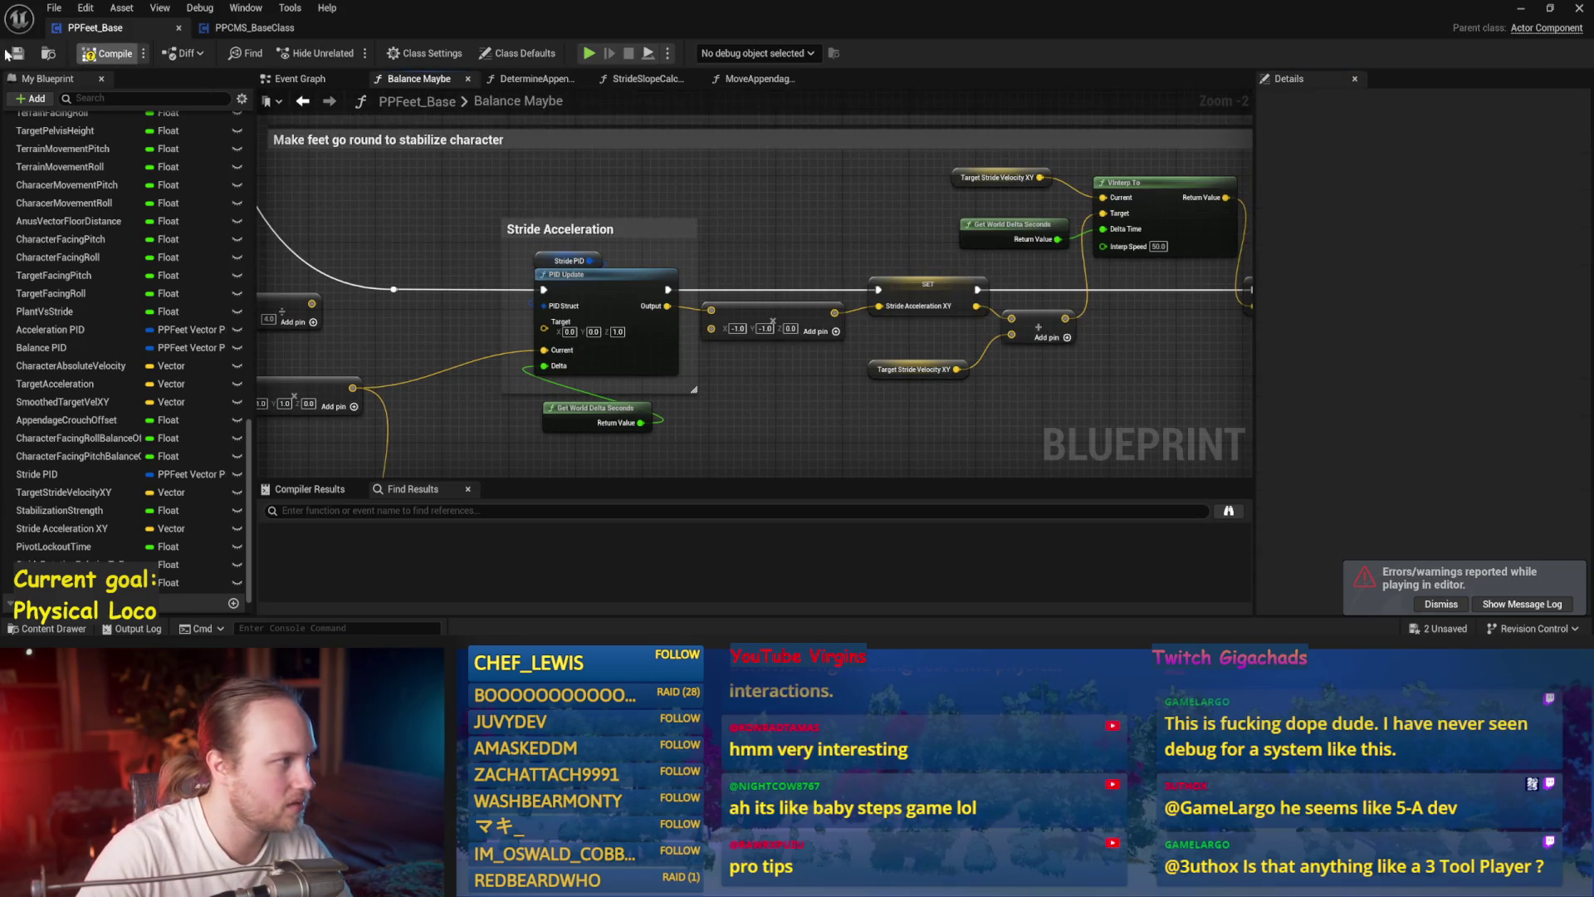
pyautogui.click(1523, 8)
pyautogui.hotkey('alt', 'p')
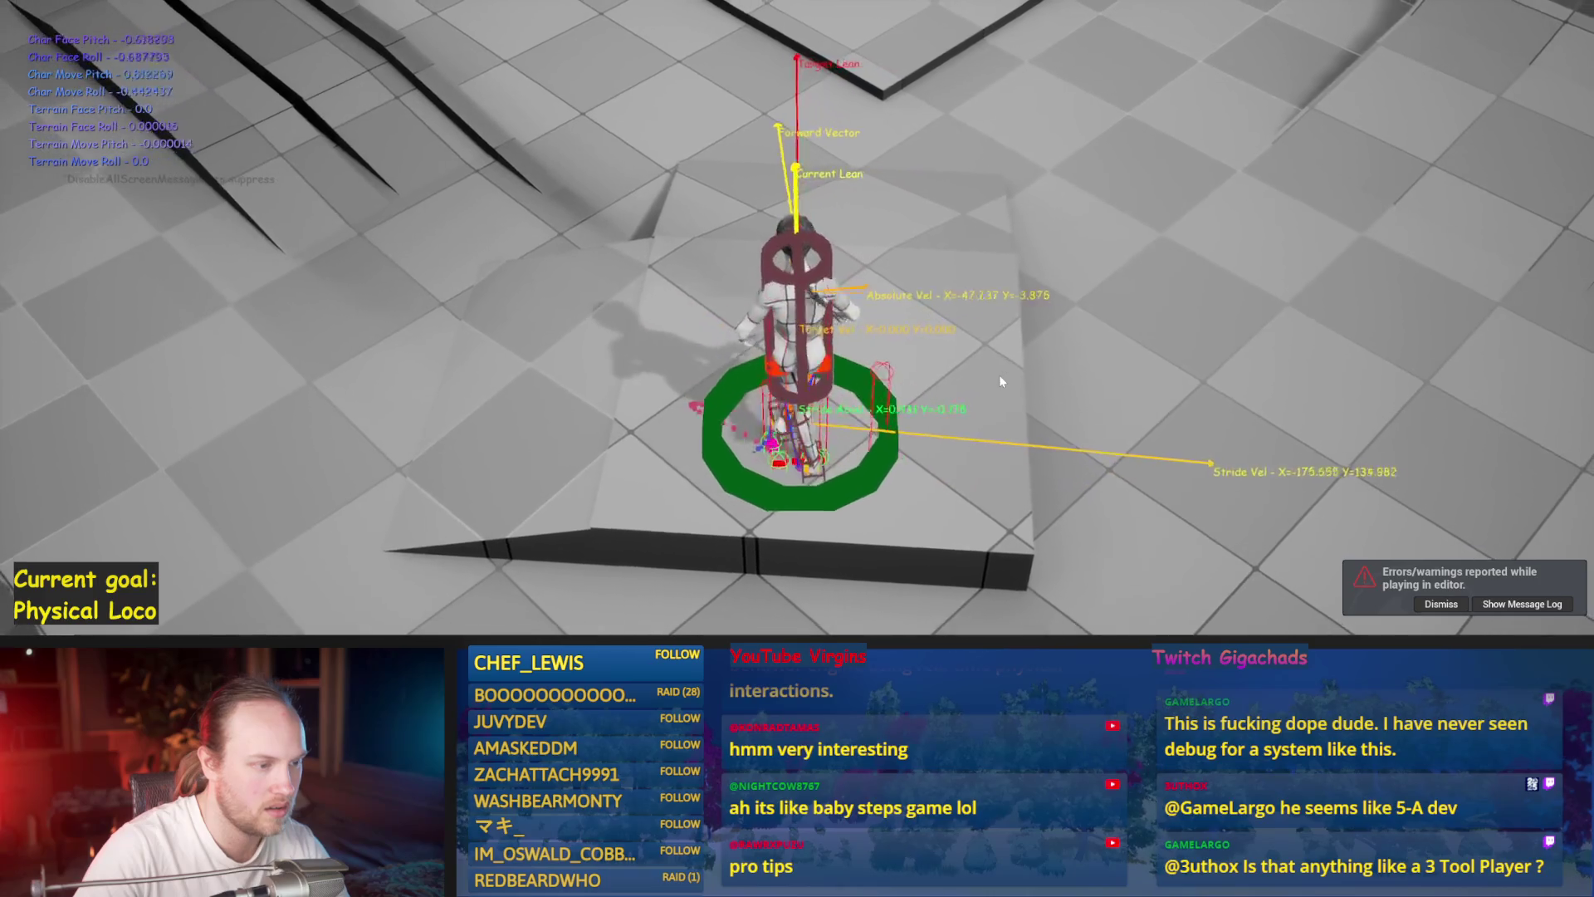
pyautogui.press('Escape')
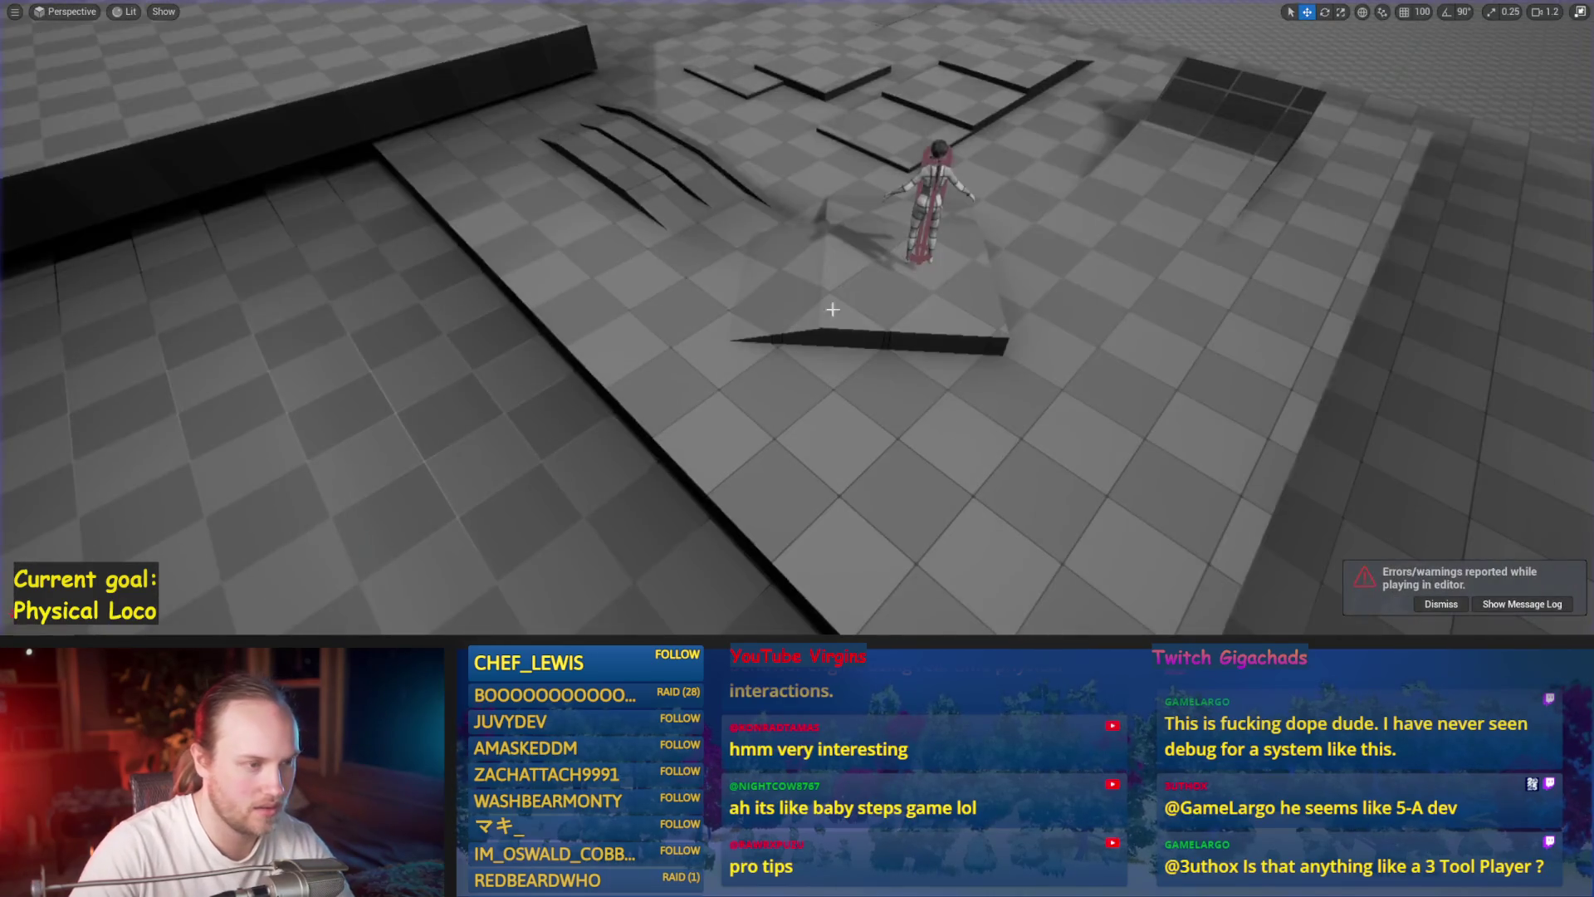
pyautogui.click(935, 199)
pyautogui.moveTo(953, 203)
pyautogui.mouseDown()
pyautogui.moveTo(879, 166)
pyautogui.moveTo(858, 213)
pyautogui.moveTo(631, 249)
pyautogui.moveTo(606, 235)
pyautogui.mouseUp()
# - Save the level and all unsaved assets with File > Save All
pyautogui.click(858, 208)
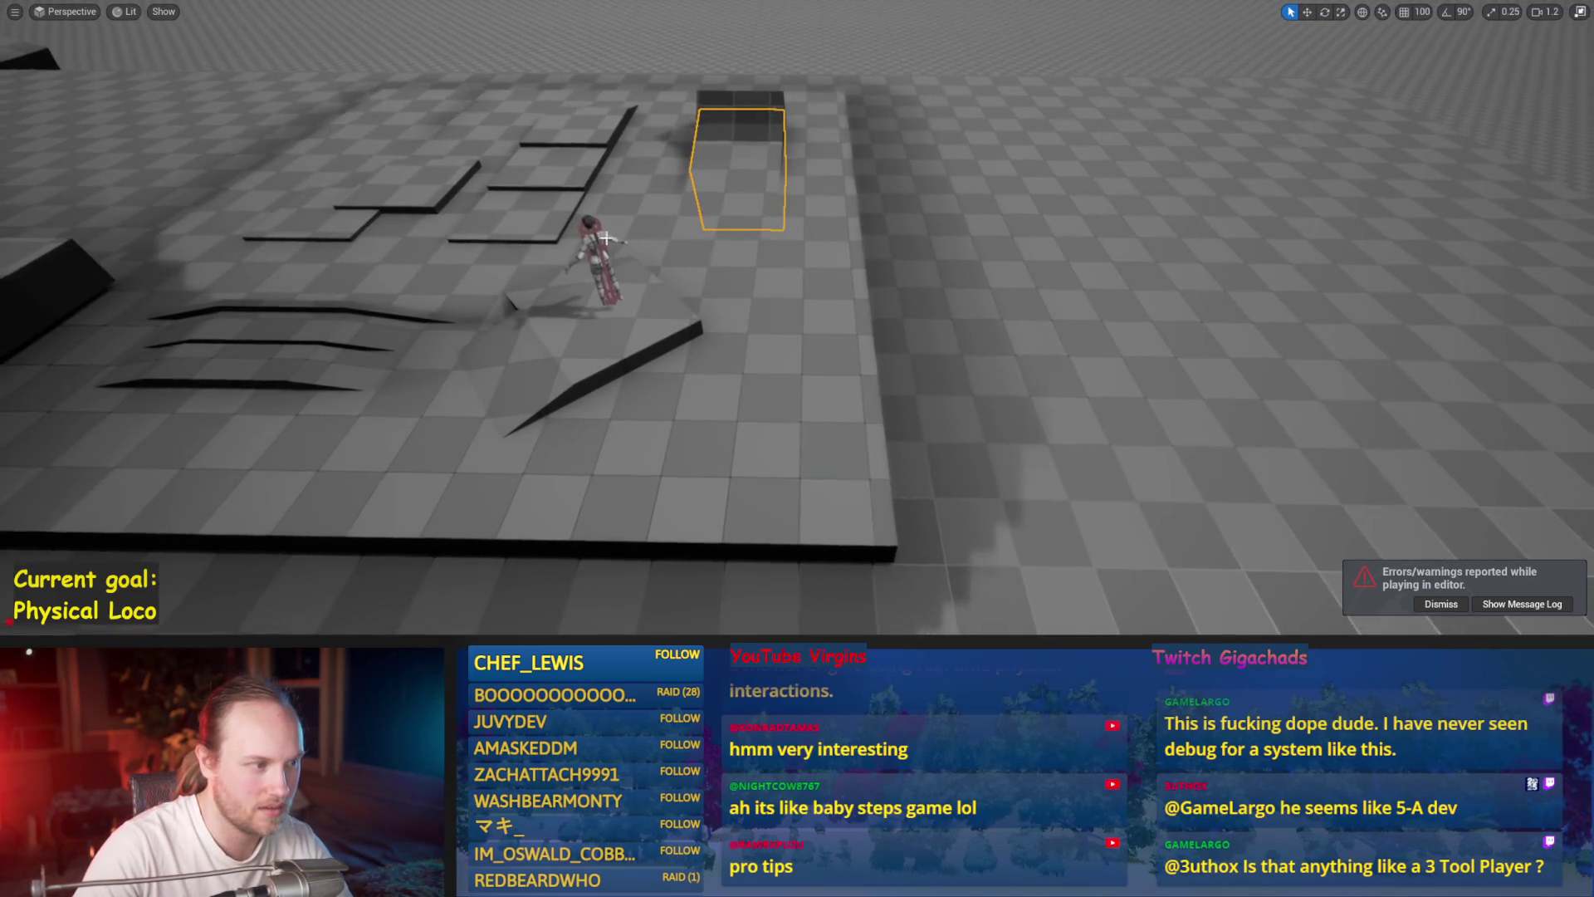
pyautogui.click(596, 253)
pyautogui.press('w')
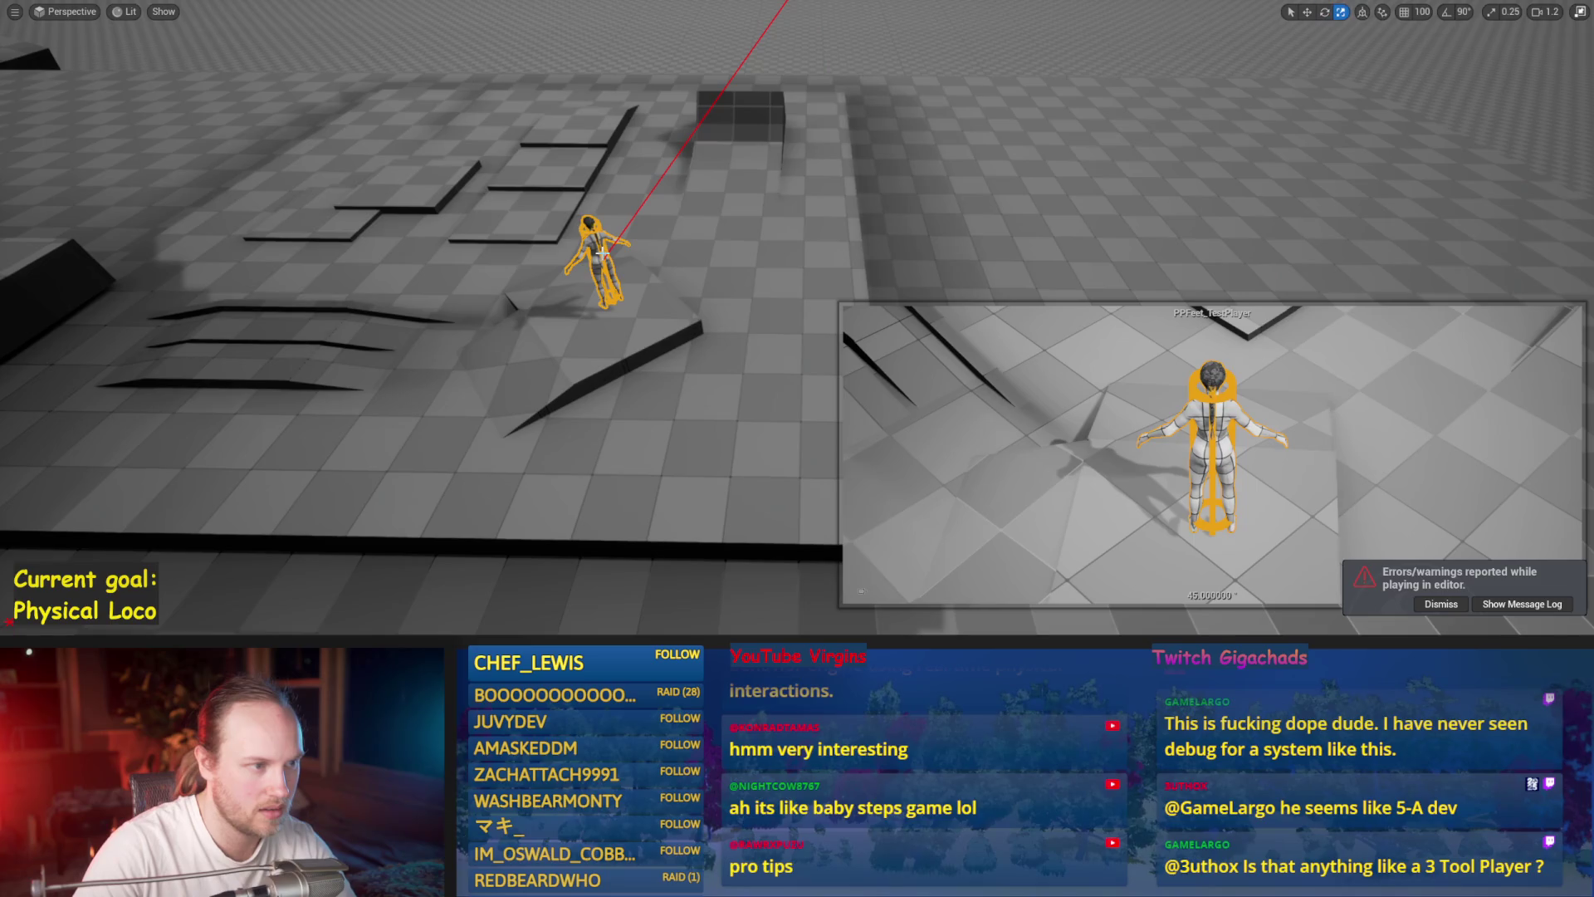
pyautogui.press('Escape')
pyautogui.hotkey('ctrl', 's')
pyautogui.click(54, 8)
pyautogui.click(89, 207)
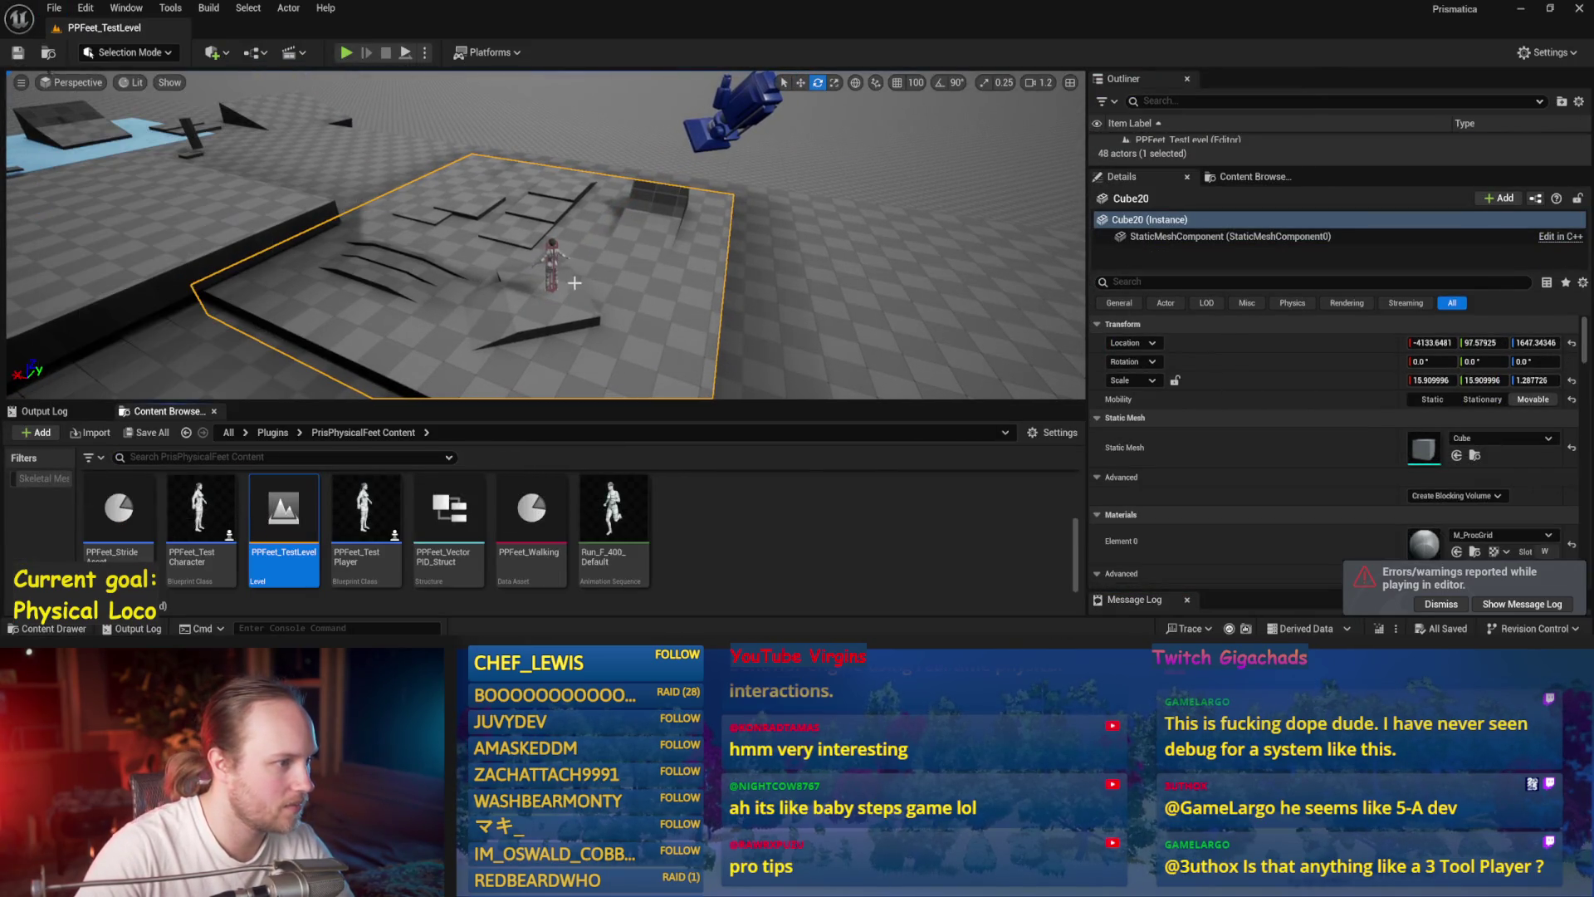
# - Shift PPFeet_TestPlayer's Location Y to roughly -794 and start a new play test
pyautogui.click(551, 270)
pyautogui.press('w')
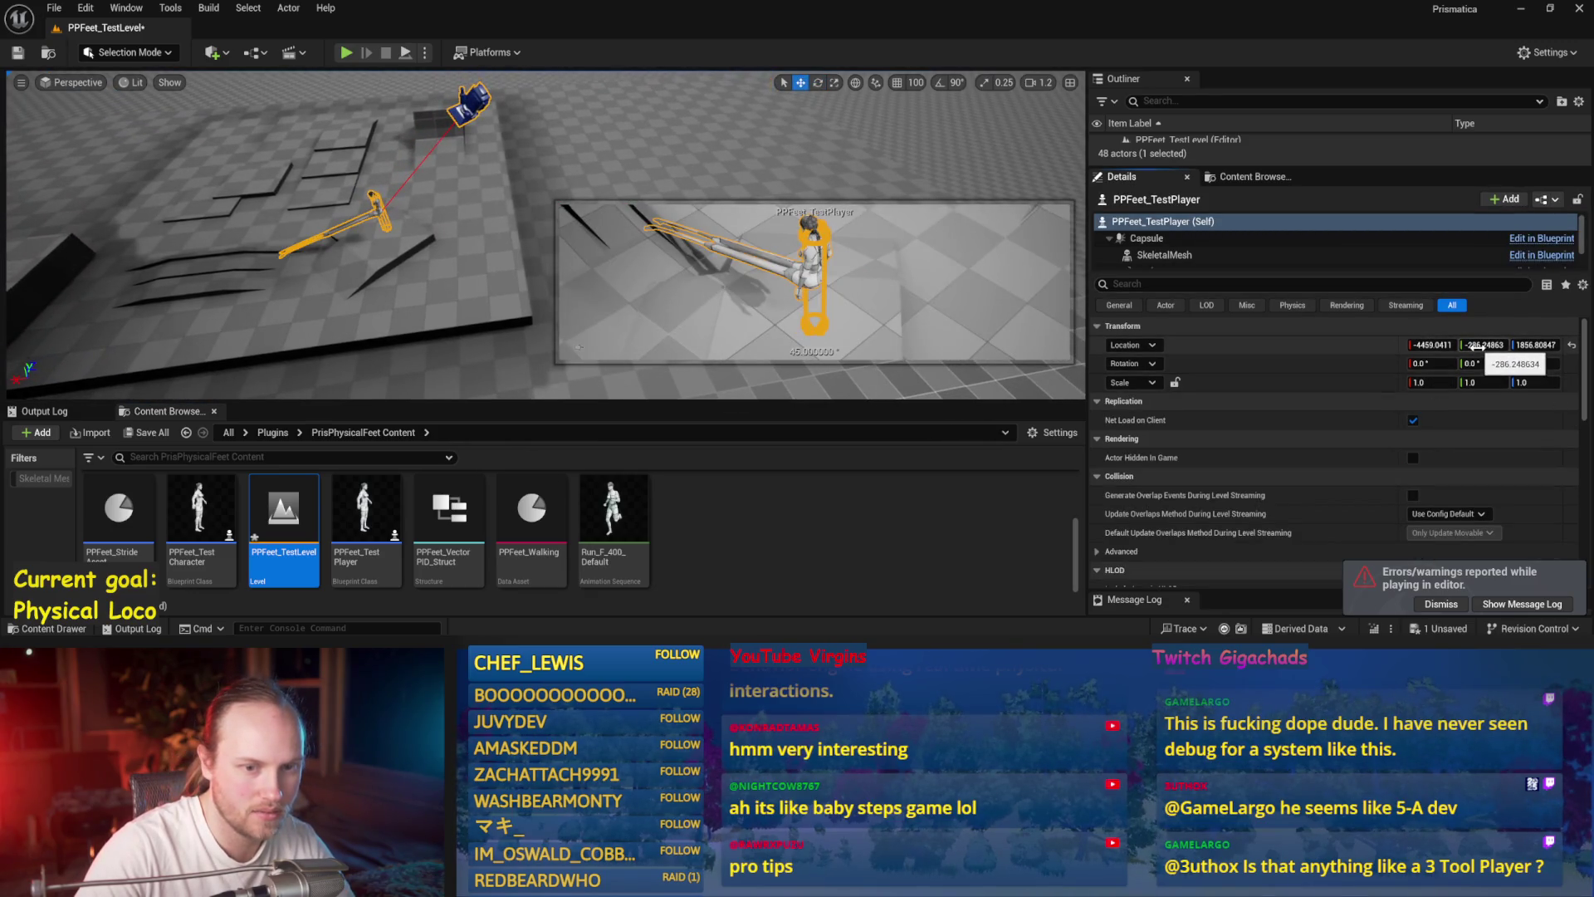
pyautogui.moveTo(1484, 344); pyautogui.dragTo(1421, 344)
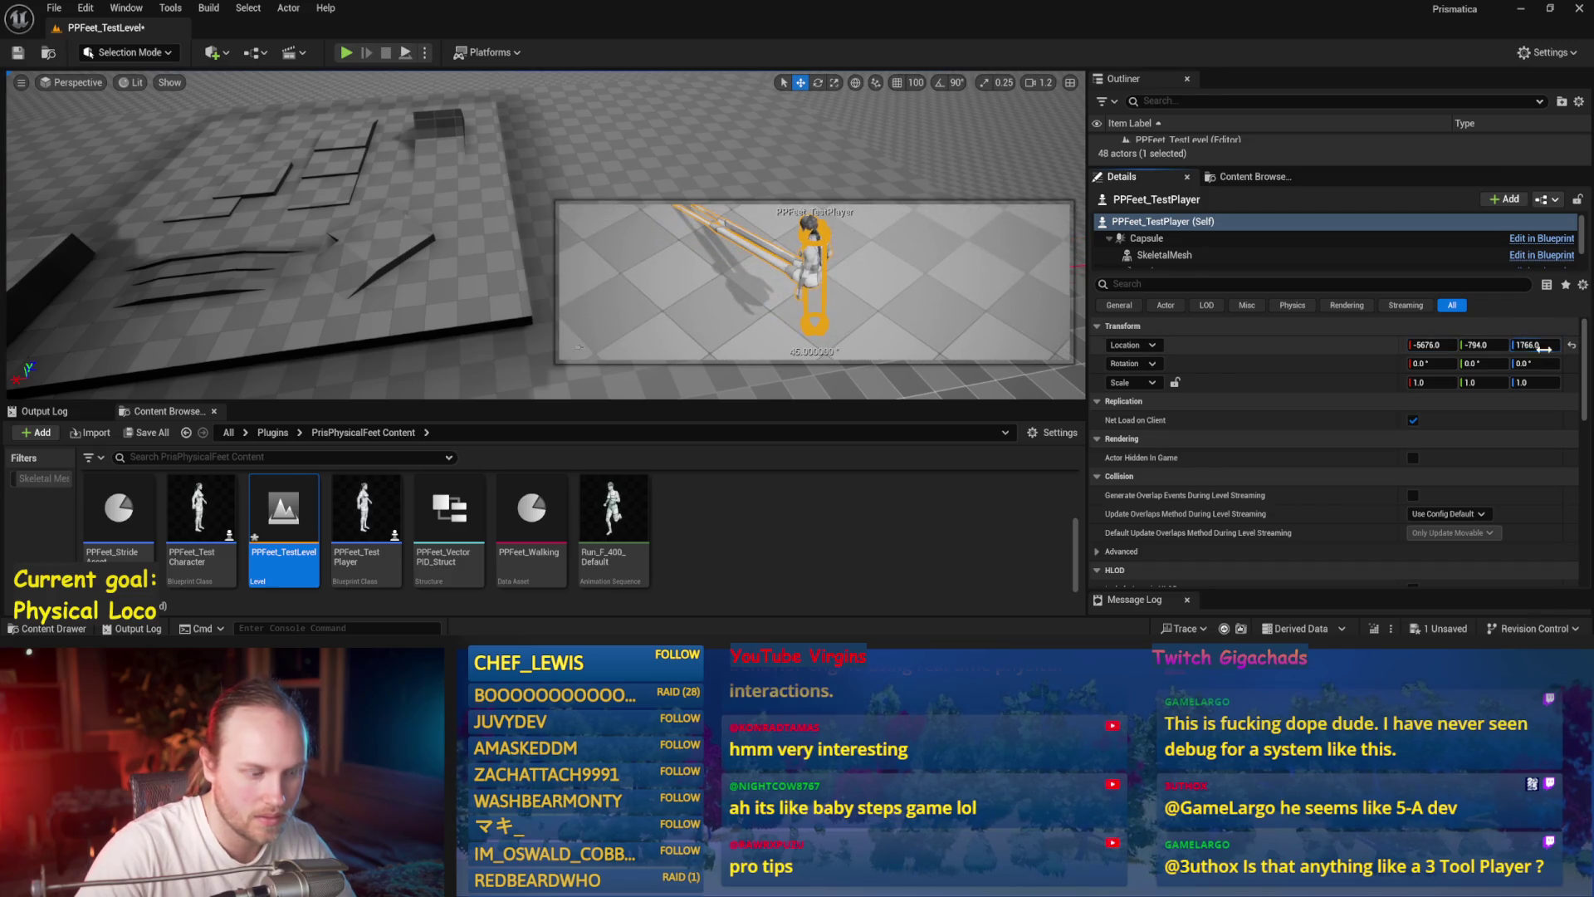
pyautogui.hotkey('alt', 'p')
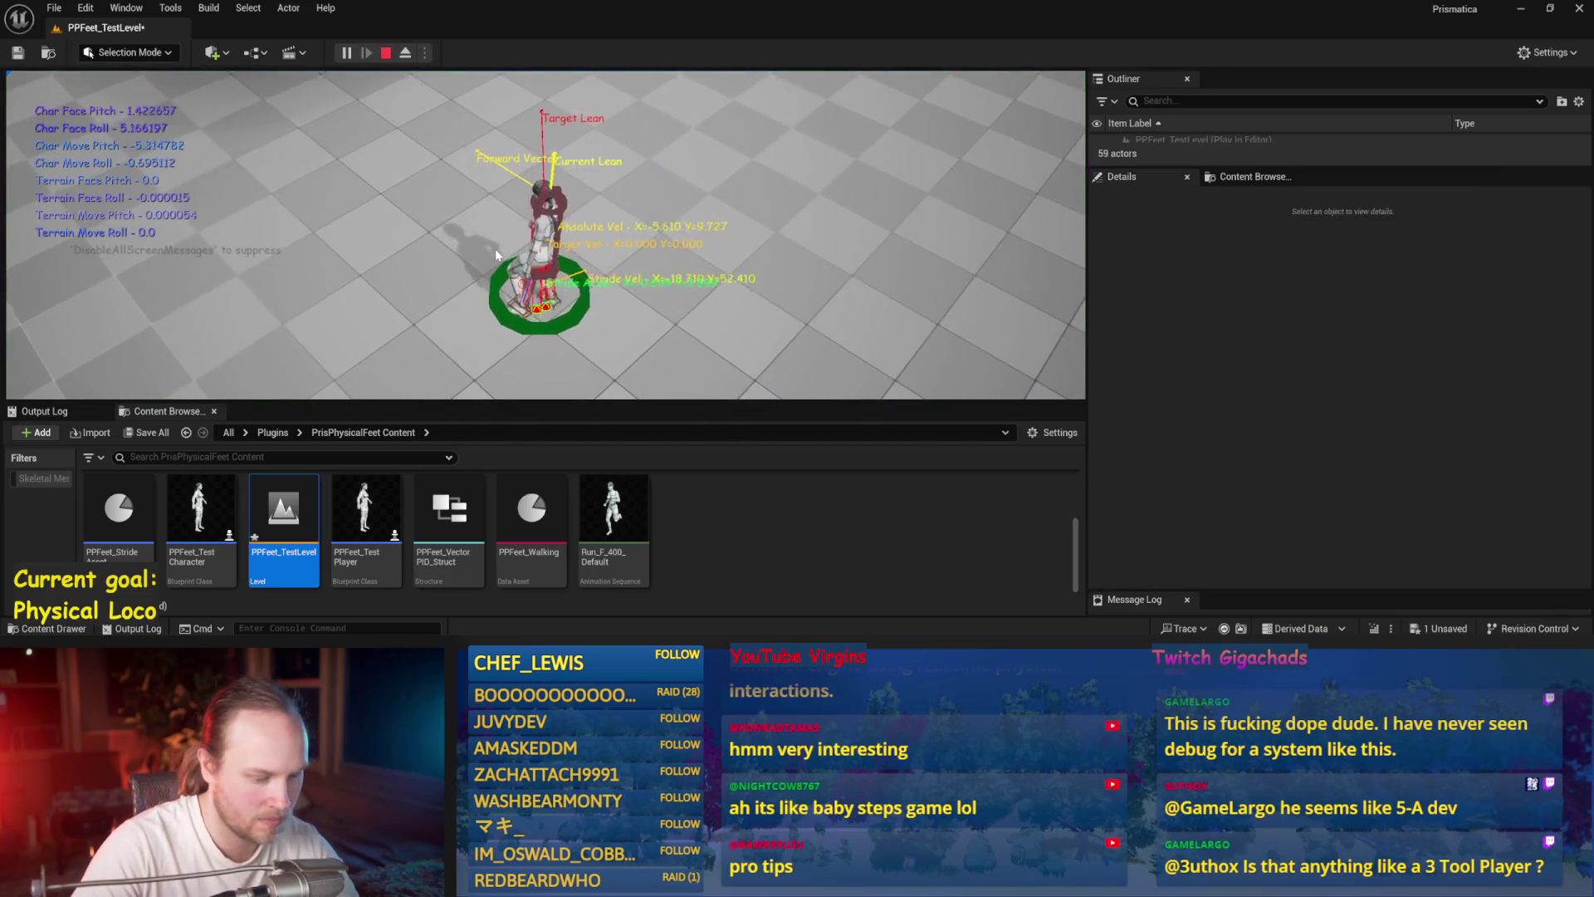
# - Walk the character forward, then set the Stride PID derivative gain to 5.0 and walk again
pyautogui.press('F11')
pyautogui.press('w')
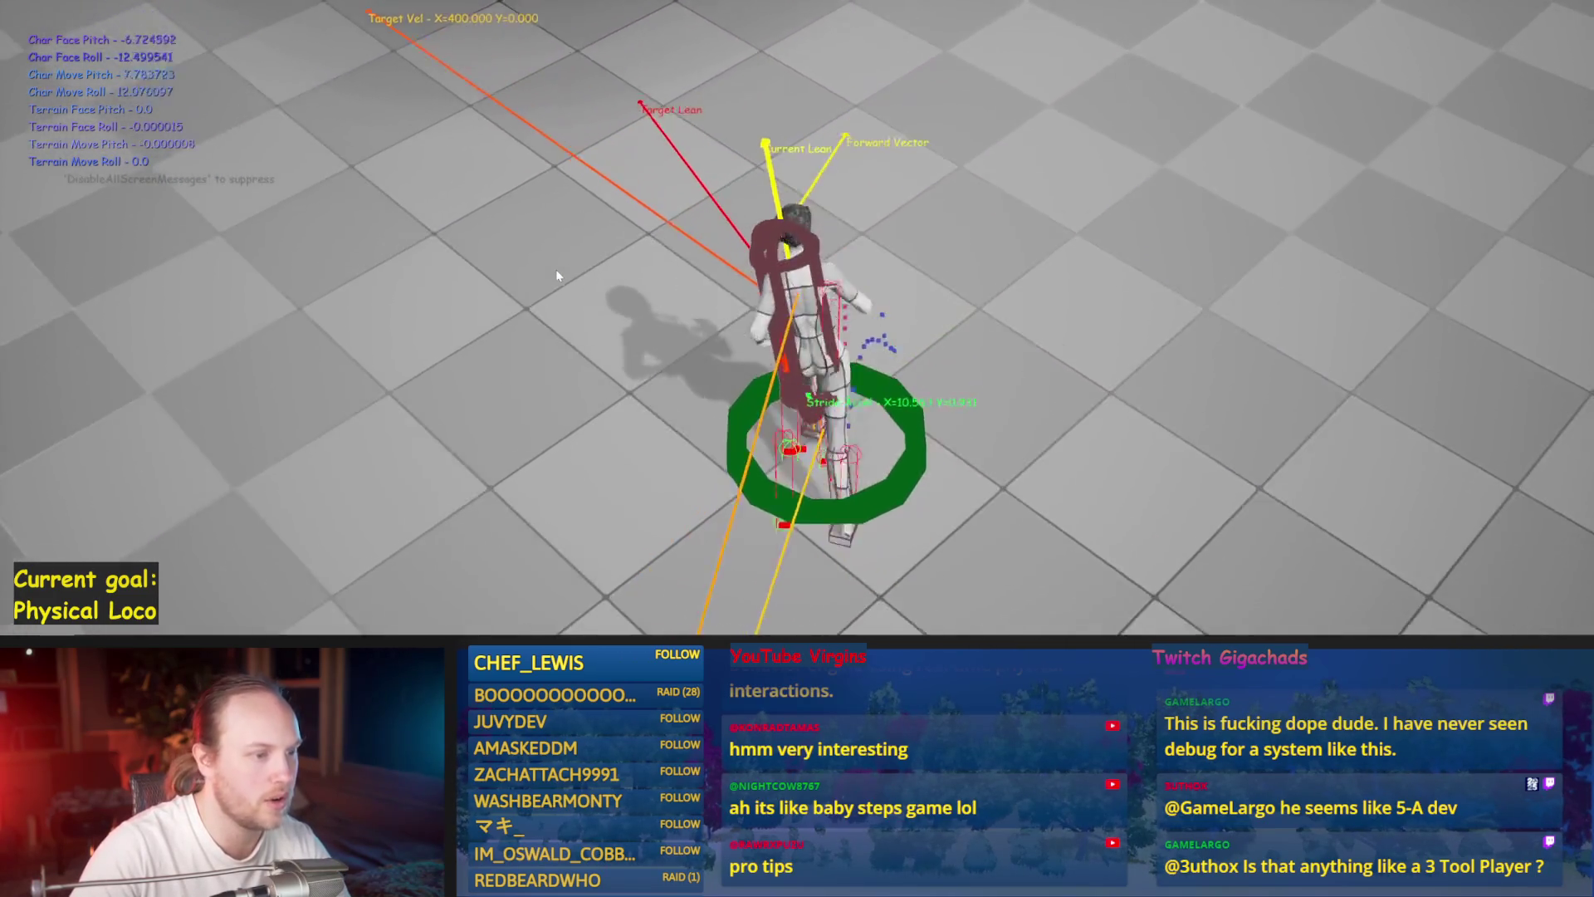
pyautogui.press('Escape')
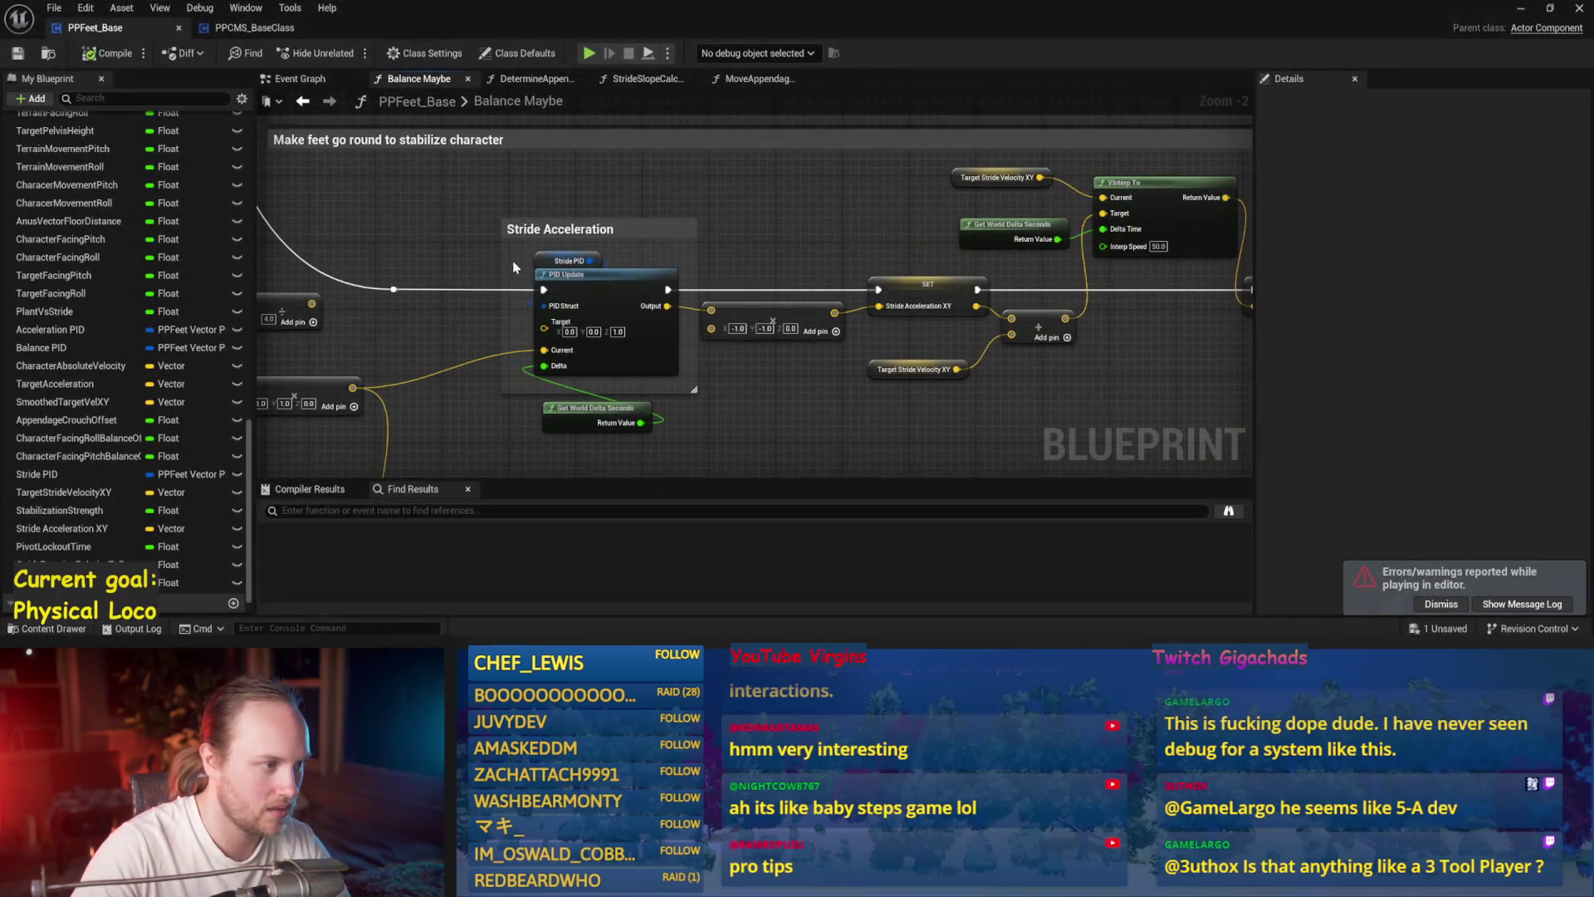
pyautogui.click(568, 260)
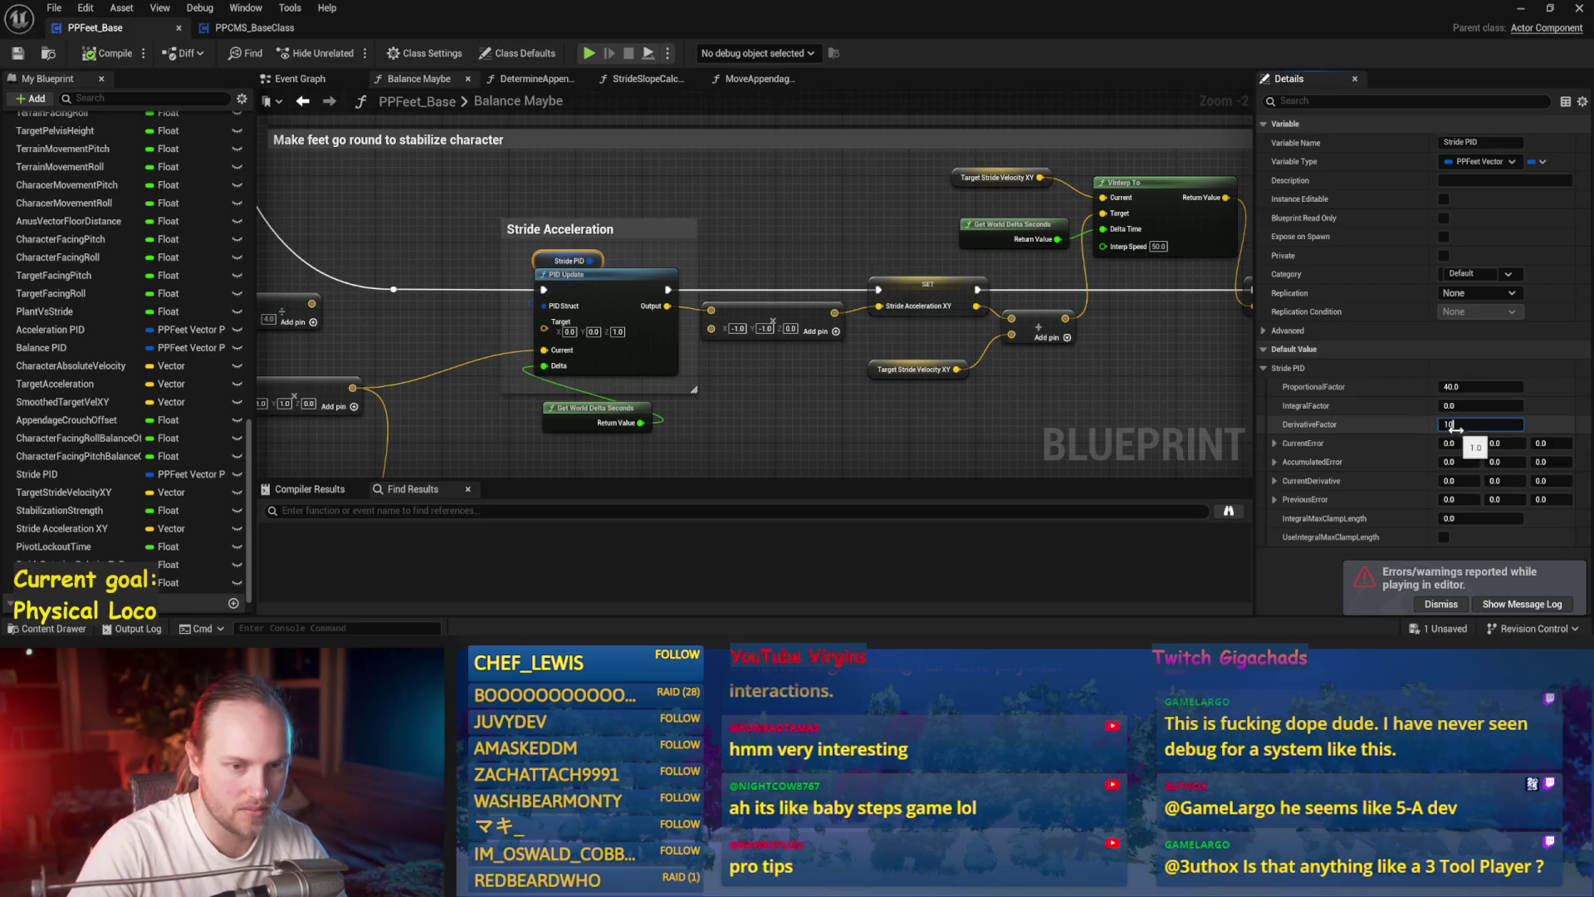
pyautogui.click(407, 264)
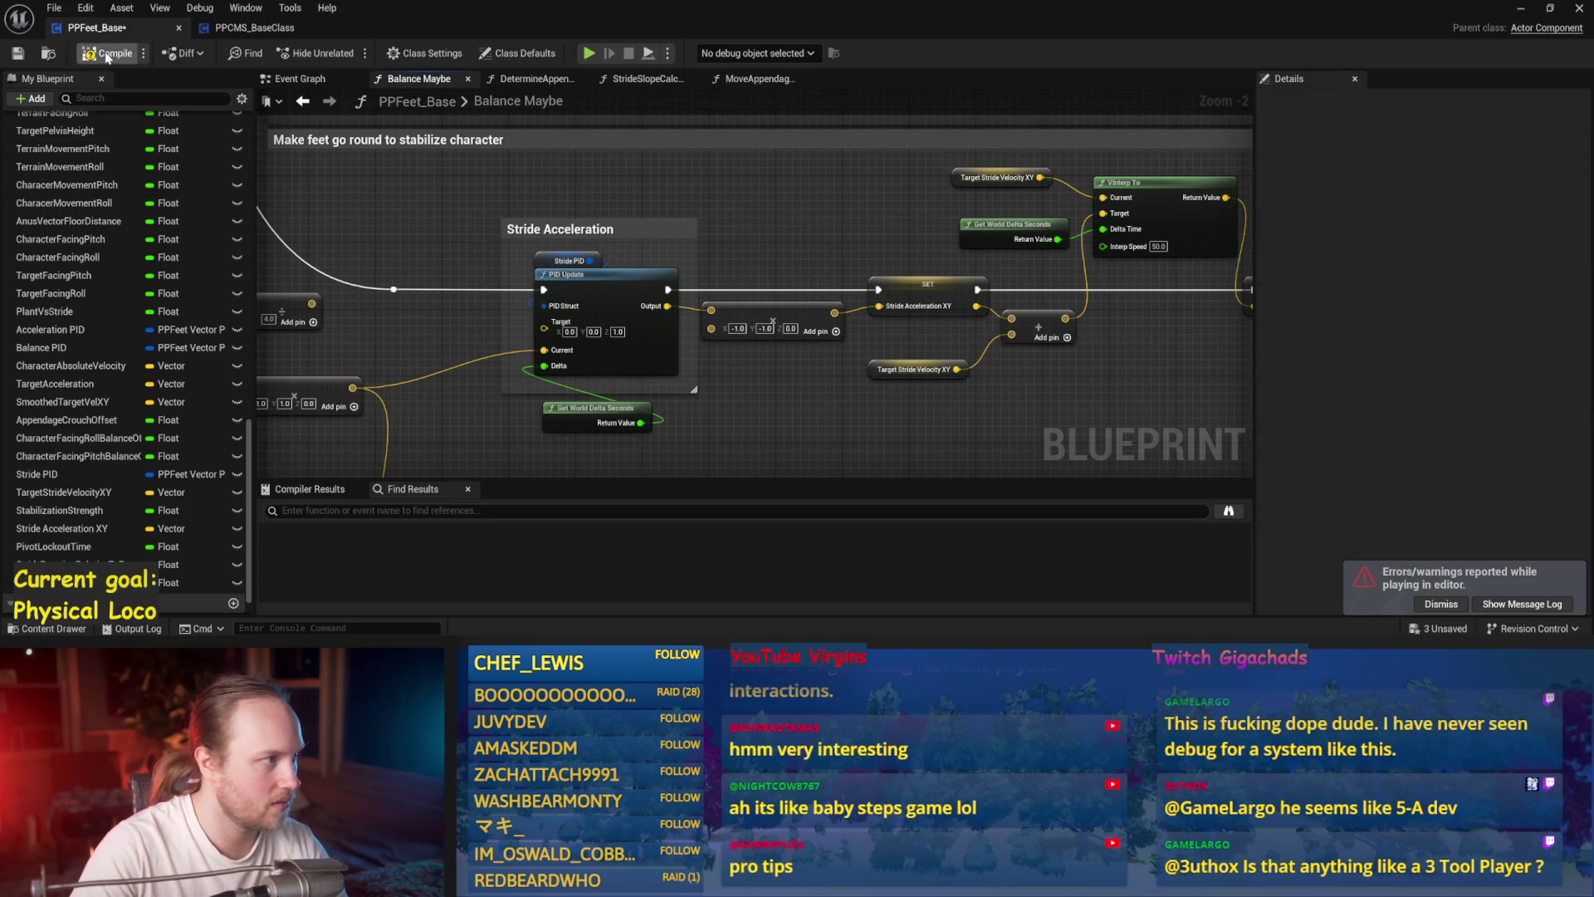
pyautogui.click(1521, 12)
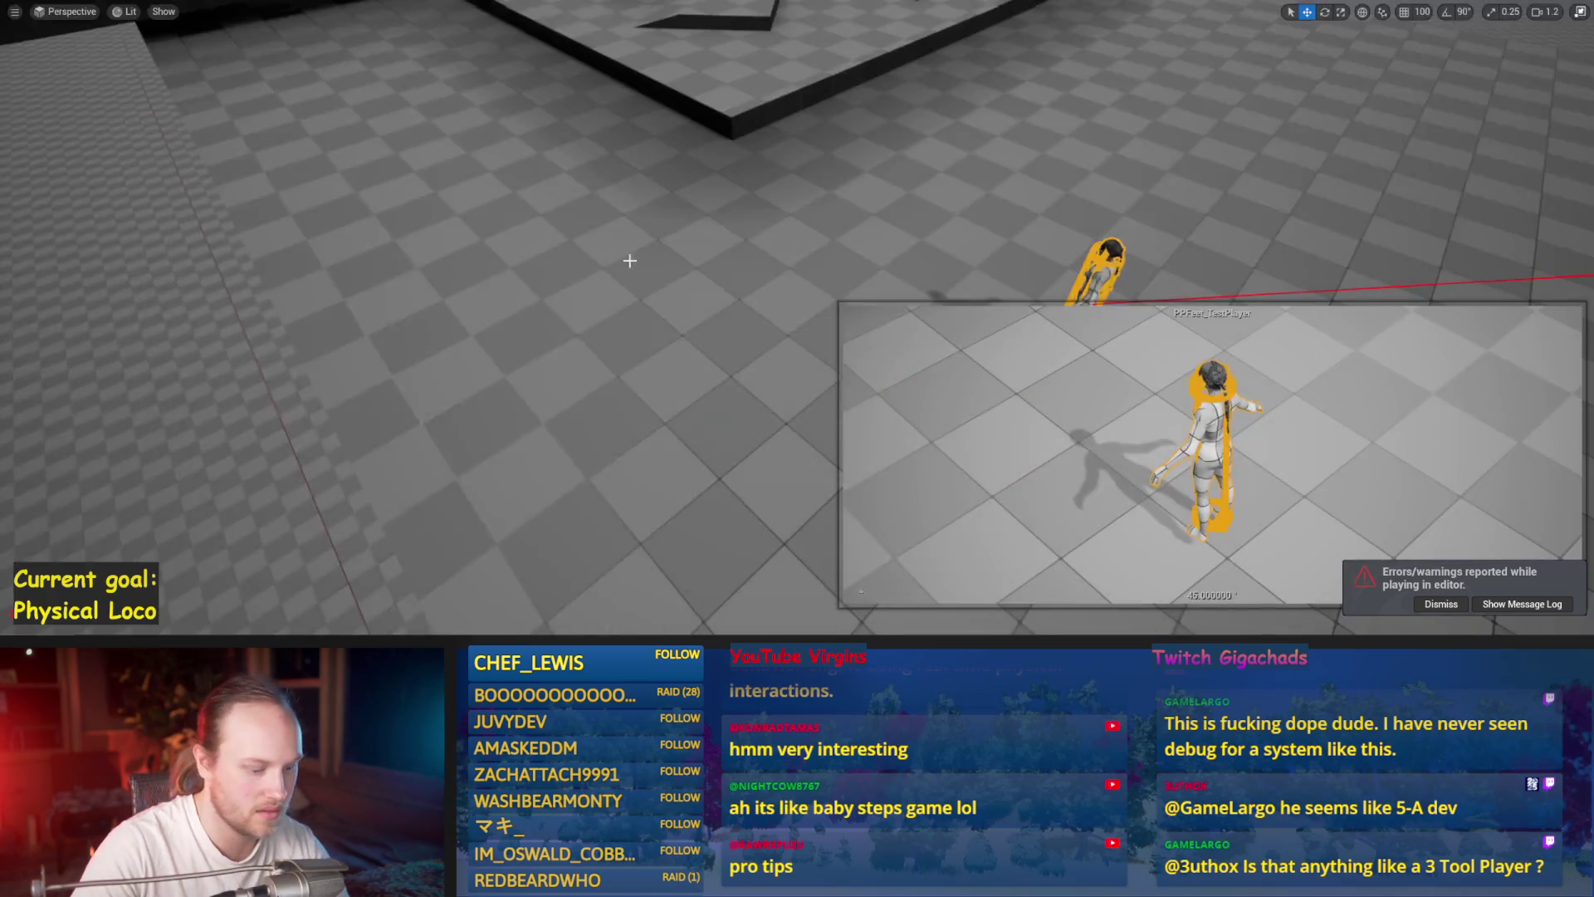
pyautogui.press('w')
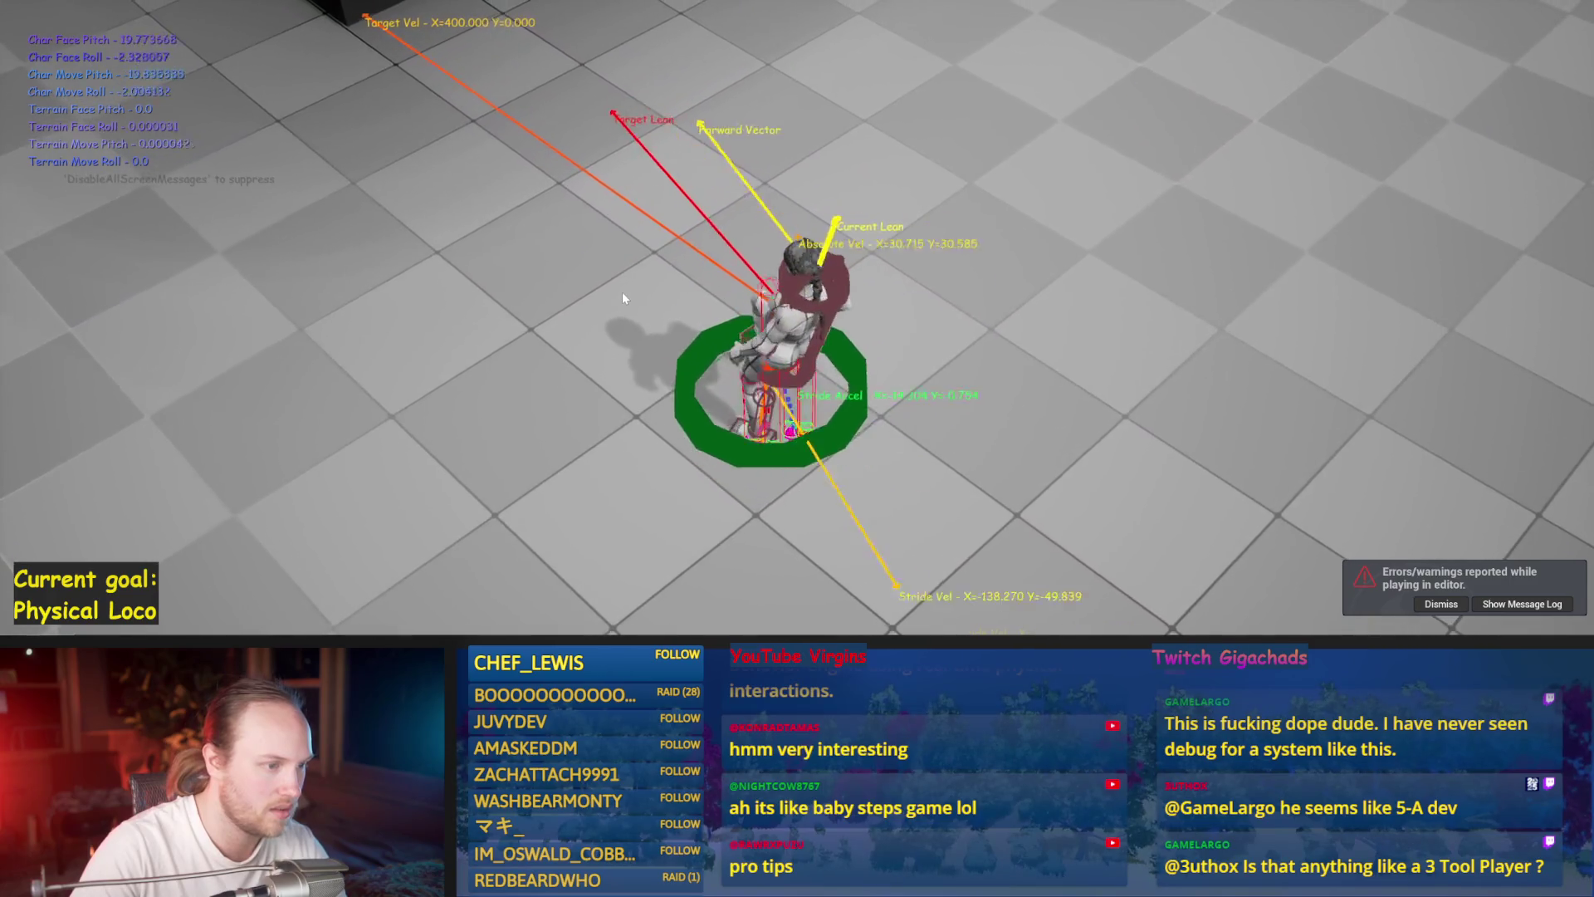
pyautogui.press('F8')
# - Recheck Stride PID's gains (Proportional 20, Derivative 5) and rerun the forward-walk test
pyautogui.hotkey('alt', 'Tab')
pyautogui.click(593, 264)
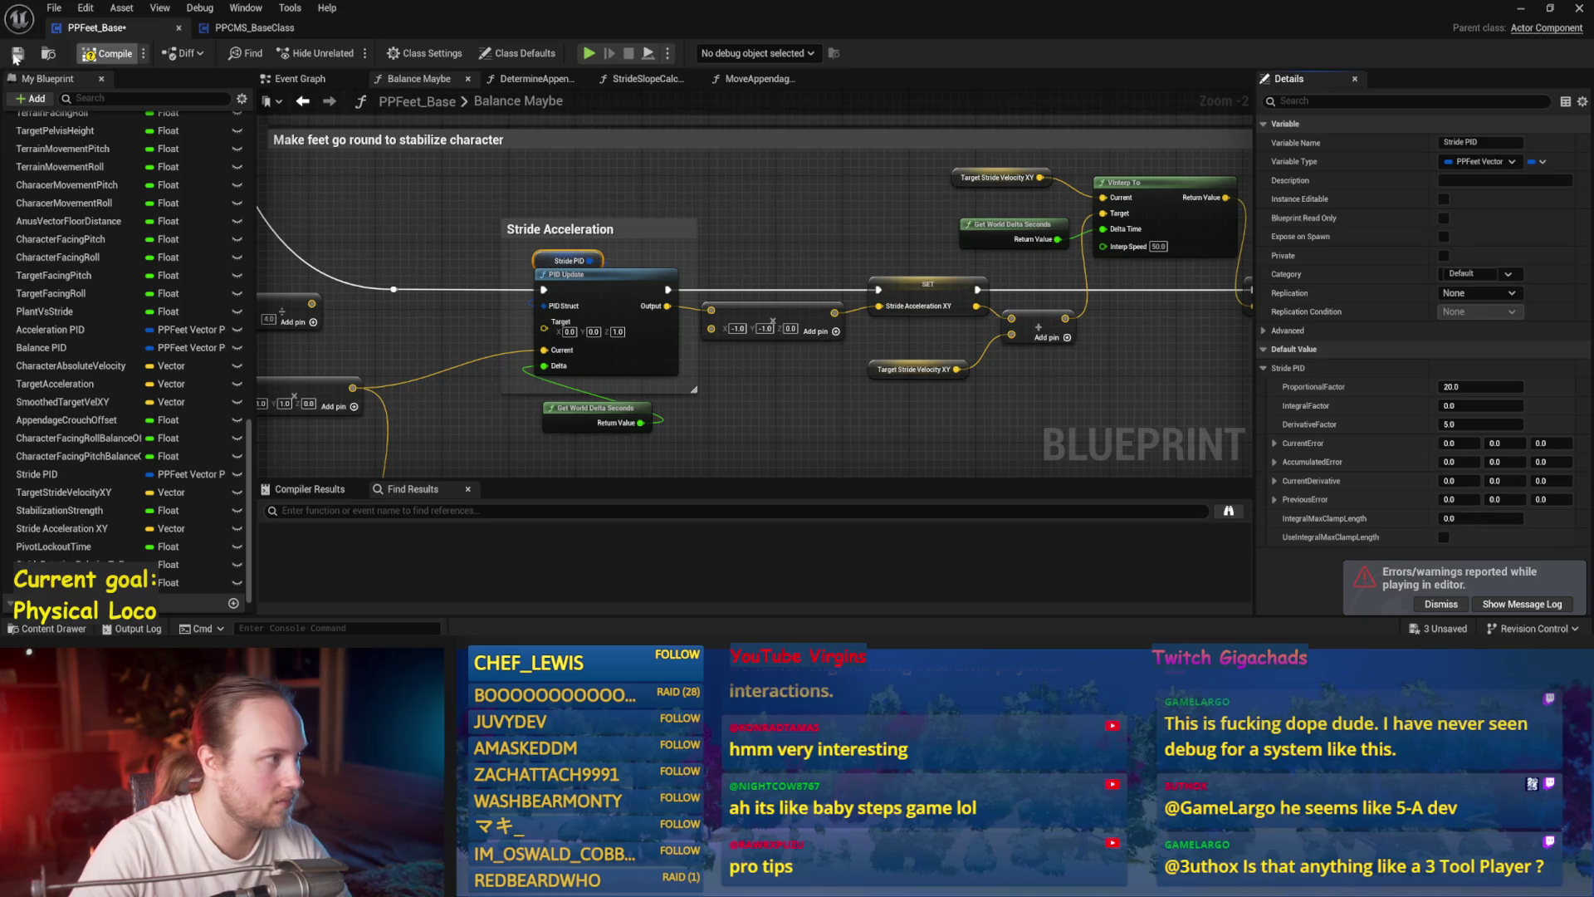
pyautogui.click(1521, 12)
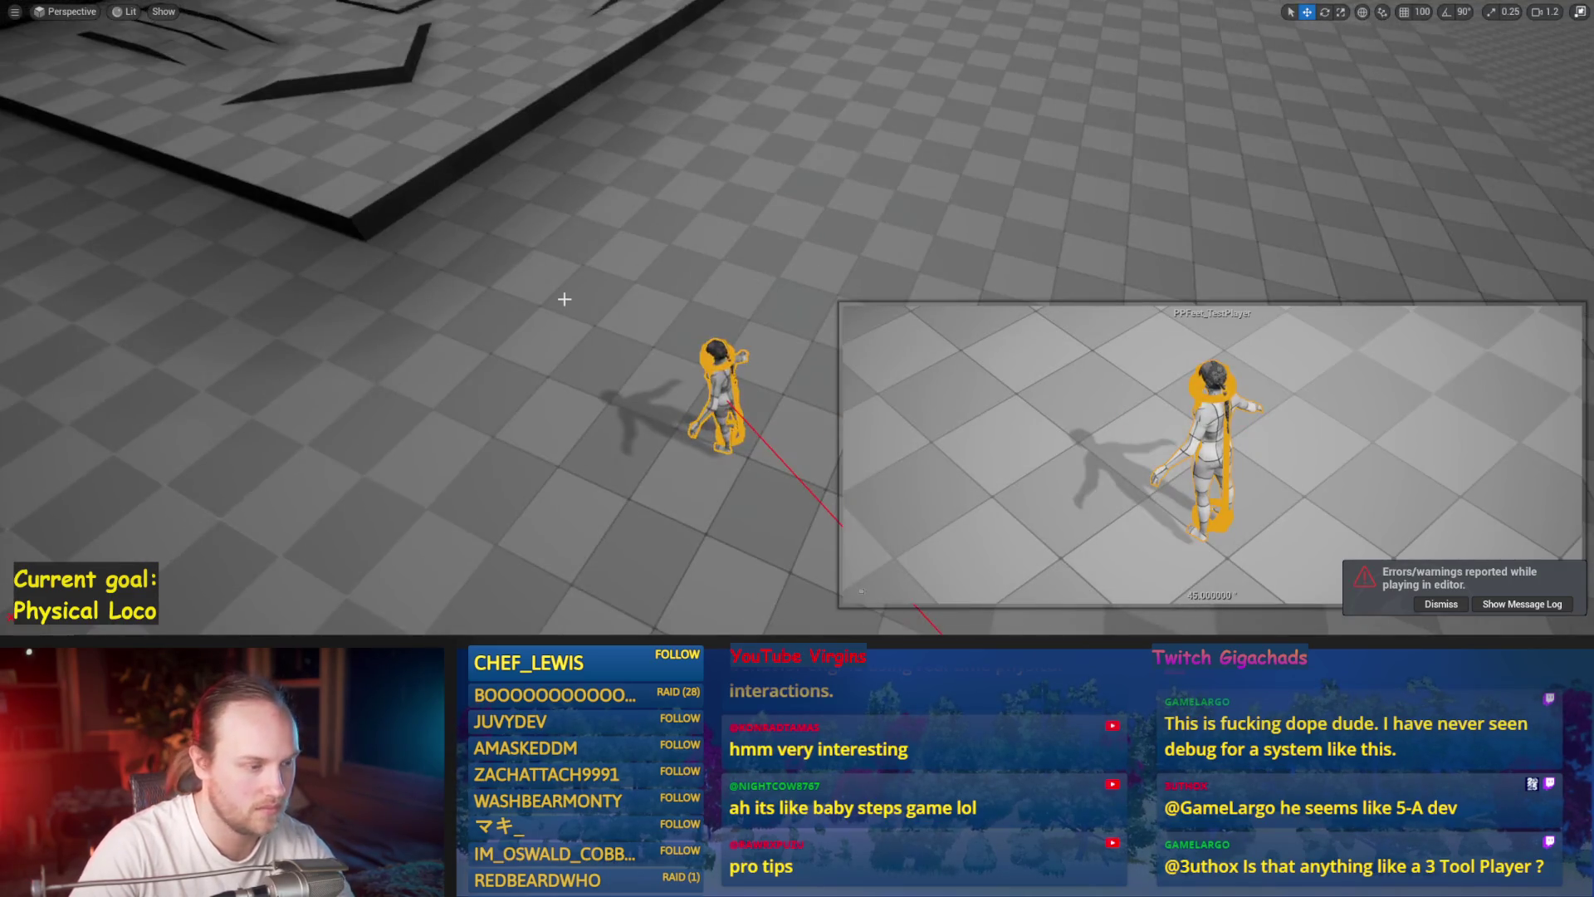
pyautogui.press('F8')
pyautogui.press('w')
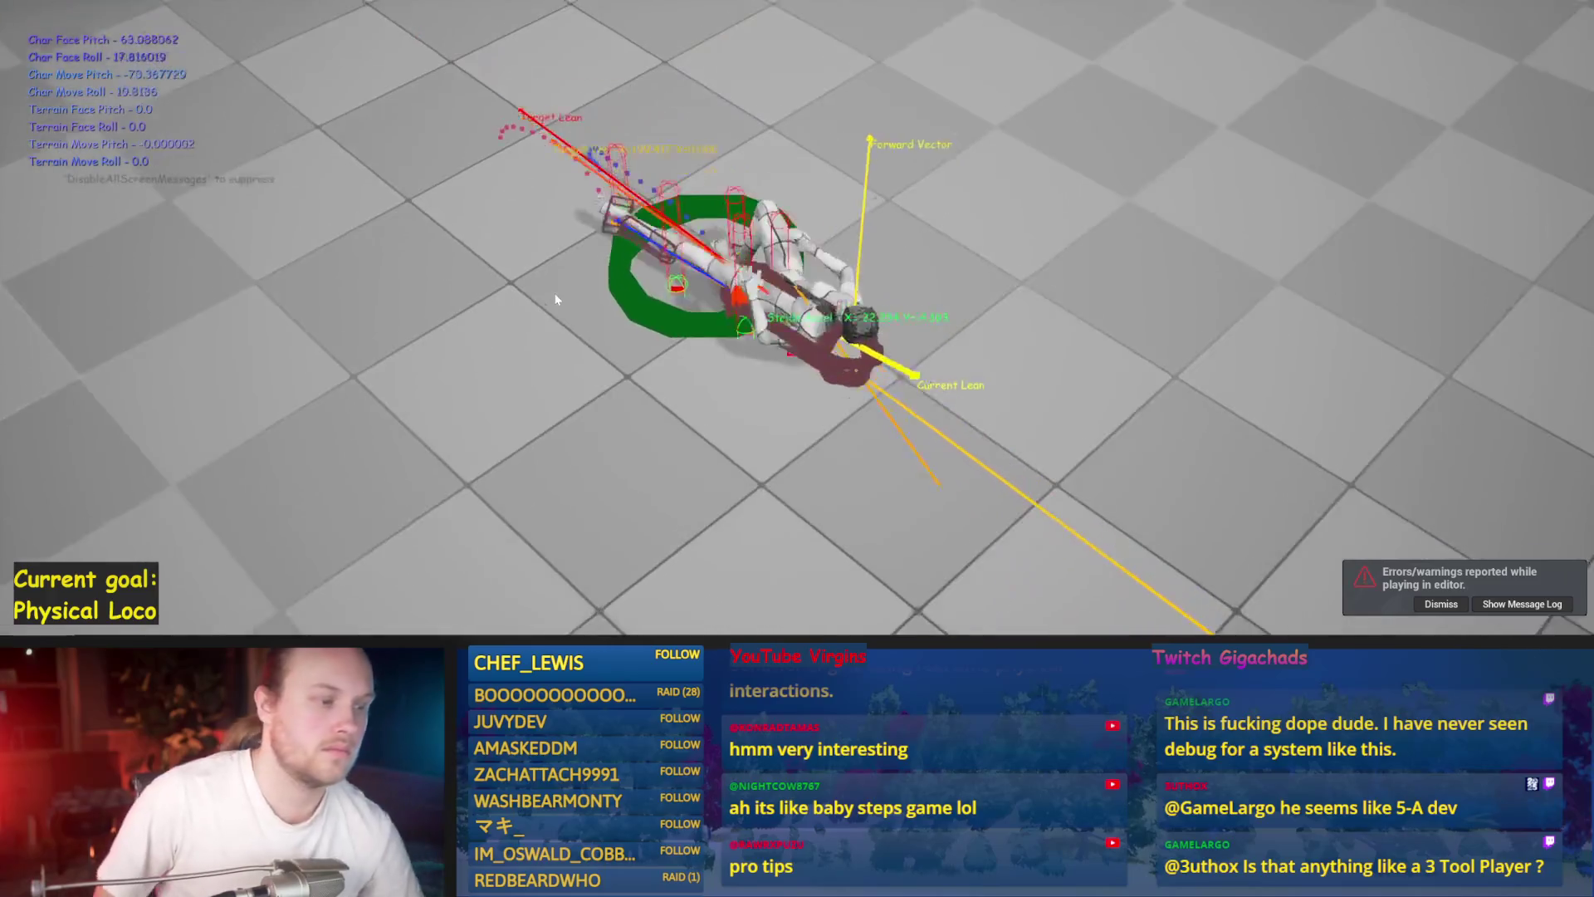
pyautogui.press('F8')
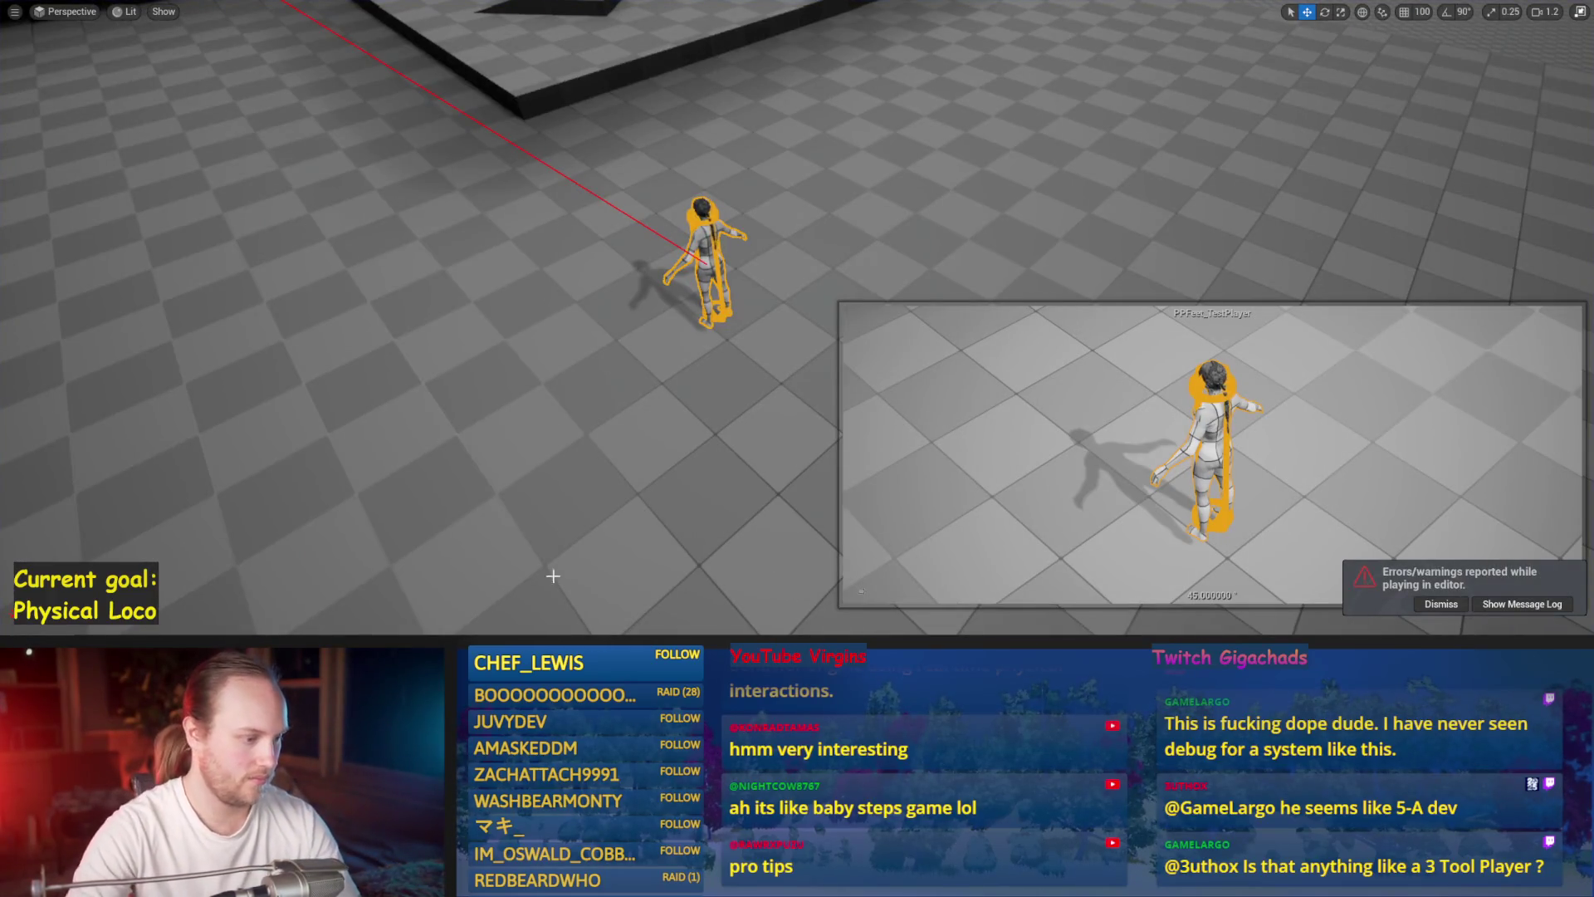
pyautogui.click(642, 621)
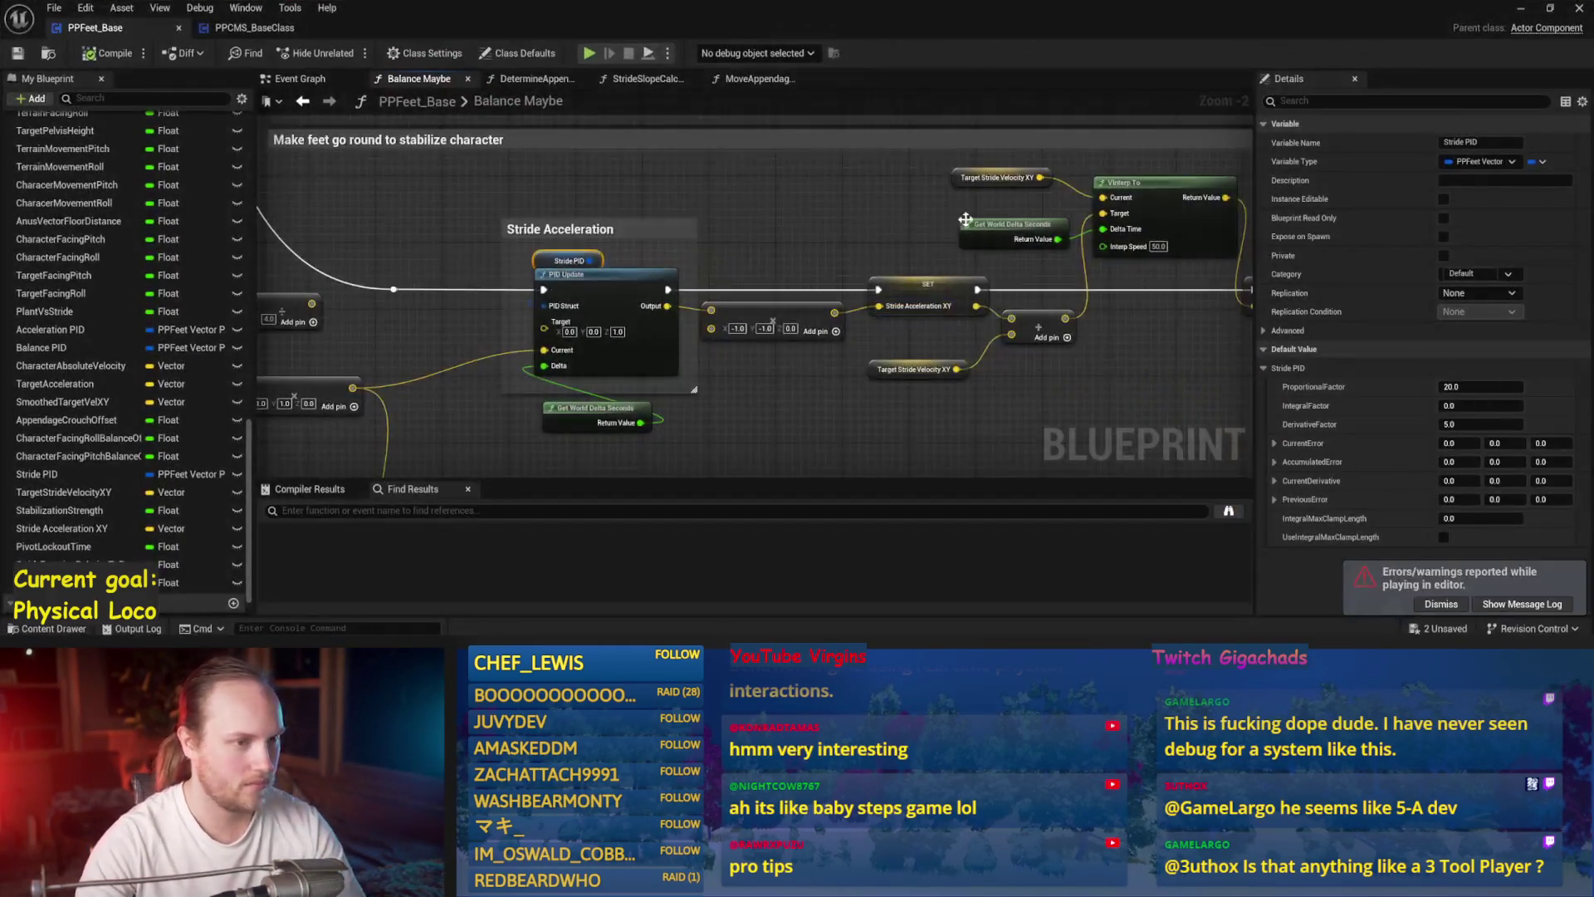
# - Run another play session, then return to the blueprint and reselect the Stride PID node
pyautogui.scroll(2, 958, 268)
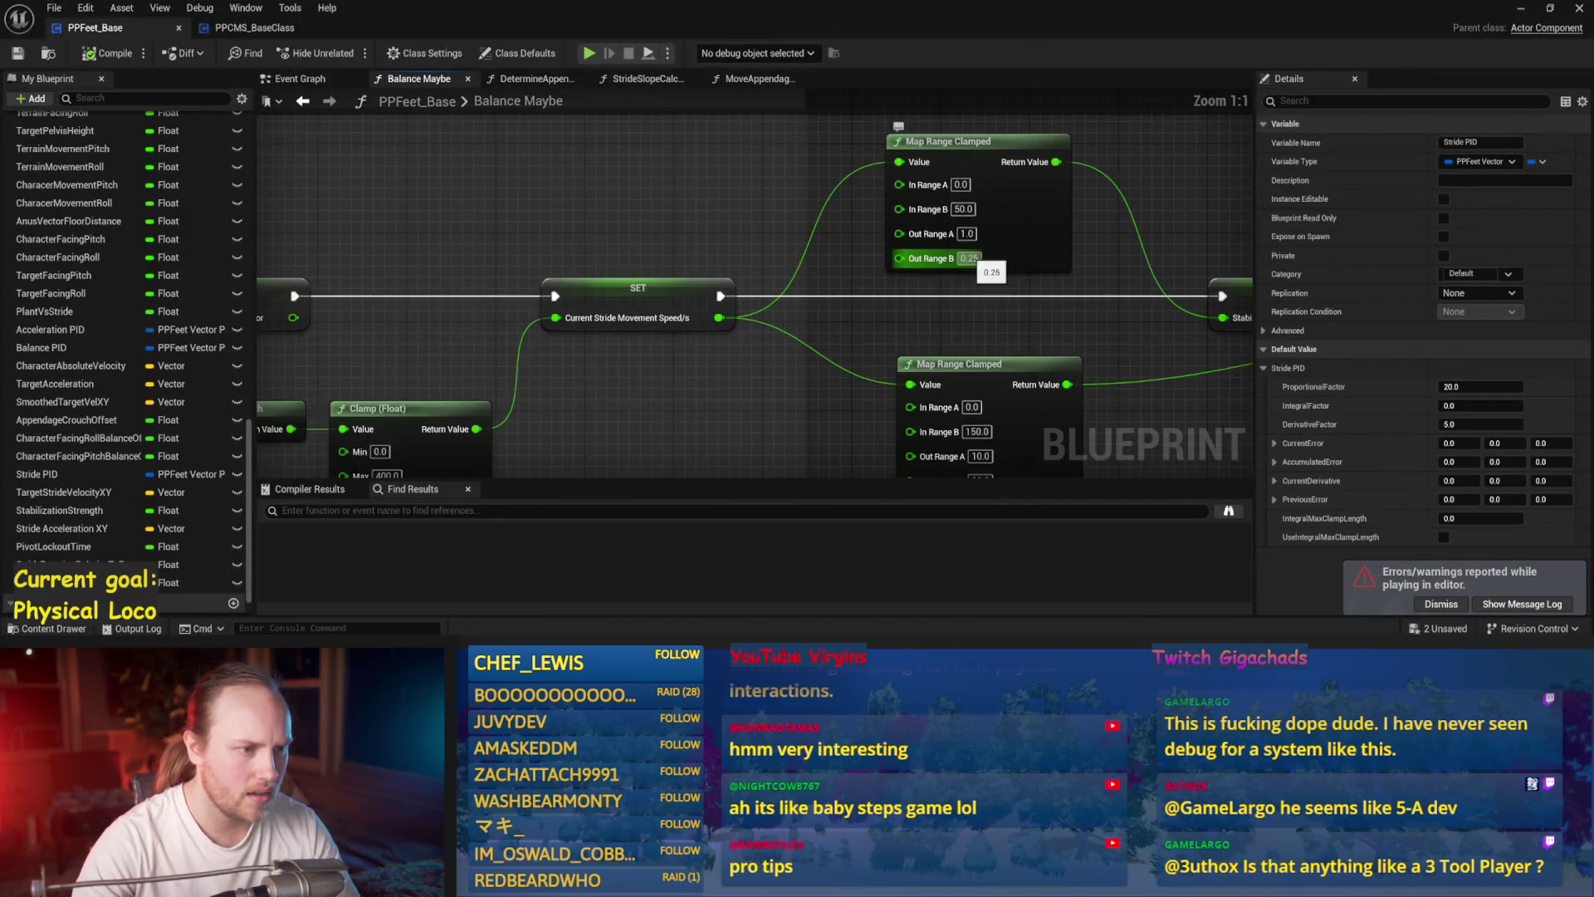
pyautogui.click(336, 164)
pyautogui.scroll(-3, 336, 164)
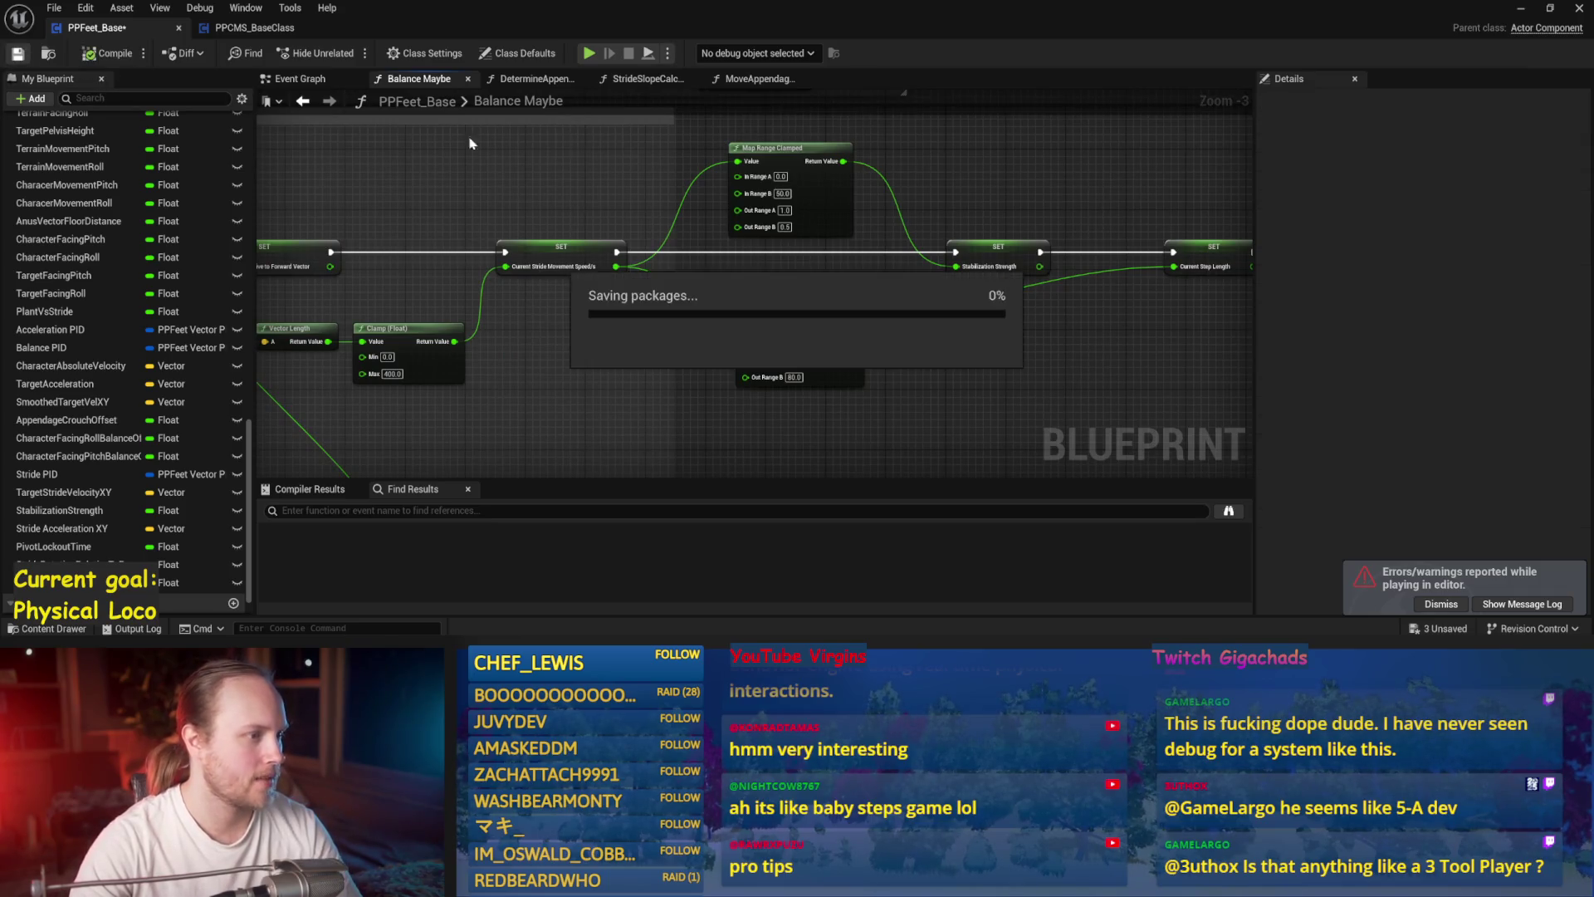
pyautogui.moveTo(544, 173); pyautogui.dragTo(768, 210)
pyautogui.click(1516, 12)
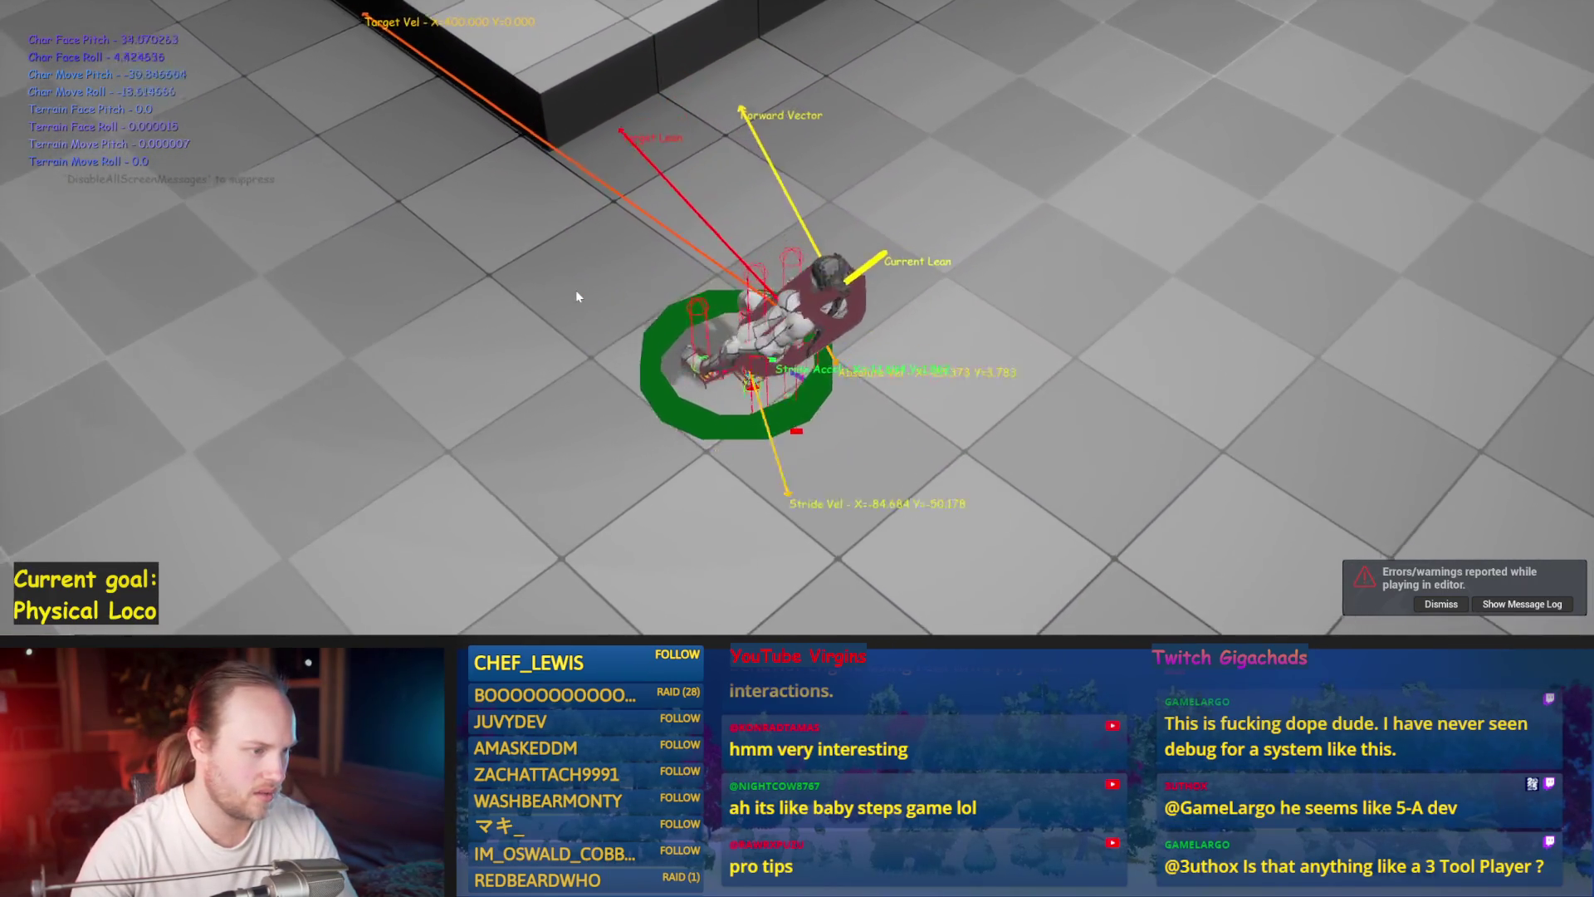
pyautogui.press('Escape')
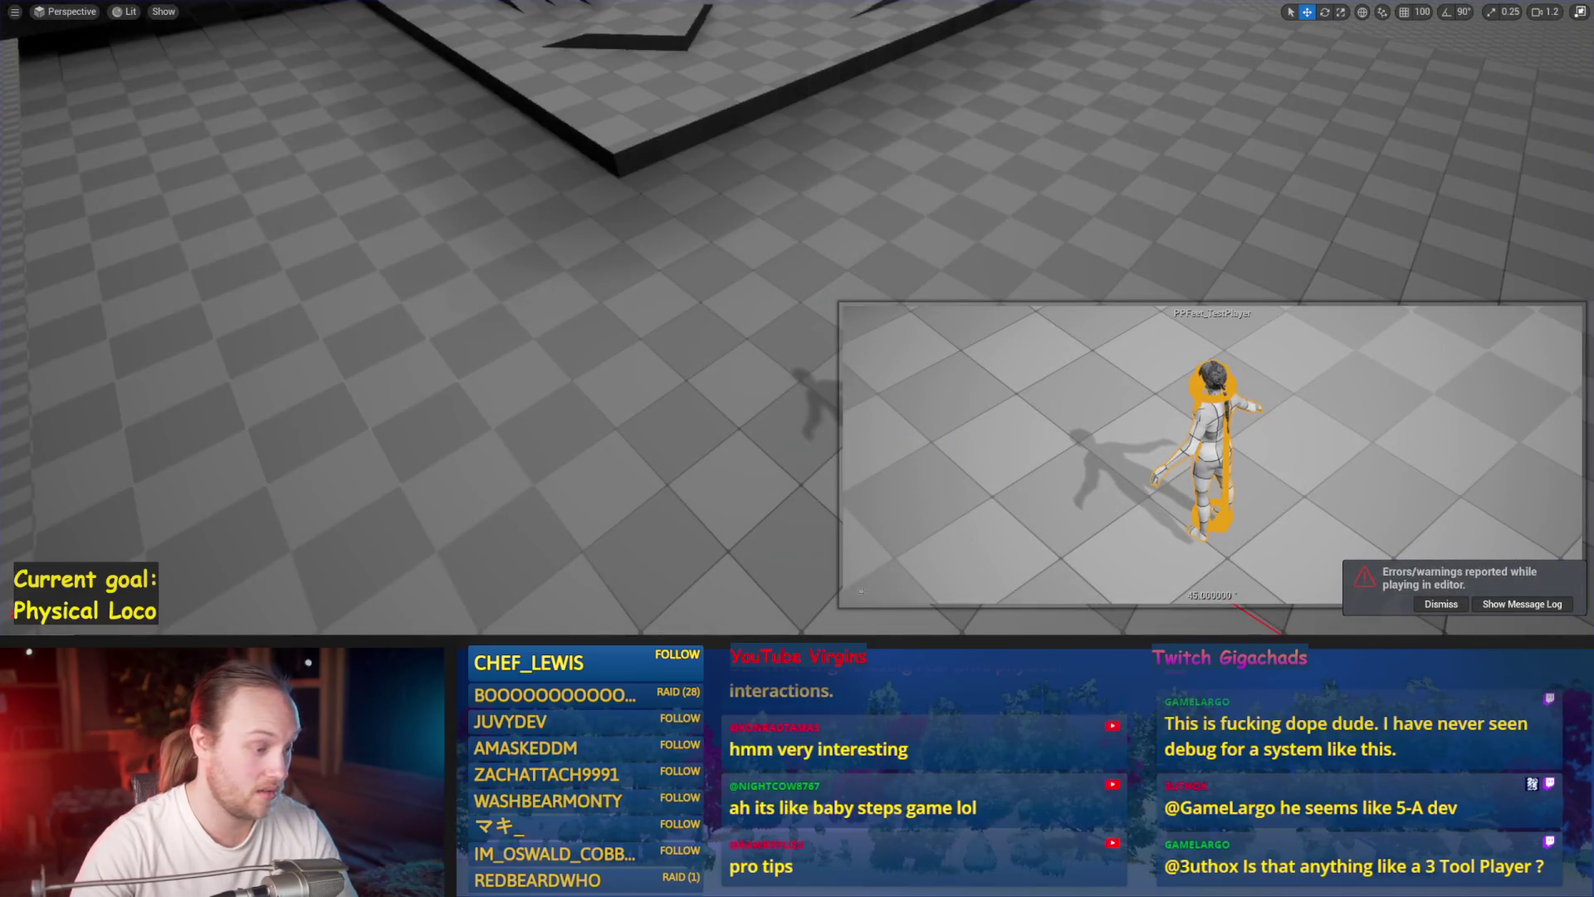
pyautogui.hotkey('alt', 'Tab')
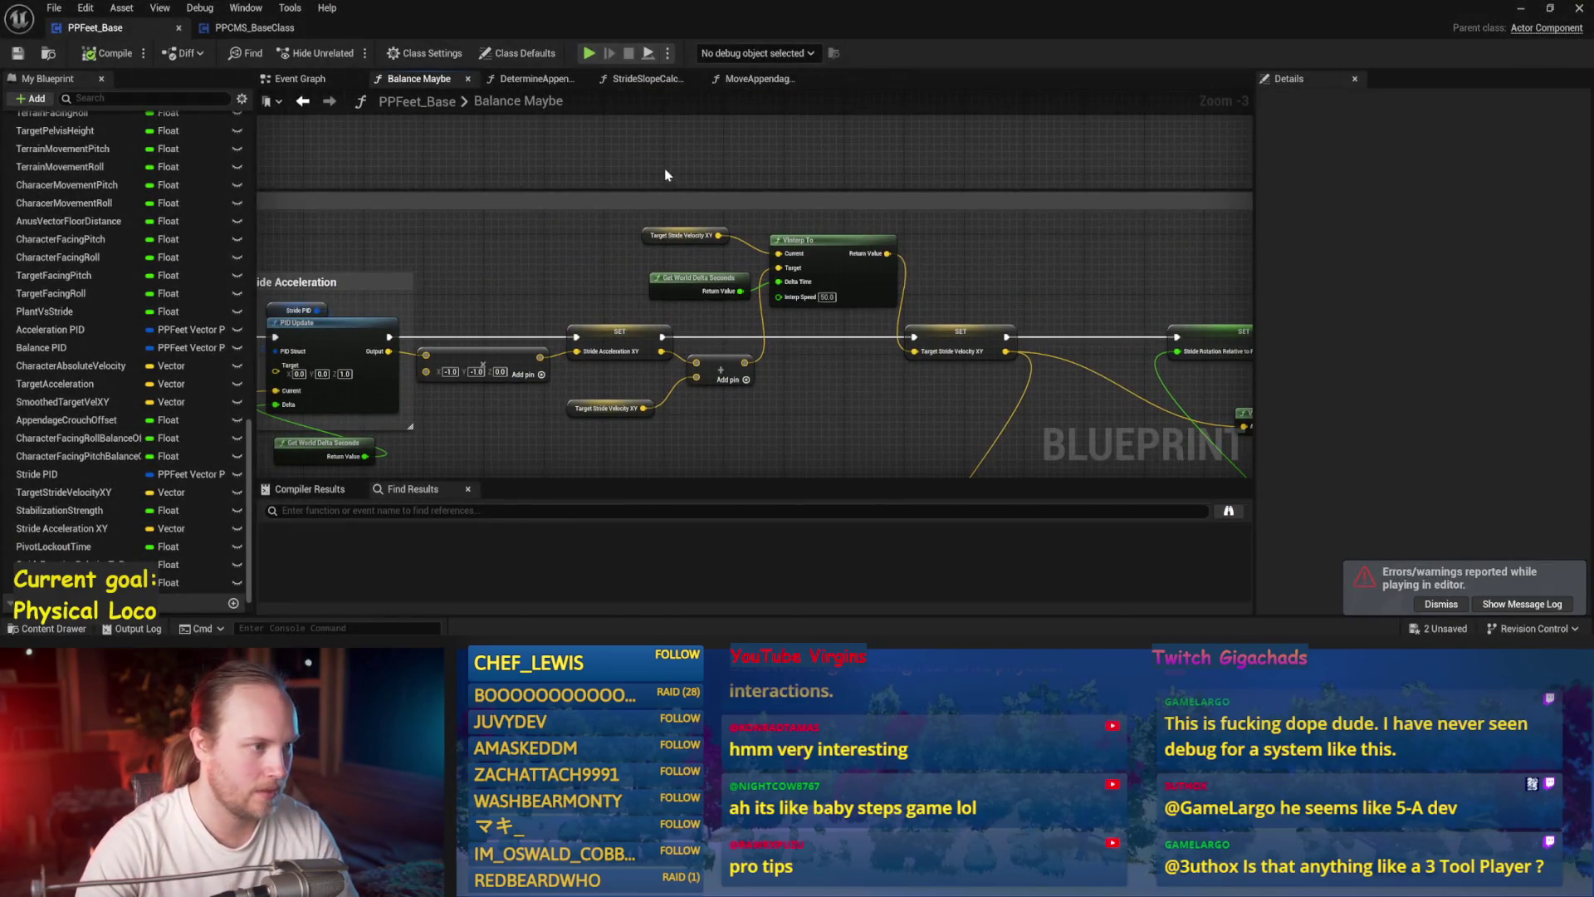
pyautogui.click(576, 278)
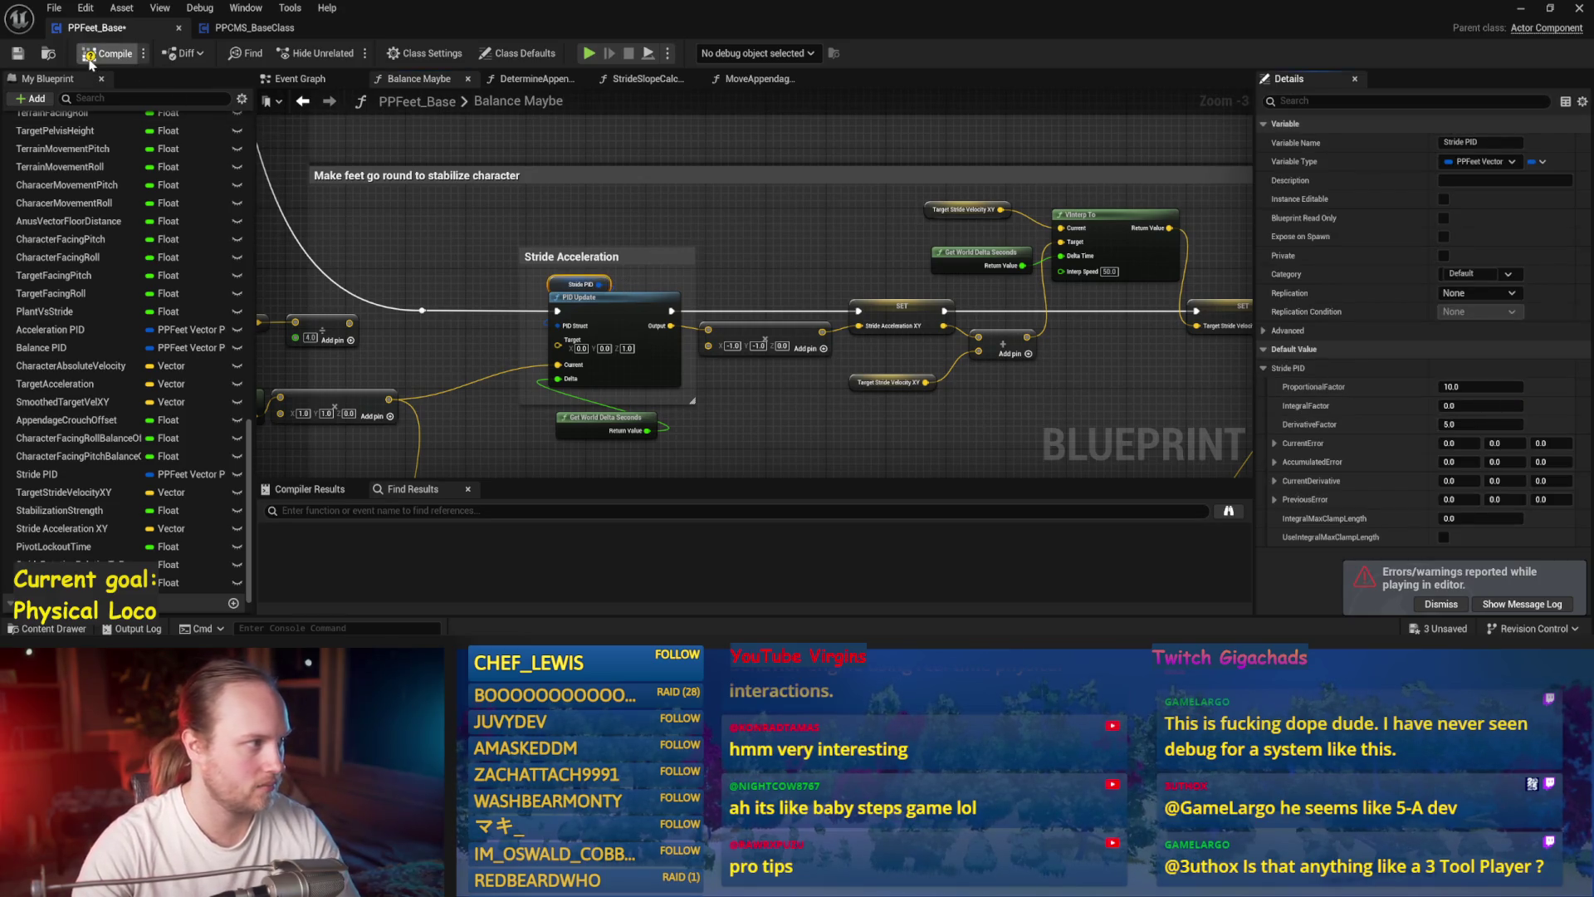
# - Run a quick walking play test with Stride PID Proportional Factor at 10
pyautogui.click(1530, 7)
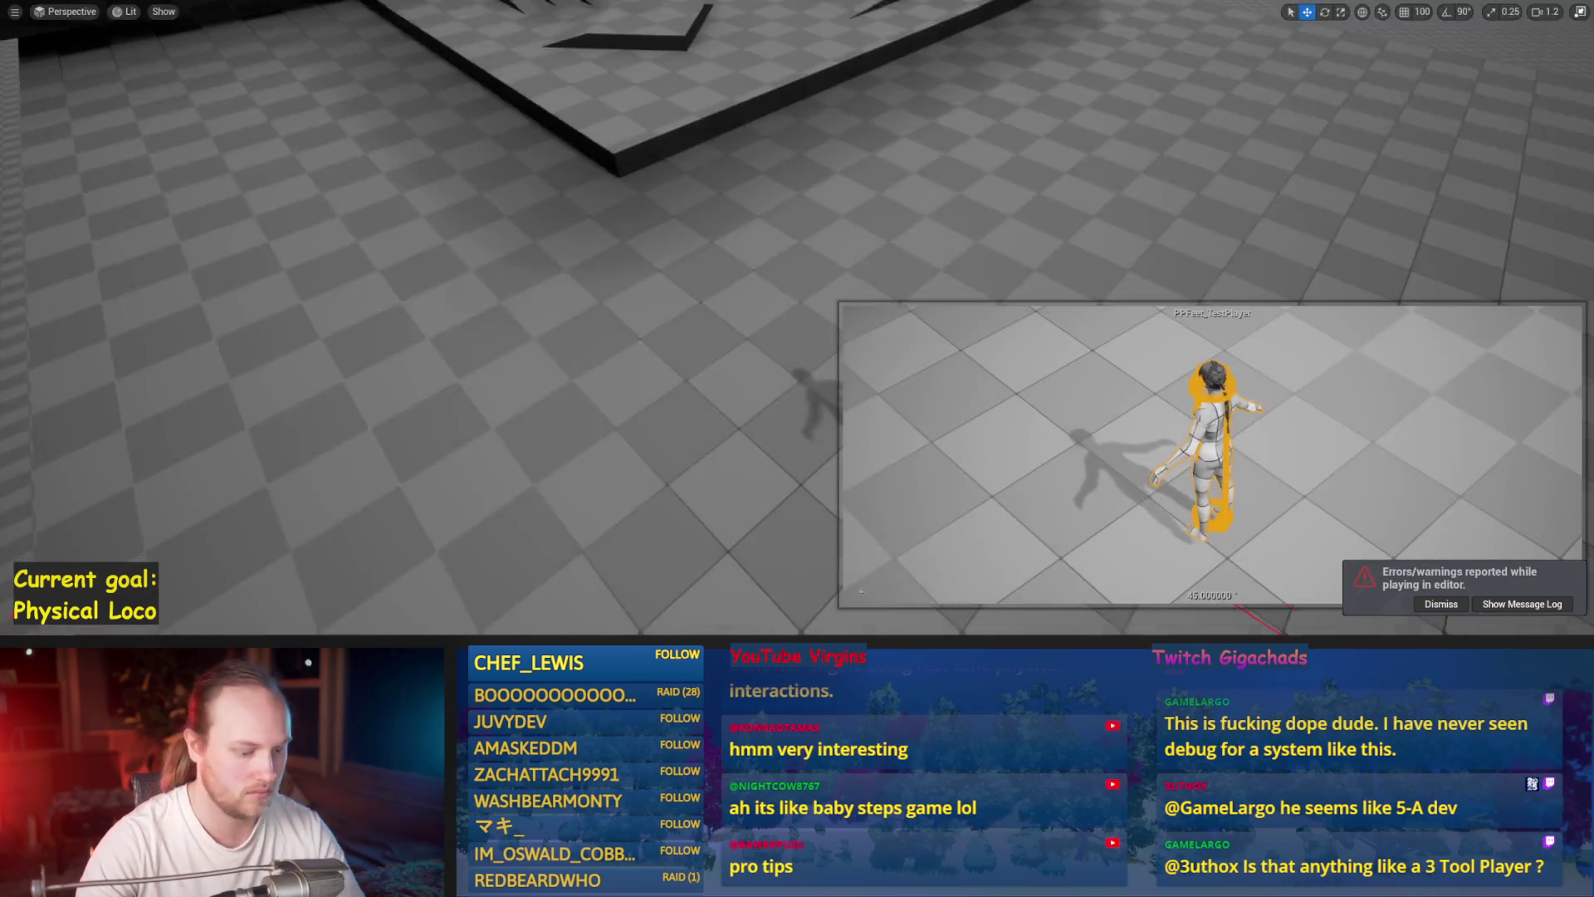
pyautogui.hotkey('alt', 'p')
pyautogui.press('w')
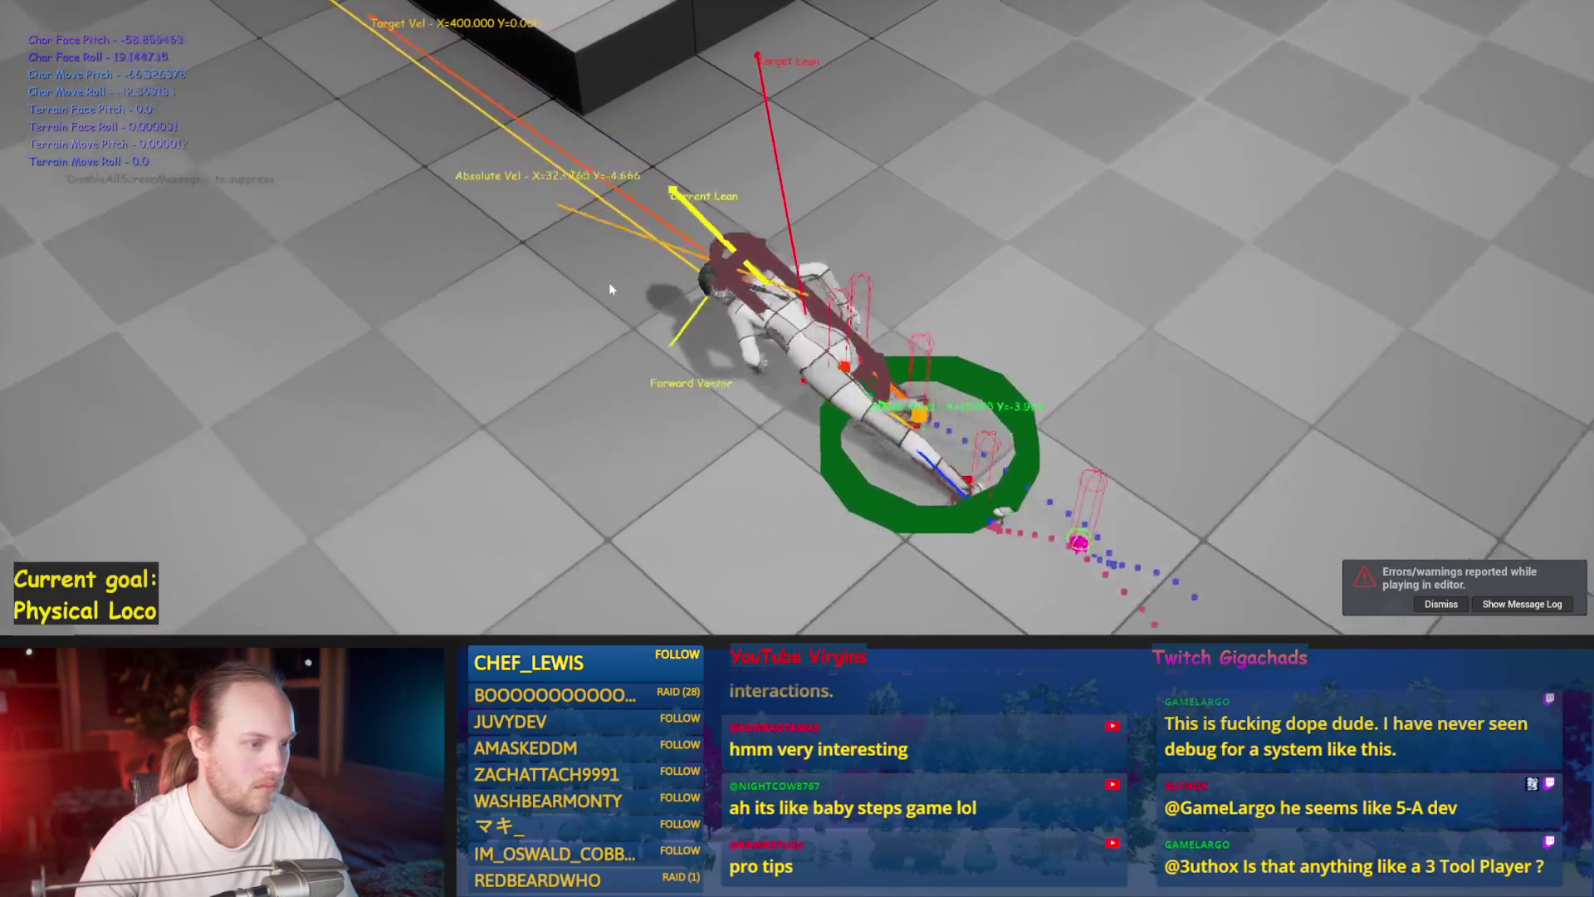
pyautogui.press('Escape')
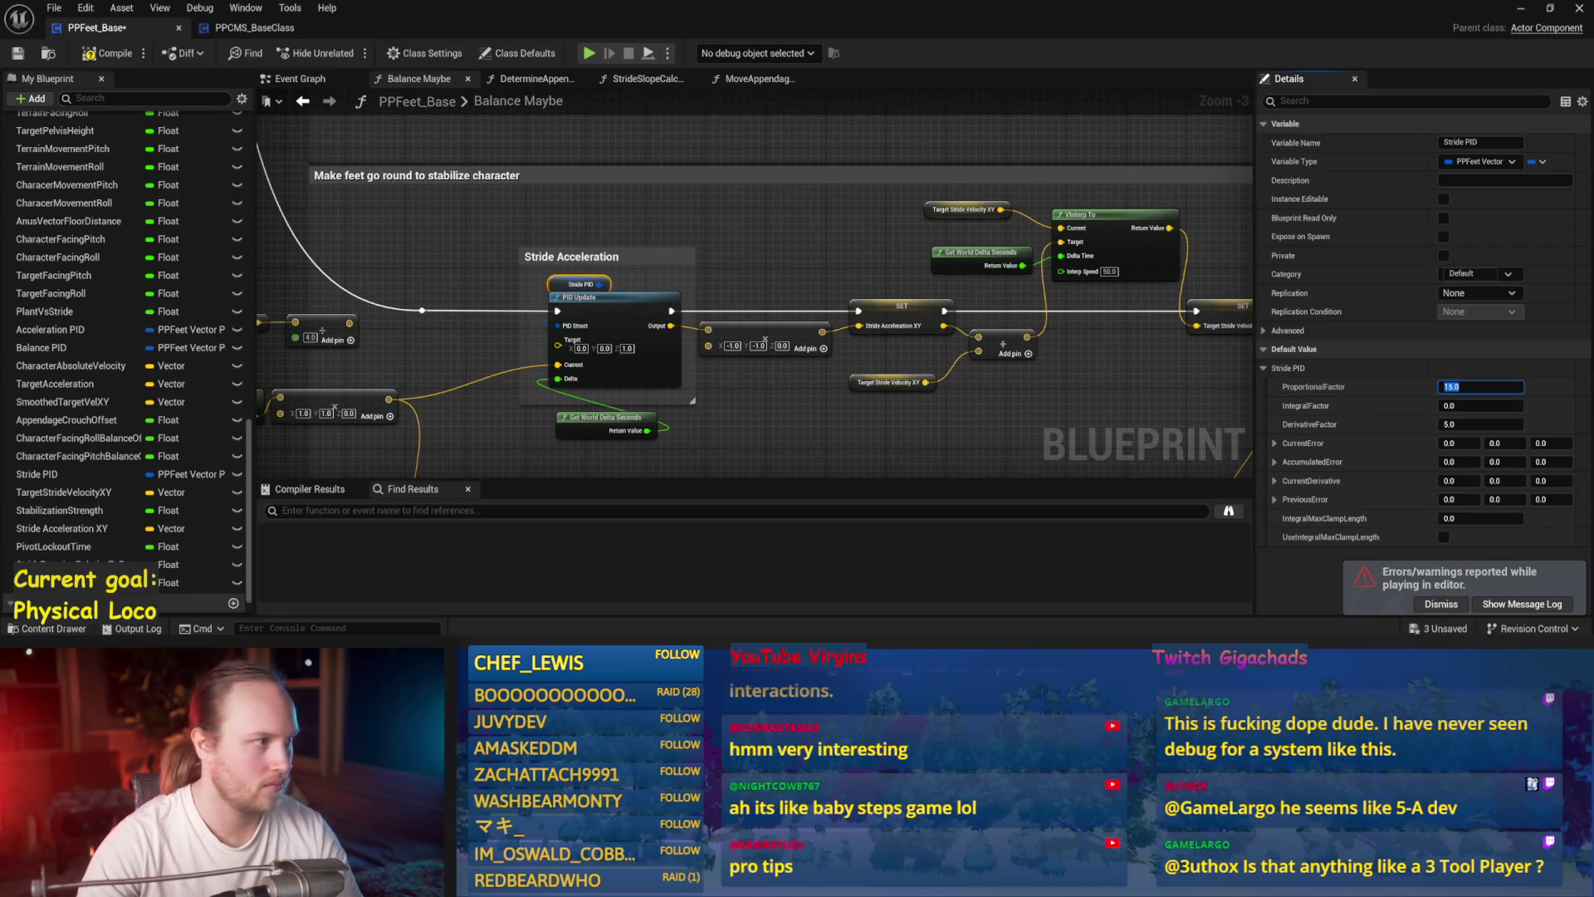
# - Dock the Blueprint editor right and the level left, then simulate with Proportional 15
pyautogui.press('super+Right')
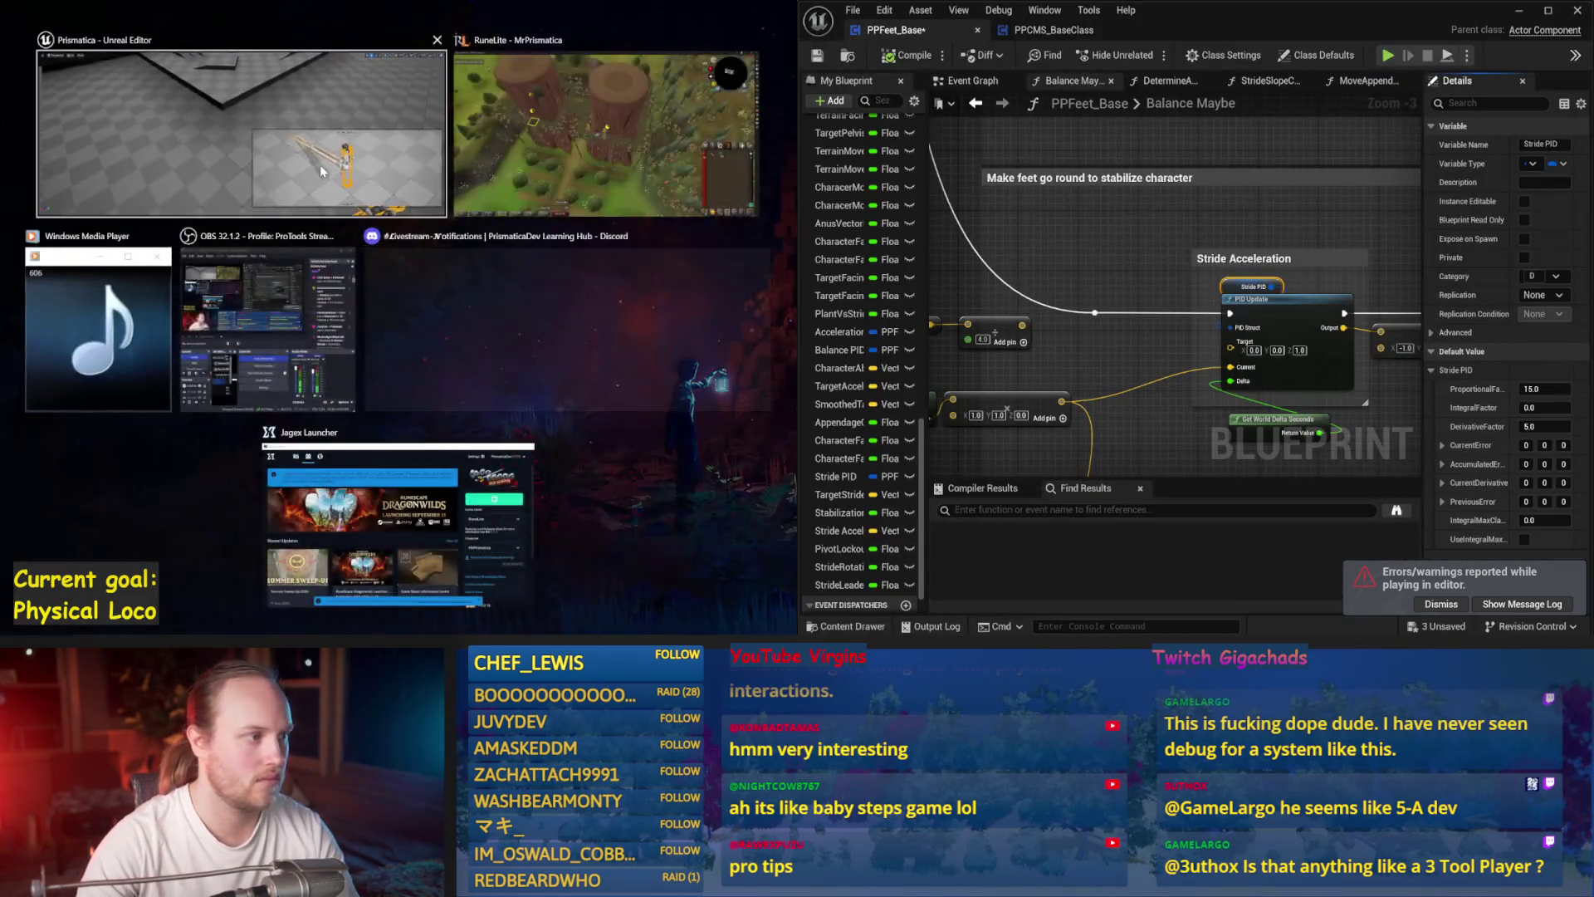
pyautogui.click(233, 133)
pyautogui.hotkey('alt', 'p')
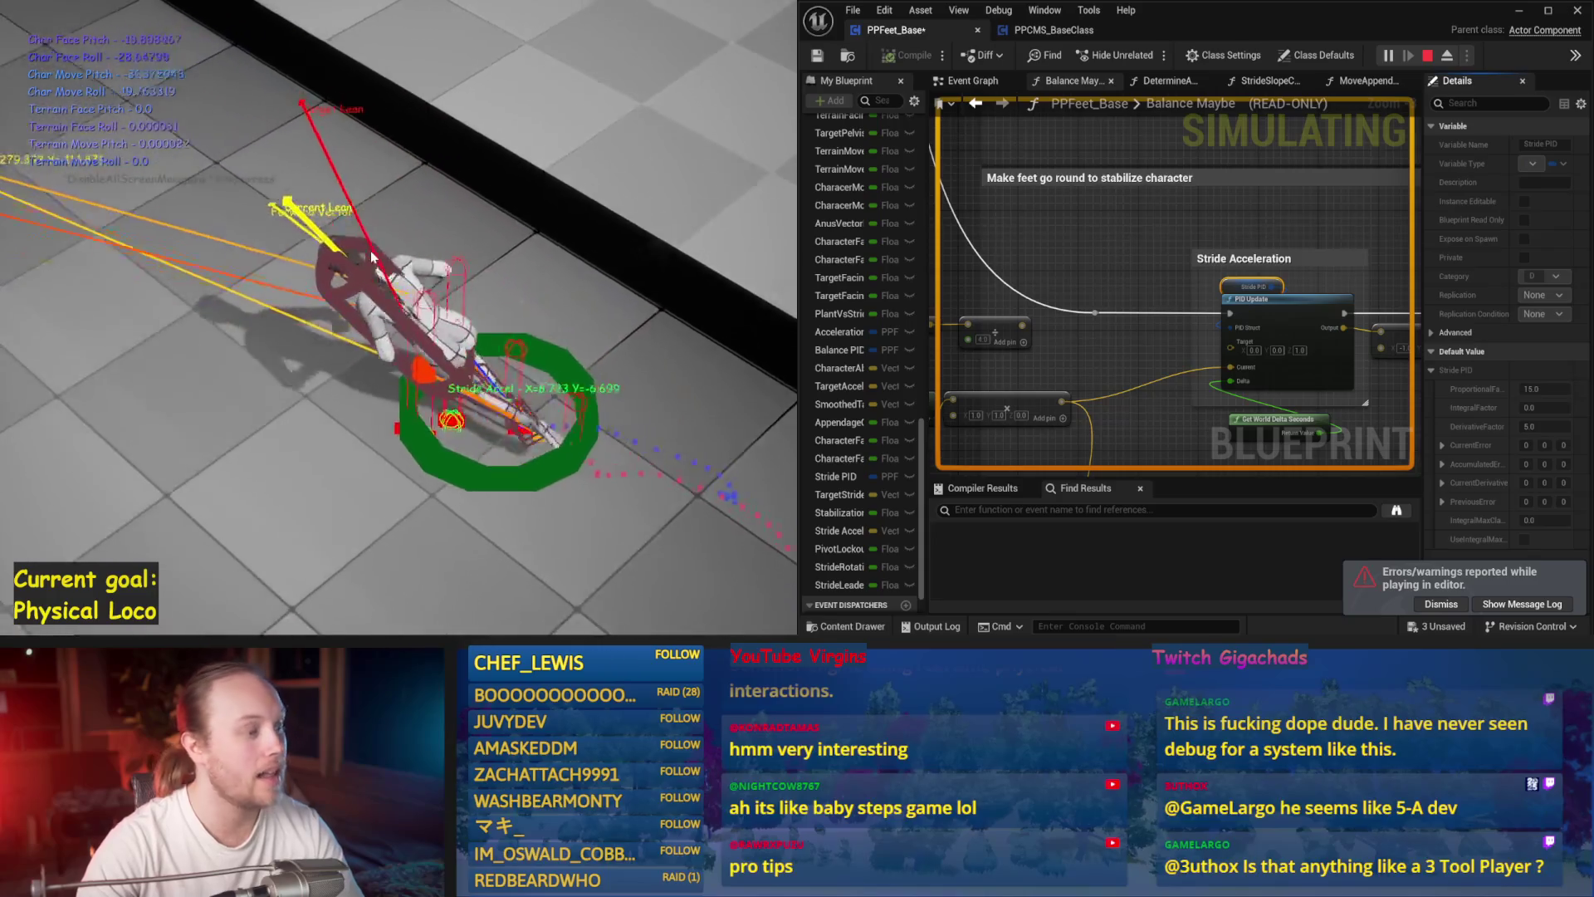
pyautogui.press('Escape')
pyautogui.moveTo(1198, 277); pyautogui.dragTo(1062, 282)
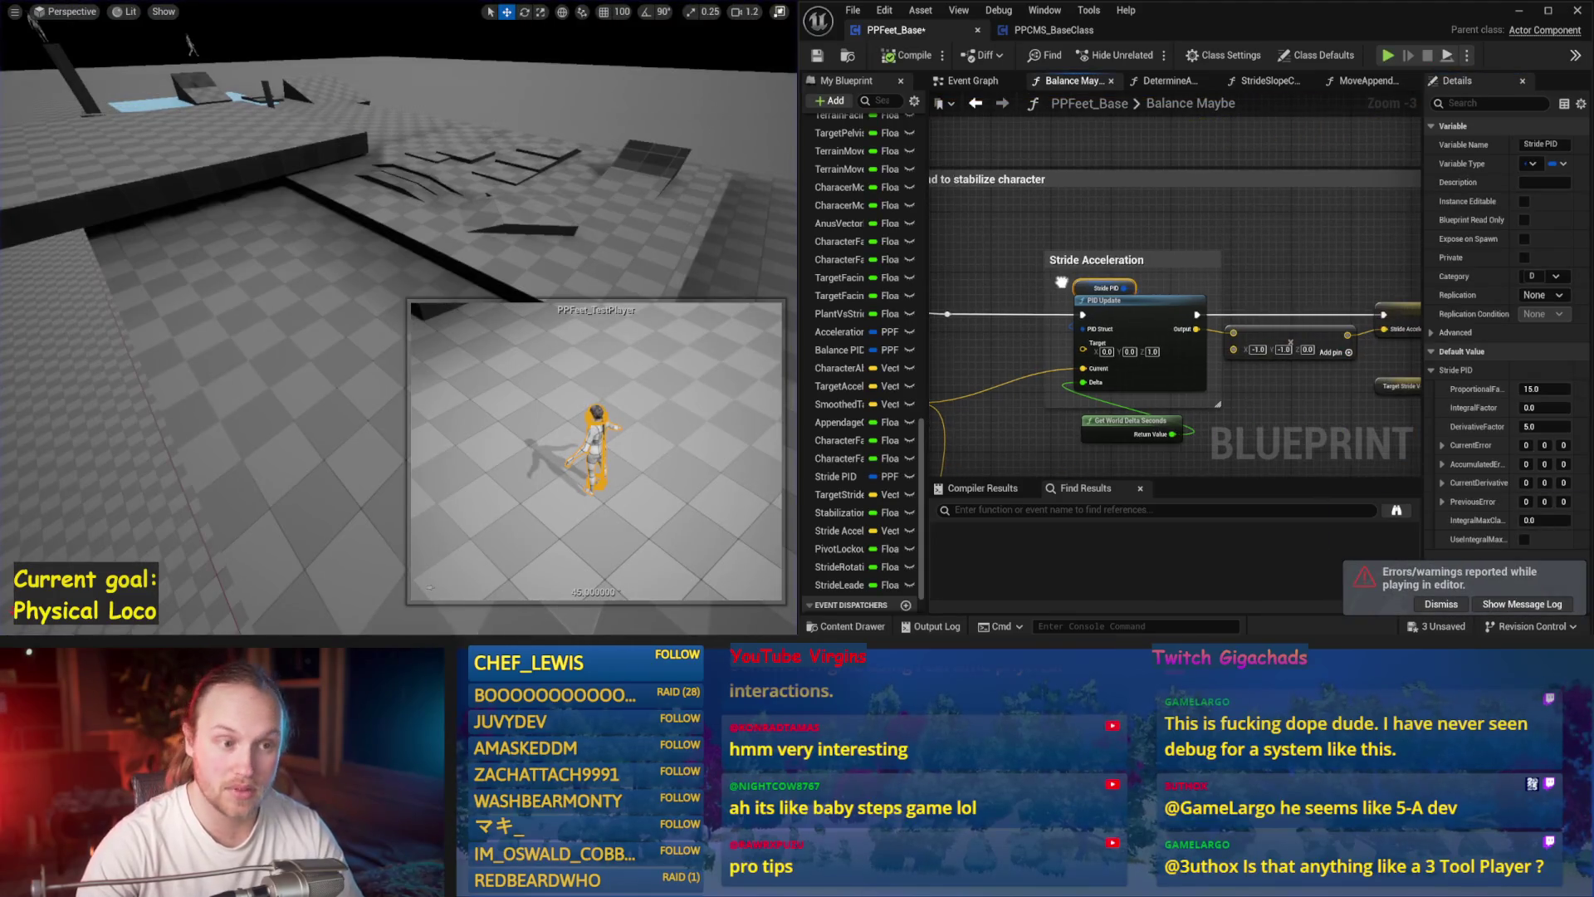
# - Select the Stride PID node and test its derivative gain of 10 in simulation
pyautogui.click(1134, 283)
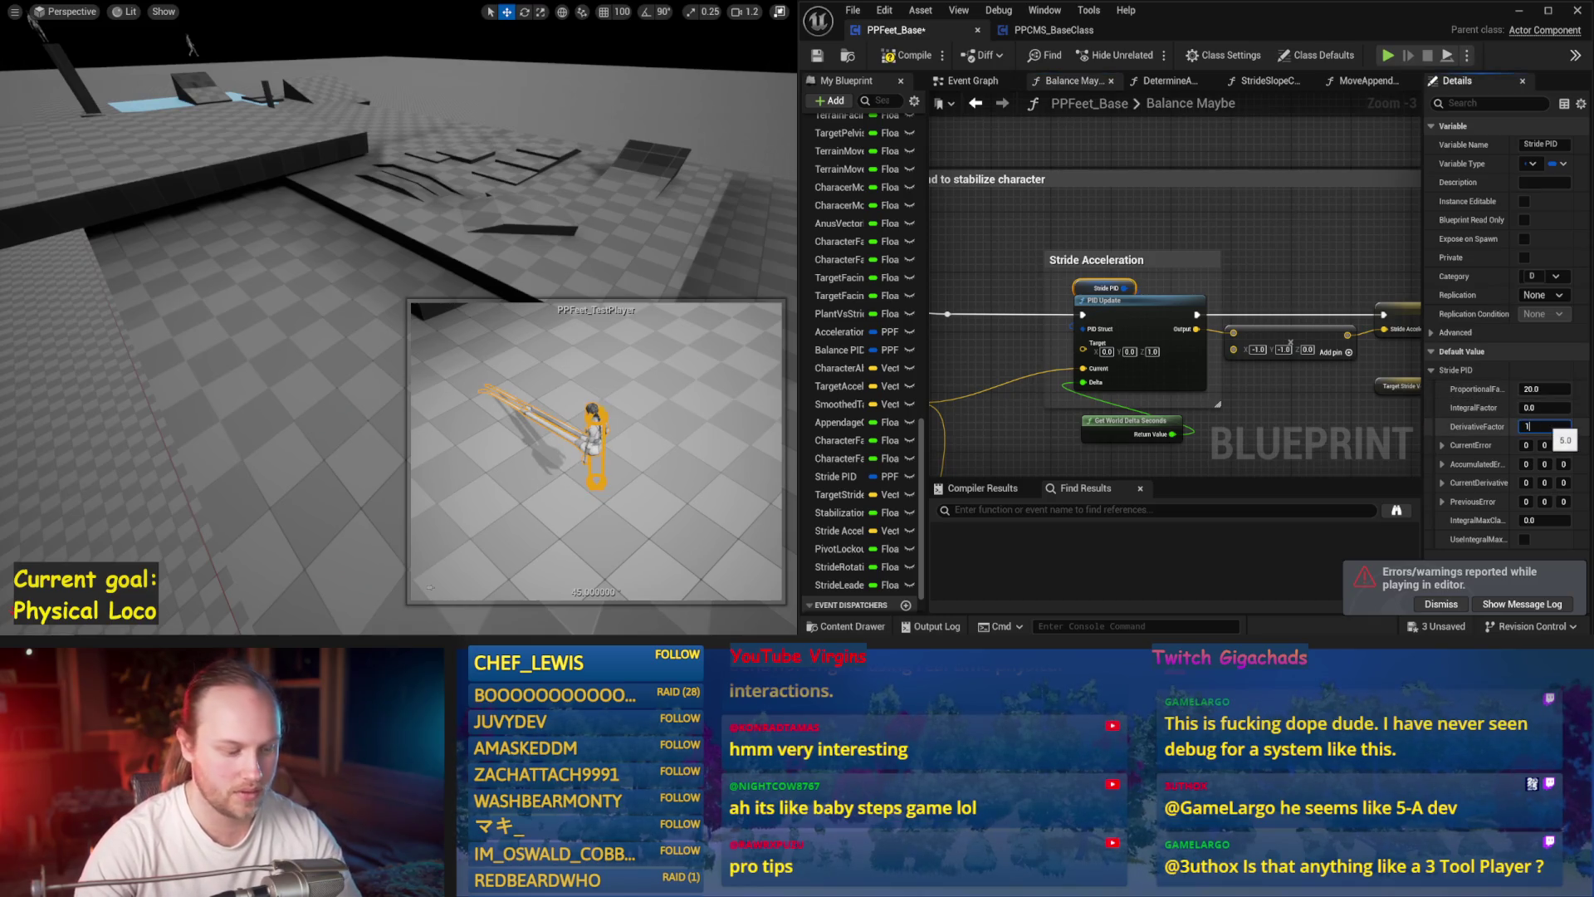
pyautogui.moveTo(534, 40); pyautogui.dragTo(577, 123)
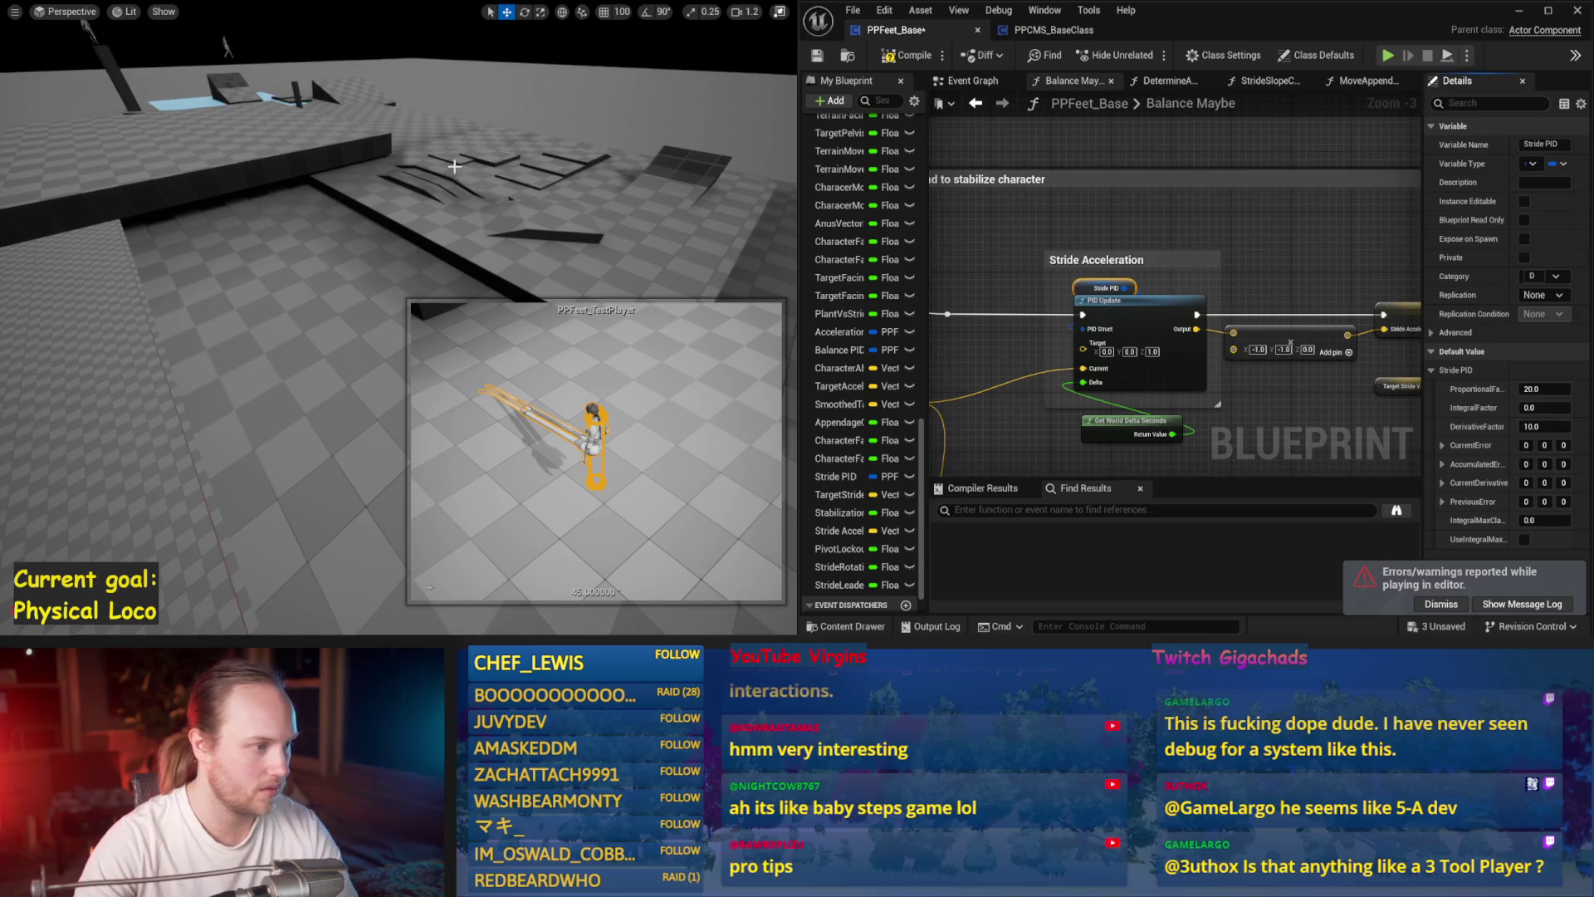
pyautogui.hotkey('alt', 's')
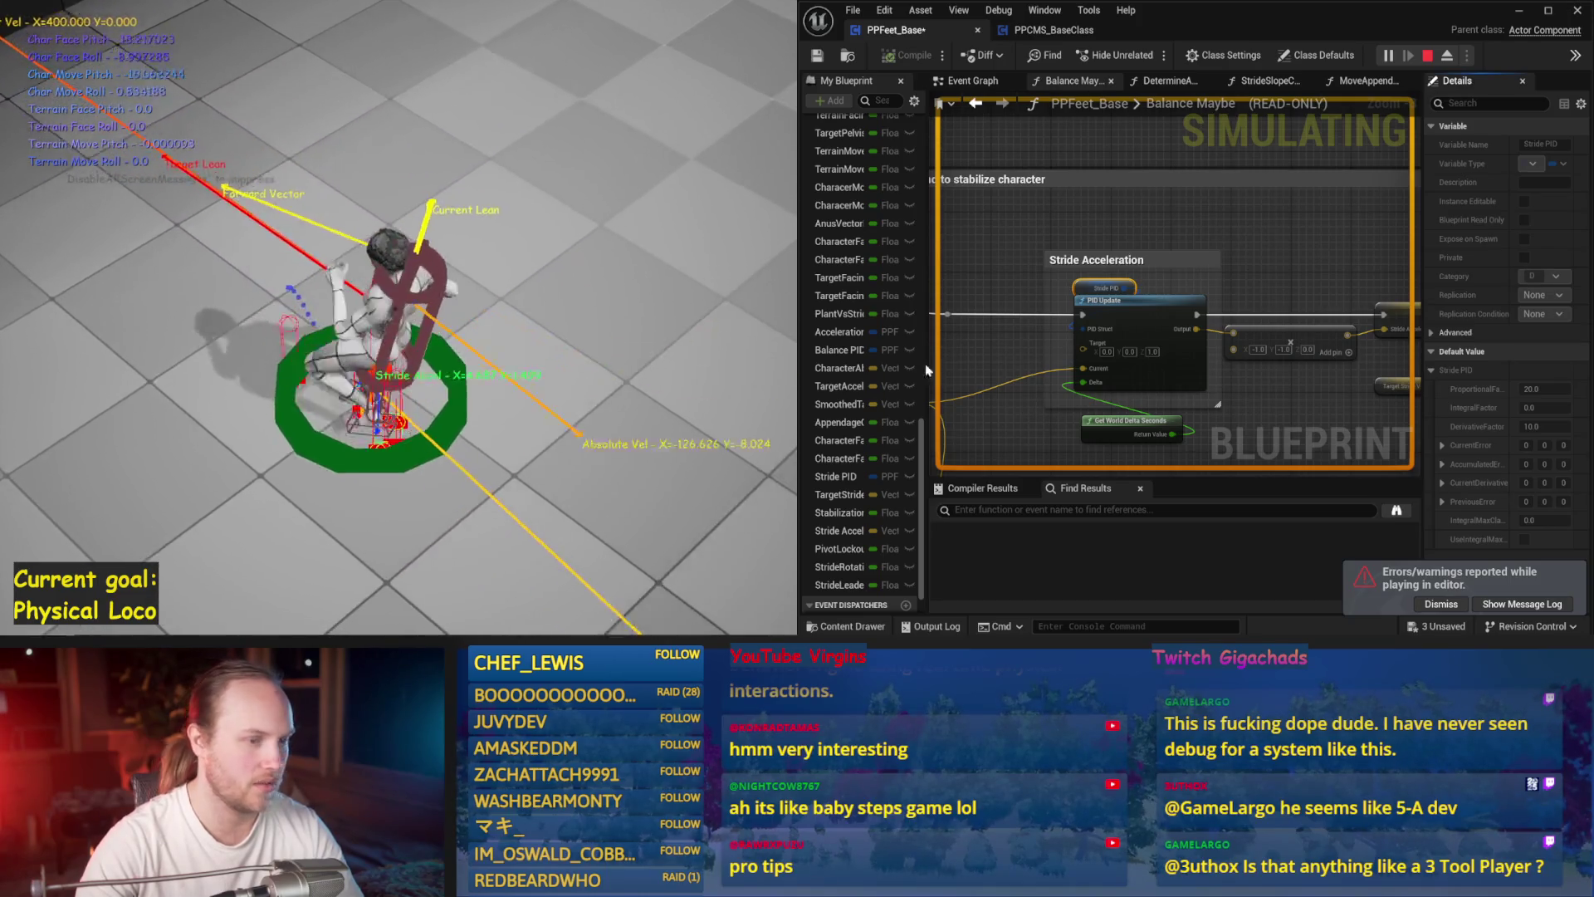
pyautogui.press('Escape')
# - Set Stride PID's proportional gain to 15, simulate, and save the blueprint
pyautogui.click(1544, 389)
pyautogui.write('5')
pyautogui.press('Return')
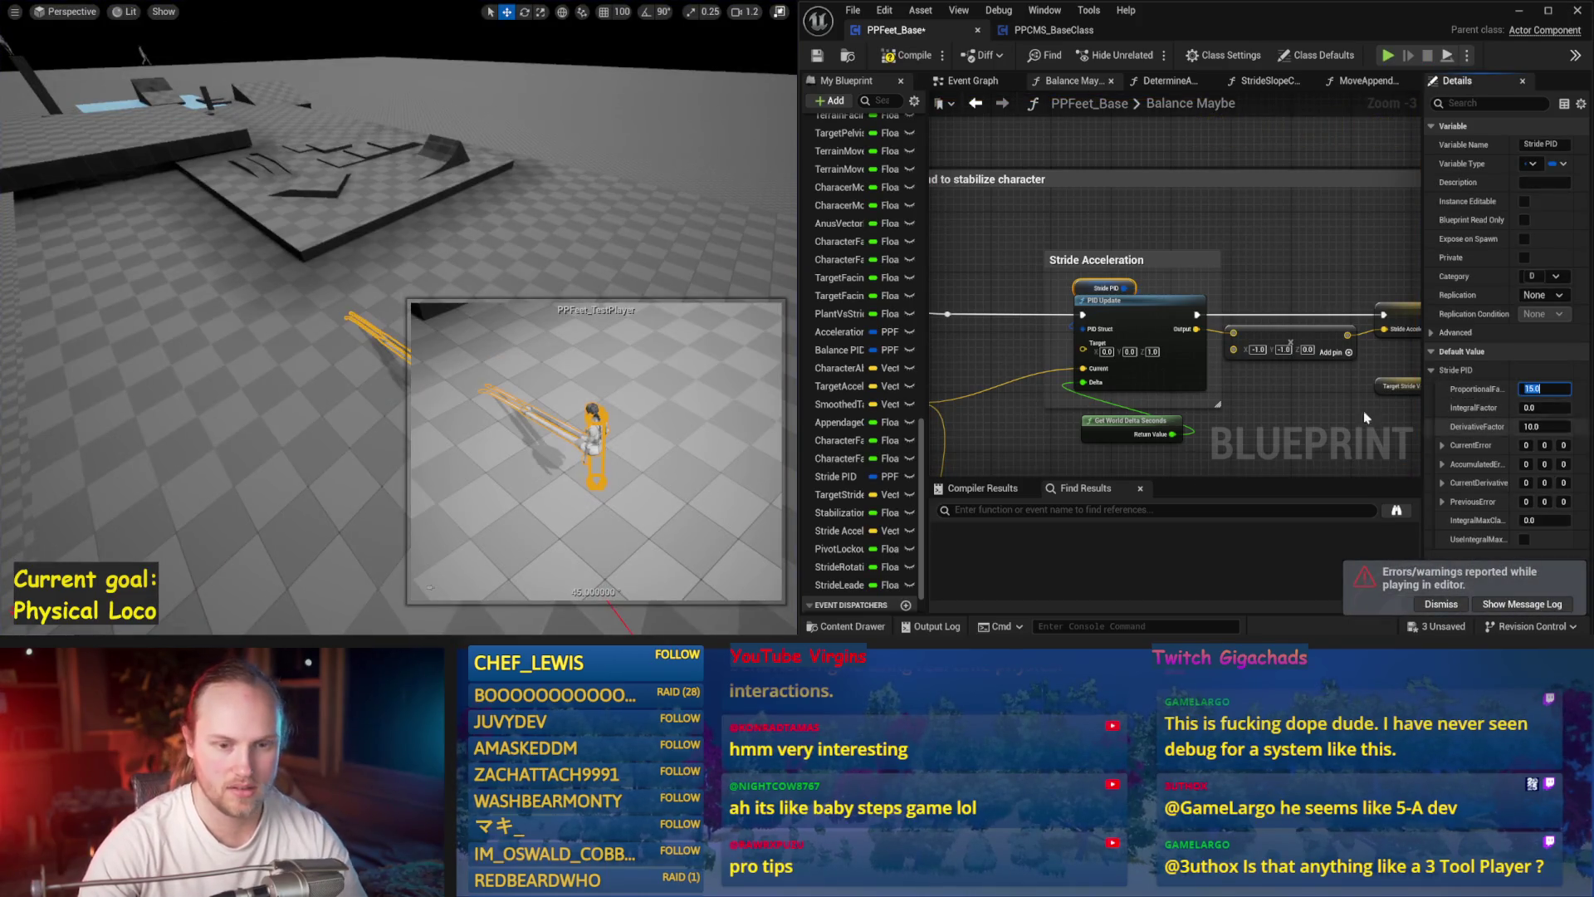
pyautogui.hotkey('alt', 'p')
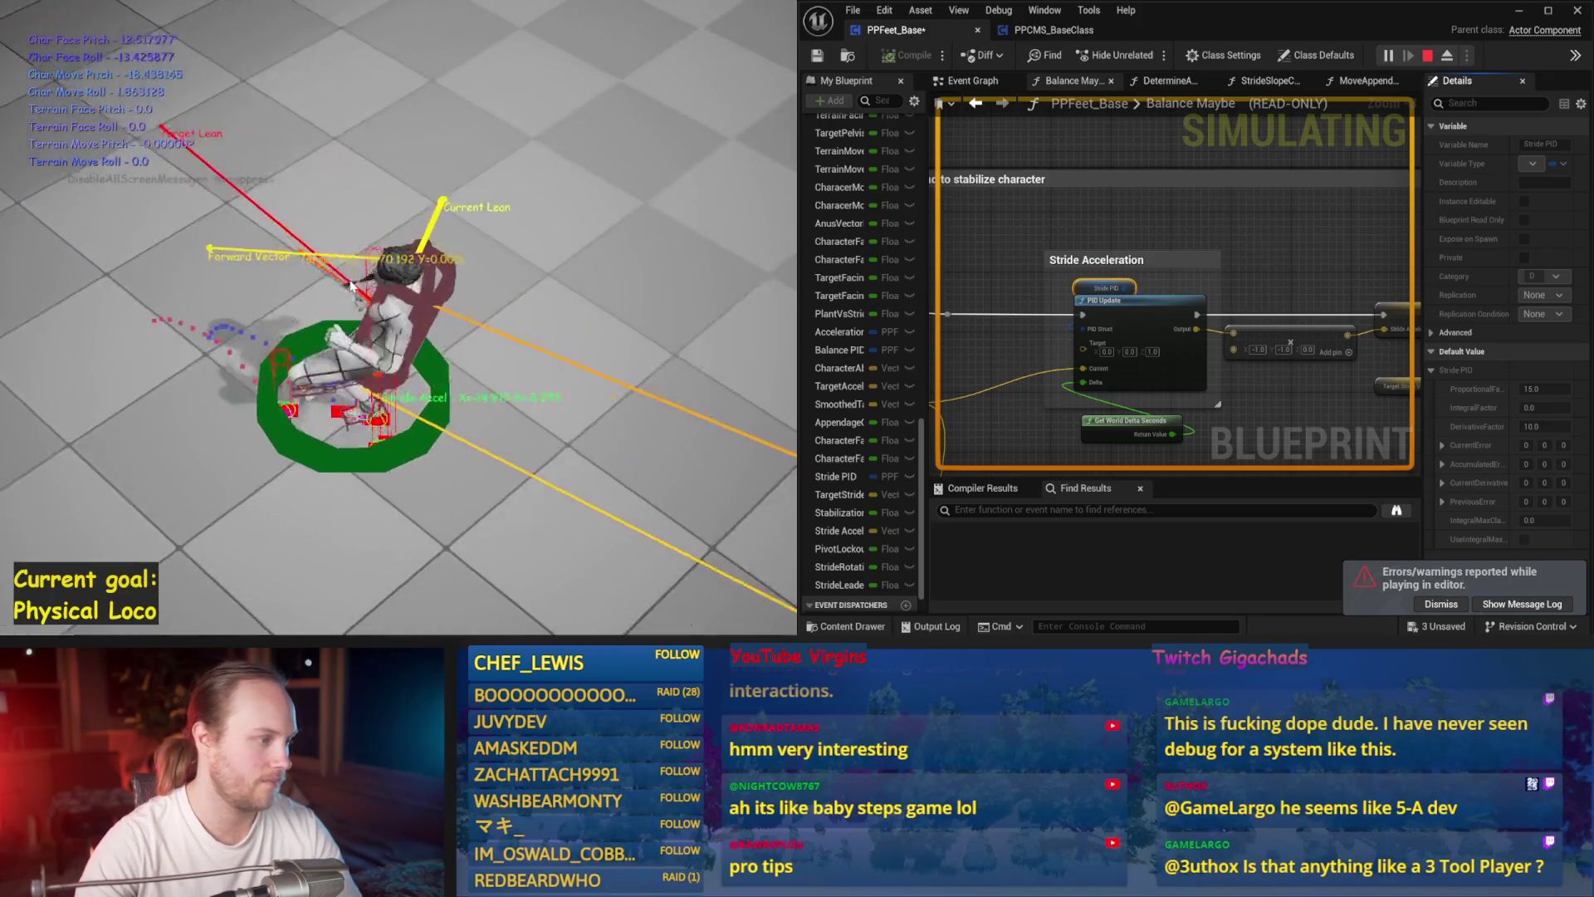
pyautogui.press('Escape')
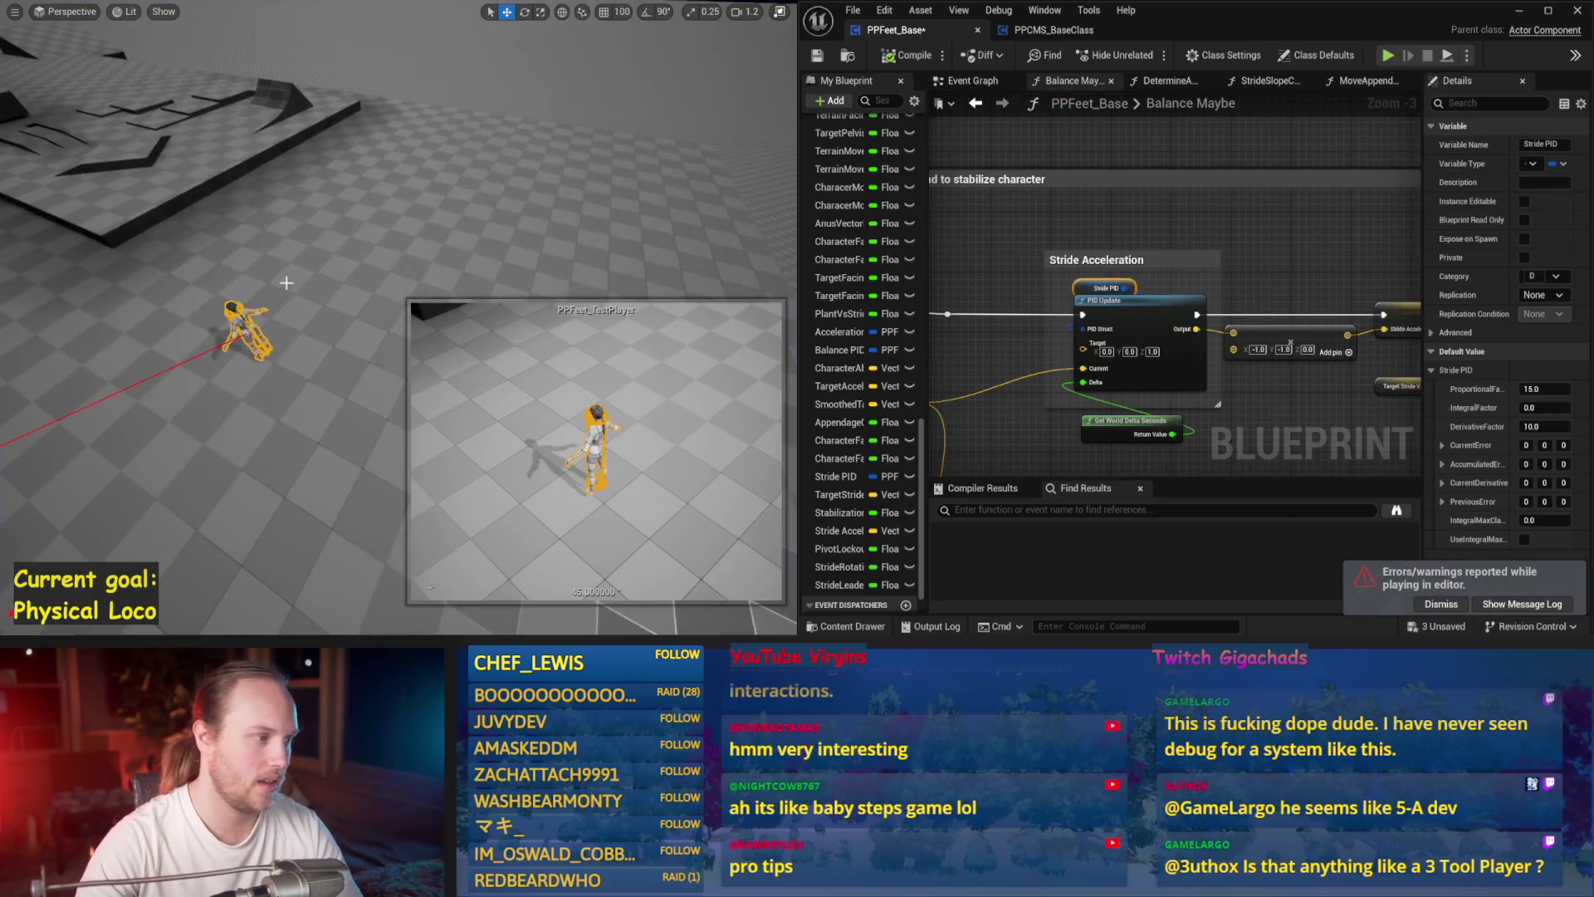
pyautogui.hotkey('ctrl', 's')
pyautogui.moveTo(1077, 260); pyautogui.dragTo(1233, 261)
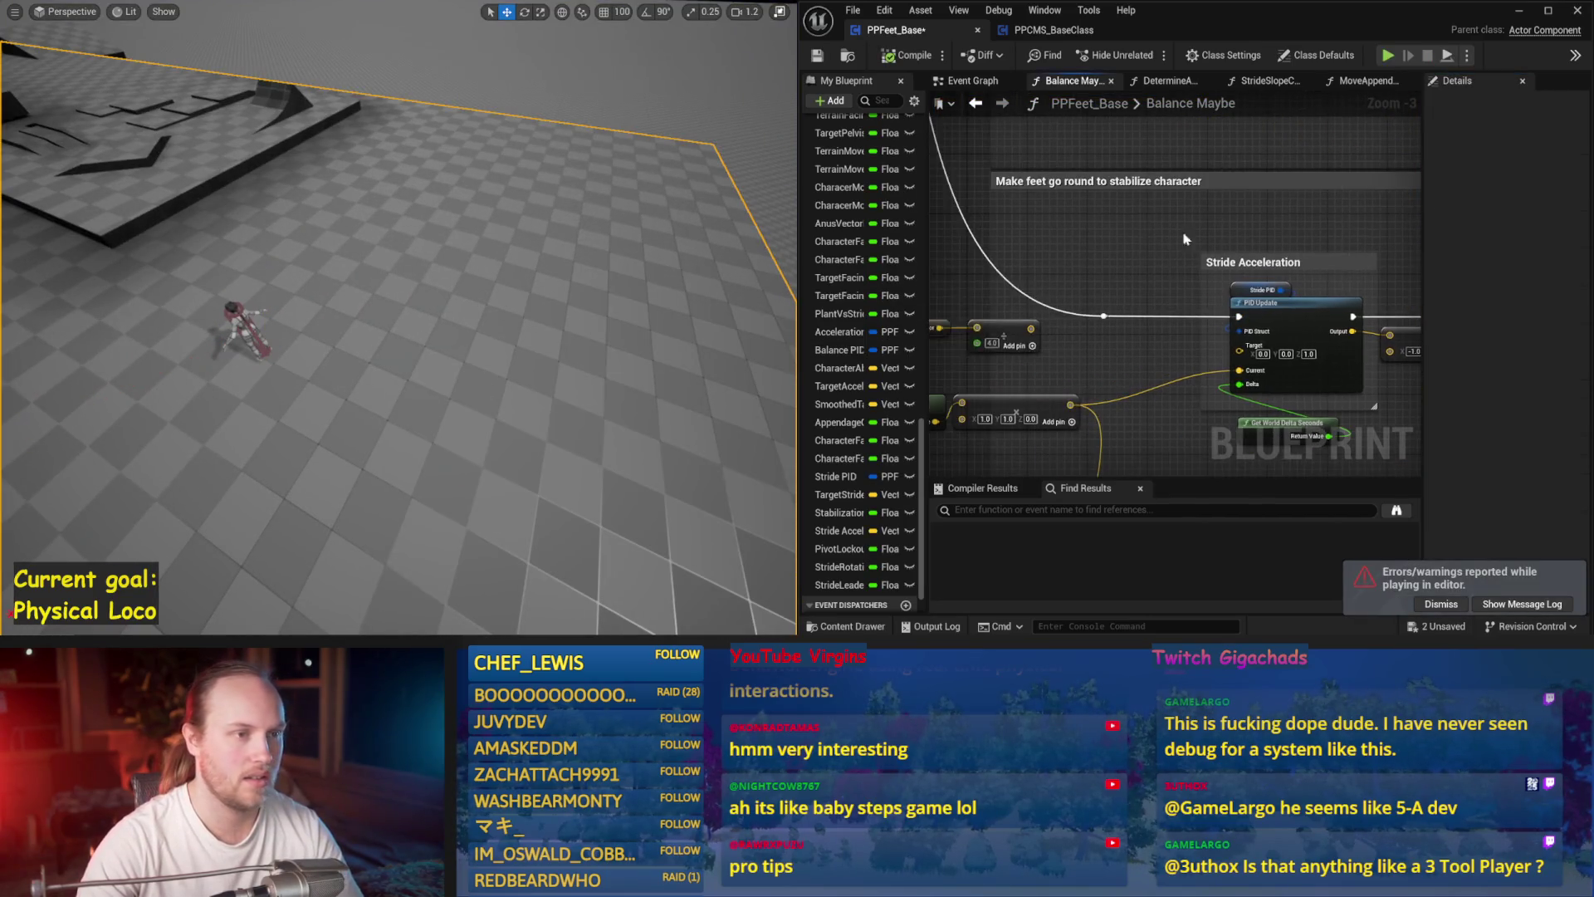
# - Nudge the Target Lean Vector and Add nodes near Stride Acceleration slightly right and down
pyautogui.moveTo(1173, 408); pyautogui.dragTo(1243, 287)
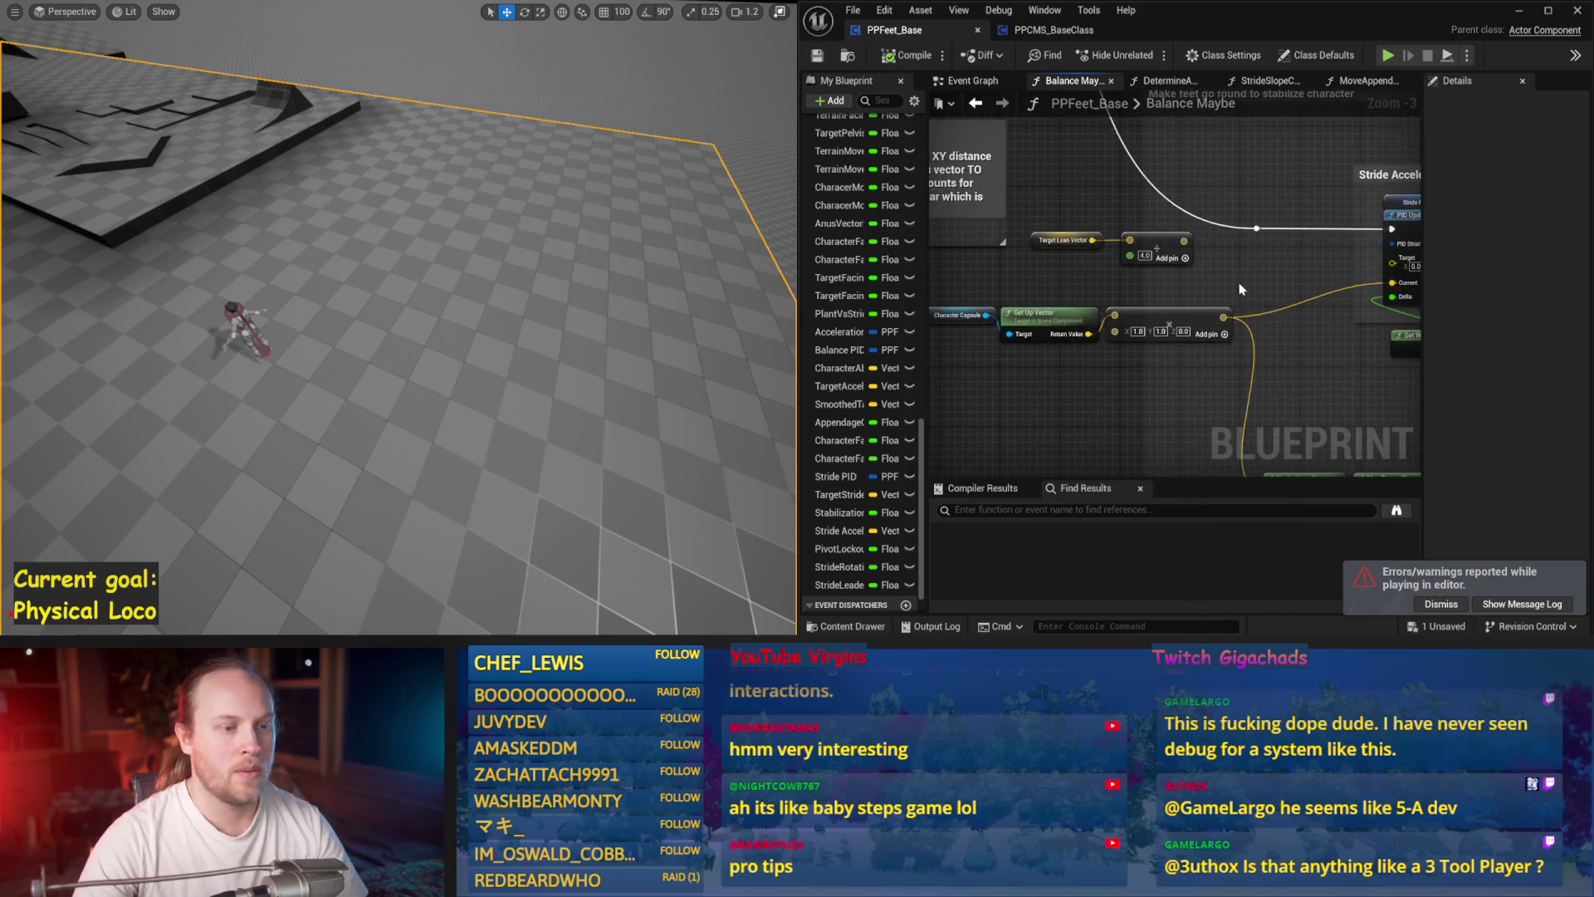
pyautogui.moveTo(1019, 250); pyautogui.dragTo(1024, 251)
pyautogui.moveTo(1159, 245); pyautogui.dragTo(1174, 260)
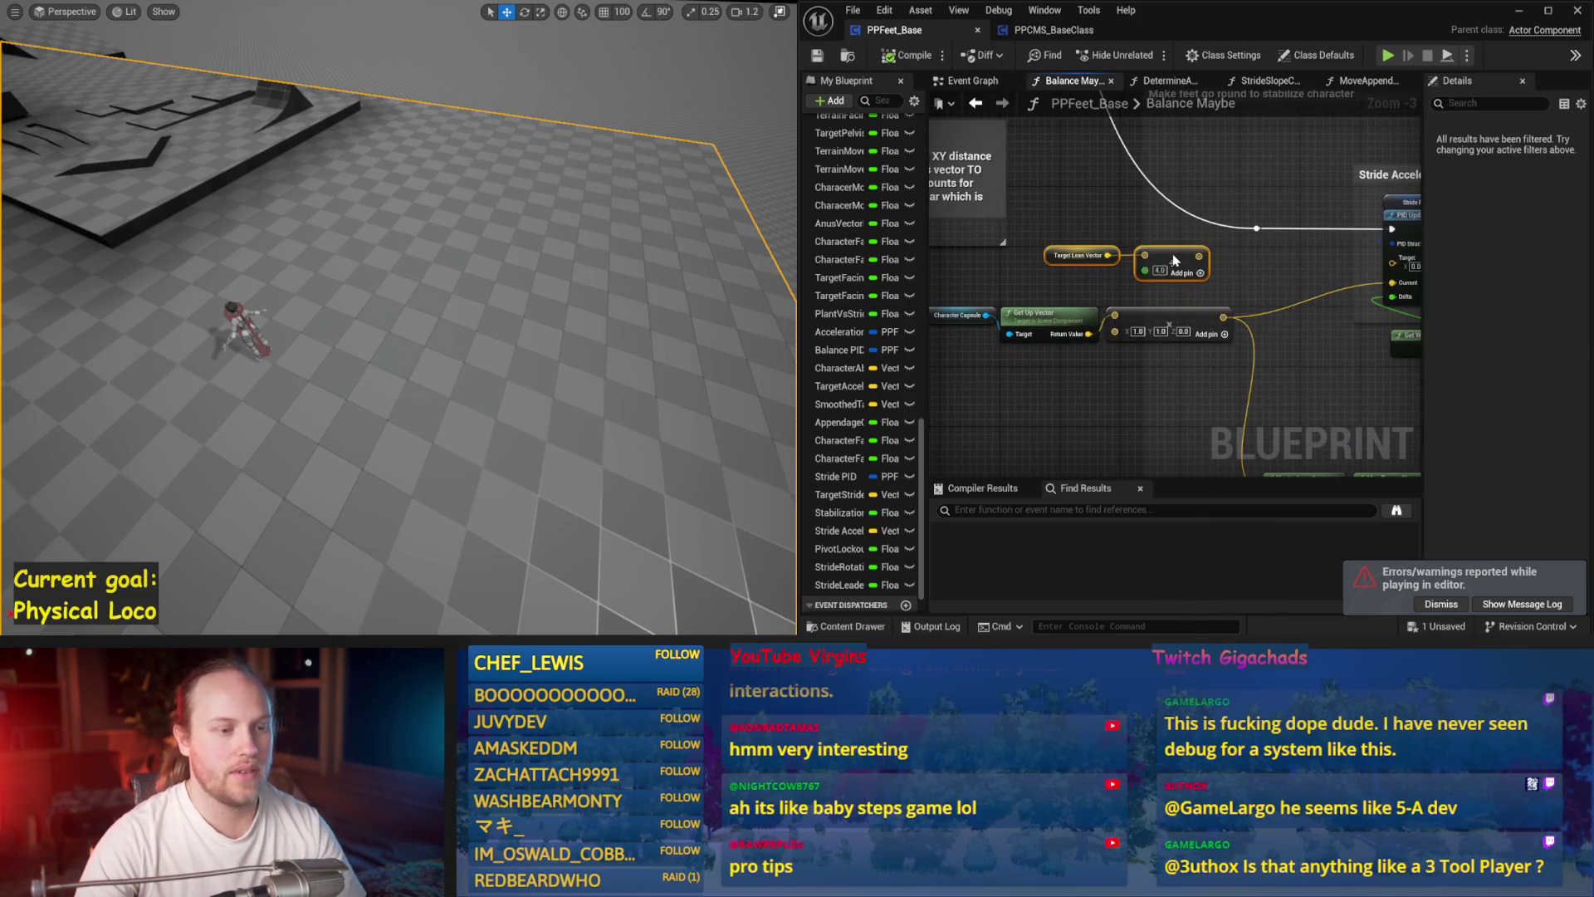
pyautogui.moveTo(1235, 204)
pyautogui.mouseDown()
pyautogui.moveTo(1099, 210)
pyautogui.moveTo(1235, 224)
pyautogui.mouseUp()
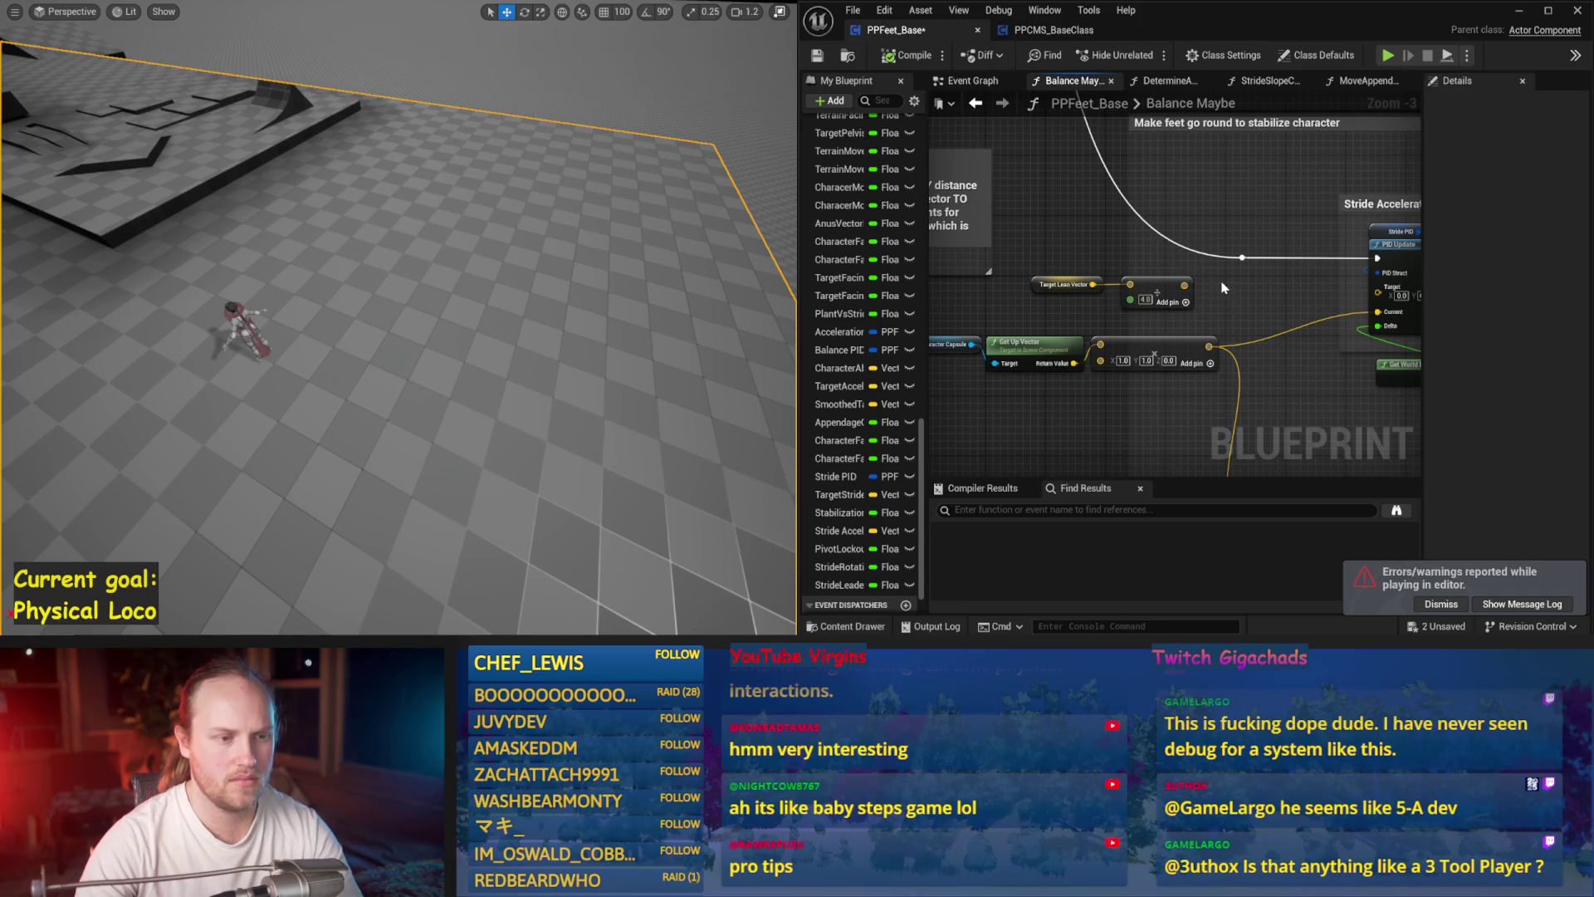
pyautogui.moveTo(1148, 287); pyautogui.dragTo(1002, 313)
pyautogui.moveTo(1149, 268); pyautogui.dragTo(1146, 203)
pyautogui.moveTo(1118, 304)
pyautogui.mouseDown()
pyautogui.moveTo(1302, 128)
pyautogui.moveTo(1105, 245)
pyautogui.moveTo(1099, 315)
pyautogui.mouseUp()
# - Place a Target Acceleration getter beside the SET nodes, then switch to PPCMS_BaseClass
pyautogui.rightClick(1099, 316)
pyautogui.write('accel')
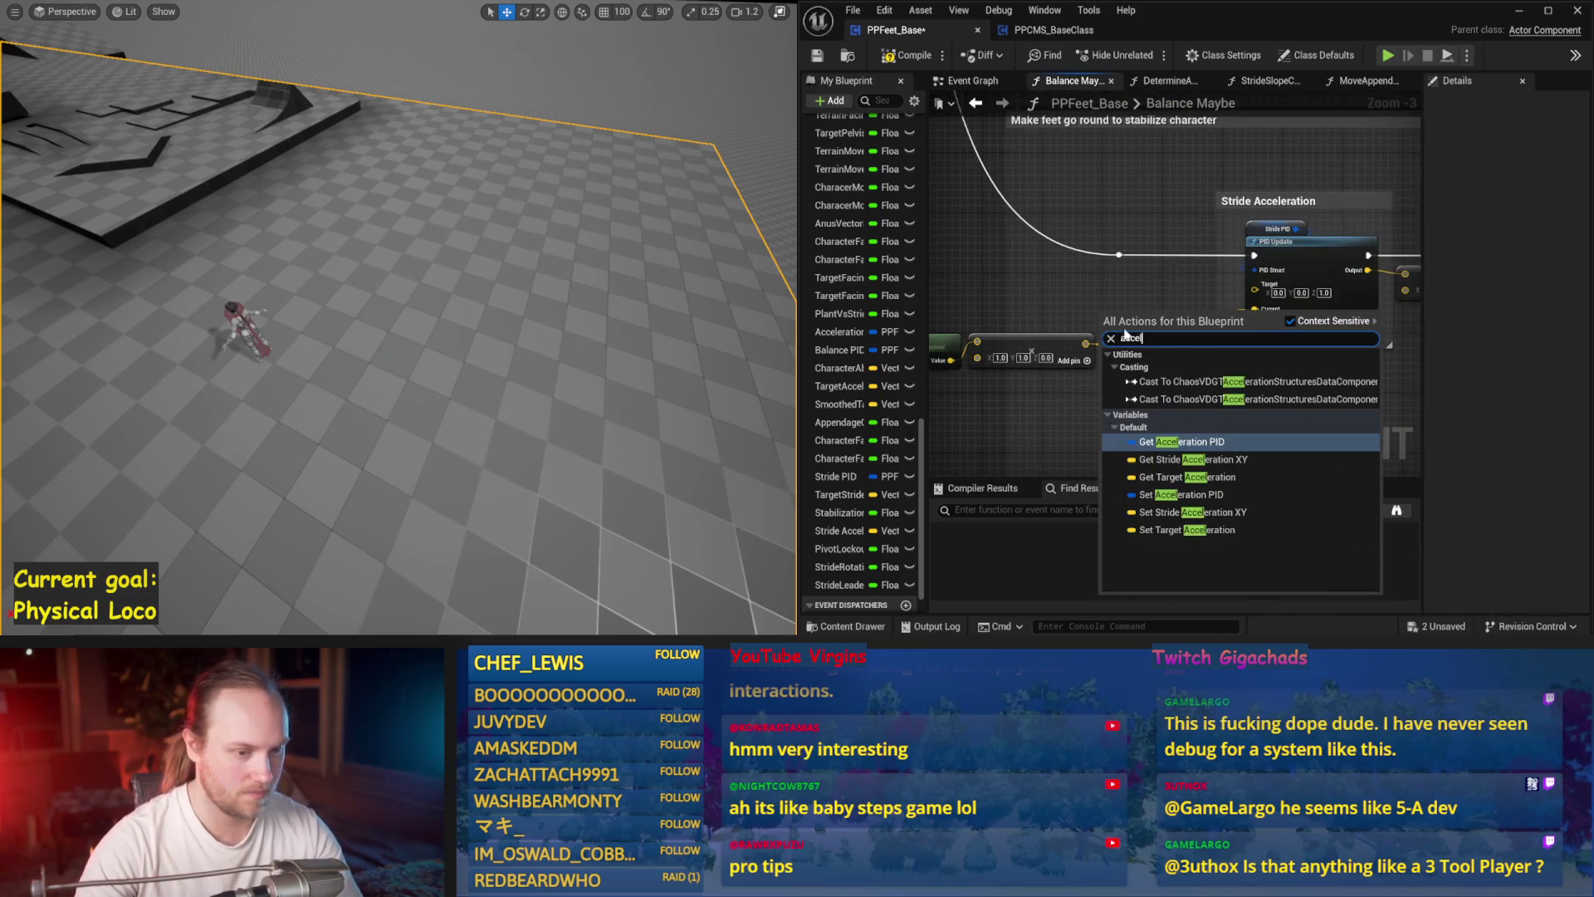
pyautogui.click(1188, 477)
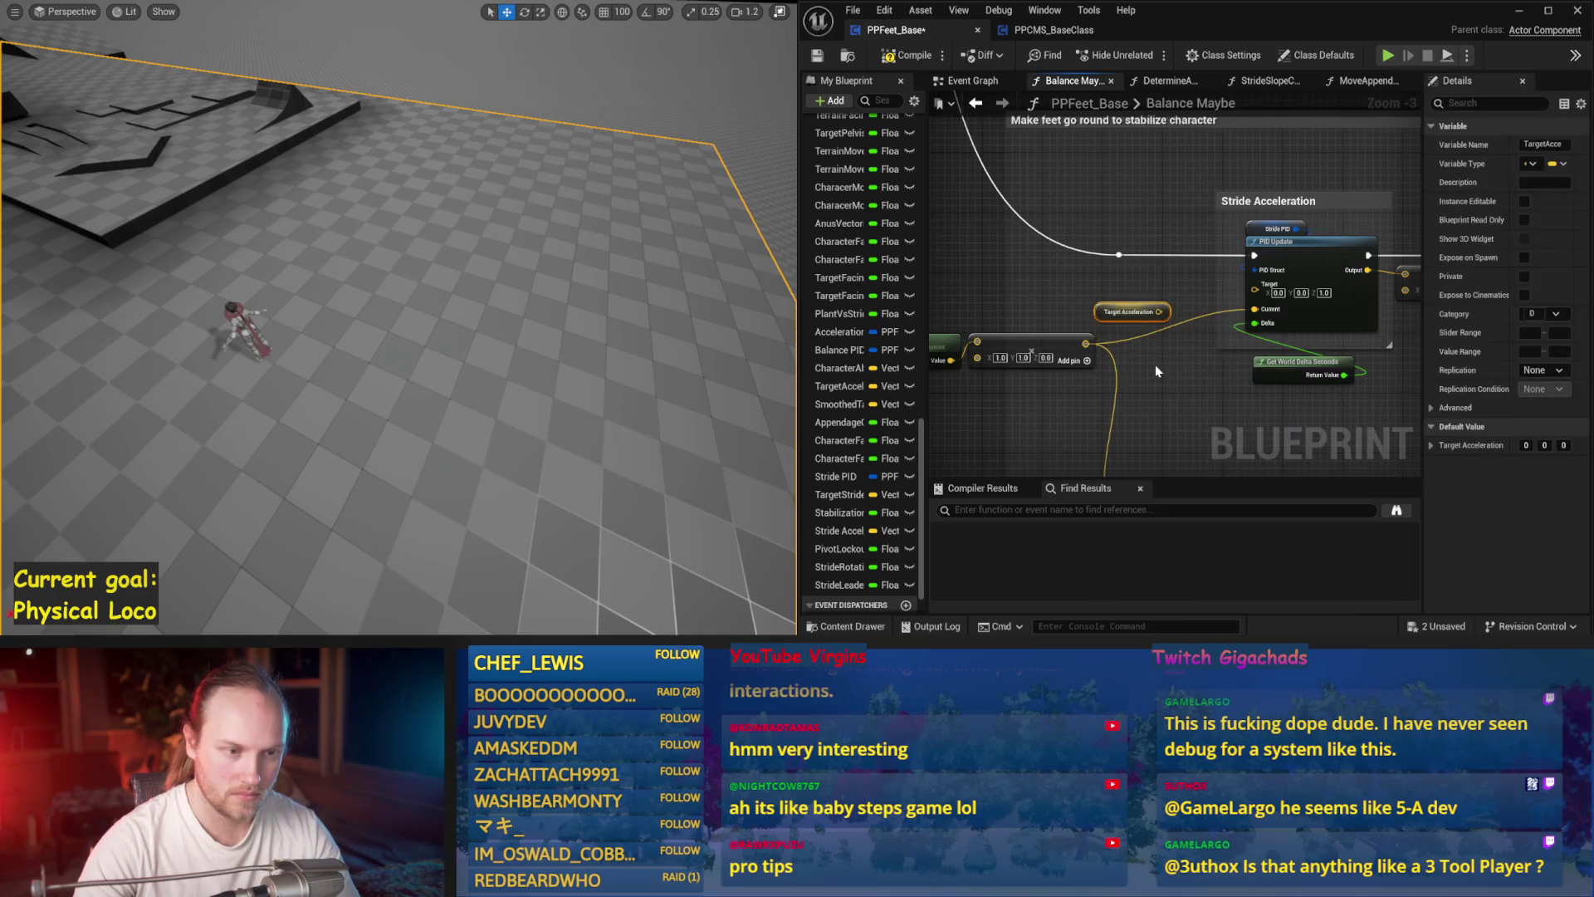
pyautogui.click(1130, 312)
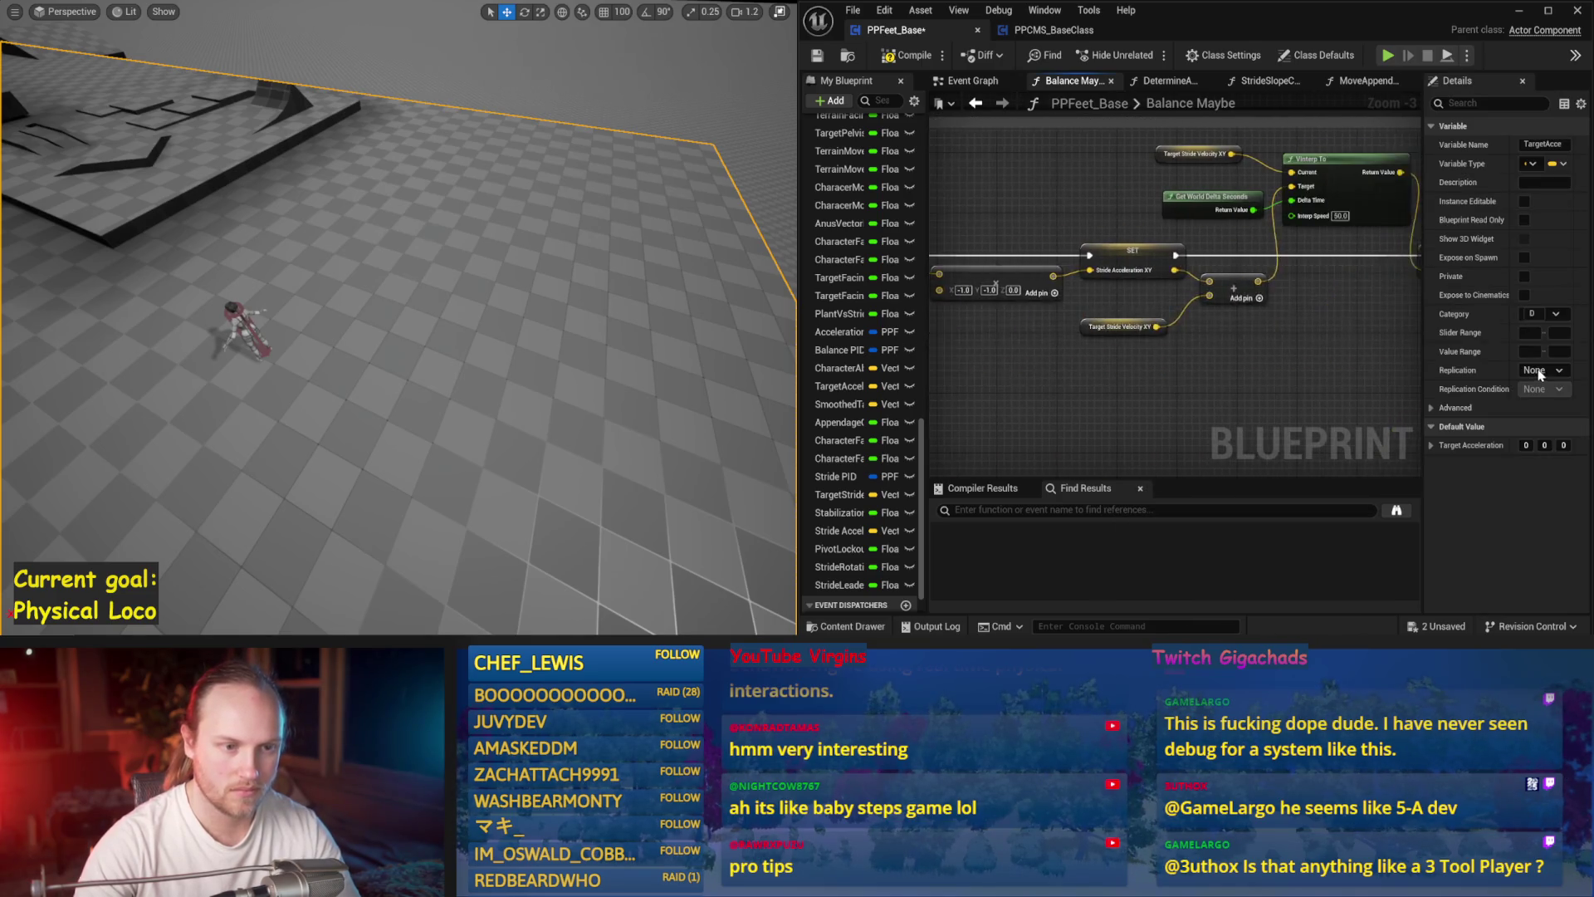
pyautogui.moveTo(1054, 376); pyautogui.dragTo(1003, 314)
pyautogui.moveTo(1140, 252); pyautogui.dragTo(1079, 316)
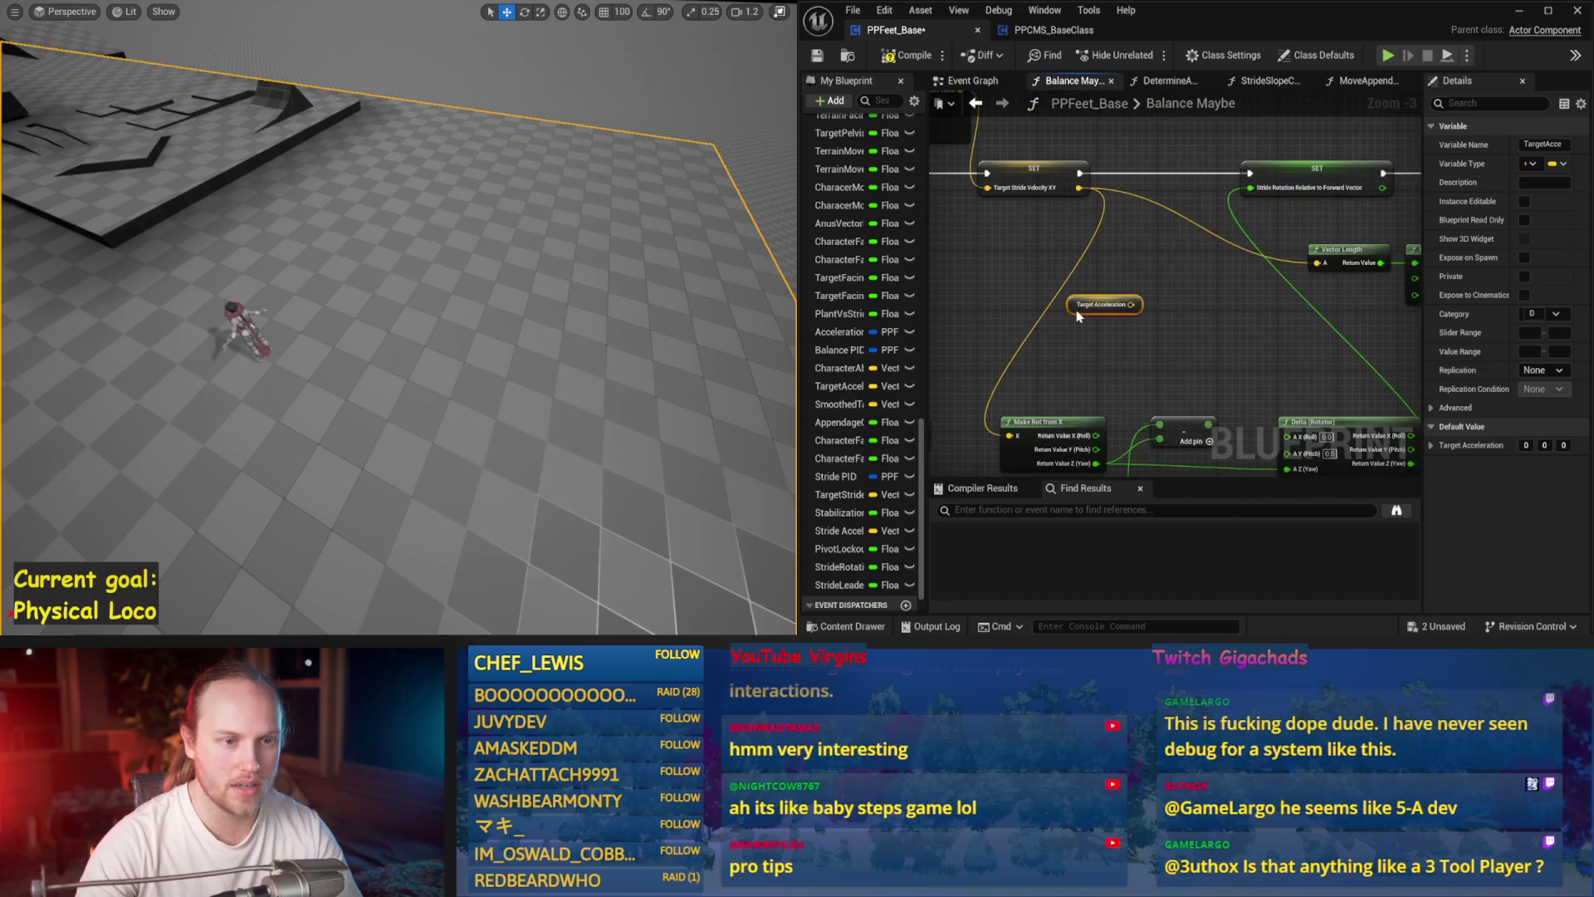
pyautogui.click(1053, 29)
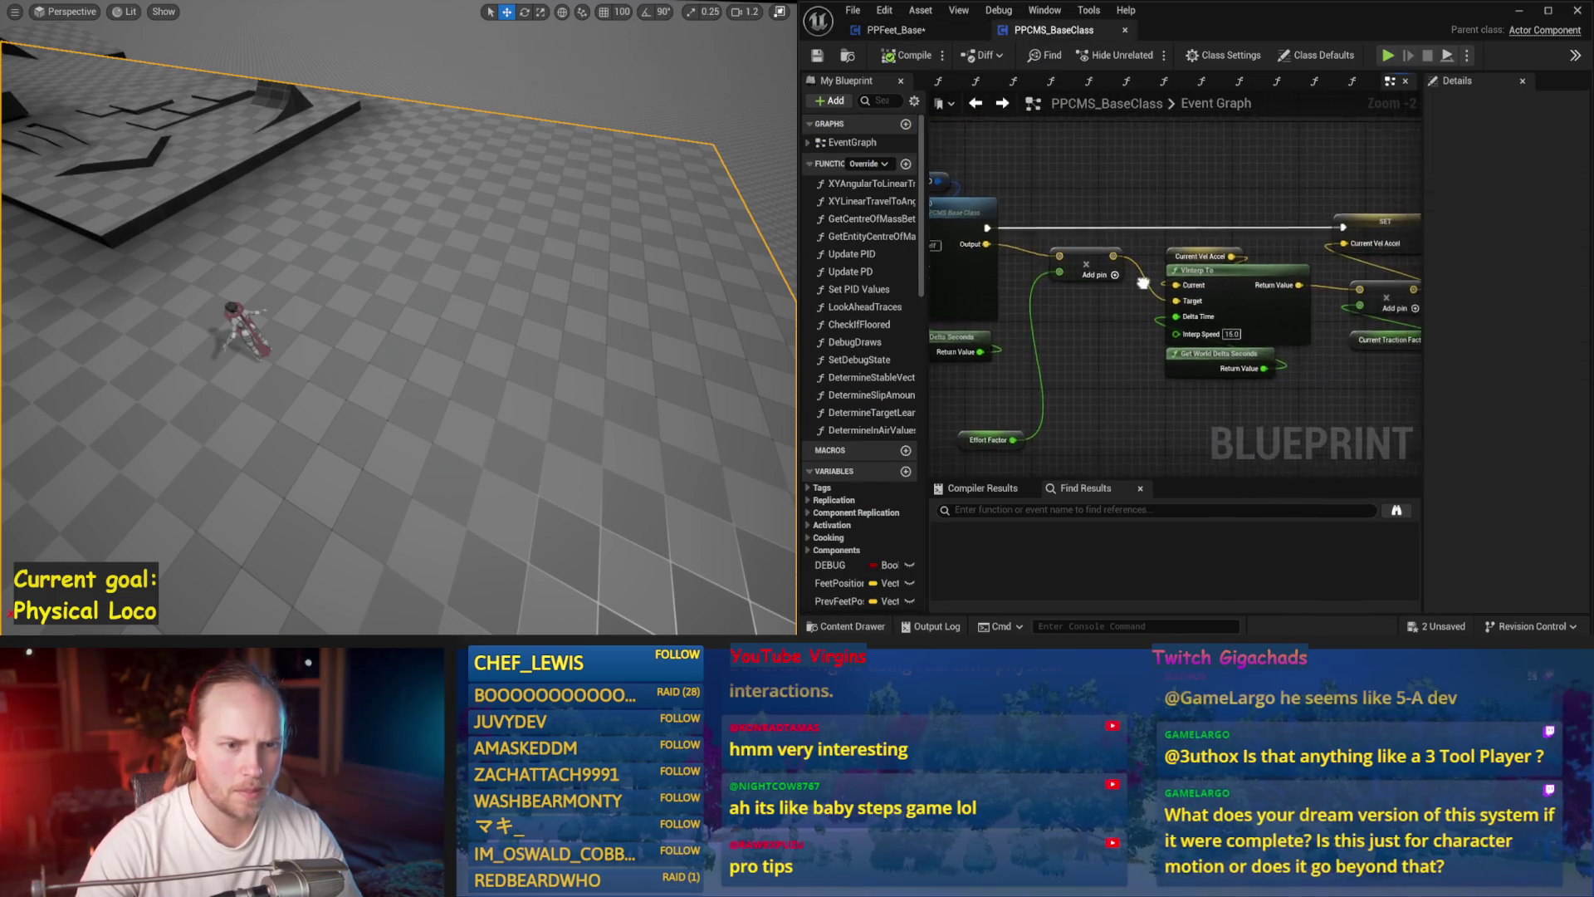
# - Zoom and pan over PPCMS_BaseClass's Event Graph, then return to PPFeet_Base's Balance Maybe graph
pyautogui.scroll(-6, 1024, 278)
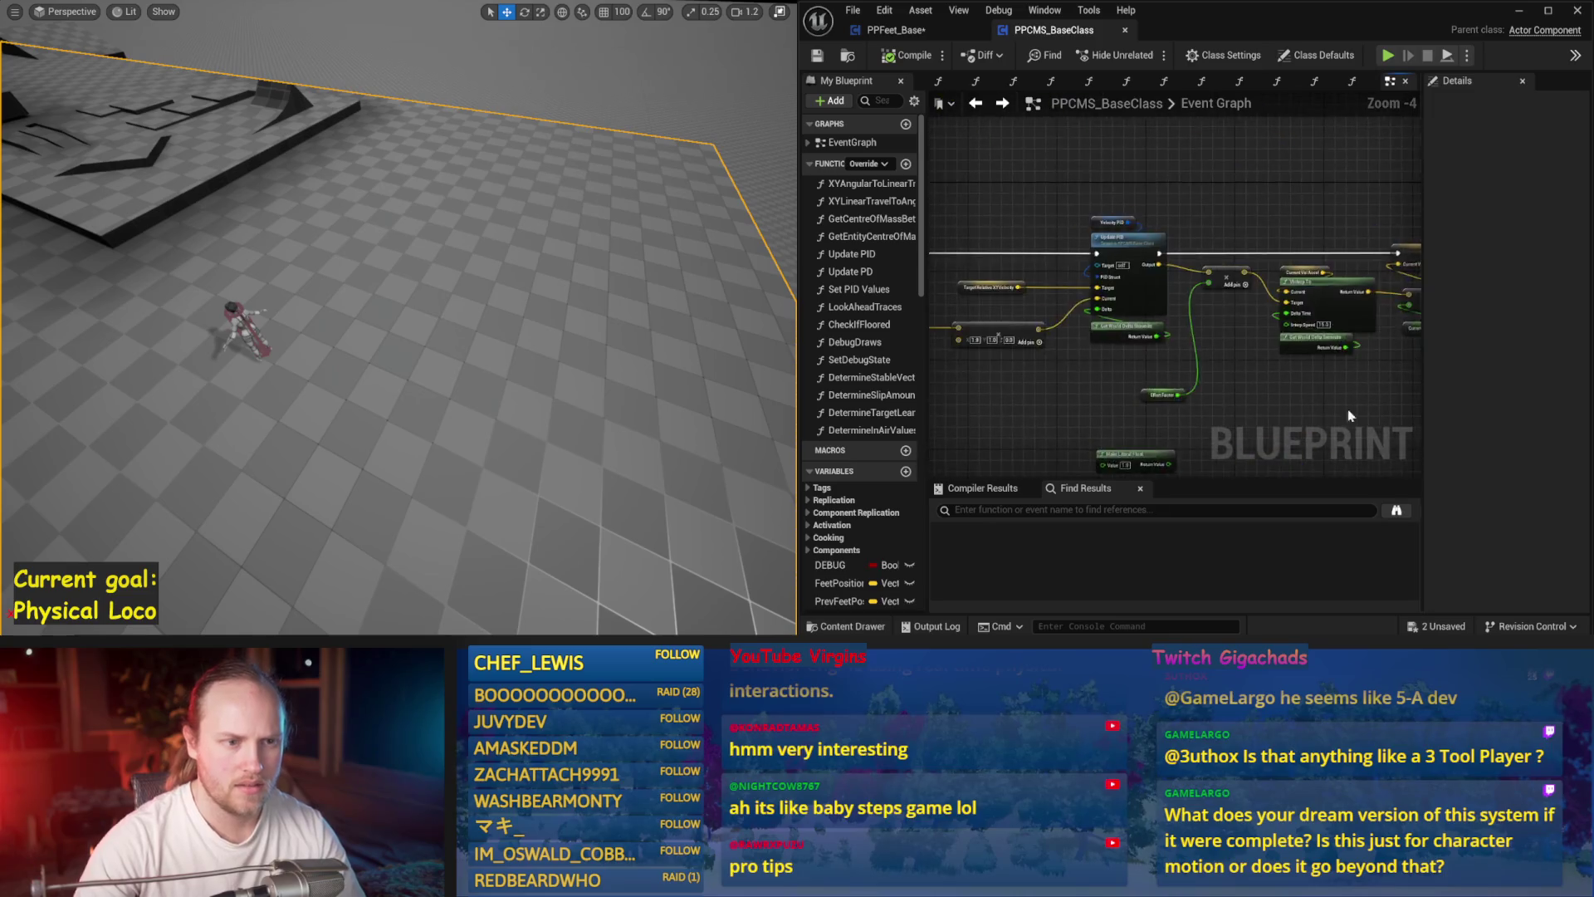
pyautogui.scroll(6, 1273, 453)
pyautogui.moveTo(1326, 398)
pyautogui.mouseDown()
pyautogui.moveTo(1022, 290)
pyautogui.moveTo(1284, 300)
pyautogui.moveTo(1068, 318)
pyautogui.moveTo(1104, 199)
pyautogui.moveTo(1146, 149)
pyautogui.moveTo(1291, 138)
pyautogui.moveTo(1378, 101)
pyautogui.moveTo(1258, 209)
pyautogui.mouseUp()
pyautogui.click(904, 30)
pyautogui.moveTo(1137, 242); pyautogui.dragTo(1078, 224)
# - Add Target Acceleration to Target Stride Velocity XY with a + node, save, and simulate
pyautogui.scroll(2, 1138, 328)
pyautogui.moveTo(1110, 294); pyautogui.dragTo(1186, 282)
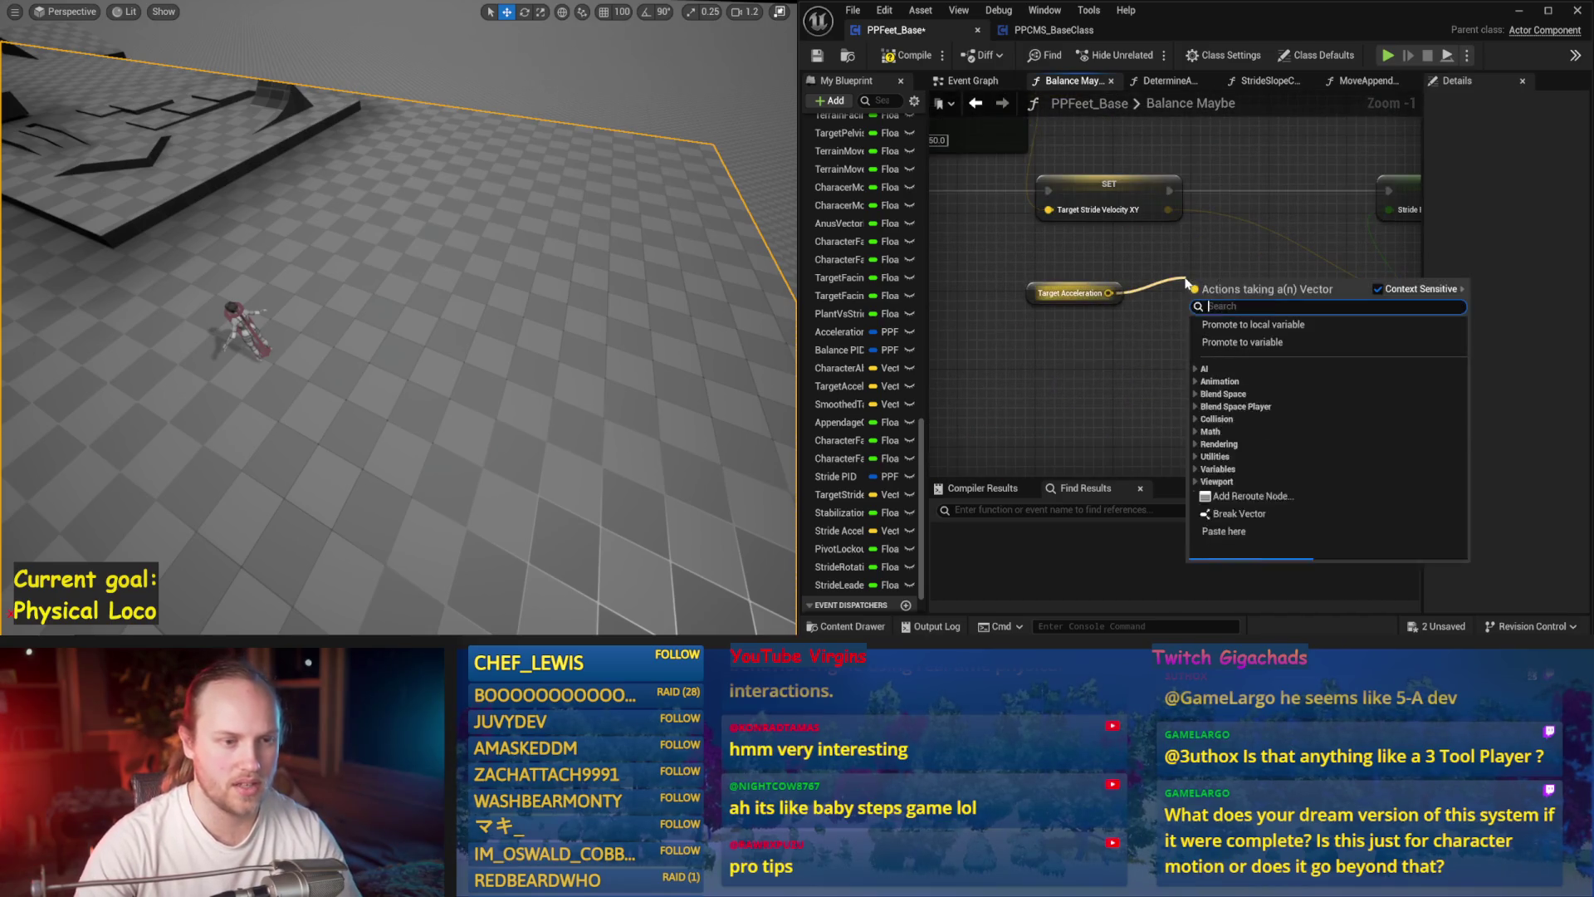
pyautogui.write('+')
pyautogui.press('Return')
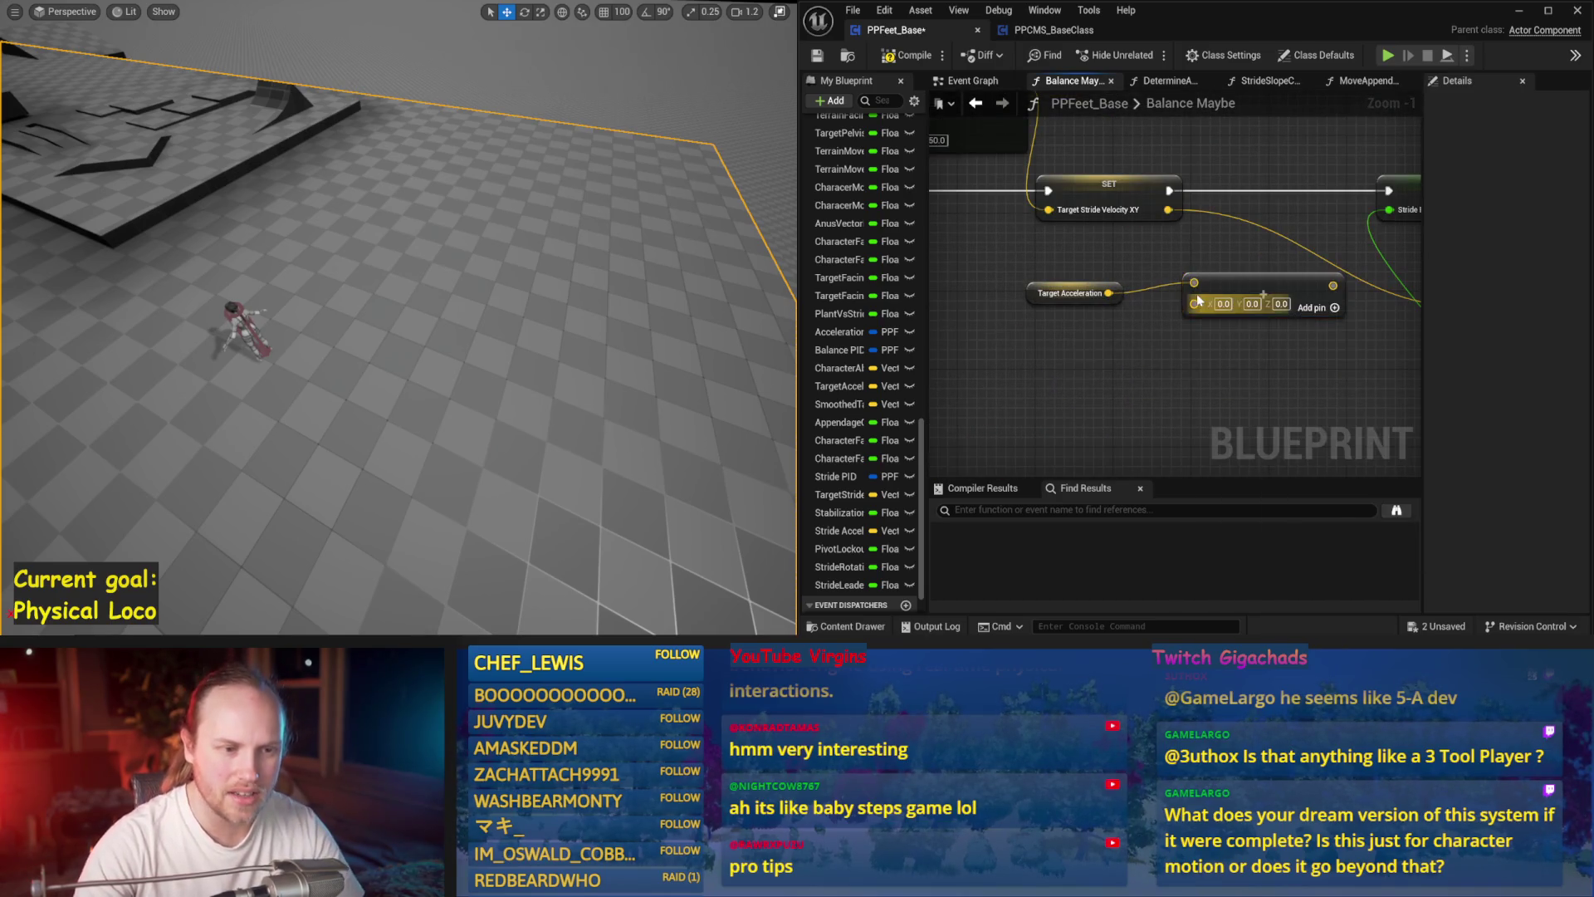
pyautogui.keyDown('alt'); pyautogui.click(1194, 283); pyautogui.keyUp('alt')
pyautogui.moveTo(1167, 211)
pyautogui.mouseDown()
pyautogui.moveTo(1327, 291)
pyautogui.moveTo(1194, 284)
pyautogui.mouseUp()
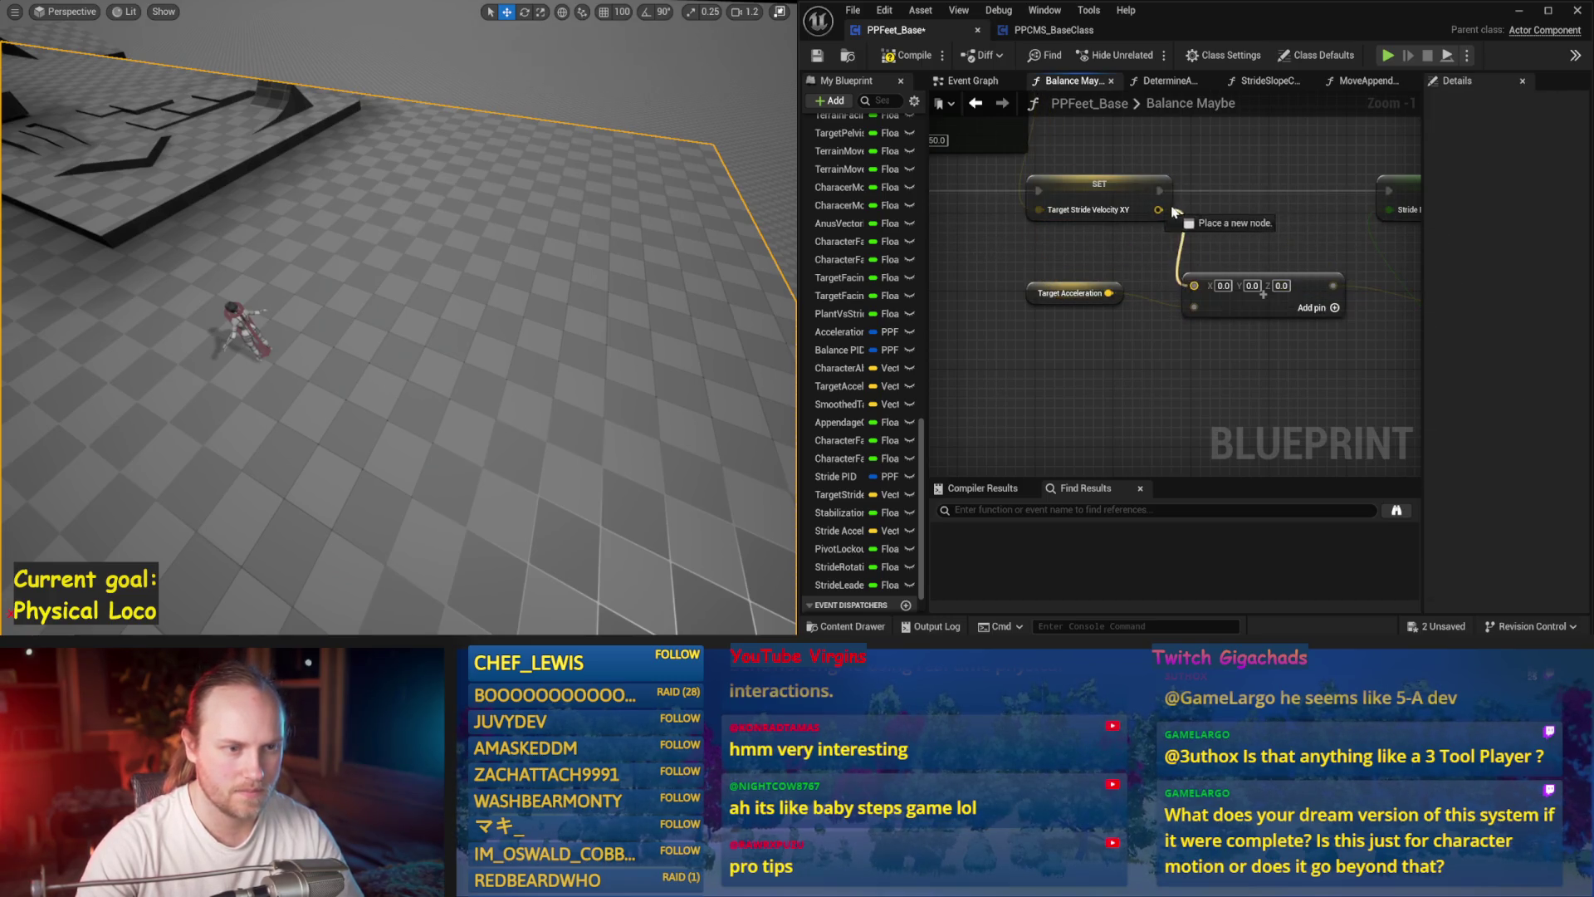
pyautogui.click(817, 56)
pyautogui.hotkey('alt', 's')
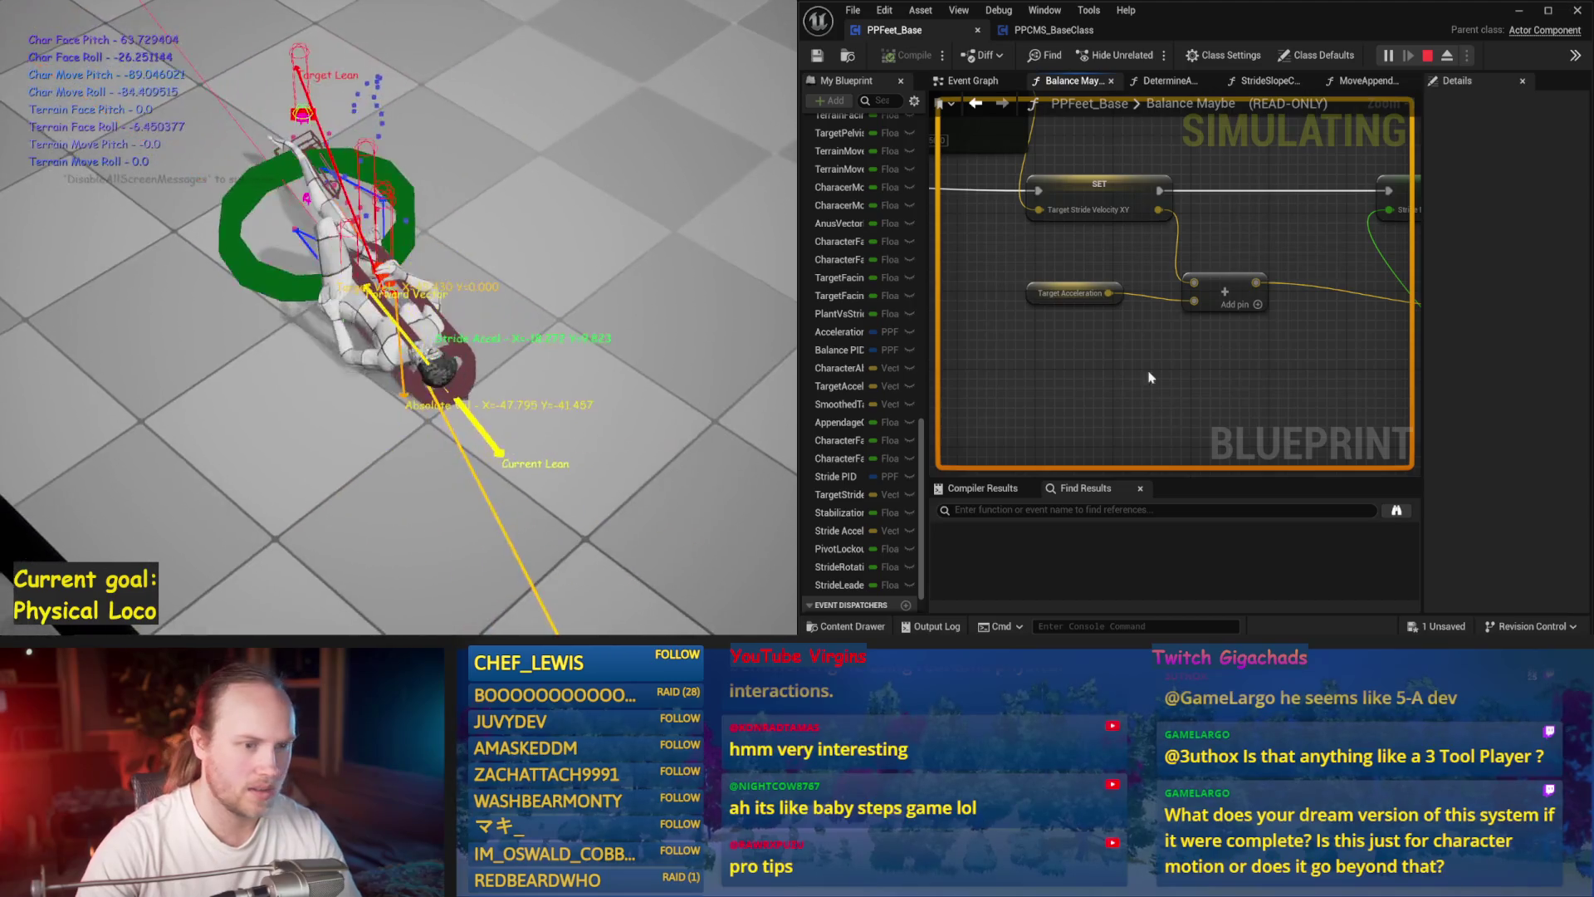
pyautogui.press('Escape')
# - Branch Target Acceleration into a new Multiply node
pyautogui.moveTo(1072, 293)
pyautogui.mouseDown()
pyautogui.moveTo(1025, 322)
pyautogui.moveTo(1127, 333)
pyautogui.mouseUp()
pyautogui.write('*')
pyautogui.press('Return')
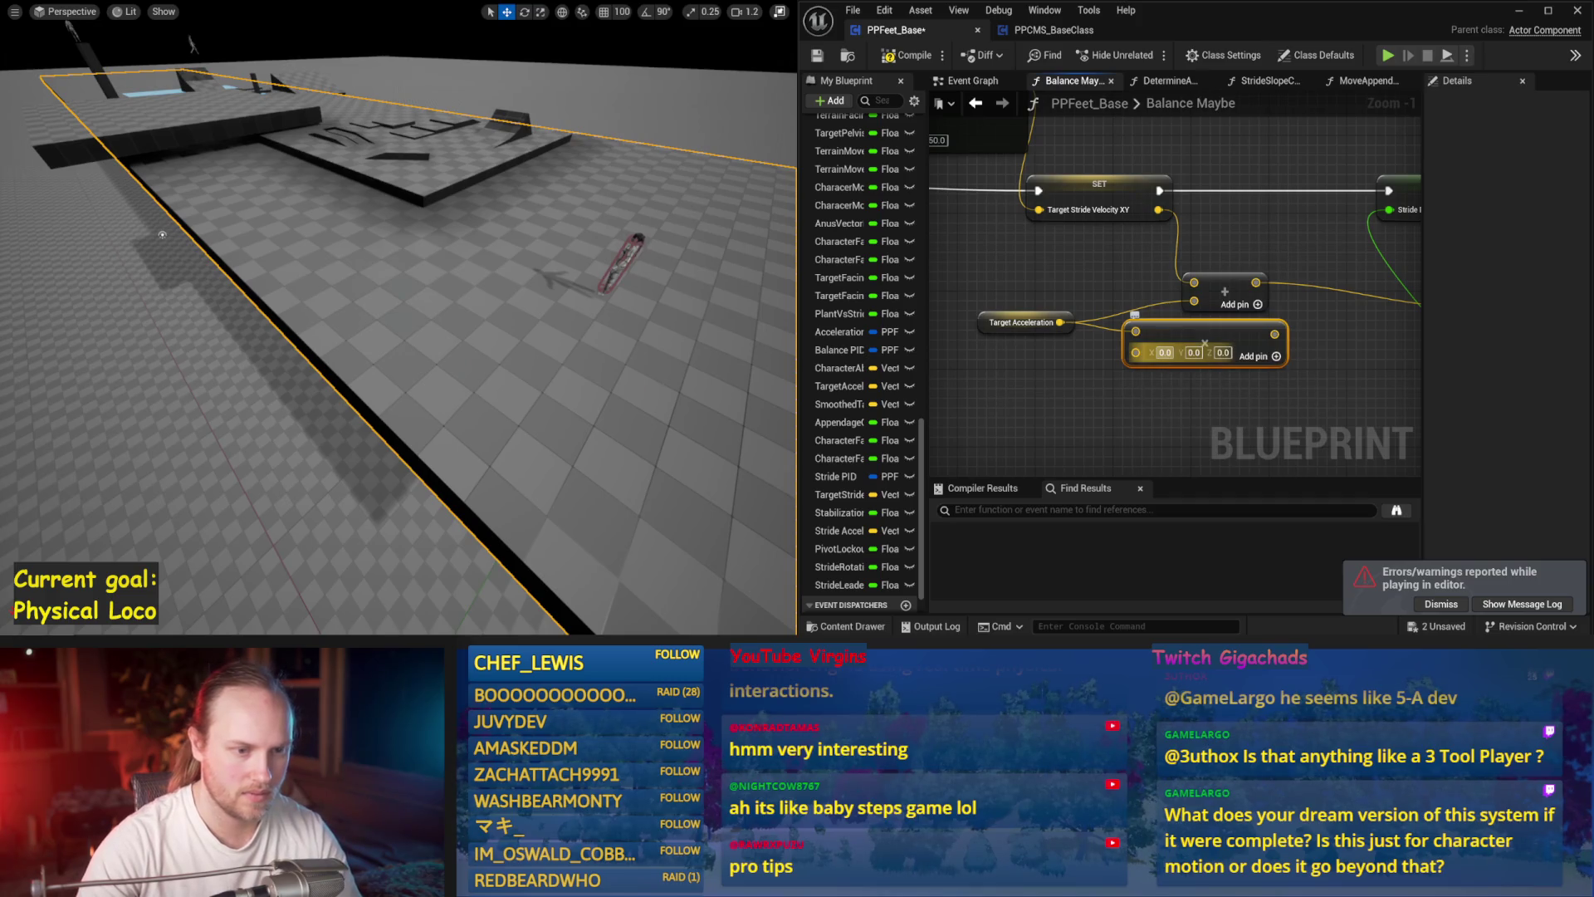
# - Convert the Multiply node's second input to a single float and wire its output into the stride Add node
pyautogui.moveTo(1195, 336); pyautogui.dragTo(1178, 349)
pyautogui.rightClick(1117, 362)
pyautogui.press('Escape')
pyautogui.moveTo(1125, 357); pyautogui.dragTo(1134, 366)
pyautogui.rightClick(1127, 371)
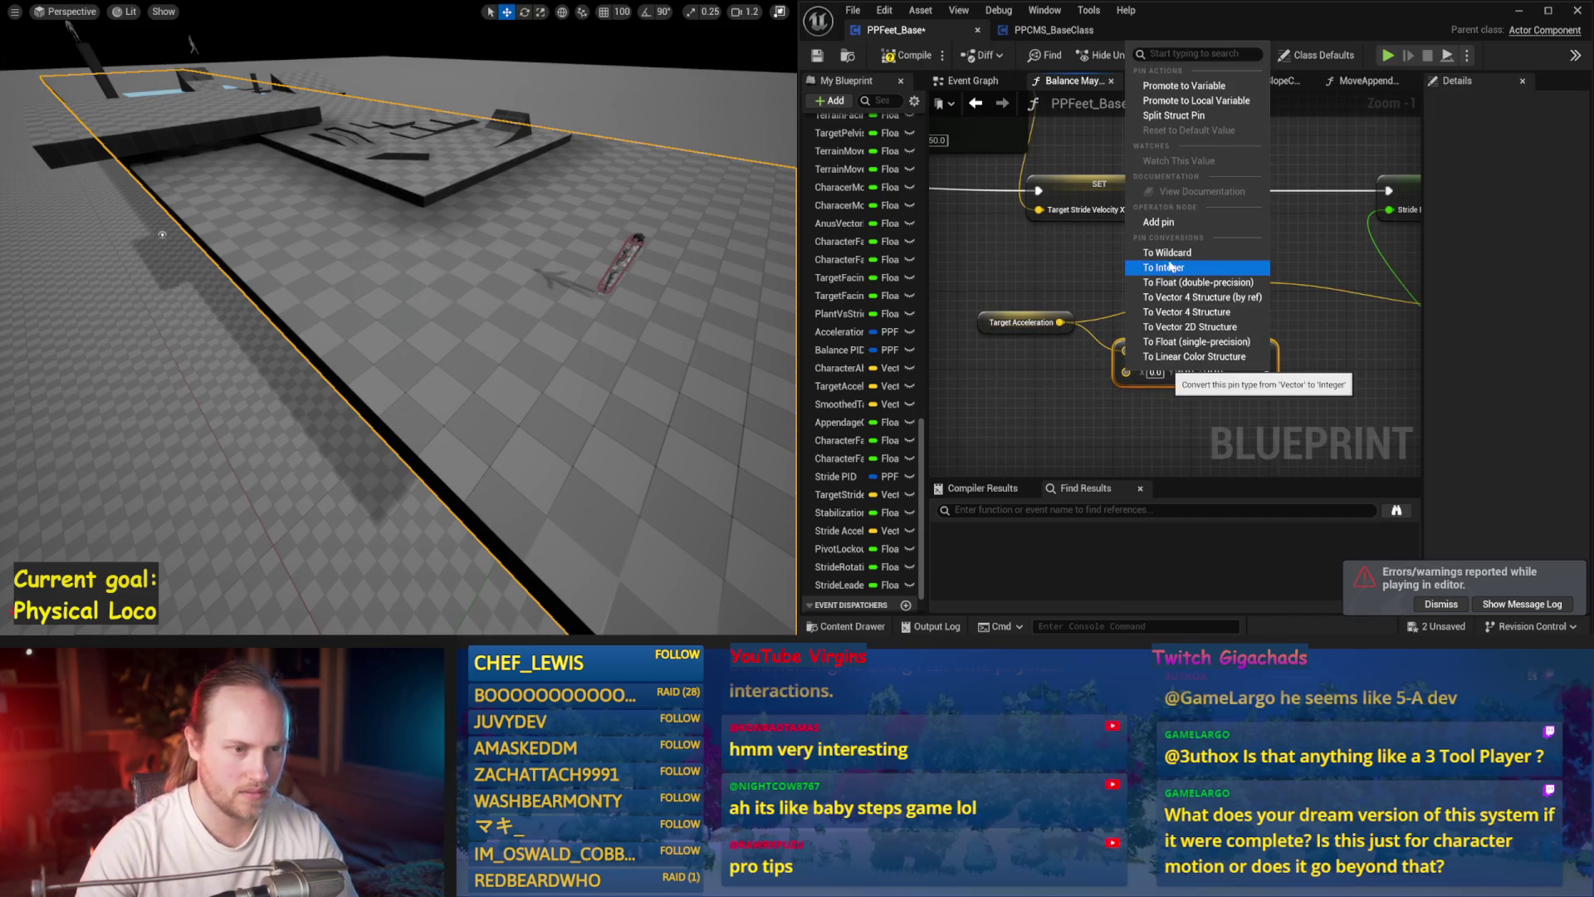
pyautogui.click(1180, 284)
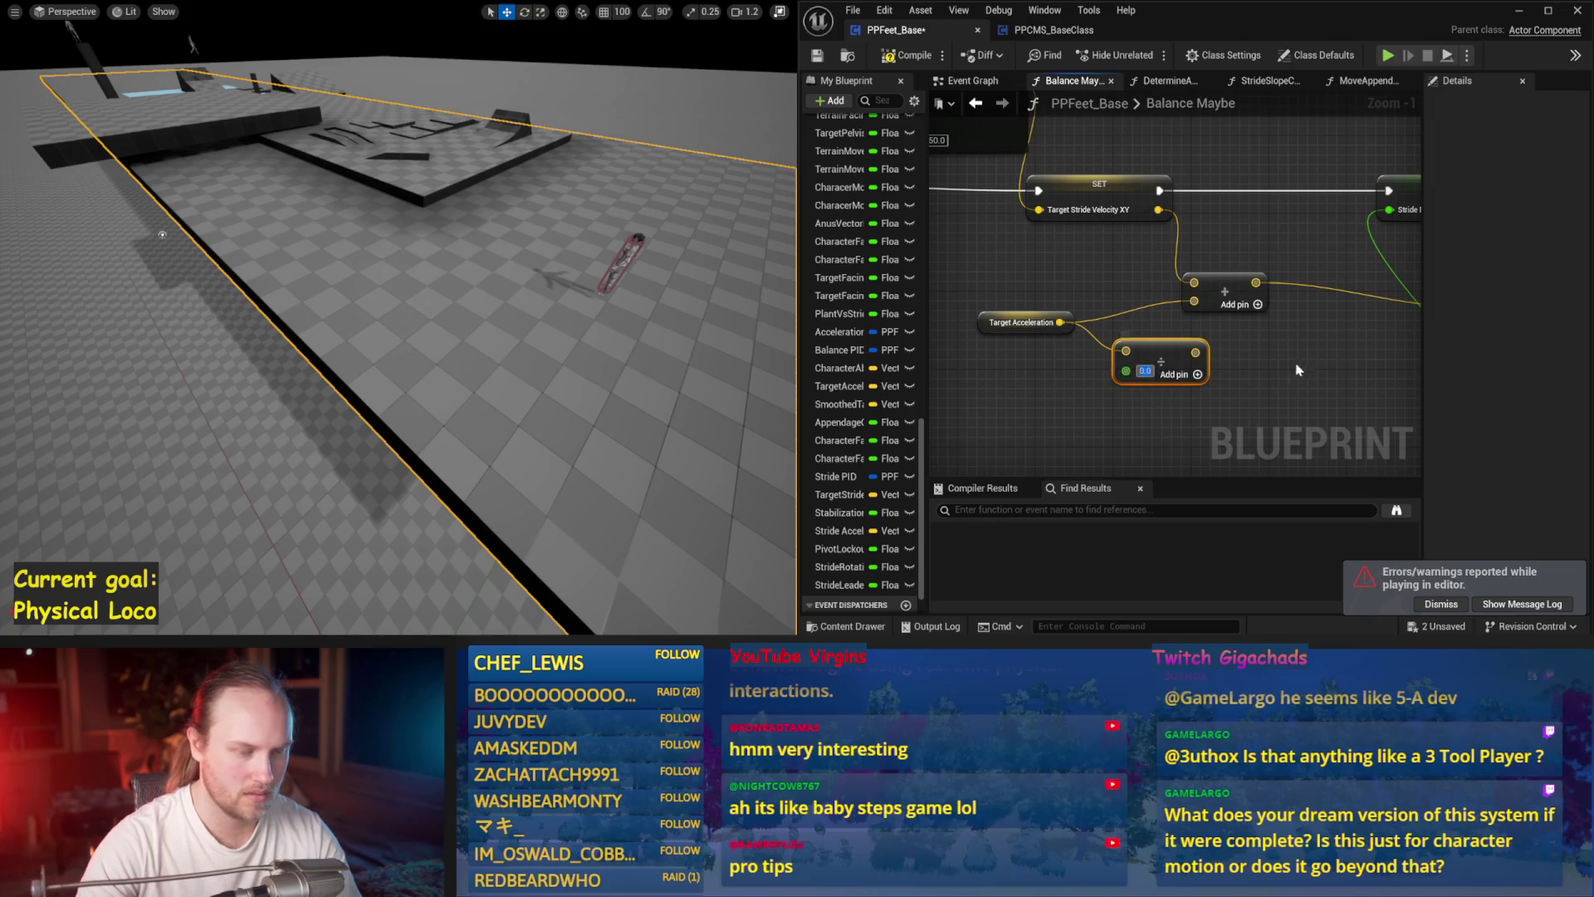
pyautogui.click(1146, 372)
pyautogui.write('5')
pyautogui.moveTo(1196, 352); pyautogui.dragTo(1194, 301)
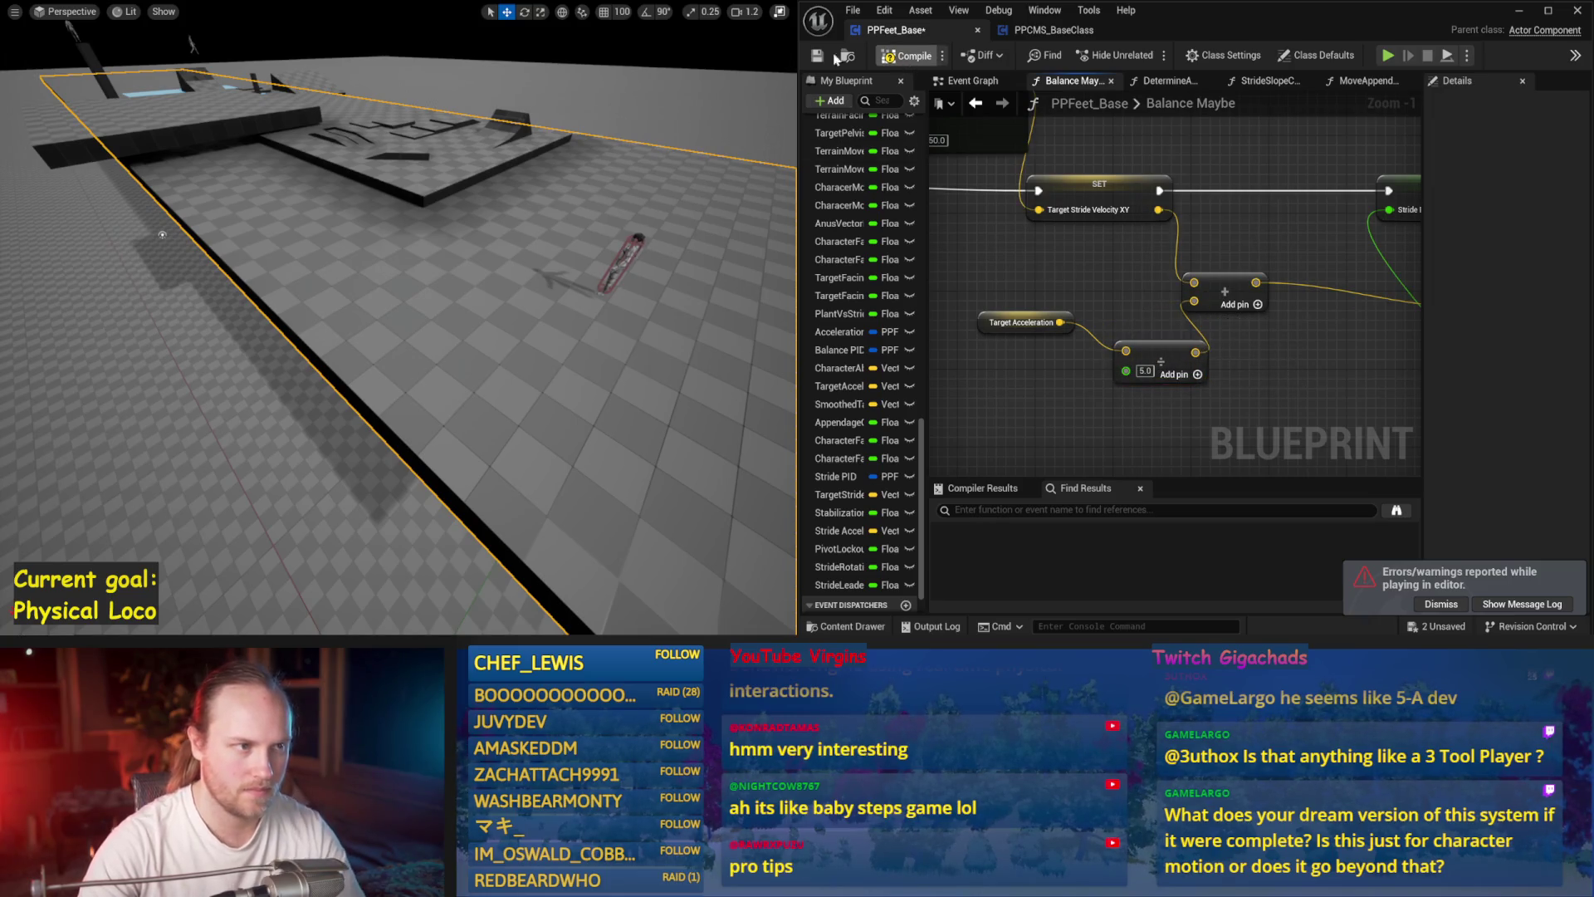
# - Save and simulate, then set the multiplier to -5.0 and simulate again
pyautogui.click(818, 55)
pyautogui.hotkey('alt', 'p')
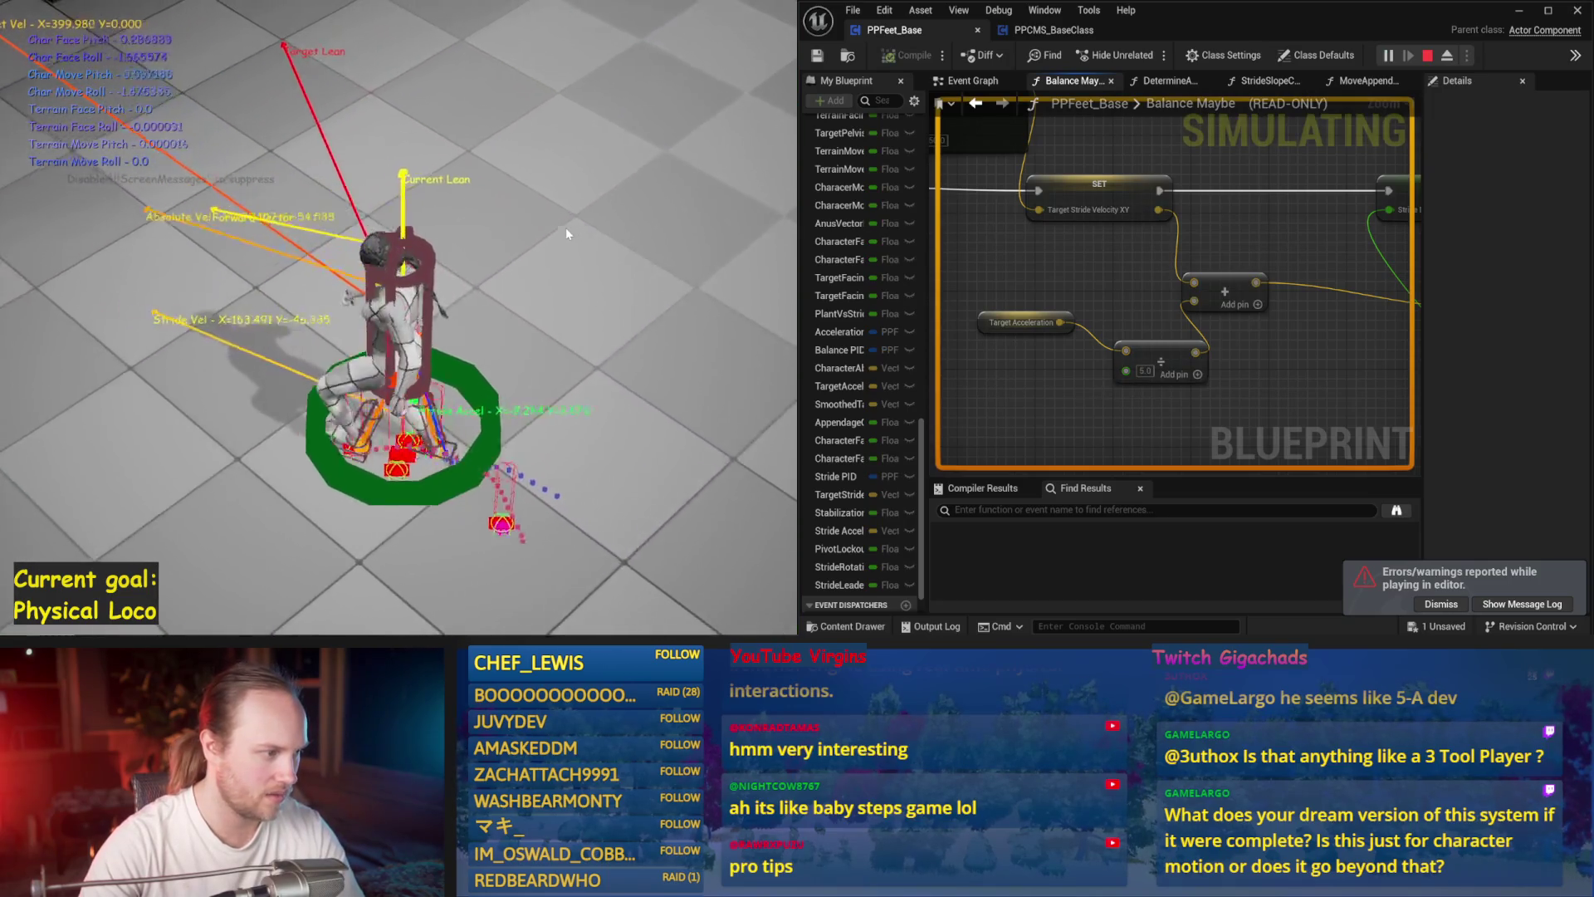
pyautogui.press('Escape')
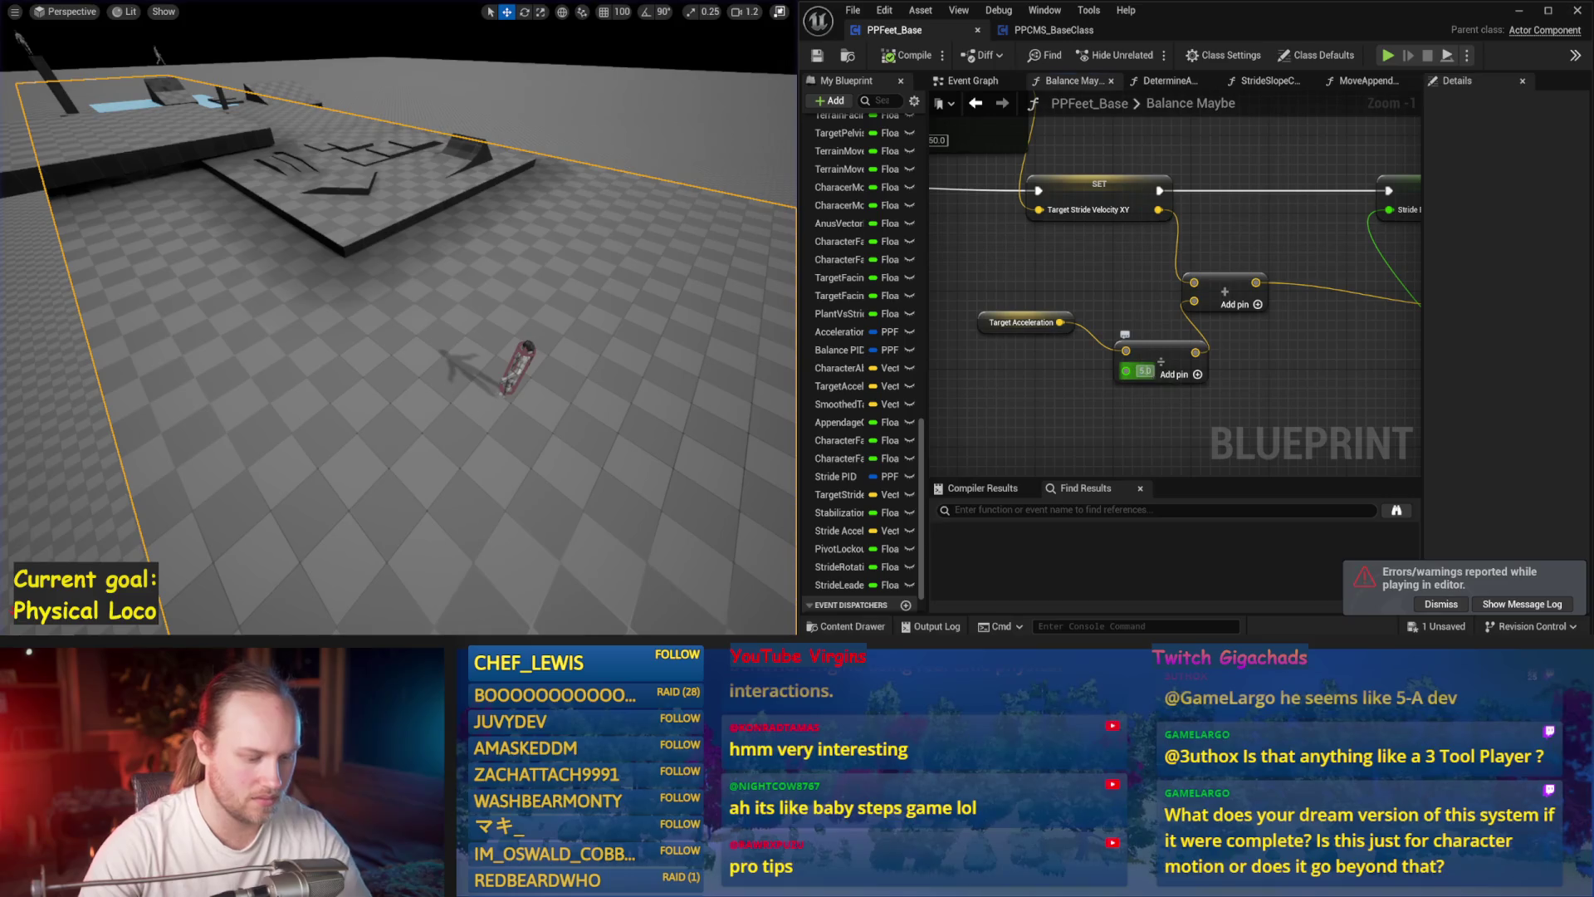
pyautogui.write('-5')
pyautogui.press('Return')
pyautogui.hotkey('alt', 'p')
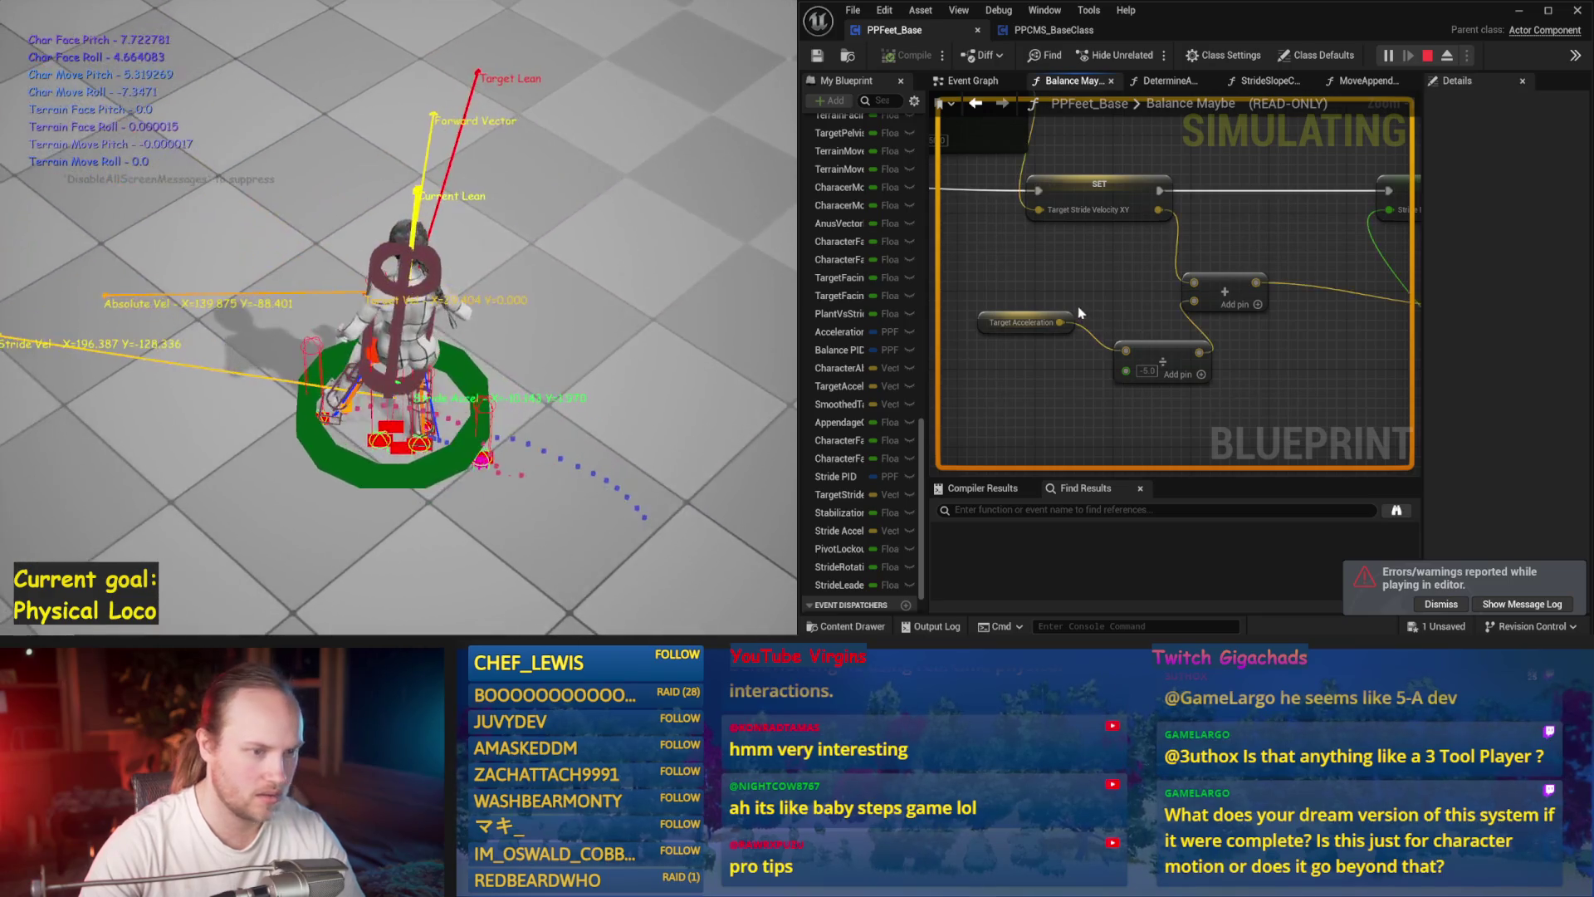
pyautogui.press('Escape')
pyautogui.scroll(-2, 1044, 275)
pyautogui.click(1142, 320)
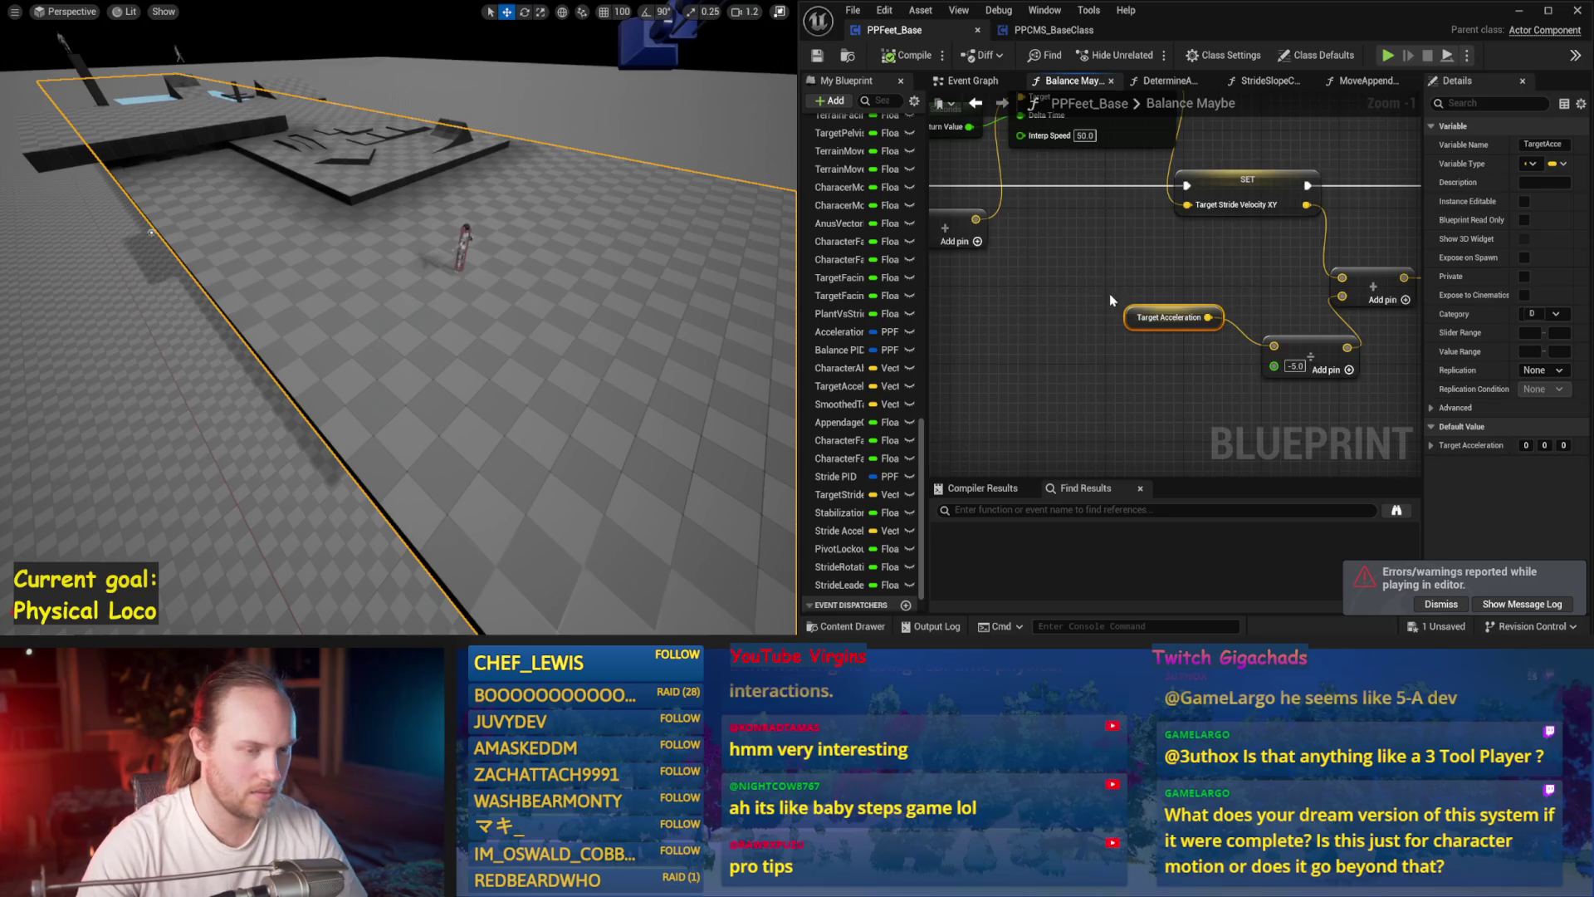
# - Paste a second Target Acceleration getter near the Stride Acceleration PID Update and save the blueprint
pyautogui.scroll(-2, 1179, 262)
pyautogui.scroll(3, 1179, 262)
pyautogui.click(1116, 255)
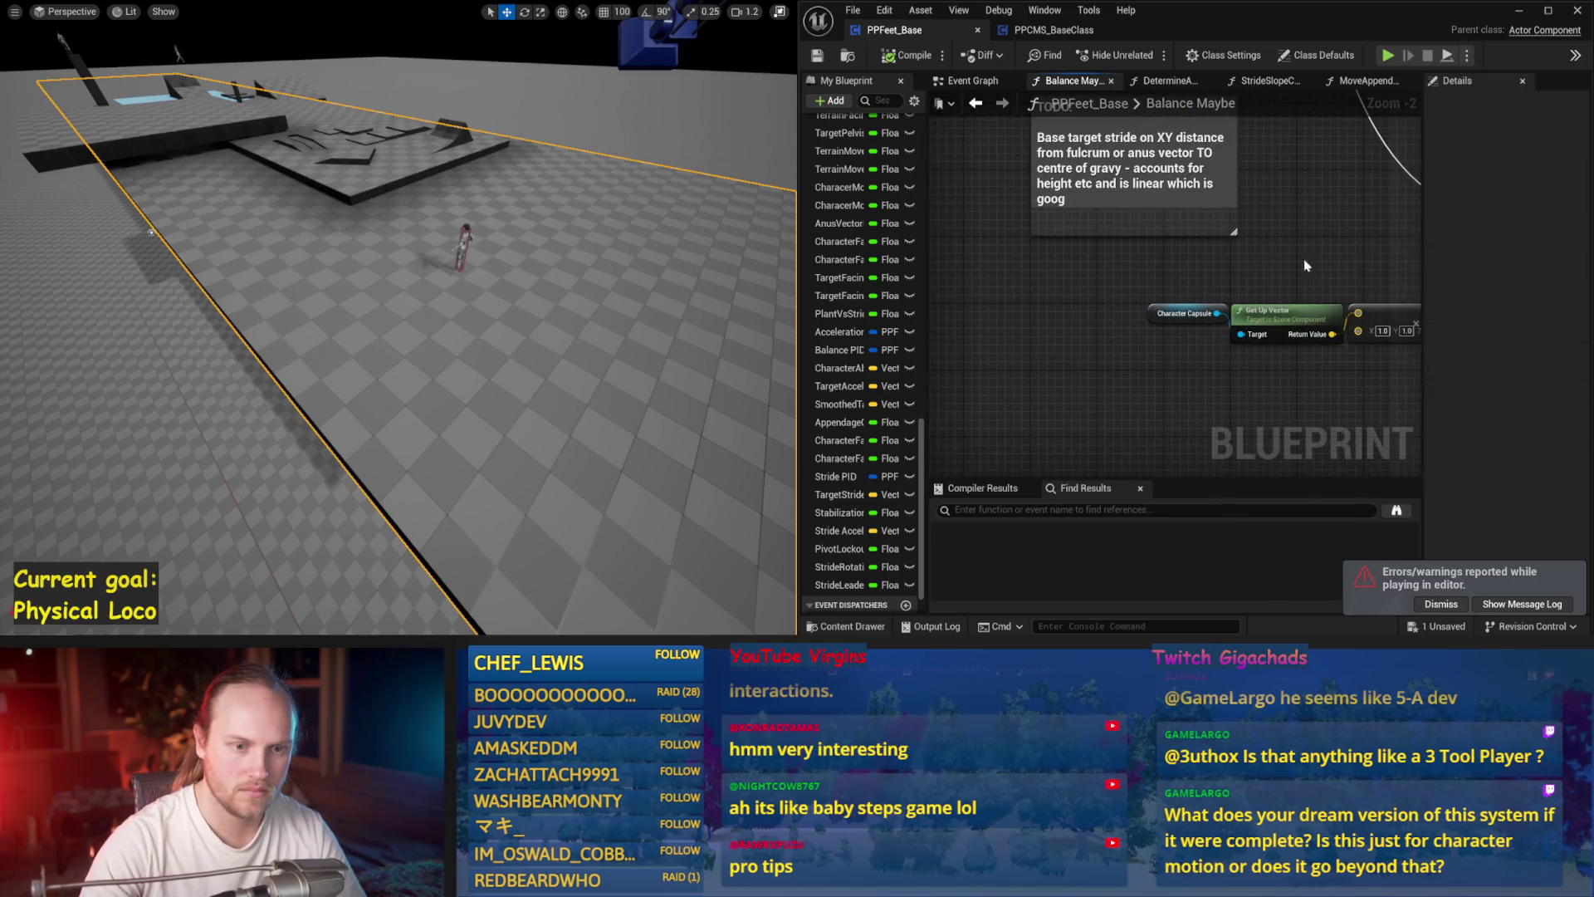
pyautogui.hotkey('ctrl', 'v')
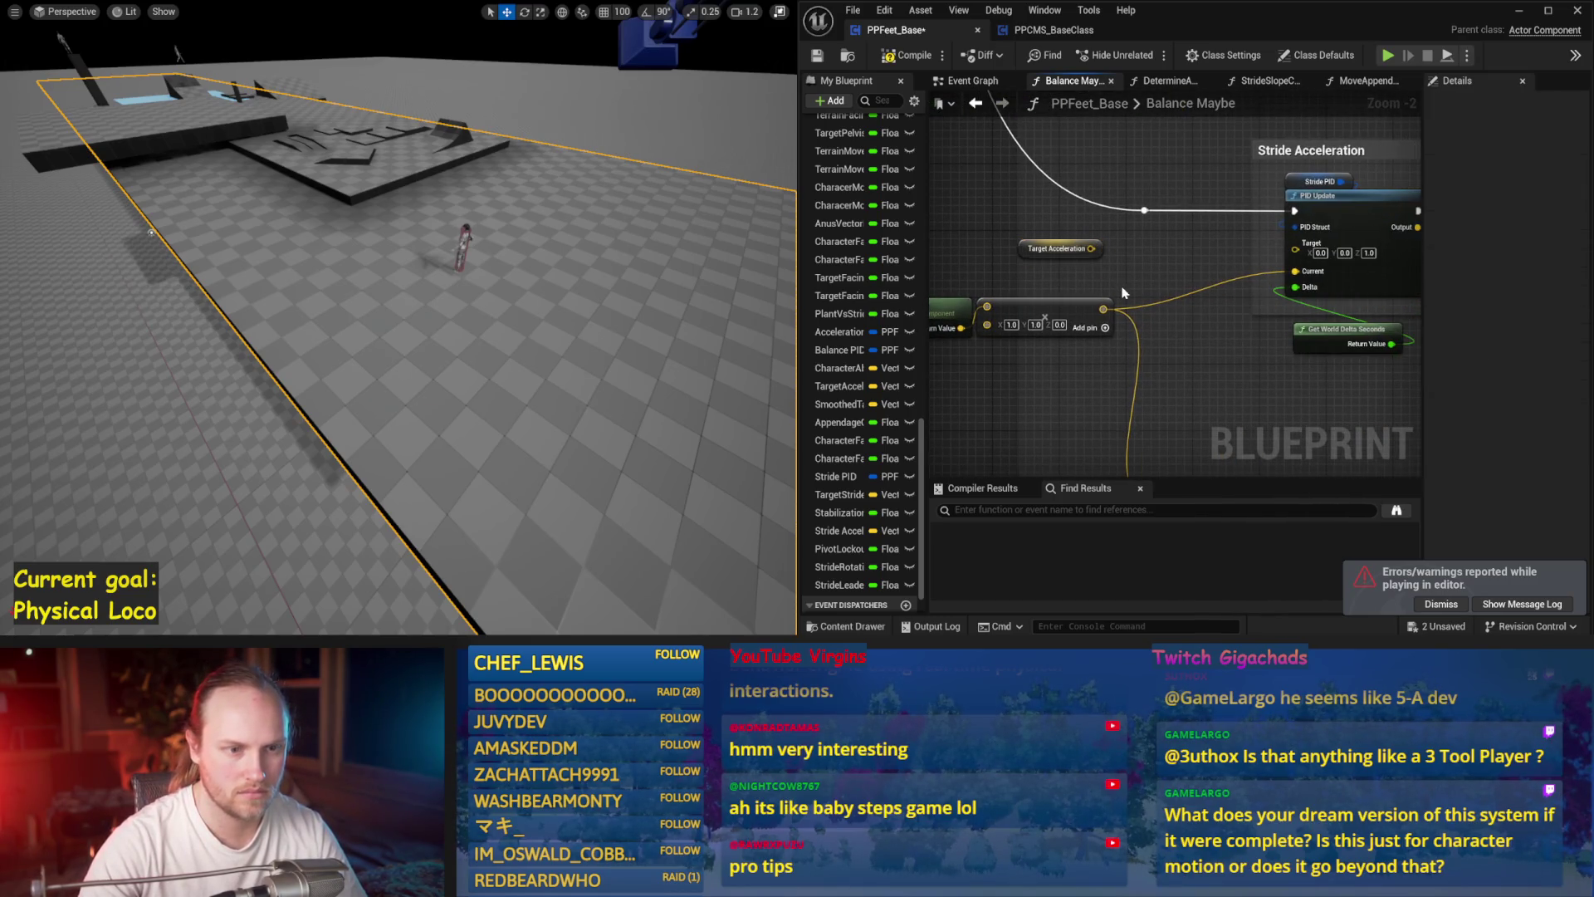
pyautogui.moveTo(1113, 273); pyautogui.dragTo(995, 241)
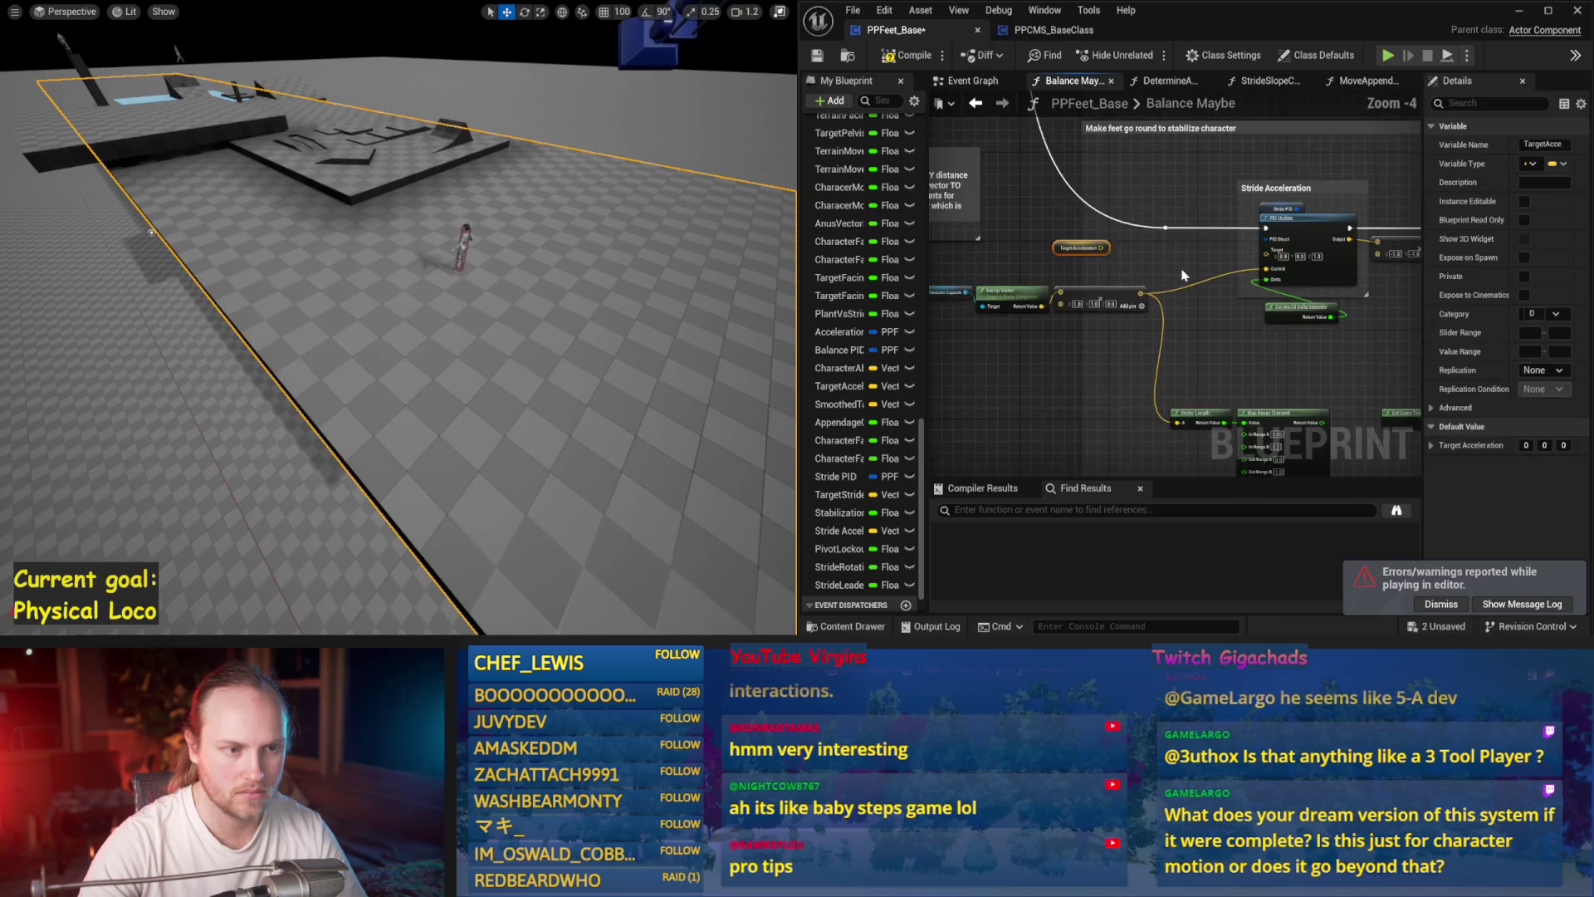
pyautogui.scroll(-2, 1183, 276)
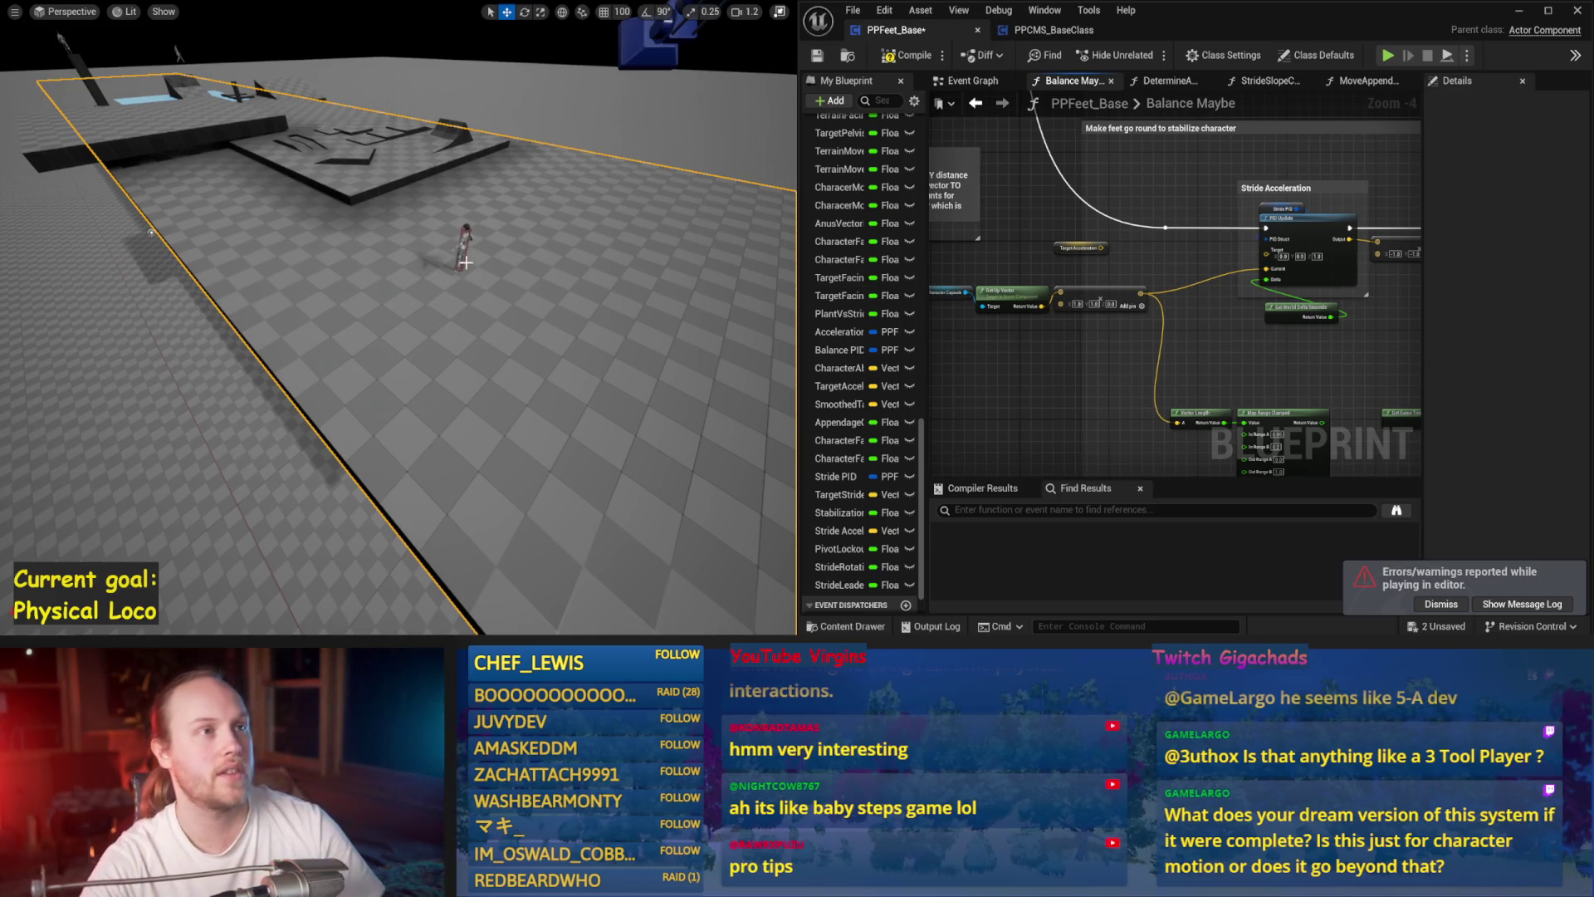
pyautogui.hotkey('ctrl', 's')
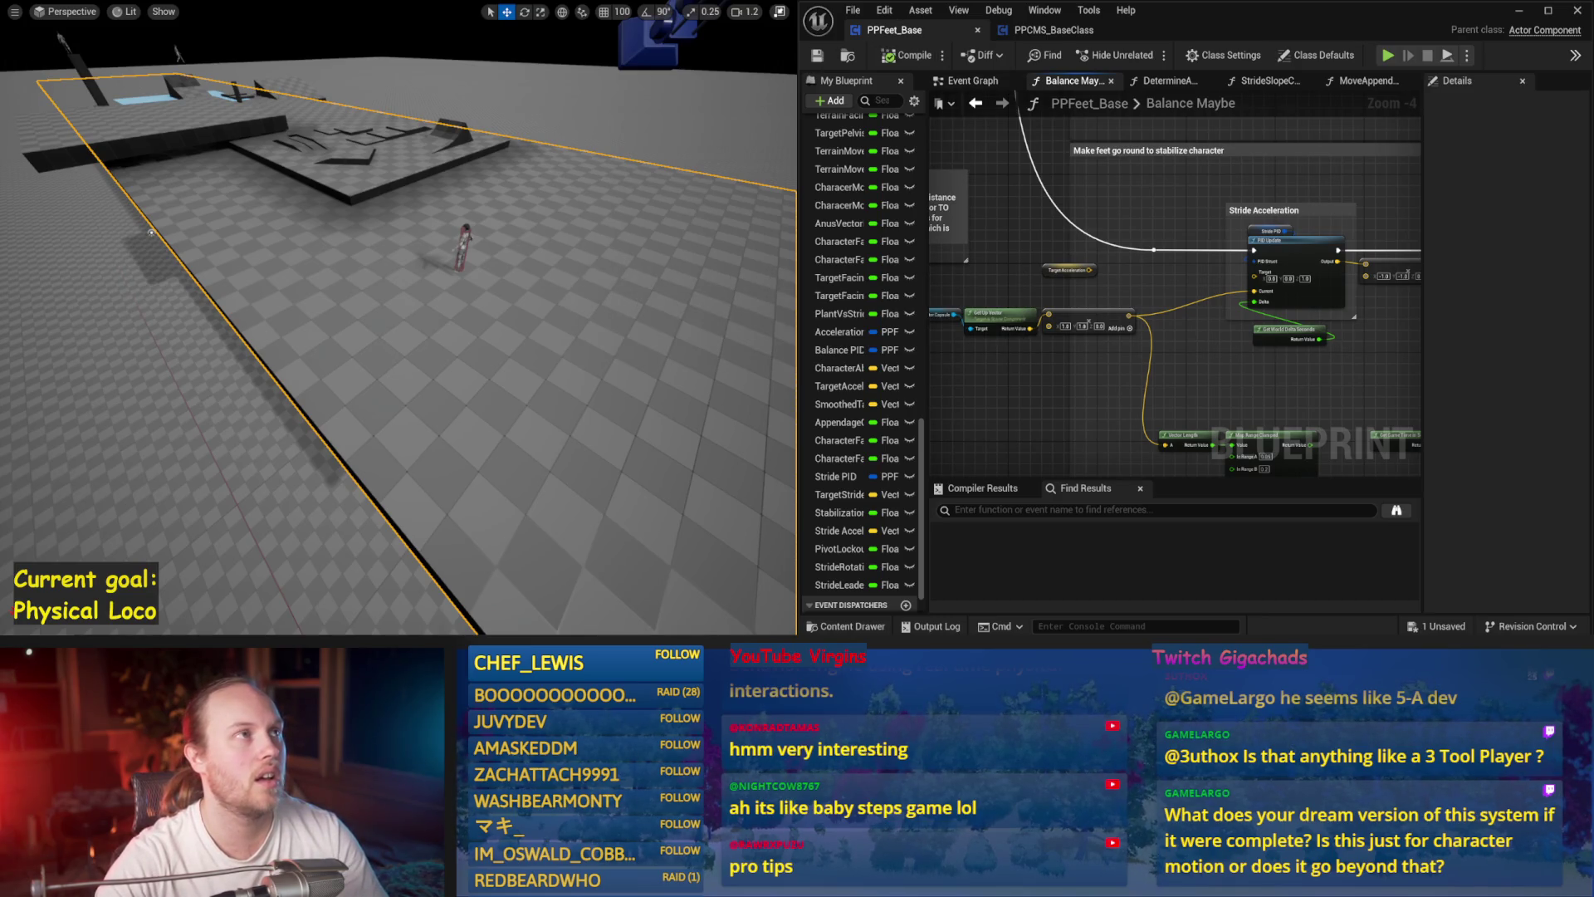
pyautogui.moveTo(504, 181)
pyautogui.mouseDown()
pyautogui.moveTo(520, 203)
pyautogui.moveTo(485, 222)
pyautogui.mouseUp()
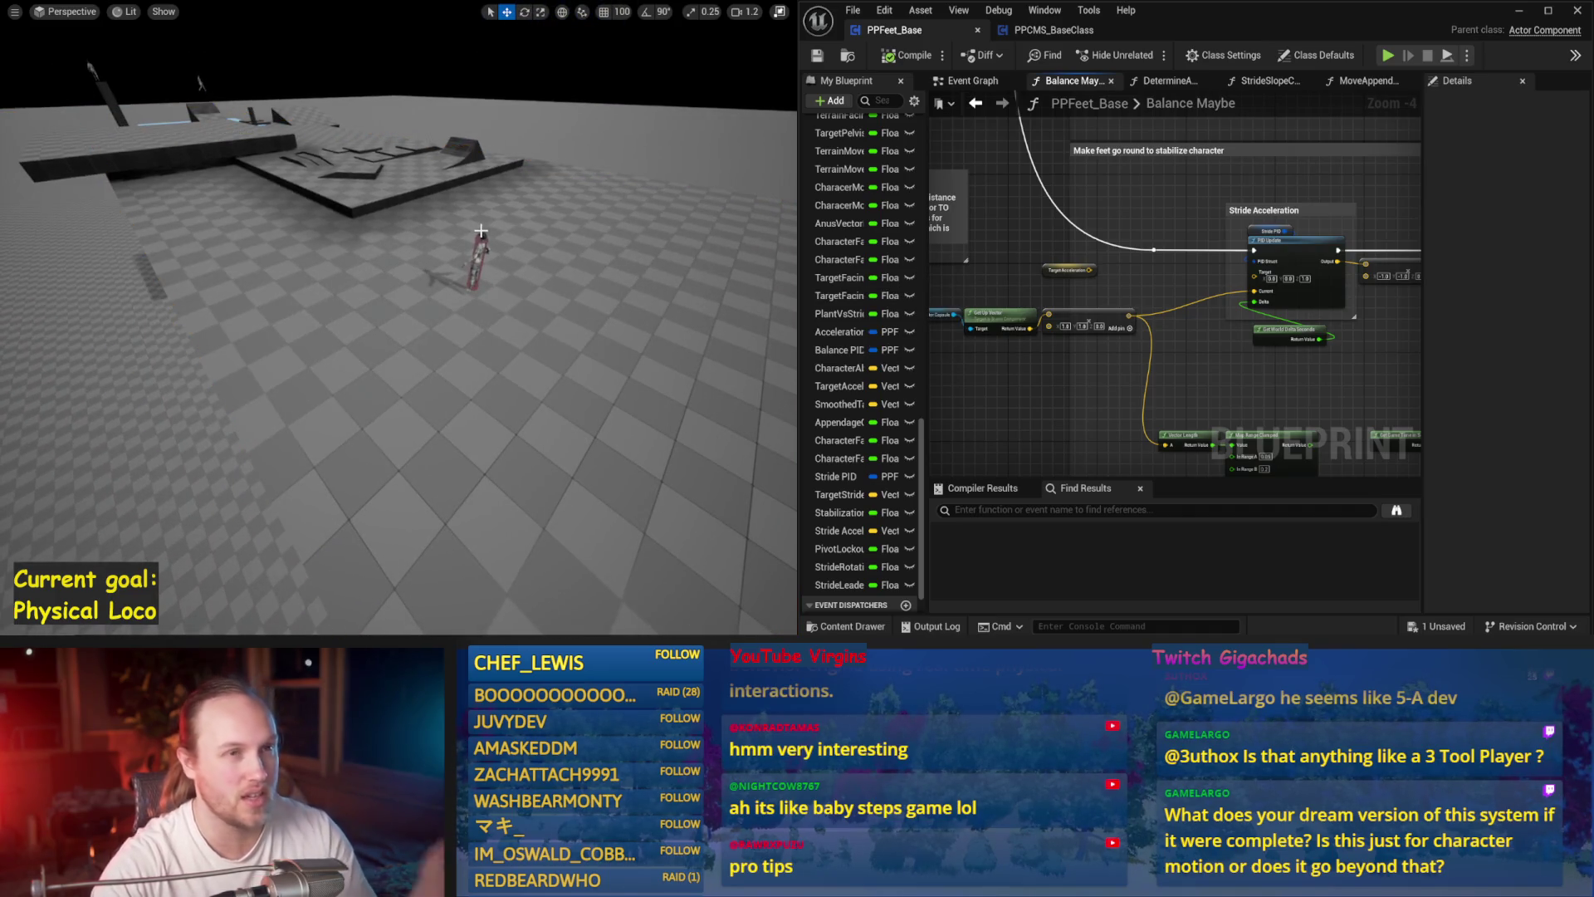
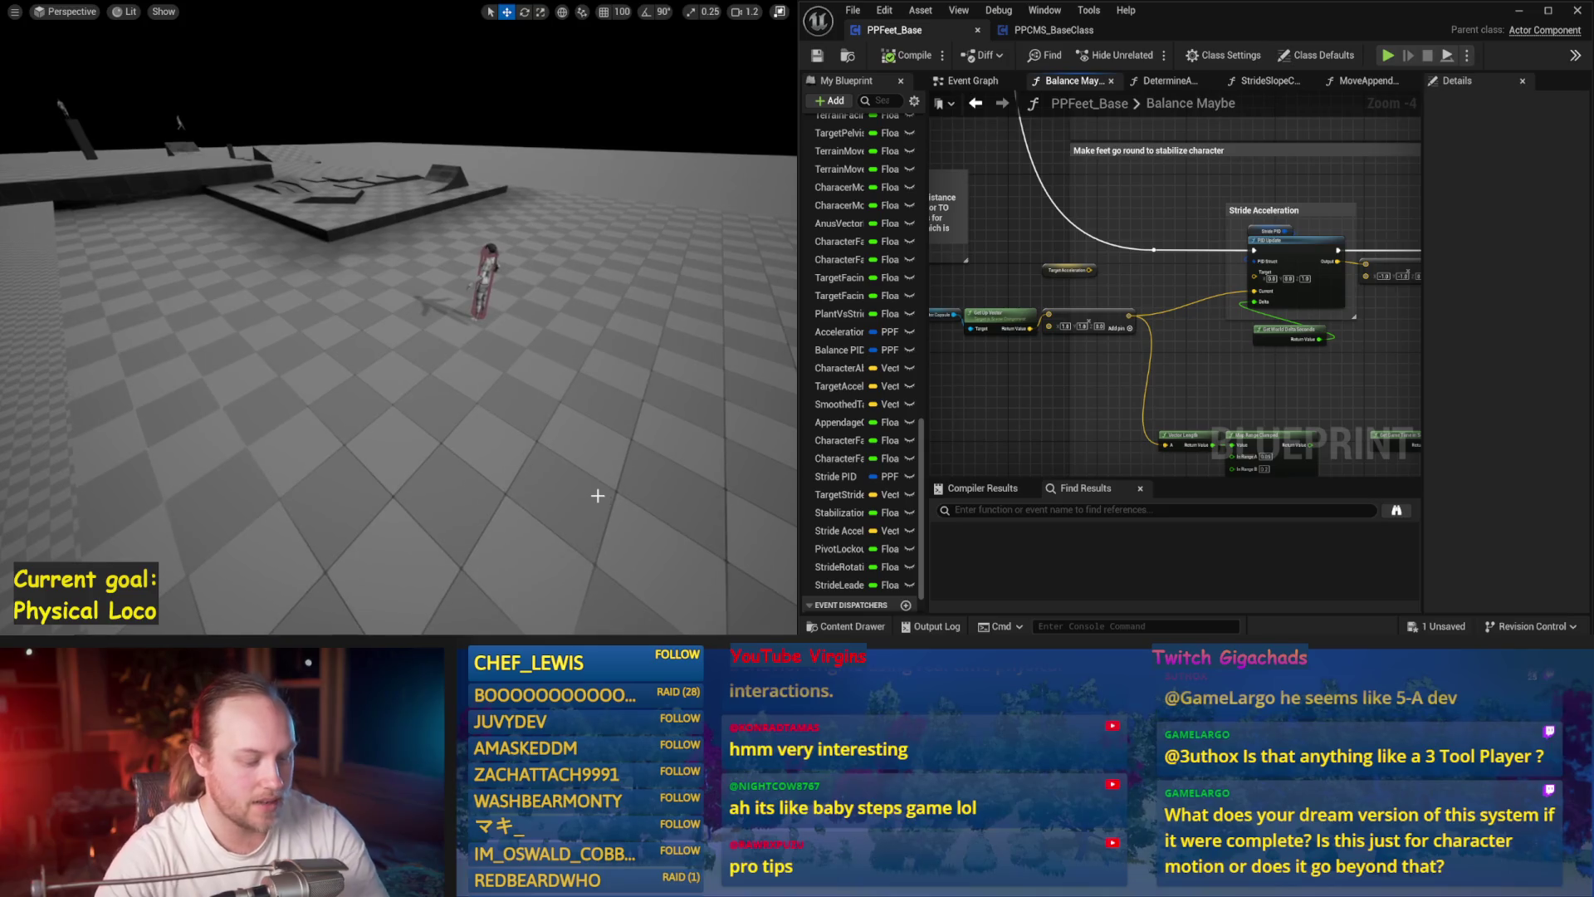
# - Run a quick simulation of the character, then frame it in the level viewport
pyautogui.hotkey('alt', 'p')
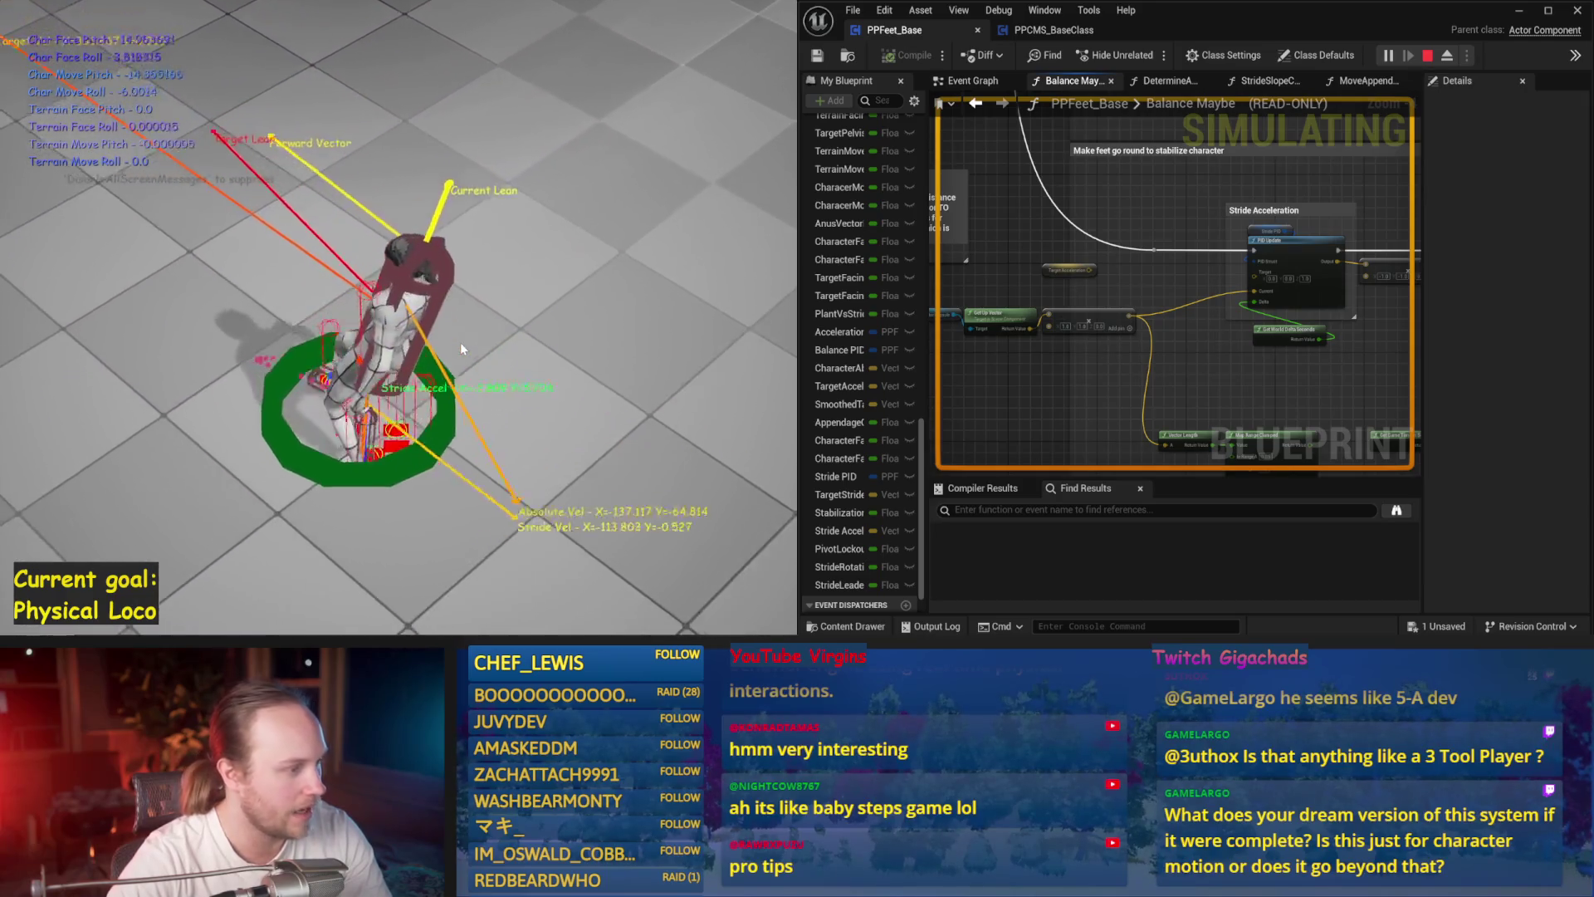
pyautogui.press('Escape')
pyautogui.moveTo(487, 300); pyautogui.dragTo(488, 300)
pyautogui.moveTo(561, 425); pyautogui.dragTo(554, 428)
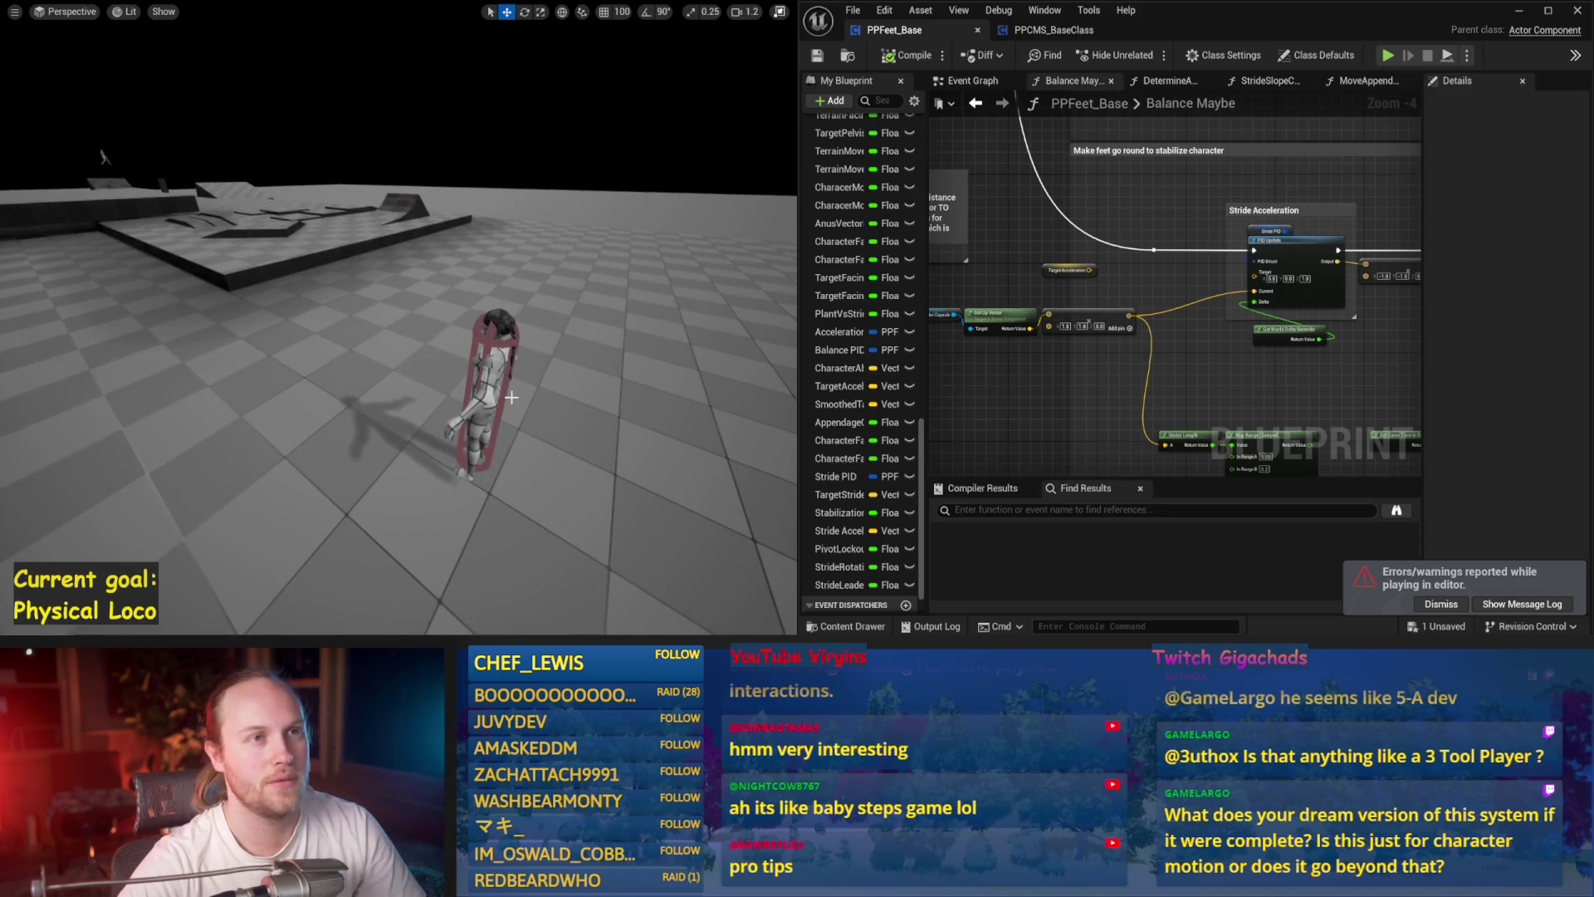
pyautogui.click(482, 348)
pyautogui.scroll(-4, 417, 346)
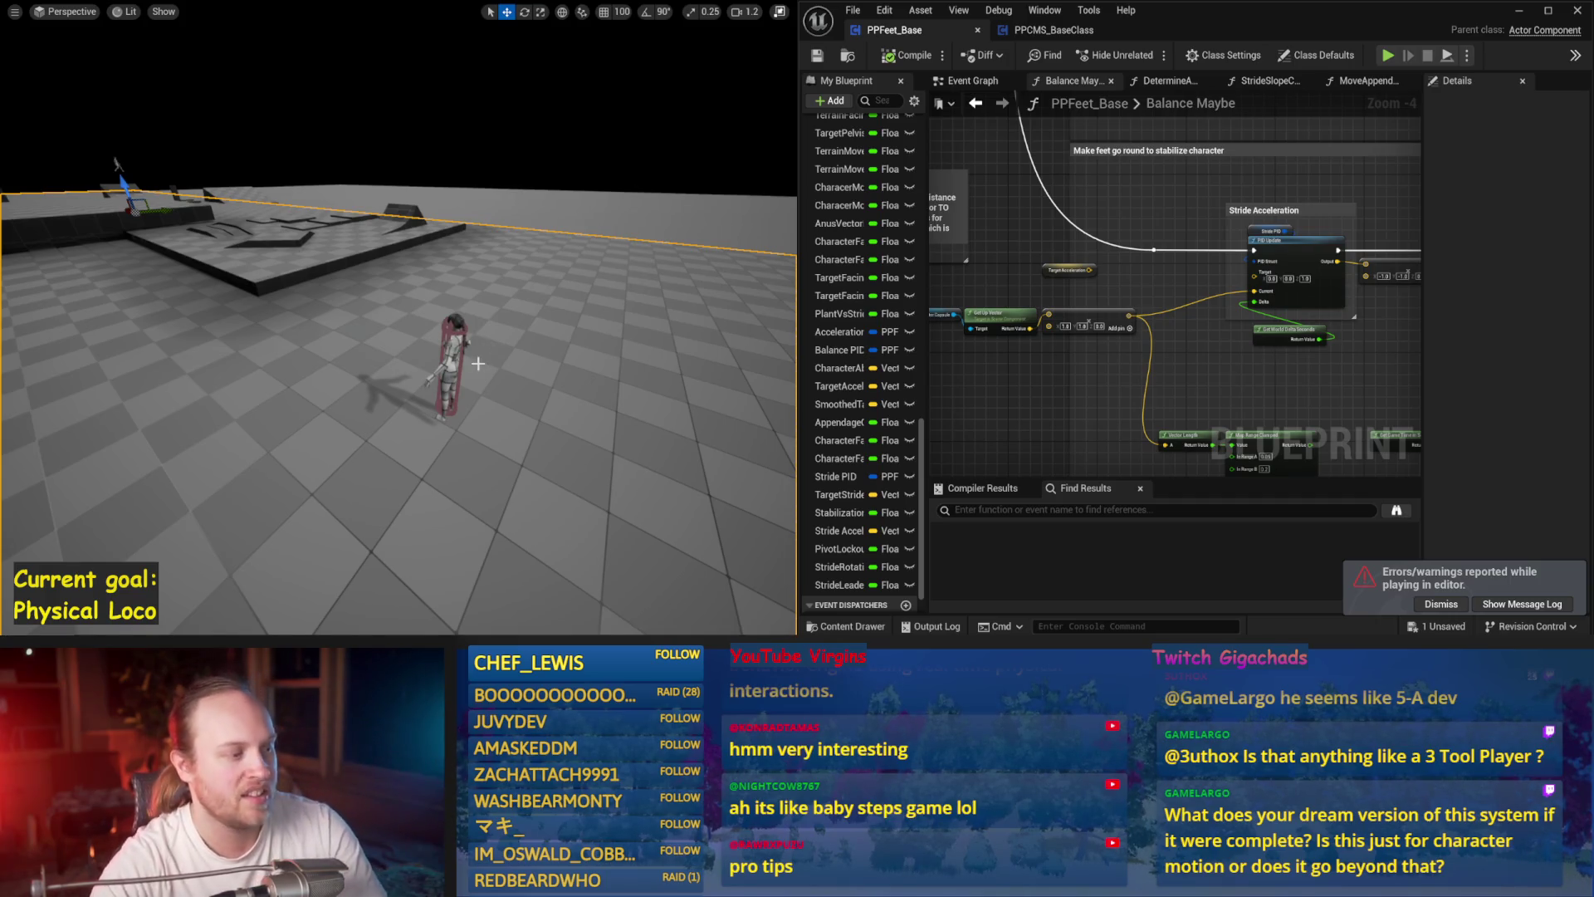
pyautogui.click(451, 336)
pyautogui.press('f')
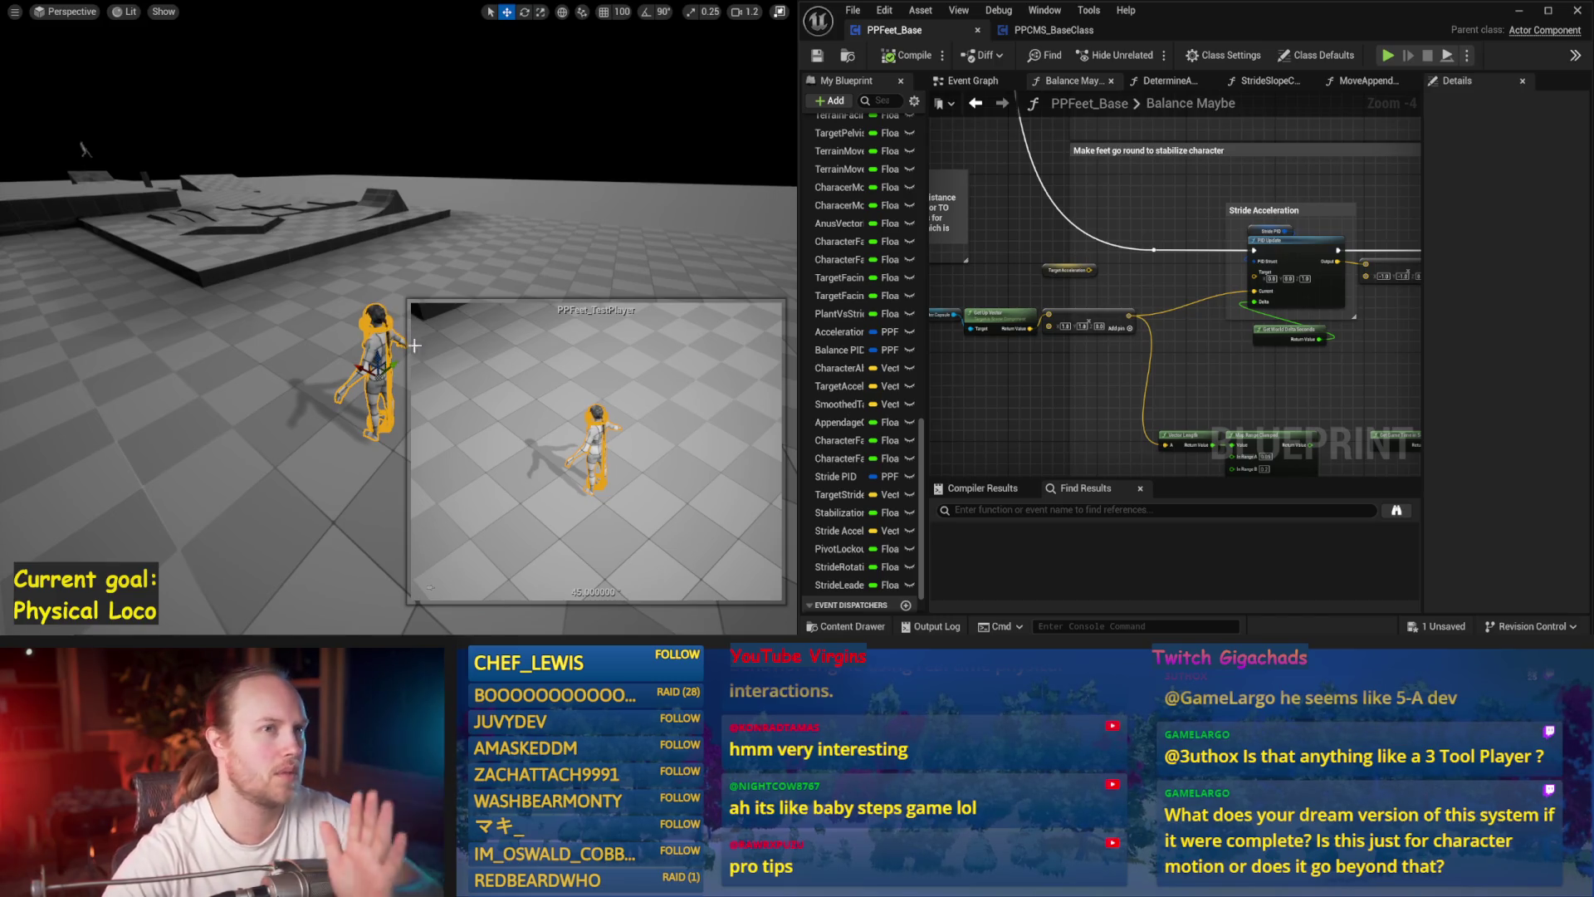
# - Bring the Stride Acceleration comment into view and save the Blueprint
pyautogui.click(266, 407)
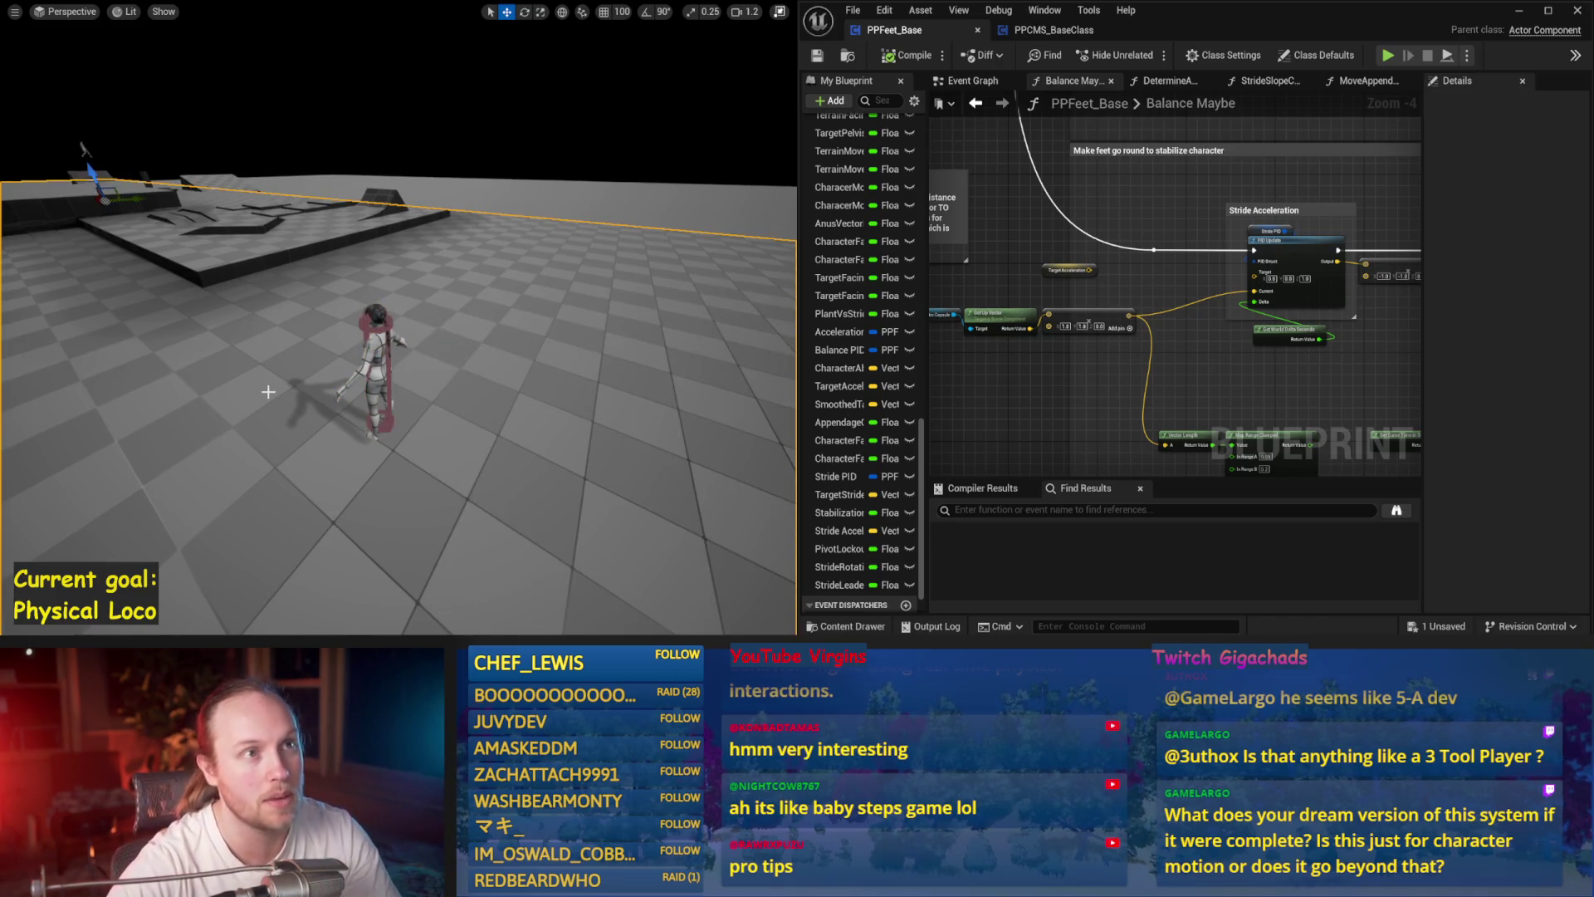
pyautogui.scroll(3, 347, 374)
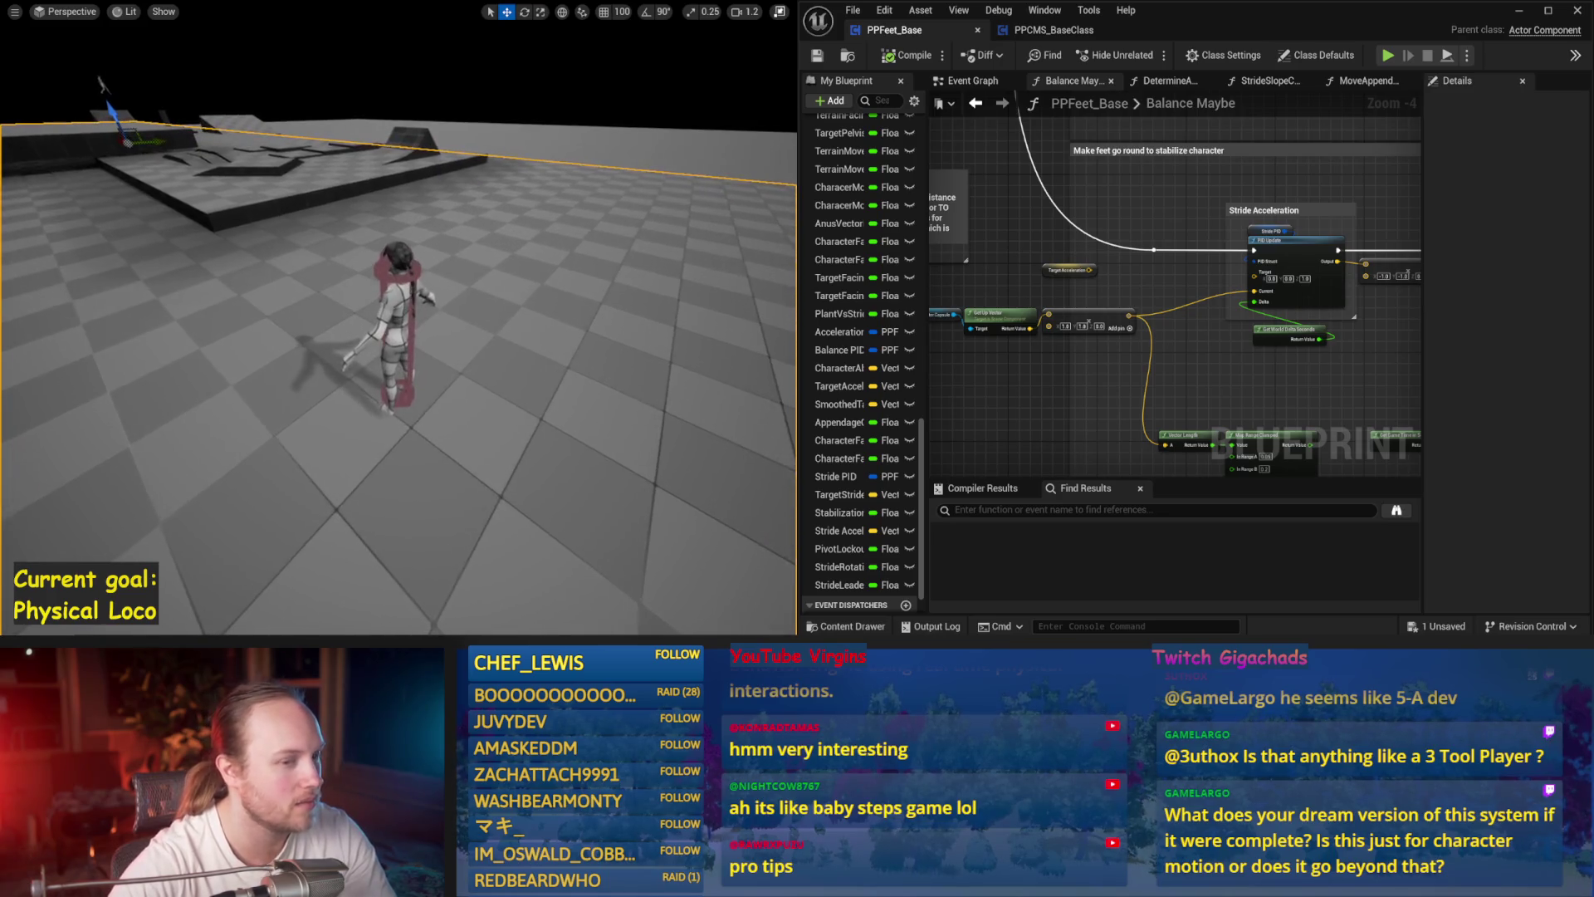
pyautogui.scroll(2, 1171, 362)
pyautogui.moveTo(1089, 223)
pyautogui.mouseDown()
pyautogui.moveTo(1183, 287)
pyautogui.moveTo(1122, 284)
pyautogui.mouseUp()
pyautogui.hotkey('ctrl', 's')
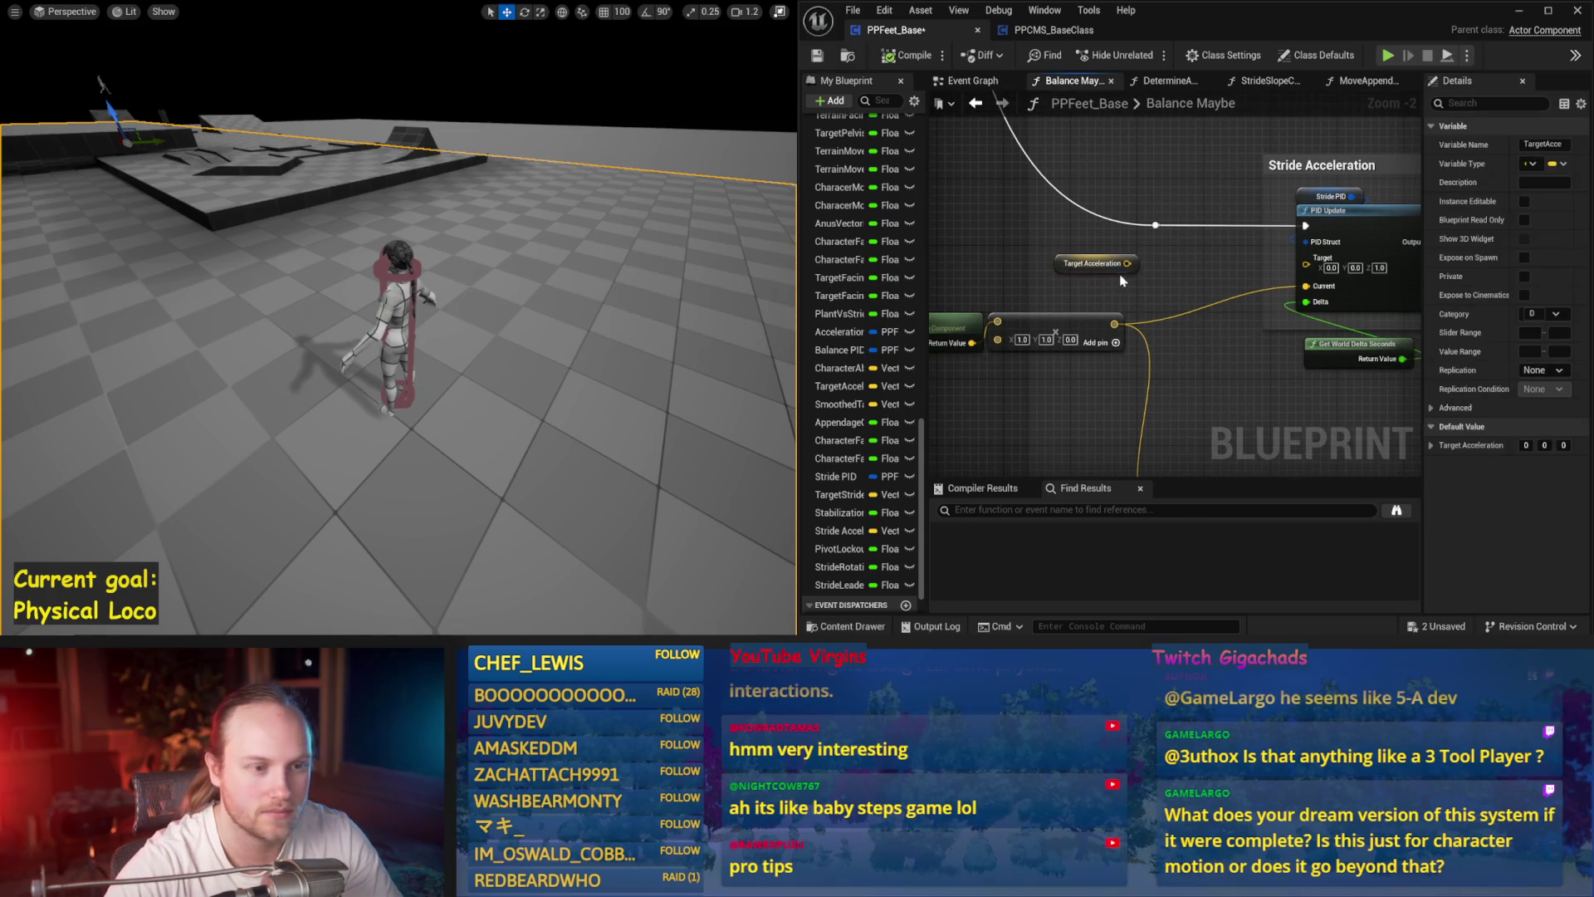
pyautogui.hotkey('ctrl', 'z')
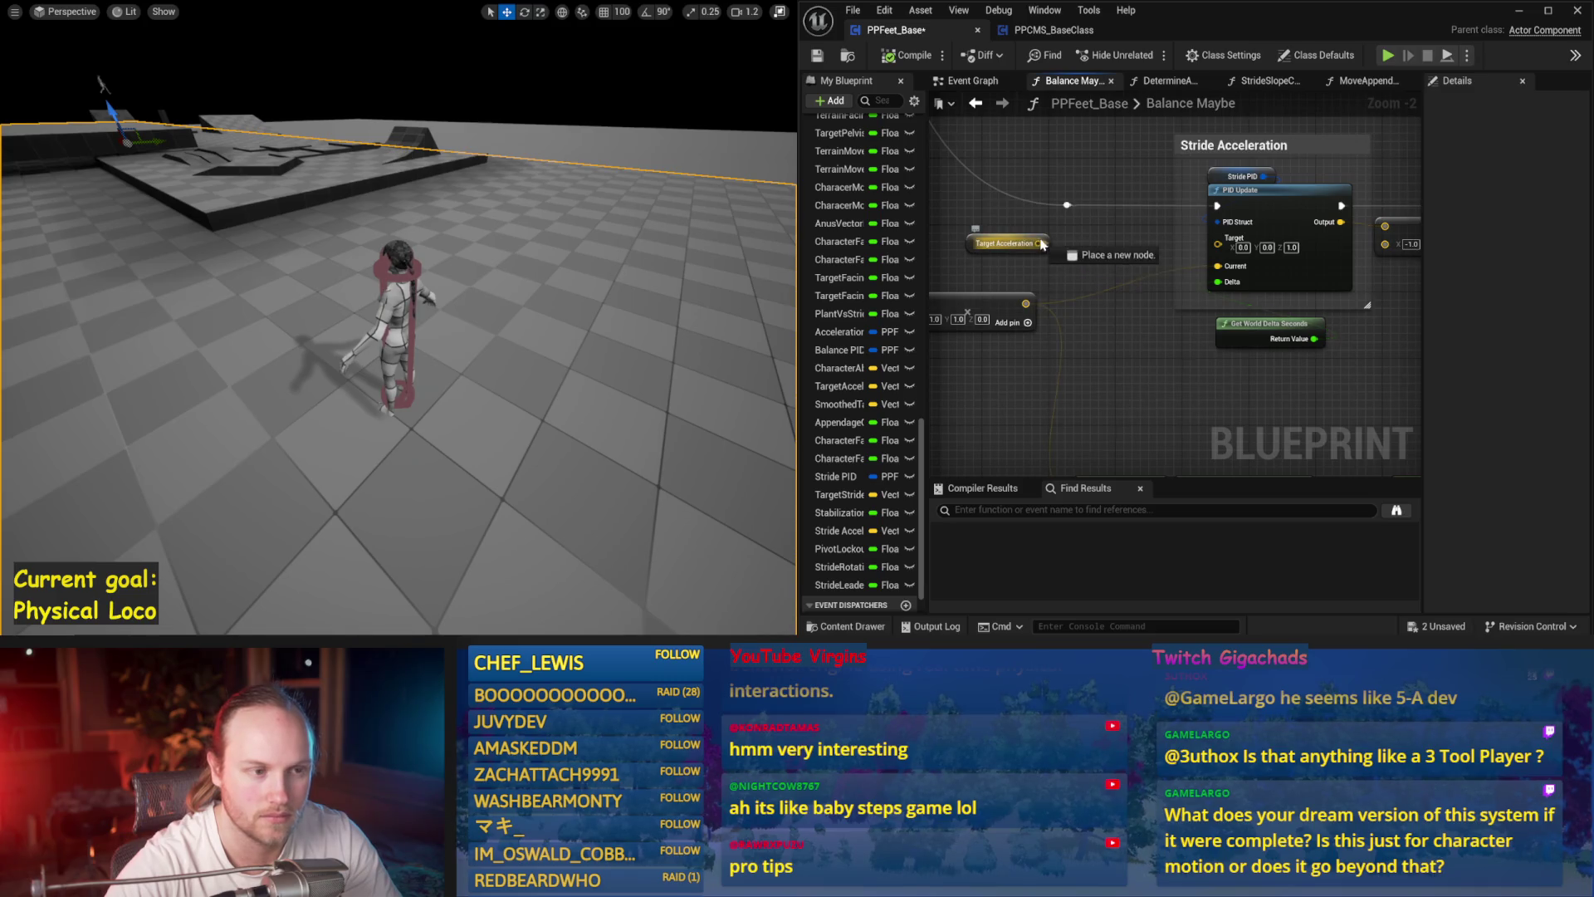
# - Replace the Target Acceleration node with a Target Lean Vector getter
pyautogui.moveTo(1063, 251); pyautogui.dragTo(1078, 241)
pyautogui.write('target lean')
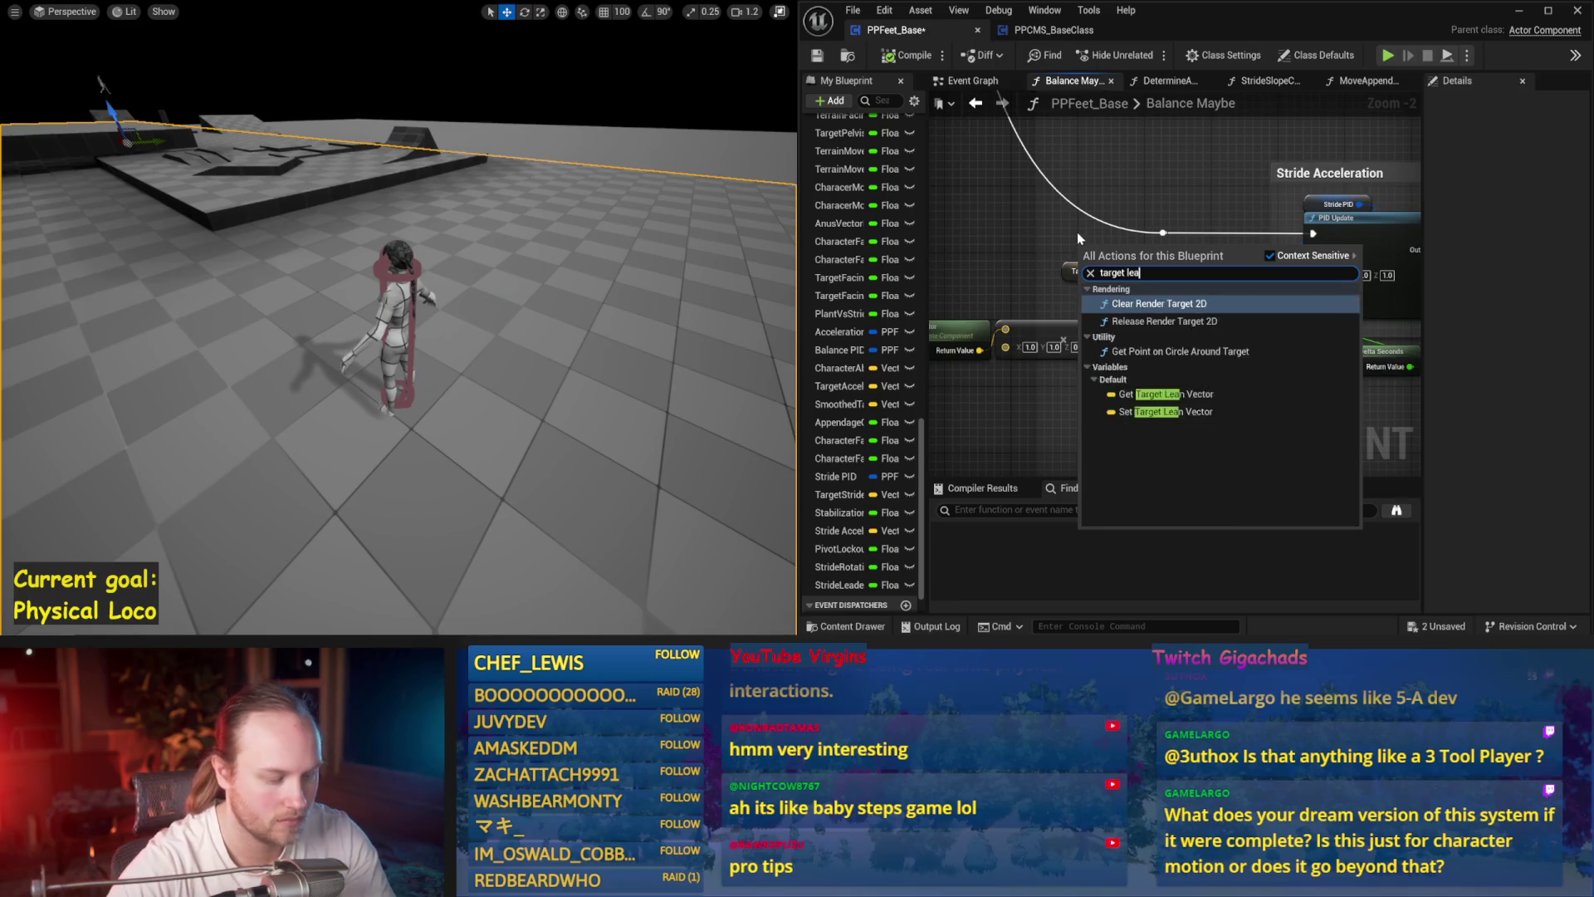
pyautogui.press('Return')
pyautogui.press('Delete')
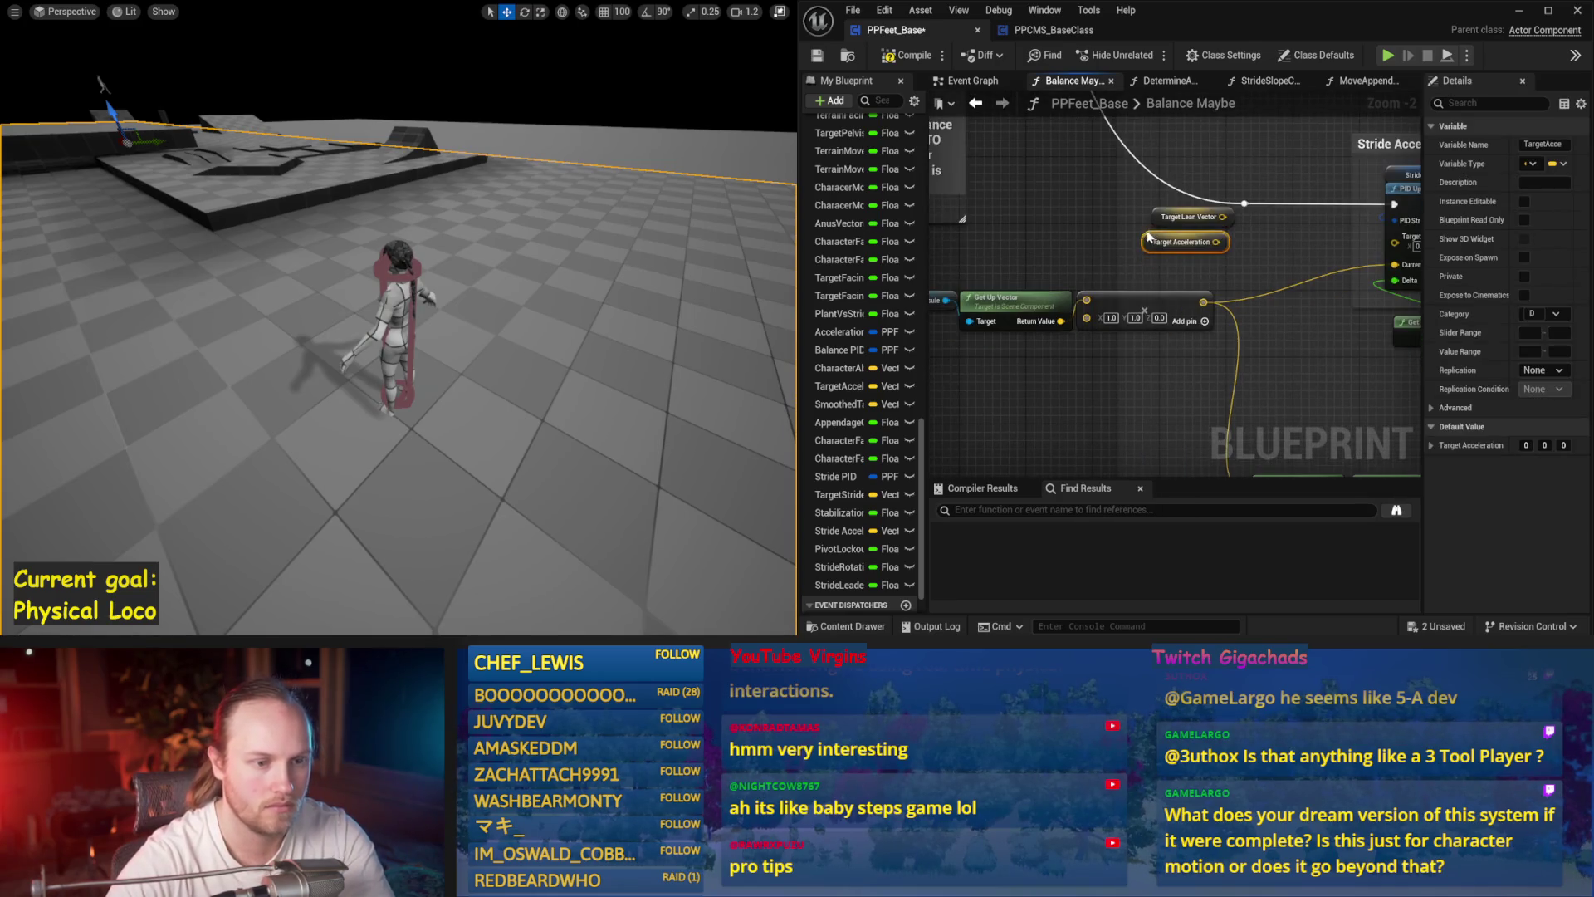
pyautogui.moveTo(1163, 234)
pyautogui.mouseDown()
pyautogui.moveTo(1098, 240)
pyautogui.moveTo(1118, 271)
pyautogui.moveTo(1009, 250)
pyautogui.moveTo(1183, 294)
pyautogui.mouseUp()
pyautogui.click(1167, 264)
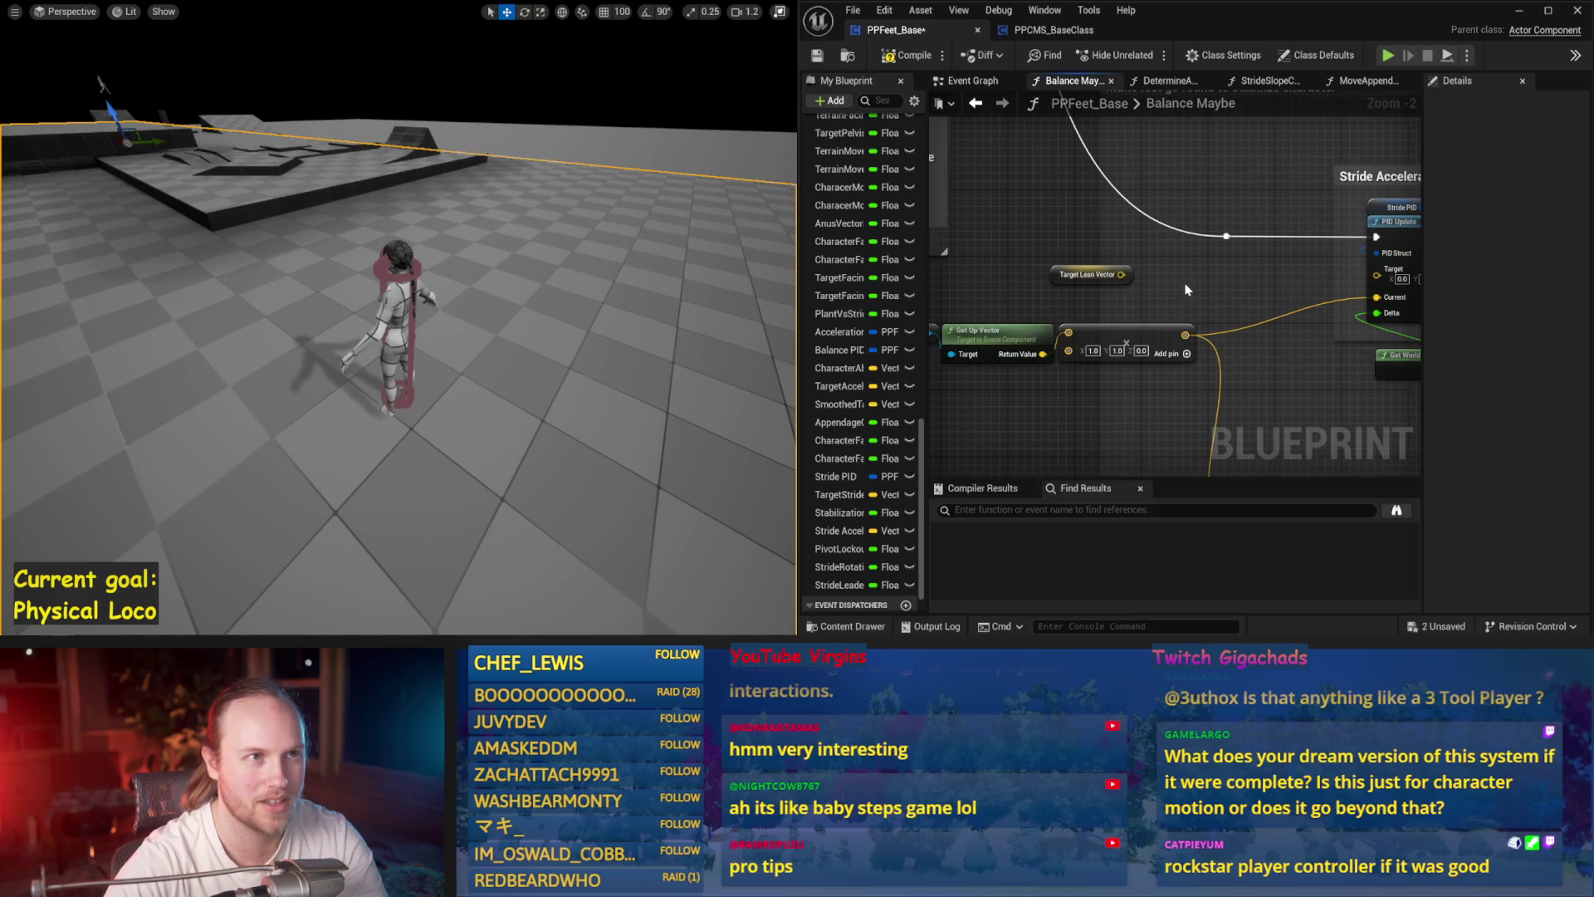
# - Route the Add node's output into the Stride PID Update and save
pyautogui.moveTo(1186, 287); pyautogui.dragTo(1146, 281)
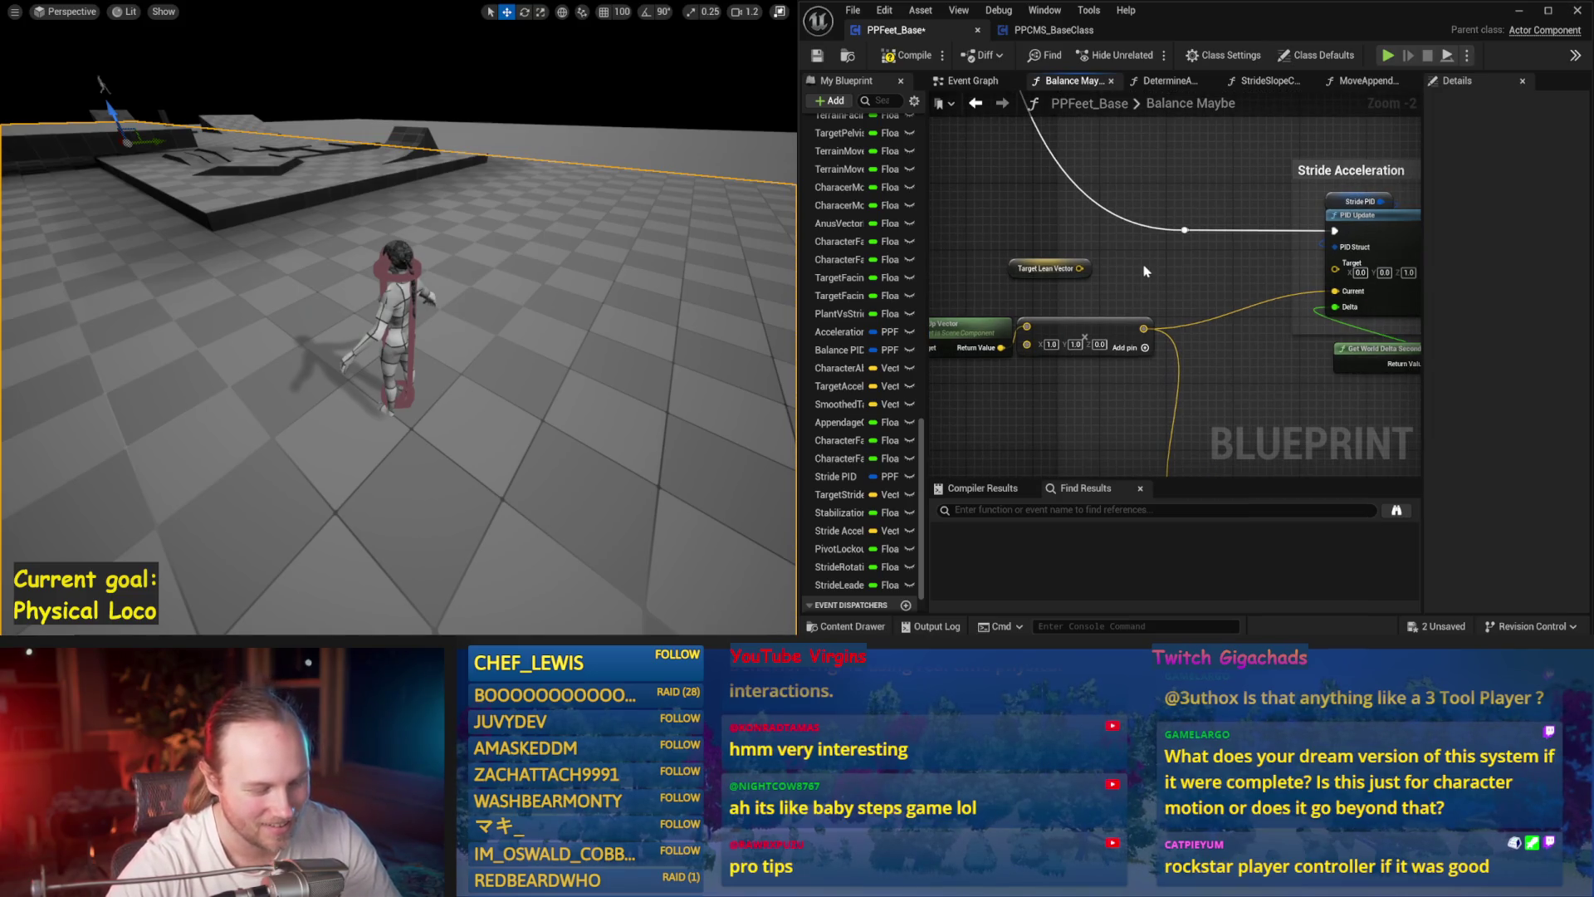
pyautogui.moveTo(1136, 273)
pyautogui.mouseDown()
pyautogui.moveTo(1104, 277)
pyautogui.moveTo(1028, 238)
pyautogui.mouseUp()
pyautogui.click(1123, 262)
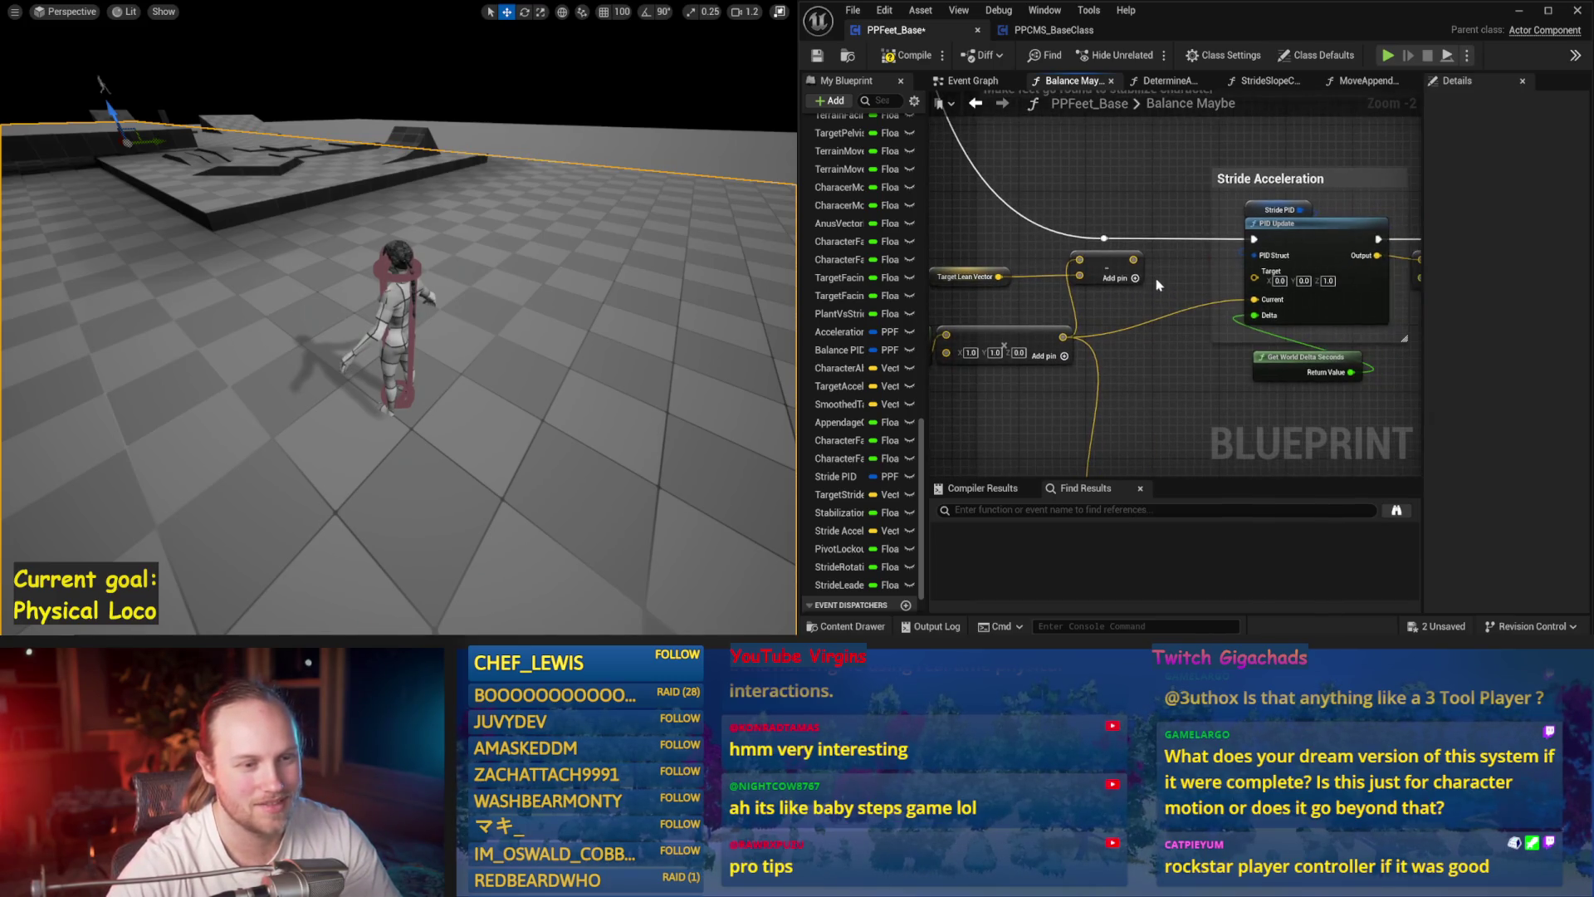
pyautogui.moveTo(1134, 261); pyautogui.dragTo(1254, 299)
pyautogui.hotkey('ctrl', 's')
# - Multiply Target Lean Vector by a single float and wire the result into the Add node
pyautogui.moveTo(1063, 250); pyautogui.dragTo(1028, 243)
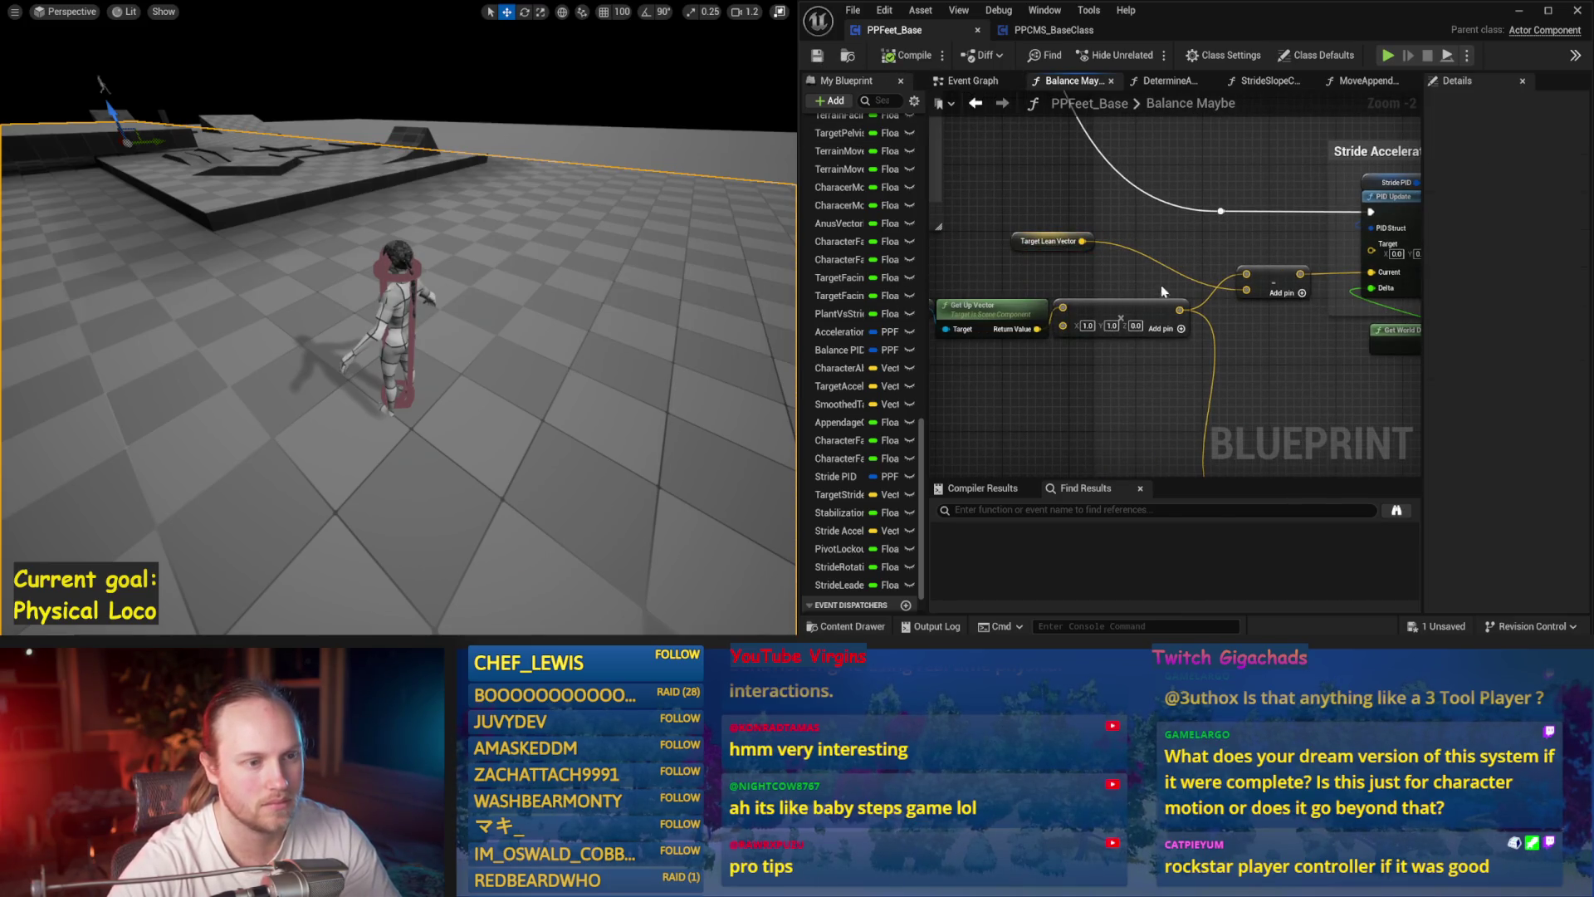
pyautogui.moveTo(1167, 238); pyautogui.dragTo(1169, 250)
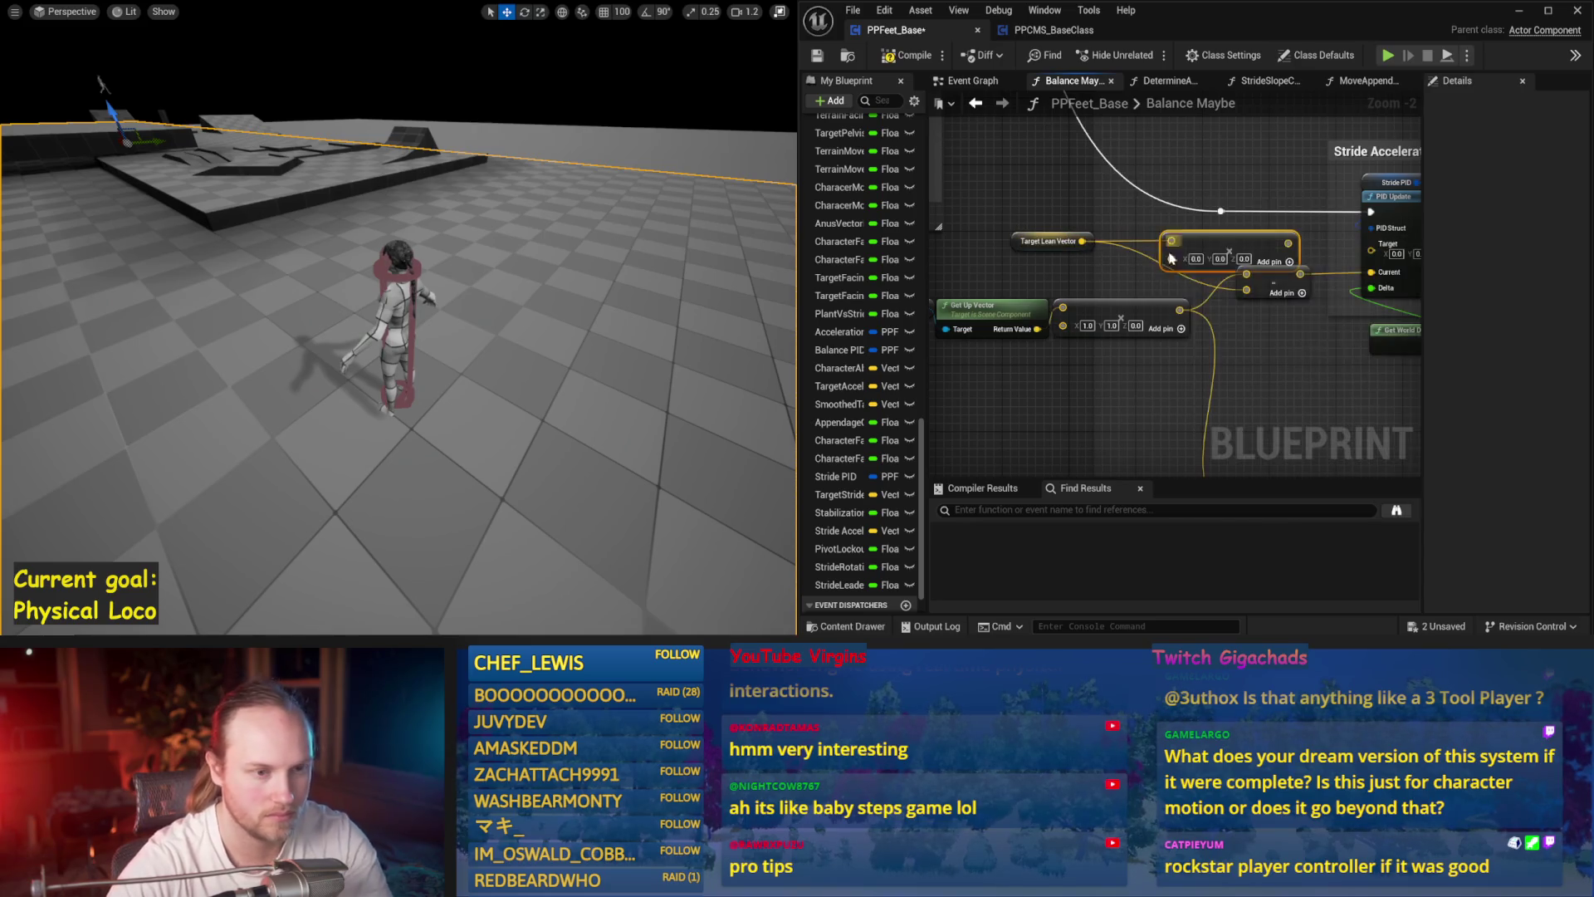
pyautogui.rightClick(1130, 251)
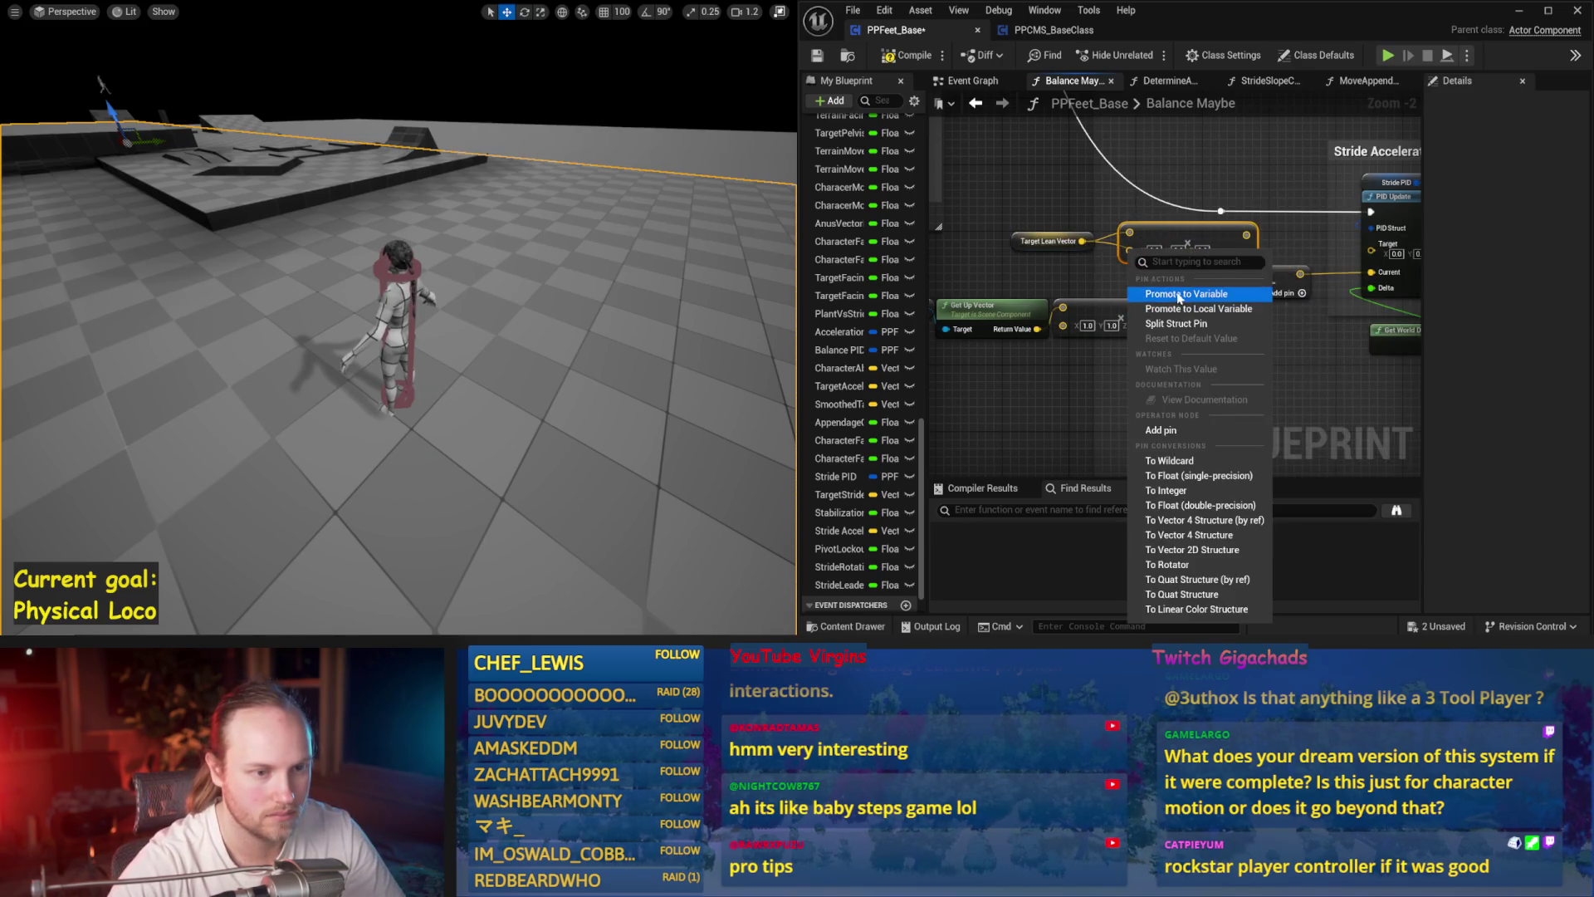
pyautogui.click(1197, 478)
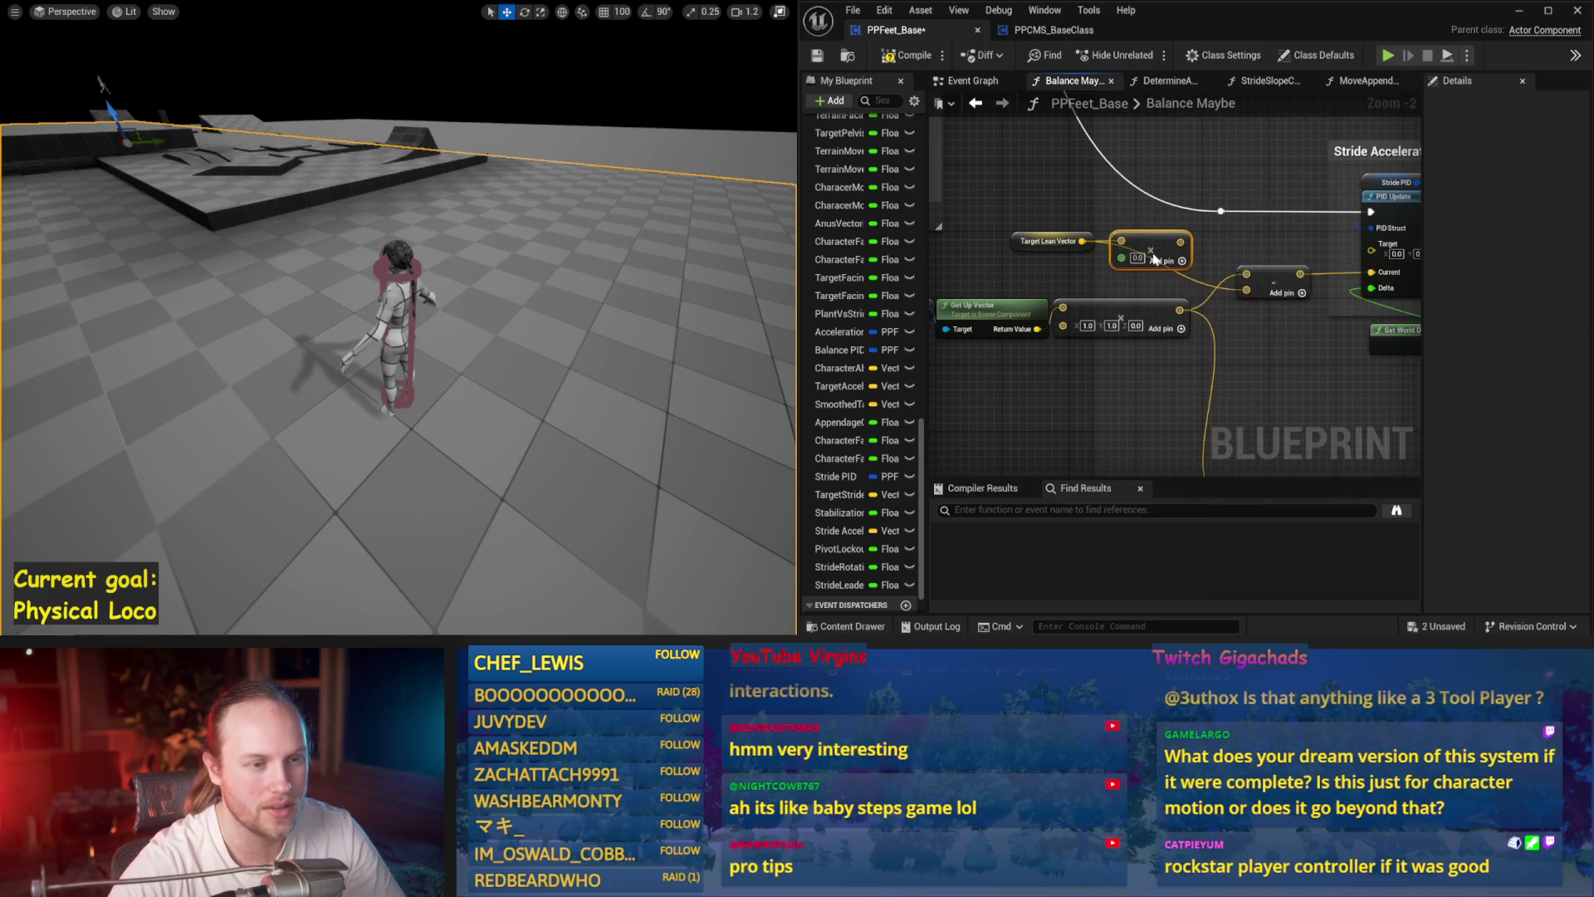
pyautogui.moveTo(1176, 246); pyautogui.dragTo(1268, 301)
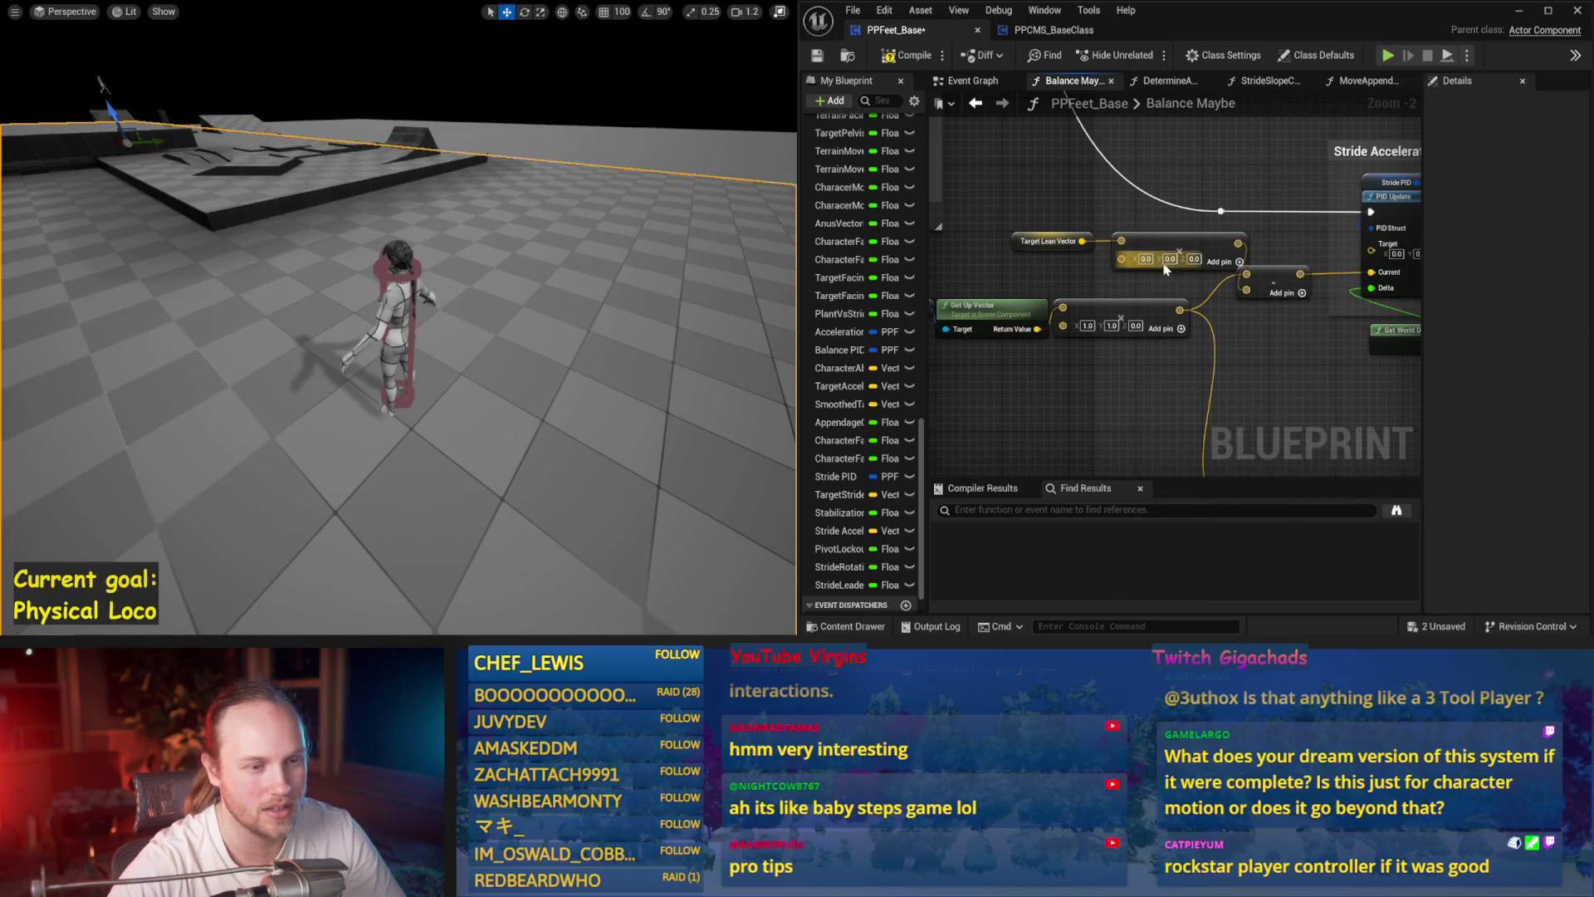
pyautogui.rightClick(1123, 259)
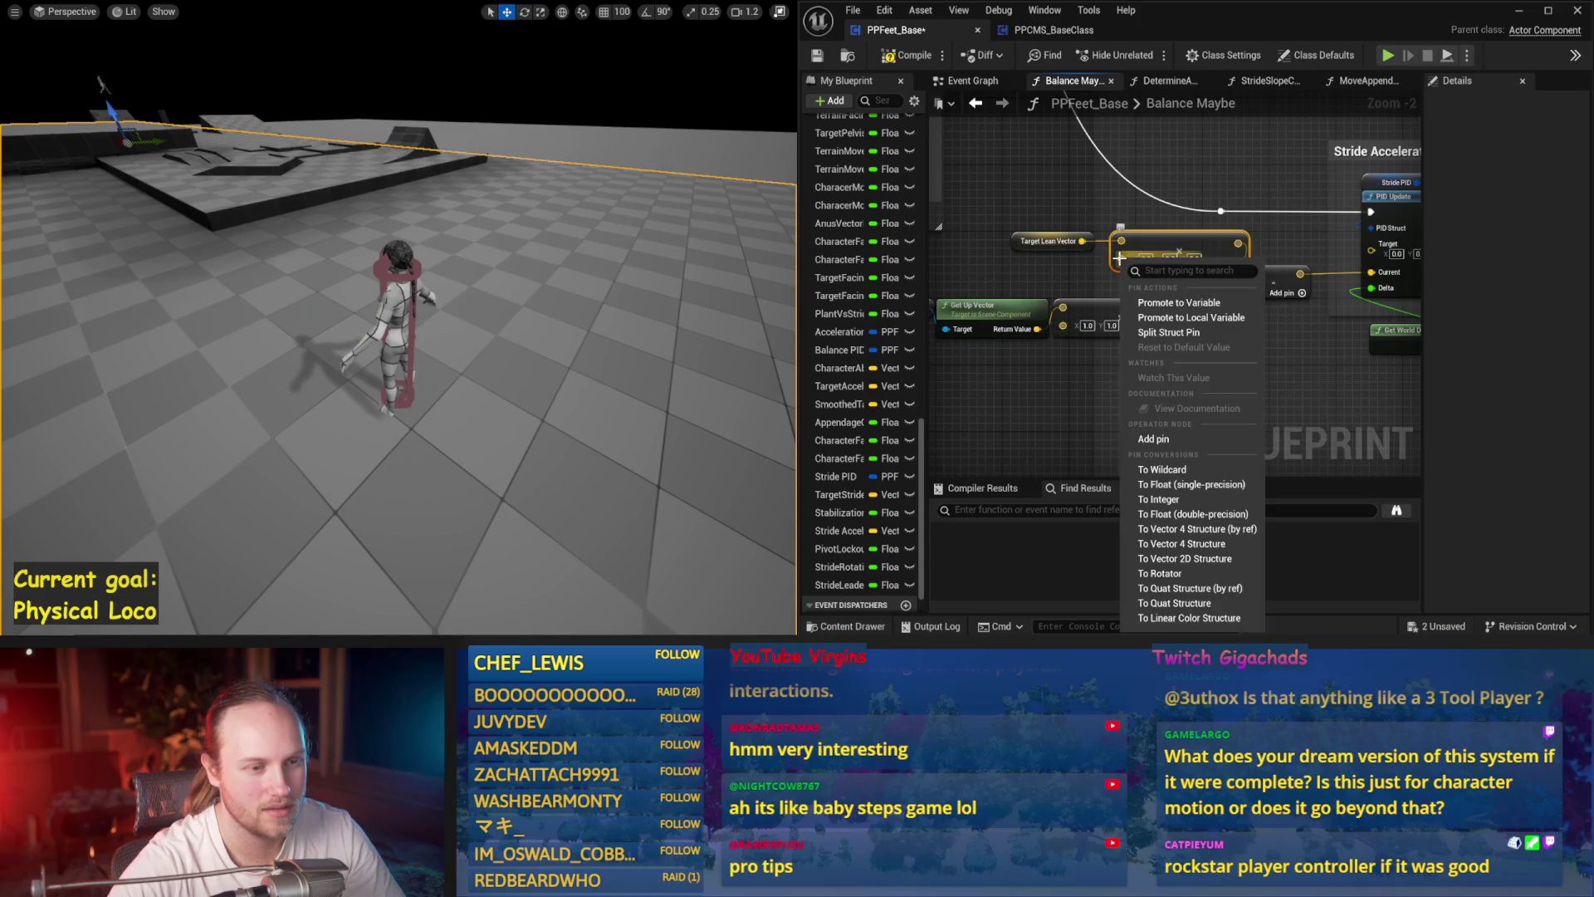
pyautogui.click(1180, 513)
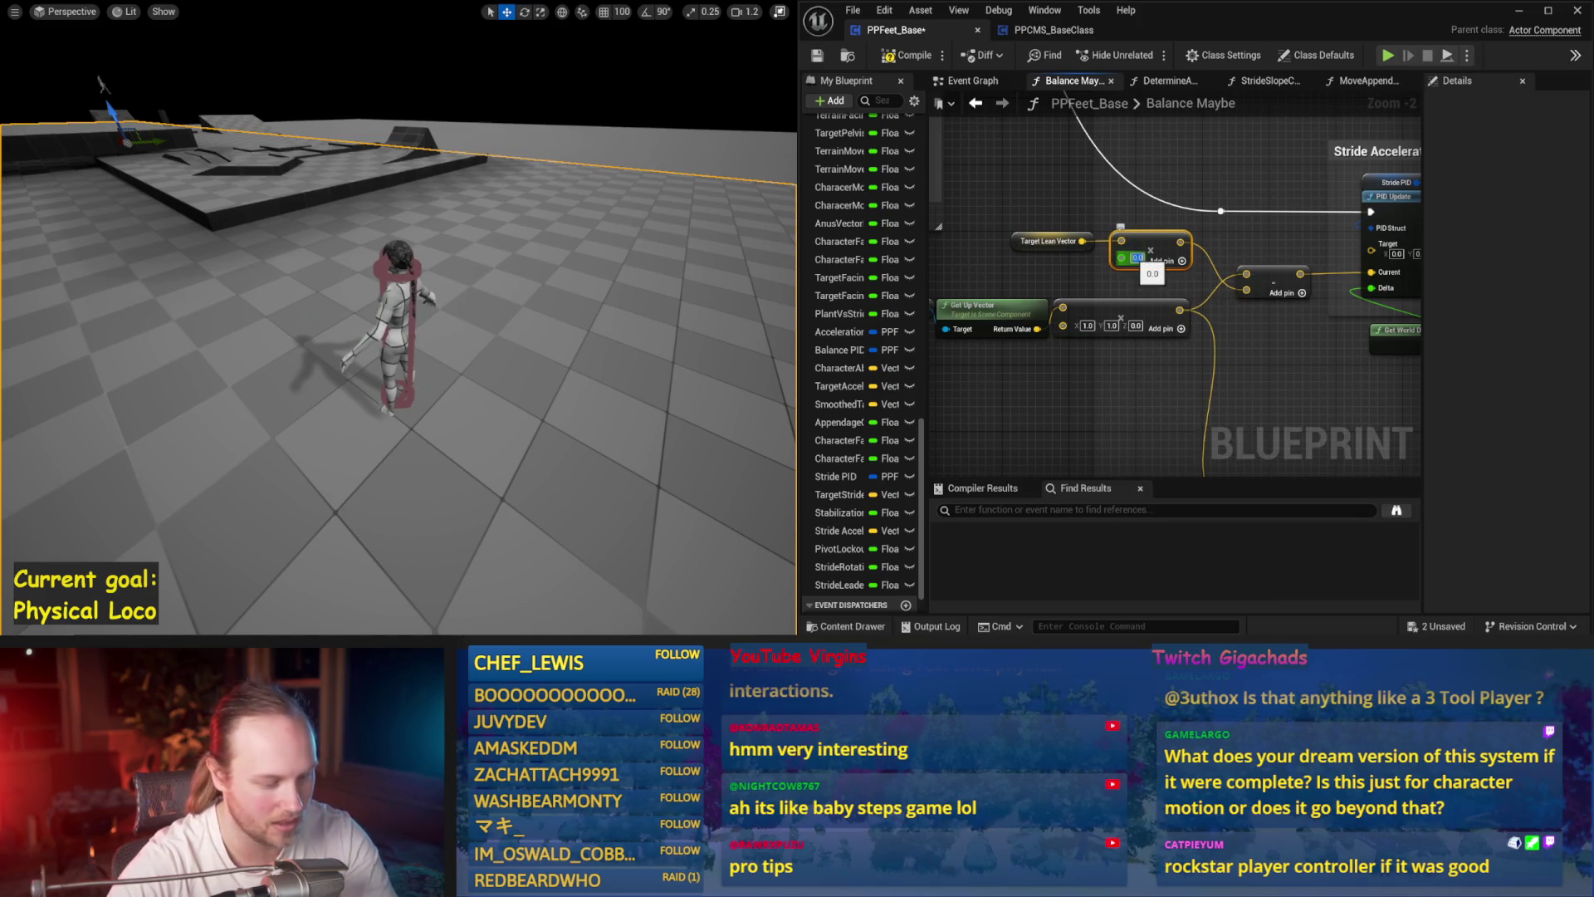
pyautogui.moveTo(1244, 344); pyautogui.dragTo(1082, 323)
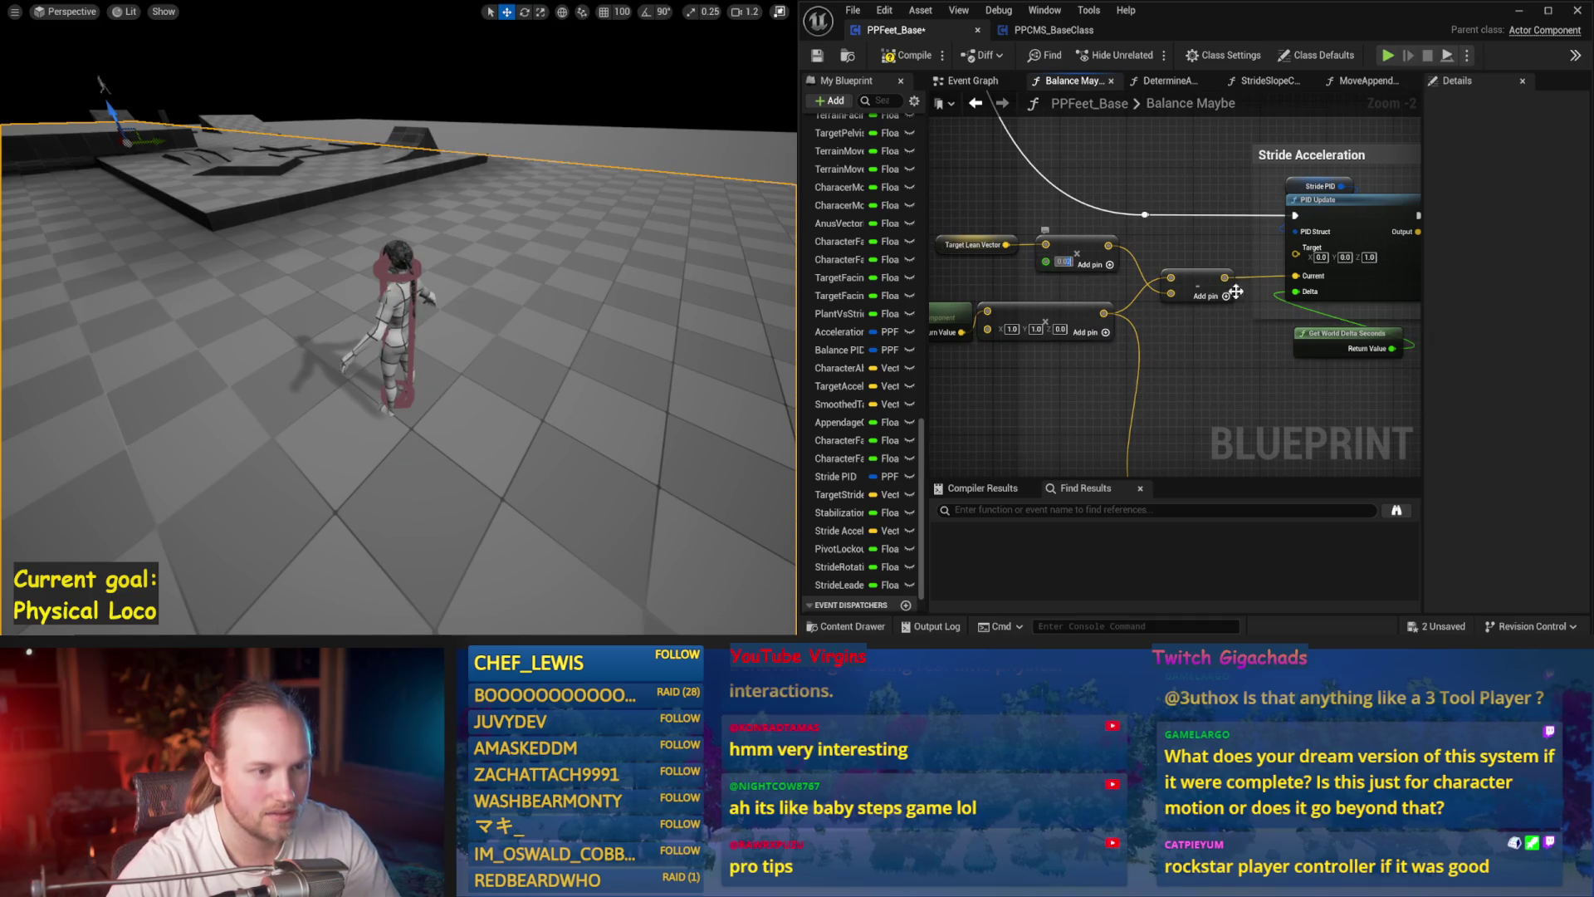
pyautogui.press('Escape')
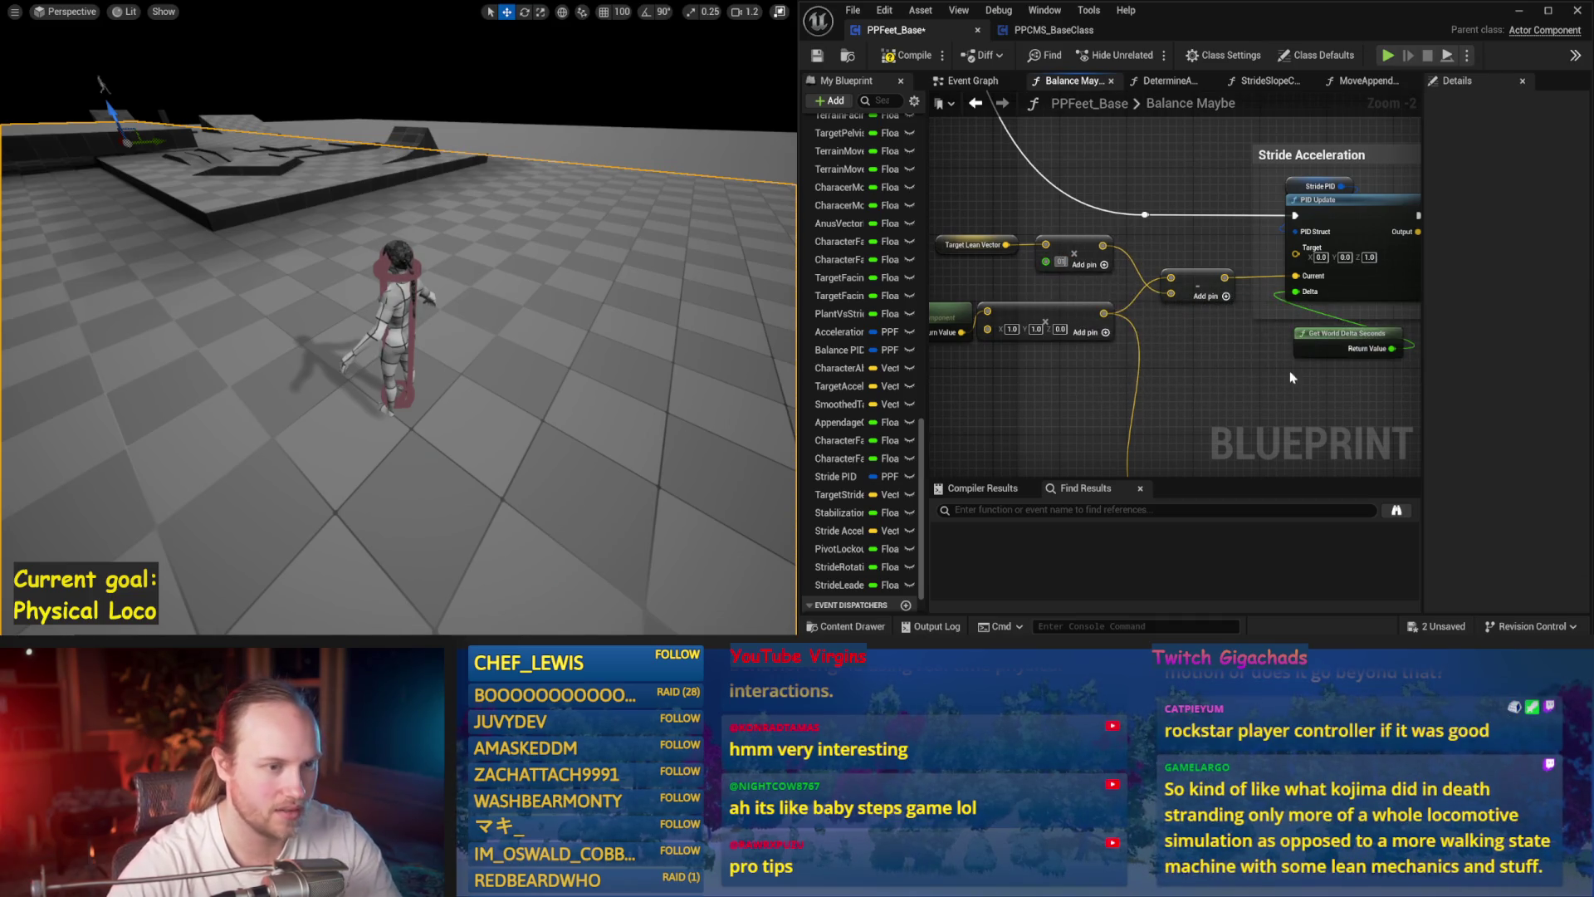
# - Save the Blueprint and run three quick ragdoll simulations
pyautogui.click(817, 56)
pyautogui.hotkey('alt', 's')
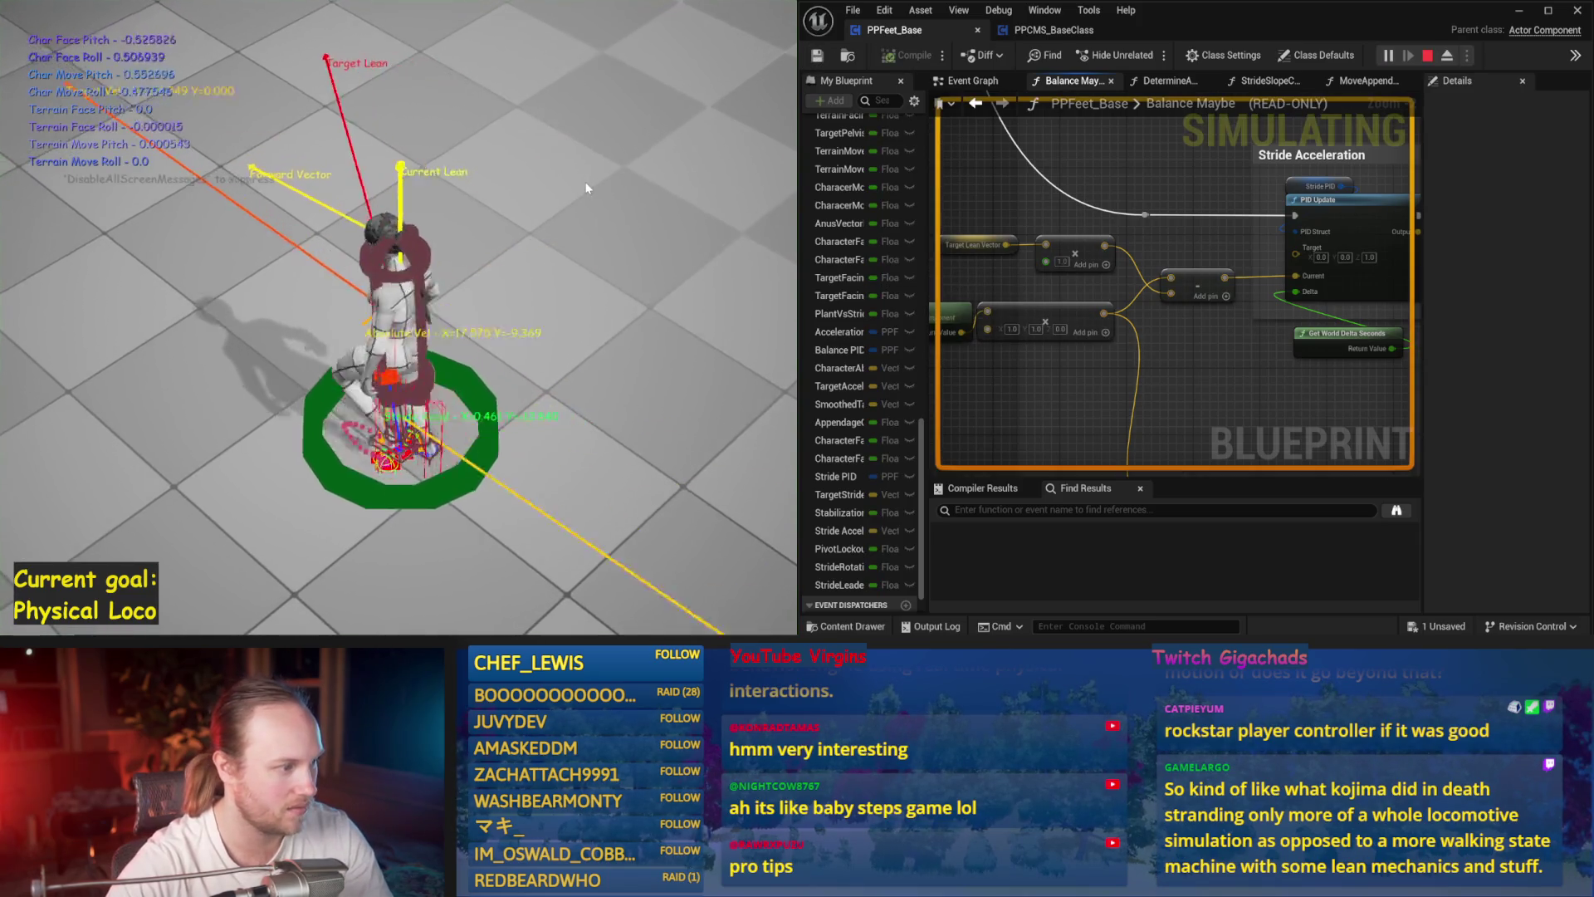
pyautogui.press('Escape')
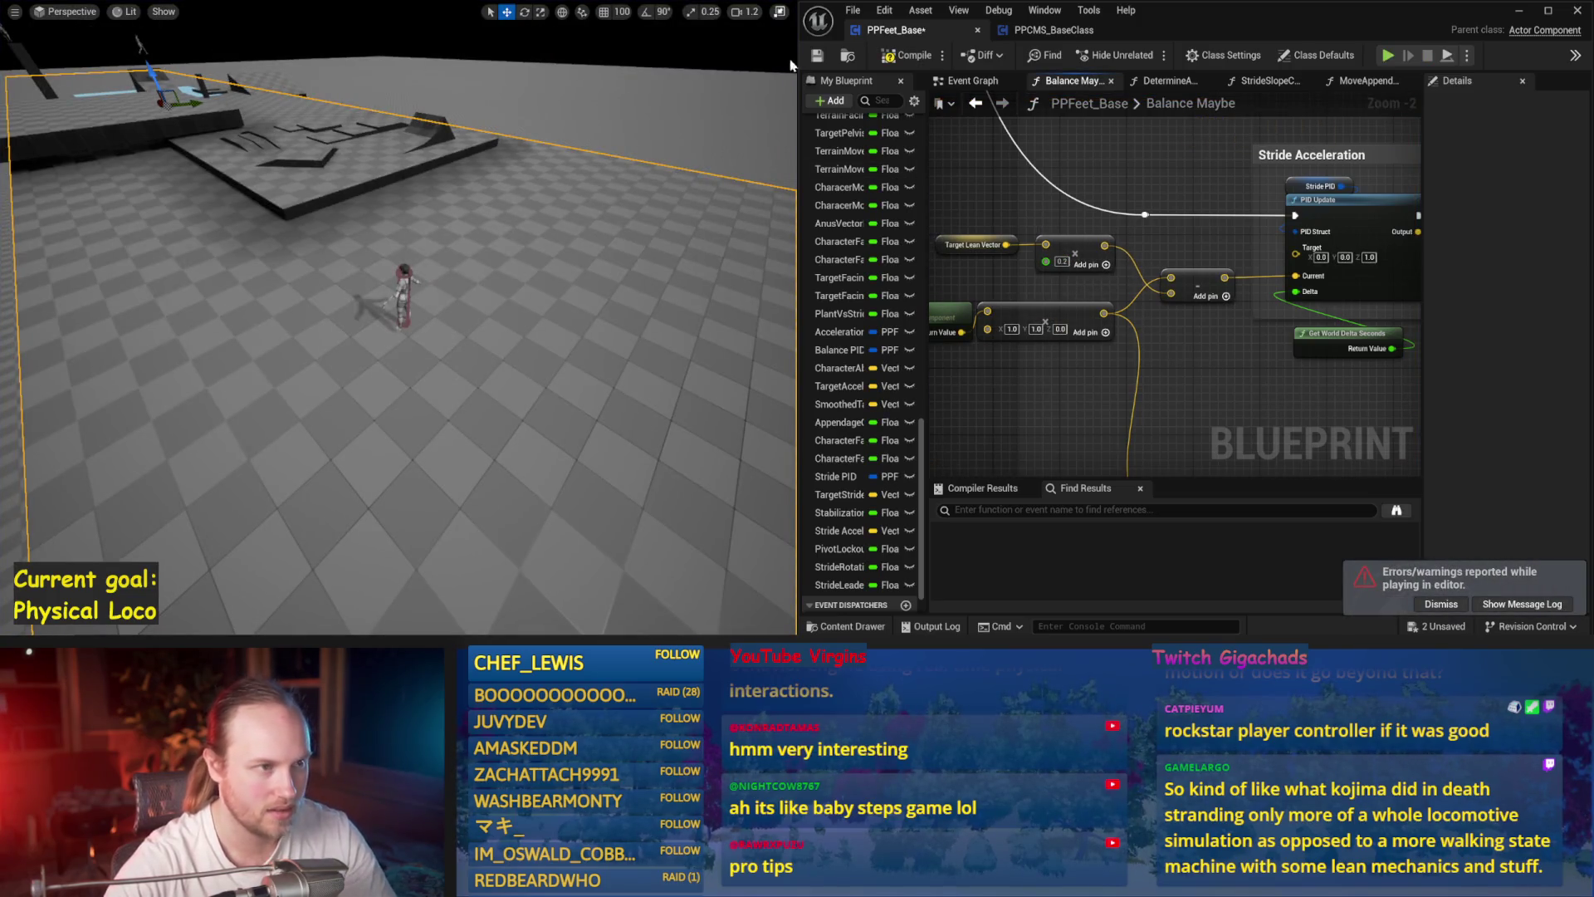
pyautogui.click(819, 56)
pyautogui.hotkey('alt', 's')
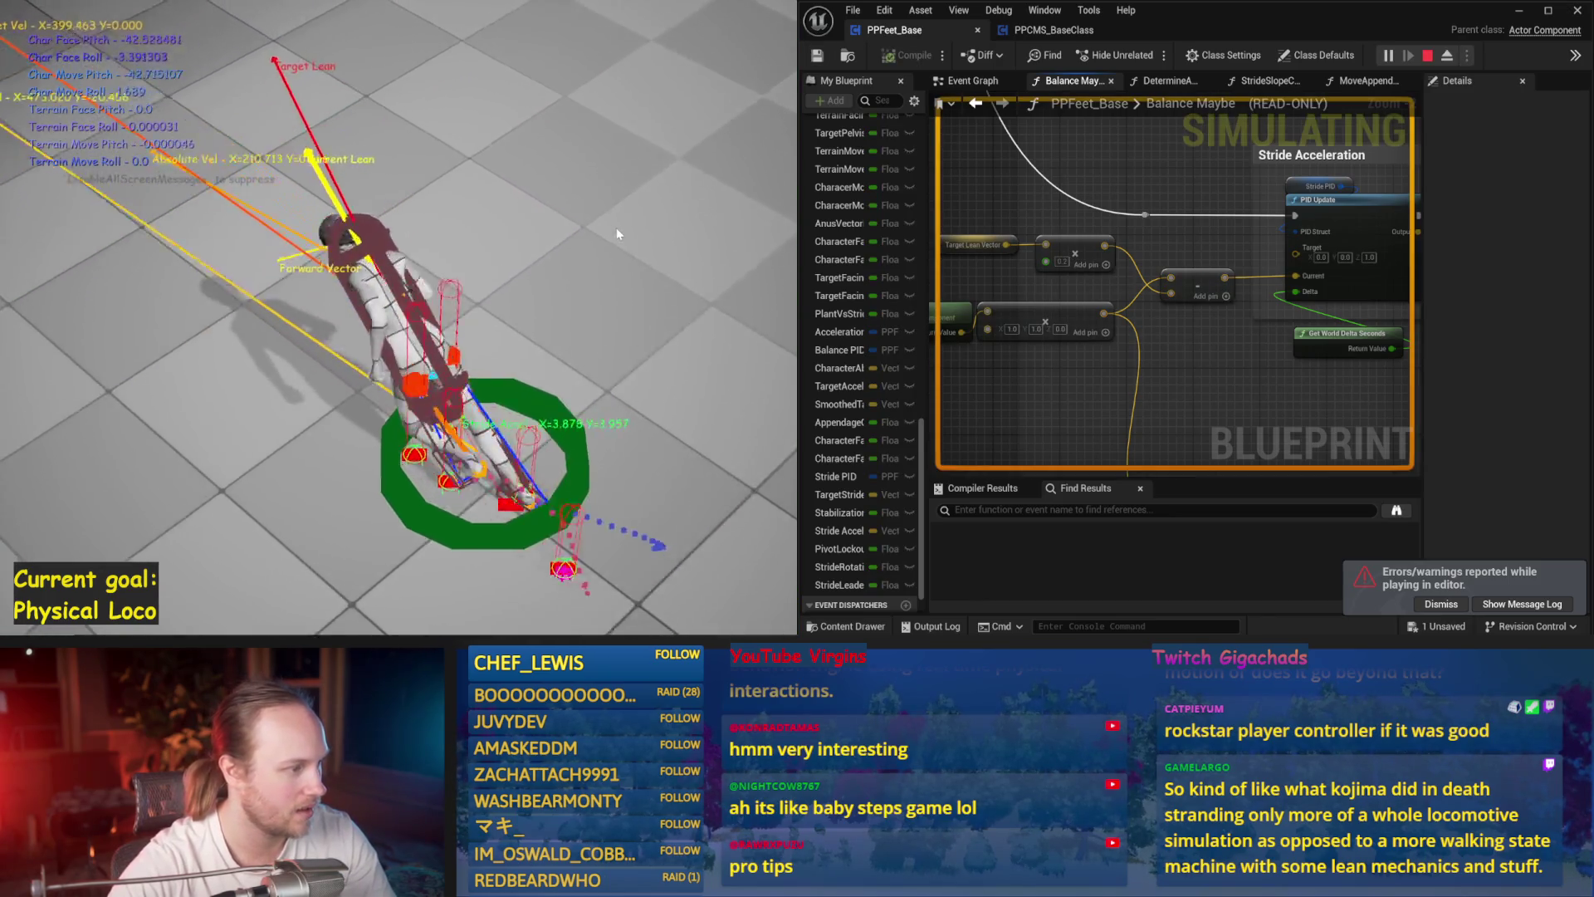
pyautogui.press('Escape')
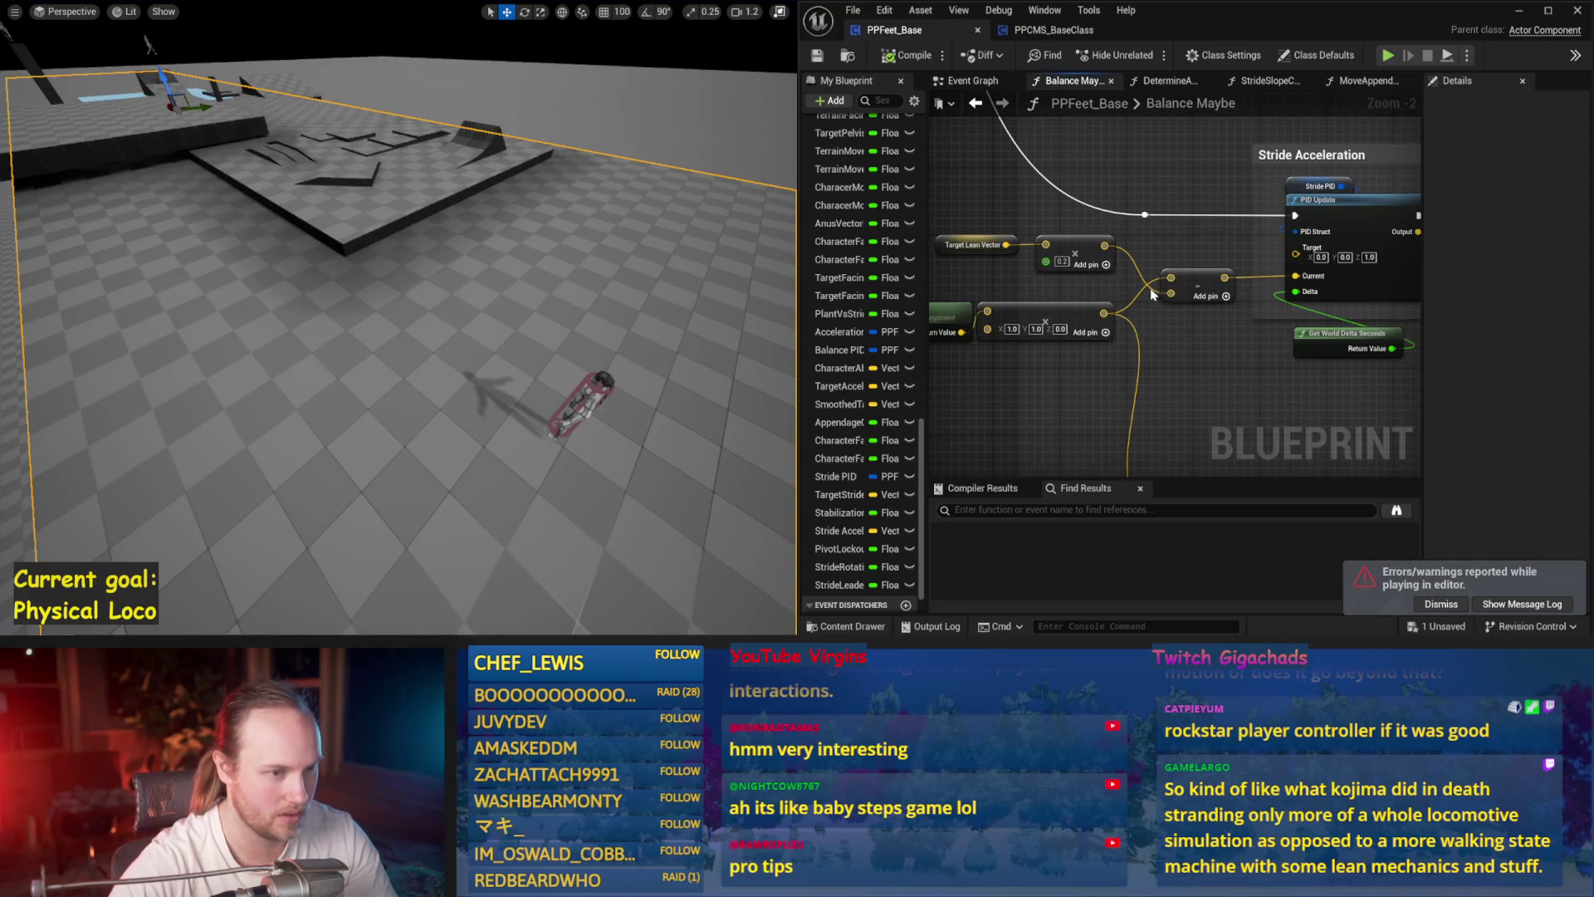
pyautogui.hotkey('alt', 's')
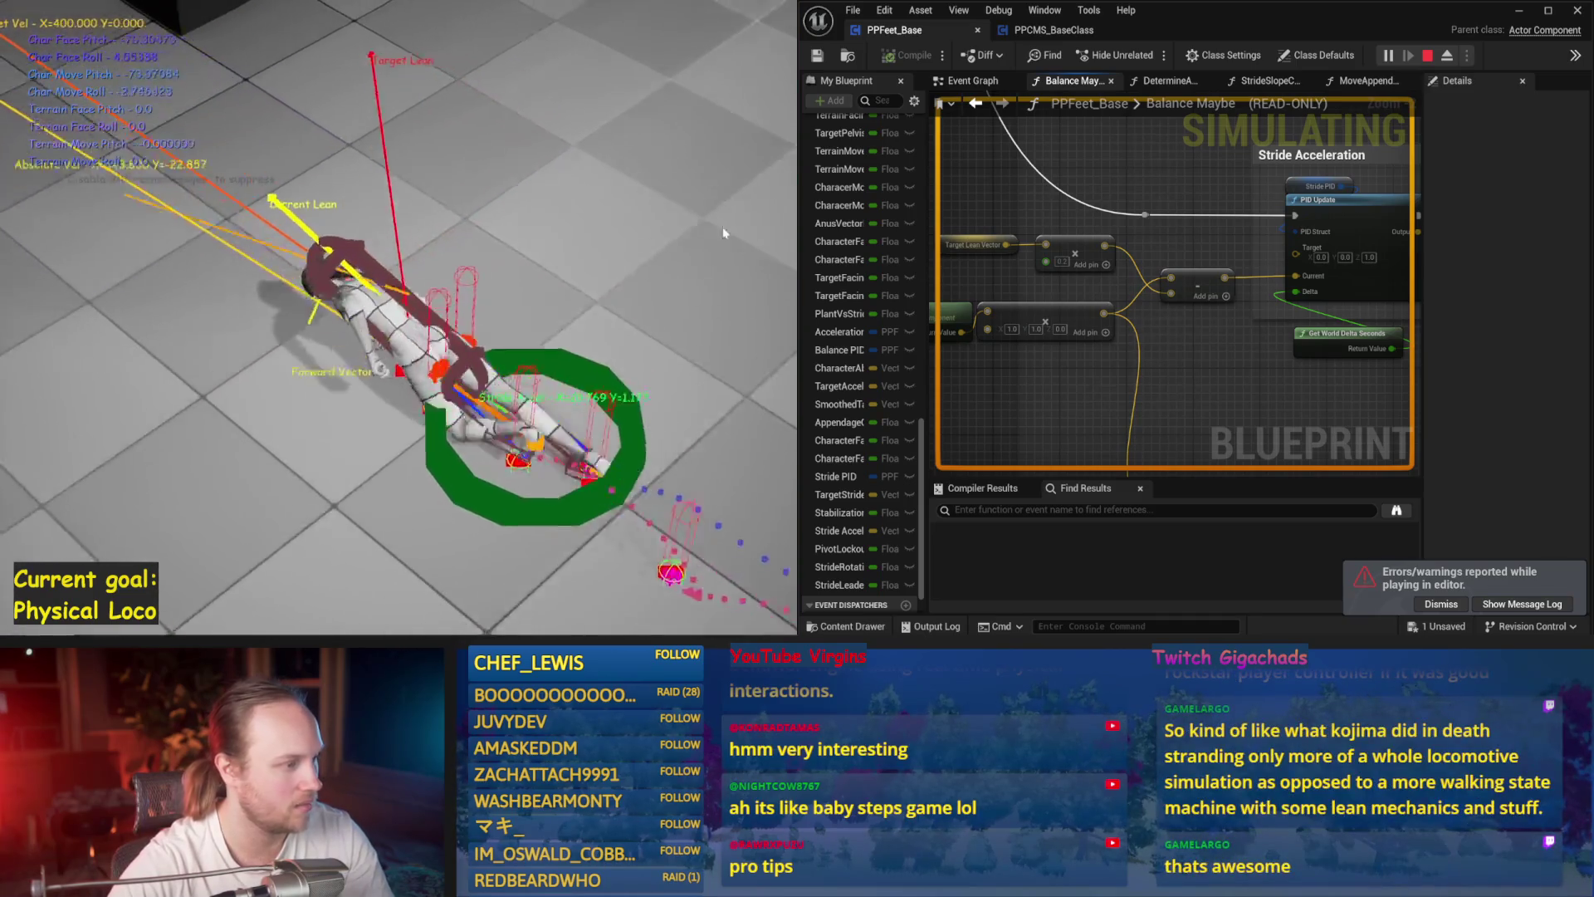
pyautogui.press('Escape')
# - Change the Stride PID proportional gain to 20.0 and rerun the simulation twice
pyautogui.click(1320, 186)
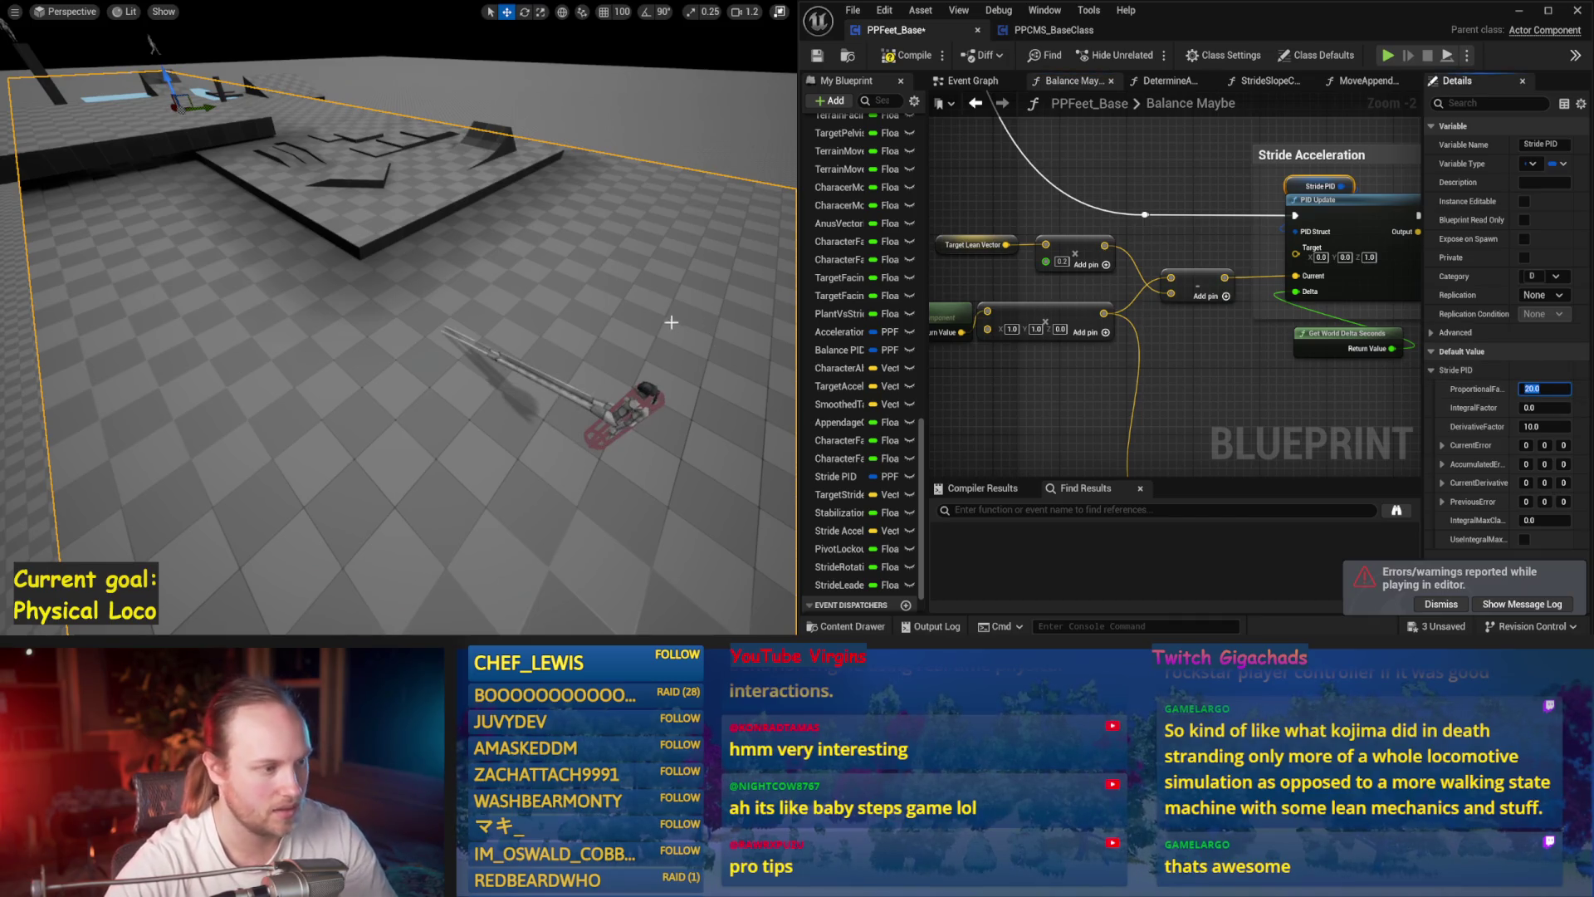
pyautogui.moveTo(676, 322); pyautogui.dragTo(657, 324)
pyautogui.hotkey('alt', 's')
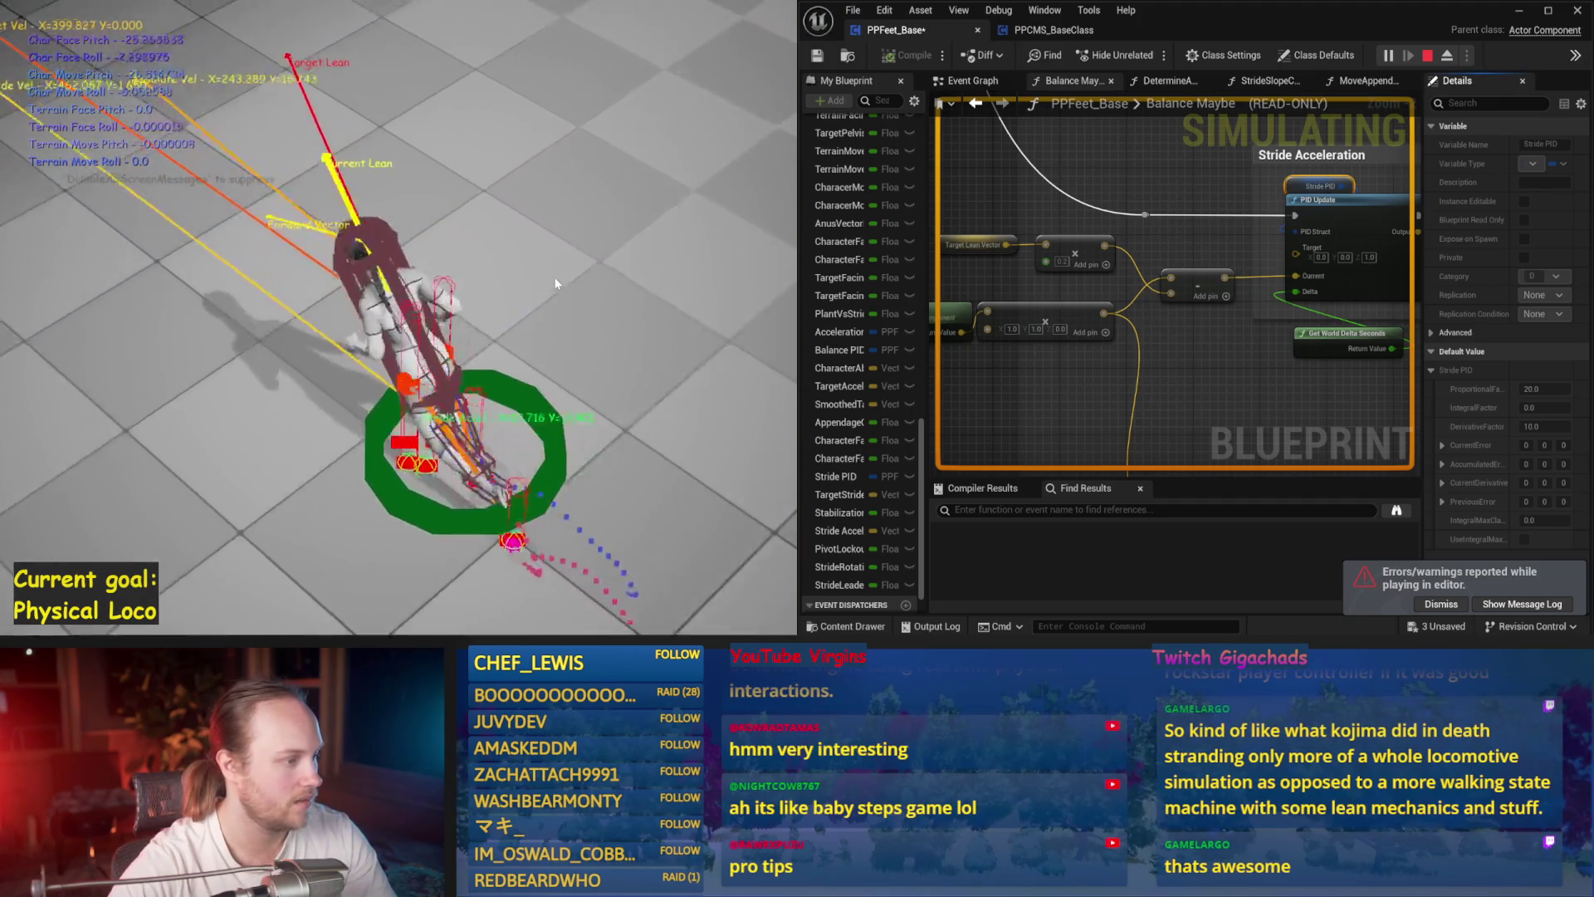
pyautogui.press('Escape')
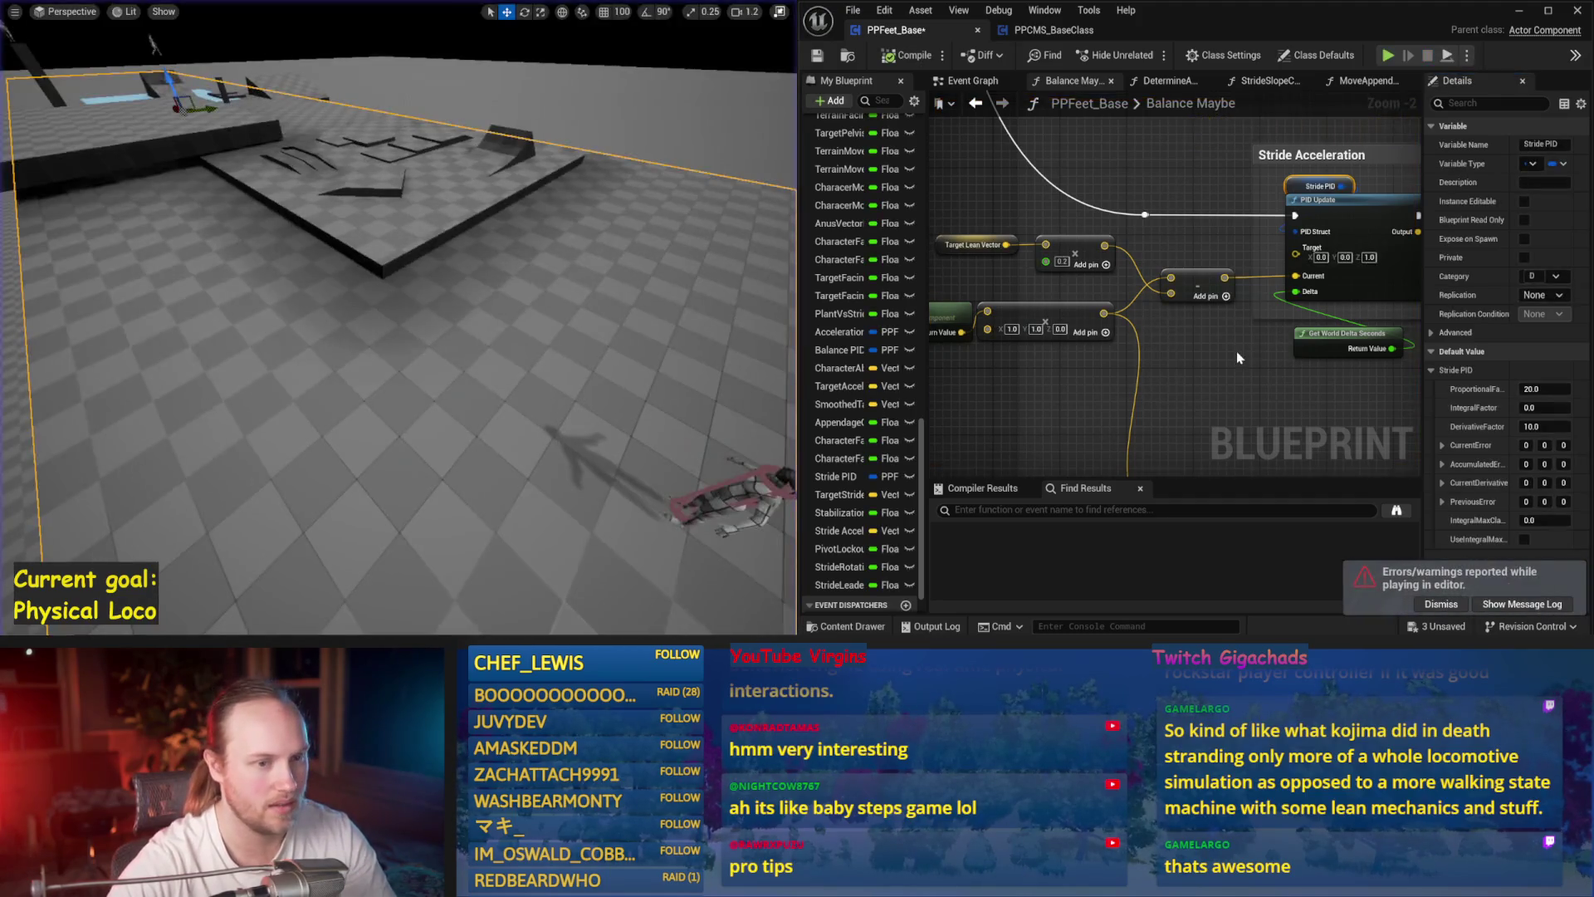
pyautogui.hotkey('alt', 's')
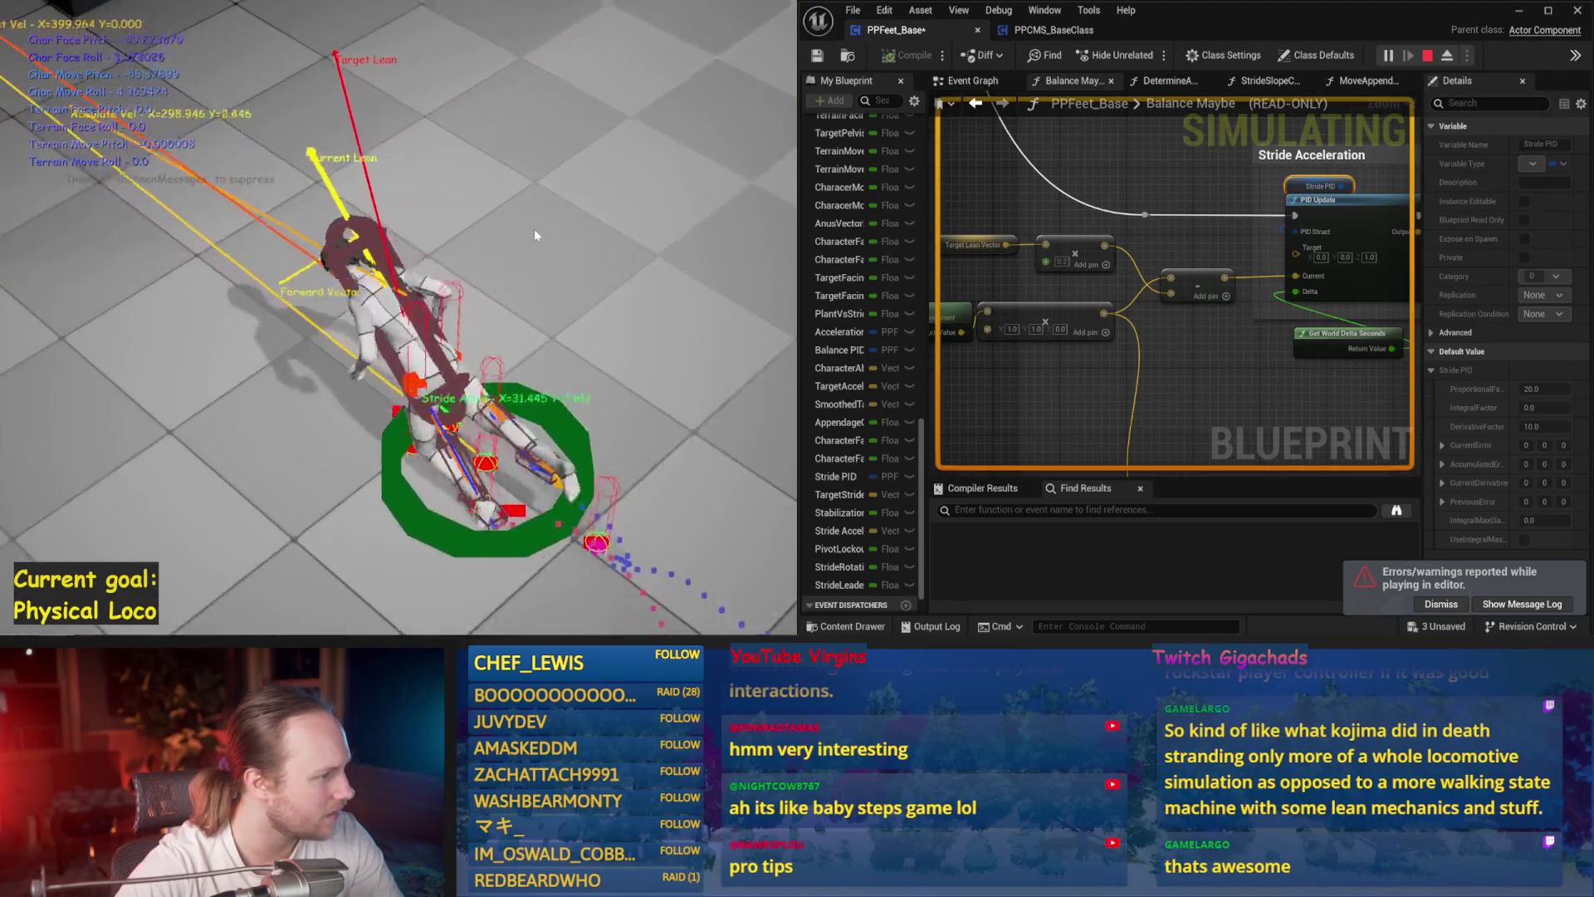
pyautogui.press('Escape')
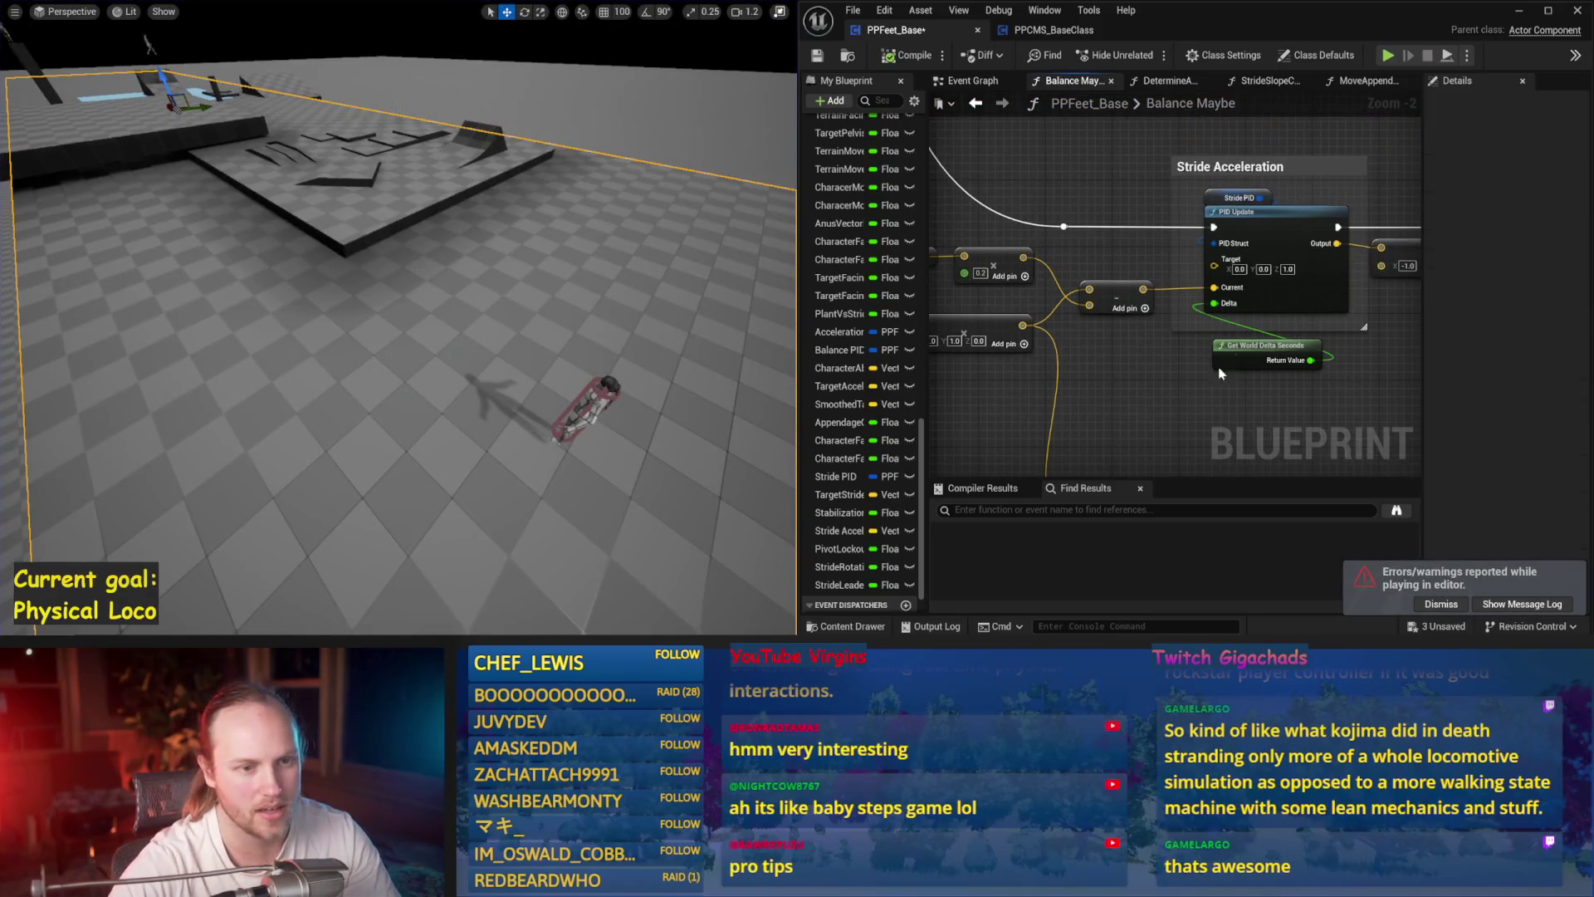
pyautogui.click(1214, 197)
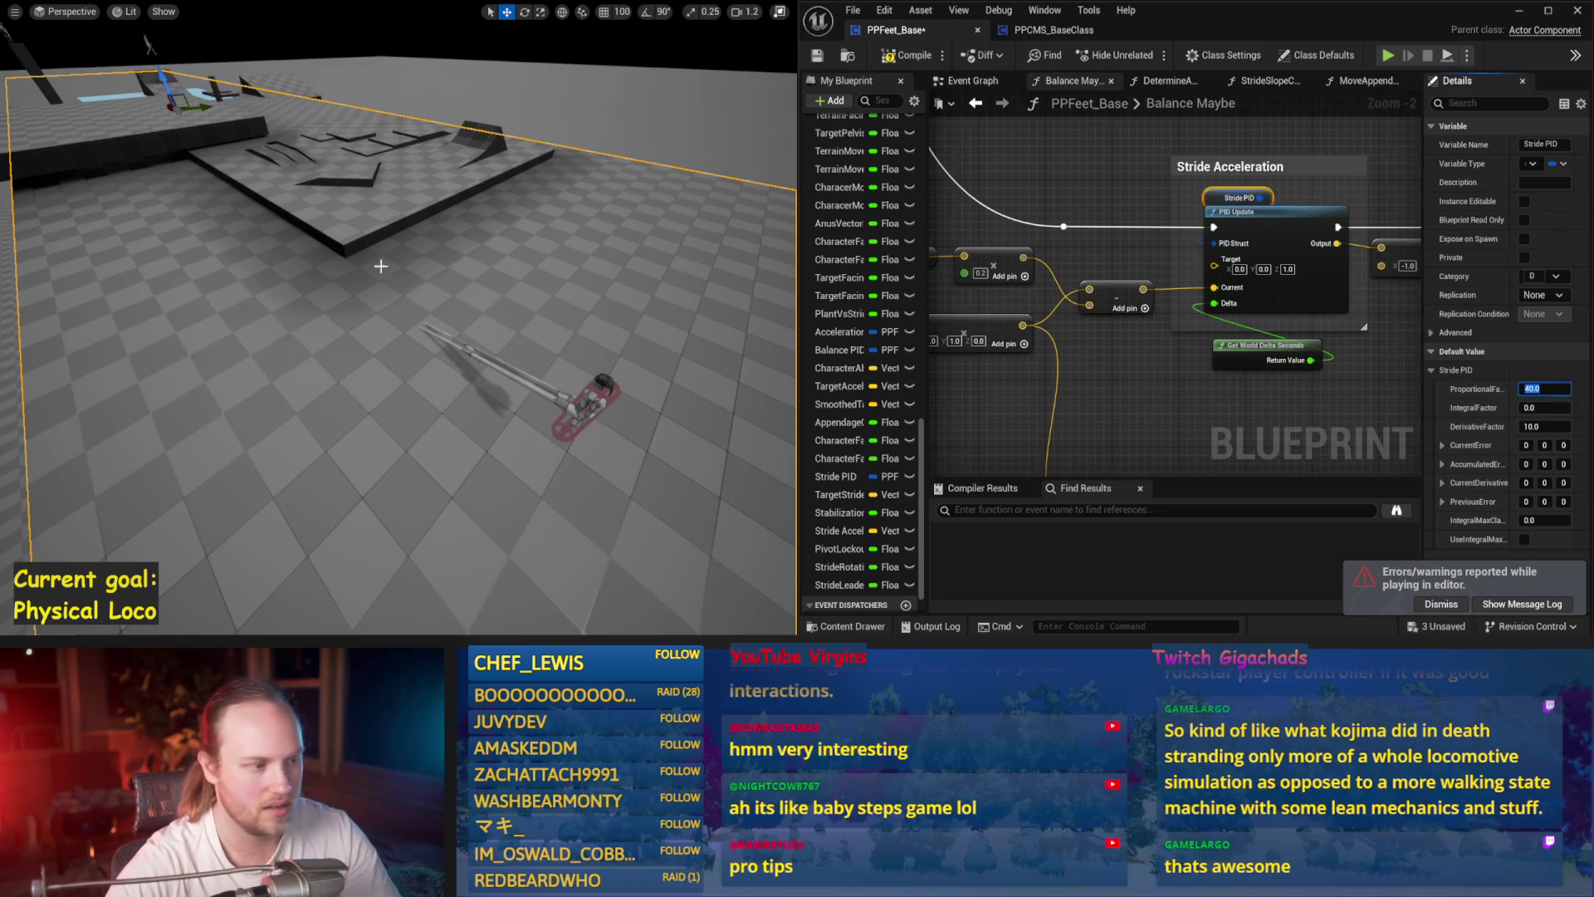
# - Simulate the ragdoll with proportional factors 40 and then 35
pyautogui.moveTo(377, 262); pyautogui.dragTo(449, 284)
pyautogui.hotkey('alt', 's')
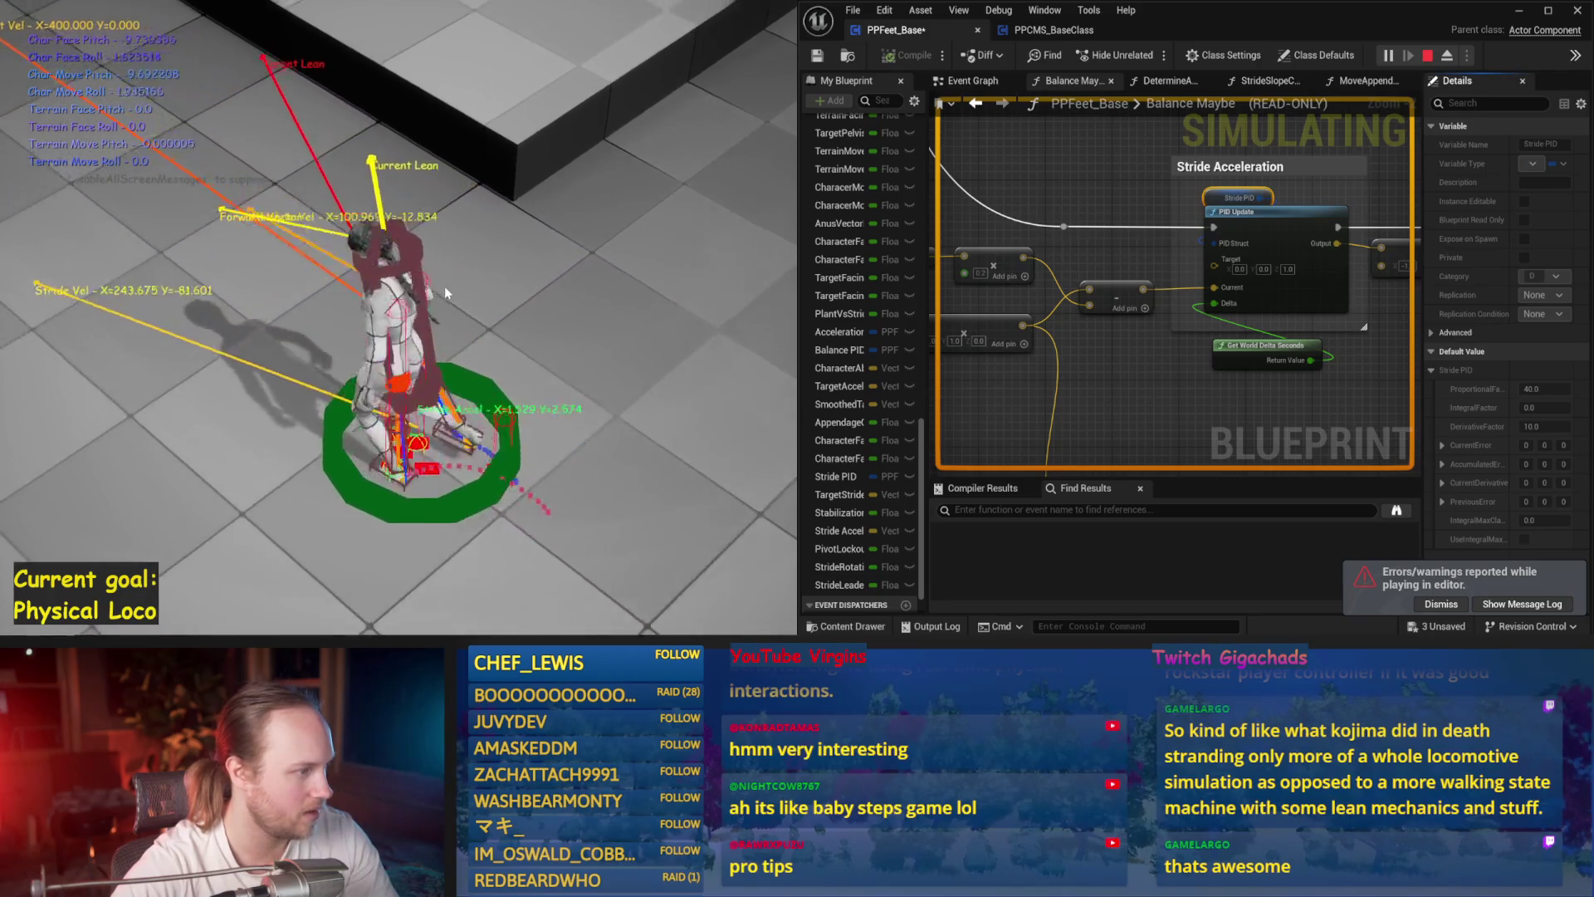
pyautogui.press('Escape')
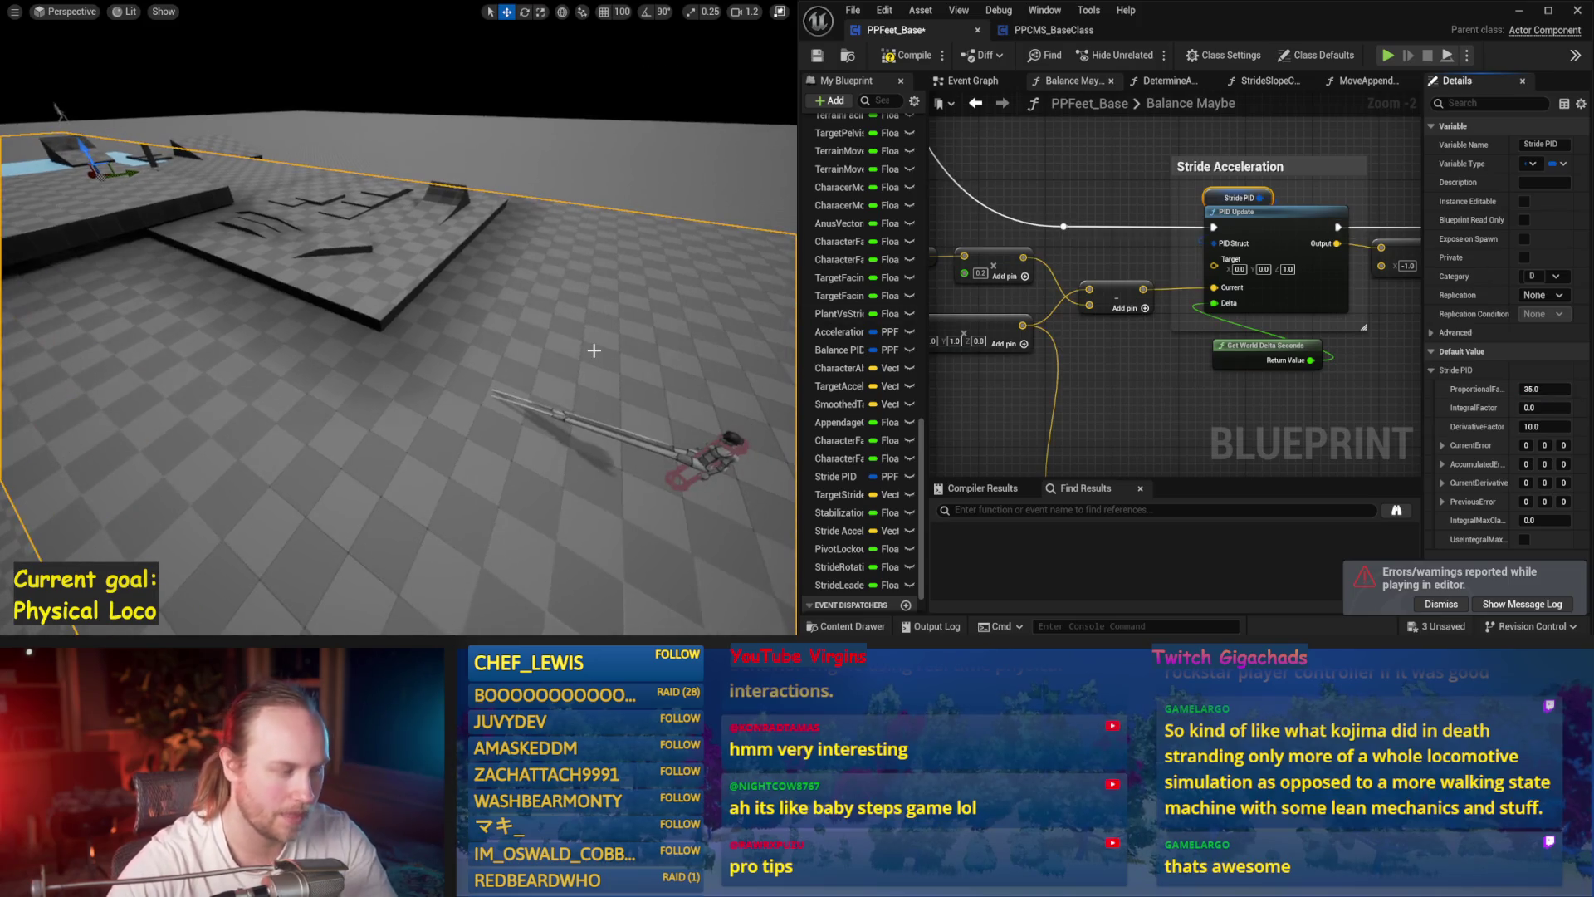
pyautogui.hotkey('alt', 's')
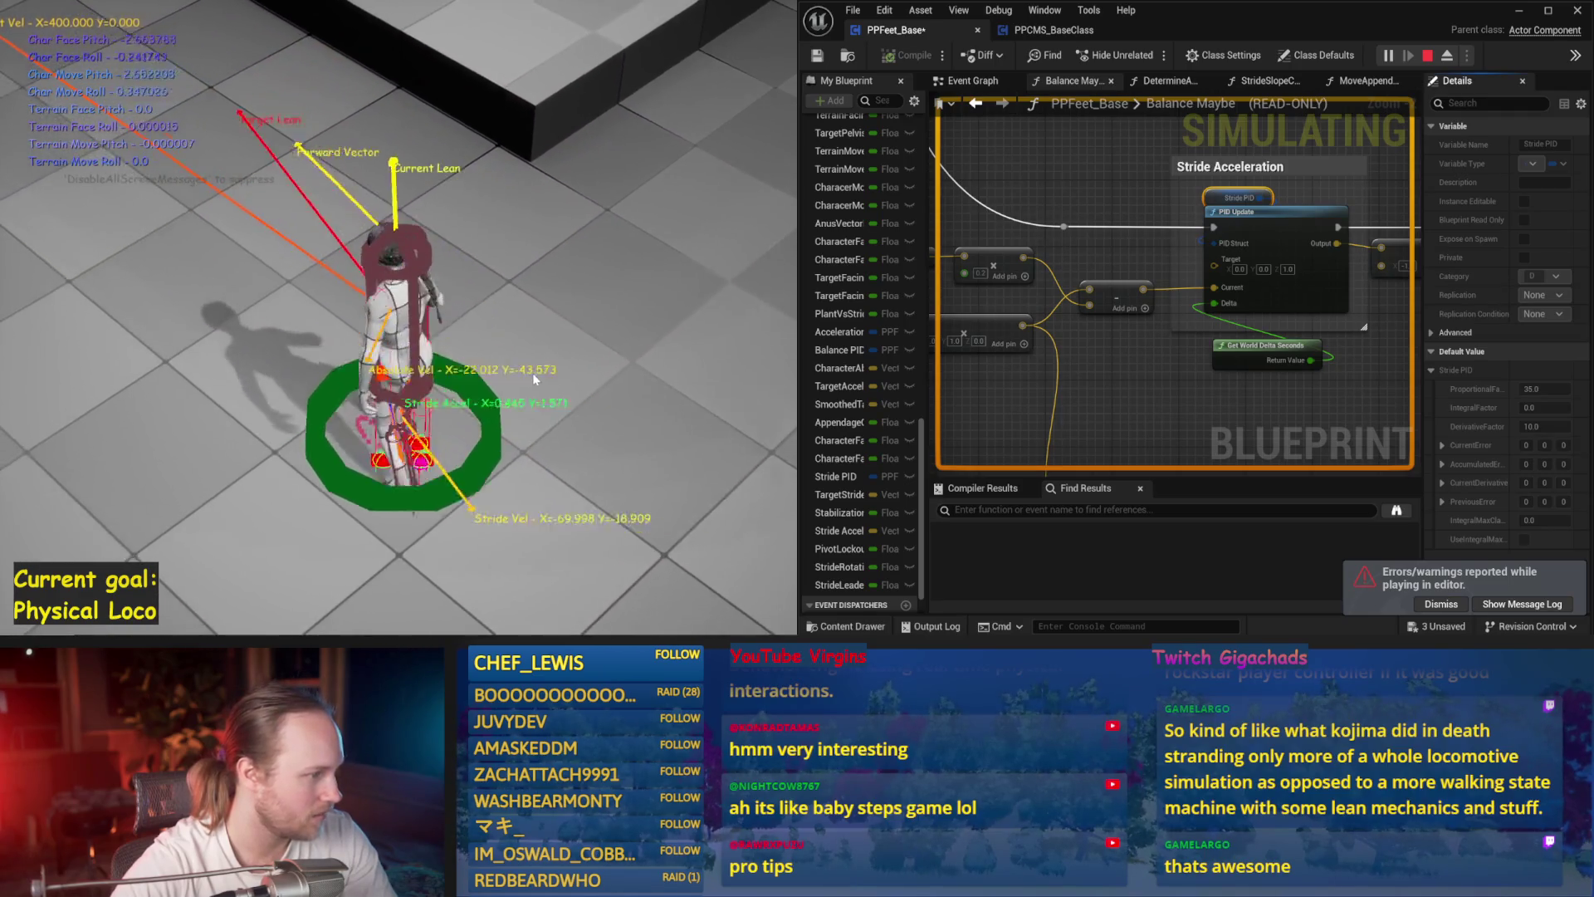
pyautogui.press('Escape')
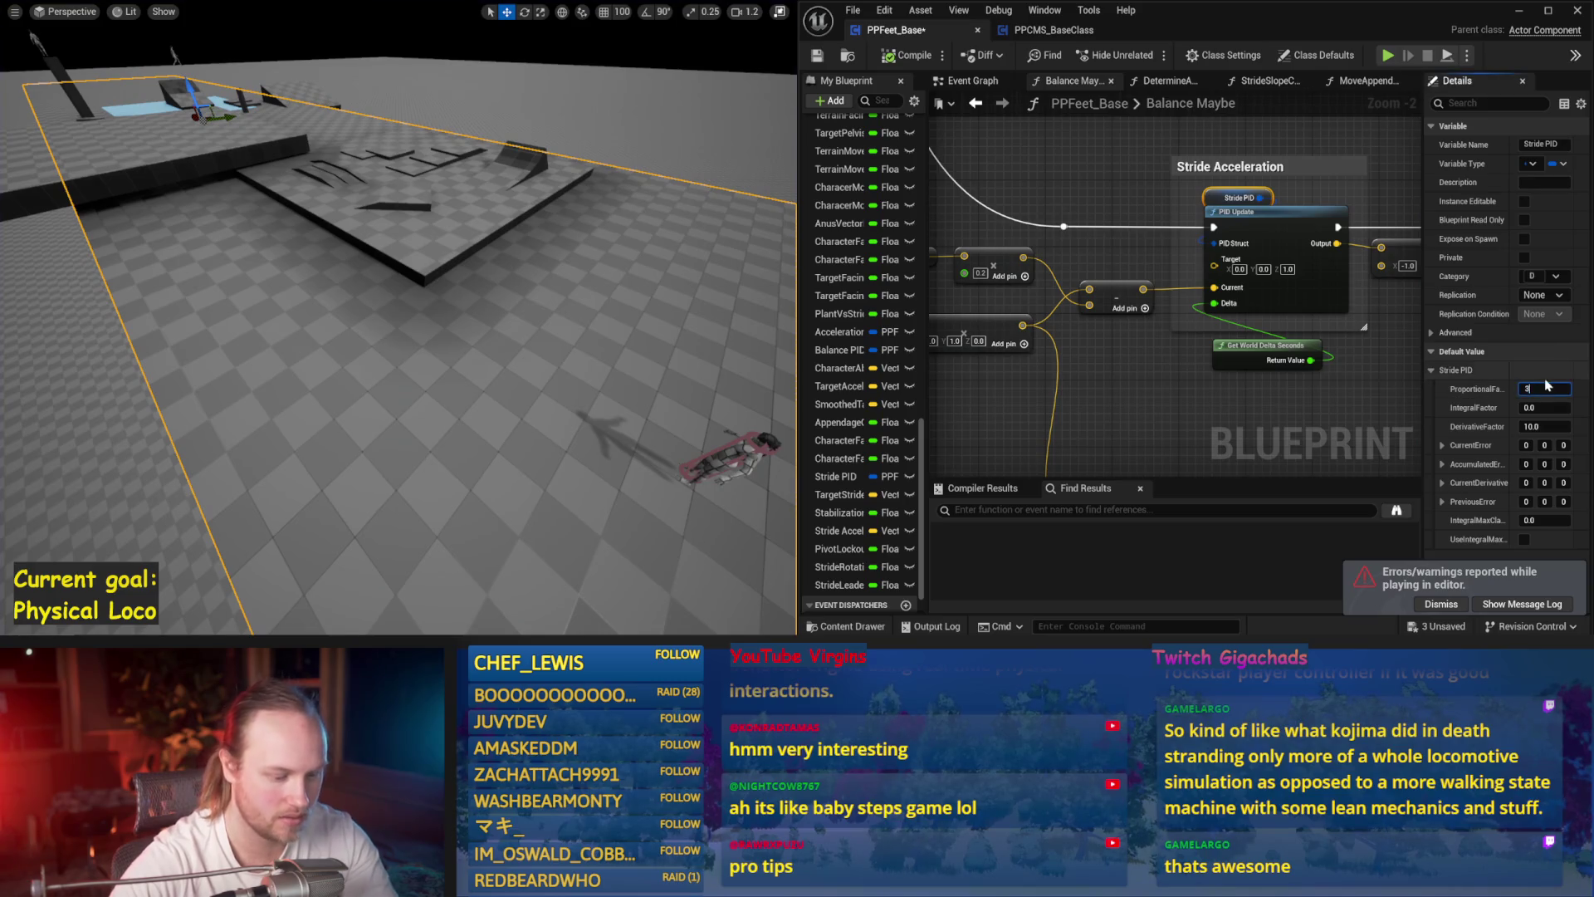
# - Set the proportional factor to 30 and simulate the ragdoll twice
pyautogui.moveTo(398, 258); pyautogui.dragTo(399, 245)
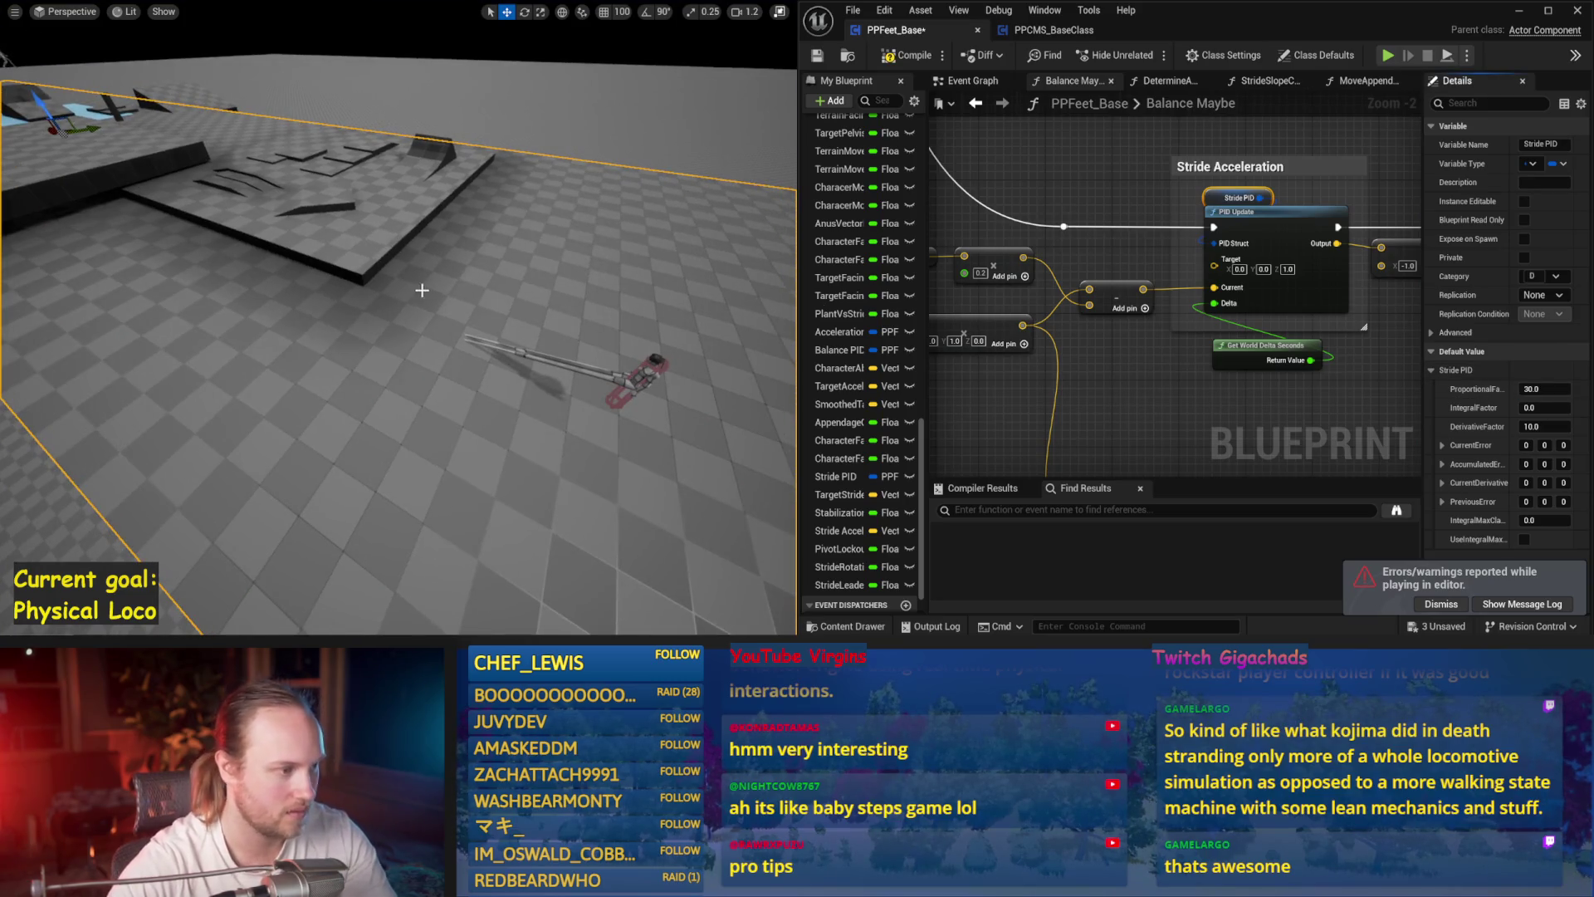
pyautogui.hotkey('alt', 's')
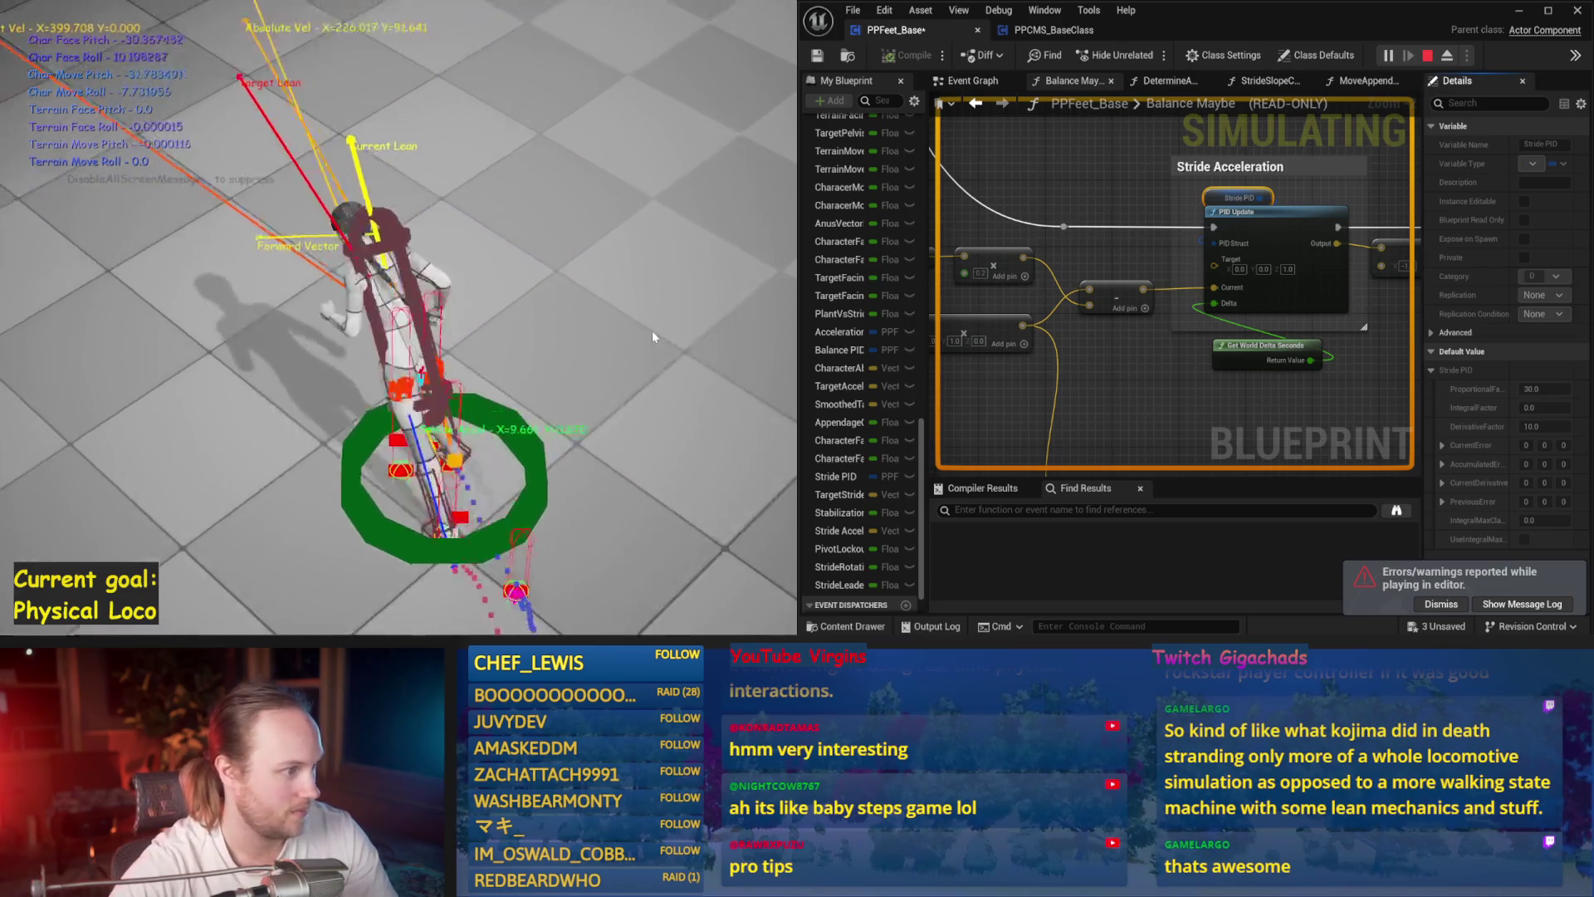
pyautogui.press('Escape')
pyautogui.hotkey('alt', 's')
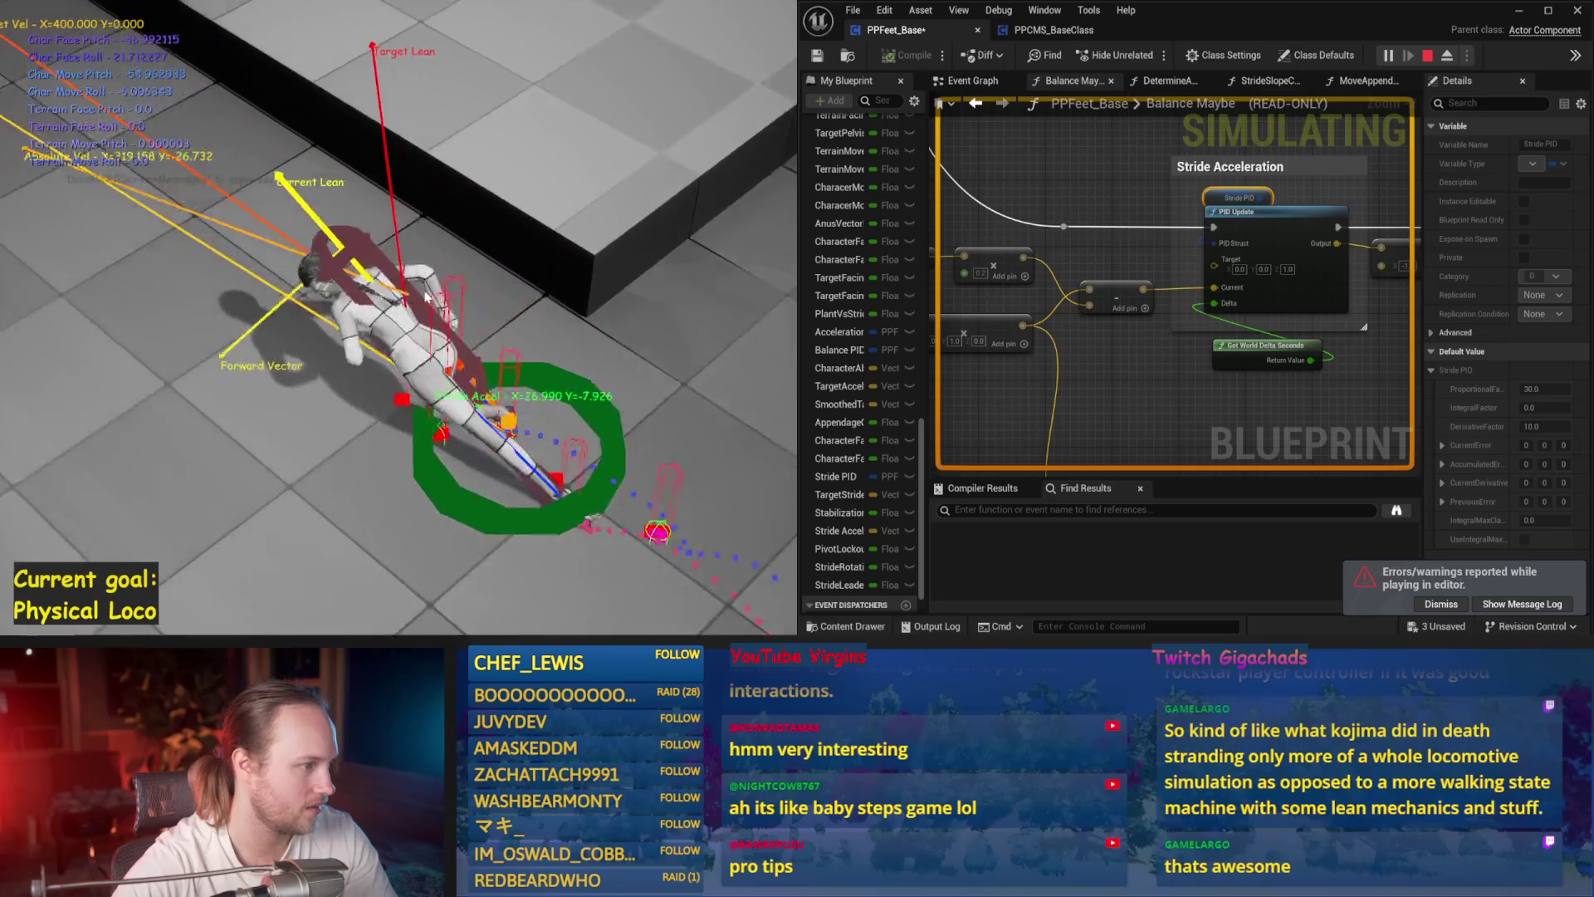
pyautogui.press('Escape')
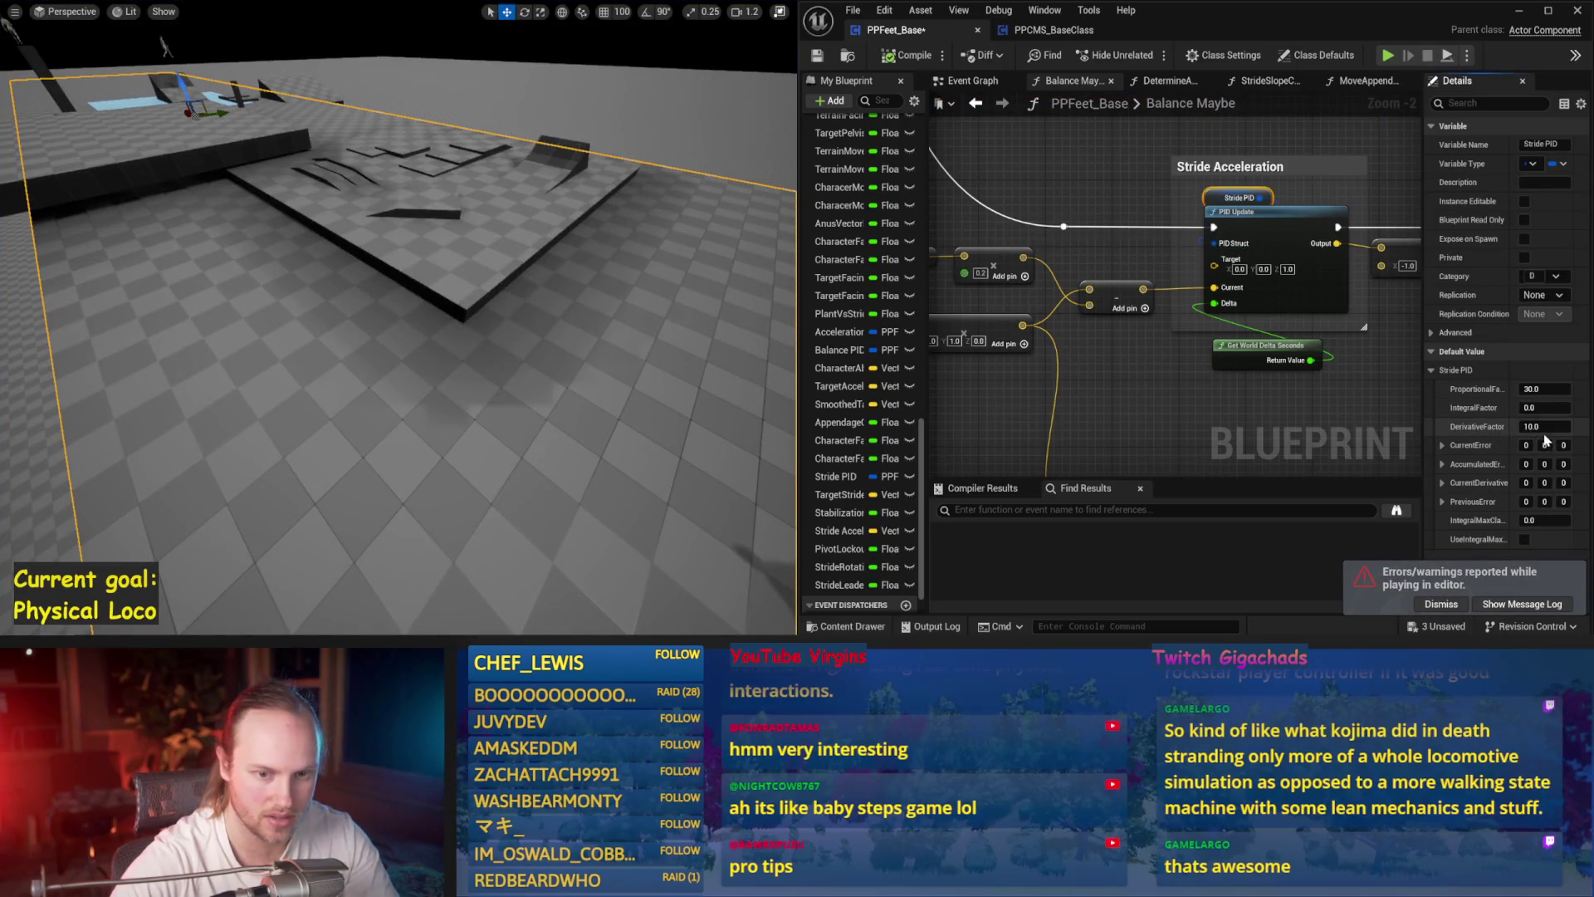
# - Set the Stride PID derivative factor to 15, simulate, and fly the camera over the level
pyautogui.moveTo(423, 276); pyautogui.dragTo(464, 281)
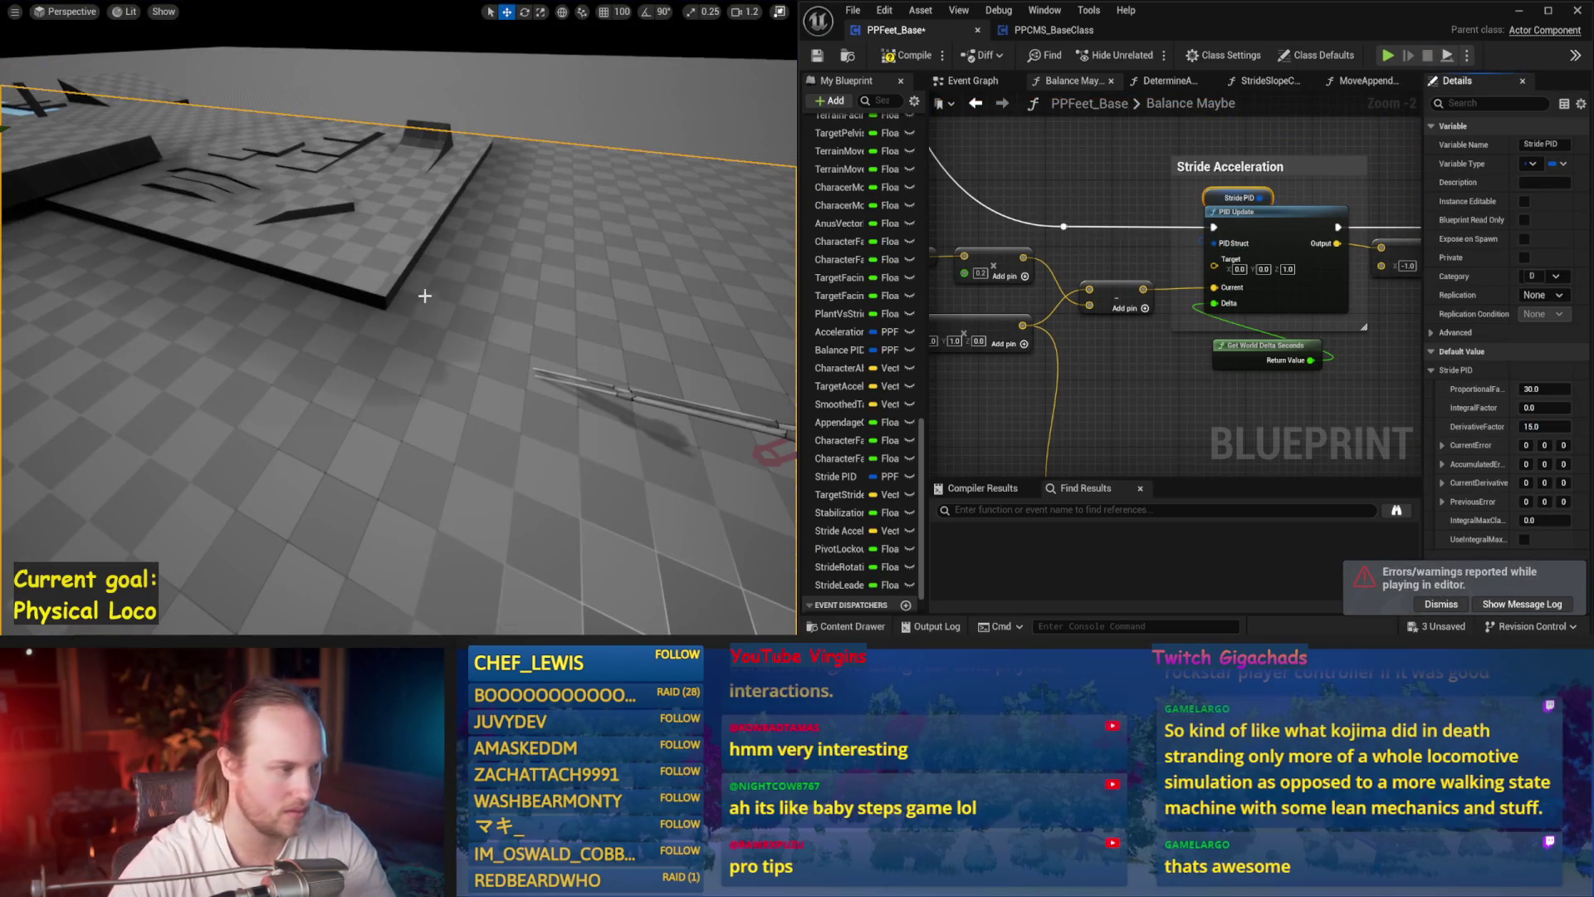
pyautogui.hotkey('alt', 'p')
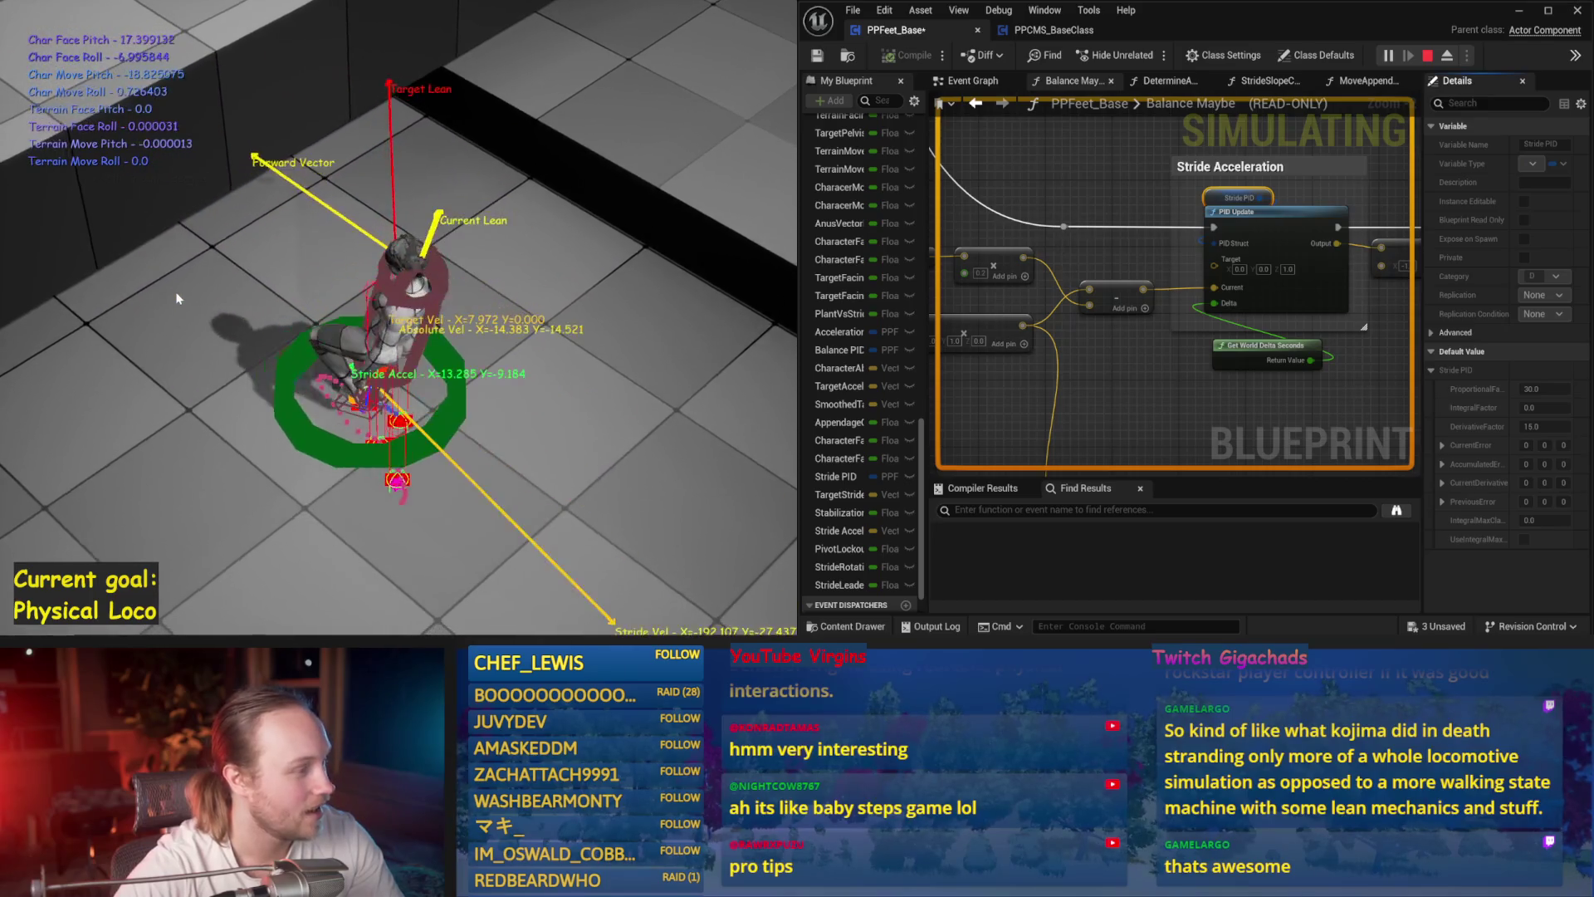
pyautogui.press('Escape')
pyautogui.moveTo(253, 271); pyautogui.dragTo(338, 300)
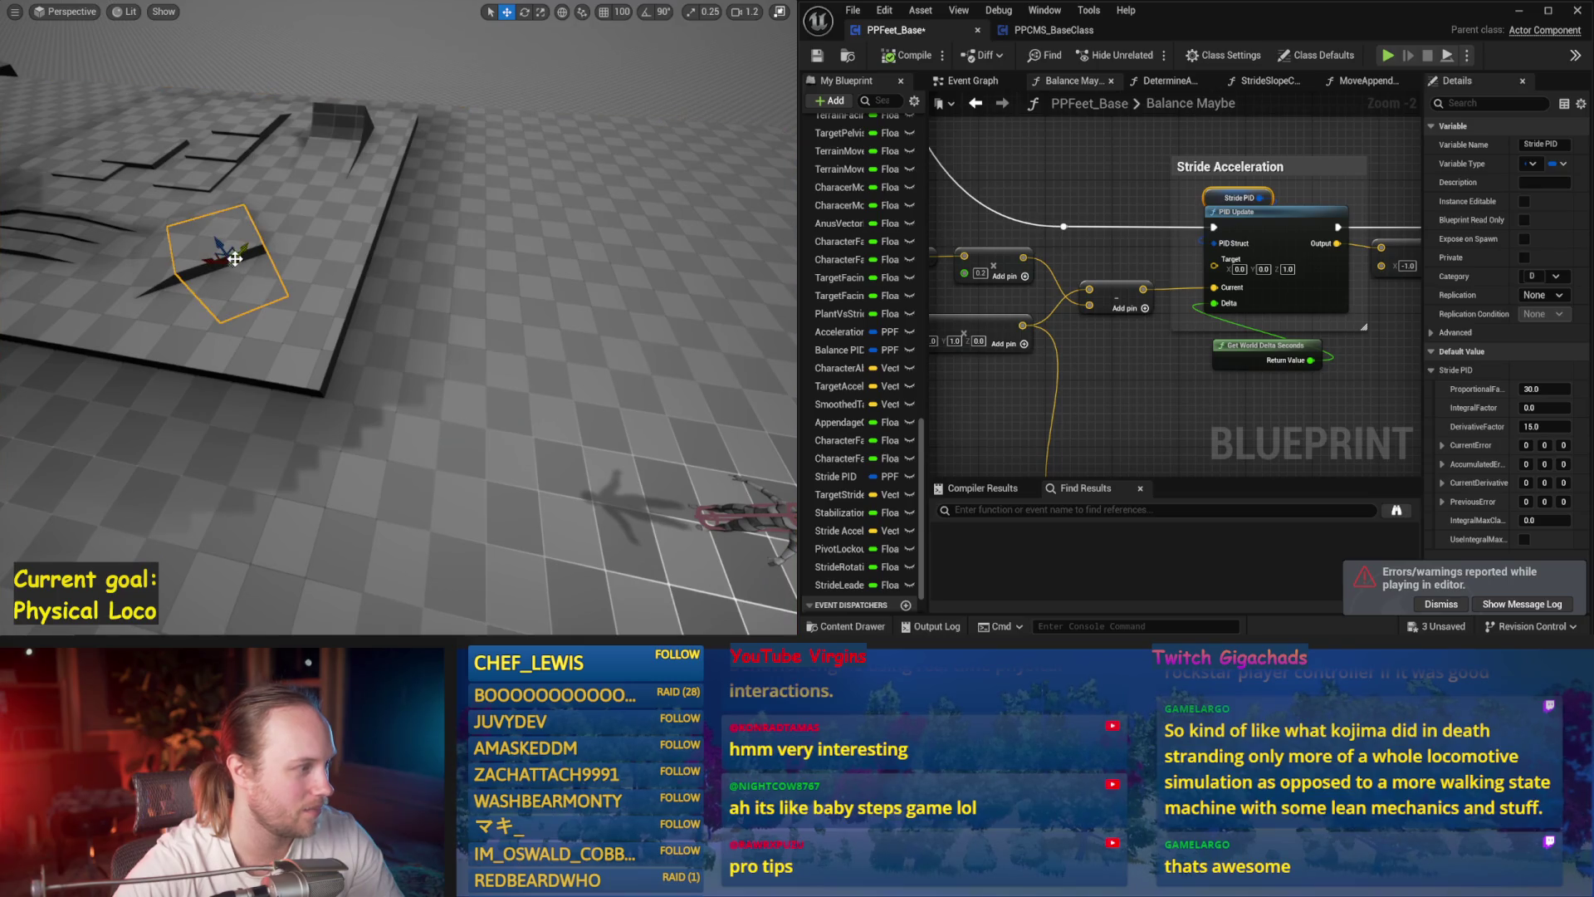
pyautogui.moveTo(233, 257); pyautogui.dragTo(213, 445)
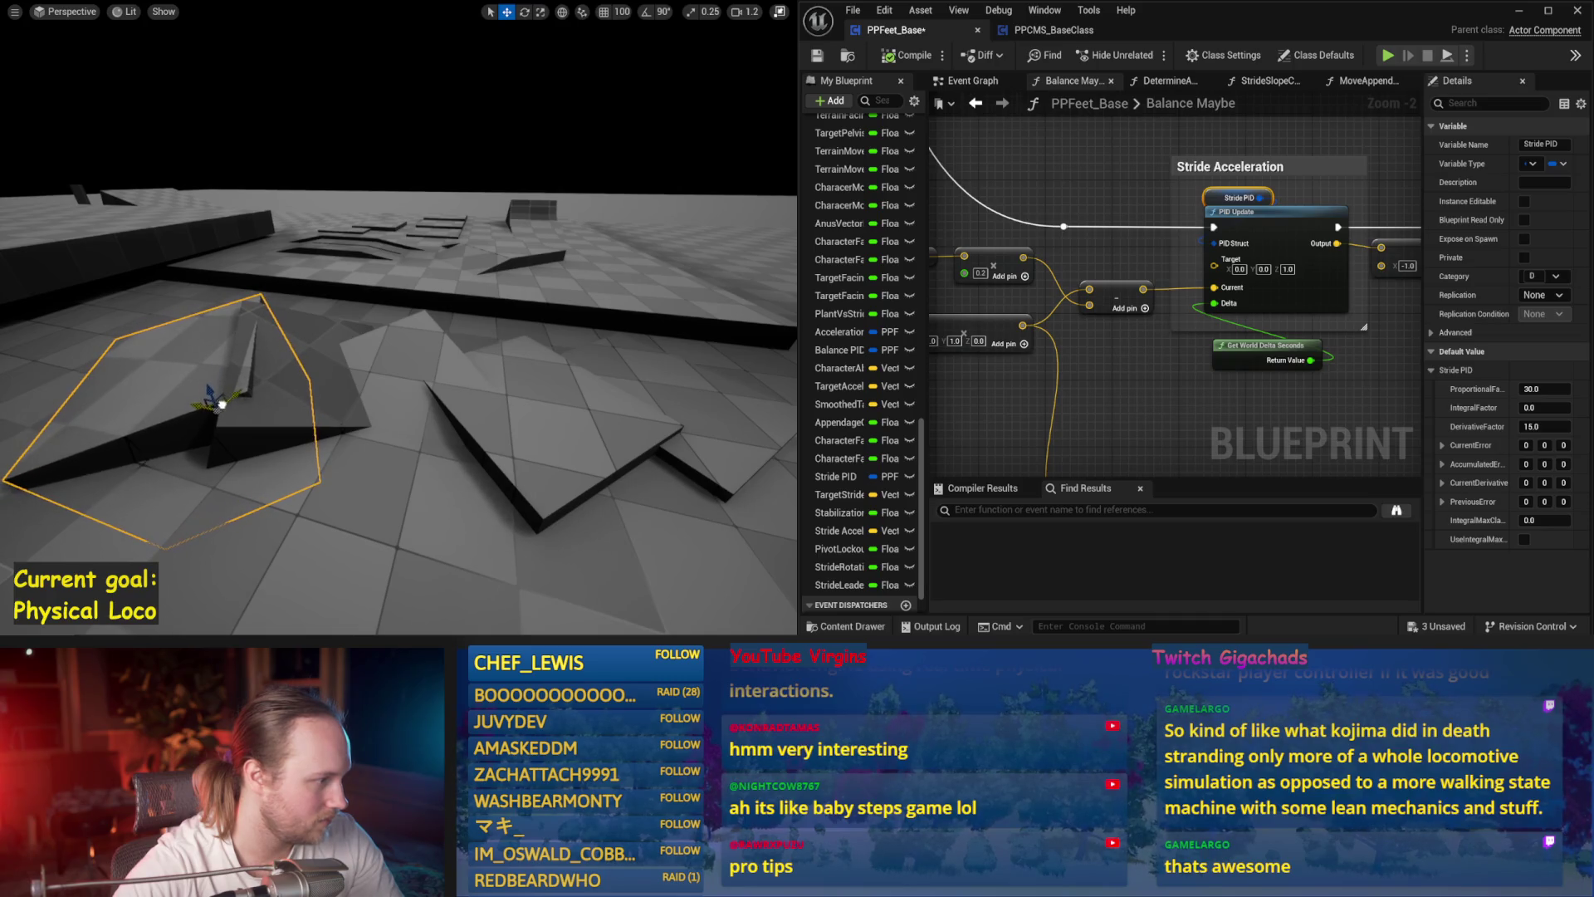
pyautogui.hotkey('alt', 's')
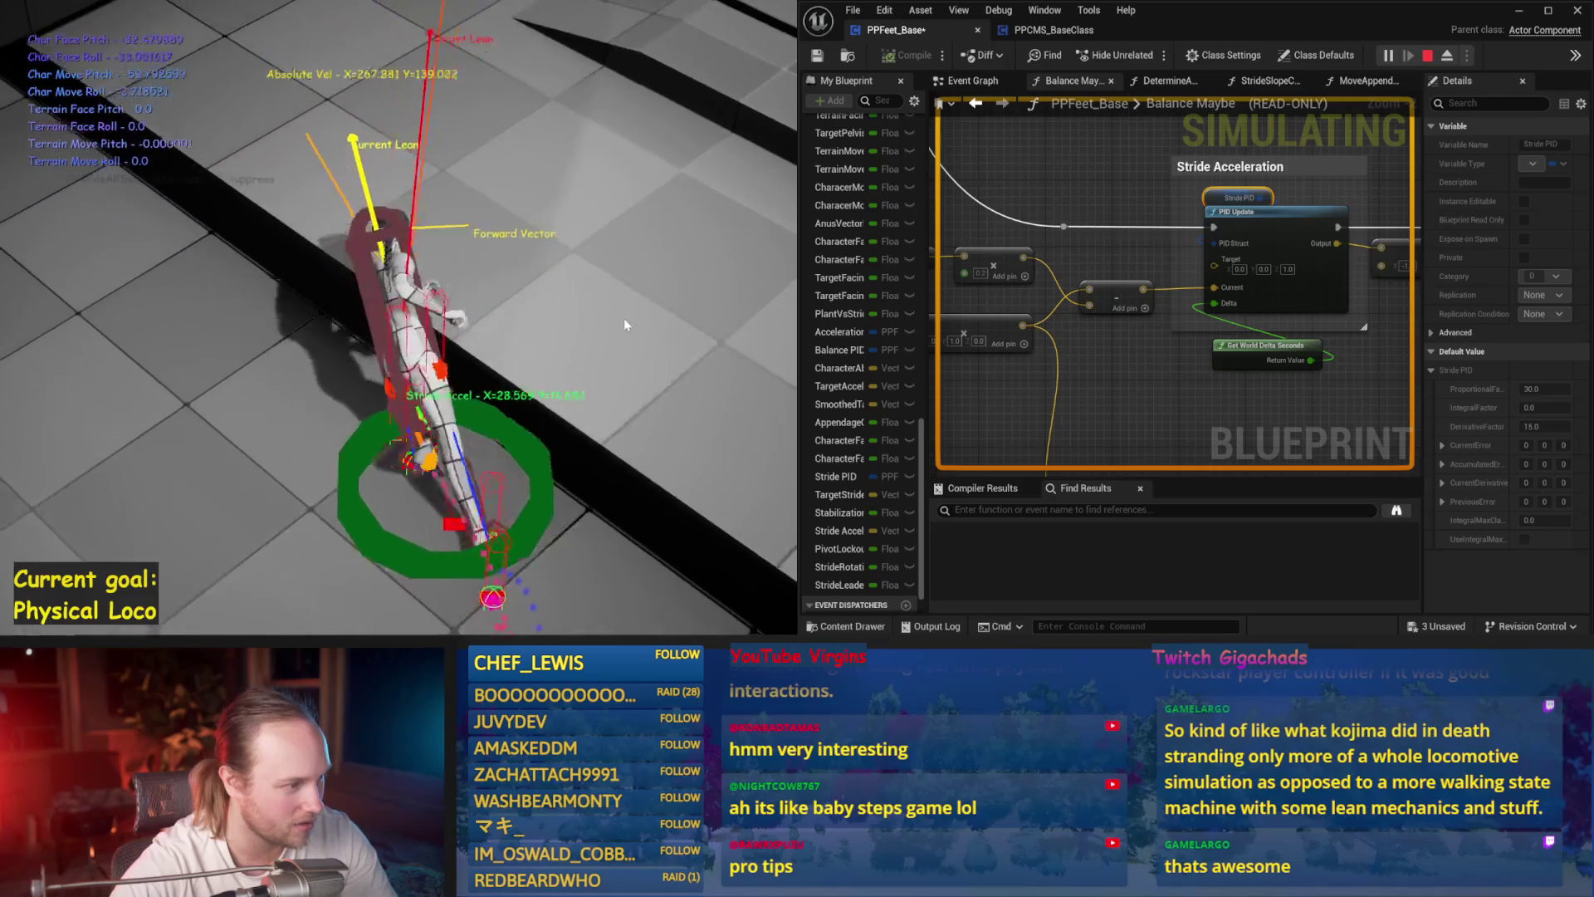
pyautogui.press('Escape')
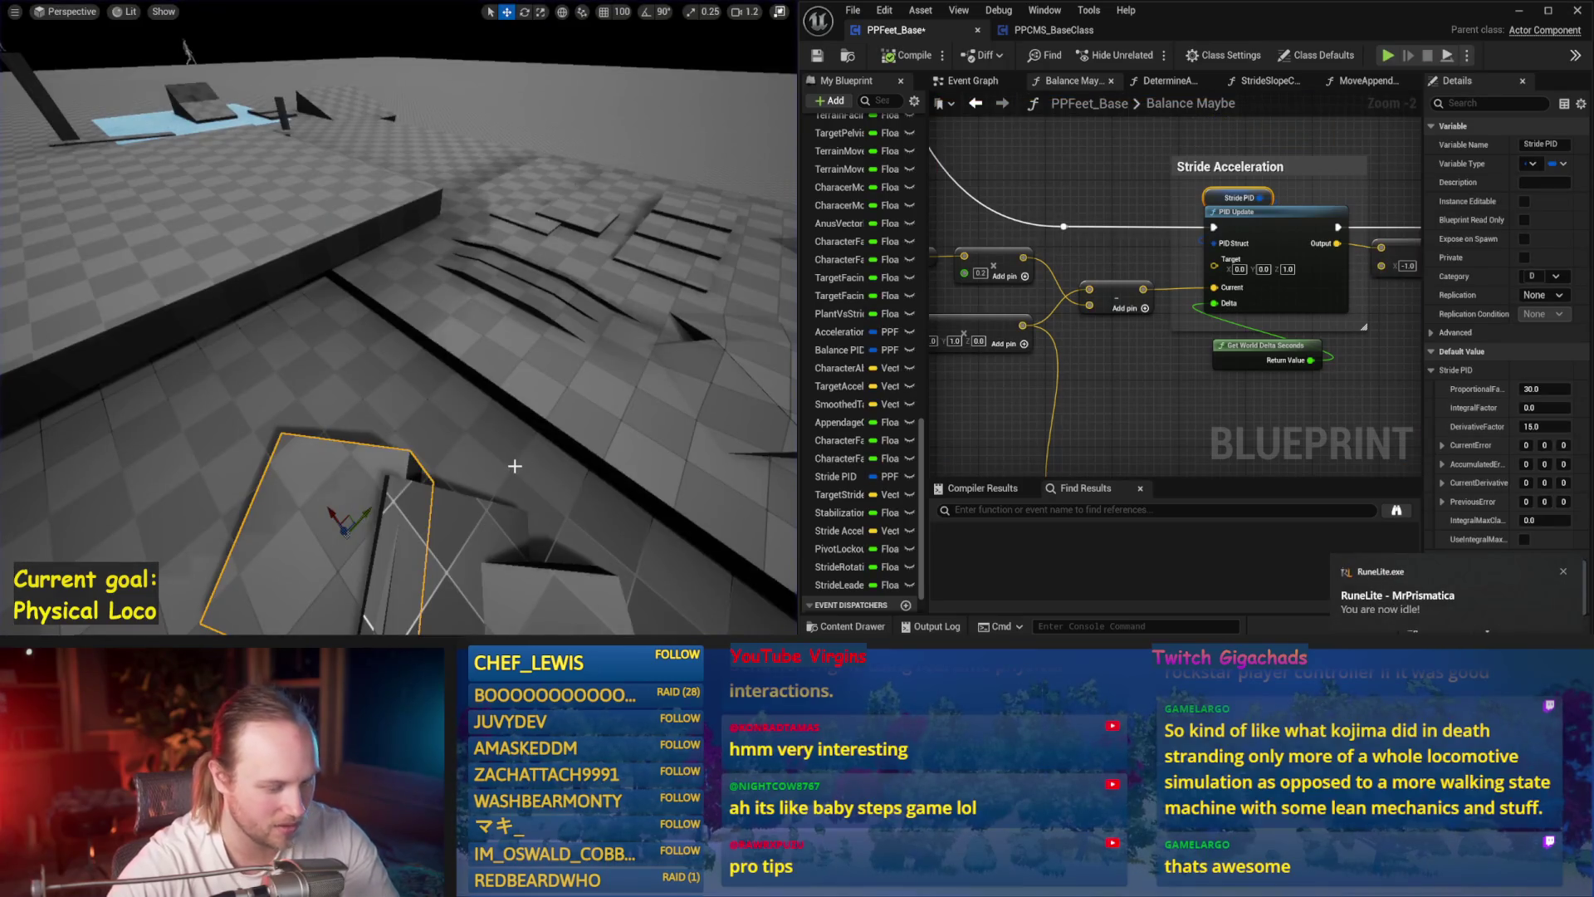
# - Map Stabilization Strength onto a 30–80 output range, save, and run two simulations
pyautogui.moveTo(975, 389); pyautogui.dragTo(1288, 463)
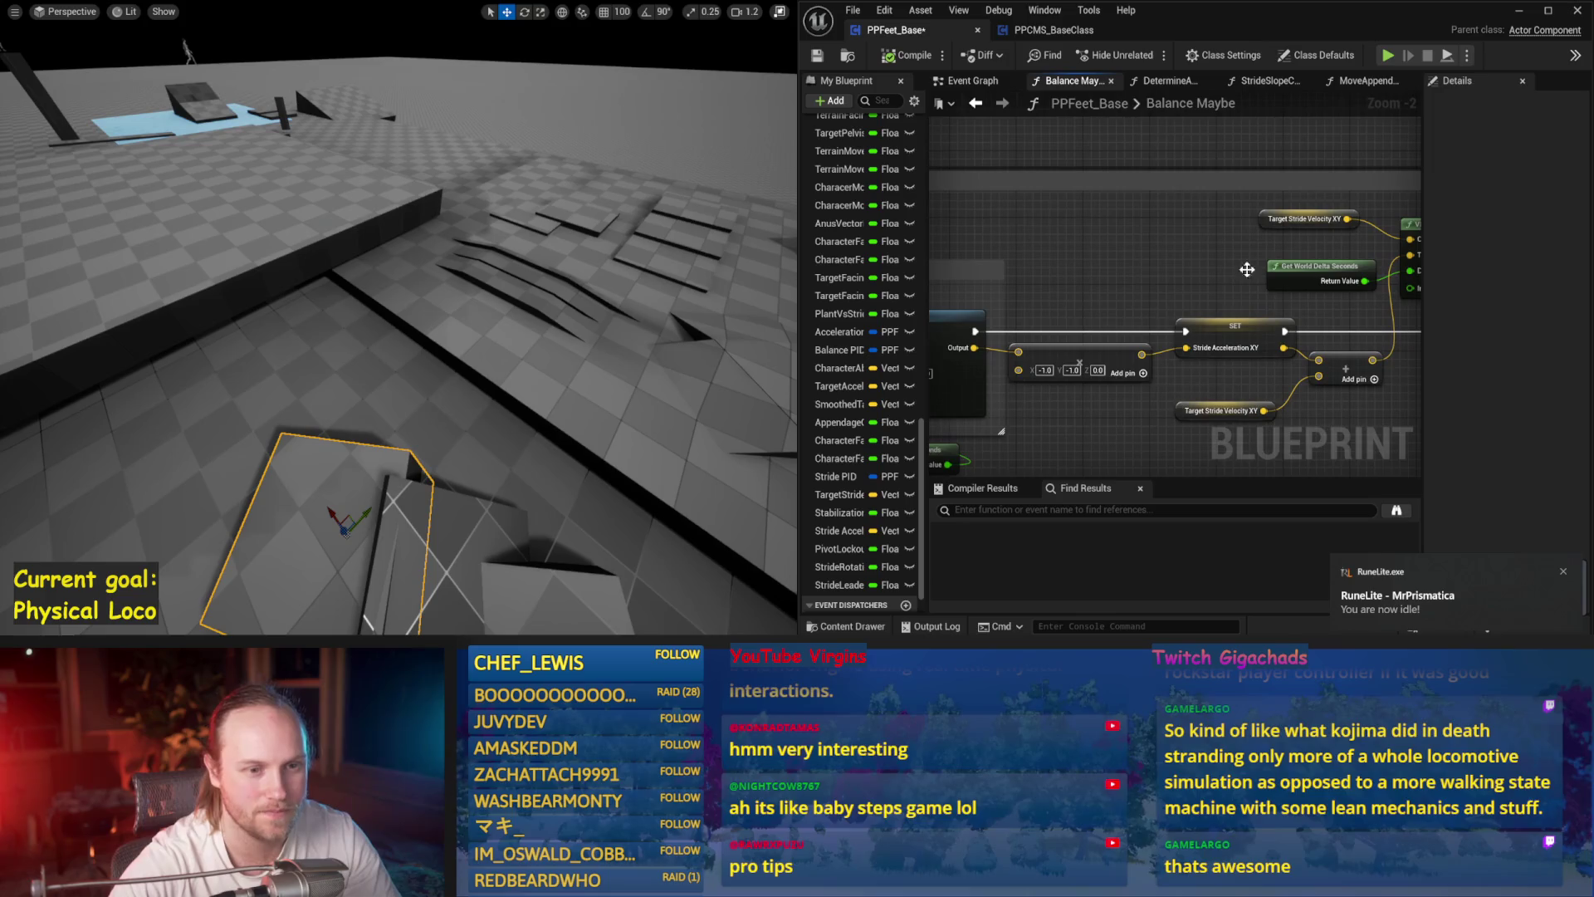
pyautogui.scroll(-2, 1163, 332)
pyautogui.scroll(3, 1060, 299)
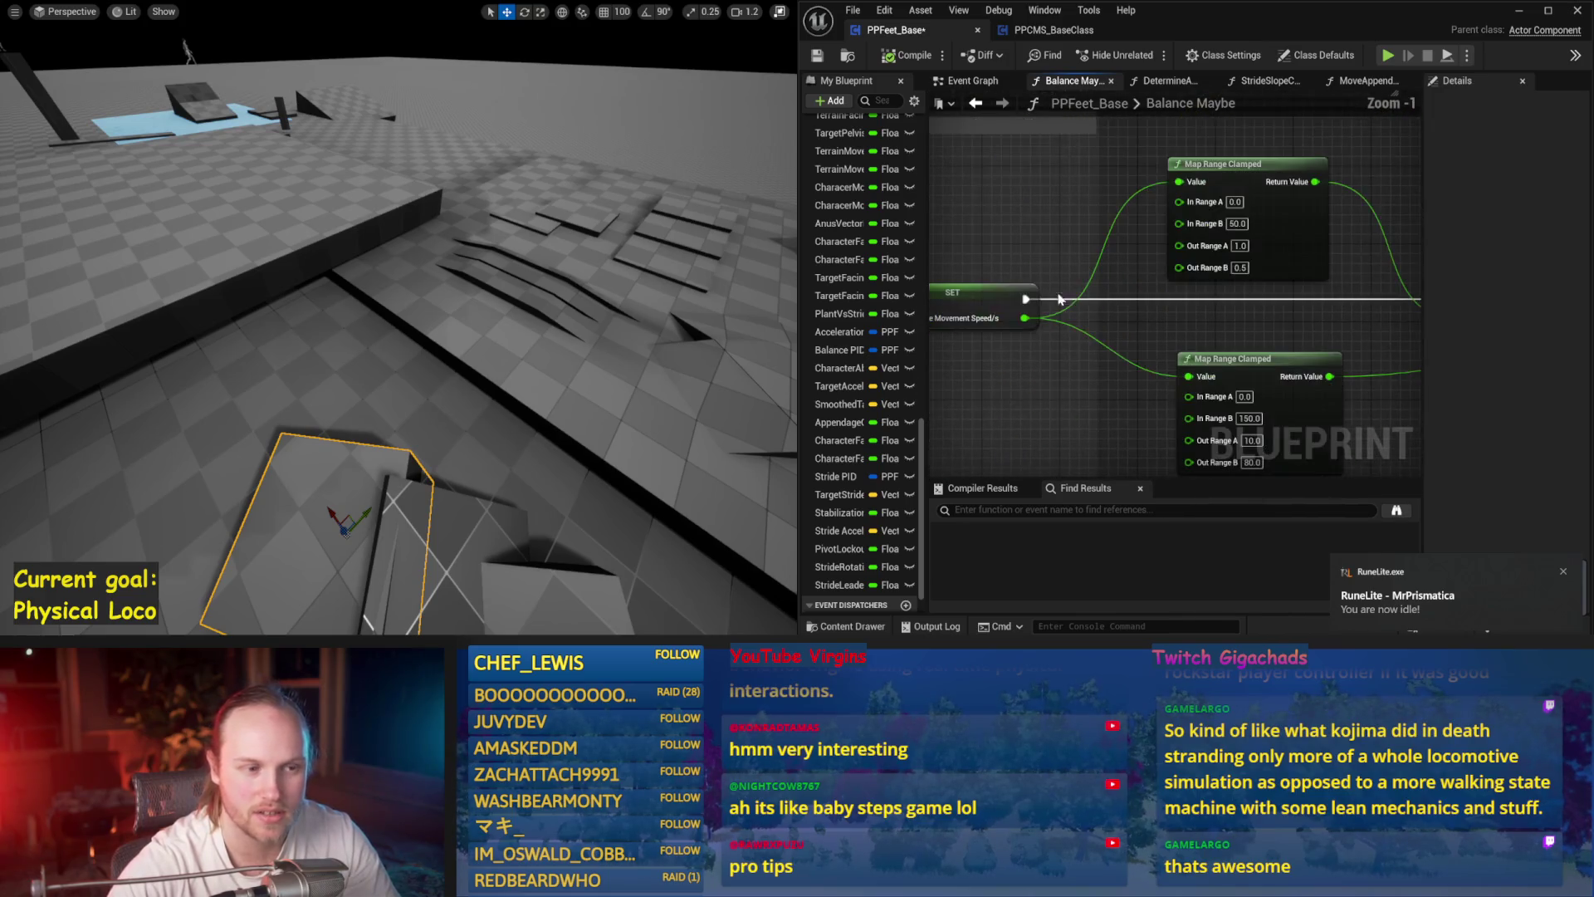
pyautogui.moveTo(1290, 306); pyautogui.dragTo(1187, 213)
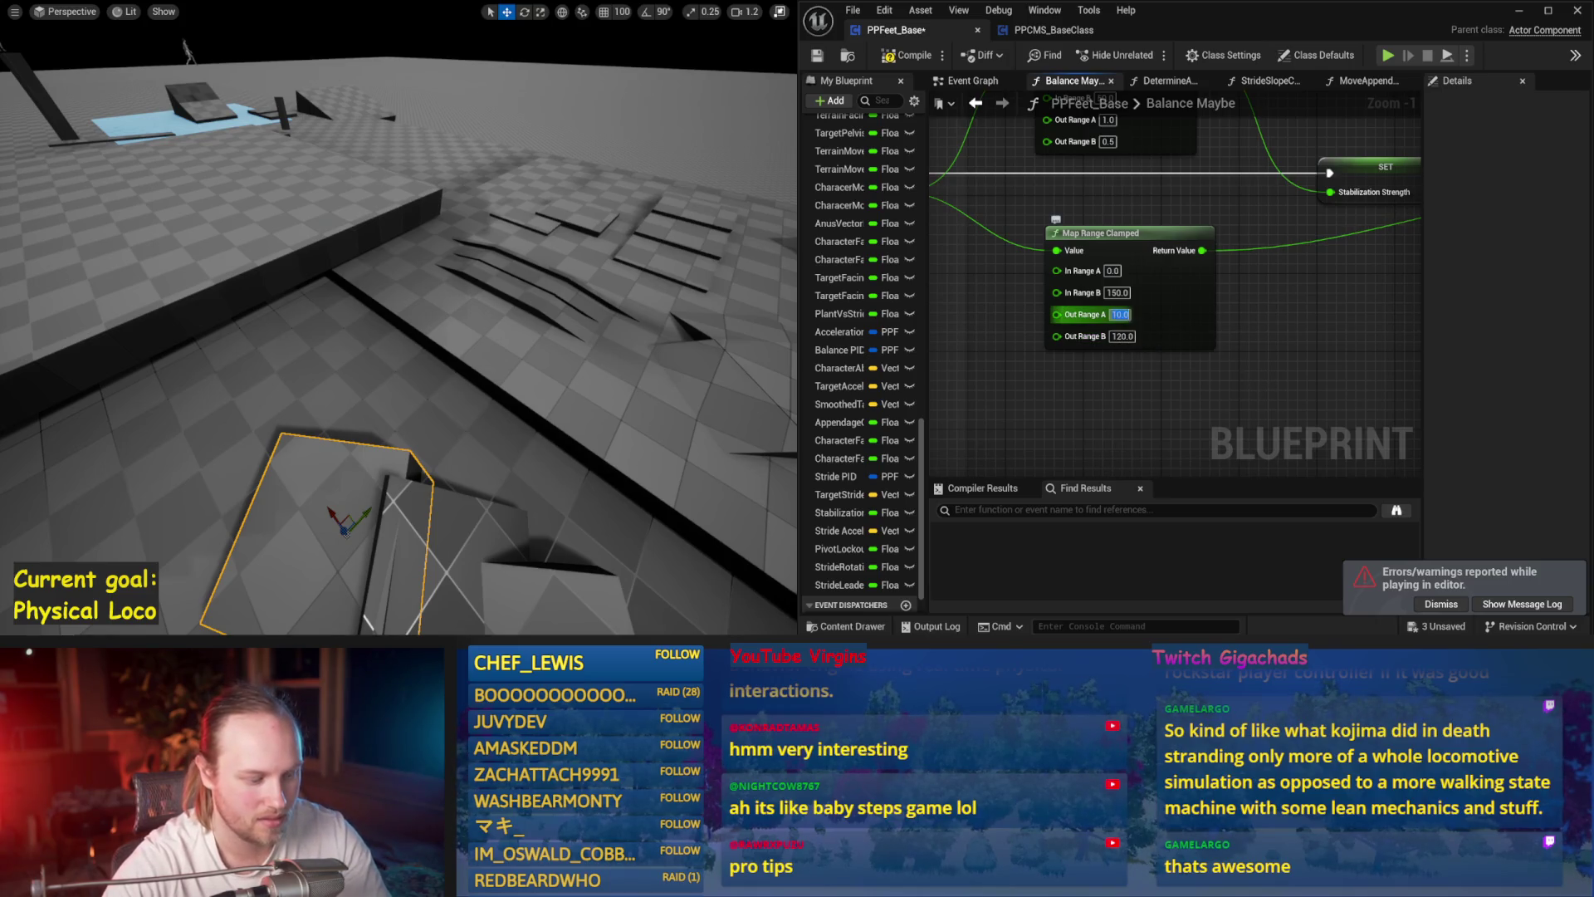
pyautogui.click(817, 55)
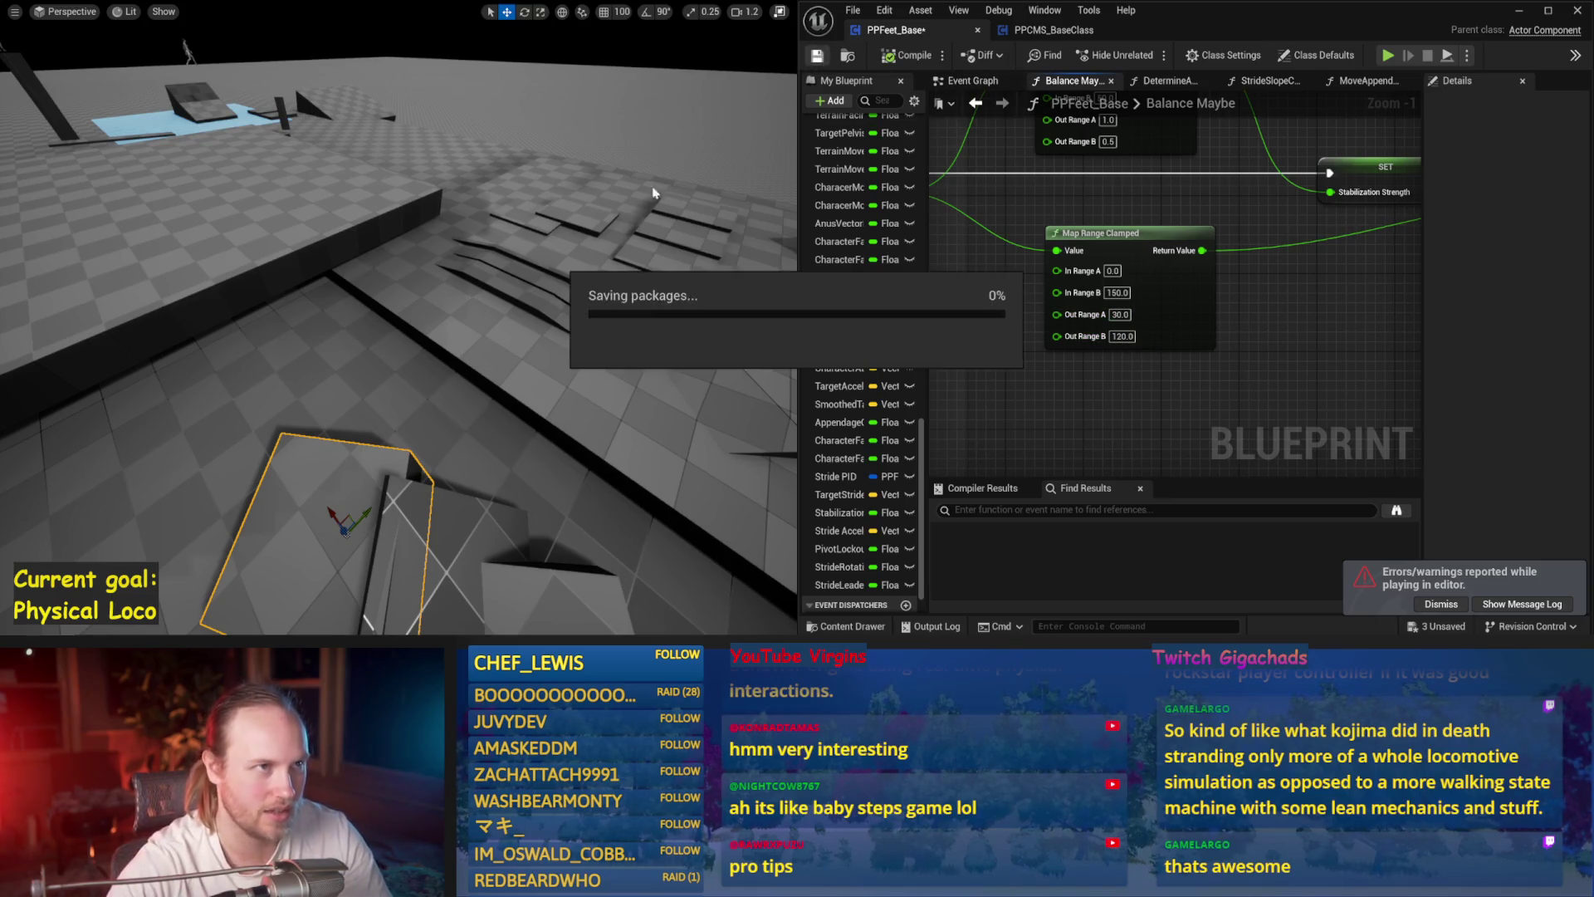
pyautogui.hotkey('alt', 'p')
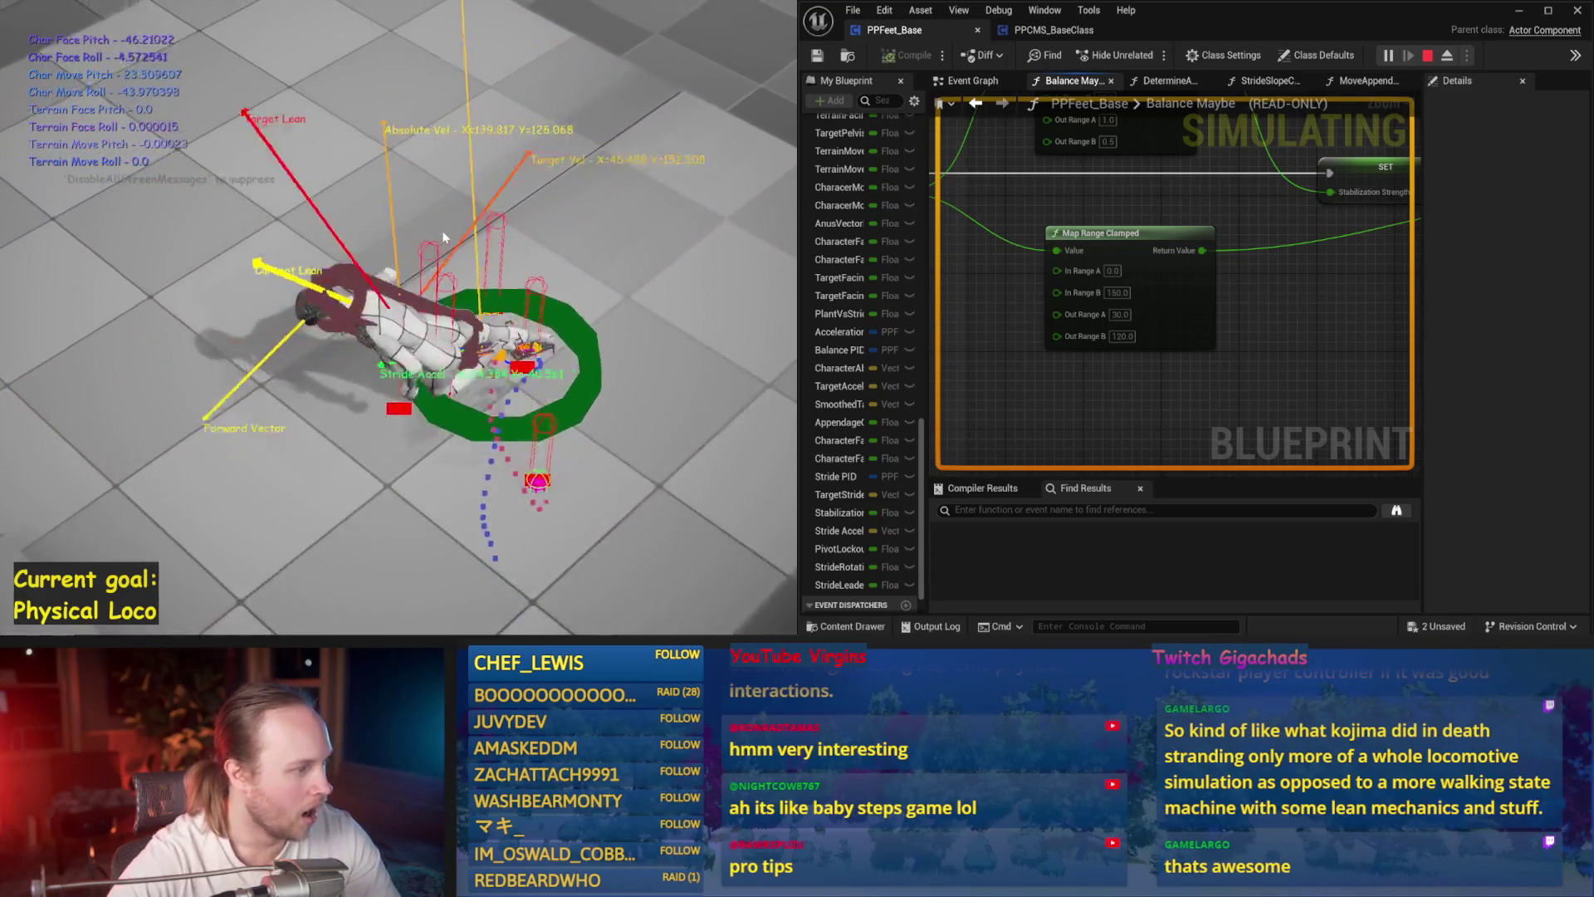
pyautogui.press('Escape')
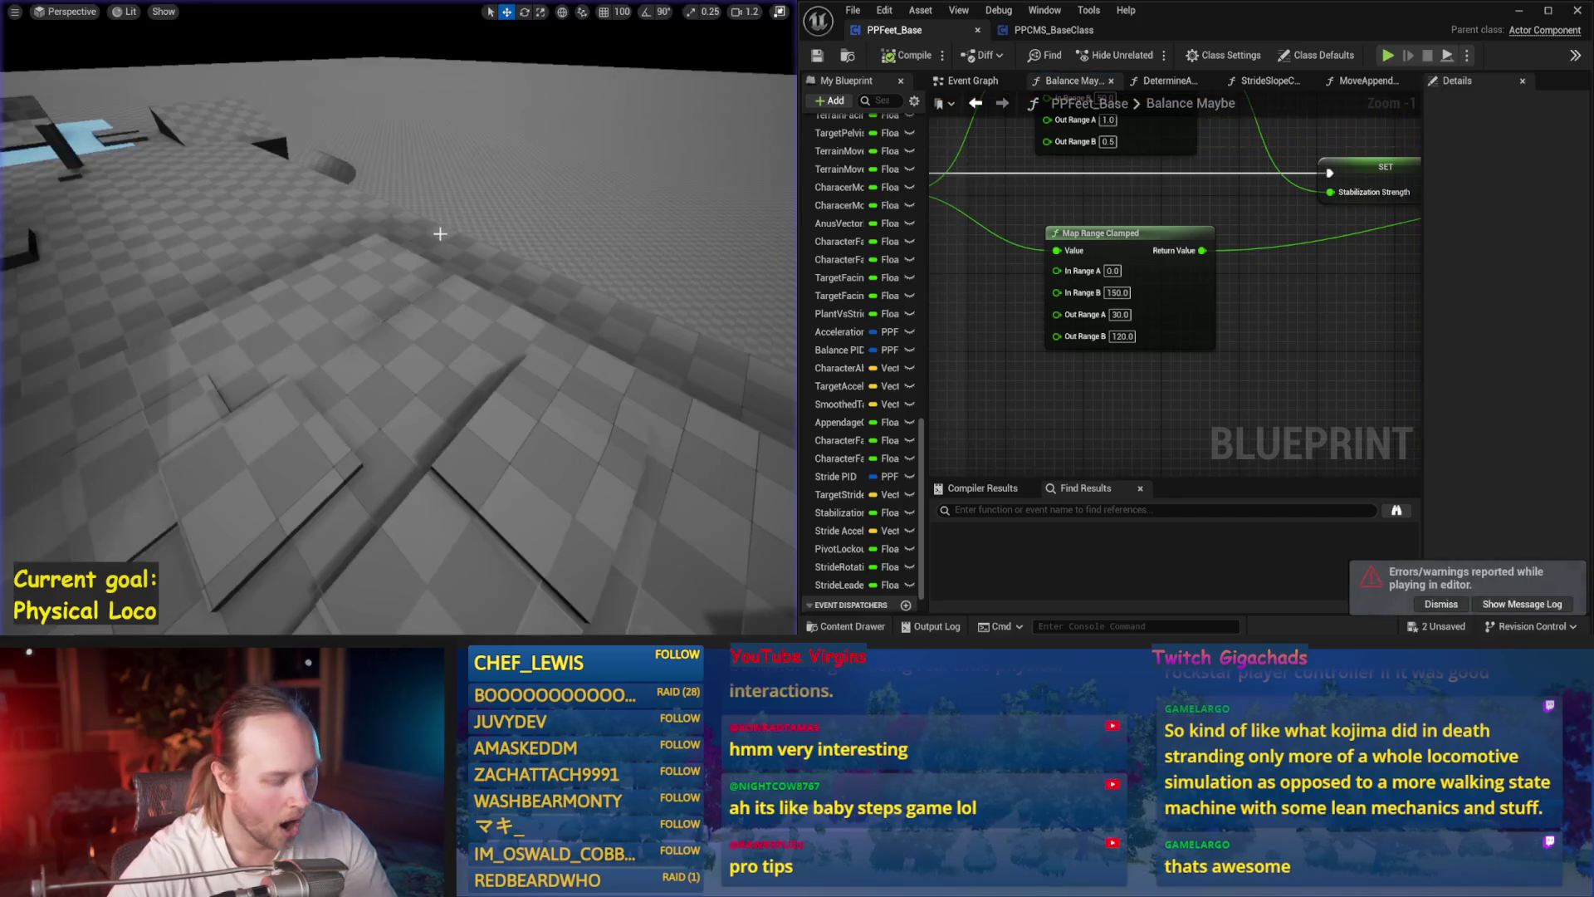
pyautogui.hotkey('alt', 'p')
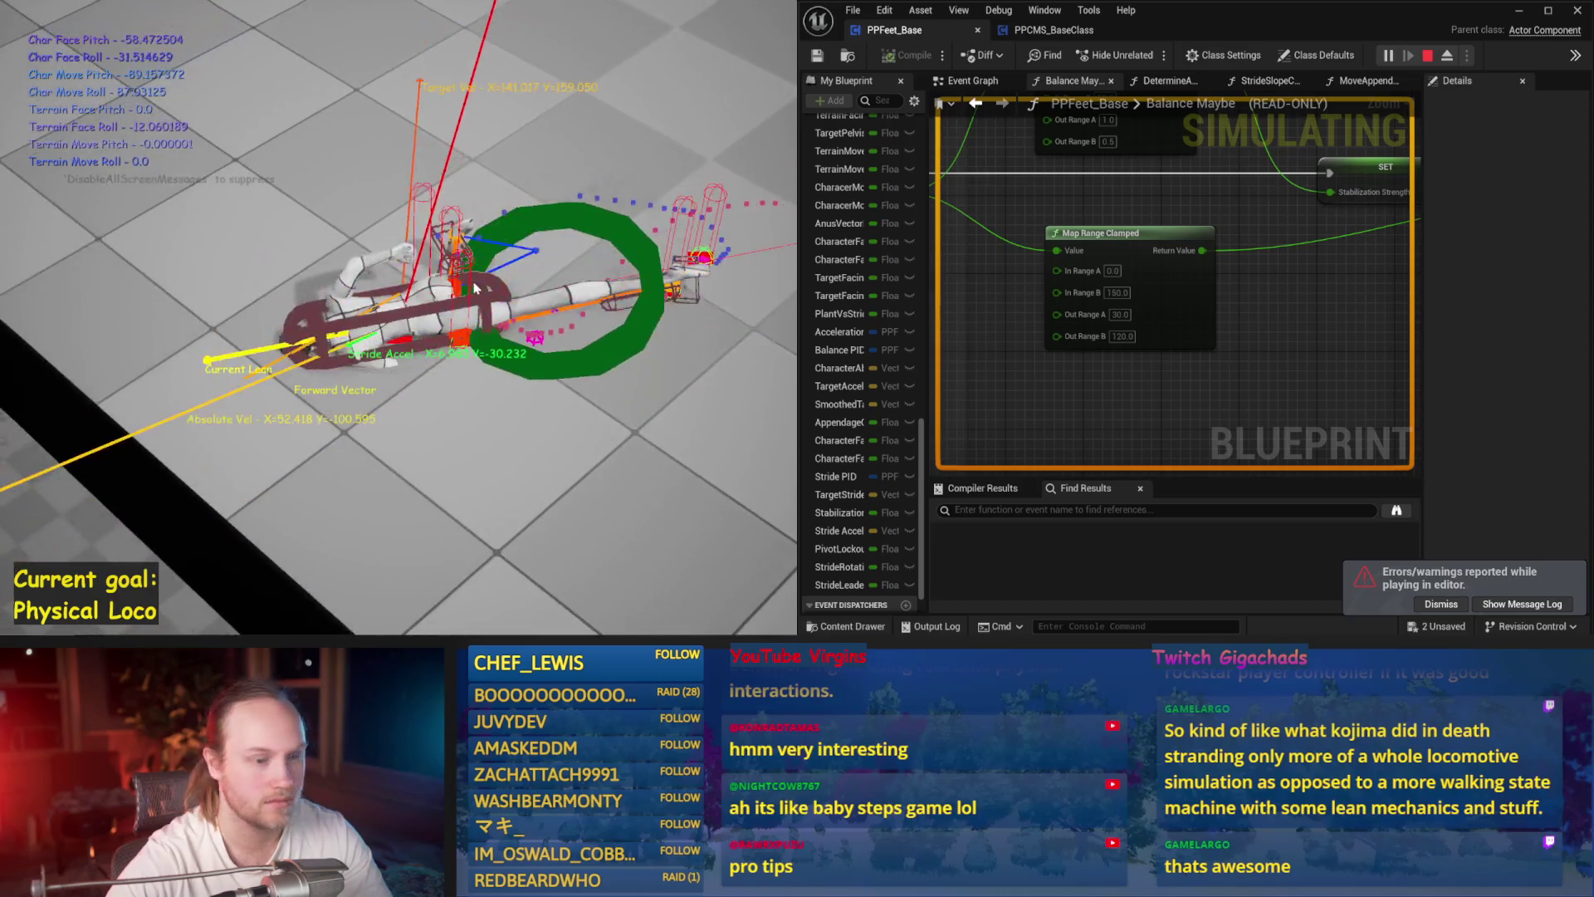
pyautogui.press('Escape')
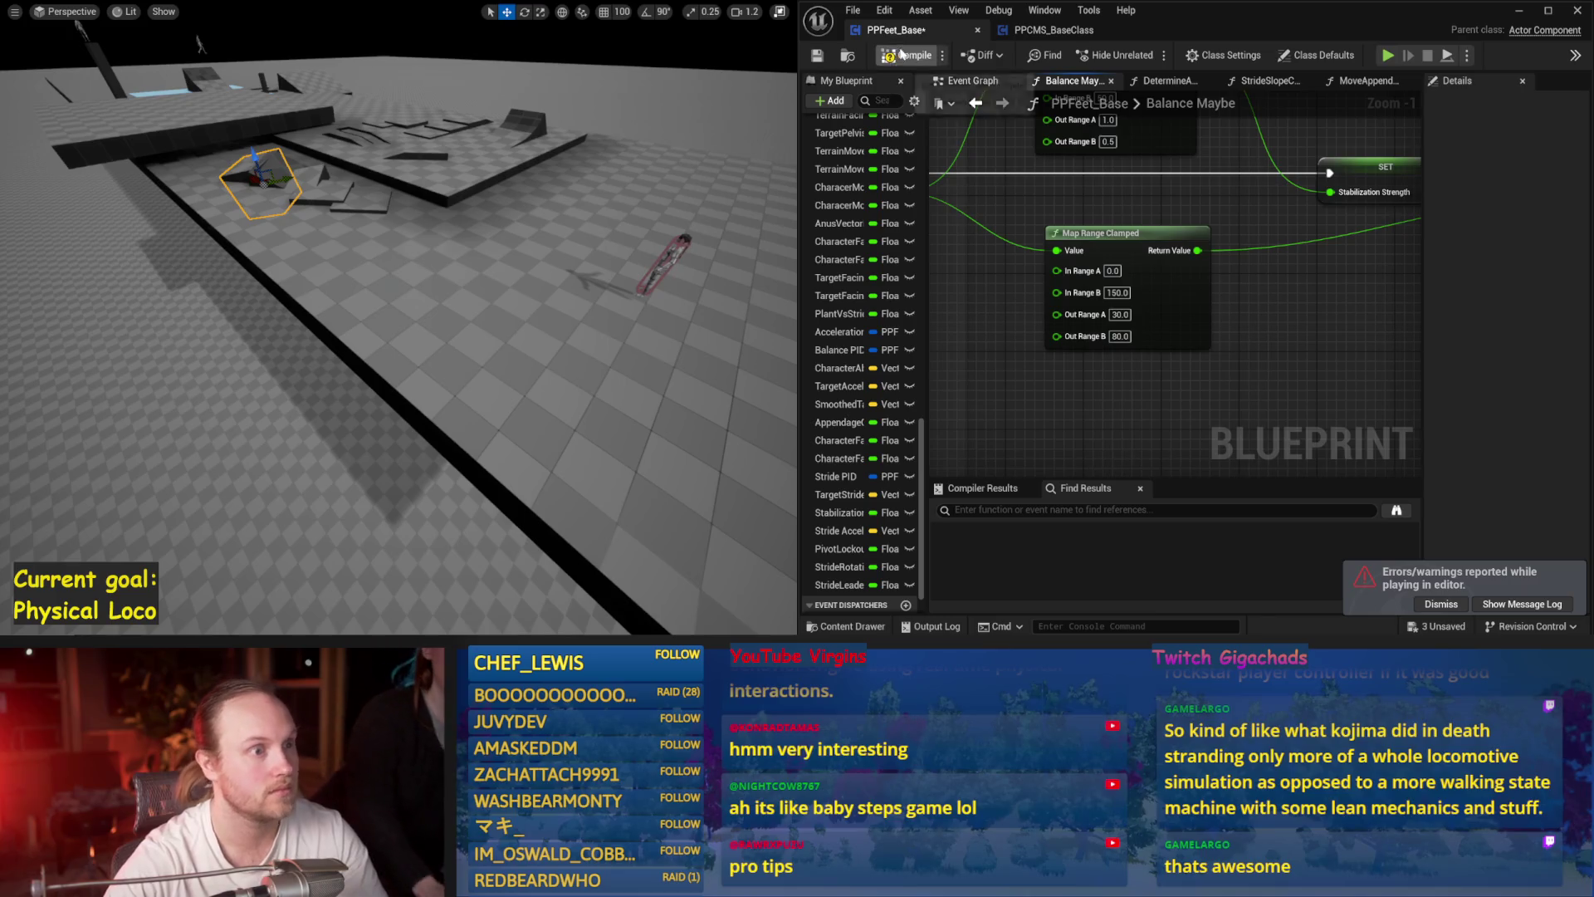
pyautogui.hotkey('ctrl', 's')
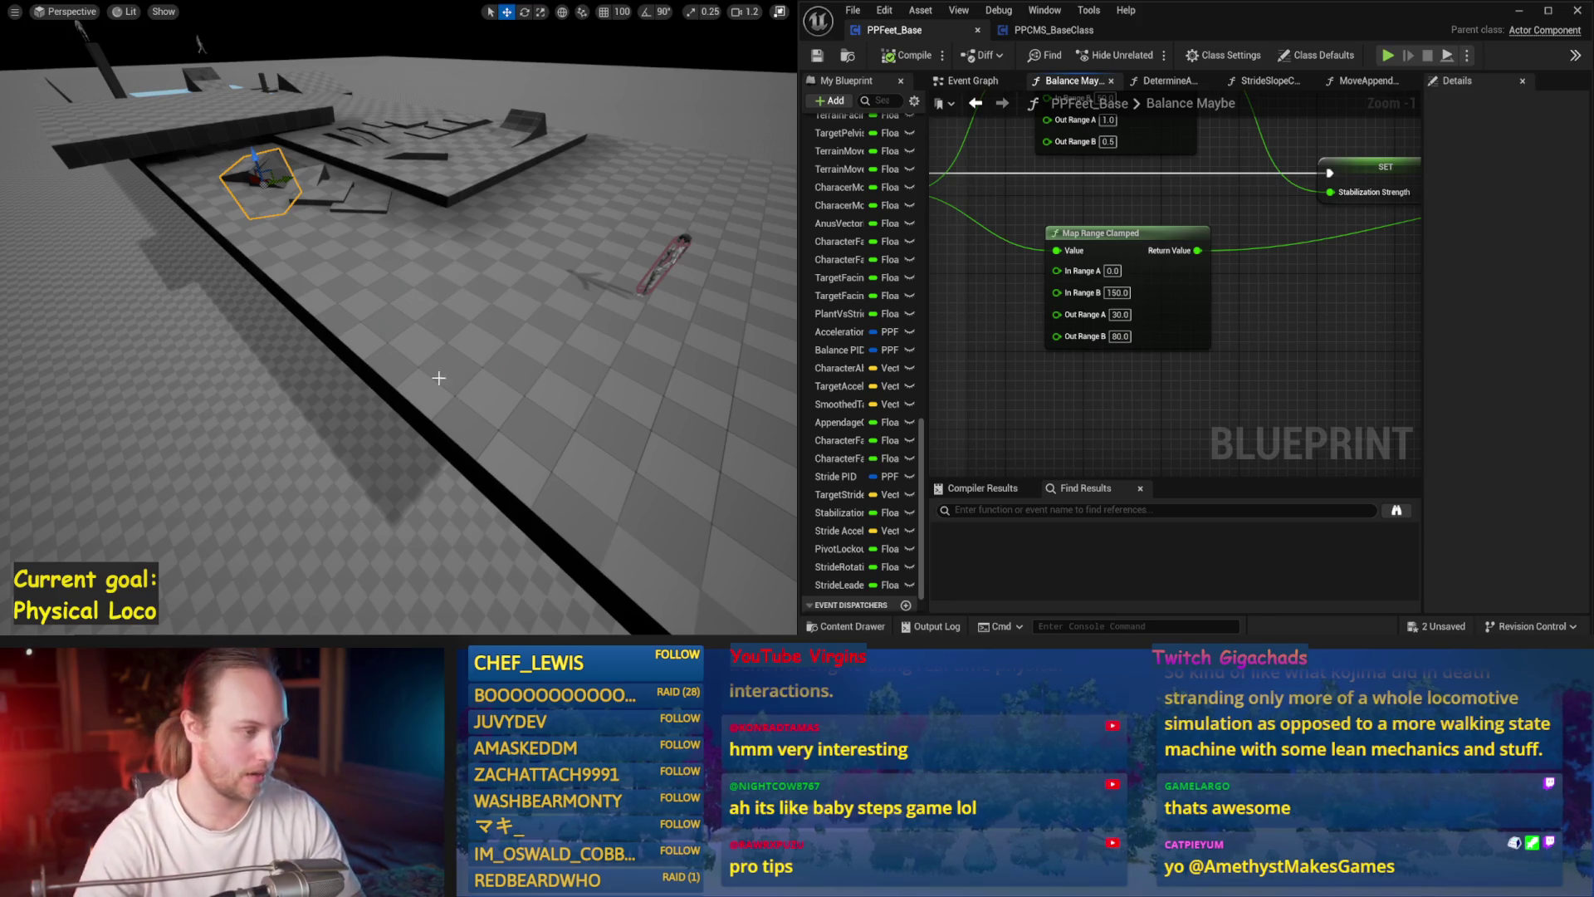
# - Centre the Map Range Clamped node in the graph
pyautogui.moveTo(1189, 429); pyautogui.dragTo(1146, 458)
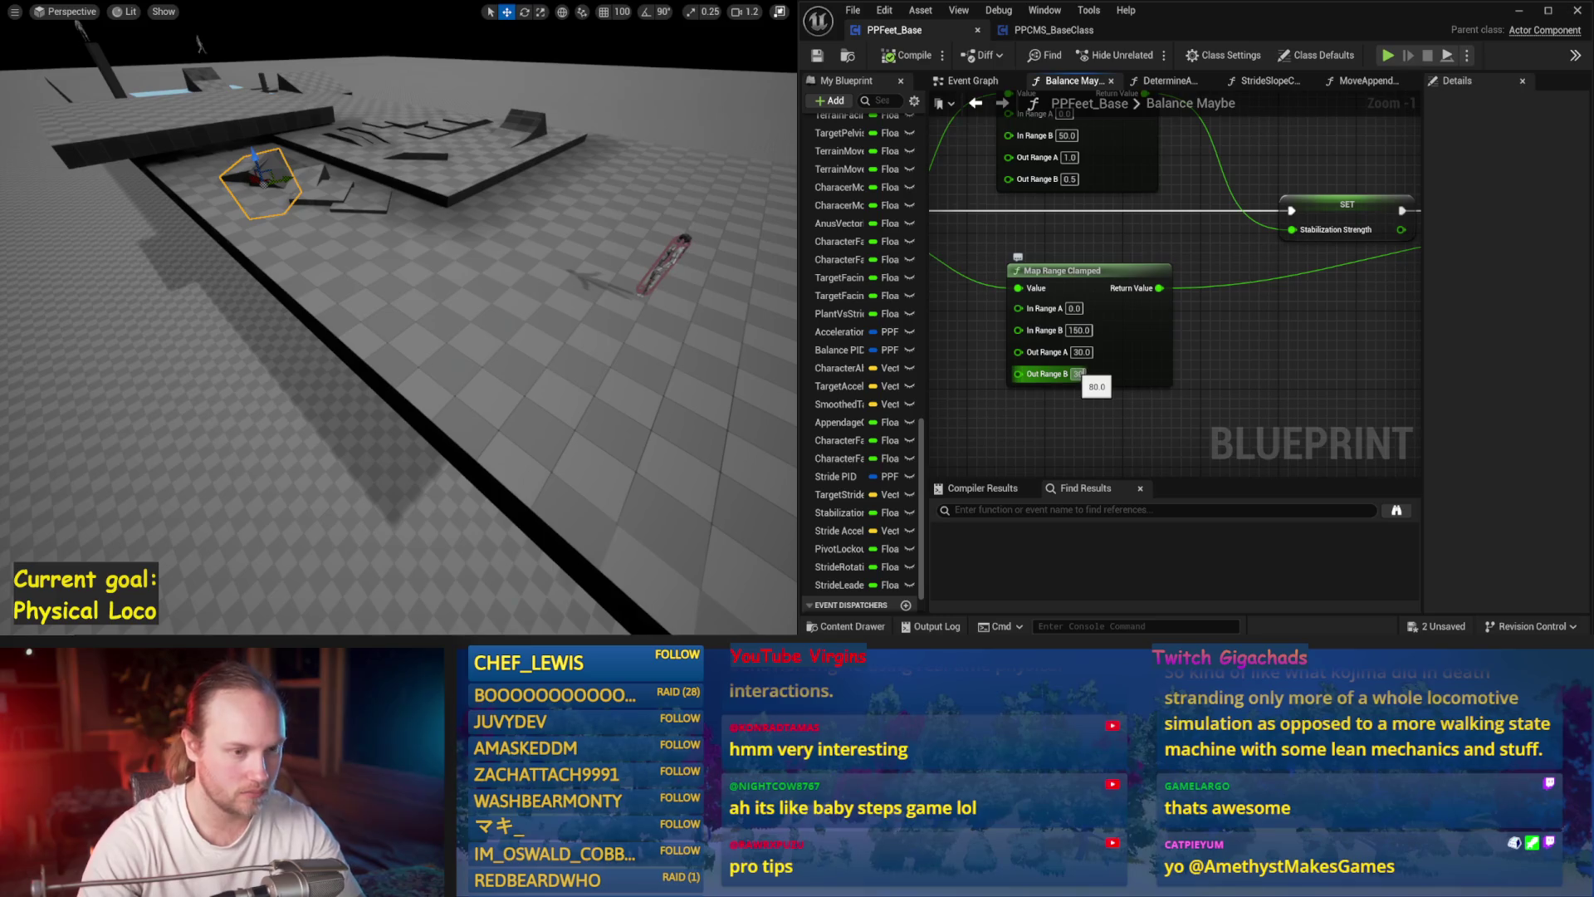
pyautogui.write('300')
# - Set Out Range B to 300 and simulate the ragdoll twice
pyautogui.moveTo(662, 342); pyautogui.dragTo(658, 312)
pyautogui.hotkey('alt', 's')
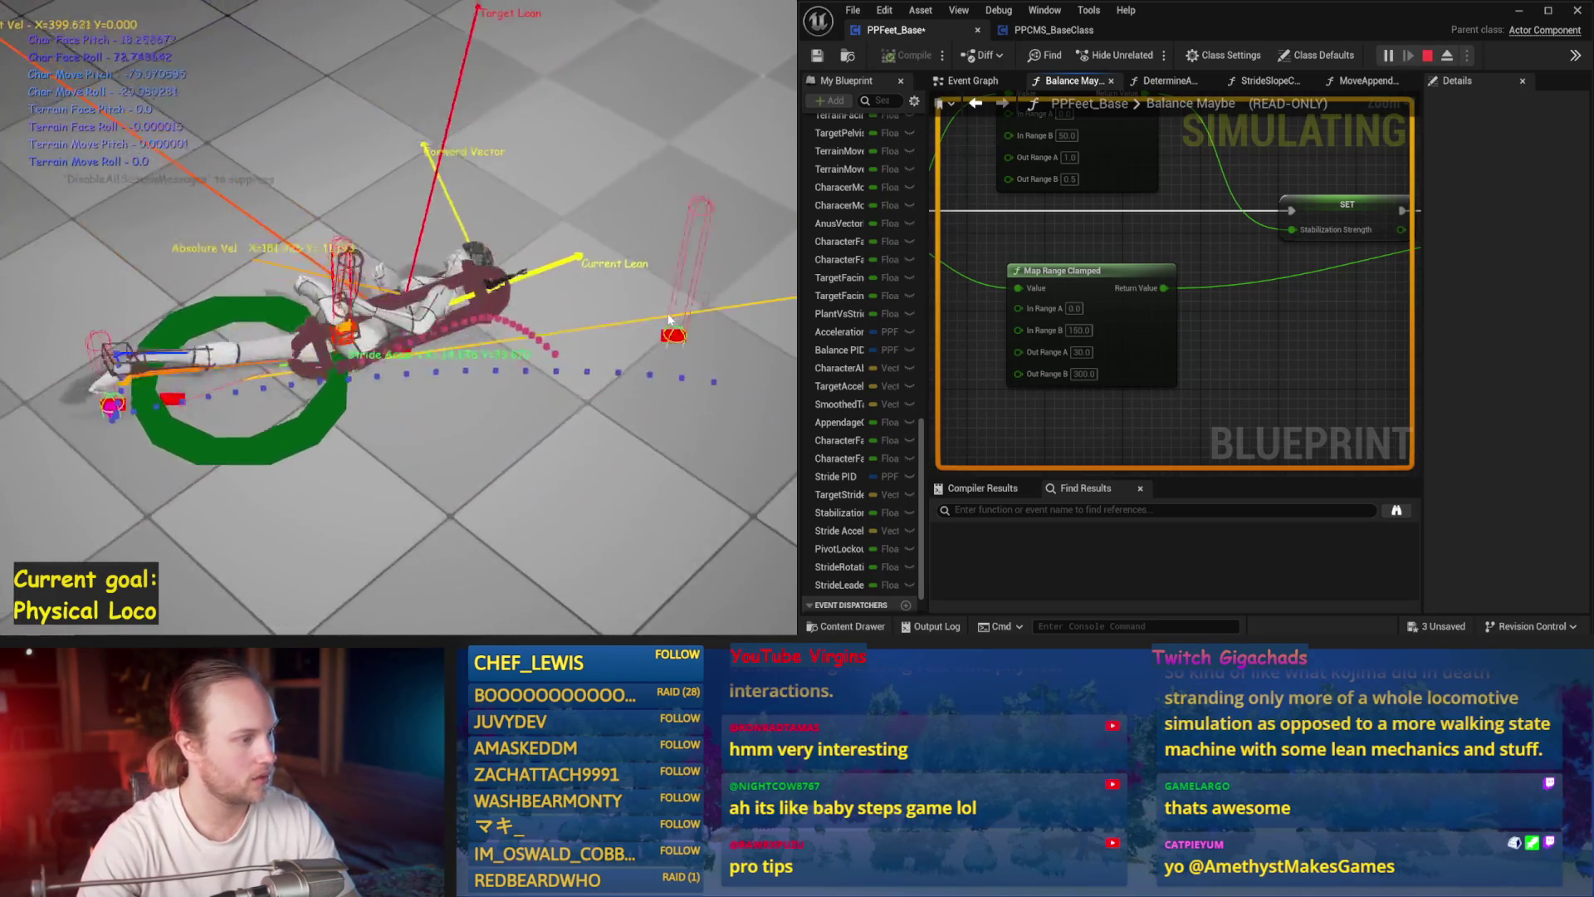
pyautogui.press('Escape')
pyautogui.hotkey('alt', 's')
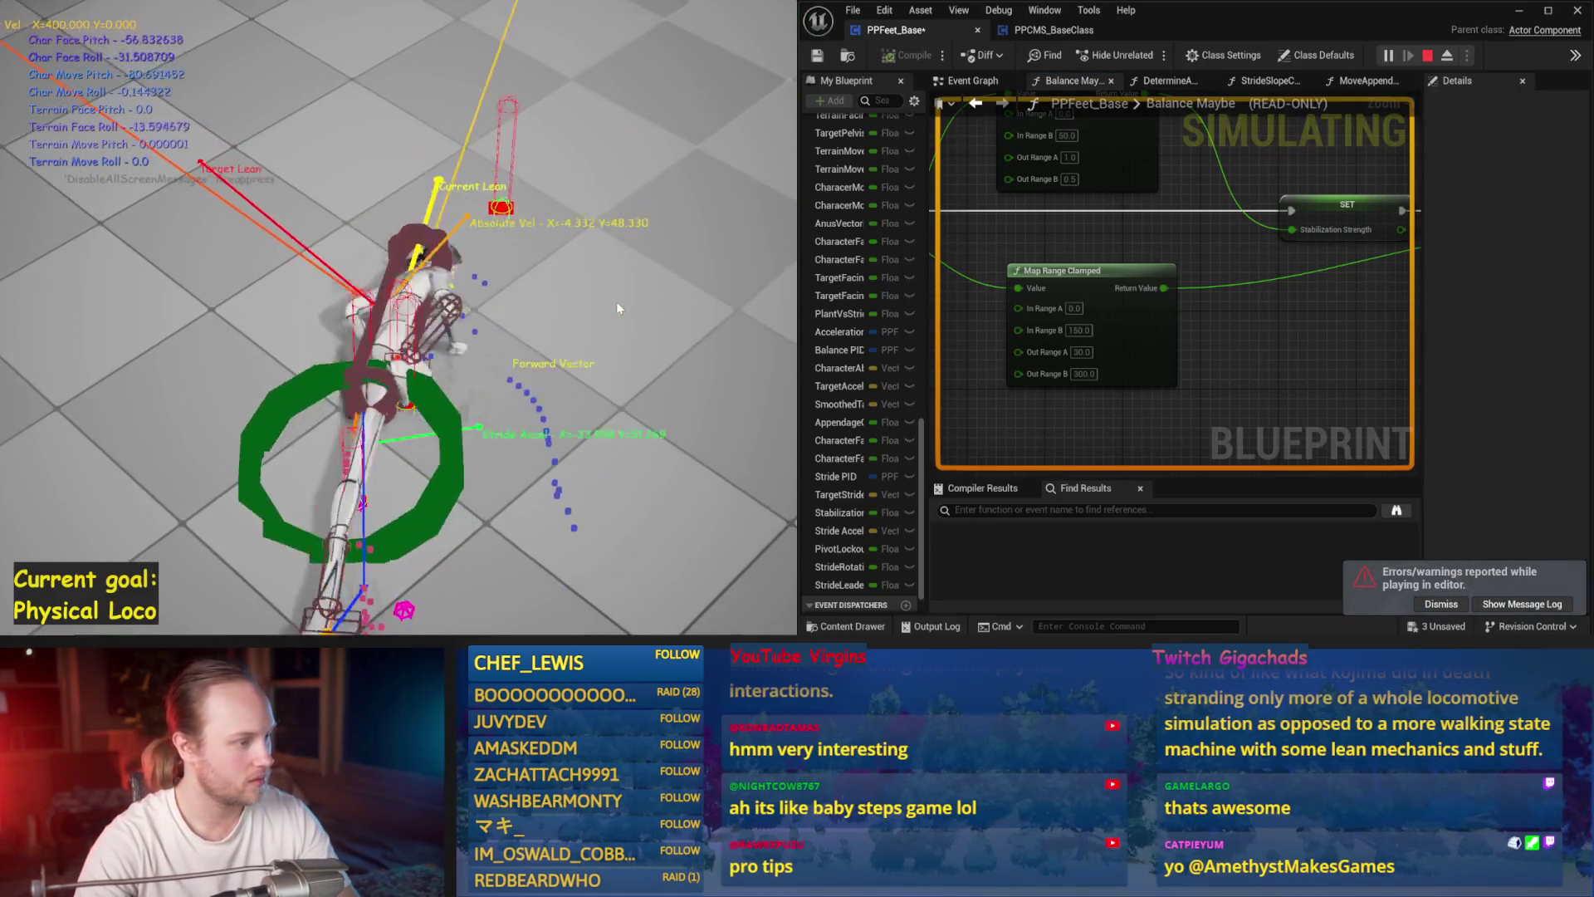
pyautogui.press('Escape')
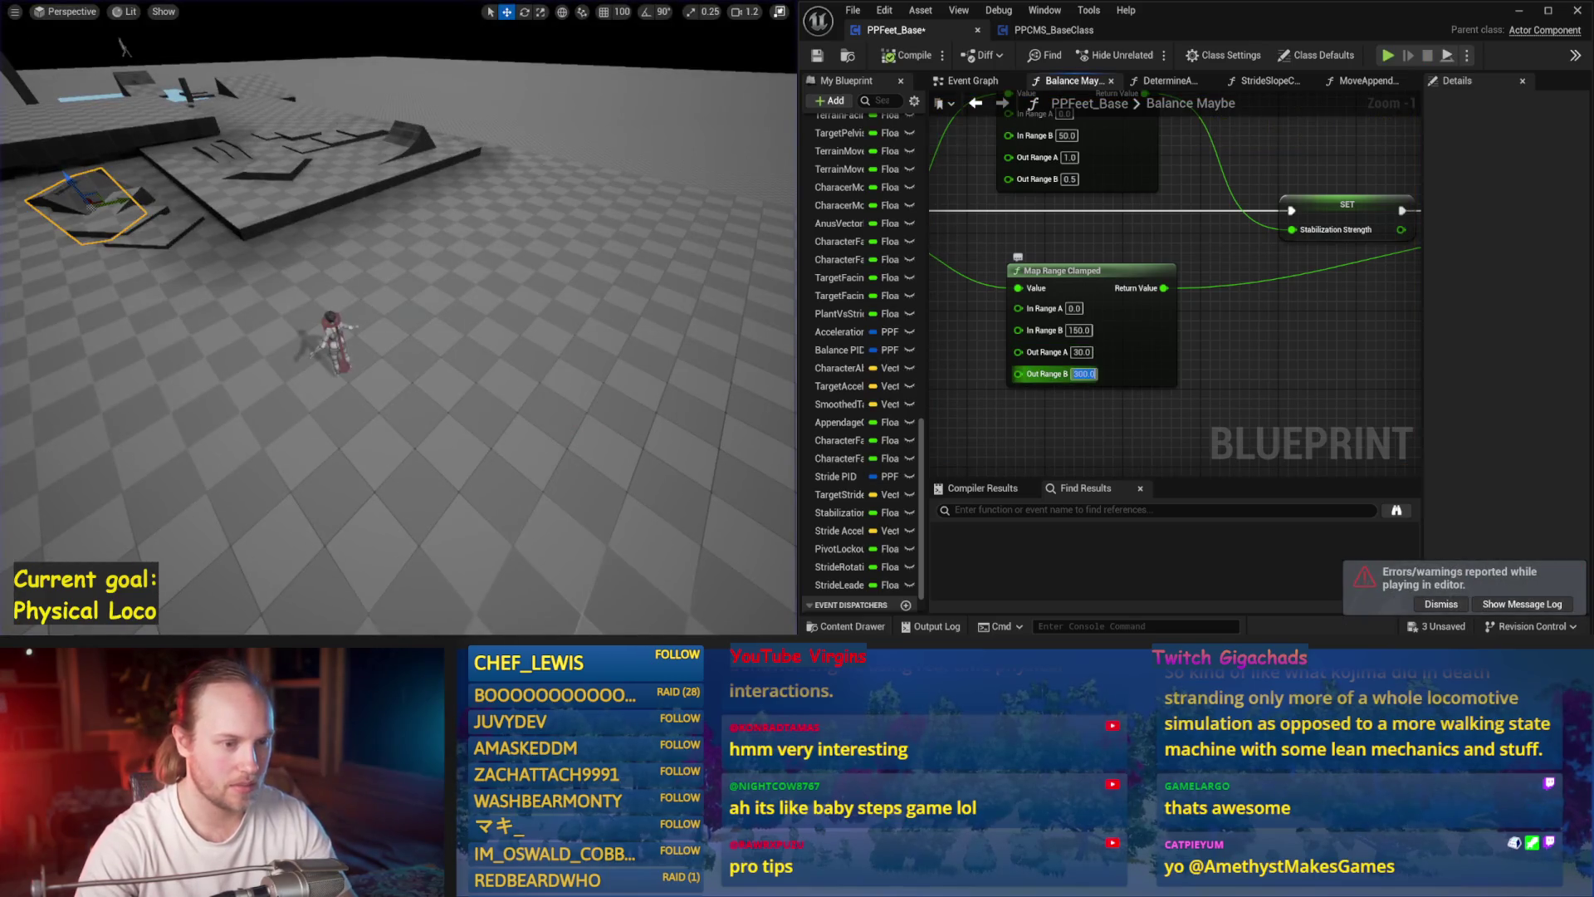
pyautogui.write('200')
# - Set Out Range B to 200 and run three simulation tests
pyautogui.press('Return')
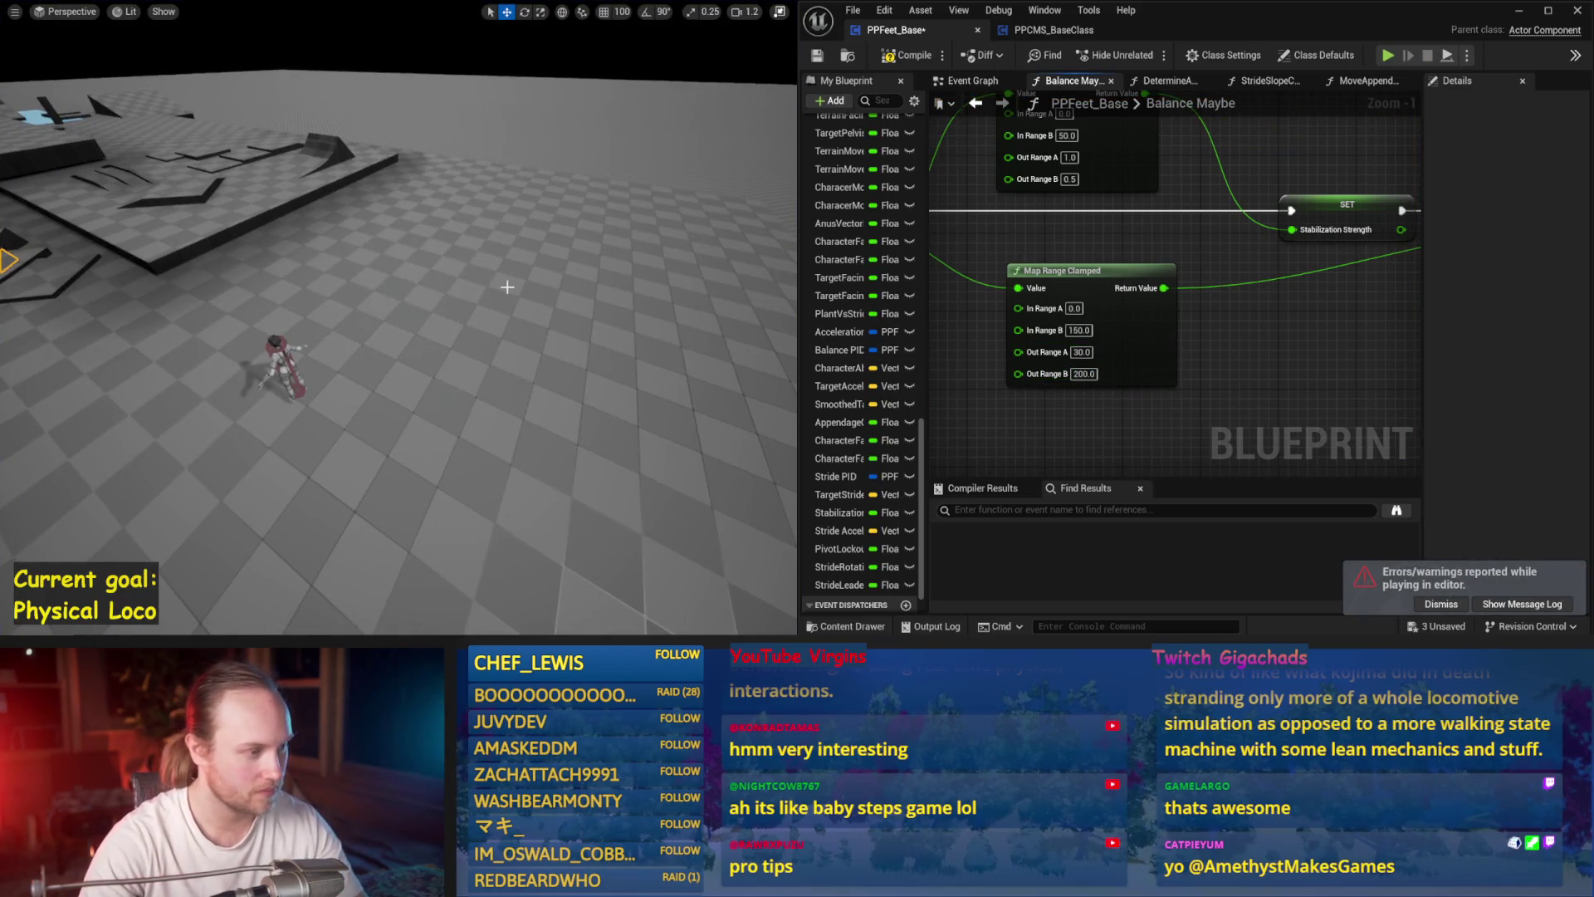
pyautogui.hotkey('alt', 's')
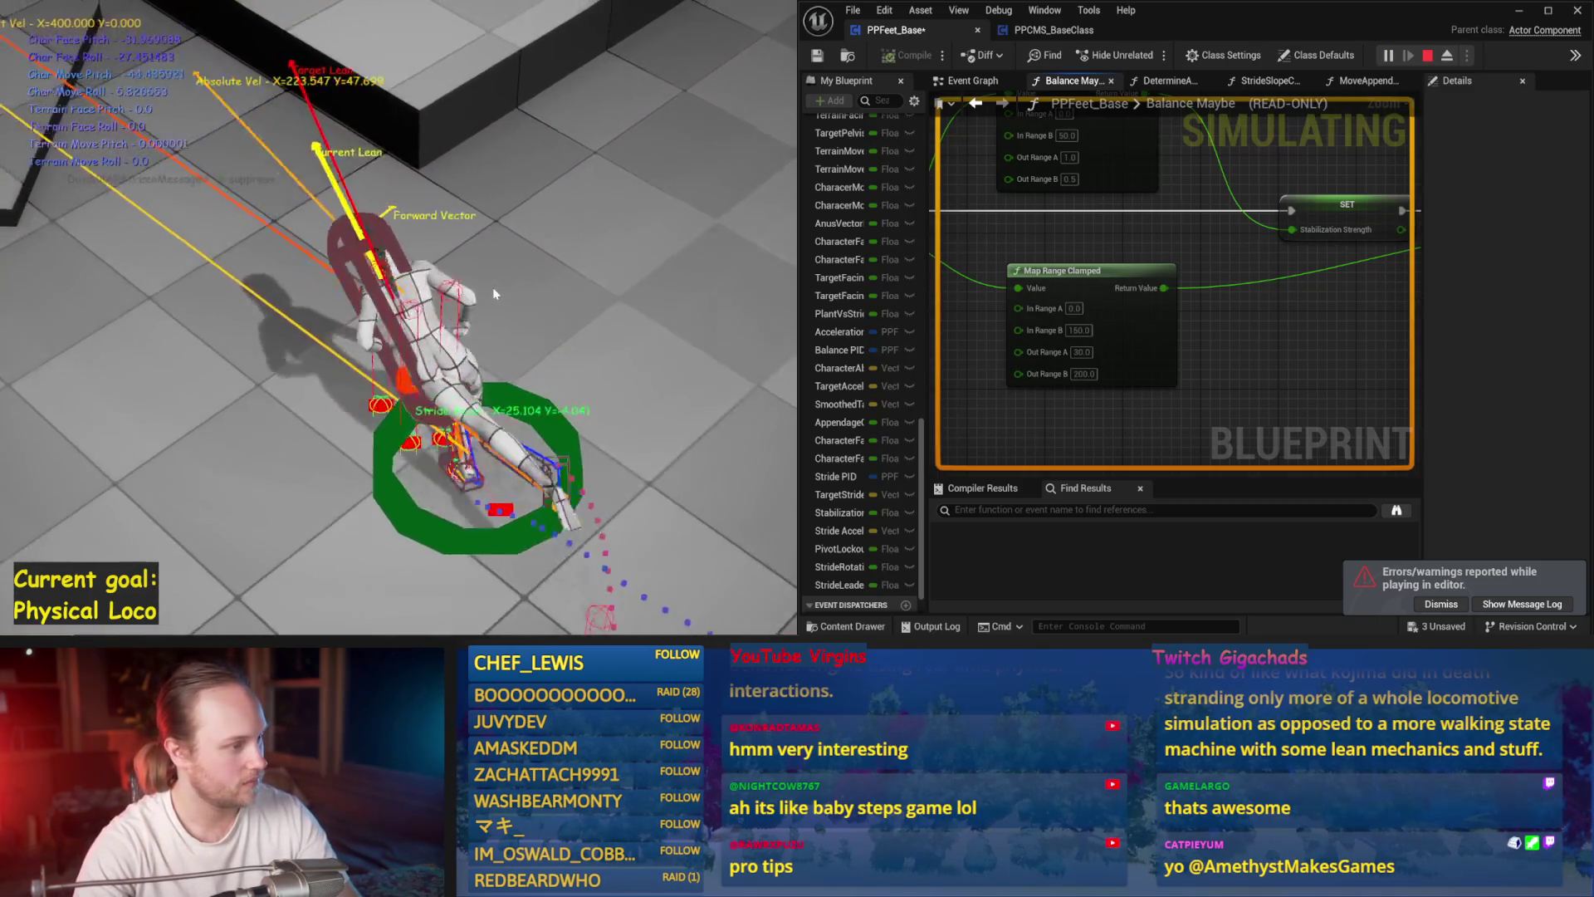
pyautogui.press('Escape')
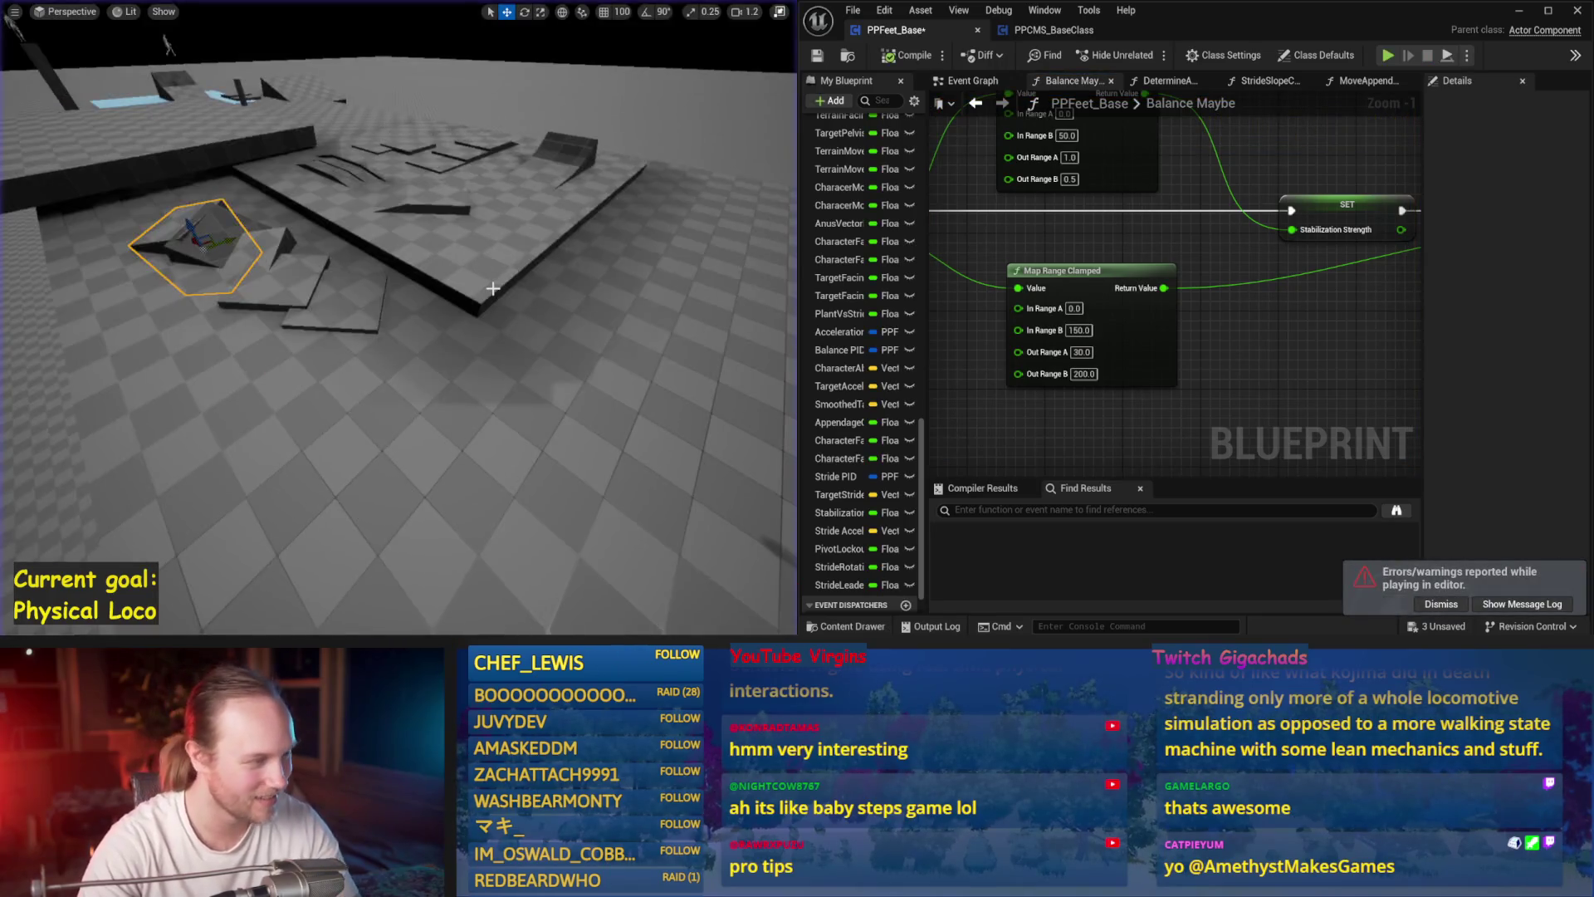
pyautogui.hotkey('alt', 's')
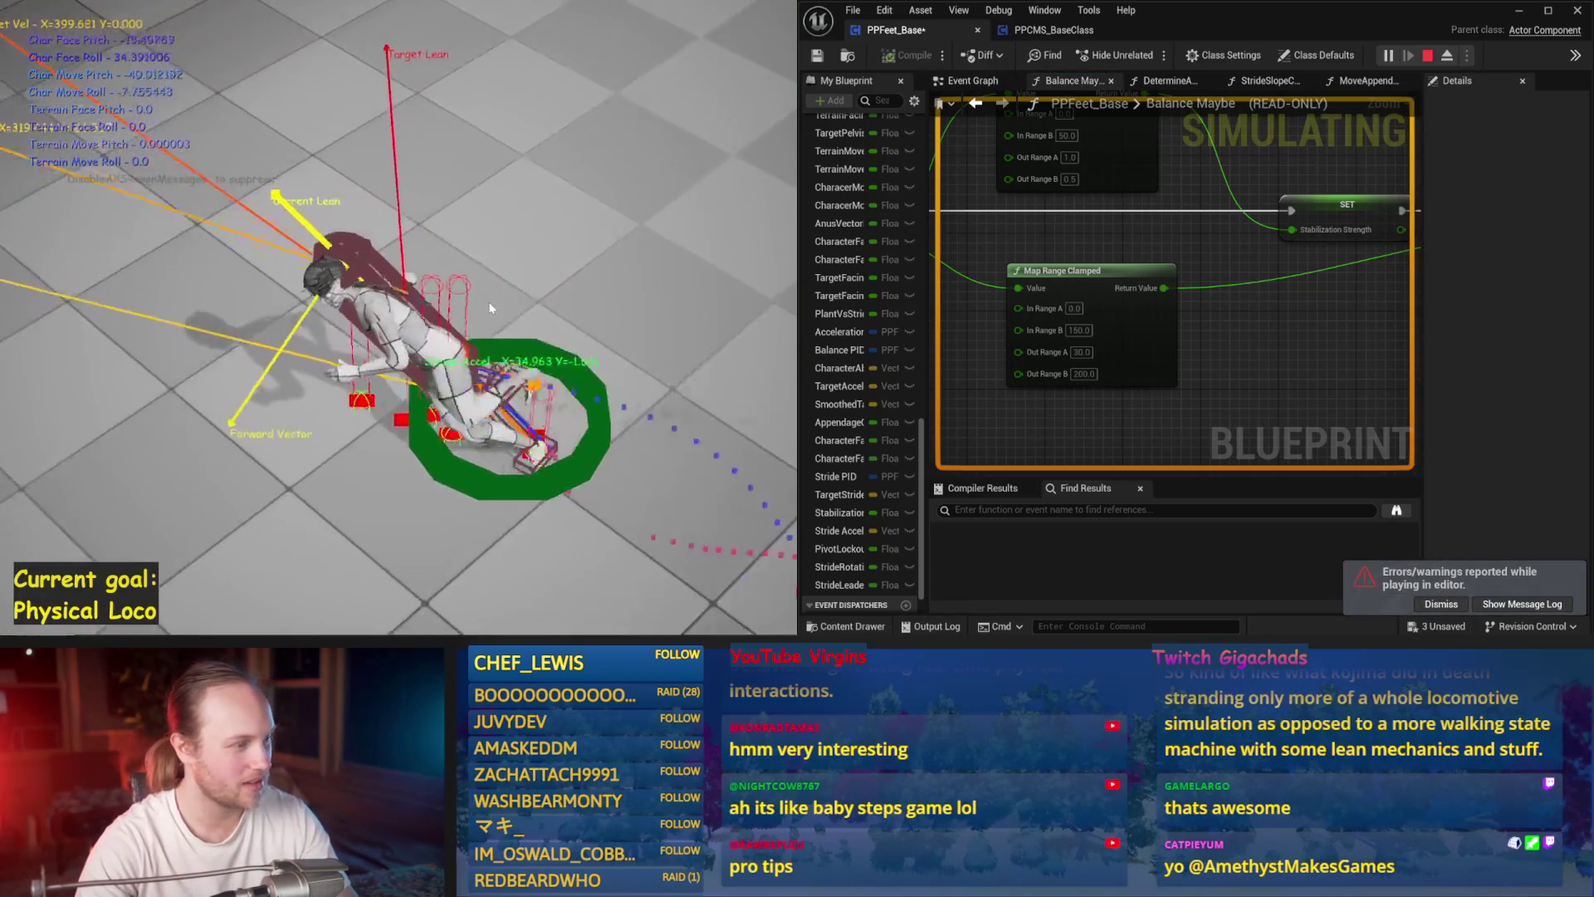
pyautogui.press('Escape')
pyautogui.hotkey('alt', 's')
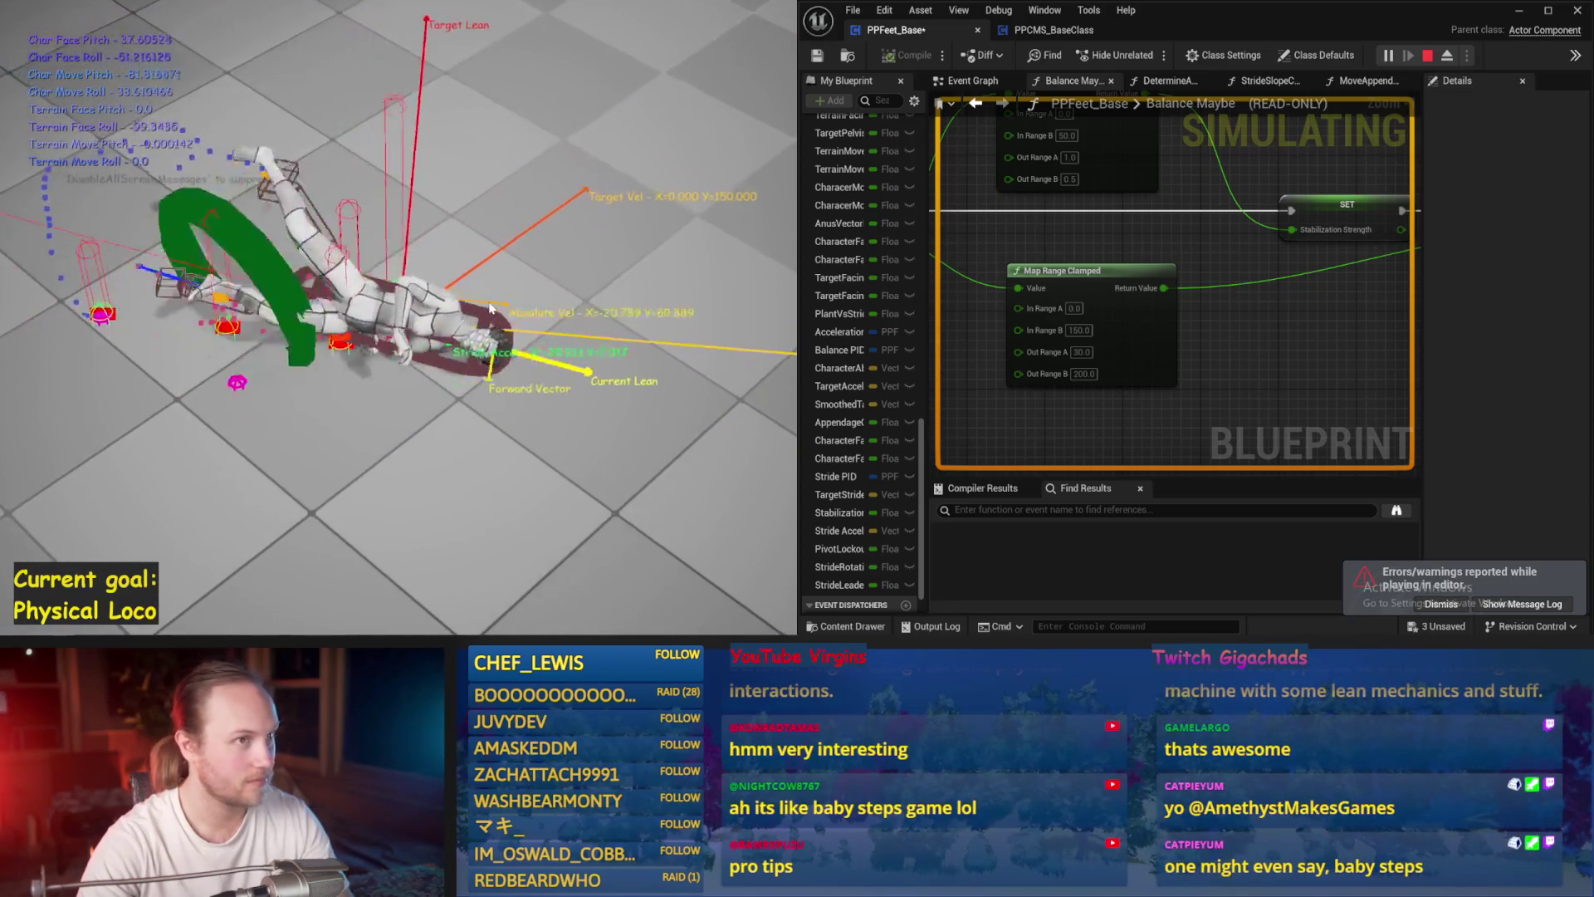
pyautogui.press('Escape')
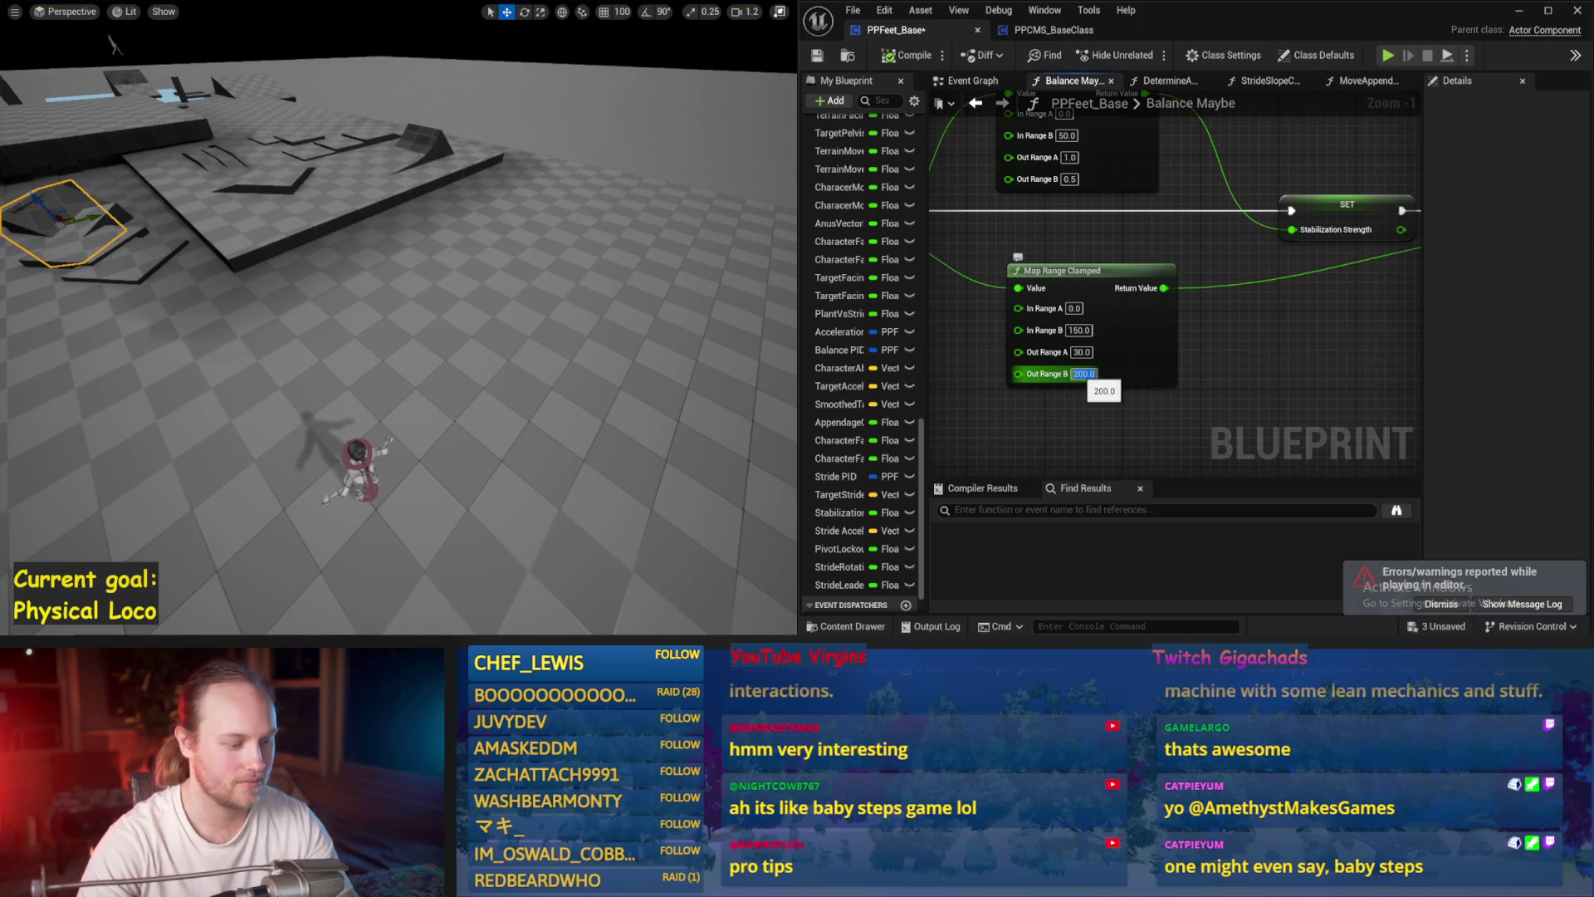
# - Test Out Range B at 80, then set Out Range A to 10 and simulate again
pyautogui.moveTo(563, 371); pyautogui.dragTo(632, 390)
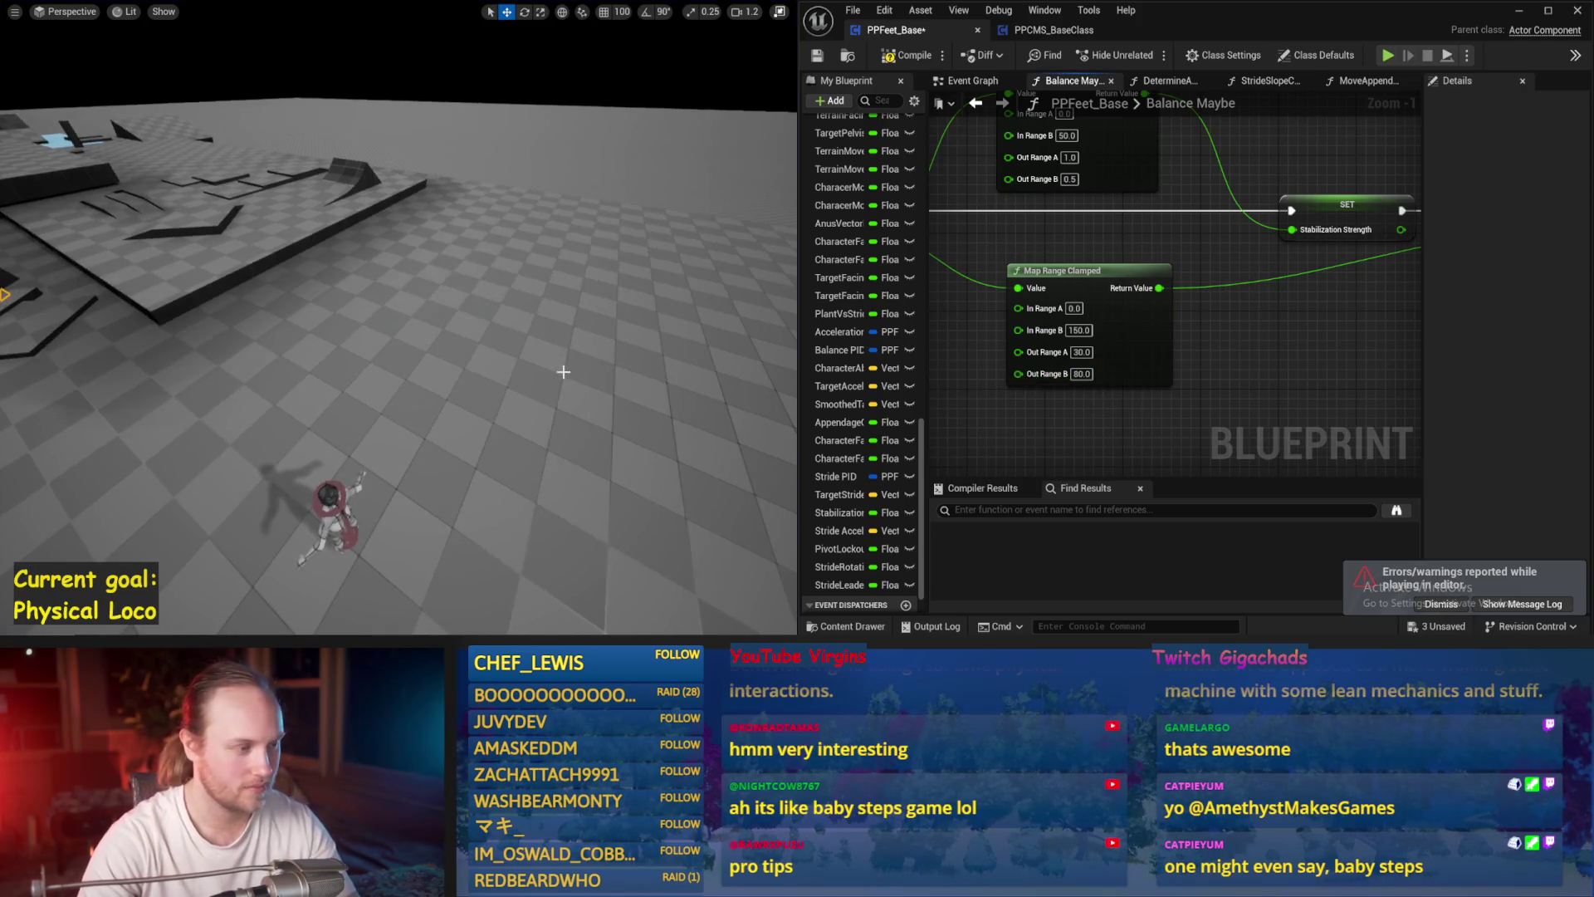
pyautogui.hotkey('alt', 'p')
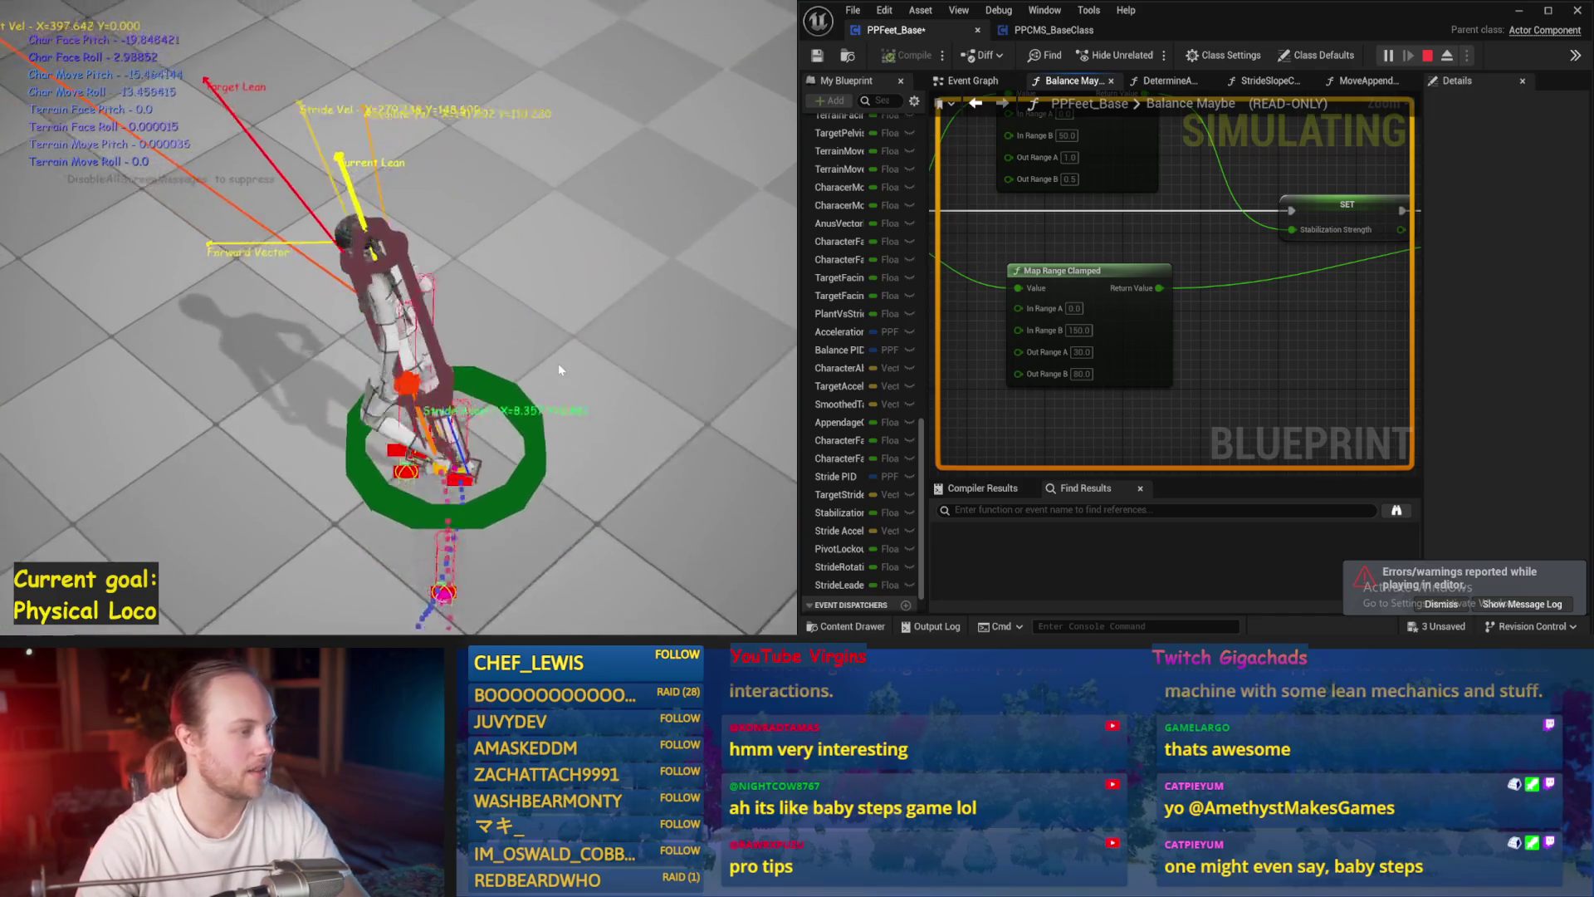
pyautogui.press('Escape')
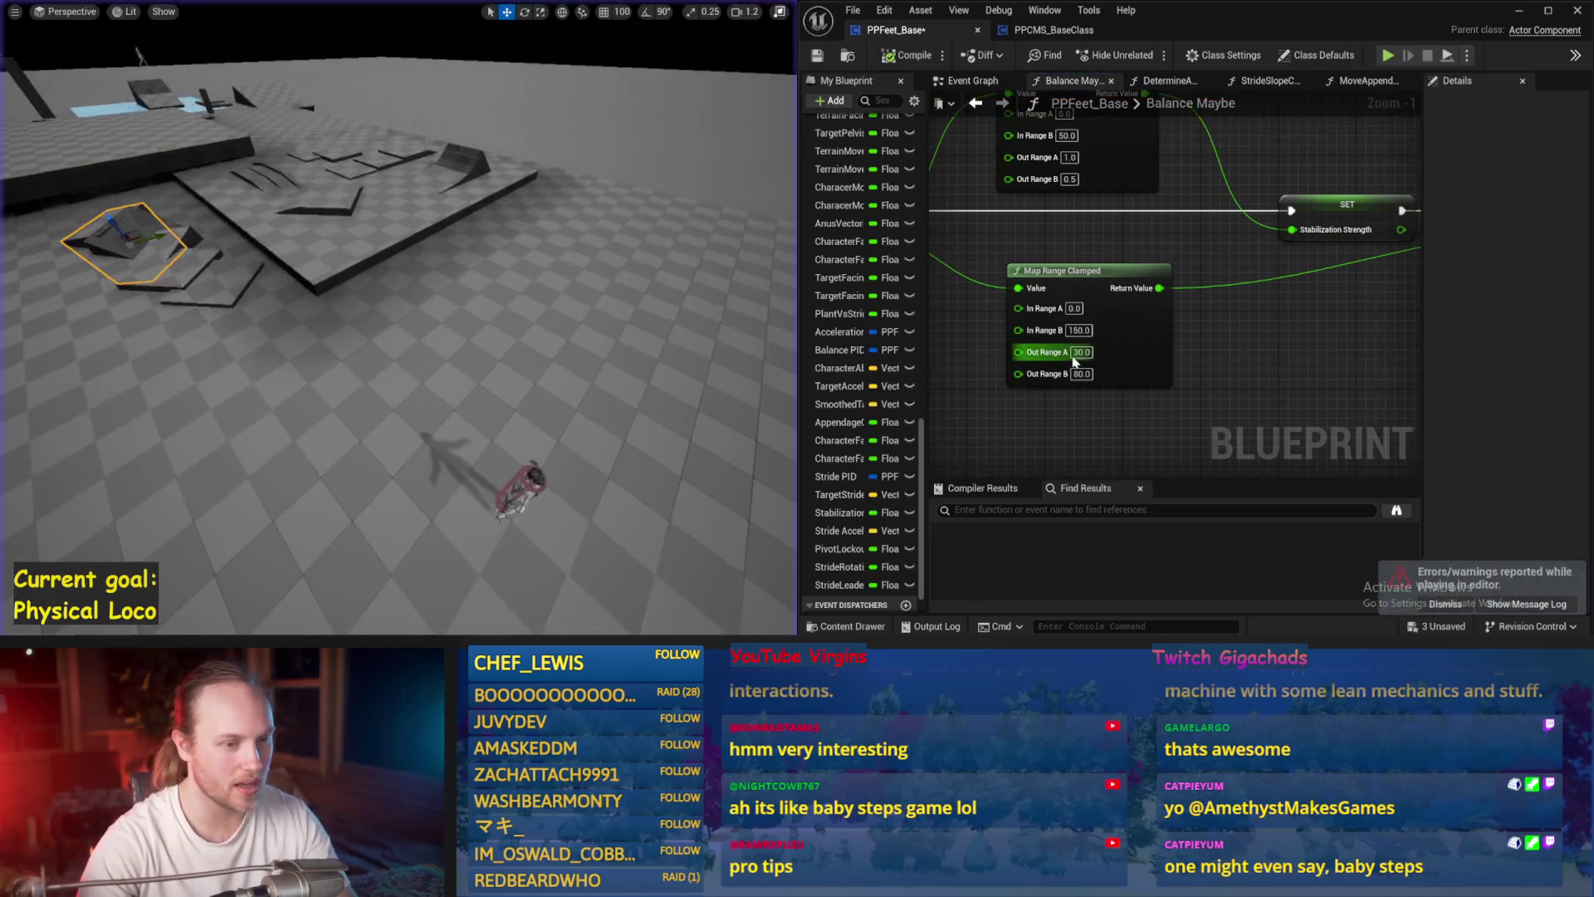
pyautogui.write('10')
pyautogui.press('Return')
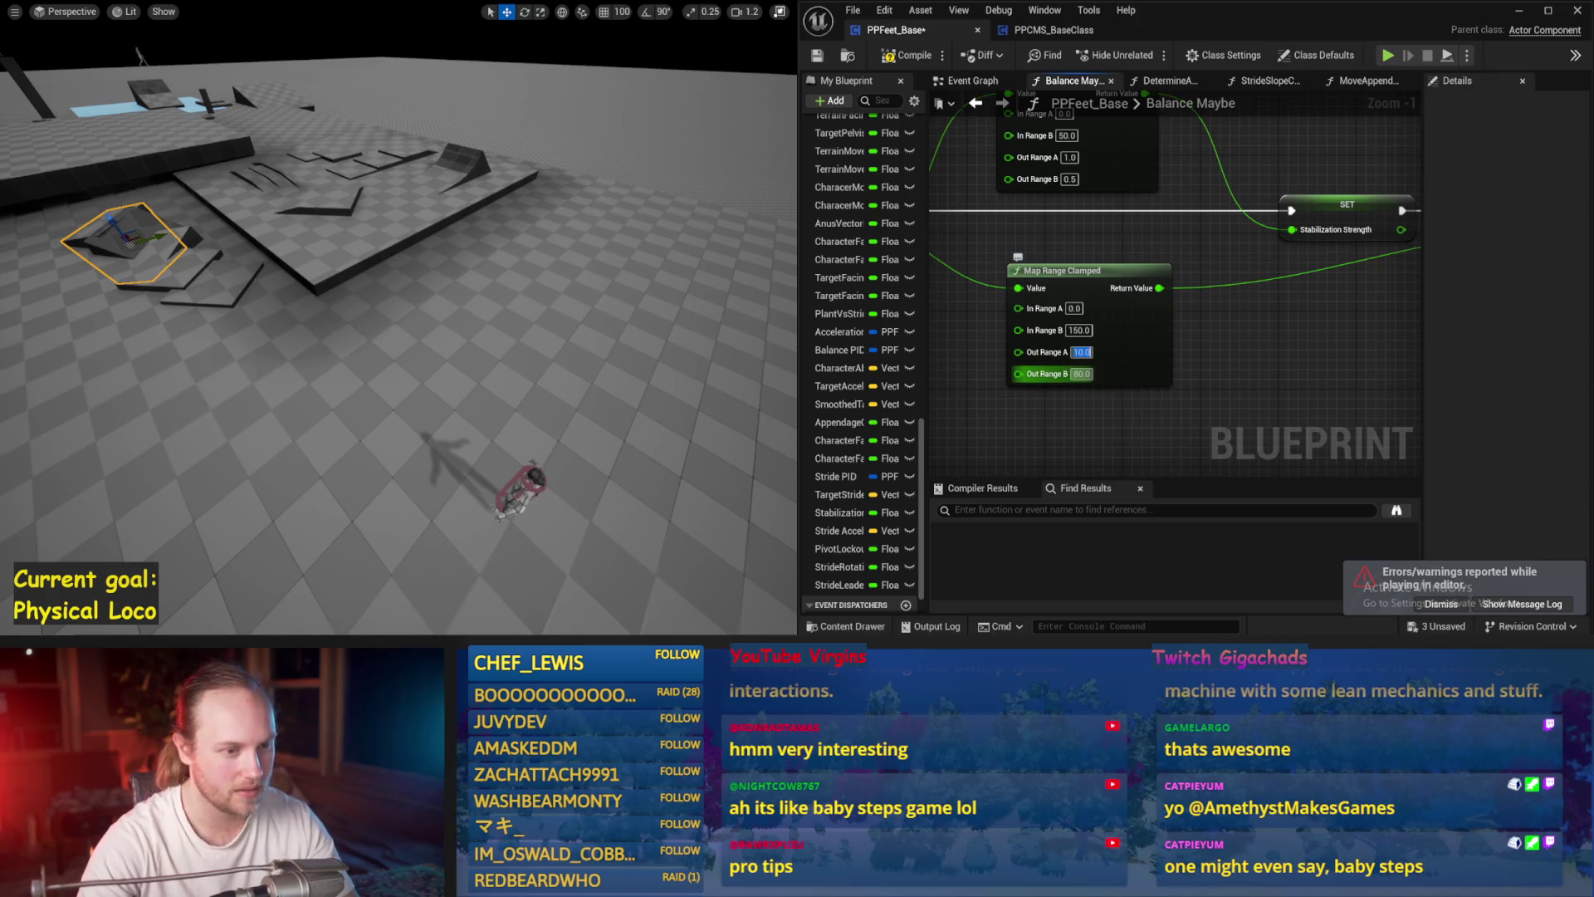
pyautogui.moveTo(540, 316); pyautogui.dragTo(615, 282)
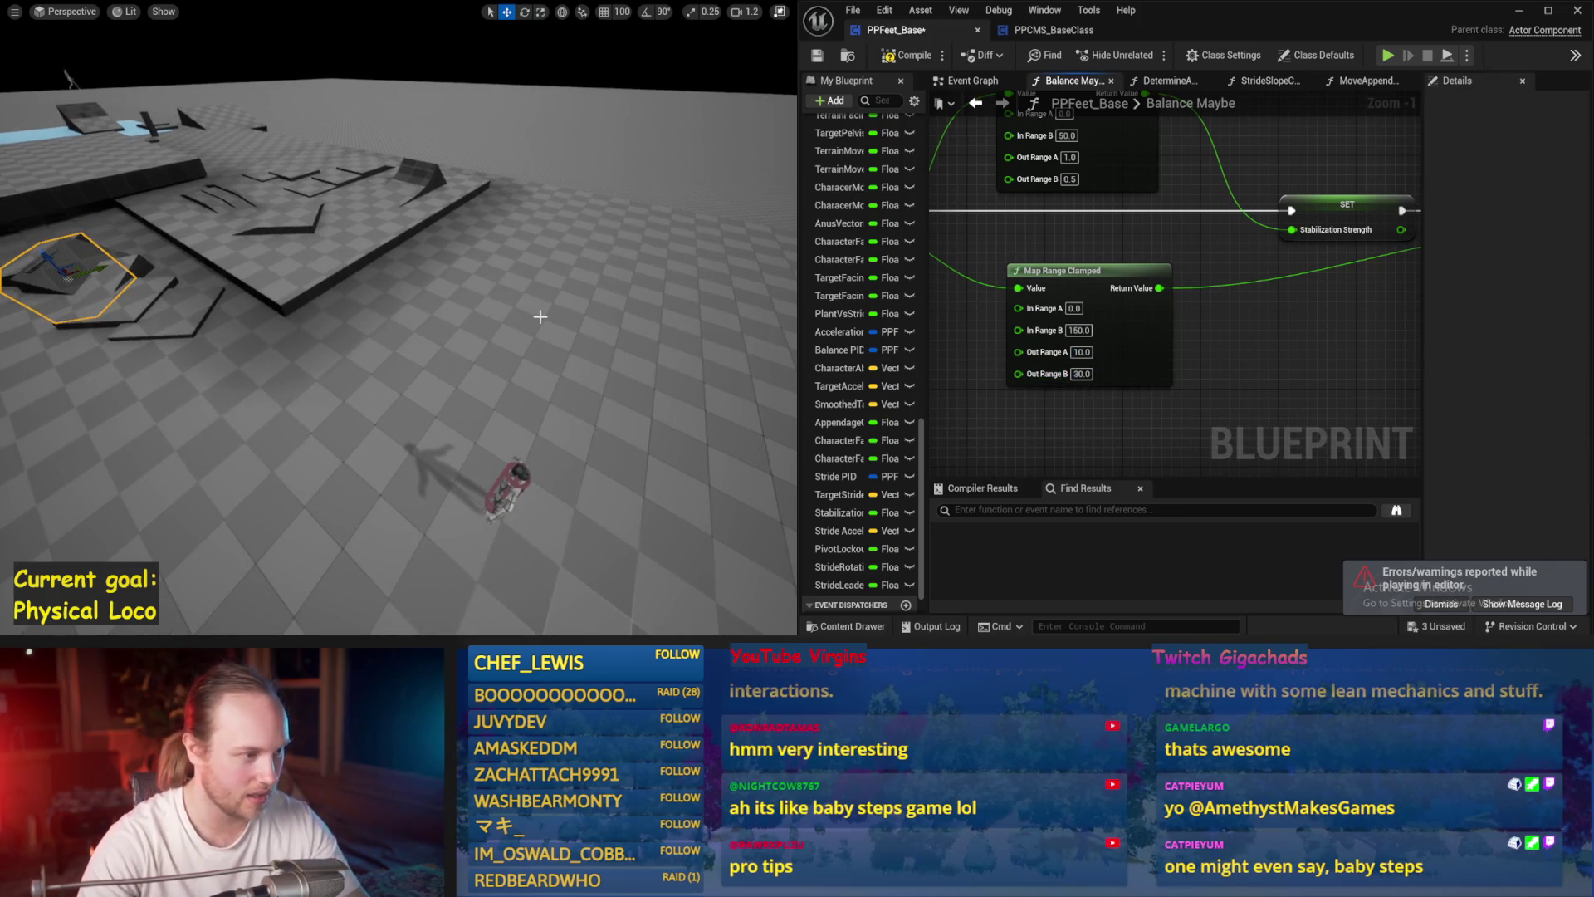
pyautogui.hotkey('alt', 'p')
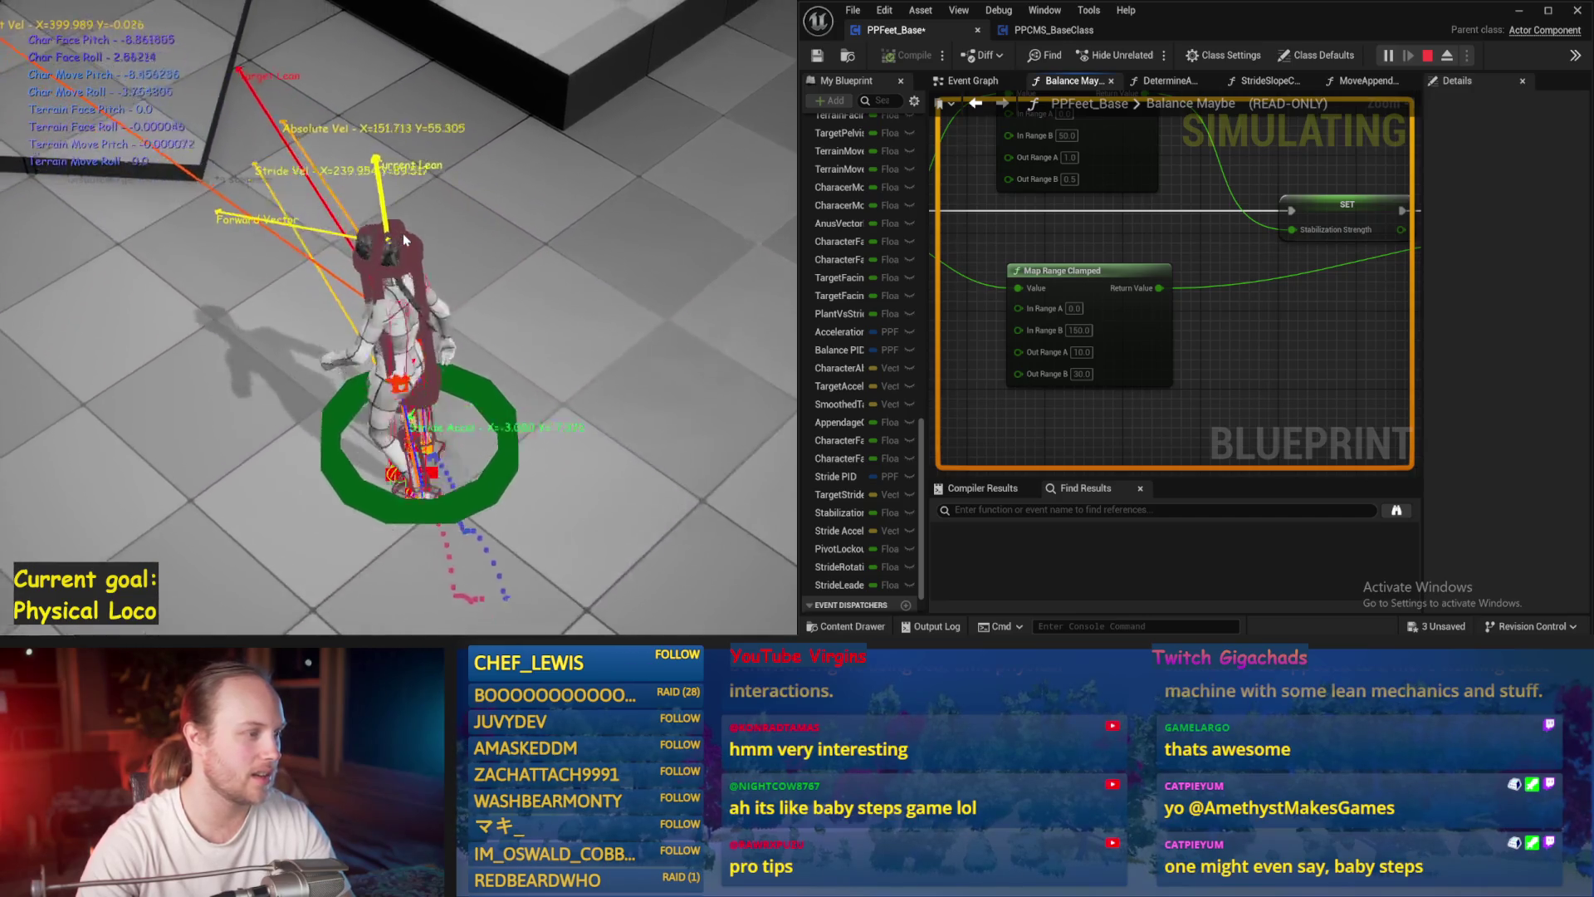
pyautogui.press('Escape')
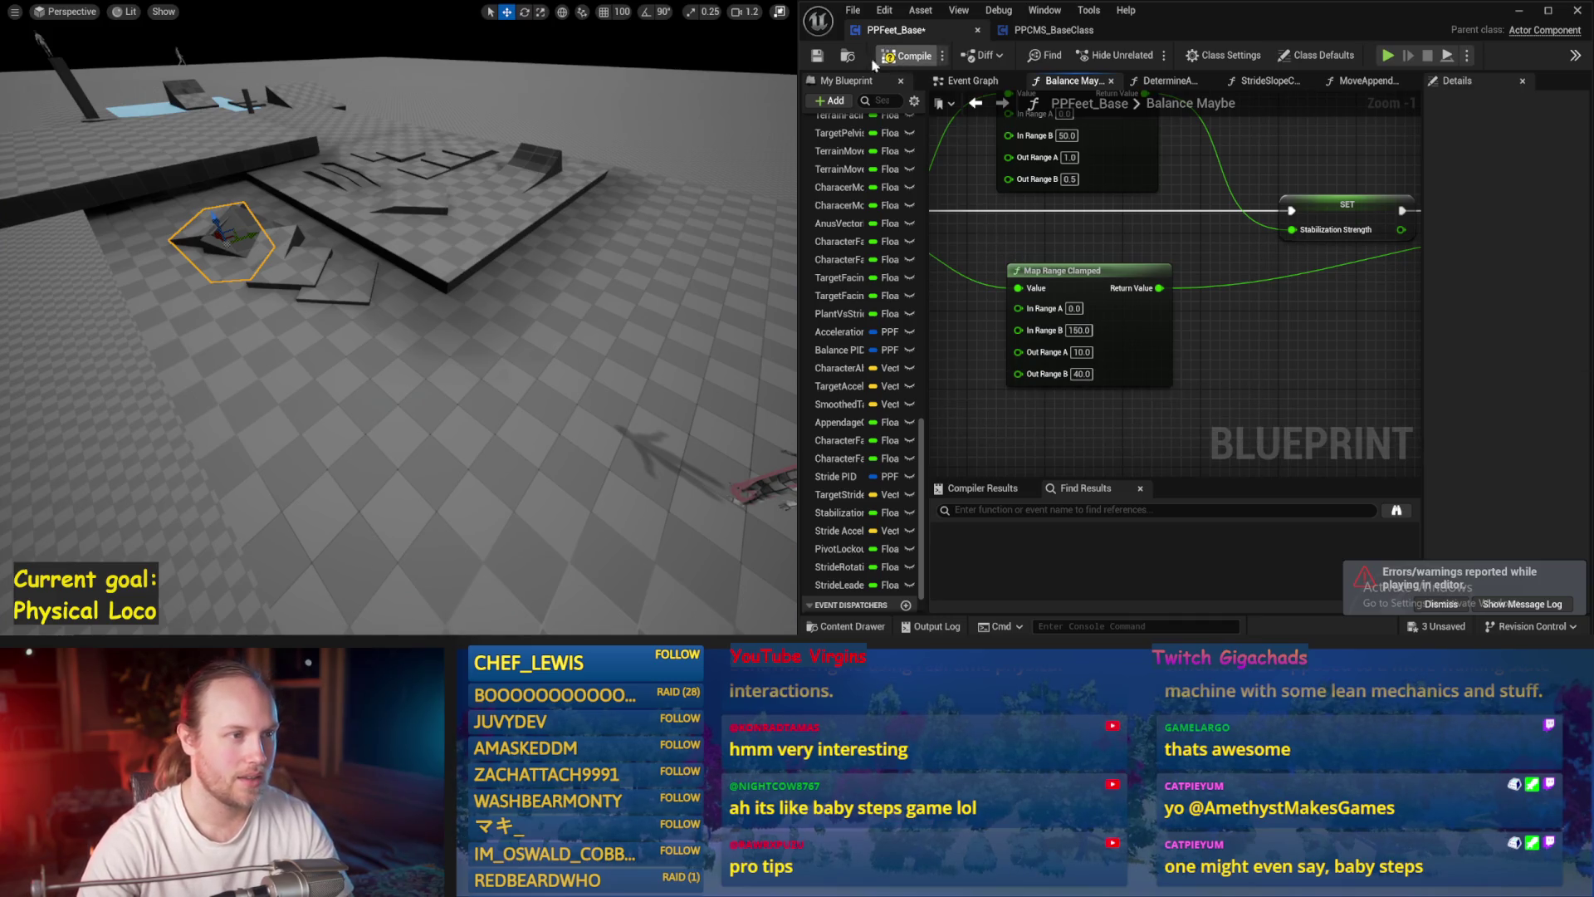
# - Compile the balance Blueprint with F7 and run two simulation tests
pyautogui.press('F7')
pyautogui.scroll(-3, 1176, 379)
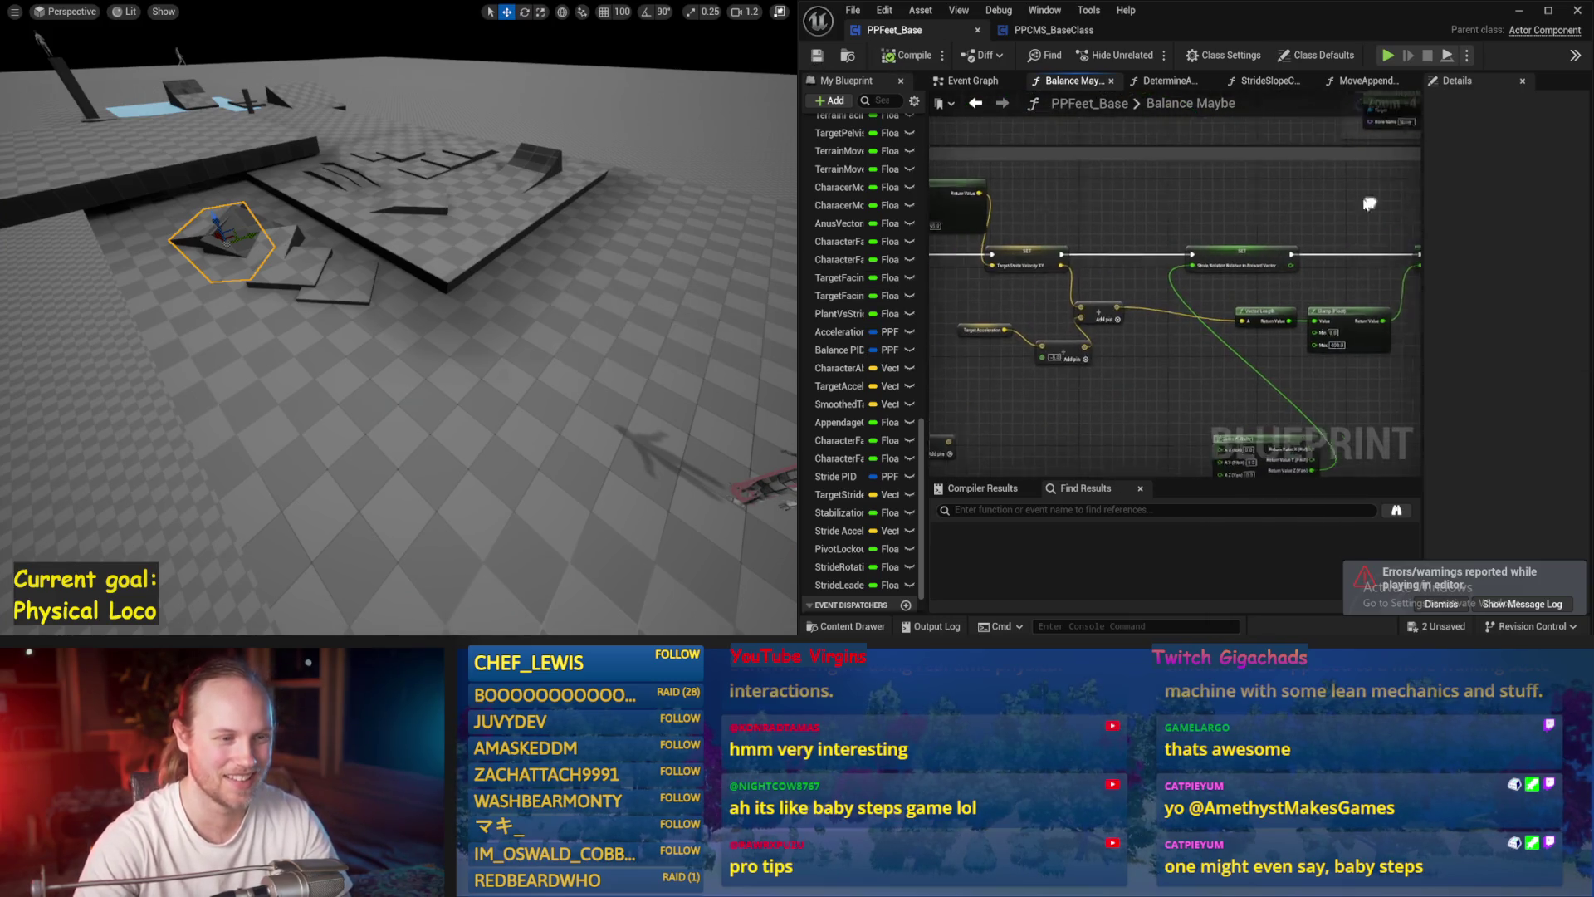
pyautogui.scroll(2, 1146, 356)
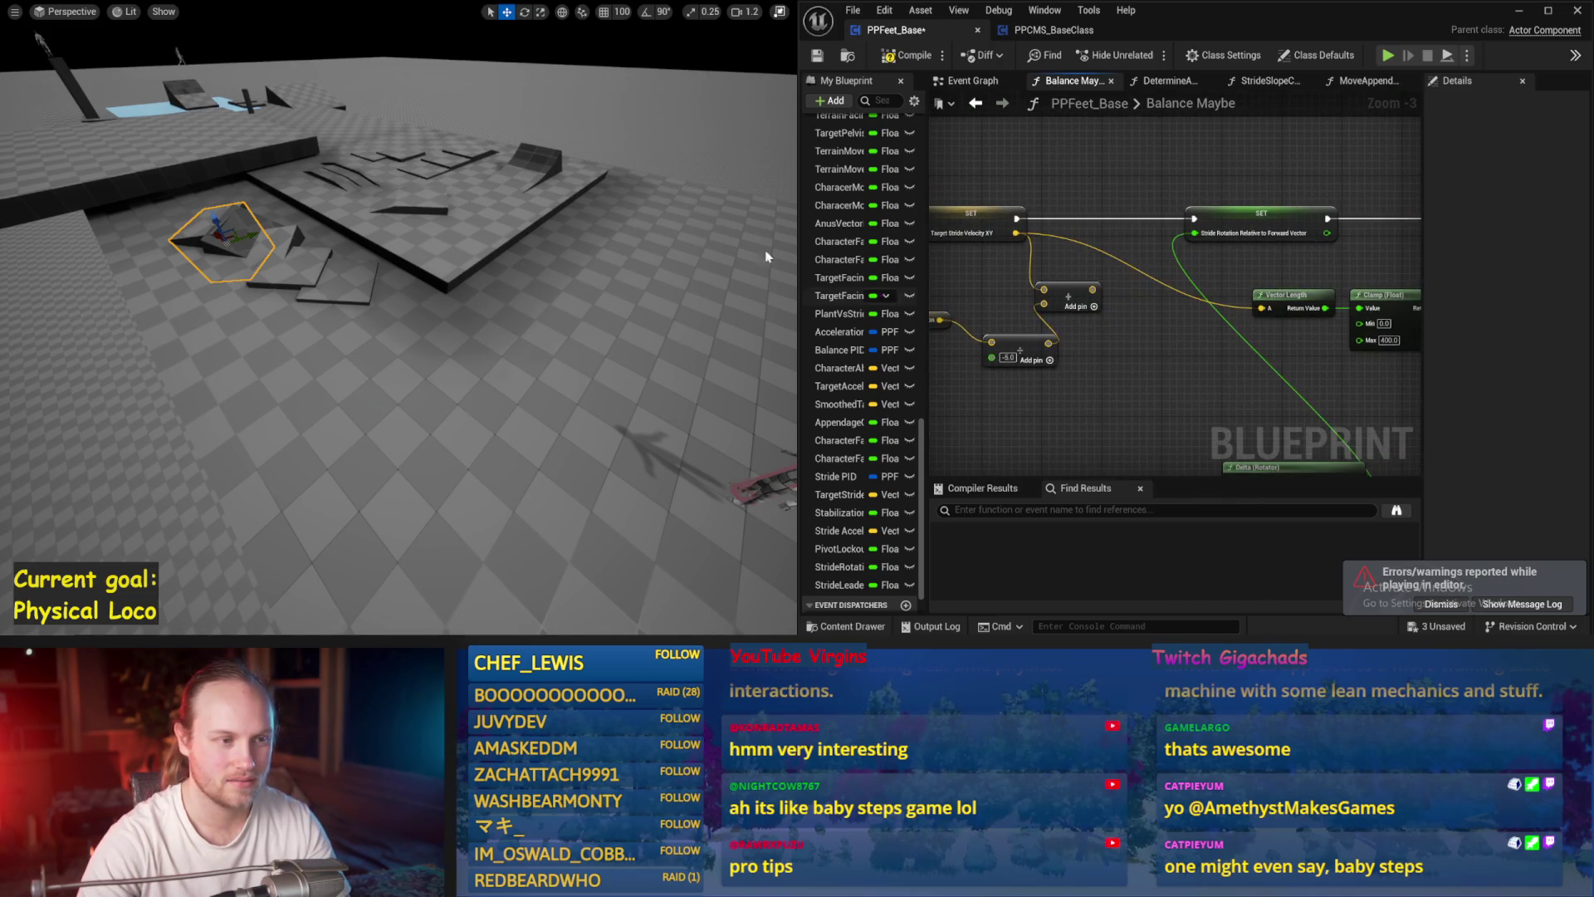
pyautogui.hotkey('alt', 'p')
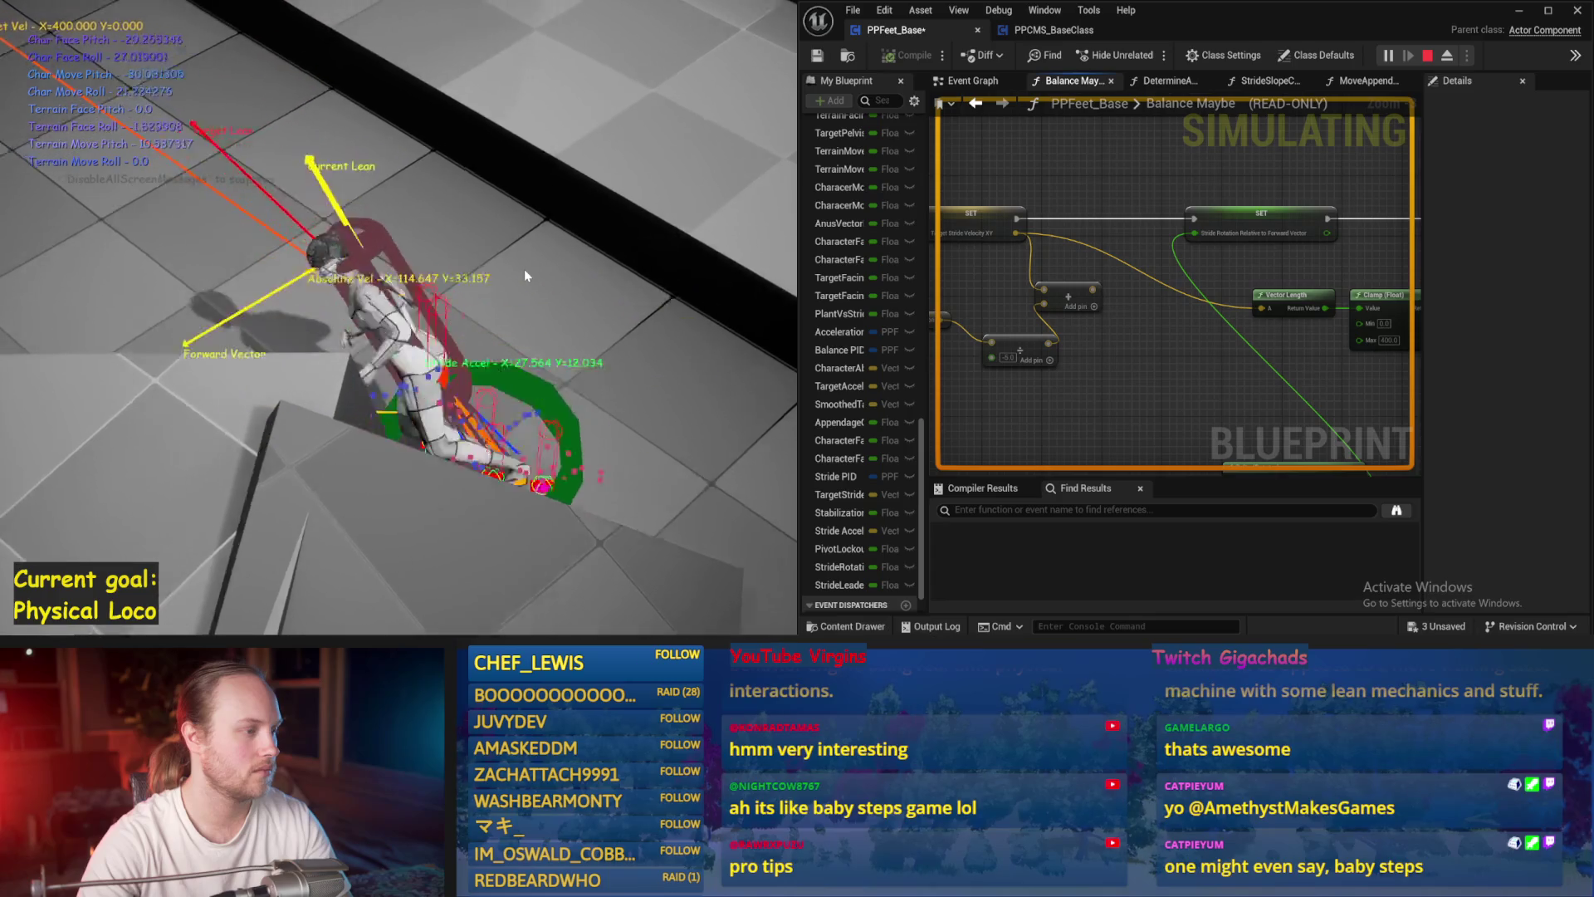
pyautogui.press('Escape')
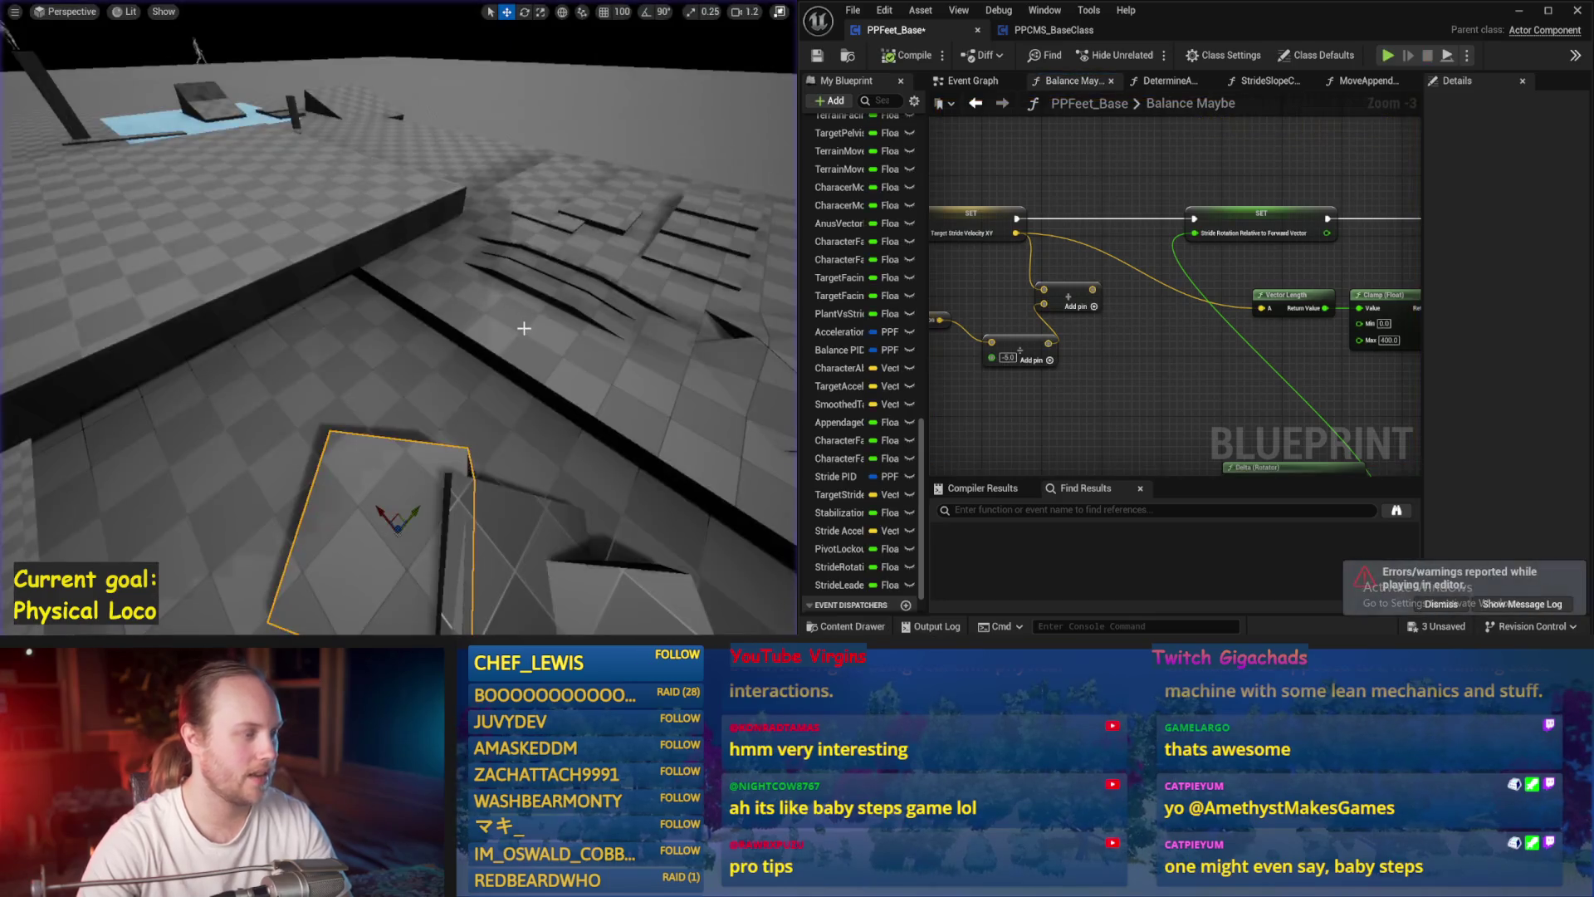
pyautogui.hotkey('alt', 'p')
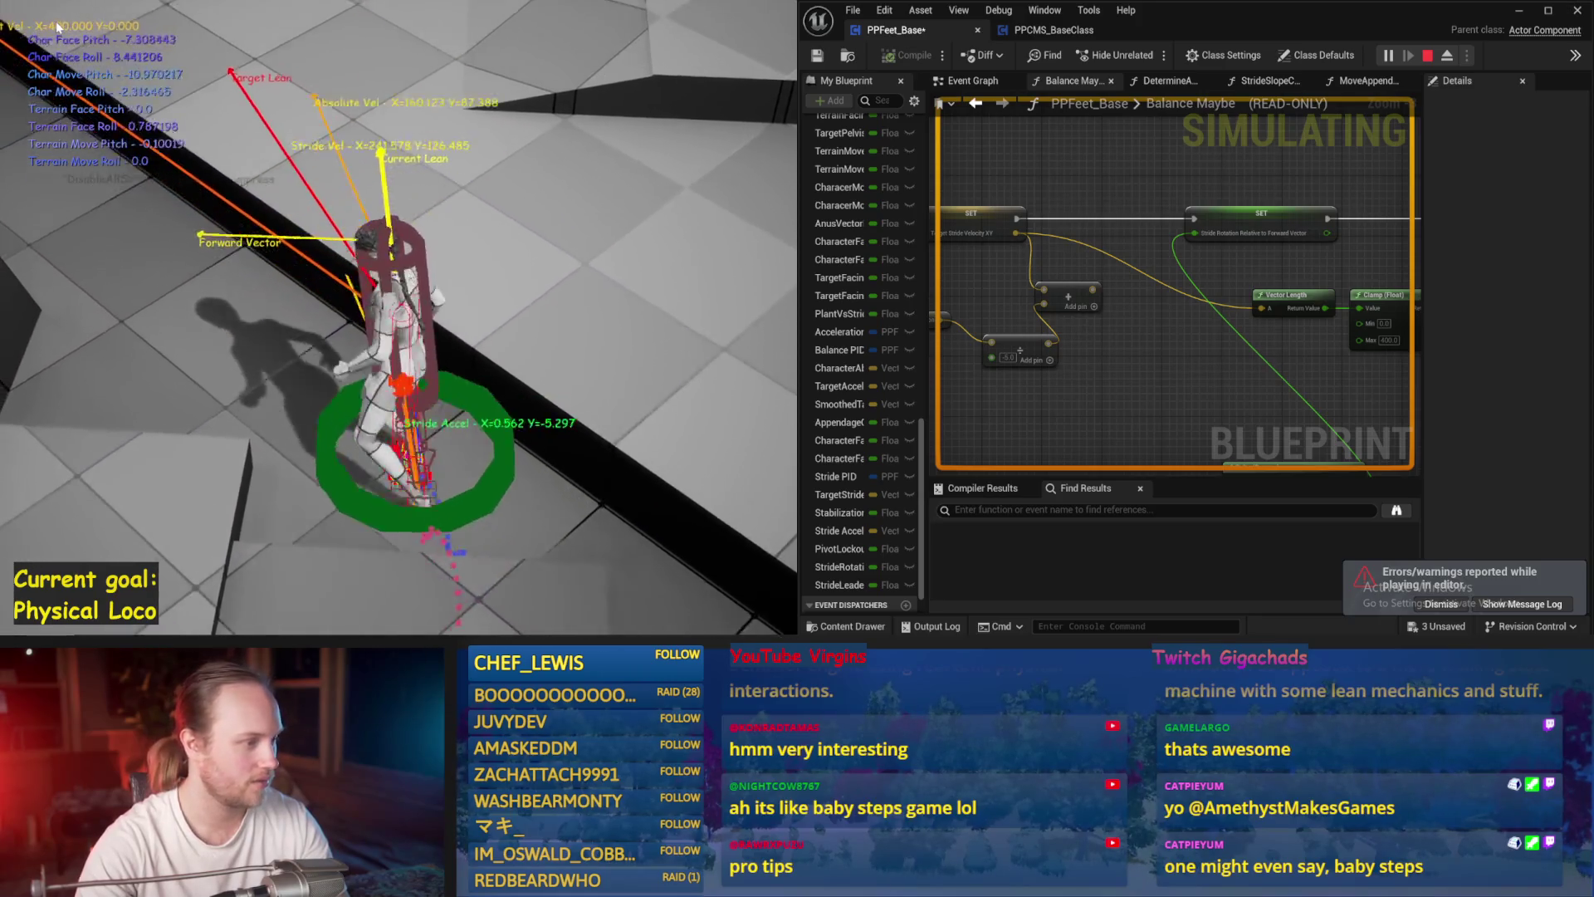
pyautogui.press('Escape')
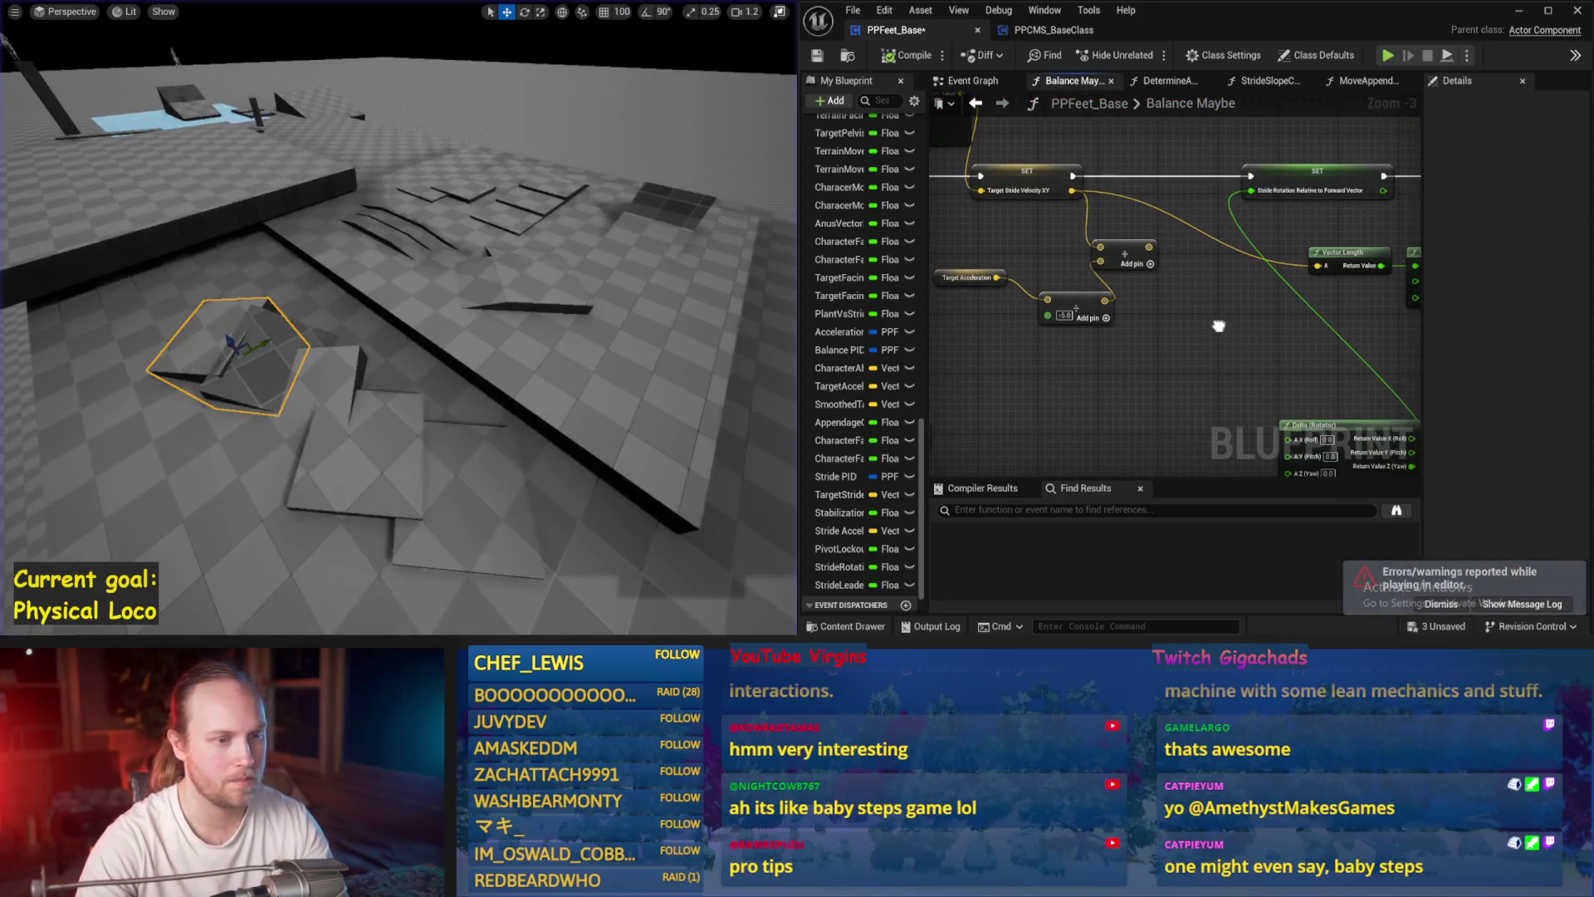
# - Save the Blueprint, select the test character, and simulate it twice
pyautogui.click(817, 56)
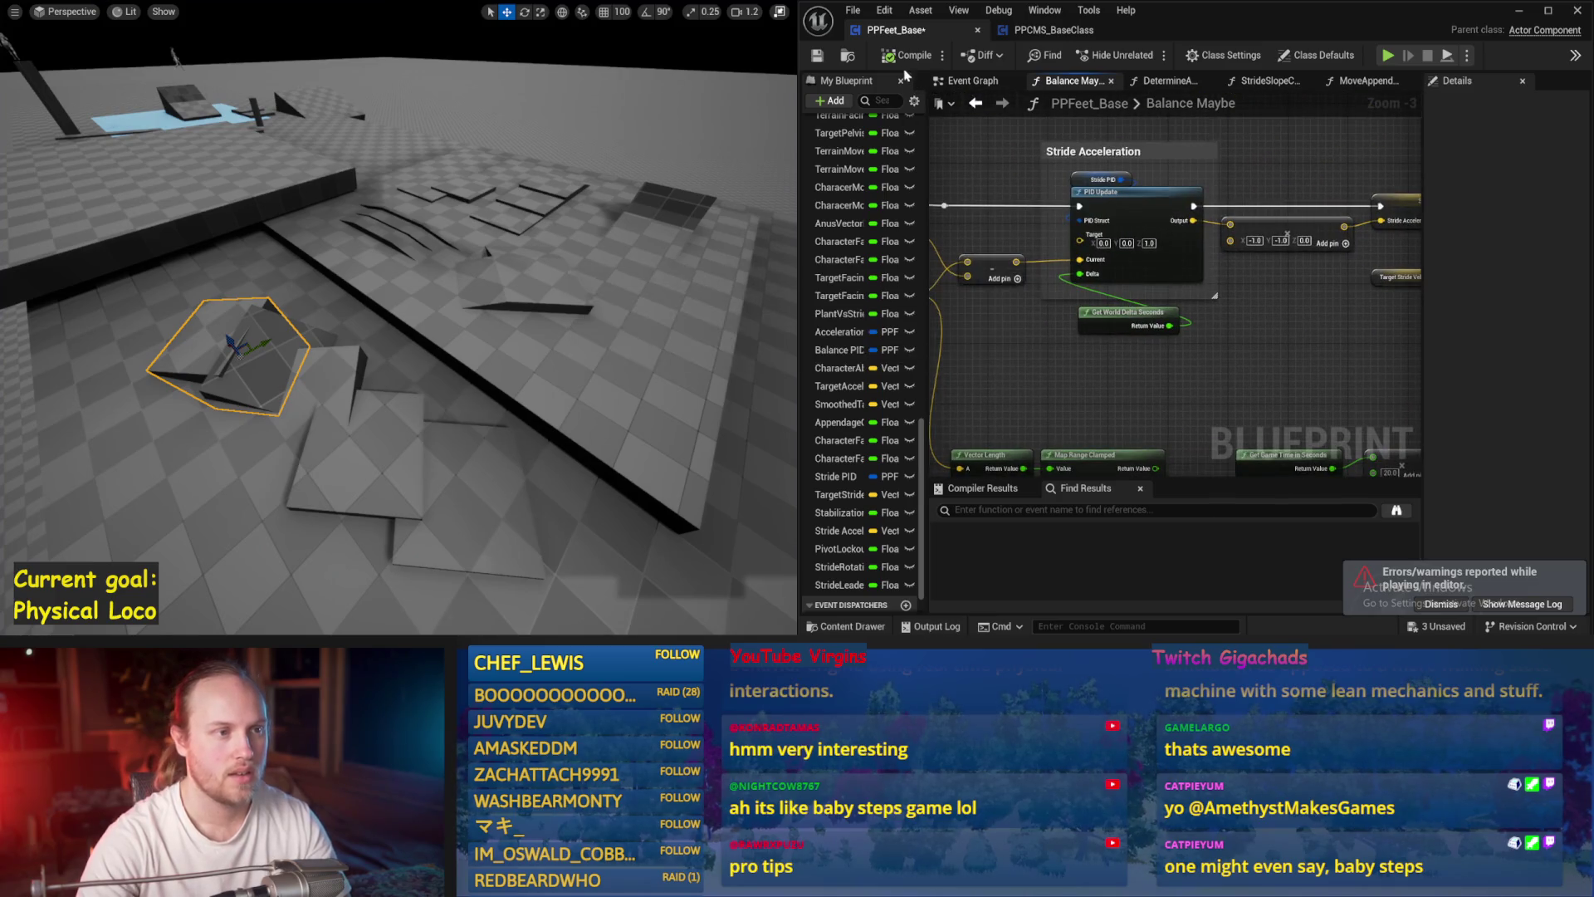
pyautogui.scroll(-5, 516, 235)
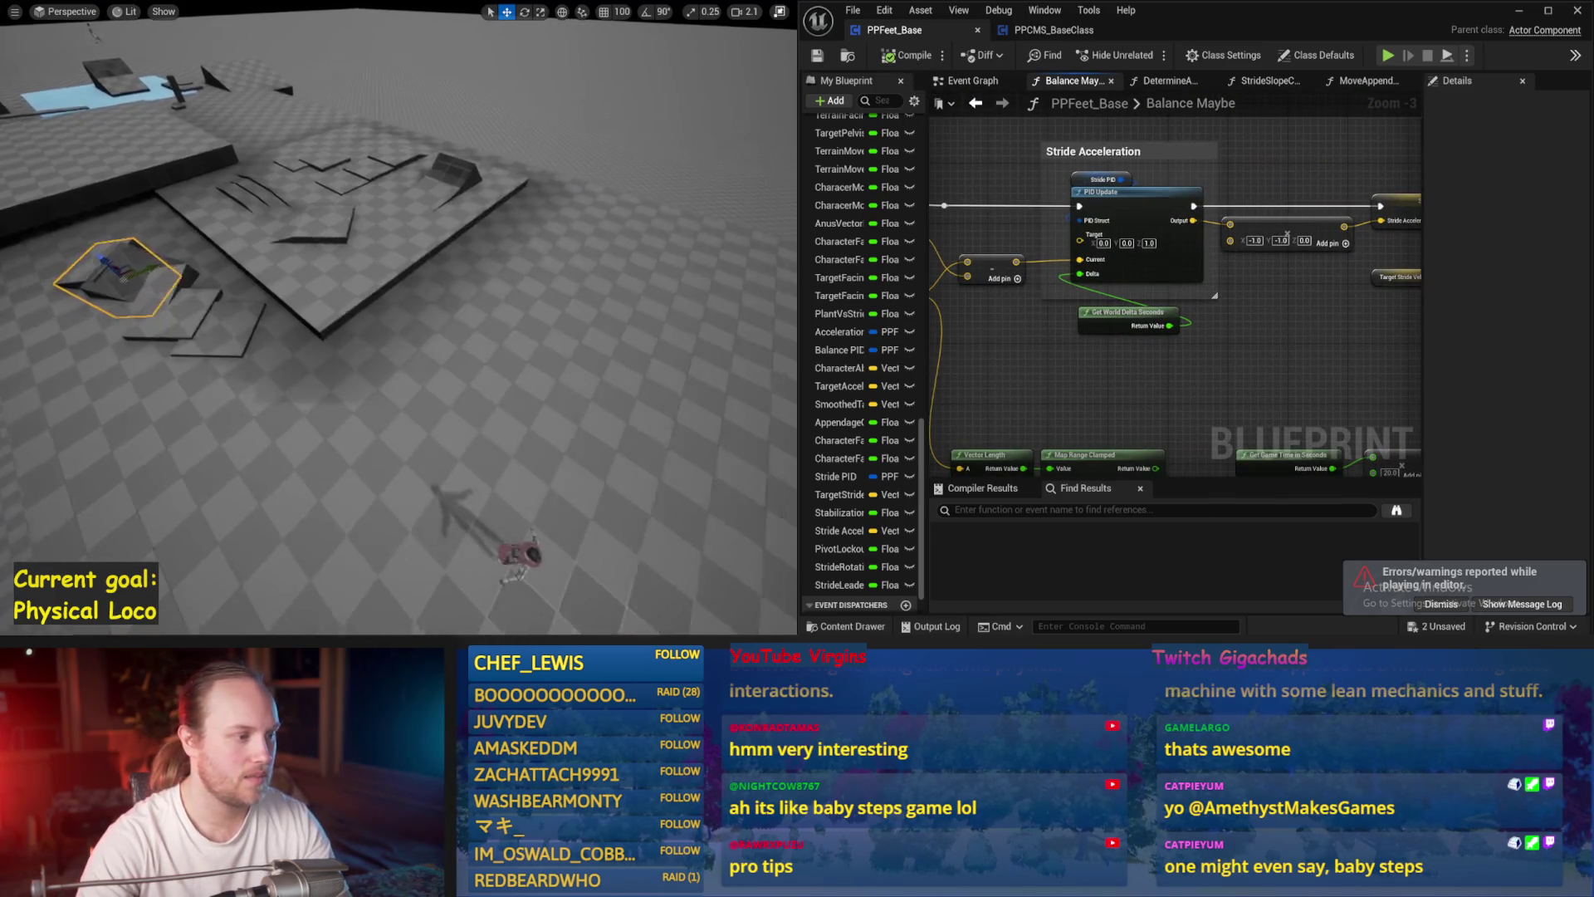
pyautogui.click(292, 352)
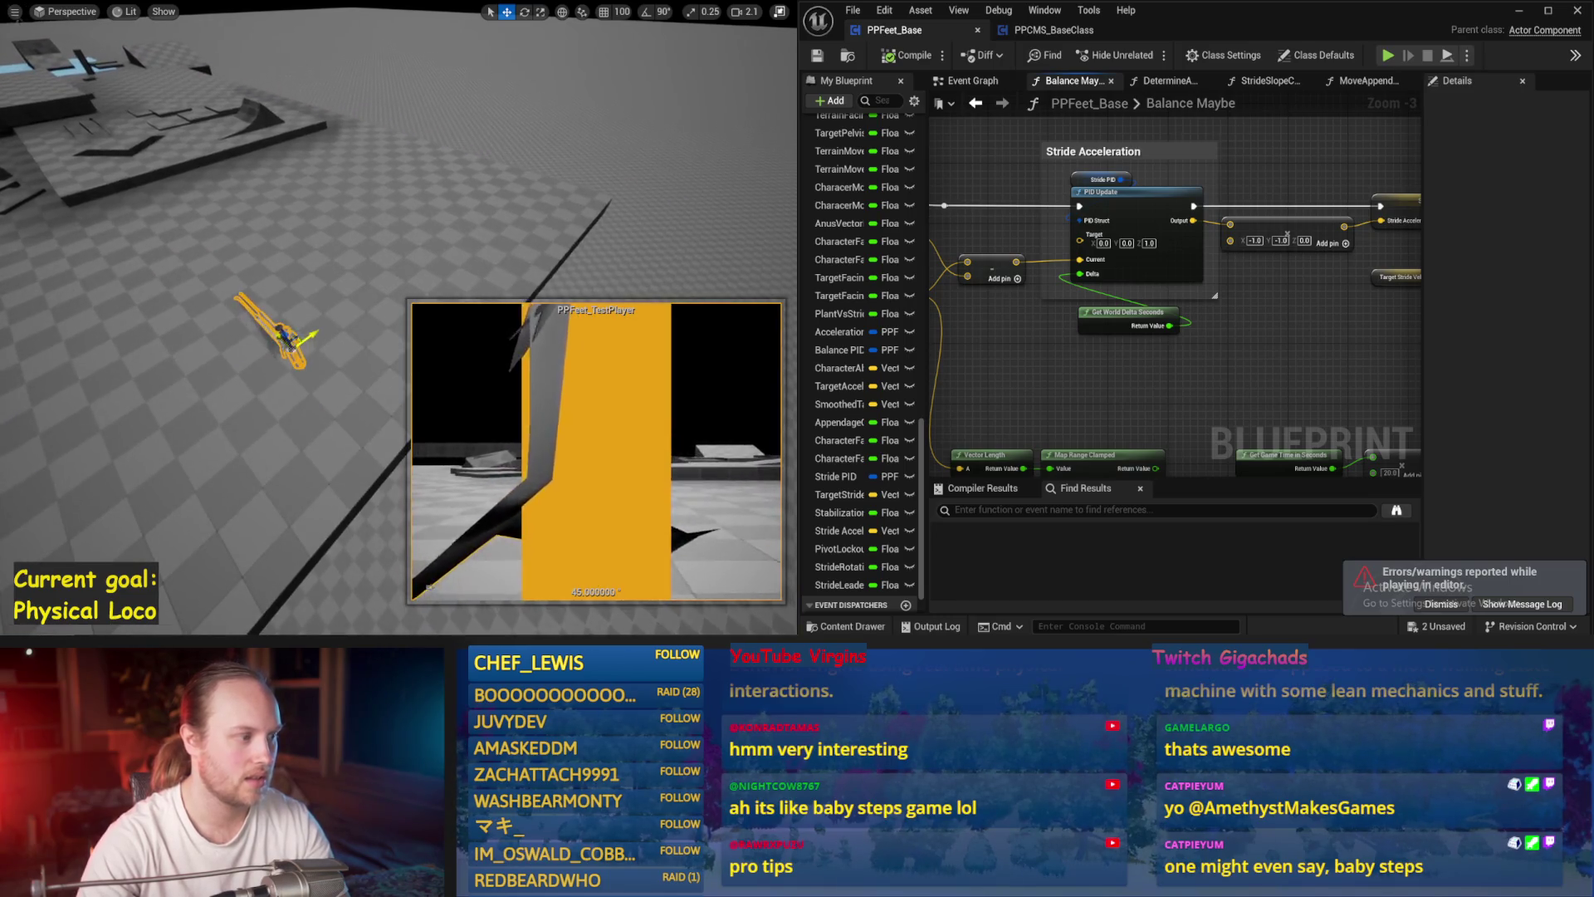
pyautogui.hotkey('alt', 's')
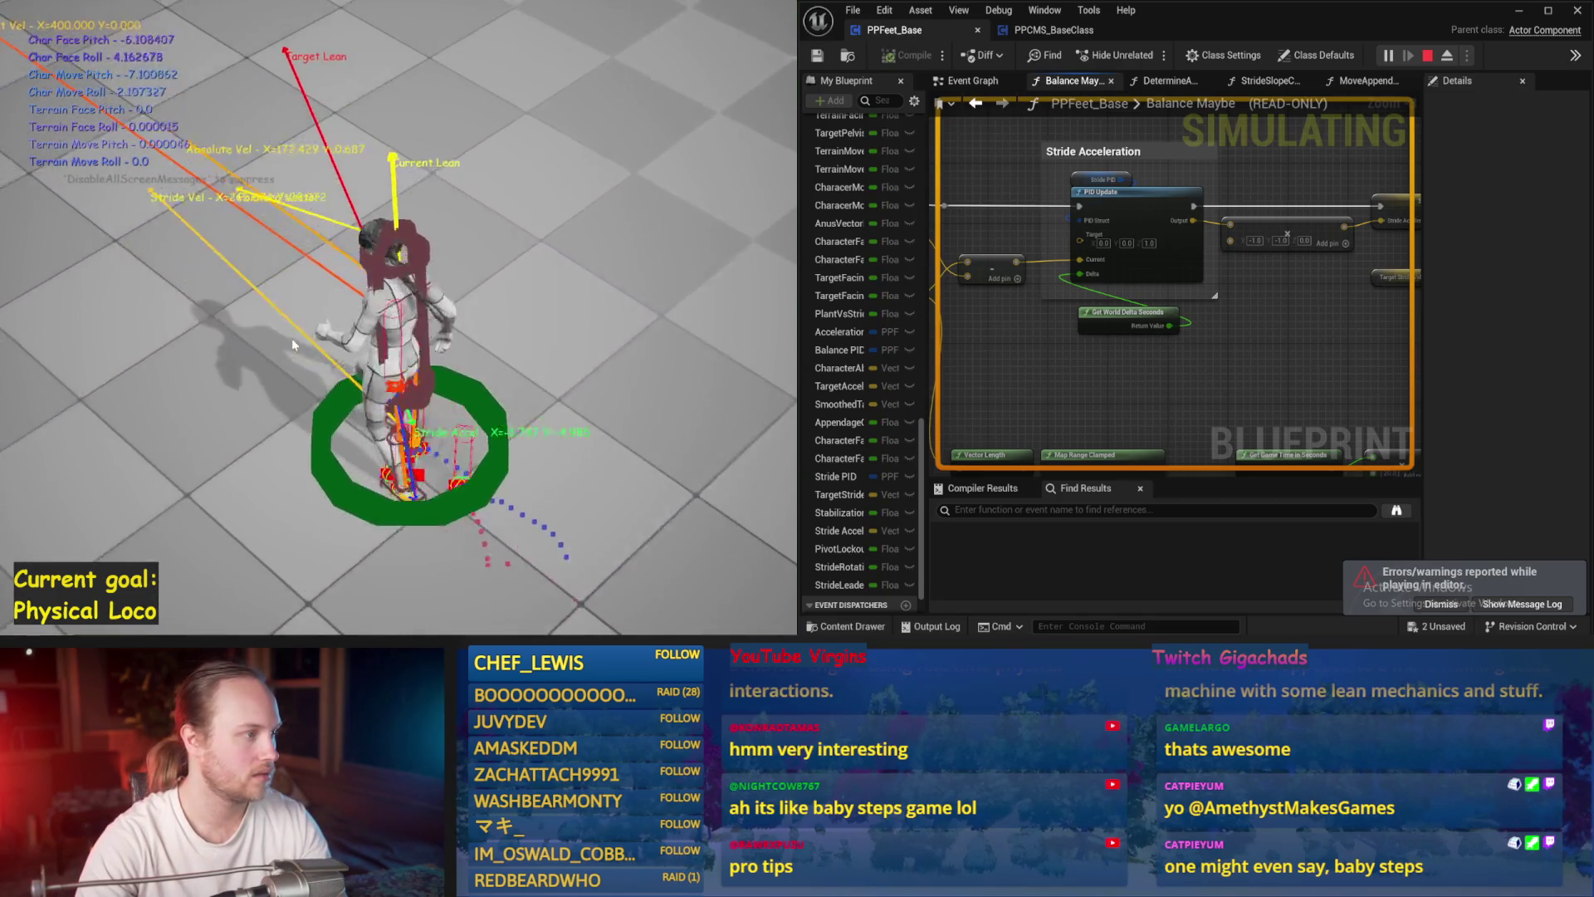
pyautogui.press('Escape')
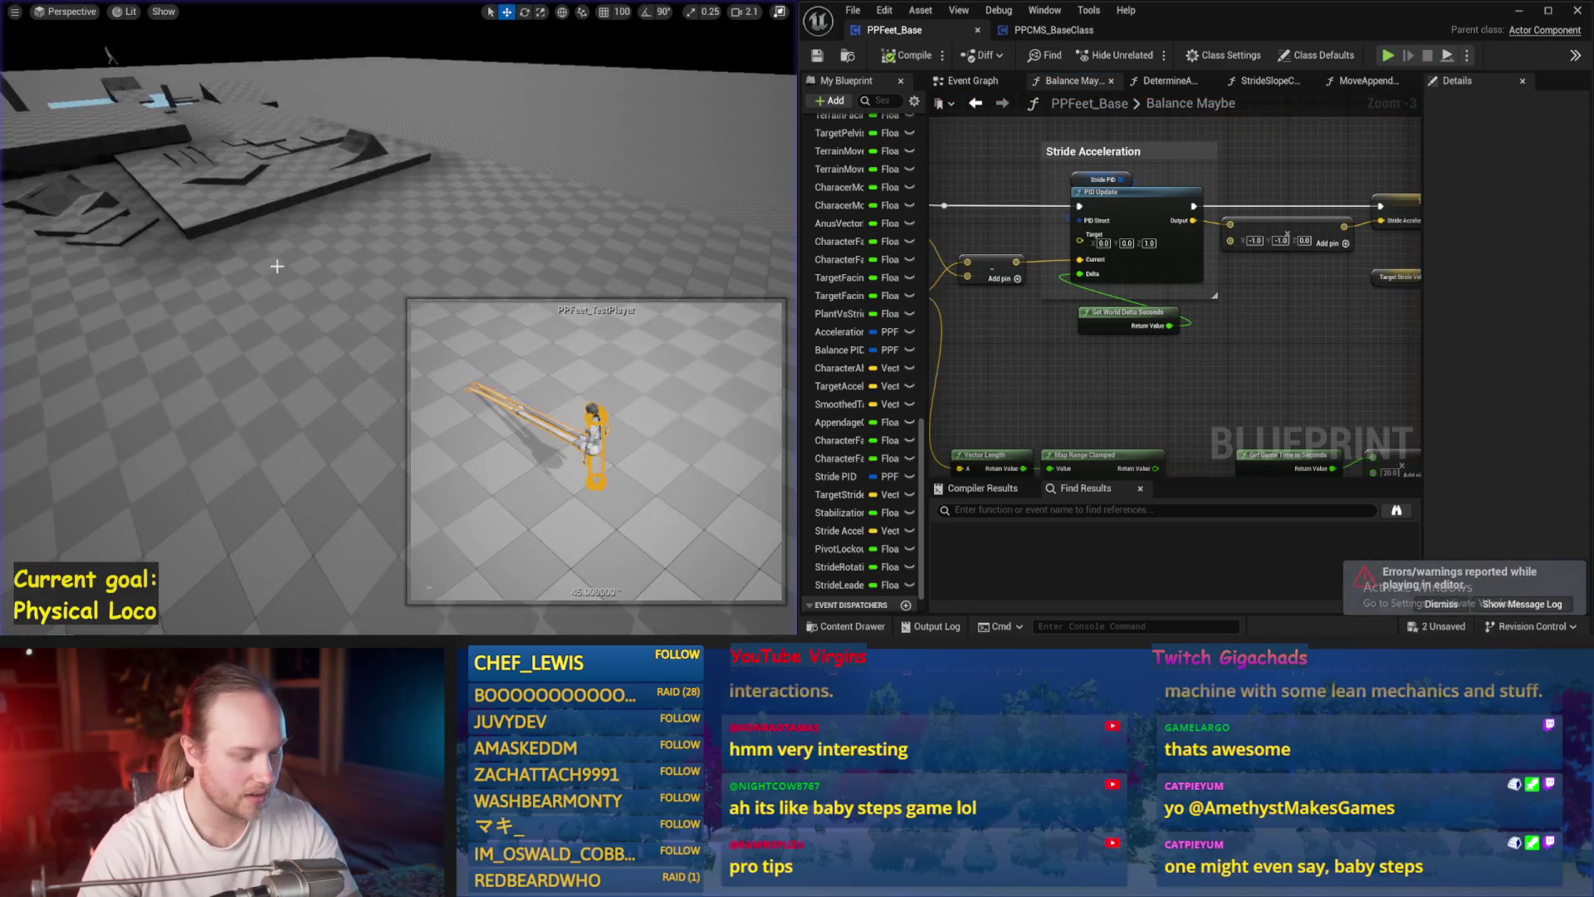
pyautogui.hotkey('alt', 's')
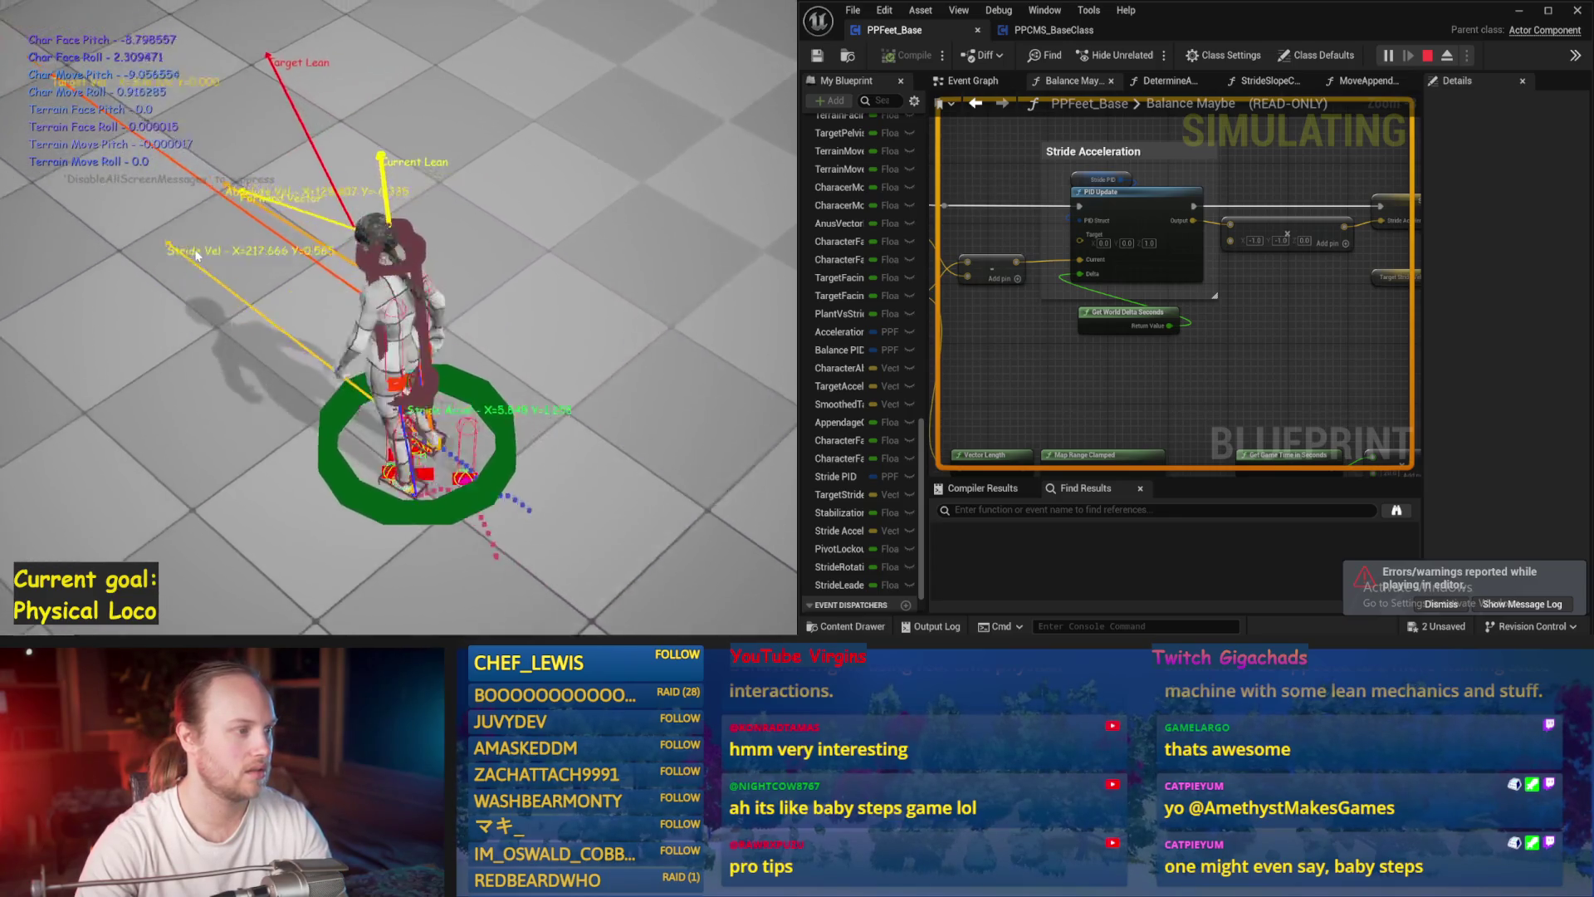
pyautogui.press('Escape')
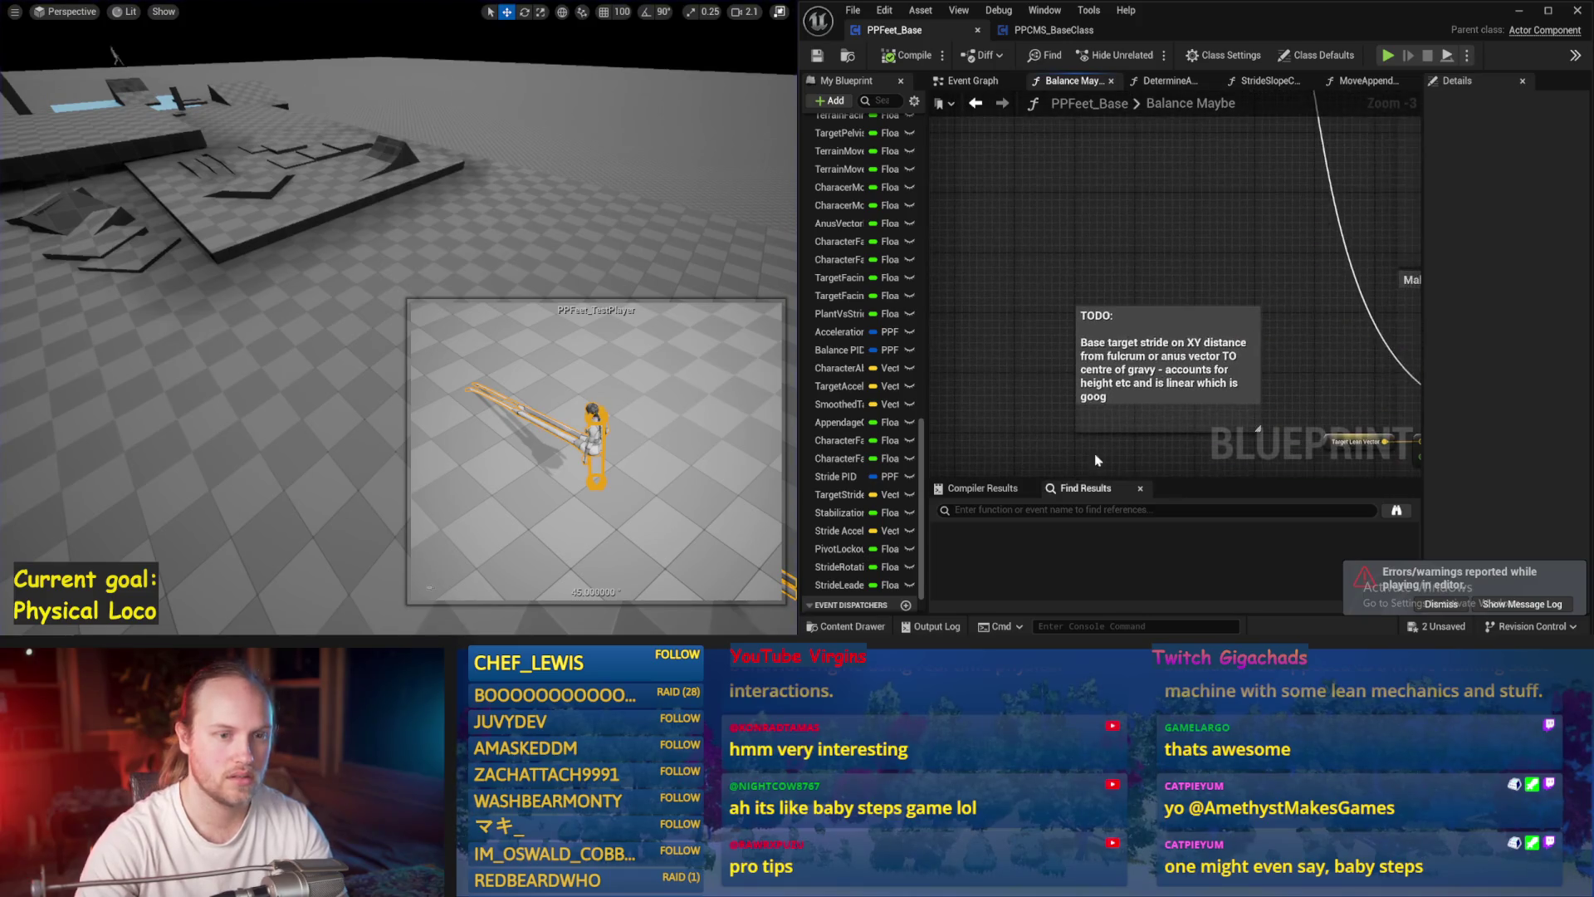
# - Bring the Stride Acceleration PID Update node into view and run a play test
pyautogui.scroll(3, 1214, 314)
pyautogui.moveTo(1291, 303); pyautogui.dragTo(983, 299)
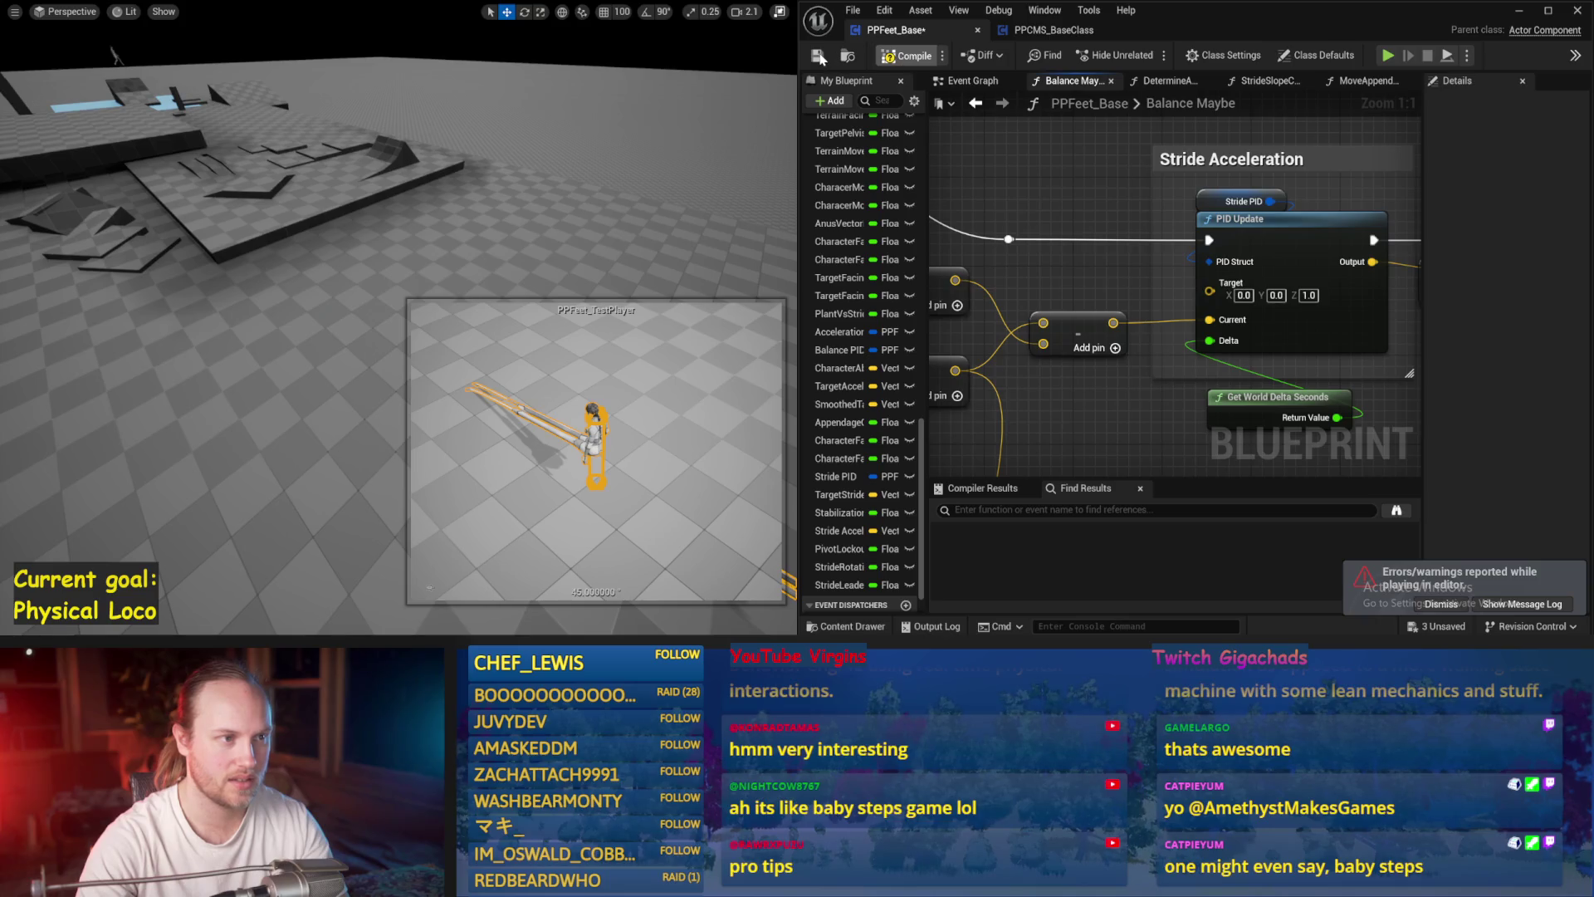
pyautogui.moveTo(504, 206); pyautogui.dragTo(477, 212)
pyautogui.hotkey('alt', 'p')
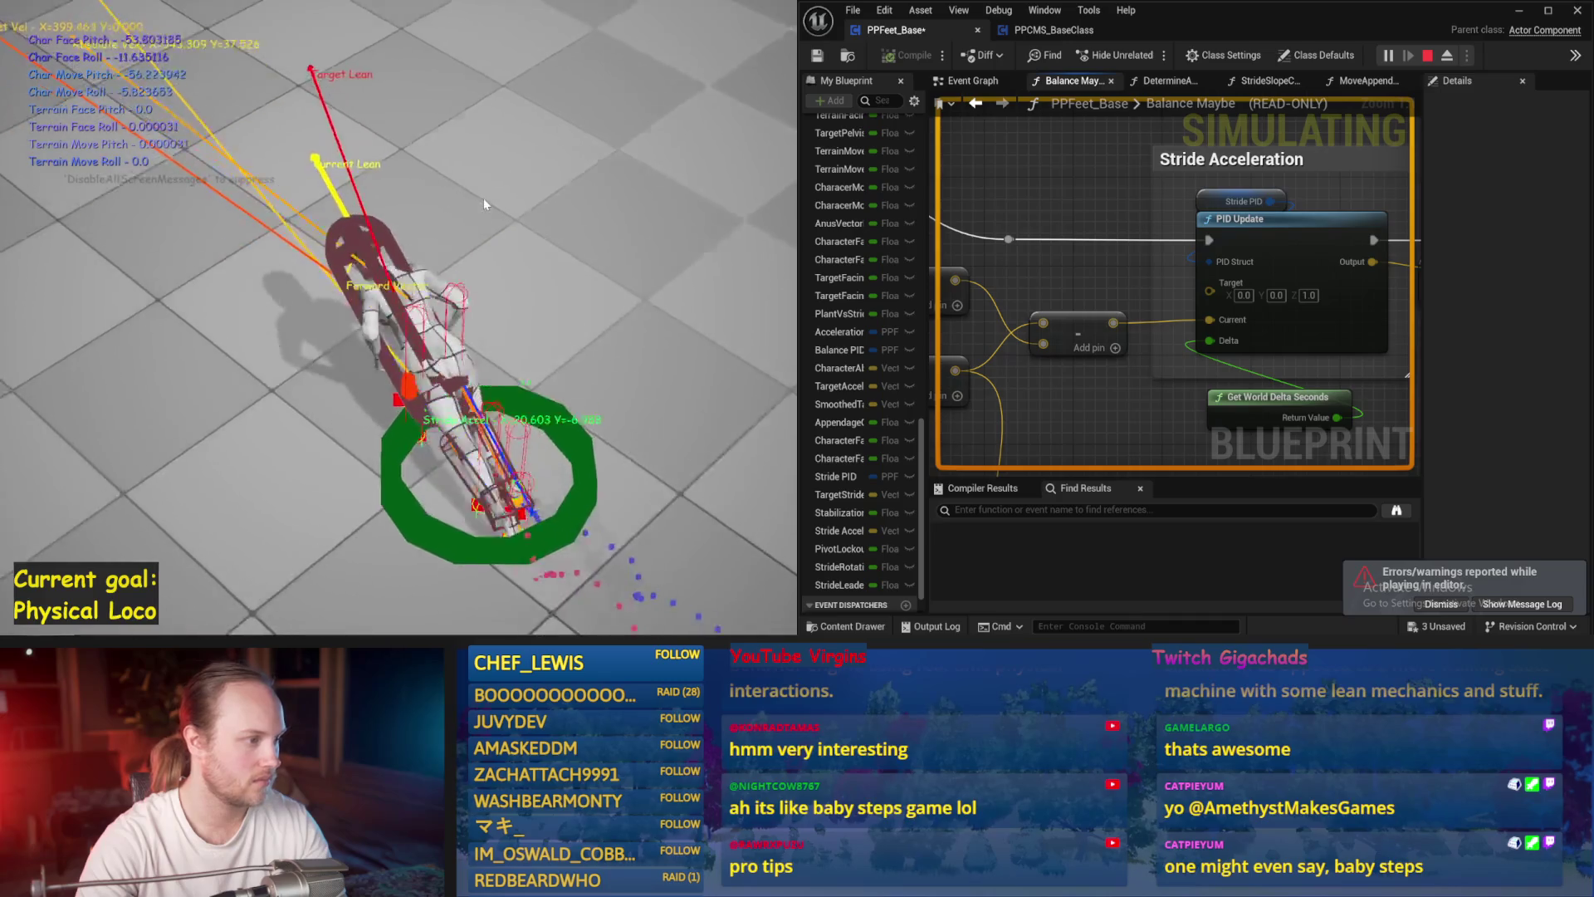
pyautogui.press('Escape')
# - Inspect the Stride PID node and the Add nodes feeding it between two test runs
pyautogui.moveTo(1057, 288); pyautogui.dragTo(961, 265)
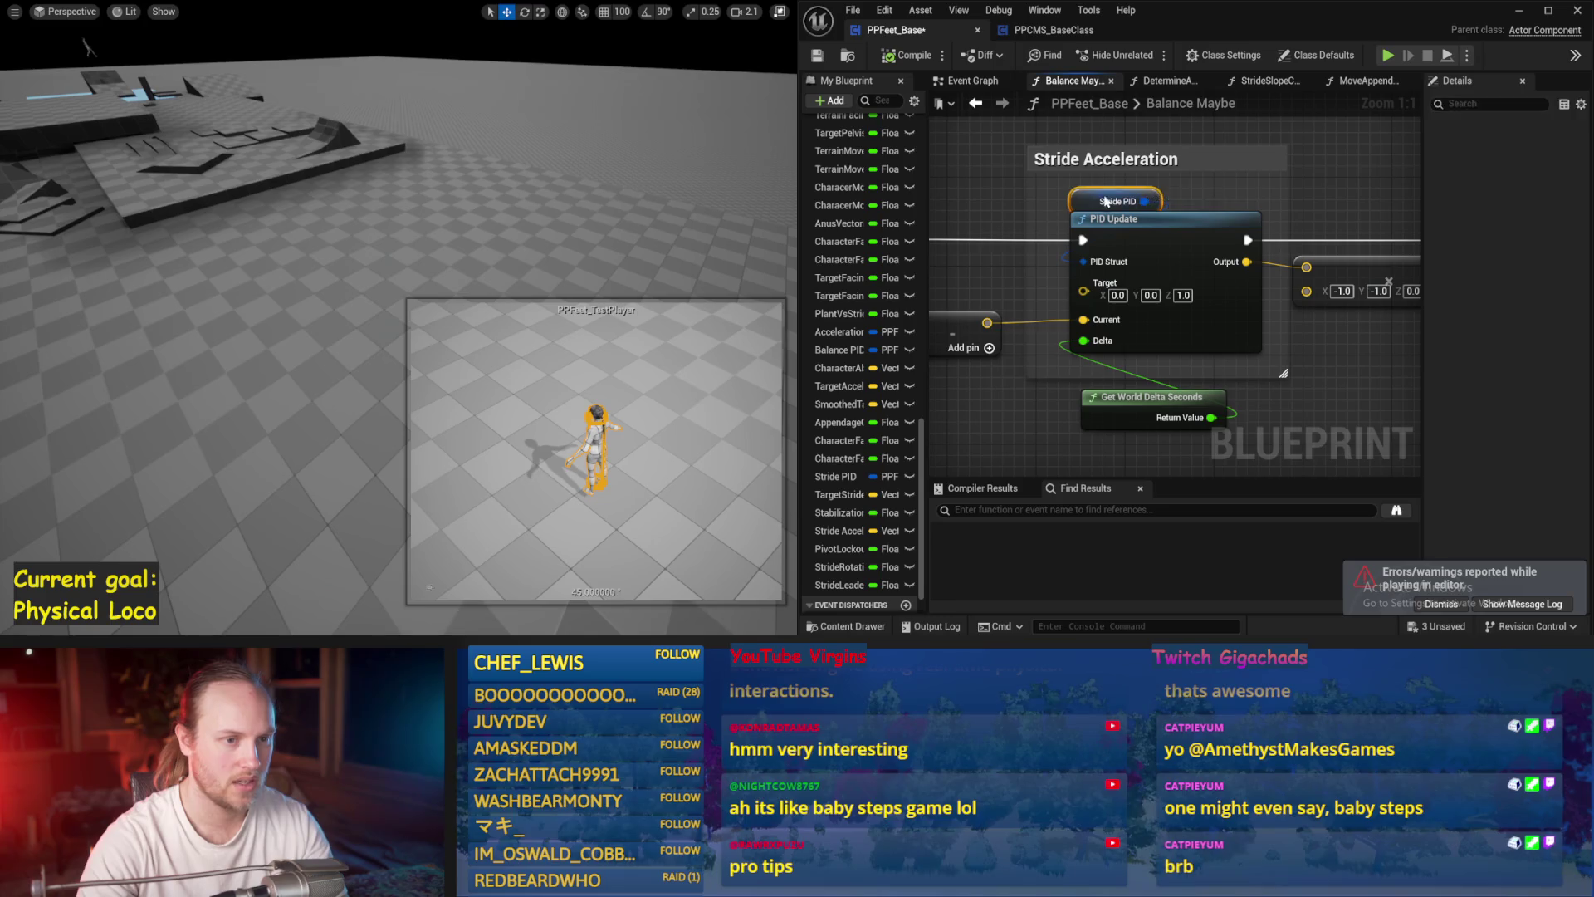
pyautogui.moveTo(467, 247)
pyautogui.mouseDown()
pyautogui.moveTo(499, 247)
pyautogui.moveTo(467, 246)
pyautogui.mouseUp()
pyautogui.hotkey('alt', 's')
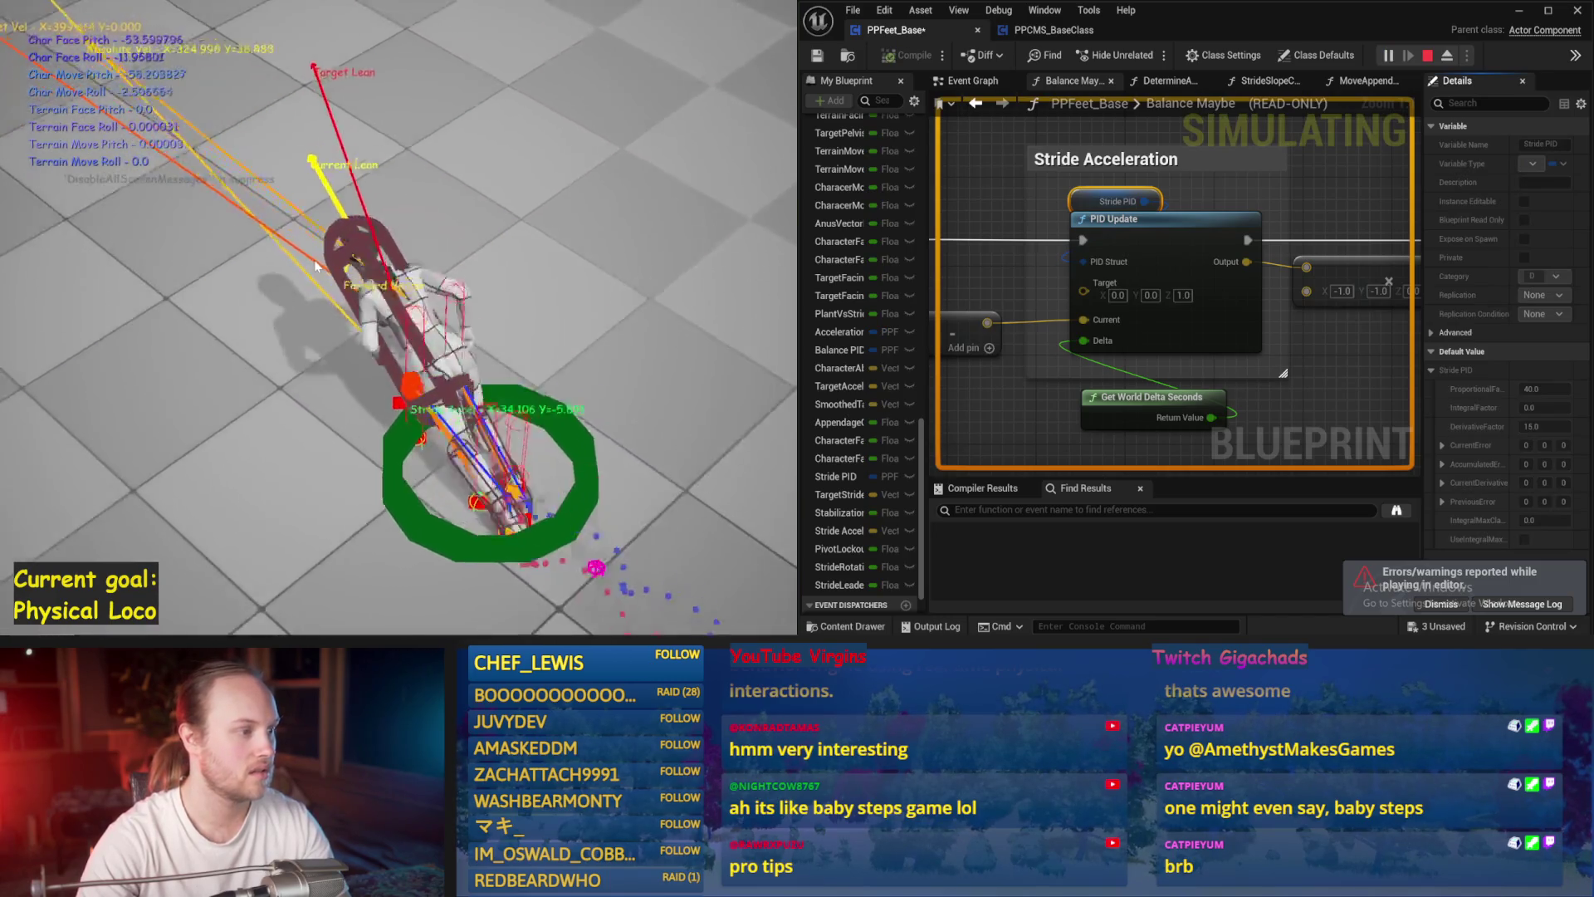
pyautogui.press('Escape')
pyautogui.moveTo(1019, 260); pyautogui.dragTo(1090, 299)
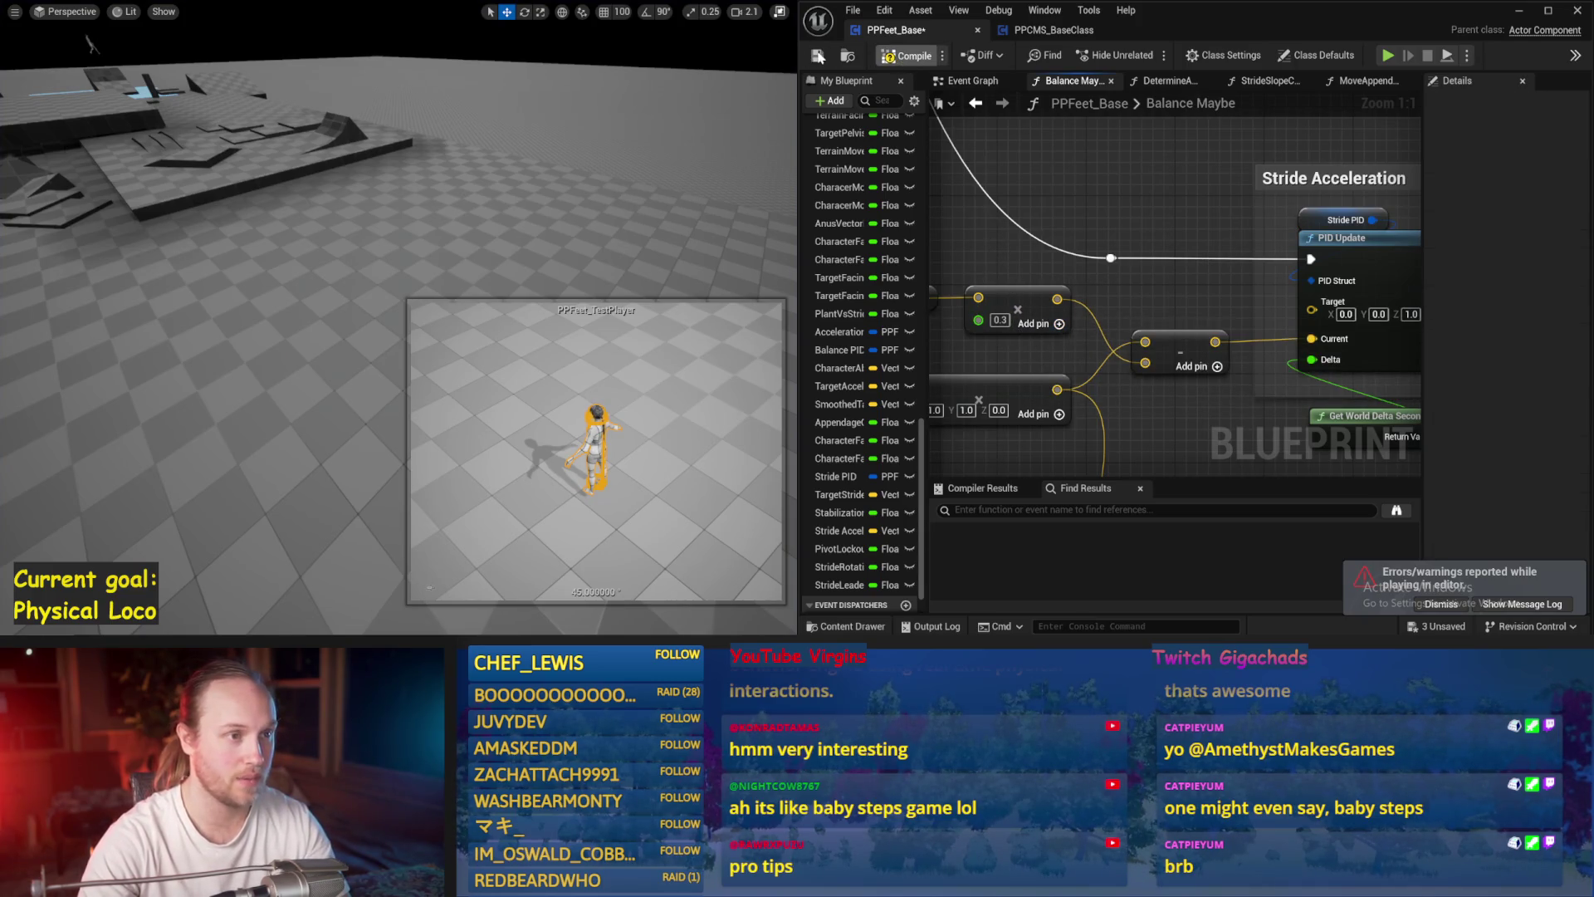
pyautogui.hotkey('alt', 'p')
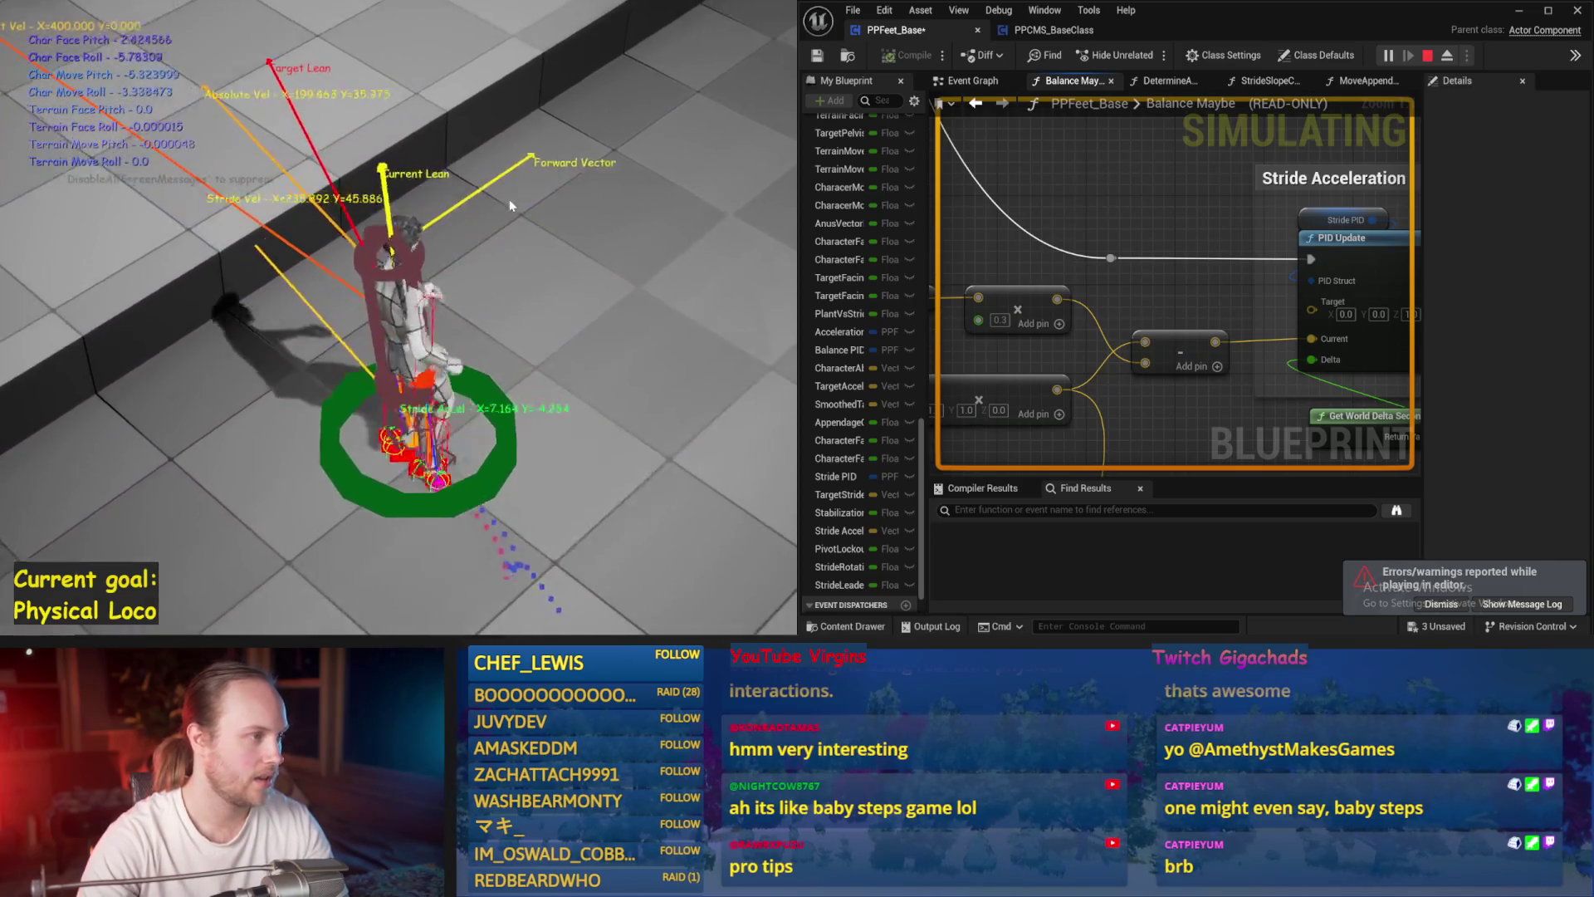
pyautogui.press('Escape')
# - Review the Target Stride Velocity and Stride Rotation nodes, run a short test, and return to the Event Graph
pyautogui.scroll(-2, 1124, 256)
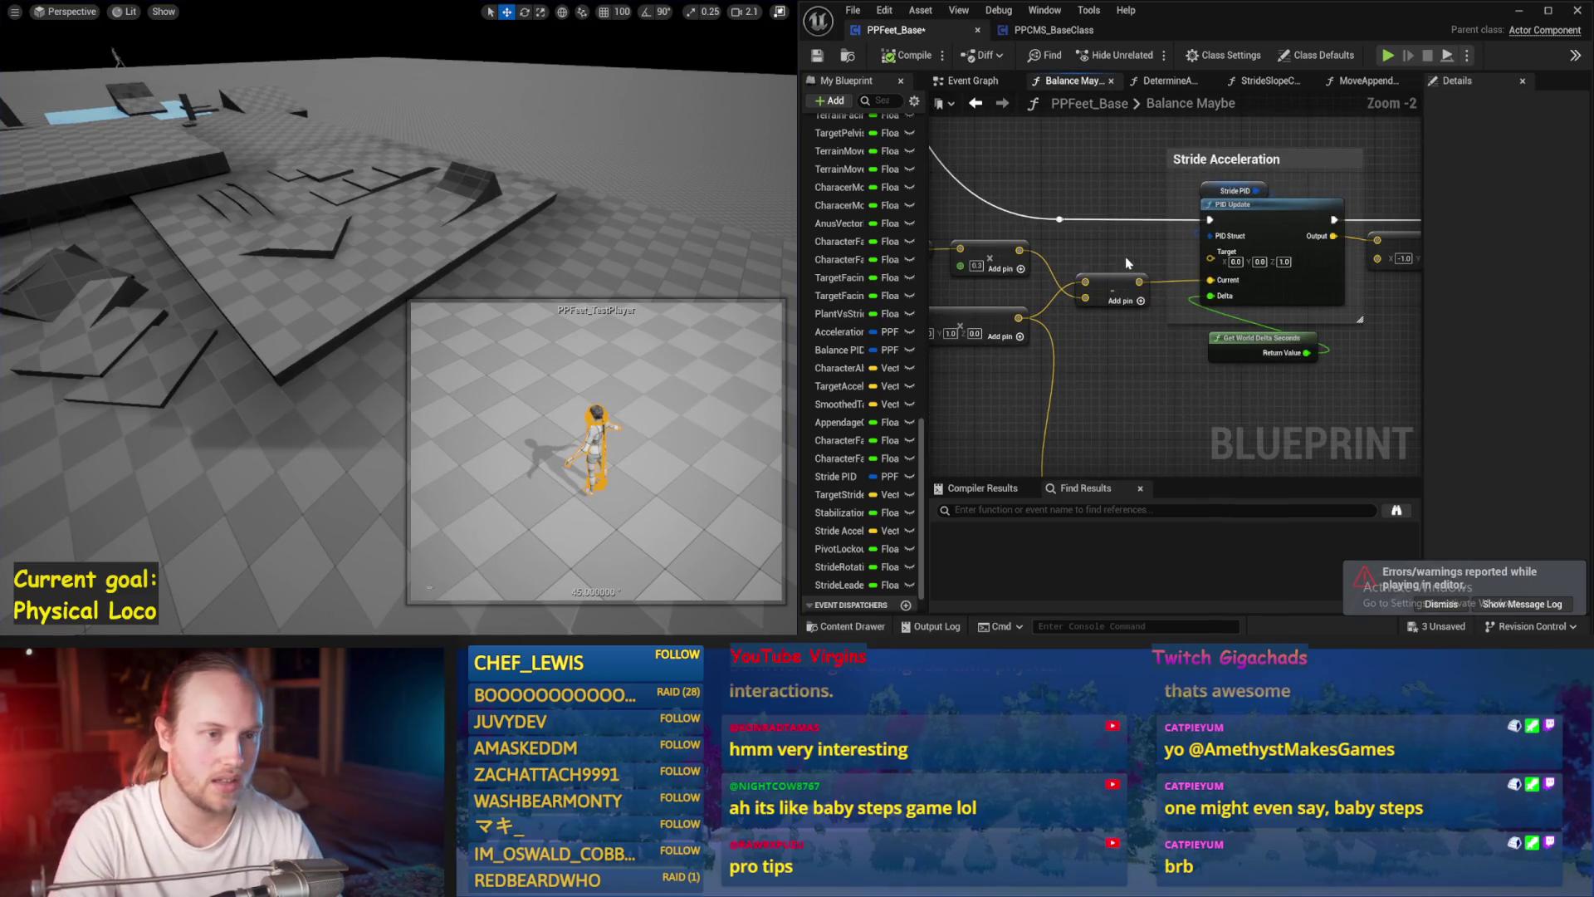
pyautogui.moveTo(1166, 297); pyautogui.dragTo(1028, 307)
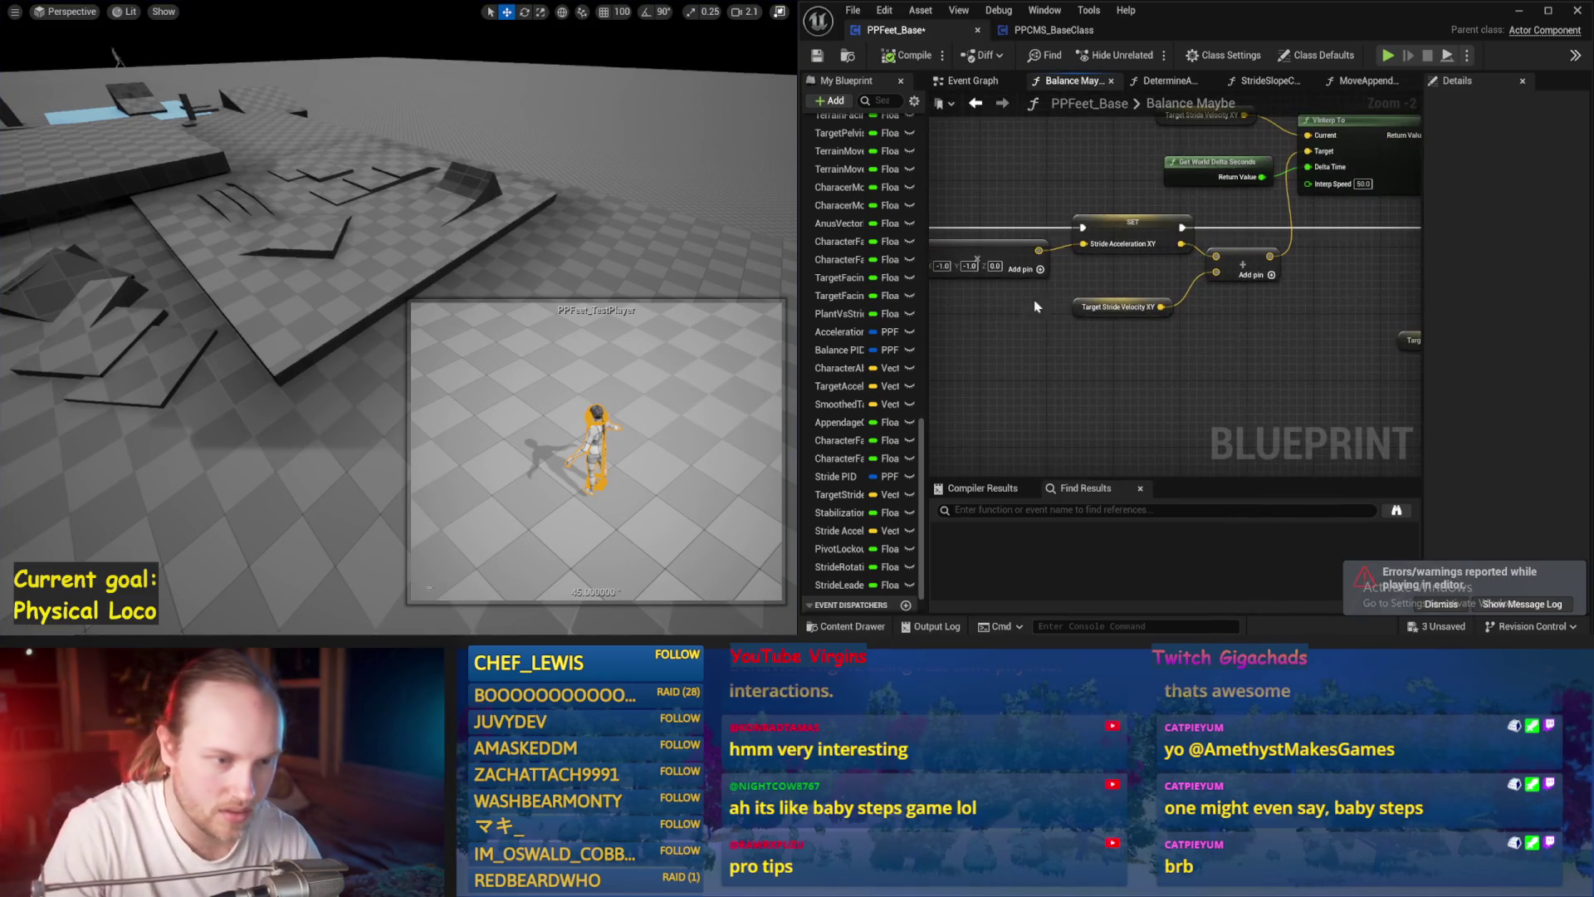
pyautogui.scroll(2, 1174, 335)
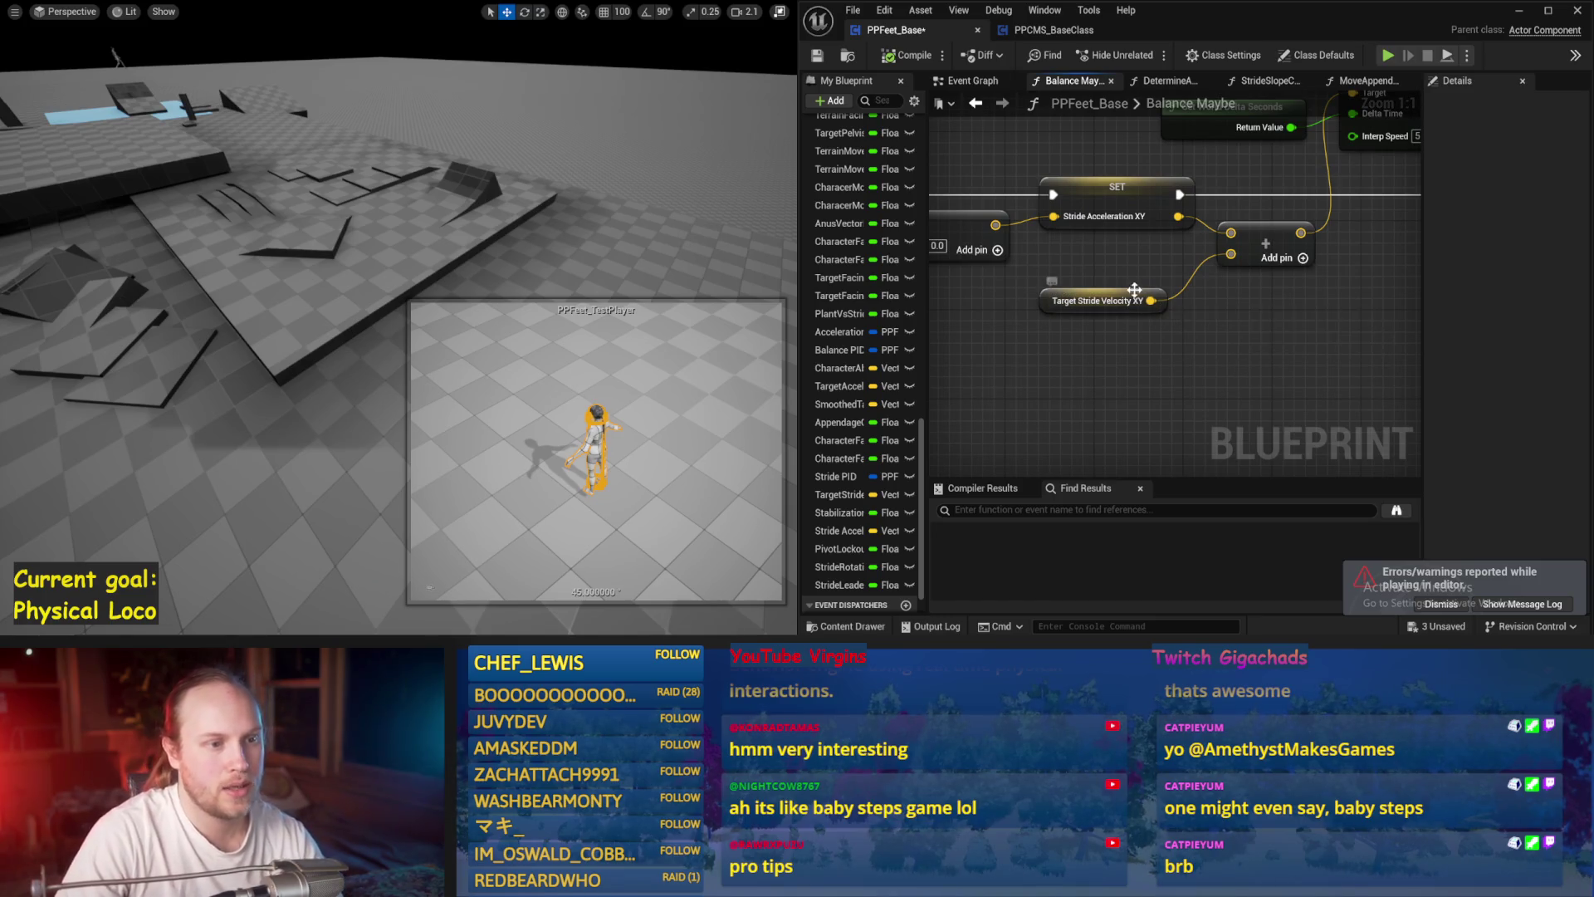
pyautogui.scroll(-1, 1134, 251)
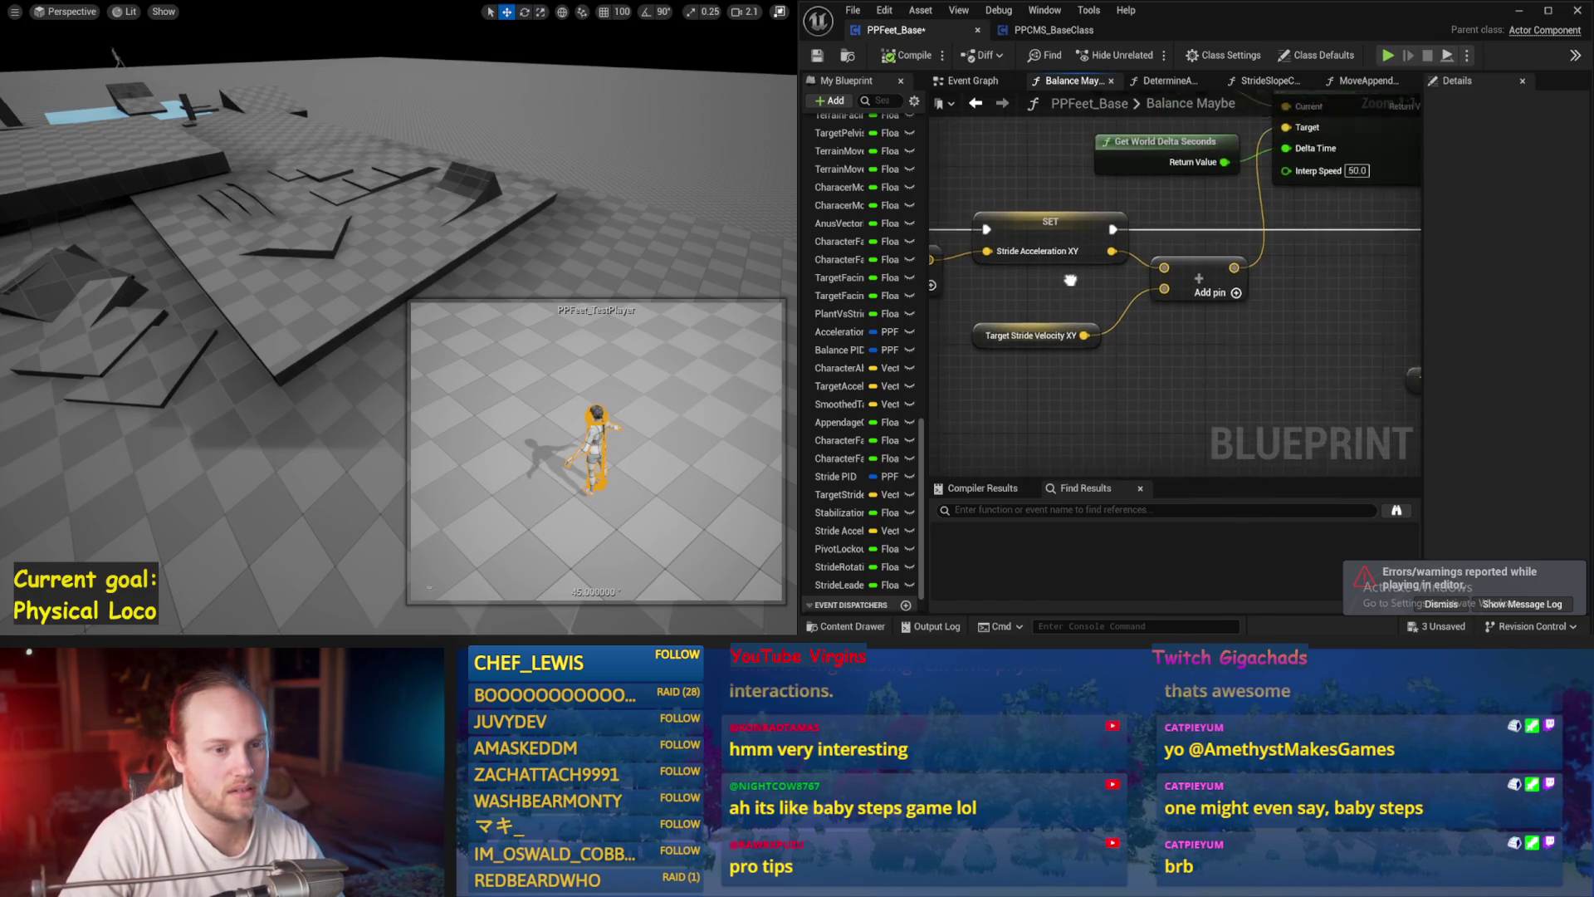
pyautogui.moveTo(1461, 316); pyautogui.dragTo(1118, 344)
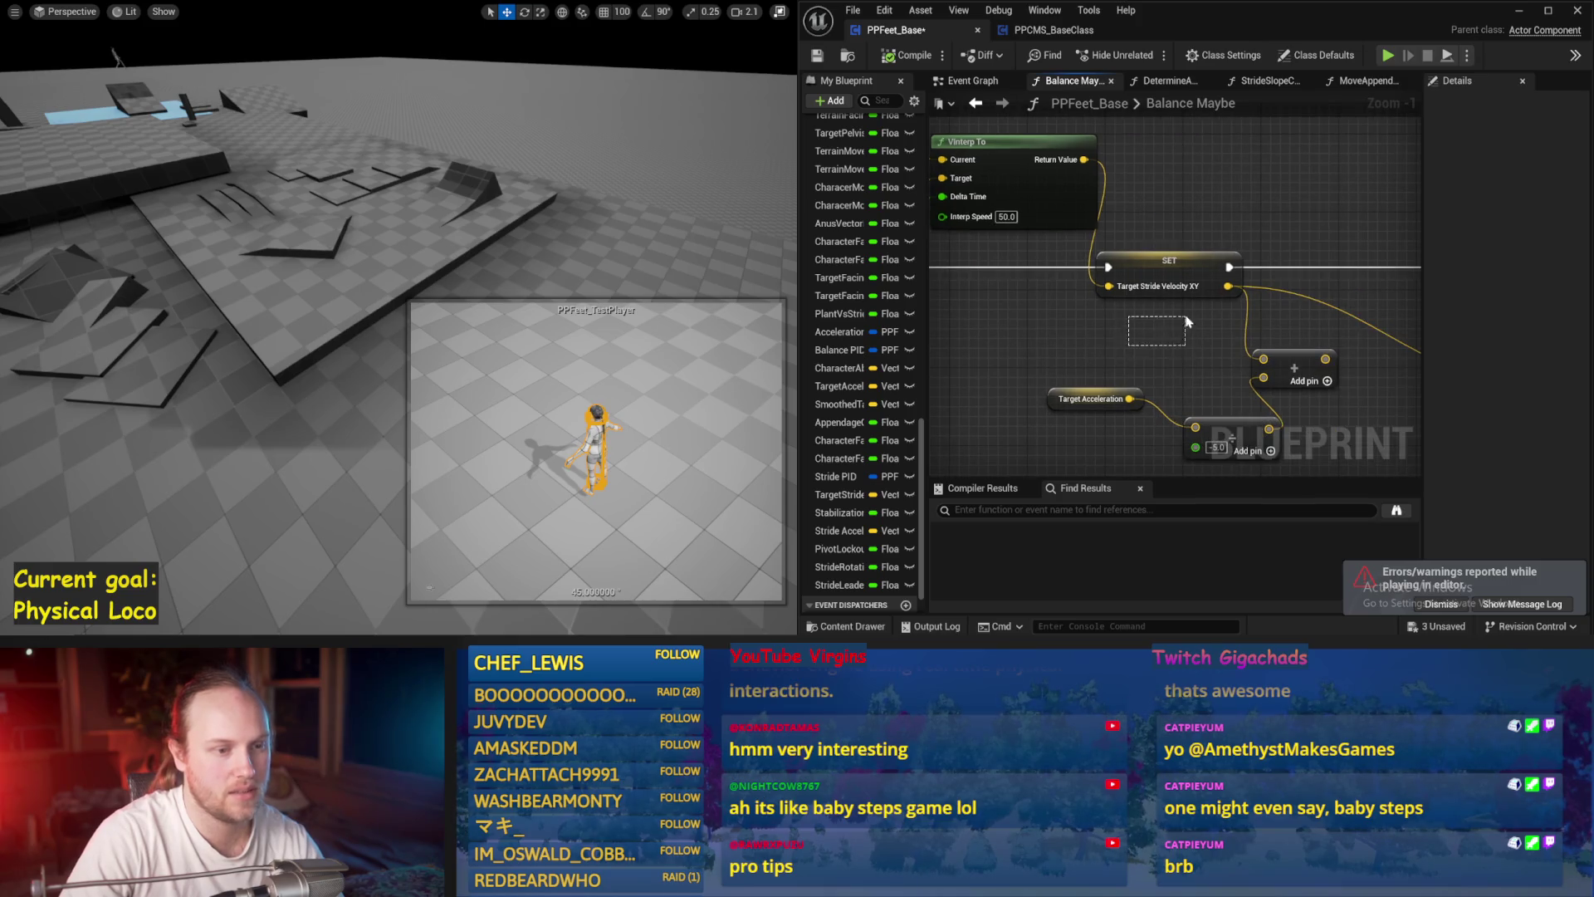
pyautogui.moveTo(1220, 181); pyautogui.dragTo(1106, 95)
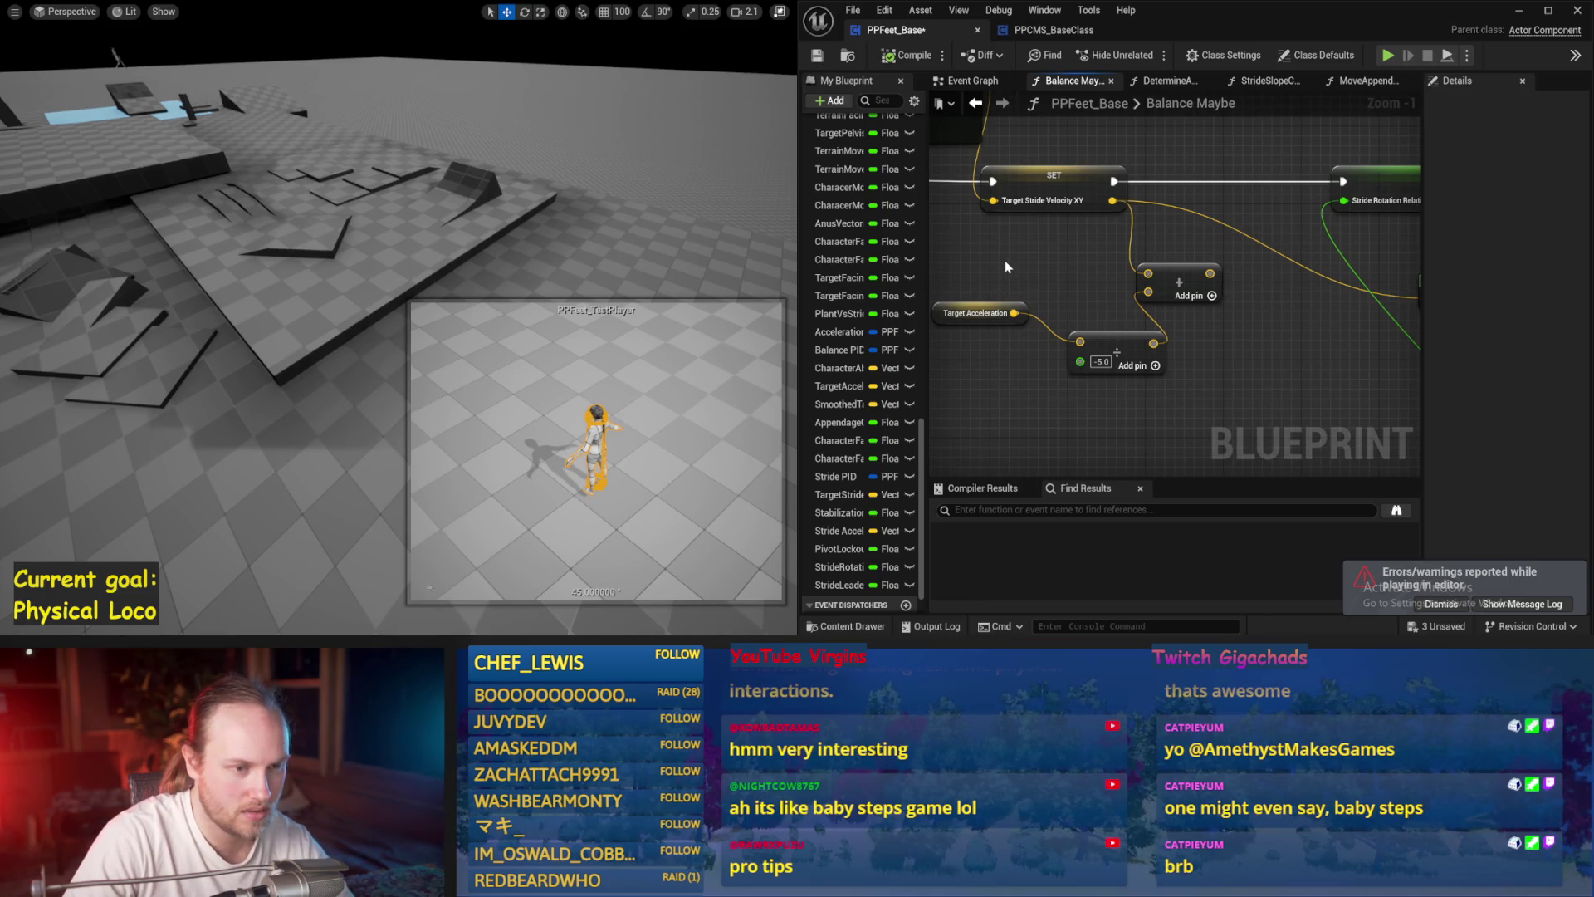
pyautogui.hotkey('alt', 'p')
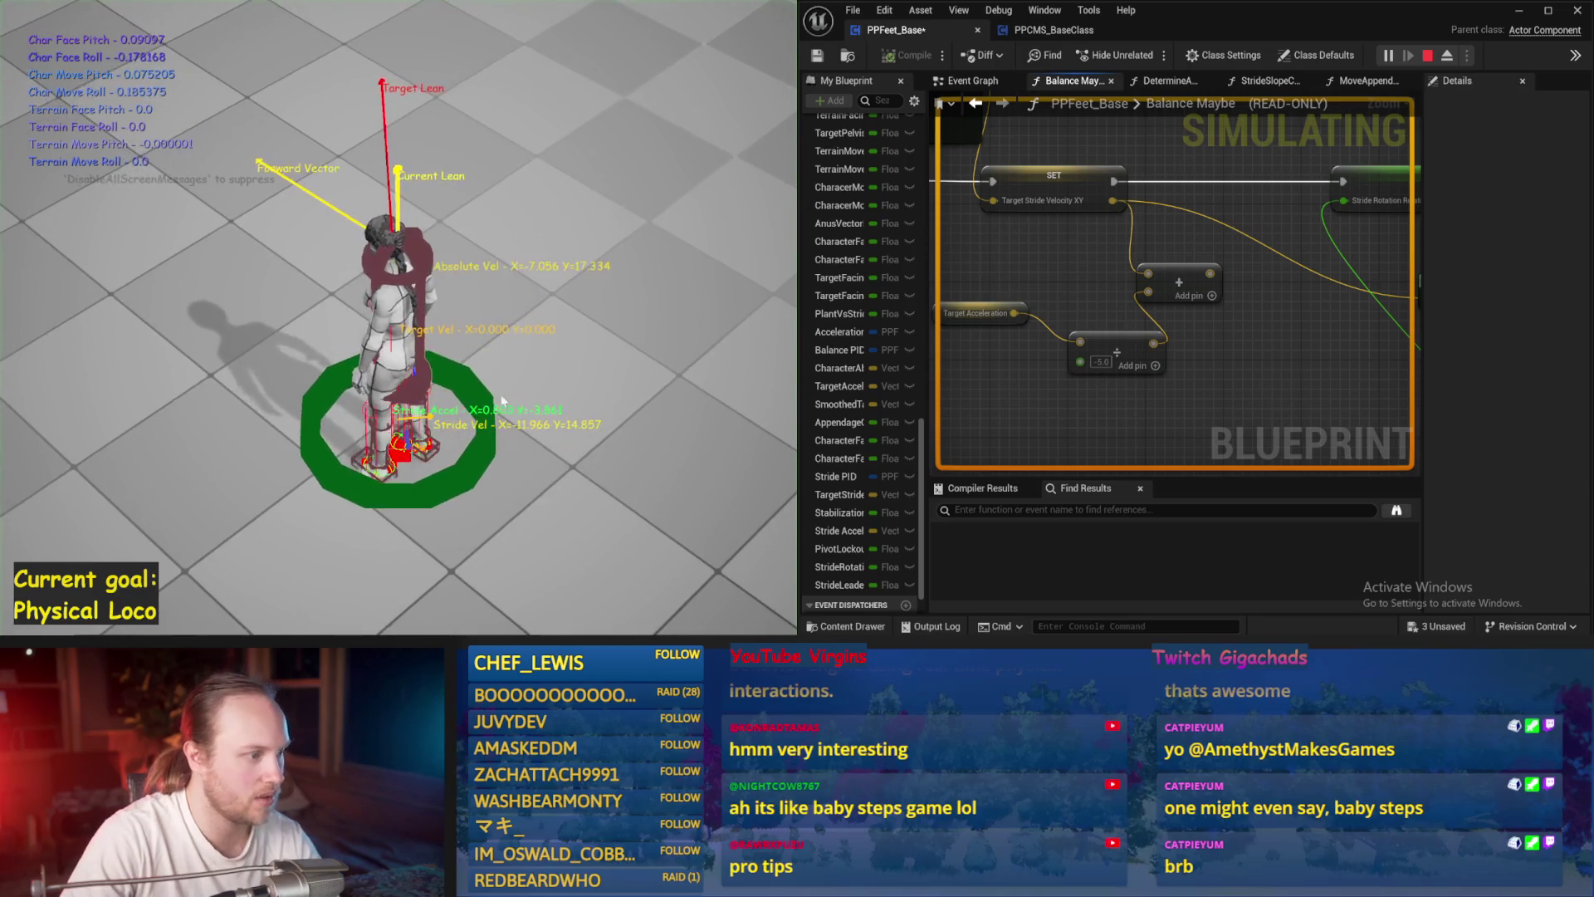
pyautogui.press('Escape')
pyautogui.click(988, 83)
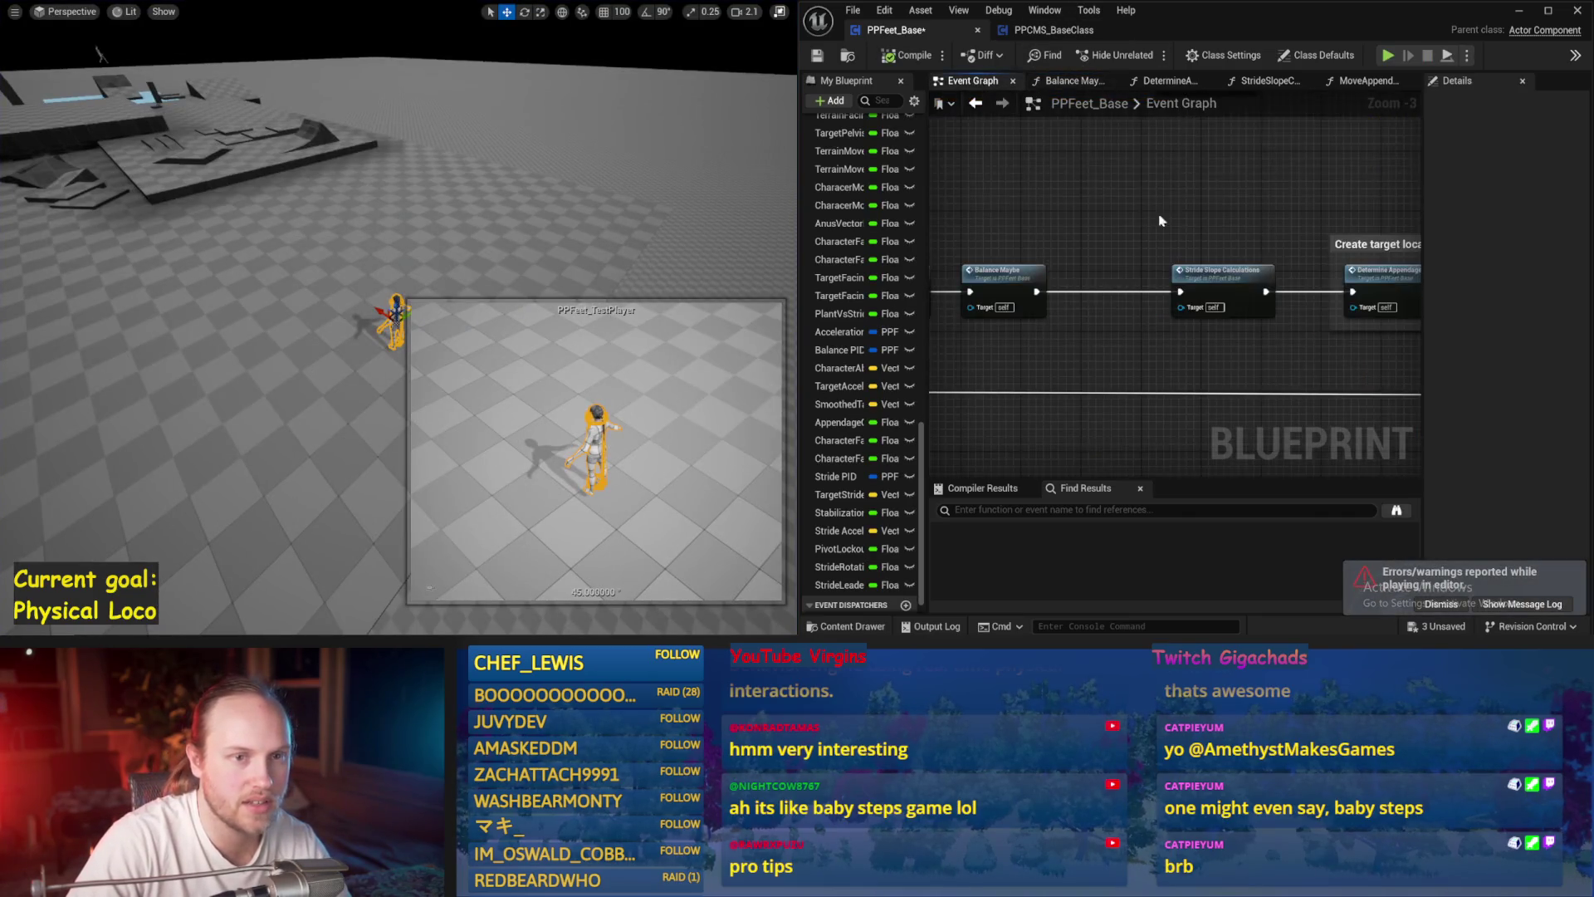
# - Open DrawDebugValues and find the debug arrow and string nodes under Stride Related Things
pyautogui.doubleClick(1058, 200)
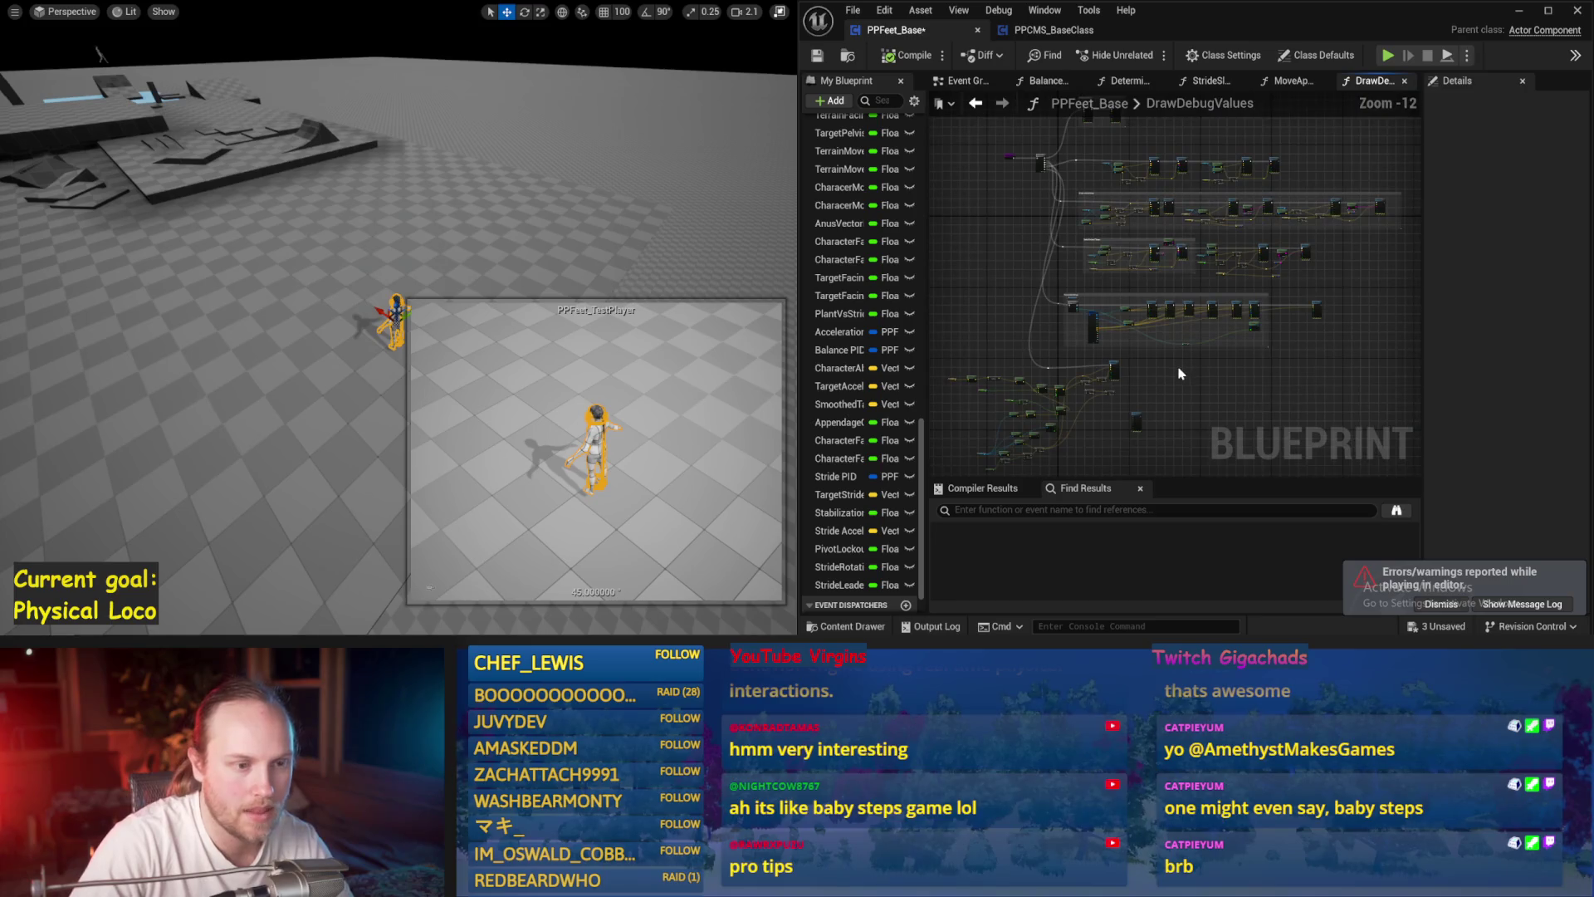
pyautogui.scroll(5, 1214, 258)
pyautogui.scroll(-5, 1138, 263)
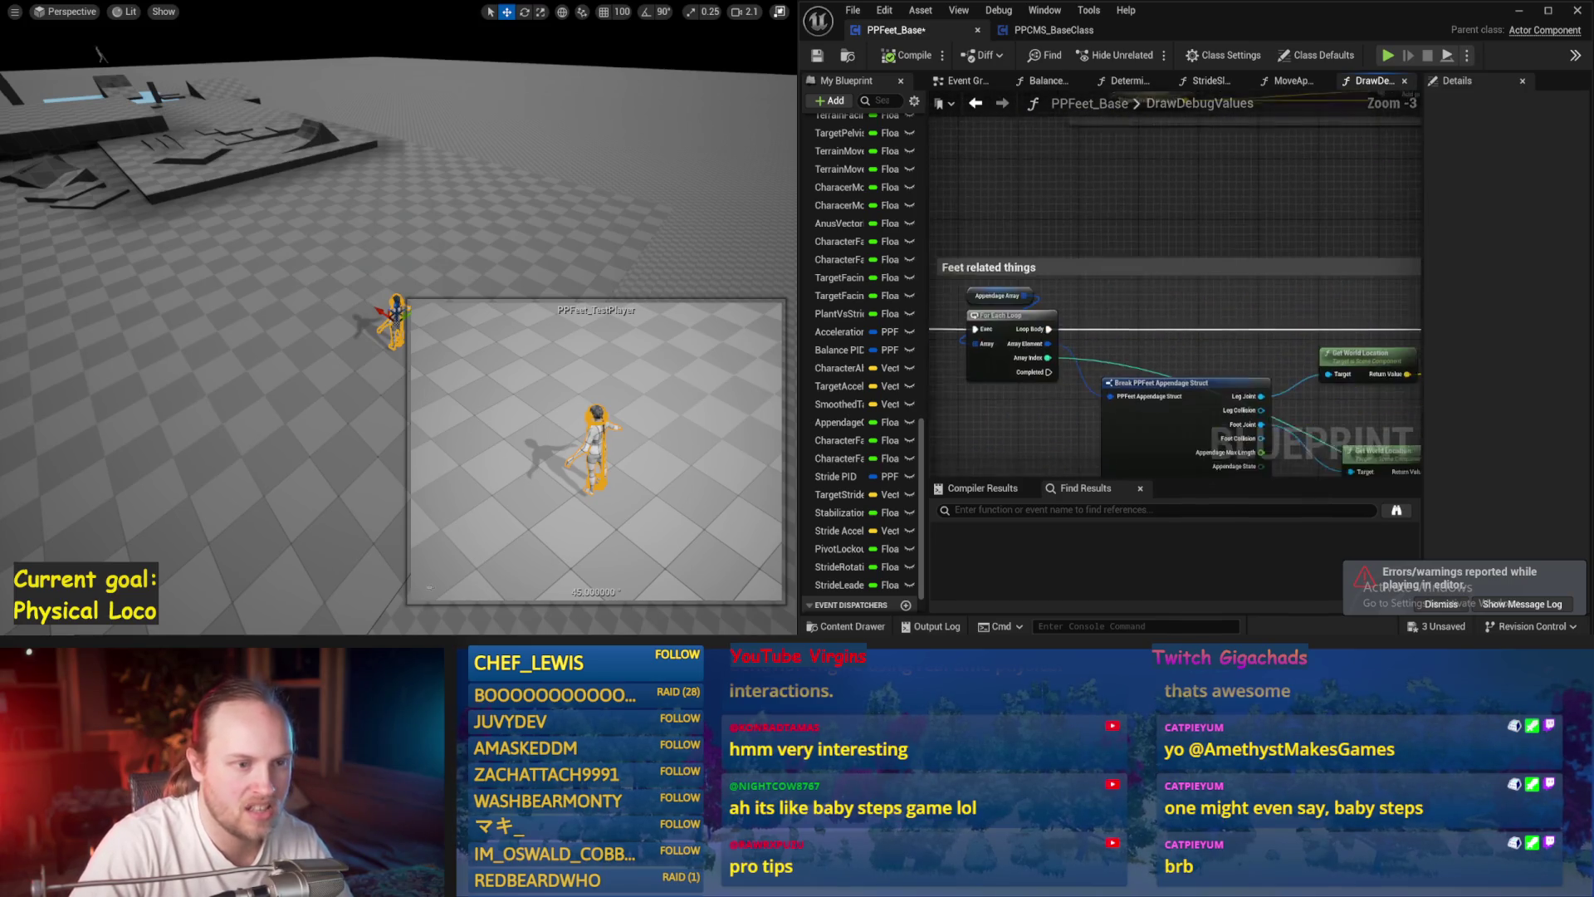
pyautogui.scroll(2, 1156, 407)
pyautogui.moveTo(1156, 407)
pyautogui.mouseDown()
pyautogui.moveTo(1248, 349)
pyautogui.moveTo(1128, 315)
pyautogui.moveTo(1246, 250)
pyautogui.moveTo(1221, 216)
pyautogui.moveTo(1204, 332)
pyautogui.moveTo(1300, 298)
pyautogui.moveTo(1216, 287)
pyautogui.mouseUp()
pyautogui.scroll(-1, 1352, 266)
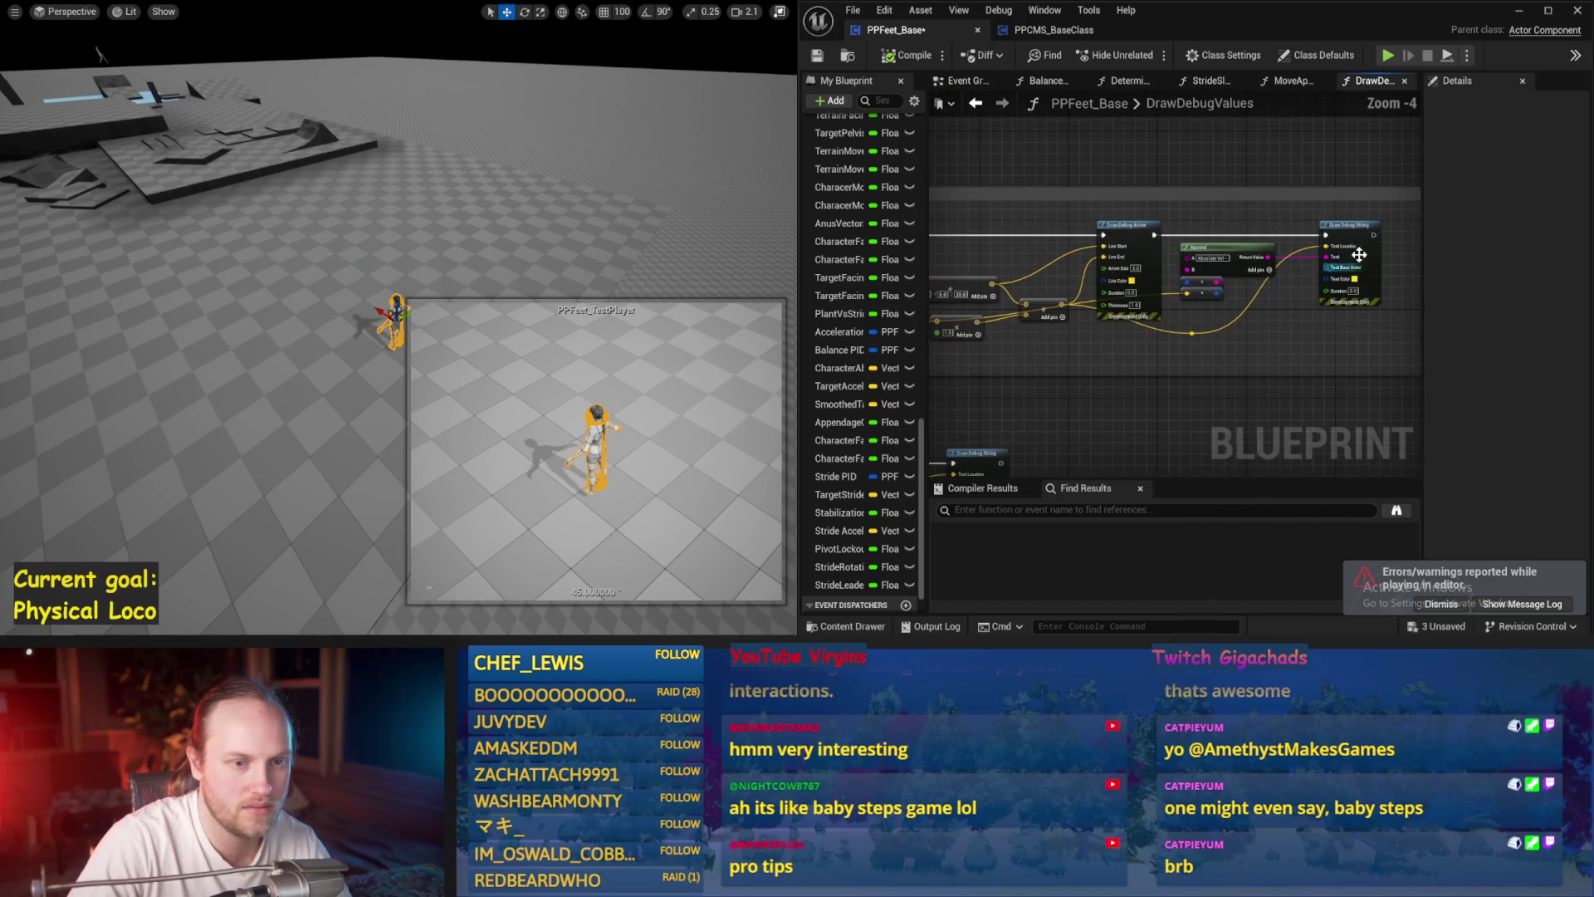
pyautogui.moveTo(1392, 227); pyautogui.dragTo(1105, 337)
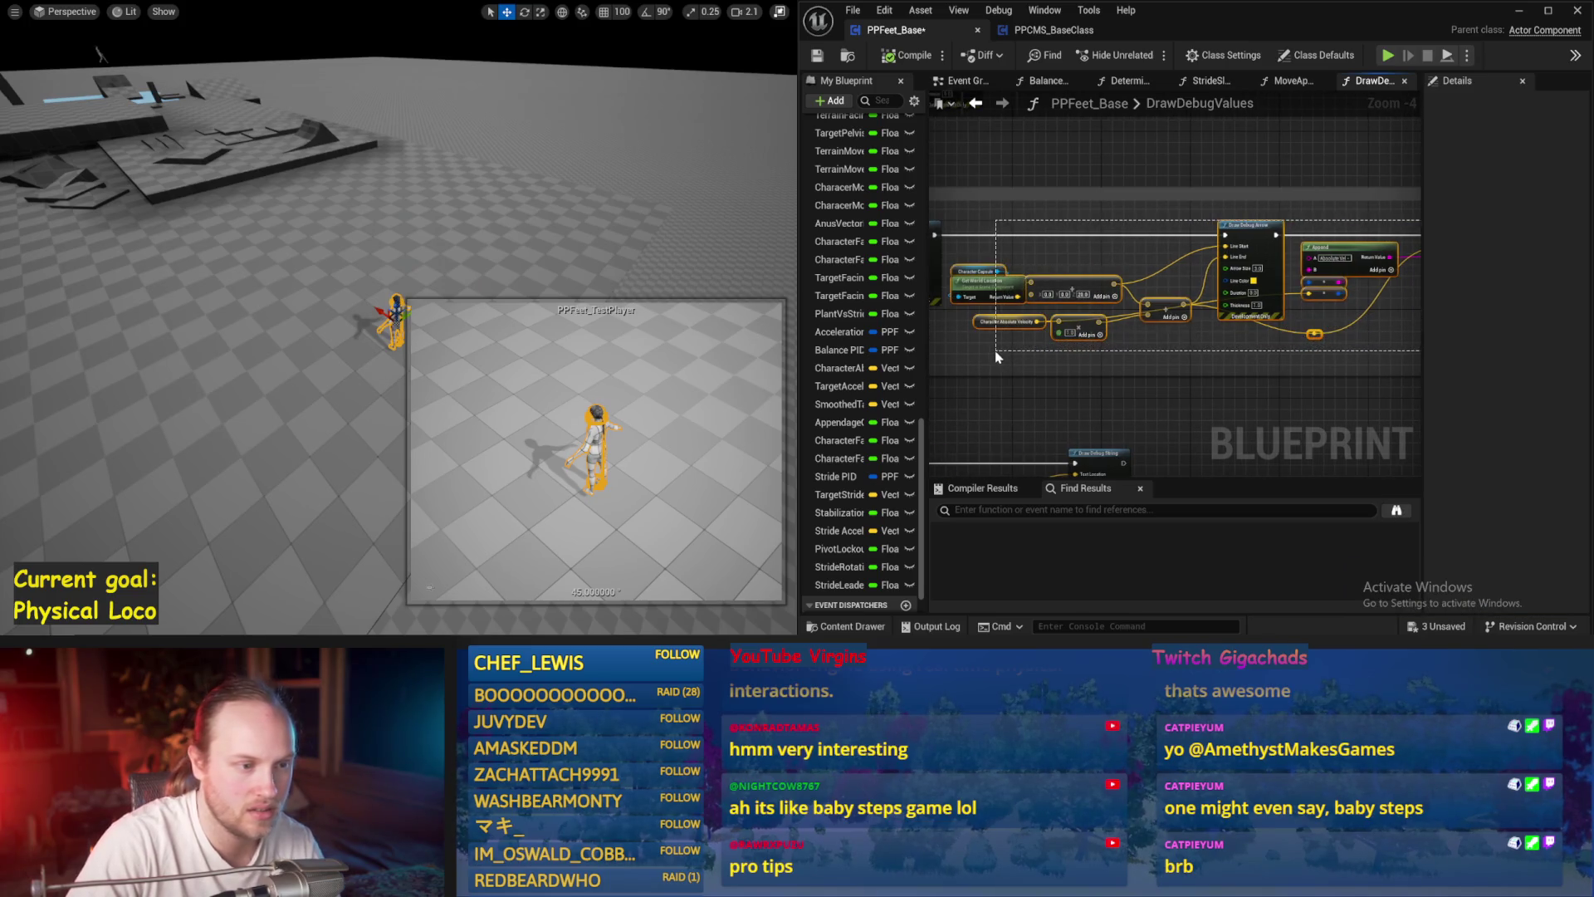
pyautogui.moveTo(1229, 319); pyautogui.dragTo(1304, 239)
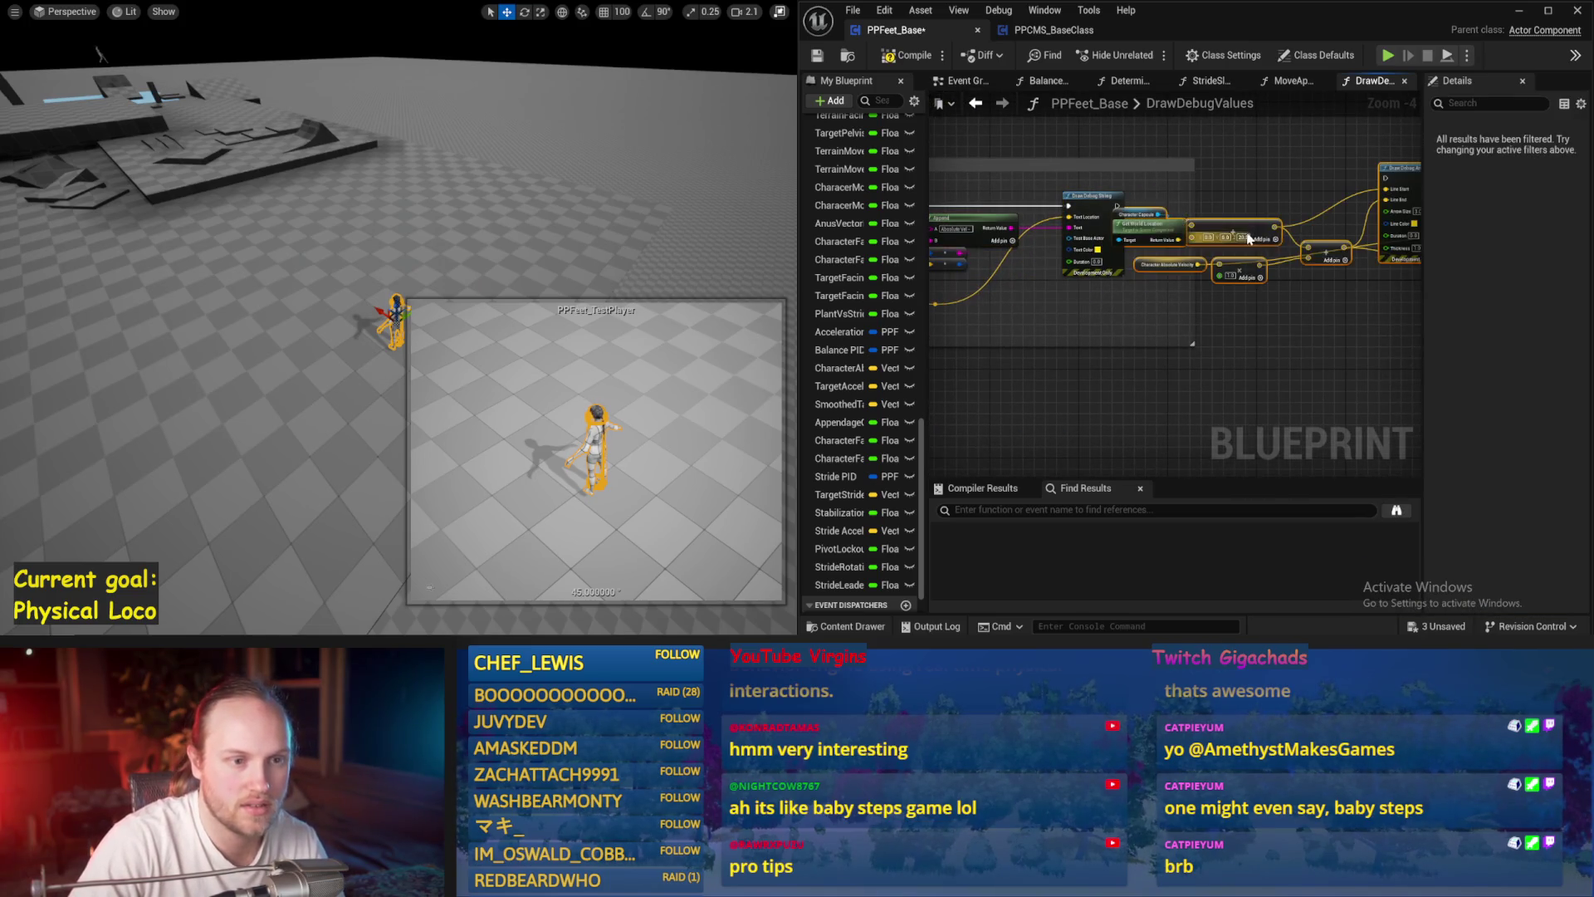
# - Add a Get Target Acceleration node and wire it into Draw Debug Arrow and String
pyautogui.moveTo(1118, 206); pyautogui.dragTo(1222, 211)
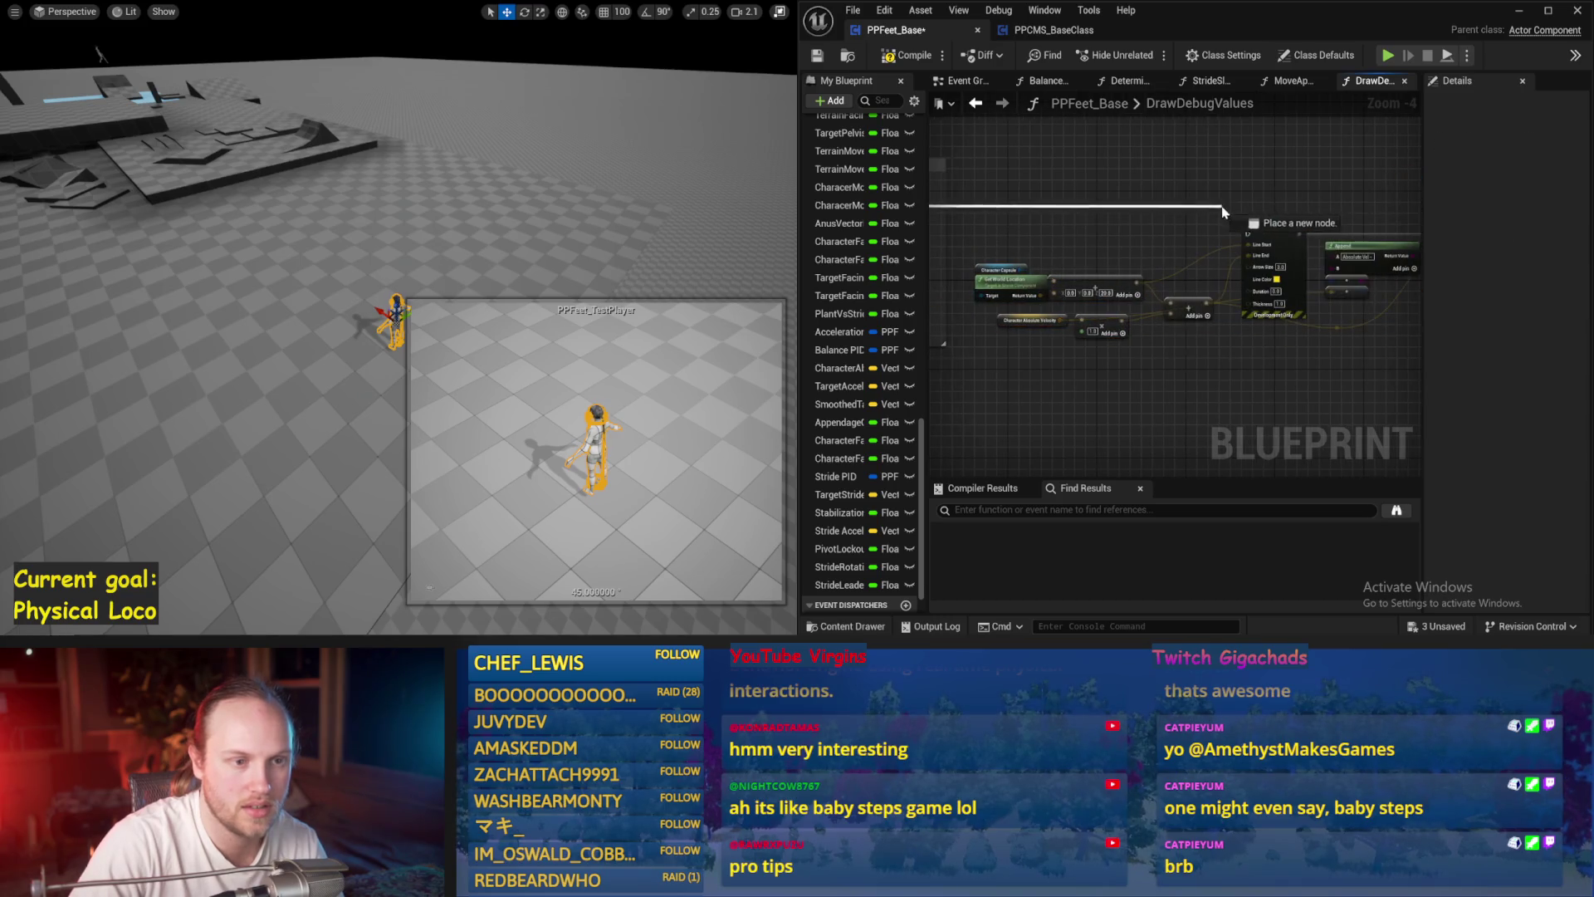
pyautogui.rightClick(1116, 264)
pyautogui.write('target ')
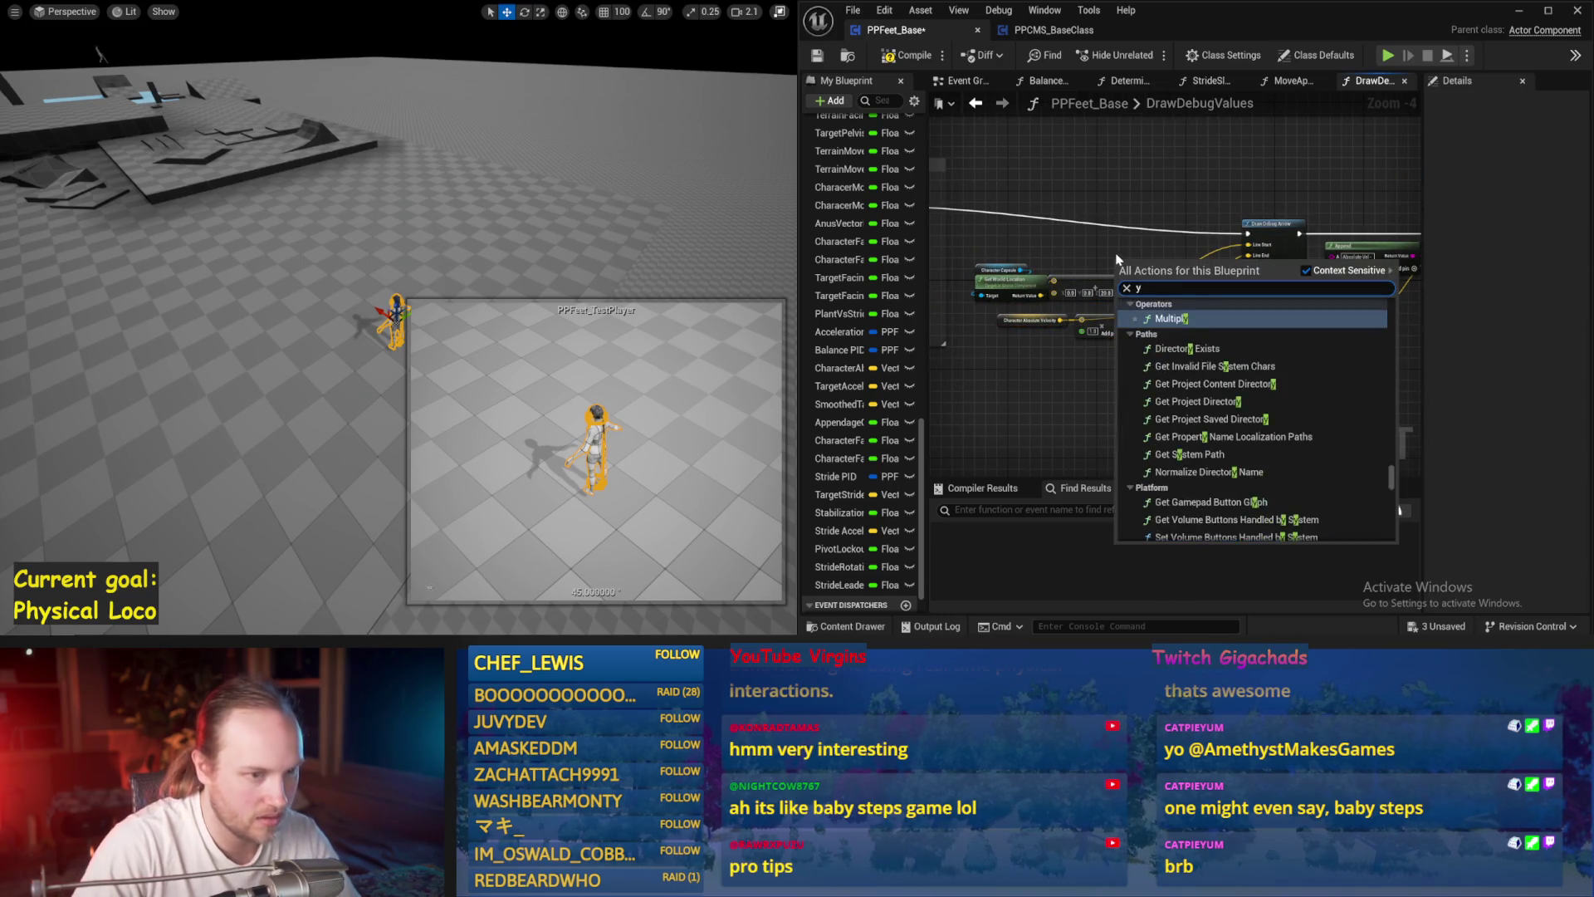
pyautogui.write('acc')
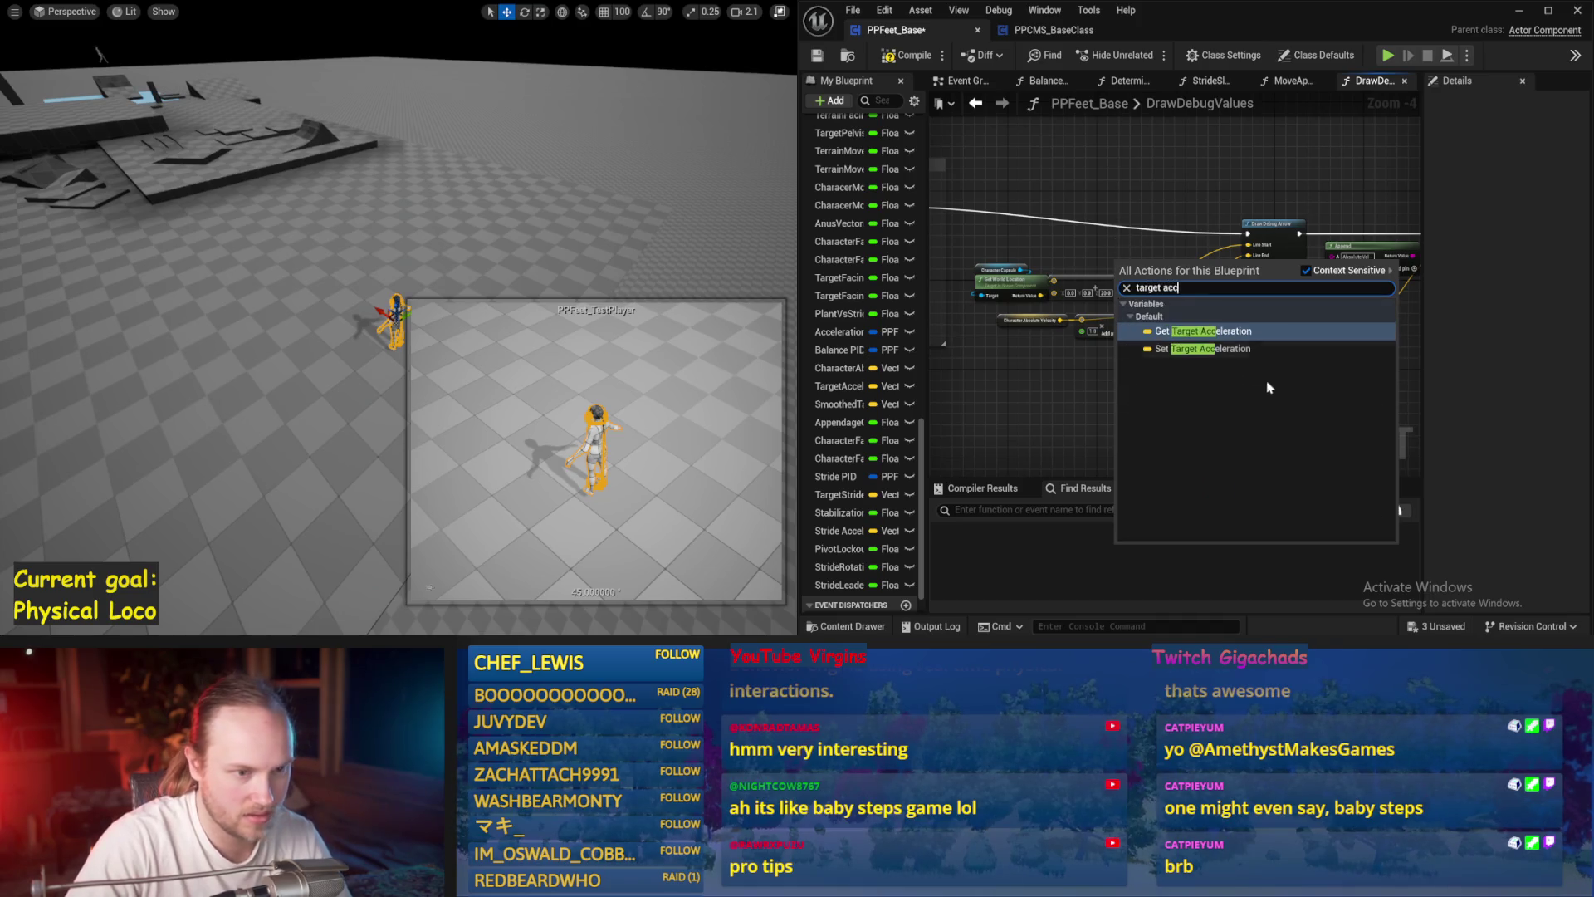
pyautogui.click(1195, 332)
pyautogui.scroll(4, 1115, 248)
pyautogui.moveTo(1113, 250); pyautogui.dragTo(1000, 366)
pyautogui.click(1136, 379)
pyautogui.scroll(-2, 1141, 386)
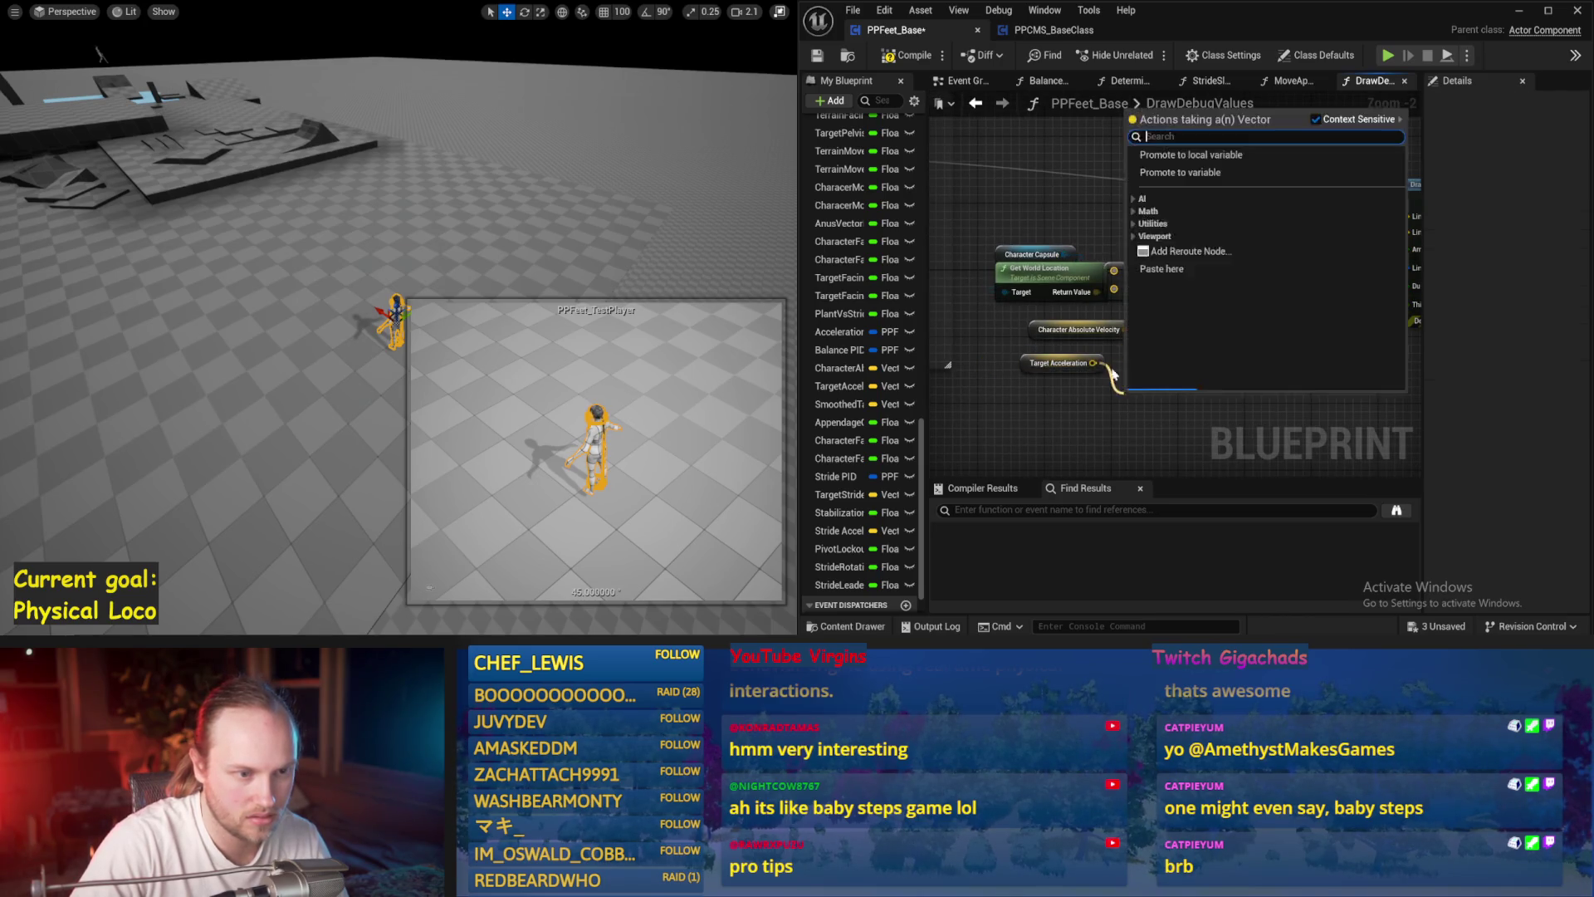
pyautogui.moveTo(1181, 330); pyautogui.dragTo(1066, 376)
pyautogui.moveTo(1106, 298); pyautogui.dragTo(1022, 368)
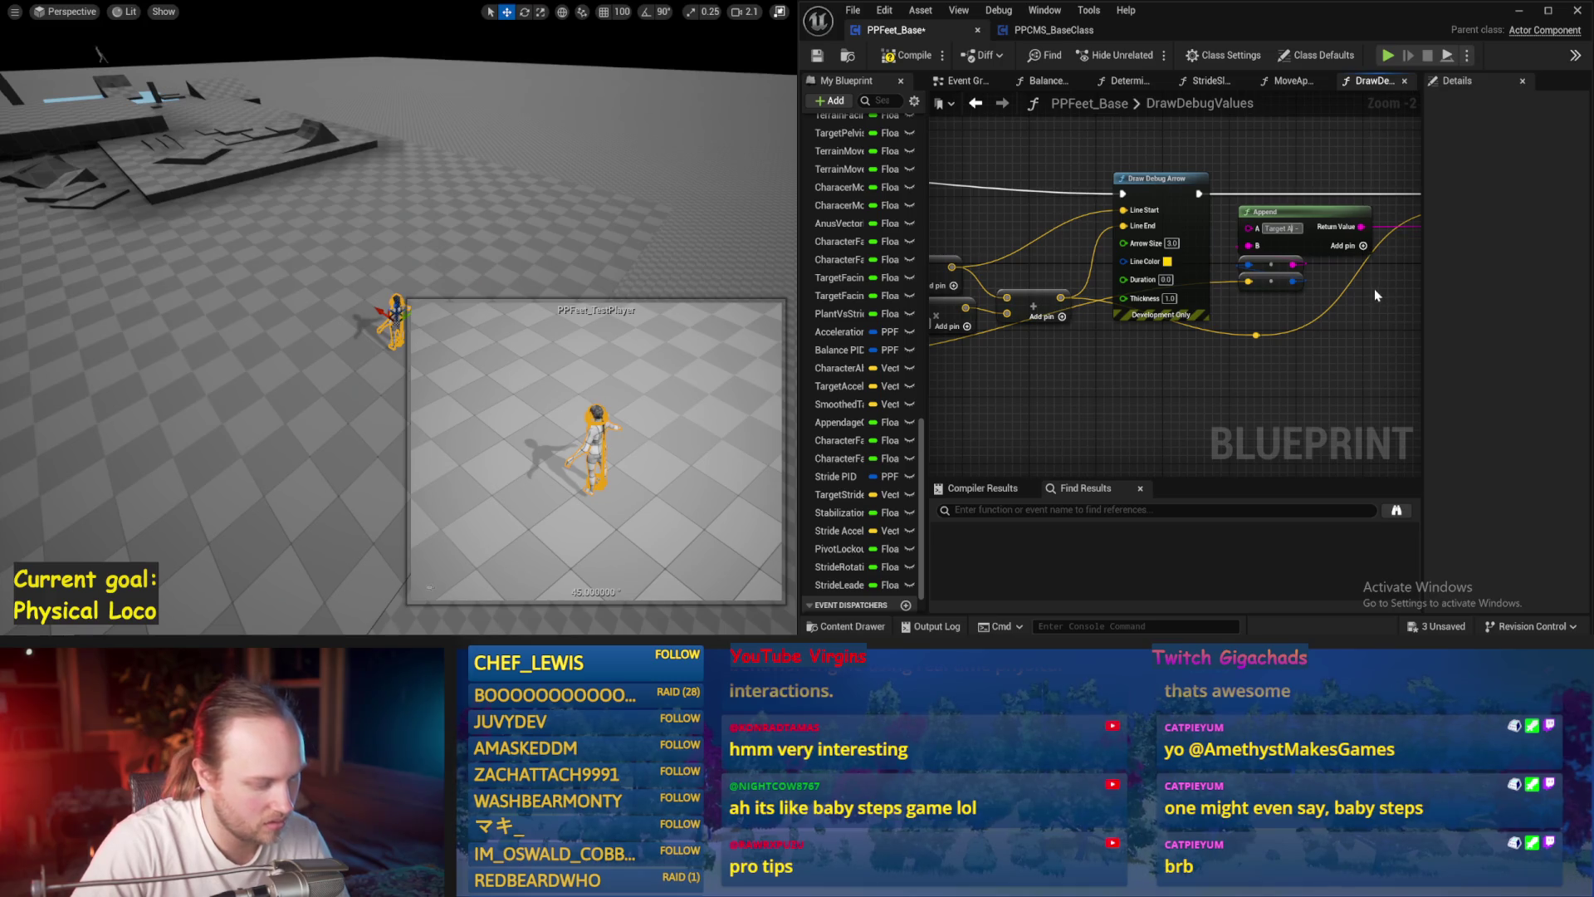
pyautogui.moveTo(1357, 332)
pyautogui.mouseDown()
pyautogui.moveTo(1121, 308)
pyautogui.moveTo(1098, 344)
pyautogui.moveTo(1361, 324)
pyautogui.mouseUp()
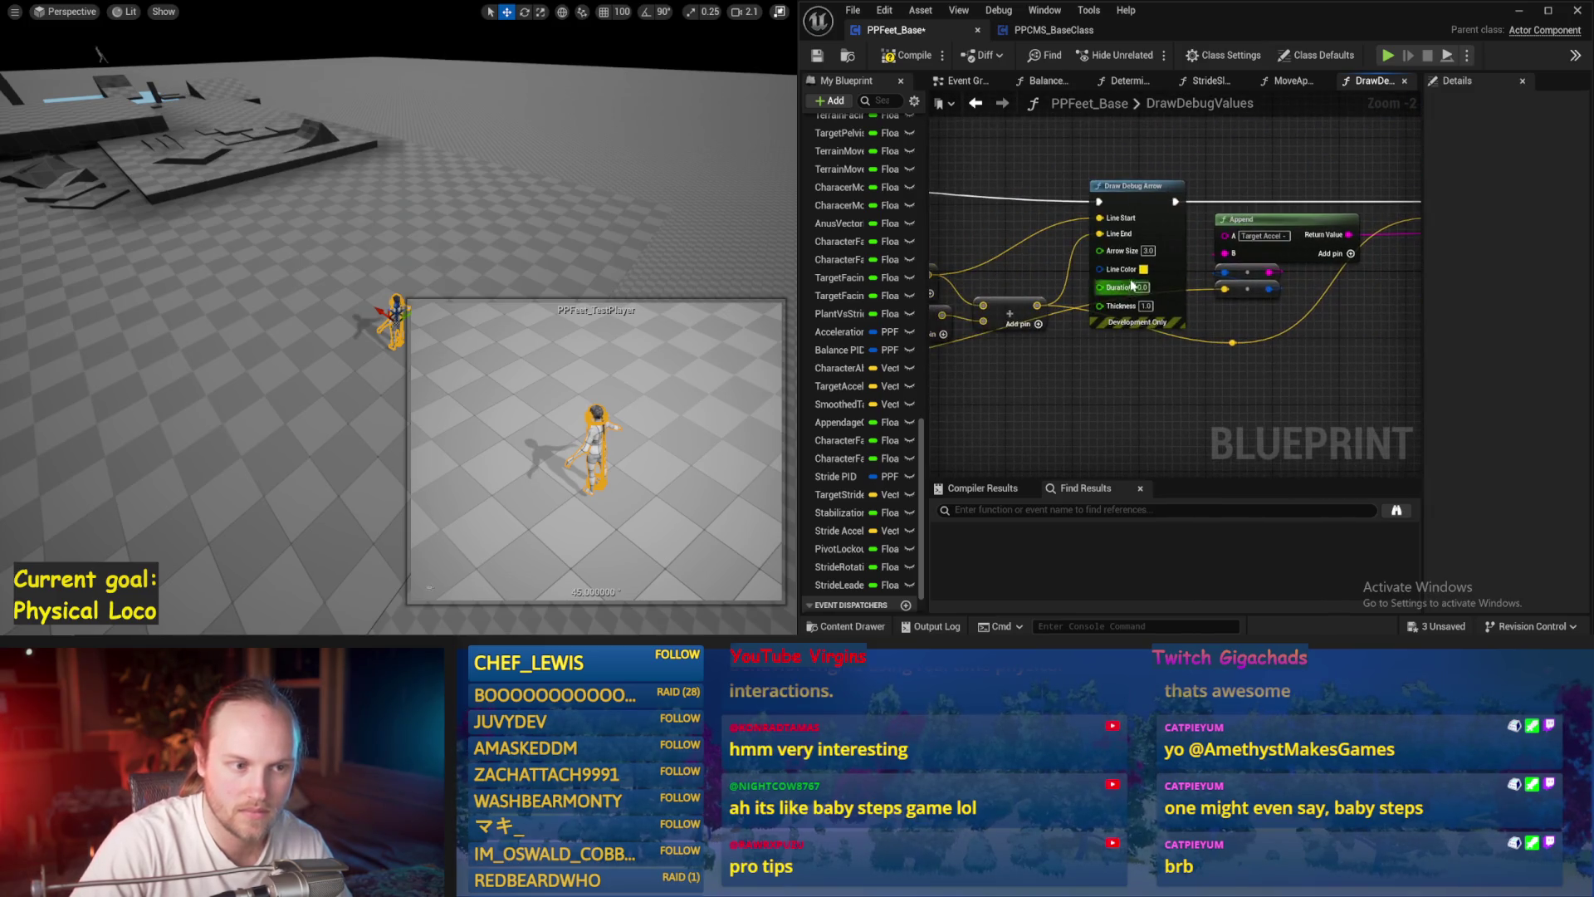
# - Set the debug arrow Line Color and string Text Color to orange, then simulate
pyautogui.click(1143, 270)
pyautogui.click(1336, 614)
pyautogui.moveTo(1404, 274); pyautogui.dragTo(1263, 281)
pyautogui.click(1260, 274)
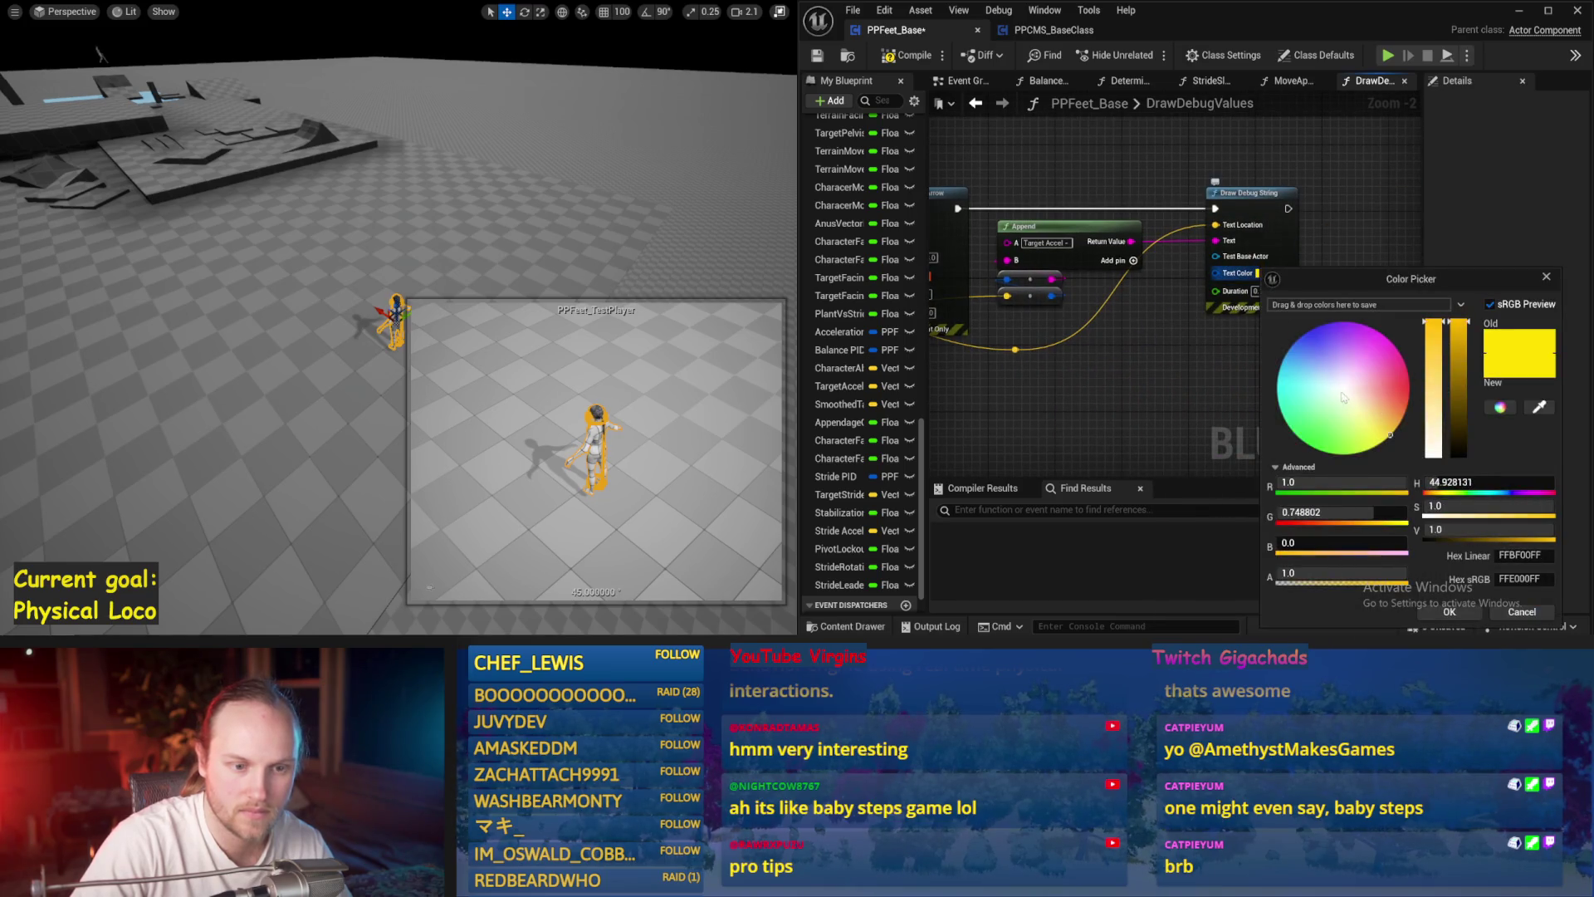
pyautogui.click(1441, 612)
pyautogui.moveTo(1139, 341); pyautogui.dragTo(1266, 312)
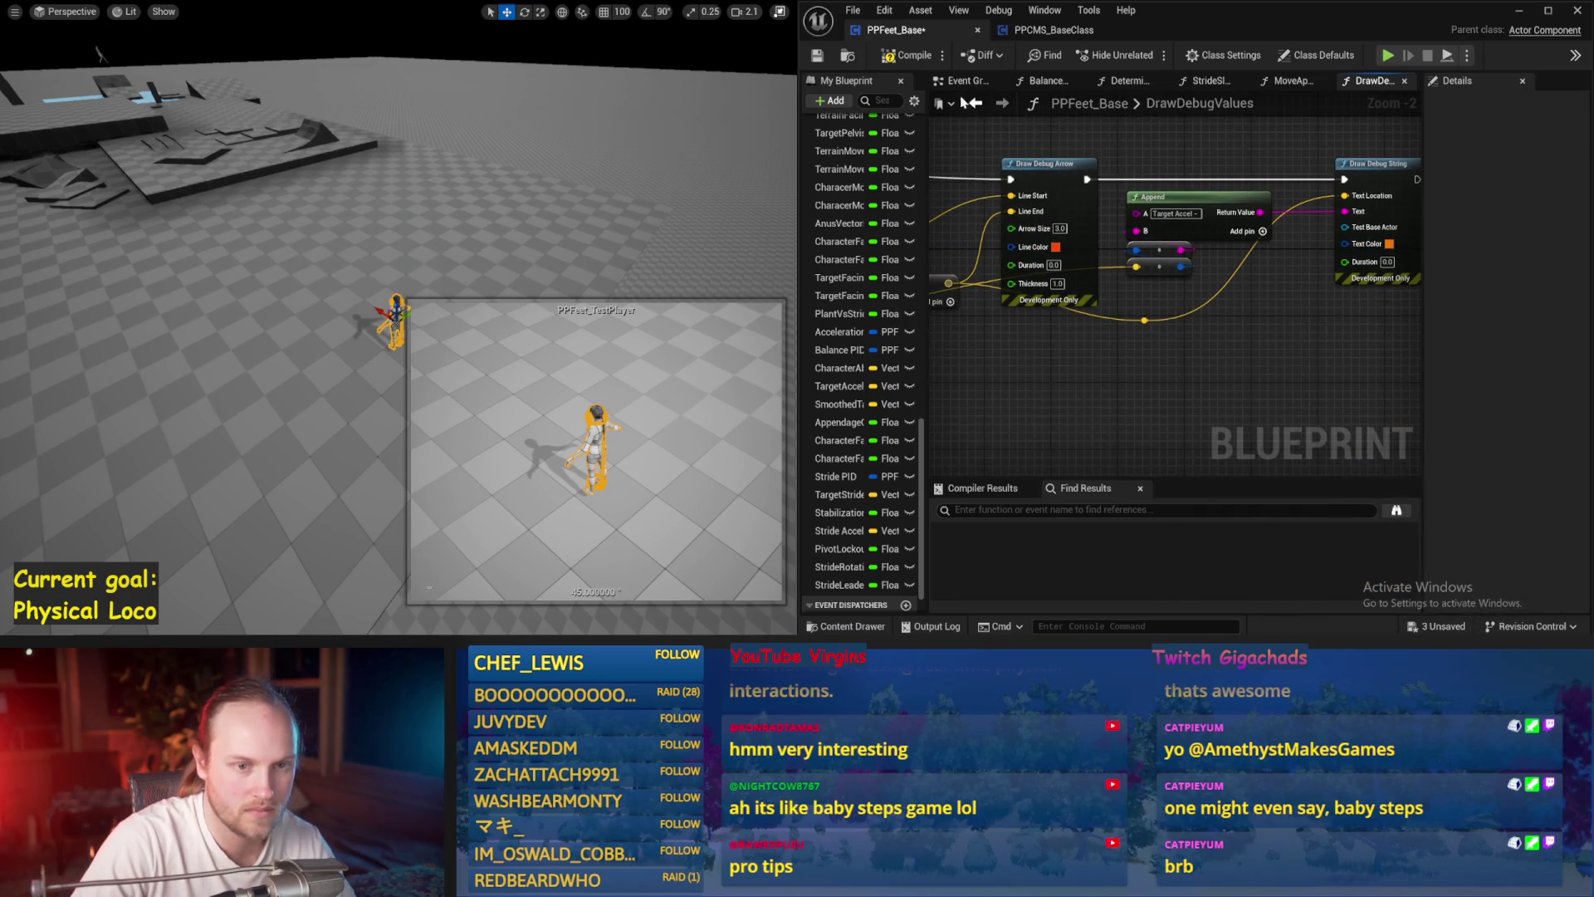
pyautogui.hotkey('alt', 's')
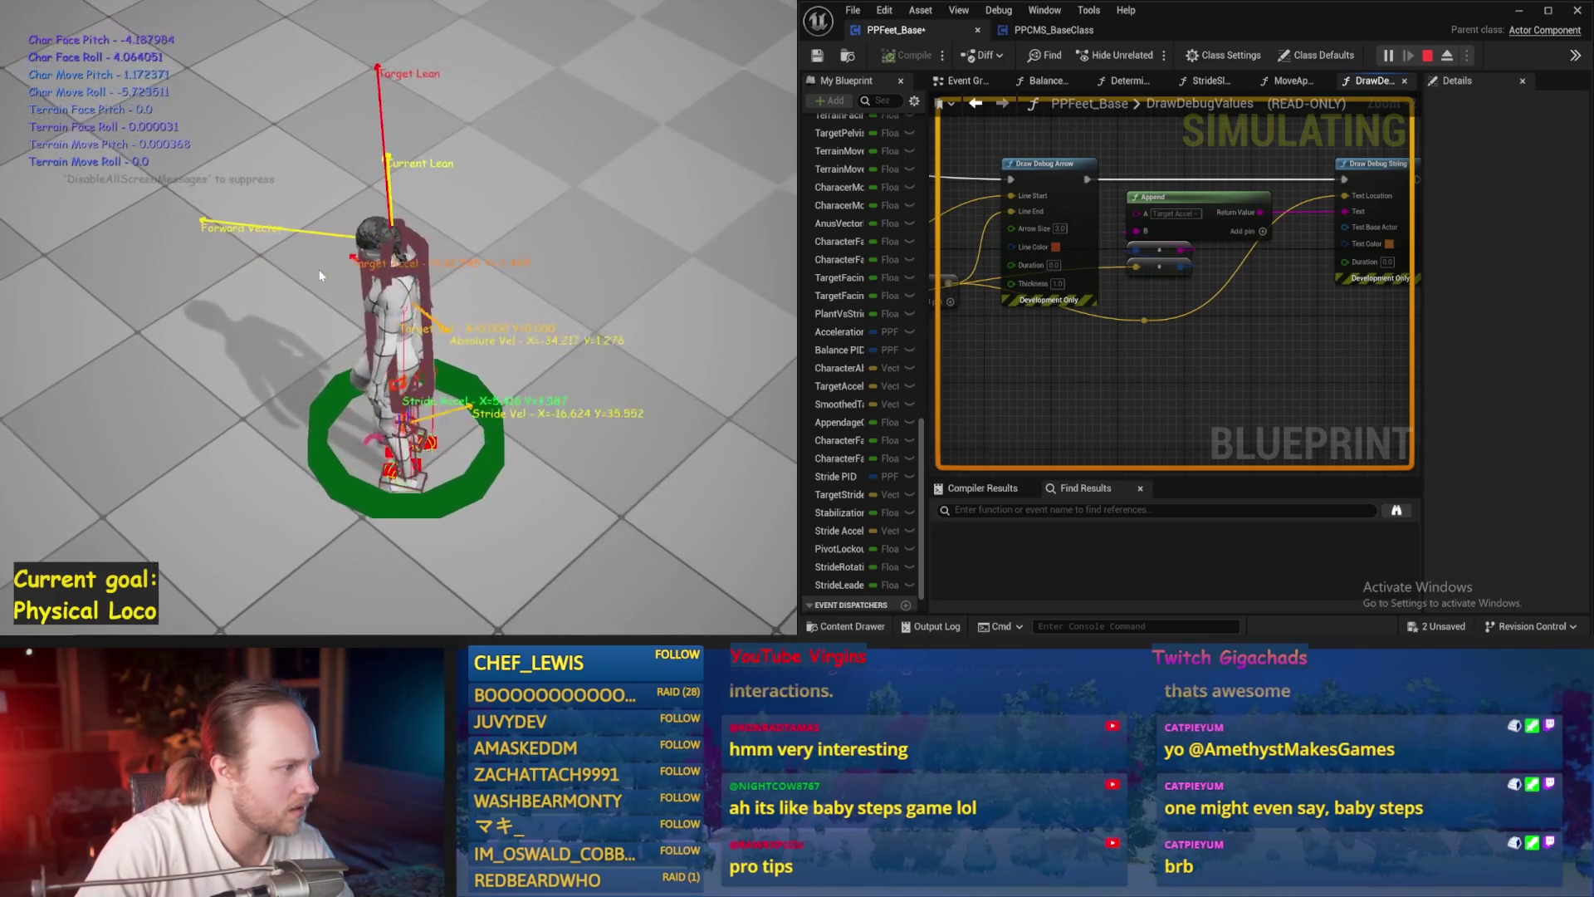
# - Stop the simulation, darken the debug text and arrow colours to dark orange, and save
pyautogui.press('Escape')
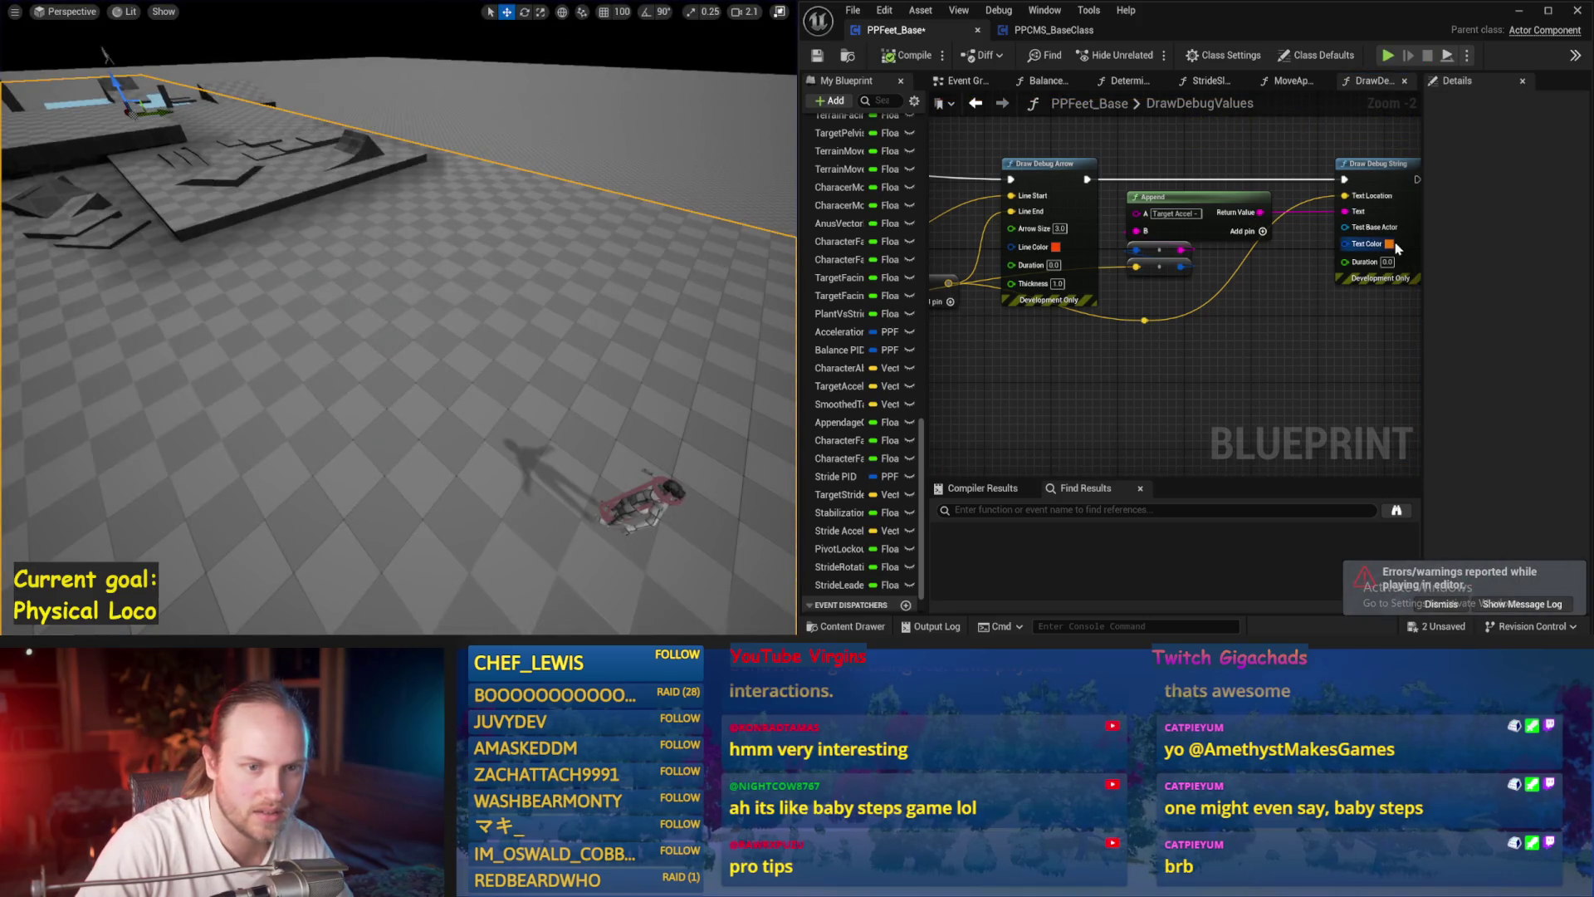
pyautogui.click(1391, 245)
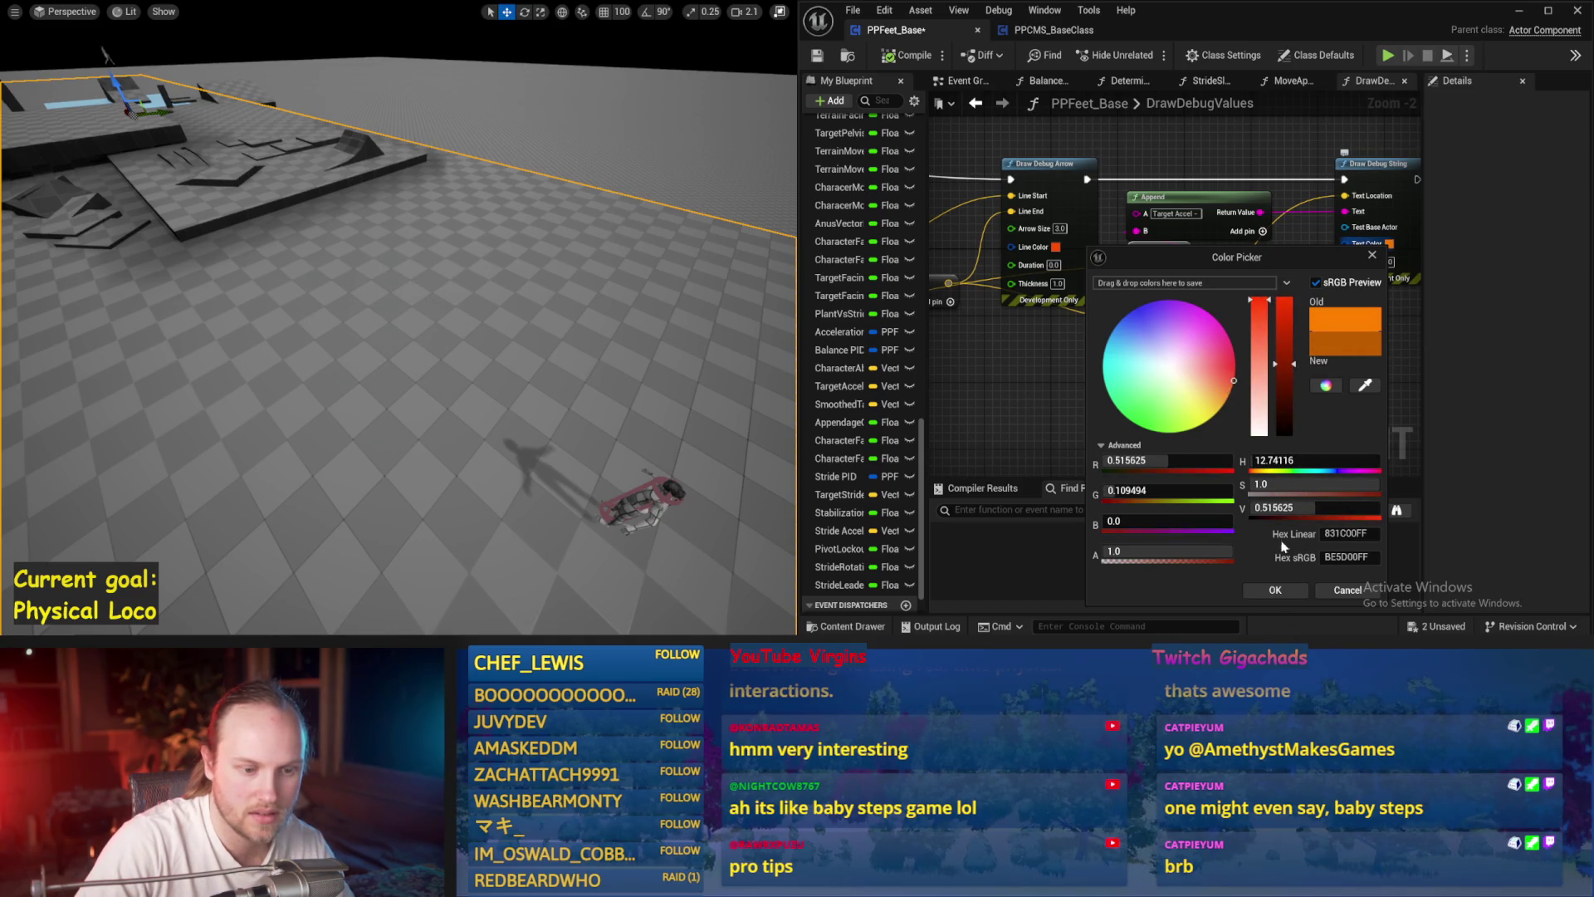
pyautogui.click(1285, 589)
pyautogui.click(1057, 247)
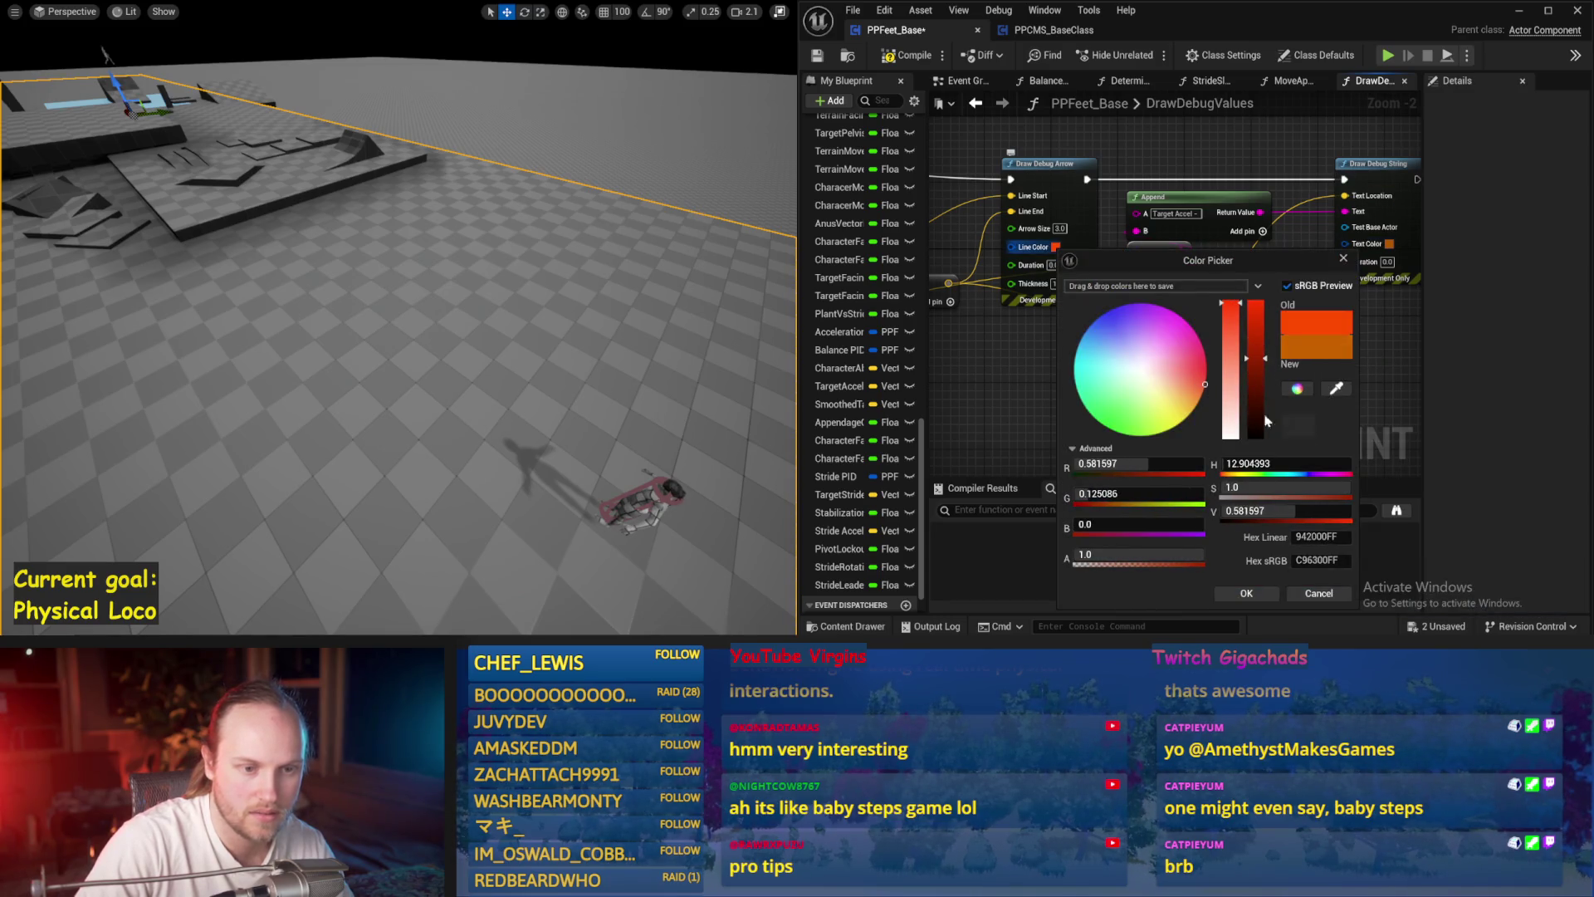
pyautogui.click(1266, 596)
pyautogui.click(817, 56)
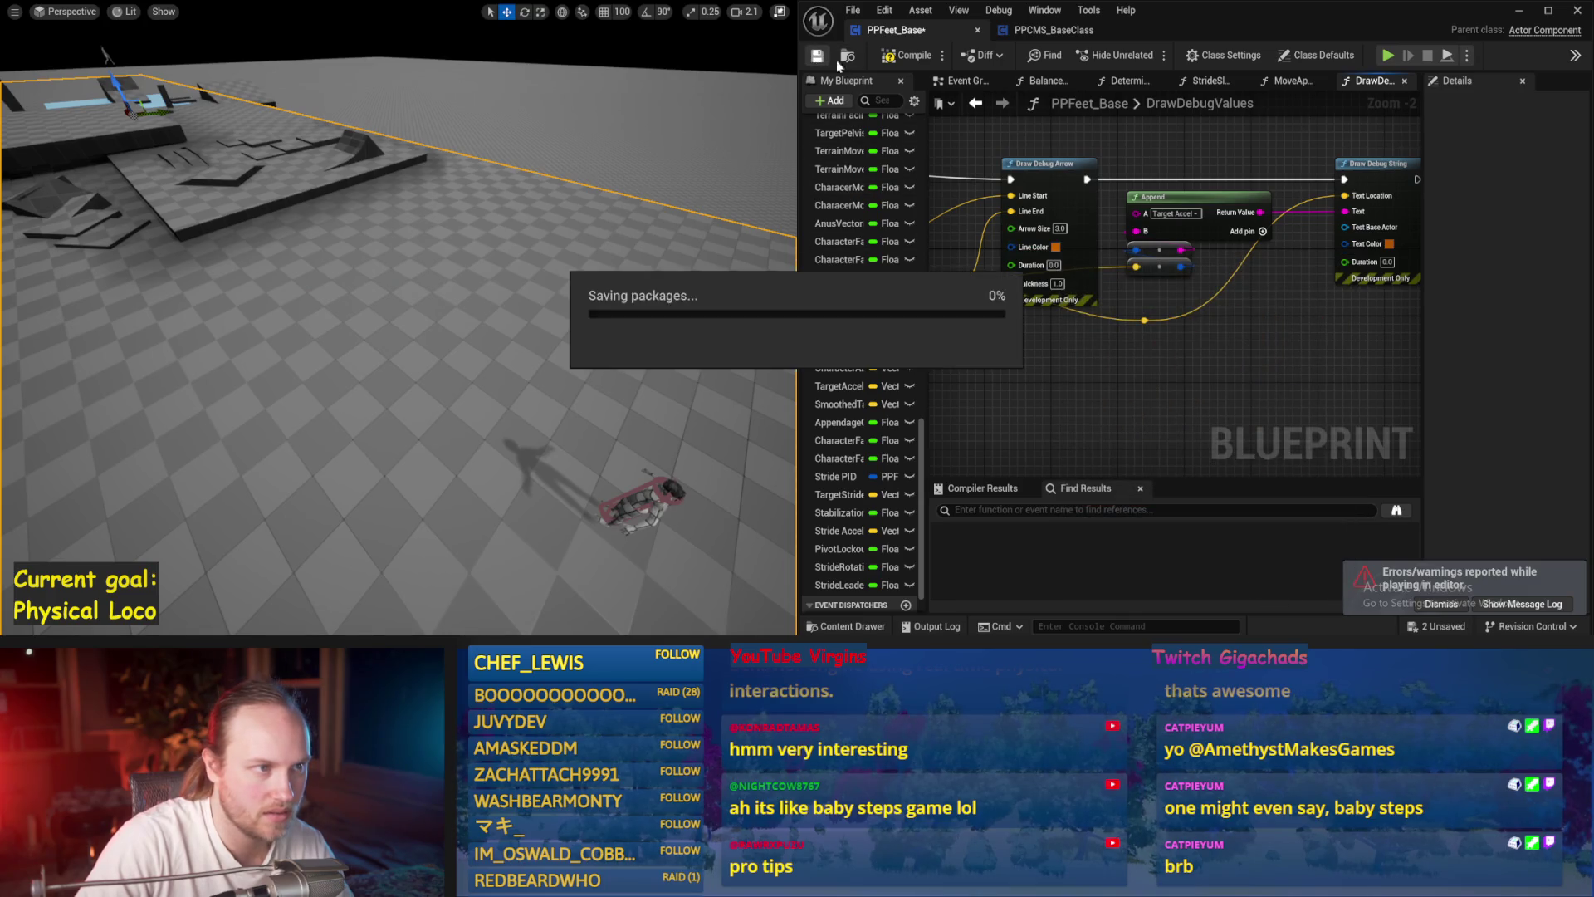
# - Play-test the ragdoll twice with Alt+P, saving PPFeet_Base and returning to the Event Graph
pyautogui.hotkey('alt', 'p')
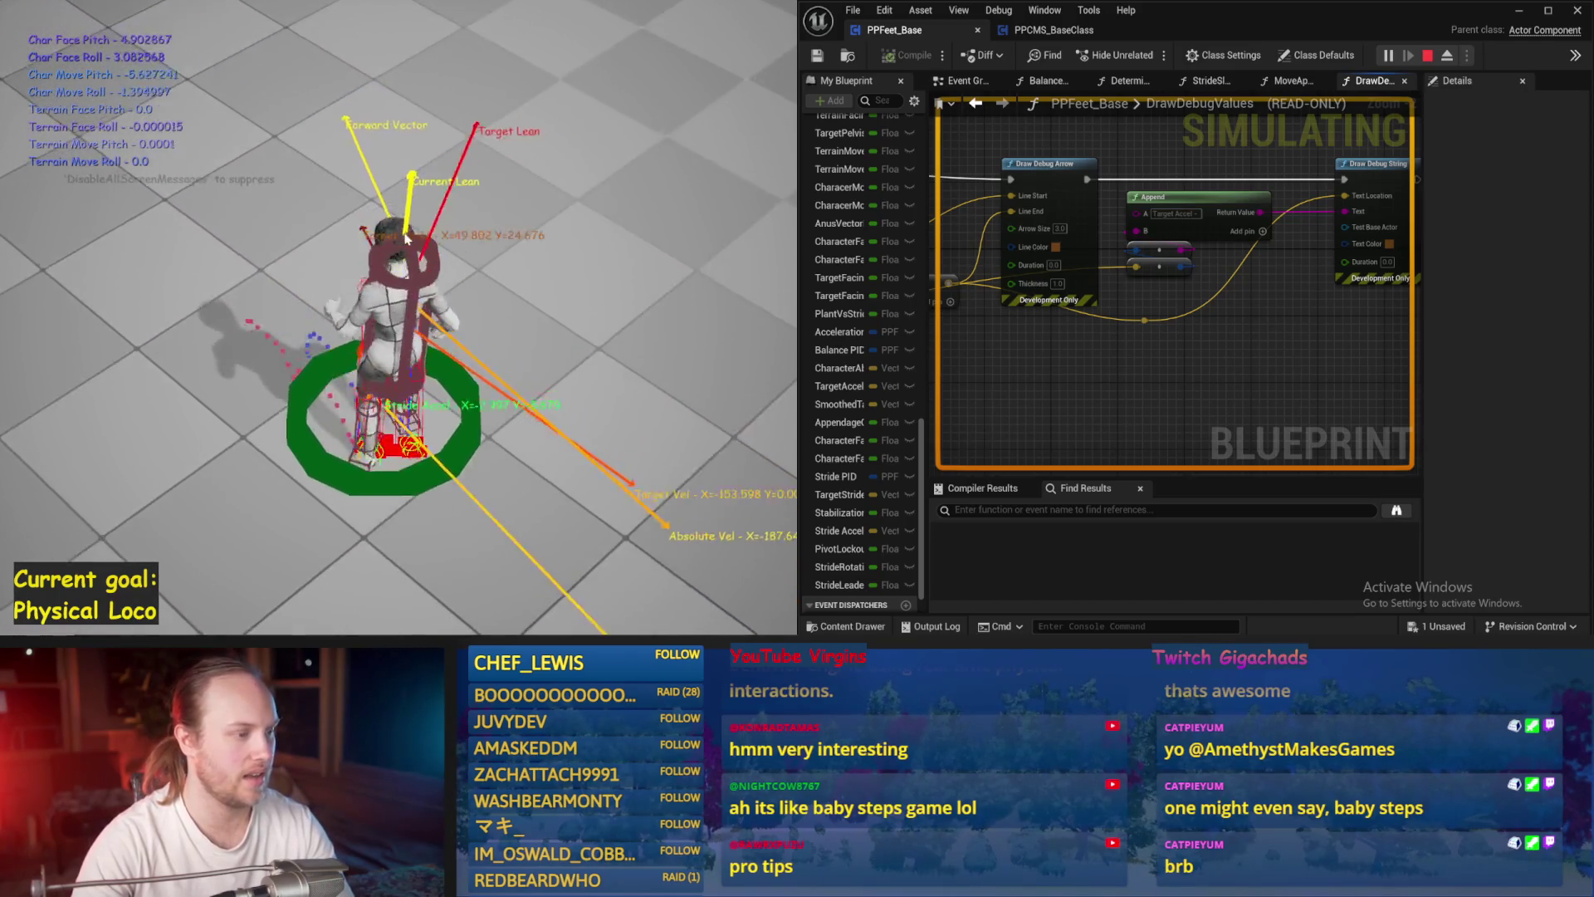
pyautogui.press('Escape')
pyautogui.click(816, 56)
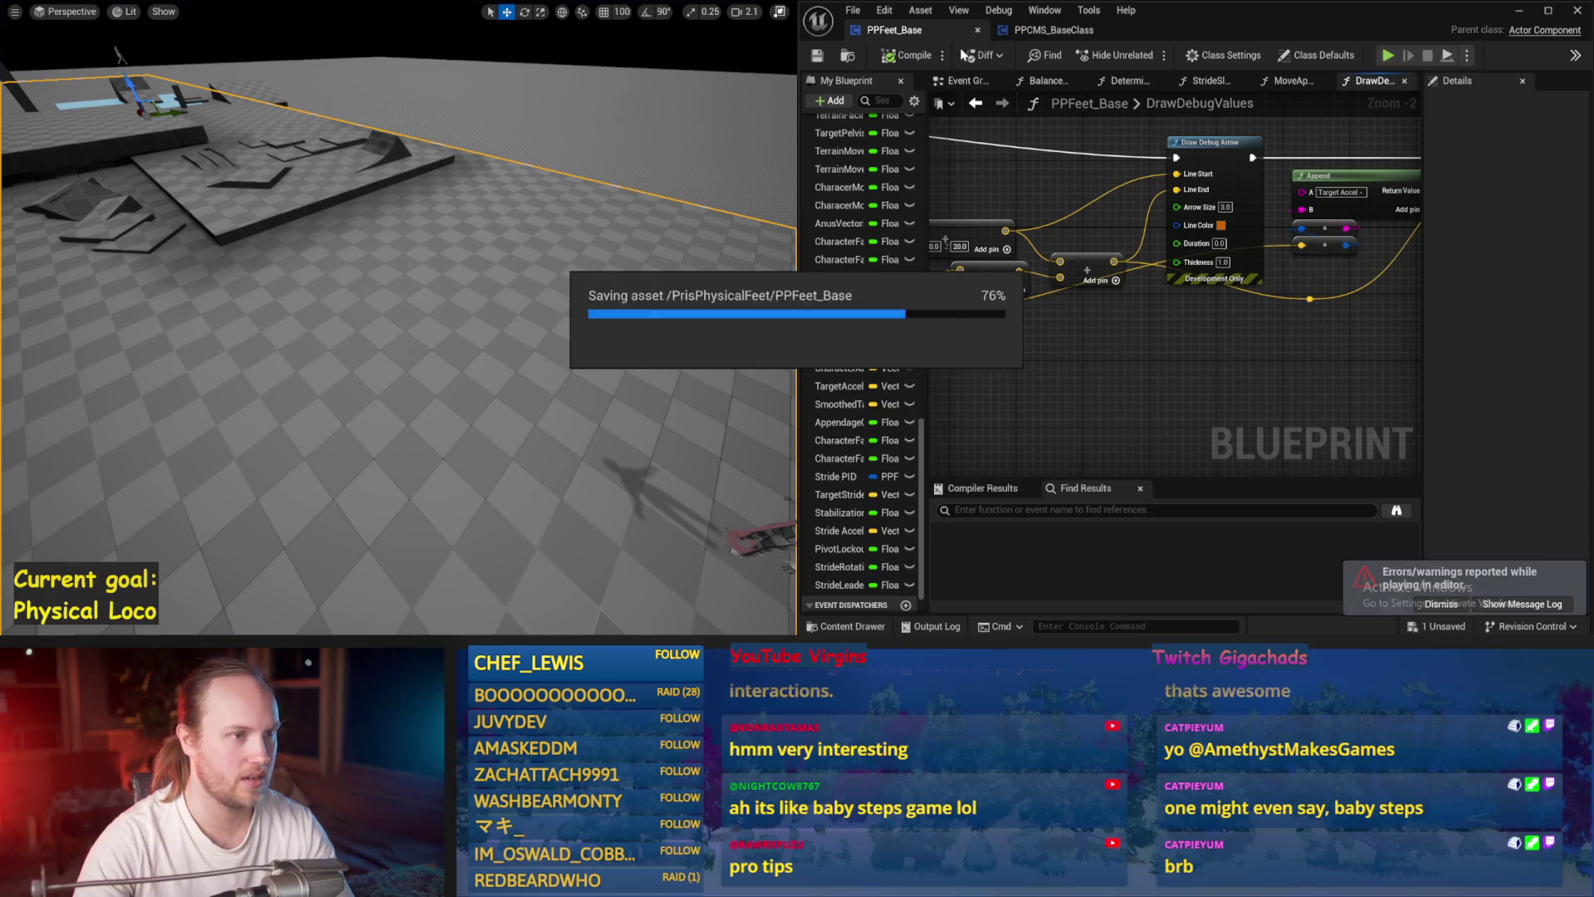
pyautogui.scroll(-3, 1077, 365)
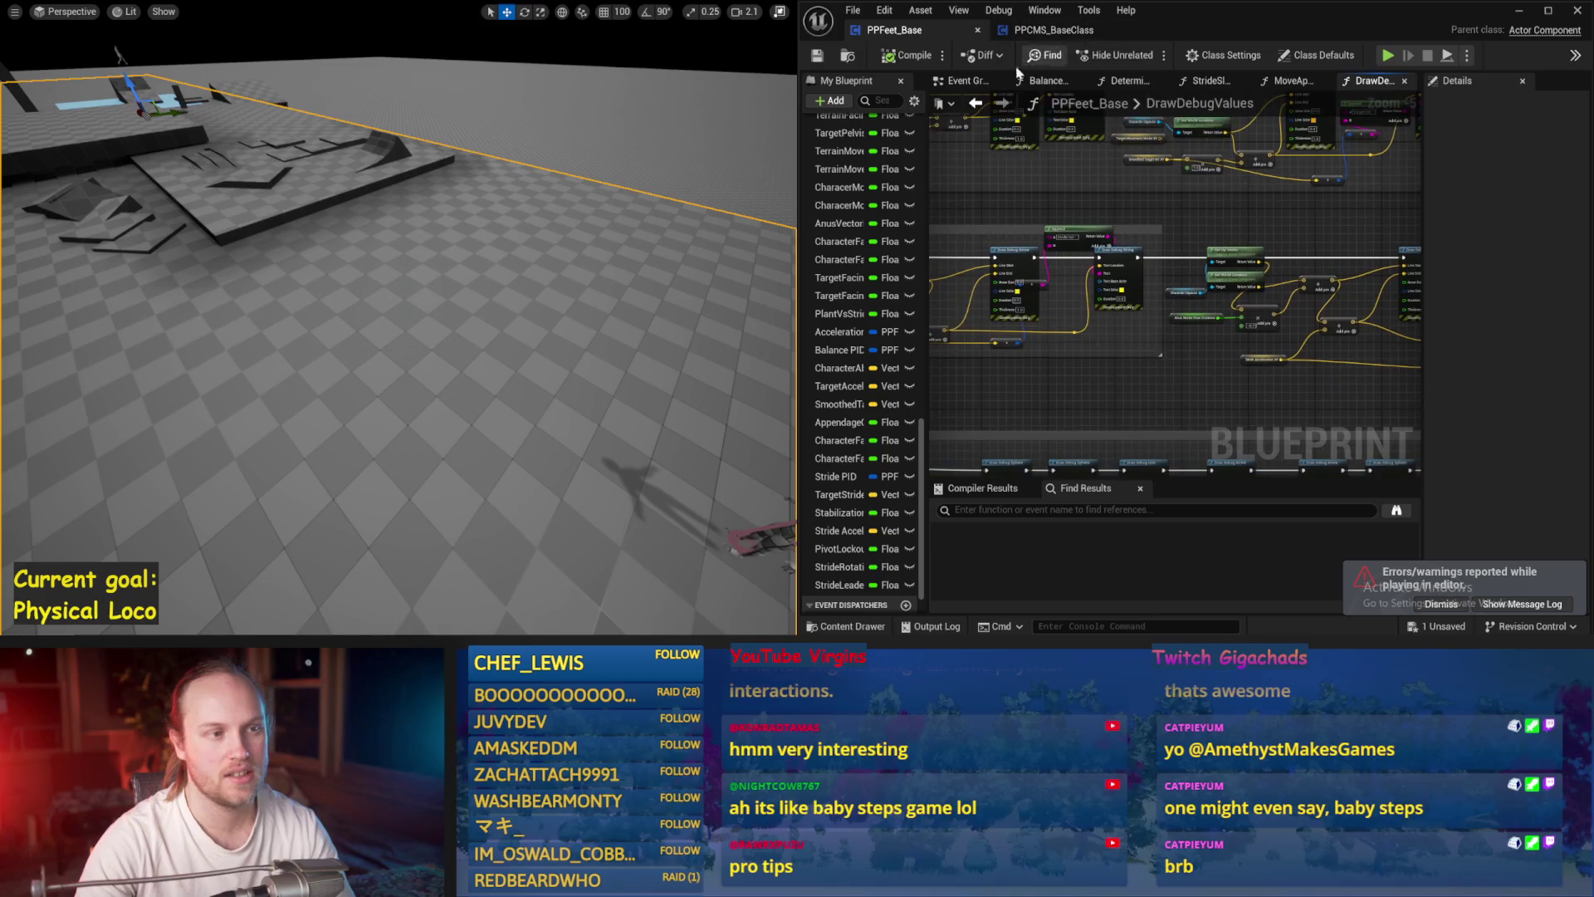
pyautogui.click(966, 82)
pyautogui.scroll(-2, 1235, 390)
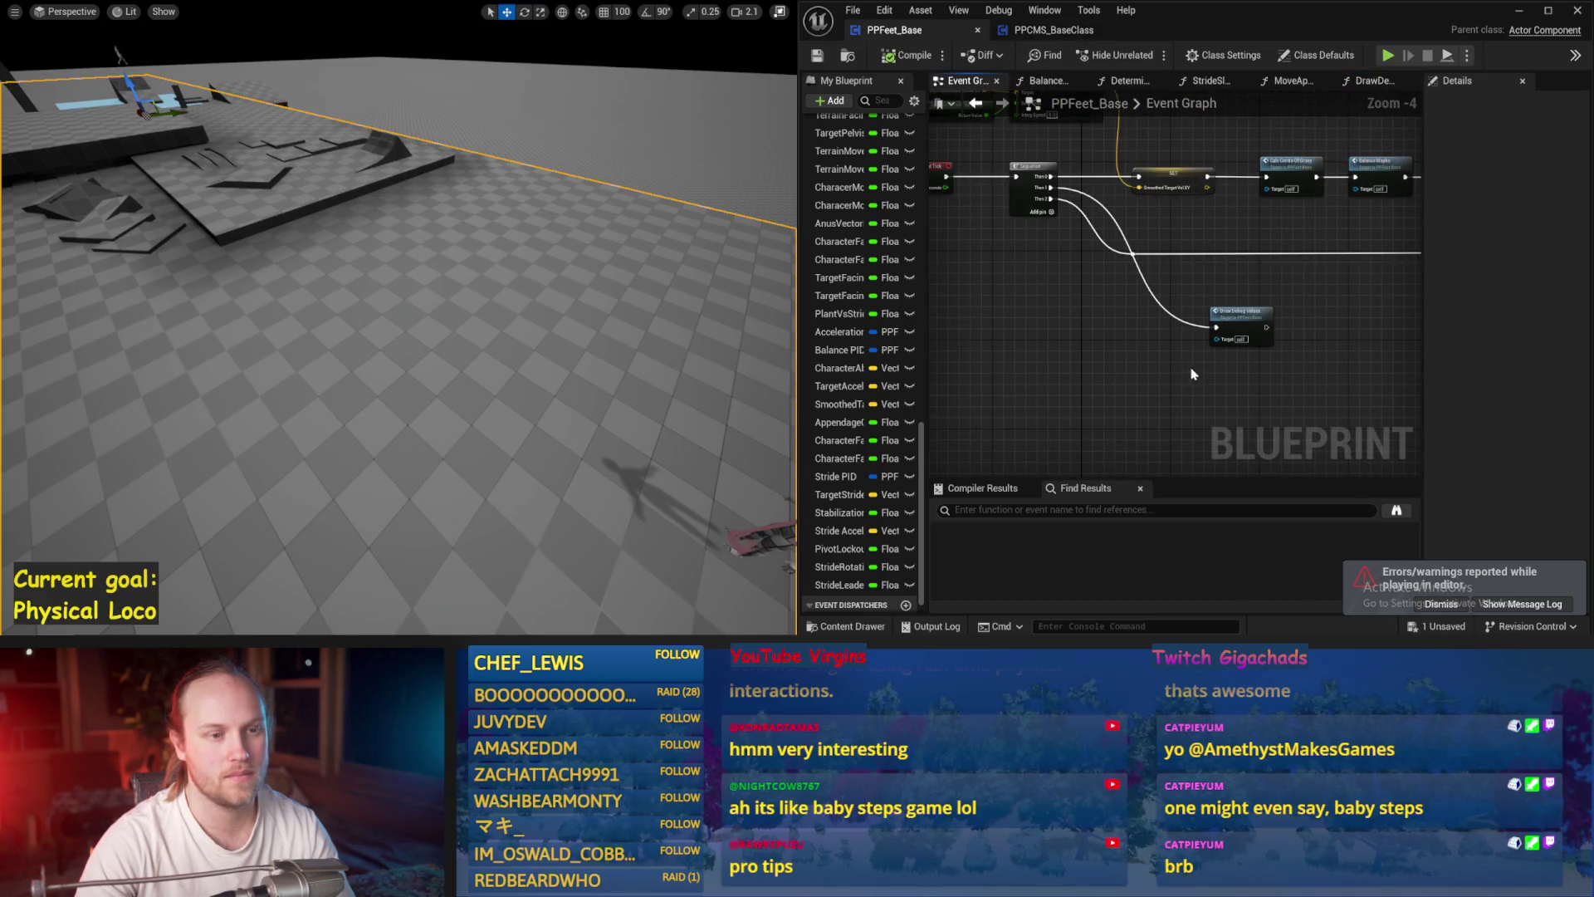
pyautogui.hotkey('alt', 'p')
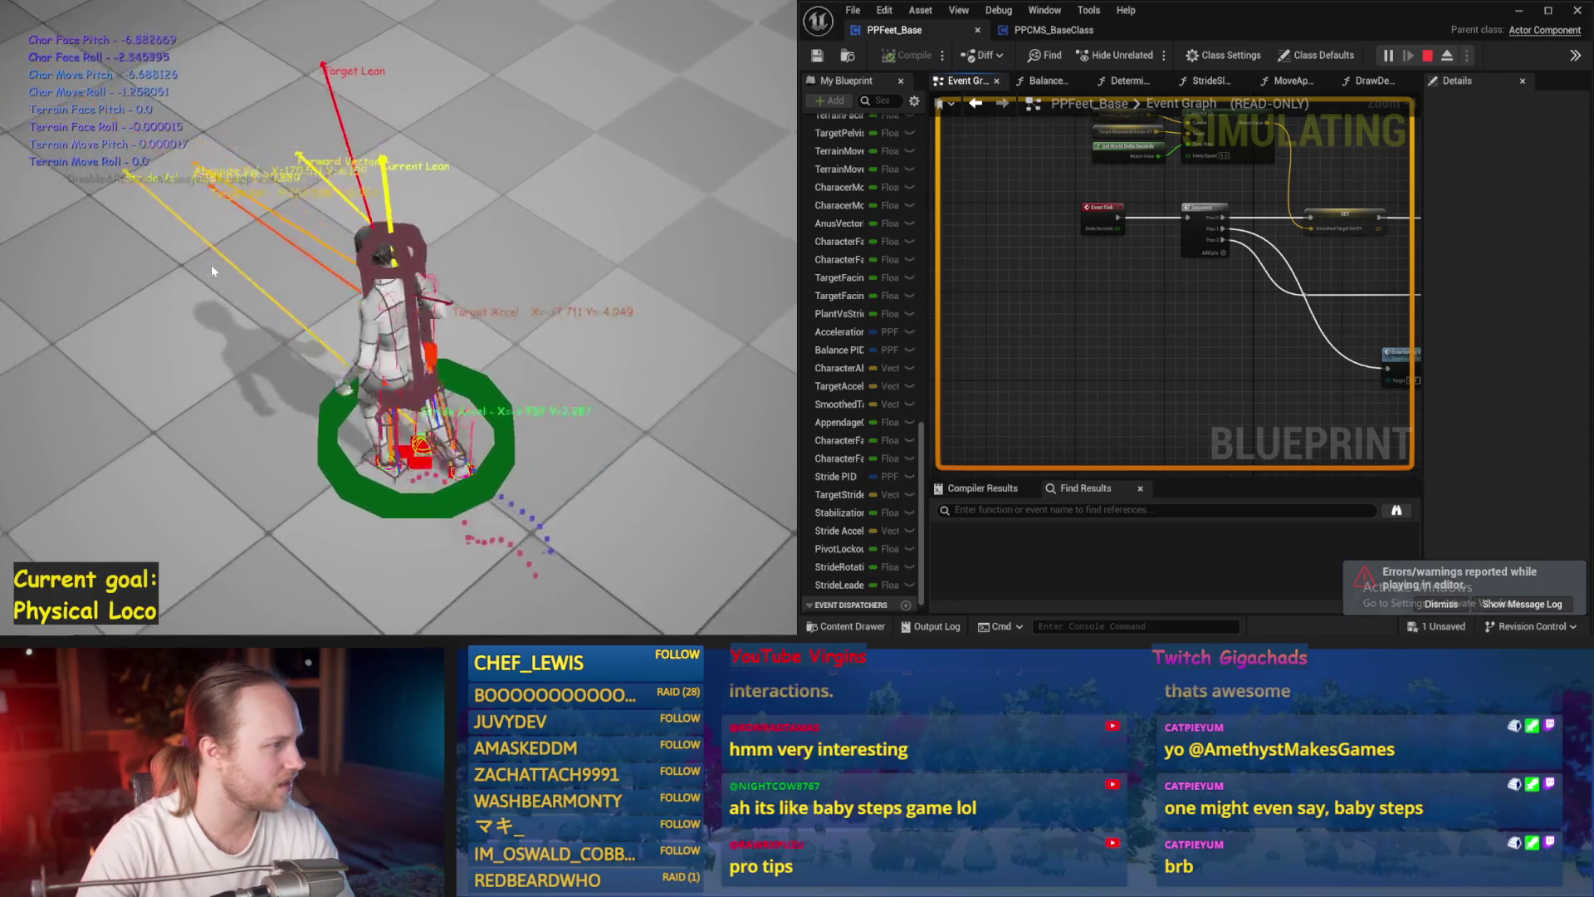
pyautogui.press('Escape')
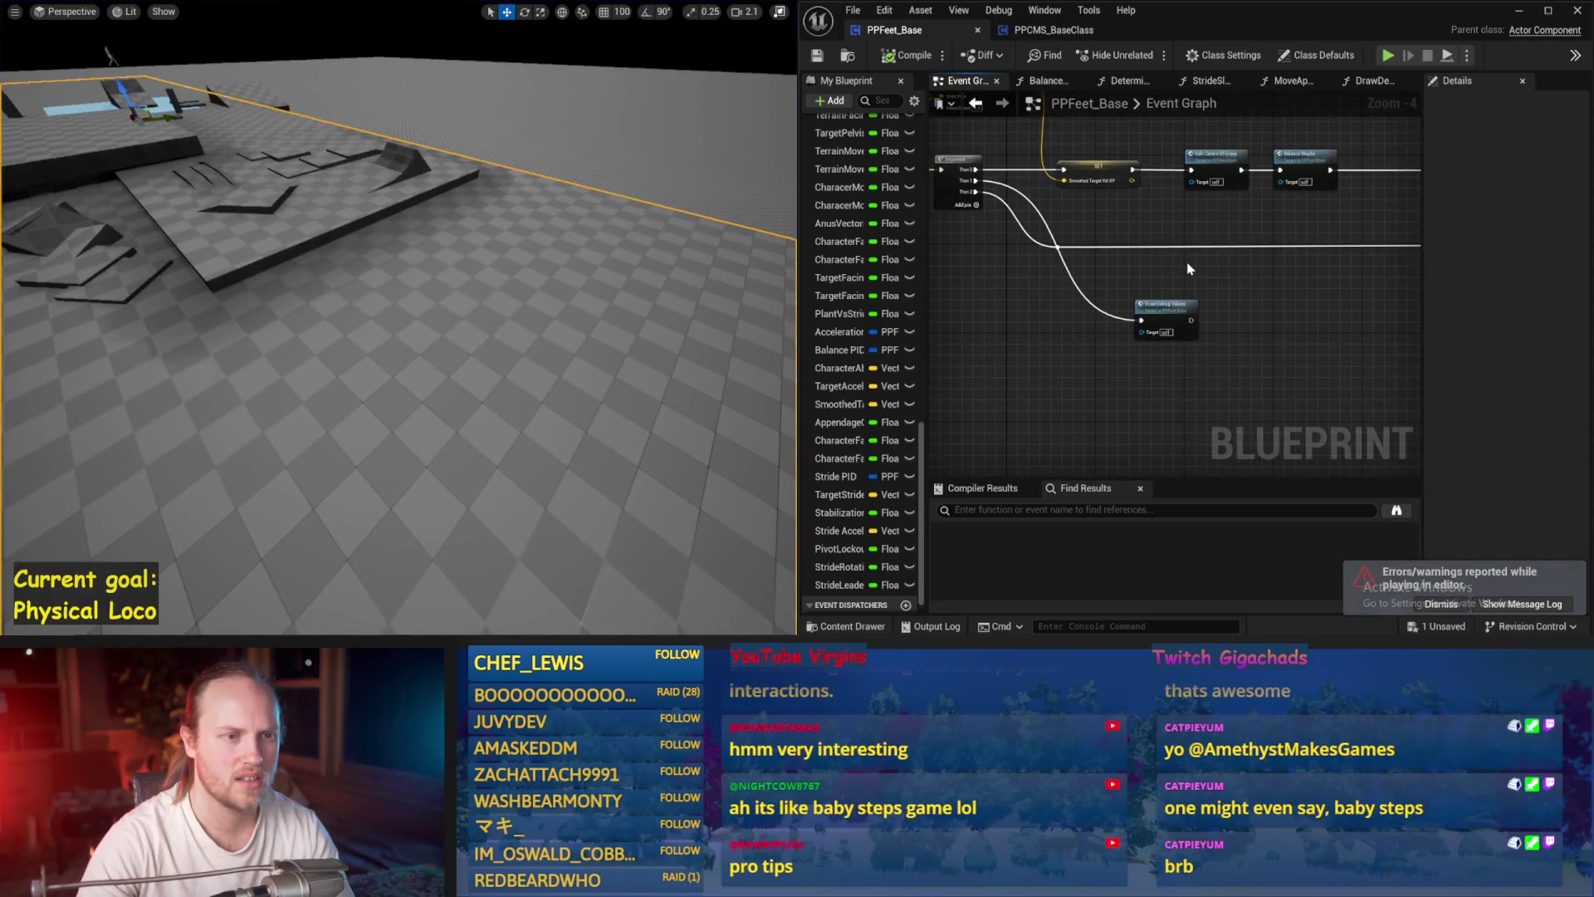
# - Find the Balance Maybe node among the appendage movement nodes and open its graph
pyautogui.moveTo(1308, 315)
pyautogui.mouseDown()
pyautogui.moveTo(1107, 341)
pyautogui.moveTo(1243, 382)
pyautogui.moveTo(1019, 360)
pyautogui.mouseUp()
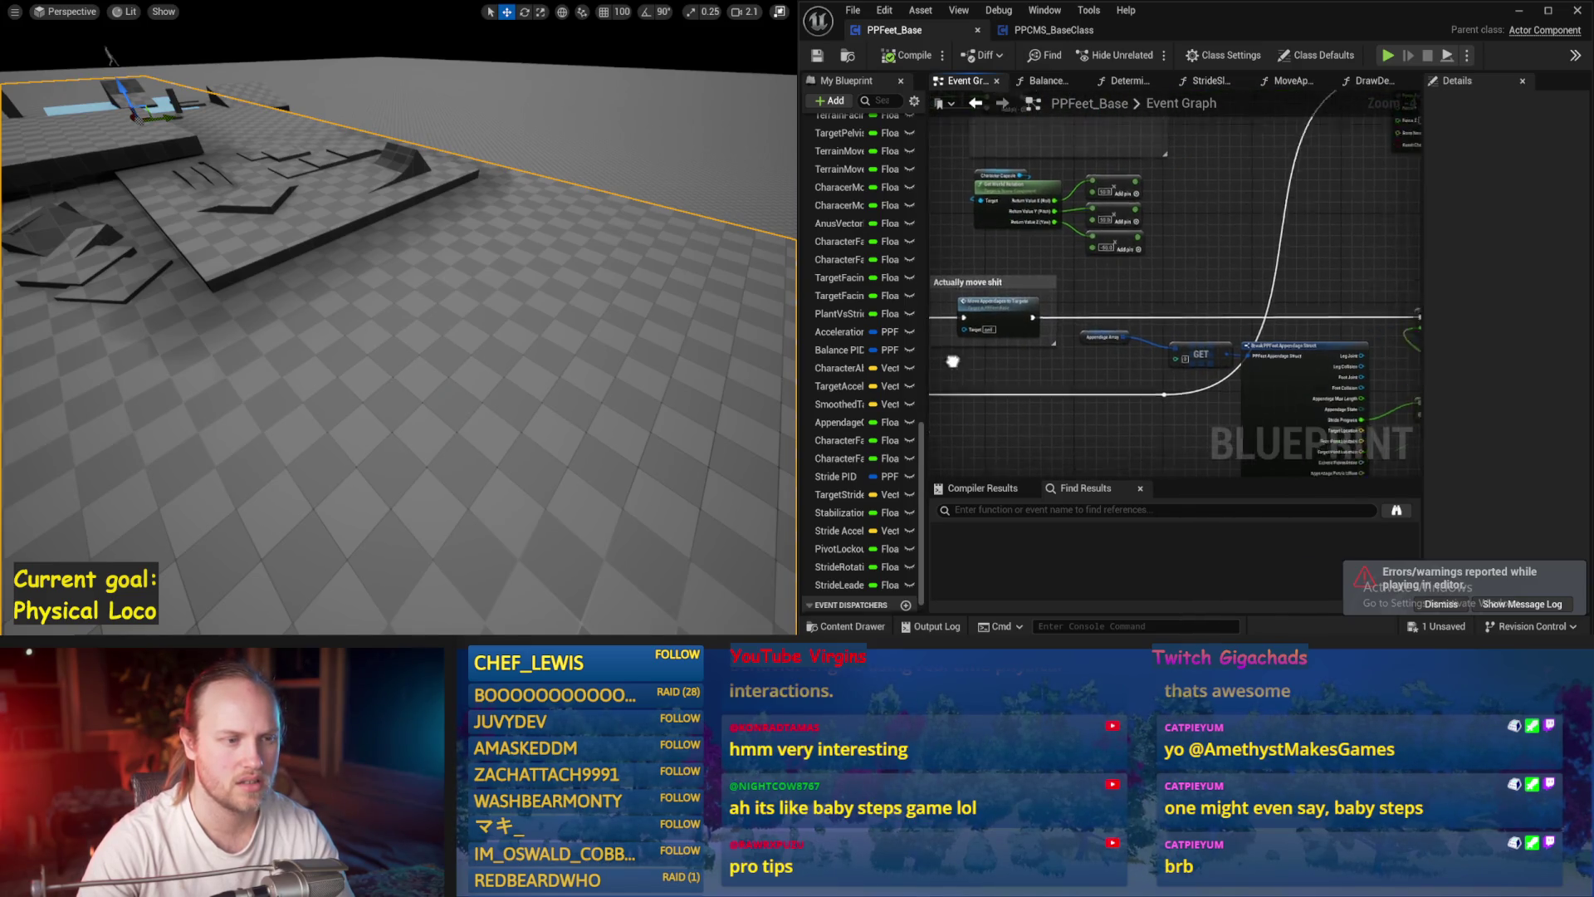
pyautogui.scroll(-2, 1020, 361)
pyautogui.scroll(3, 1105, 356)
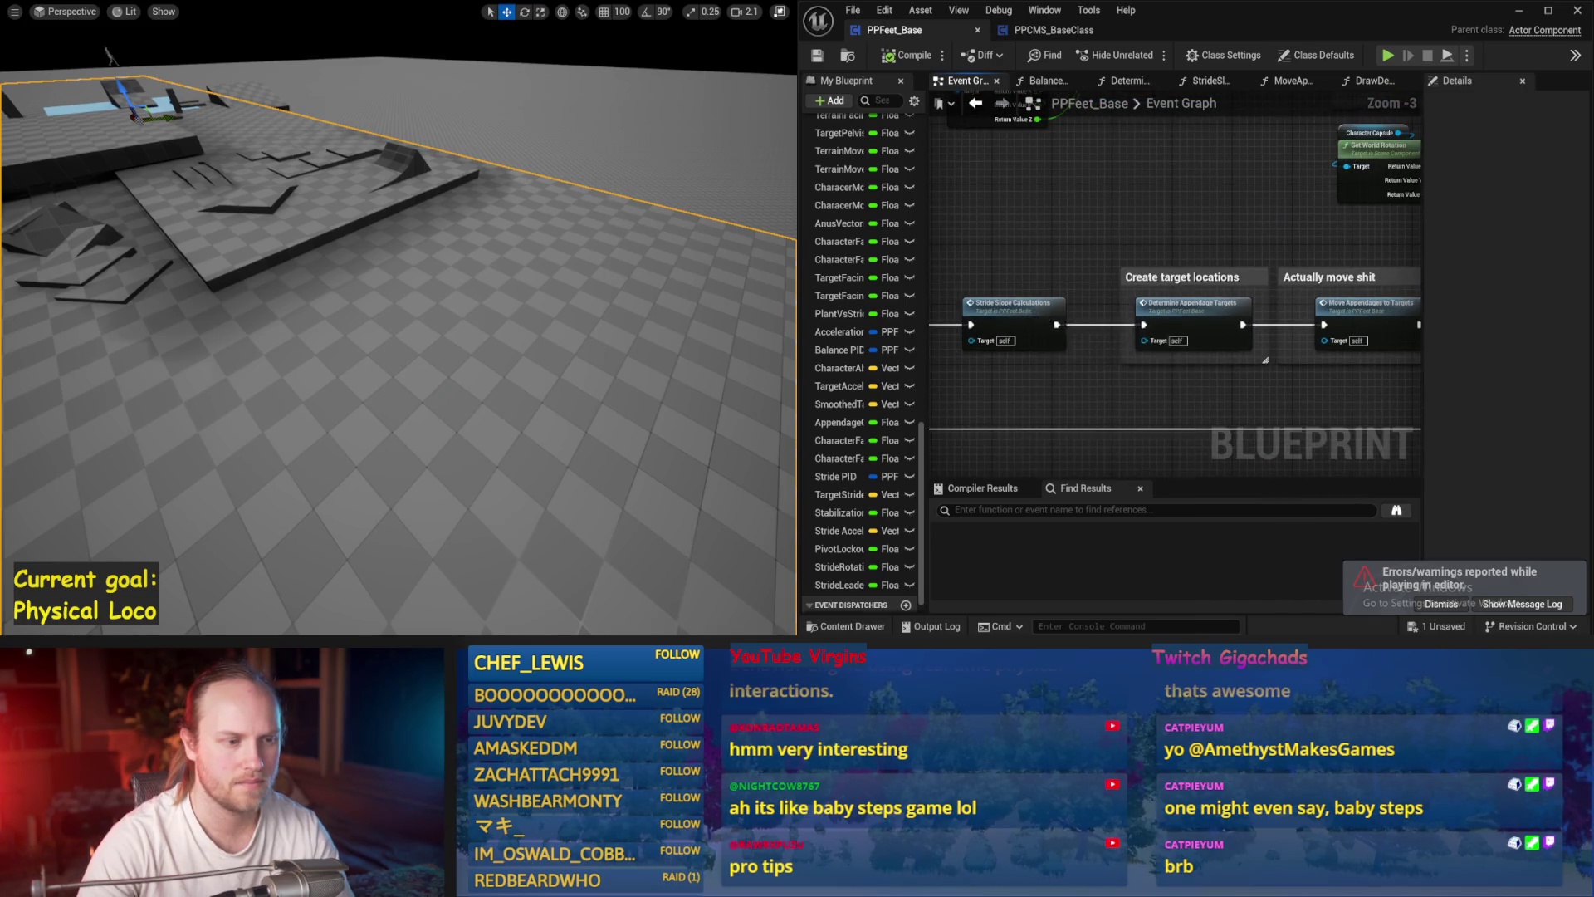
pyautogui.moveTo(1050, 323); pyautogui.dragTo(966, 246)
pyautogui.doubleClick(1025, 249)
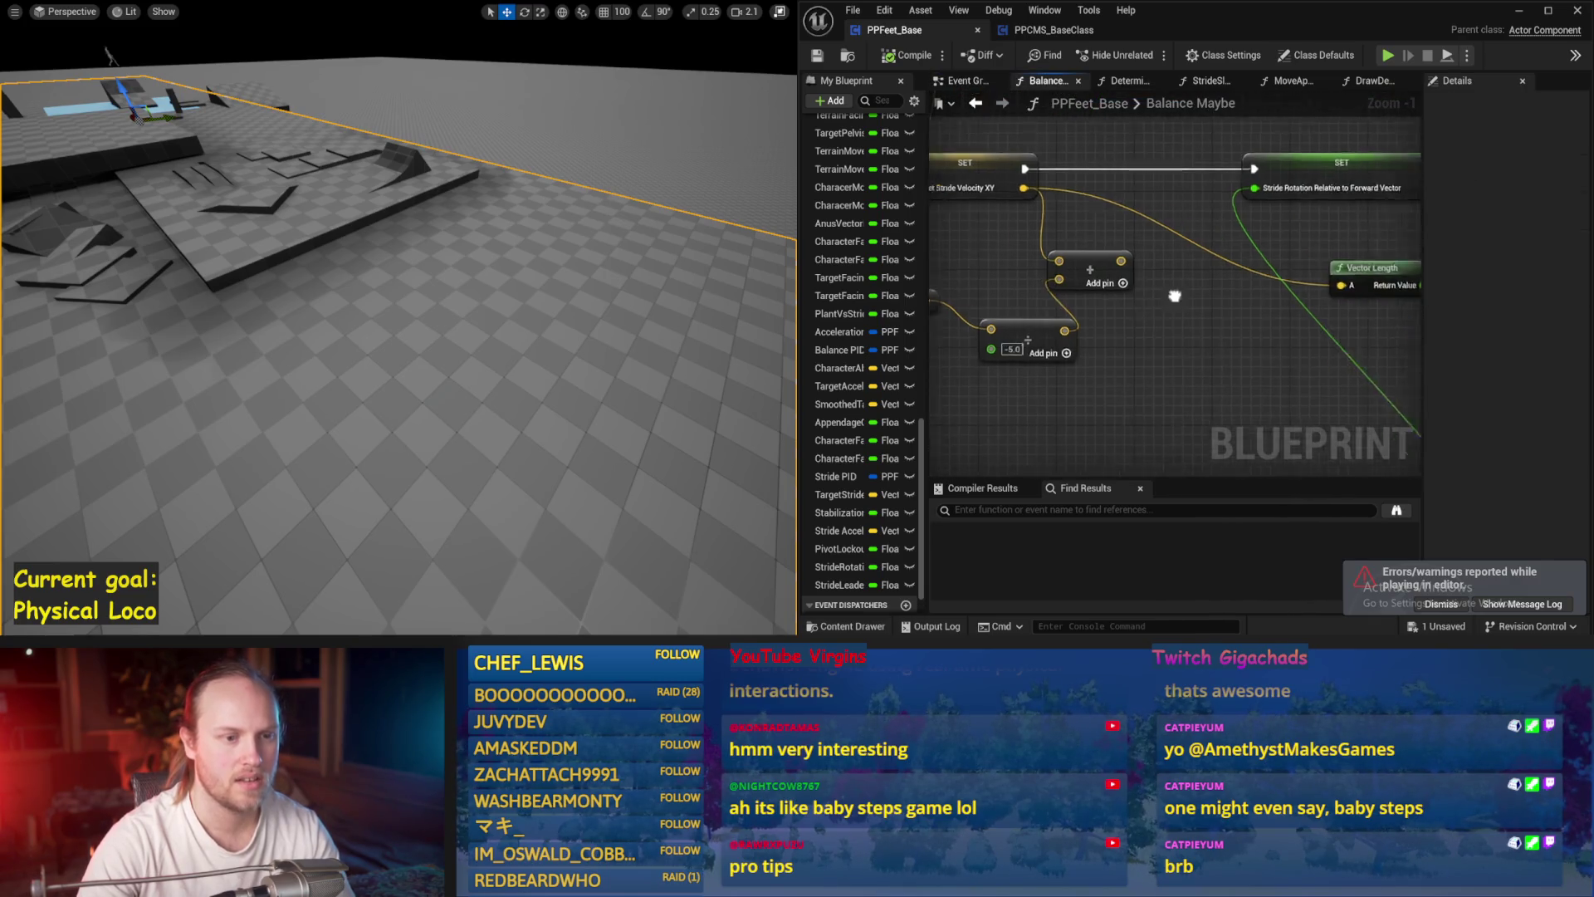
# - Add Target Acceleration to Target Stride Velocity with a vector Add node feeding Vector Length
pyautogui.moveTo(1086, 260); pyautogui.dragTo(1001, 324)
pyautogui.scroll(-2, 1080, 336)
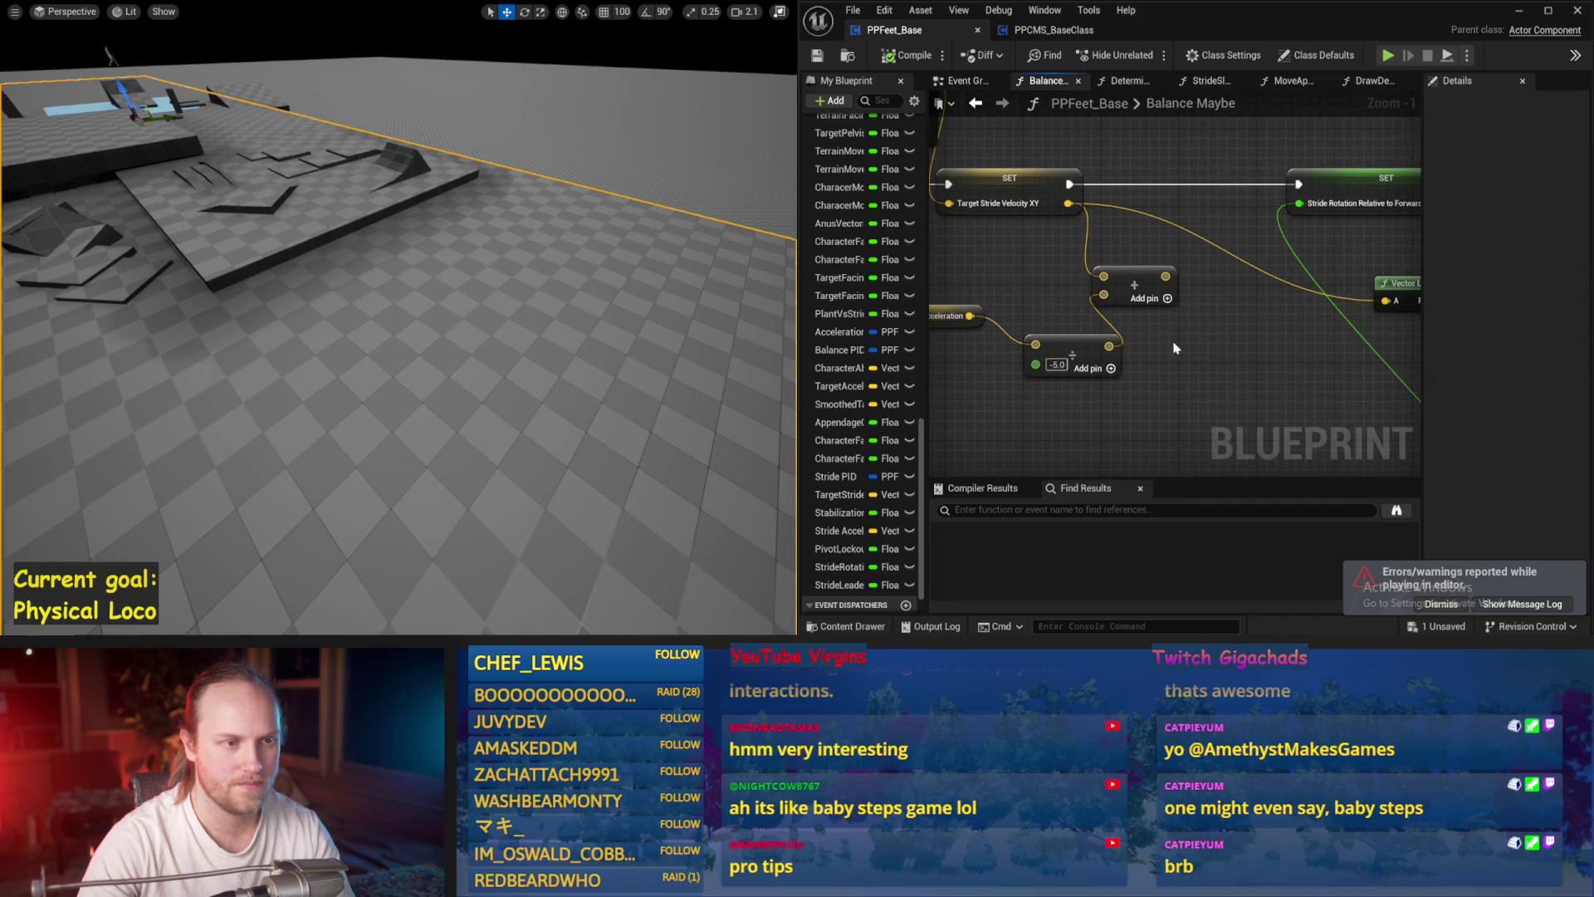
pyautogui.moveTo(1066, 236)
pyautogui.mouseDown()
pyautogui.moveTo(1190, 267)
pyautogui.moveTo(1167, 267)
pyautogui.mouseUp()
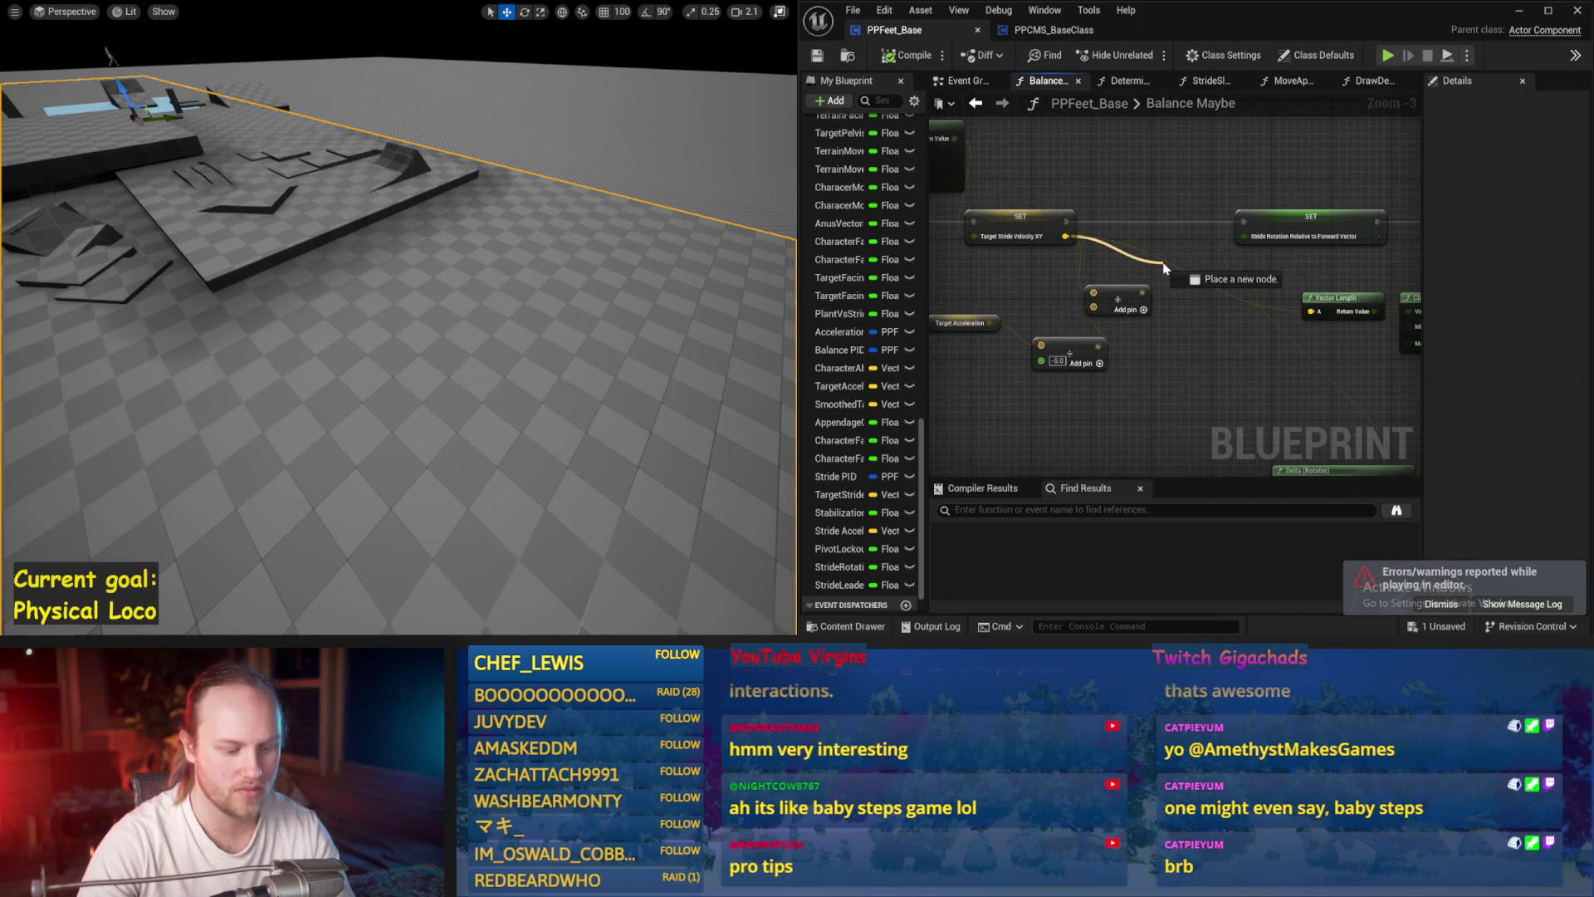
pyautogui.click(1177, 332)
pyautogui.moveTo(1177, 332); pyautogui.dragTo(1140, 323)
pyautogui.rightClick(1179, 258)
pyautogui.press('Delete')
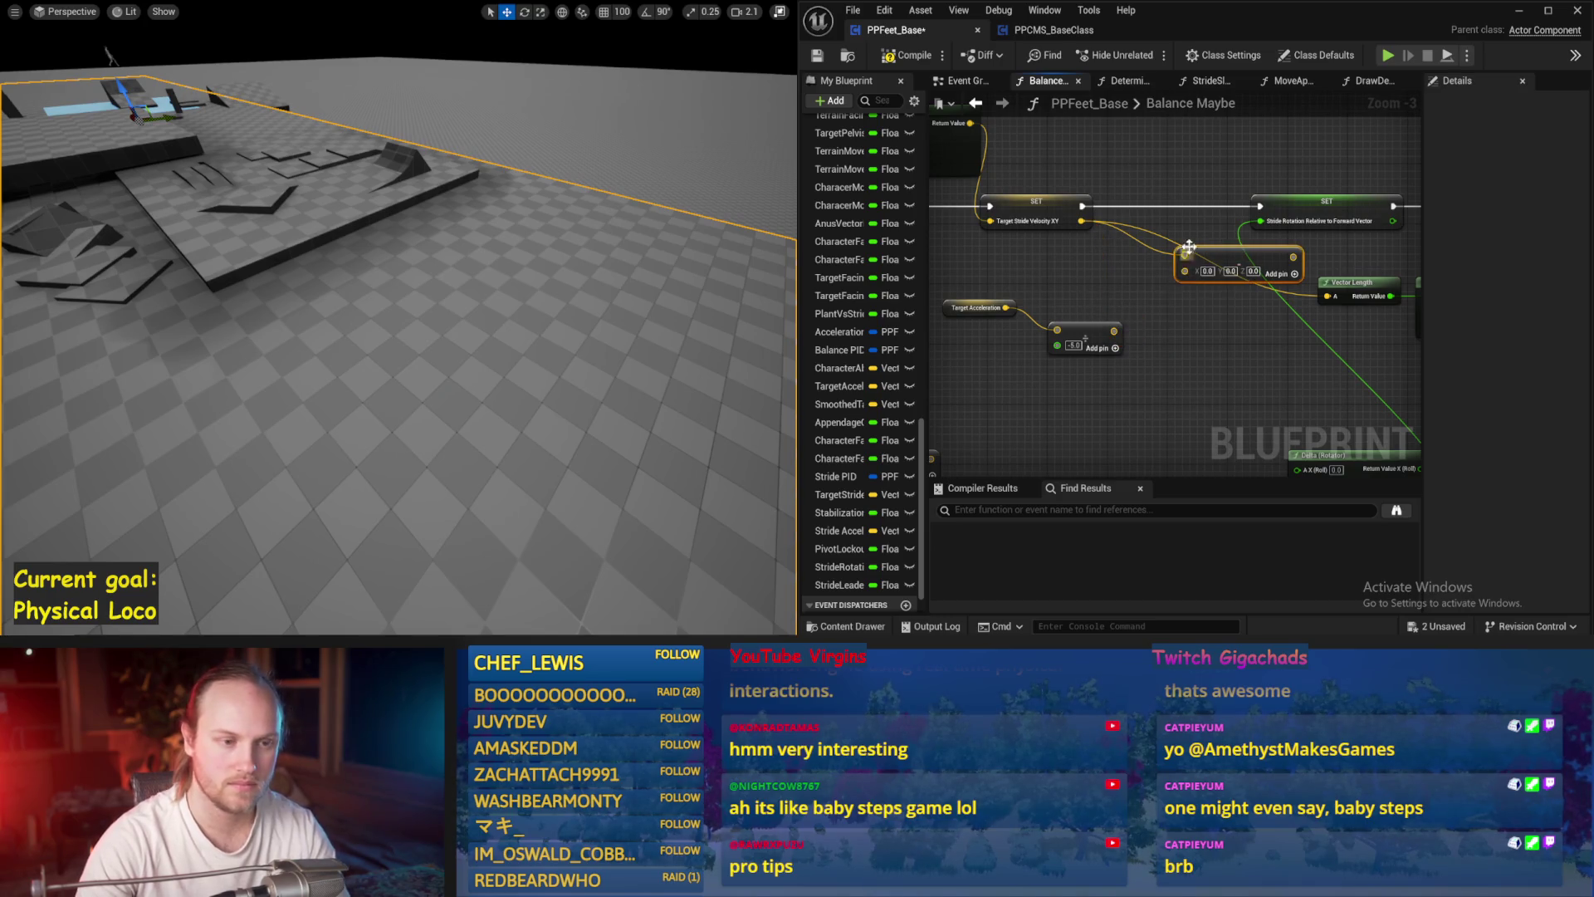
pyautogui.moveTo(1007, 308); pyautogui.dragTo(1185, 271)
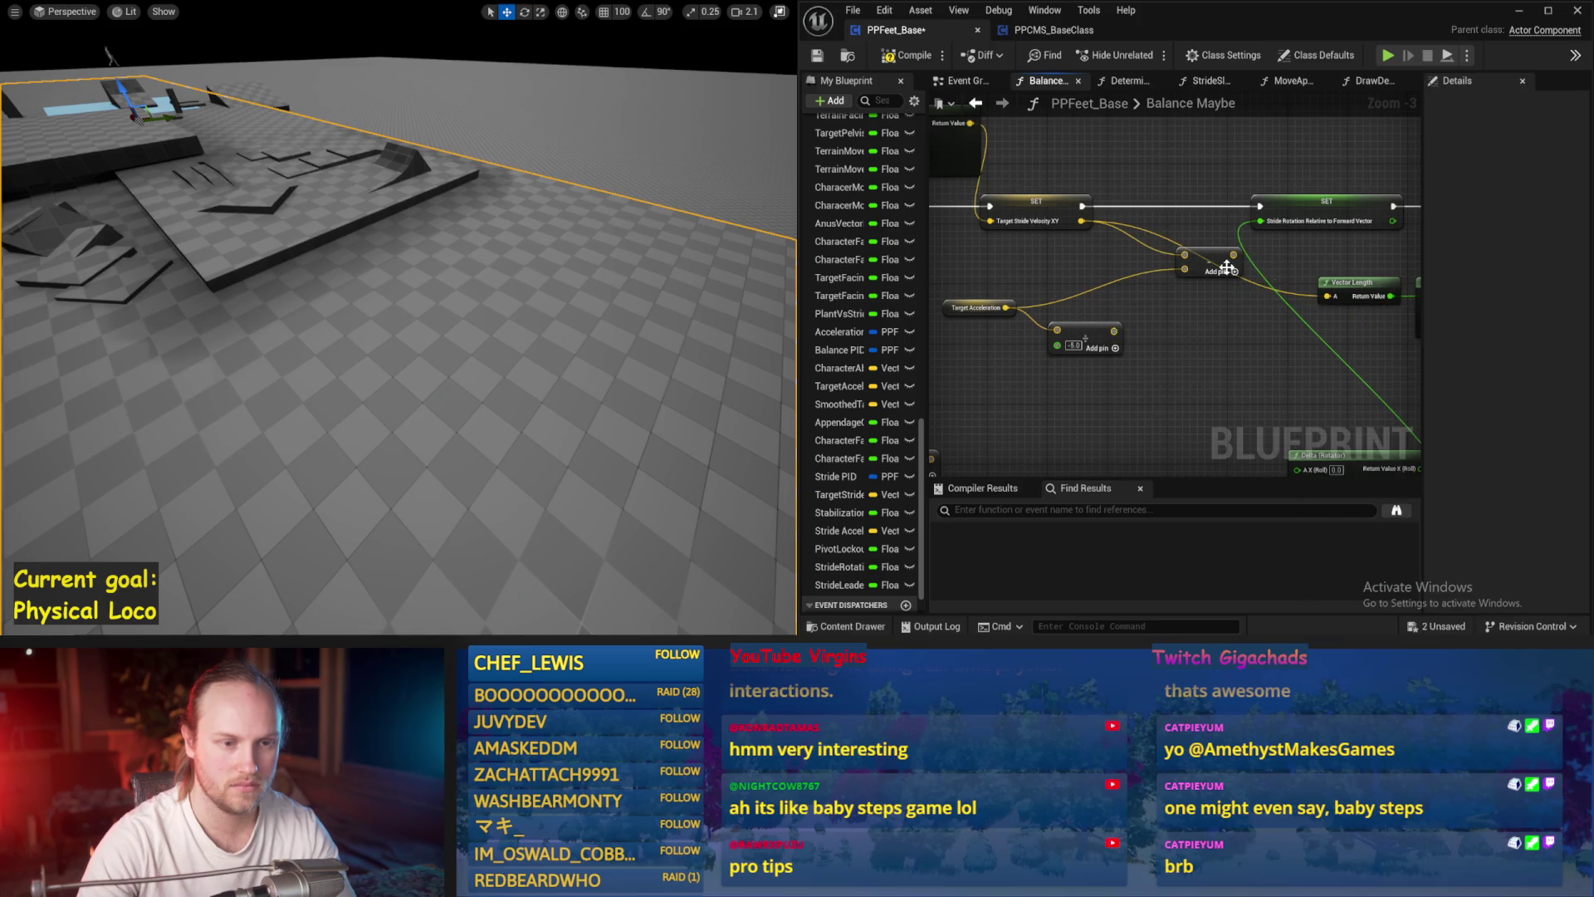
pyautogui.moveTo(1235, 255); pyautogui.dragTo(1327, 297)
# - Scale Target Acceleration through a Multiply node with a single float input, then compile
pyautogui.moveTo(1004, 308); pyautogui.dragTo(1071, 285)
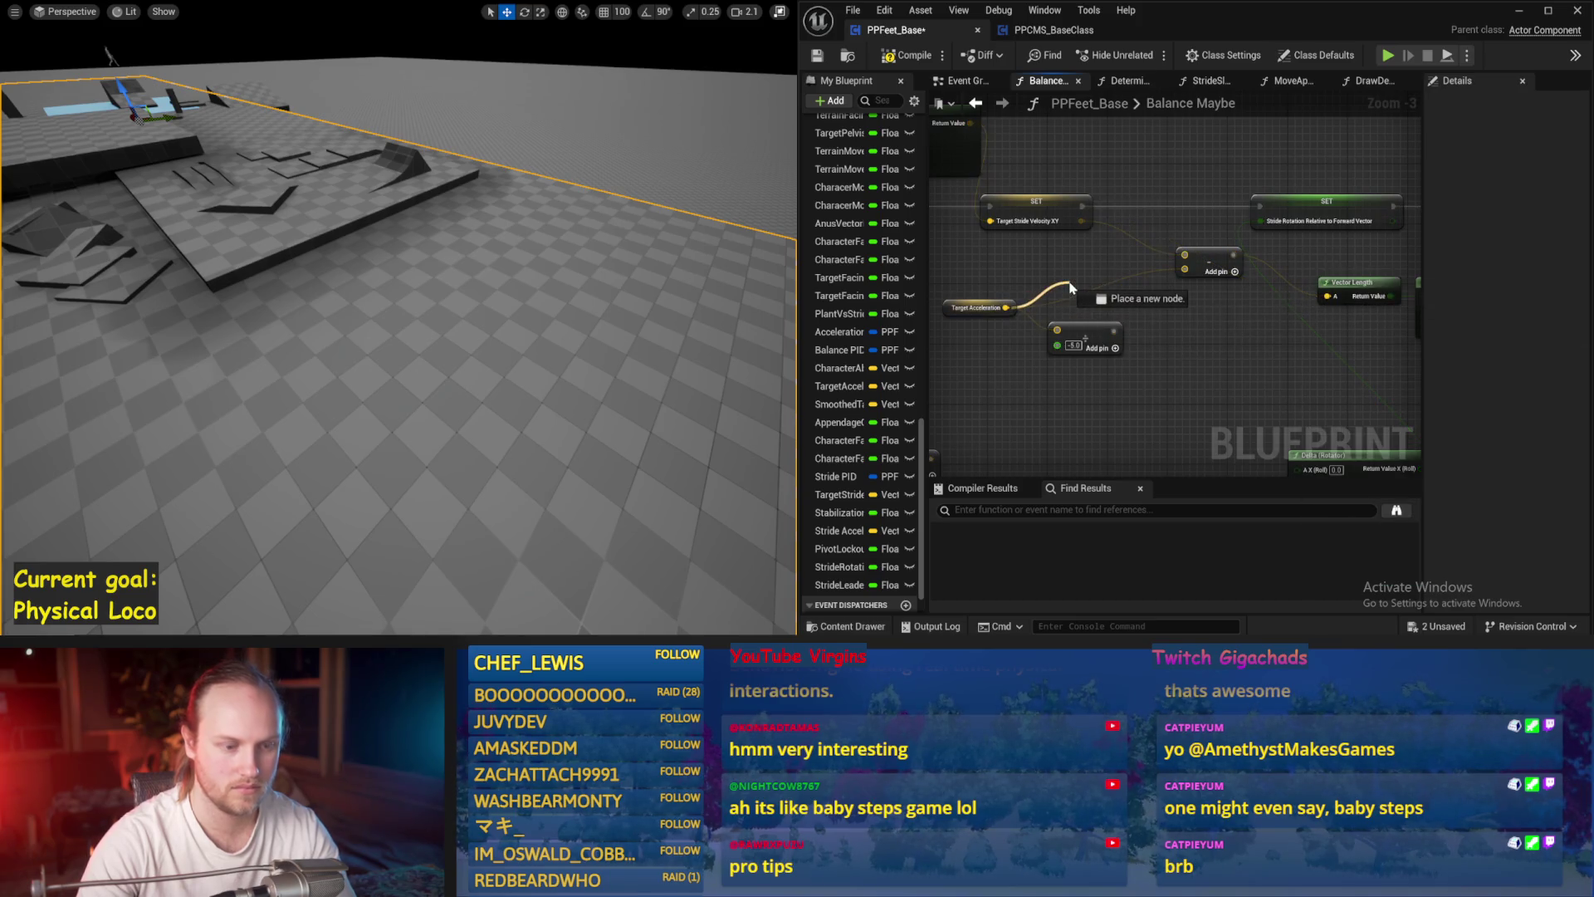
pyautogui.click(1116, 353)
pyautogui.rightClick(1071, 301)
pyautogui.press('Escape')
pyautogui.rightClick(1073, 285)
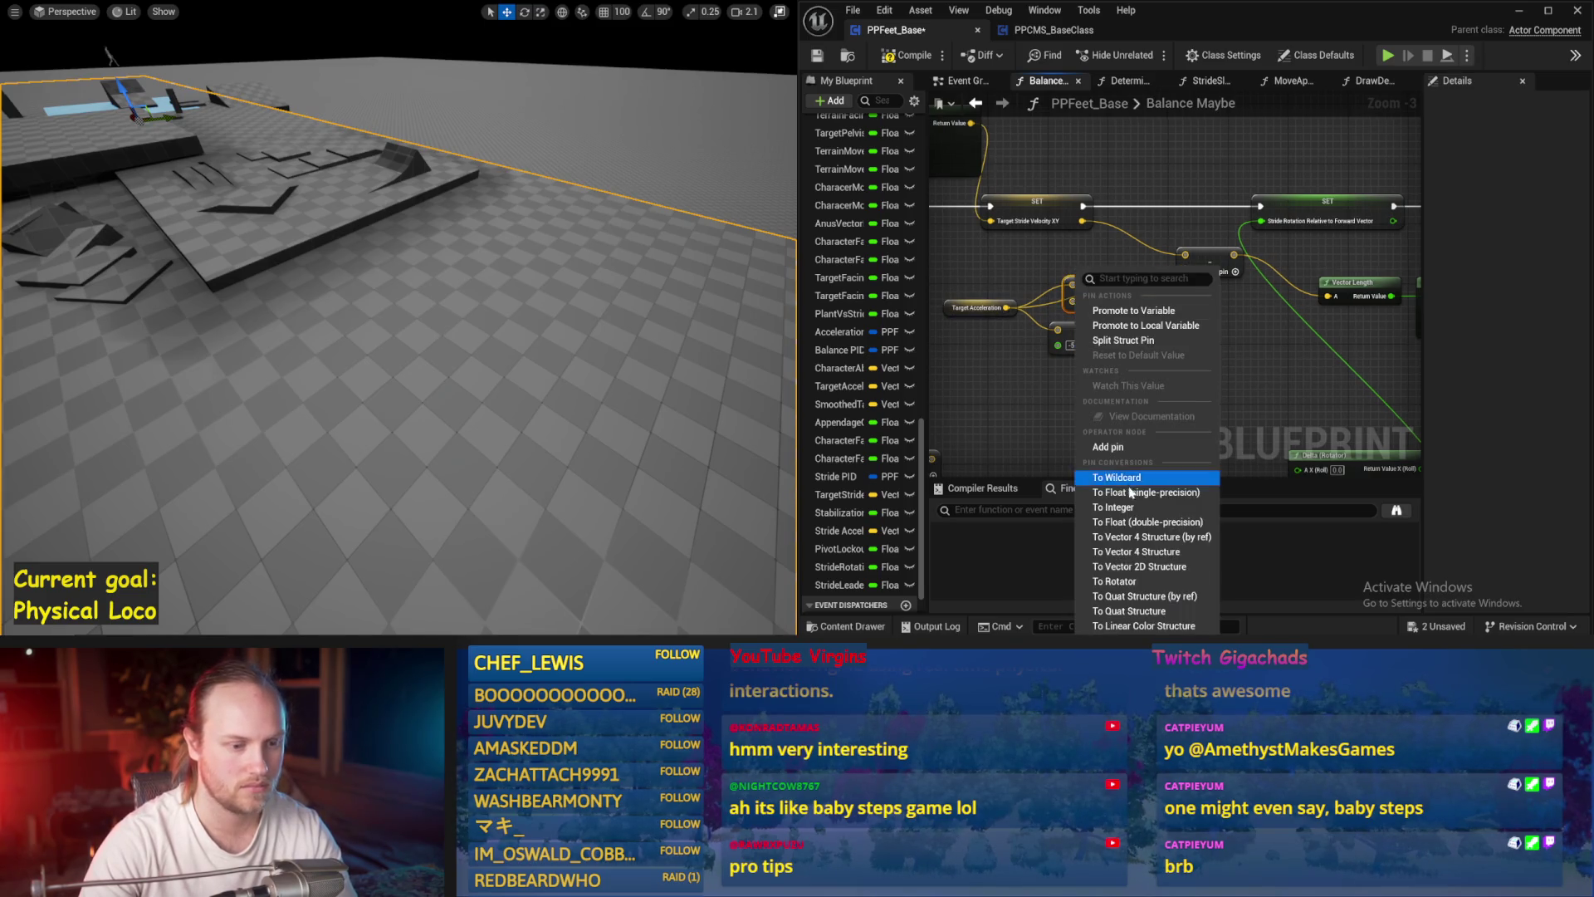
pyautogui.click(1130, 493)
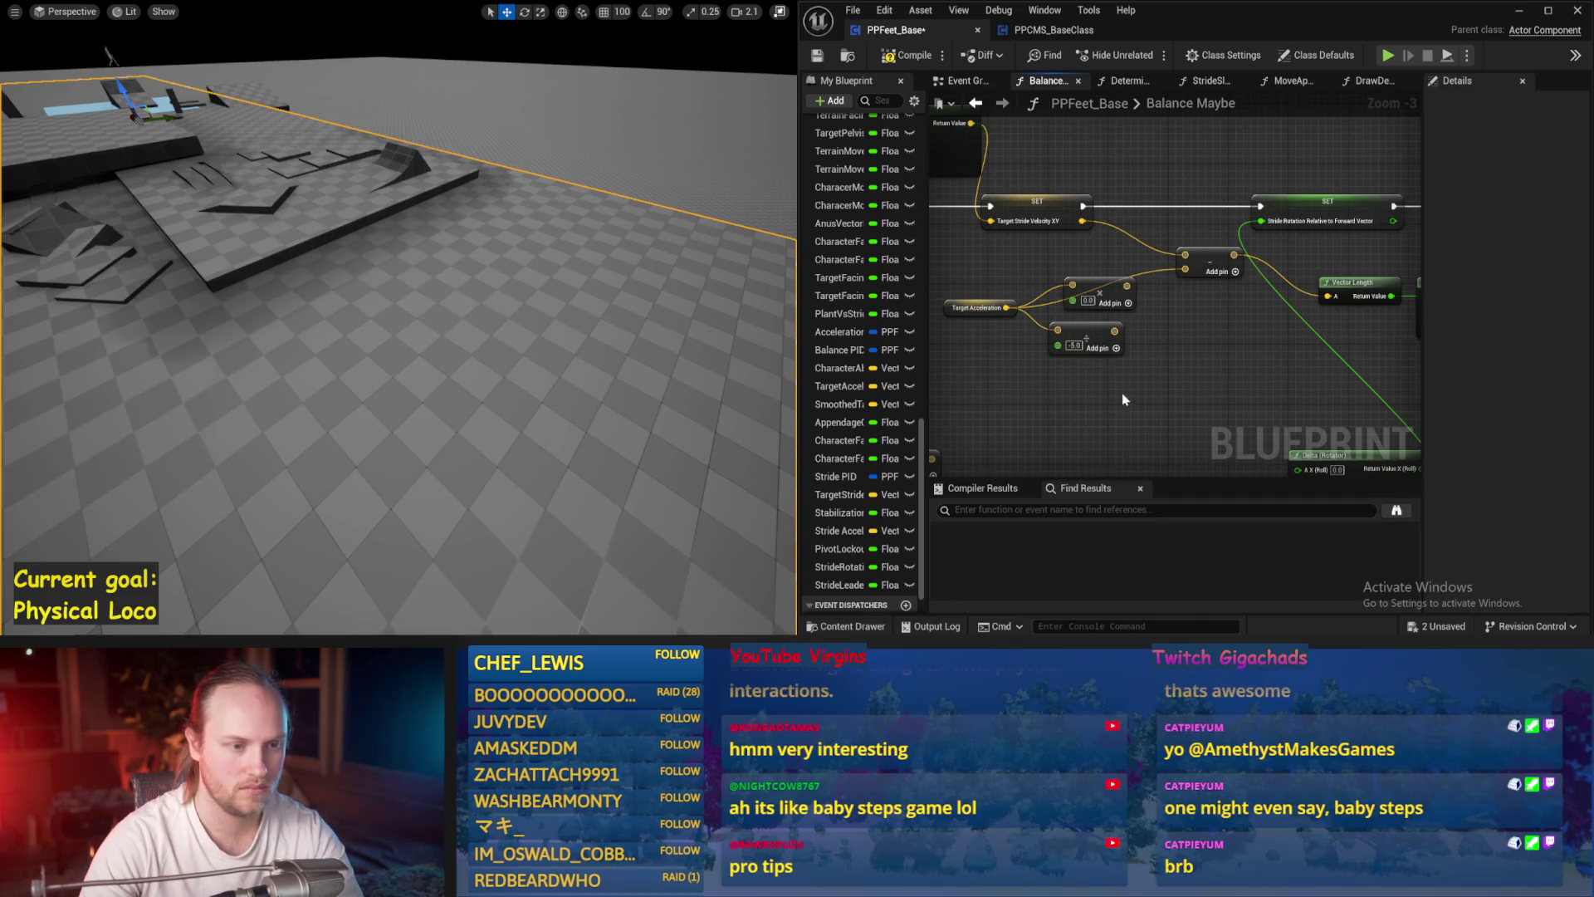
pyautogui.moveTo(1122, 392); pyautogui.dragTo(1048, 321)
pyautogui.press('Delete')
pyautogui.moveTo(1127, 286); pyautogui.dragTo(1200, 278)
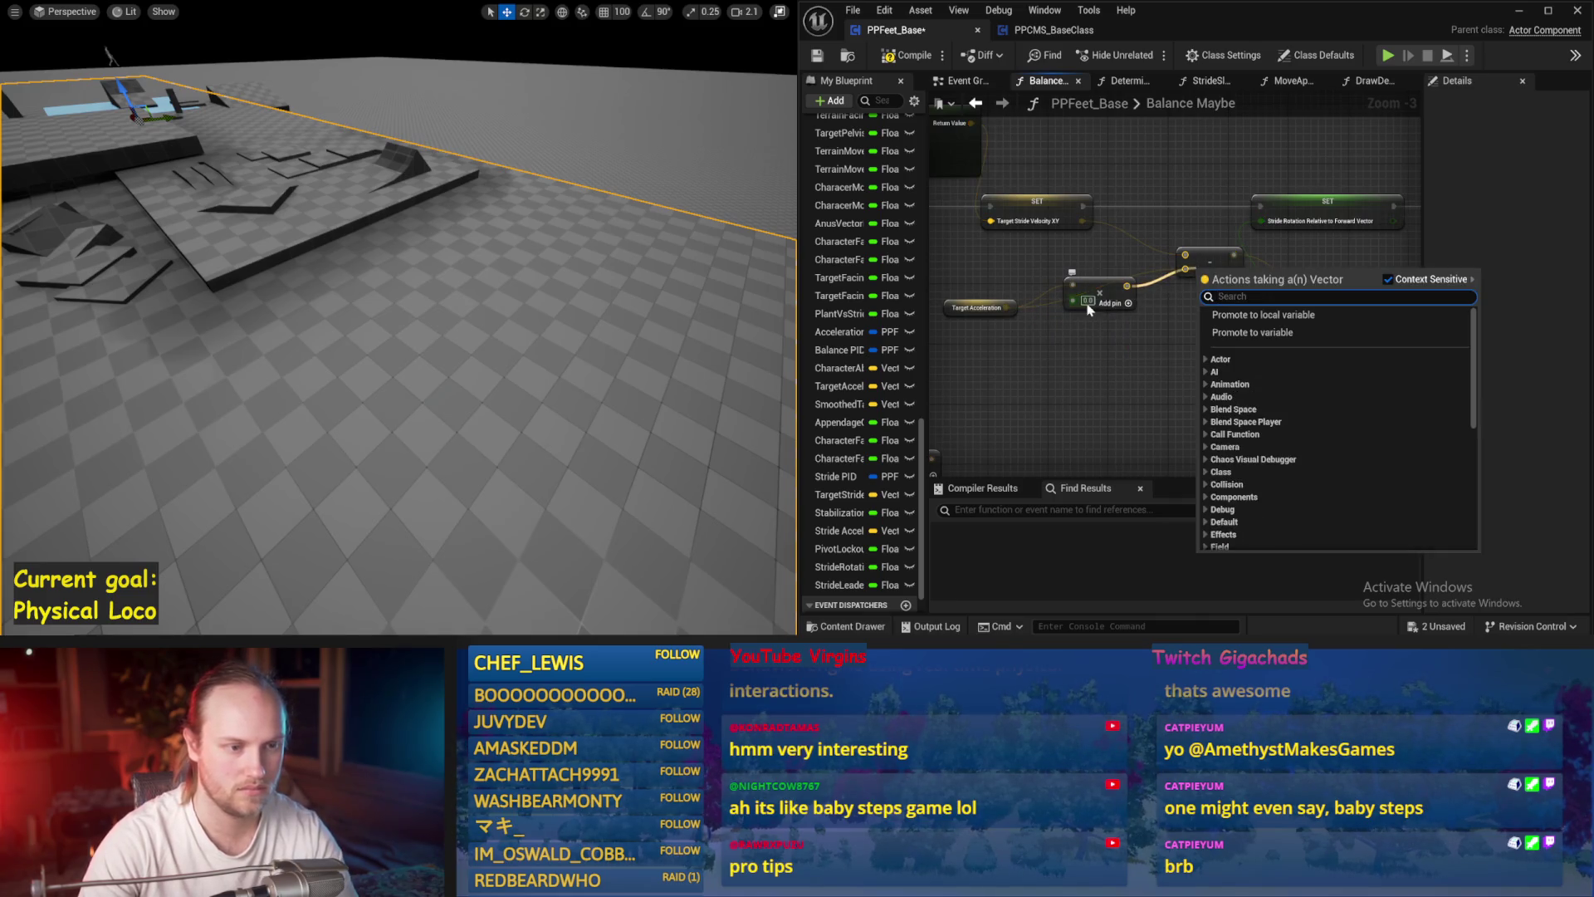
pyautogui.press('Escape')
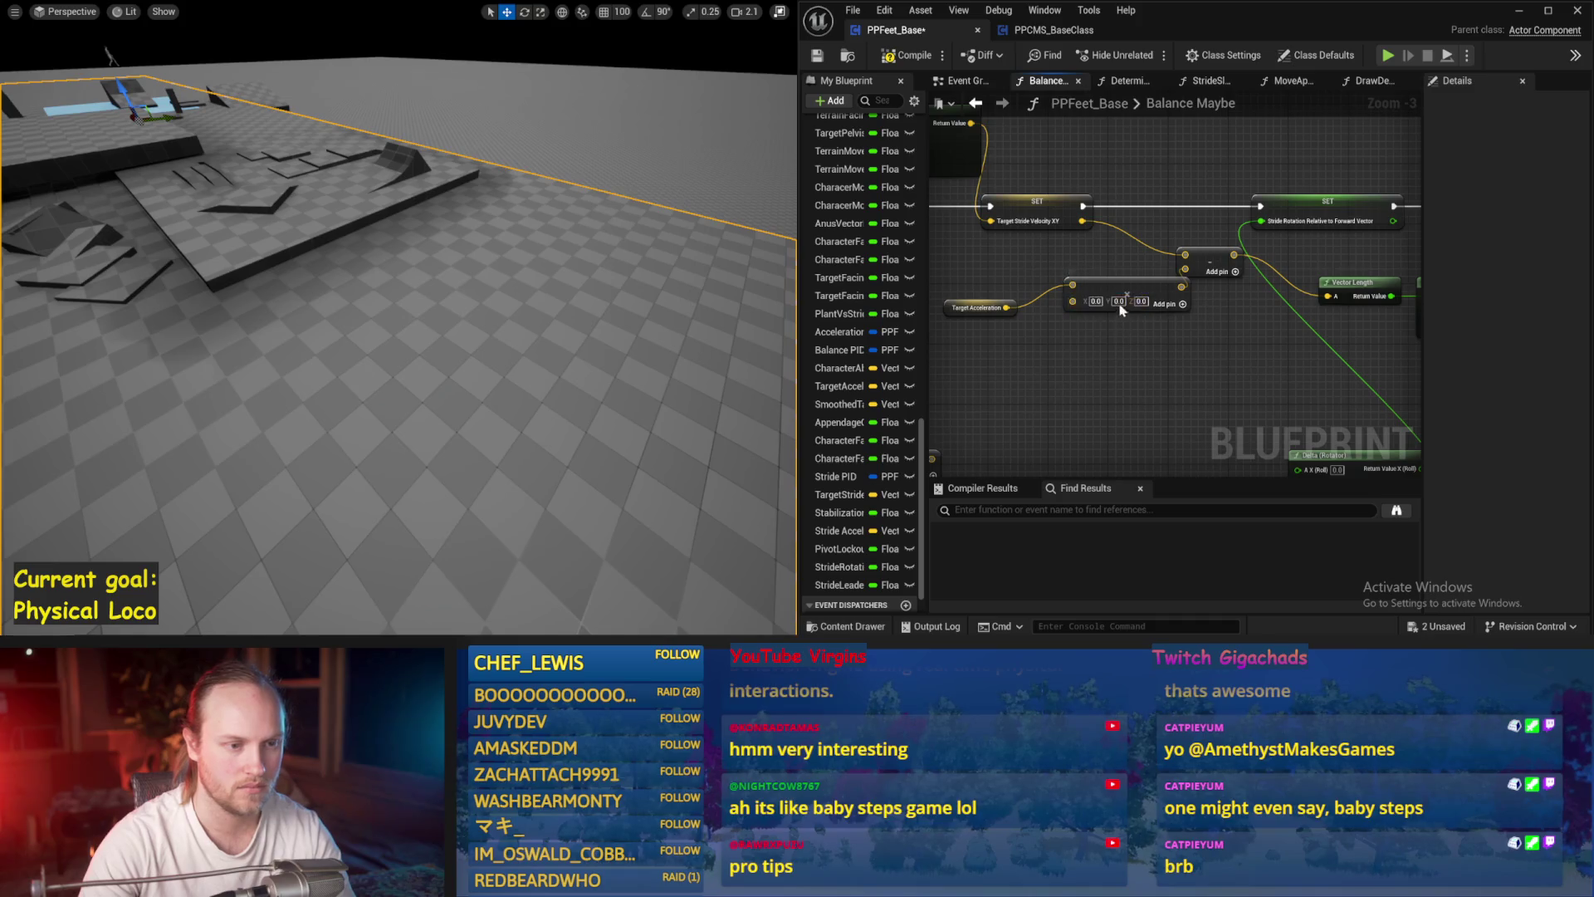
pyautogui.rightClick(1073, 302)
pyautogui.click(1104, 521)
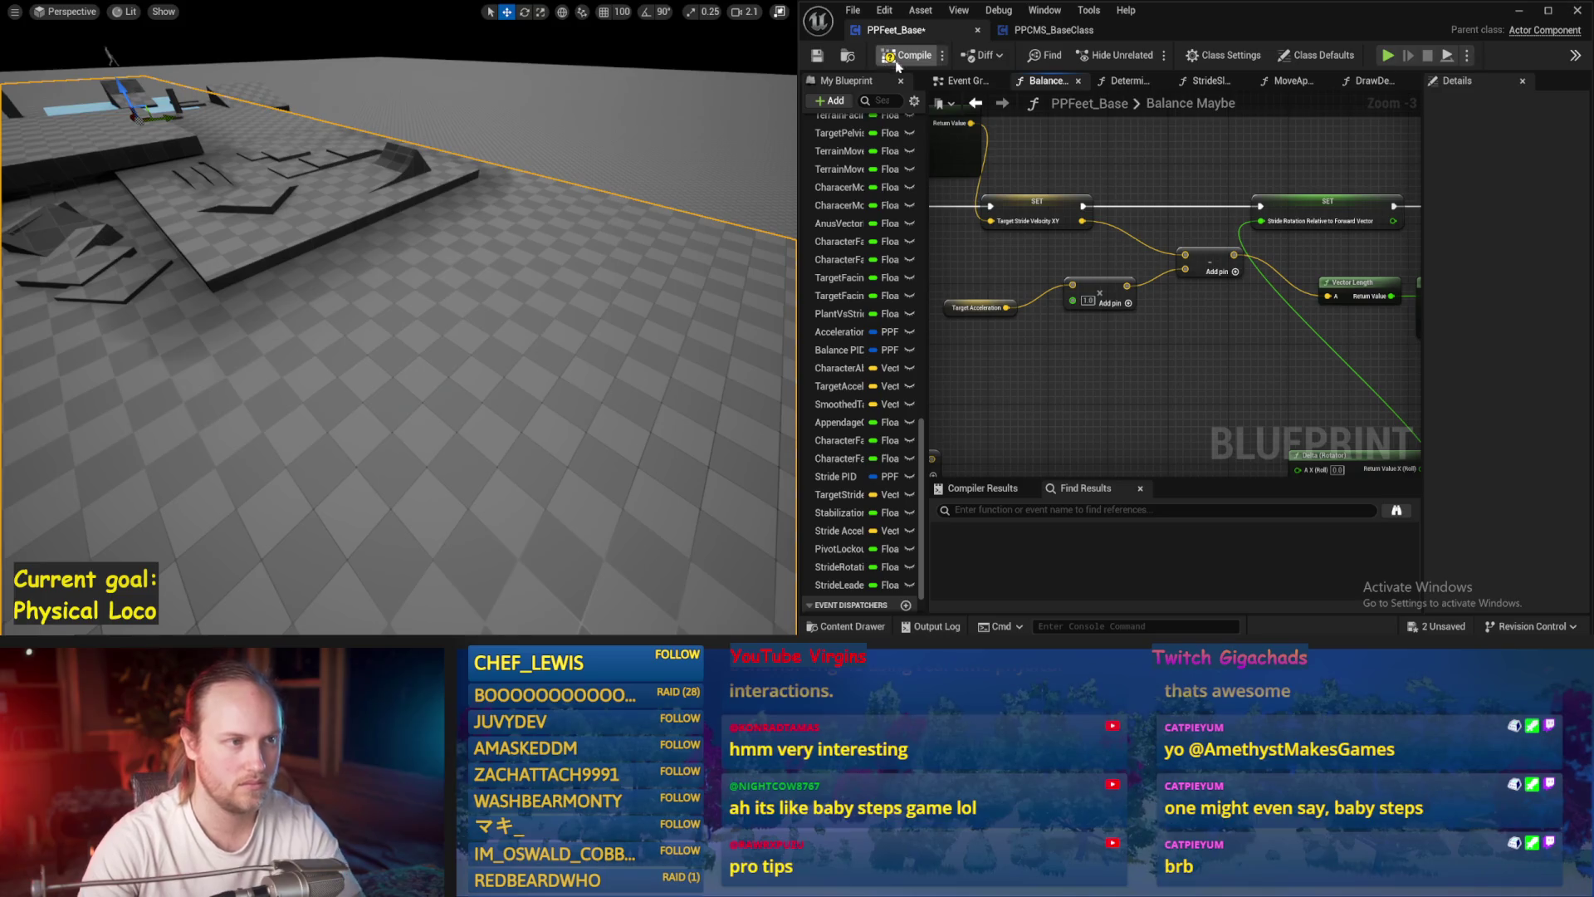
pyautogui.click(818, 57)
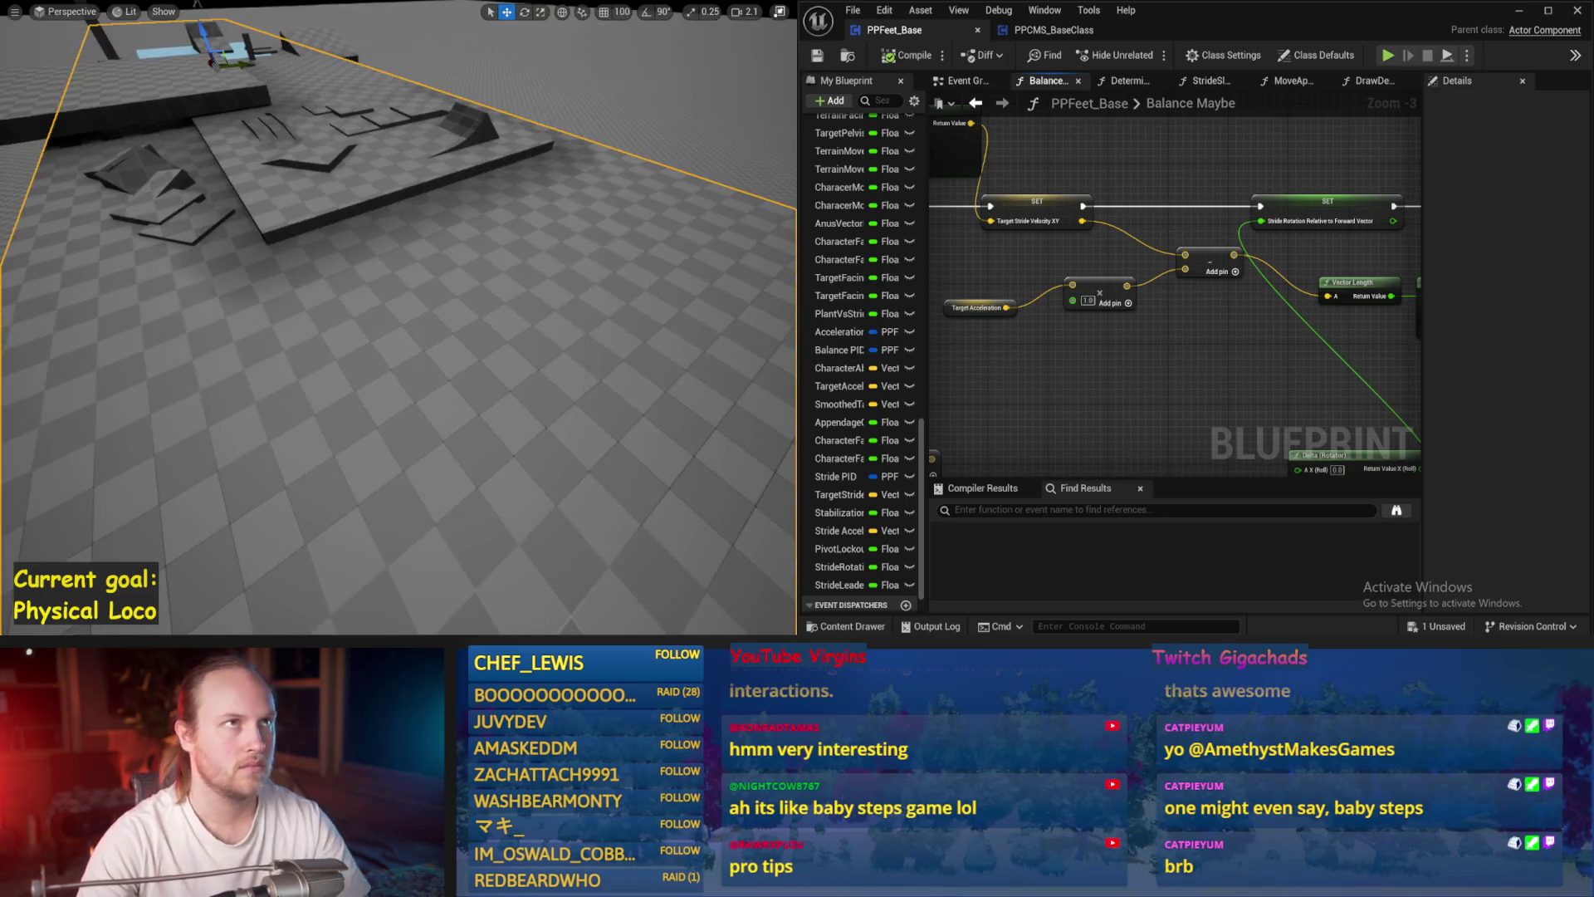
# - Move and tilt the level camera to watch the ragdoll balancing in the simulation
pyautogui.moveTo(645, 194); pyautogui.dragTo(641, 196)
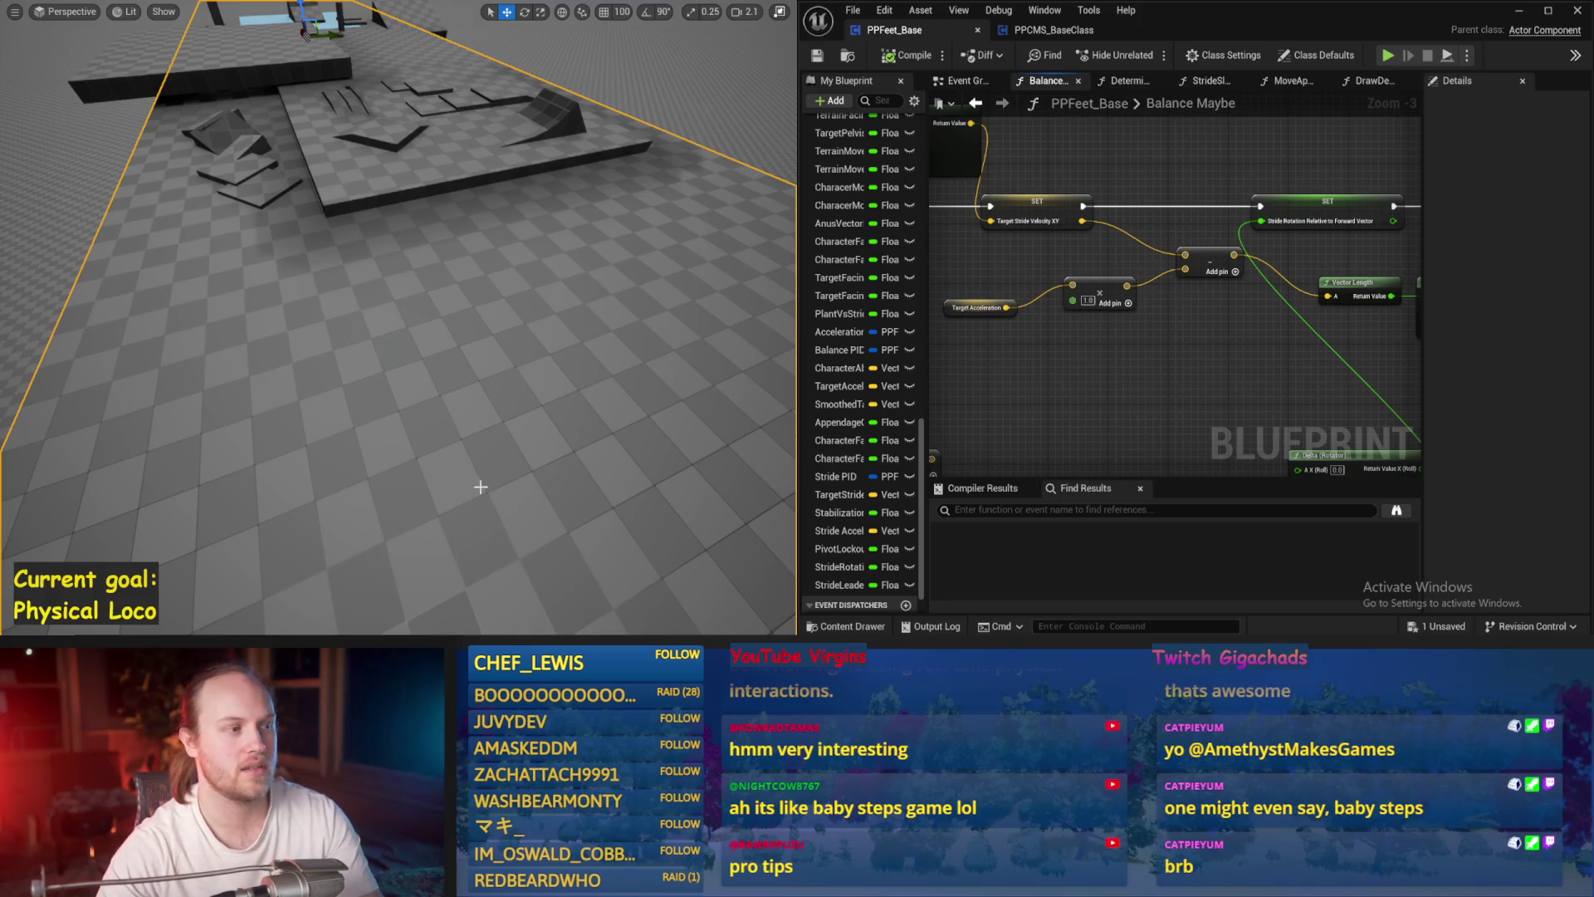
pyautogui.moveTo(456, 405); pyautogui.dragTo(426, 386)
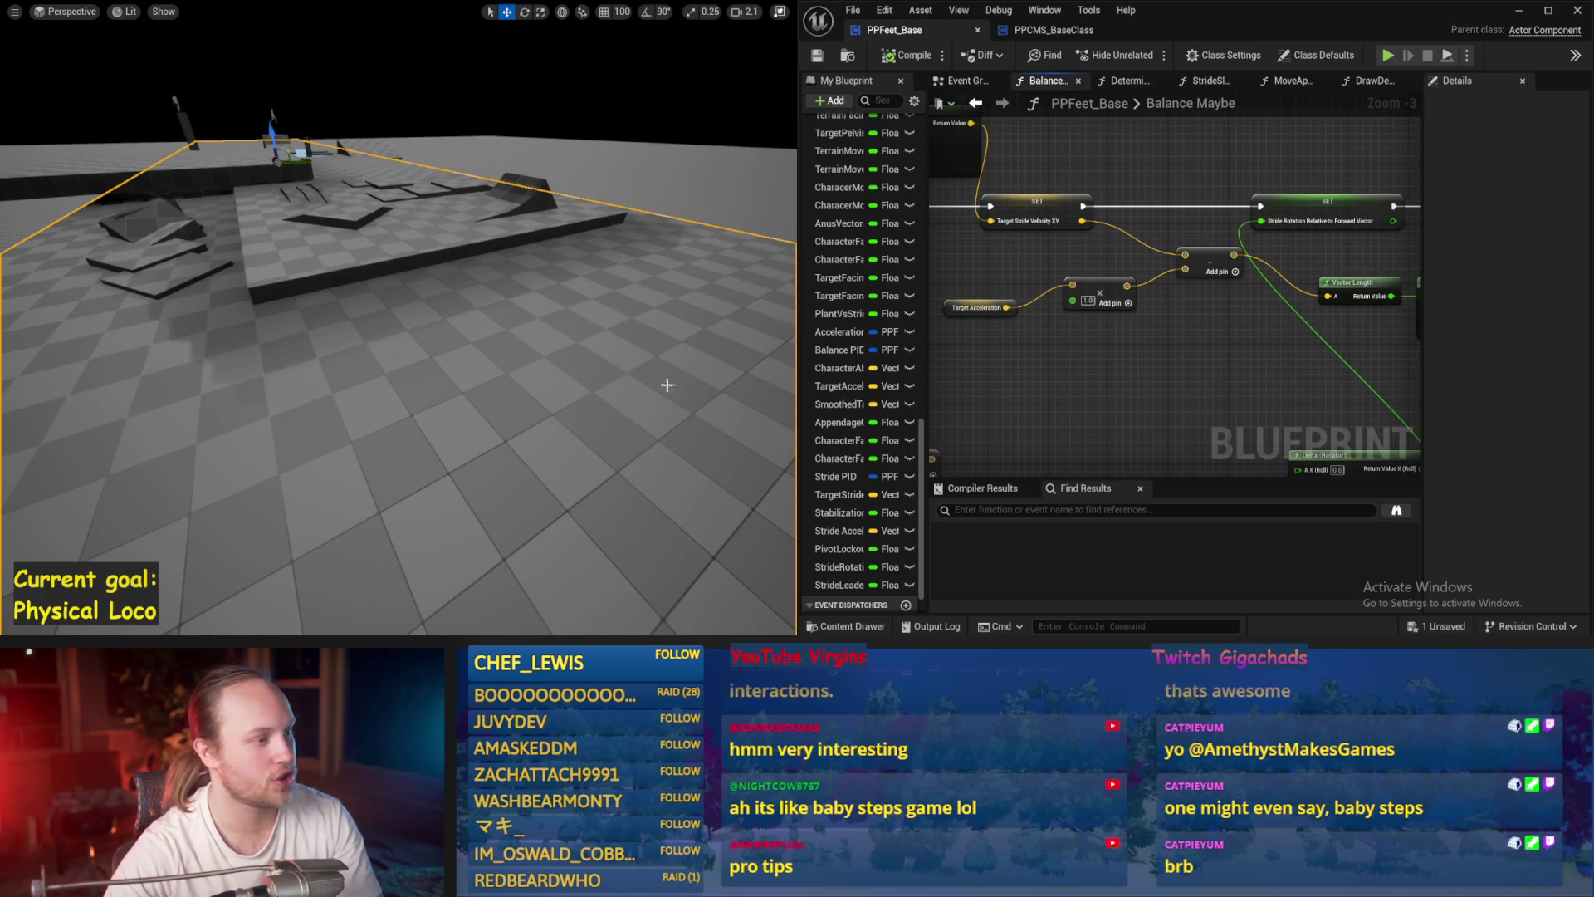
pyautogui.moveTo(555, 352); pyautogui.dragTo(492, 281)
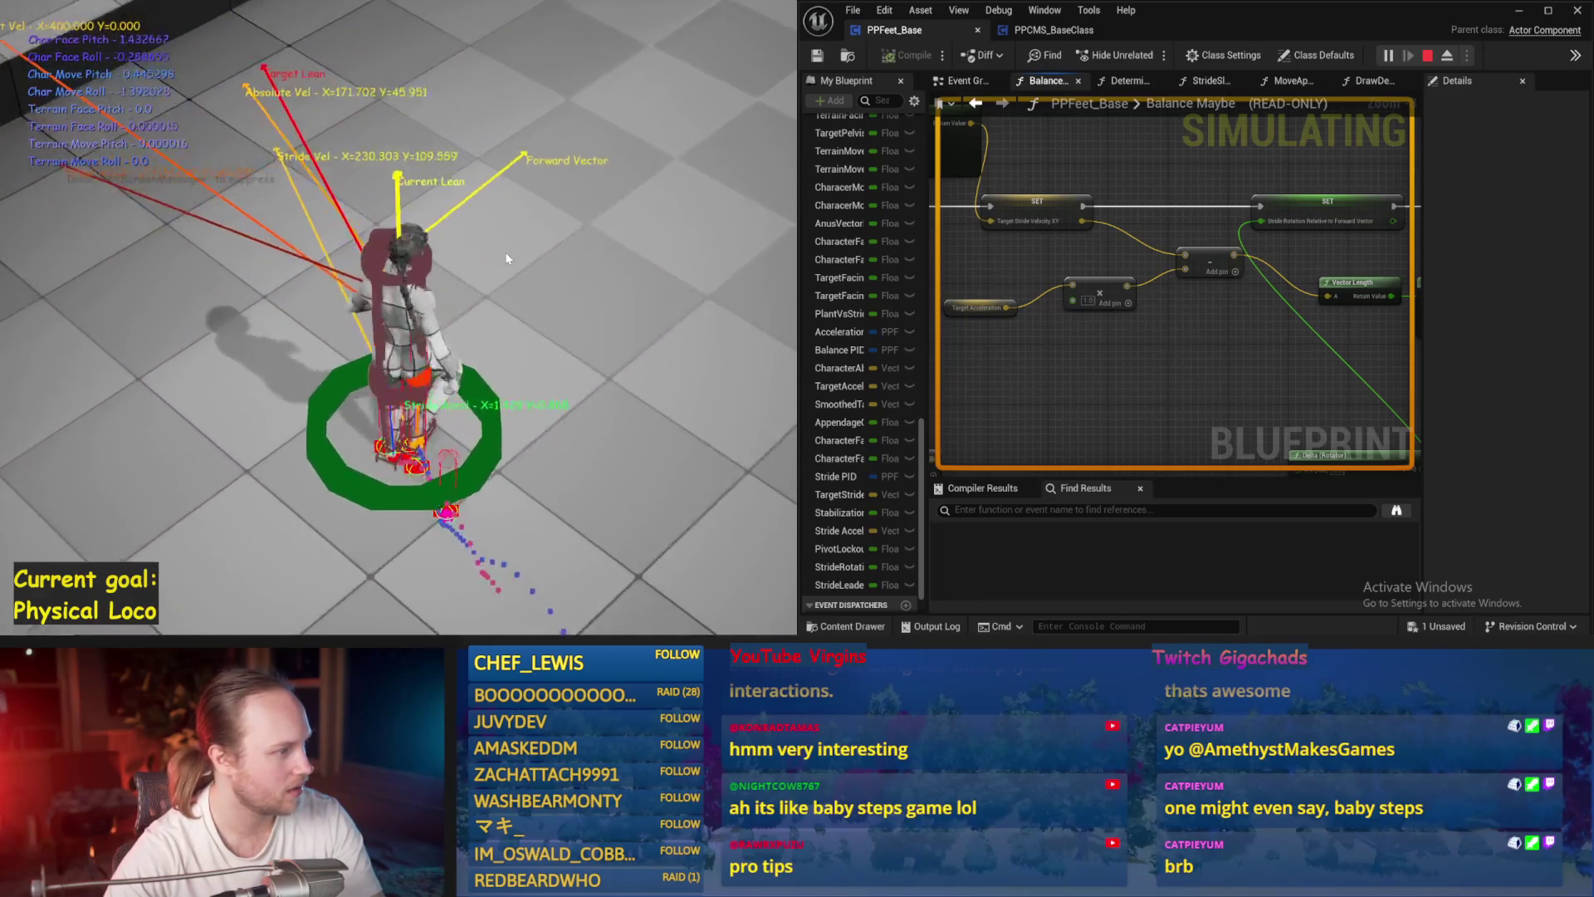
# - Confirm the multiplier value edit, compile, and play-test the ragdoll
pyautogui.press('Escape')
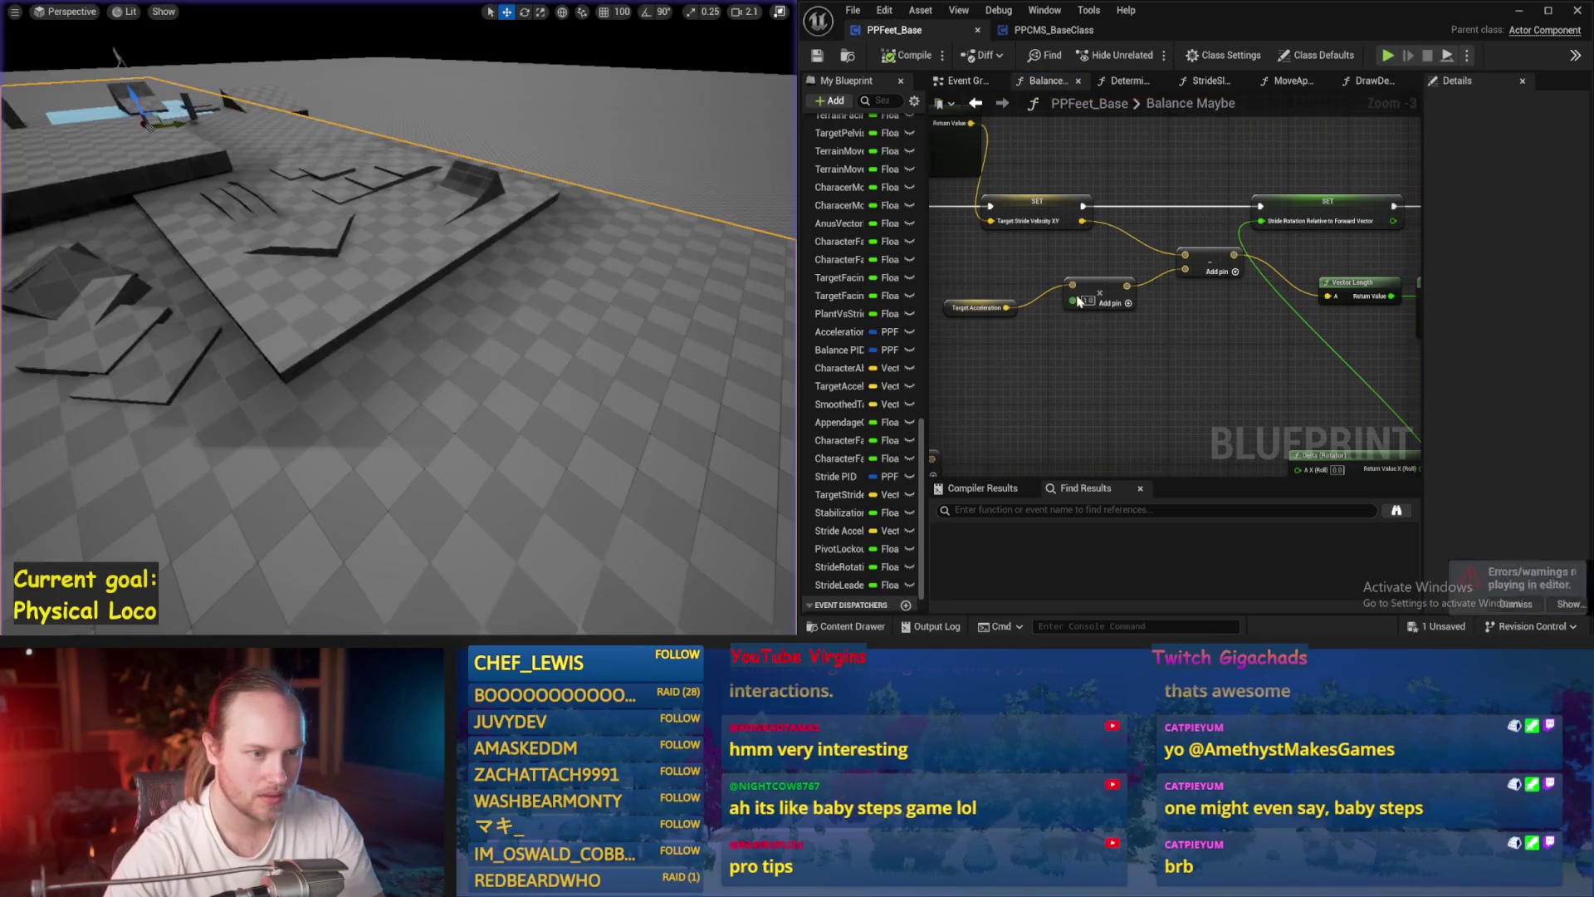
pyautogui.click(1128, 324)
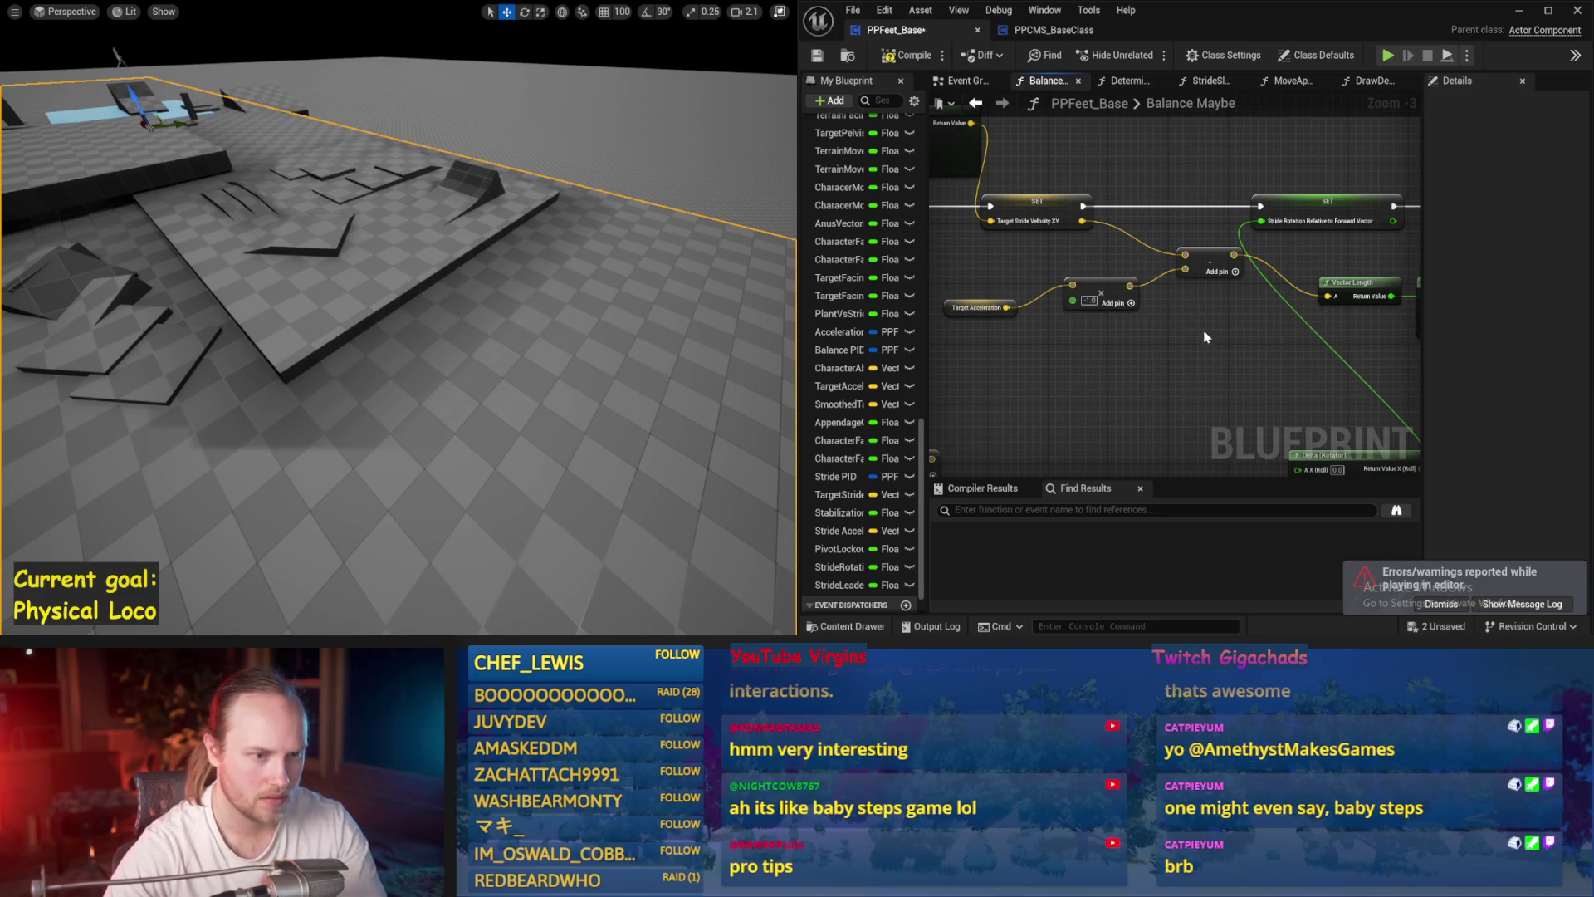
pyautogui.click(817, 56)
pyautogui.hotkey('alt', 'p')
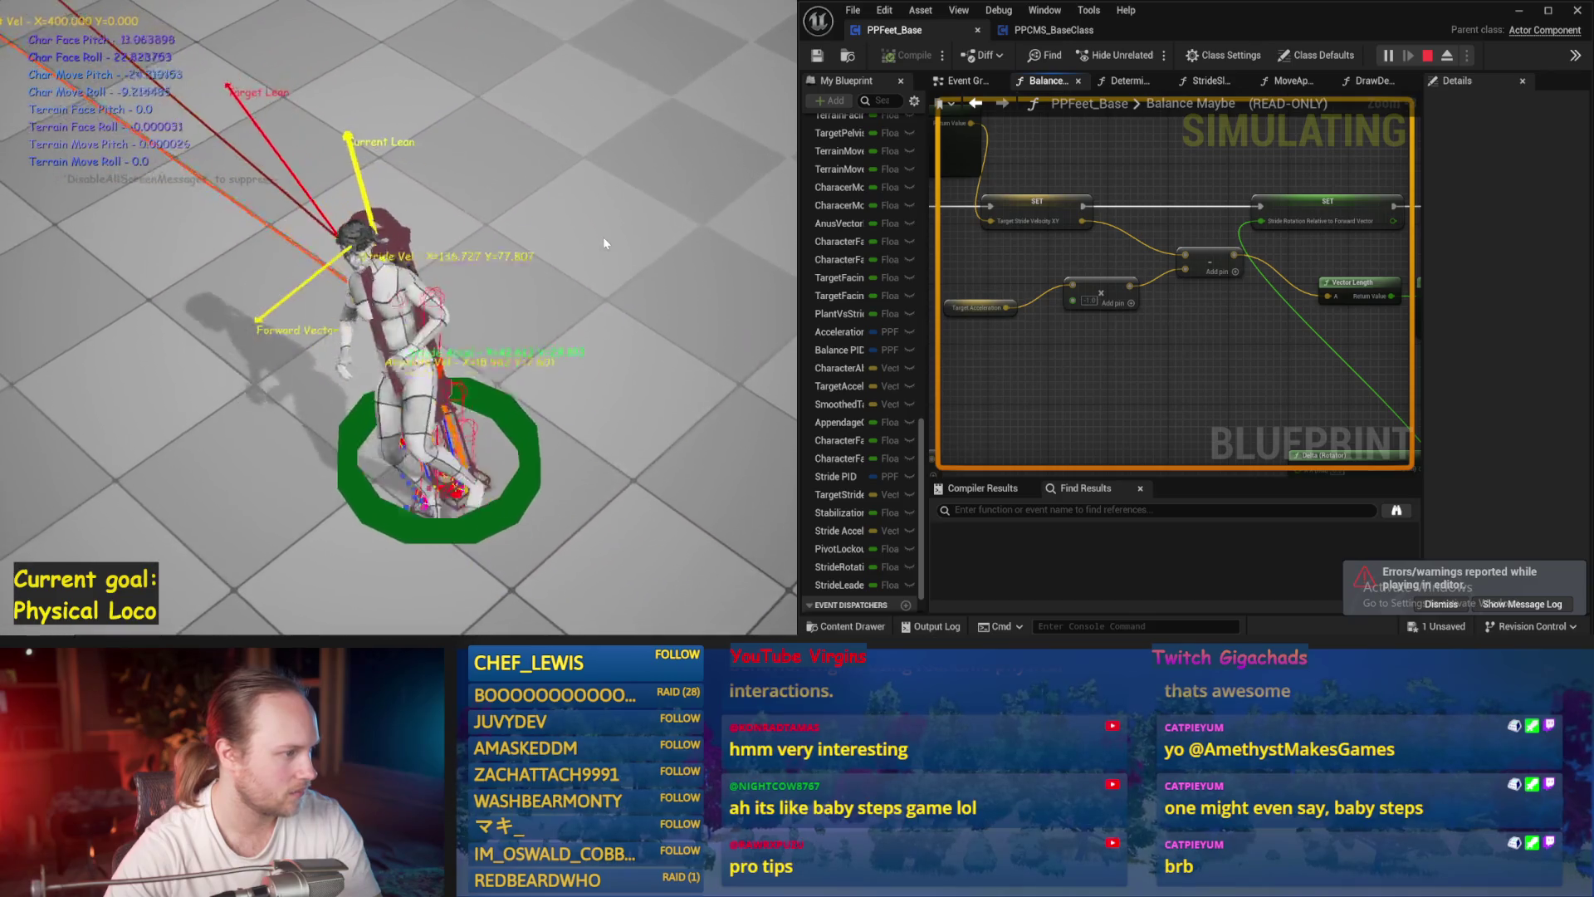
pyautogui.press('Escape')
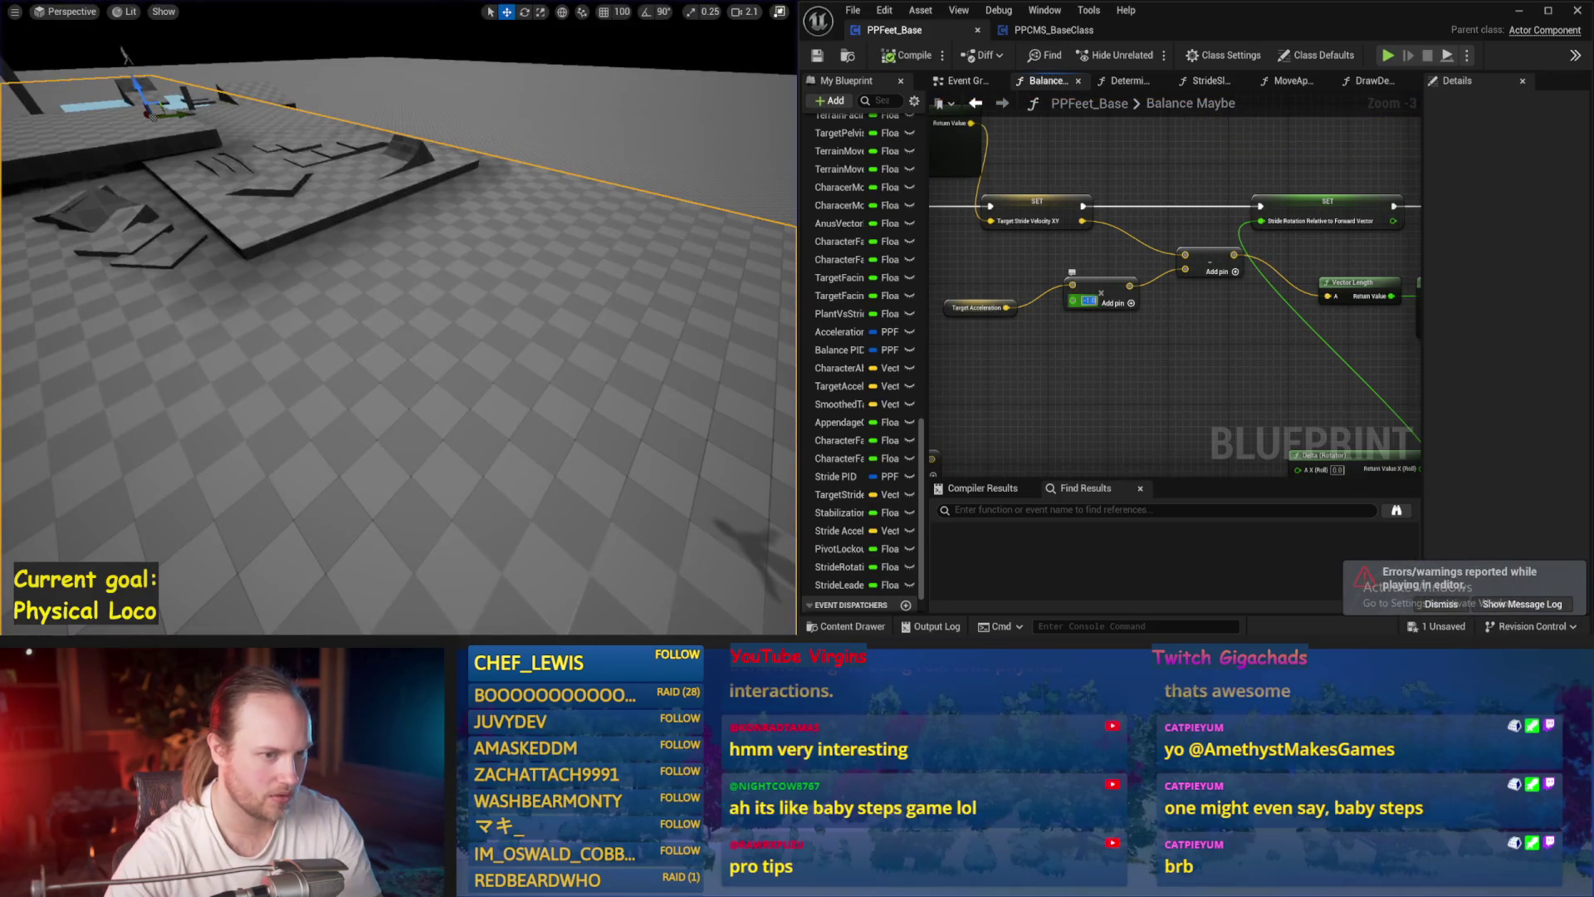
# - Set the Target Acceleration multiplier to 0.5, compile, and play-test again
pyautogui.write('0.5')
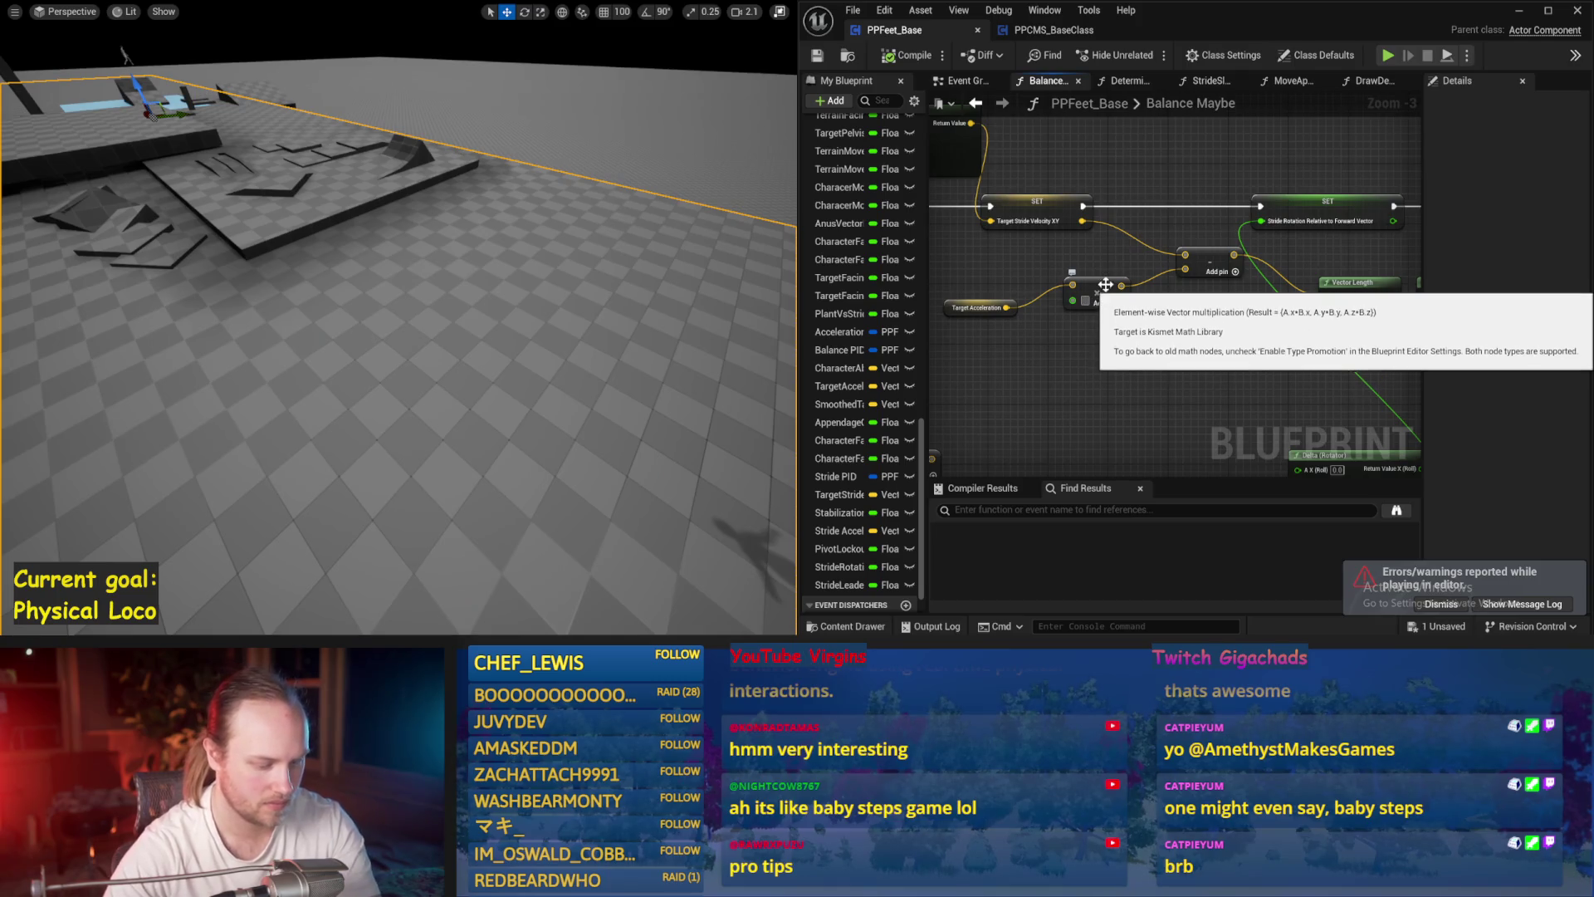
pyautogui.press('Return')
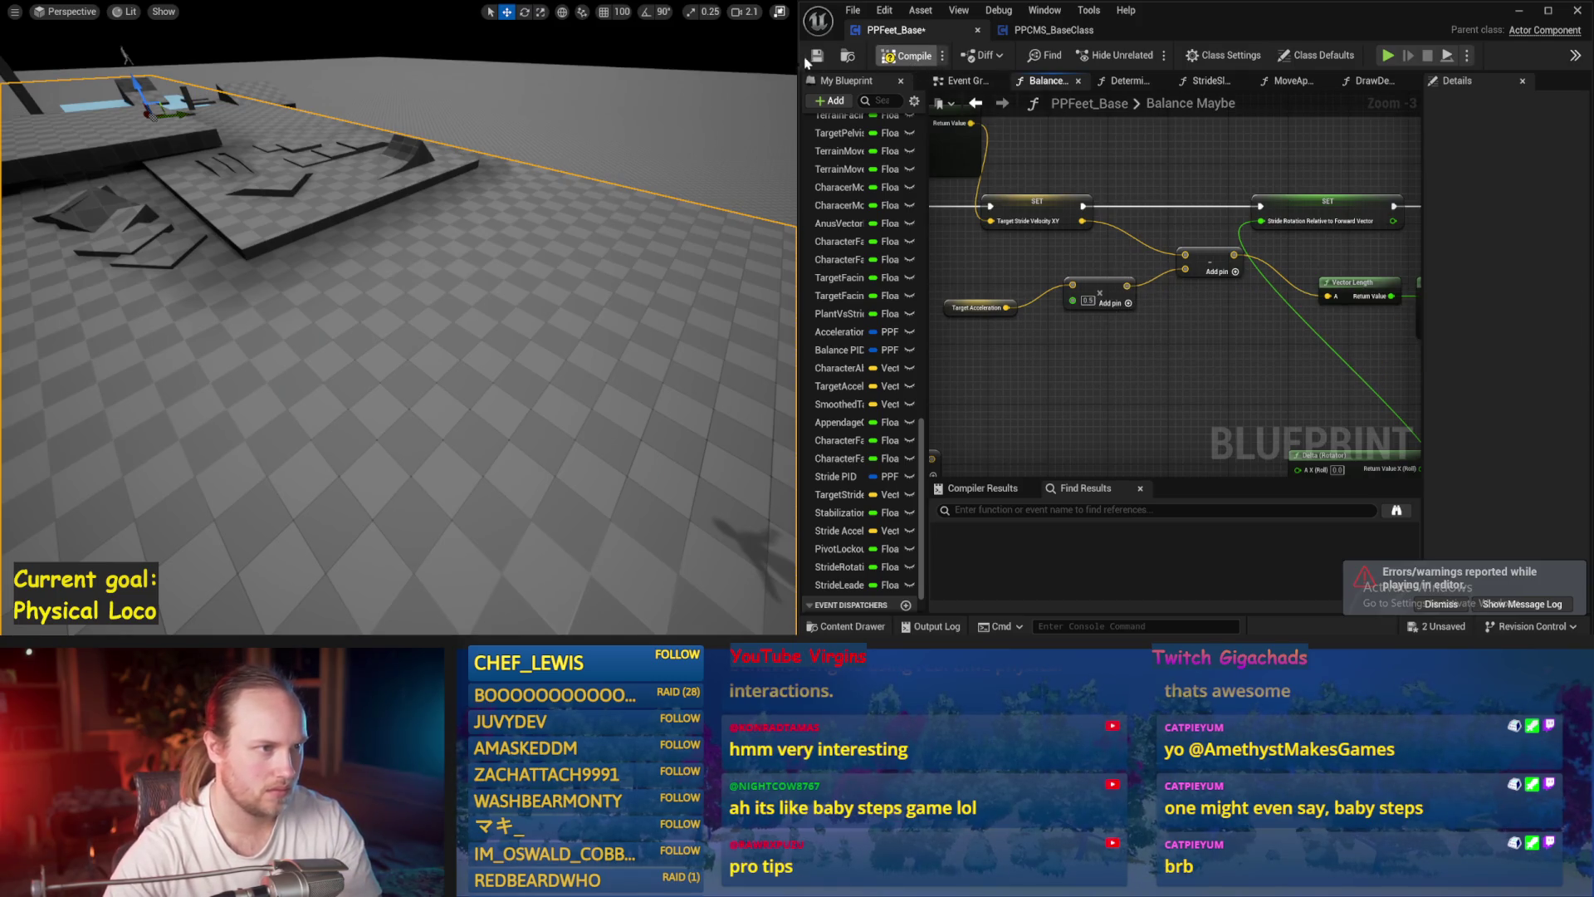
pyautogui.click(805, 60)
pyautogui.hotkey('alt', 'p')
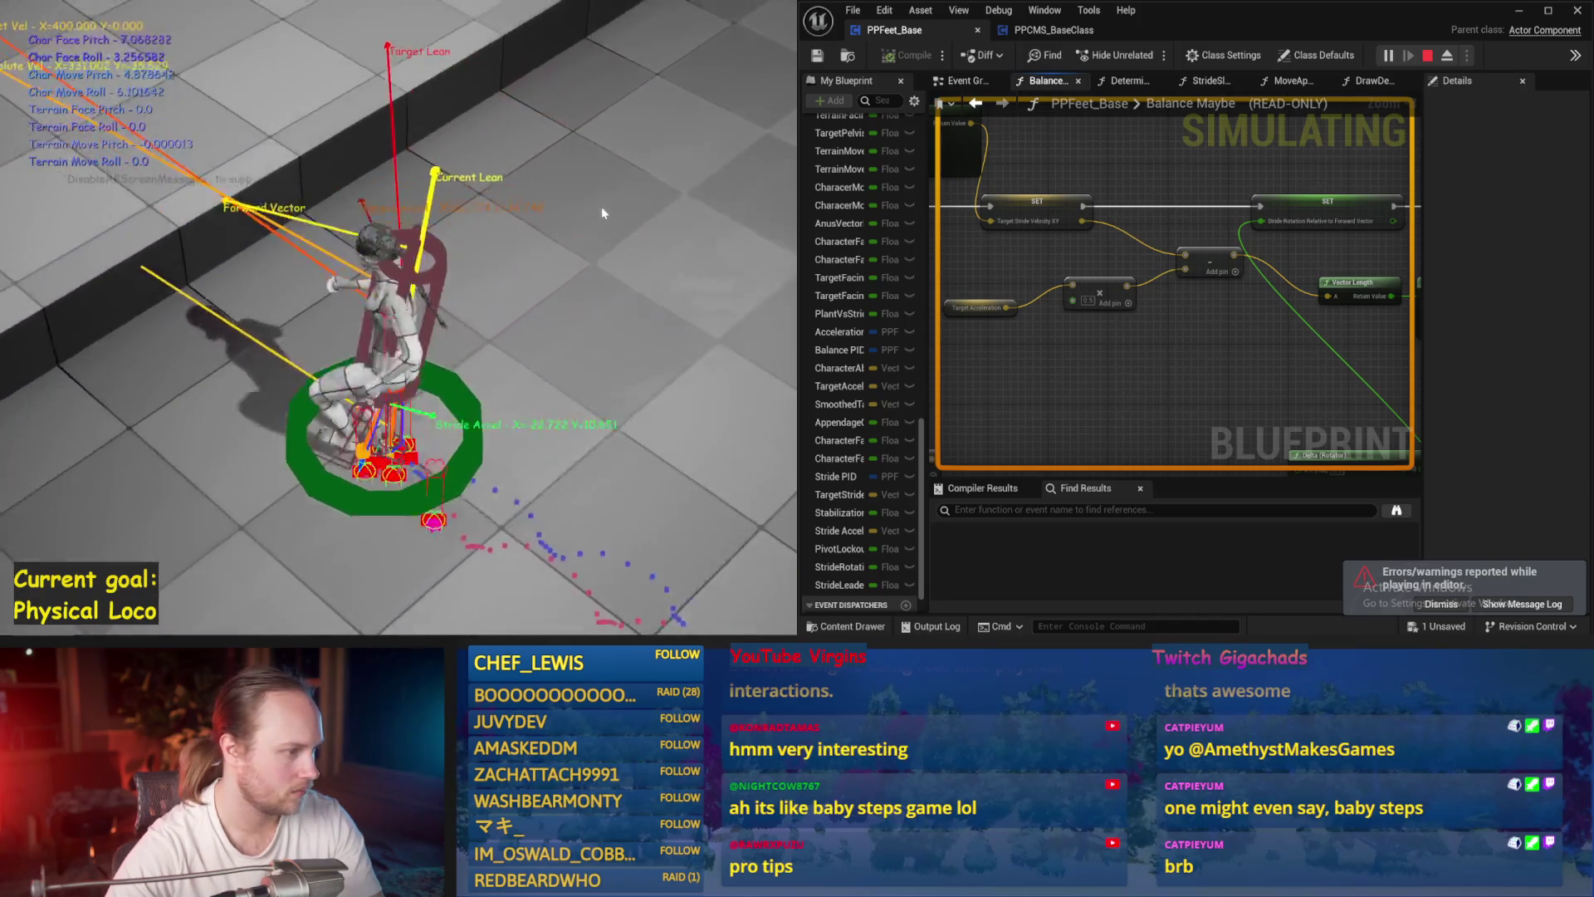
pyautogui.press('Escape')
# - Save the Blueprint and run a quick play test of the ragdoll
pyautogui.scroll(3, 1159, 314)
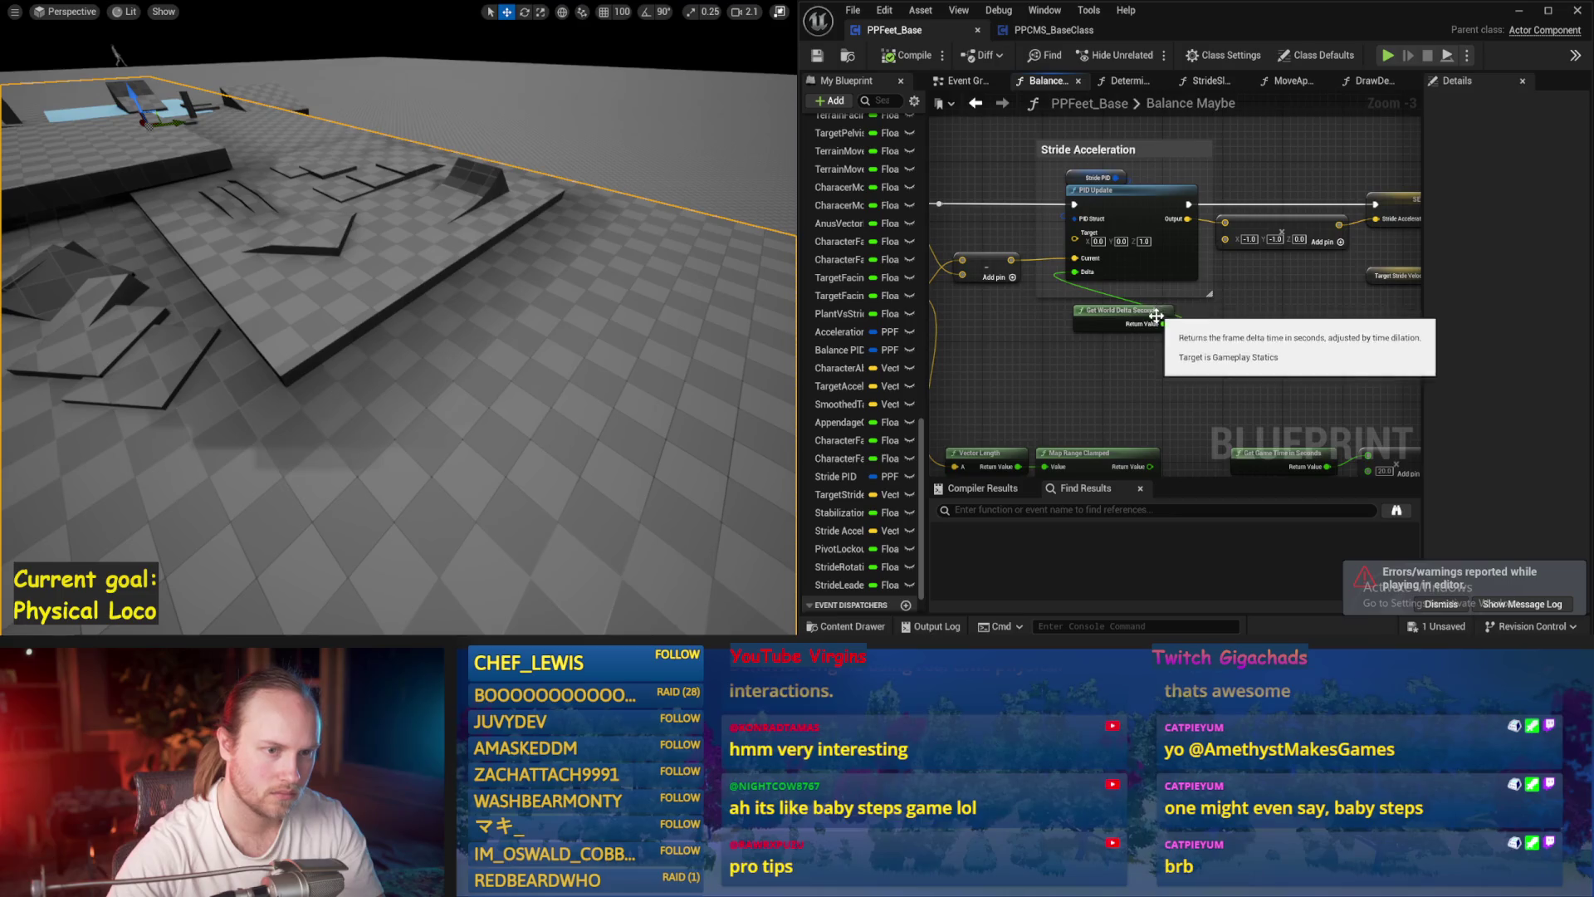
pyautogui.moveTo(1158, 314); pyautogui.dragTo(1266, 373)
pyautogui.scroll(2, 1099, 260)
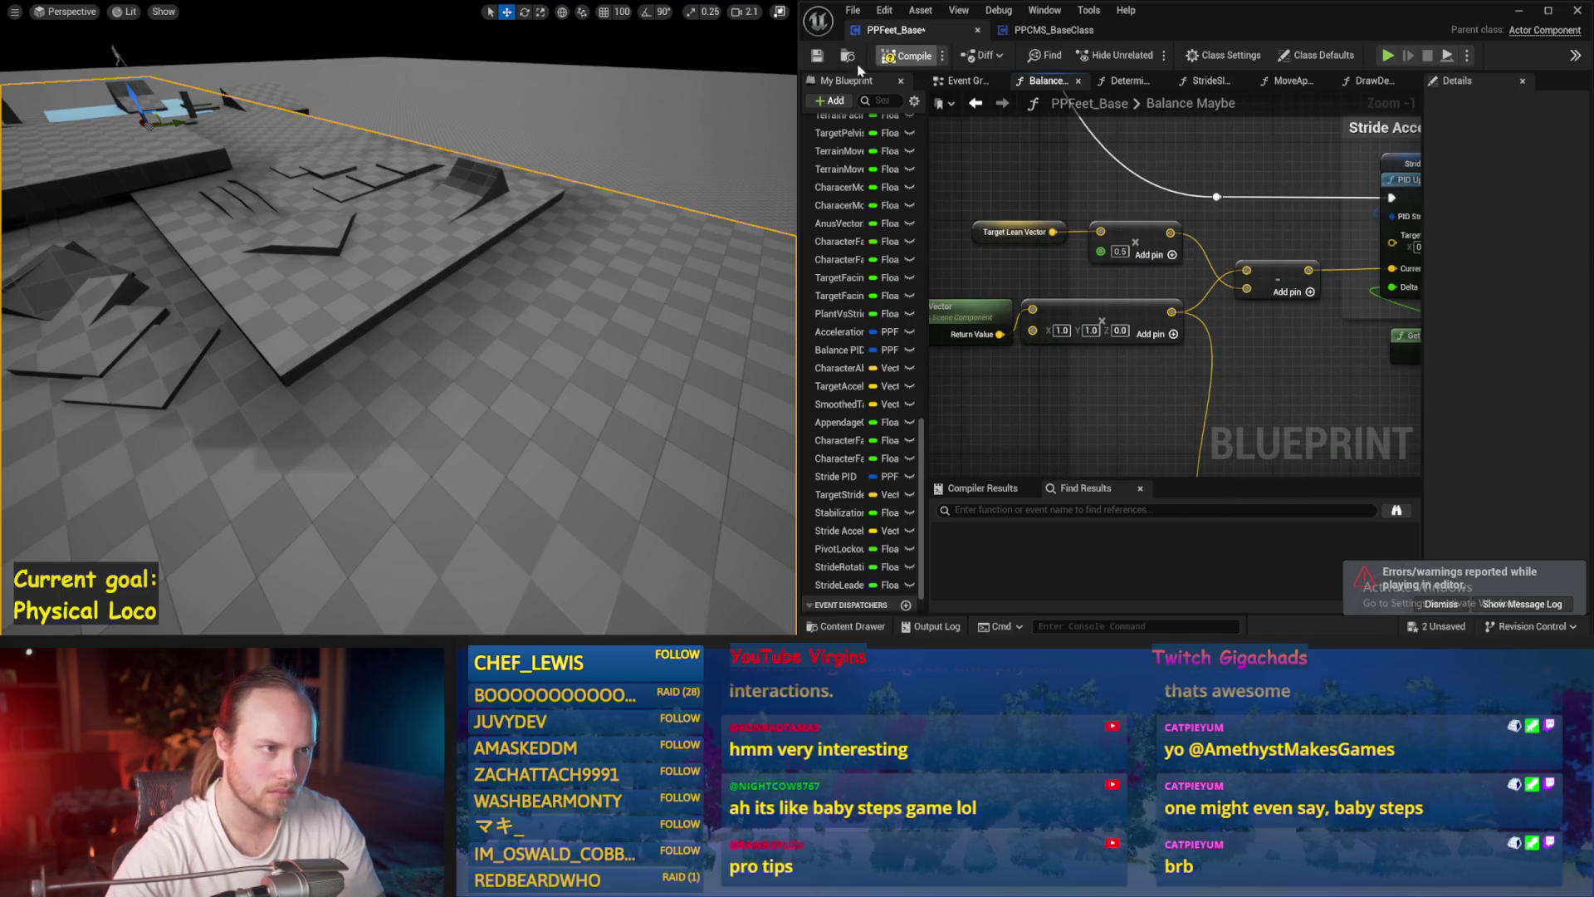
pyautogui.click(818, 57)
pyautogui.hotkey('alt', 'p')
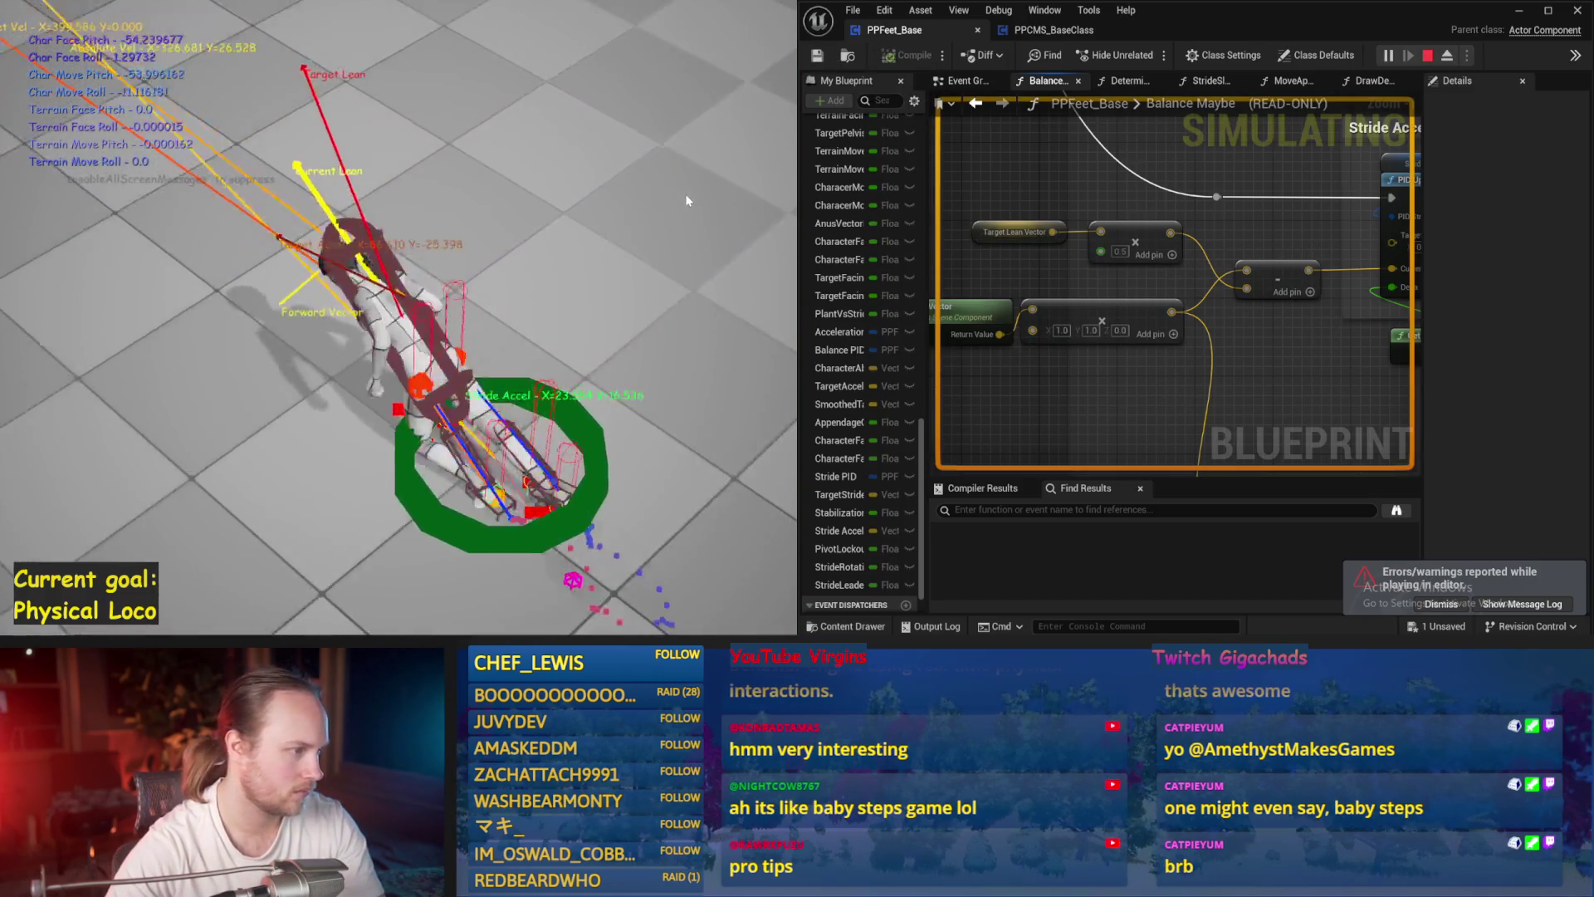
pyautogui.press('Escape')
# - Set Map Range Clamped Out Range B to 80 and run four test simulations
pyautogui.scroll(-4, 1108, 295)
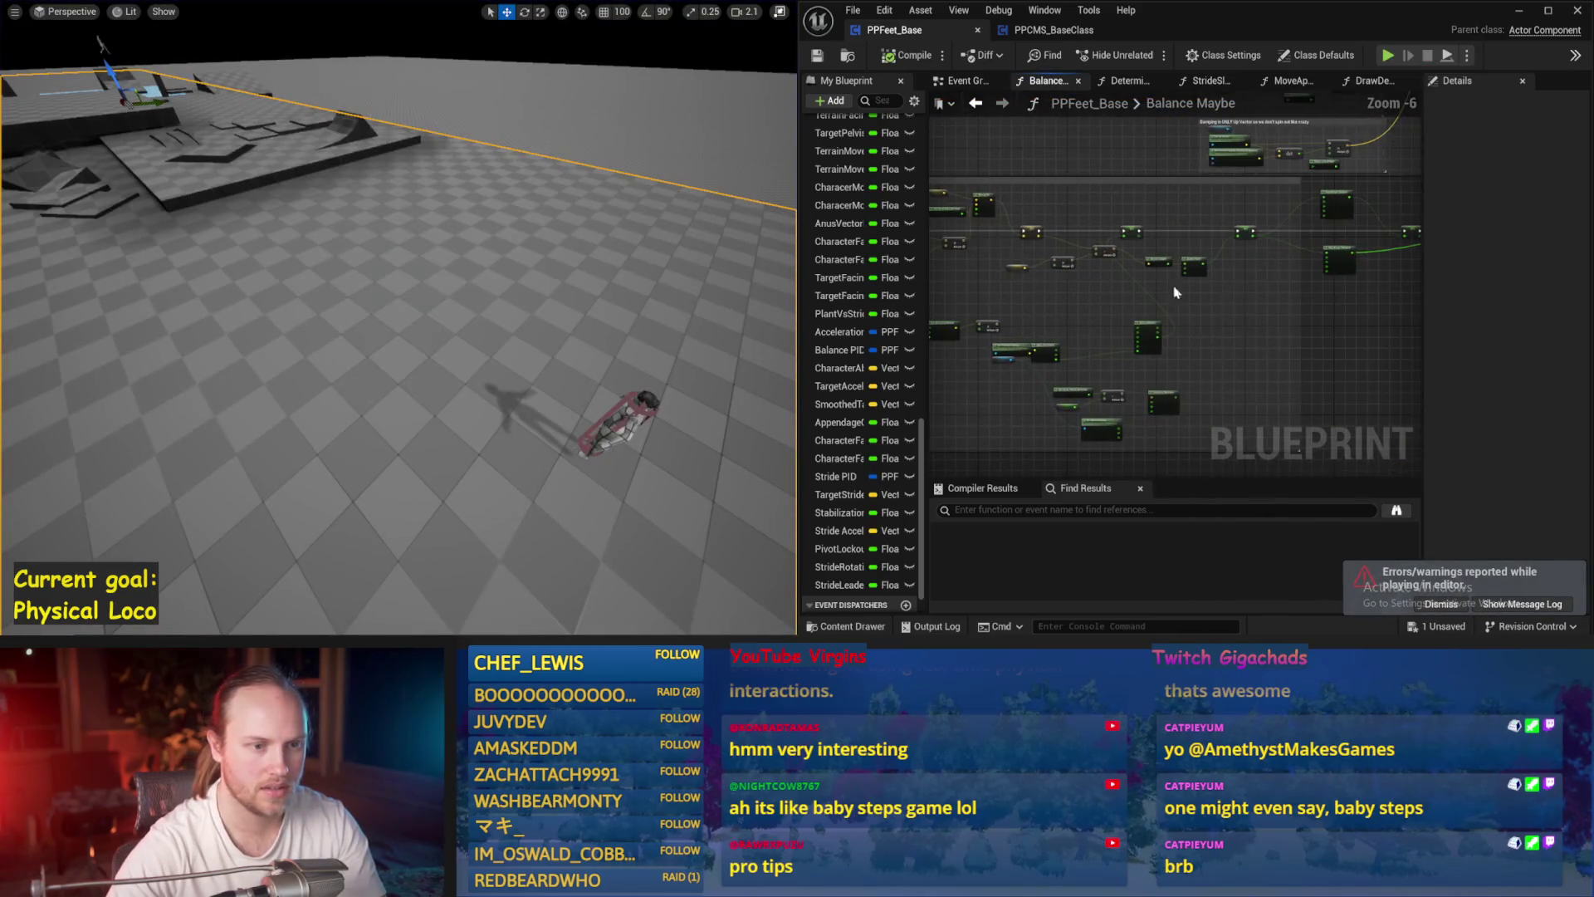
pyautogui.scroll(5, 1144, 249)
pyautogui.click(1196, 297)
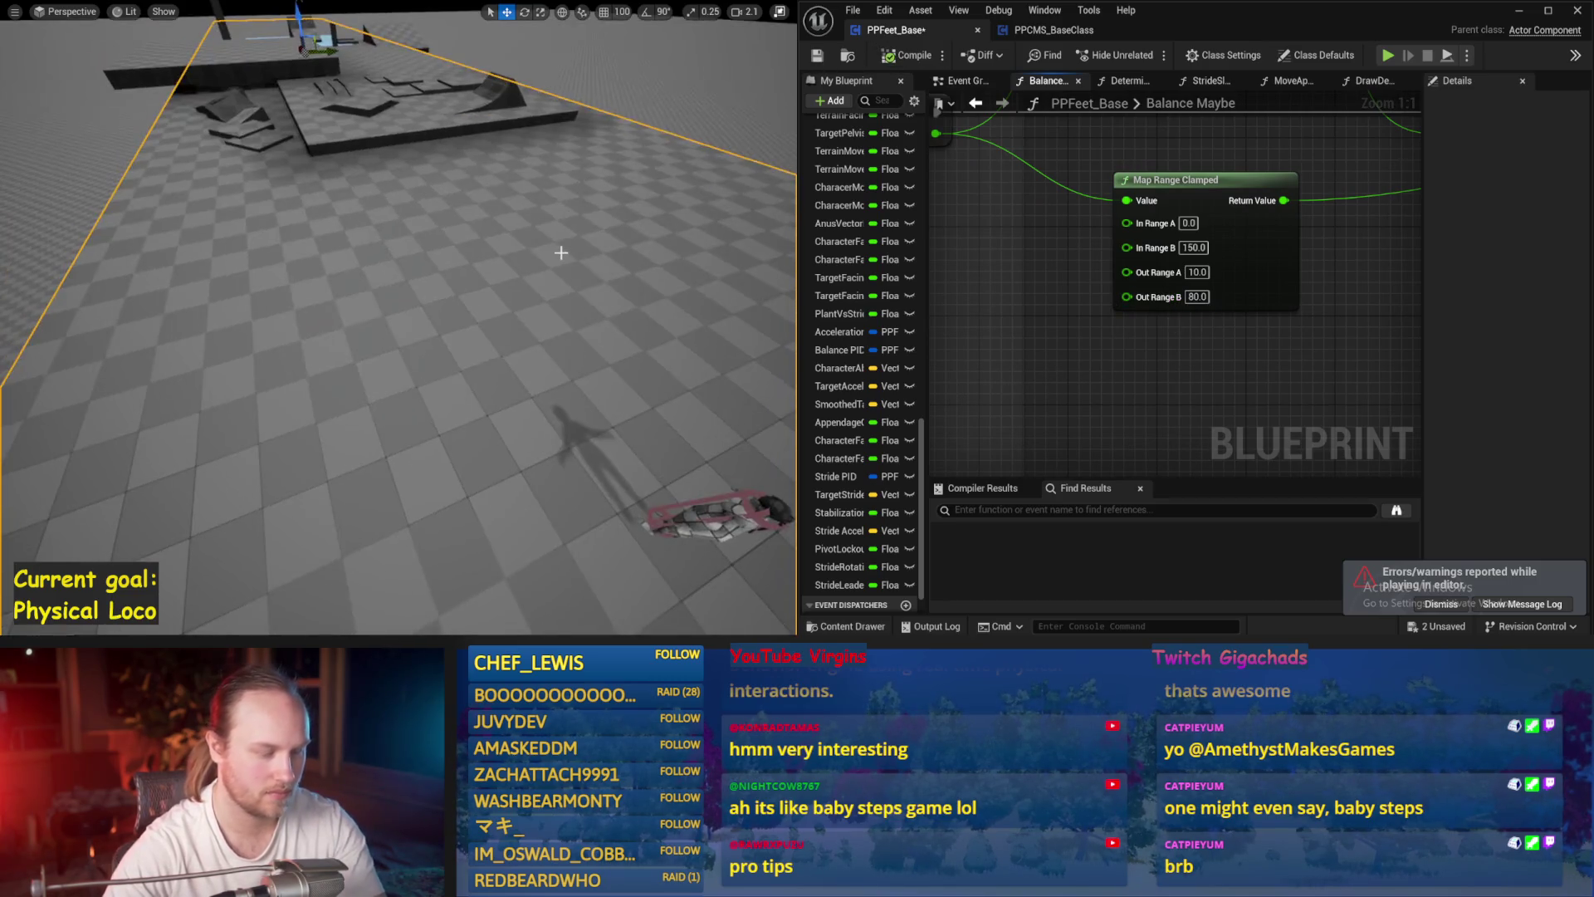
pyautogui.hotkey('alt', 's')
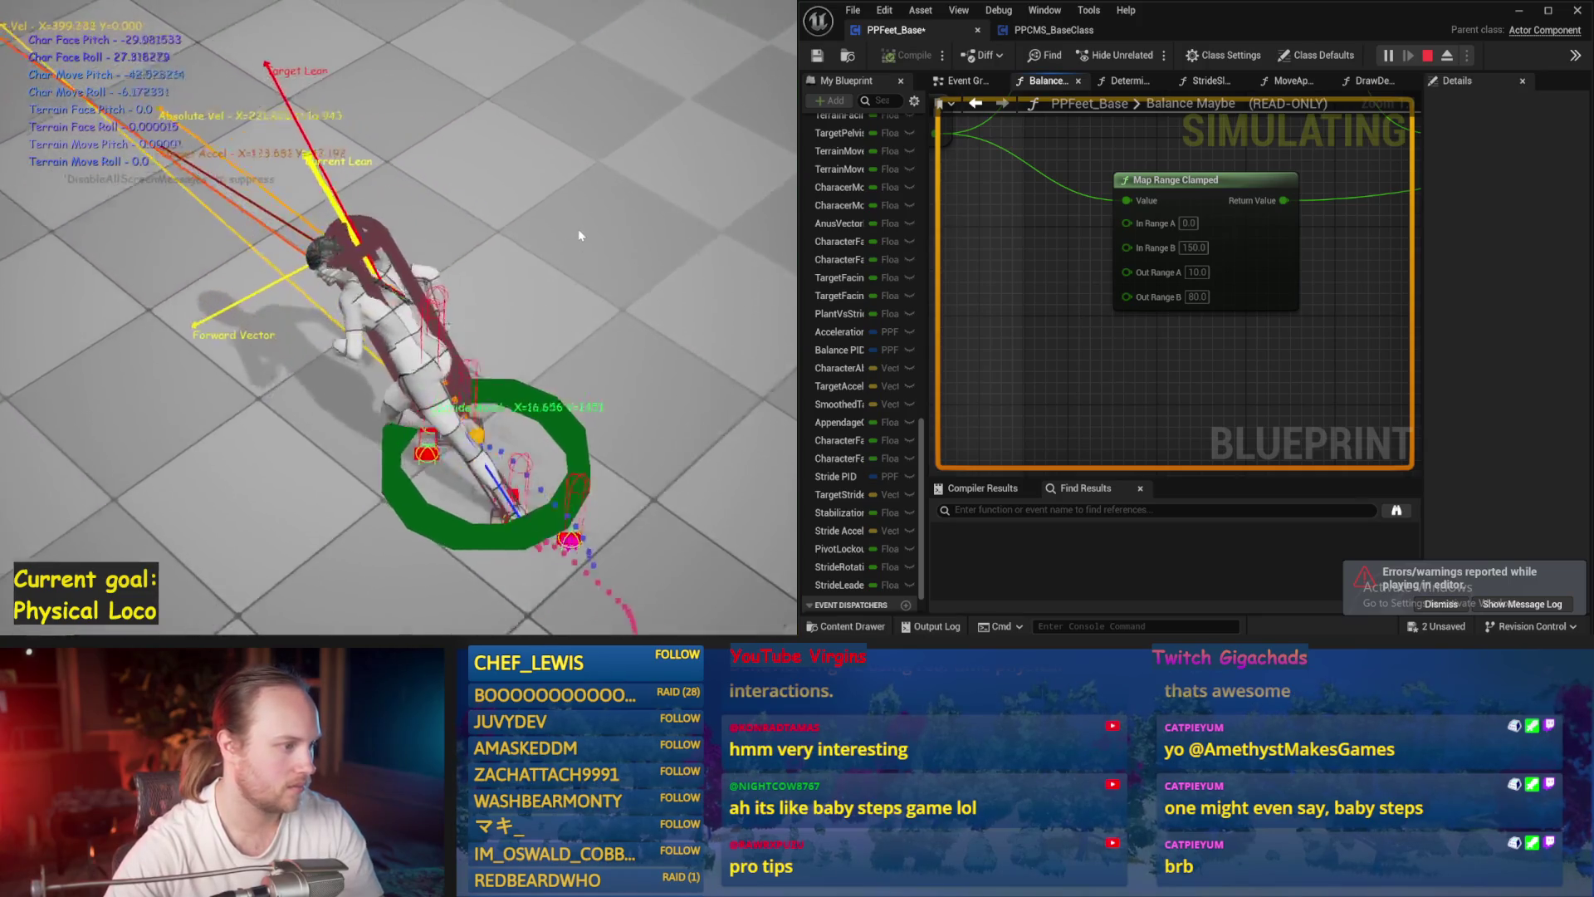
pyautogui.press('Escape')
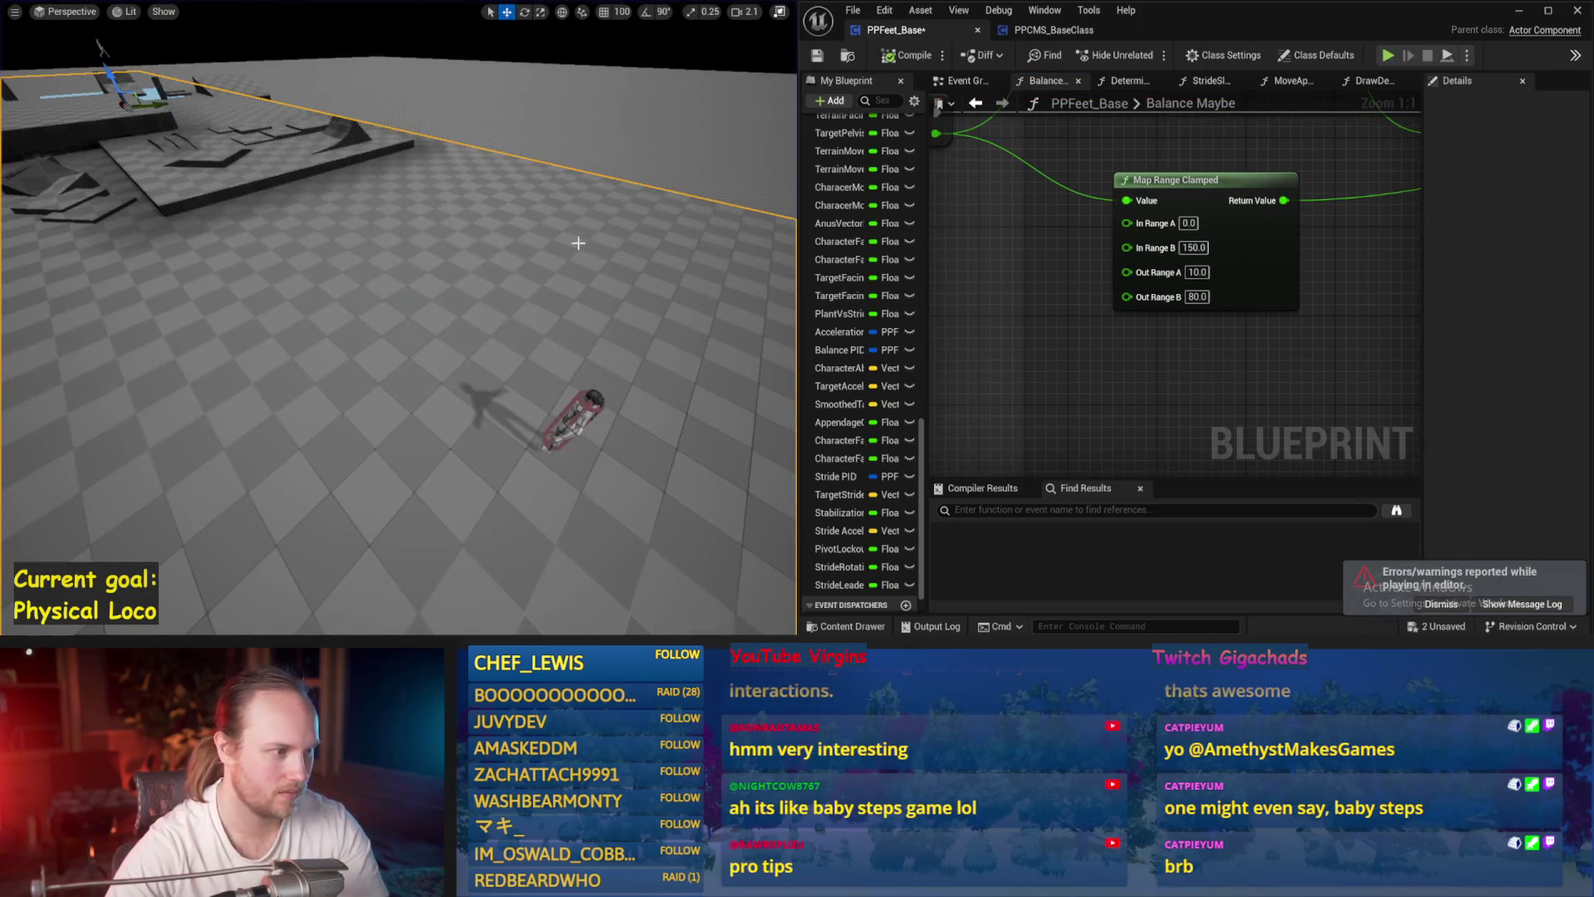
pyautogui.hotkey('alt', 's')
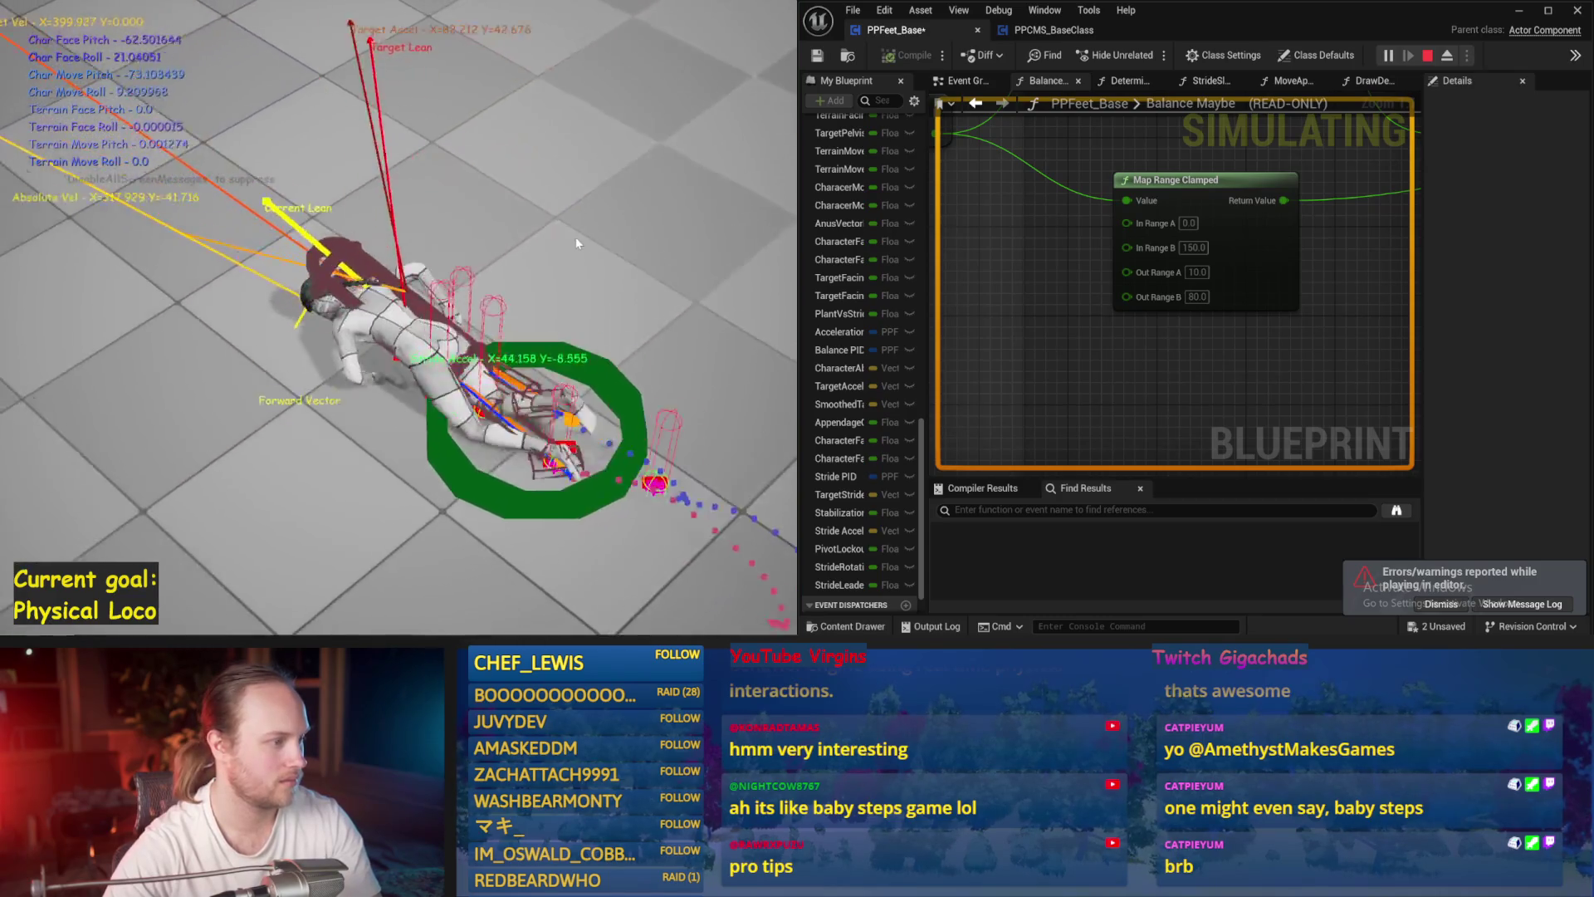
pyautogui.press('Escape')
pyautogui.hotkey('alt', 's')
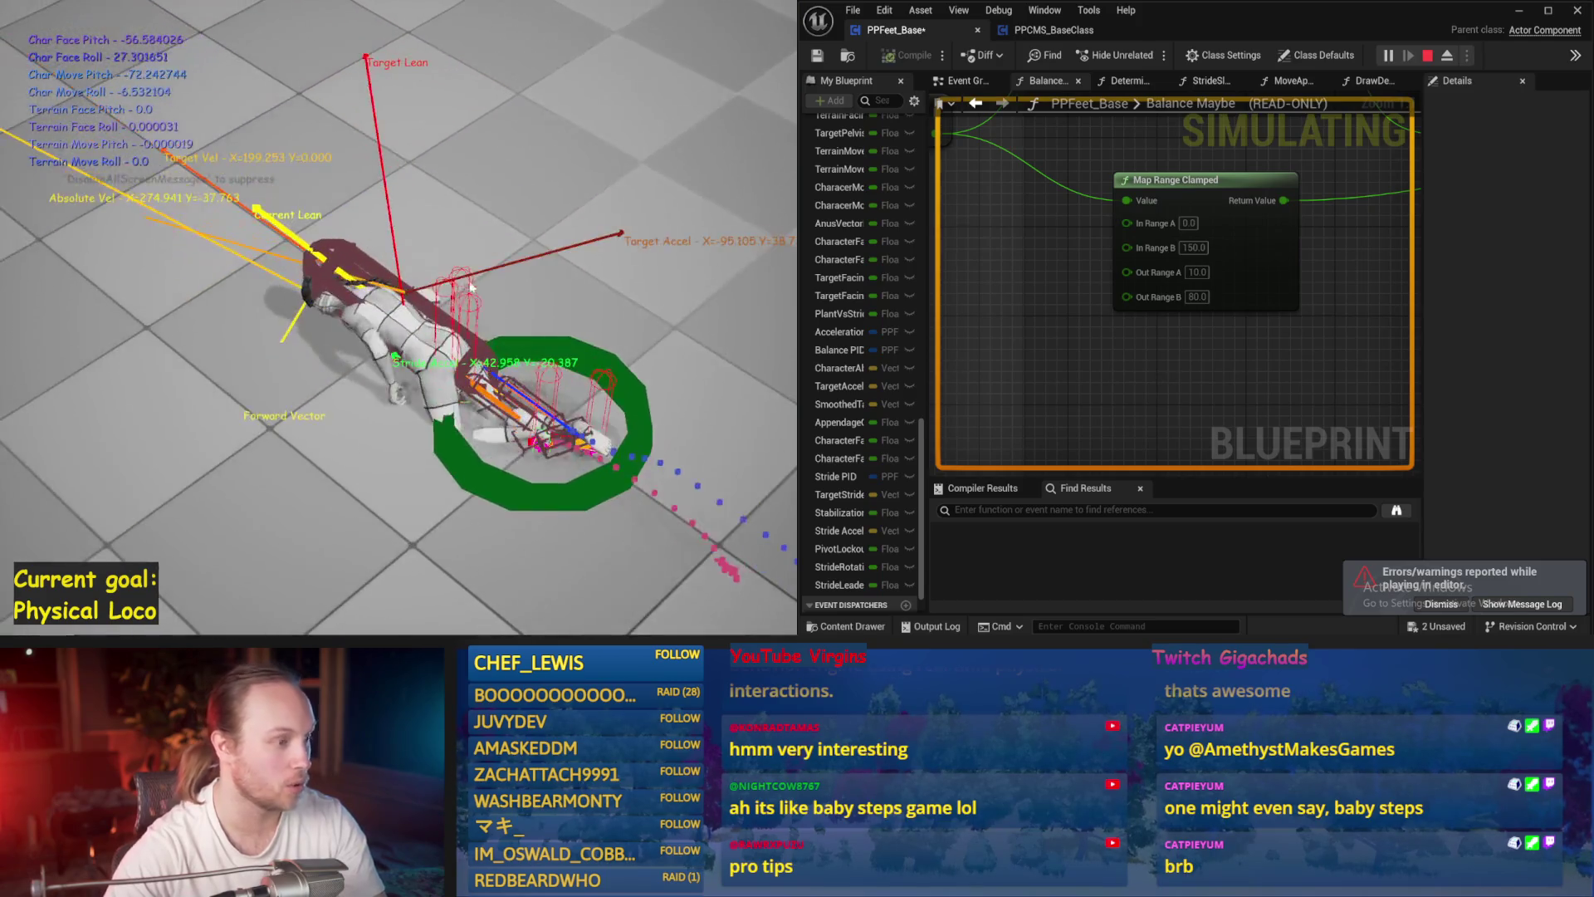
pyautogui.press('Escape')
pyautogui.hotkey('alt', 's')
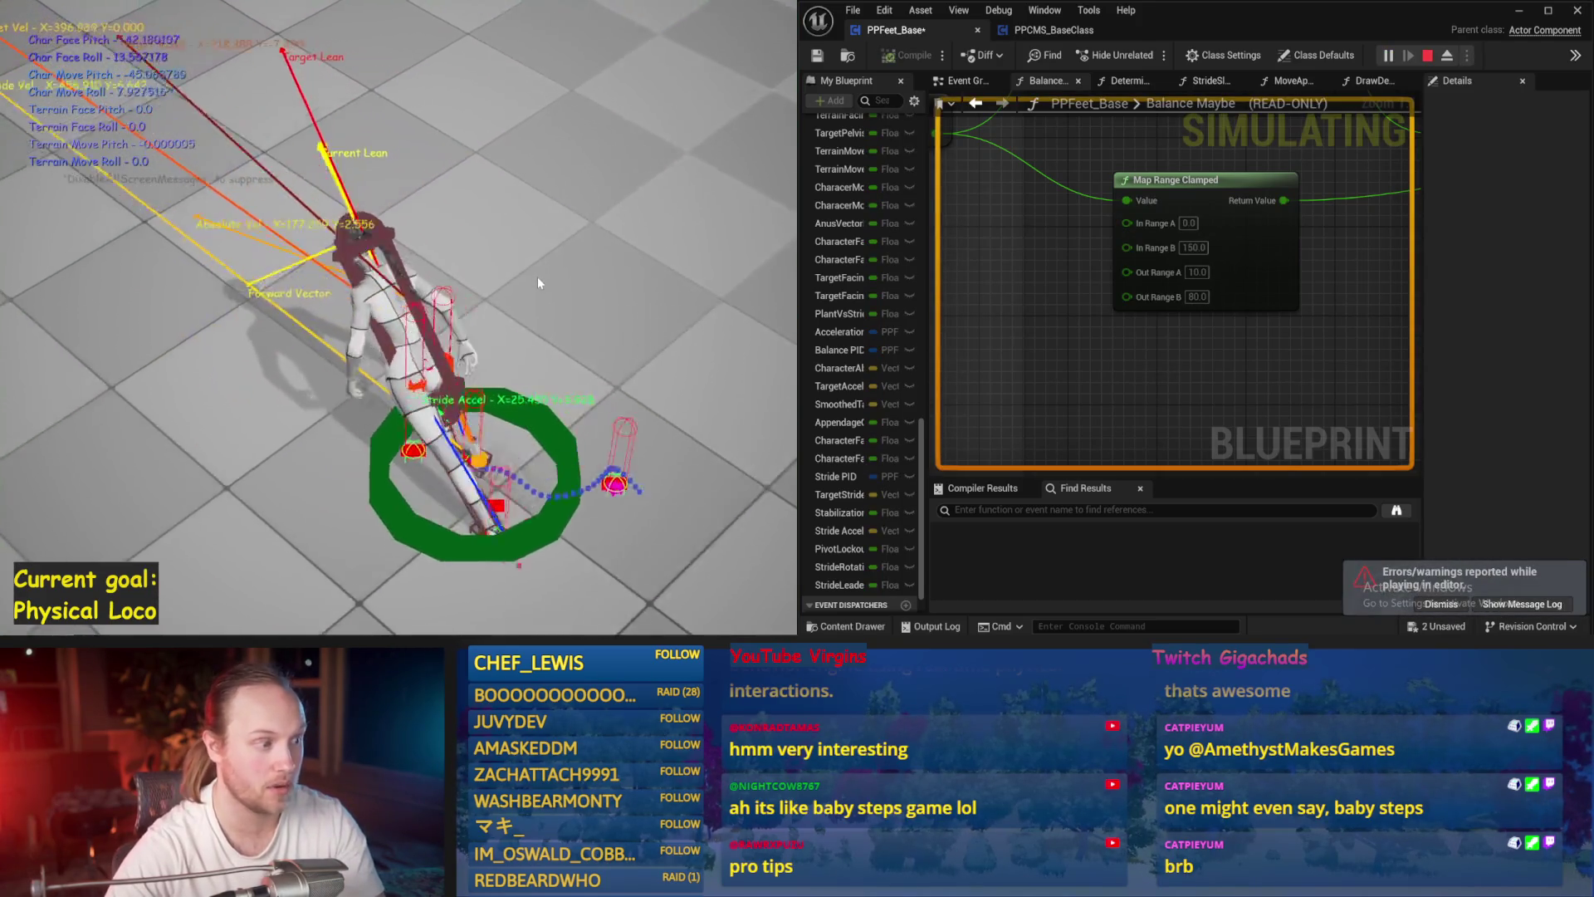
pyautogui.press('Escape')
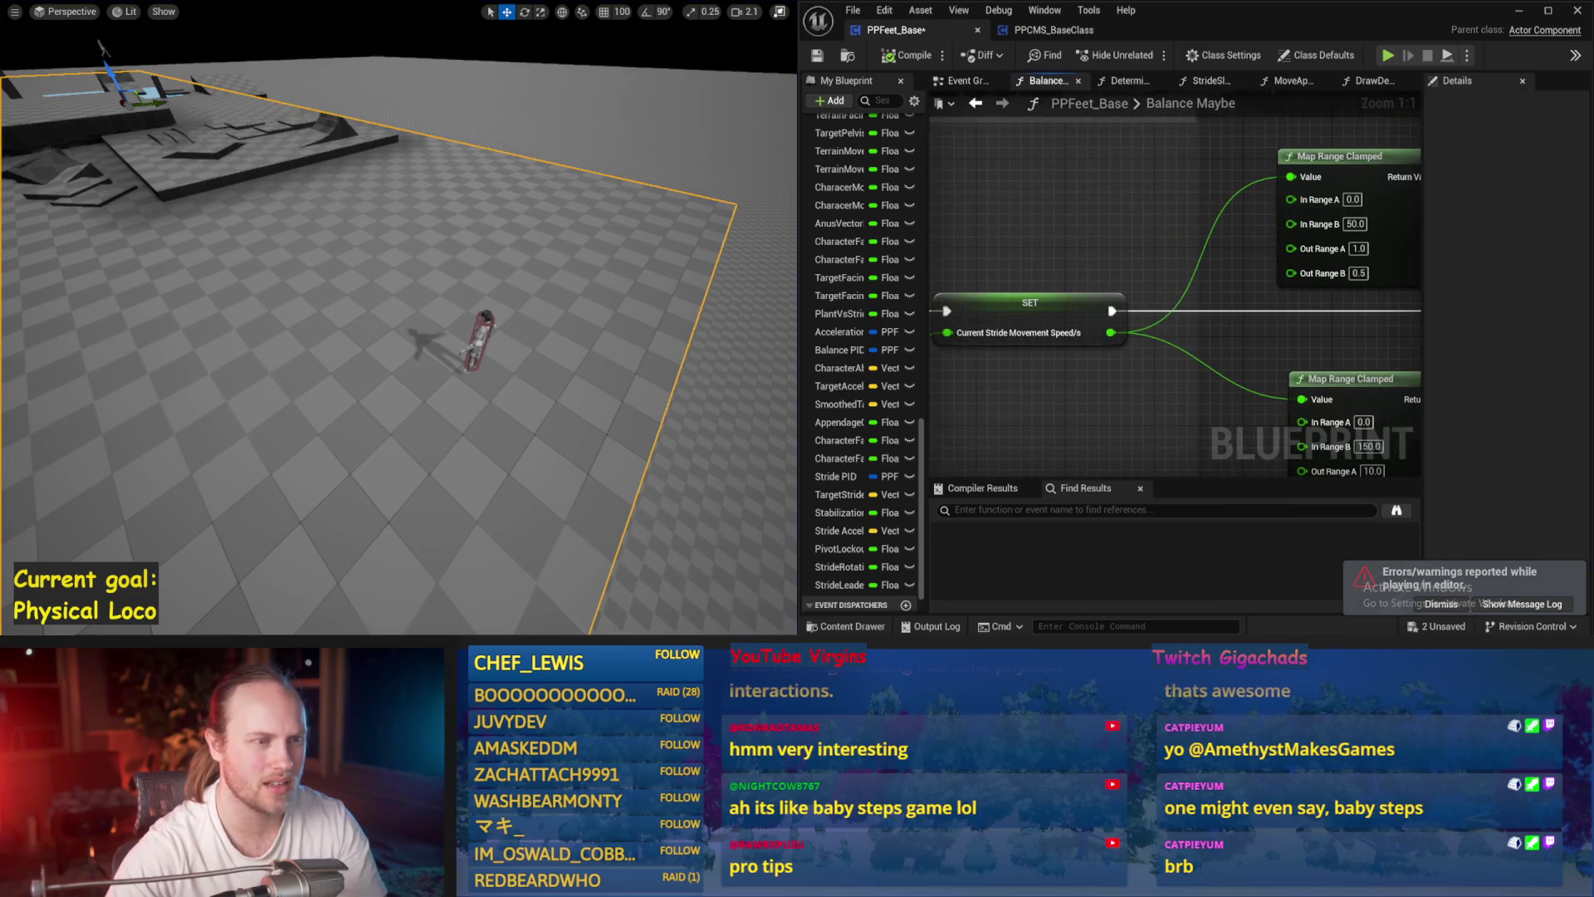
# - Pan across the graph to the Z-deriving comment block and acceleration nodes
pyautogui.scroll(-5, 1046, 195)
pyautogui.moveTo(1110, 370); pyautogui.dragTo(1135, 365)
pyautogui.scroll(1, 1153, 276)
pyautogui.moveTo(1138, 275); pyautogui.dragTo(1291, 372)
pyautogui.moveTo(1126, 327); pyautogui.dragTo(1111, 234)
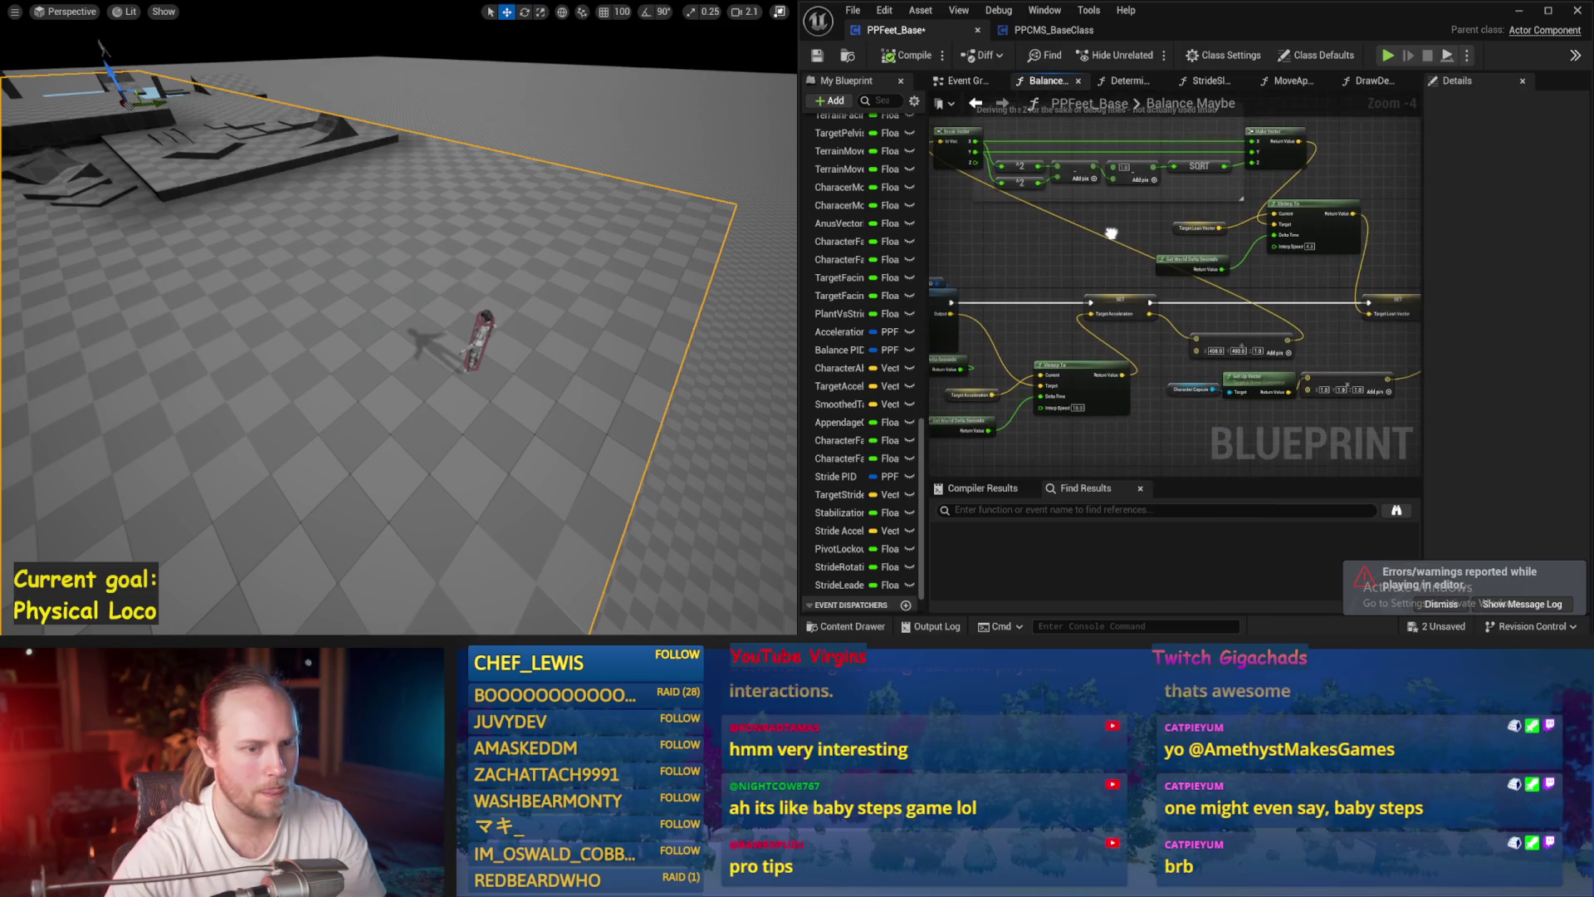
# - Lower the acceleration multiplier's X and Y to 400, play-test three times, and save
pyautogui.scroll(4, 1245, 349)
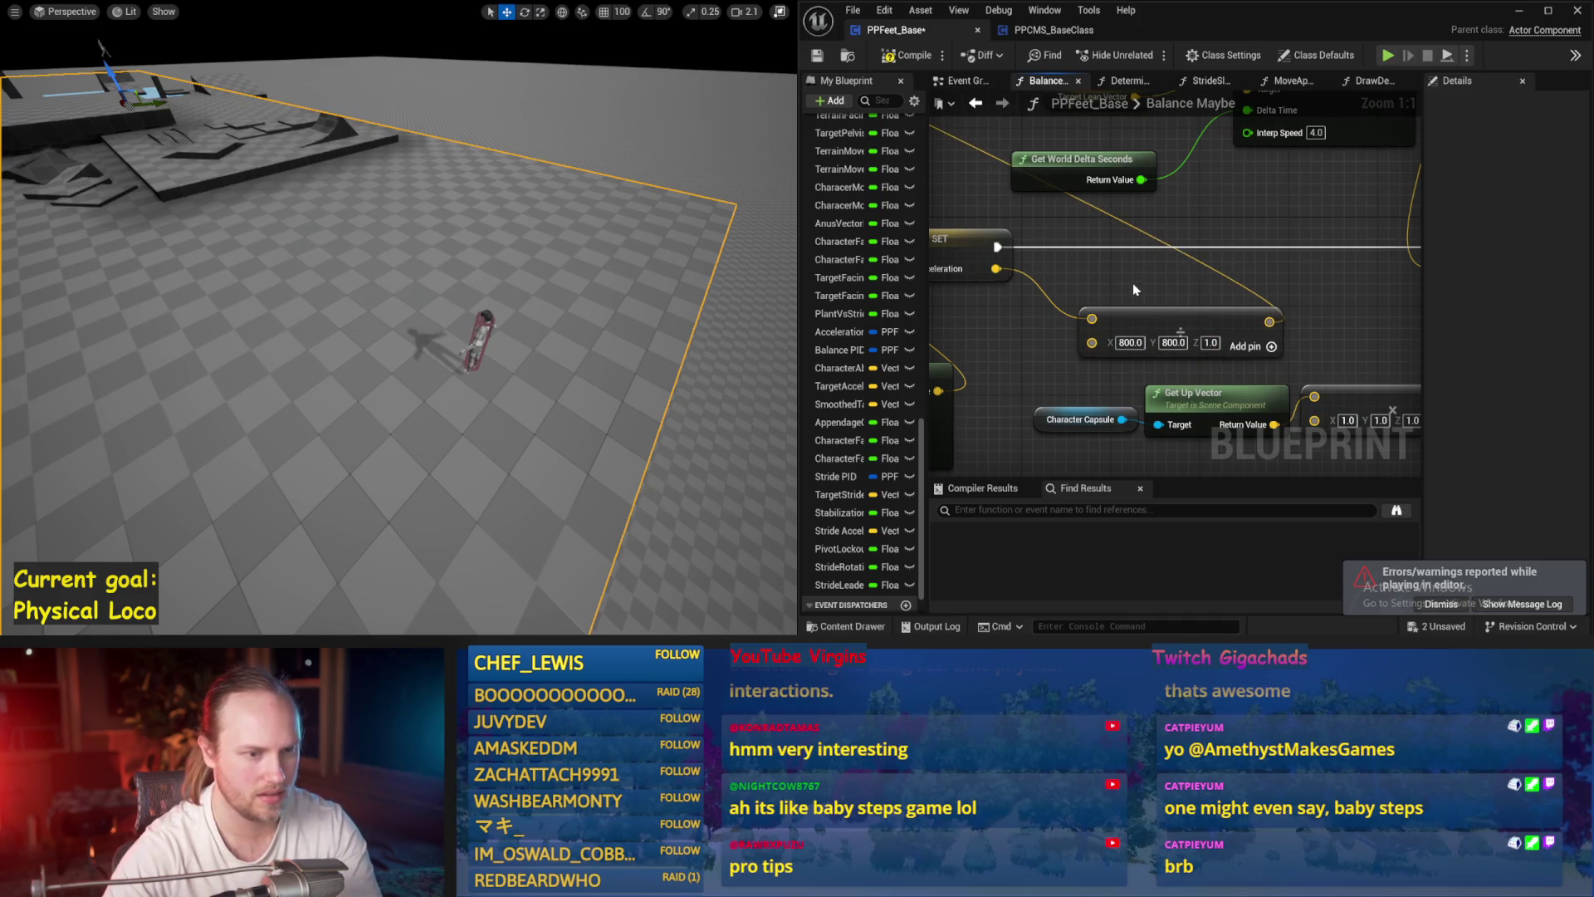
pyautogui.hotkey('alt', 'p')
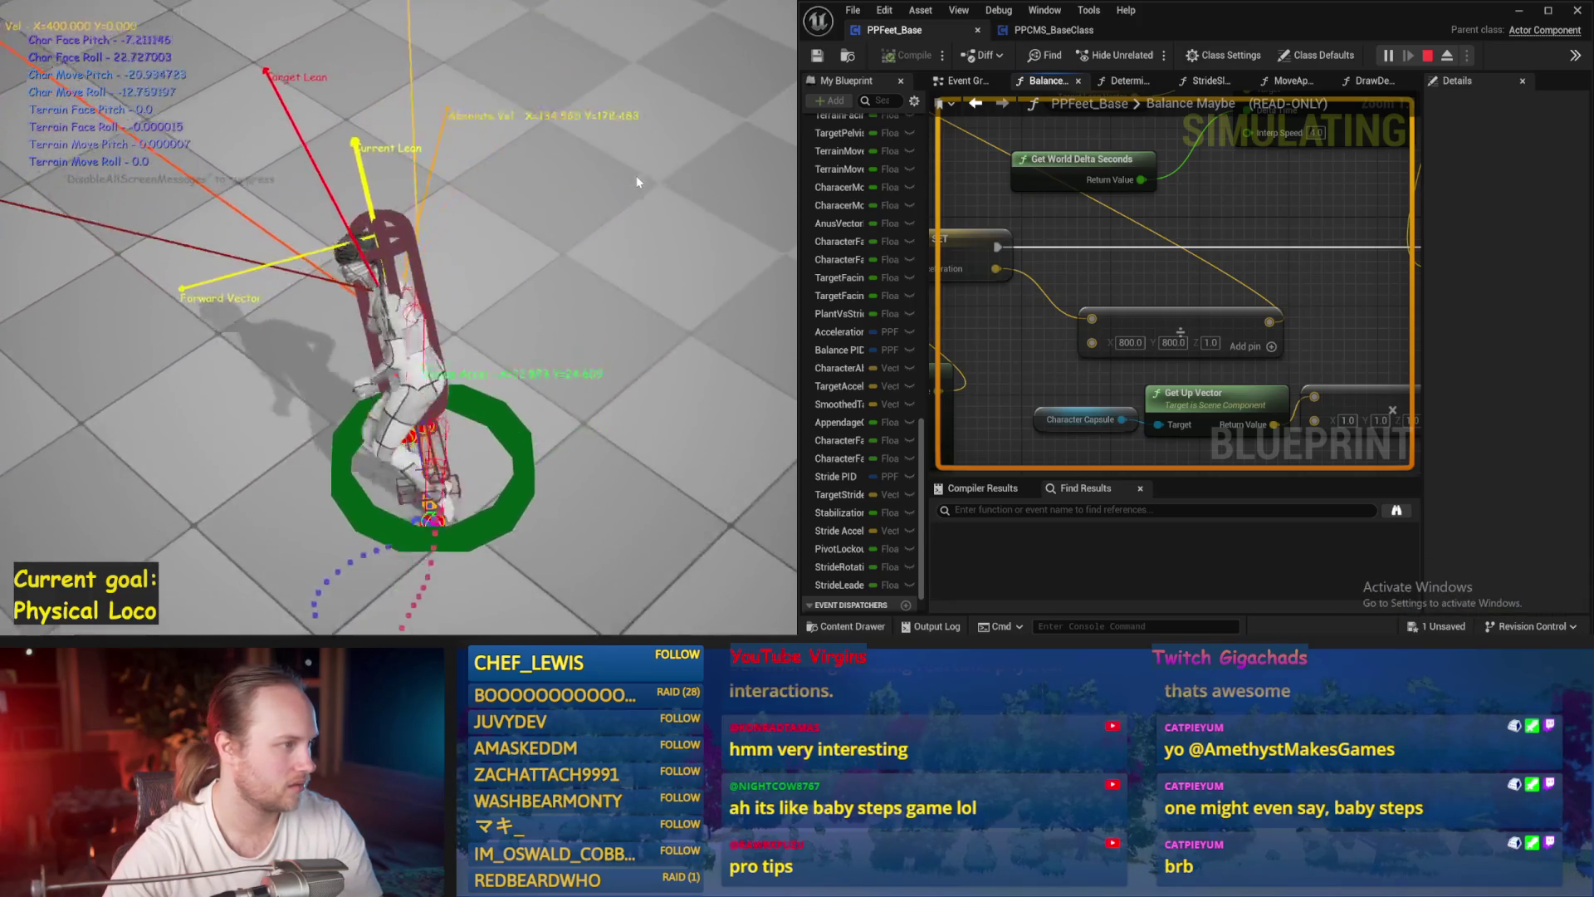
pyautogui.press('Escape')
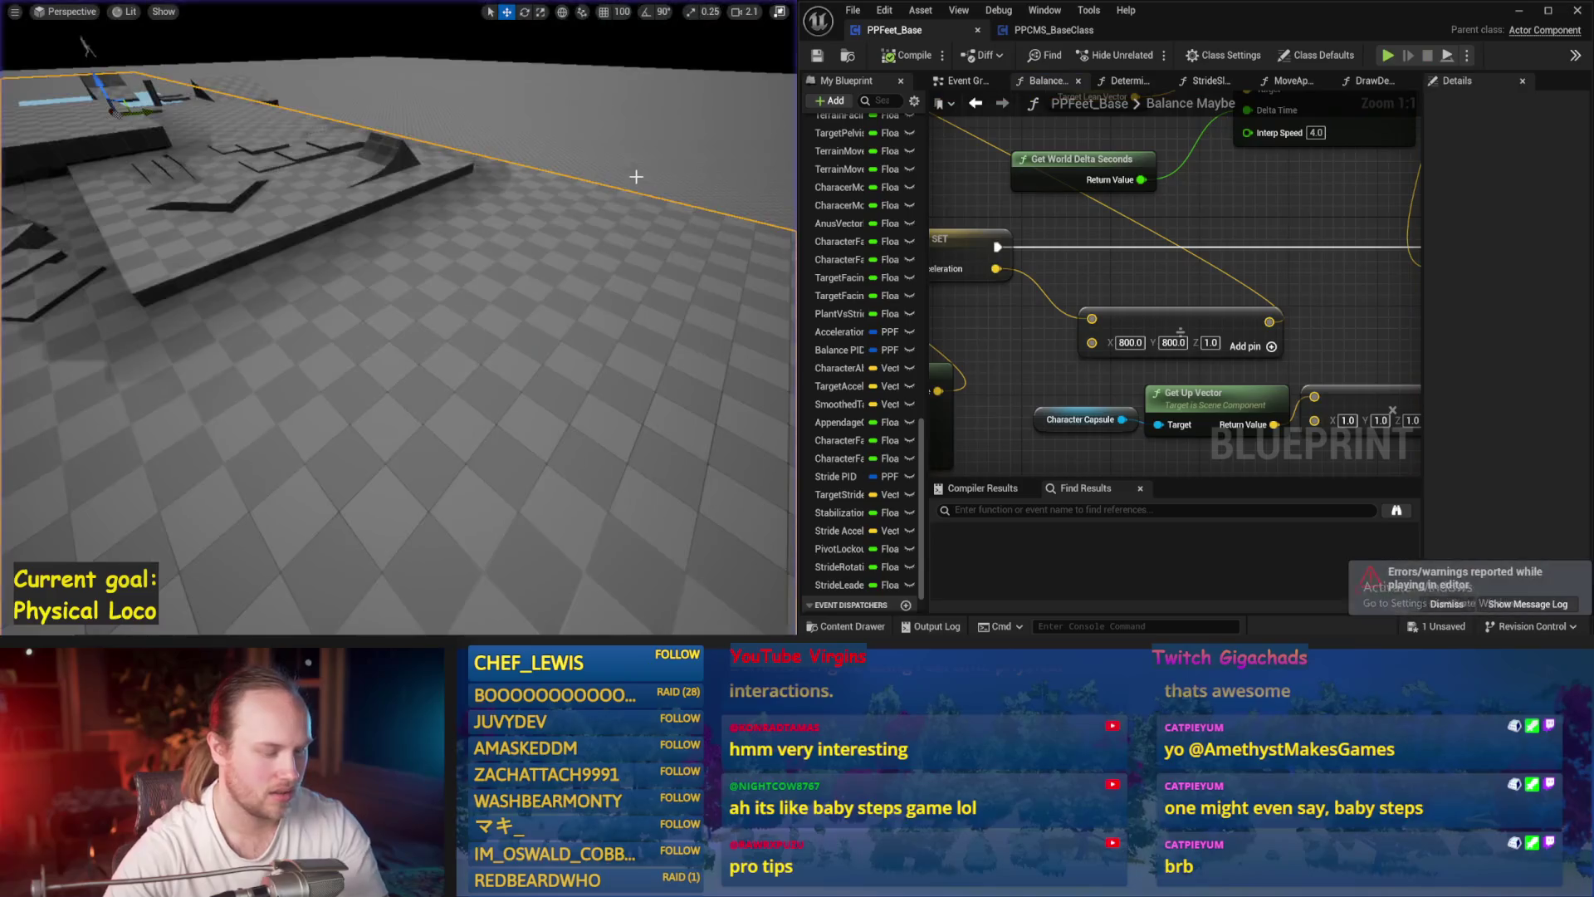
pyautogui.hotkey('alt', 'p')
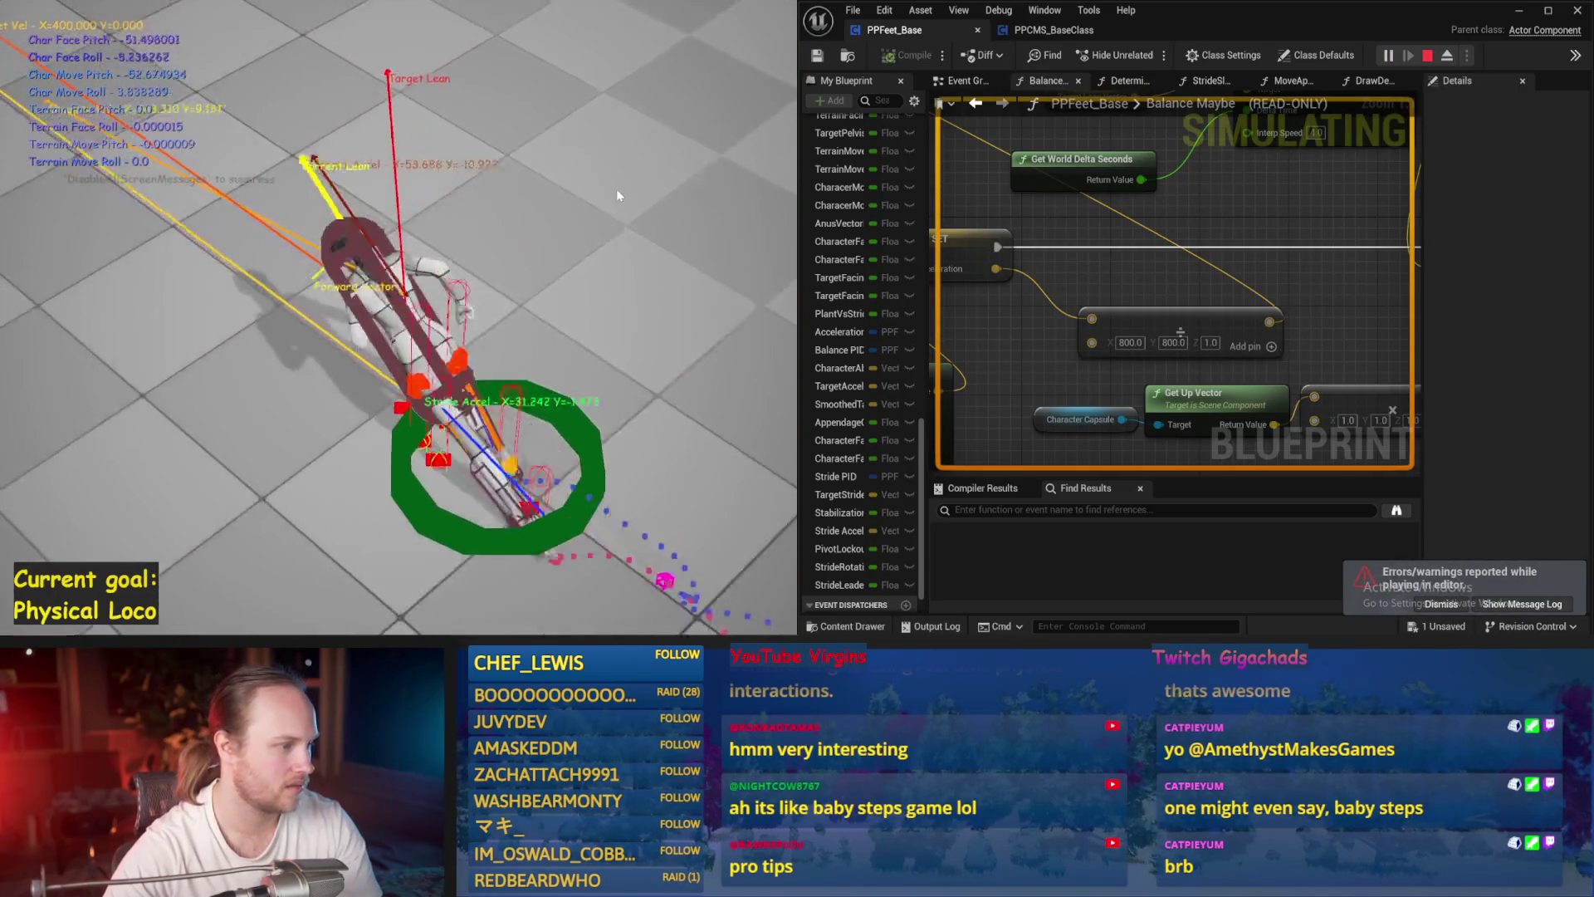
pyautogui.press('Escape')
pyautogui.hotkey('alt', 'p')
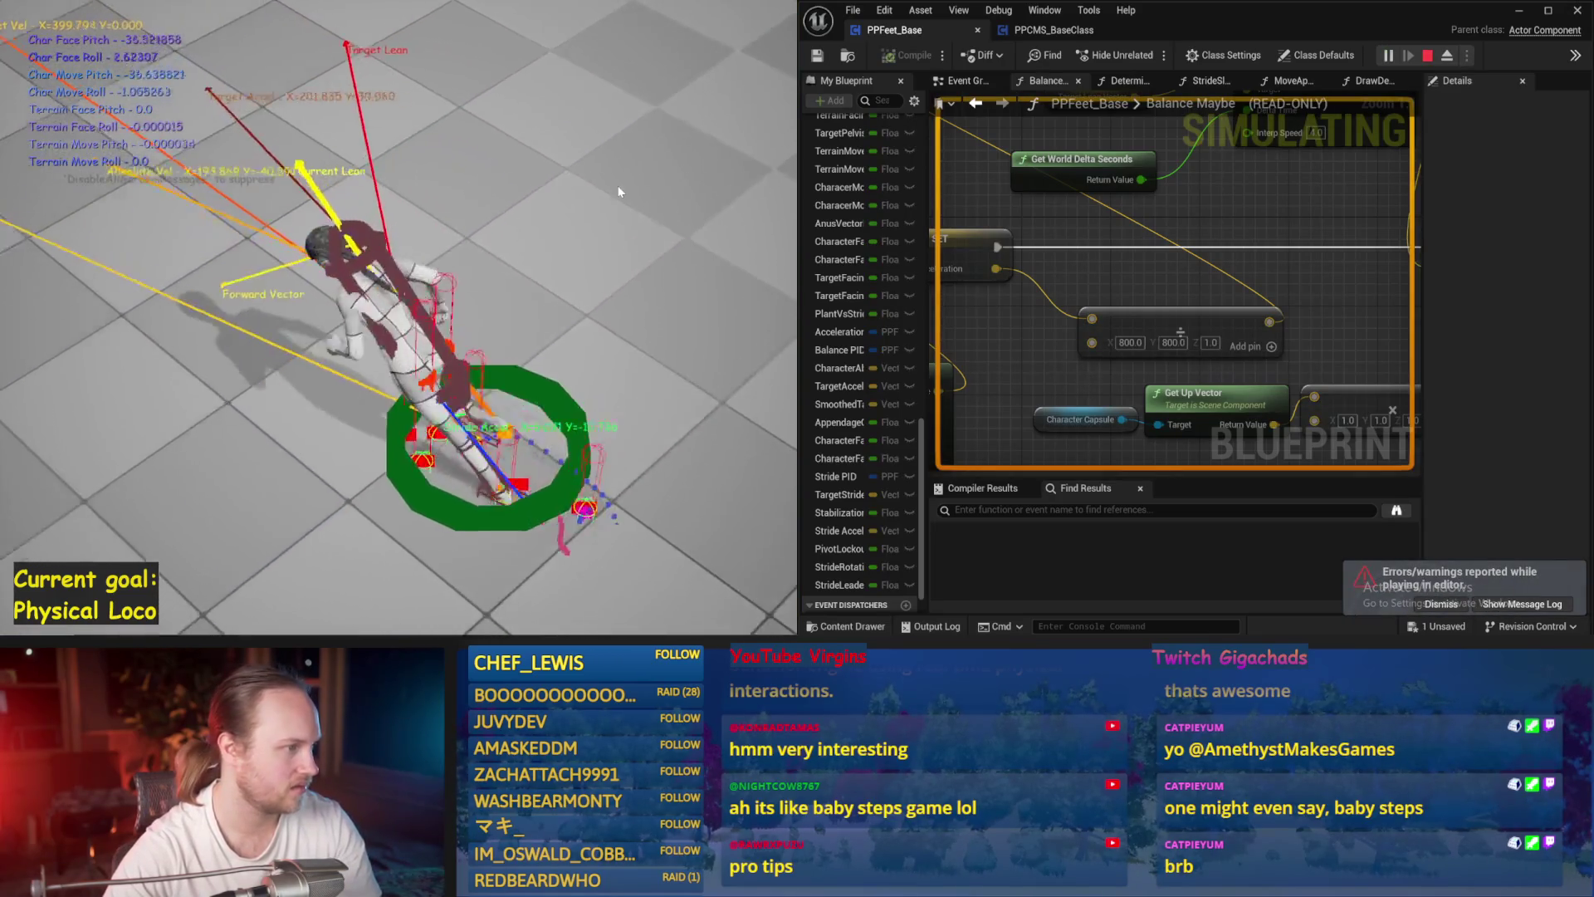
pyautogui.press('Escape')
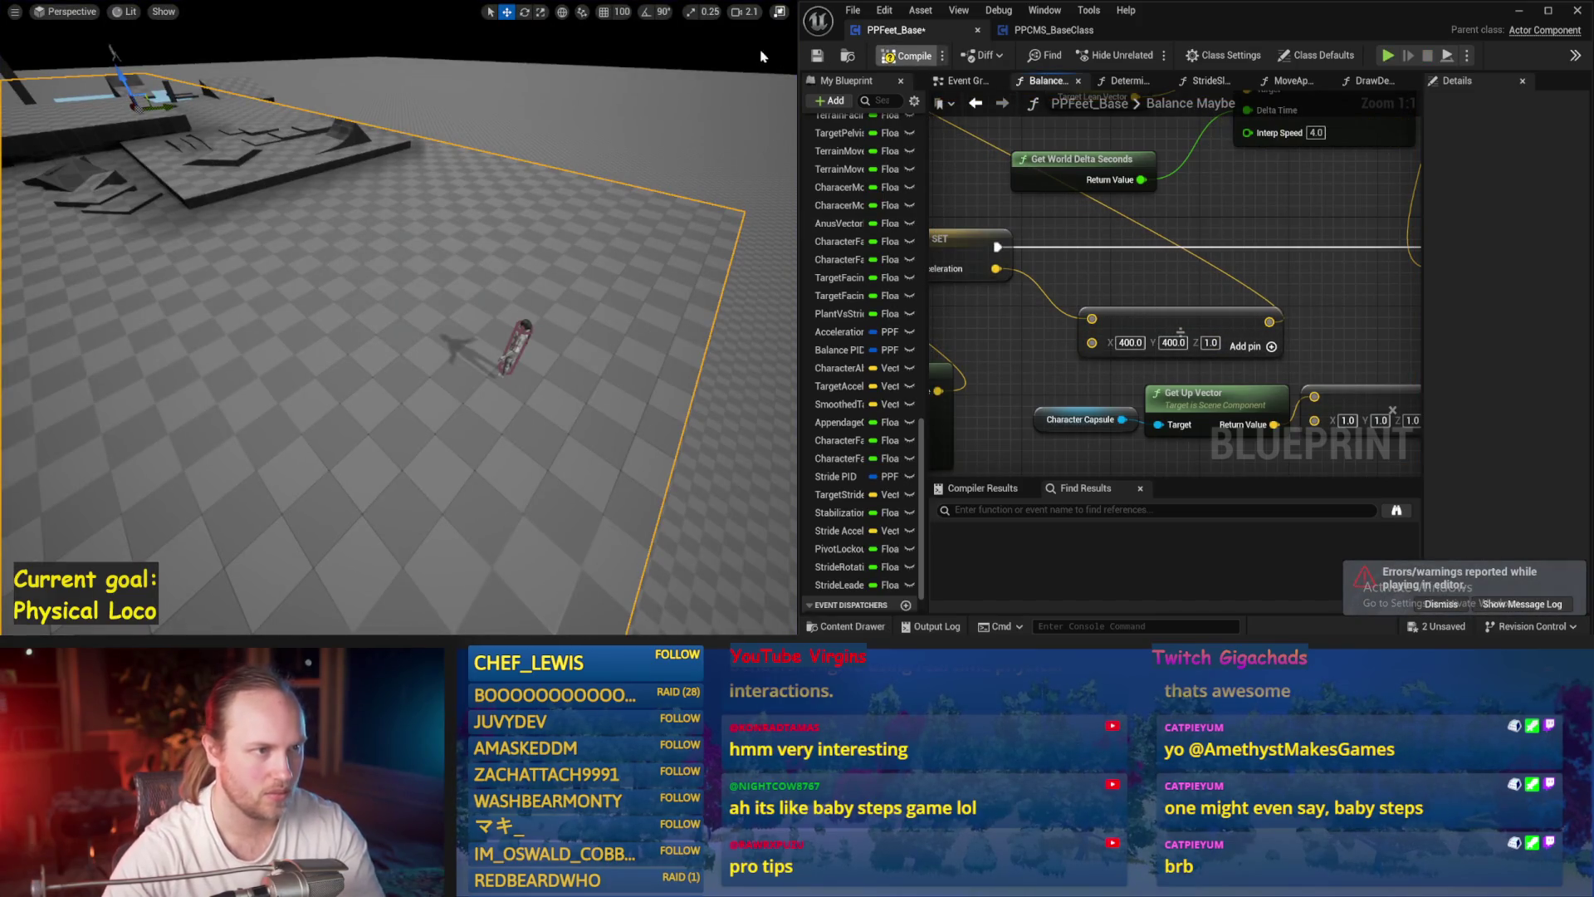
pyautogui.click(817, 55)
# - Bring the PID Update node into view and run another test simulation
pyautogui.scroll(-4, 1320, 158)
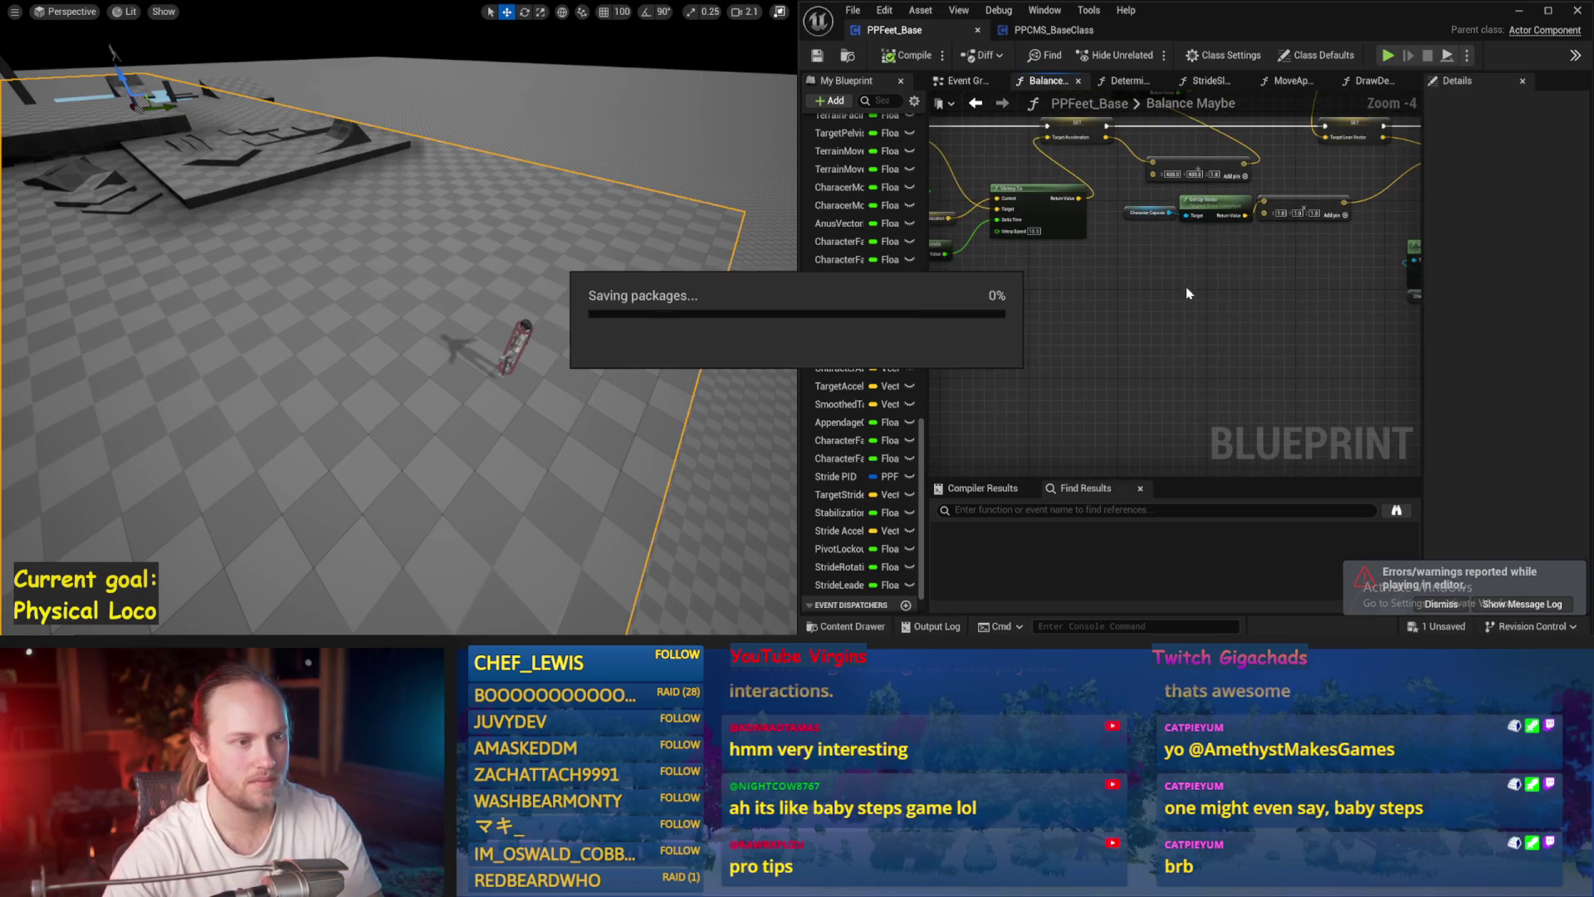
pyautogui.scroll(3, 1170, 240)
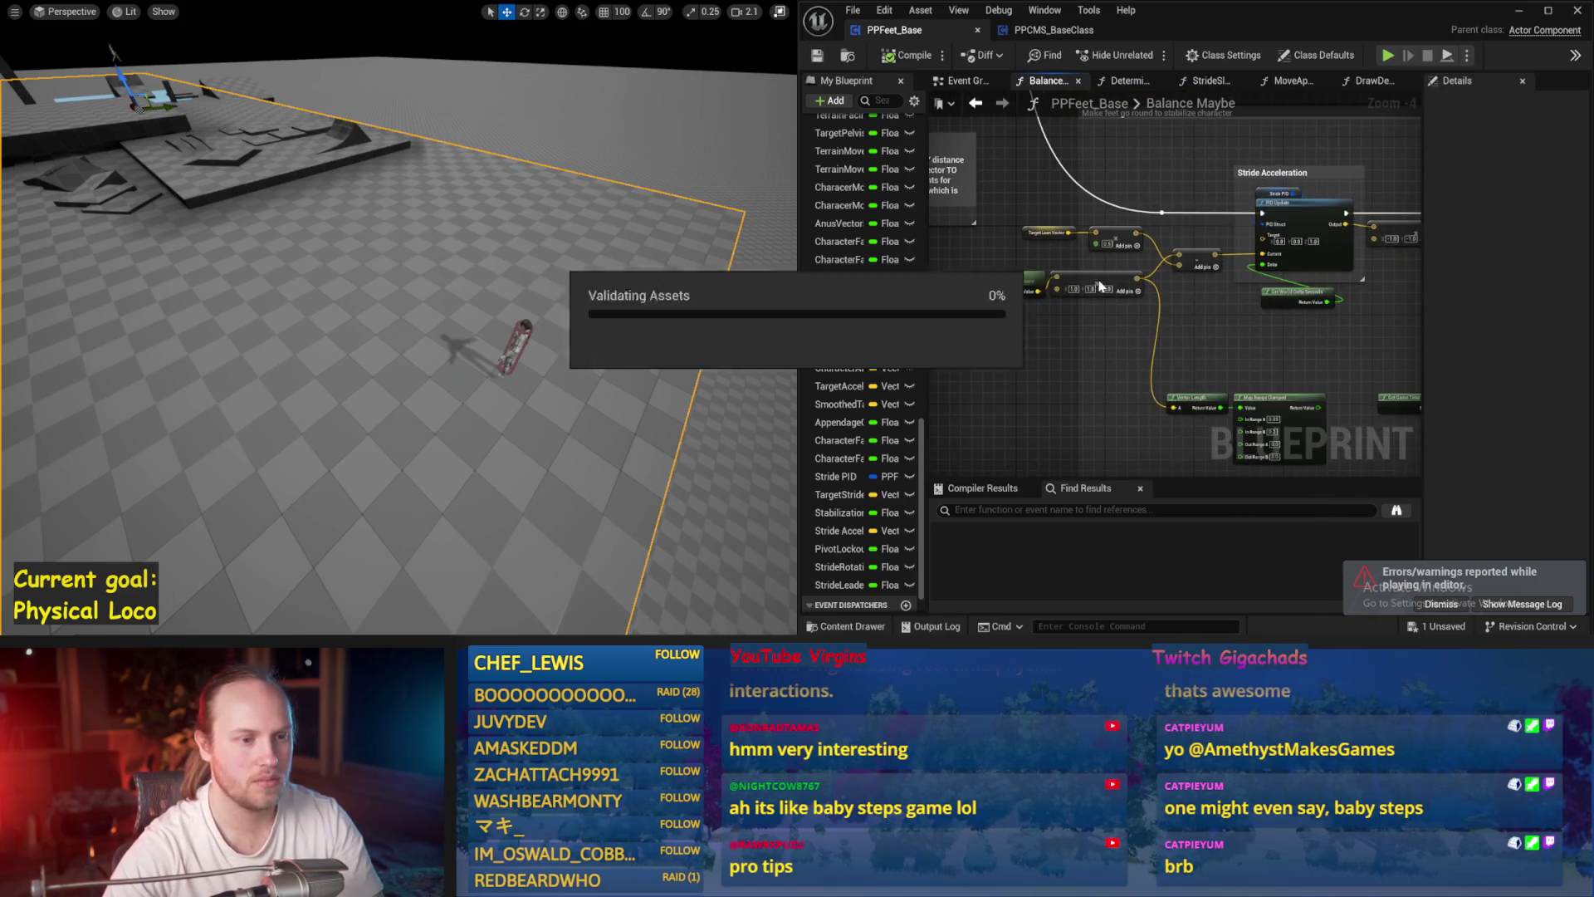
pyautogui.moveTo(1170, 240); pyautogui.dragTo(1058, 300)
pyautogui.scroll(-1, 1058, 299)
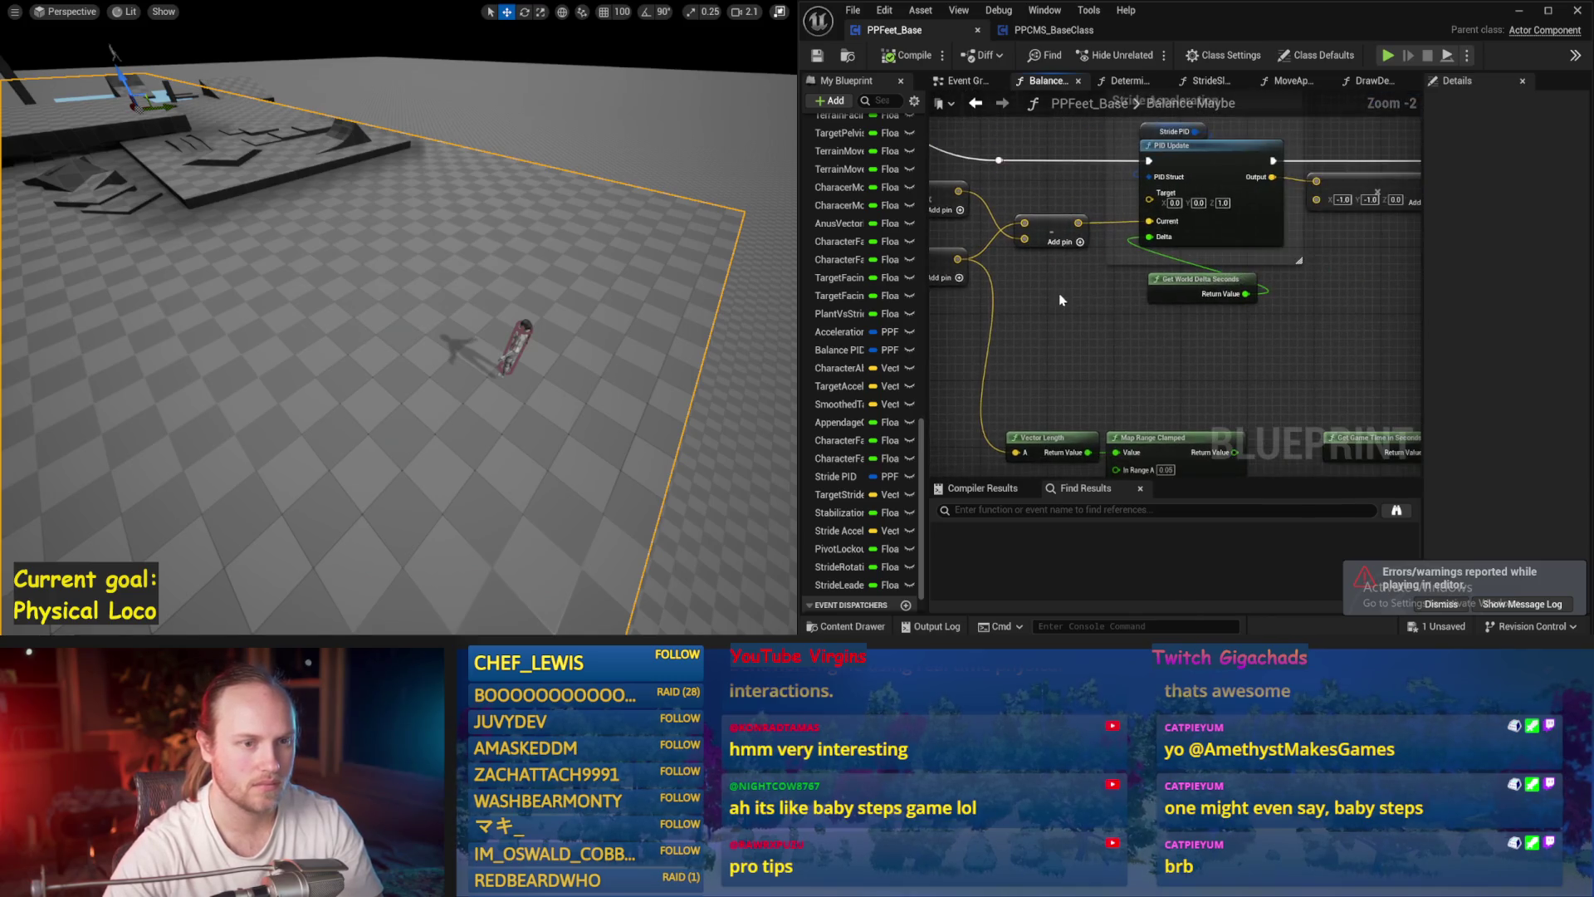
pyautogui.hotkey('alt', 'p')
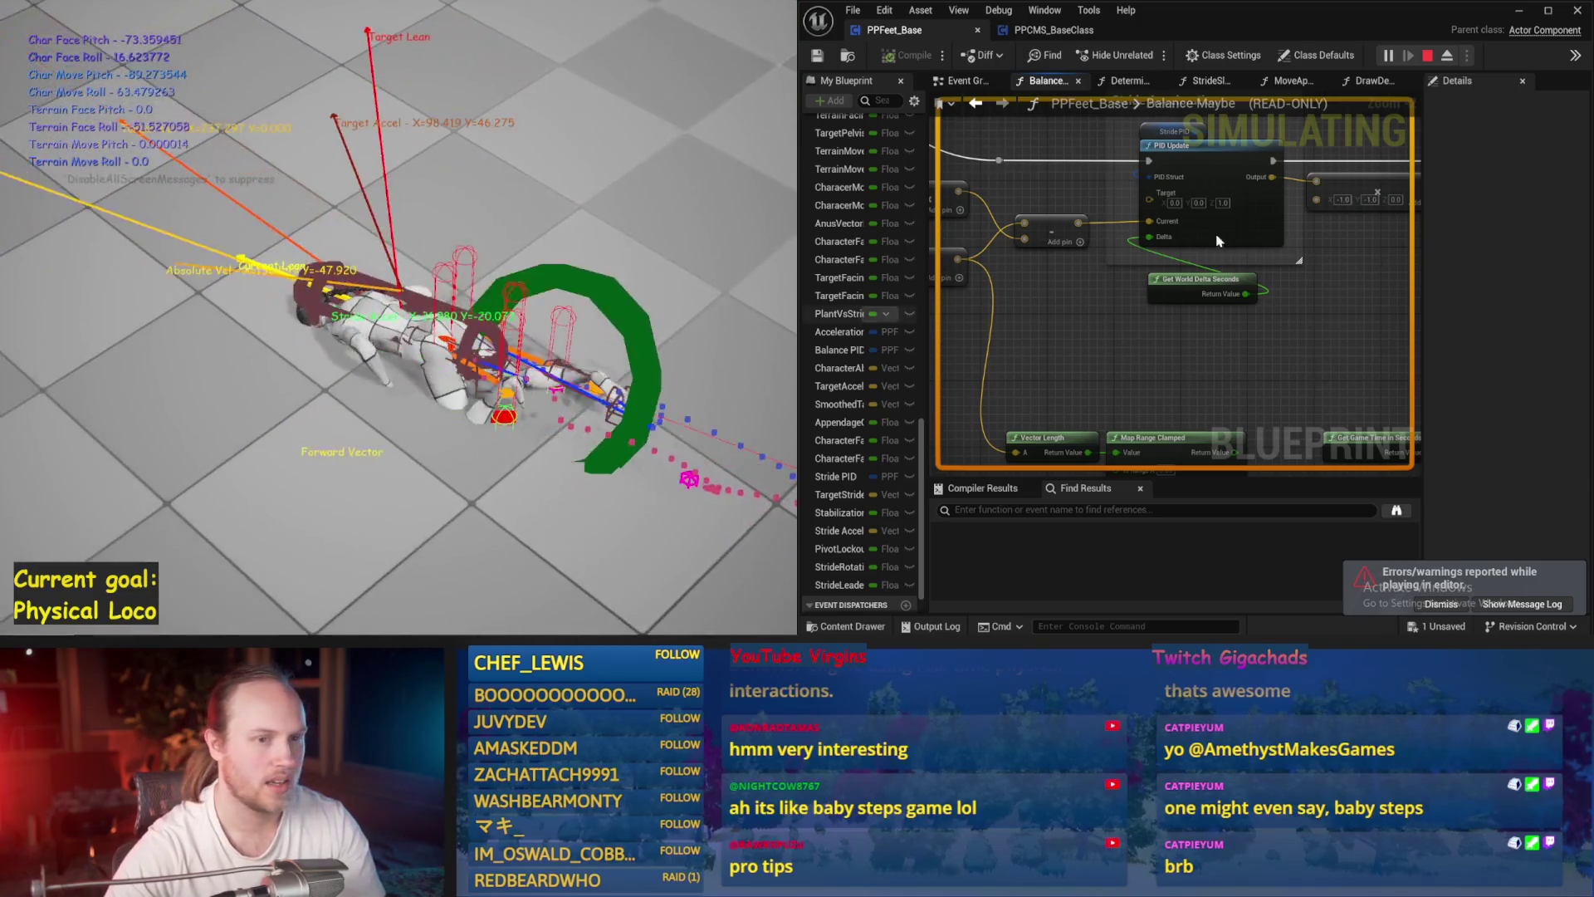
pyautogui.press('Escape')
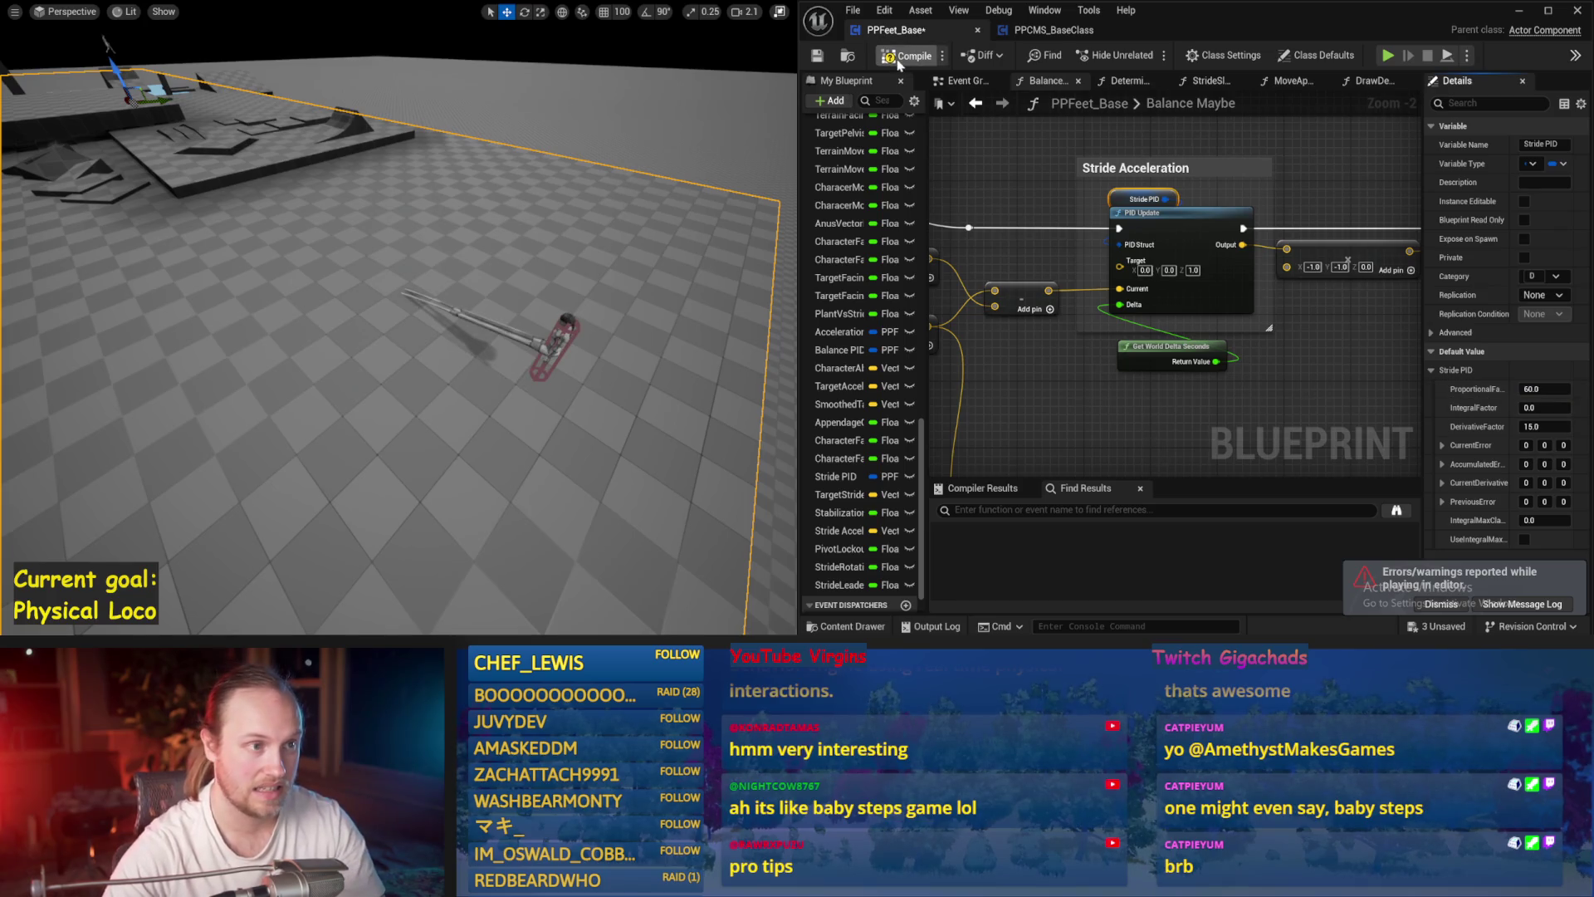
# - Run a few quick test simulations, saving the PPFeet_Base blueprint between runs
pyautogui.hotkey('alt', 'p')
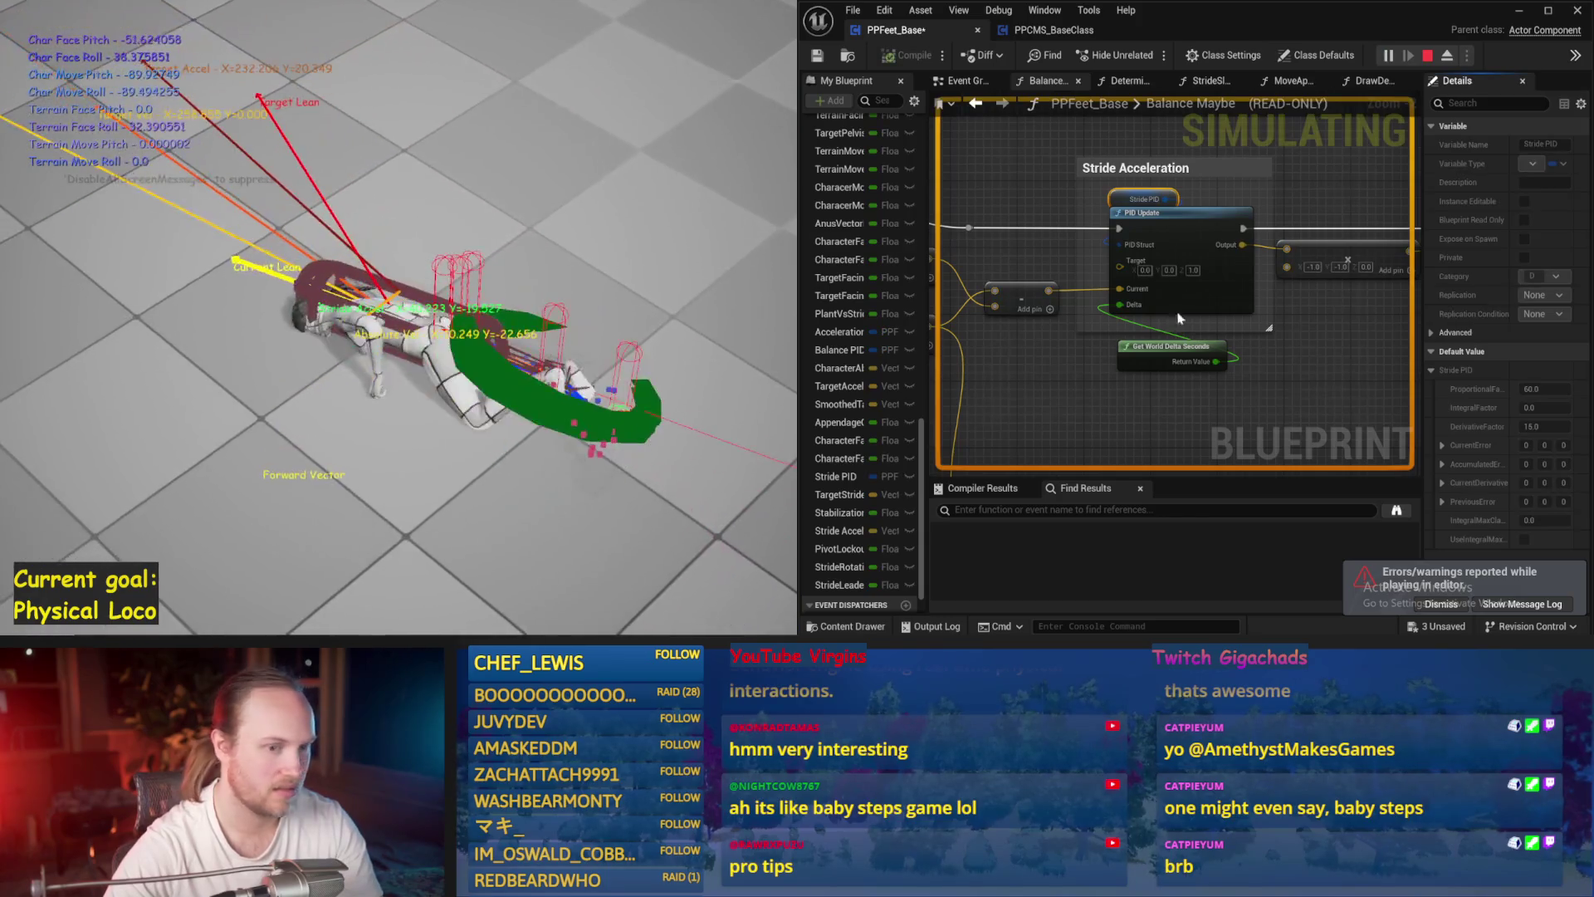
pyautogui.press('Escape')
pyautogui.moveTo(1235, 299); pyautogui.dragTo(1076, 309)
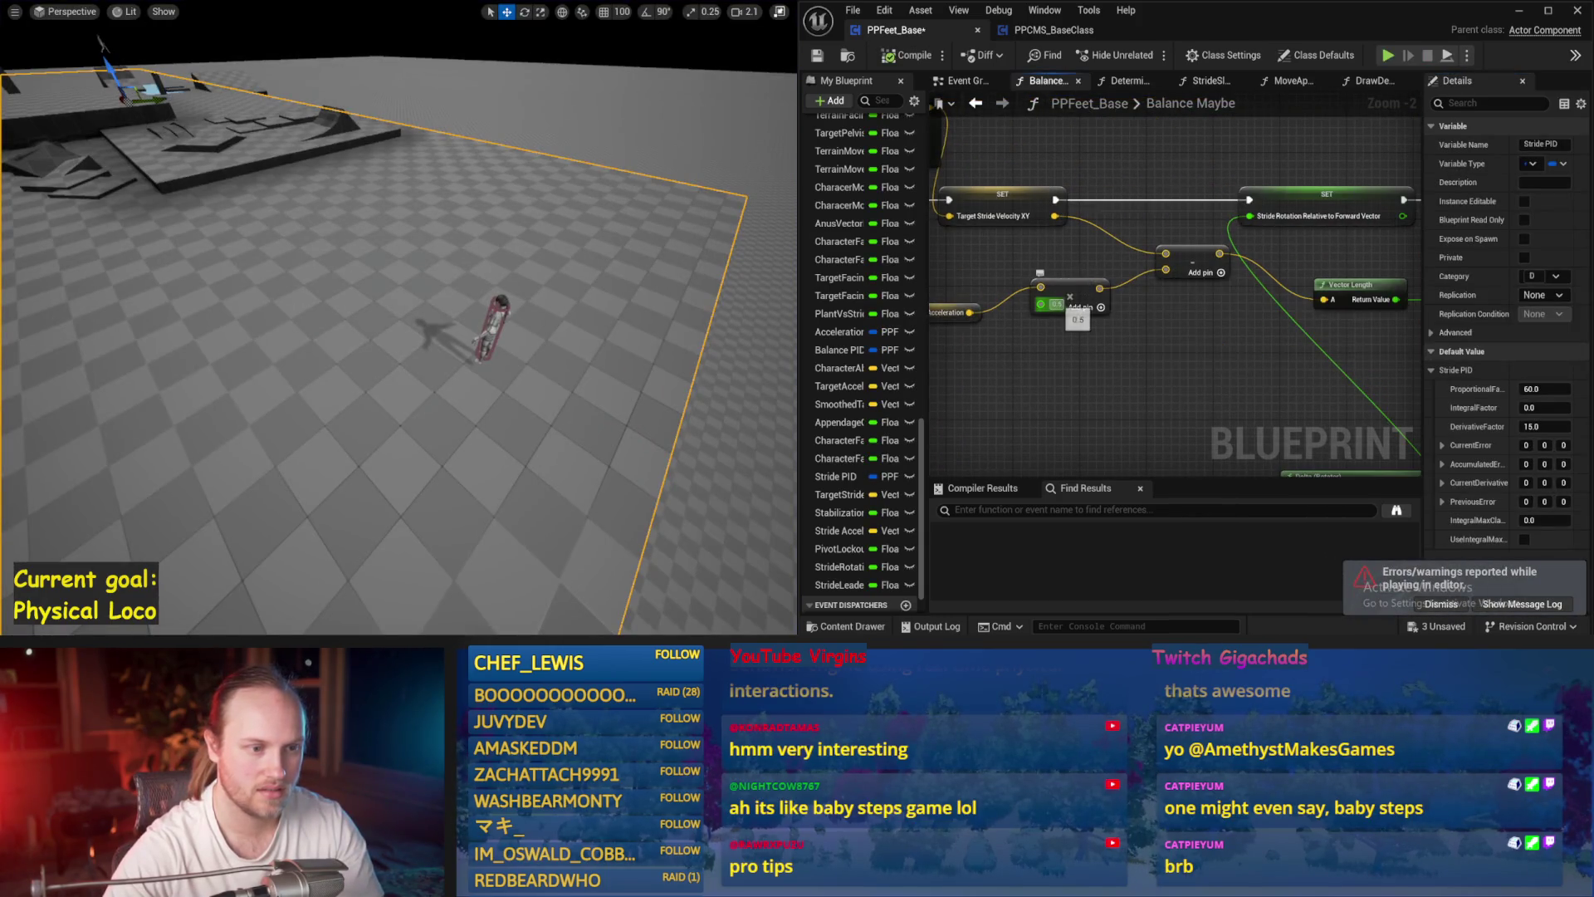
pyautogui.click(818, 56)
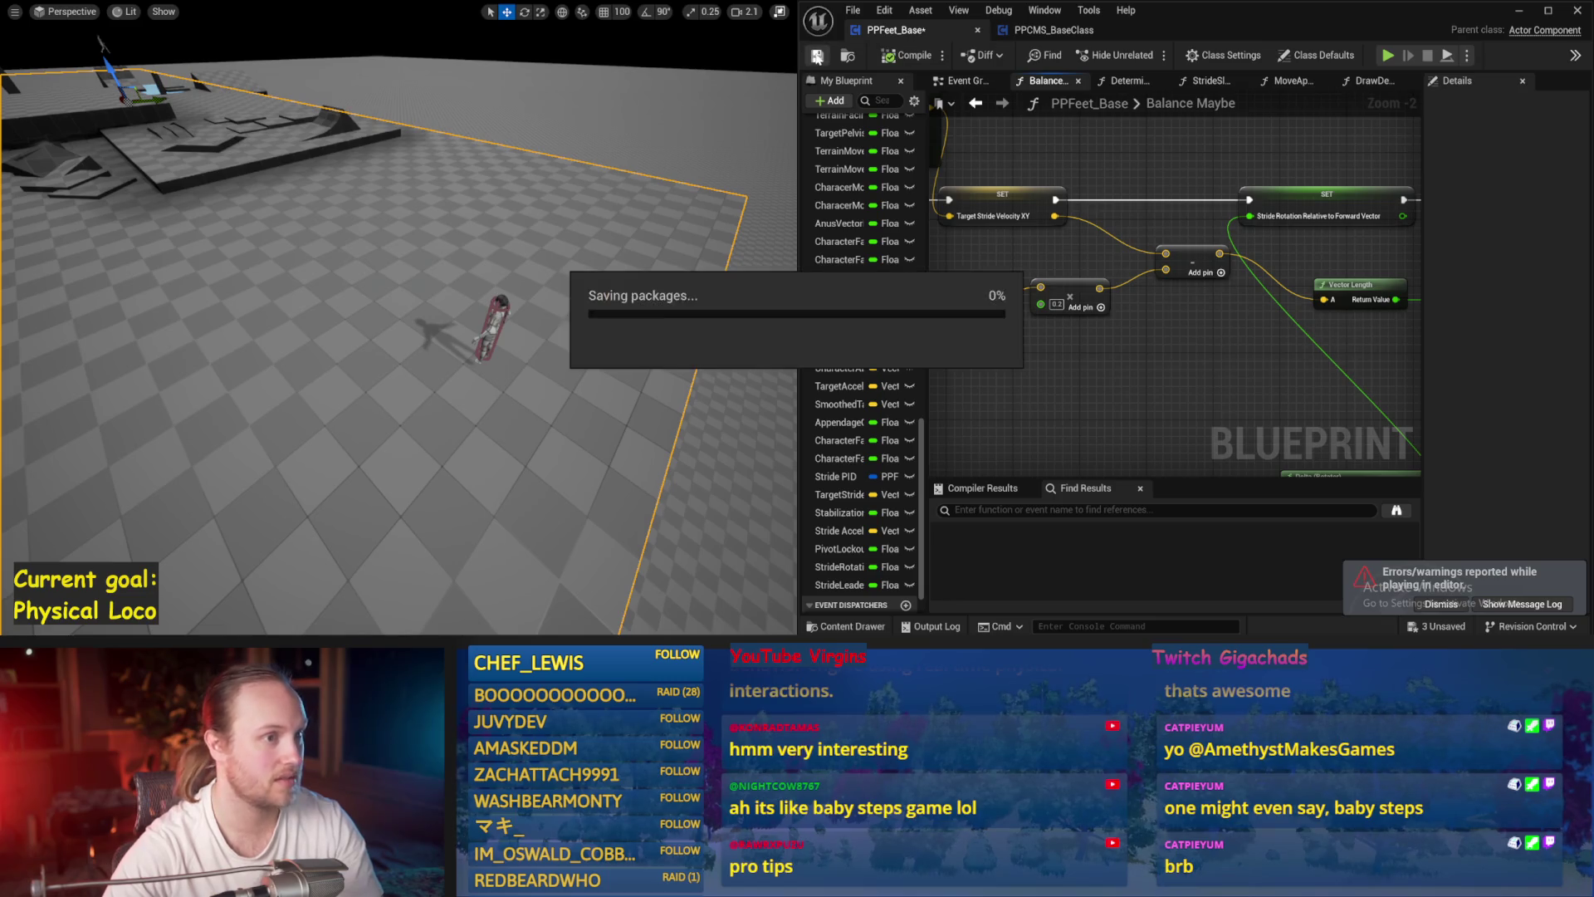
pyautogui.hotkey('alt', 'p')
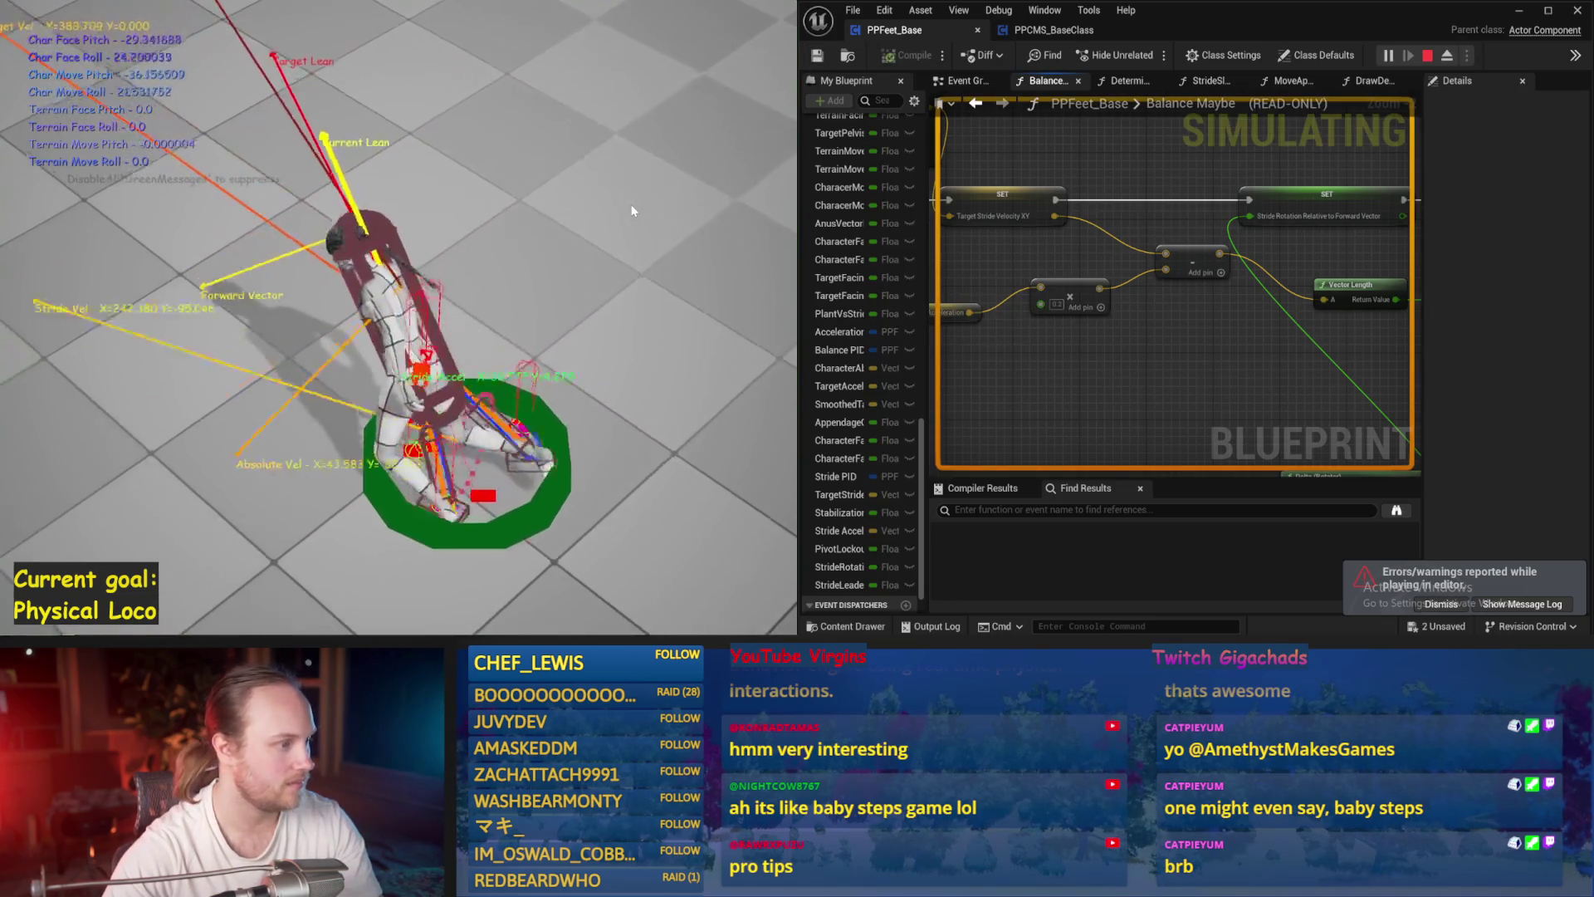
pyautogui.press('Escape')
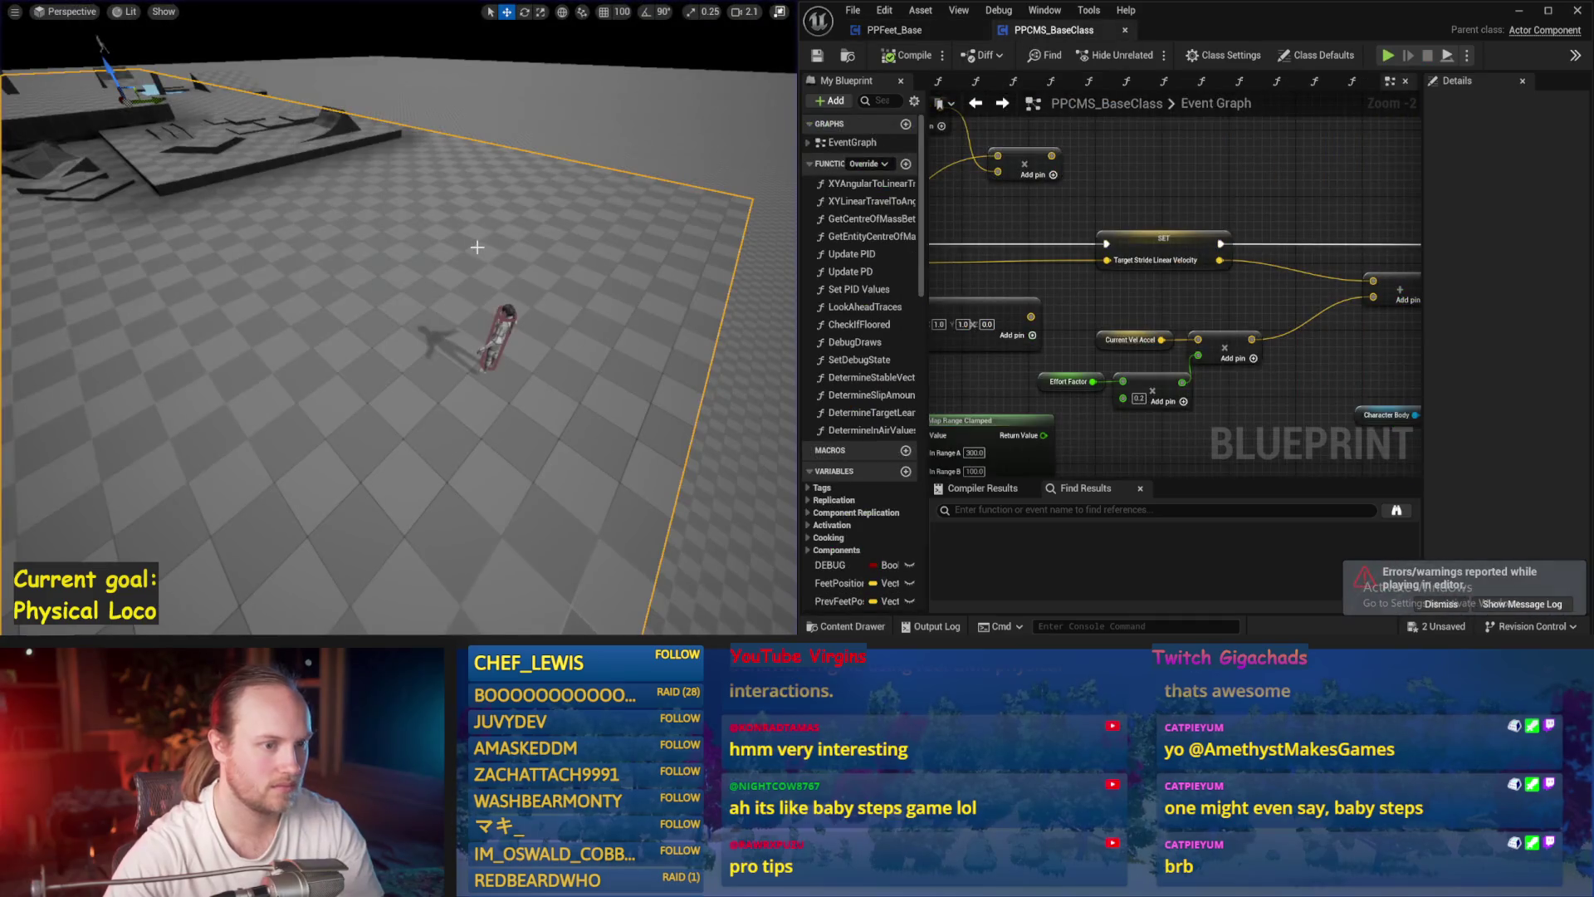
pyautogui.hotkey('alt', 'p')
pyautogui.click(897, 32)
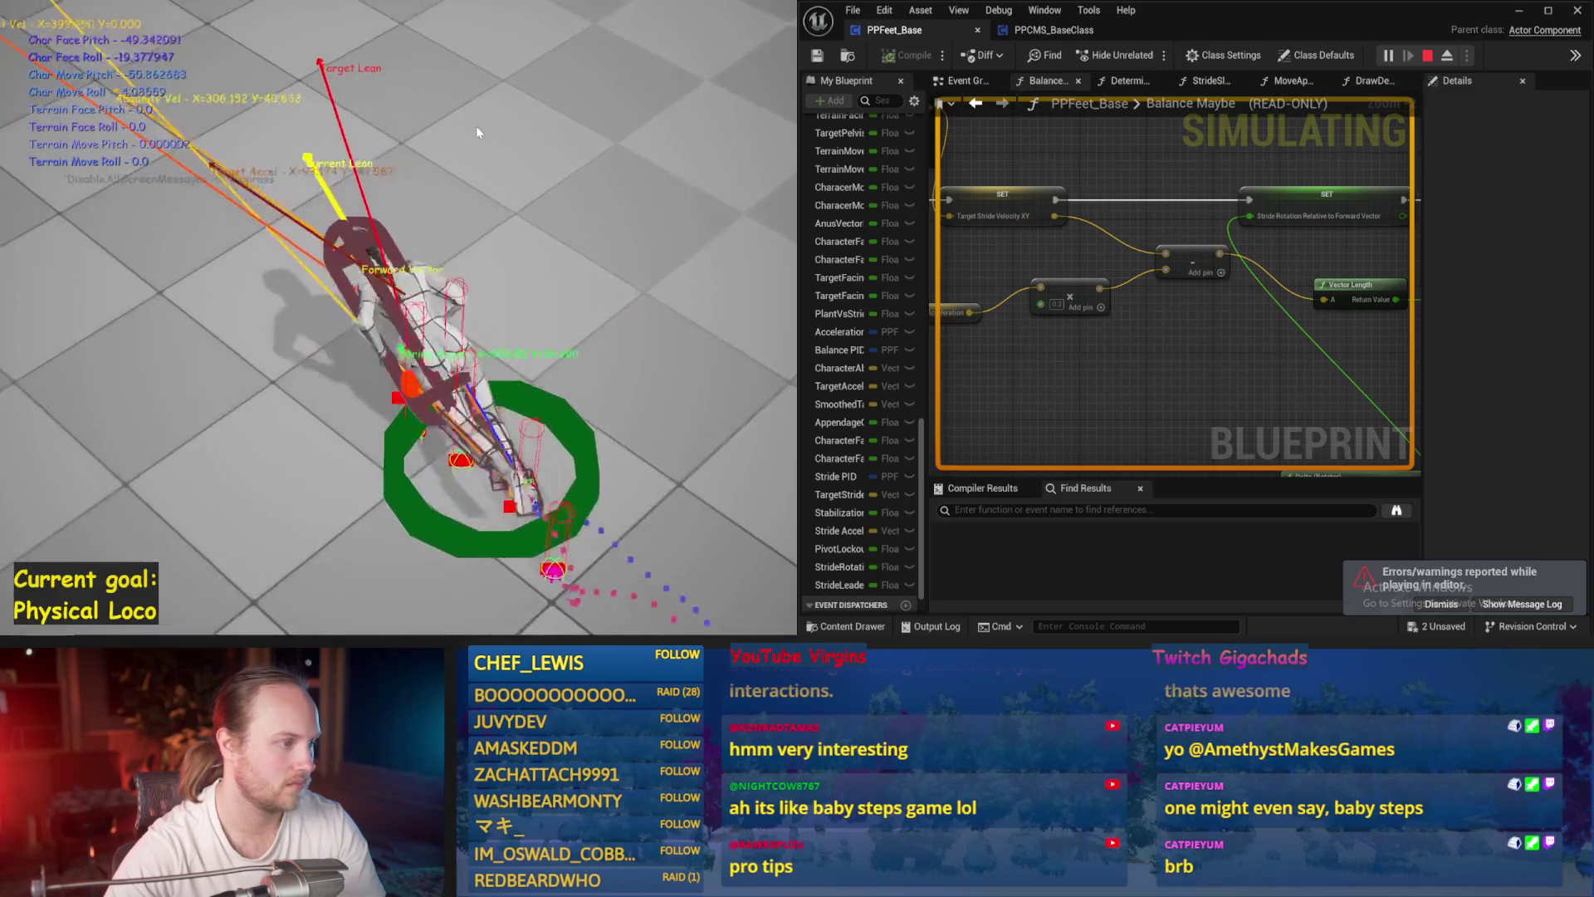
pyautogui.press('Escape')
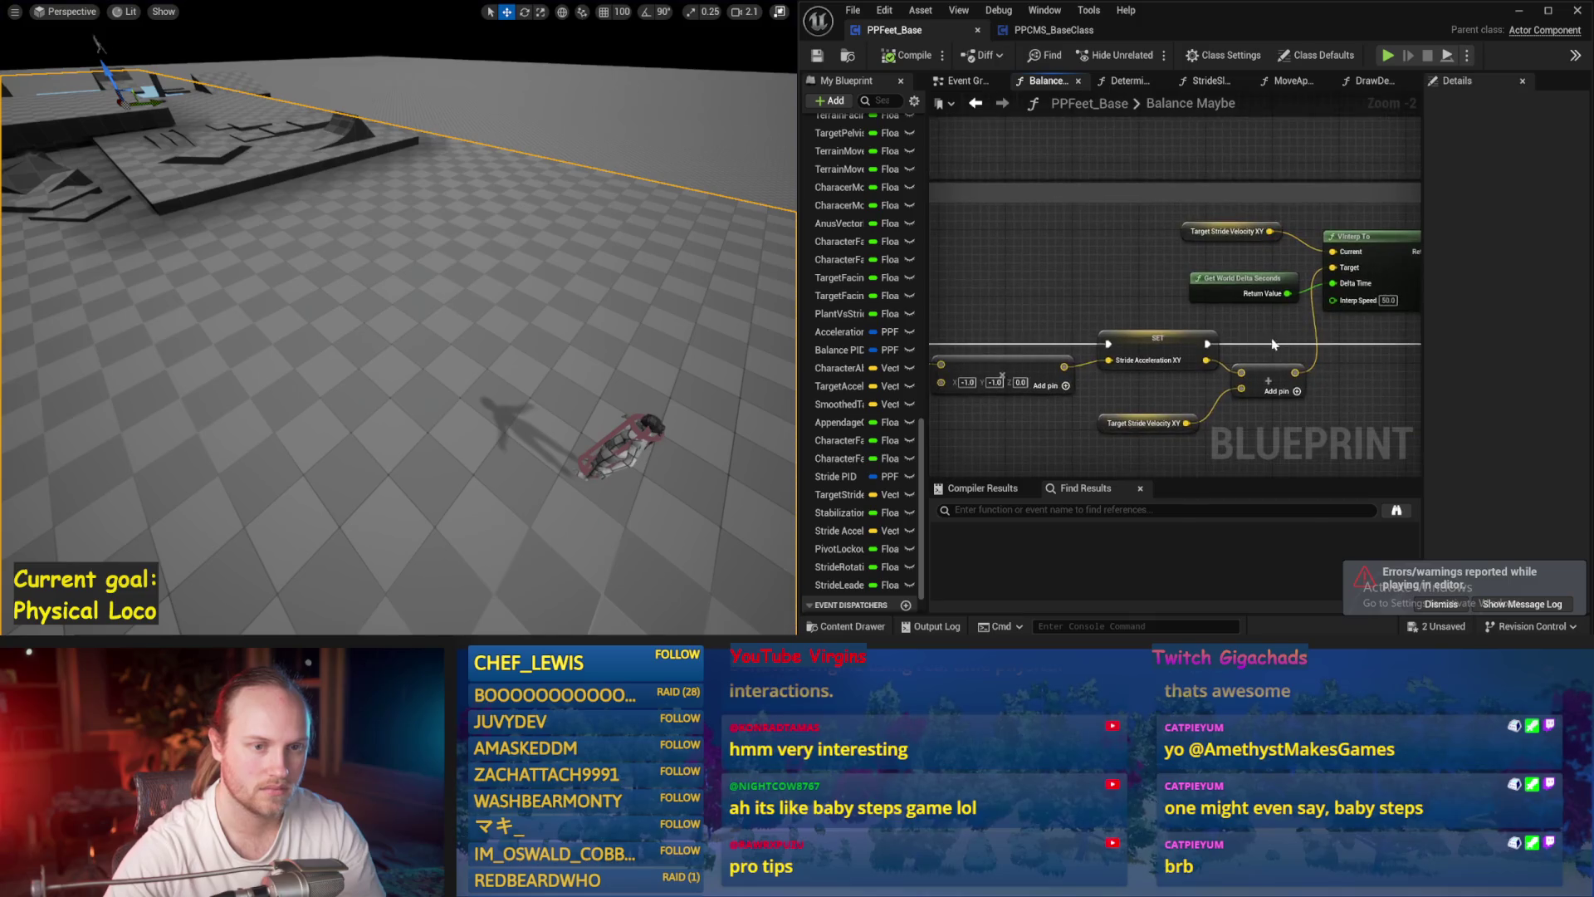
# - Set the VInterp To node's Interp Speed to 20 and compile PPFeet_Base
pyautogui.scroll(-2, 1084, 271)
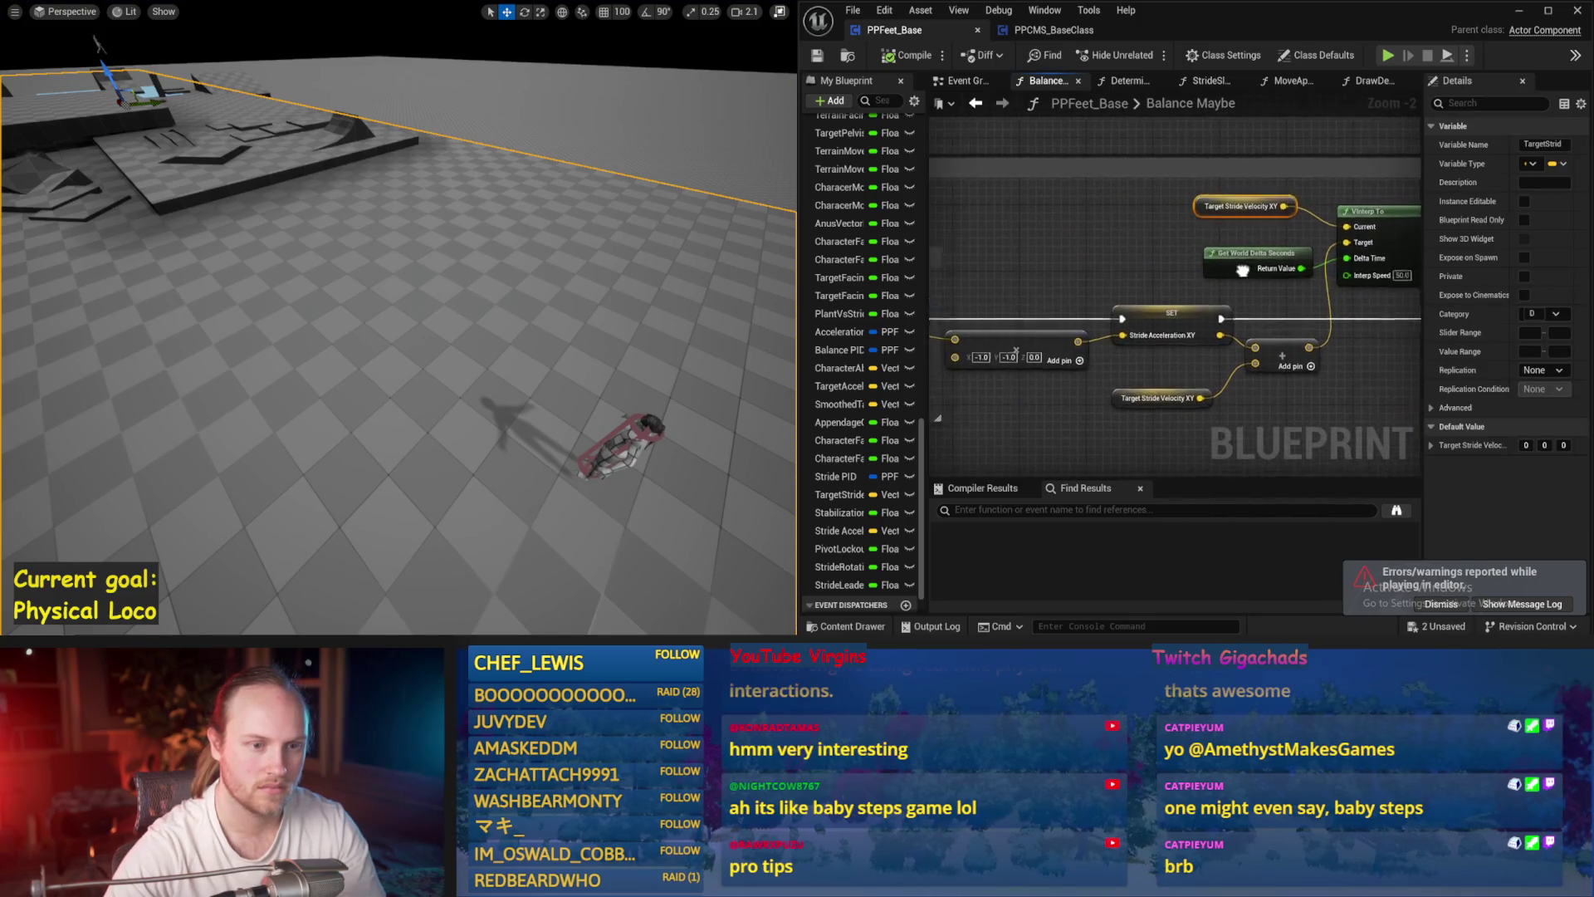
pyautogui.moveTo(1193, 271); pyautogui.dragTo(1244, 283)
pyautogui.write('20')
pyautogui.press('Return')
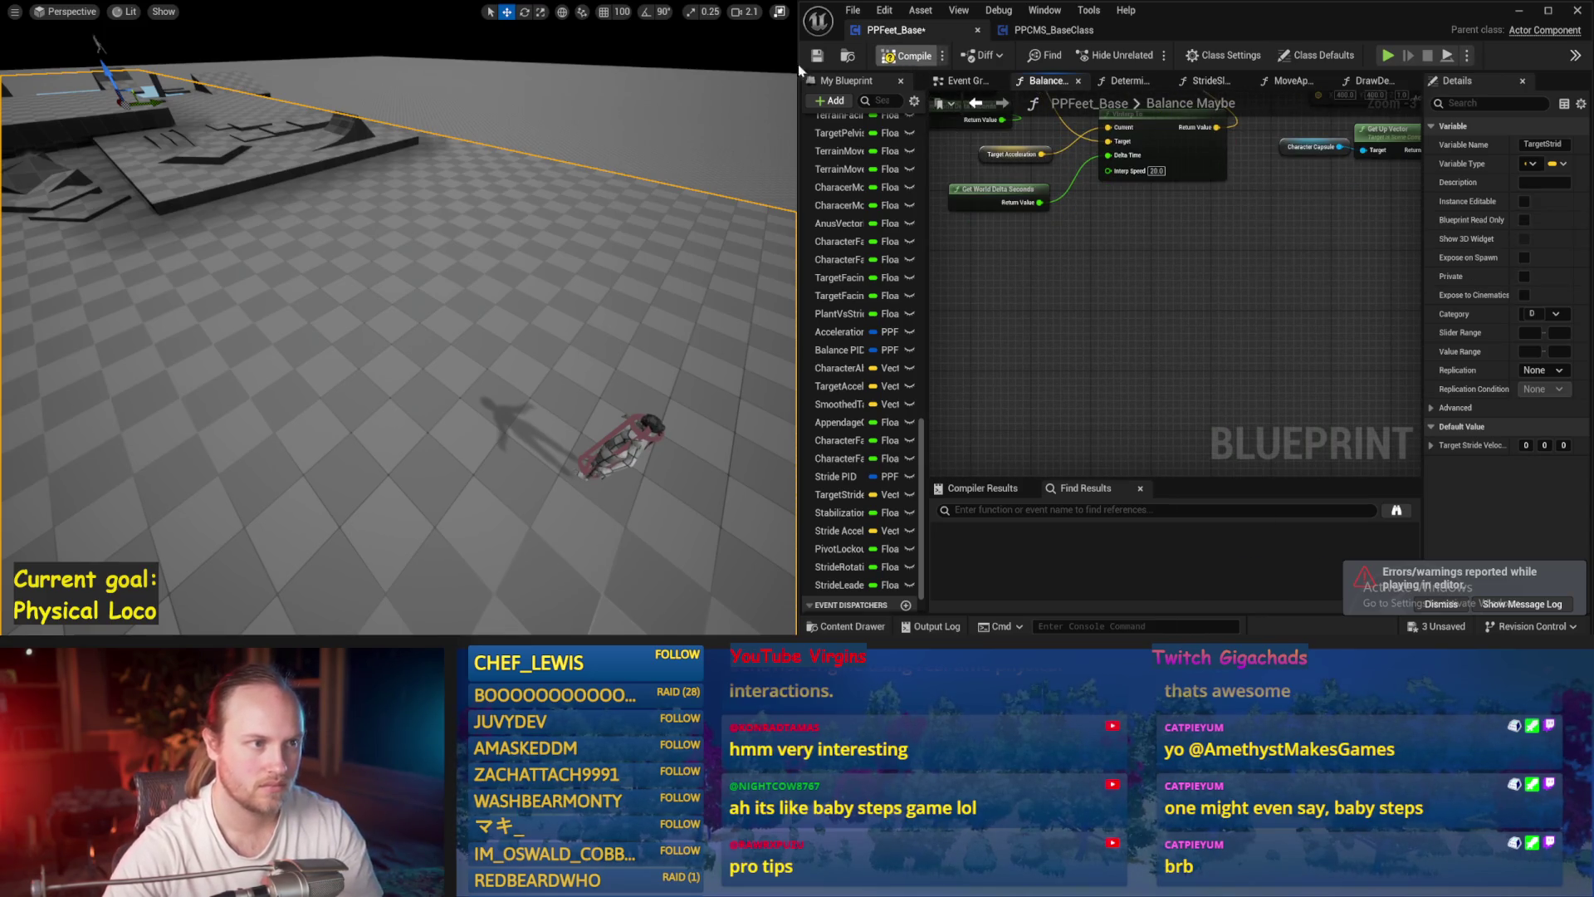
pyautogui.click(818, 55)
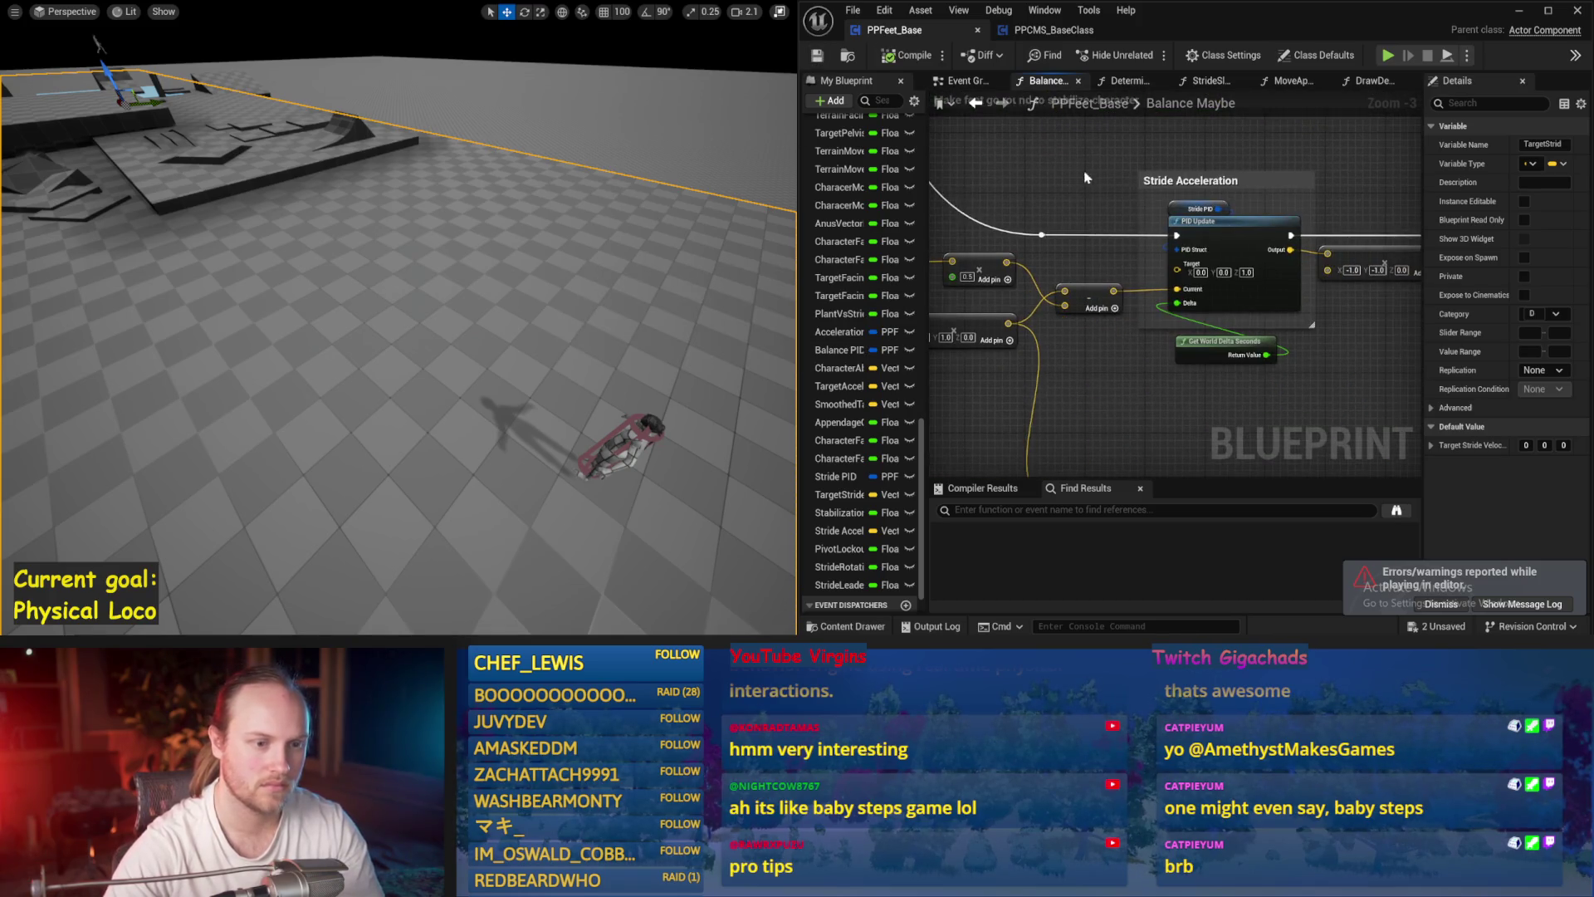
# - Simulate the character's balance several times with the new Interp Speed
pyautogui.hotkey('alt', 's')
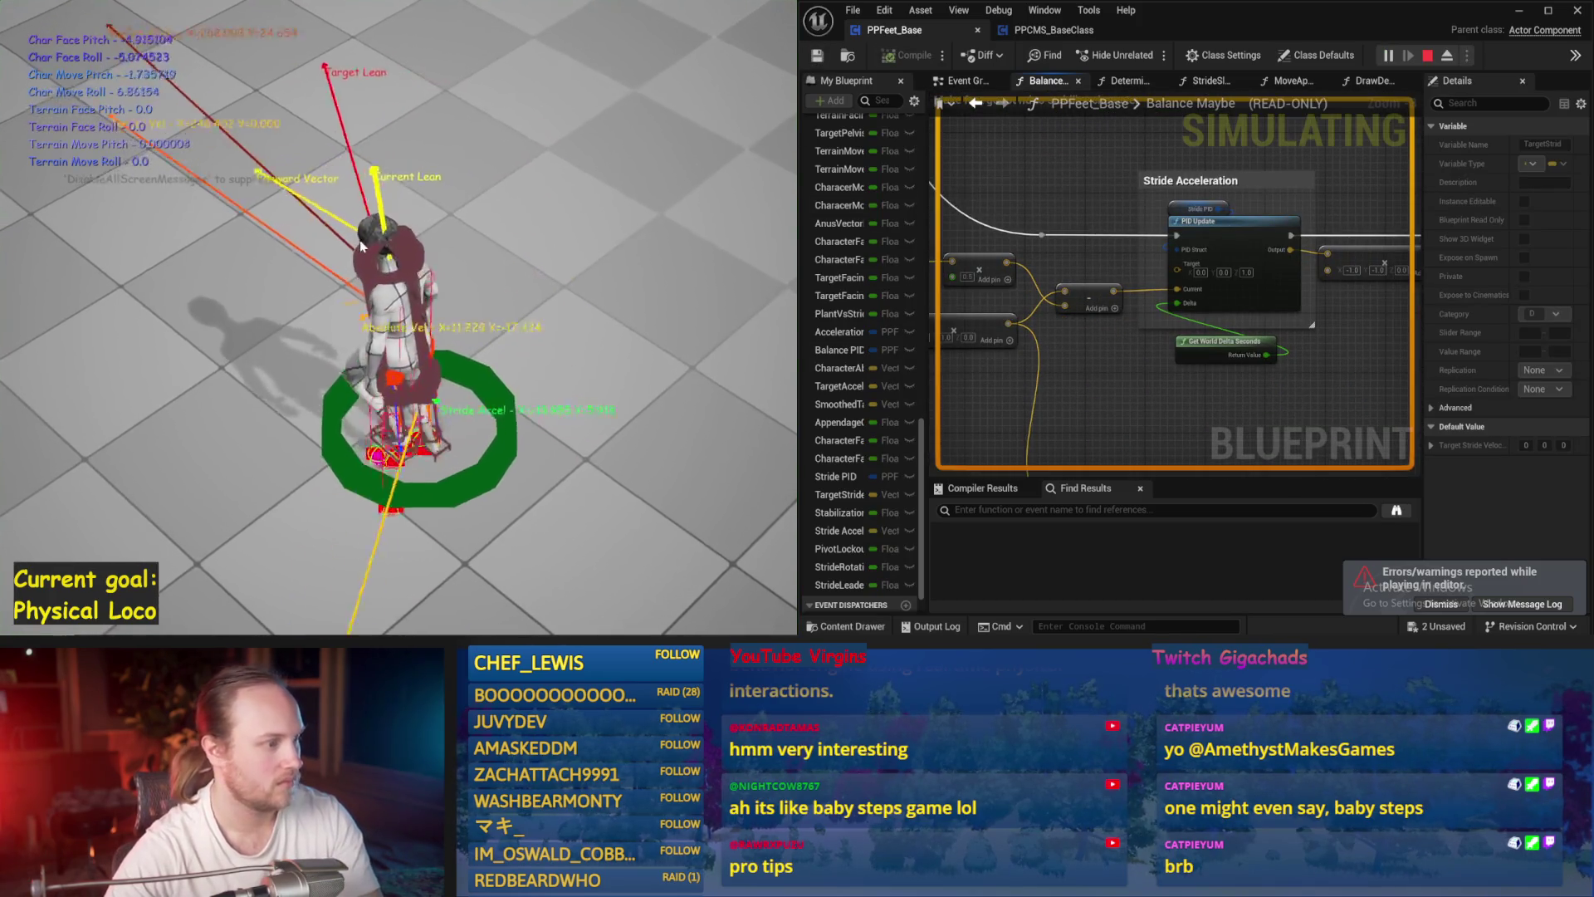
pyautogui.press('Escape')
pyautogui.hotkey('alt', 's')
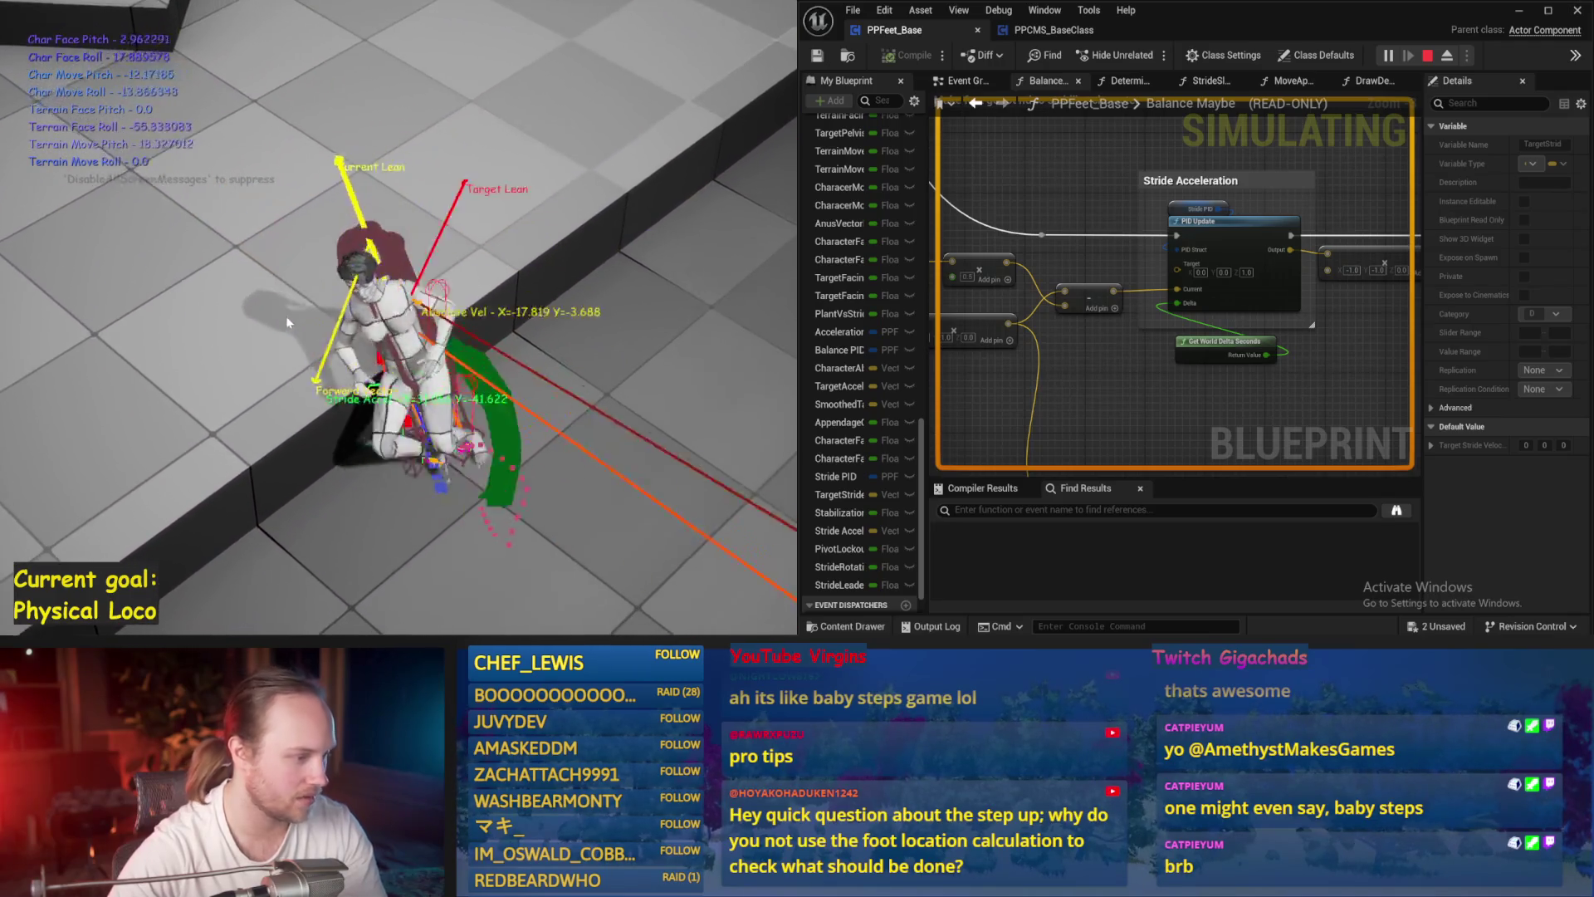
pyautogui.press('Escape')
pyautogui.hotkey('alt', 'p')
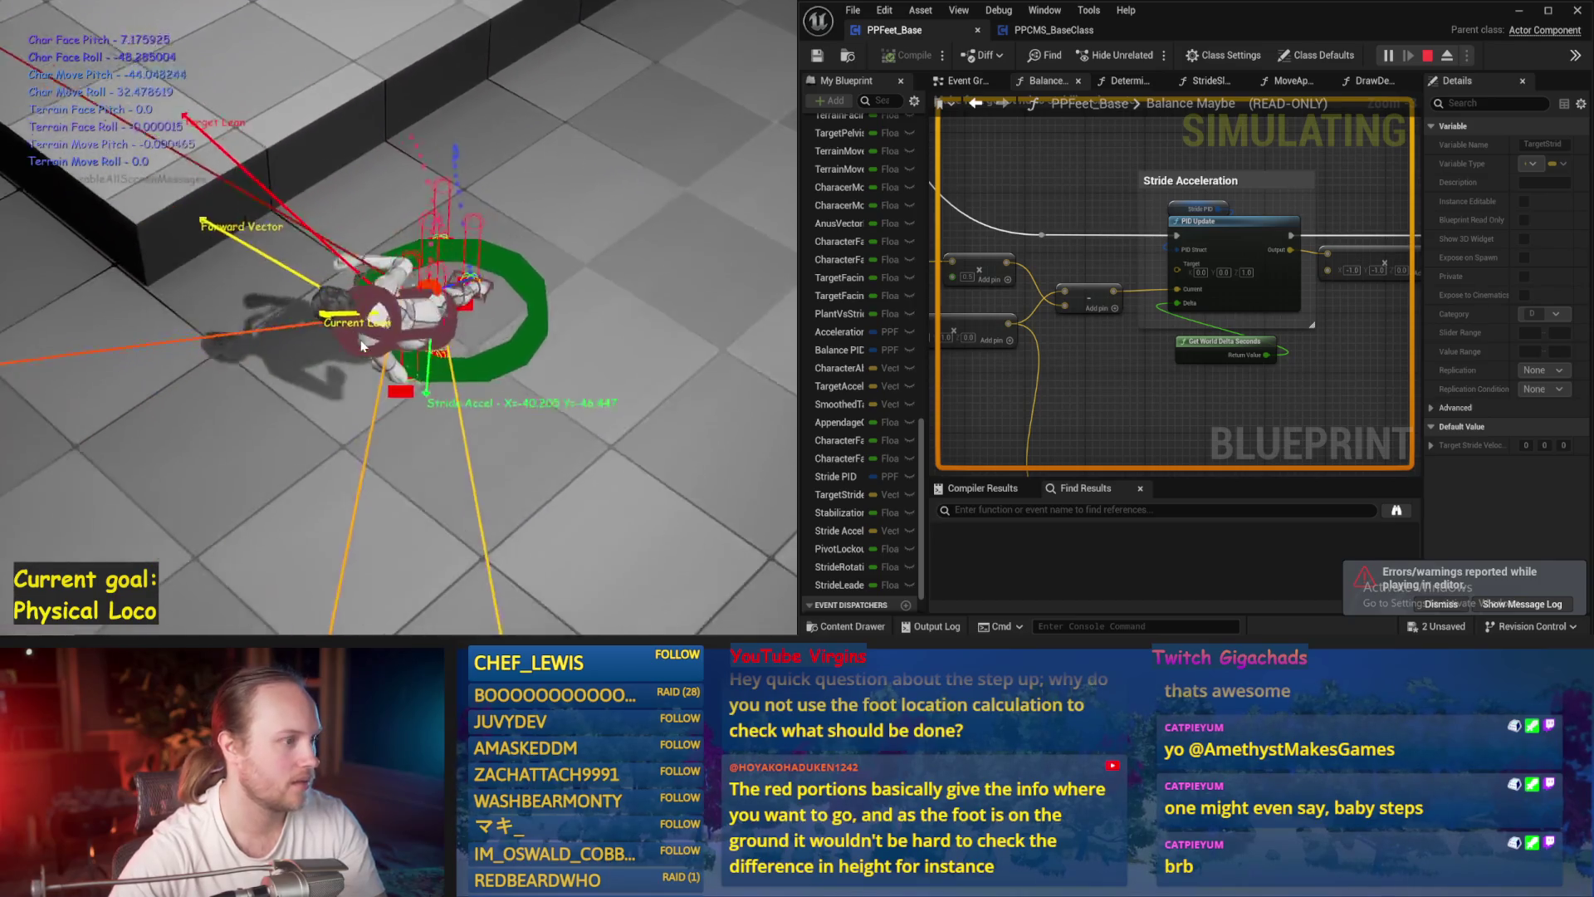
pyautogui.press('Escape')
# - Save all modified packages and run two more simulations starting with the character upright
pyautogui.moveTo(354, 318); pyautogui.dragTo(353, 313)
pyautogui.hotkey('ctrl', 's')
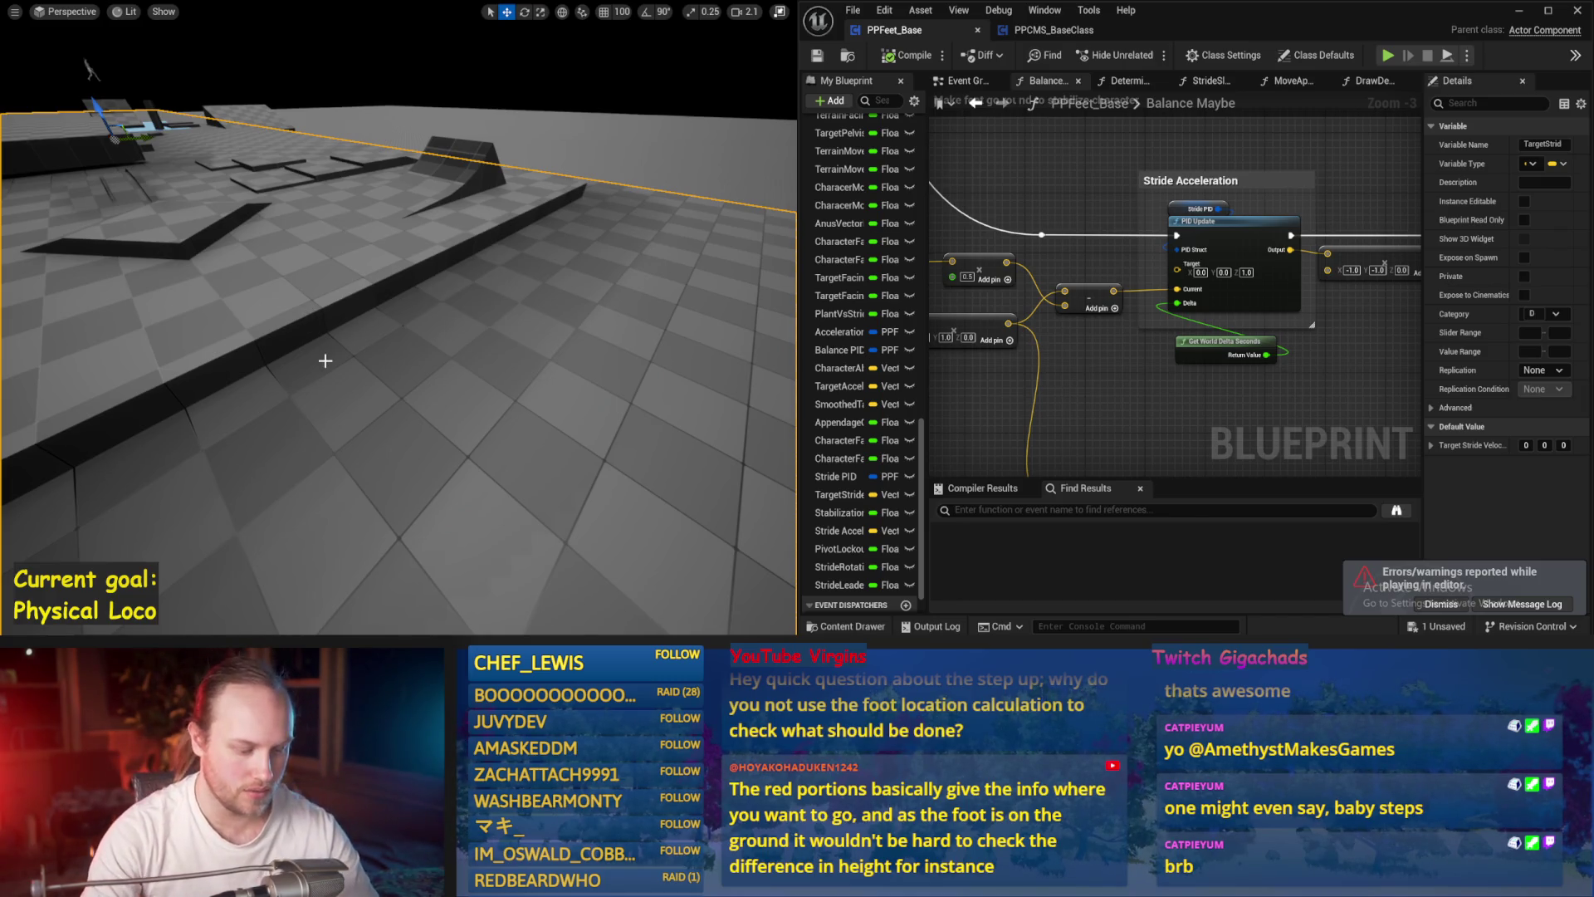
pyautogui.hotkey('alt', 's')
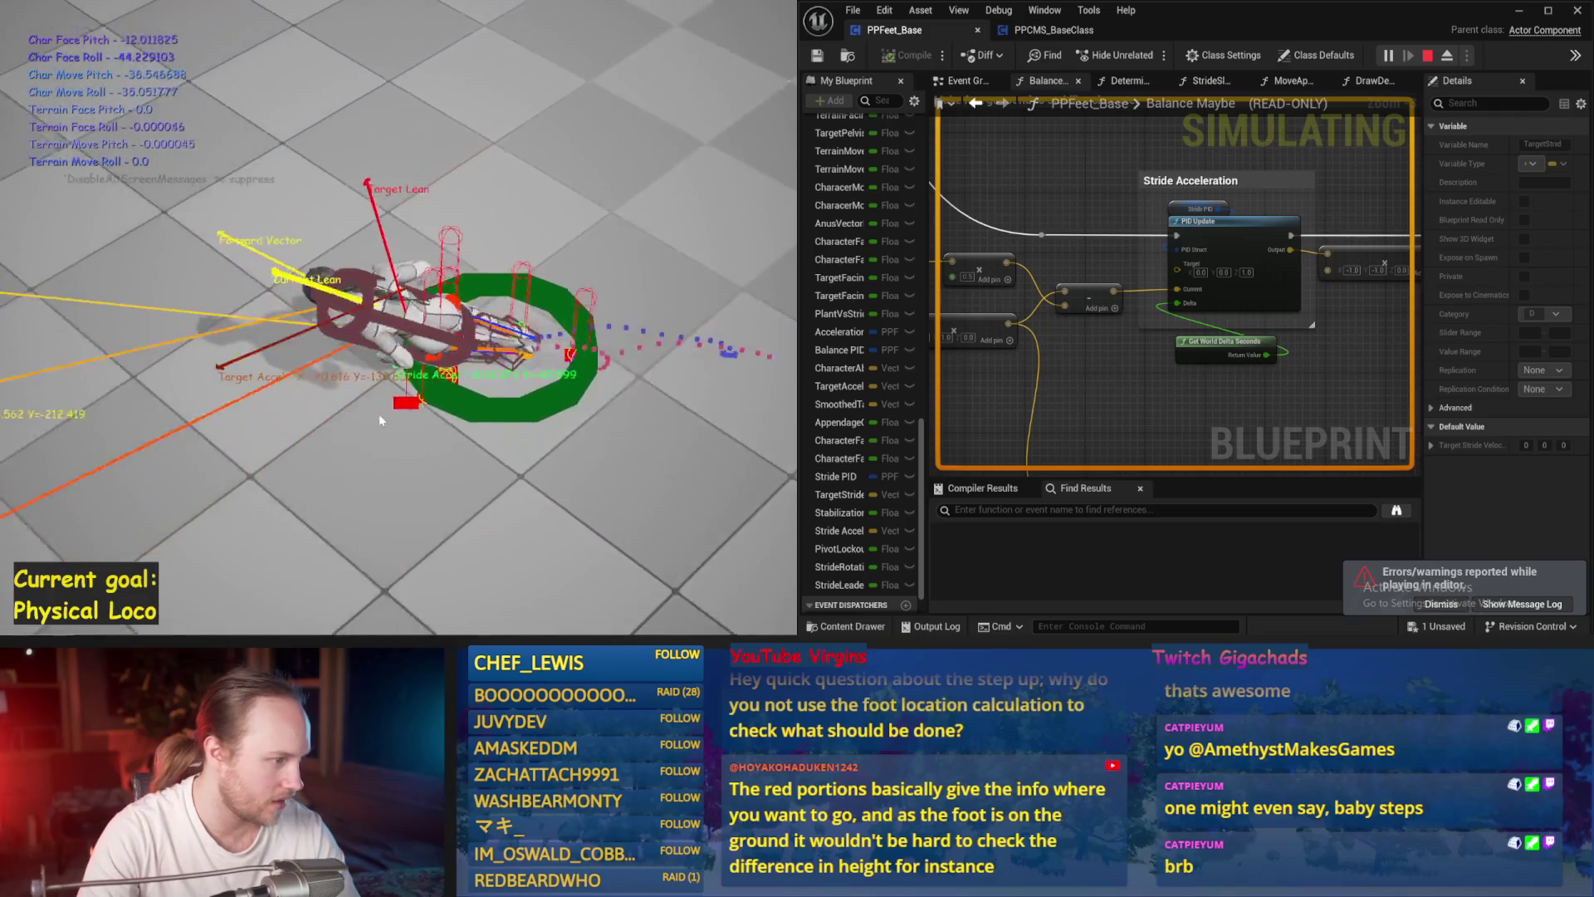
pyautogui.press('Escape')
pyautogui.hotkey('alt', 's')
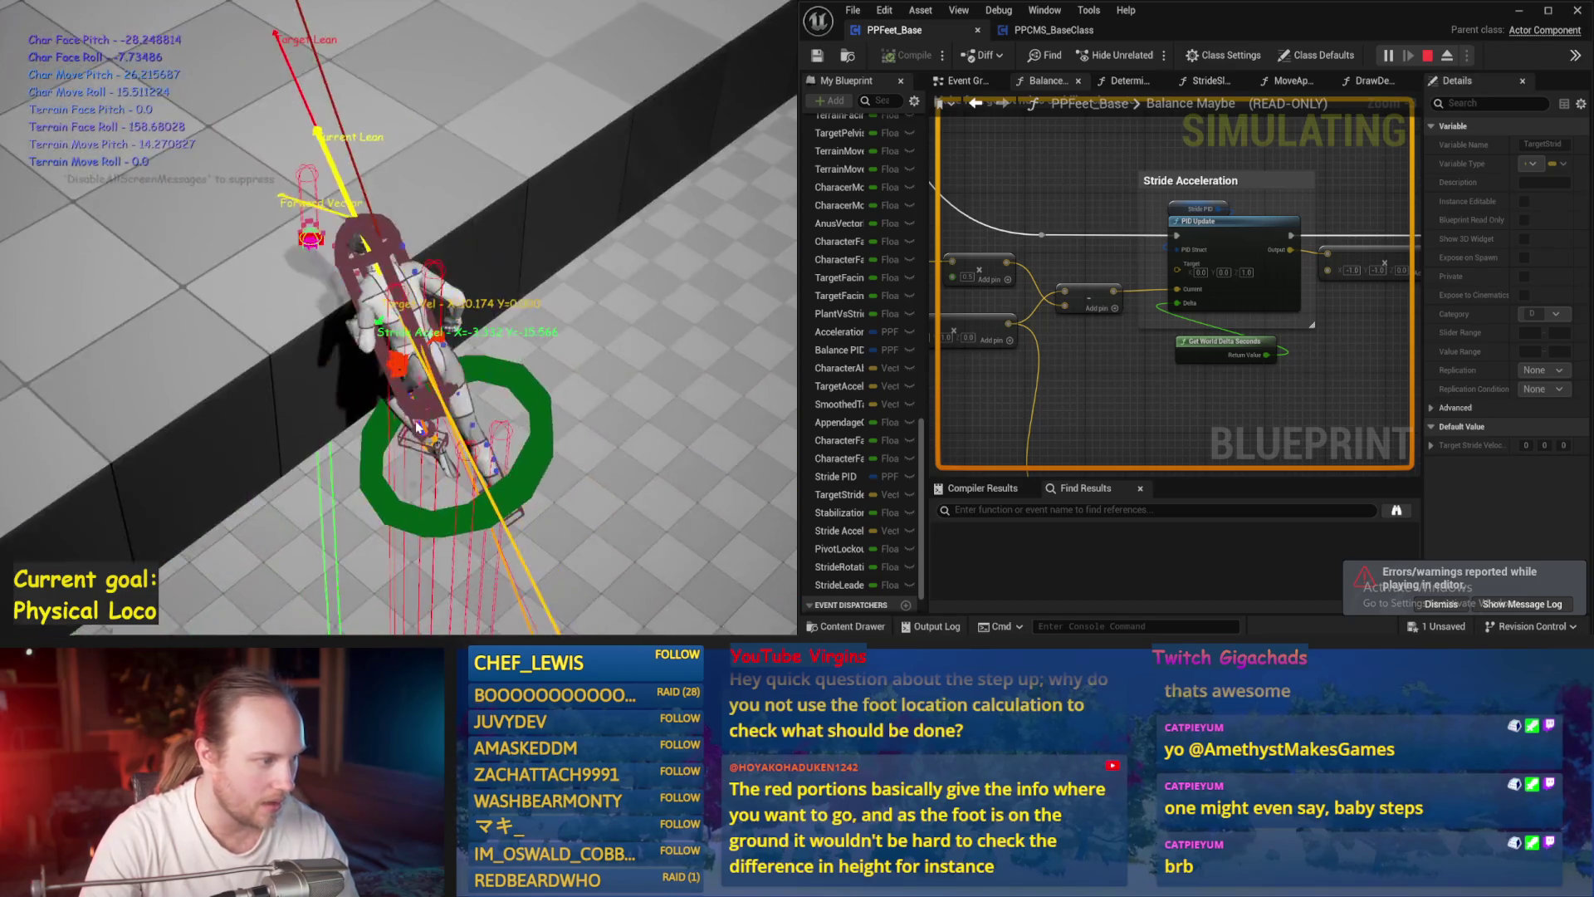
pyautogui.press('Escape')
pyautogui.moveTo(399, 332)
pyautogui.mouseDown()
pyautogui.moveTo(382, 315)
pyautogui.moveTo(577, 330)
pyautogui.mouseUp()
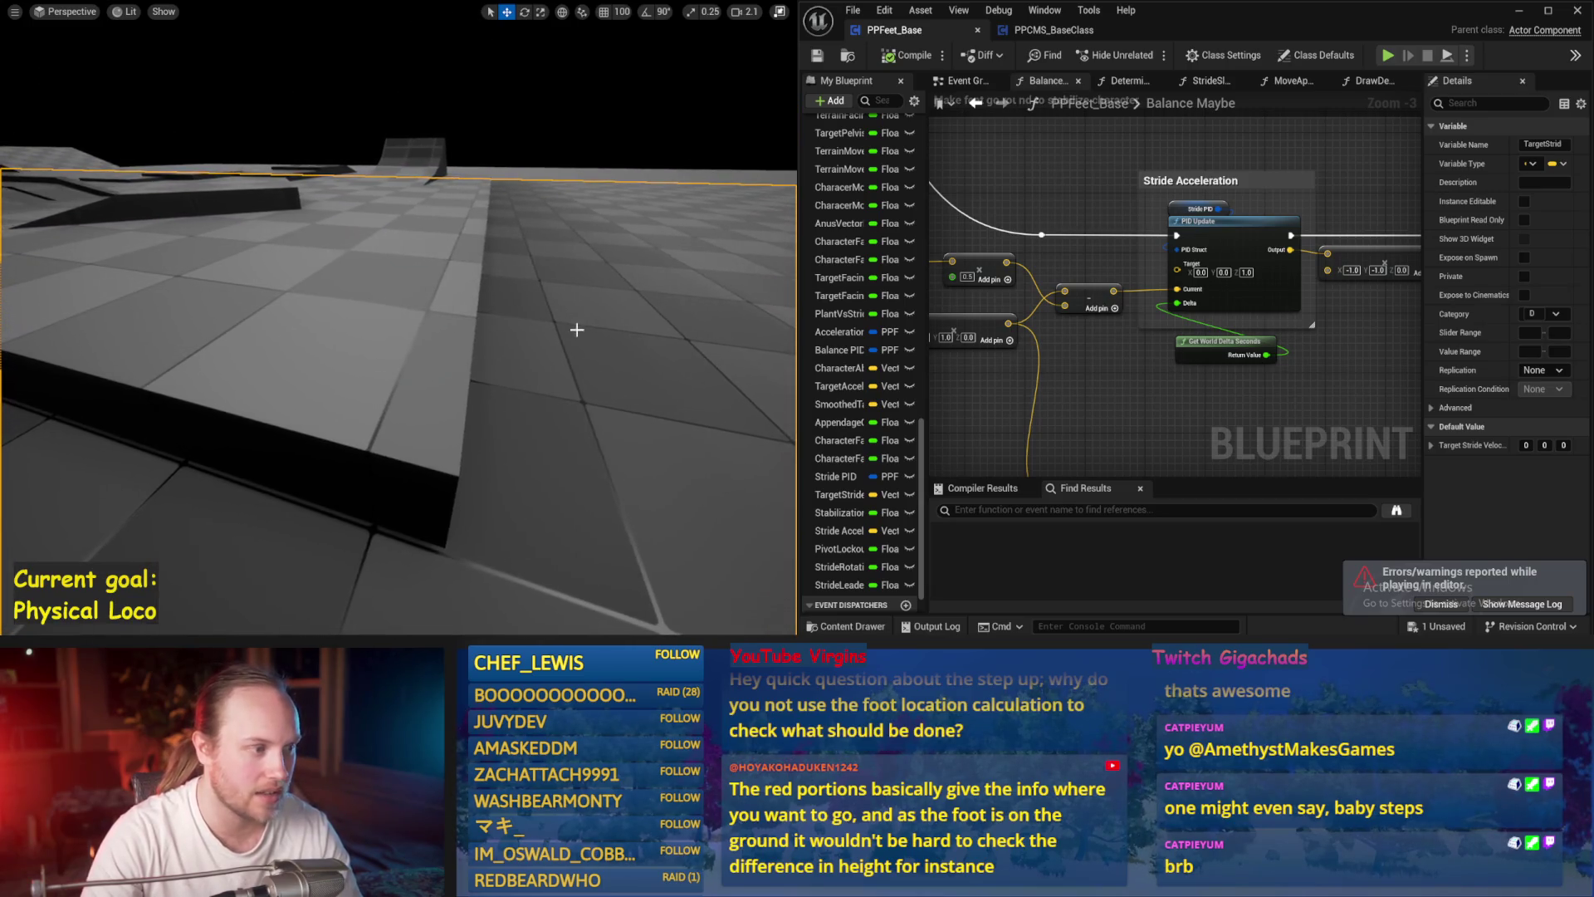
pyautogui.moveTo(425, 268); pyautogui.dragTo(384, 269)
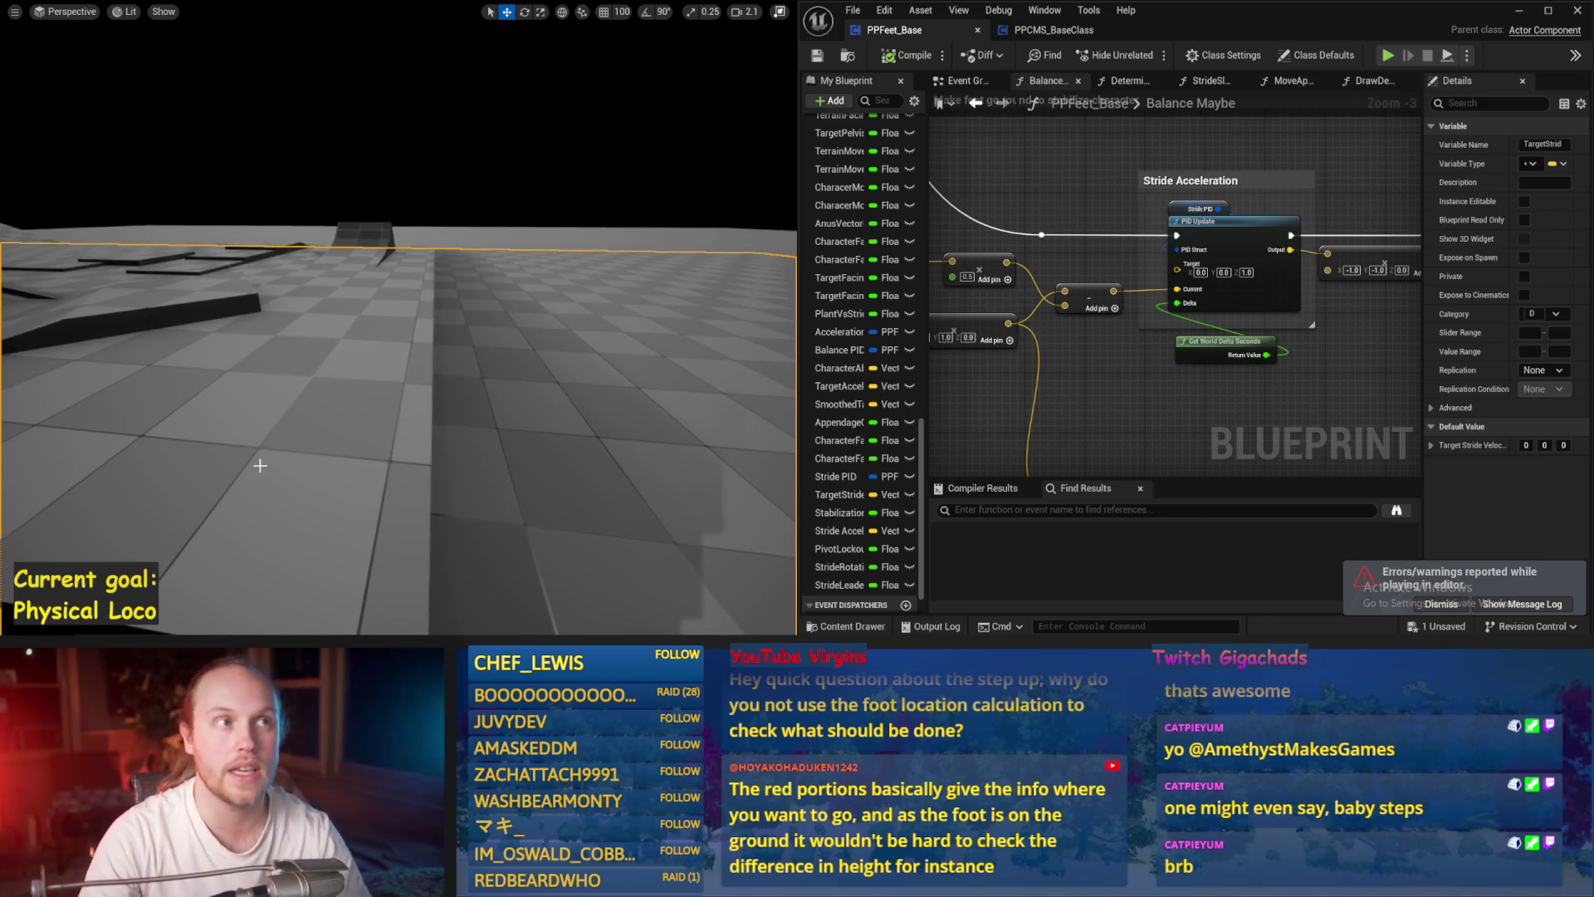
pyautogui.moveTo(563, 315); pyautogui.dragTo(562, 280)
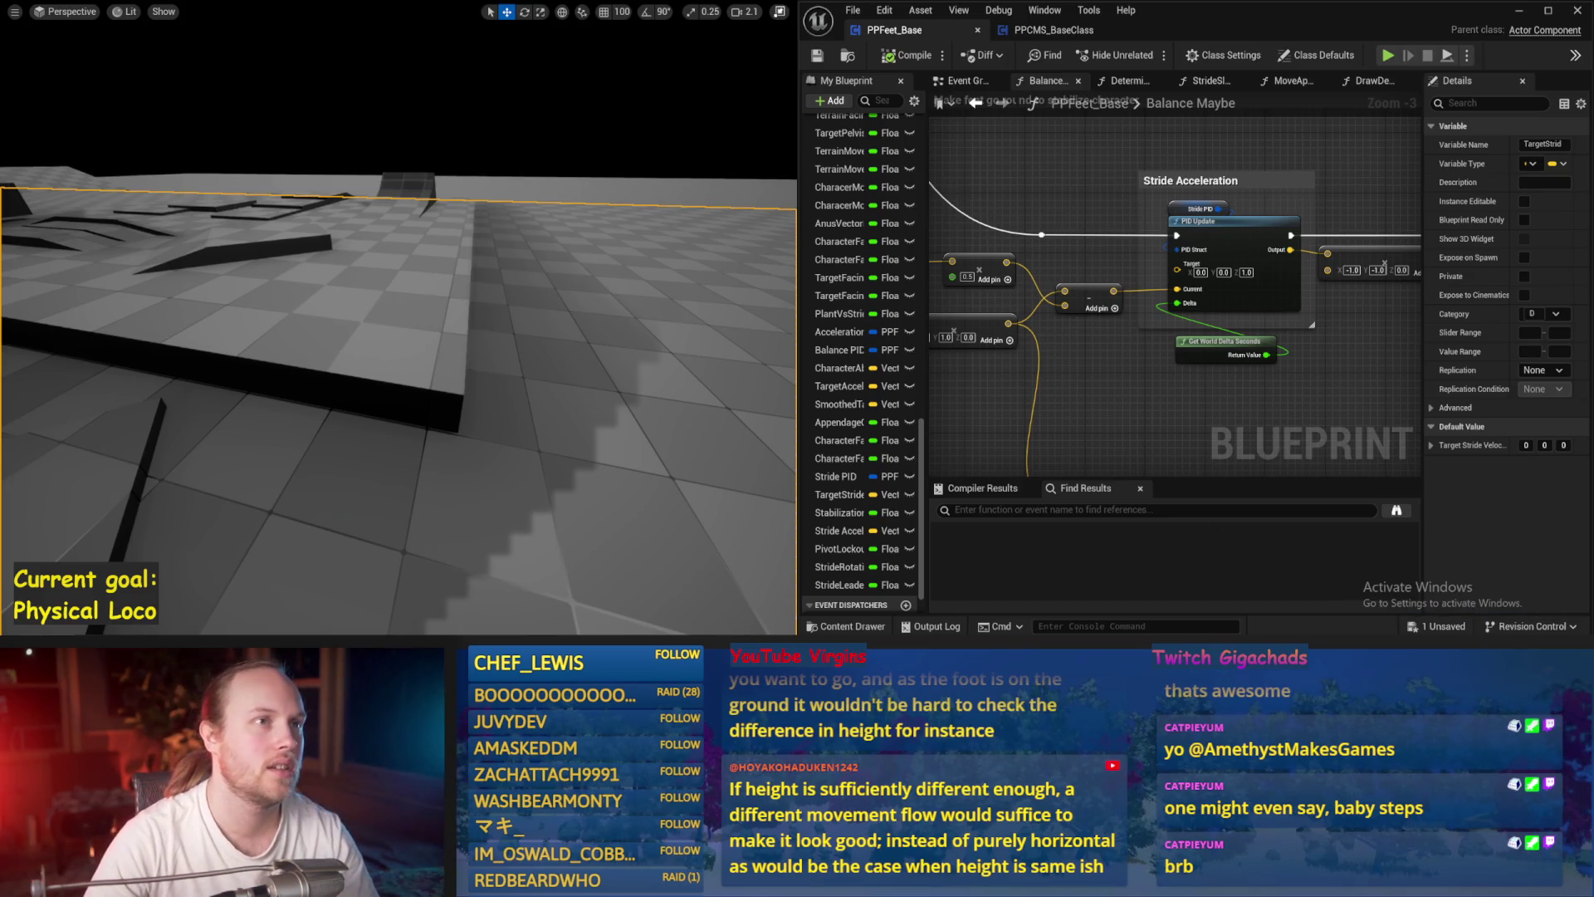
pyautogui.moveTo(503, 274)
pyautogui.mouseDown()
pyautogui.moveTo(503, 365)
pyautogui.moveTo(573, 365)
pyautogui.moveTo(573, 465)
pyautogui.mouseUp()
pyautogui.moveTo(502, 291)
pyautogui.mouseDown()
pyautogui.moveTo(449, 230)
pyautogui.moveTo(410, 238)
pyautogui.mouseUp()
pyautogui.click(246, 269)
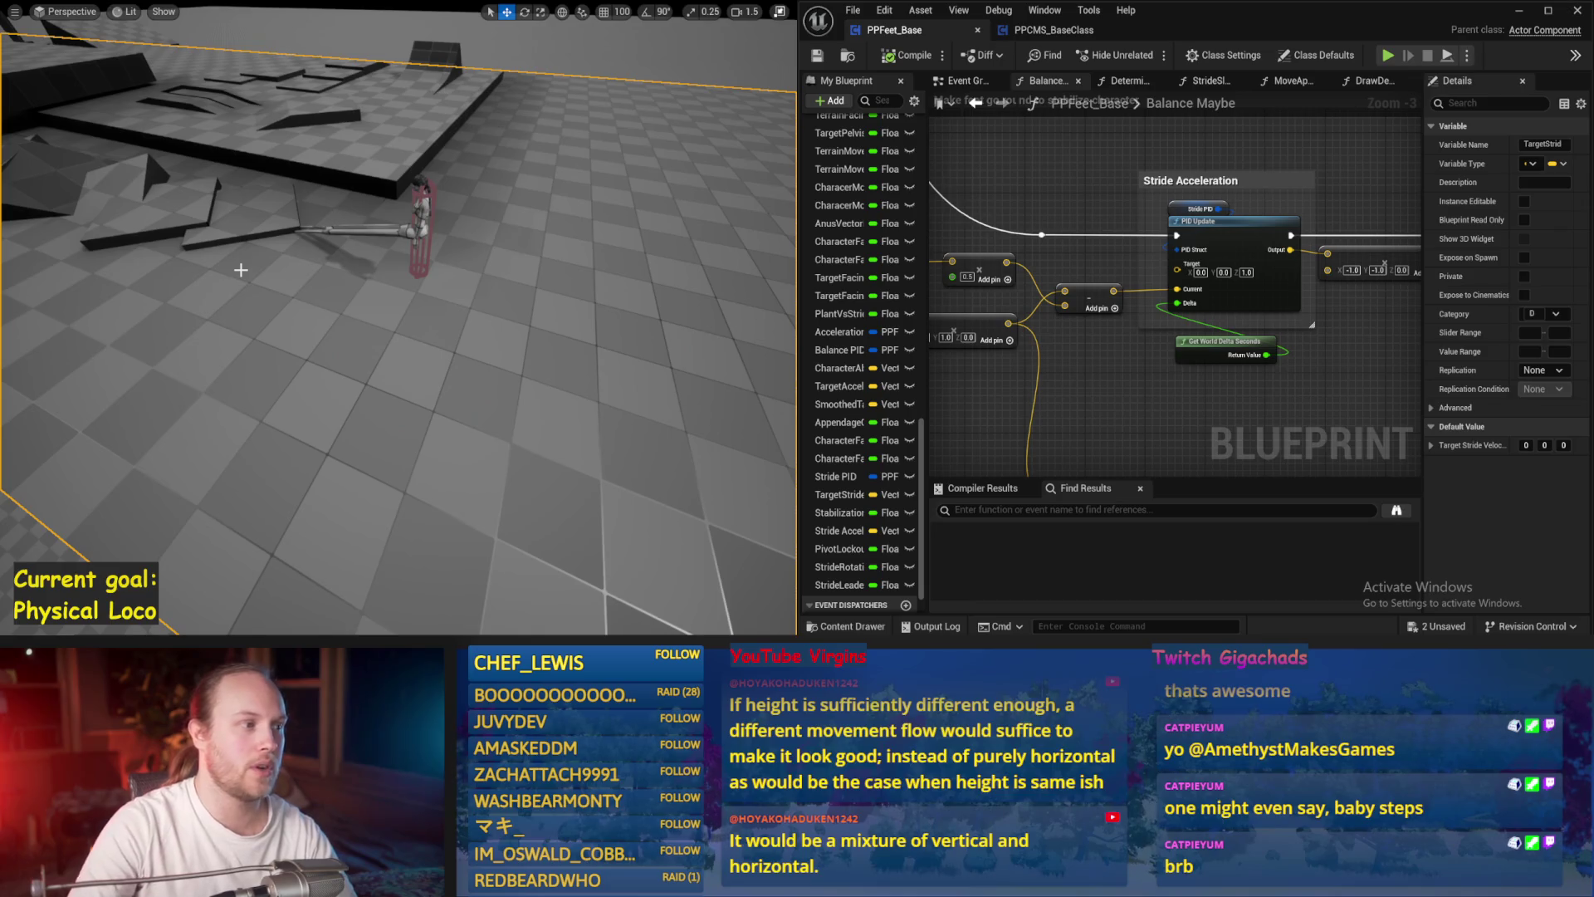
pyautogui.hotkey('alt', 's')
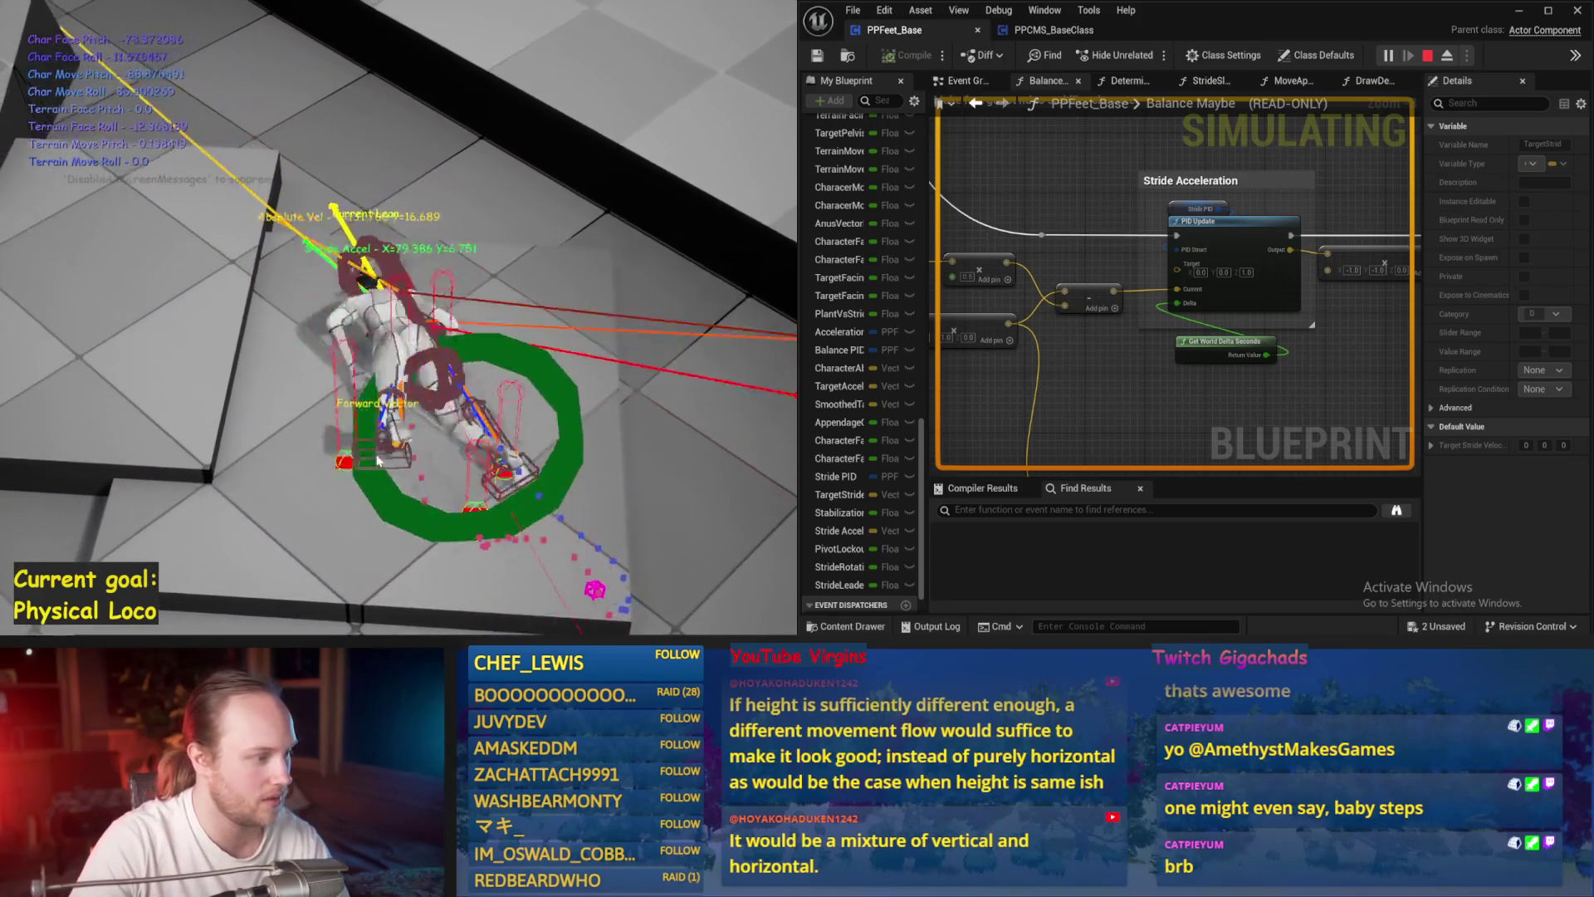
# - Rerun the balance simulation once more and stop it
pyautogui.press('Escape')
pyautogui.hotkey('alt', 's')
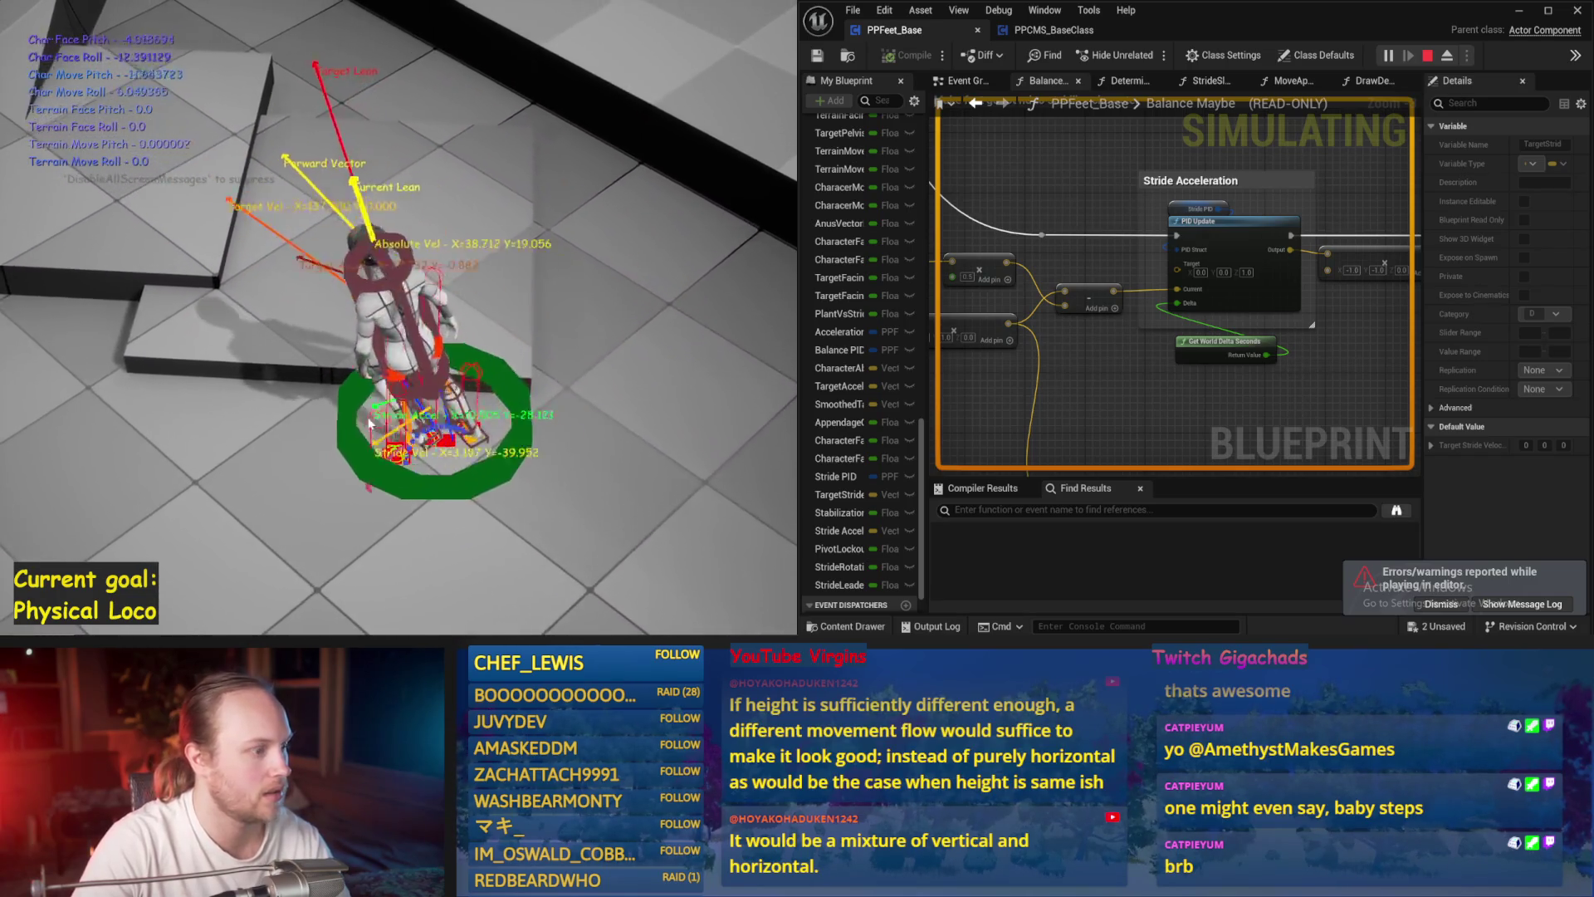
pyautogui.press('Escape')
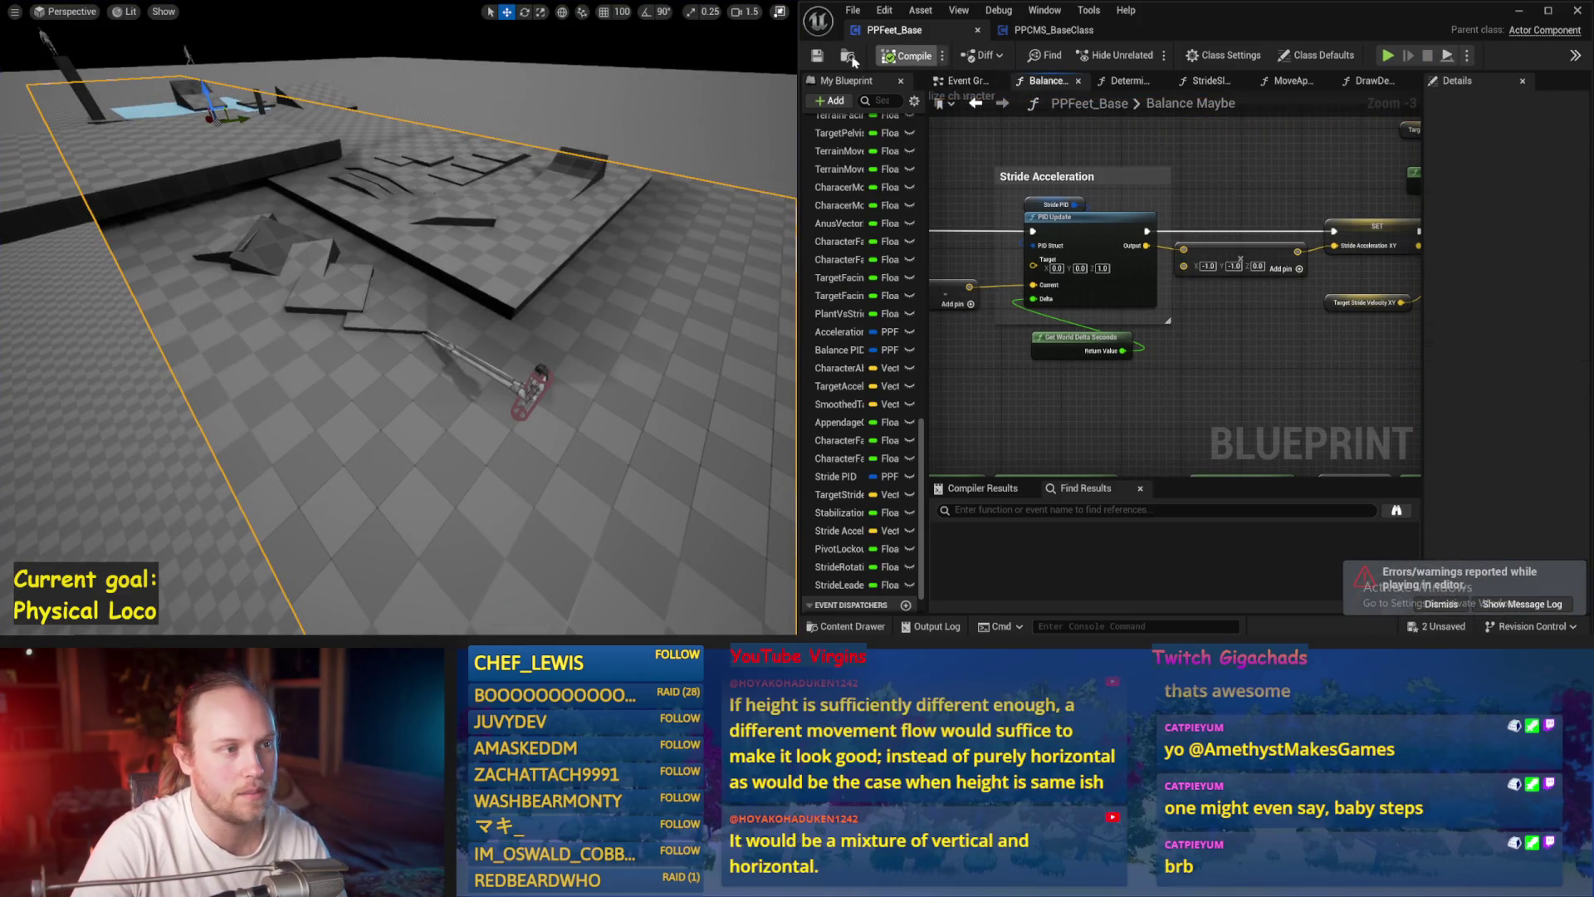
# - Navigate the Balance Maybe graph to the SET Target Stride Velocity XY node
pyautogui.scroll(-2, 1165, 361)
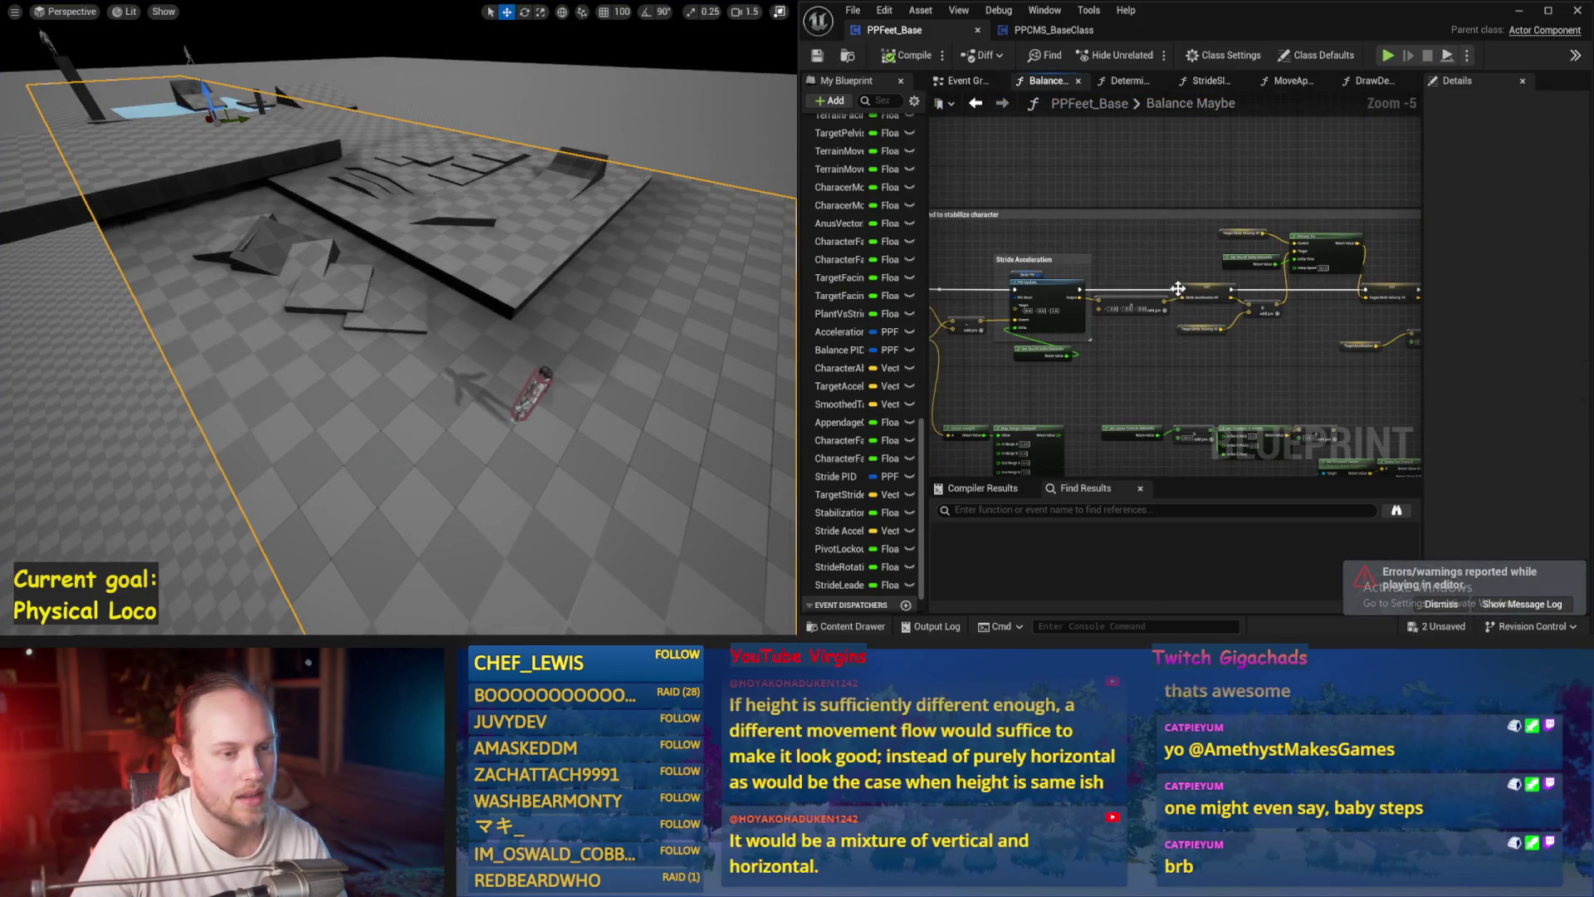
pyautogui.moveTo(1175, 271); pyautogui.dragTo(932, 292)
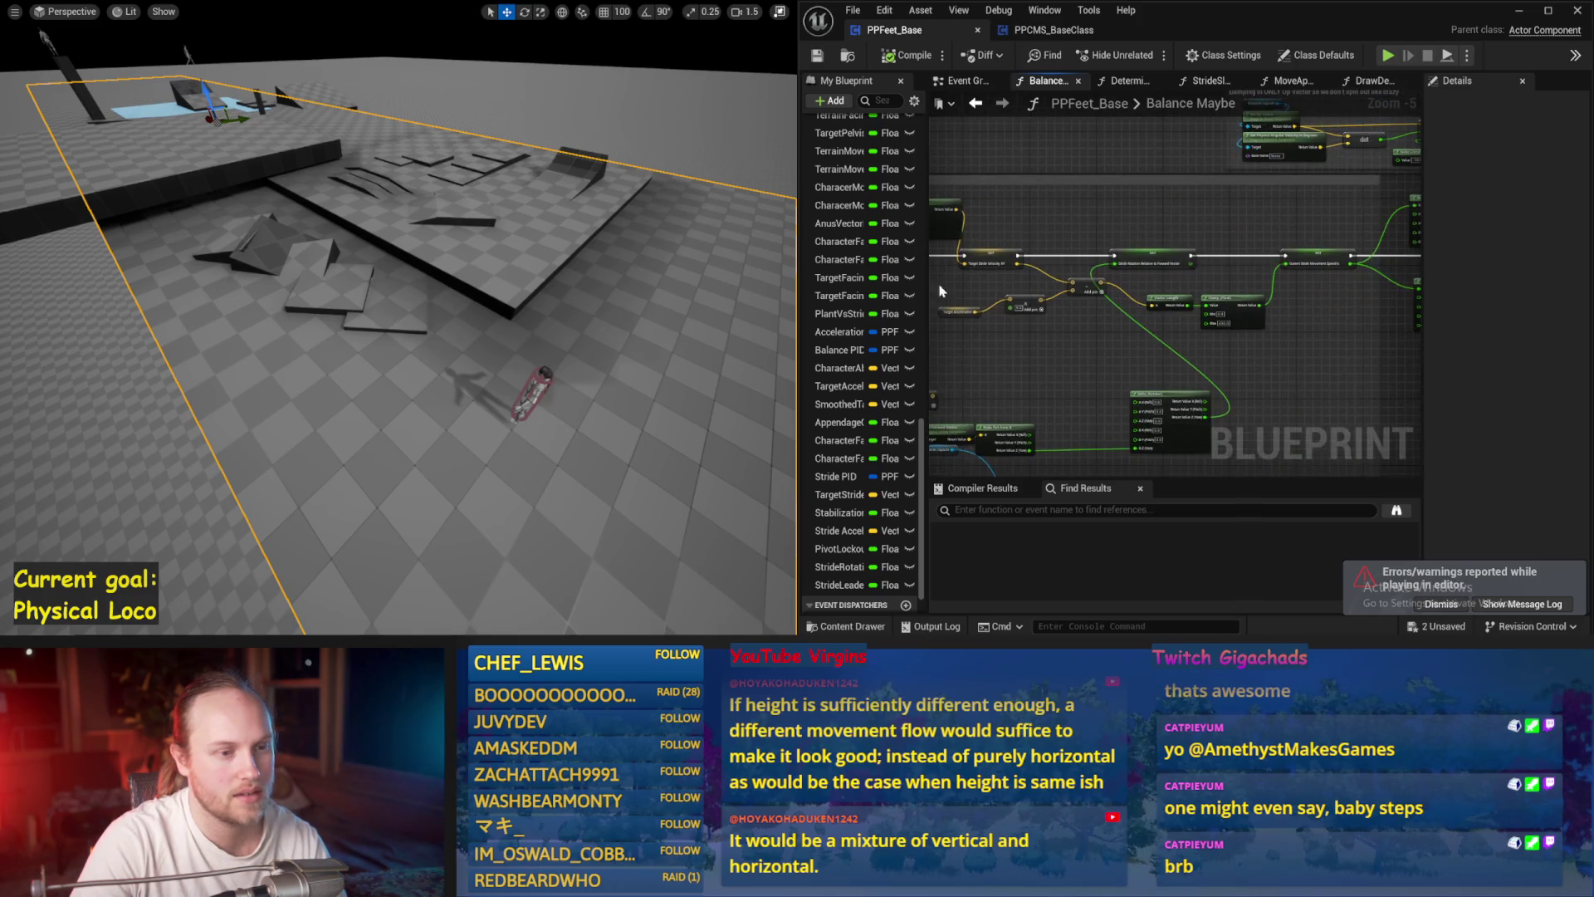
pyautogui.moveTo(1220, 285); pyautogui.dragTo(973, 304)
pyautogui.moveTo(1242, 392)
pyautogui.mouseDown()
pyautogui.moveTo(1187, 332)
pyautogui.moveTo(1221, 295)
pyautogui.moveTo(1138, 267)
pyautogui.moveTo(1253, 398)
pyautogui.mouseUp()
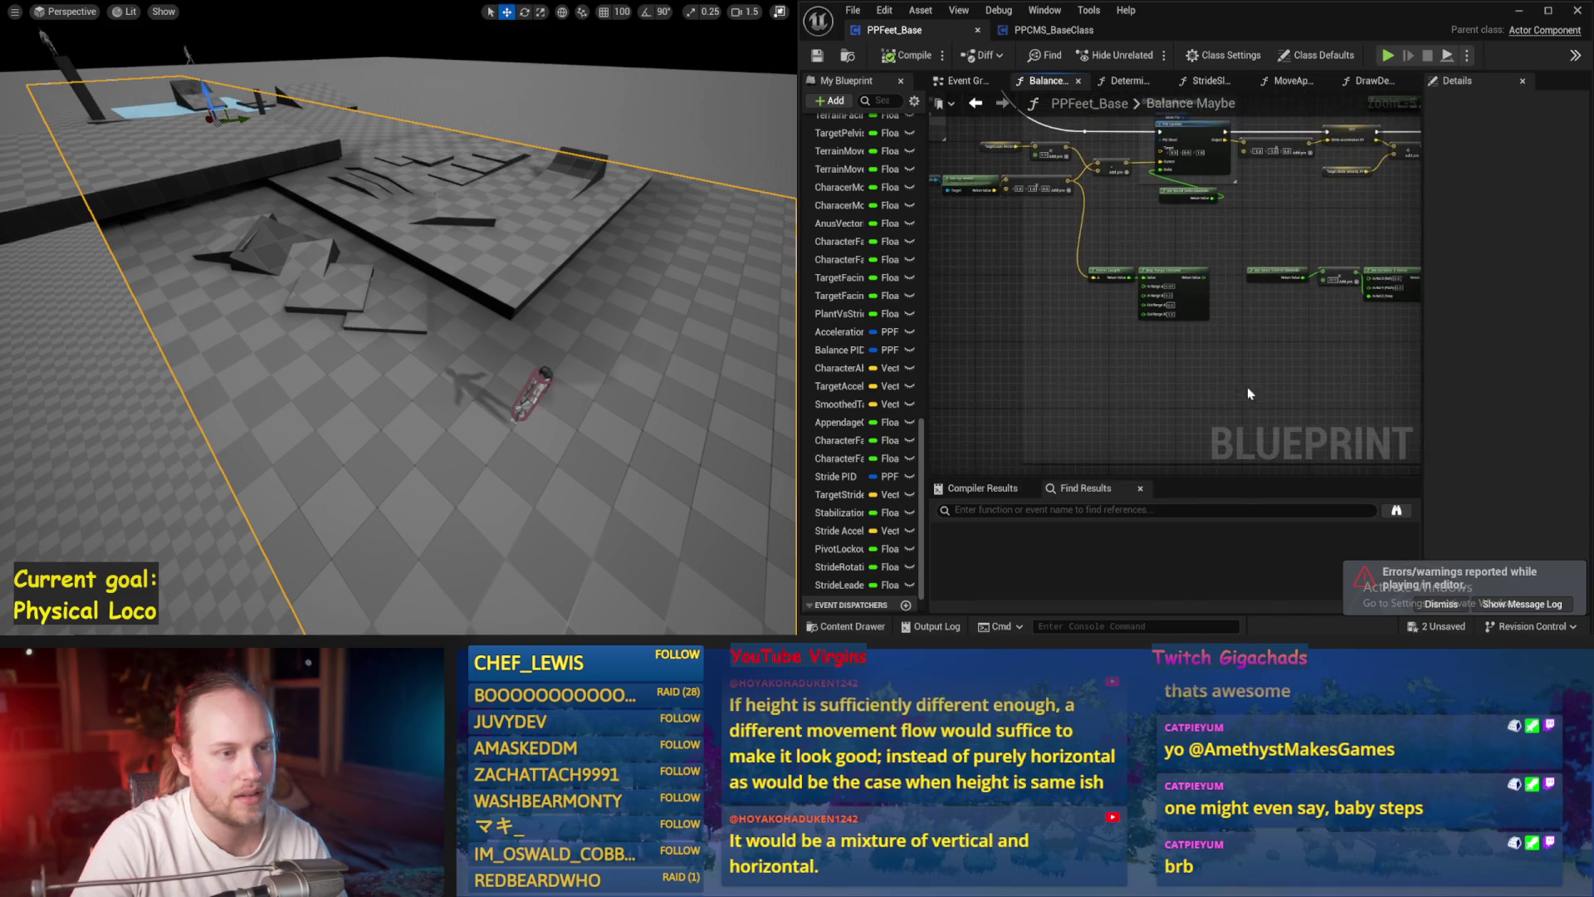
pyautogui.scroll(5, 1276, 221)
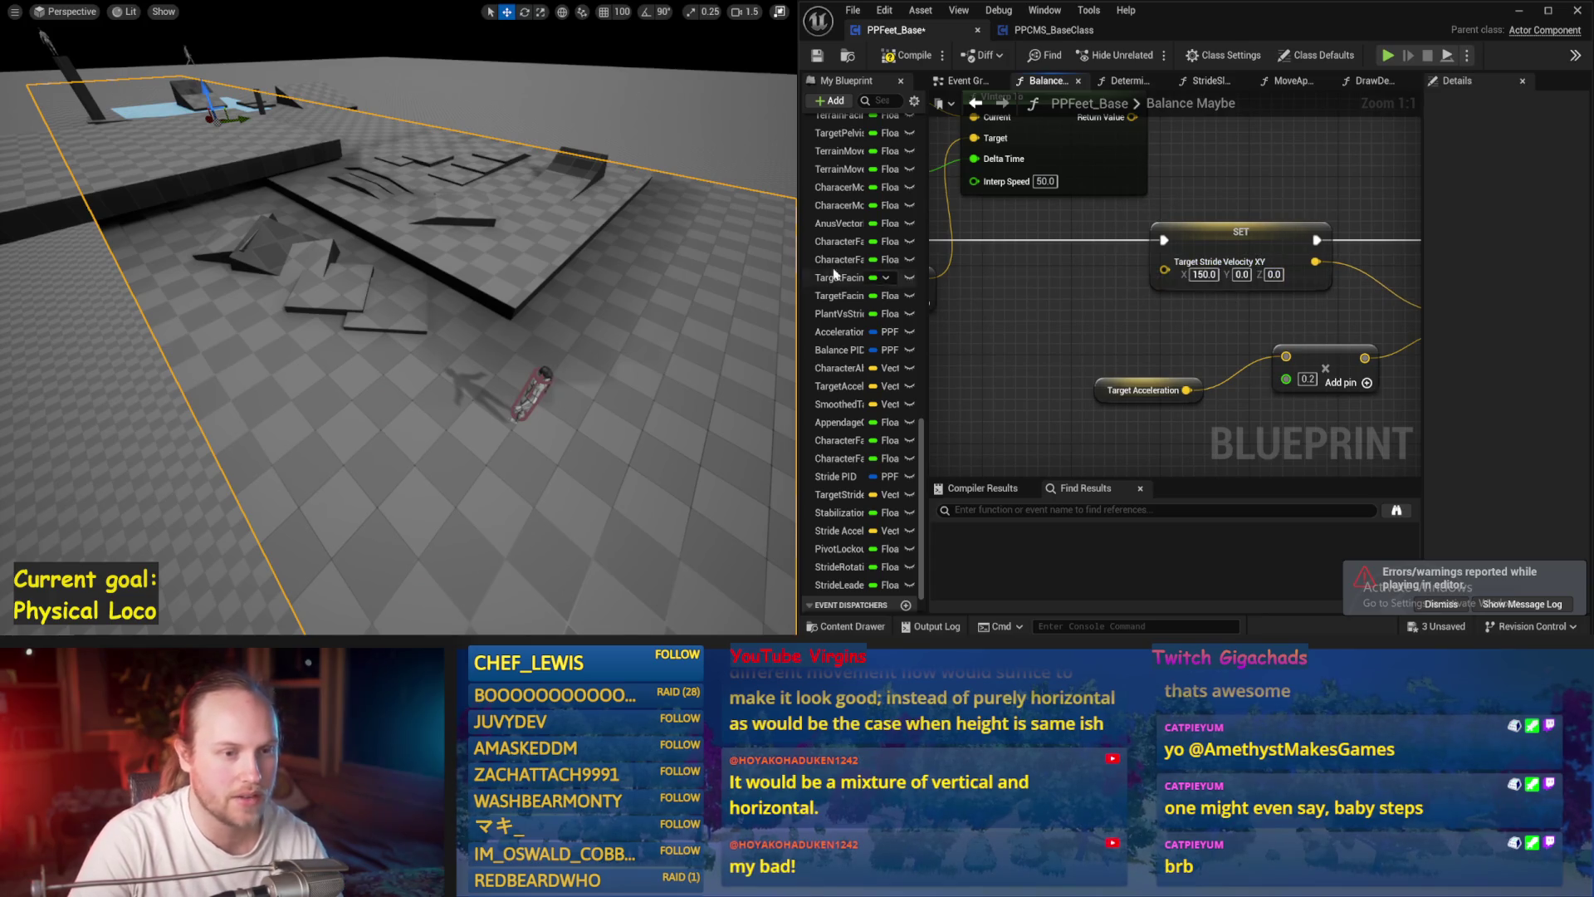
# - Run a series of short balance simulations, framing the view on the TestPlayer character
pyautogui.moveTo(621, 271); pyautogui.dragTo(581, 274)
pyautogui.hotkey('alt', 's')
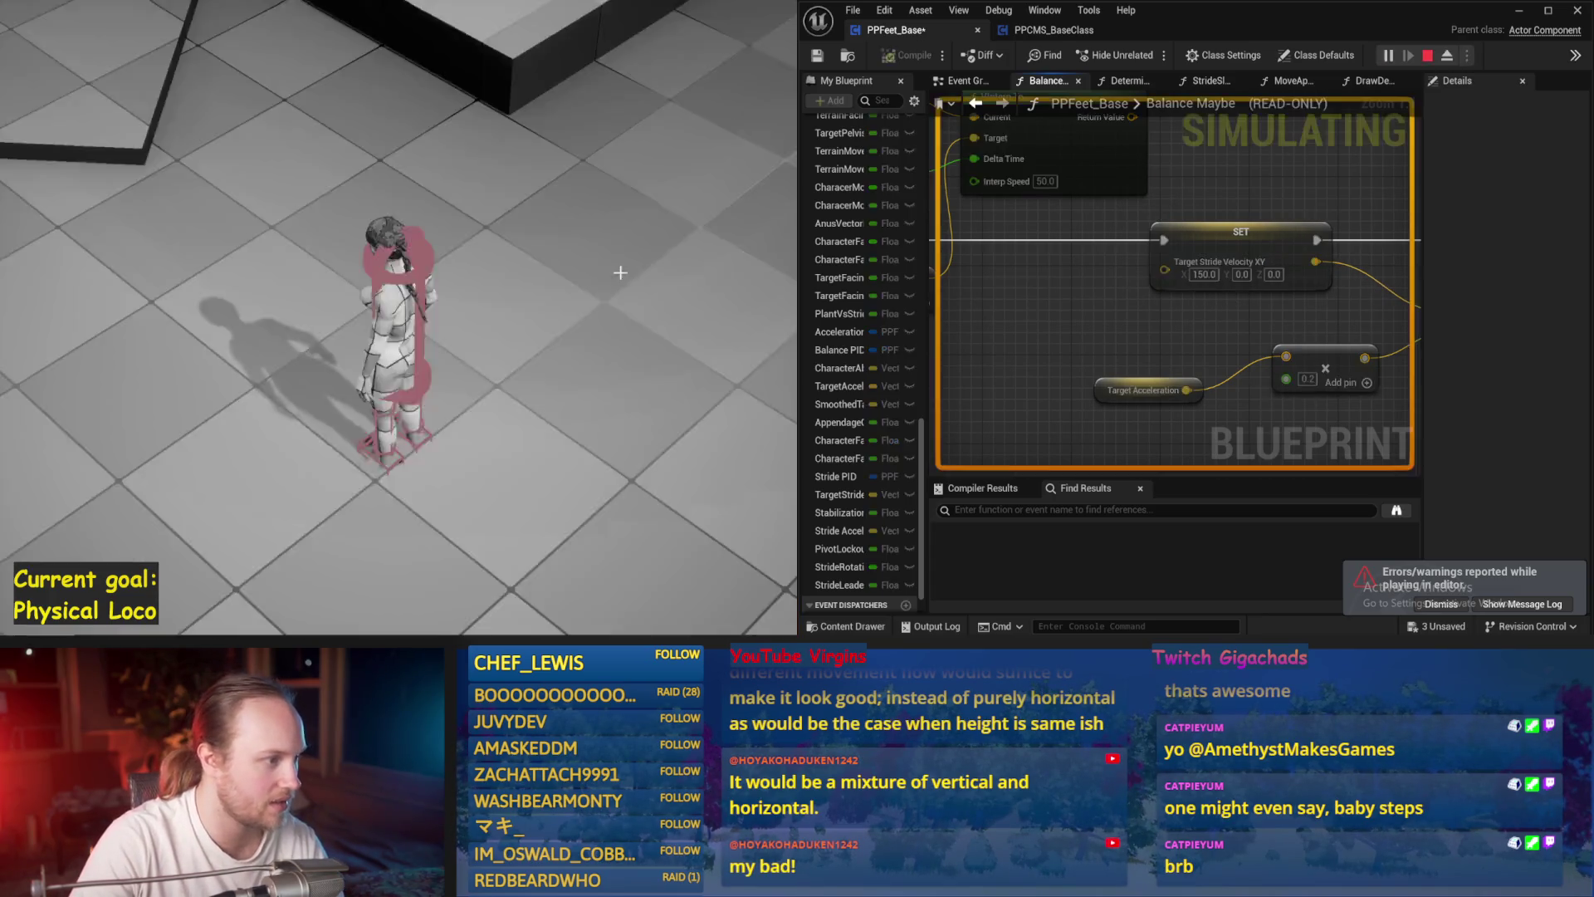
pyautogui.press('Escape')
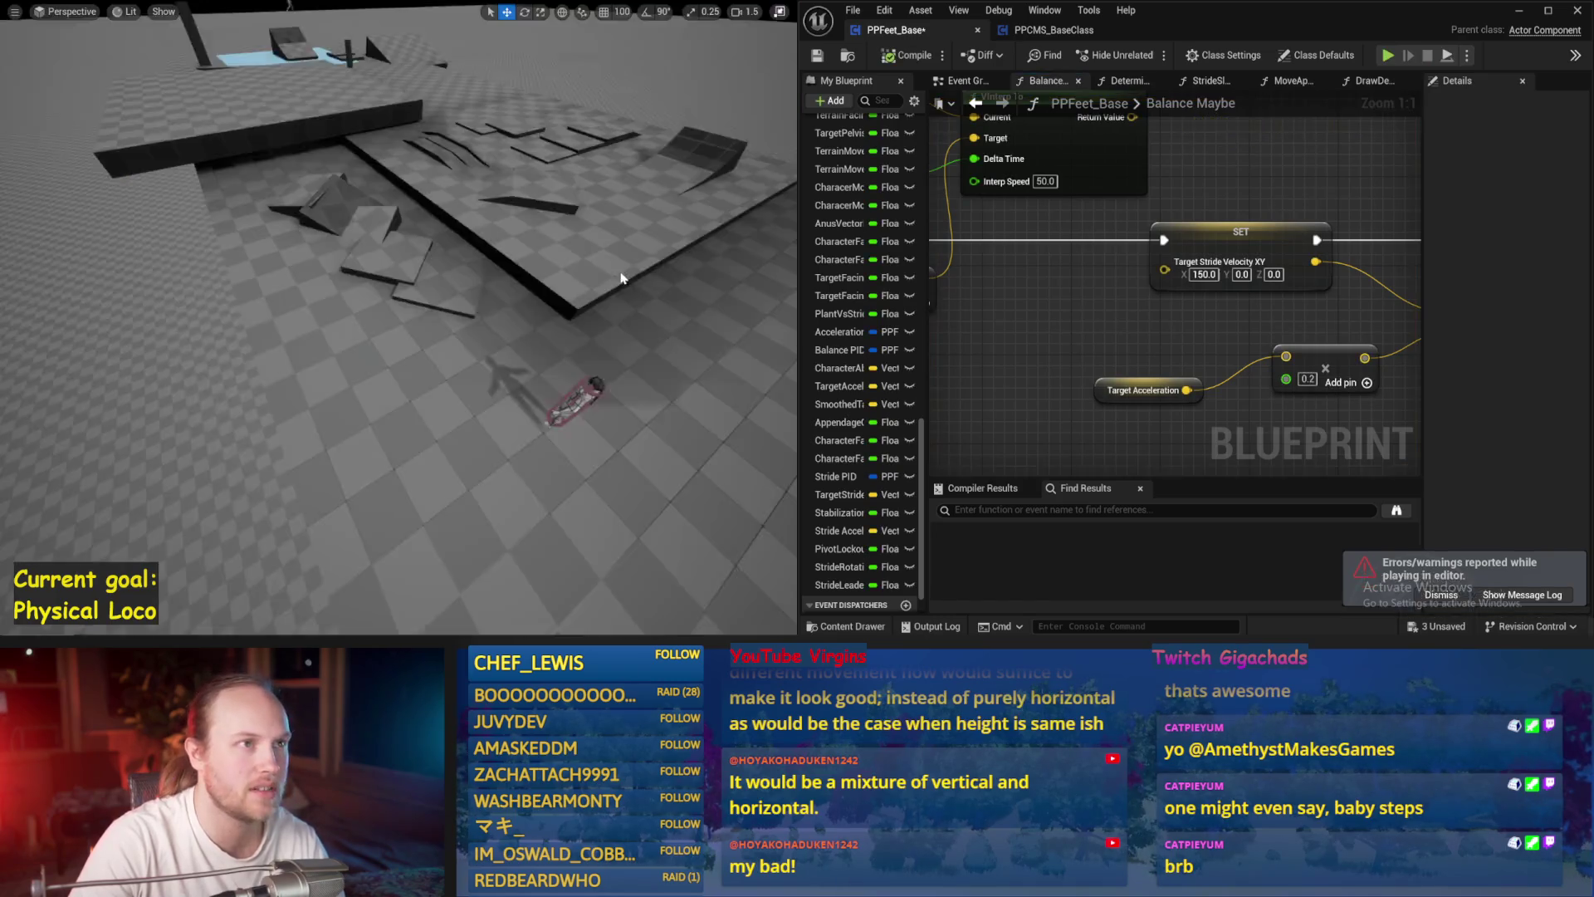
pyautogui.hotkey('alt', 's')
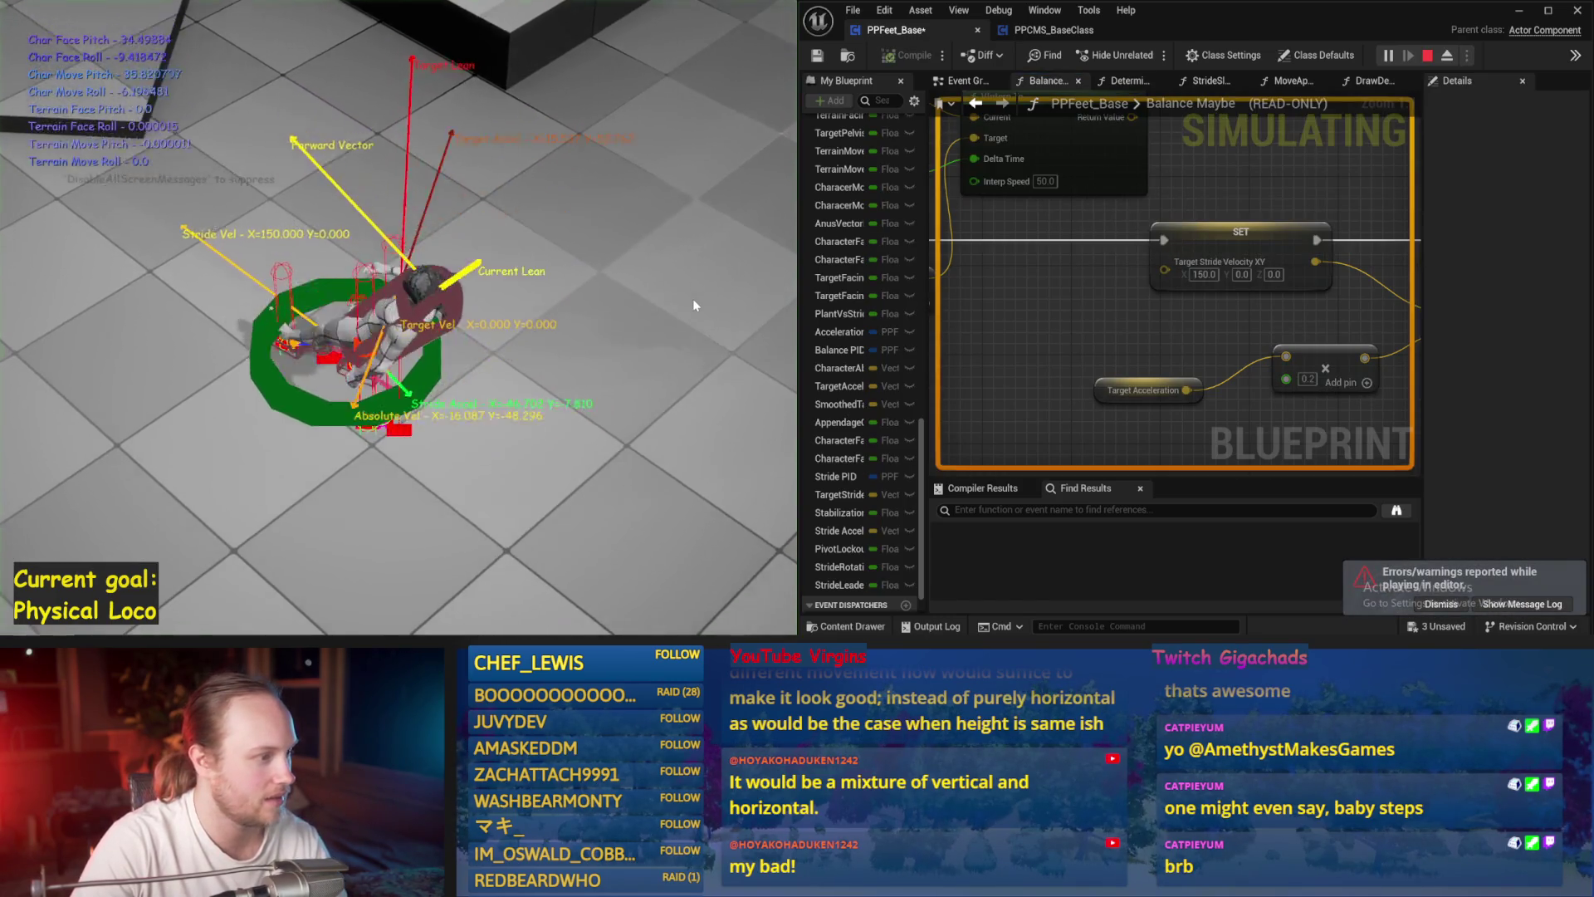
pyautogui.press('Escape')
pyautogui.hotkey('alt', 's')
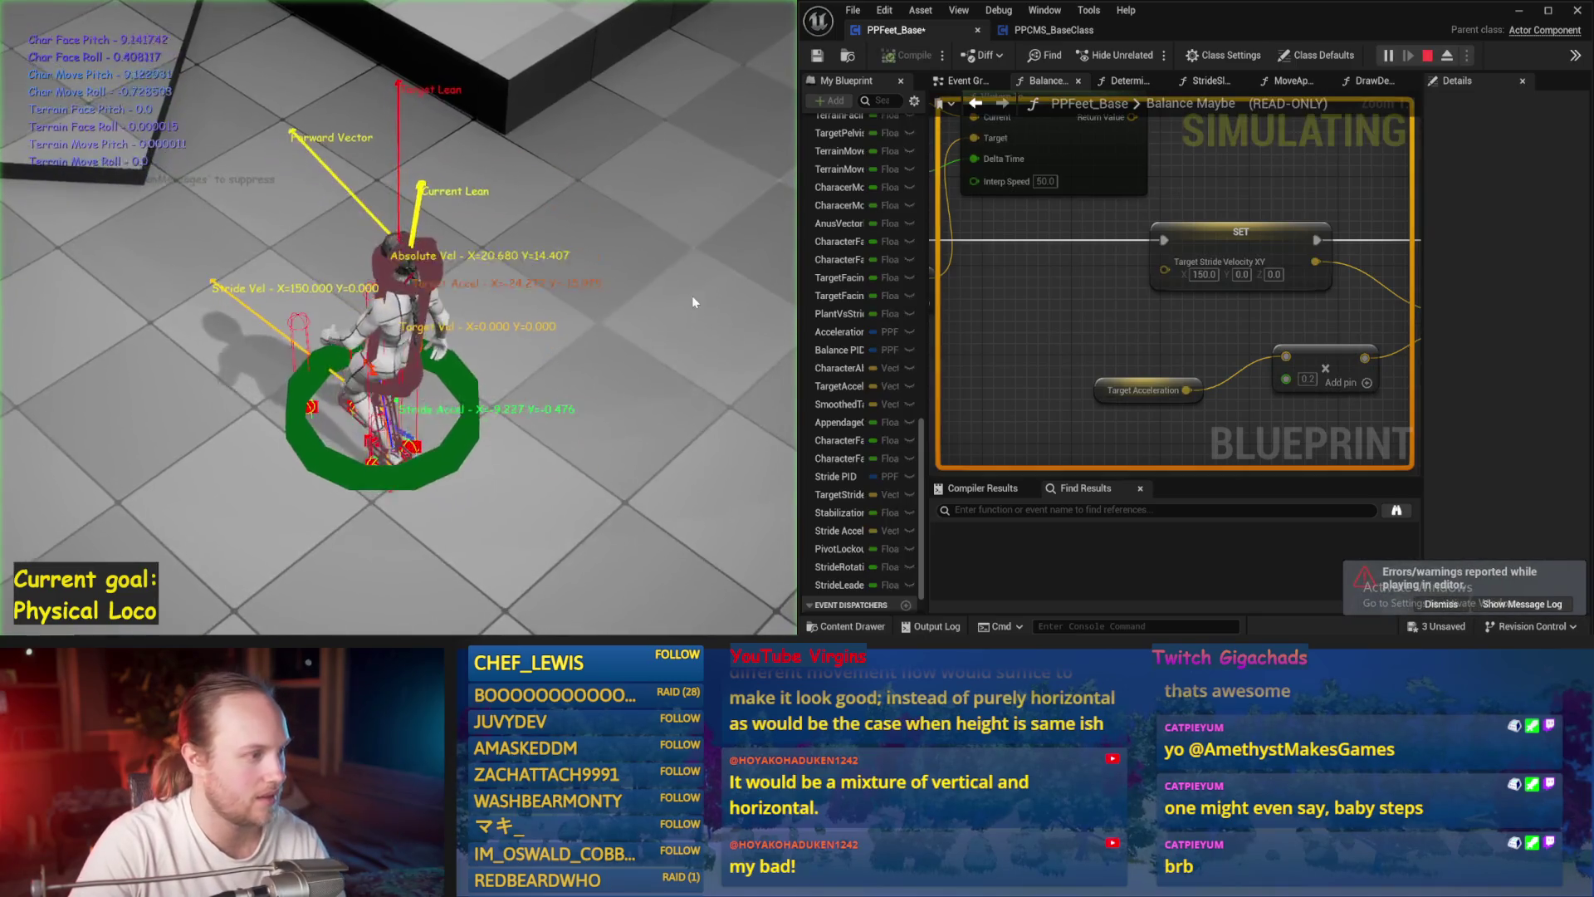
pyautogui.press('Escape')
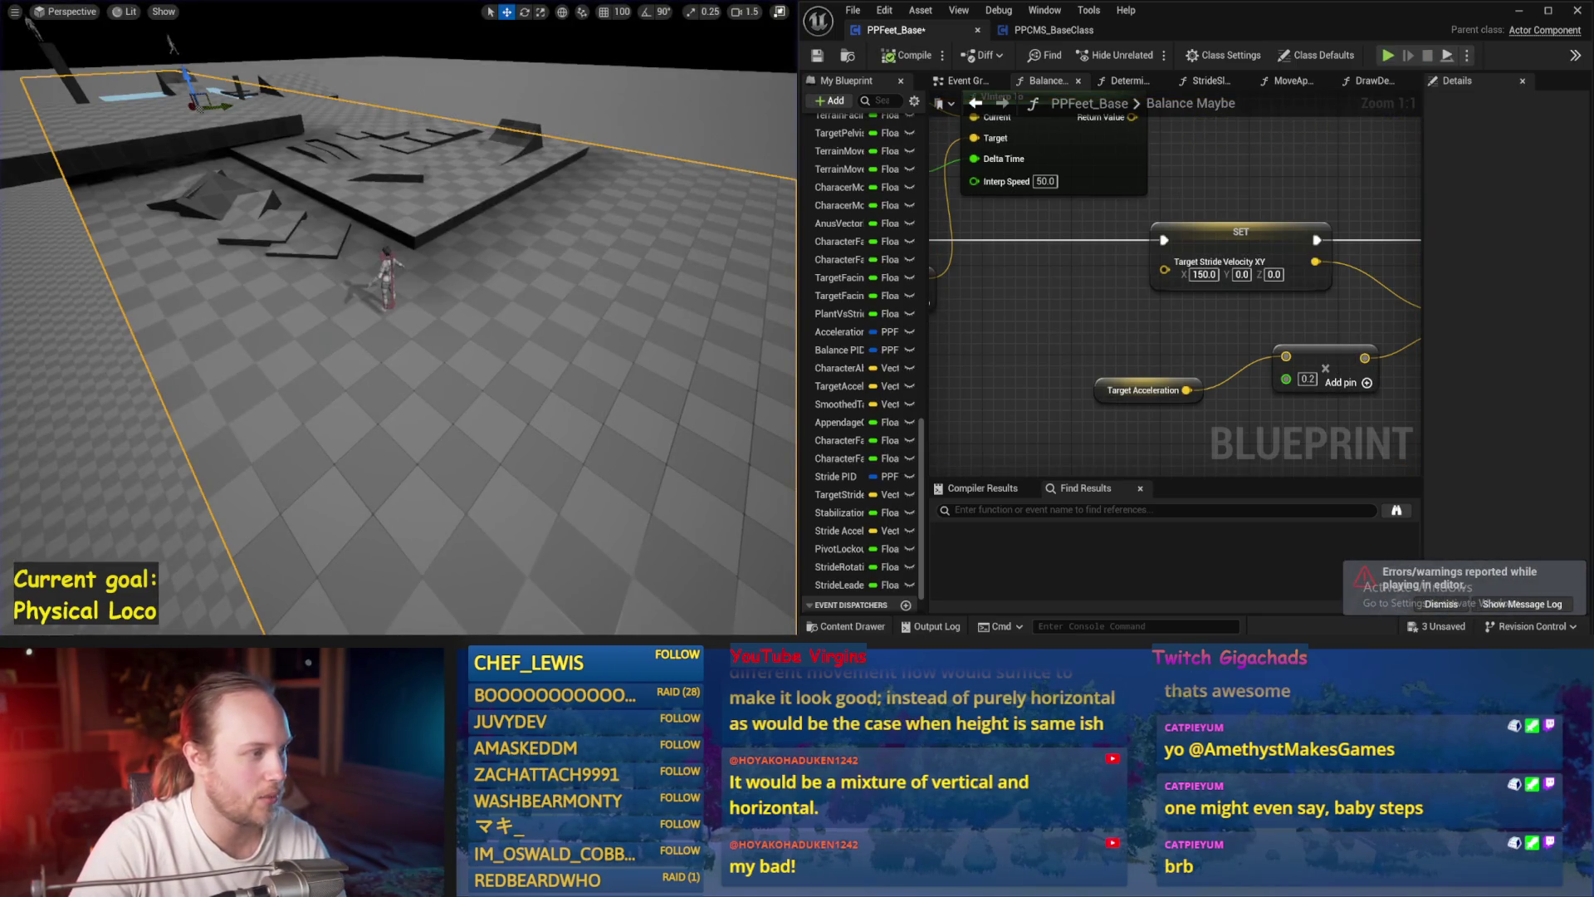
pyautogui.press('f')
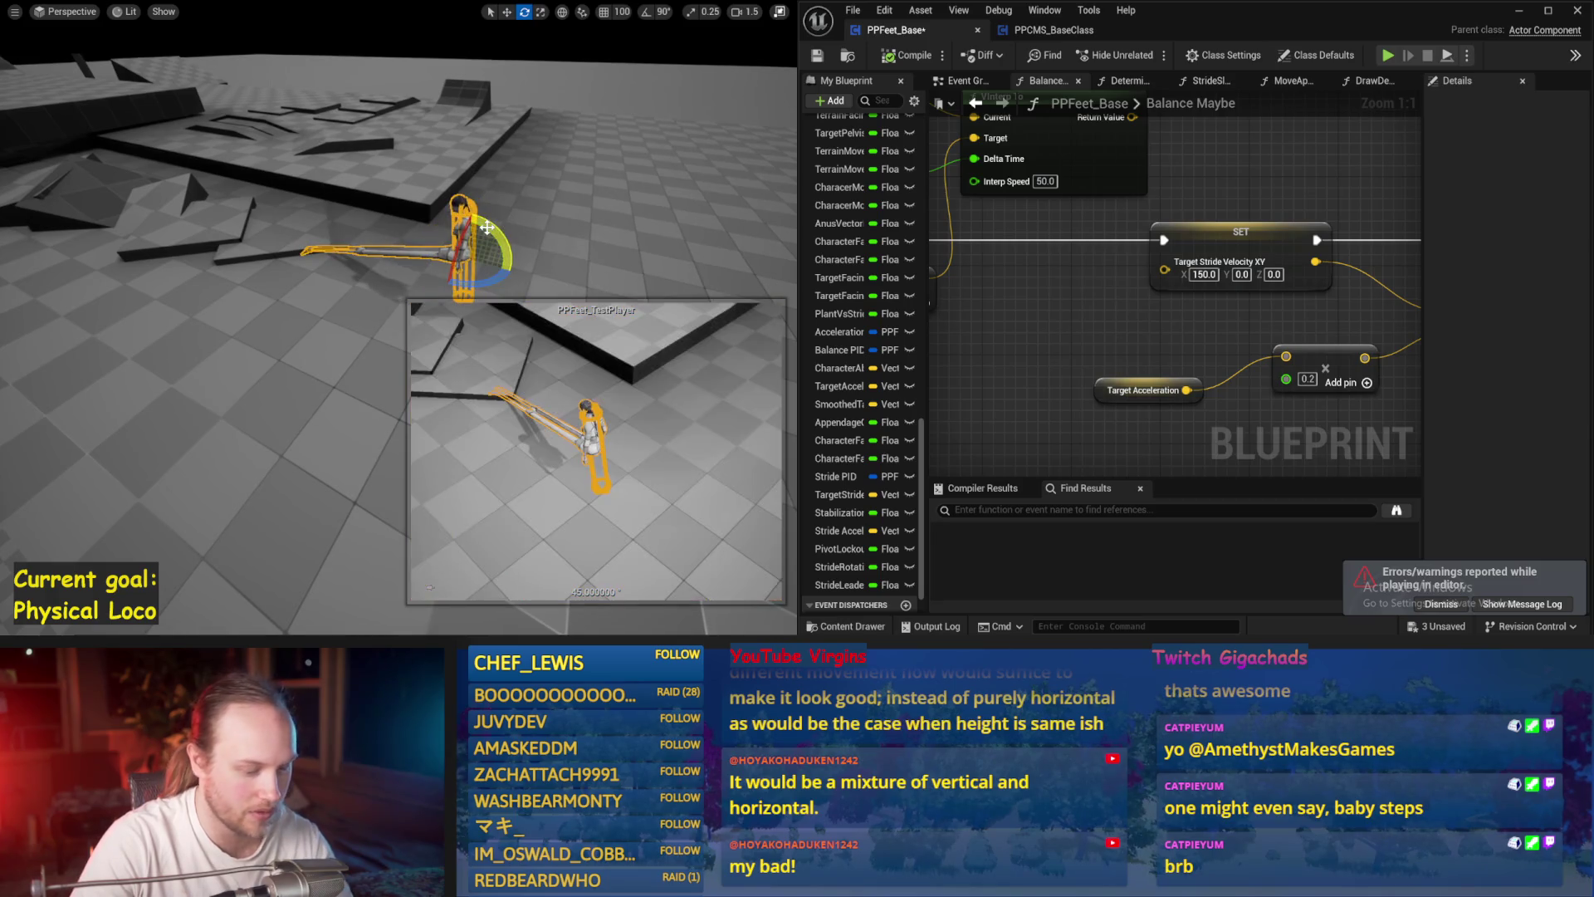
pyautogui.hotkey('alt', 's')
pyautogui.press('Escape')
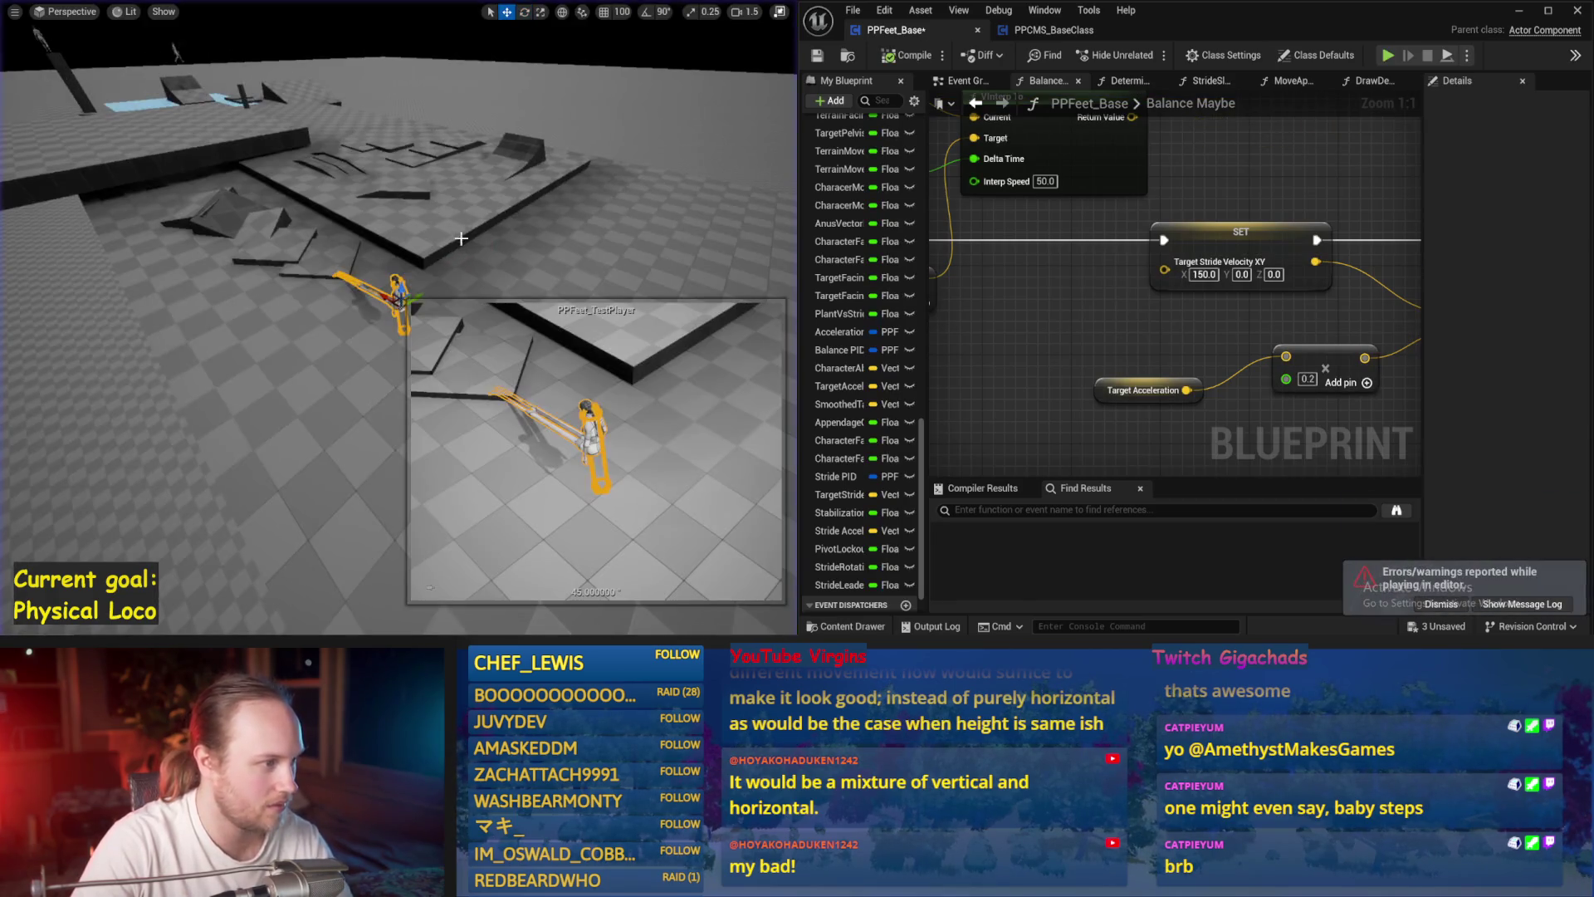
pyautogui.moveTo(412, 296); pyautogui.dragTo(407, 282)
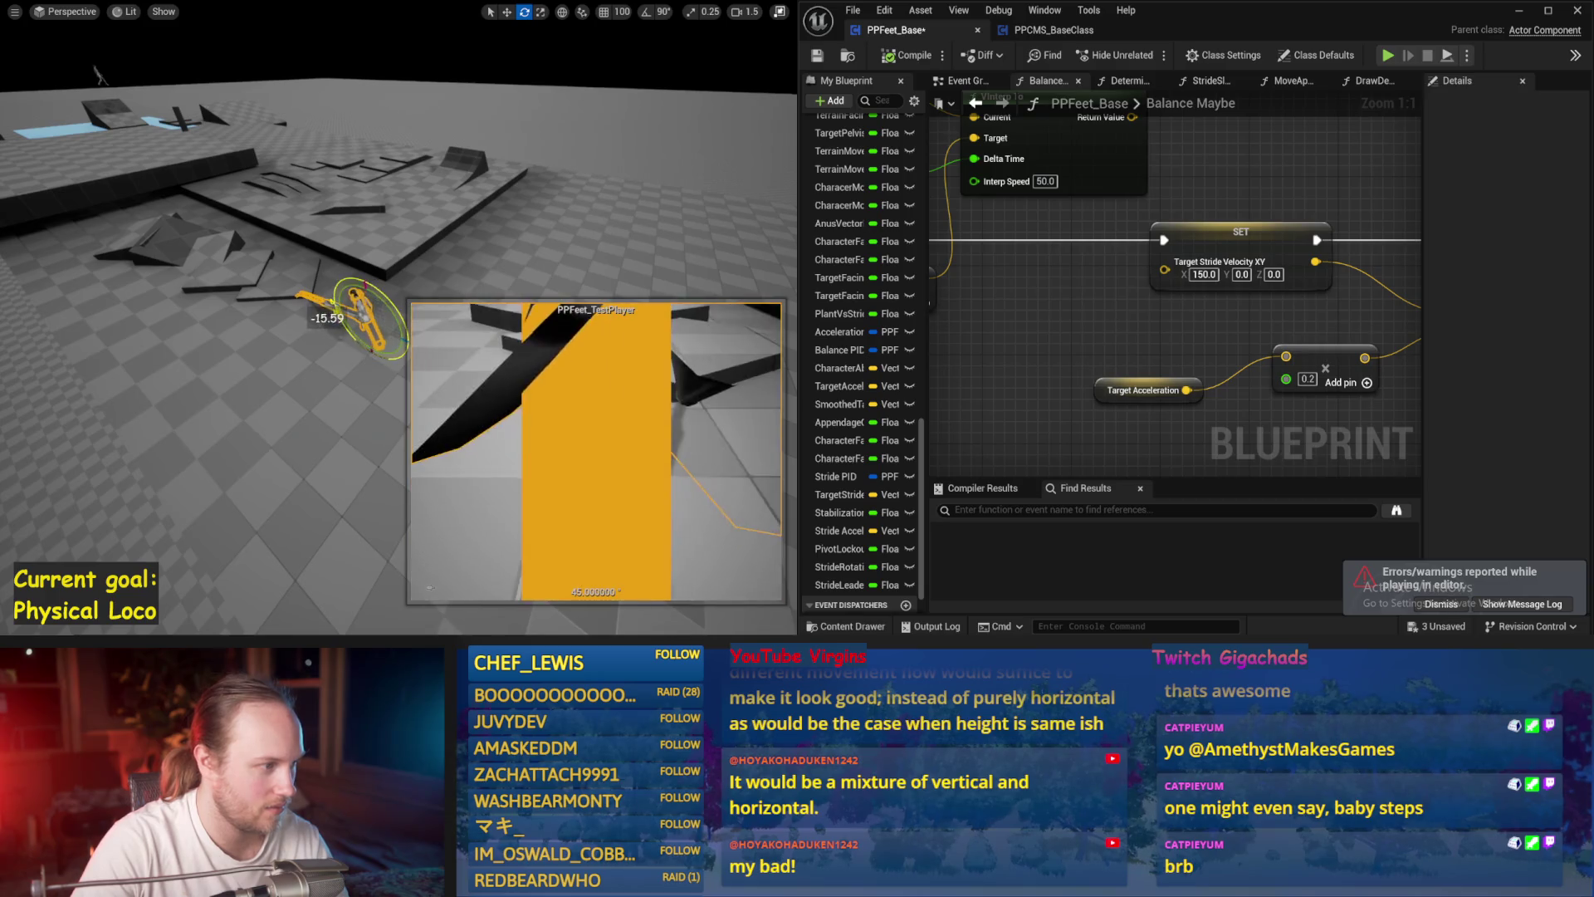
pyautogui.hotkey('alt', 's')
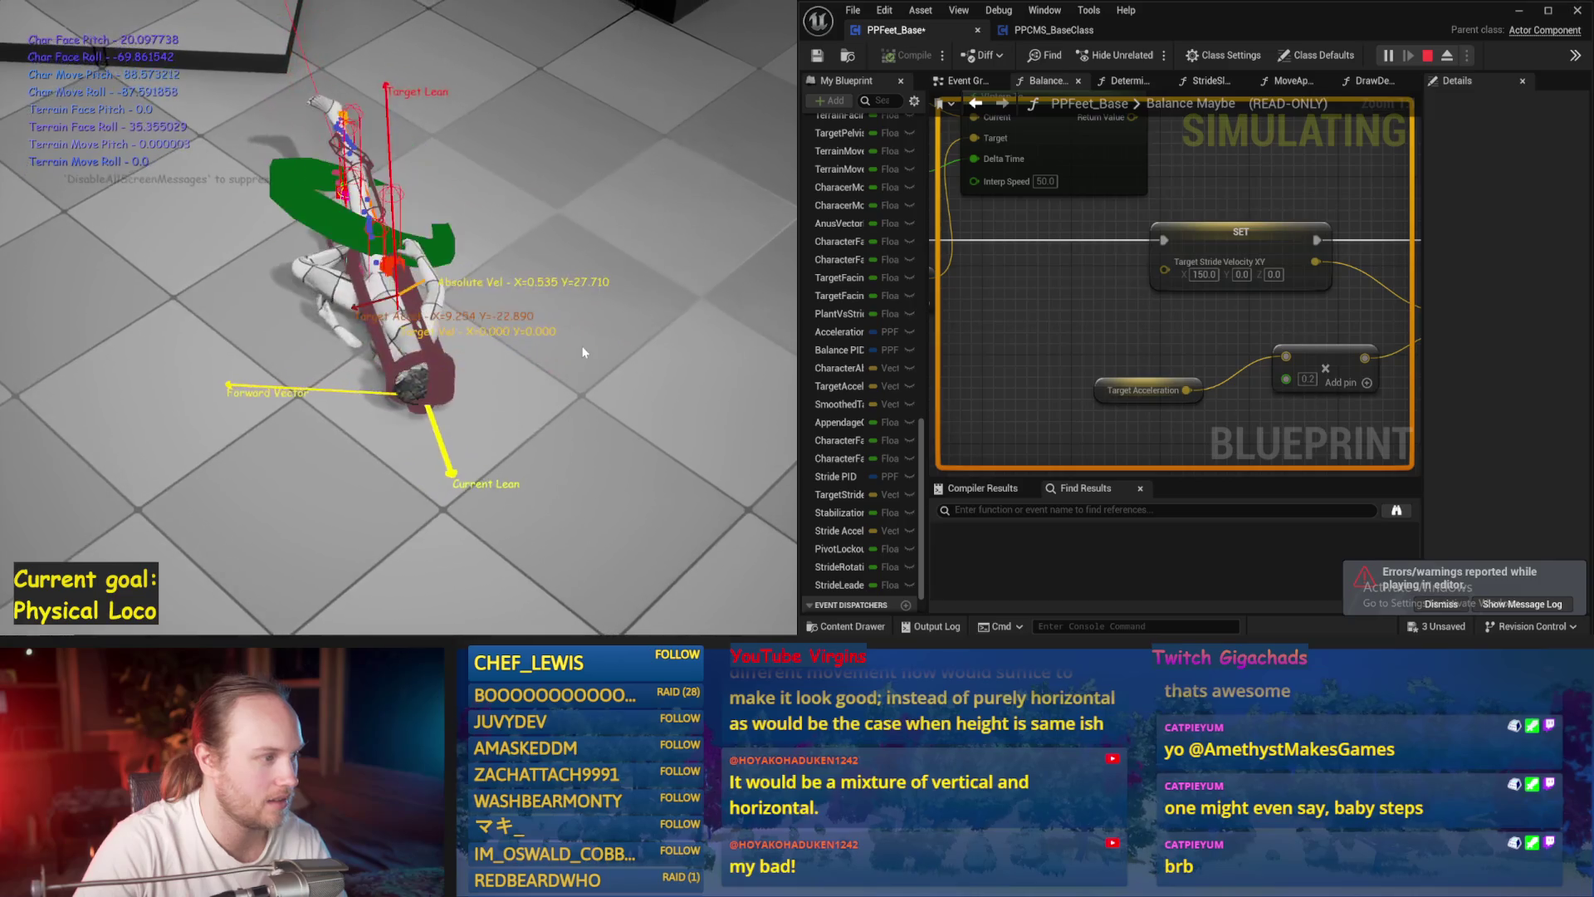
pyautogui.press('Escape')
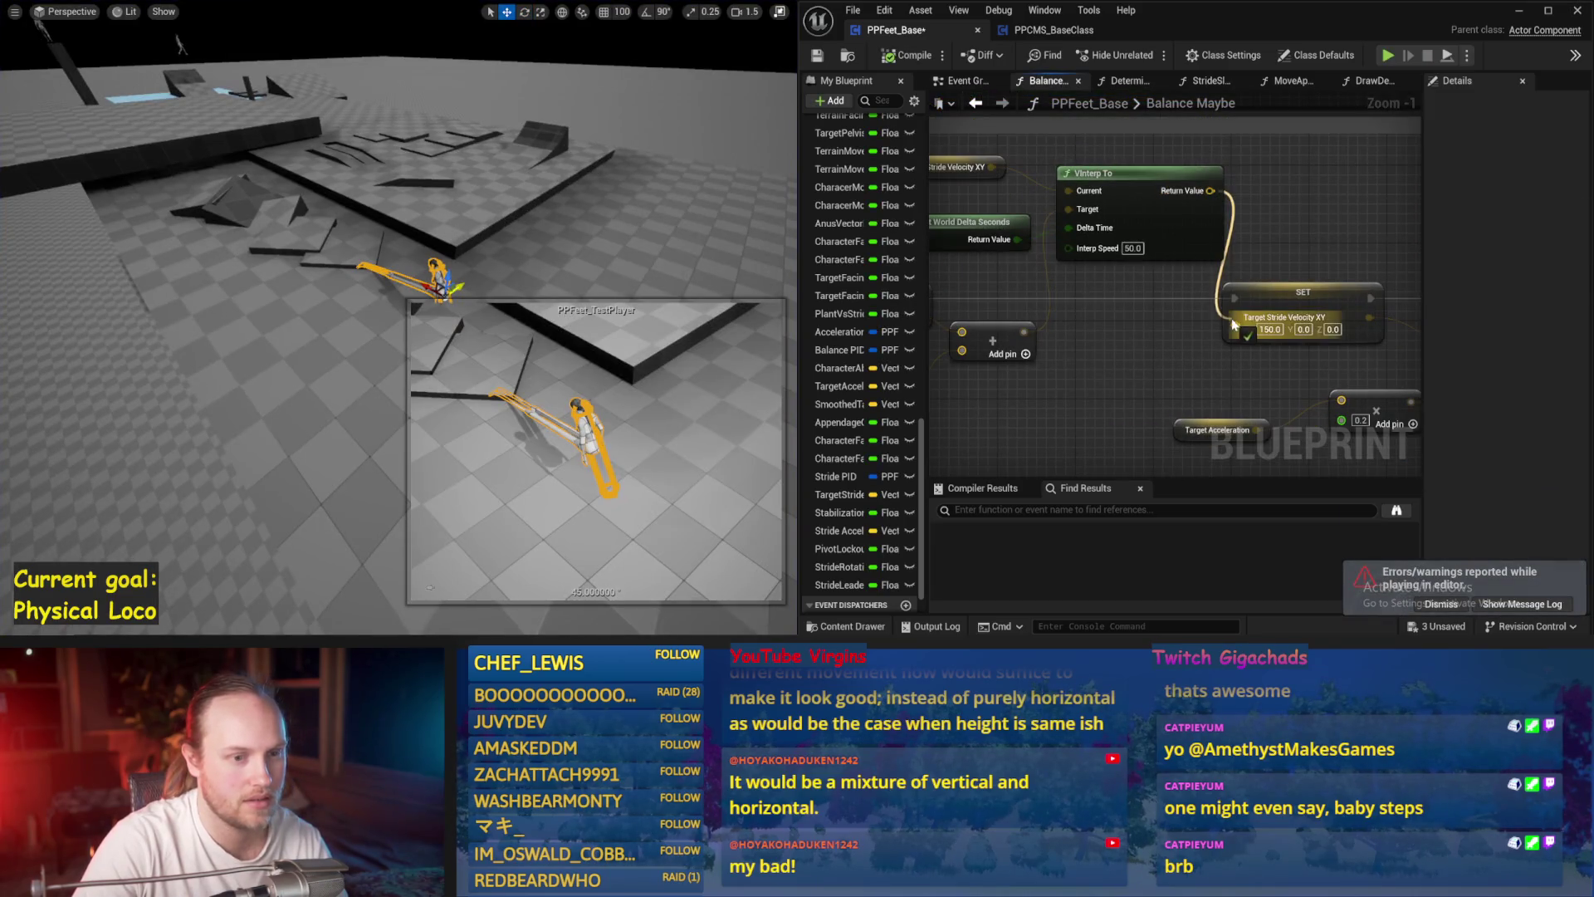
# - Save all modified packages and run one more balance simulation
pyautogui.scroll(-3, 934, 191)
pyautogui.hotkey('ctrl', 's')
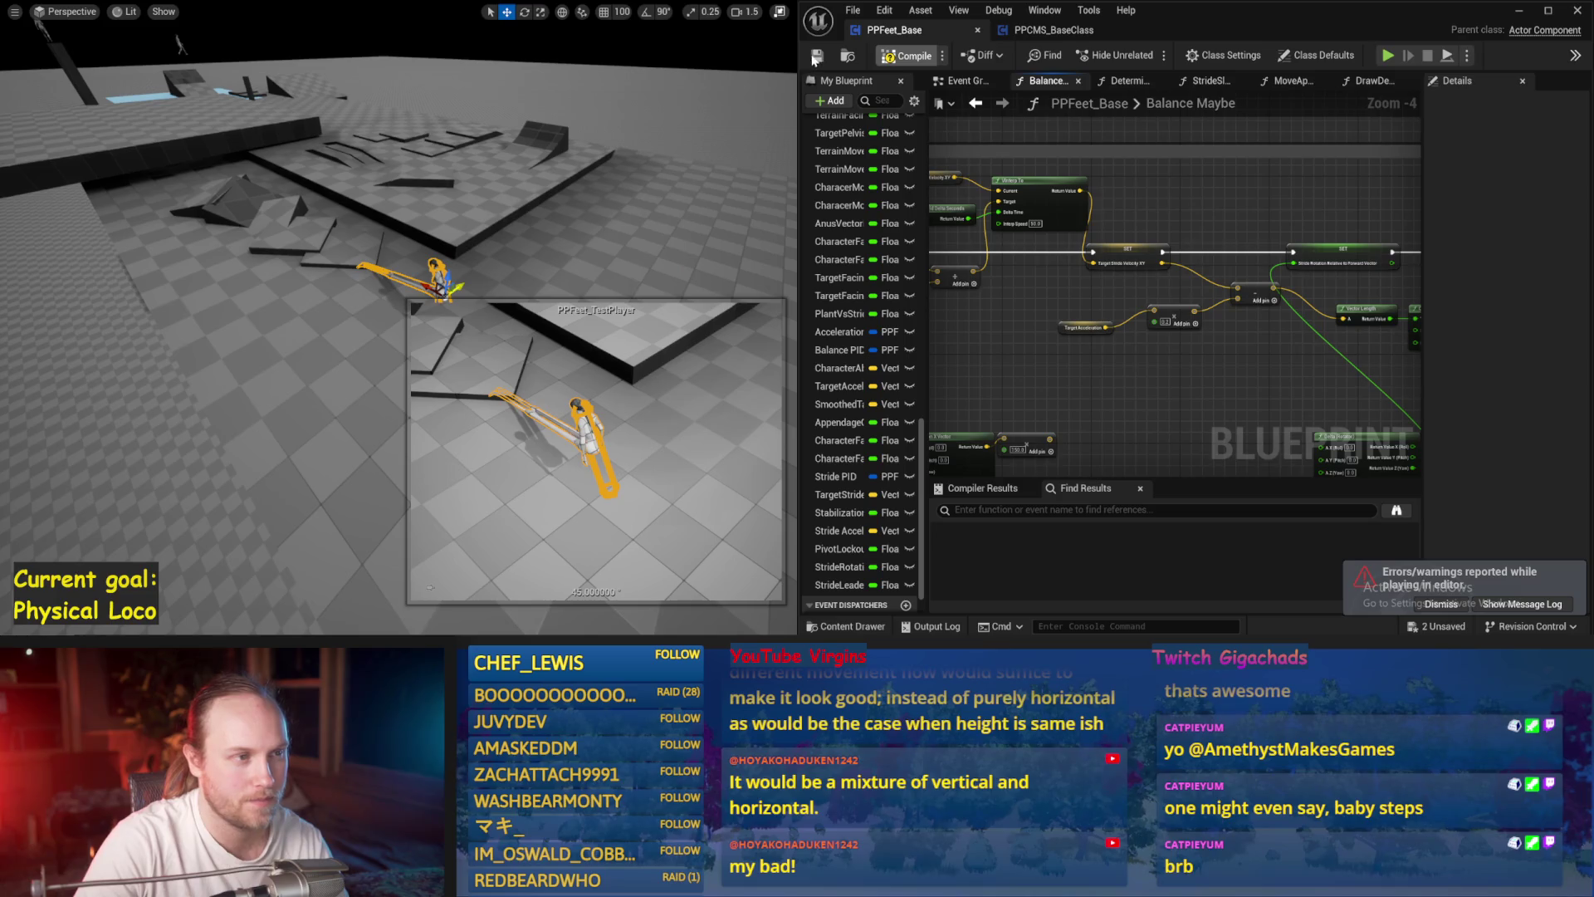
pyautogui.click(554, 193)
pyautogui.moveTo(533, 220); pyautogui.dragTo(465, 249)
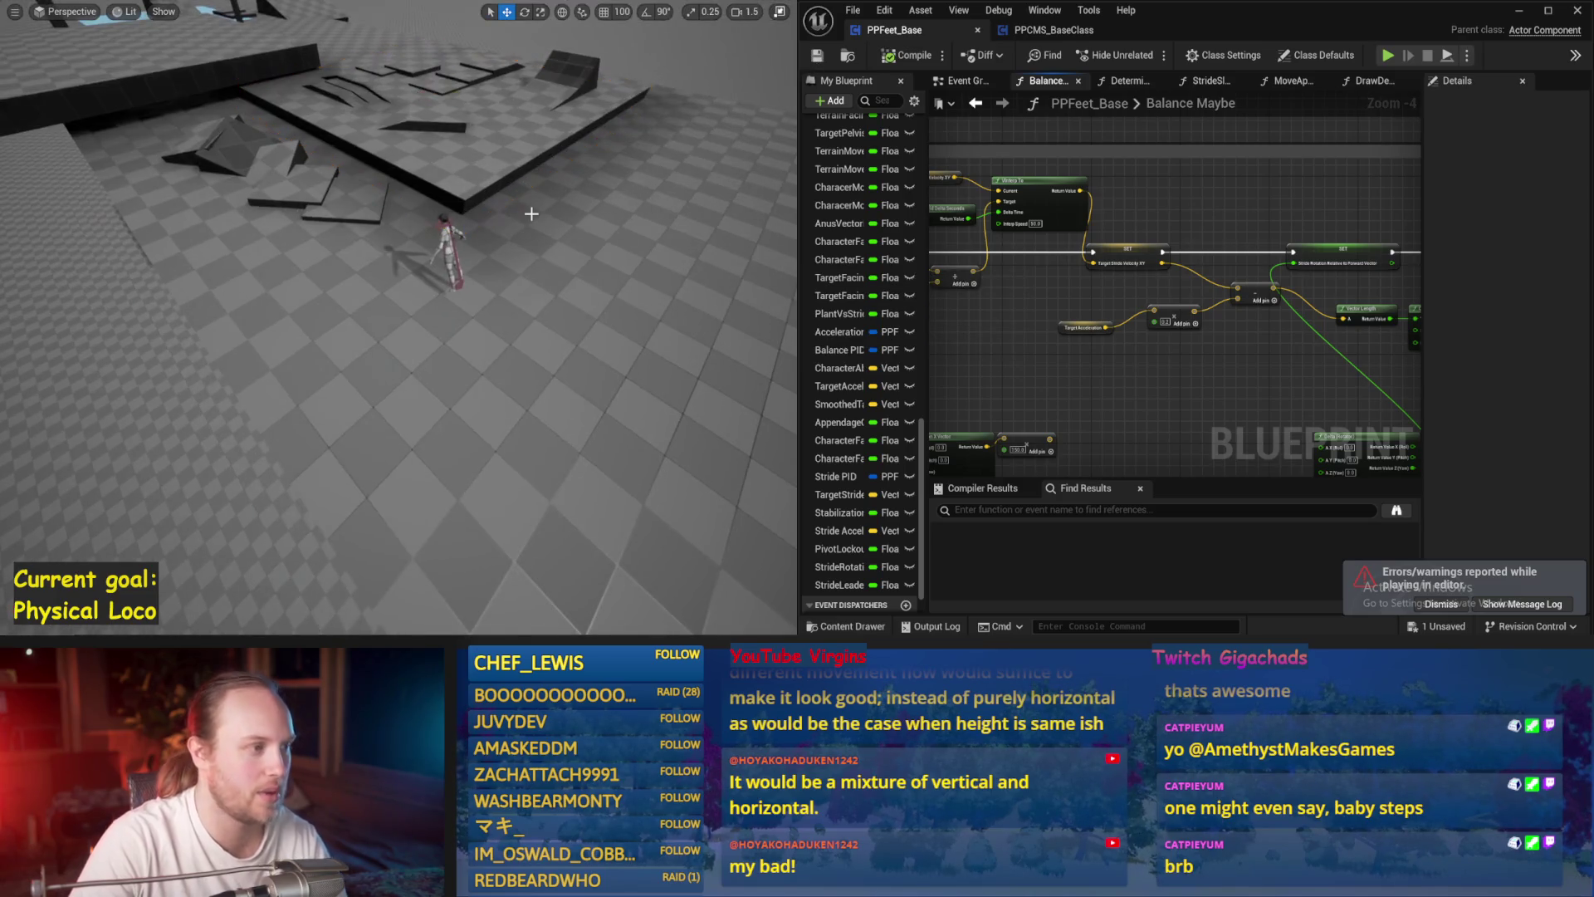
pyautogui.hotkey('ctrl', 's')
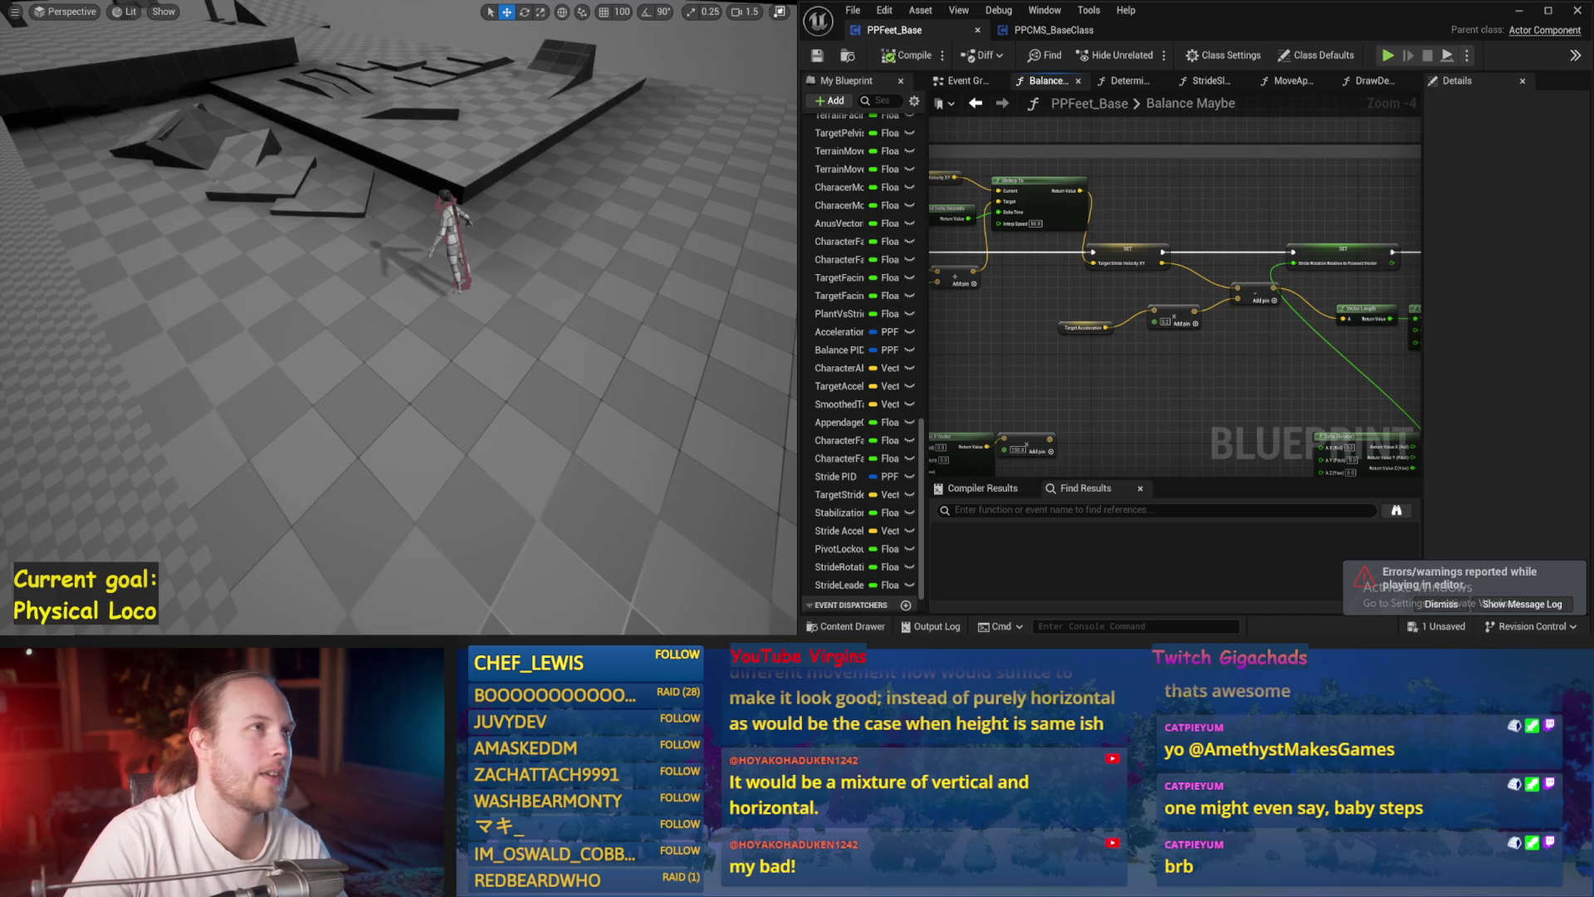
pyautogui.moveTo(473, 380); pyautogui.dragTo(489, 369)
pyautogui.hotkey('alt', 's')
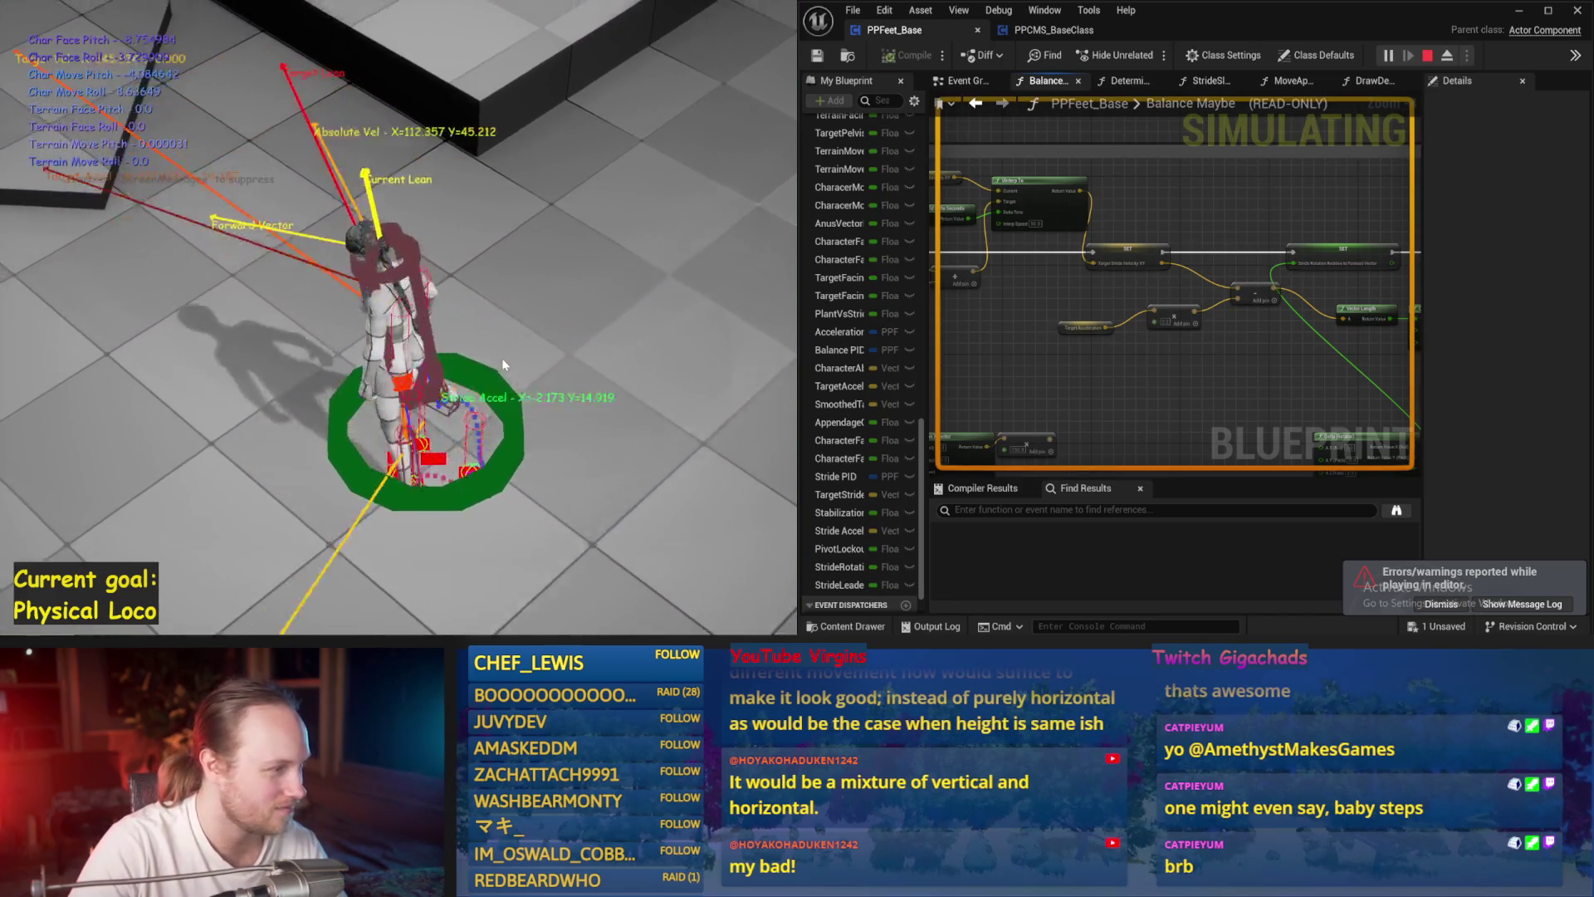
pyautogui.press('Escape')
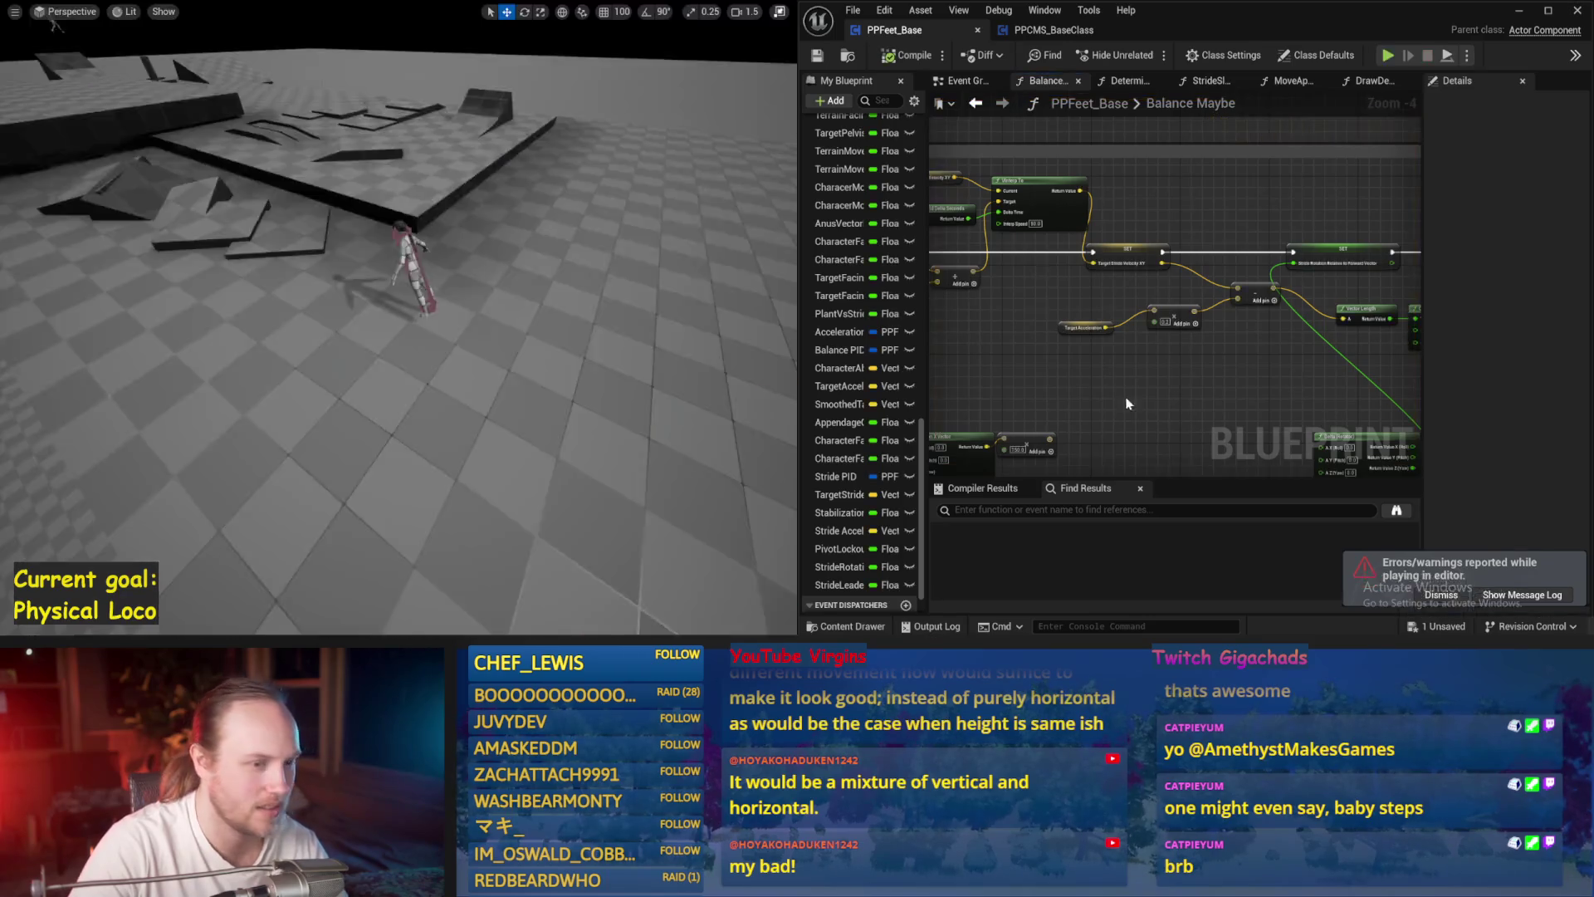
pyautogui.scroll(-3, 1284, 373)
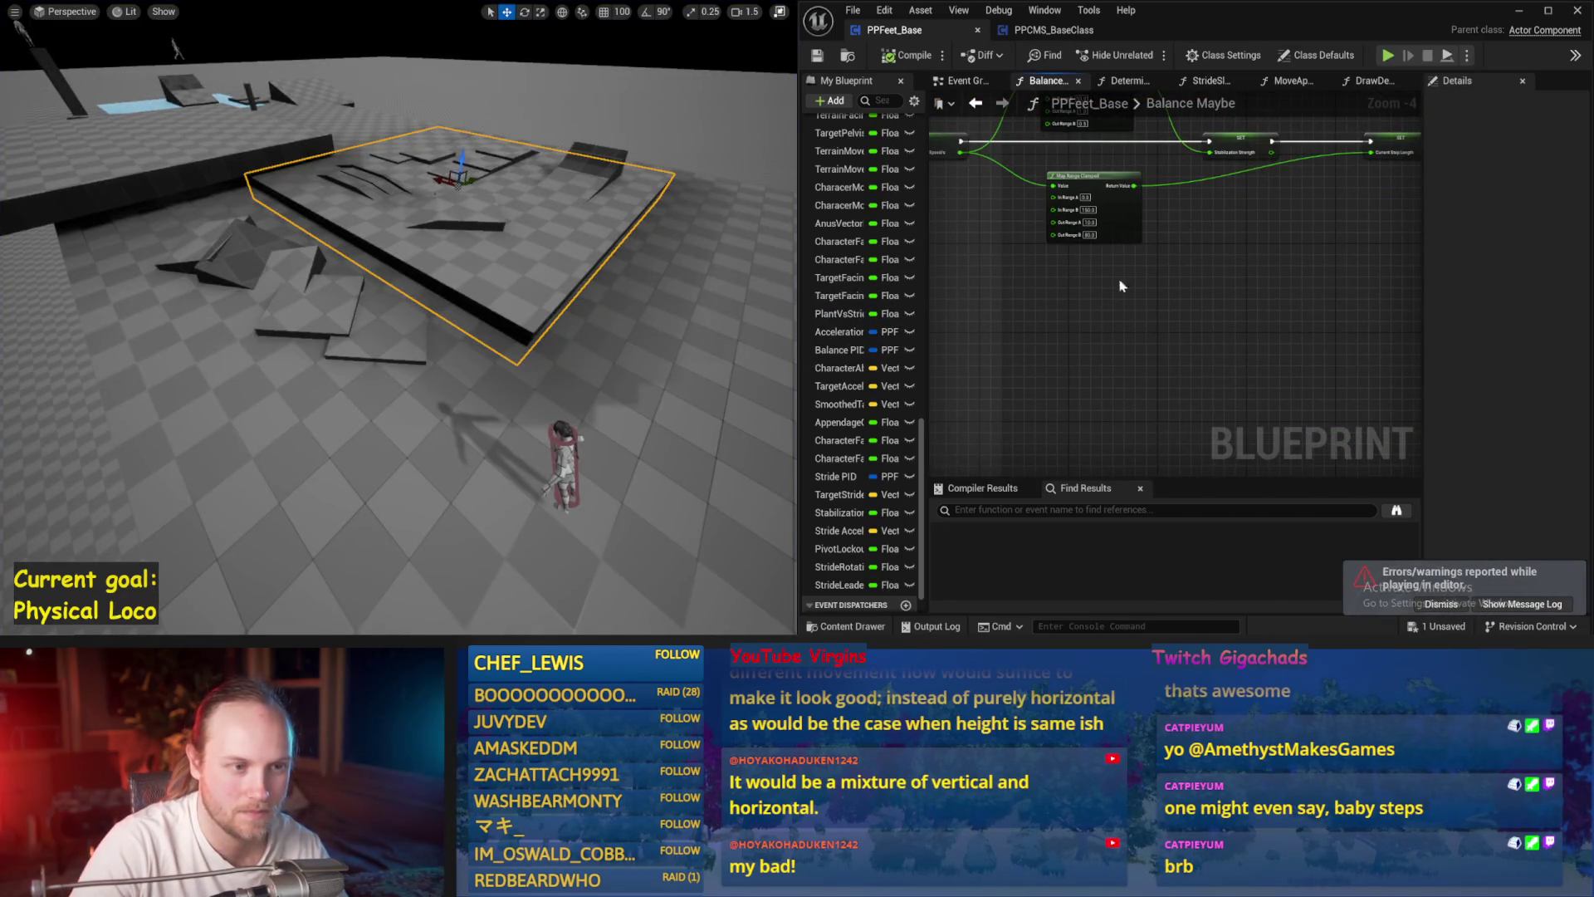
# - Apply In Range B of 300 on the Map Range Clamped node and compile and save PPFeet_Base
pyautogui.scroll(8, 1086, 241)
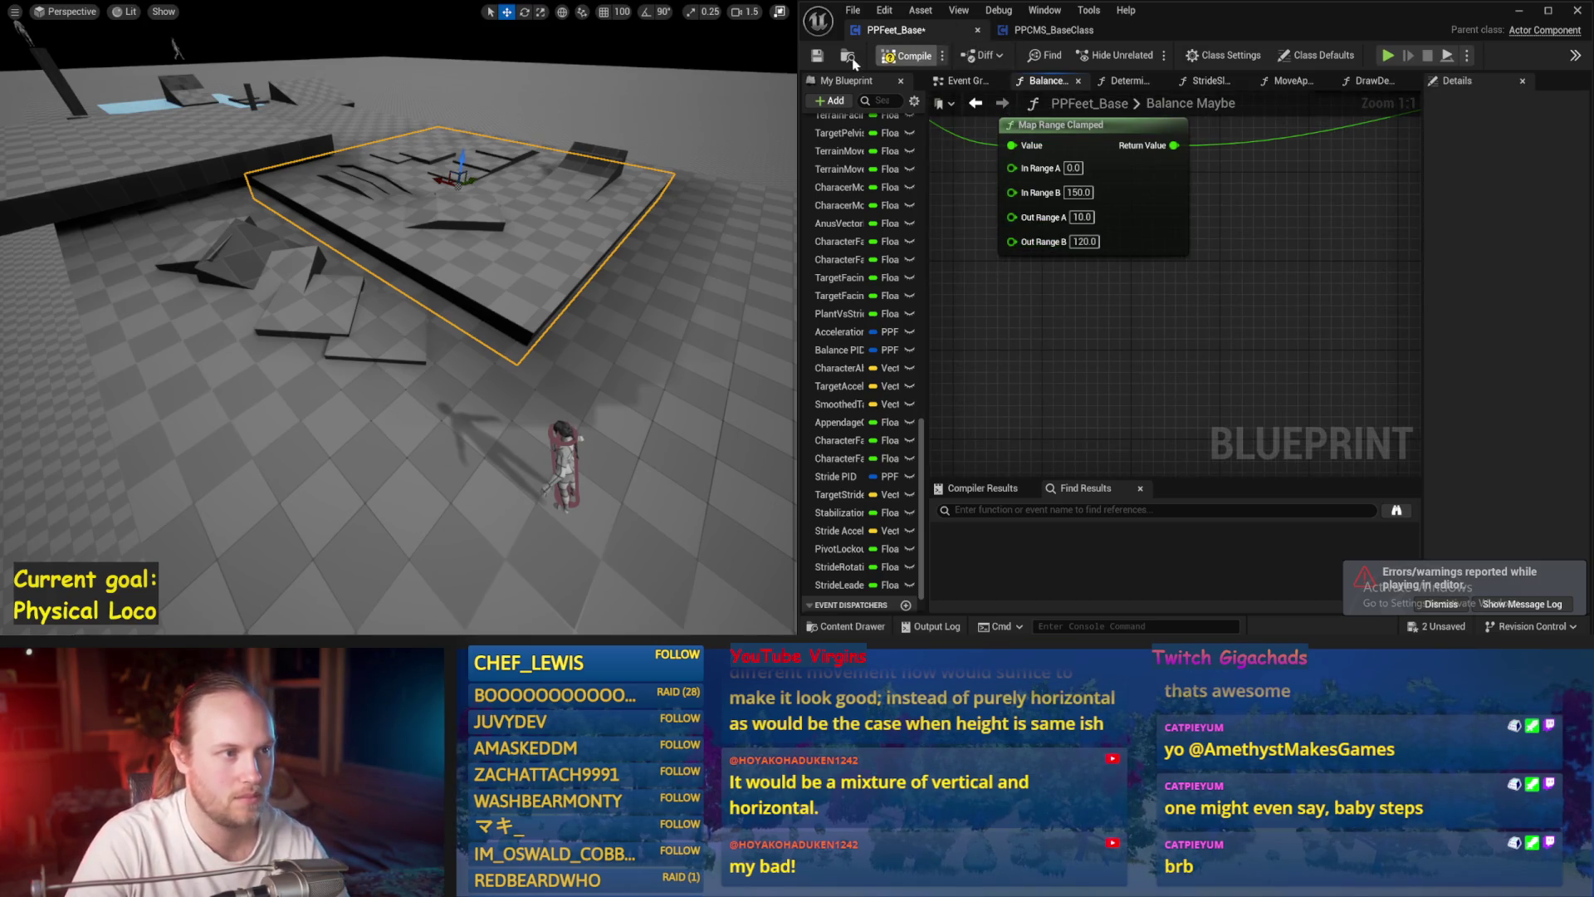
pyautogui.click(827, 58)
pyautogui.scroll(-2, 1160, 349)
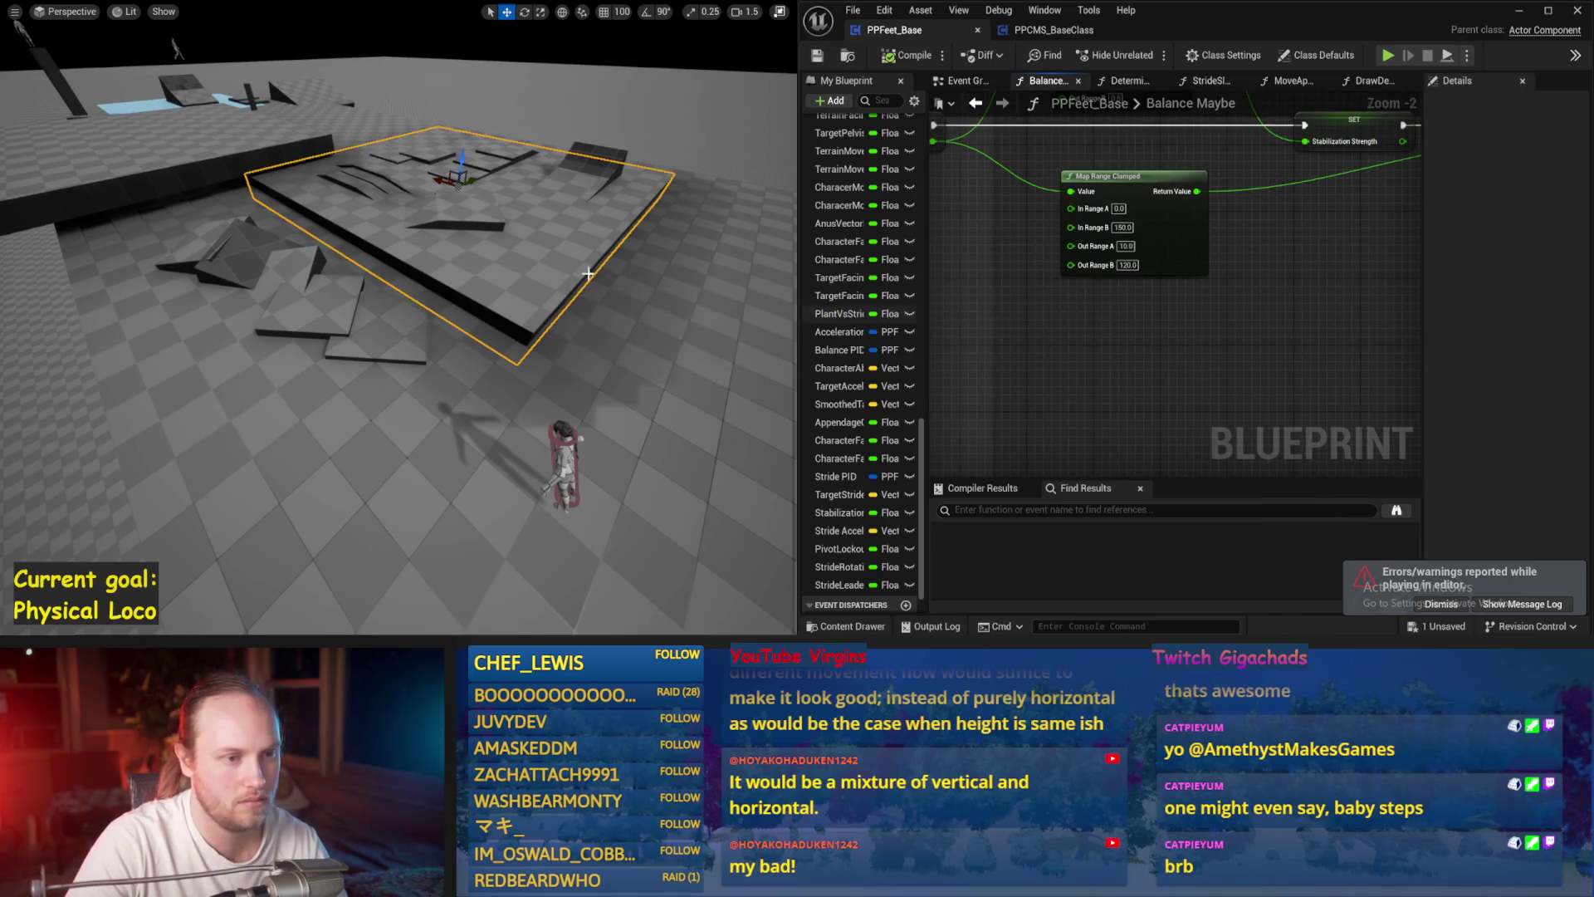
pyautogui.scroll(2, 1149, 352)
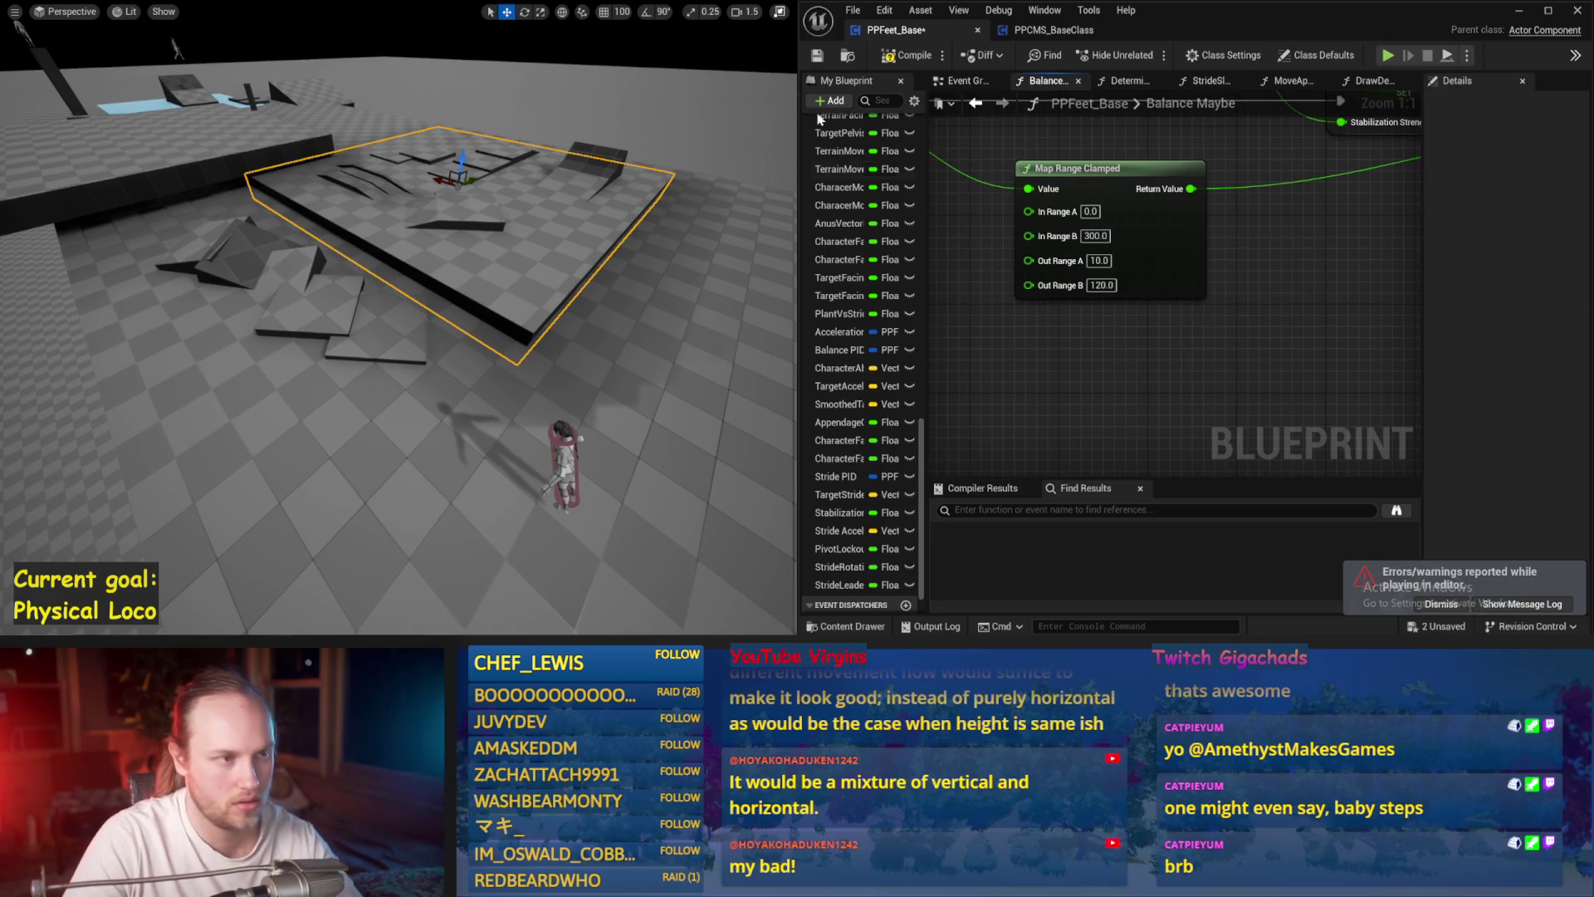
pyautogui.click(817, 58)
# - Play-test the character briefly and restore the full level editor layout
pyautogui.hotkey('alt', 'p')
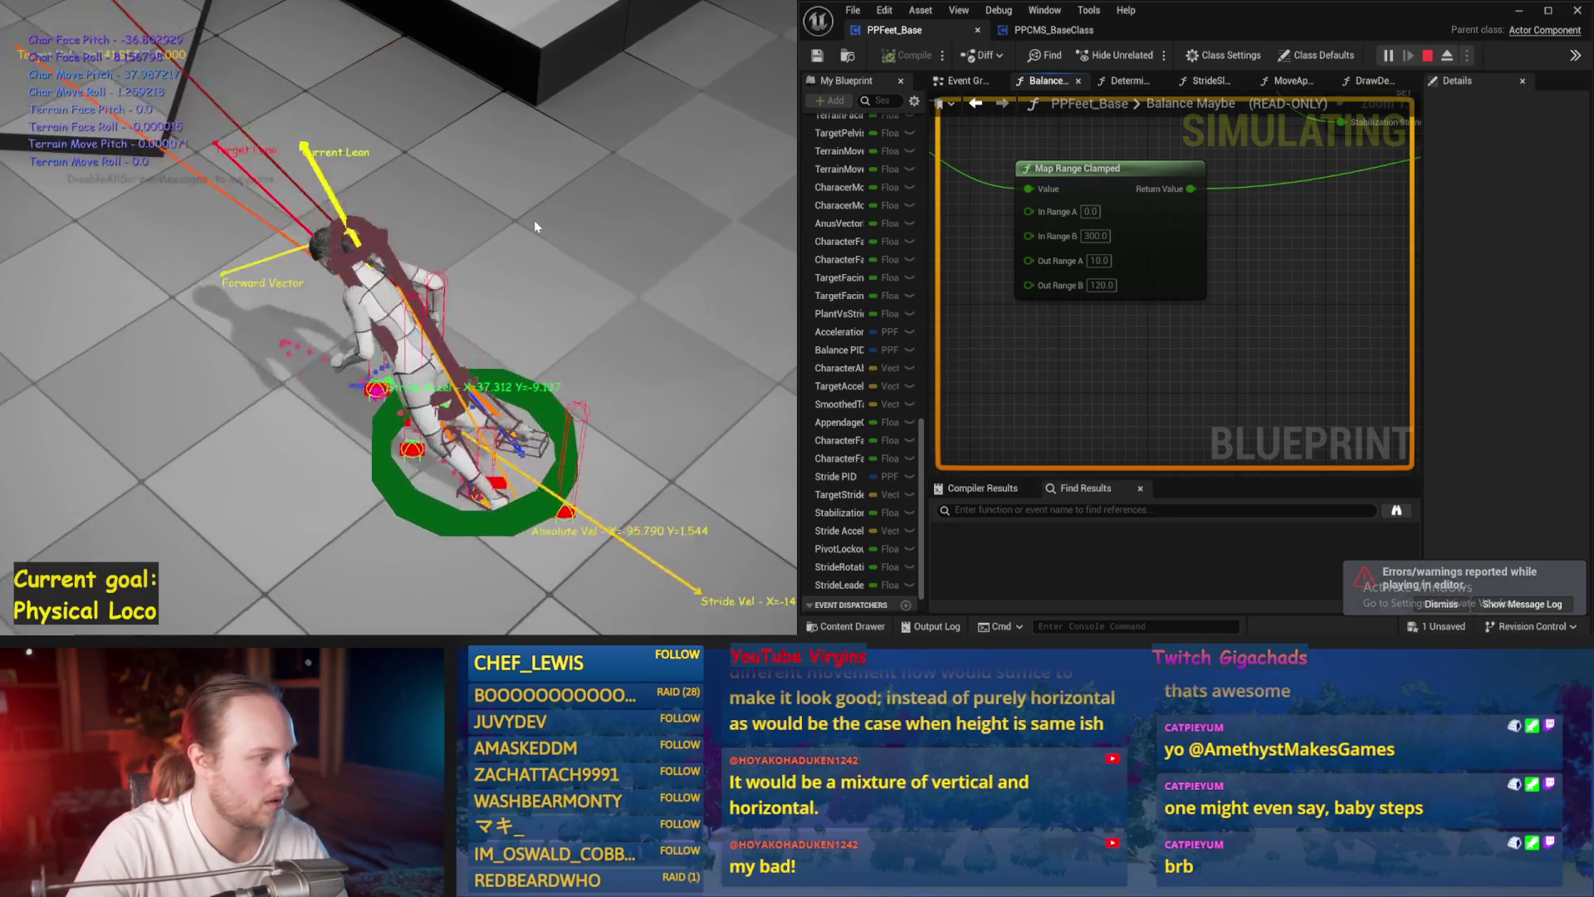
pyautogui.press('Escape')
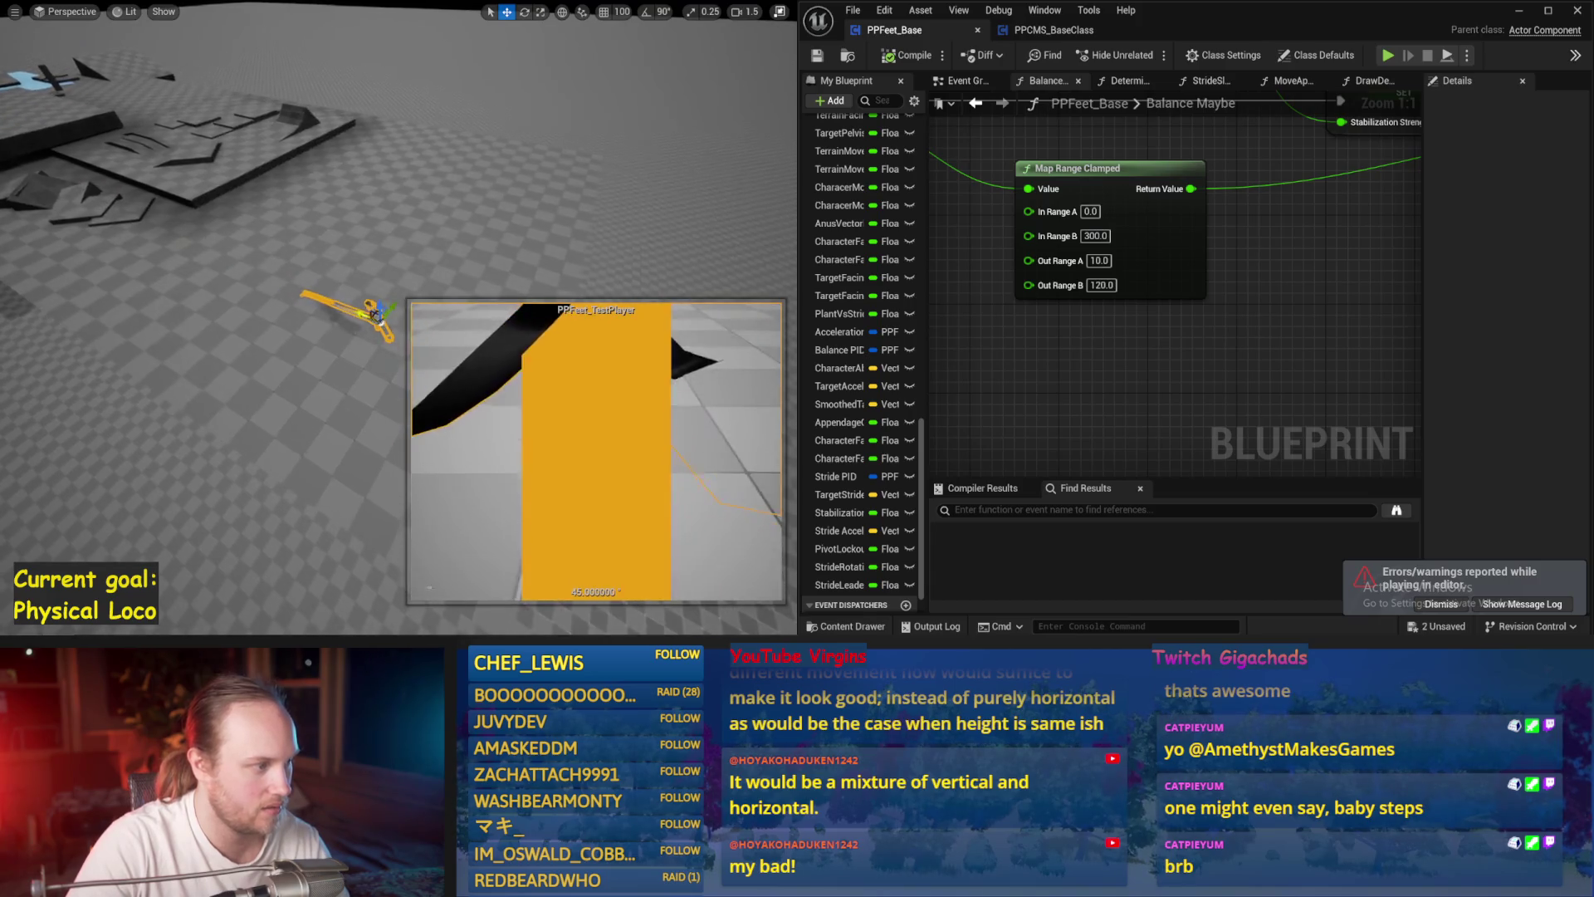
pyautogui.press('F11')
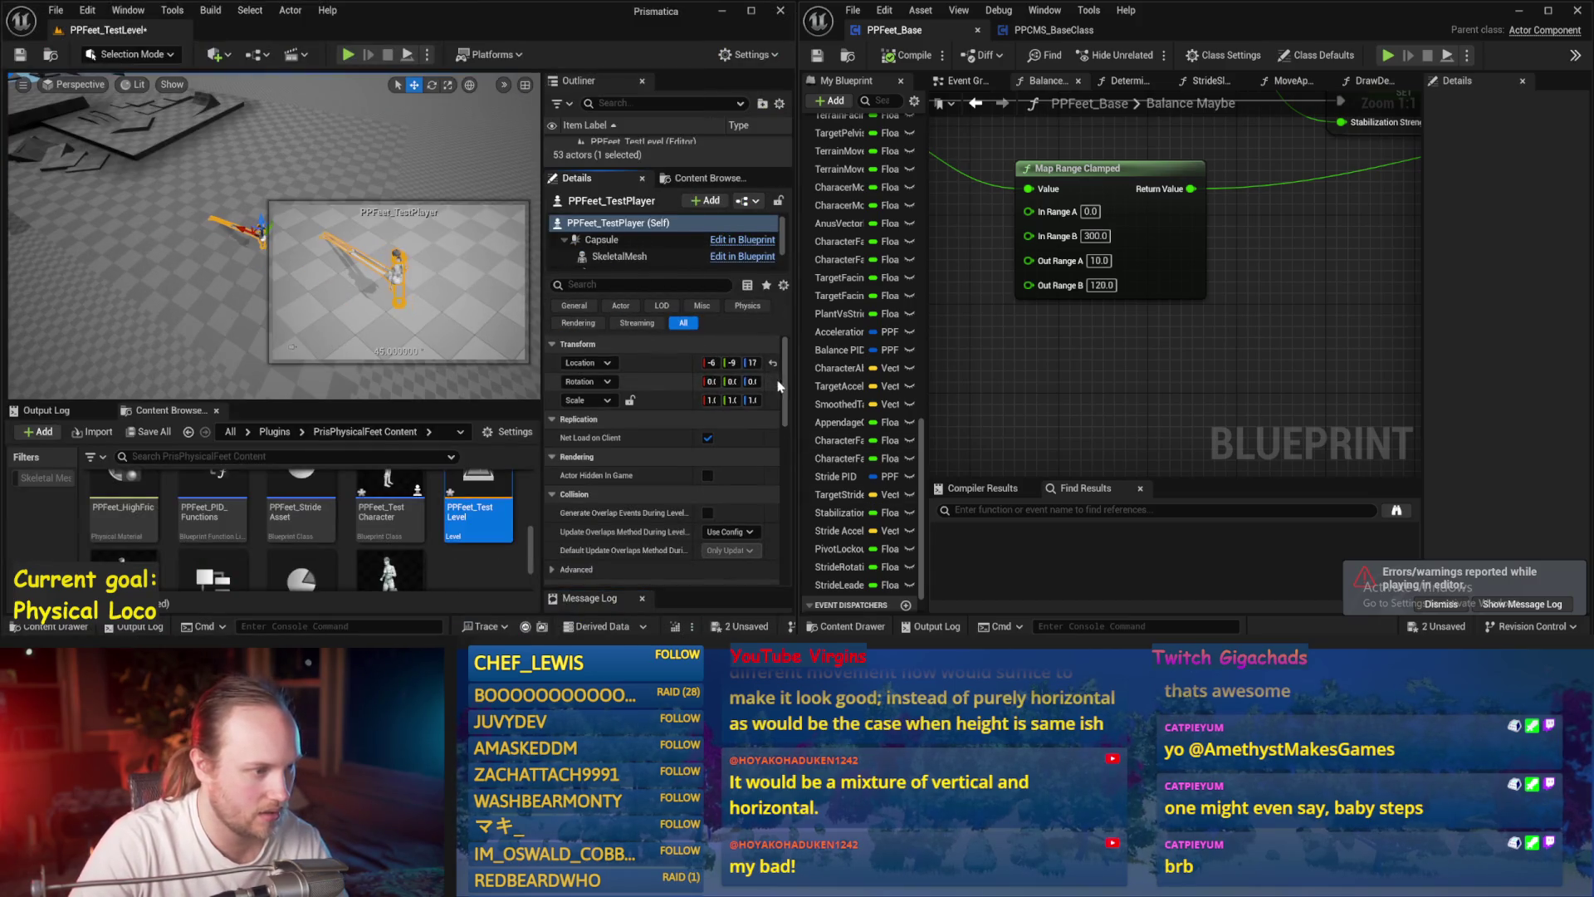
# - Save PPFeet_TestLevel and play-test the ragdoll full-screen until stopping
pyautogui.click(191, 265)
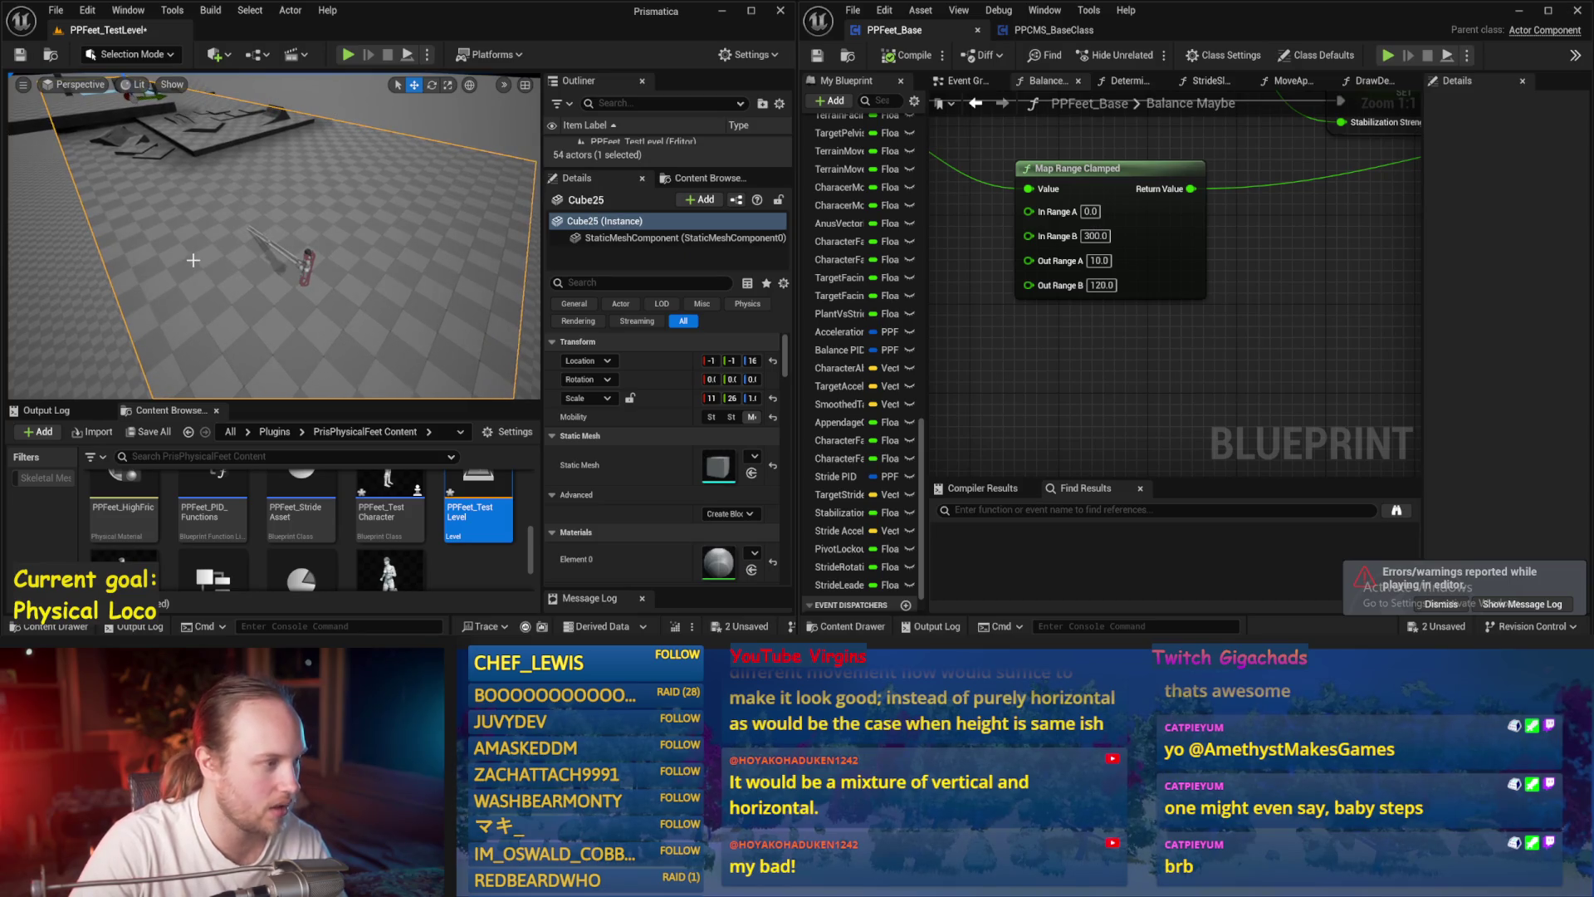
pyautogui.hotkey('ctrl', 's')
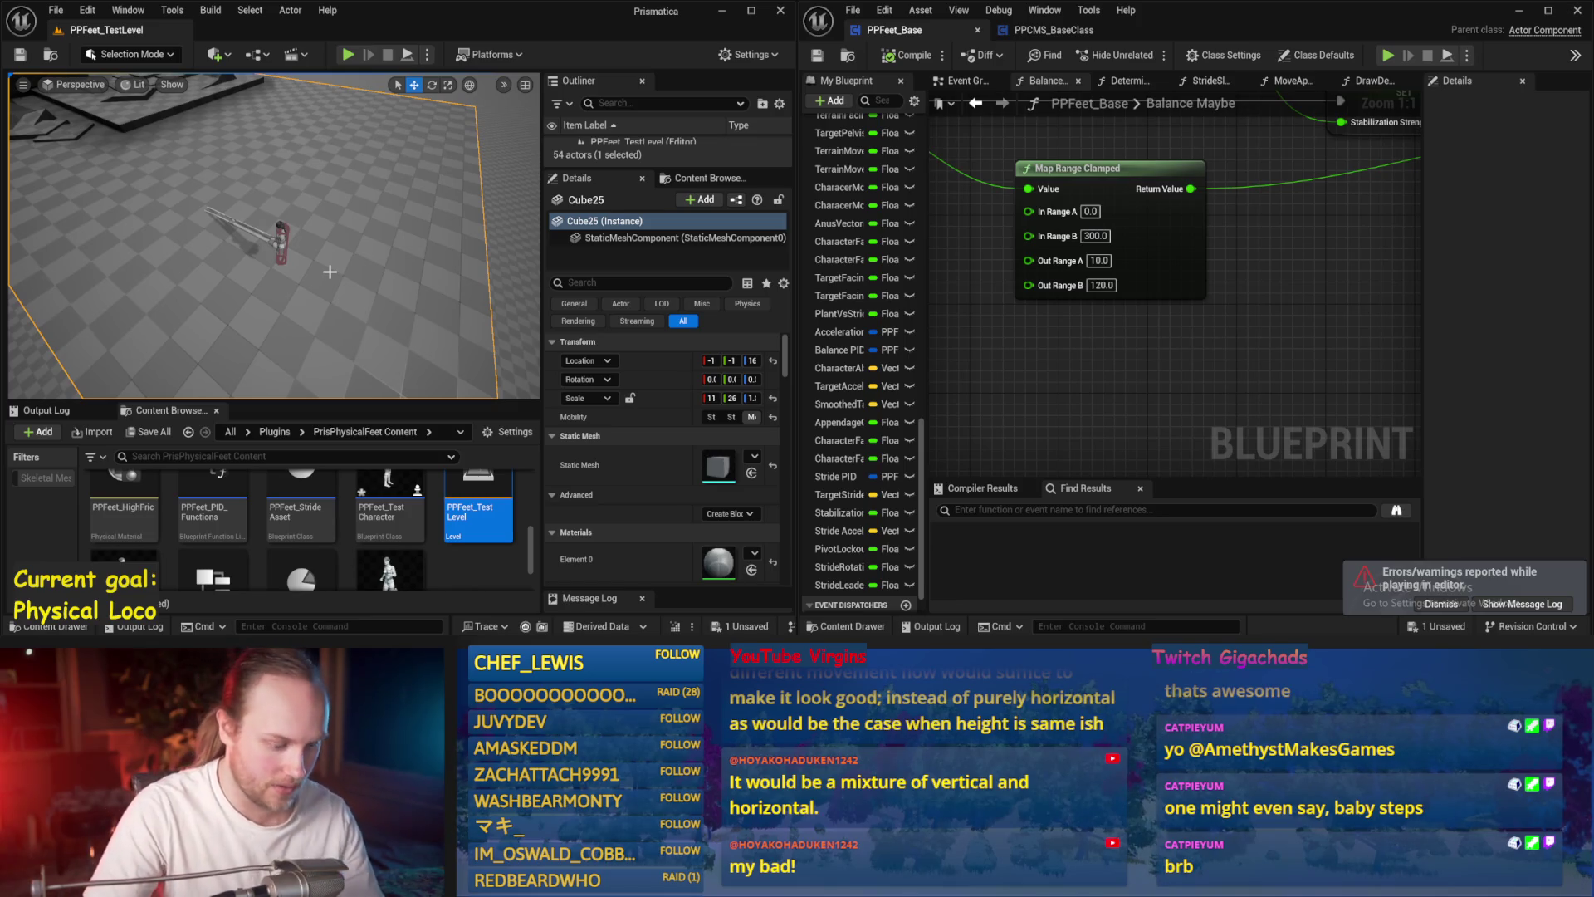
pyautogui.hotkey('alt', 'p')
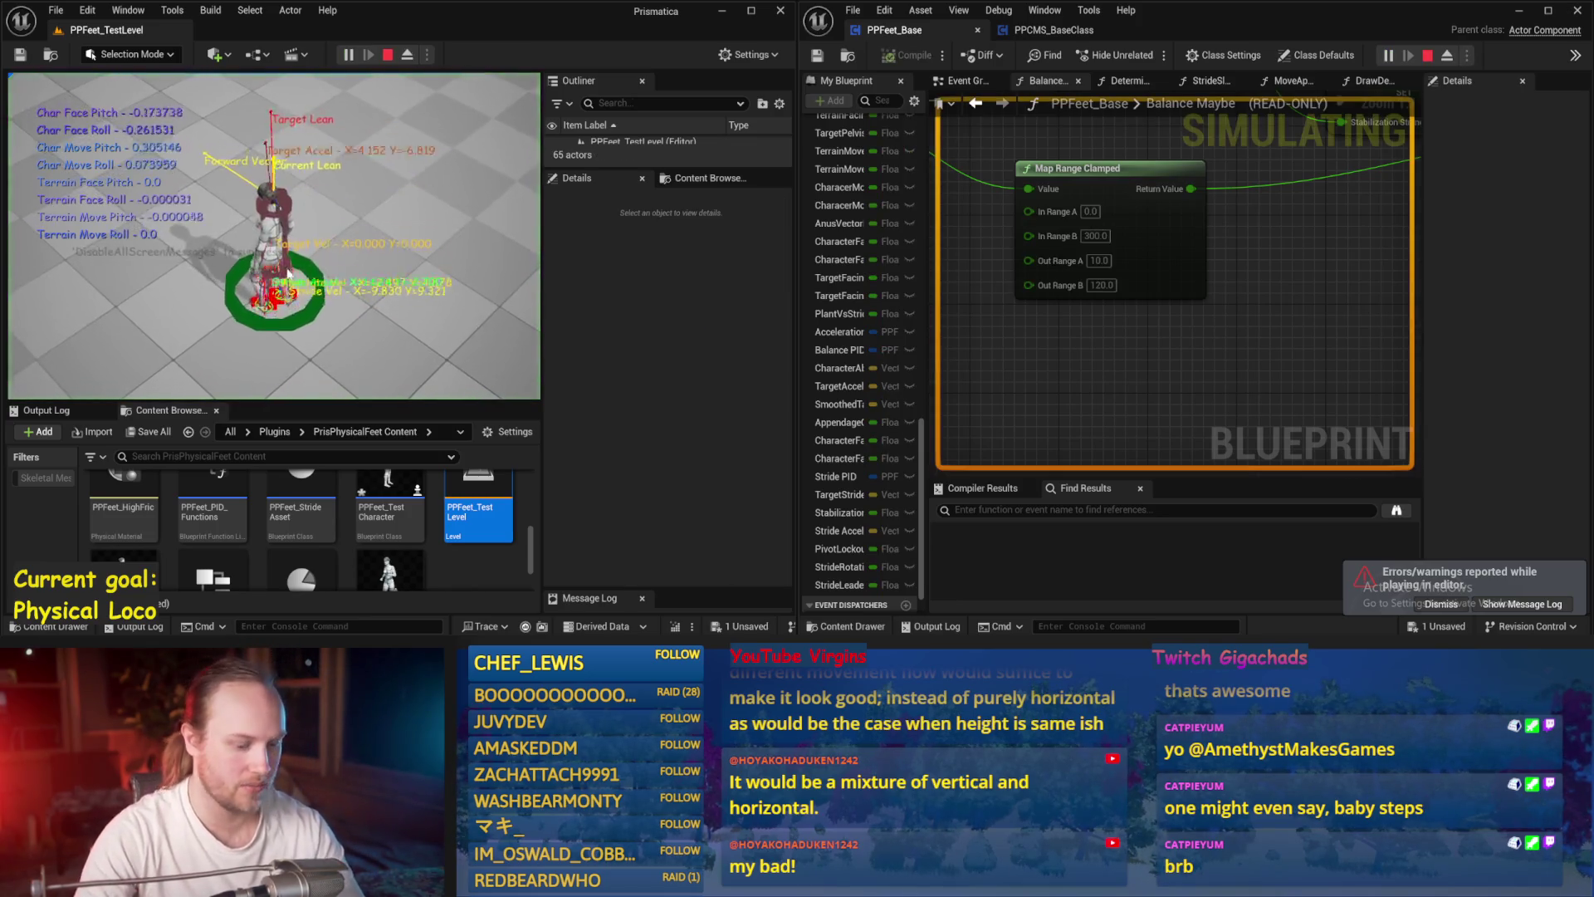
pyautogui.press('F11')
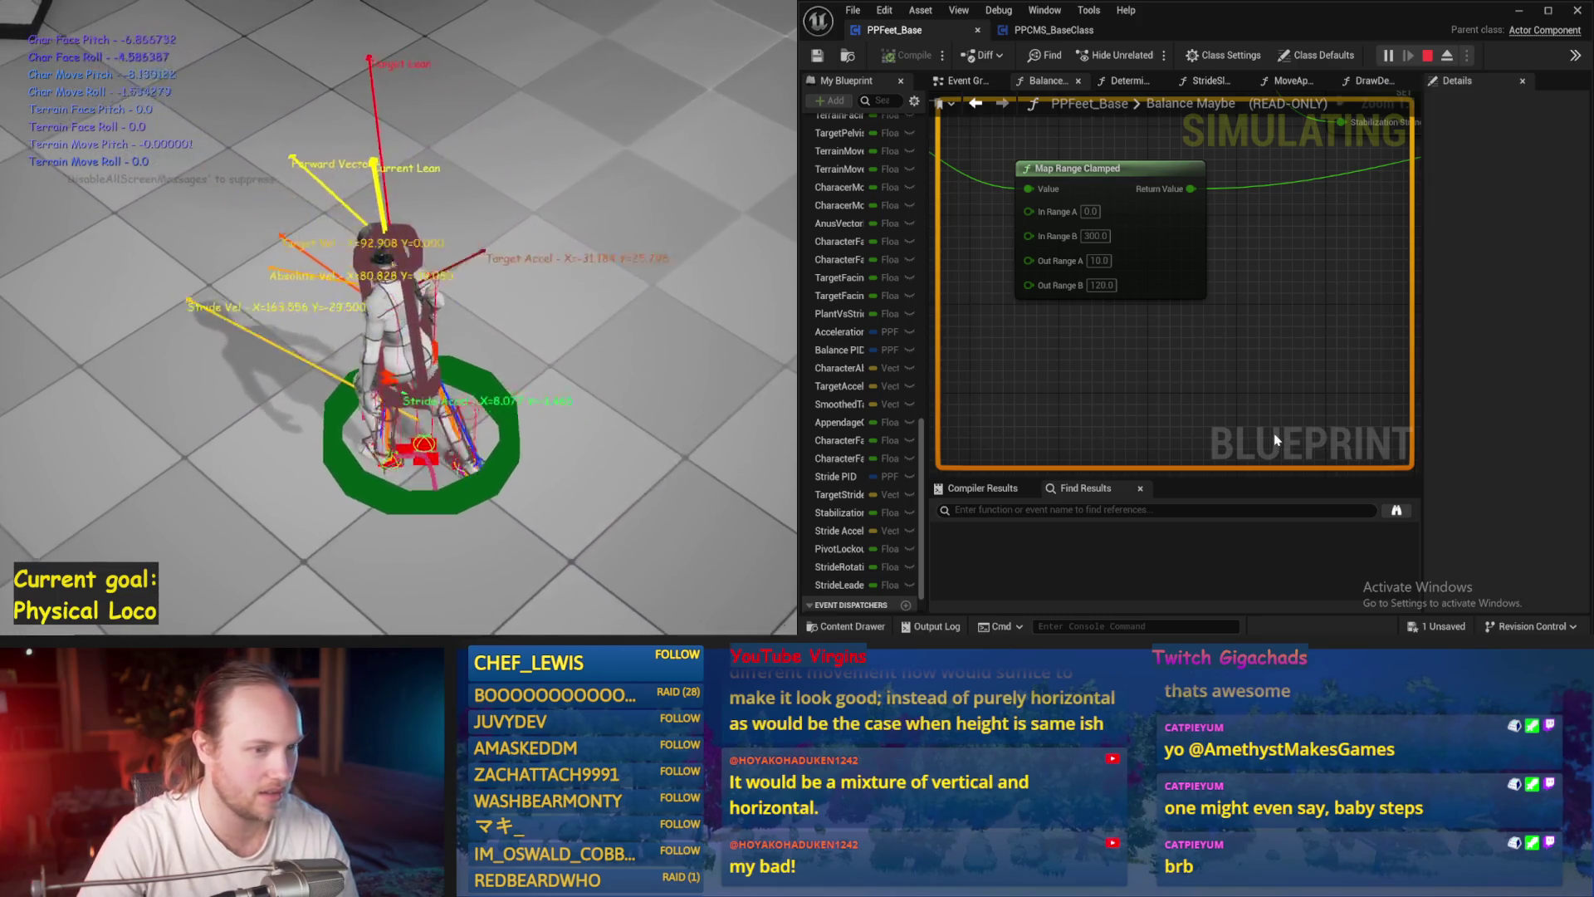
pyautogui.press('Escape')
pyautogui.scroll(-5, 1118, 340)
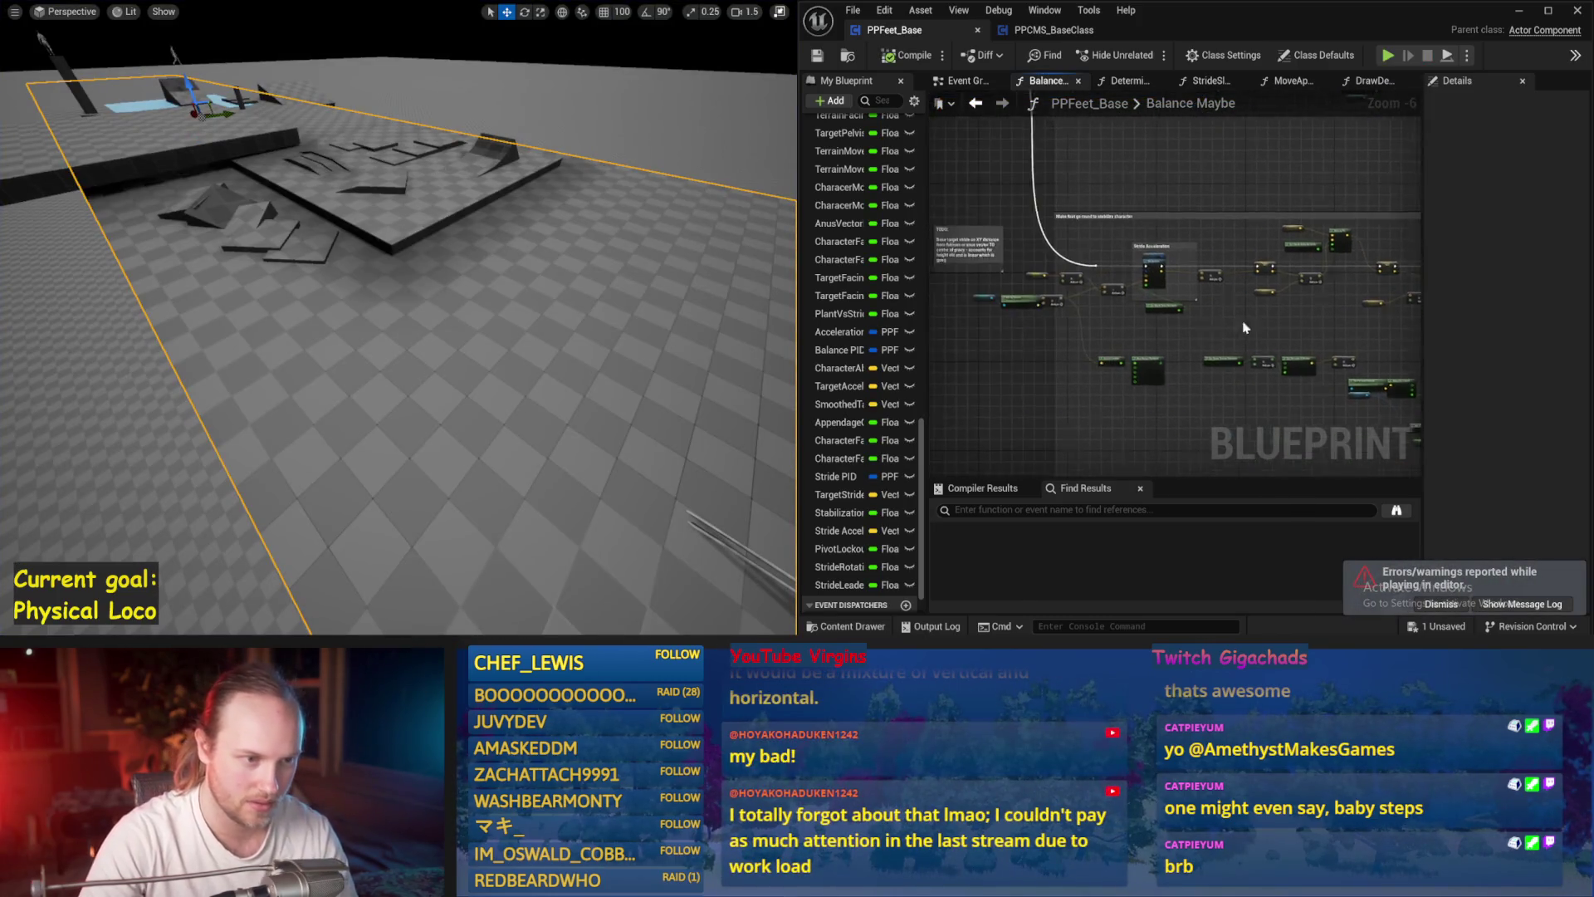
# - Set Stride PID DerivativeFactor to 30 and play-test the character twice
pyautogui.scroll(1, 1144, 263)
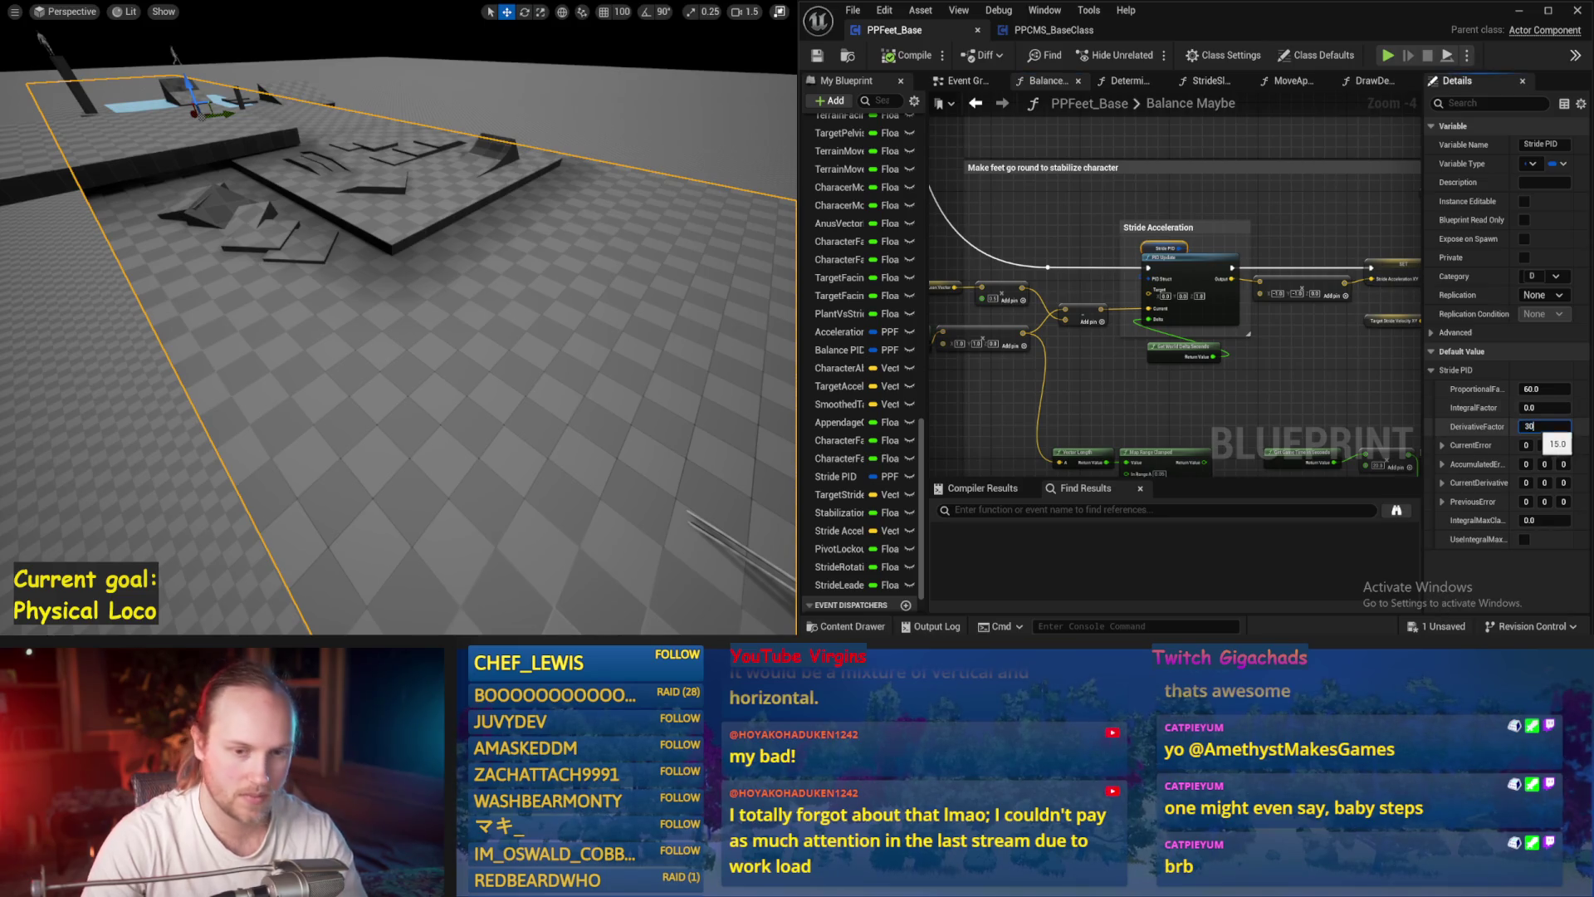
pyautogui.moveTo(546, 243); pyautogui.dragTo(542, 247)
pyautogui.hotkey('alt', 'p')
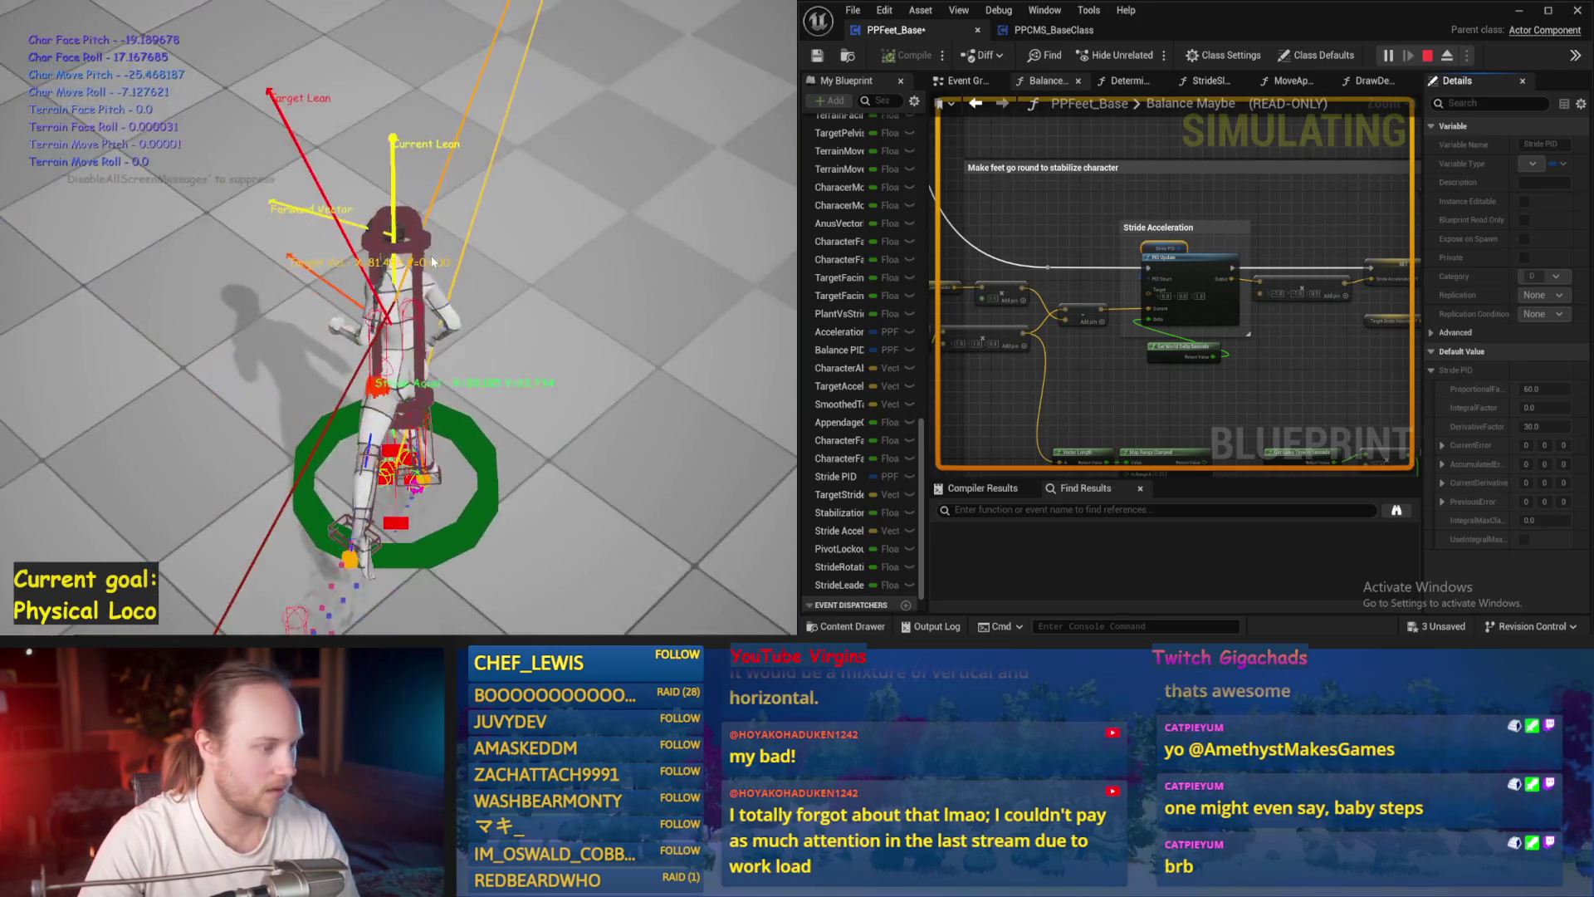
pyautogui.press('Escape')
pyautogui.hotkey('alt', 'p')
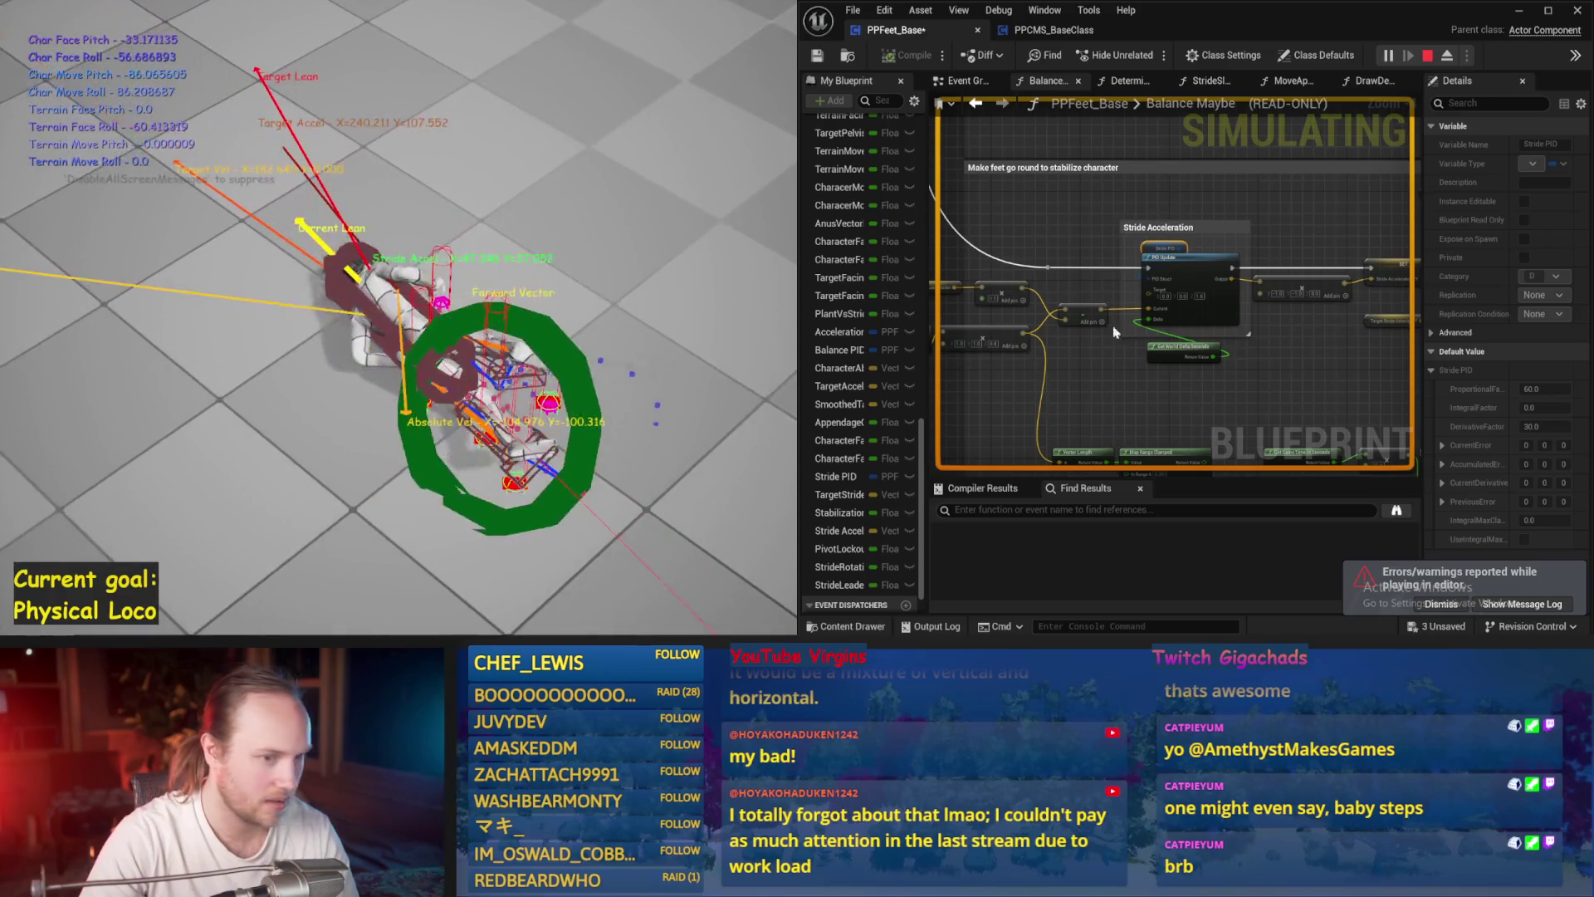
pyautogui.press('Escape')
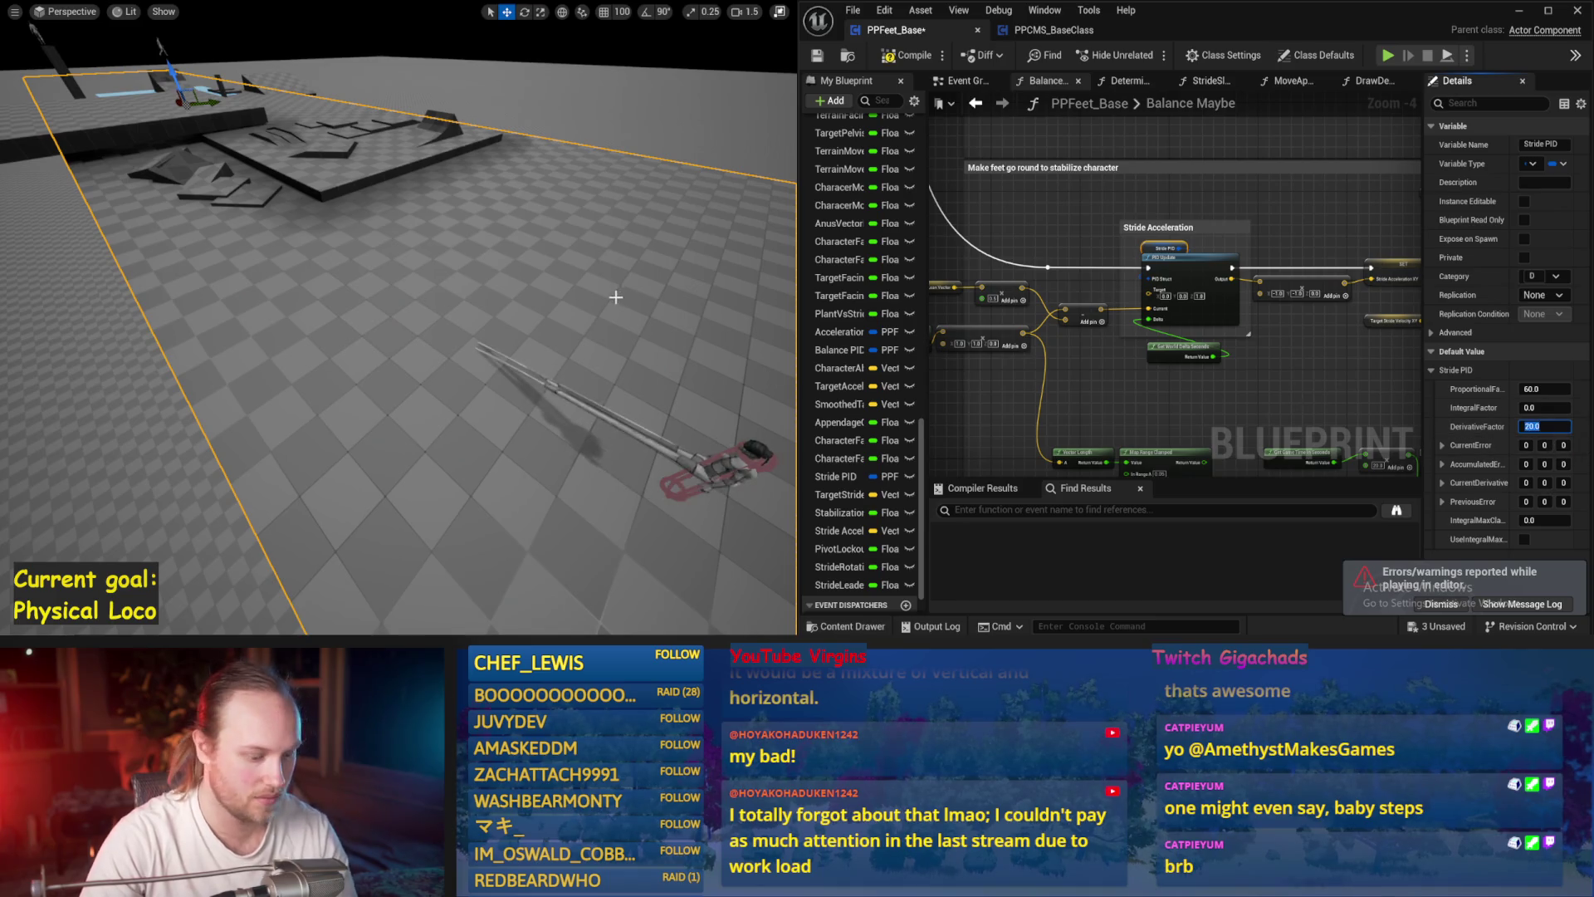
# - Lower DerivativeFactor to 20 and simulate the balance
pyautogui.moveTo(615, 297); pyautogui.dragTo(624, 302)
pyautogui.hotkey('alt', 's')
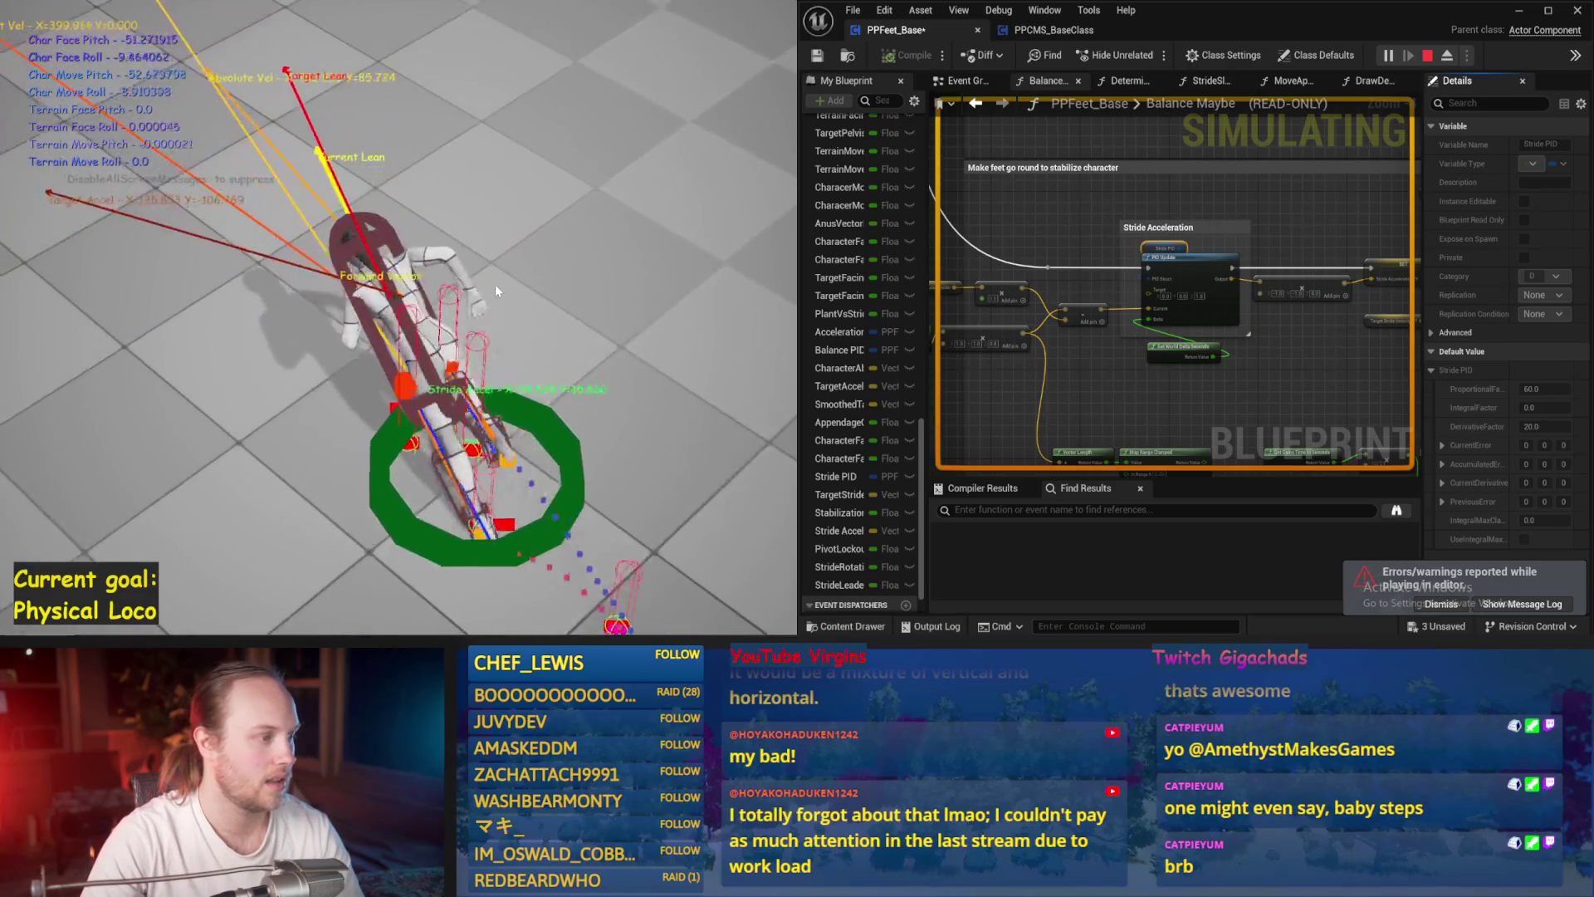
pyautogui.press('Escape')
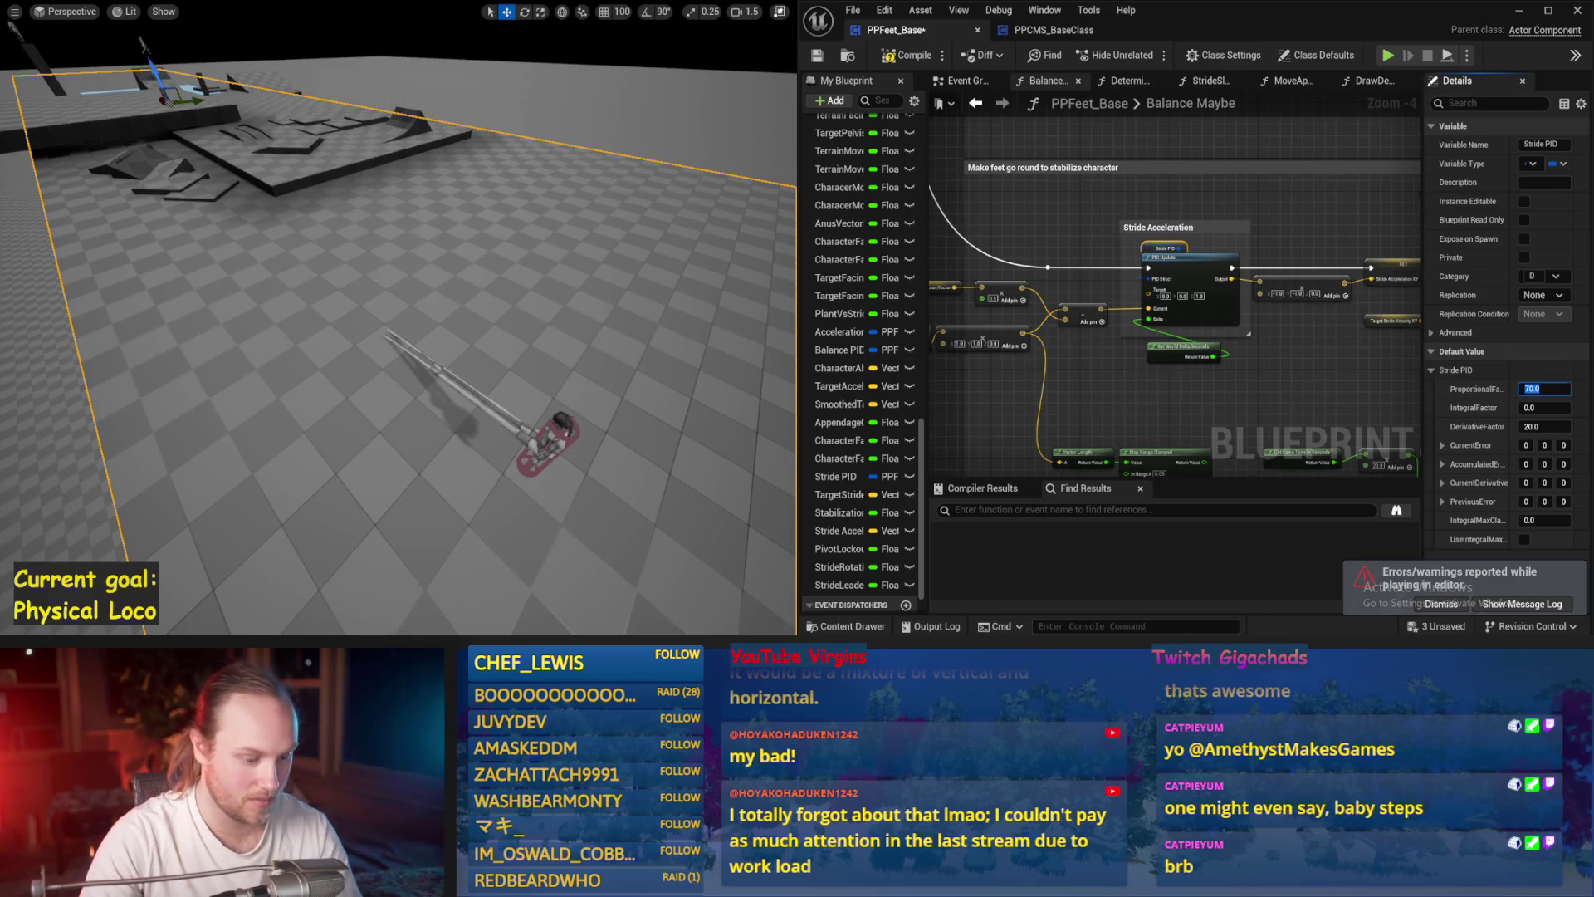
# - Raise ProportionalFactor to 70 and rerun the simulation until the character stays standing
pyautogui.moveTo(615, 324); pyautogui.dragTo(581, 299)
pyautogui.hotkey('alt', 's')
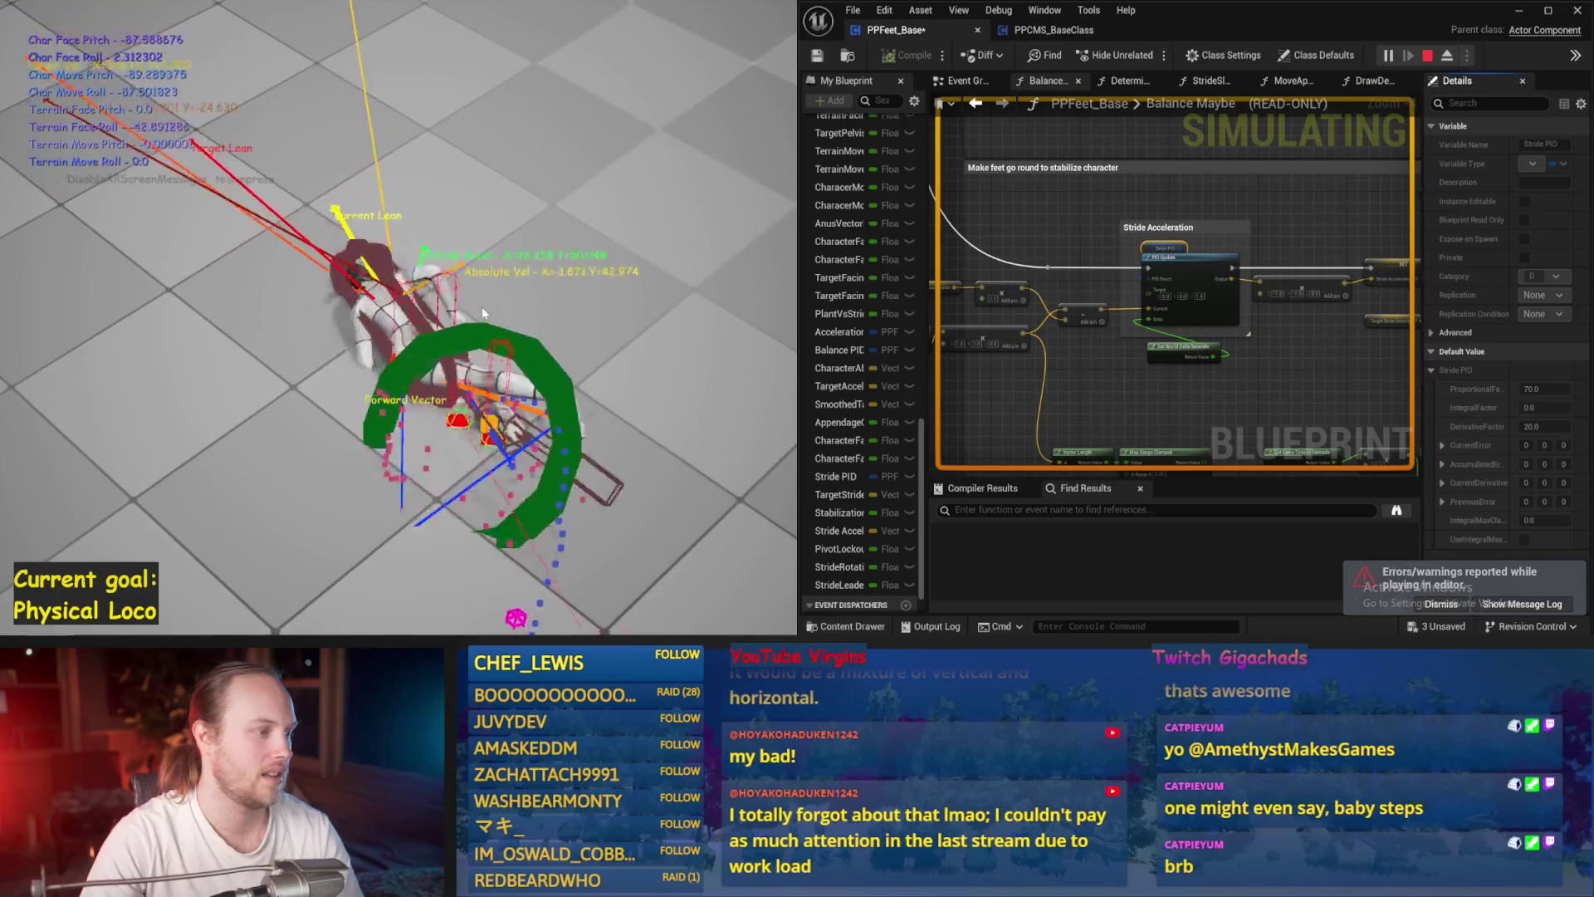
pyautogui.press('Escape')
pyautogui.hotkey('alt', 's')
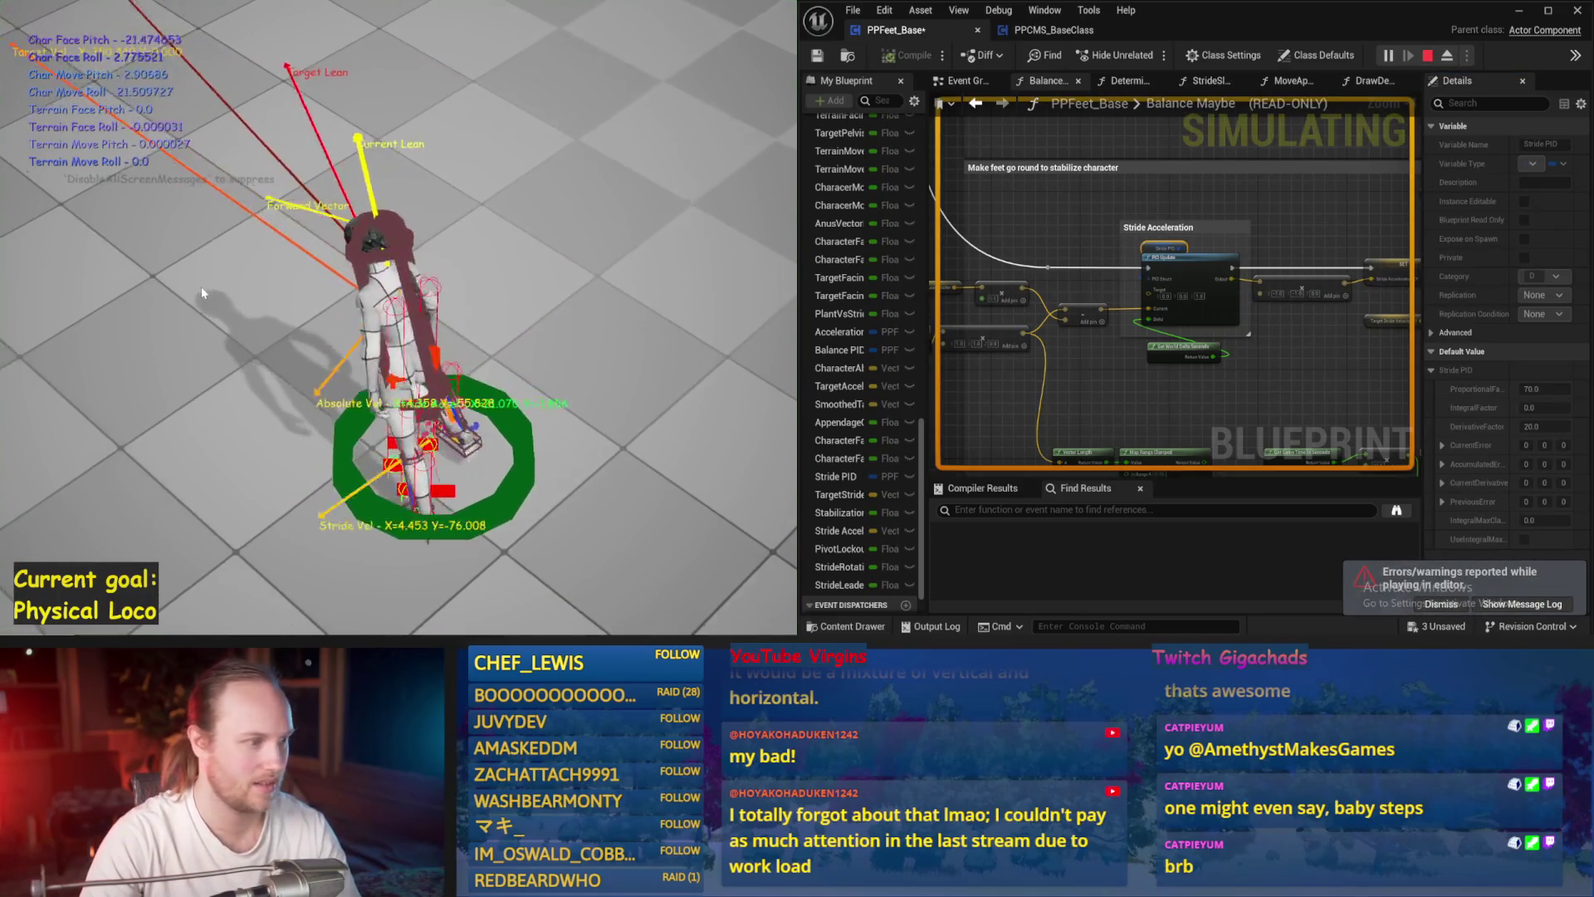
pyautogui.press('Escape')
pyautogui.hotkey('alt', 's')
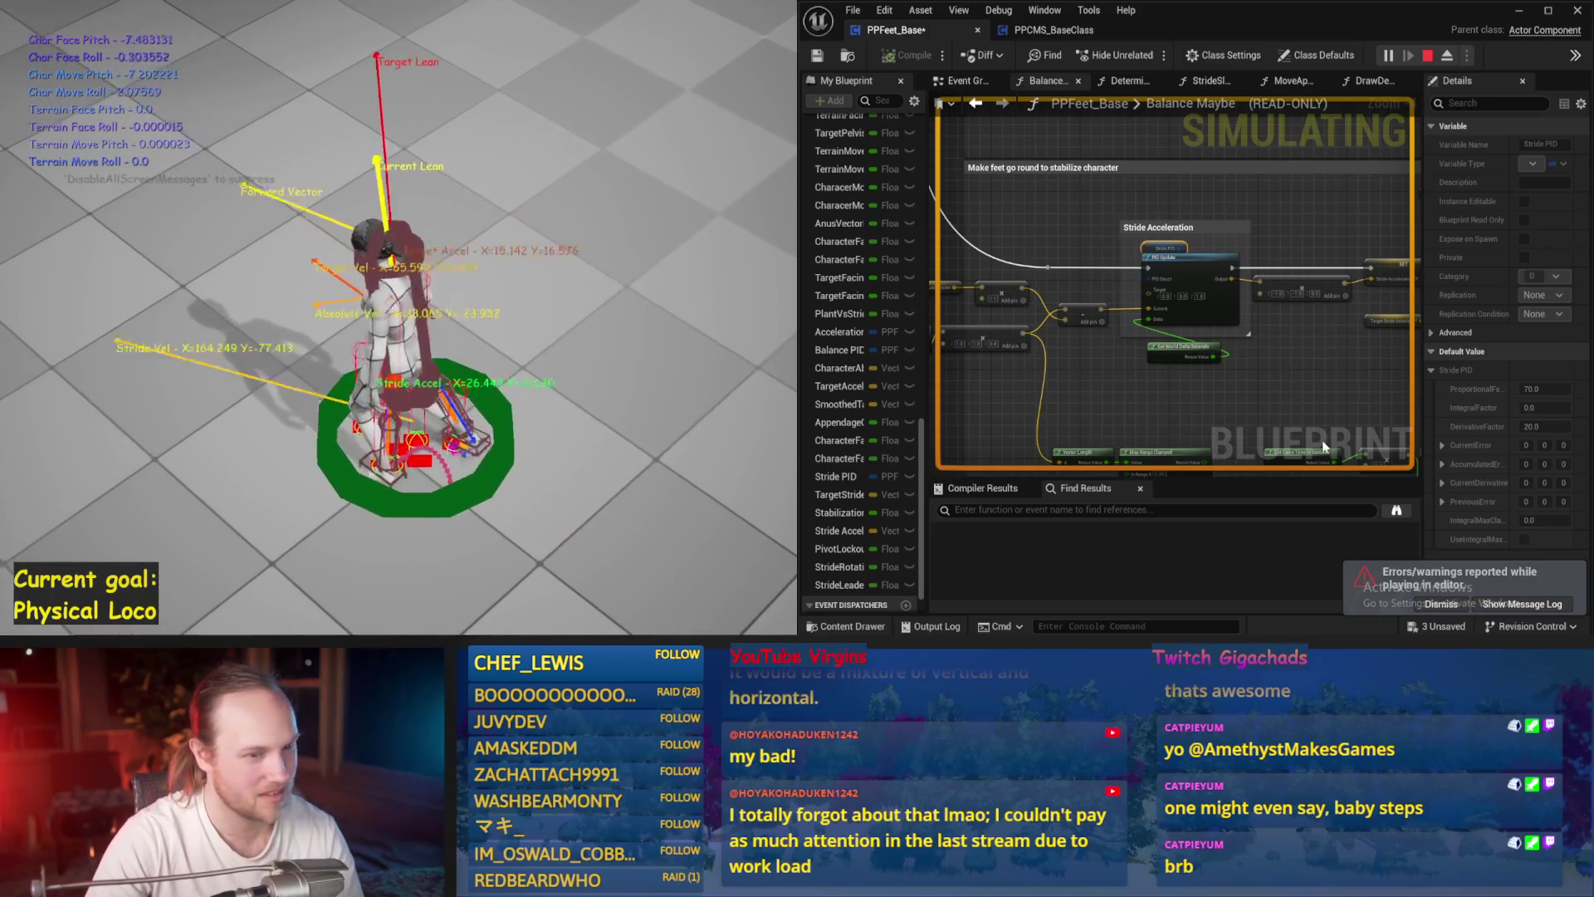
pyautogui.press('Escape')
pyautogui.scroll(3, 1146, 341)
# - Set the Target Acceleration multiplier to 0.5 and play-test the character
pyautogui.moveTo(1019, 261)
pyautogui.mouseDown()
pyautogui.moveTo(1204, 266)
pyautogui.moveTo(1245, 299)
pyautogui.mouseUp()
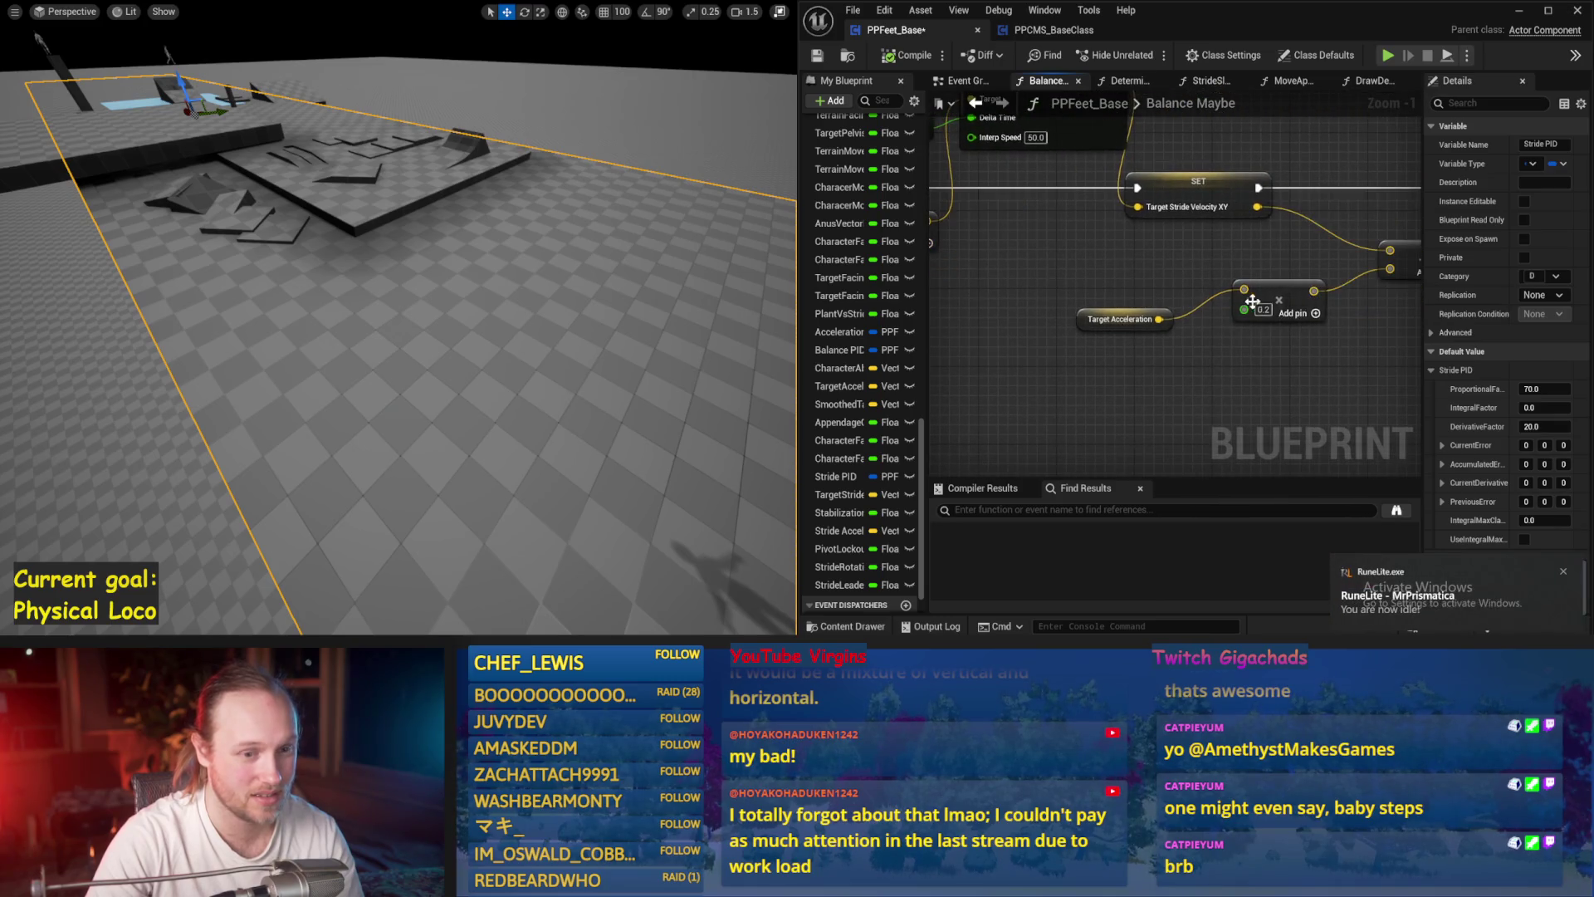
pyautogui.write('0.5')
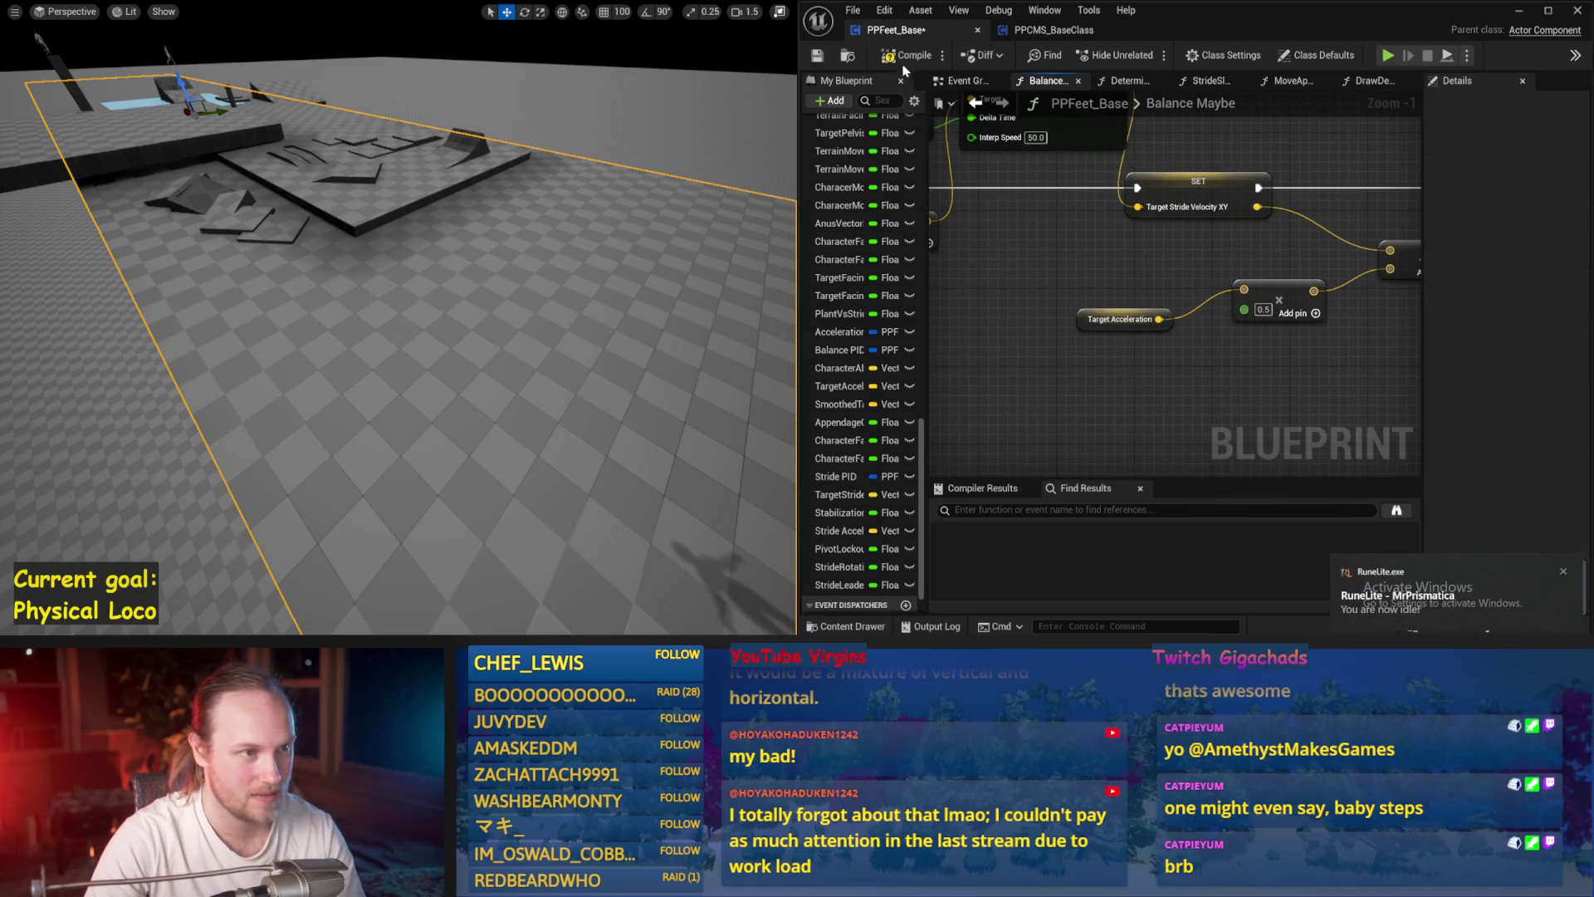
pyautogui.moveTo(1077, 238); pyautogui.dragTo(1320, 278)
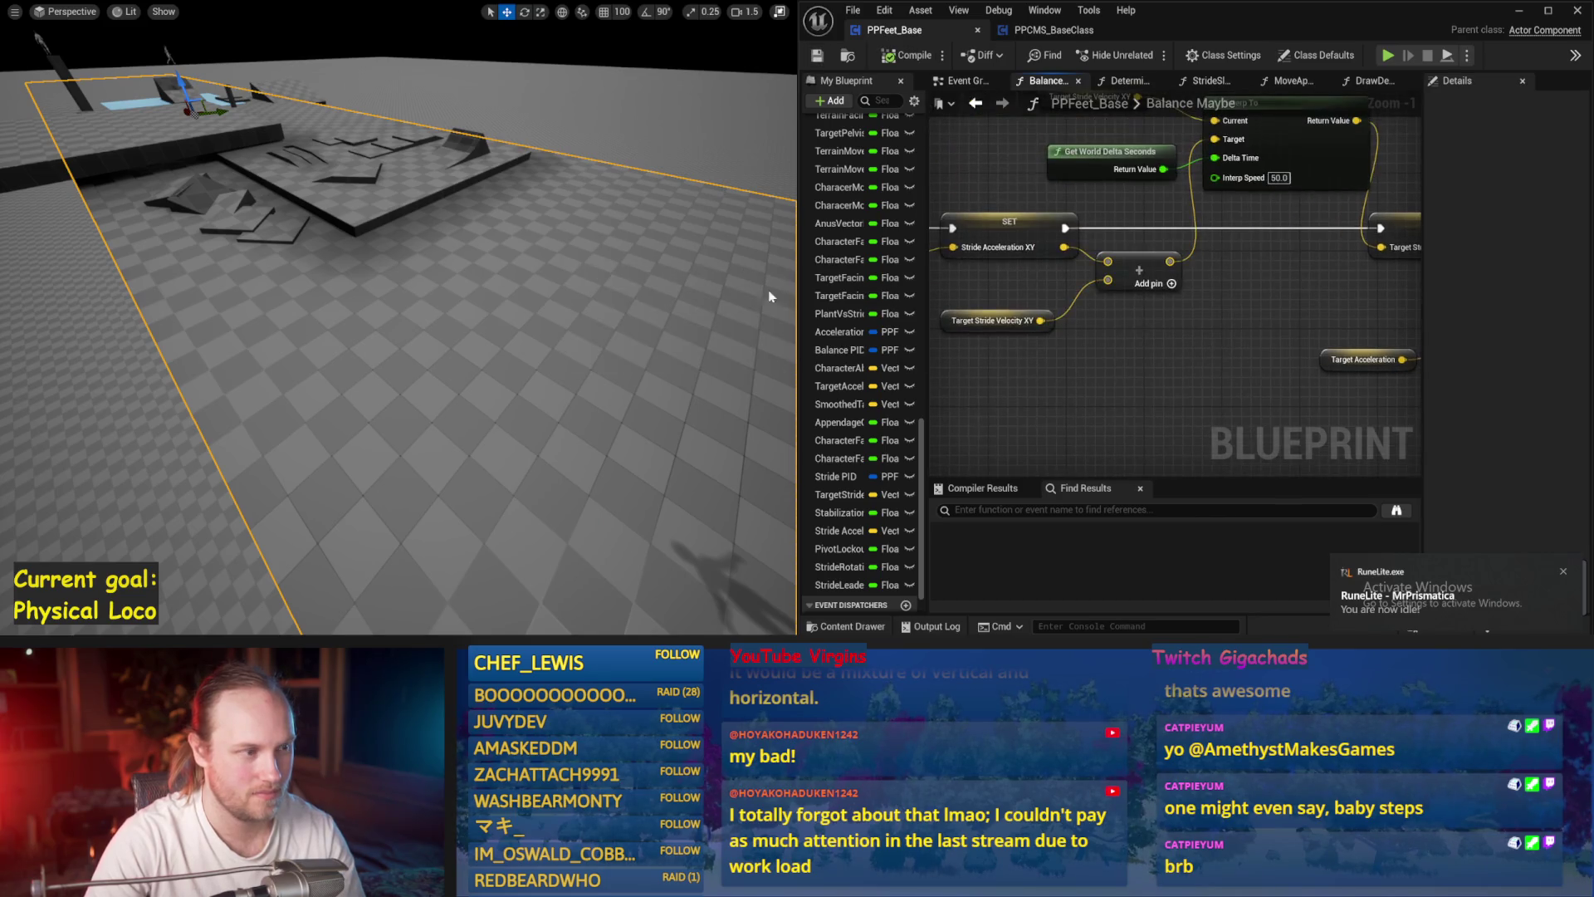
pyautogui.moveTo(431, 224); pyautogui.dragTo(381, 262)
pyautogui.hotkey('alt', 'p')
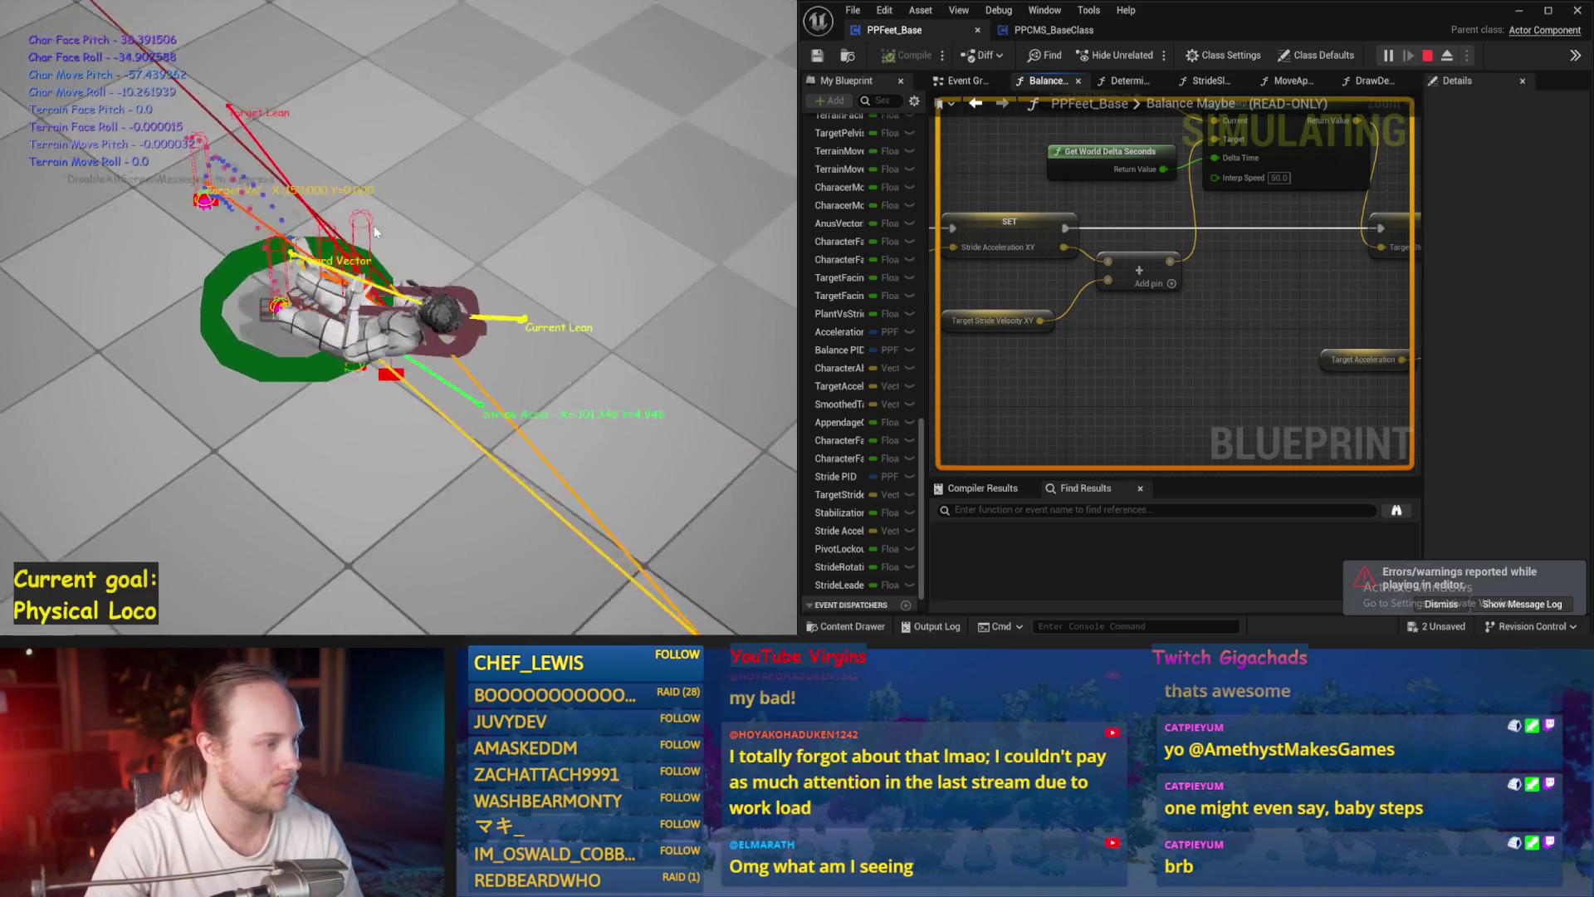
pyautogui.press('Escape')
# - Wire the Target Stride Velocity input, save PPFeet_Base and simulate the balance again
pyautogui.scroll(-3, 1196, 193)
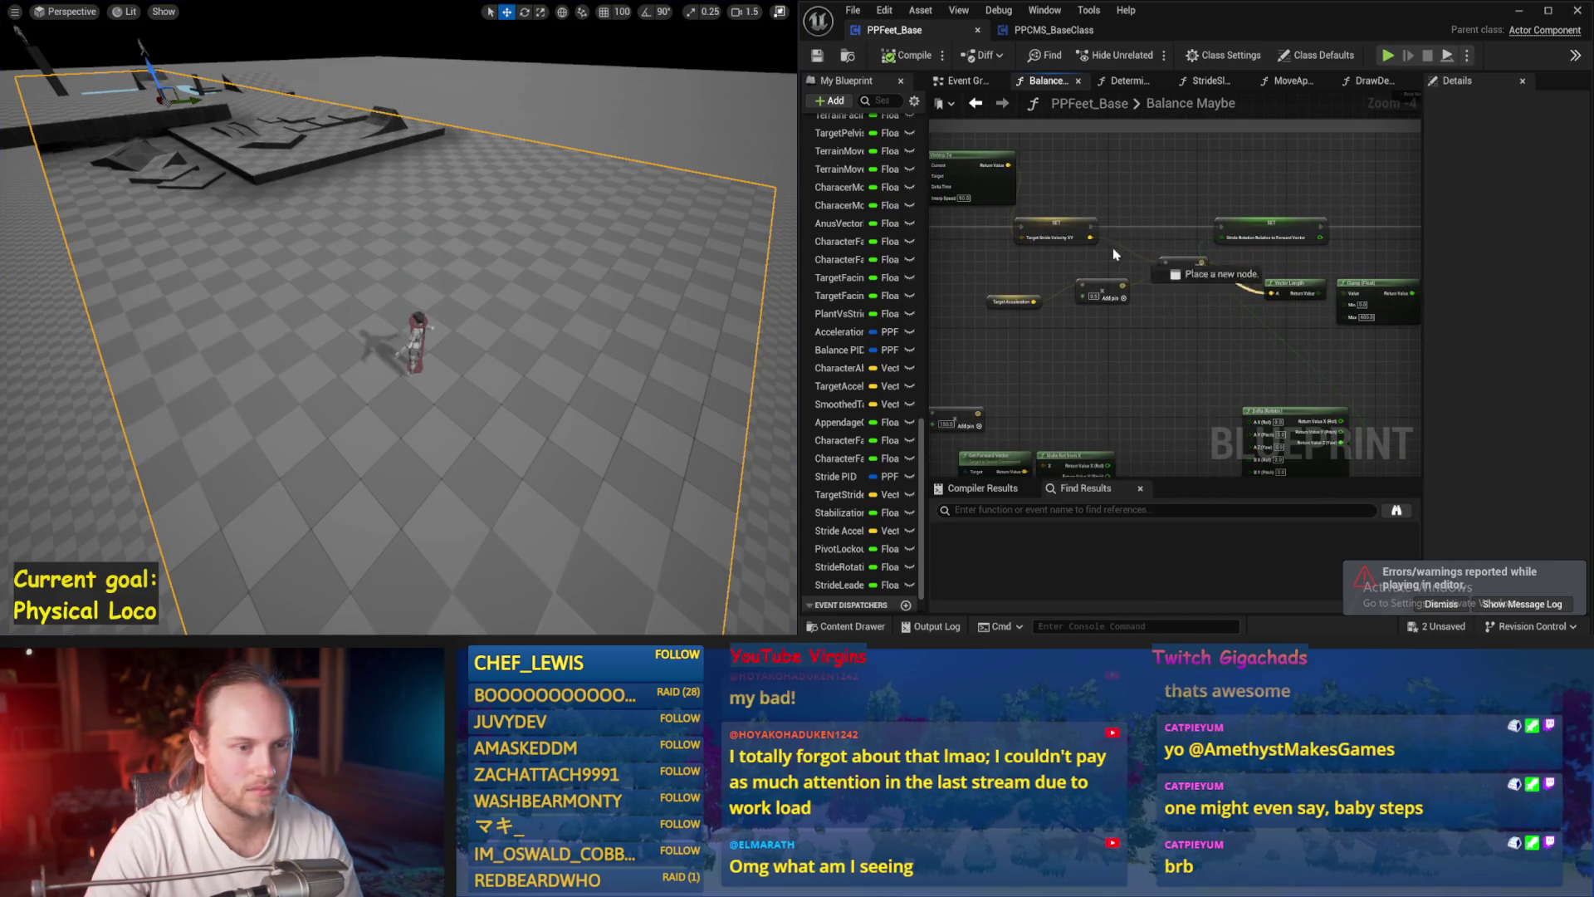
pyautogui.moveTo(1090, 242); pyautogui.dragTo(1091, 242)
pyautogui.scroll(1, 1160, 256)
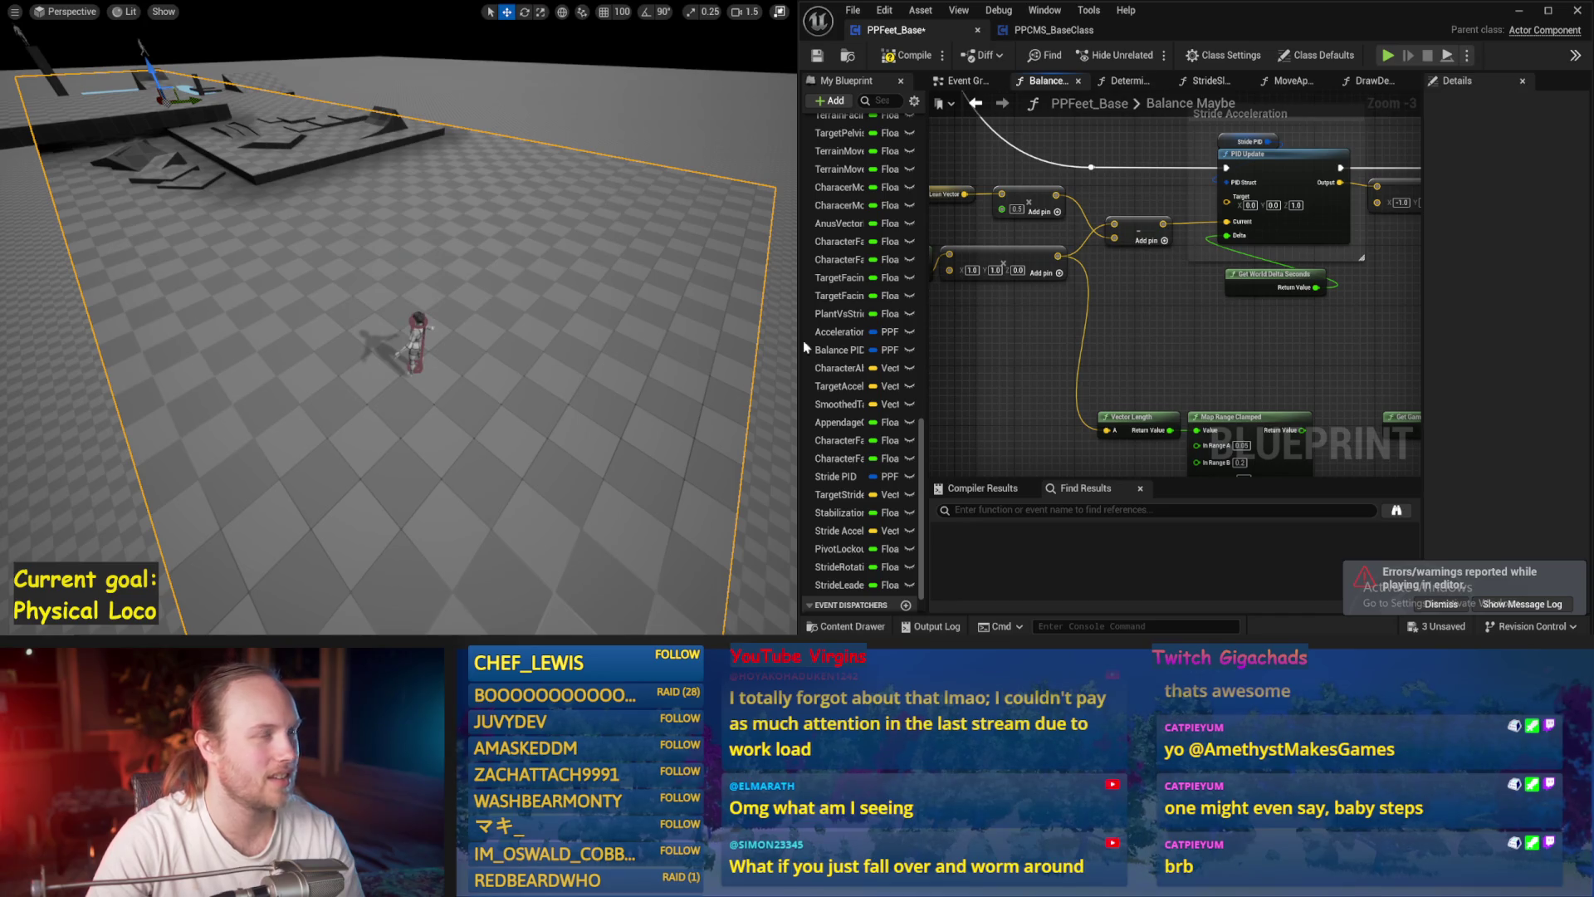
pyautogui.moveTo(1227, 363); pyautogui.dragTo(1326, 371)
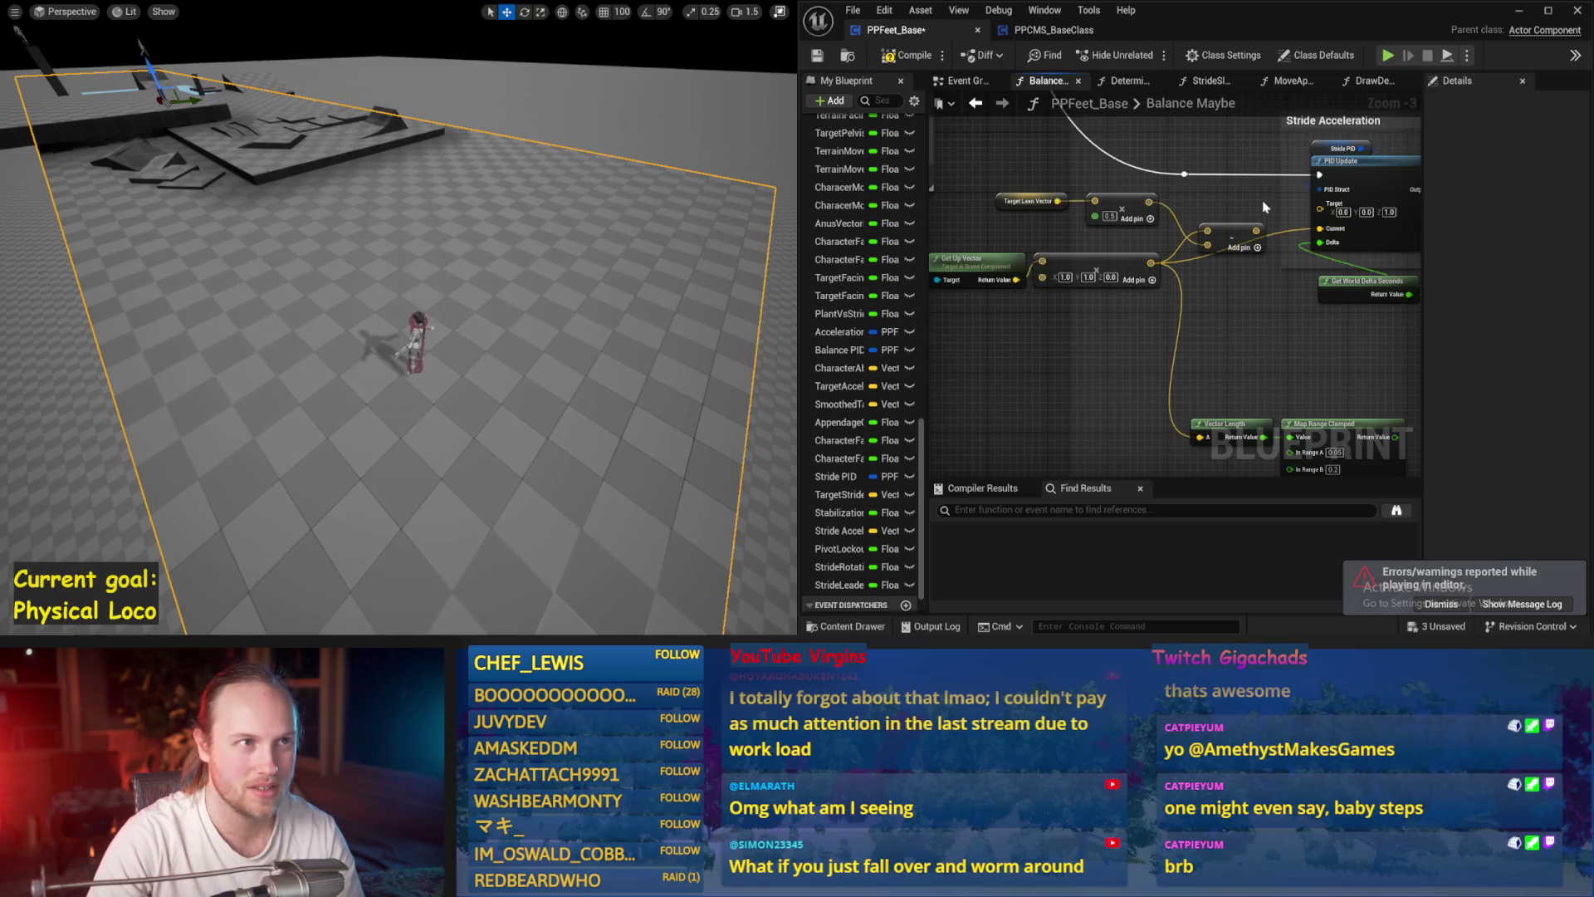
pyautogui.moveTo(1268, 210); pyautogui.dragTo(1170, 215)
pyautogui.click(822, 56)
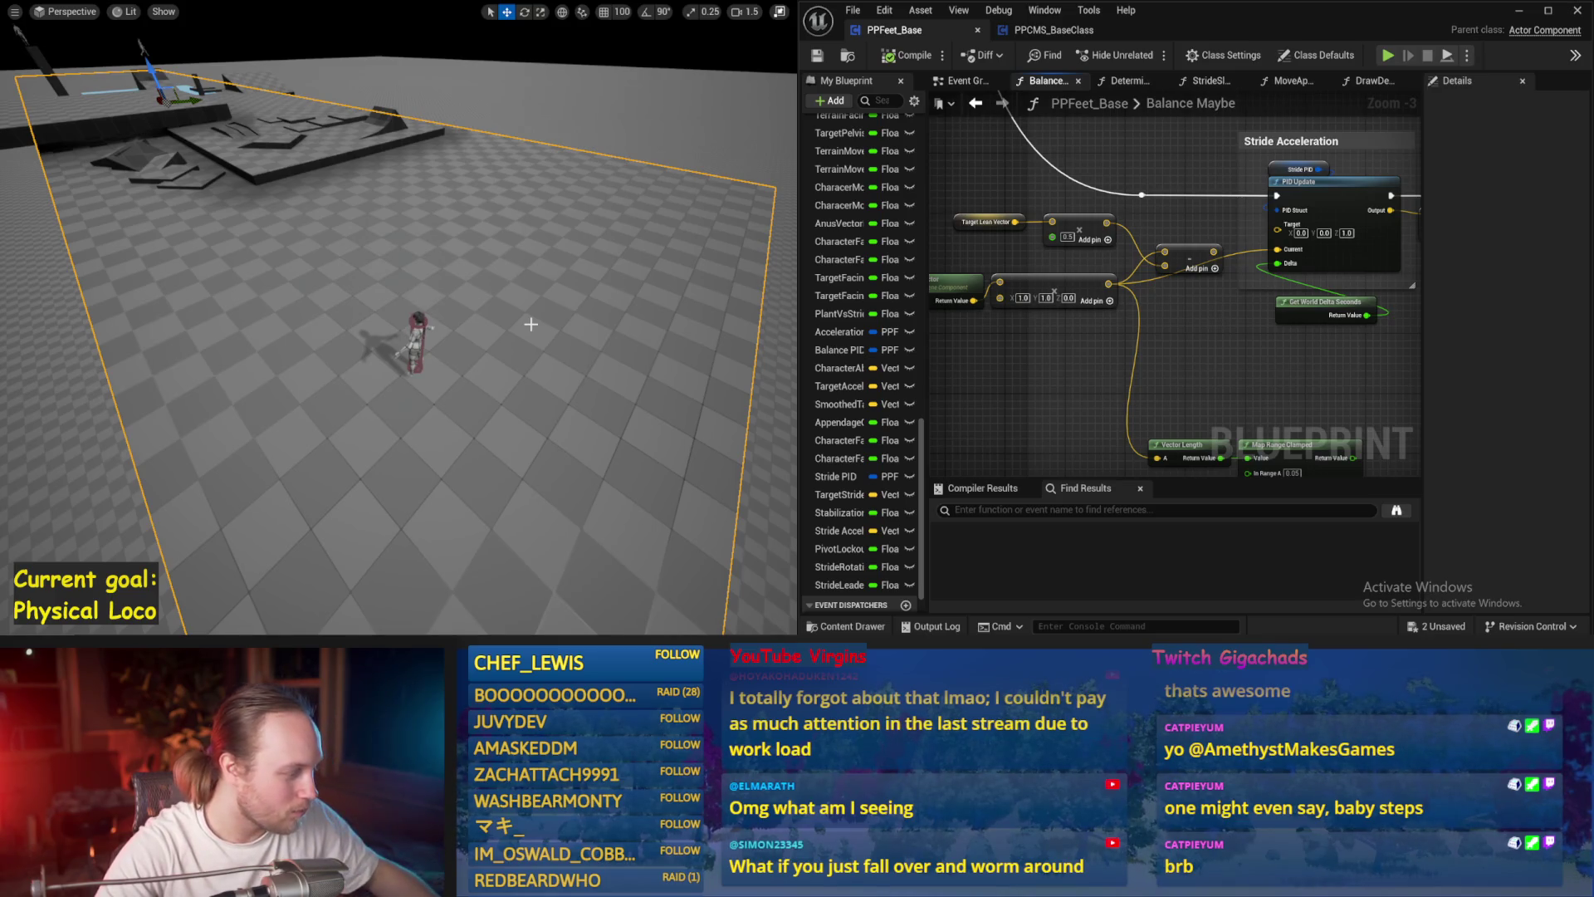
pyautogui.hotkey('alt', 'p')
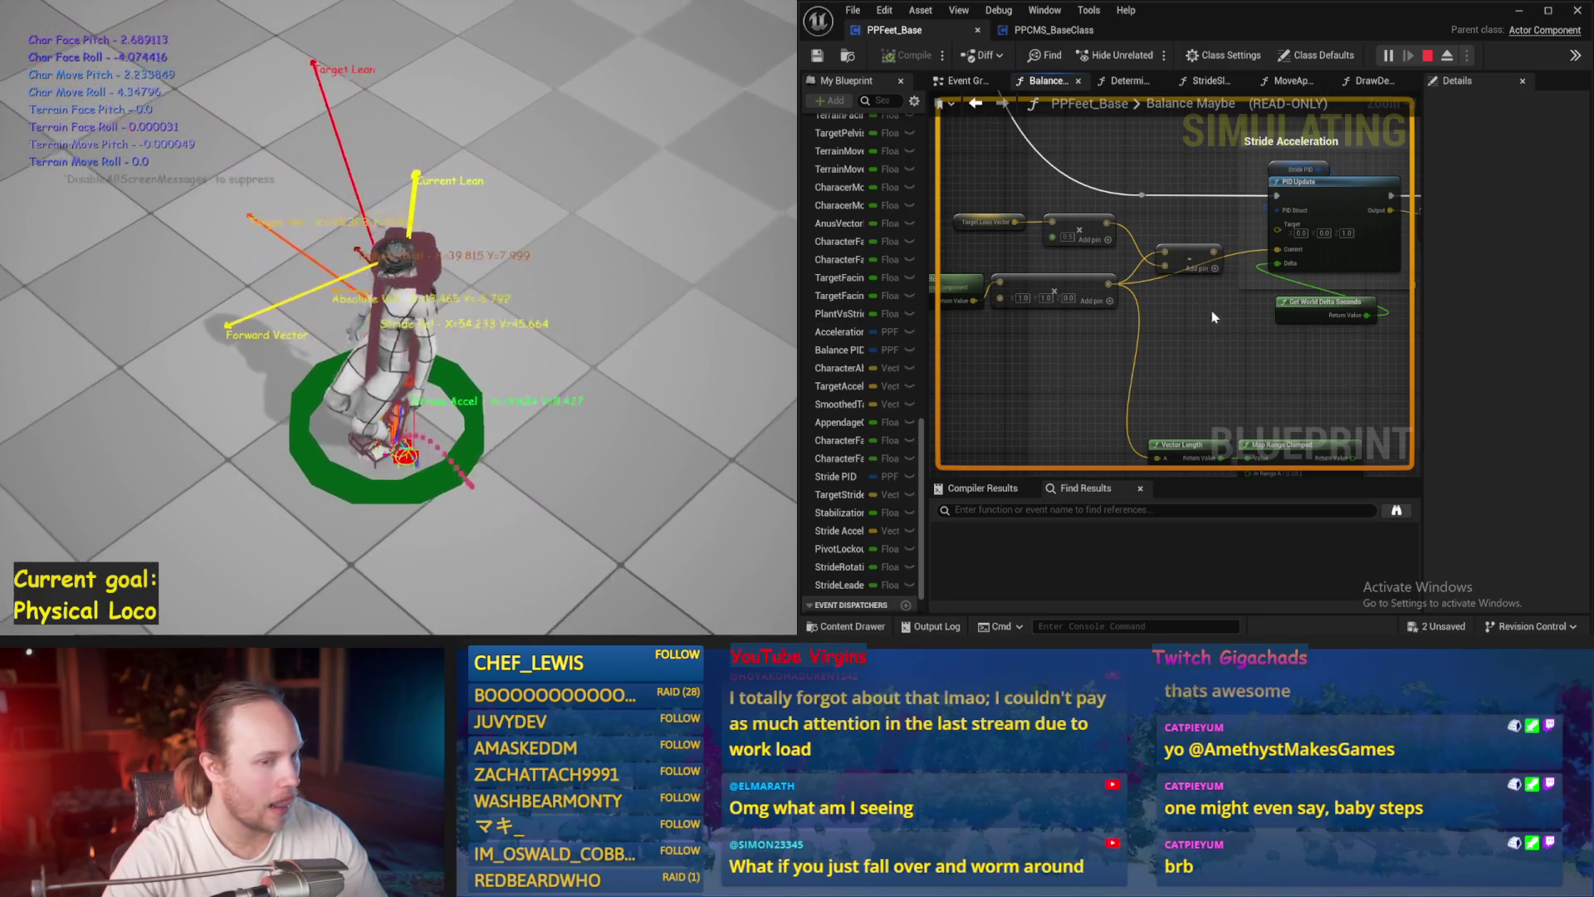
pyautogui.press('Escape')
pyautogui.scroll(-6, 1200, 307)
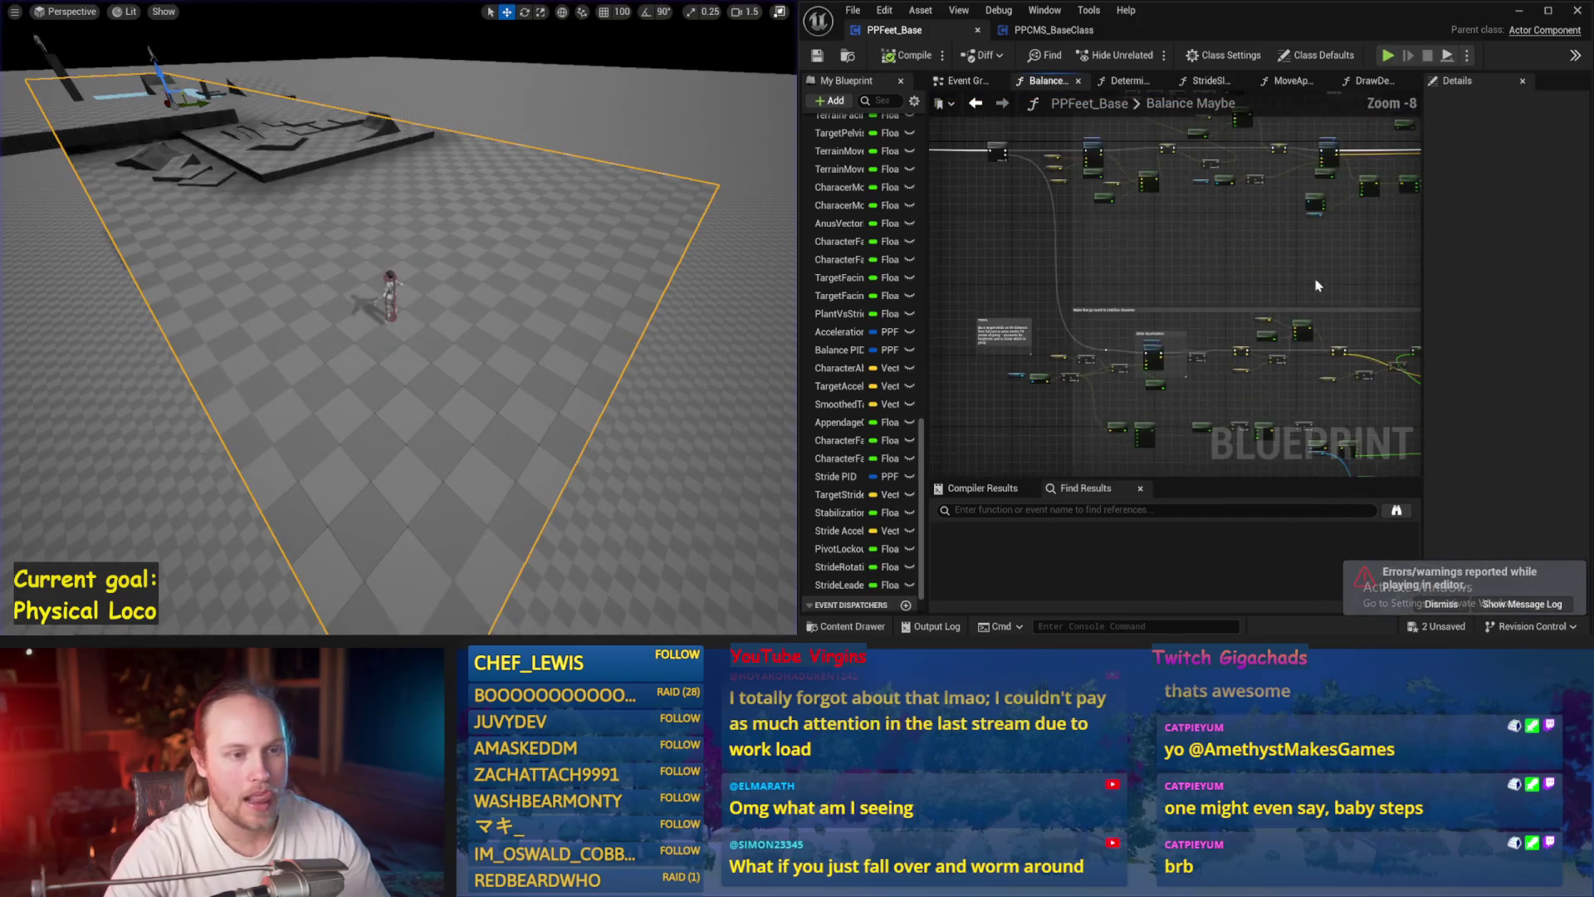
# - Save the blueprint and run two balance simulations as the ragdoll topples
pyautogui.scroll(5, 1197, 306)
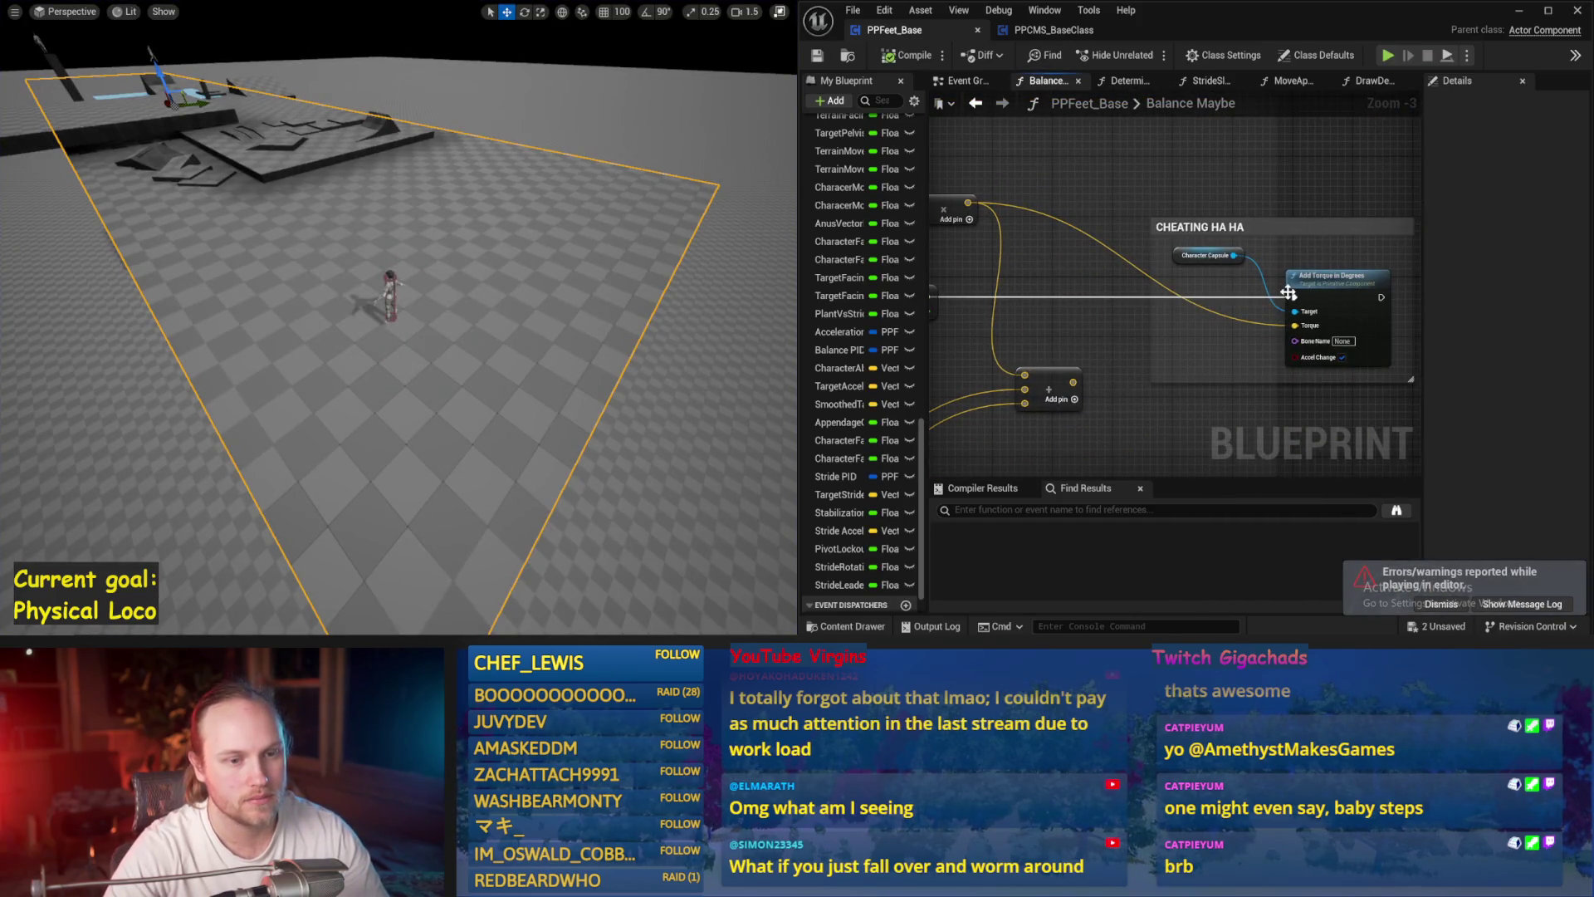
pyautogui.click(818, 56)
pyautogui.moveTo(1220, 247)
pyautogui.mouseDown()
pyautogui.moveTo(1259, 279)
pyautogui.moveTo(1205, 141)
pyautogui.moveTo(990, 339)
pyautogui.moveTo(708, 286)
pyautogui.moveTo(723, 253)
pyautogui.moveTo(838, 226)
pyautogui.mouseUp()
pyautogui.hotkey('alt', 'p')
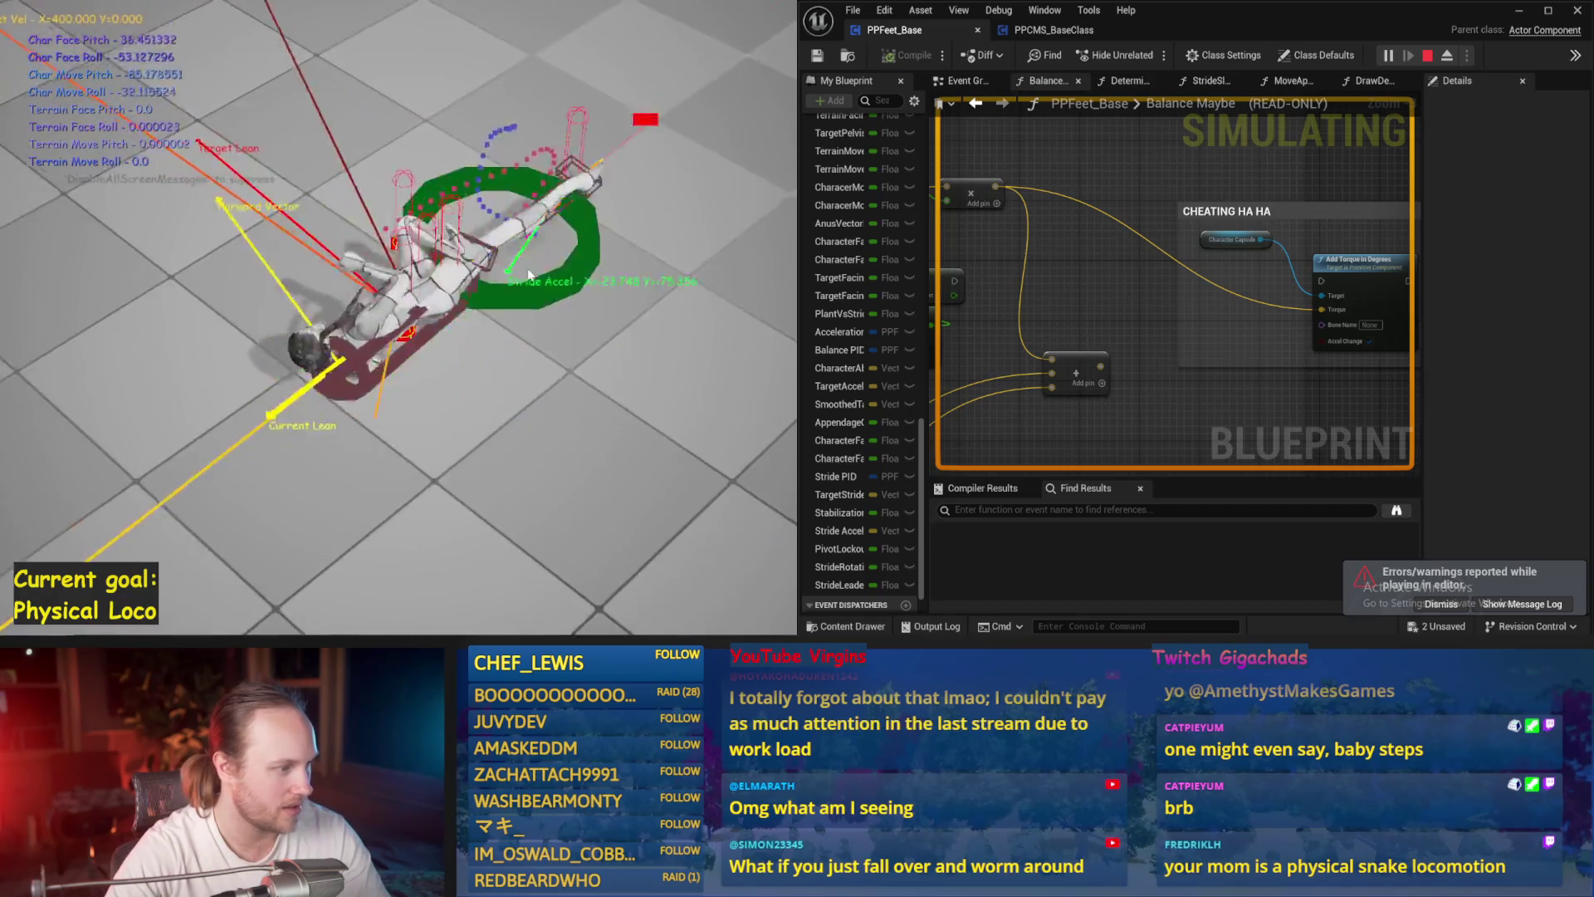
pyautogui.press('Escape')
pyautogui.hotkey('alt', 's')
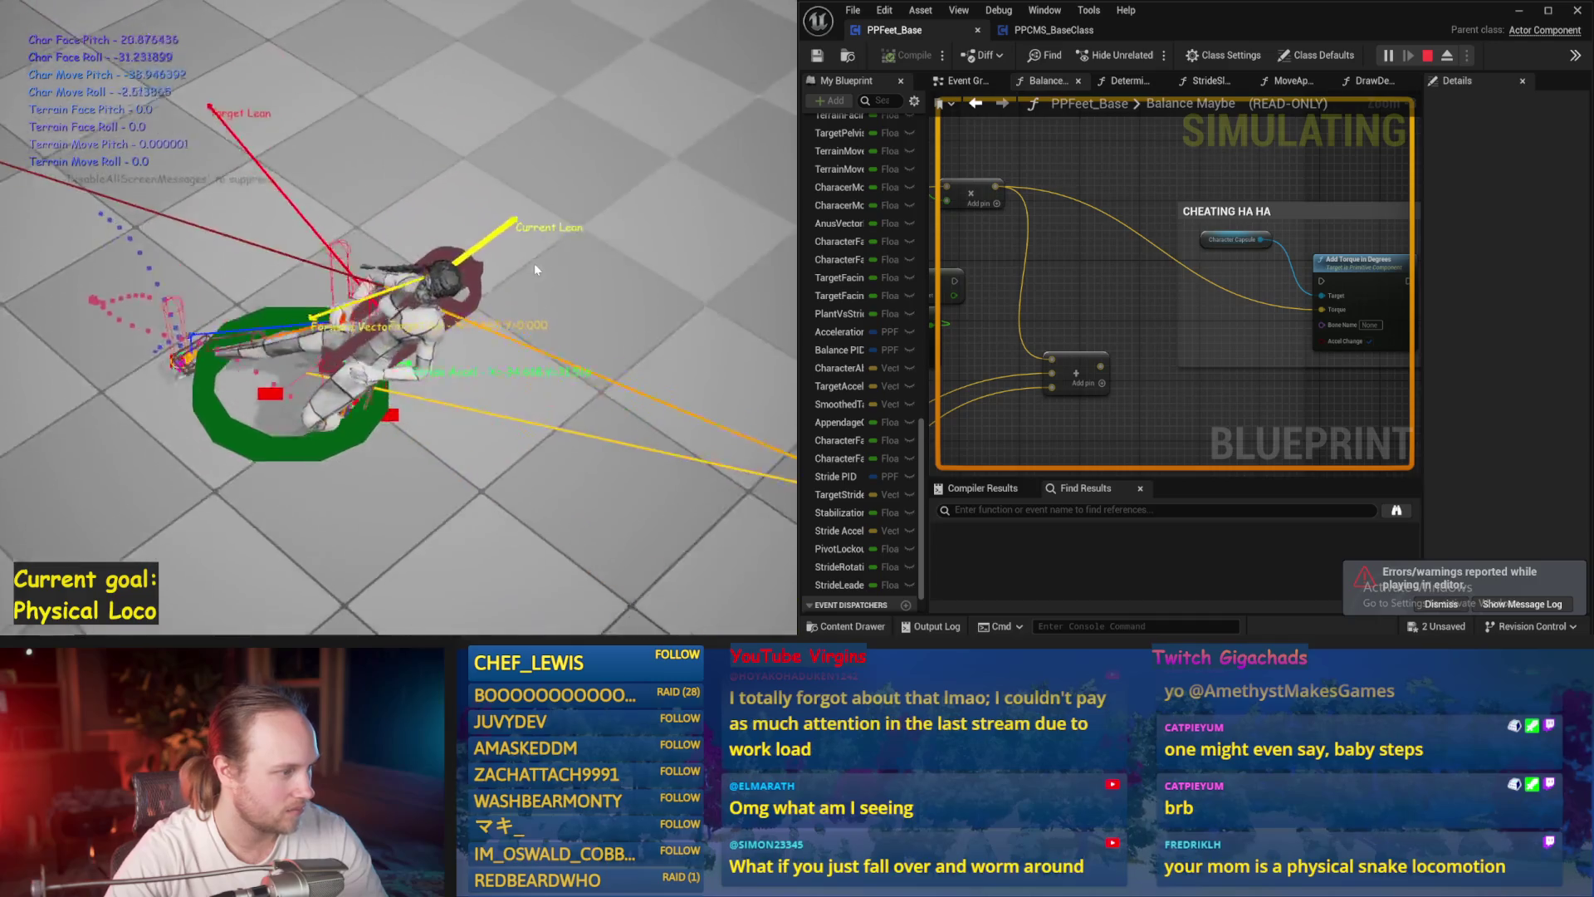
pyautogui.press('Escape')
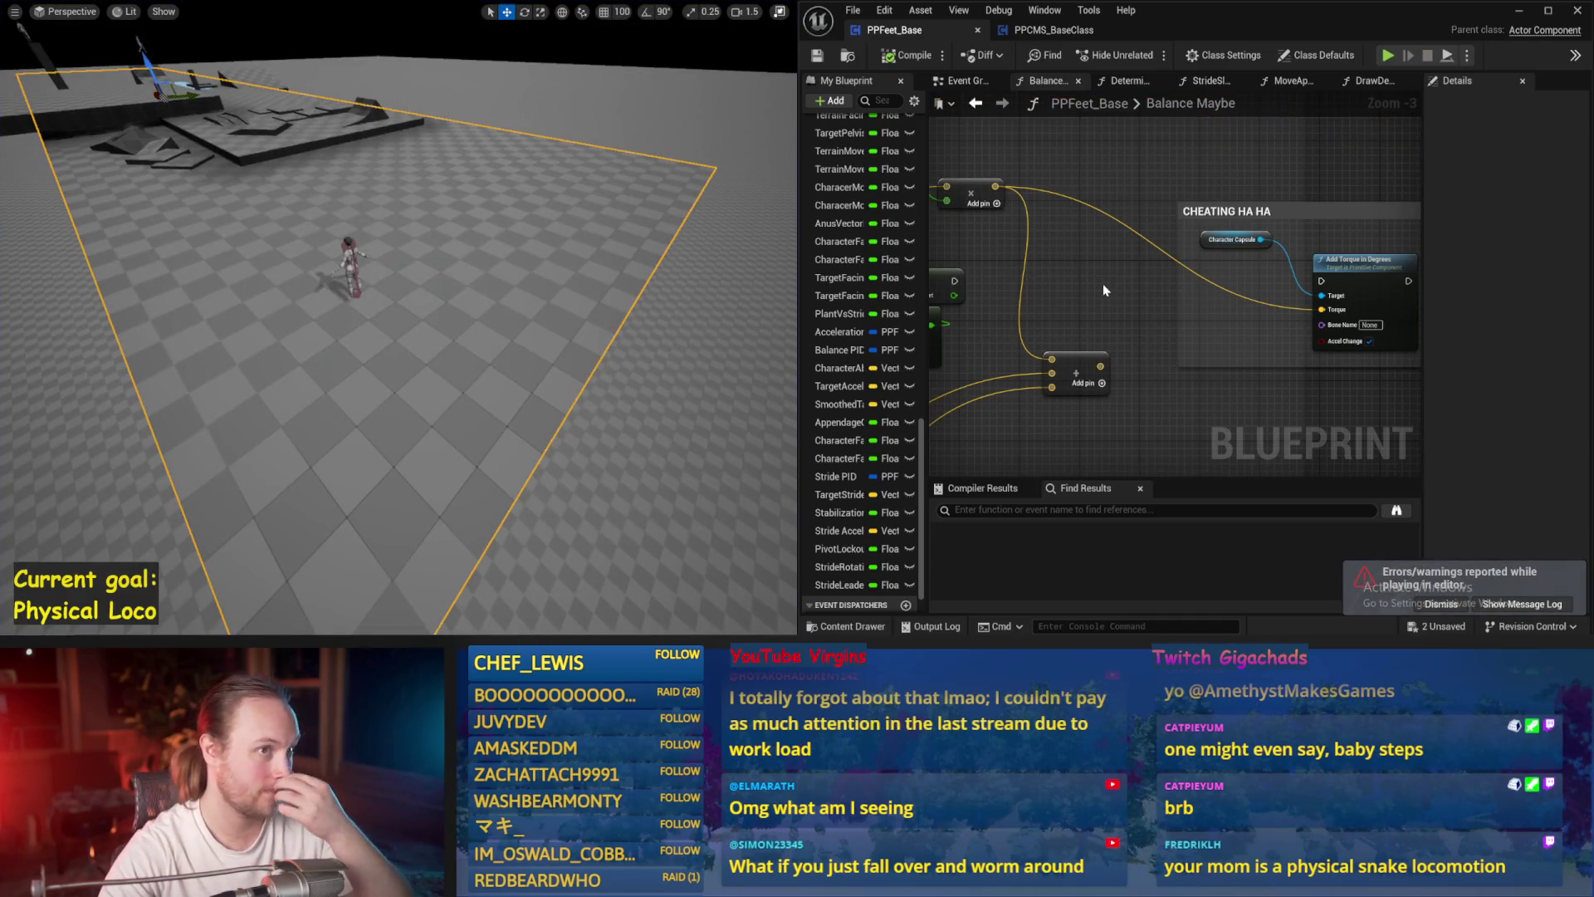
# - Bring the SET and Clamp nodes into view and dismiss the errors notification
pyautogui.moveTo(1103, 282)
pyautogui.mouseDown()
pyautogui.moveTo(1242, 320)
pyautogui.moveTo(1237, 292)
pyautogui.moveTo(1352, 264)
pyautogui.moveTo(1148, 317)
pyautogui.moveTo(1144, 292)
pyautogui.mouseUp()
pyautogui.scroll(-3, 1144, 292)
pyautogui.click(1439, 603)
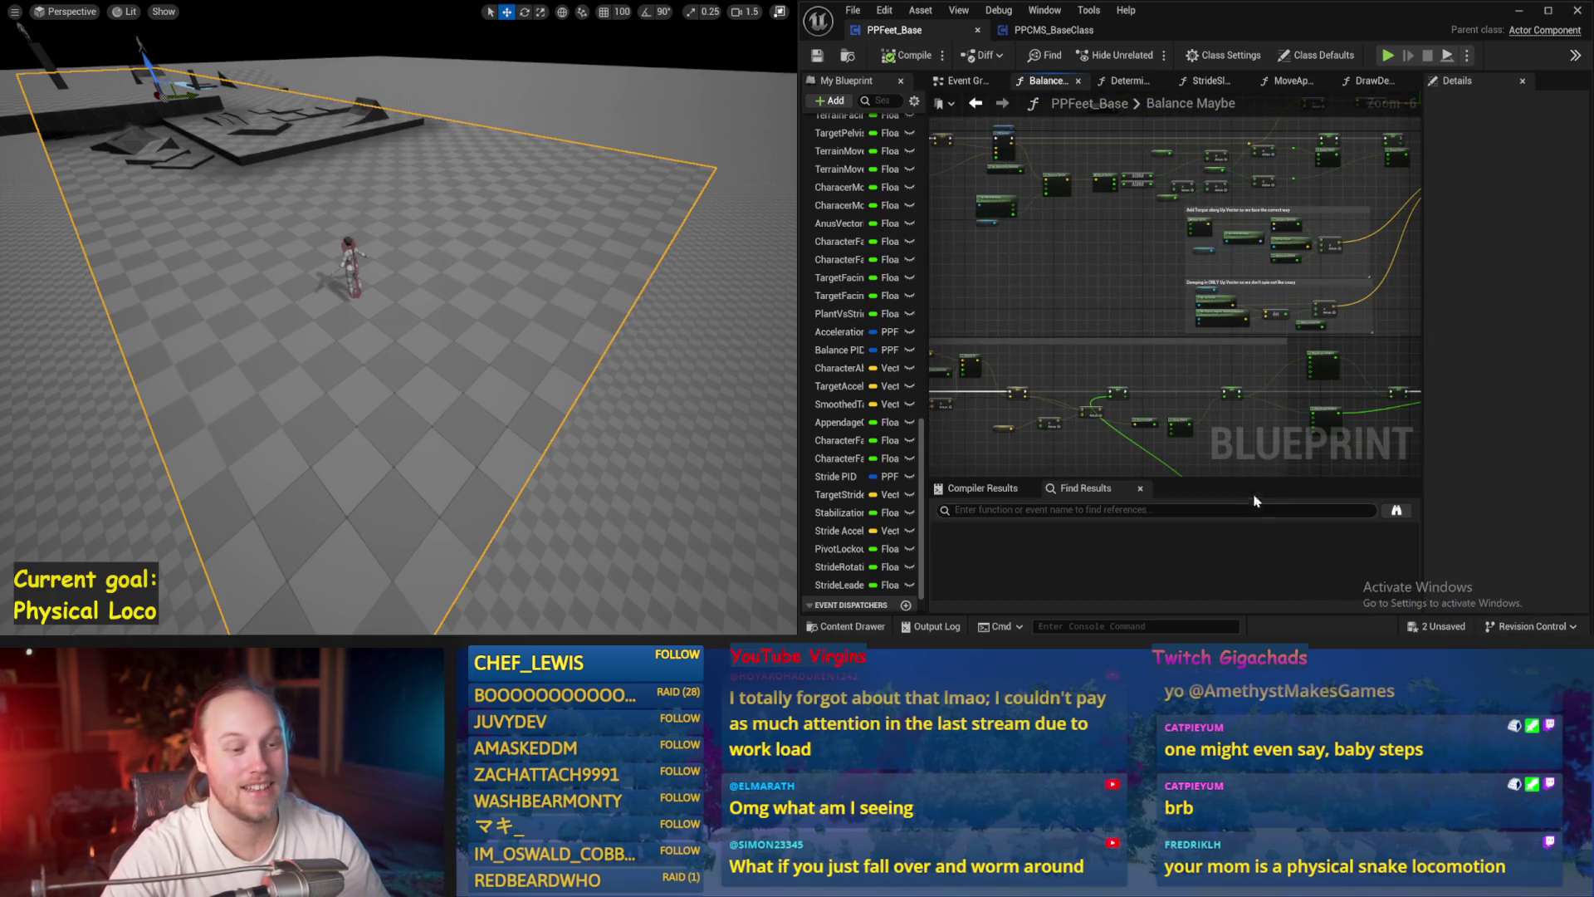
# - Save the blueprint with the VInterp To, SET and Get Up Vector nodes in view
pyautogui.scroll(2, 1069, 362)
pyautogui.moveTo(1070, 362)
pyautogui.mouseDown()
pyautogui.moveTo(1267, 362)
pyautogui.moveTo(1204, 231)
pyautogui.mouseUp()
pyautogui.scroll(1, 1341, 375)
pyautogui.hotkey('ctrl', 's')
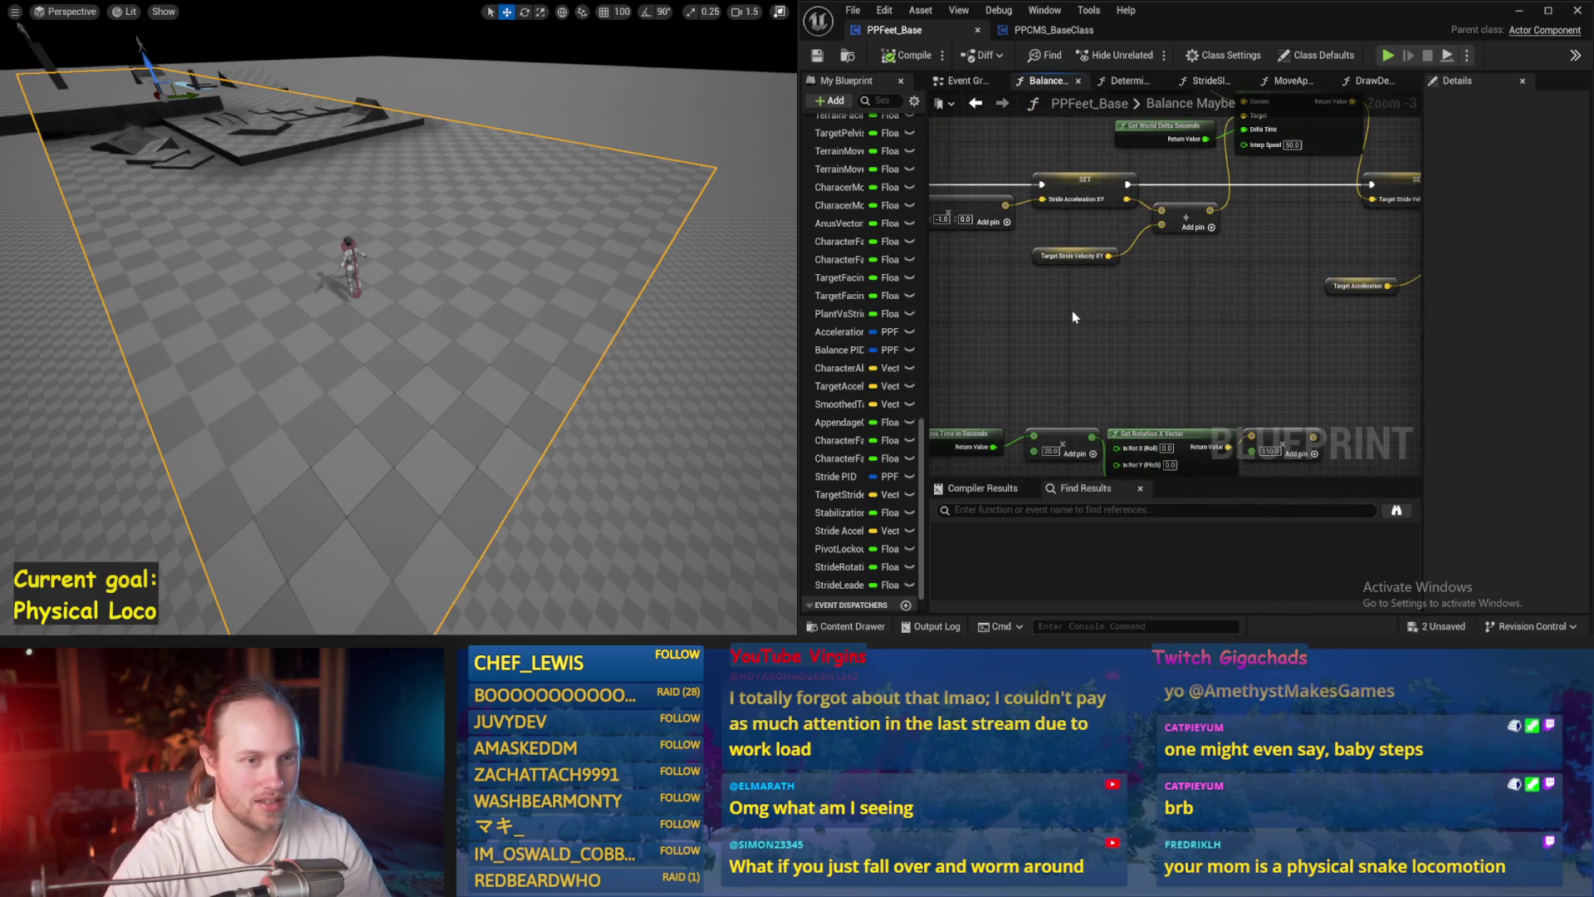
pyautogui.moveTo(1032, 294); pyautogui.dragTo(1277, 302)
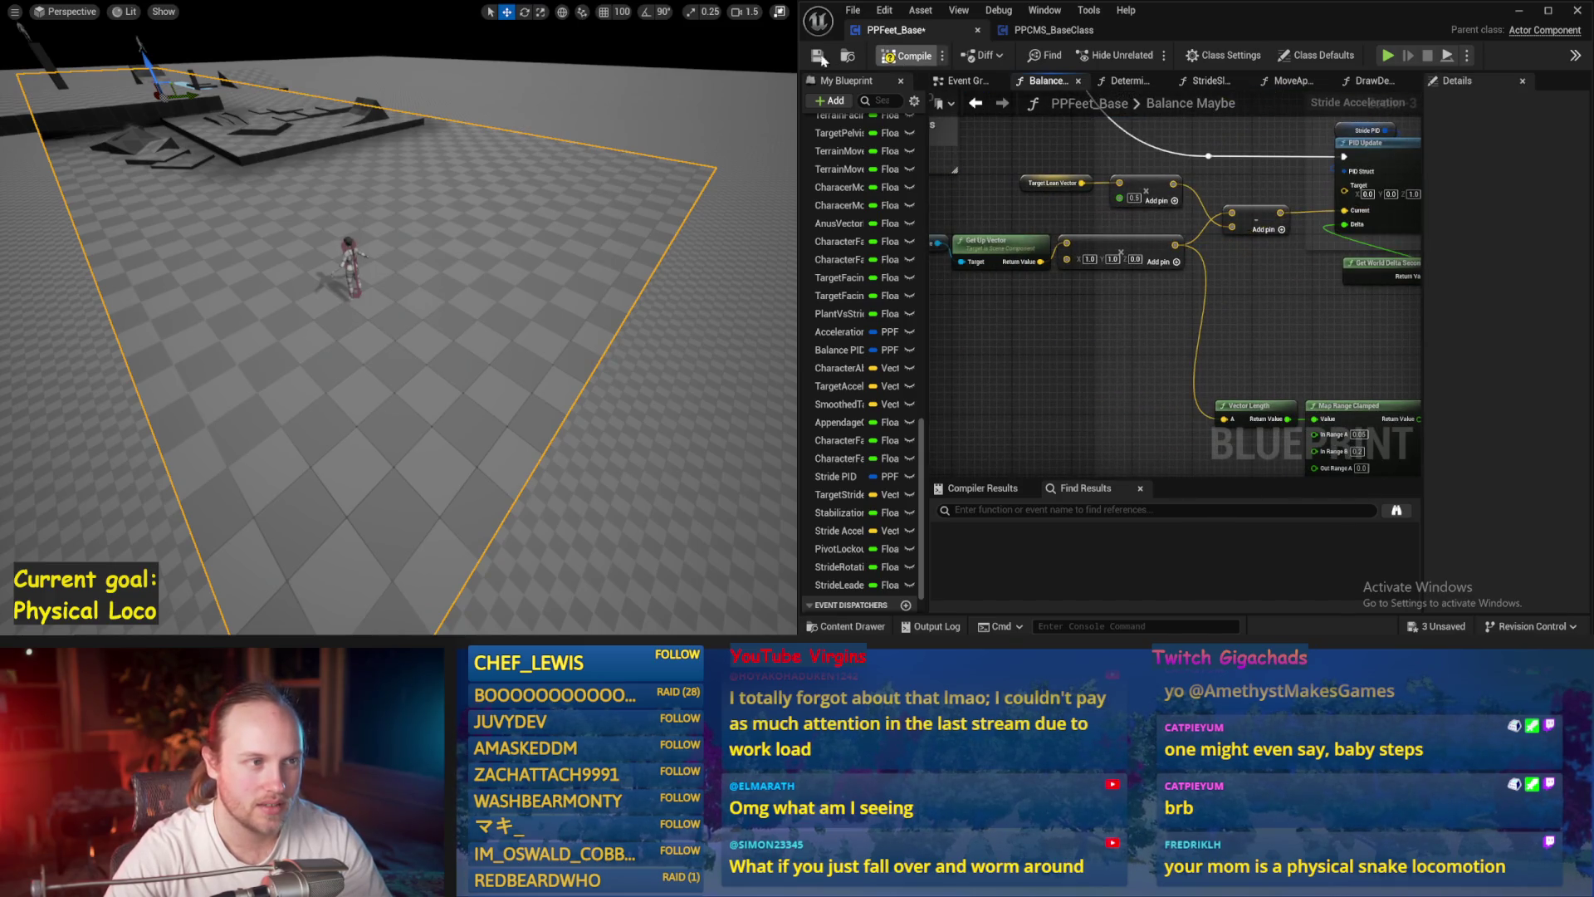
pyautogui.click(824, 55)
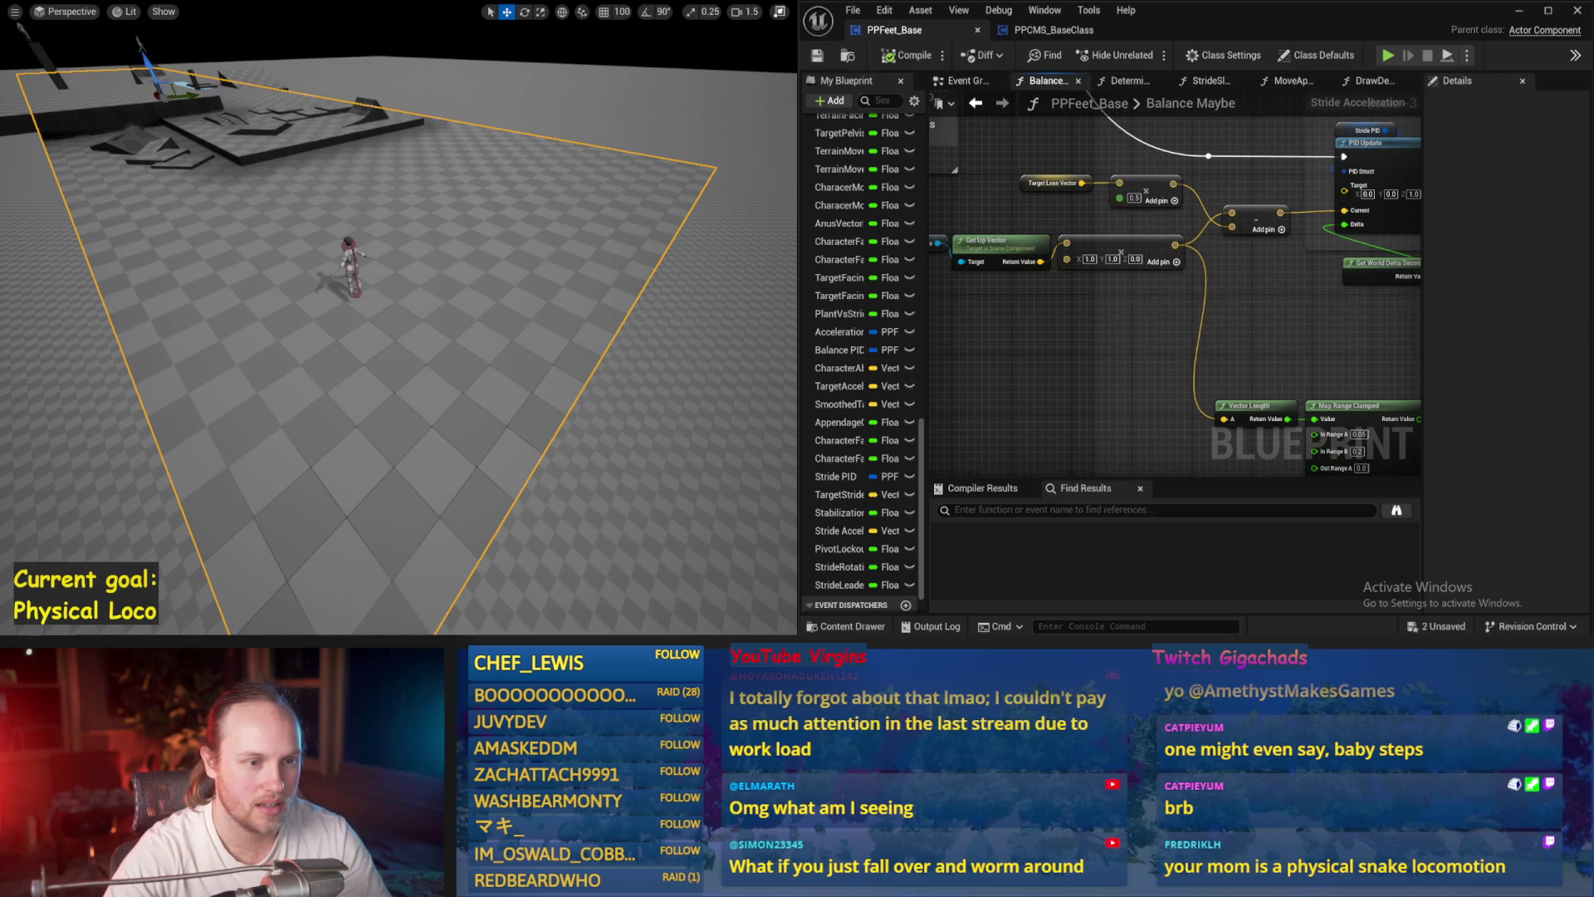
# - Shift the Get Up Vector node group and Vector multiply node to tidy the graph
pyautogui.moveTo(1103, 324); pyautogui.dragTo(1173, 329)
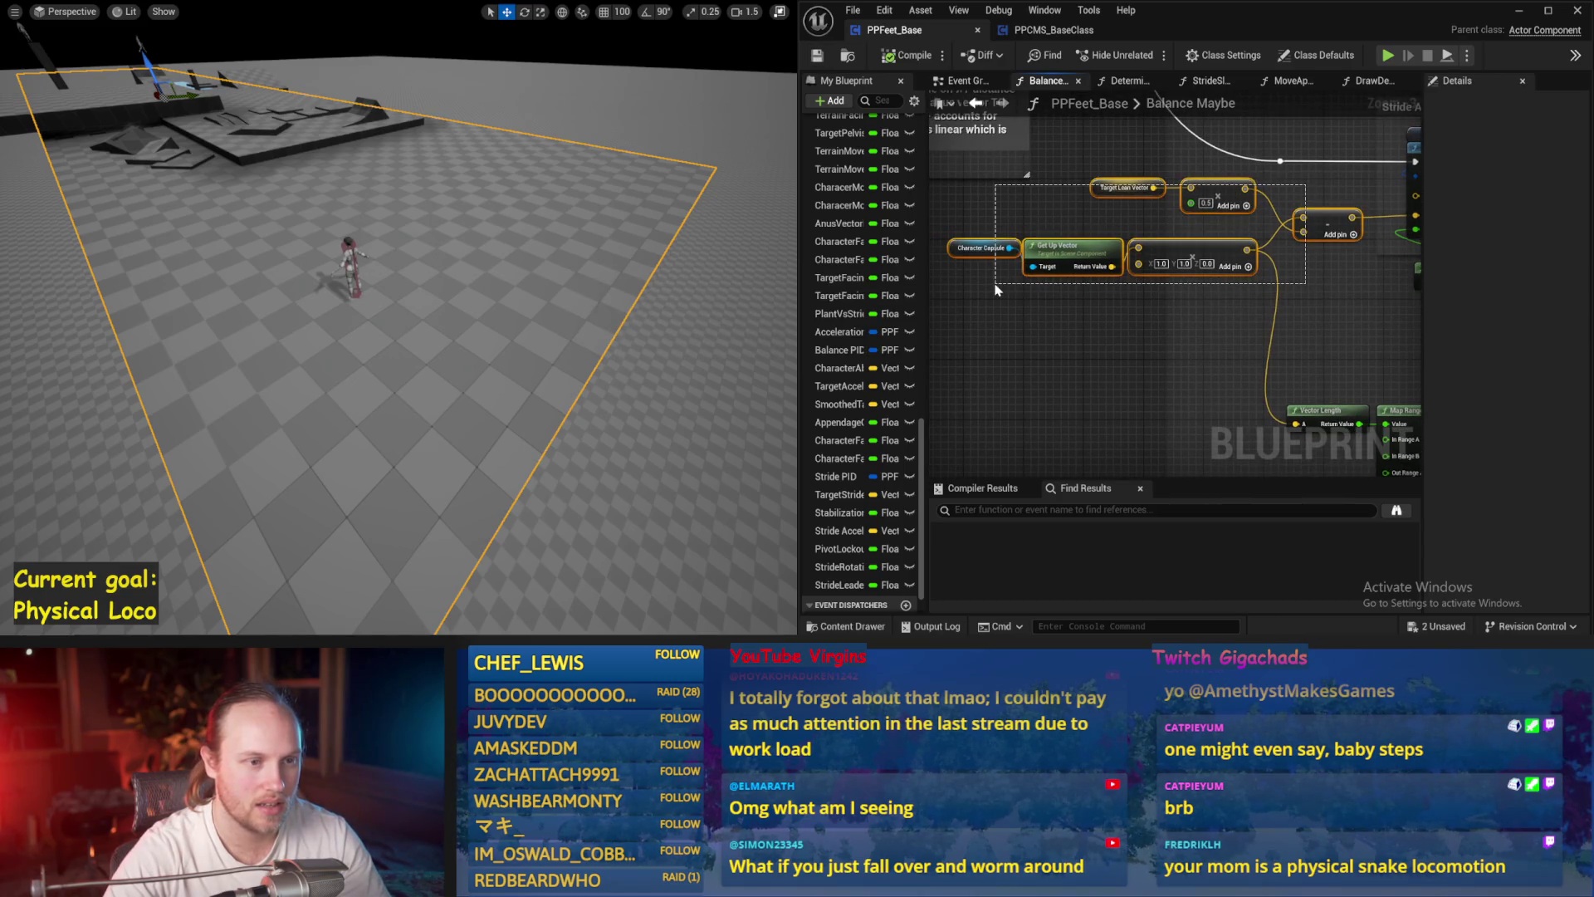
pyautogui.moveTo(1090, 247); pyautogui.dragTo(1063, 251)
pyautogui.click(1073, 234)
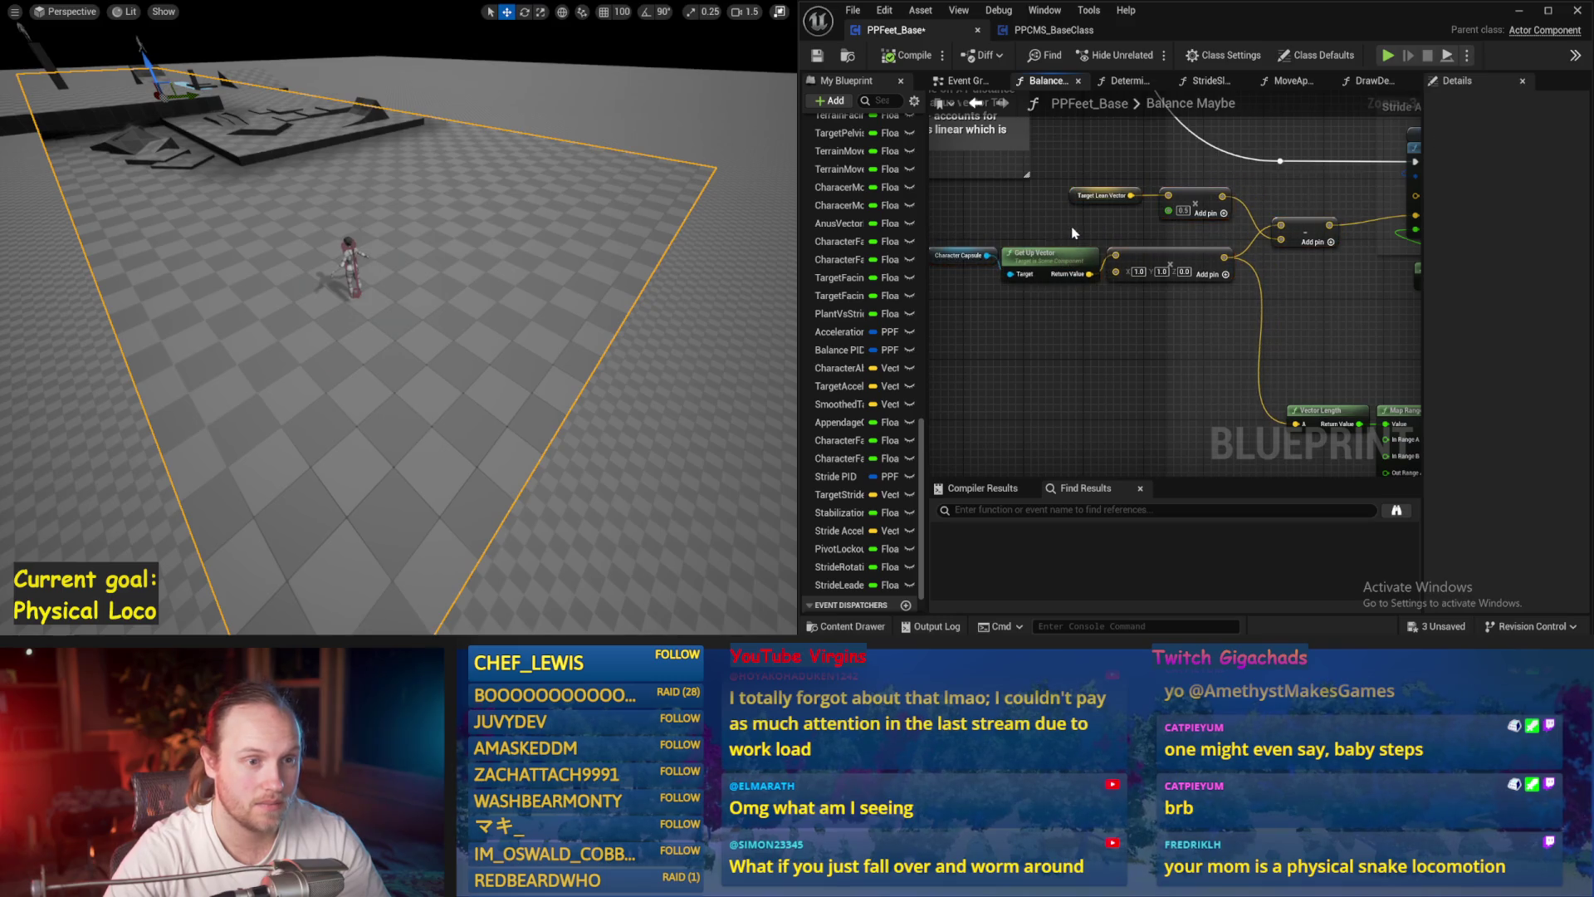
pyautogui.moveTo(1154, 258); pyautogui.dragTo(980, 283)
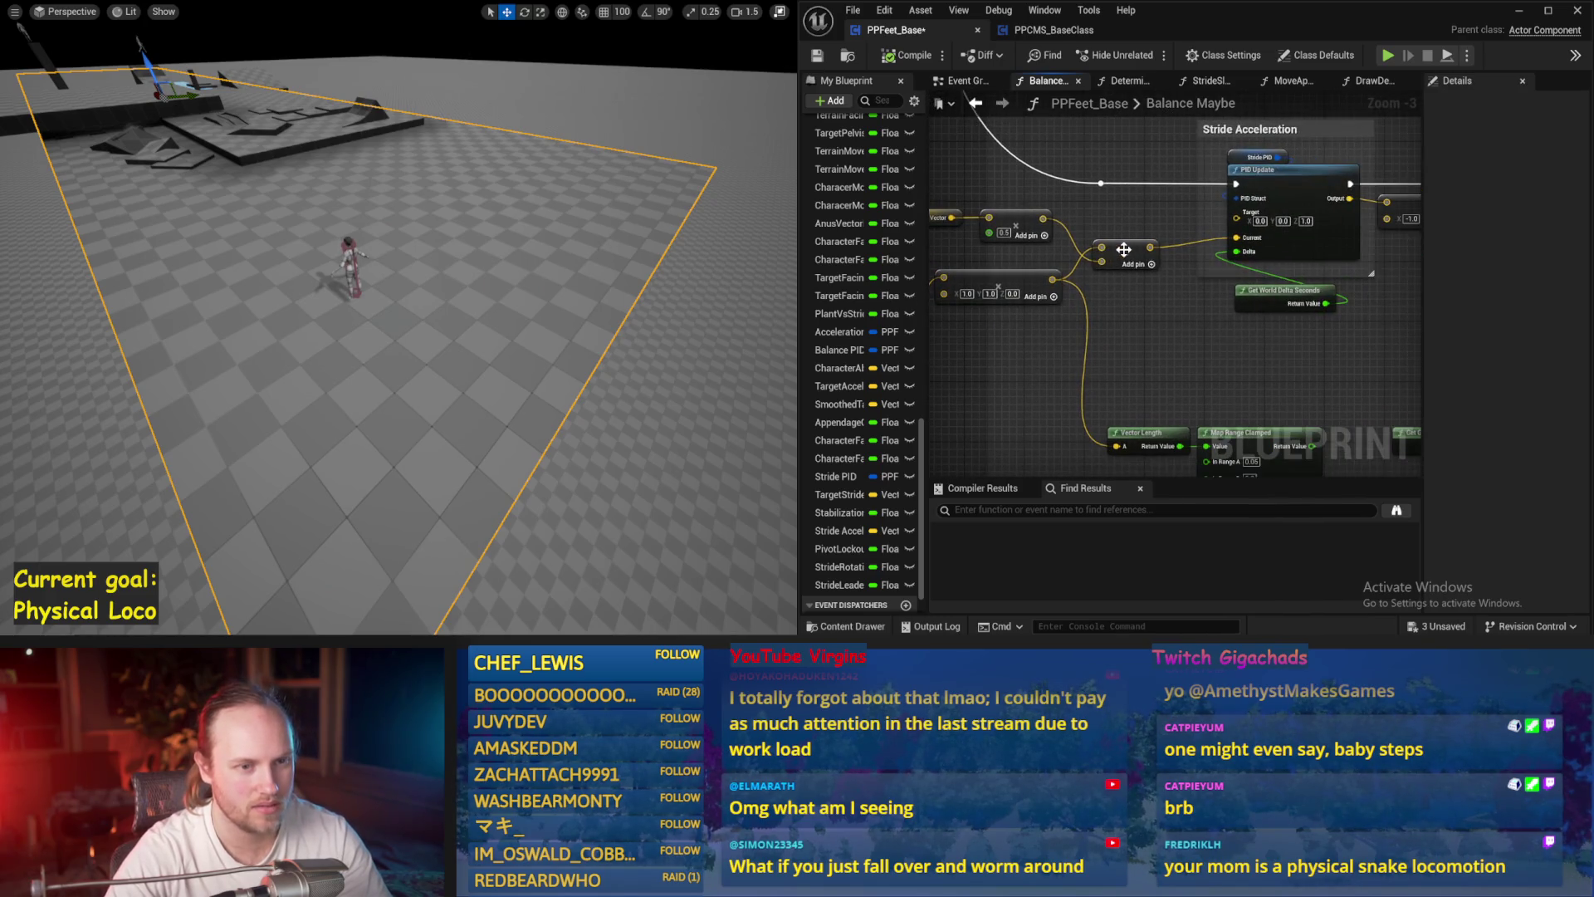
pyautogui.moveTo(1310, 261); pyautogui.dragTo(1074, 250)
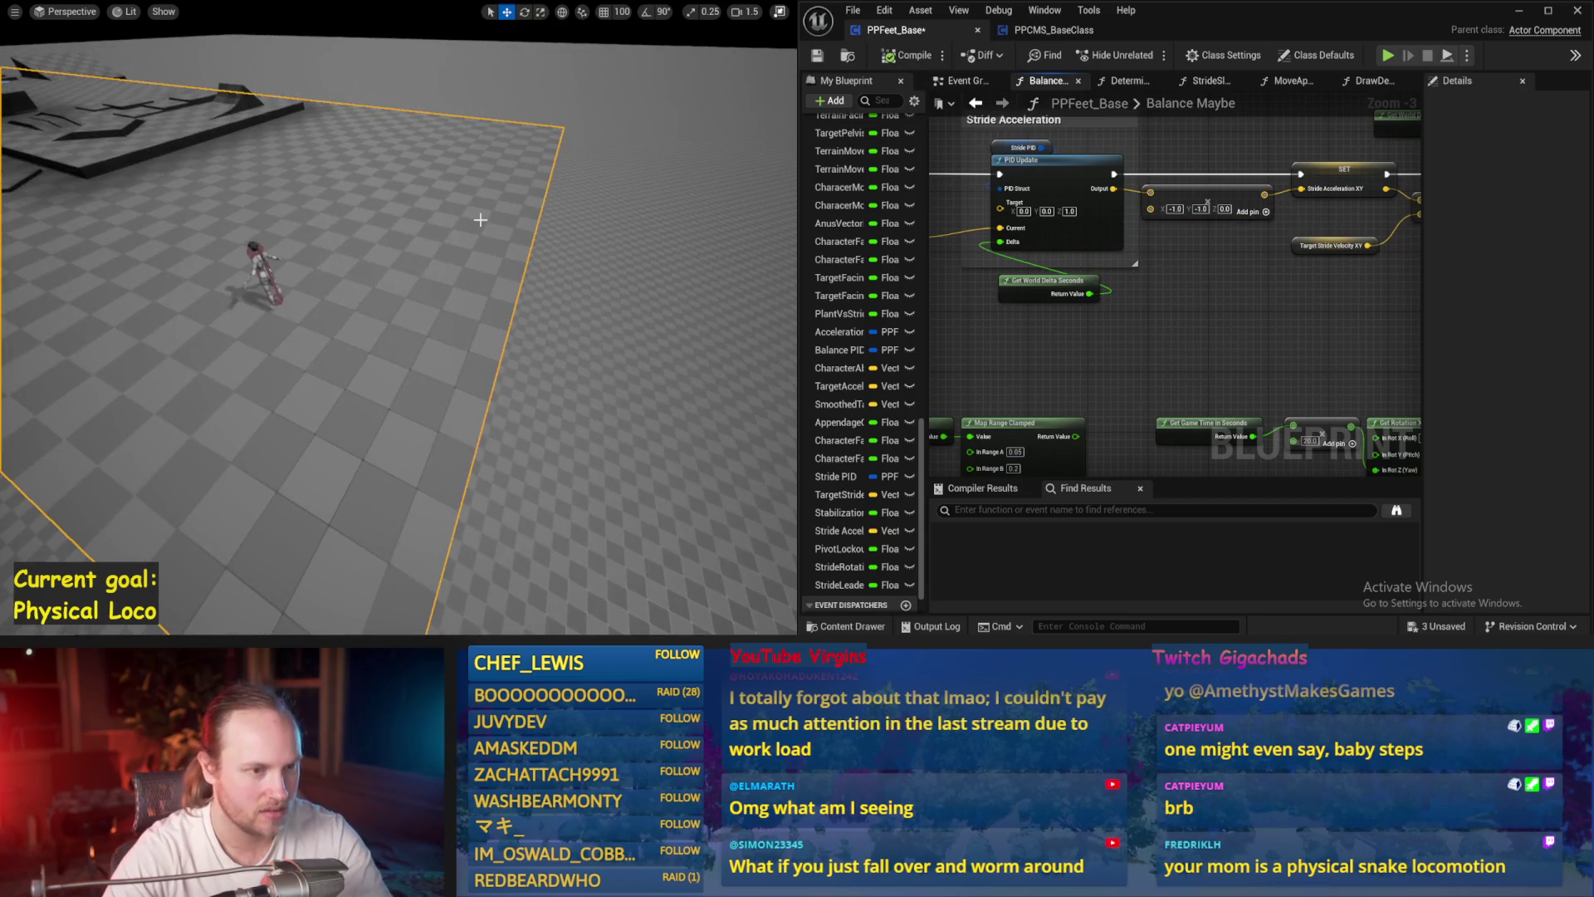
# - Run a short simulation, then show the Stride PID variable's default gains in Details
pyautogui.hotkey('alt', 's')
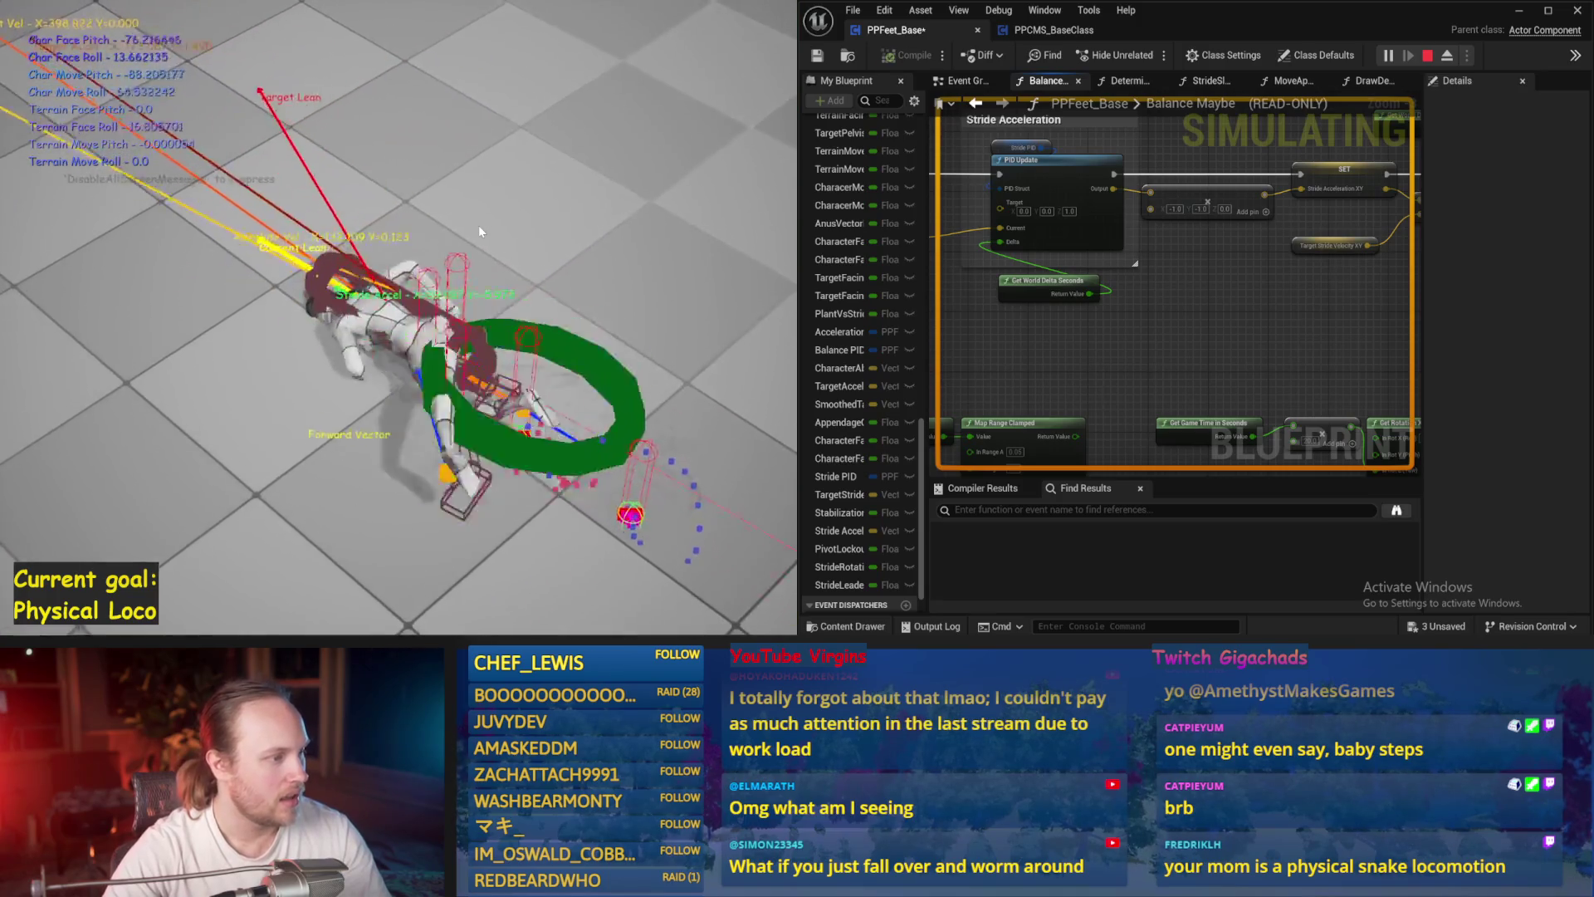
pyautogui.press('Escape')
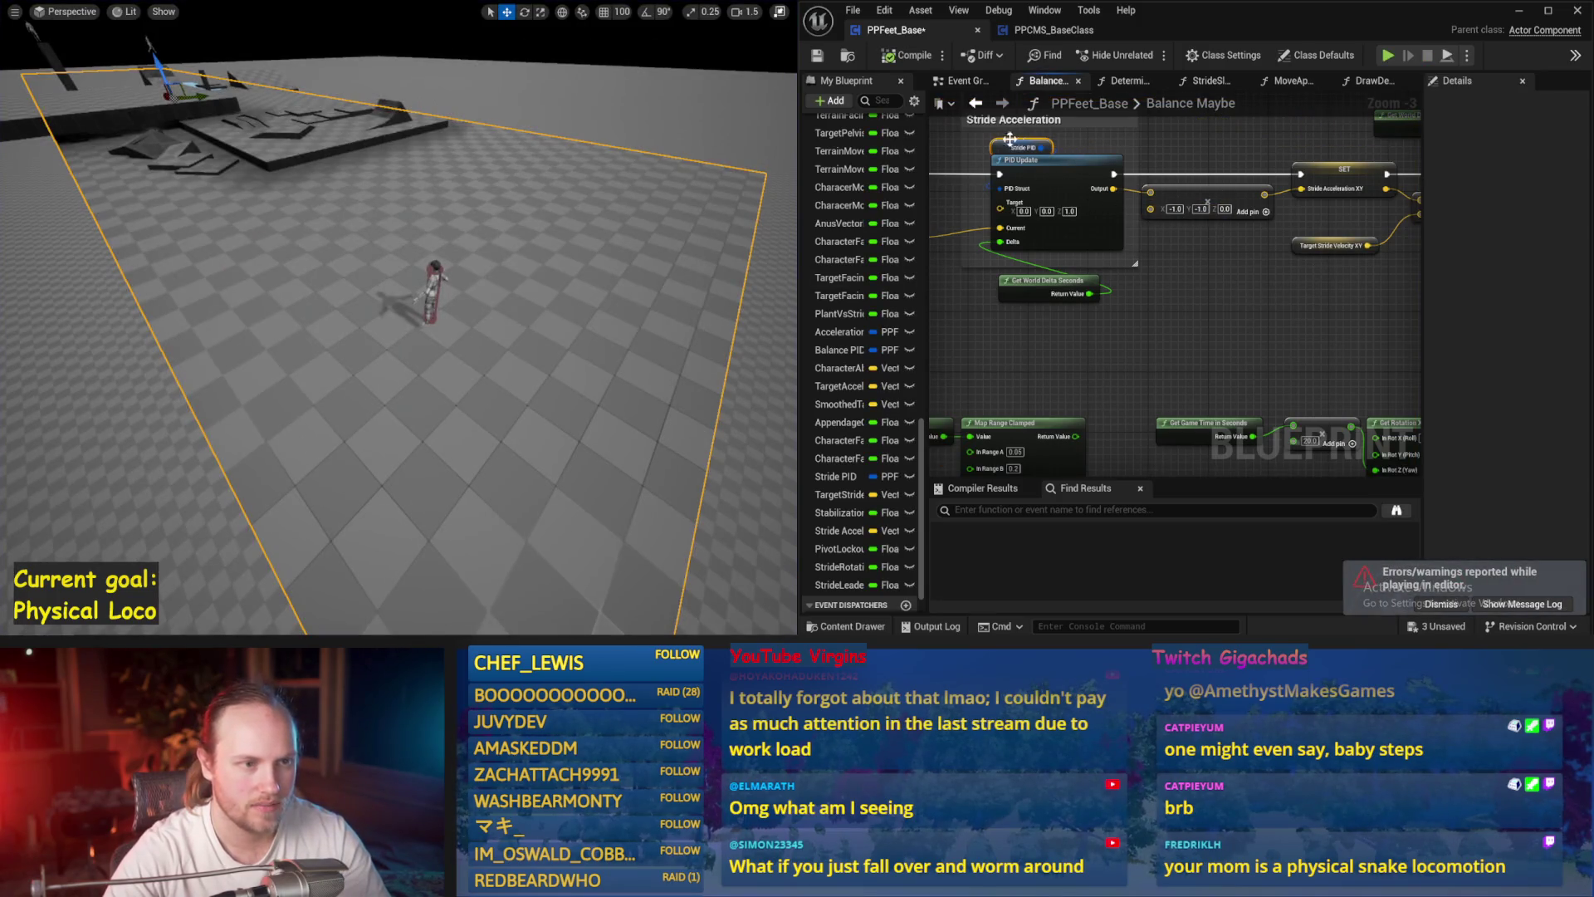
pyautogui.click(1006, 142)
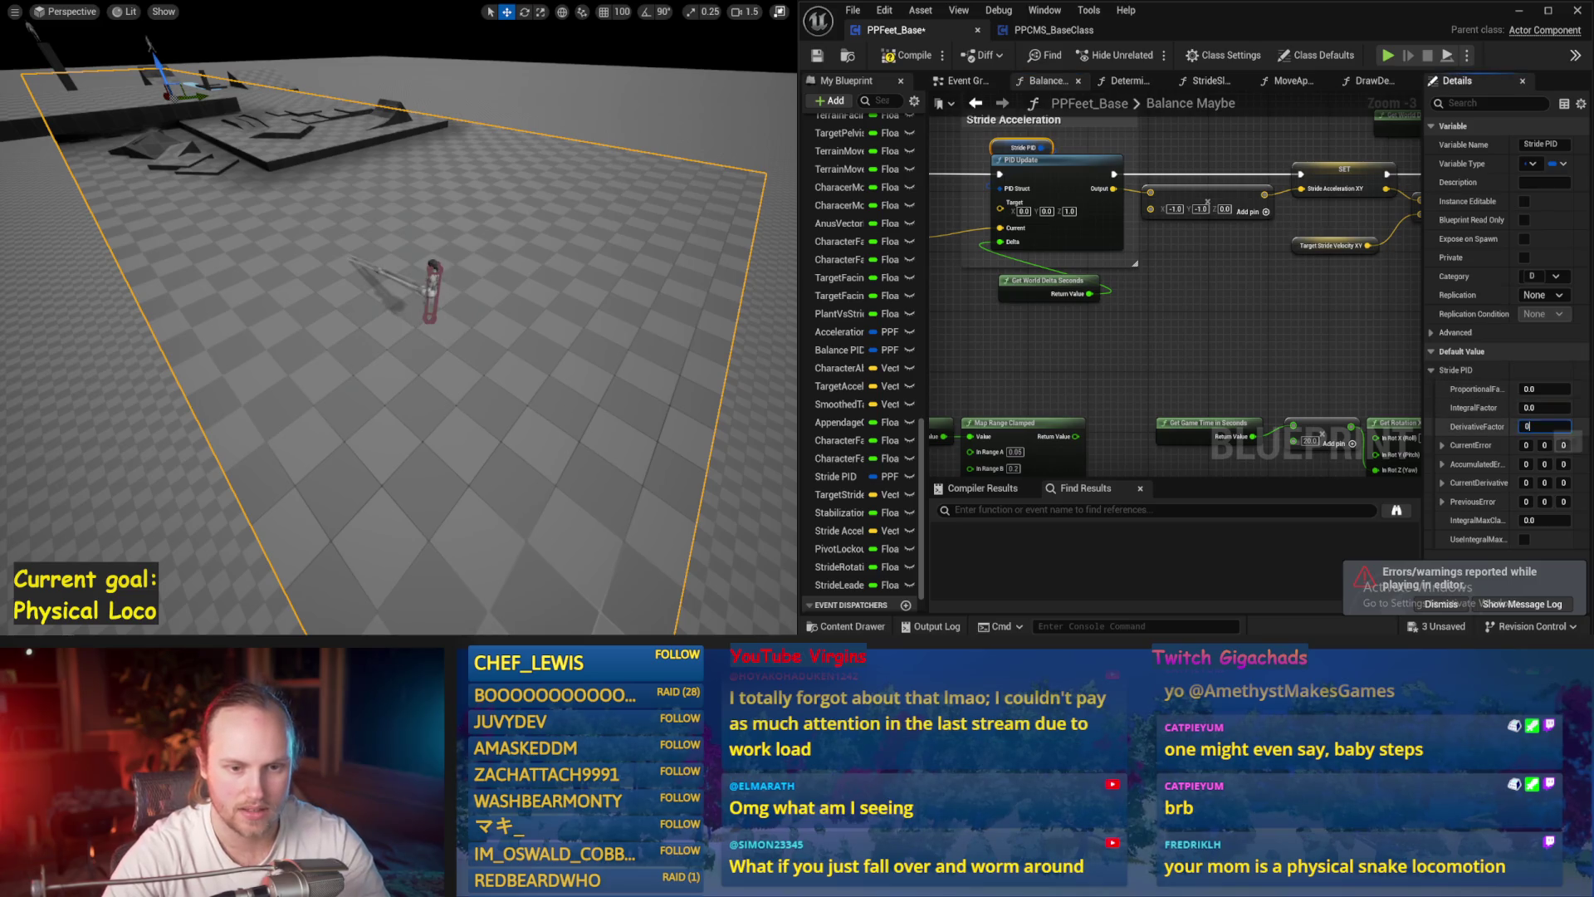
# - Save the Stride blueprint with the updated DerivativeFactor PID value
pyautogui.click(1198, 408)
pyautogui.hotkey('ctrl', 's')
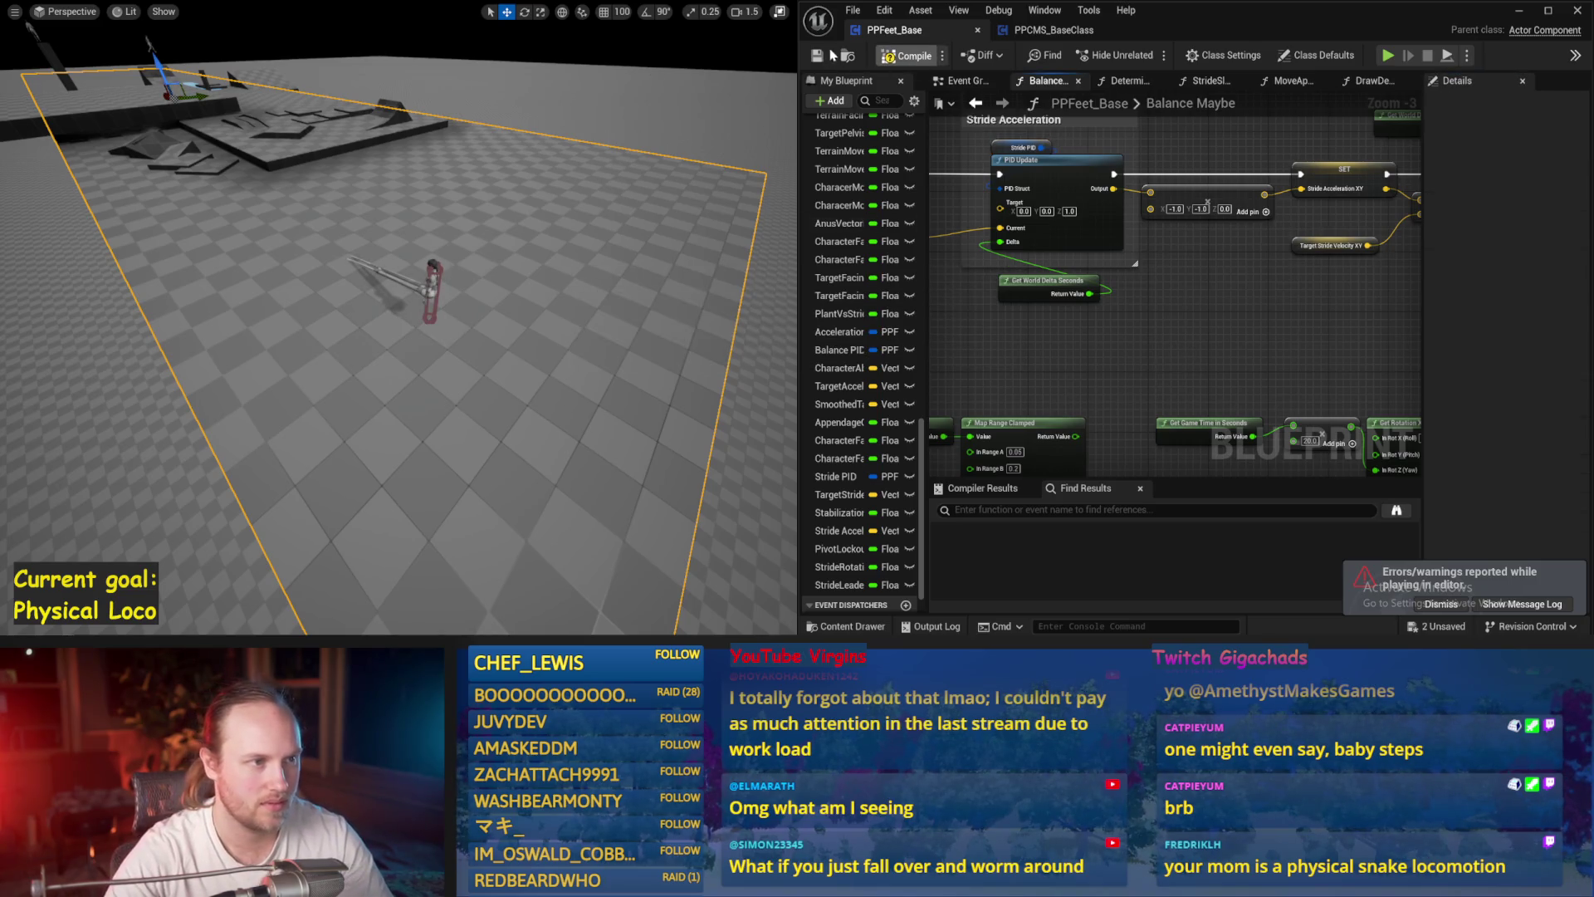
pyautogui.scroll(-1, 959, 222)
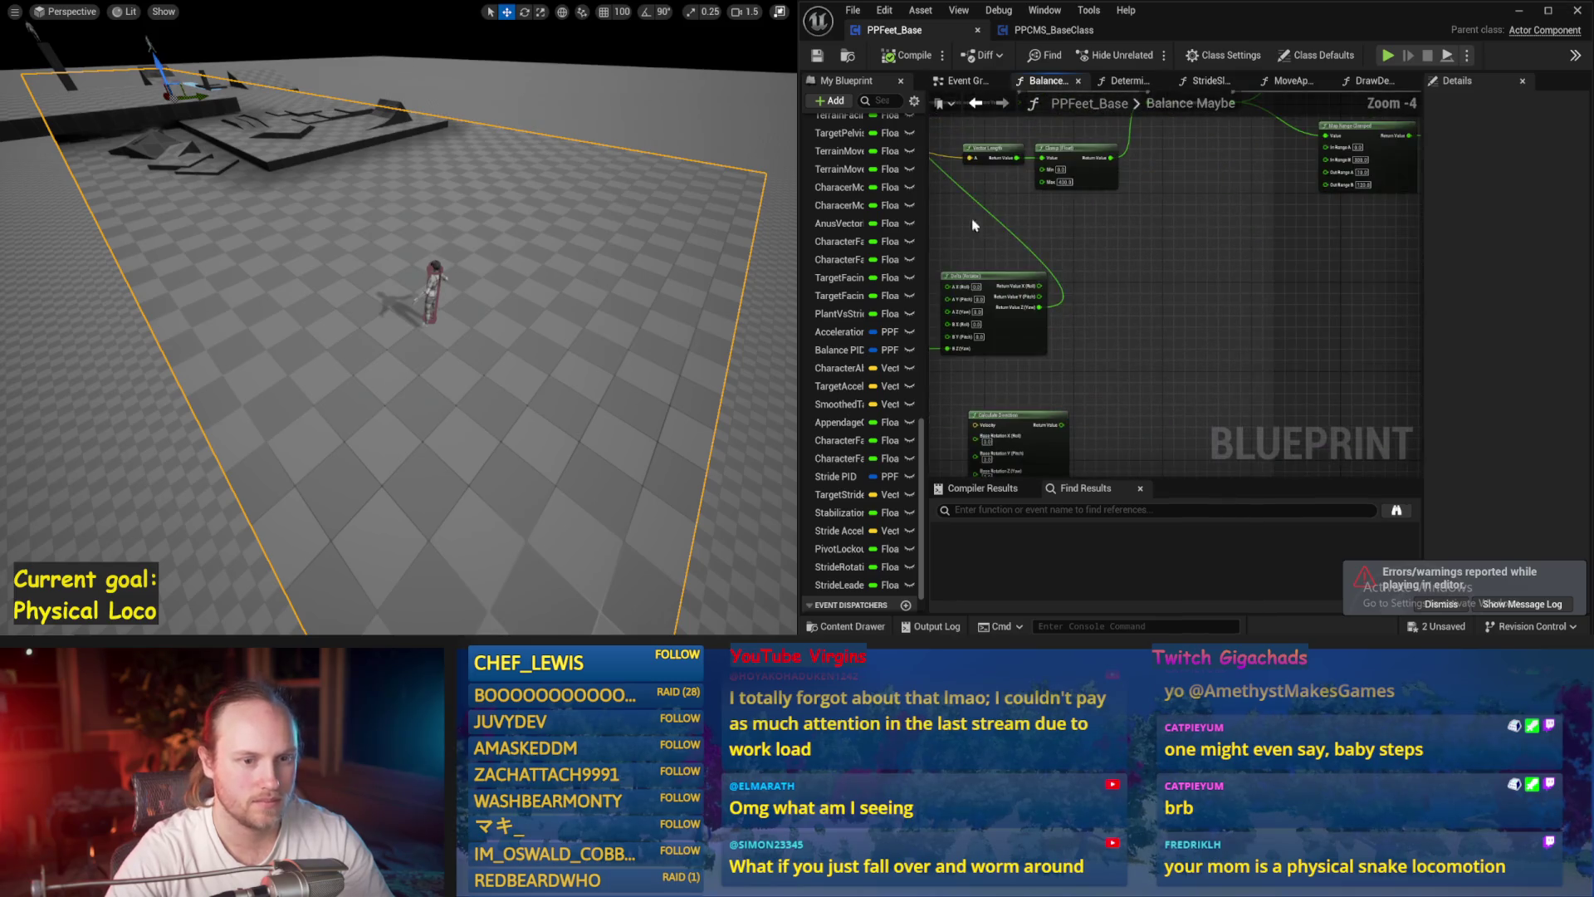
pyautogui.scroll(4, 1282, 281)
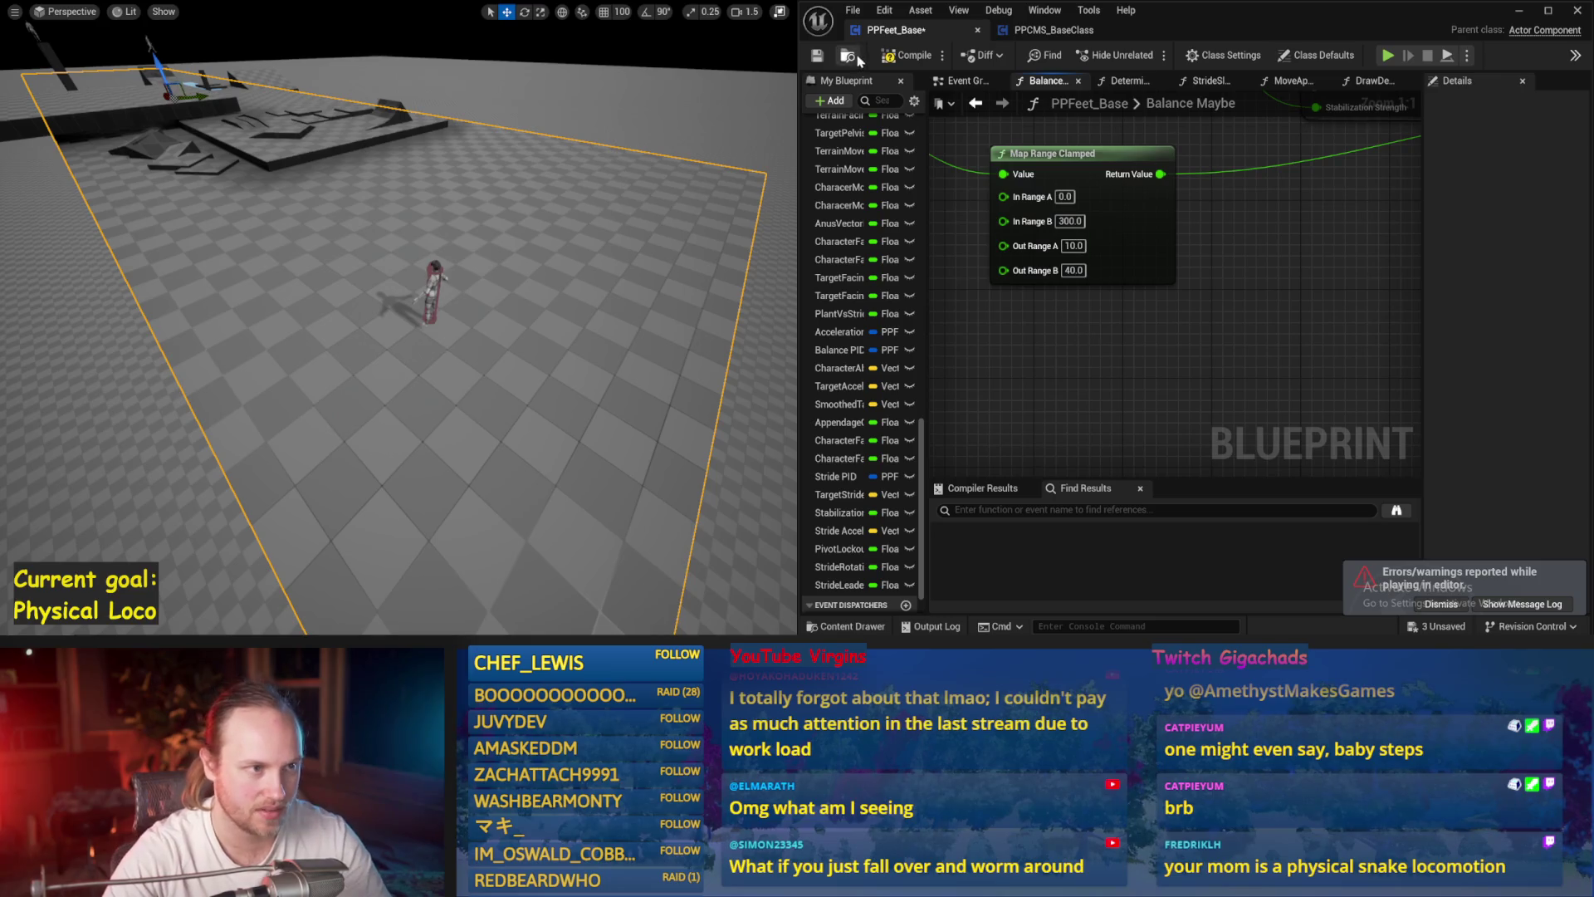
# - Launch Simulate, then stop and restart it to test the ragdoll's balance
pyautogui.click(818, 54)
pyautogui.hotkey('alt', 's')
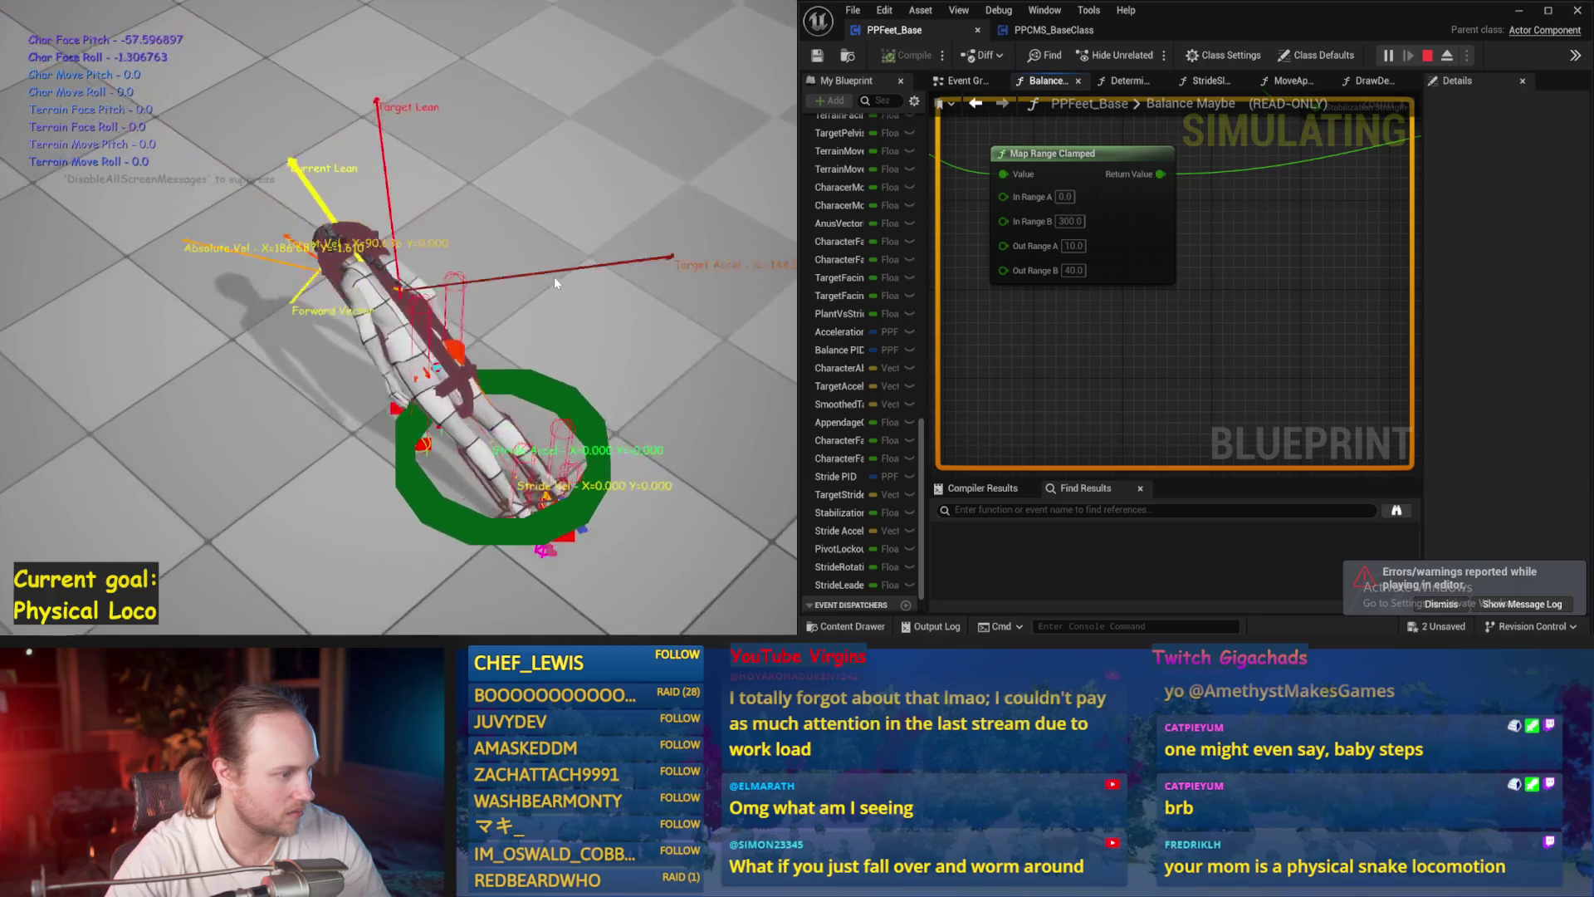
pyautogui.press('Escape')
pyautogui.hotkey('alt', 's')
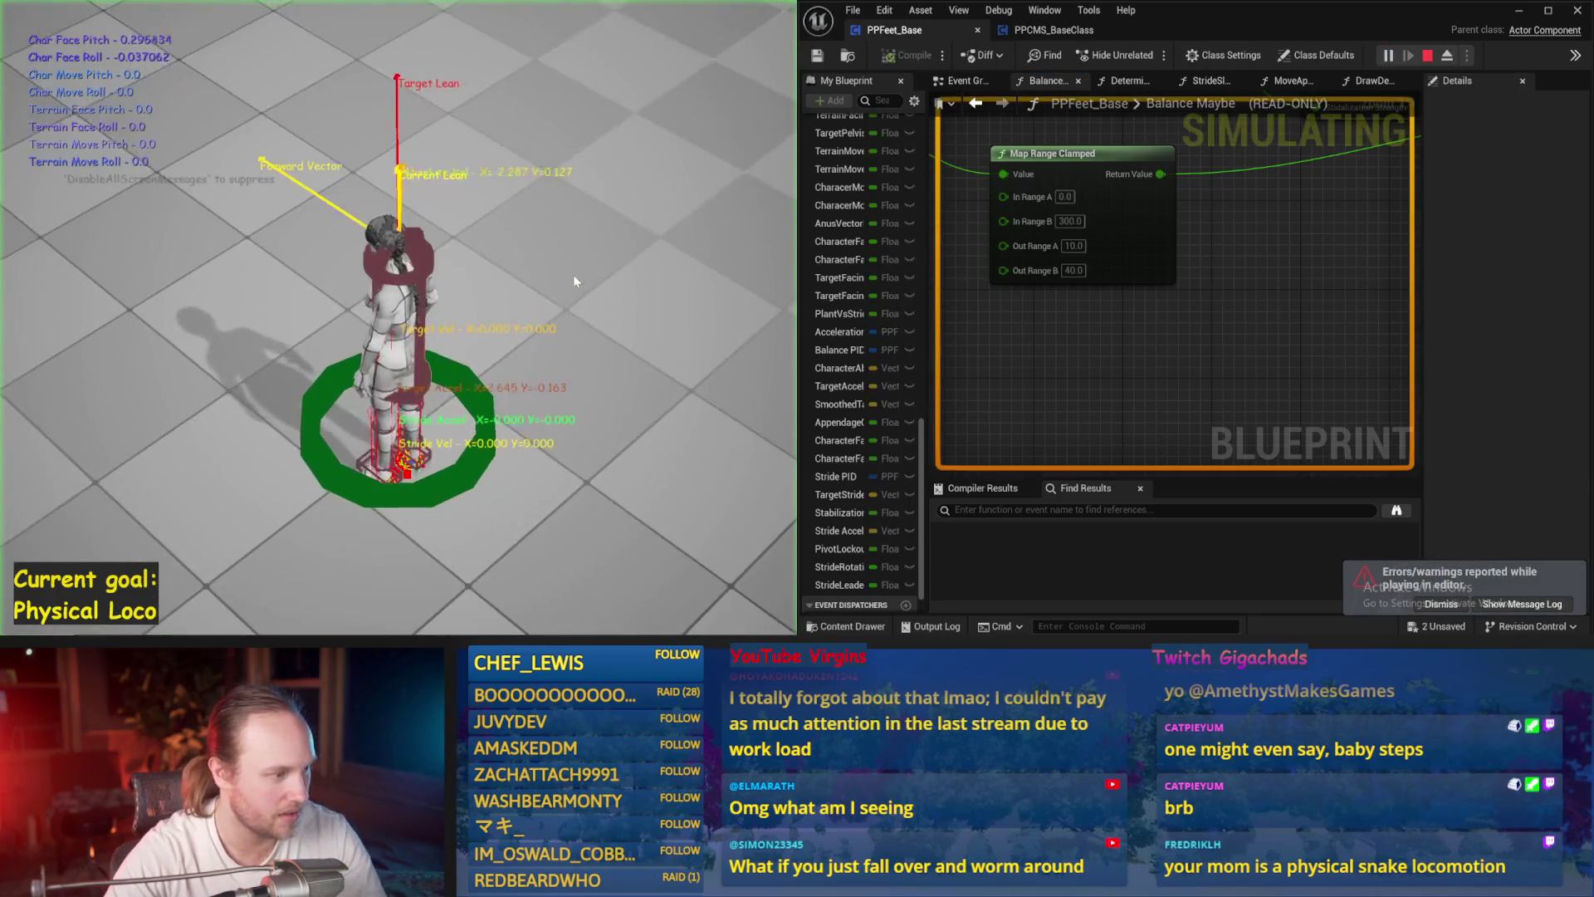
# - Inspect the second Map Range Clamped node while restarting the simulation after each fall
pyautogui.moveTo(1067, 294); pyautogui.dragTo(1262, 336)
pyautogui.scroll(-1, 990, 417)
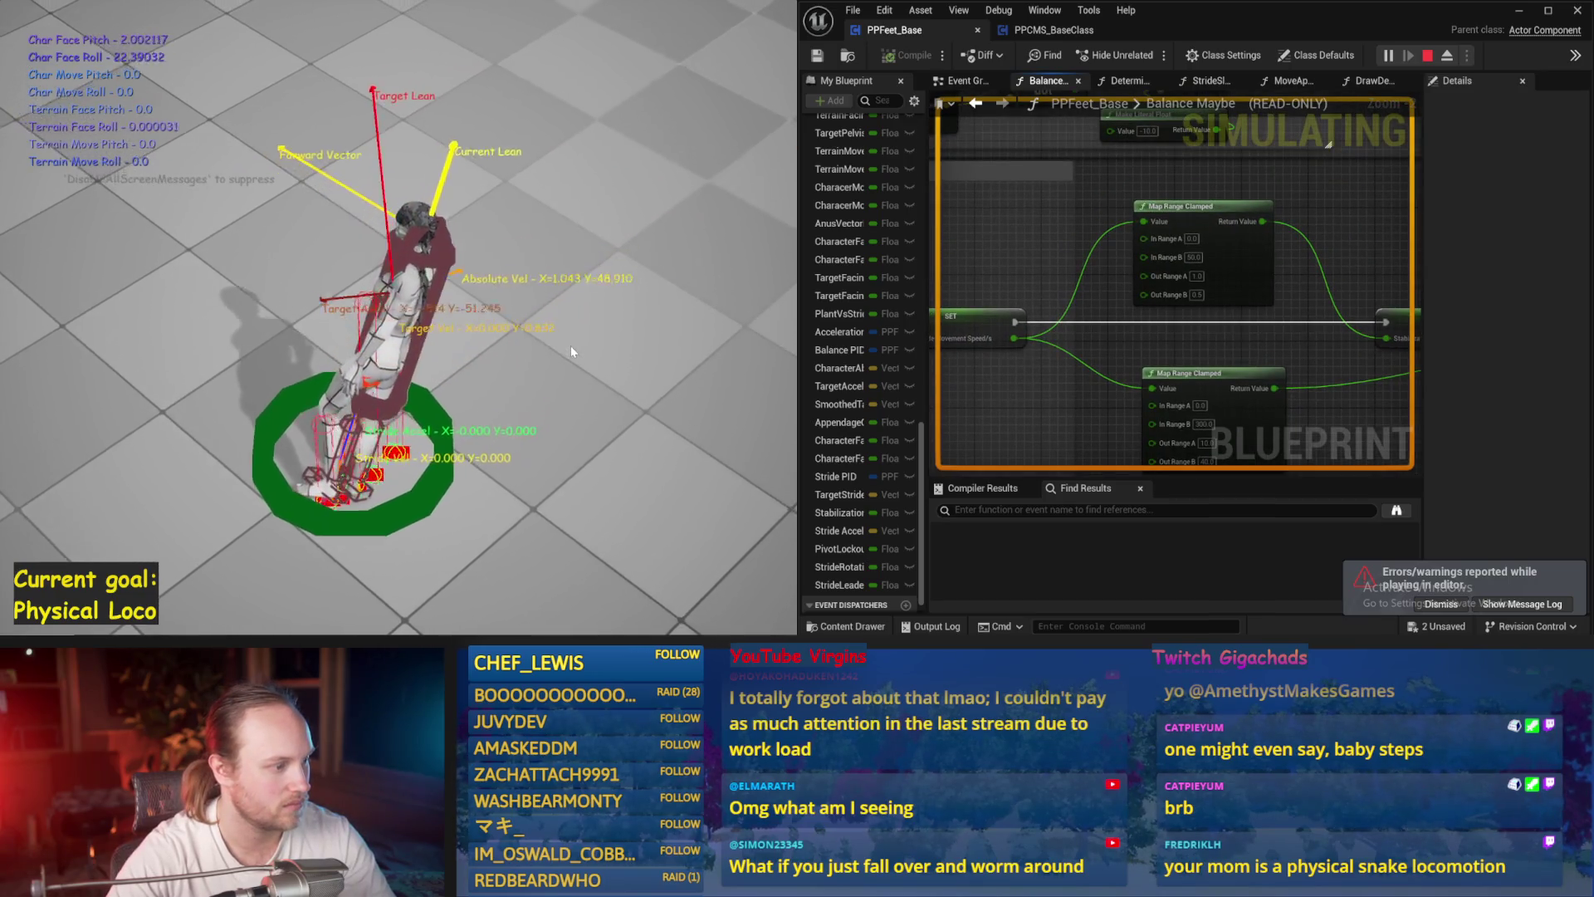
pyautogui.press('Escape')
pyautogui.hotkey('alt', 's')
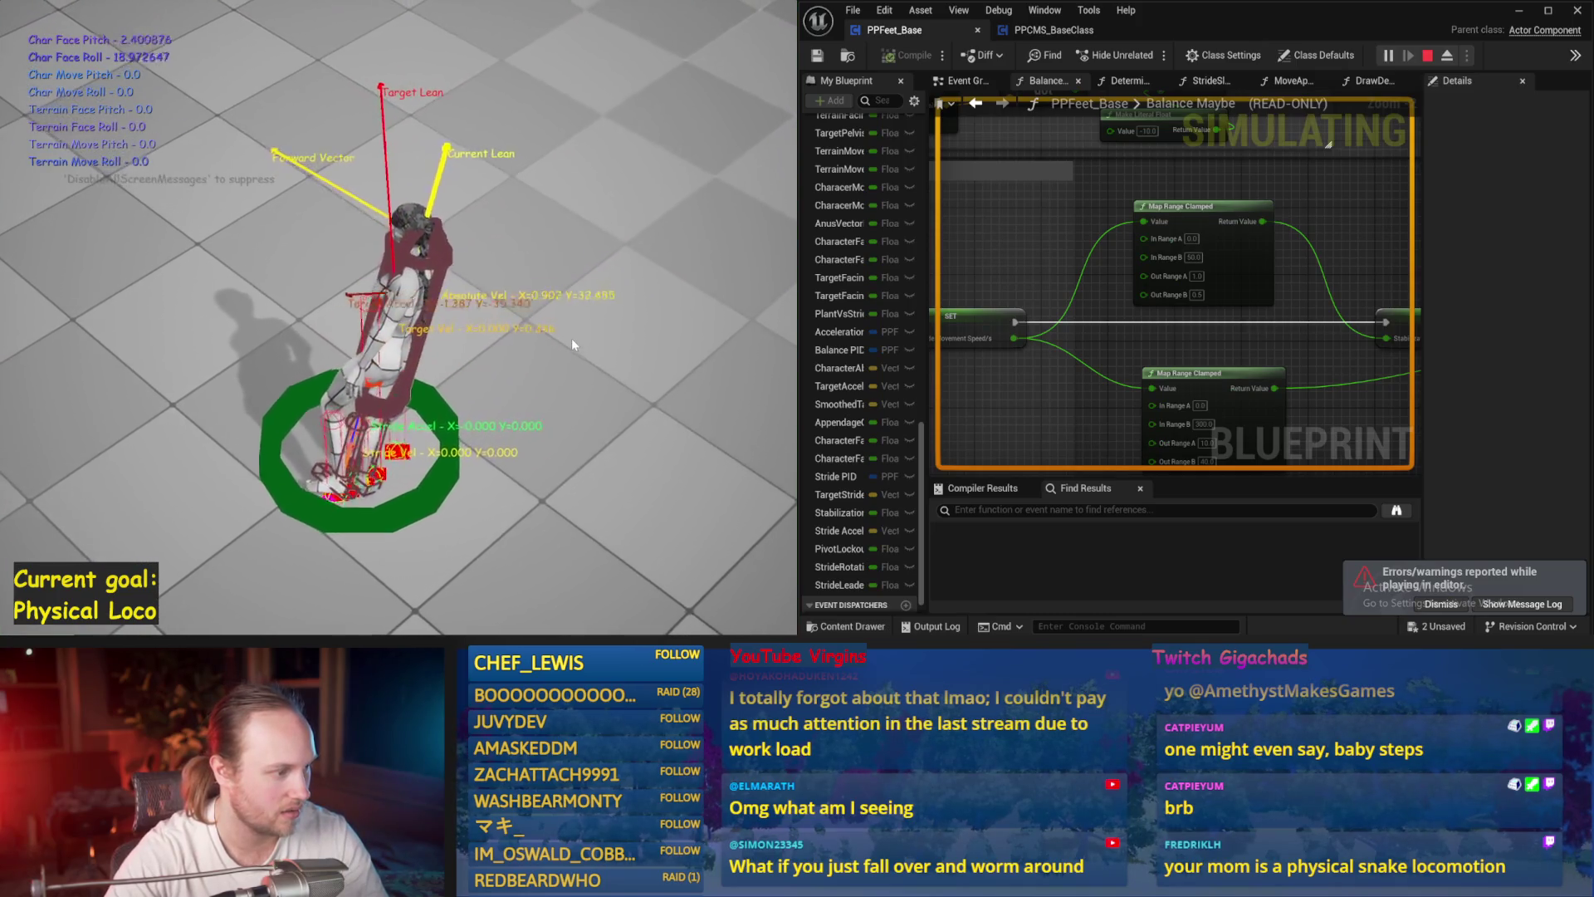
pyautogui.press('Escape')
pyautogui.hotkey('alt', 's')
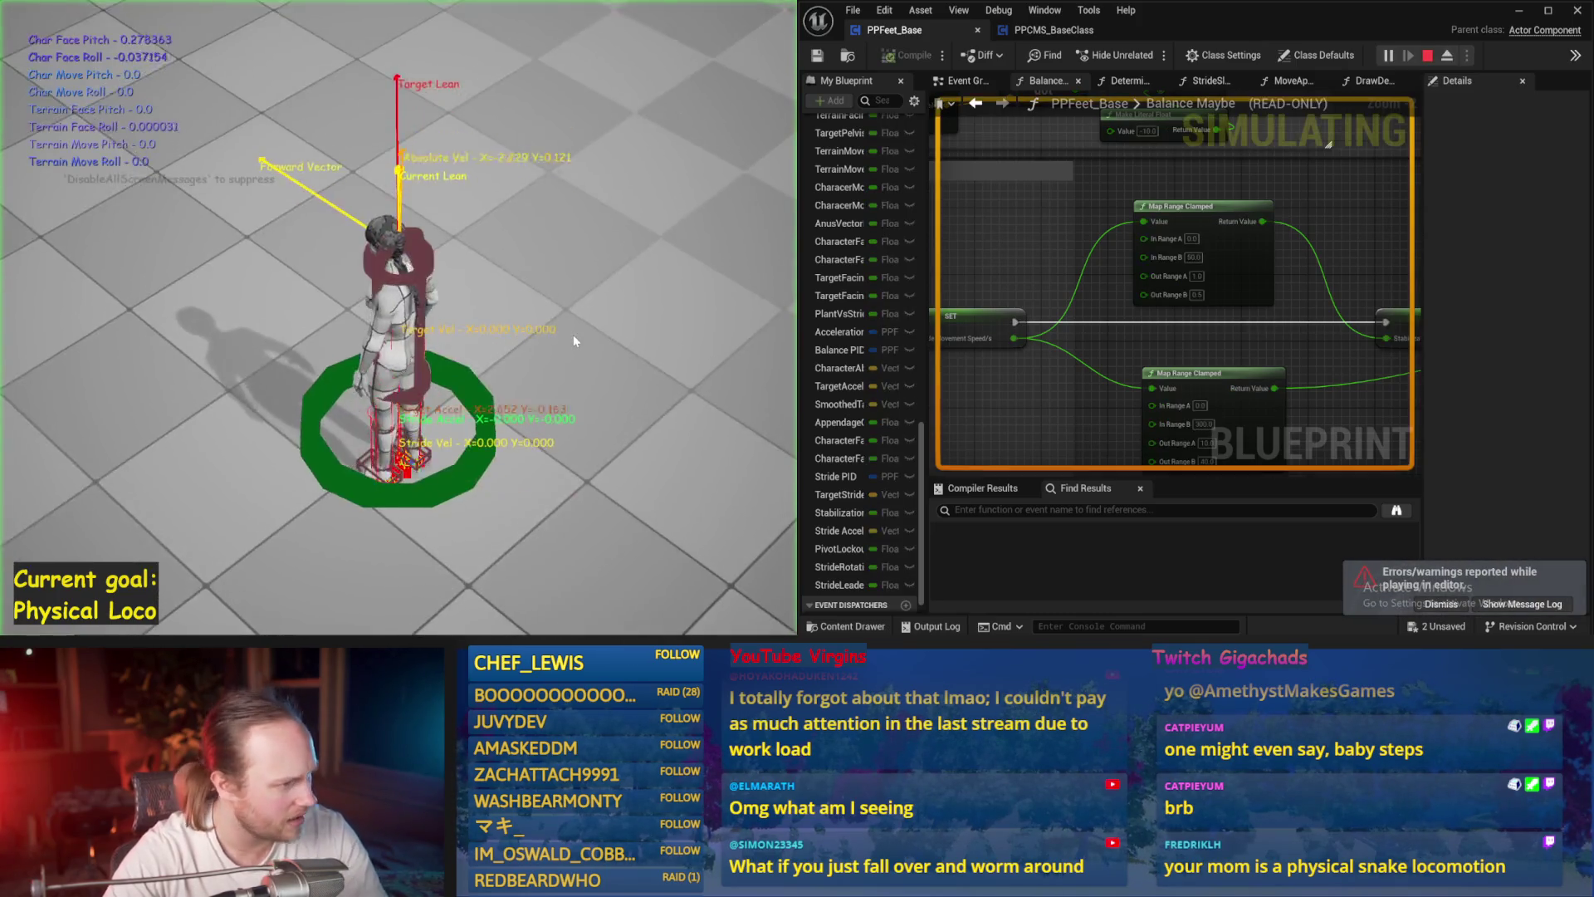
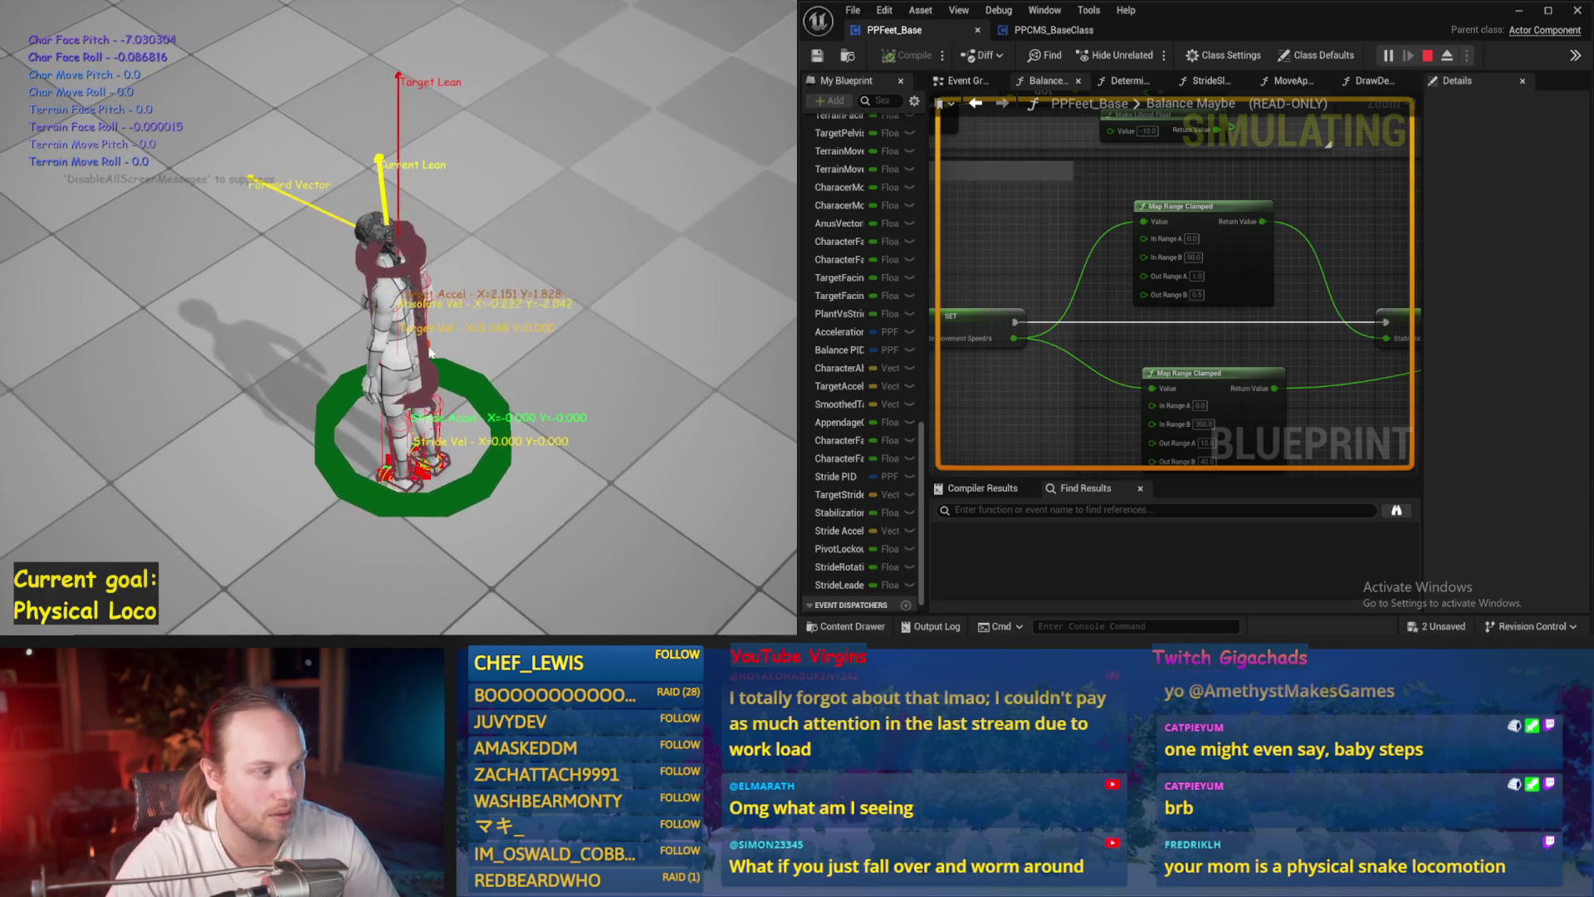
# - End the Play-in-Editor session with Escape after the character topples
pyautogui.scroll(-3, 1243, 190)
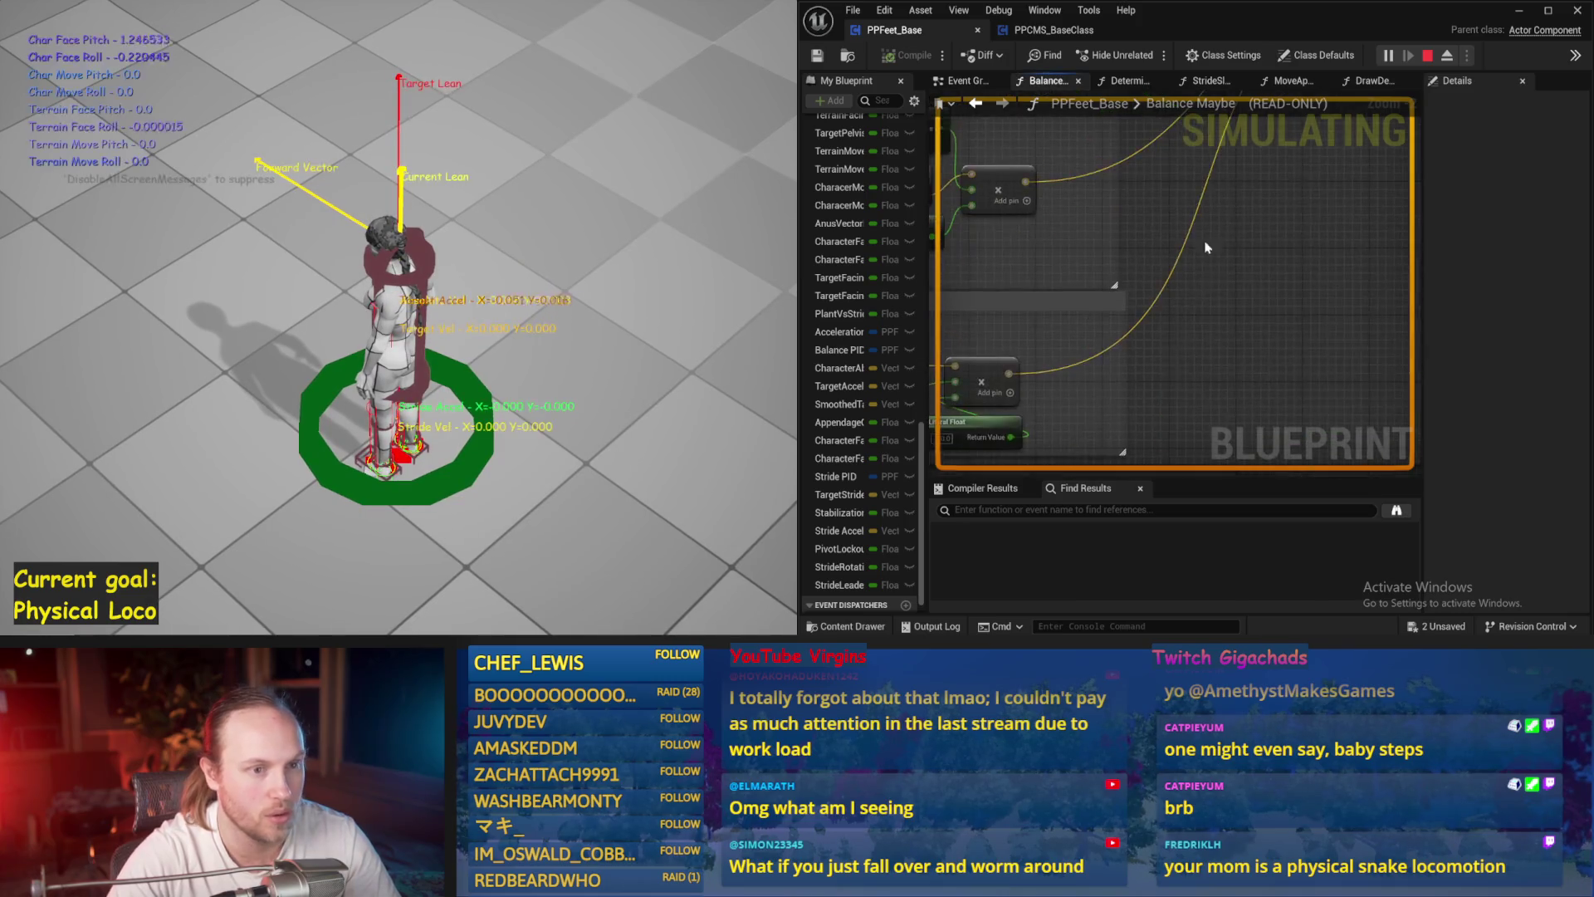
pyautogui.scroll(3, 1096, 270)
pyautogui.scroll(2, 1121, 269)
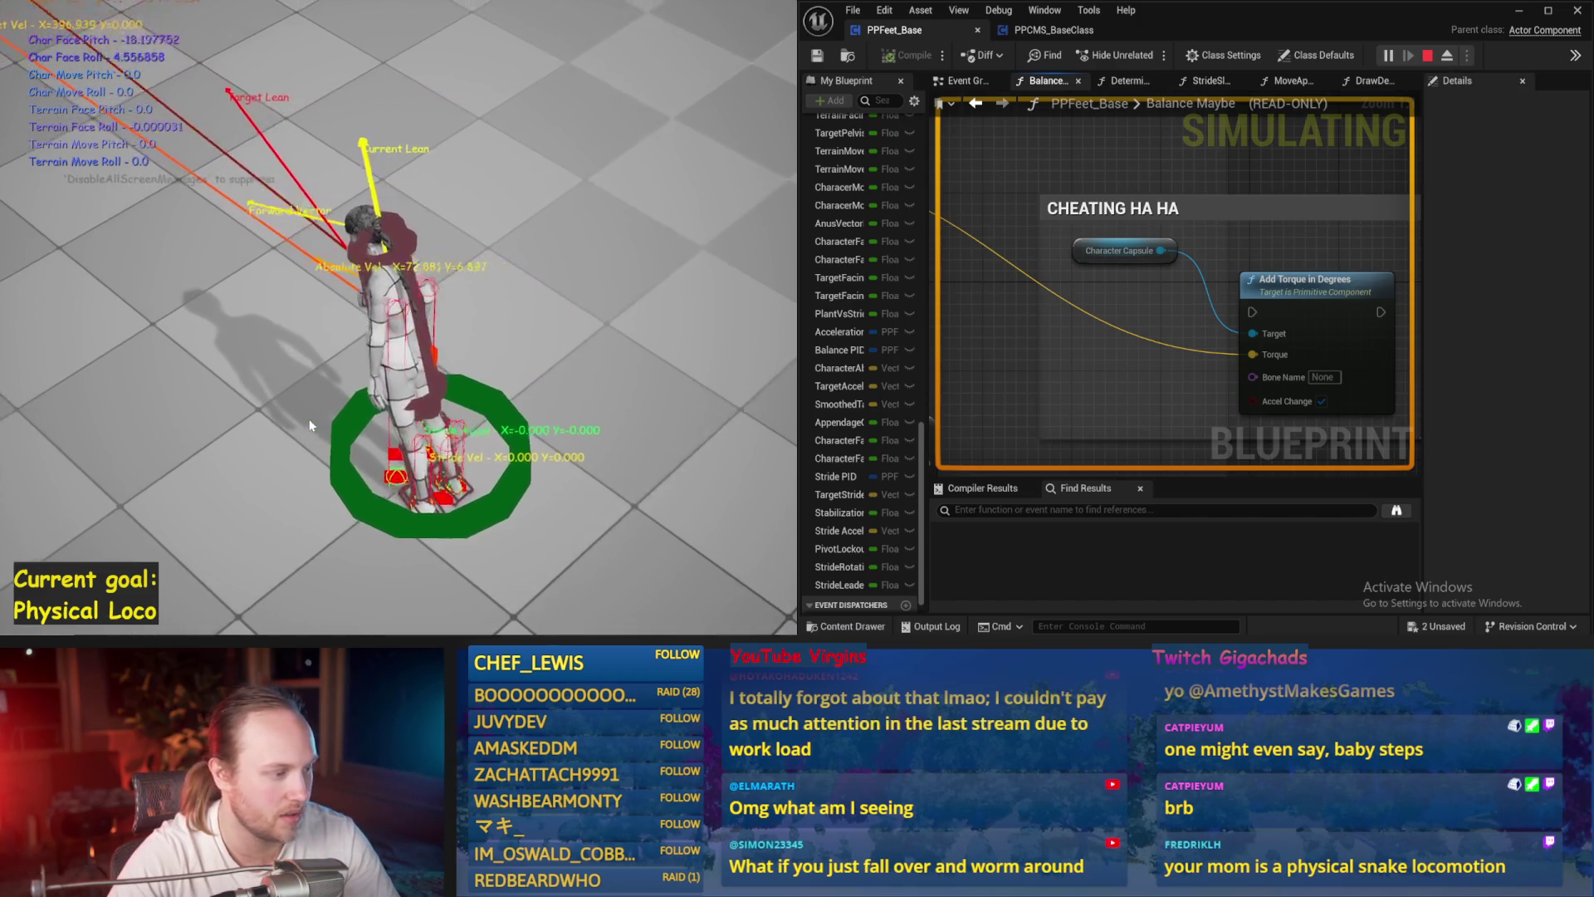
pyautogui.press('Escape')
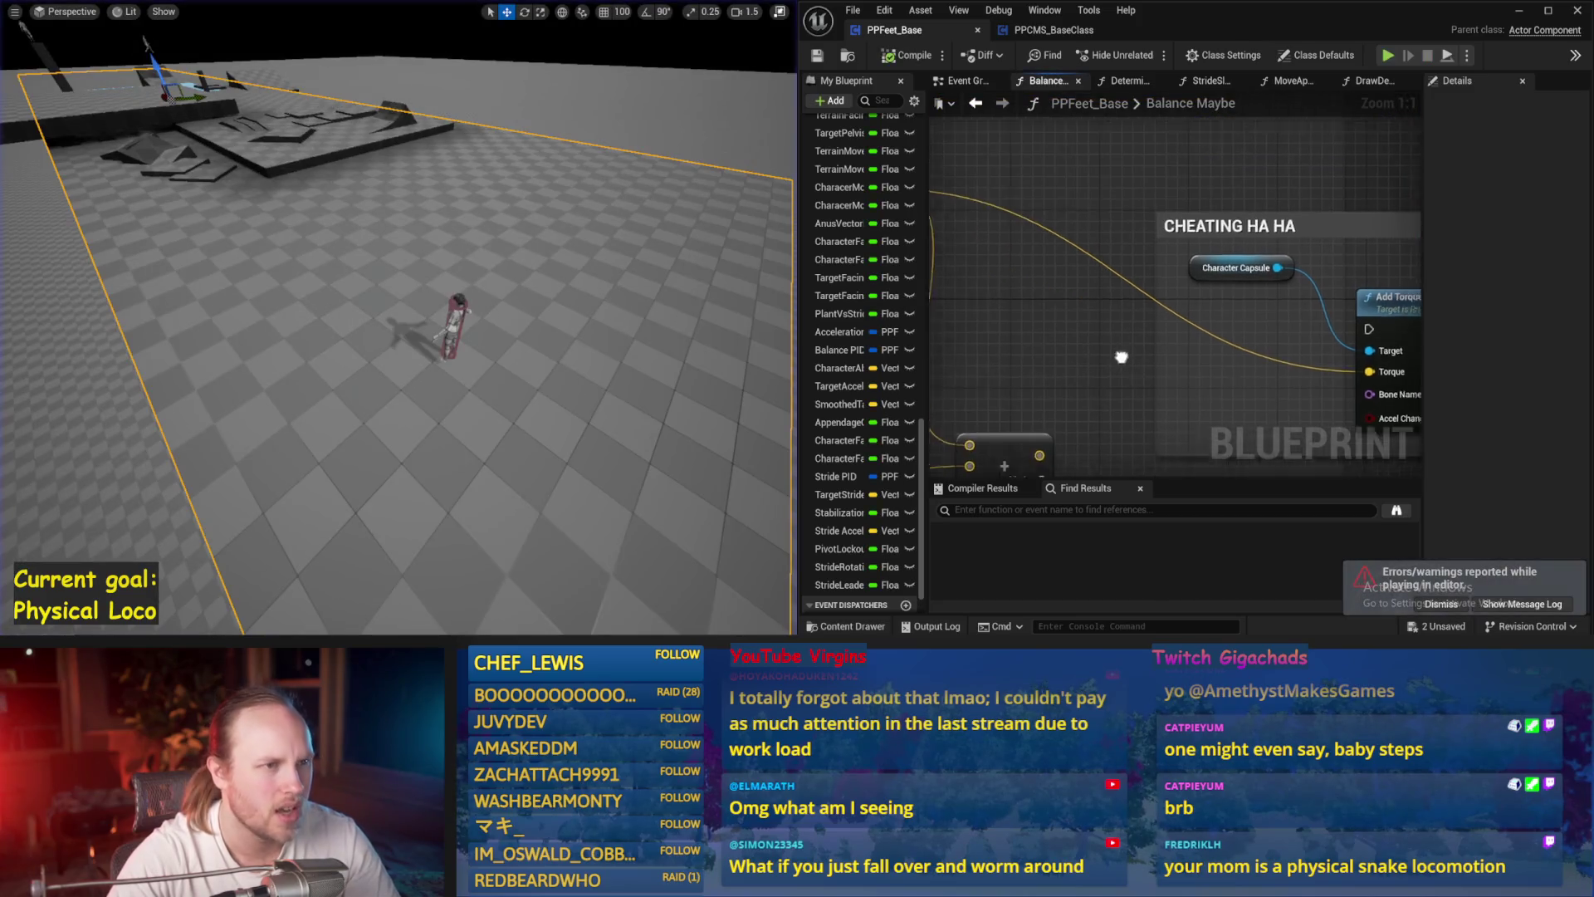
# - Compile PPFeet_Base and launch a new Alt+P play session to test the ragdoll's balance
pyautogui.scroll(-2, 1117, 233)
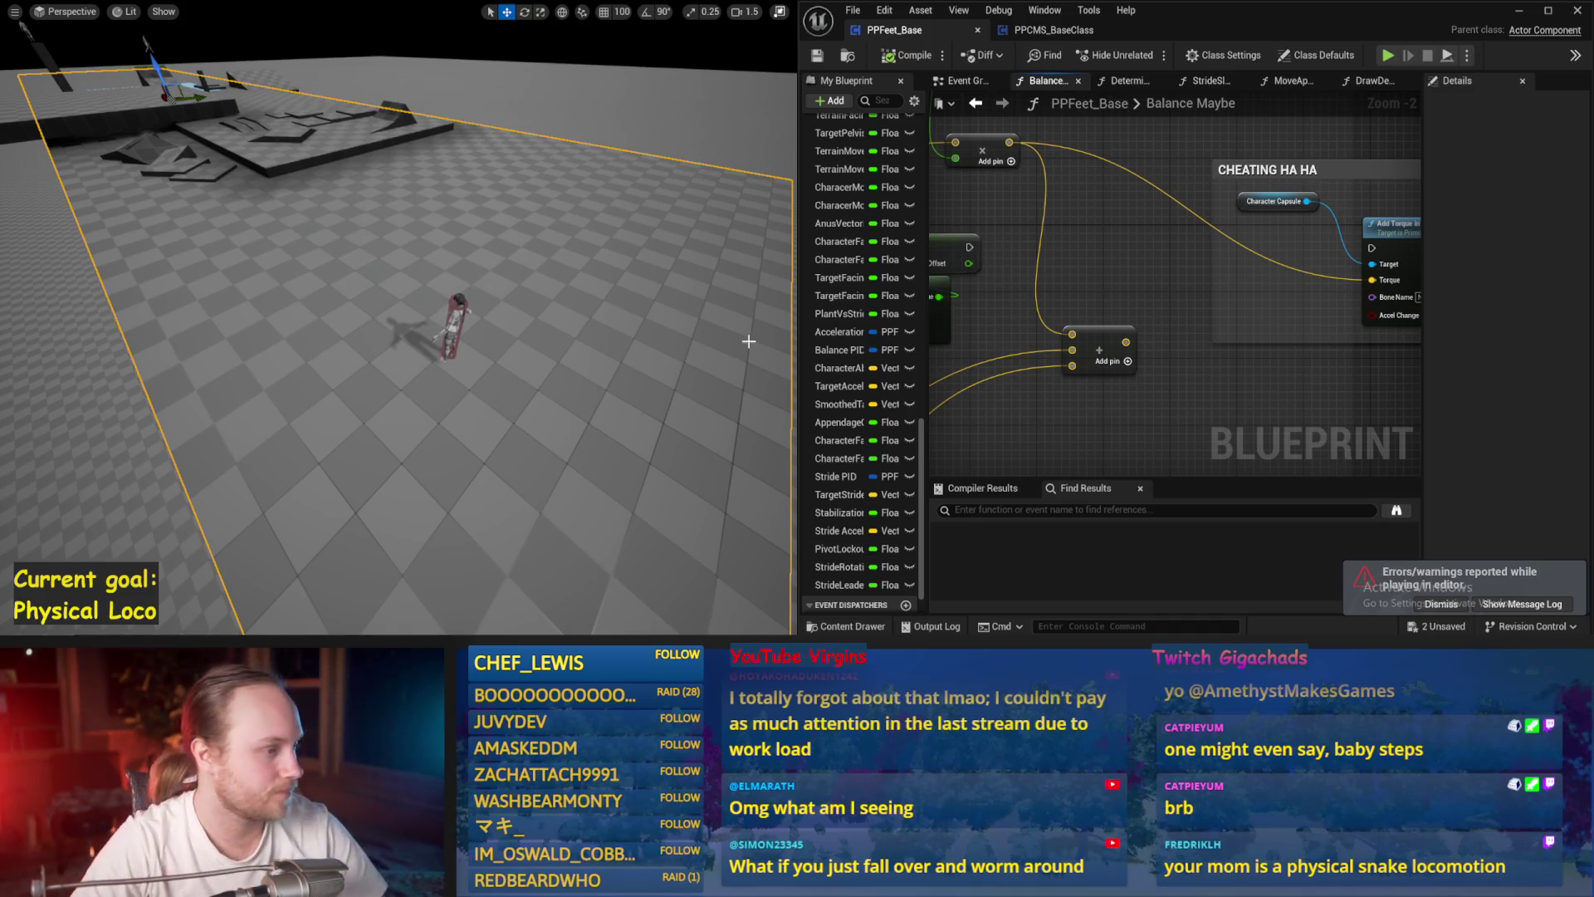
pyautogui.click(907, 55)
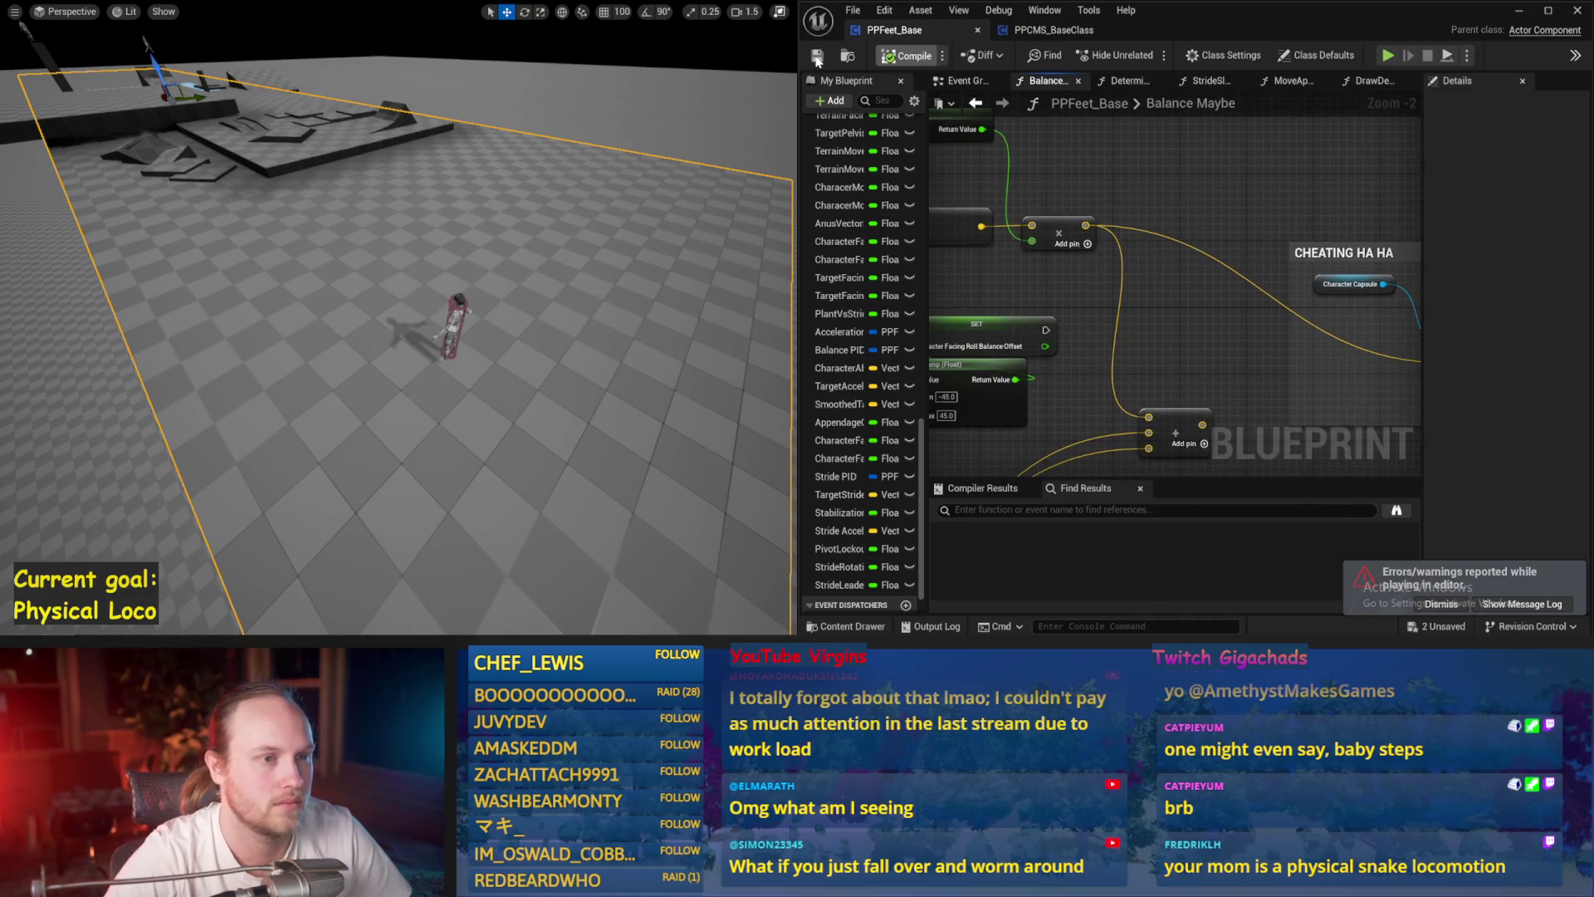
pyautogui.moveTo(1028, 202); pyautogui.dragTo(1141, 259)
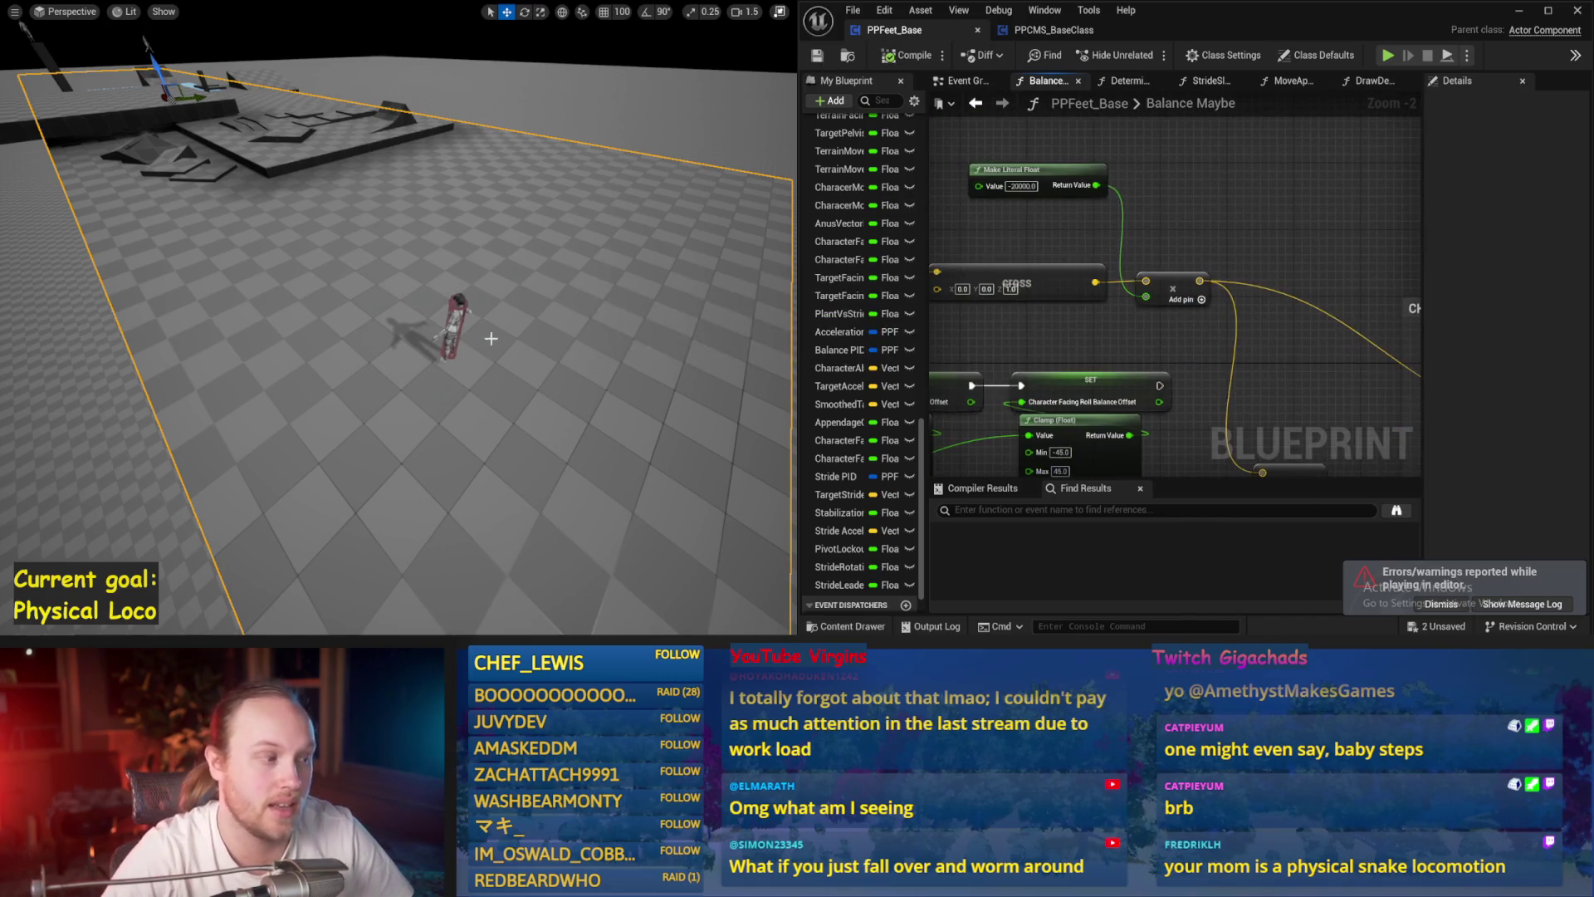
pyautogui.hotkey('alt', 'p')
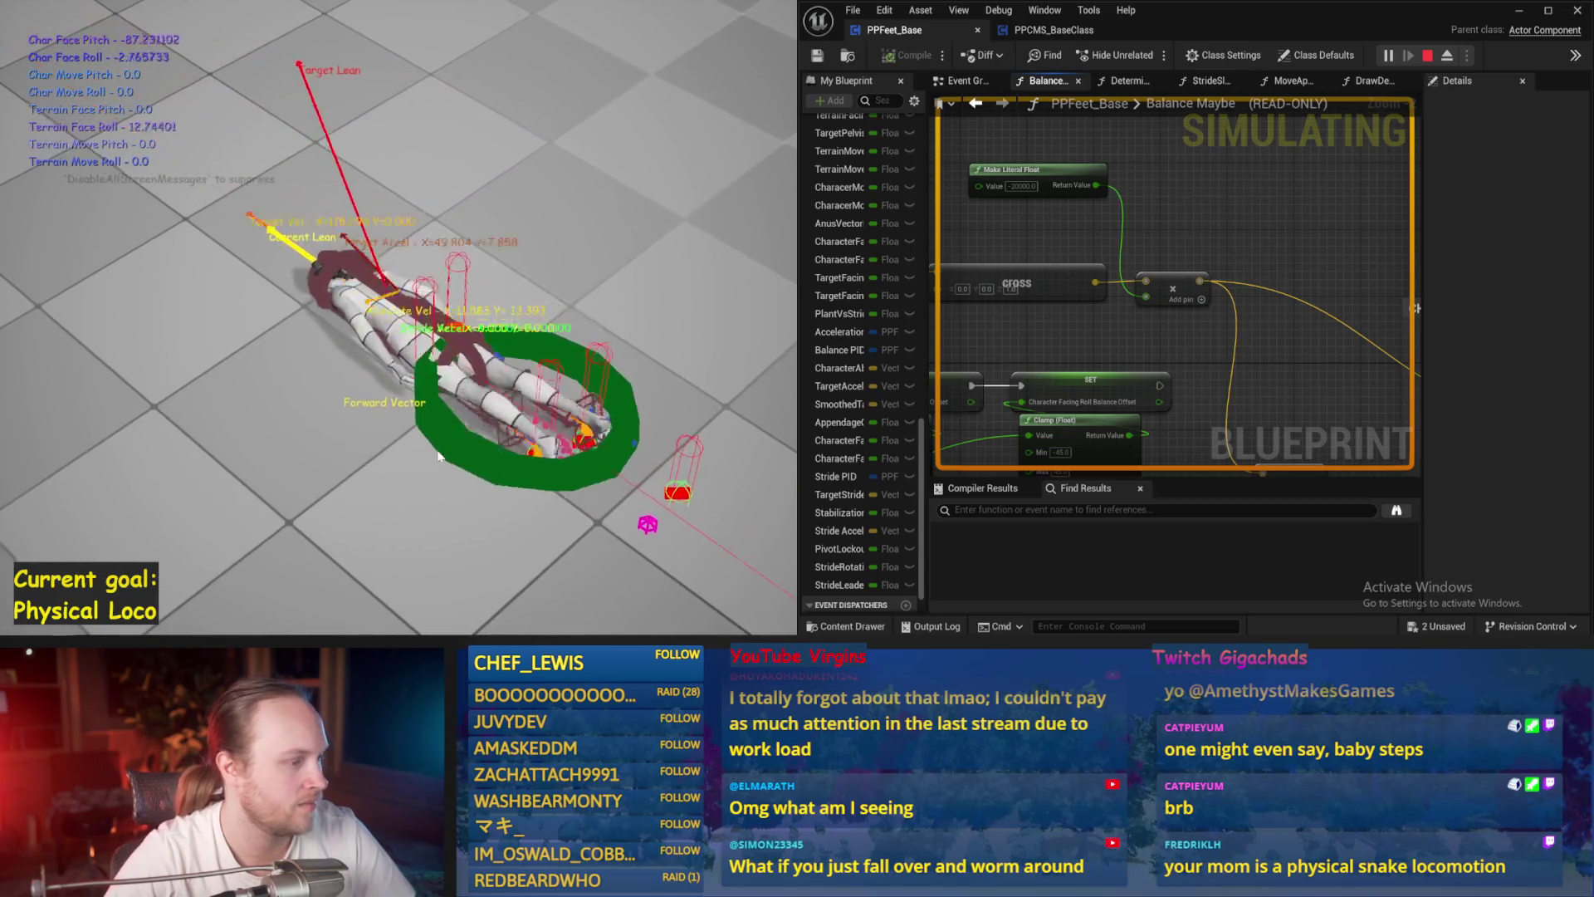
# - Restart the balance test twice as the character falls, then stop play and maximise the blueprint editor
pyautogui.press('Escape')
pyautogui.hotkey('alt', 'p')
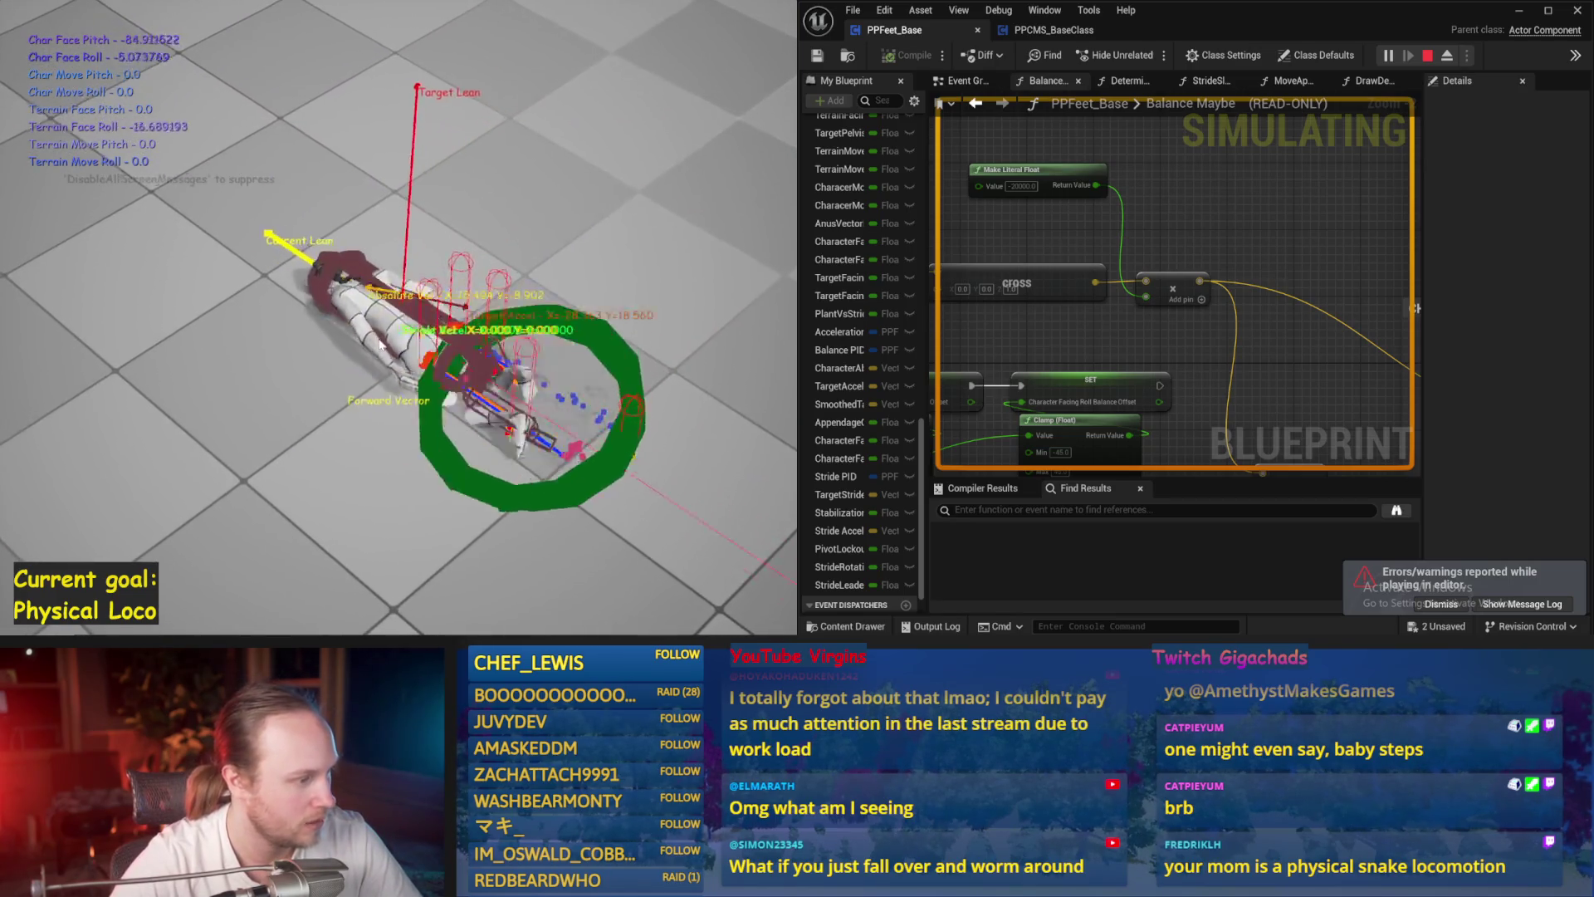
pyautogui.press('Escape')
pyautogui.hotkey('alt', 'p')
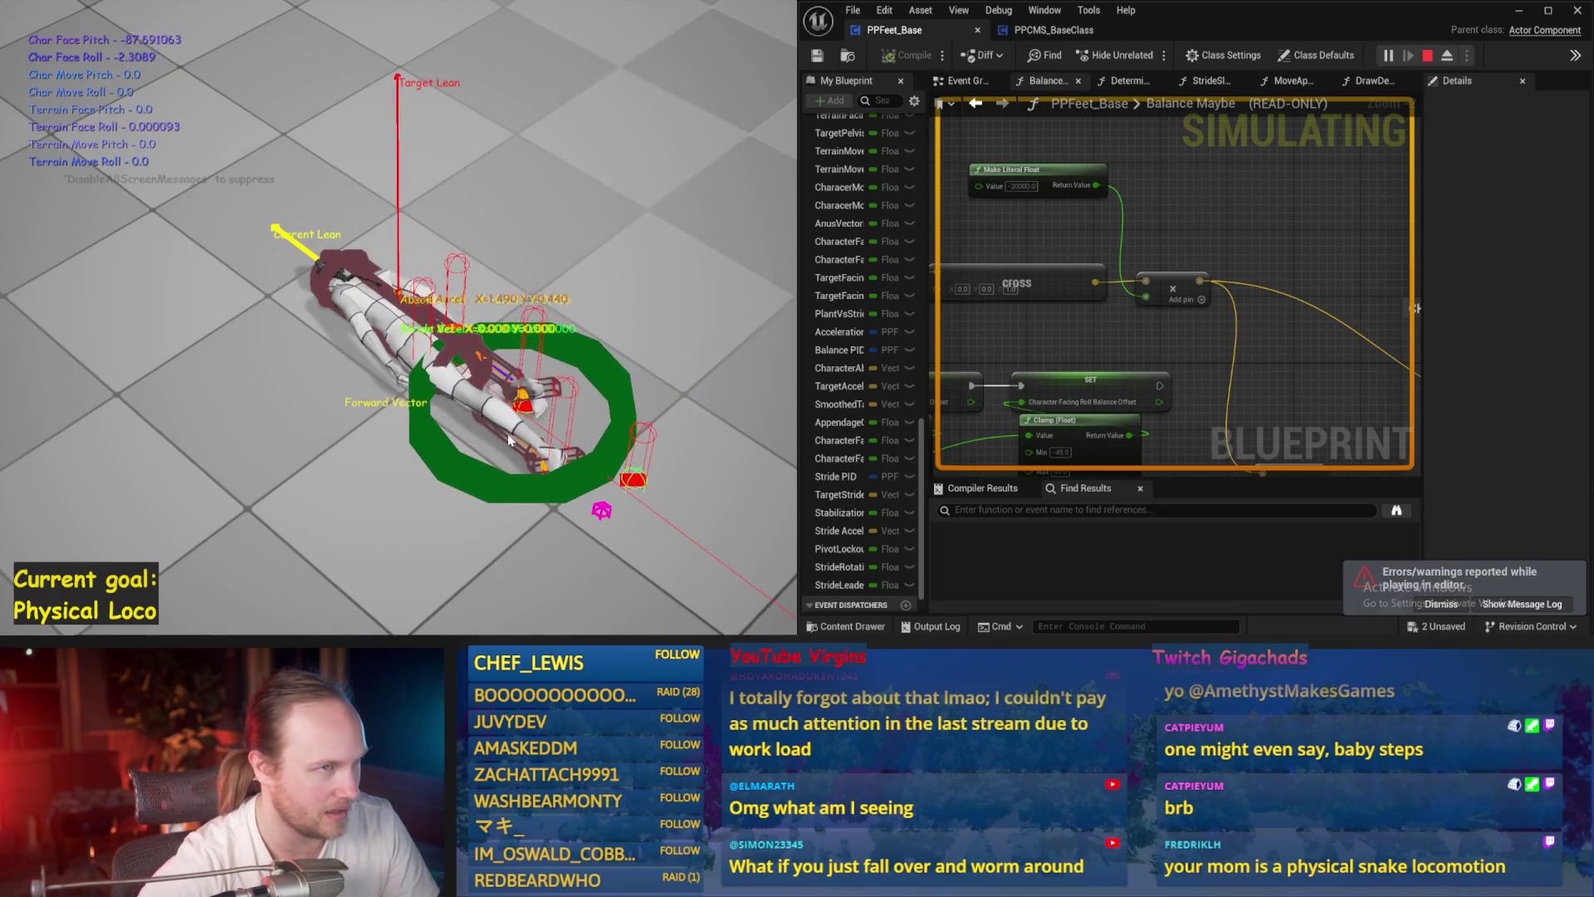
pyautogui.press('Escape')
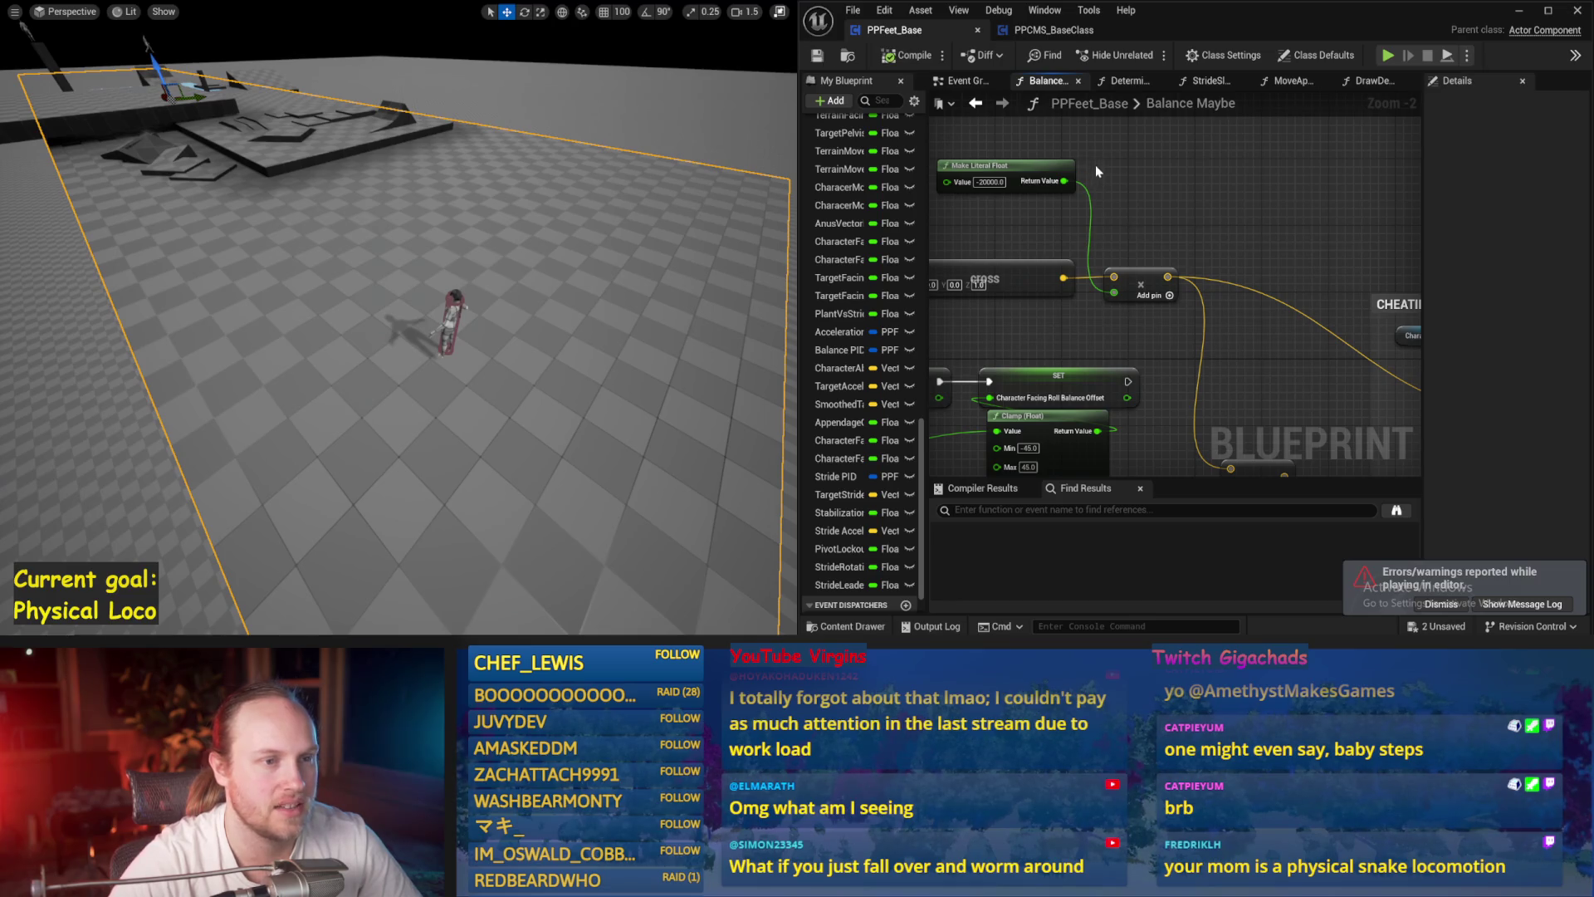
pyautogui.scroll(-2, 1278, 184)
pyautogui.click(1548, 11)
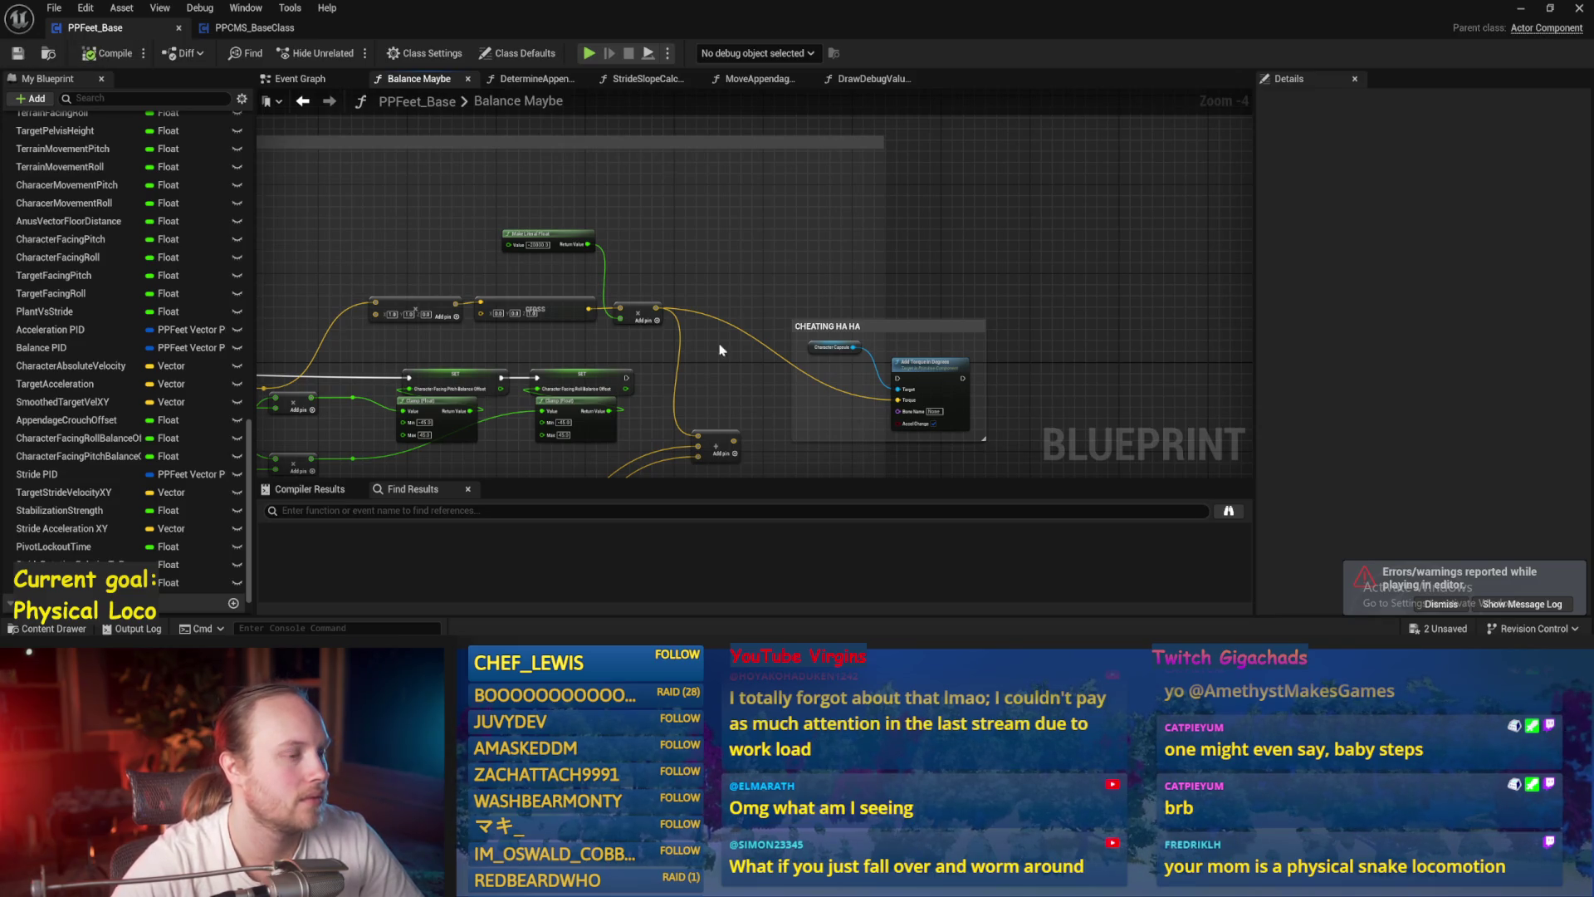
# - Save the blueprint, then open the StrideSlopeCalculations function graph from the Event Graph
pyautogui.hotkey('alt', 'Left')
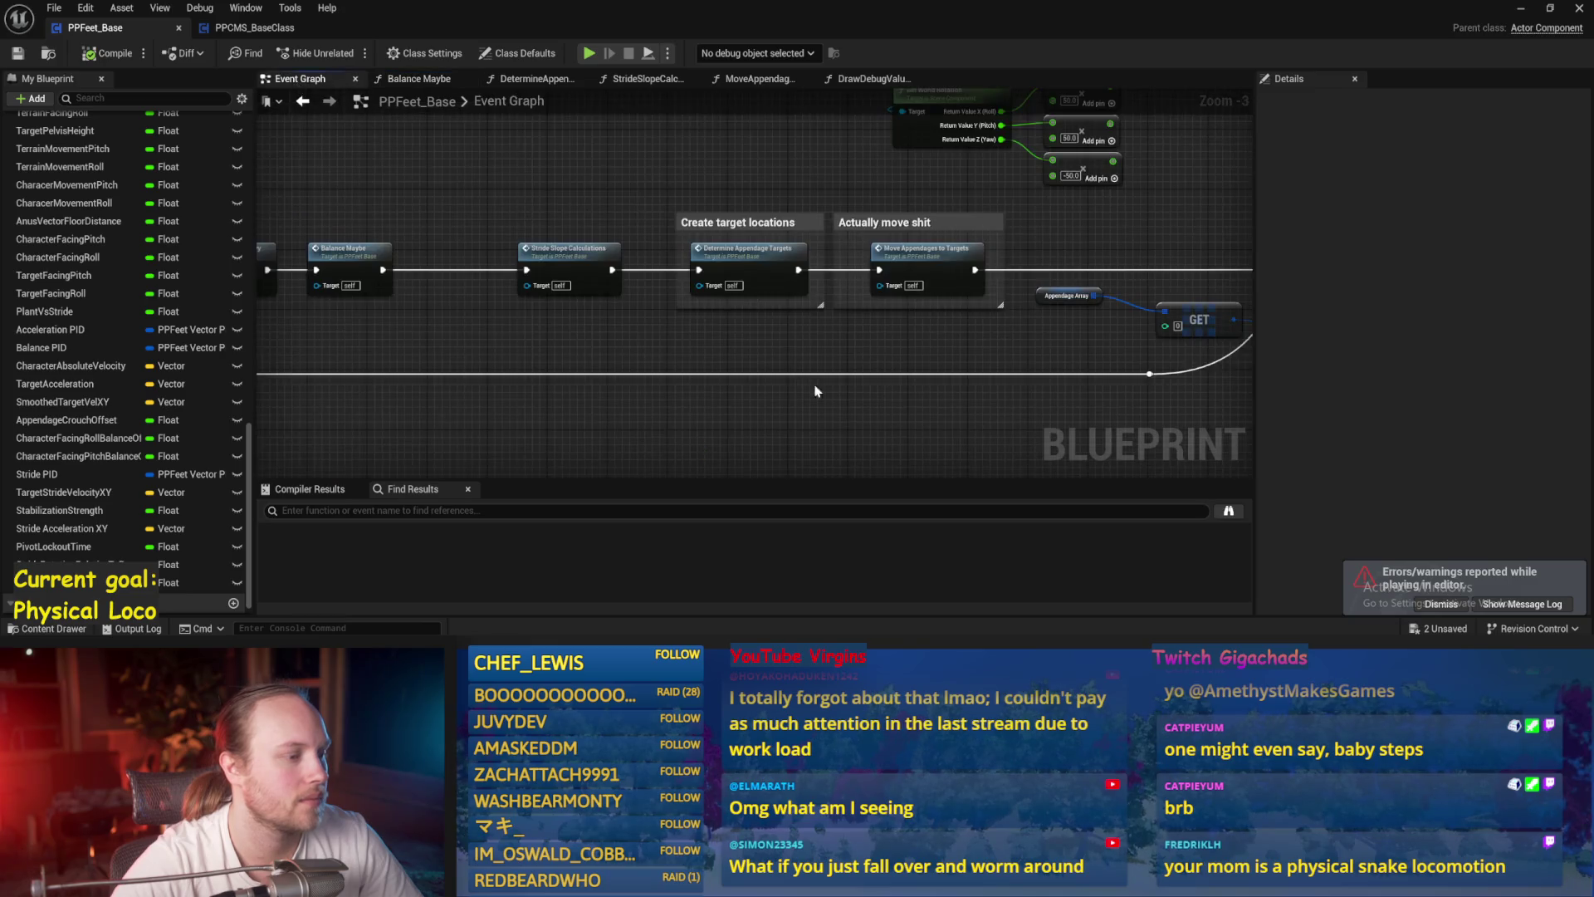
pyautogui.hotkey('ctrl', 's')
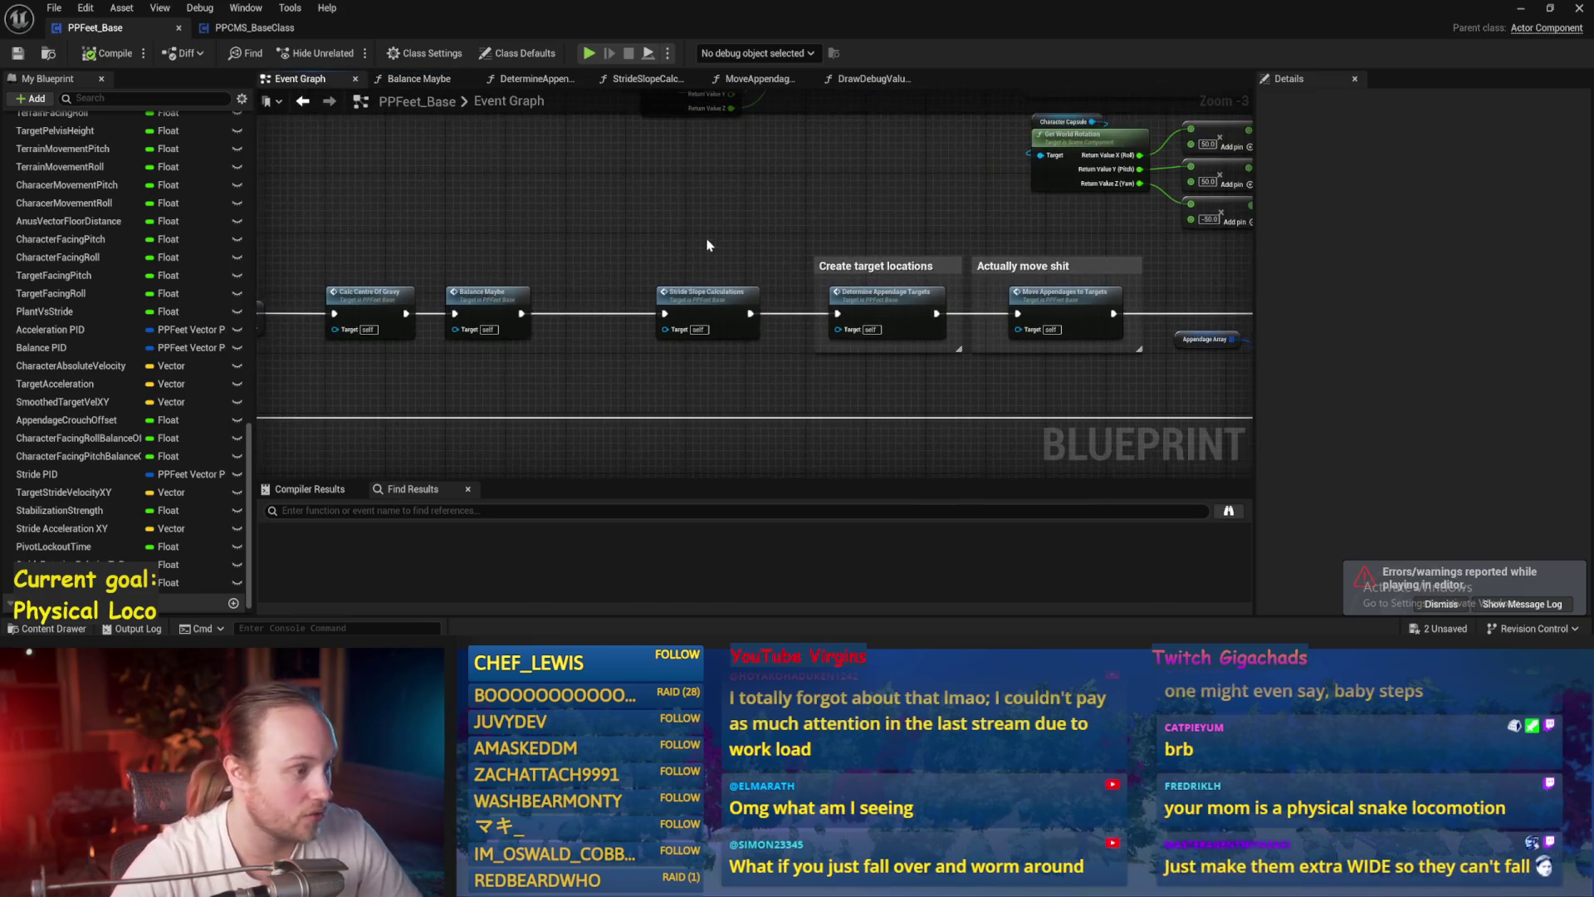
pyautogui.doubleClick(656, 280)
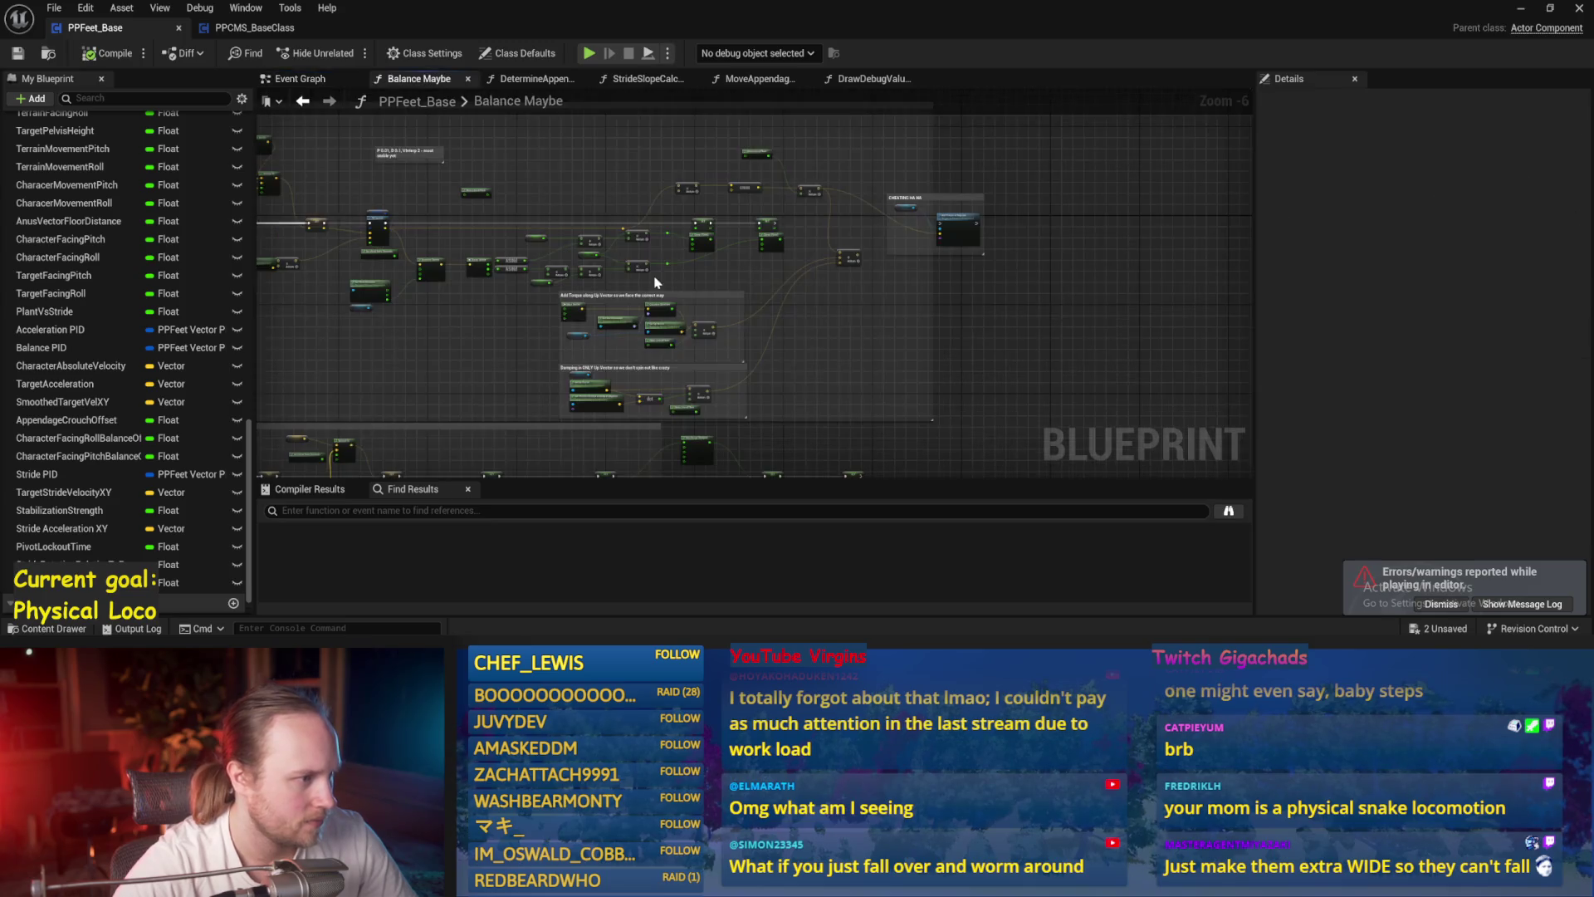
pyautogui.click(295, 90)
pyautogui.doubleClick(878, 262)
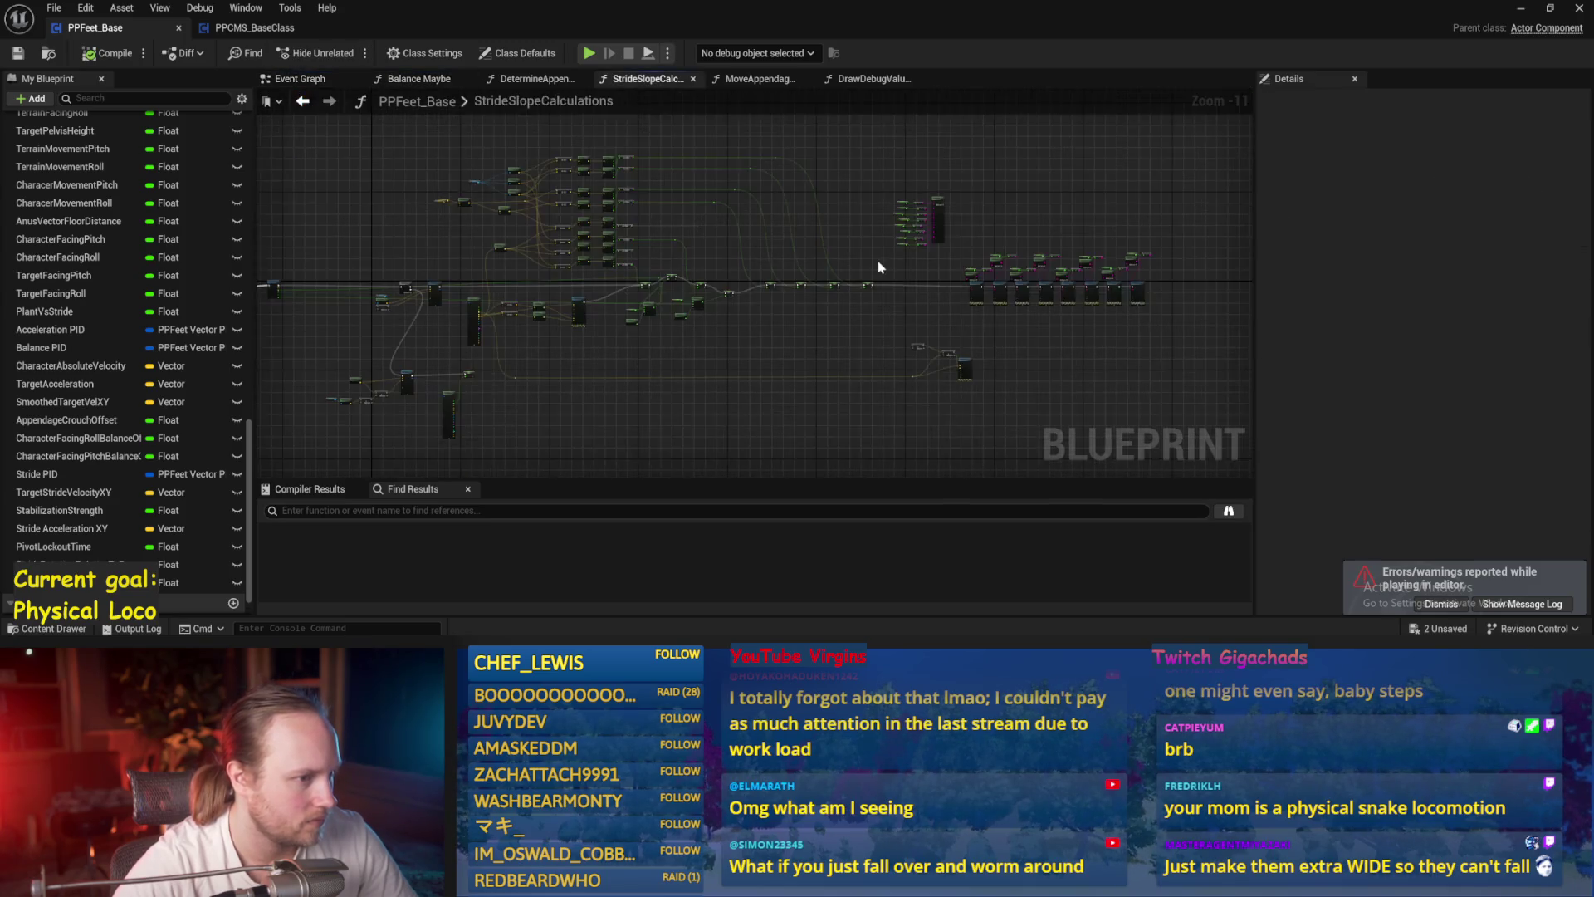
# - Open DetermineAppendageTargets and inspect its foot target rotation and stride cycle nodes
pyautogui.click(292, 83)
pyautogui.doubleClick(816, 252)
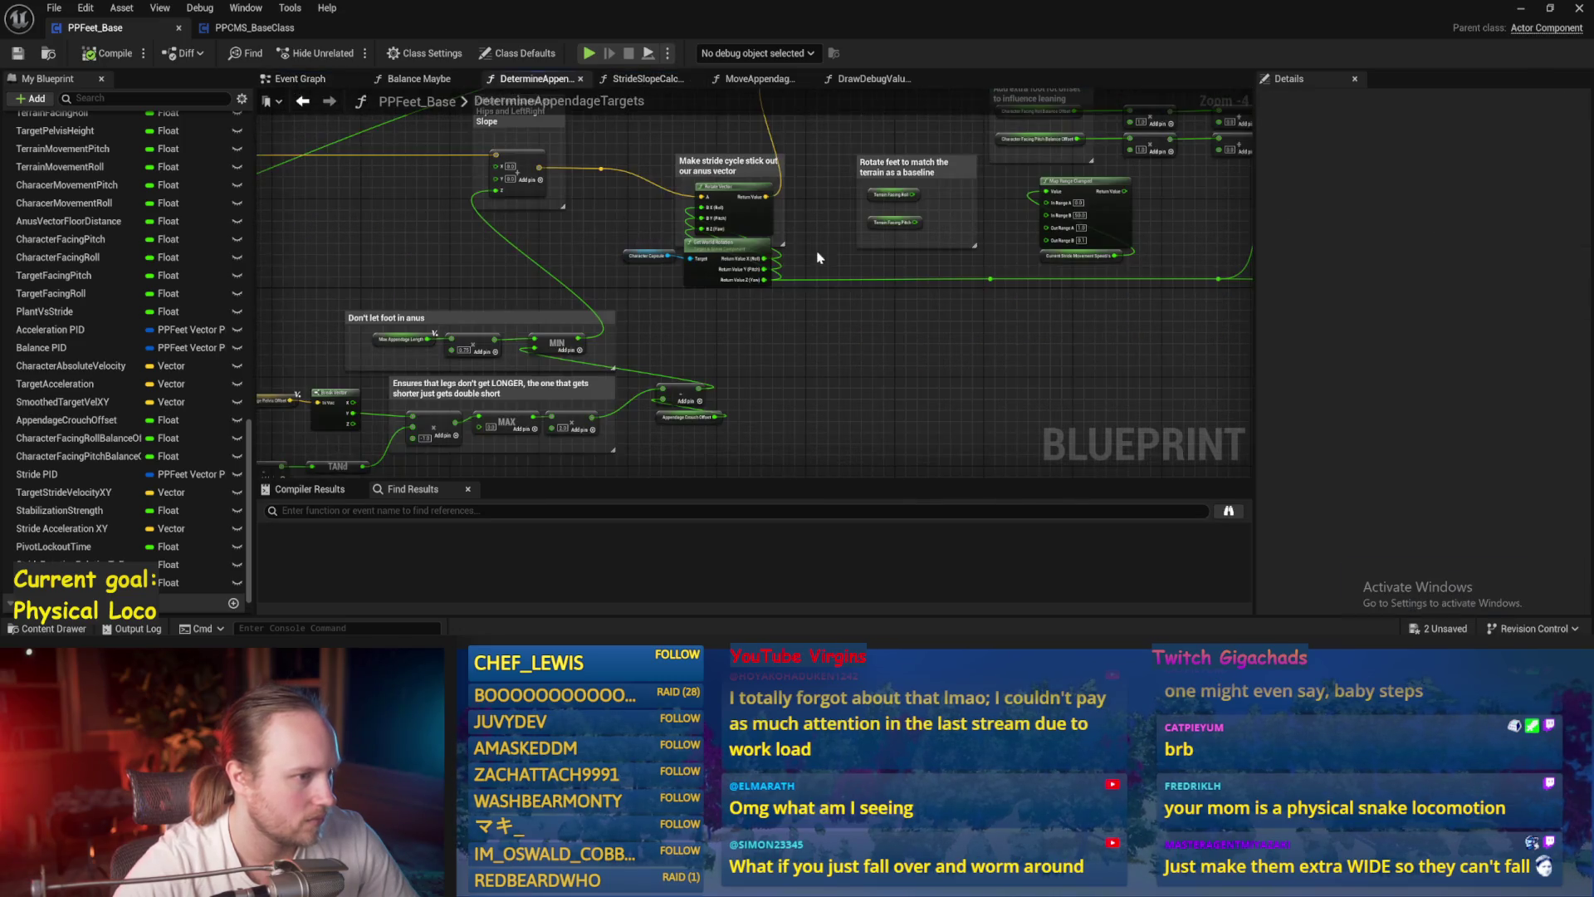
pyautogui.moveTo(786, 376); pyautogui.dragTo(551, 360)
pyautogui.moveTo(911, 327)
pyautogui.mouseDown()
pyautogui.moveTo(708, 415)
pyautogui.moveTo(547, 419)
pyautogui.moveTo(578, 431)
pyautogui.mouseUp()
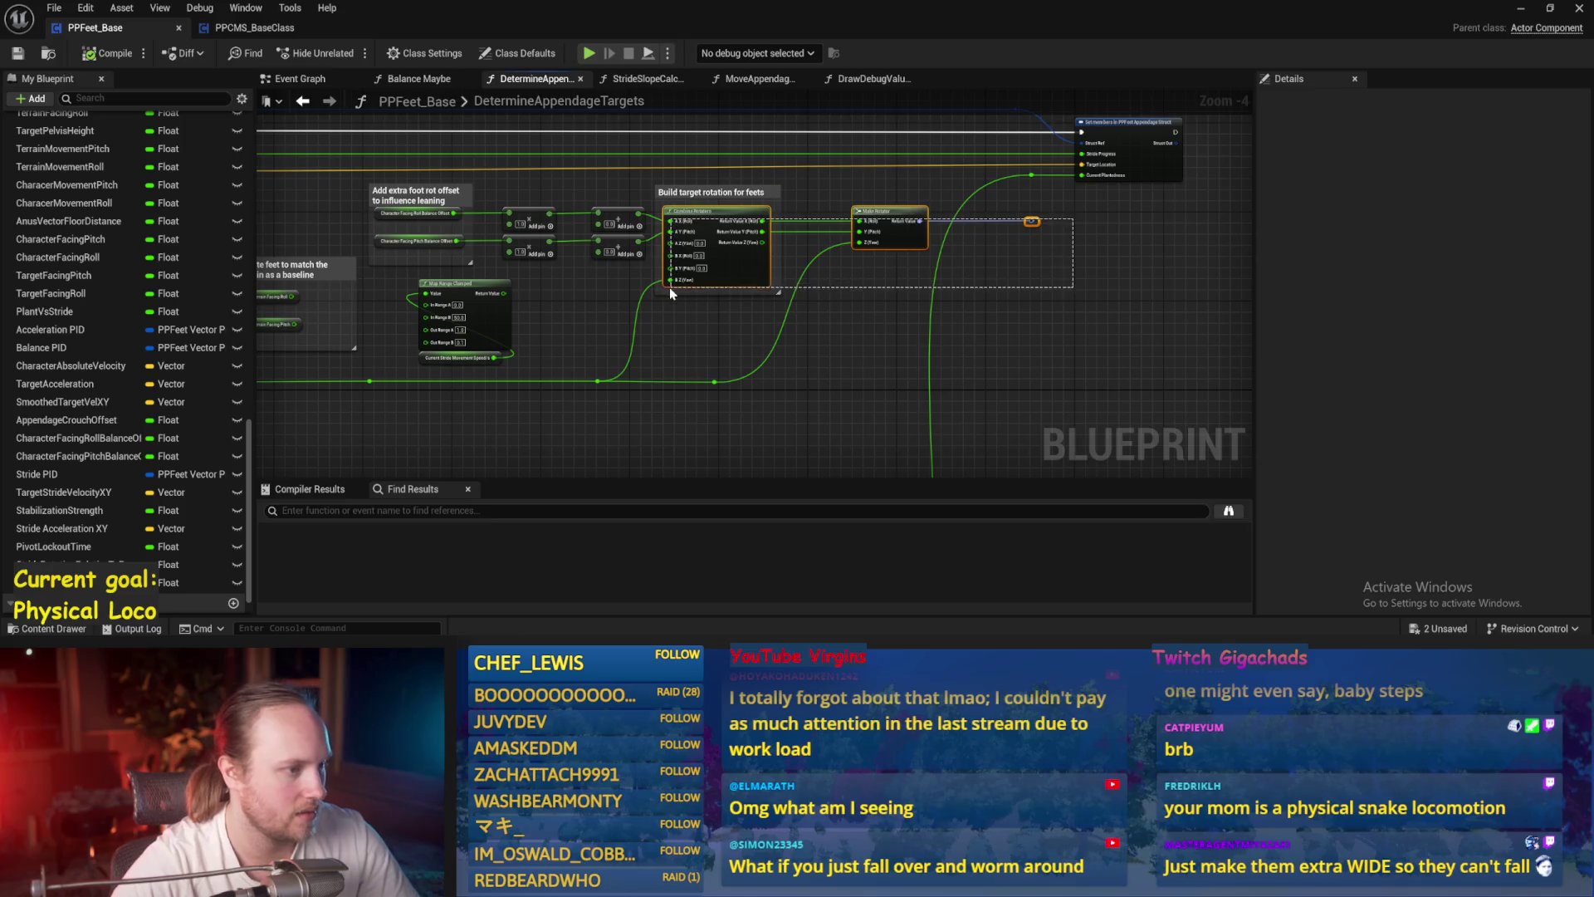
pyautogui.moveTo(671, 294); pyautogui.dragTo(762, 331)
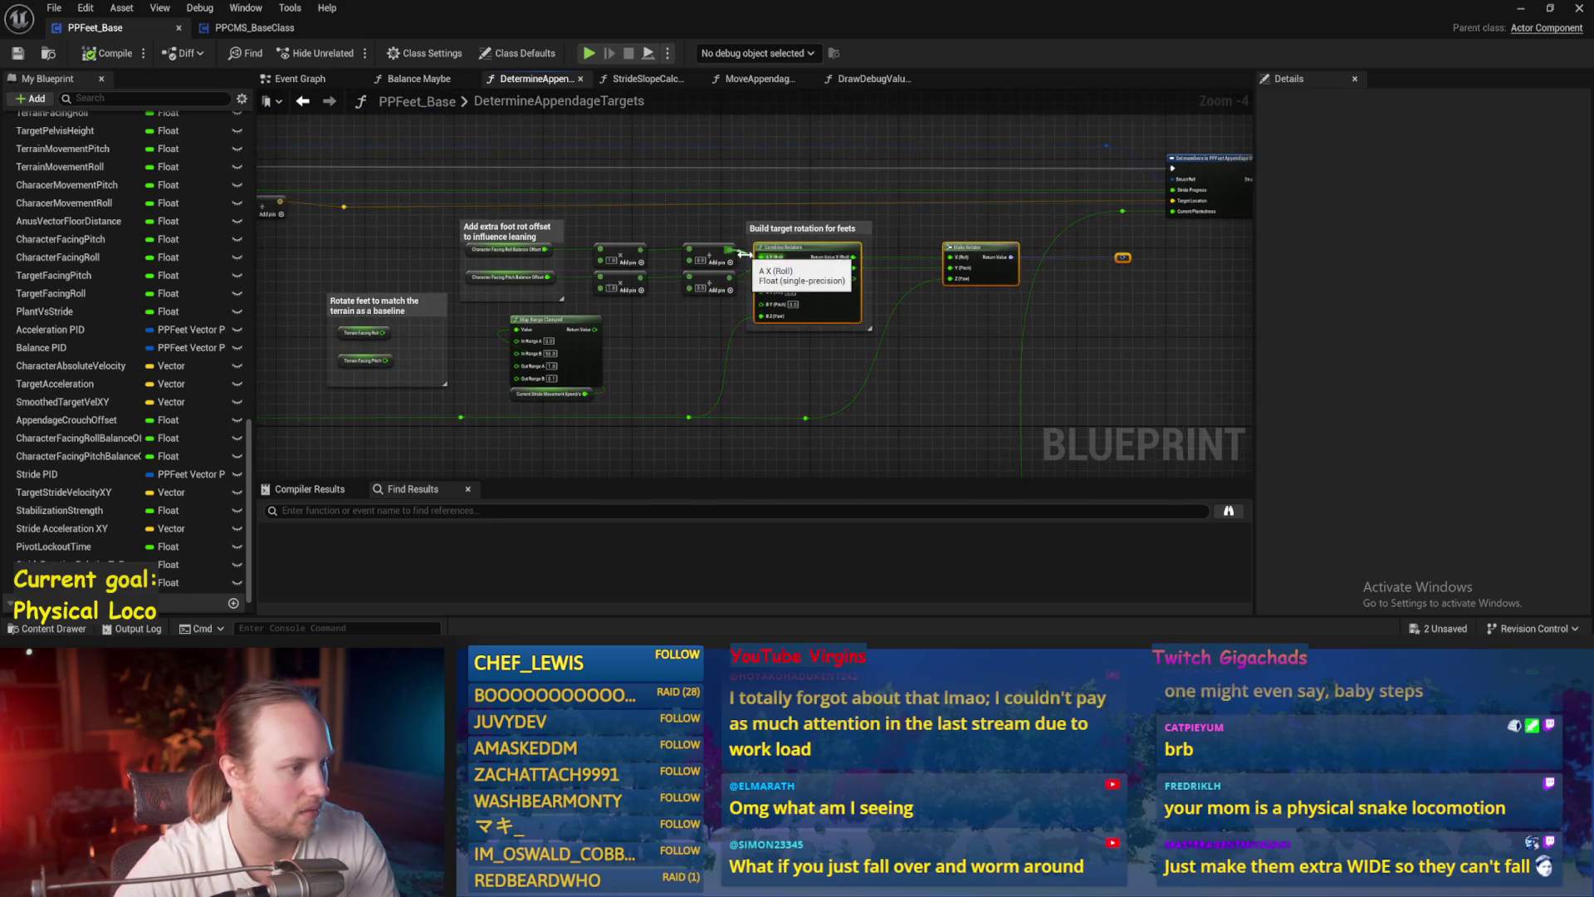
pyautogui.moveTo(710, 407); pyautogui.dragTo(655, 375)
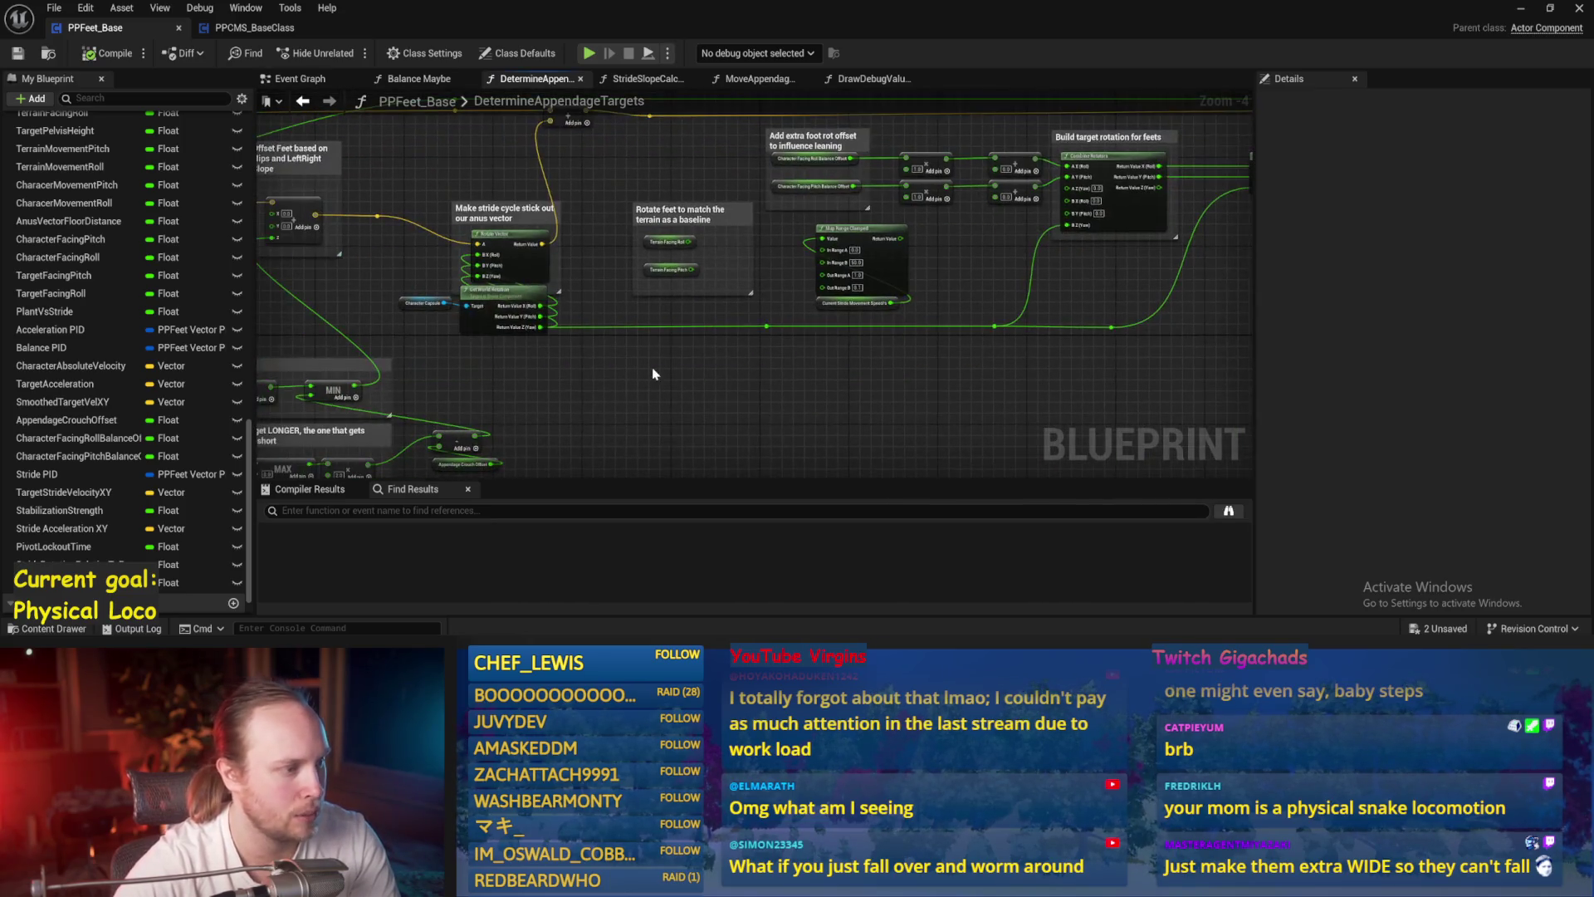
pyautogui.scroll(5, 594, 366)
pyautogui.scroll(-2, 709, 183)
pyautogui.moveTo(518, 340); pyautogui.dragTo(549, 246)
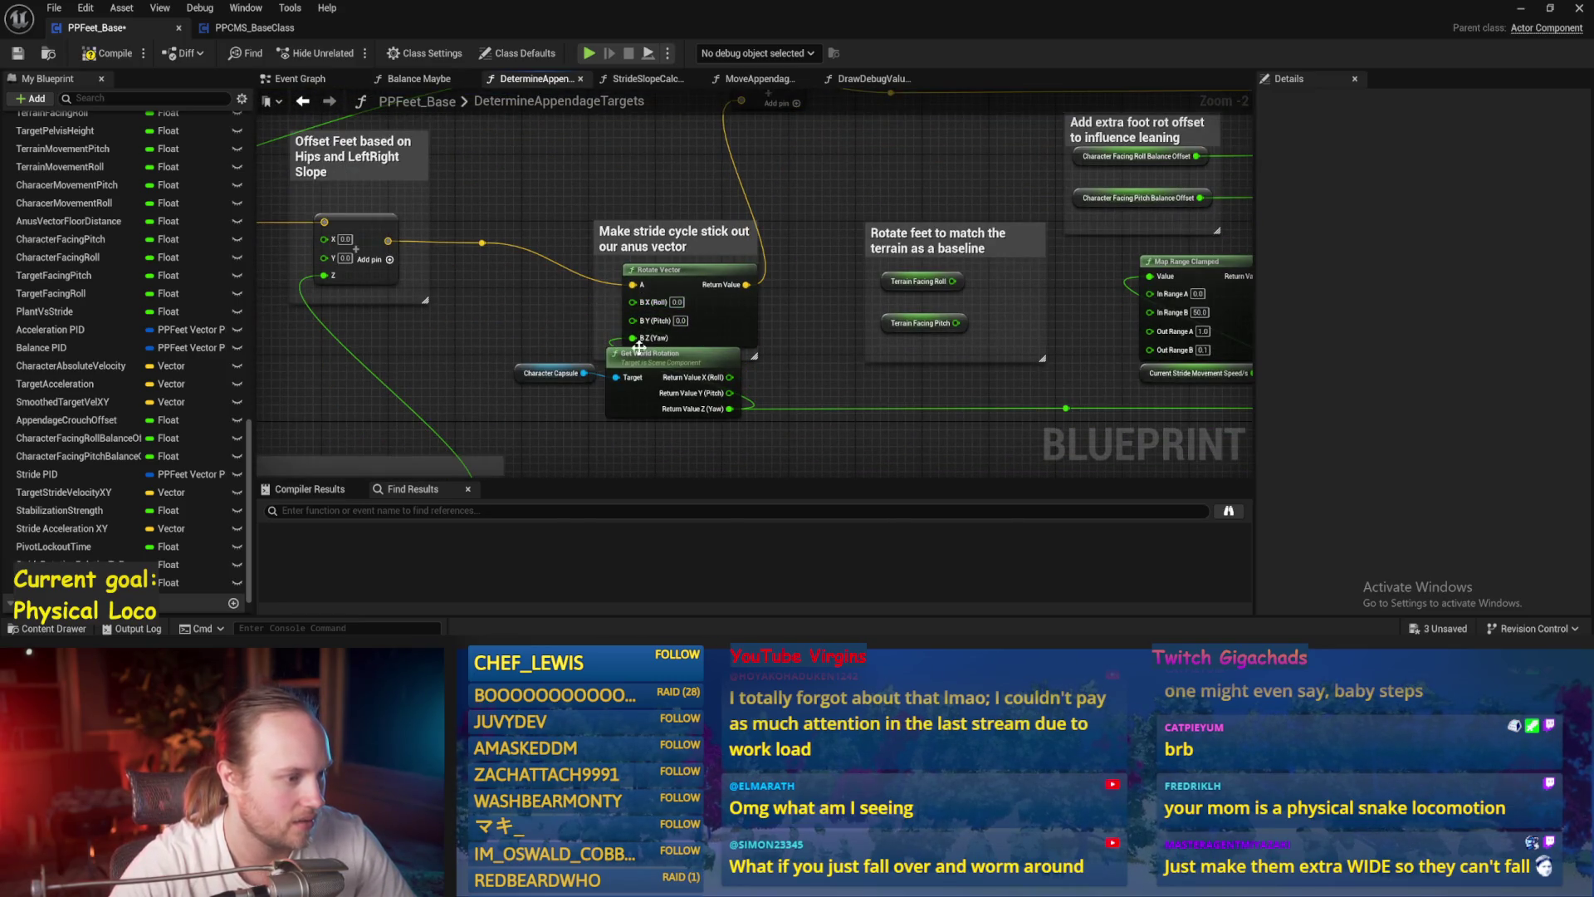
# - Save PPFeet_Base and minimise its editor to reveal the level
pyautogui.click(18, 55)
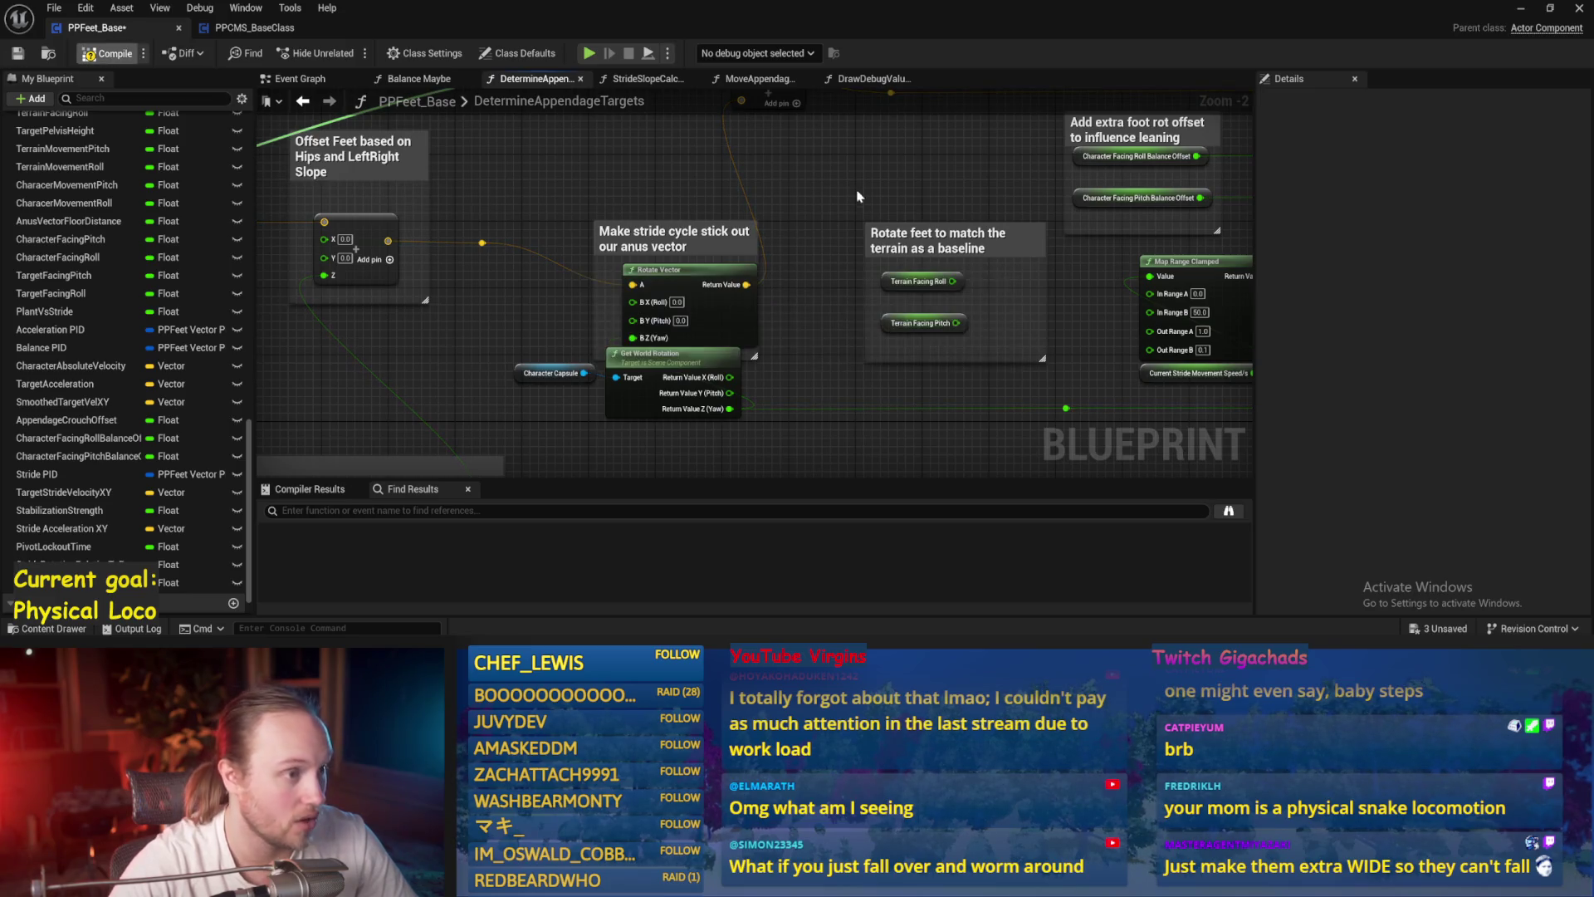
pyautogui.rightClick(815, 272)
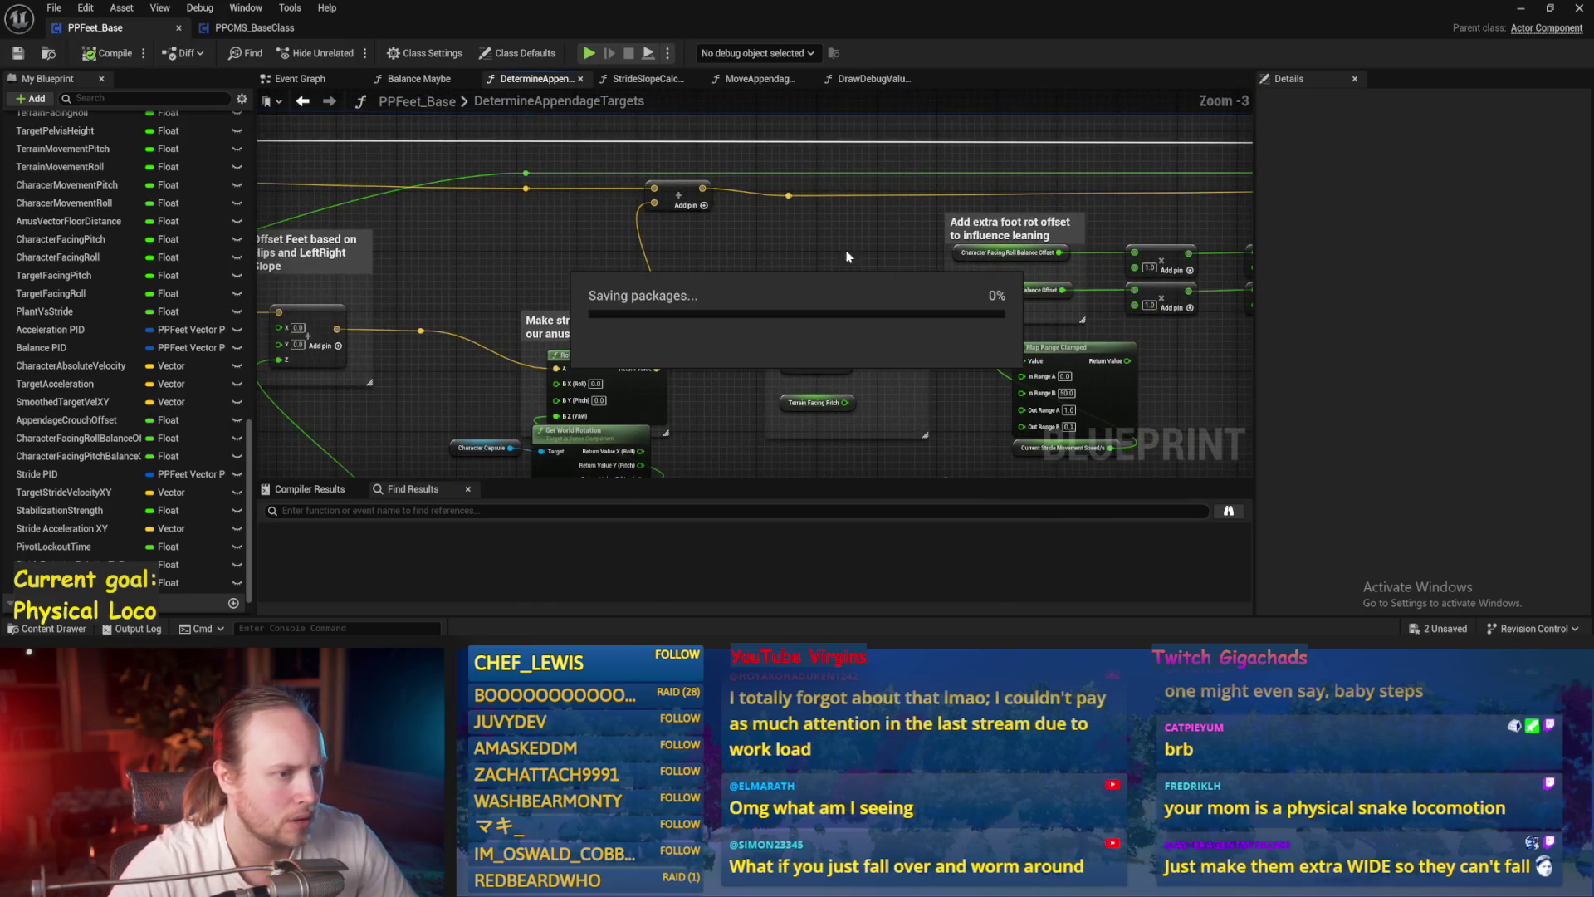
pyautogui.click(1521, 8)
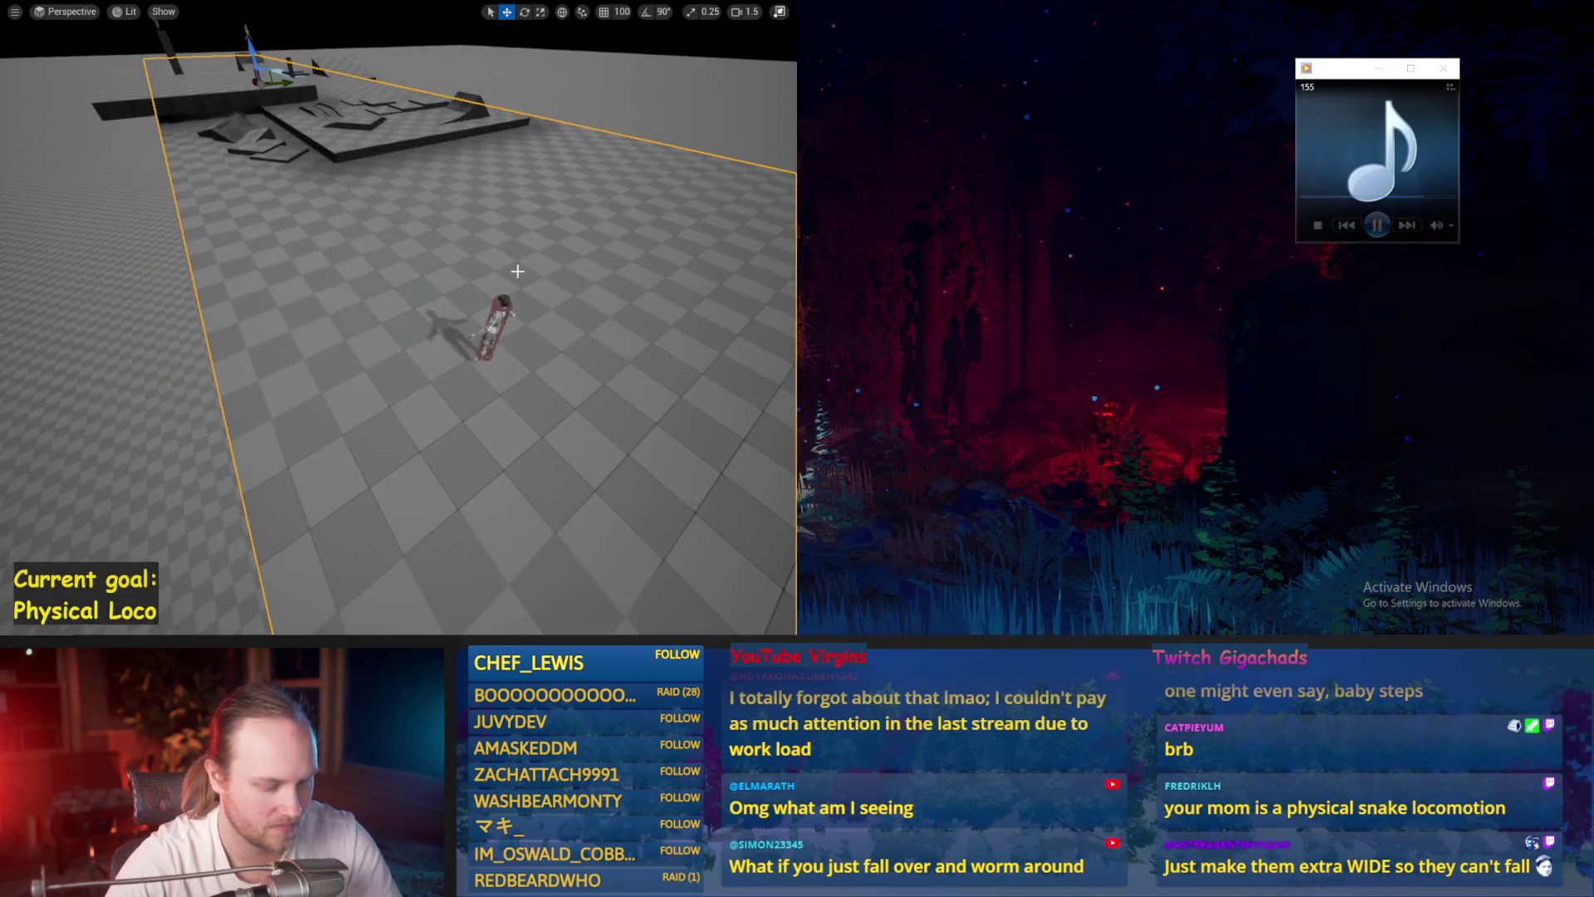
# - Play-test the character in full view, restarting twice as it topples, then stop play
pyautogui.hotkey('alt', 'p')
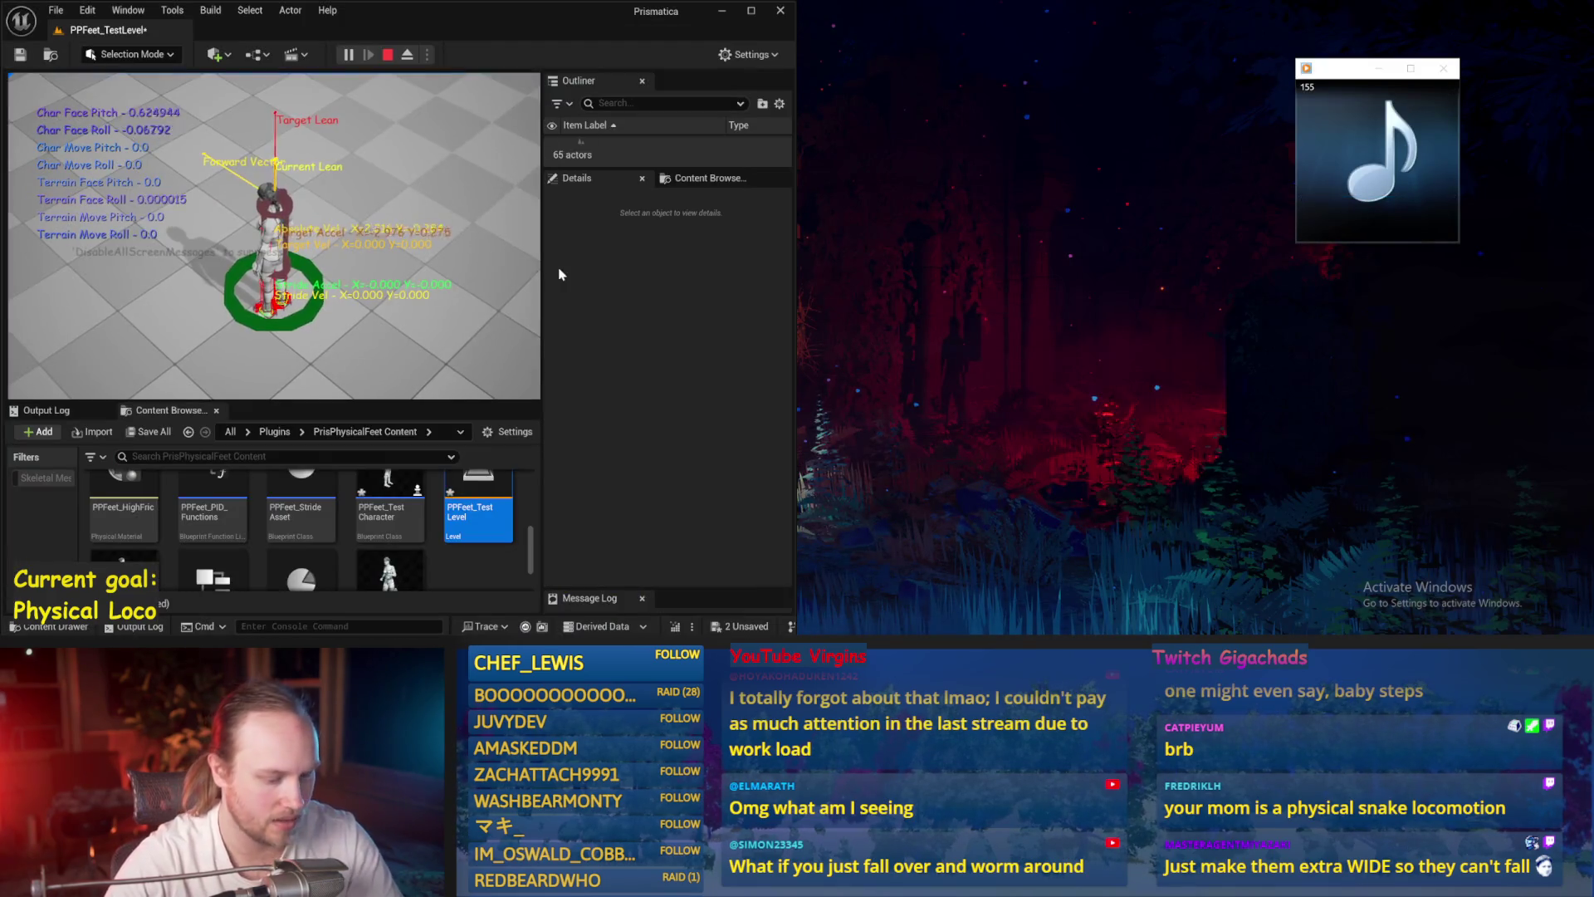
pyautogui.press('F11')
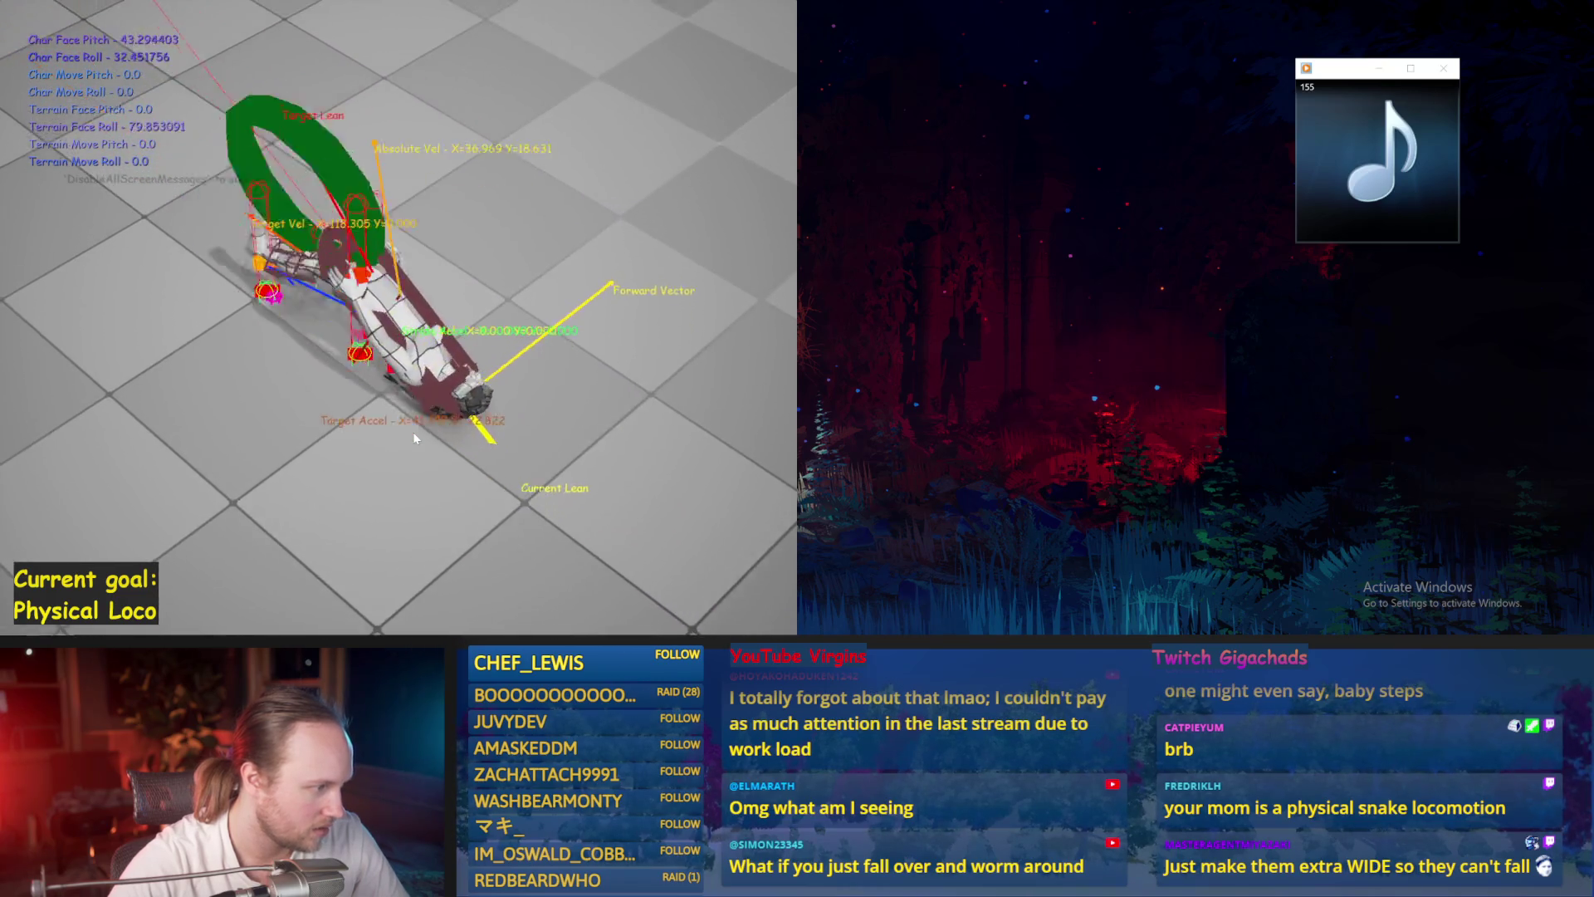
pyautogui.press('Escape')
pyautogui.hotkey('alt', 'p')
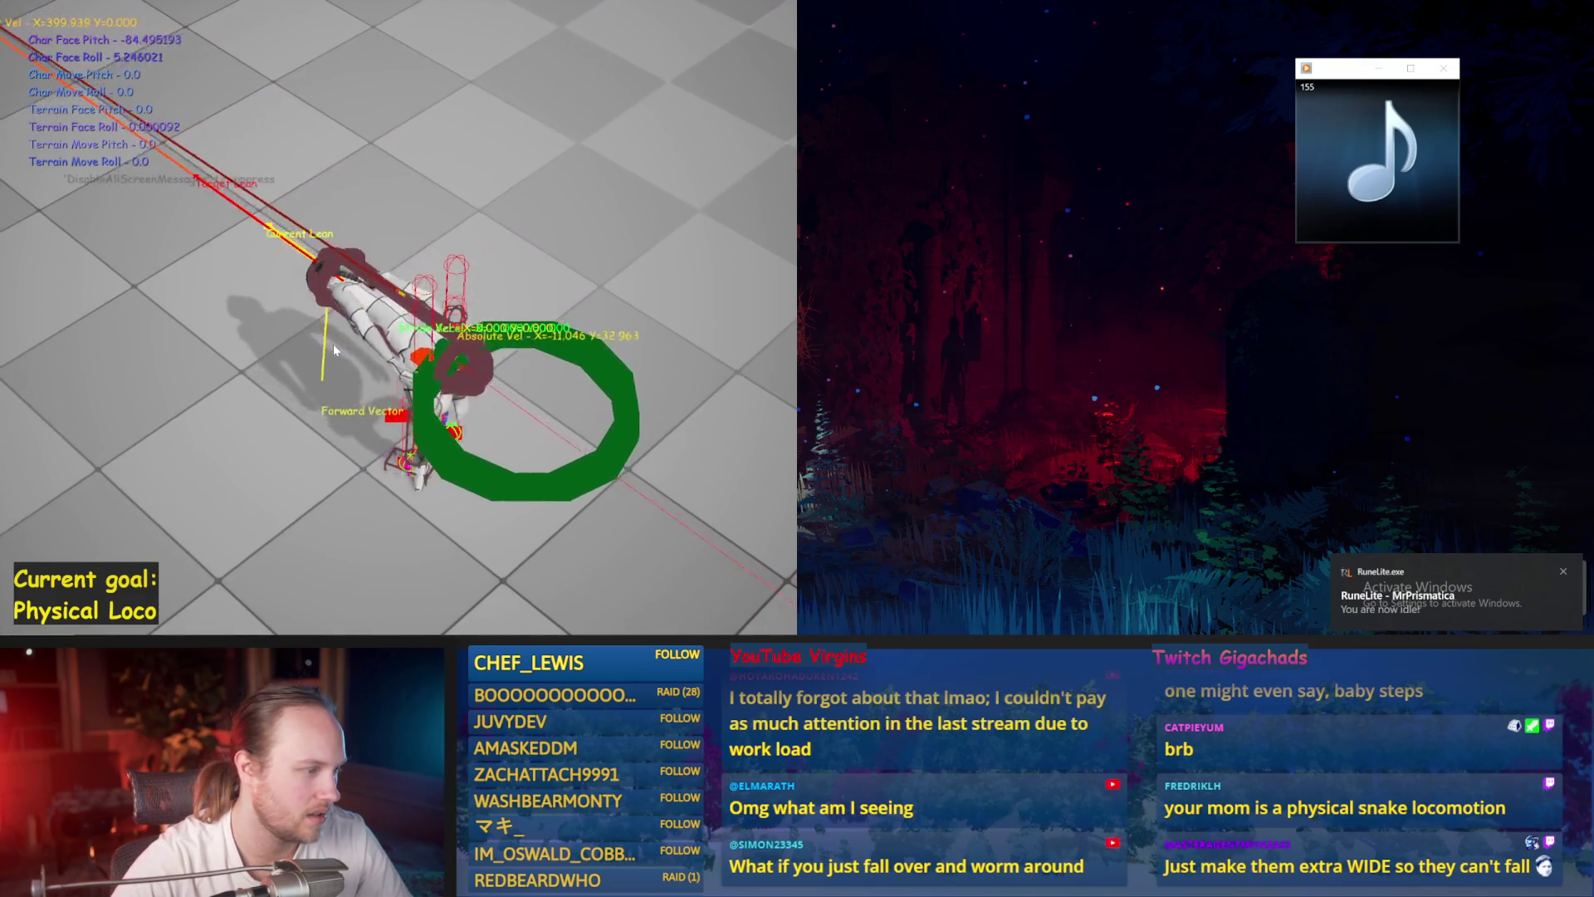
pyautogui.press('Escape')
pyautogui.hotkey('alt', 'p')
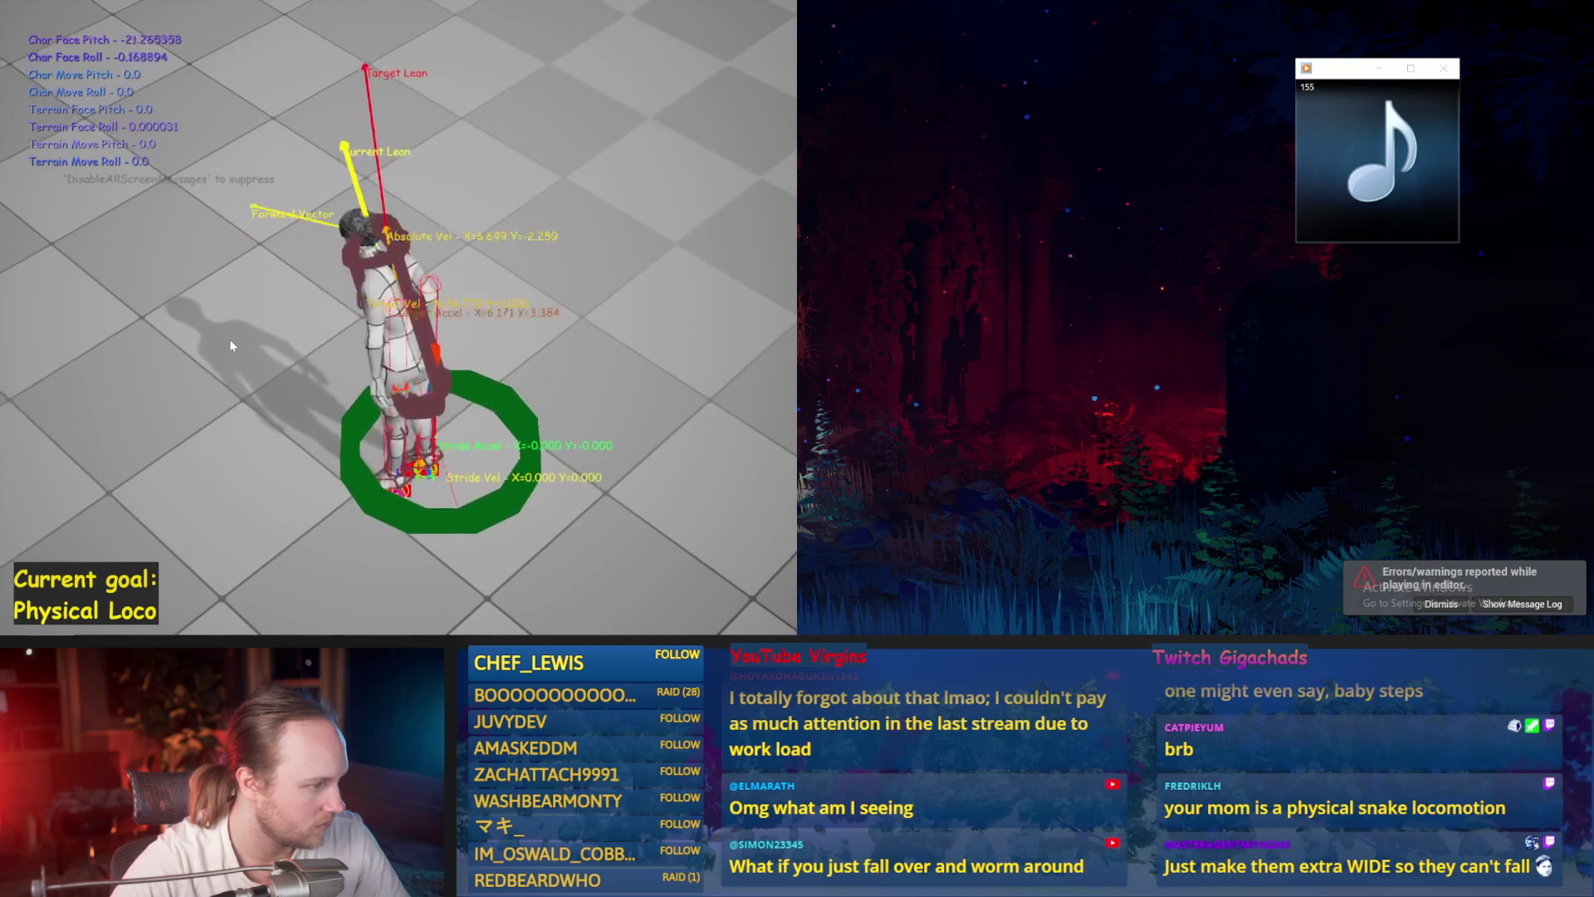
pyautogui.press('Escape')
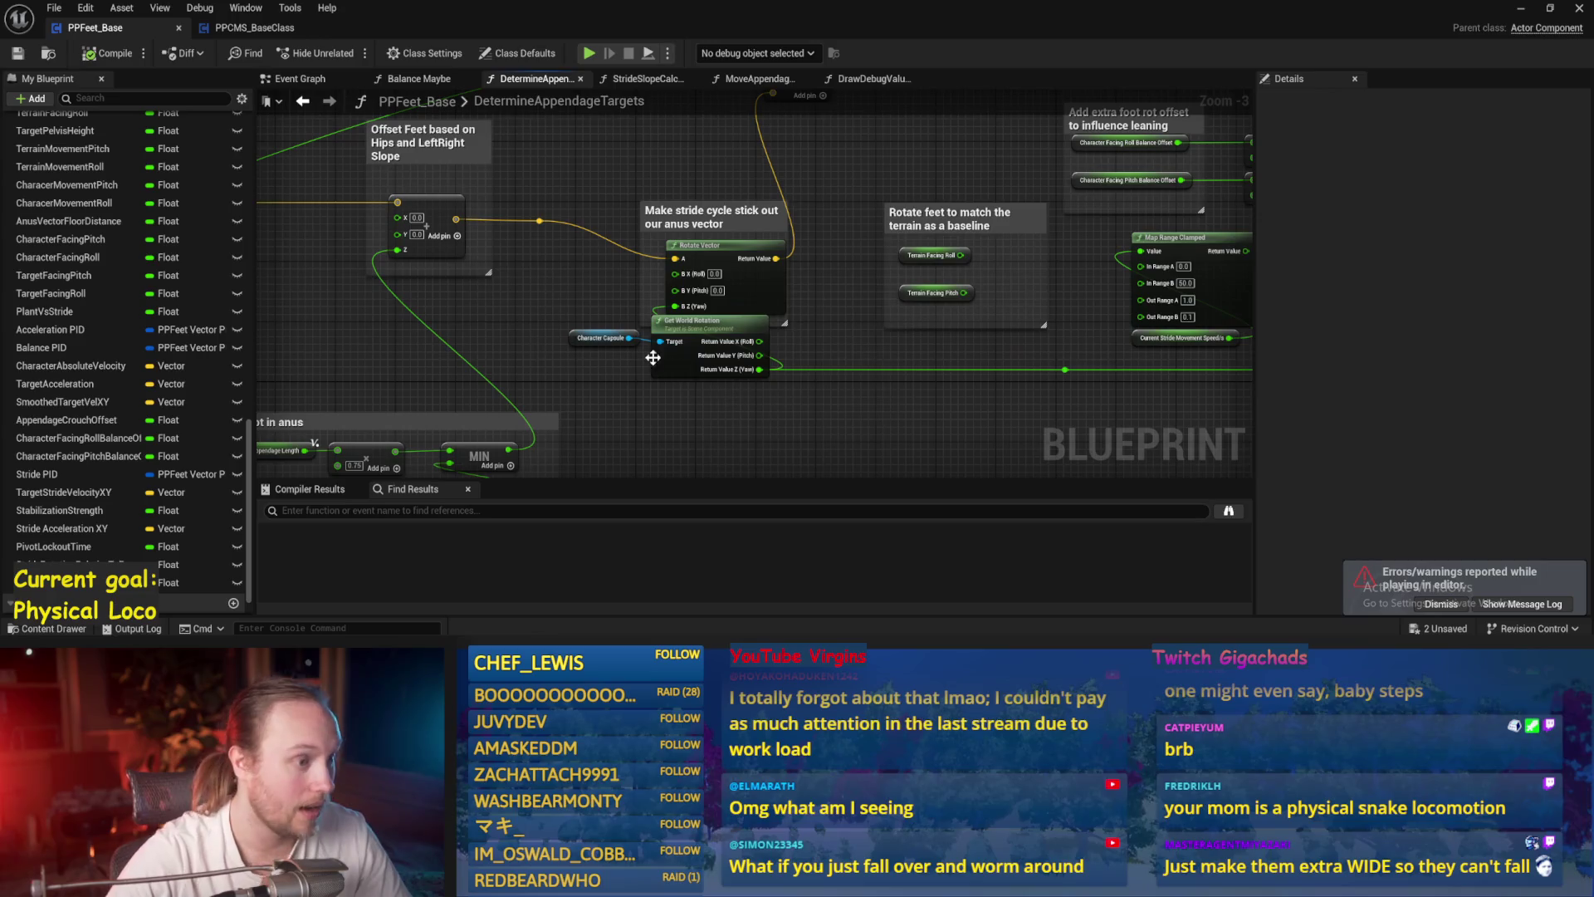
# - Rearrange the Get World Rotation, capsule and Rotate Vector nodes, then save
pyautogui.scroll(3, 714, 420)
pyautogui.moveTo(633, 302); pyautogui.dragTo(602, 325)
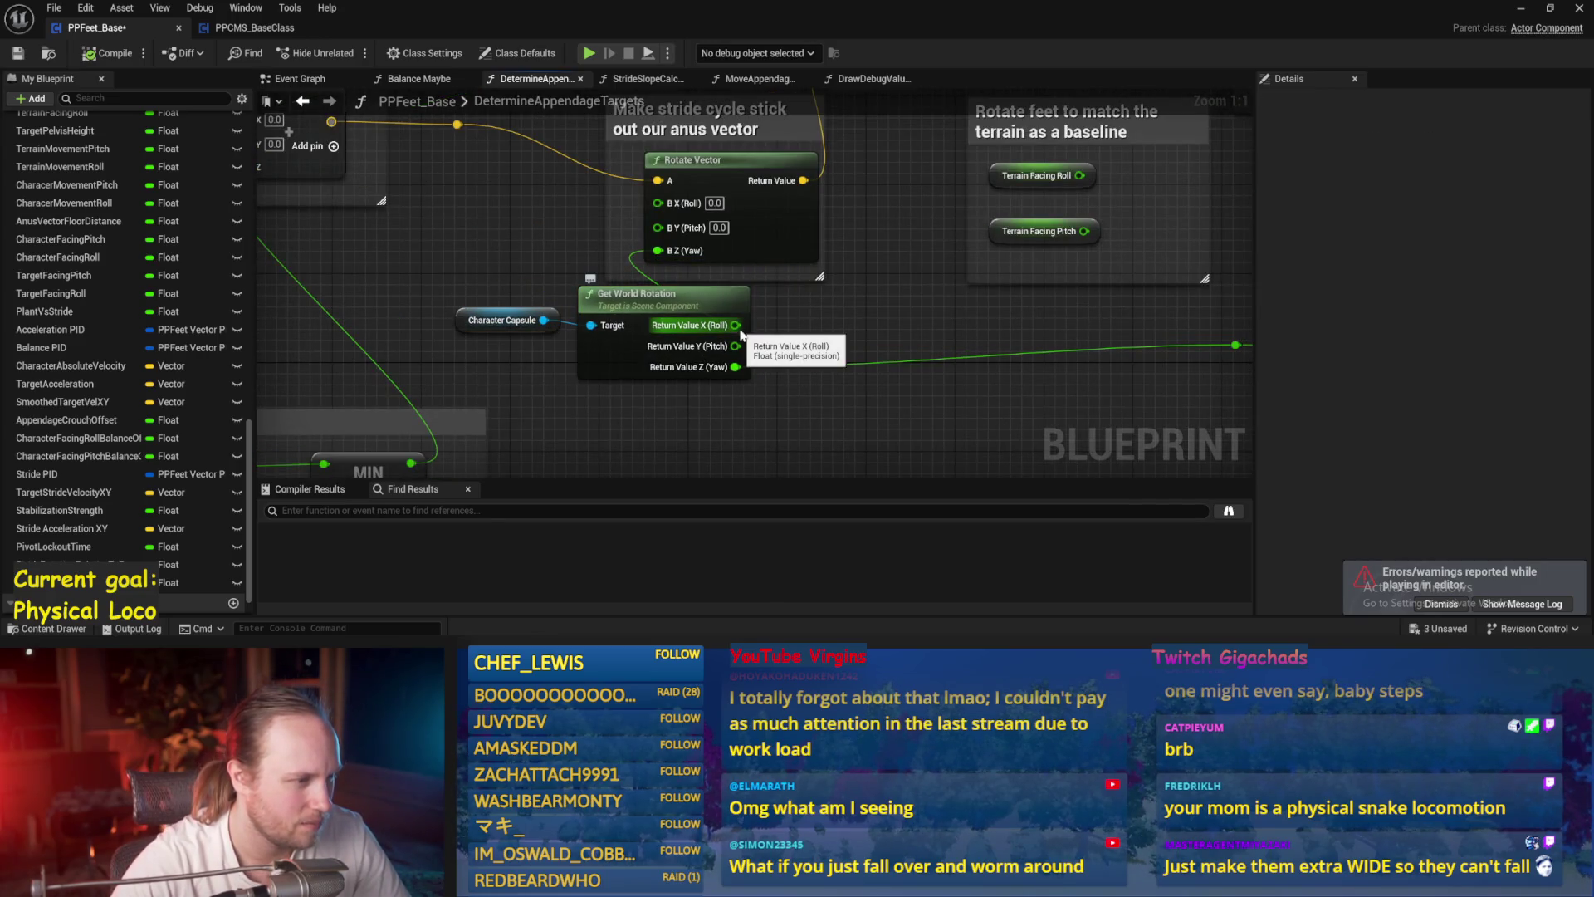
pyautogui.moveTo(764, 332); pyautogui.dragTo(776, 370)
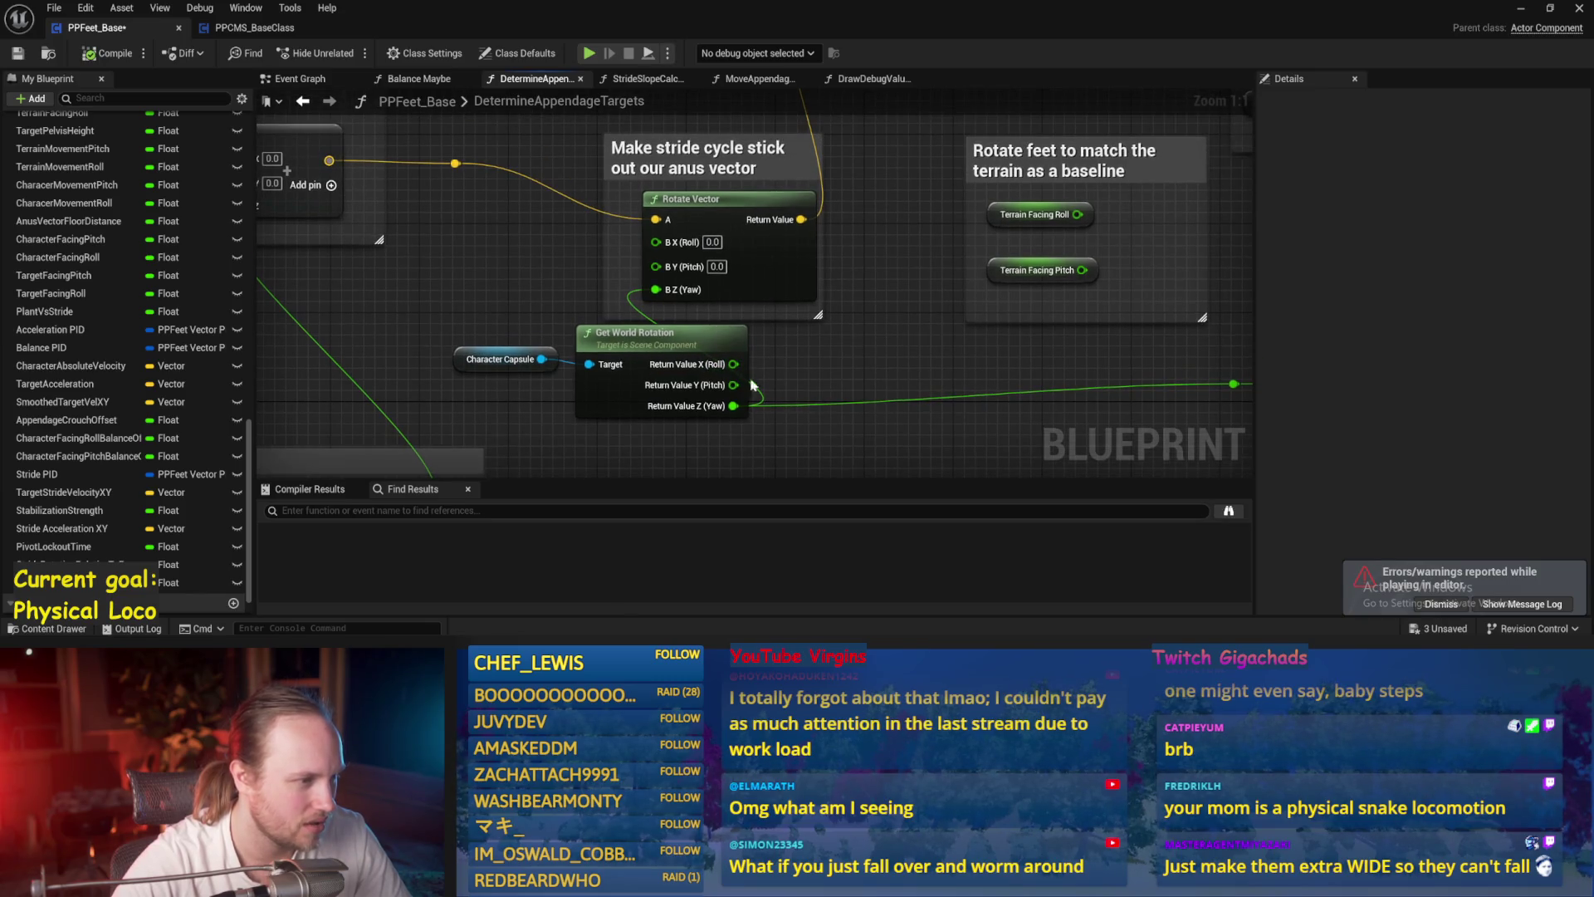
pyautogui.moveTo(595, 408)
pyautogui.mouseDown()
pyautogui.moveTo(436, 345)
pyautogui.moveTo(429, 387)
pyautogui.mouseUp()
pyautogui.scroll(-3, 592, 407)
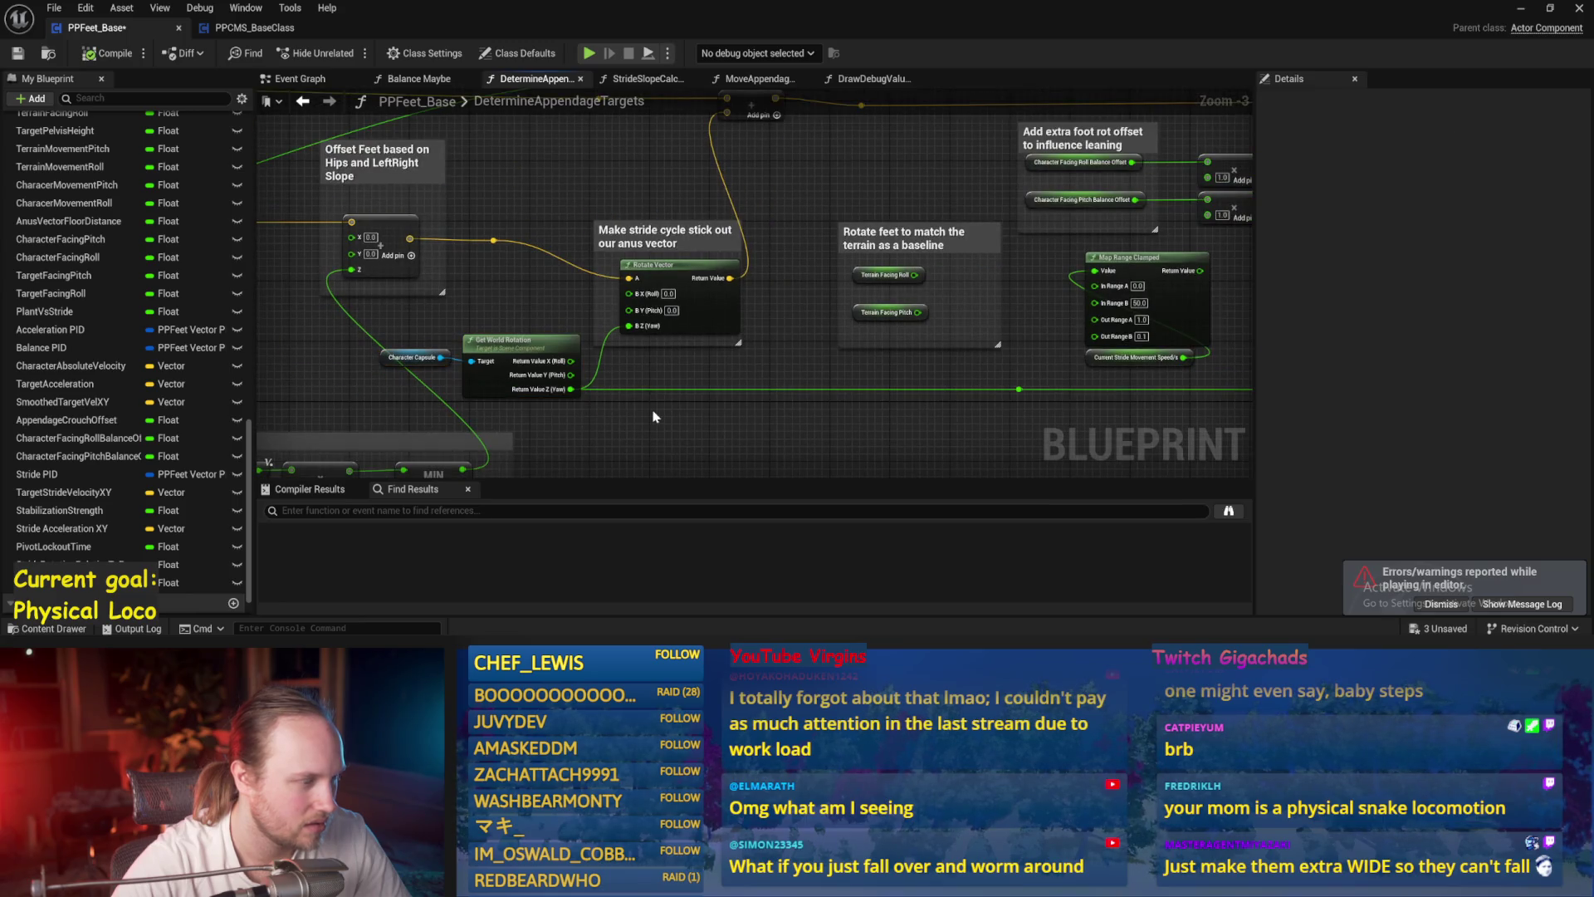
pyautogui.moveTo(704, 317)
pyautogui.mouseDown()
pyautogui.moveTo(781, 410)
pyautogui.moveTo(893, 322)
pyautogui.mouseUp()
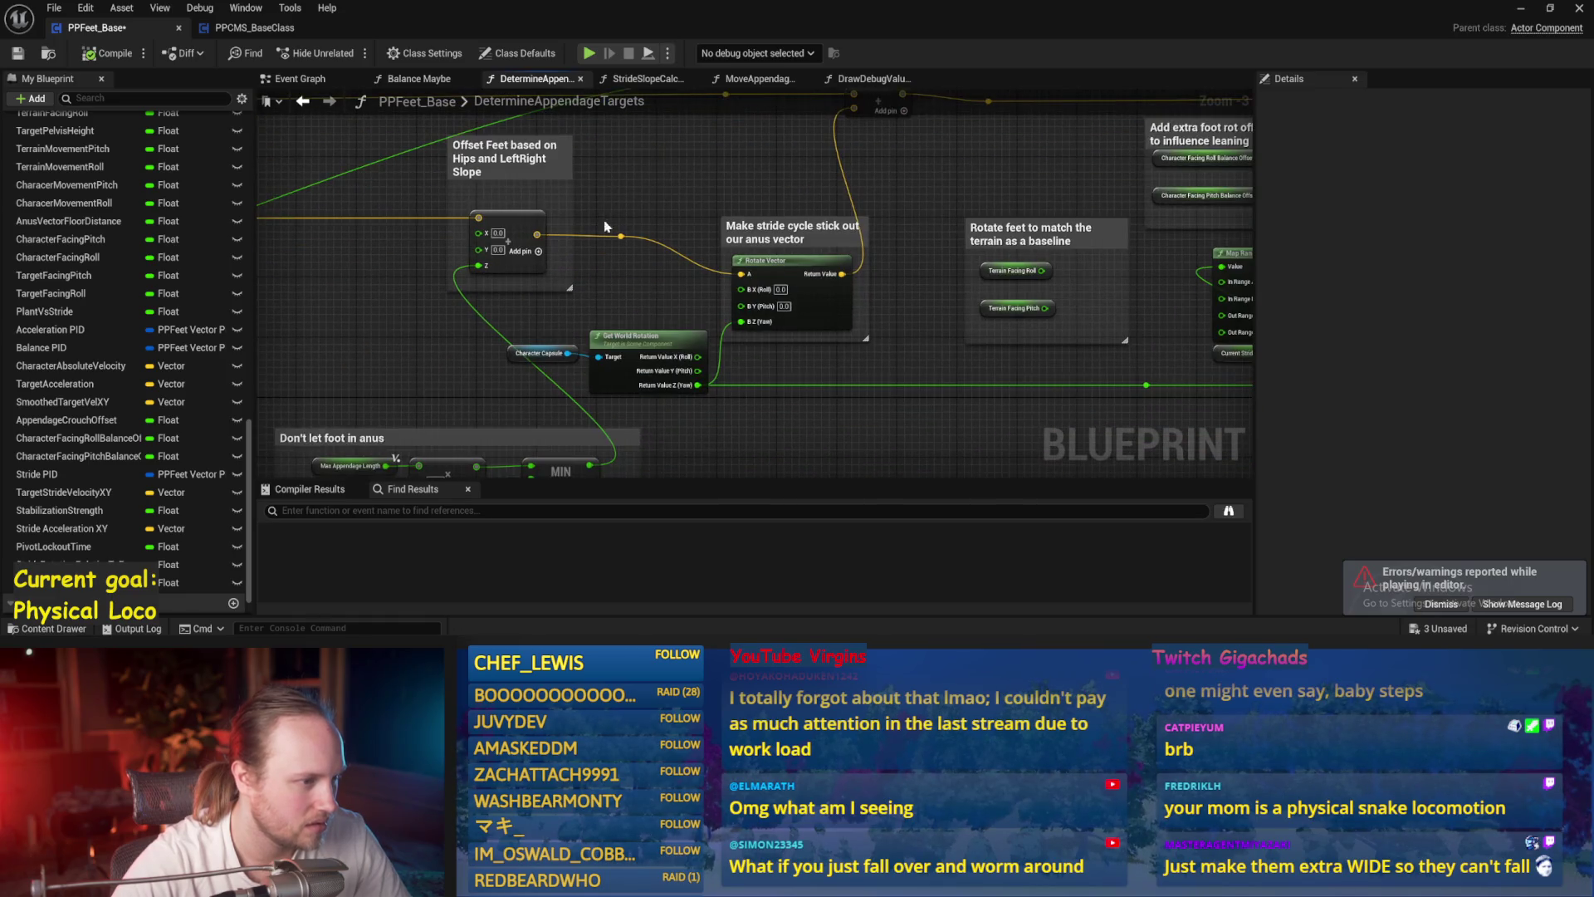
pyautogui.scroll(2, 766, 275)
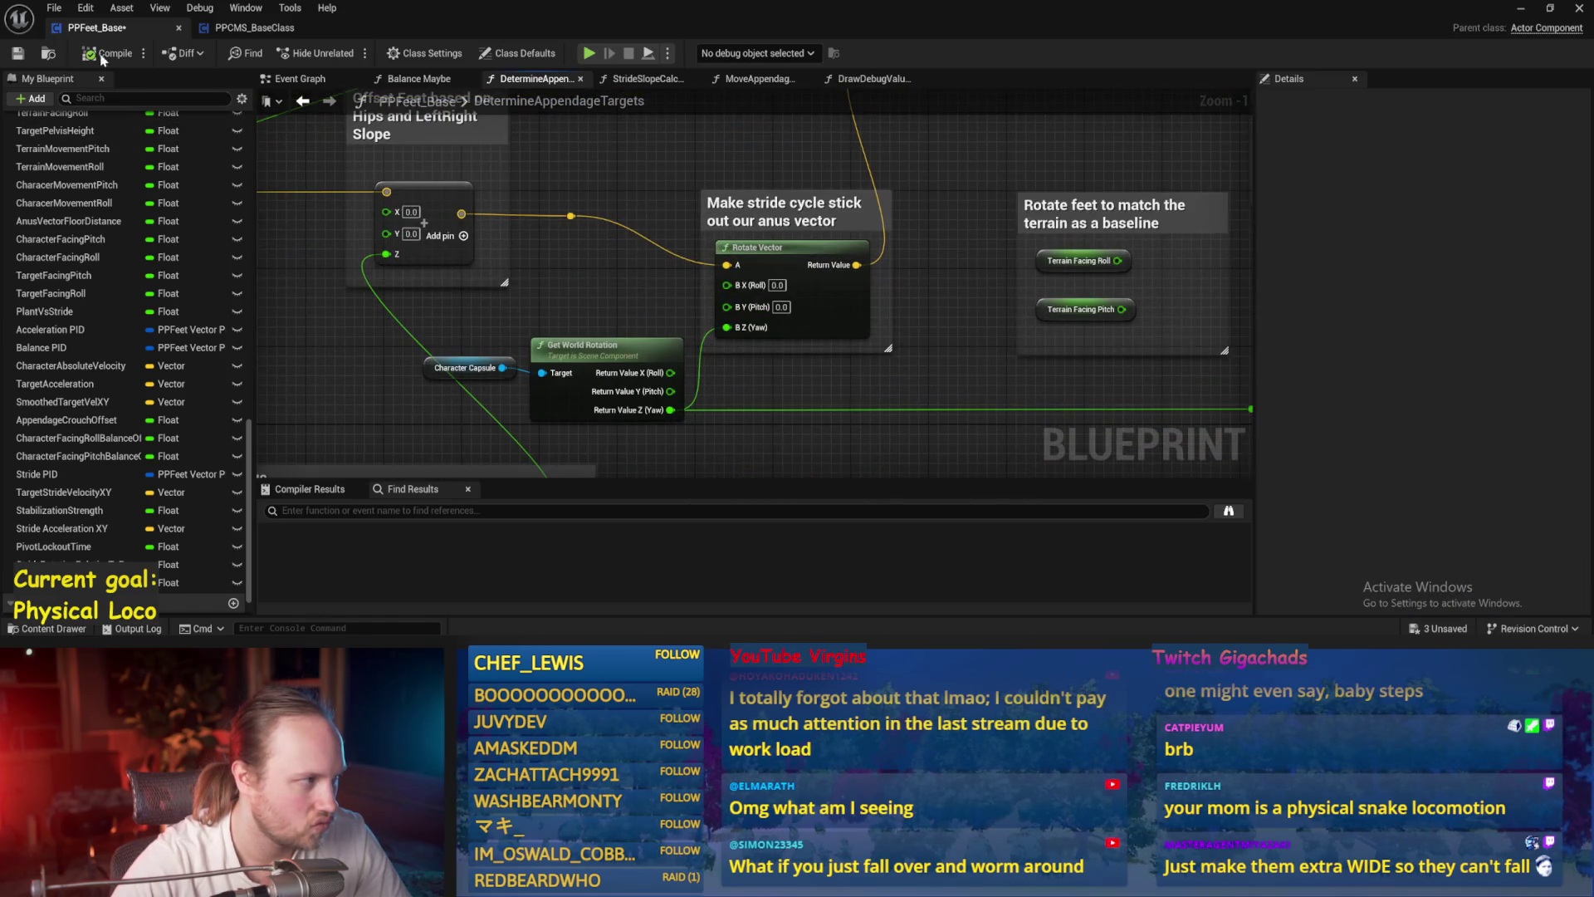
pyautogui.click(17, 55)
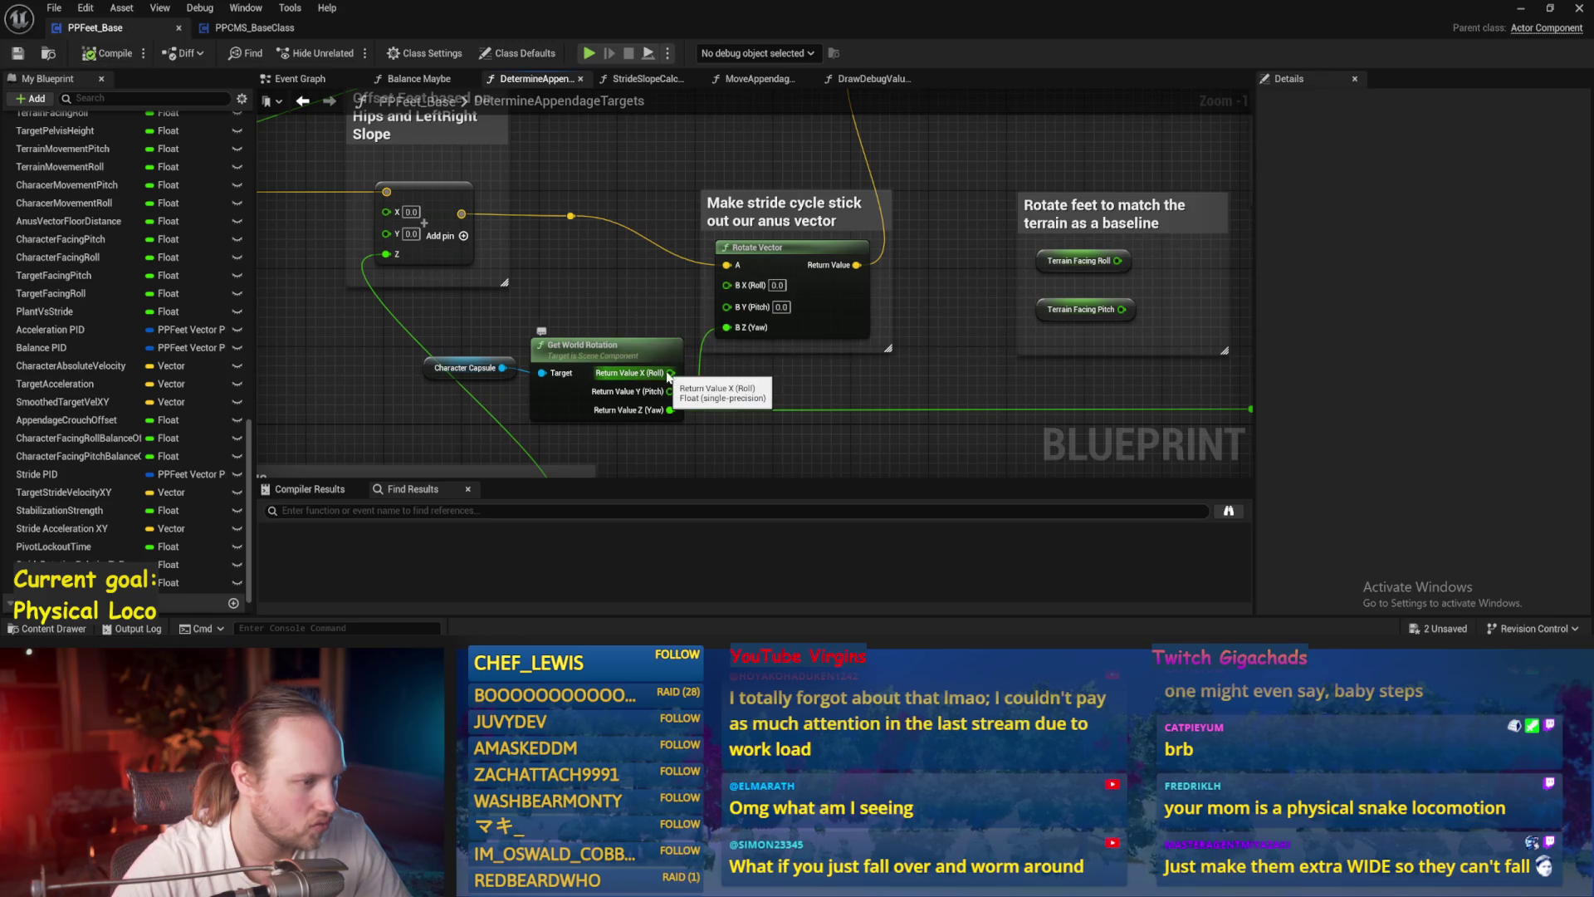
# - Add Multiply nodes on the world roll and pitch outputs, then compile and save
pyautogui.moveTo(667, 374); pyautogui.dragTo(756, 386)
pyautogui.write('multiply')
pyautogui.press('Return')
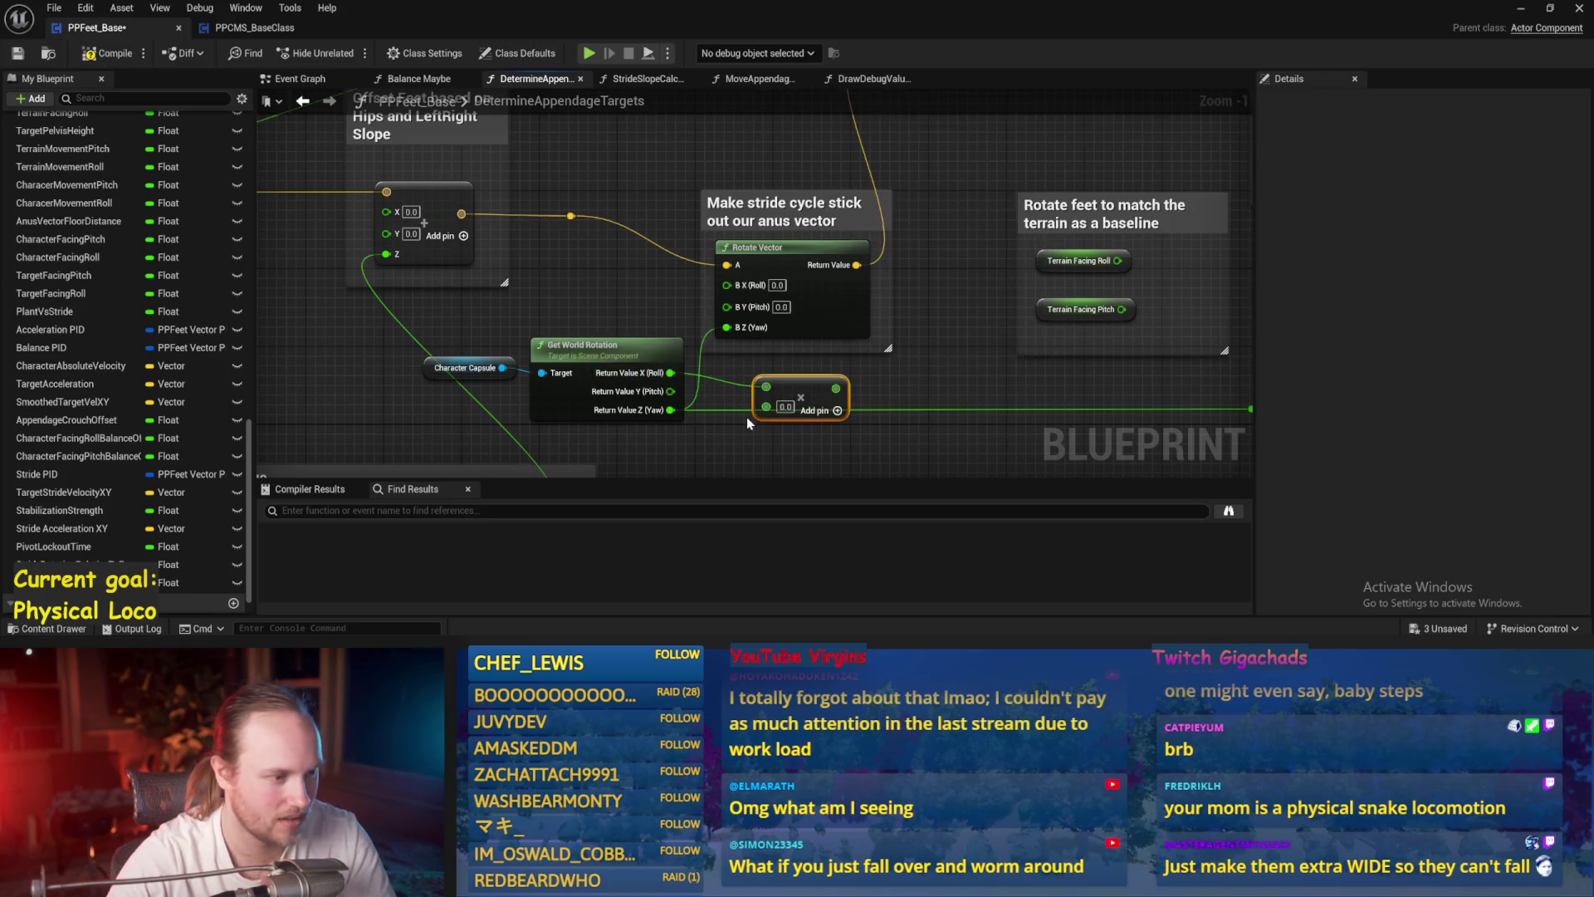
pyautogui.rightClick(731, 373)
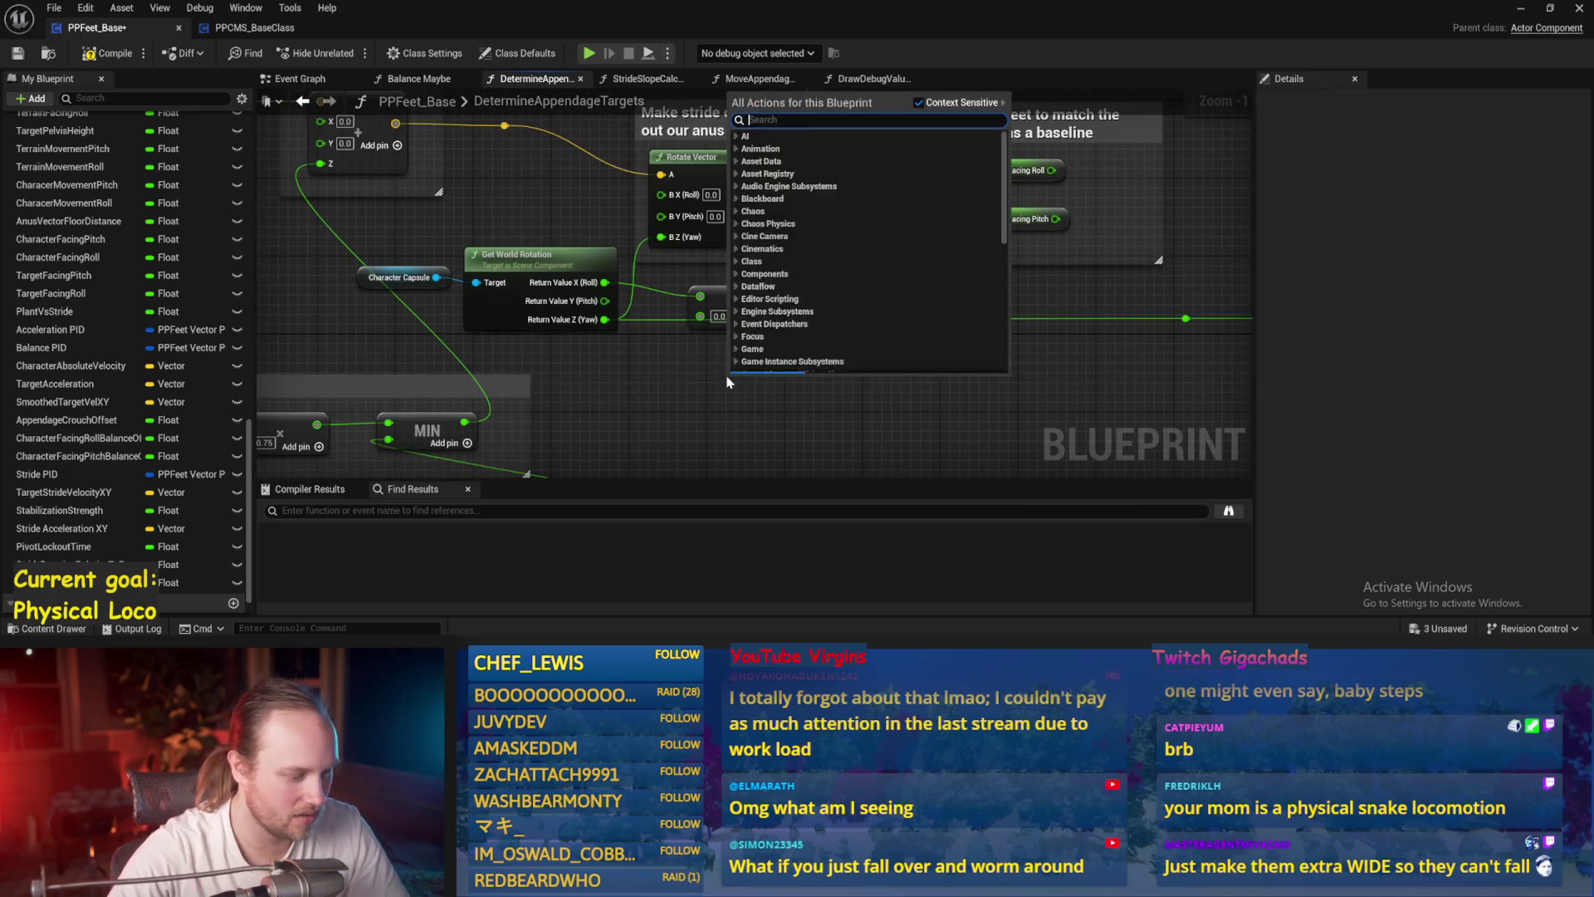
pyautogui.write('scale rot')
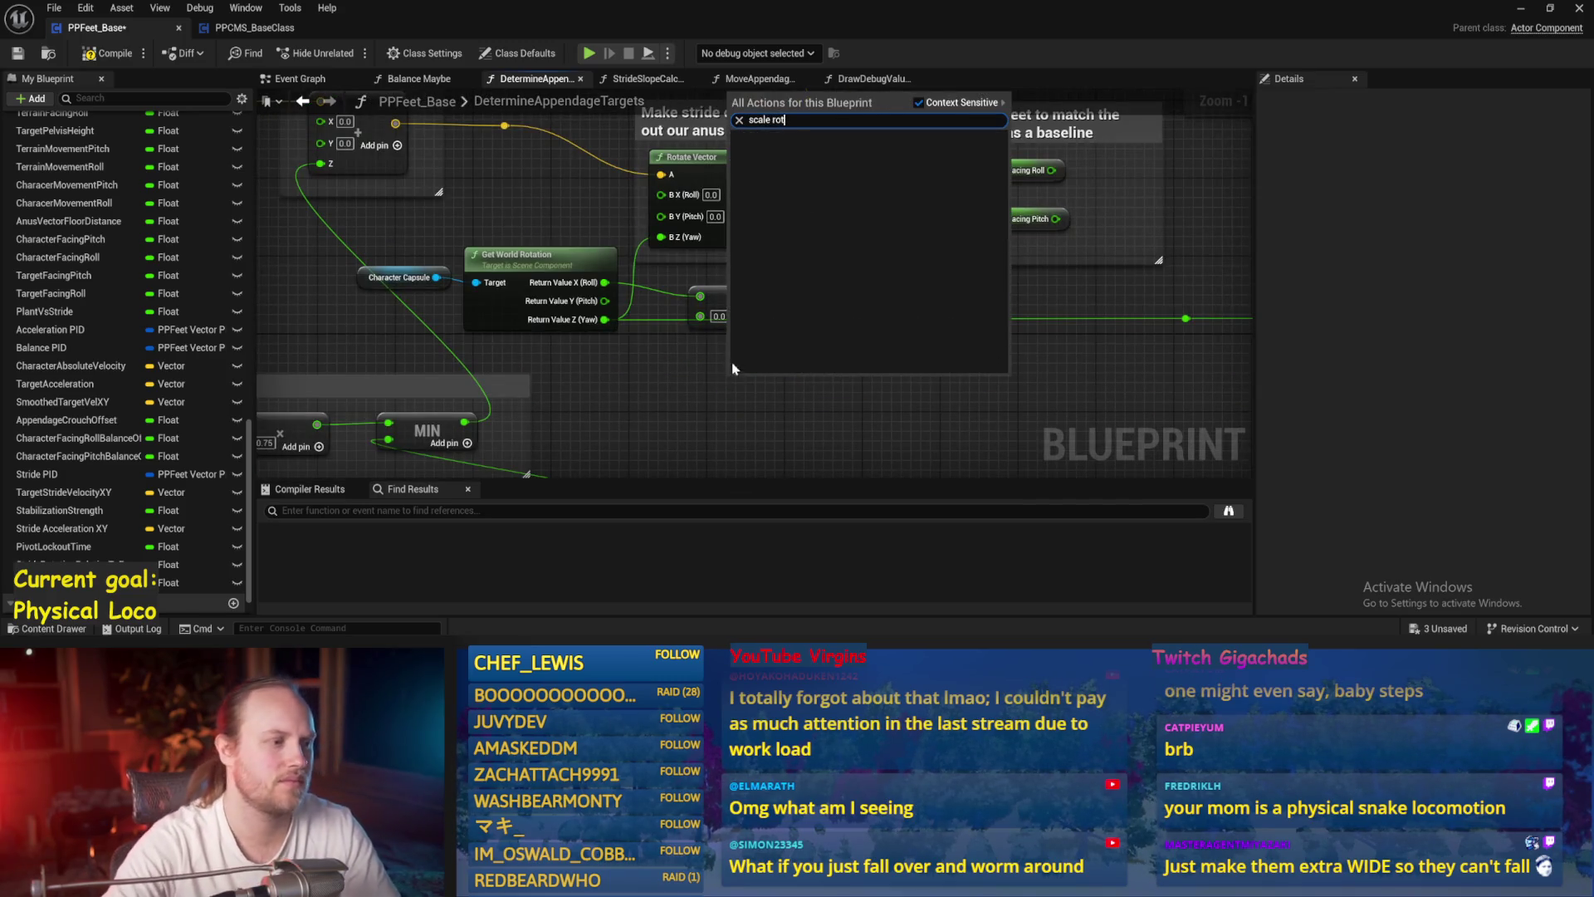
pyautogui.click(637, 418)
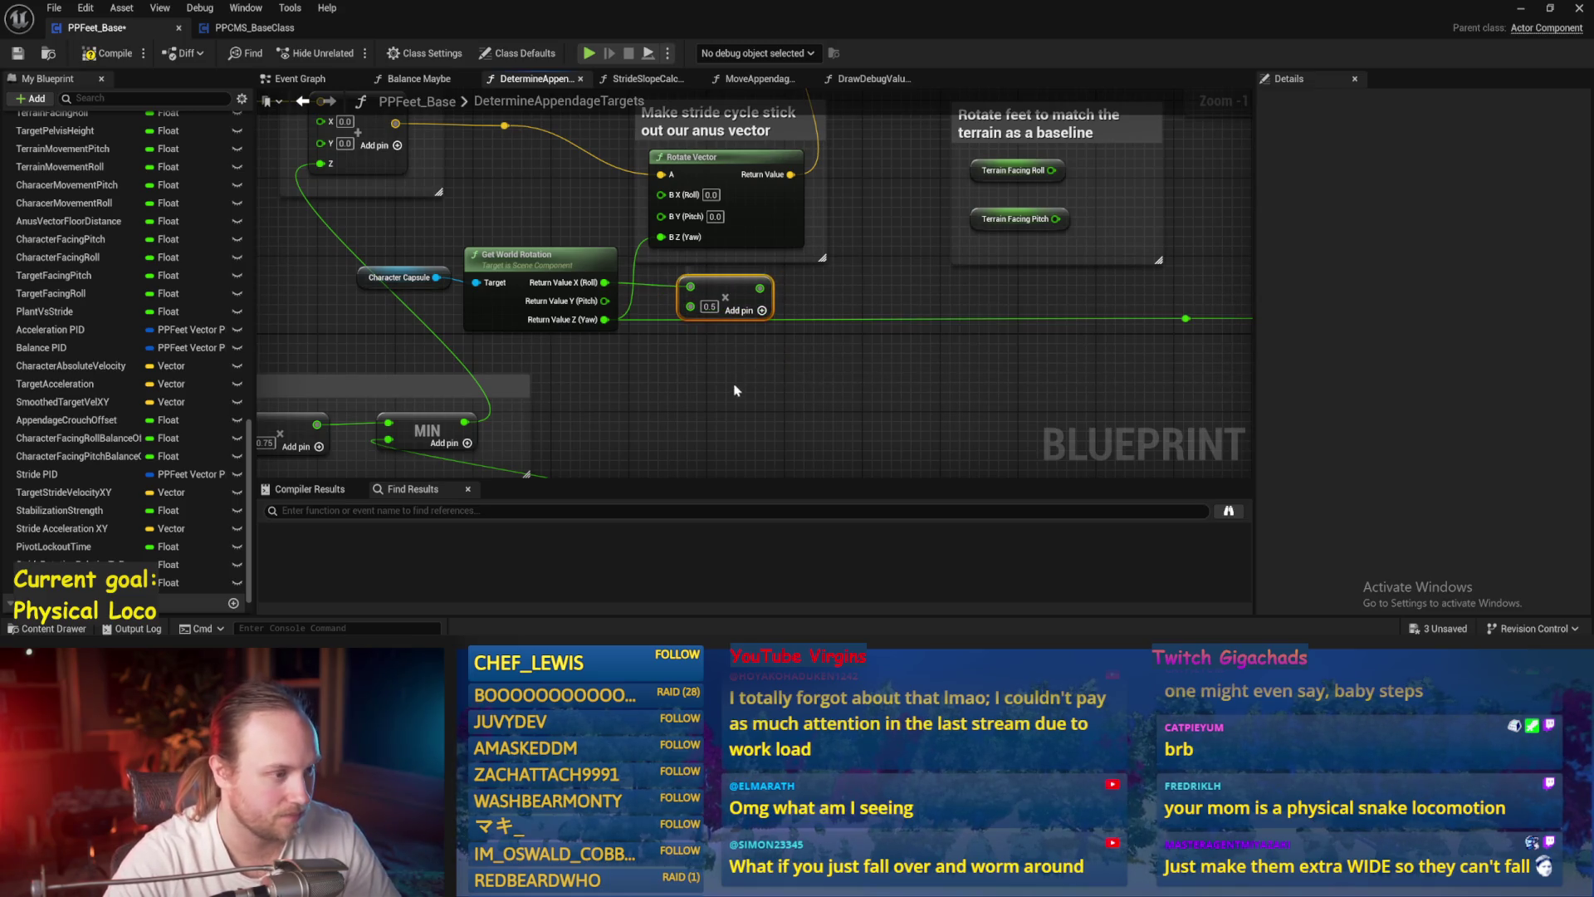
pyautogui.moveTo(612, 297)
pyautogui.mouseDown()
pyautogui.moveTo(739, 395)
pyautogui.moveTo(742, 339)
pyautogui.moveTo(617, 170)
pyautogui.moveTo(678, 217)
pyautogui.mouseUp()
pyautogui.scroll(-2, 678, 218)
pyautogui.click(92, 54)
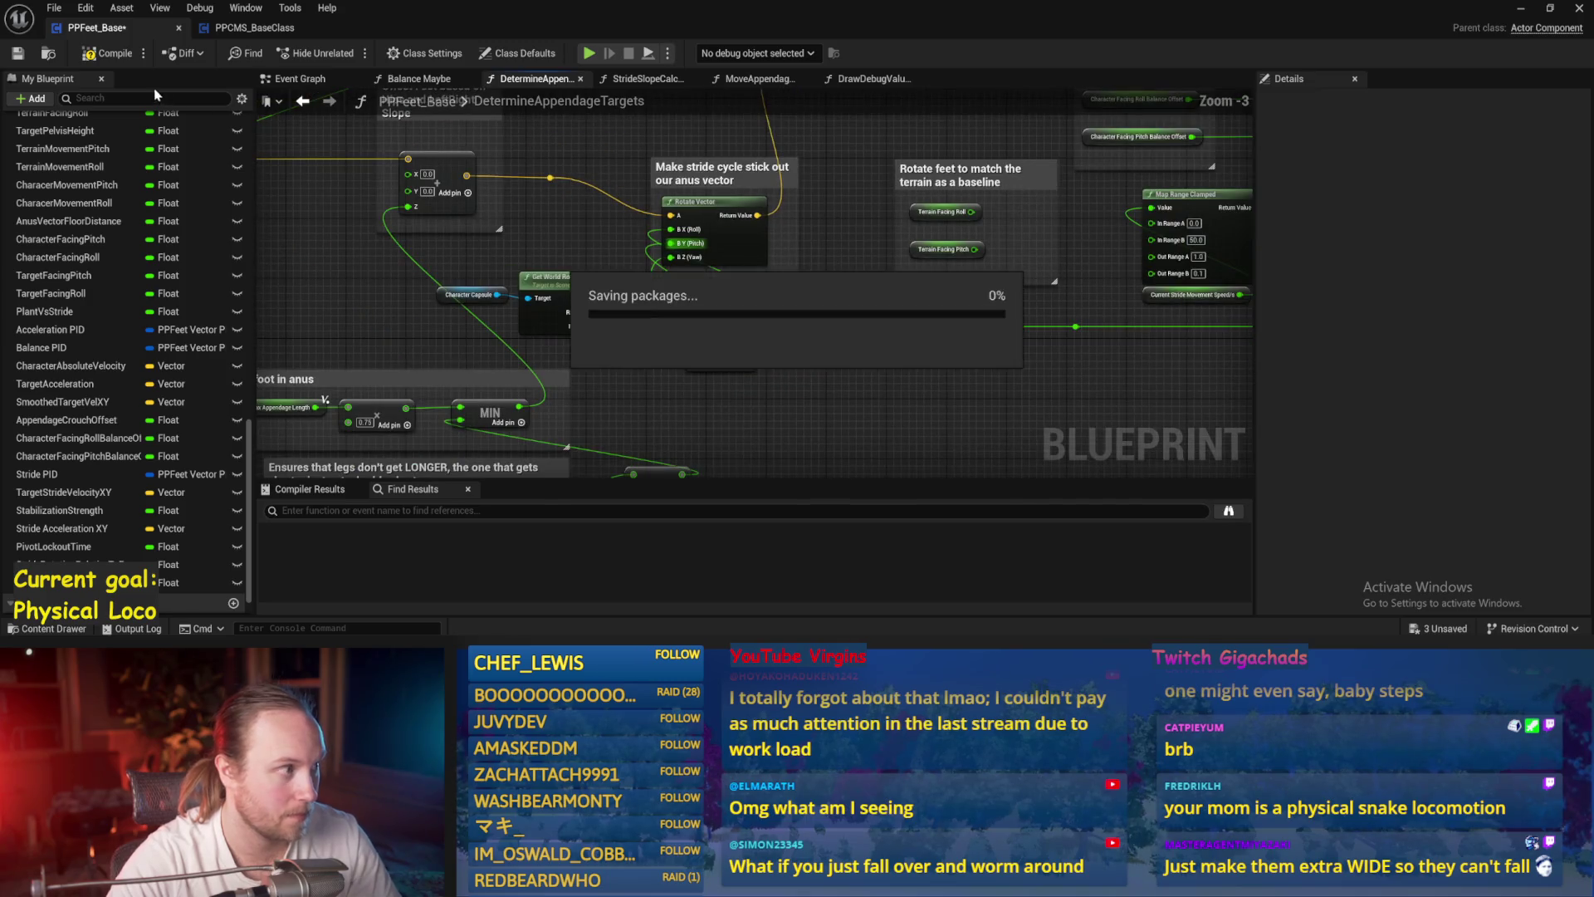
# - Place the 0.5 Multiply node beside Rotate Vector and save the blueprint
pyautogui.moveTo(736, 311); pyautogui.dragTo(729, 288)
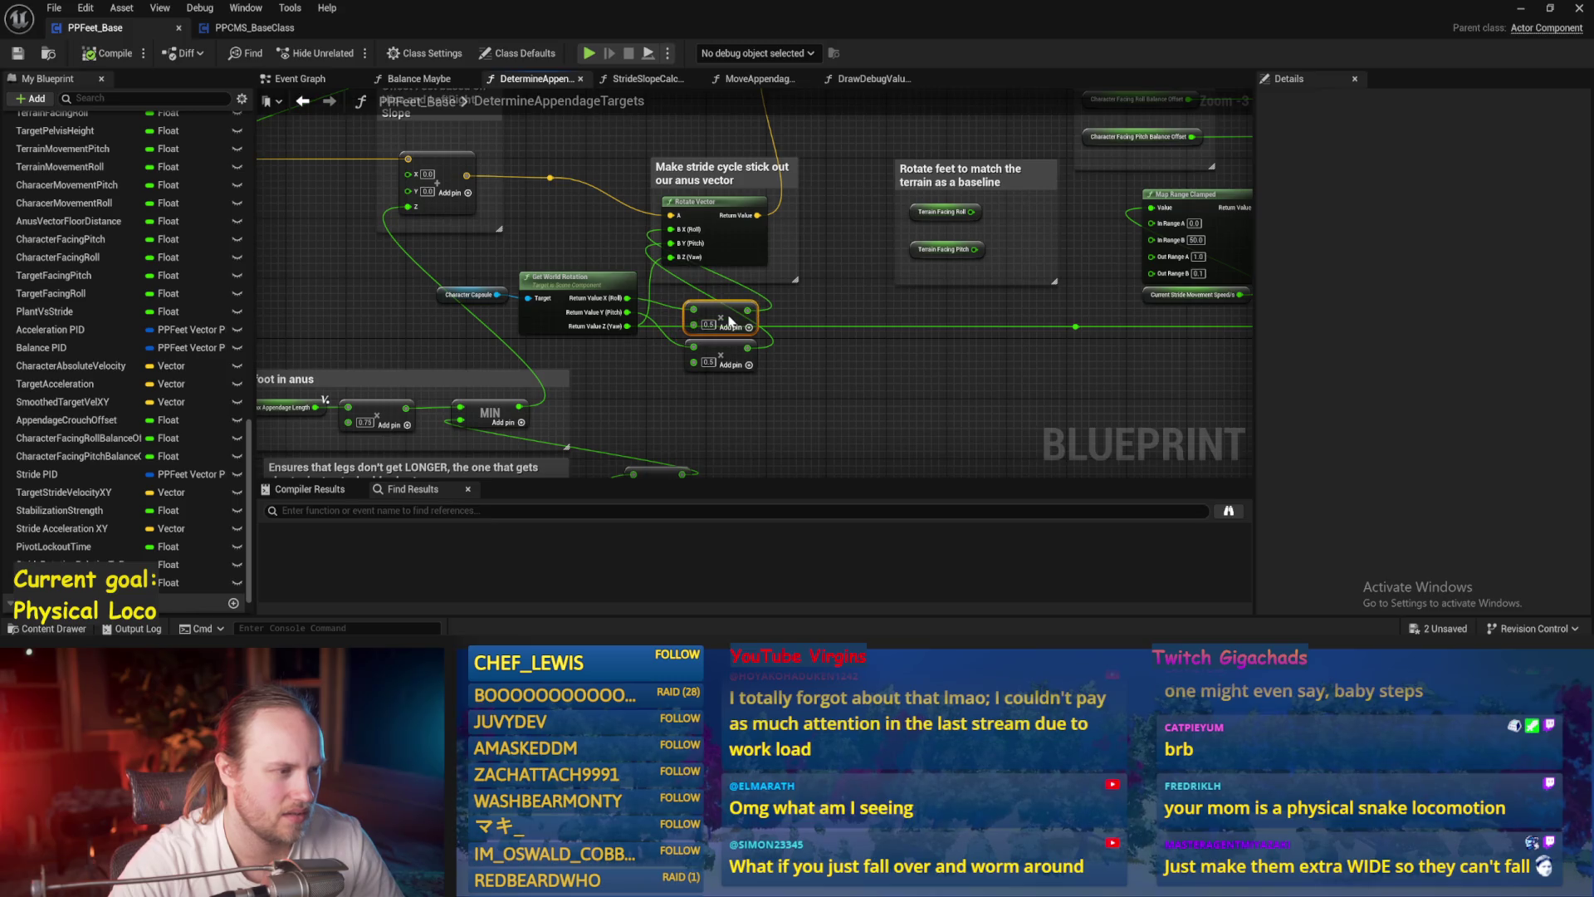
pyautogui.moveTo(841, 282); pyautogui.dragTo(800, 373)
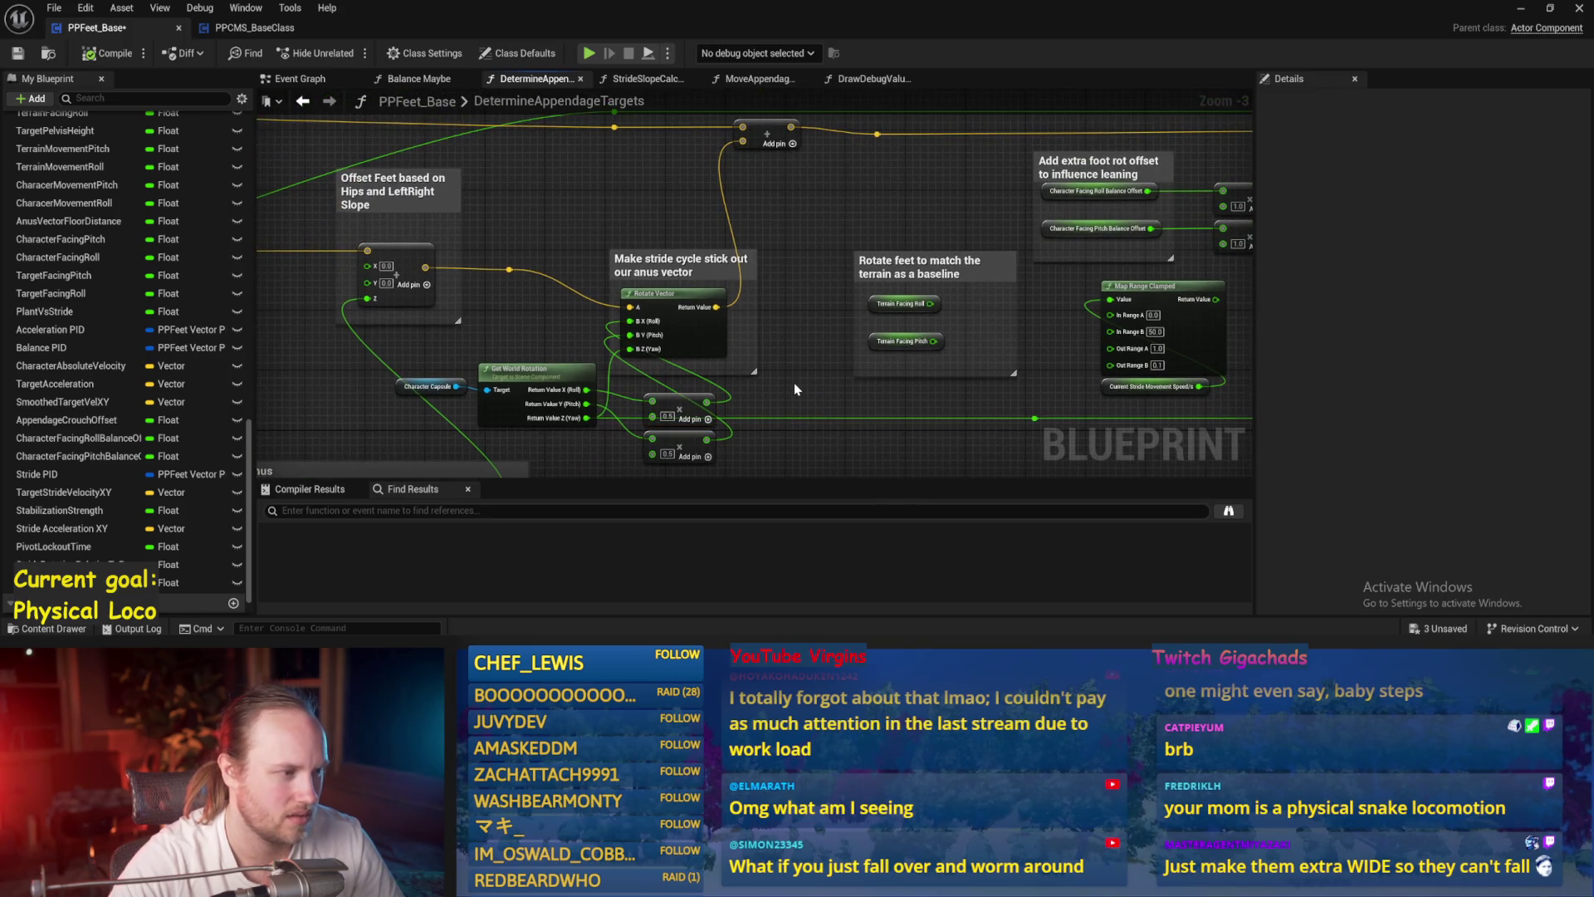
pyautogui.moveTo(794, 389); pyautogui.dragTo(984, 311)
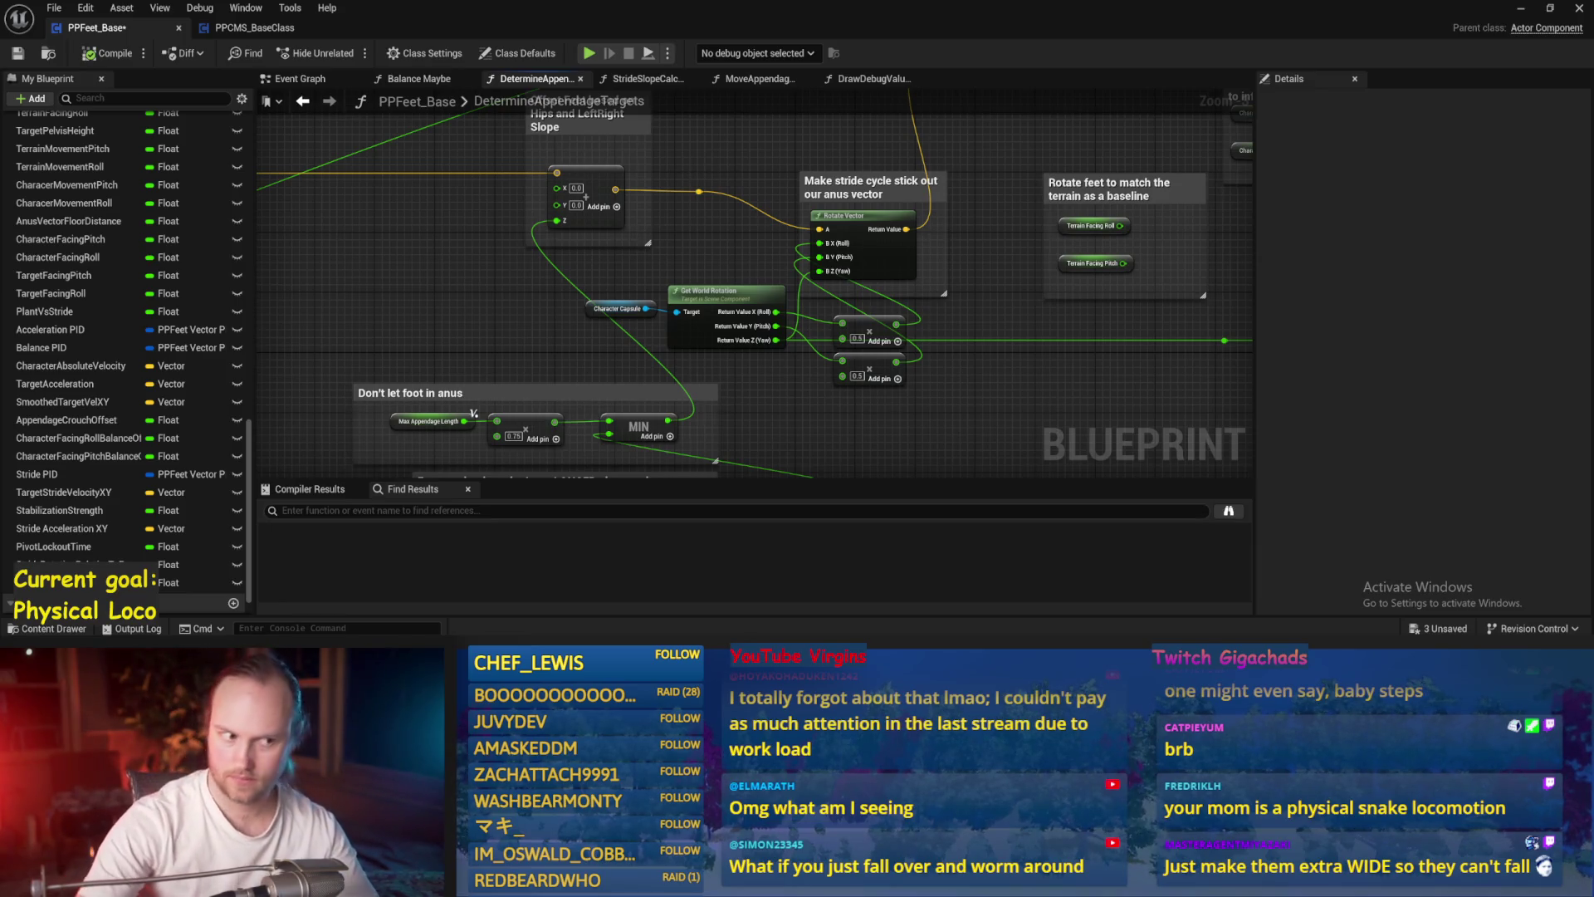
pyautogui.moveTo(962, 335); pyautogui.dragTo(915, 326)
pyautogui.hotkey('ctrl', 's')
pyautogui.moveTo(849, 403); pyautogui.dragTo(689, 398)
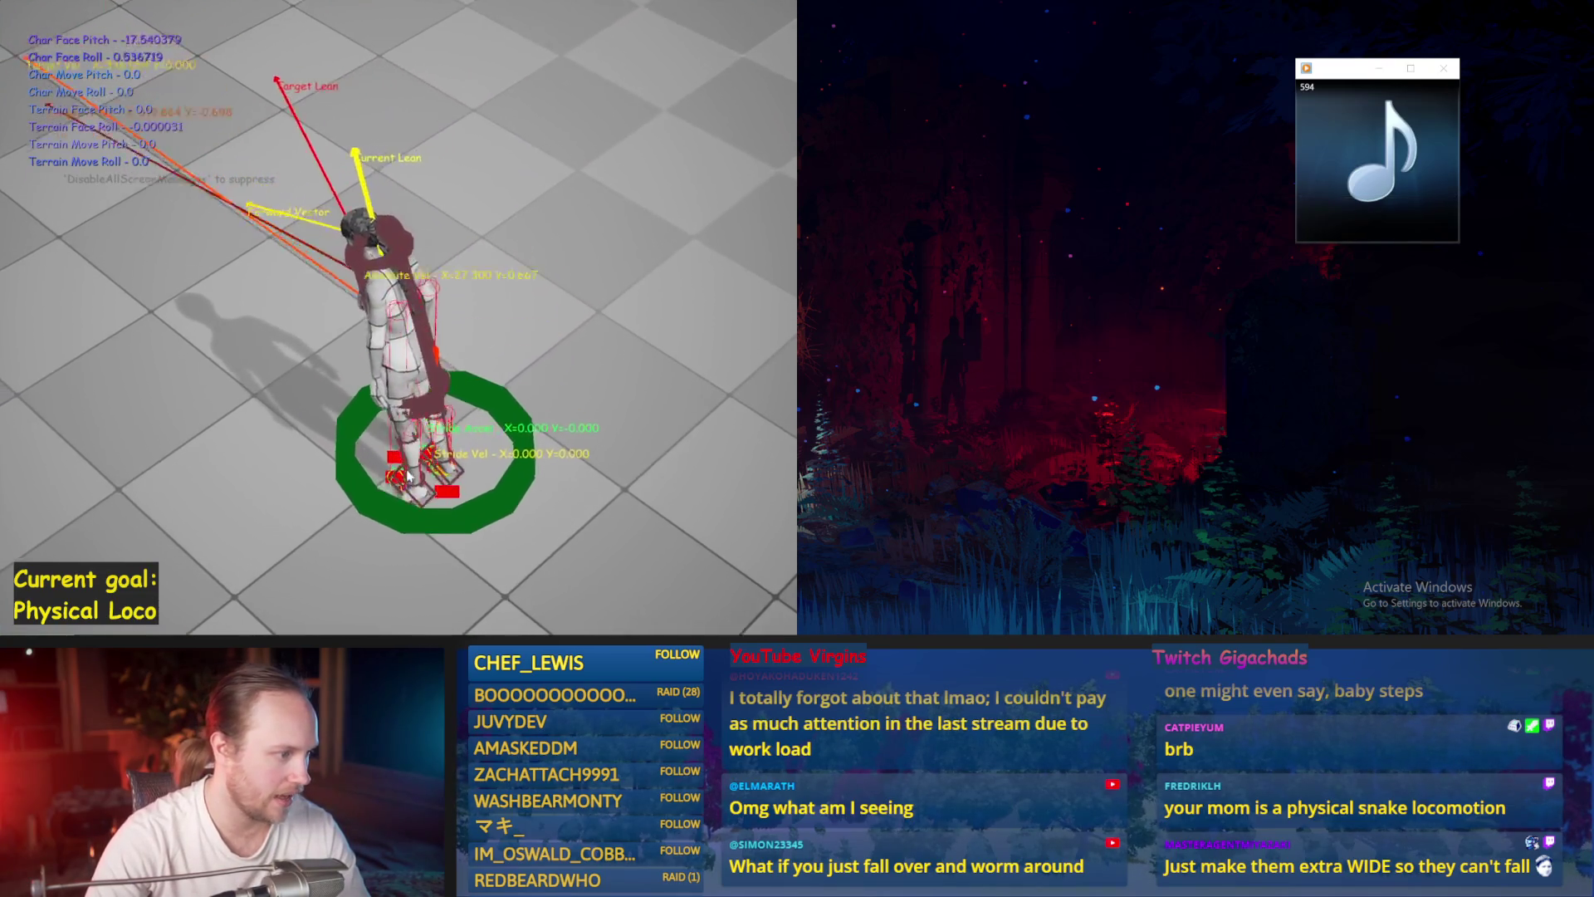
pyautogui.press('Escape')
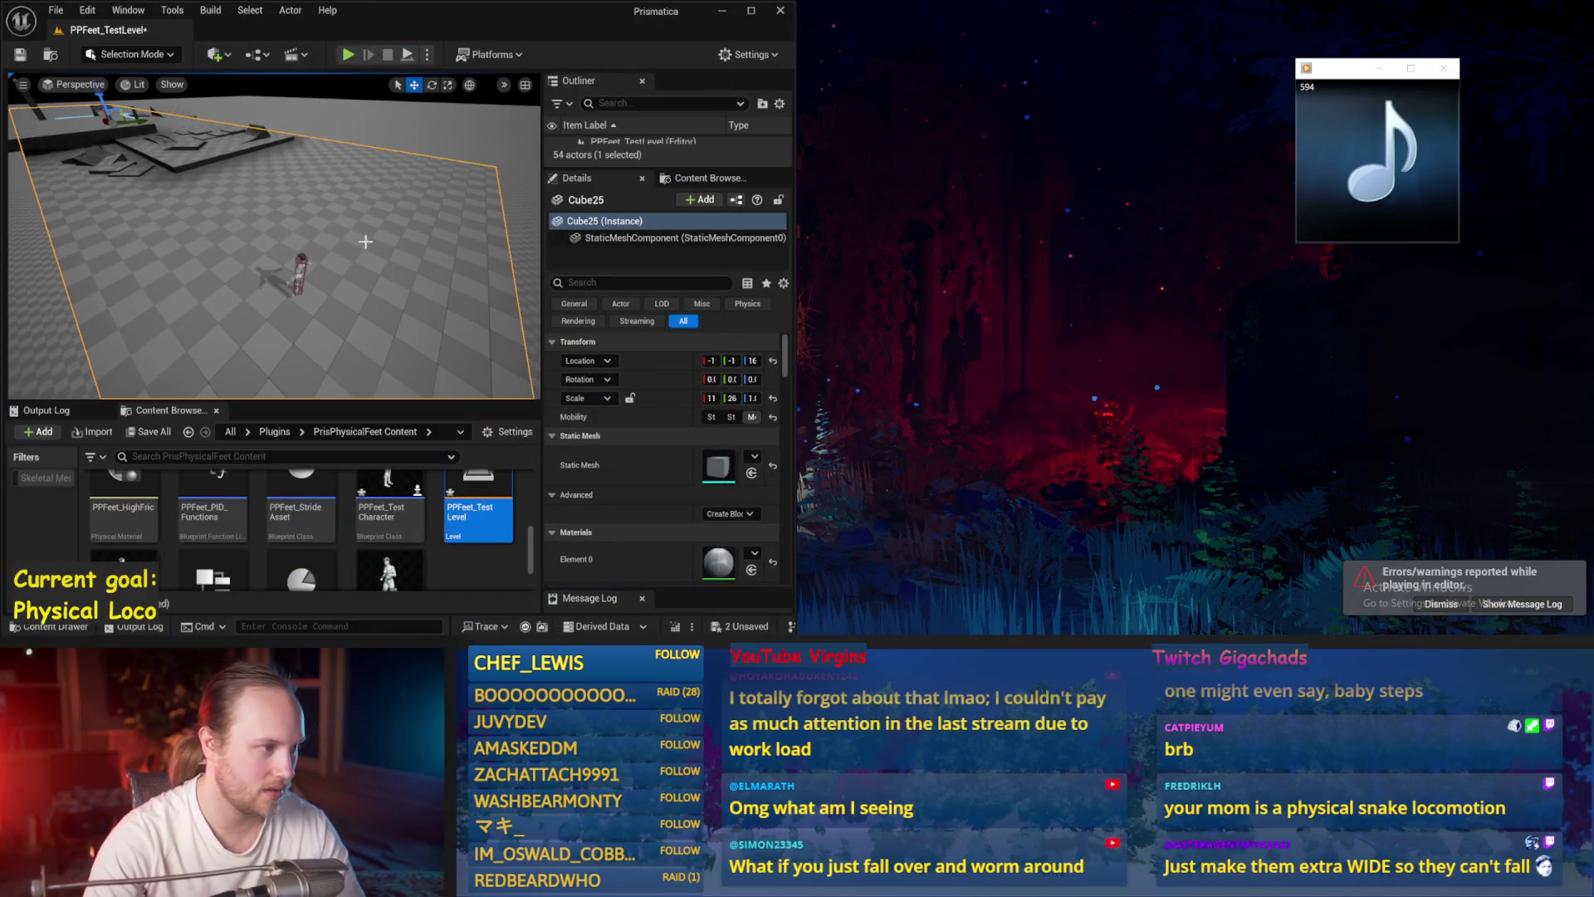
pyautogui.click(347, 56)
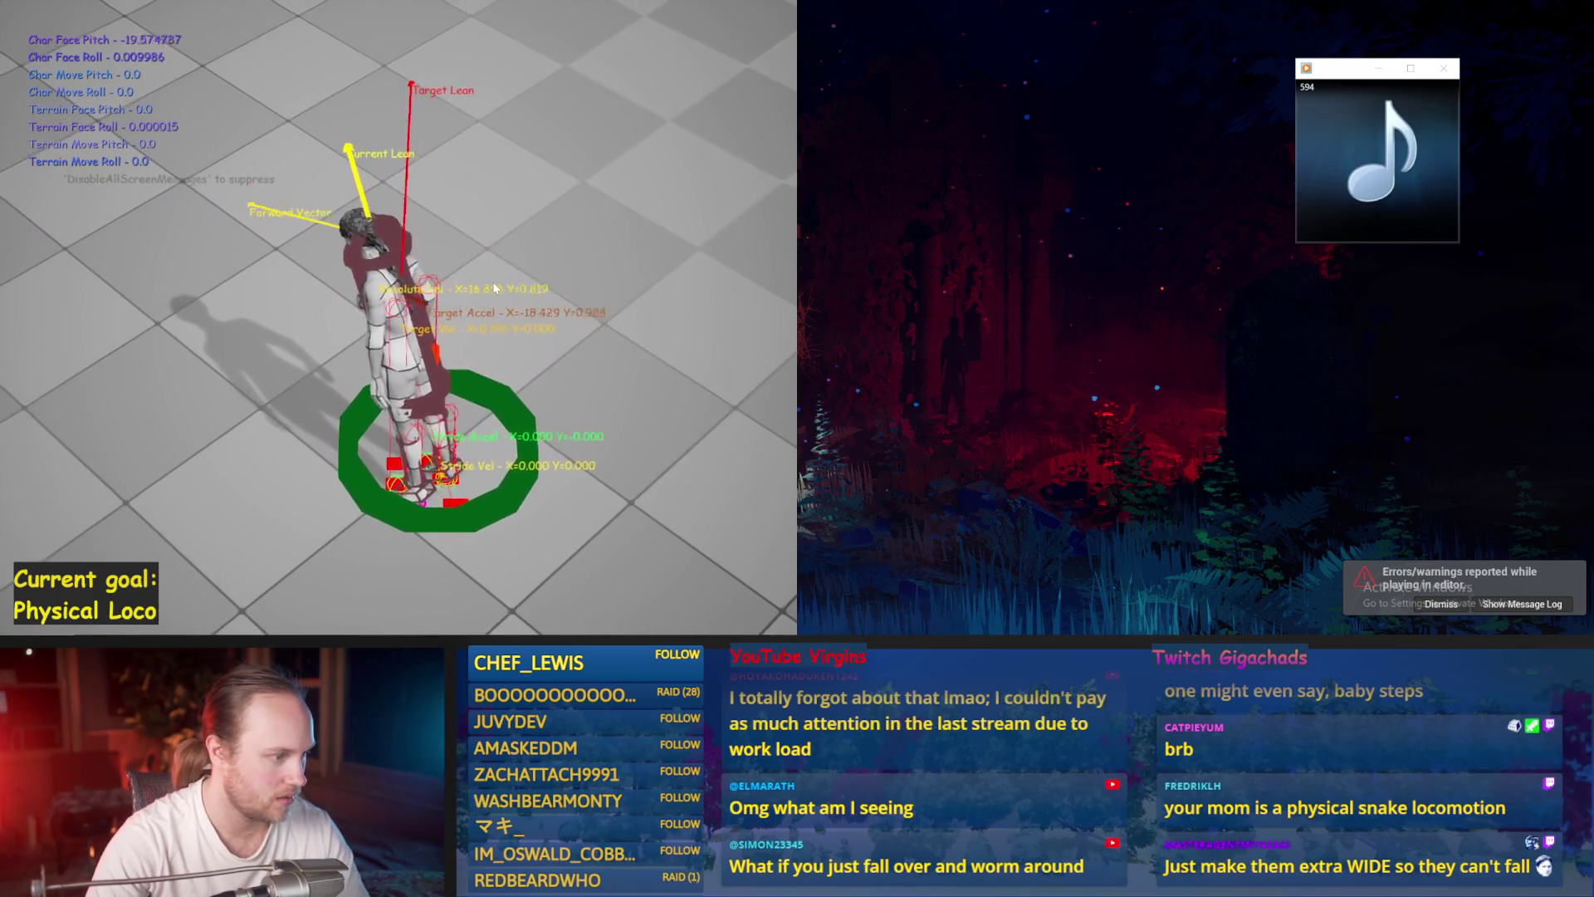
pyautogui.press('Escape')
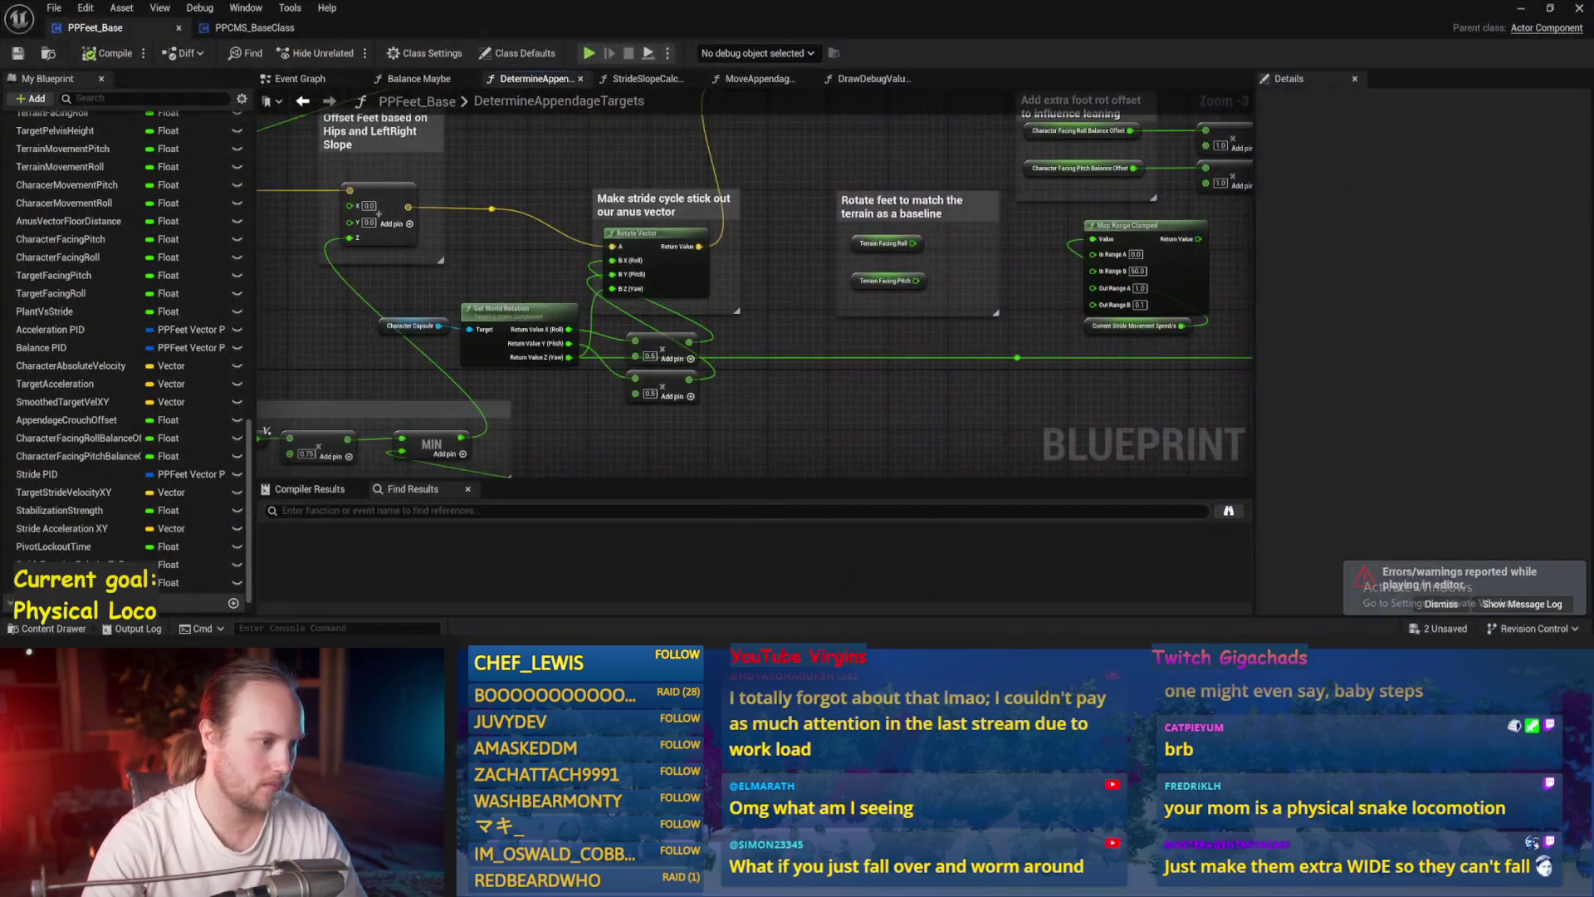
pyautogui.moveTo(812, 414); pyautogui.dragTo(656, 370)
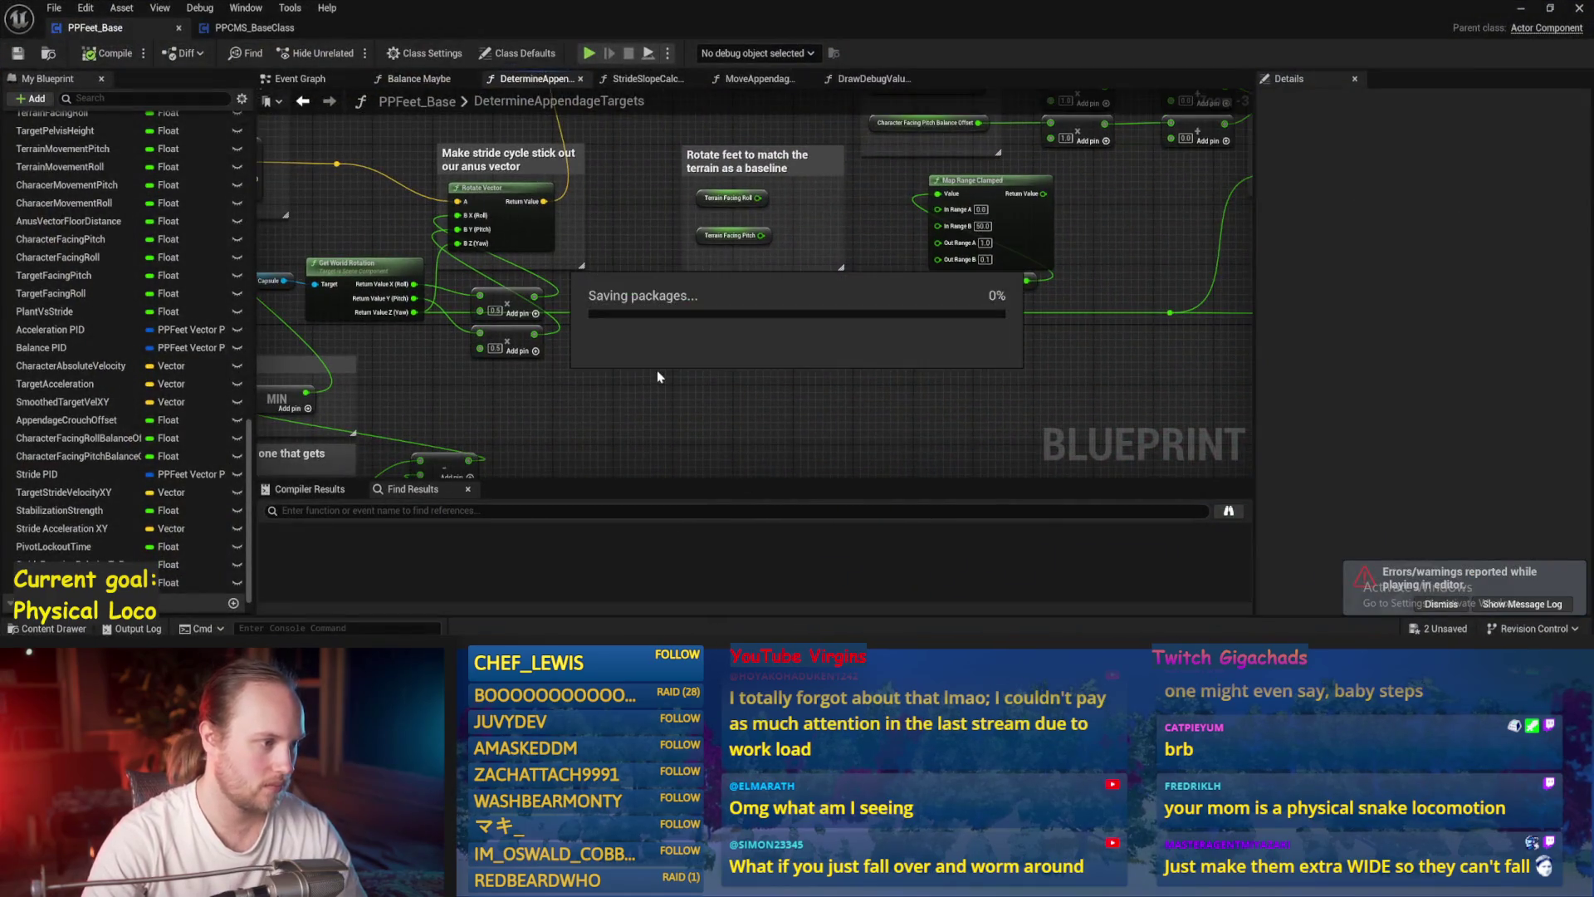
# - Review the foot rotation offset, Combine Rotators and stride cycle sections of the graph
pyautogui.moveTo(556, 374); pyautogui.dragTo(684, 424)
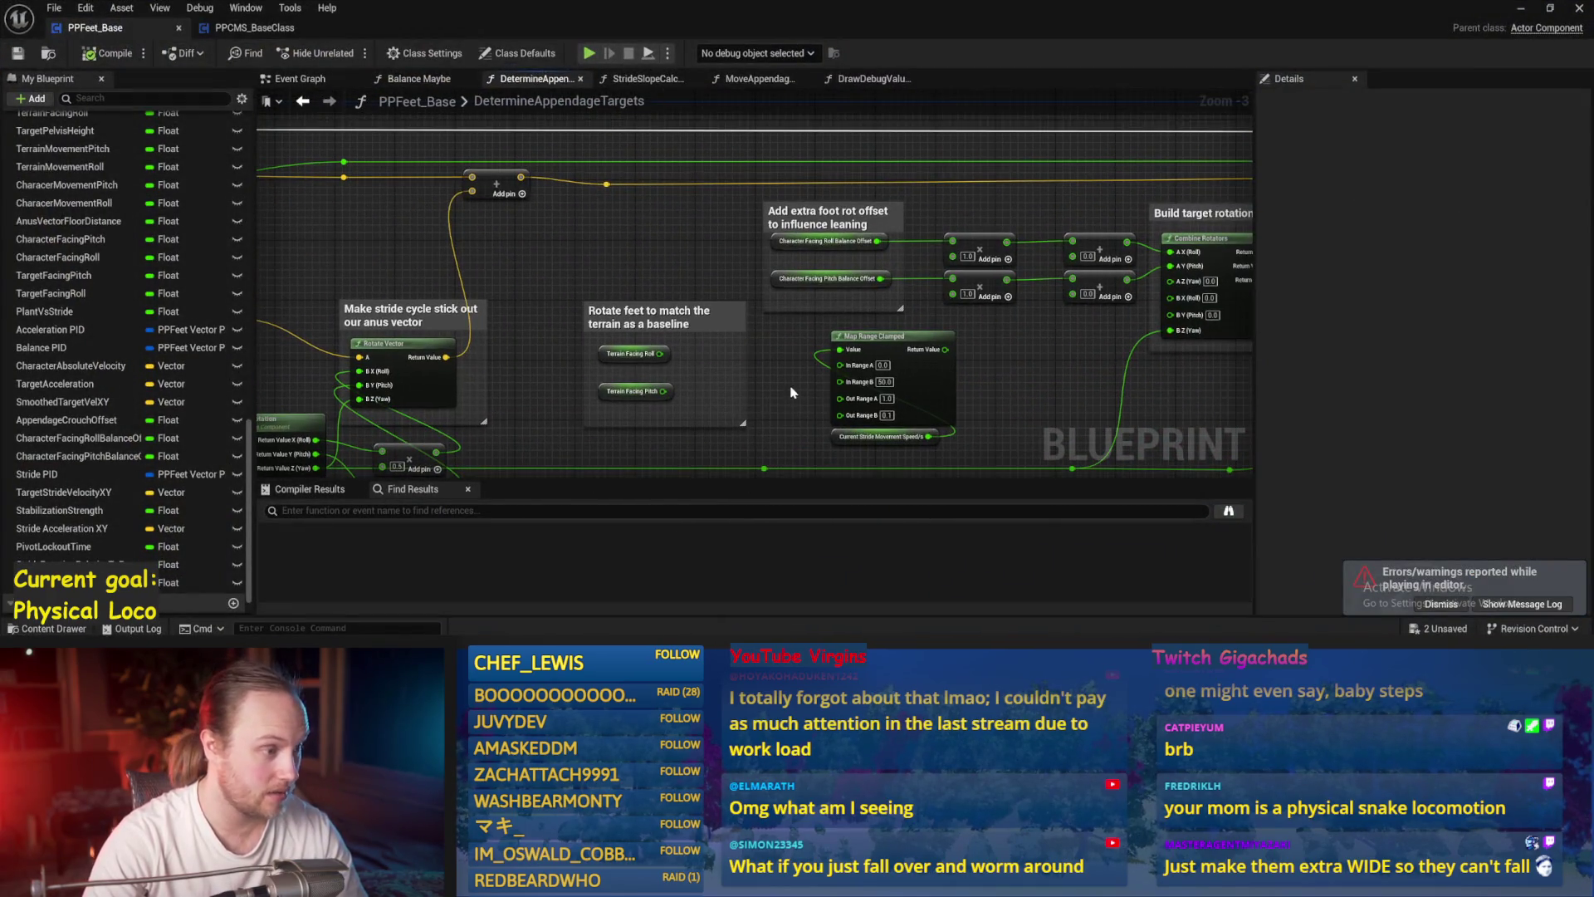
pyautogui.moveTo(793, 393); pyautogui.dragTo(700, 405)
pyautogui.moveTo(748, 199)
pyautogui.mouseDown()
pyautogui.moveTo(1040, 274)
pyautogui.moveTo(1183, 284)
pyautogui.moveTo(972, 349)
pyautogui.moveTo(555, 363)
pyautogui.moveTo(637, 448)
pyautogui.mouseUp()
pyautogui.scroll(-1, 637, 449)
pyautogui.moveTo(714, 349)
pyautogui.mouseDown()
pyautogui.moveTo(939, 291)
pyautogui.moveTo(526, 314)
pyautogui.moveTo(985, 268)
pyautogui.moveTo(736, 364)
pyautogui.mouseUp()
pyautogui.scroll(3, 736, 364)
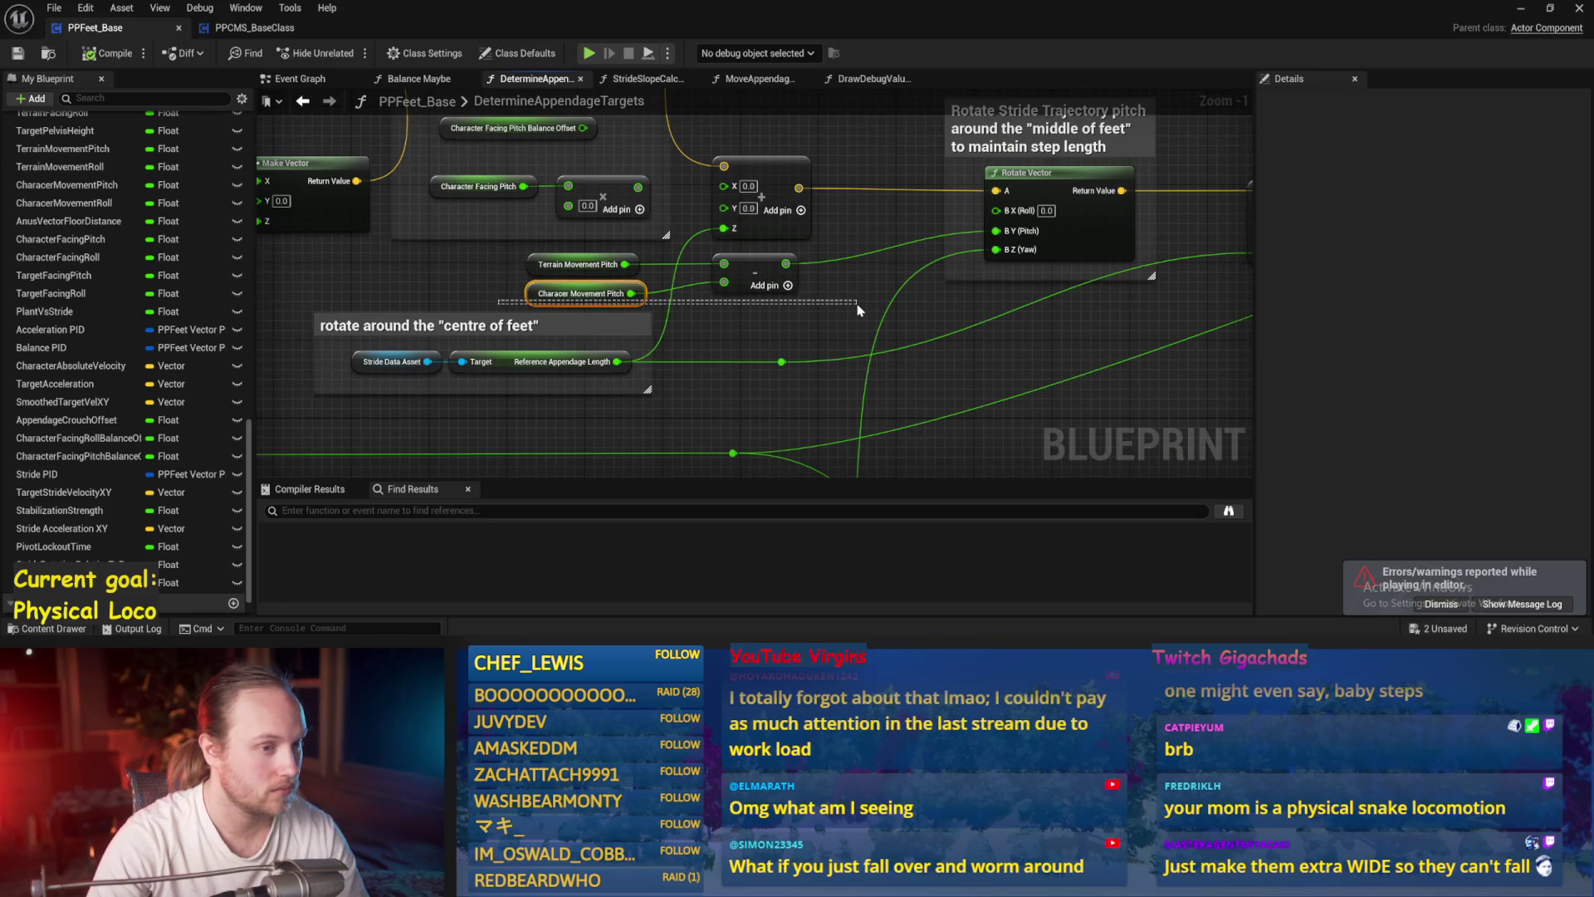
# - Abandon a new link from Characer Movement Pitch, minimise the editor and select the test player
pyautogui.moveTo(857, 309); pyautogui.dragTo(789, 335)
pyautogui.moveTo(470, 330)
pyautogui.mouseDown()
pyautogui.moveTo(353, 329)
pyautogui.moveTo(557, 324)
pyautogui.mouseUp()
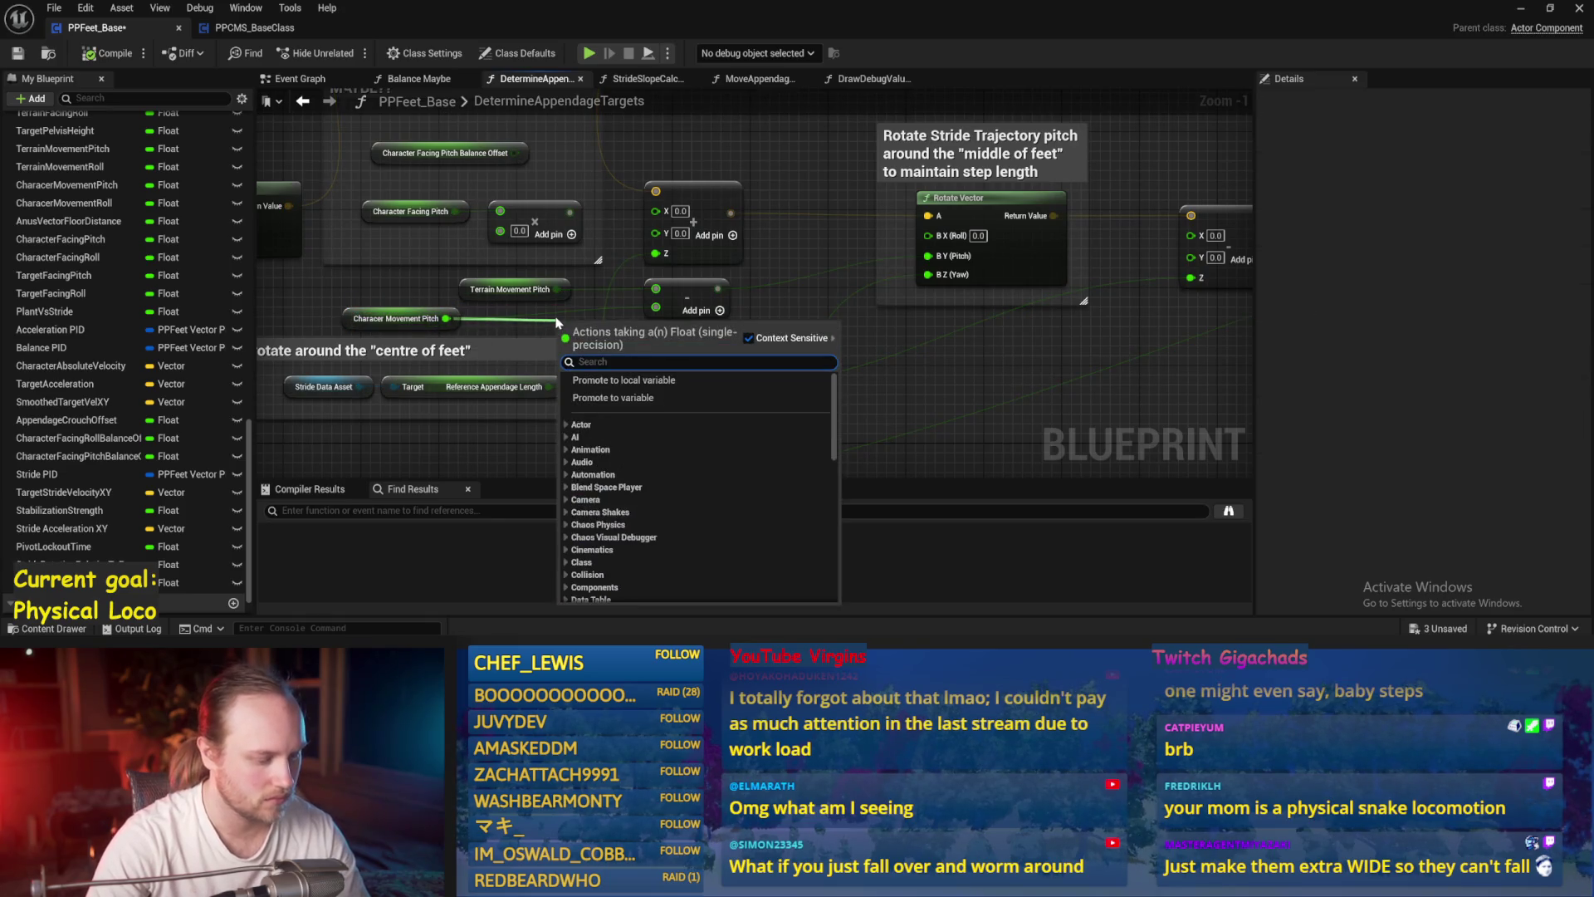
pyautogui.click(939, 368)
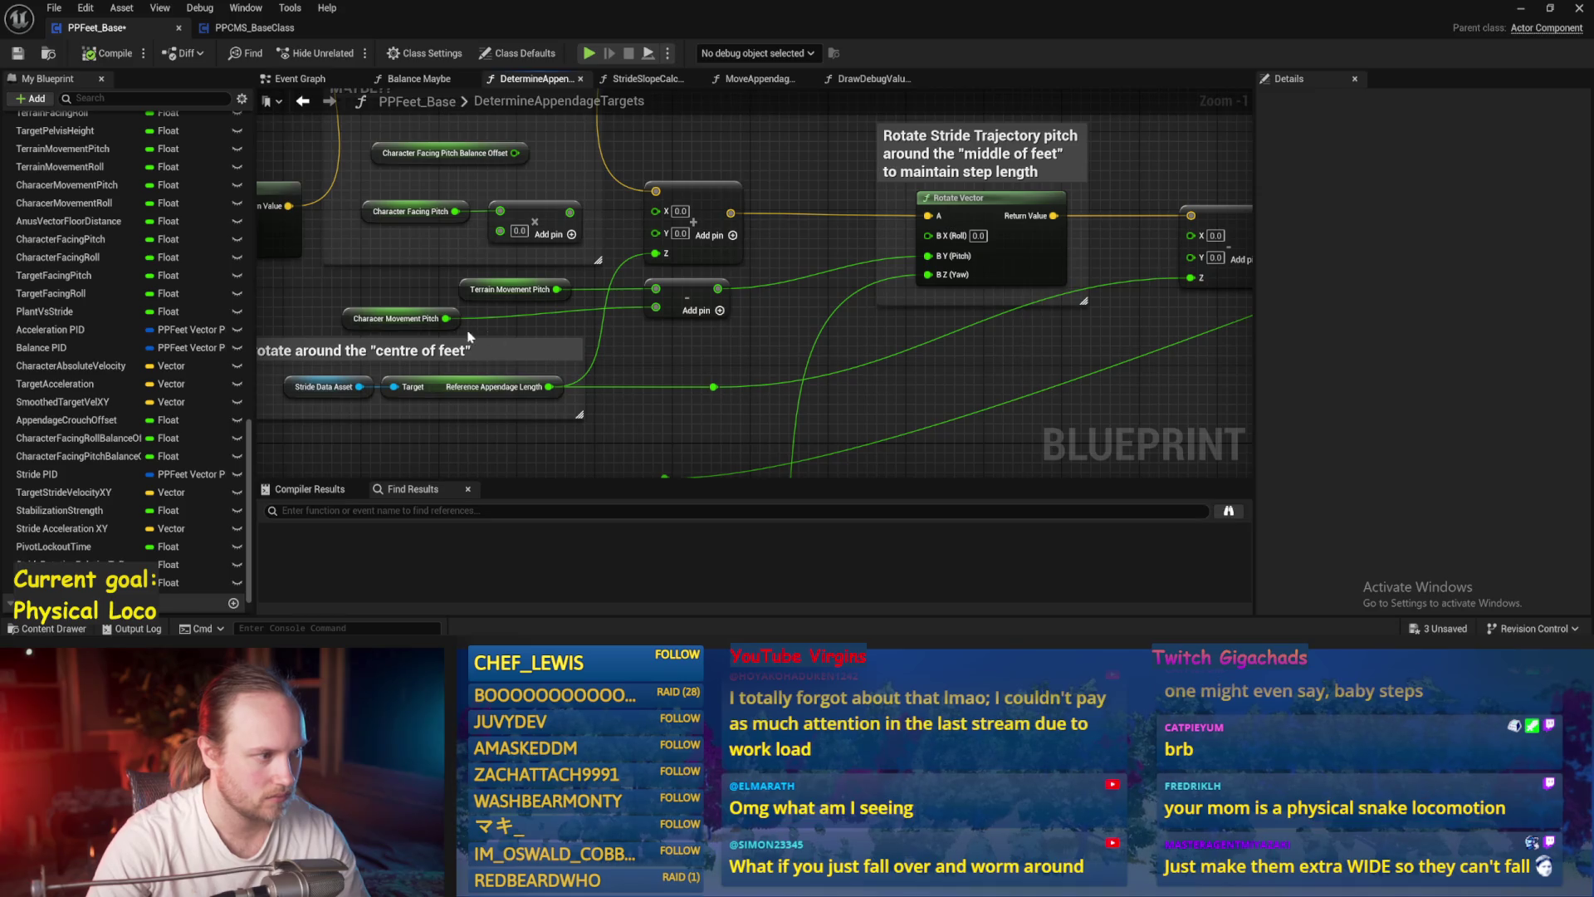
pyautogui.scroll(-2, 826, 348)
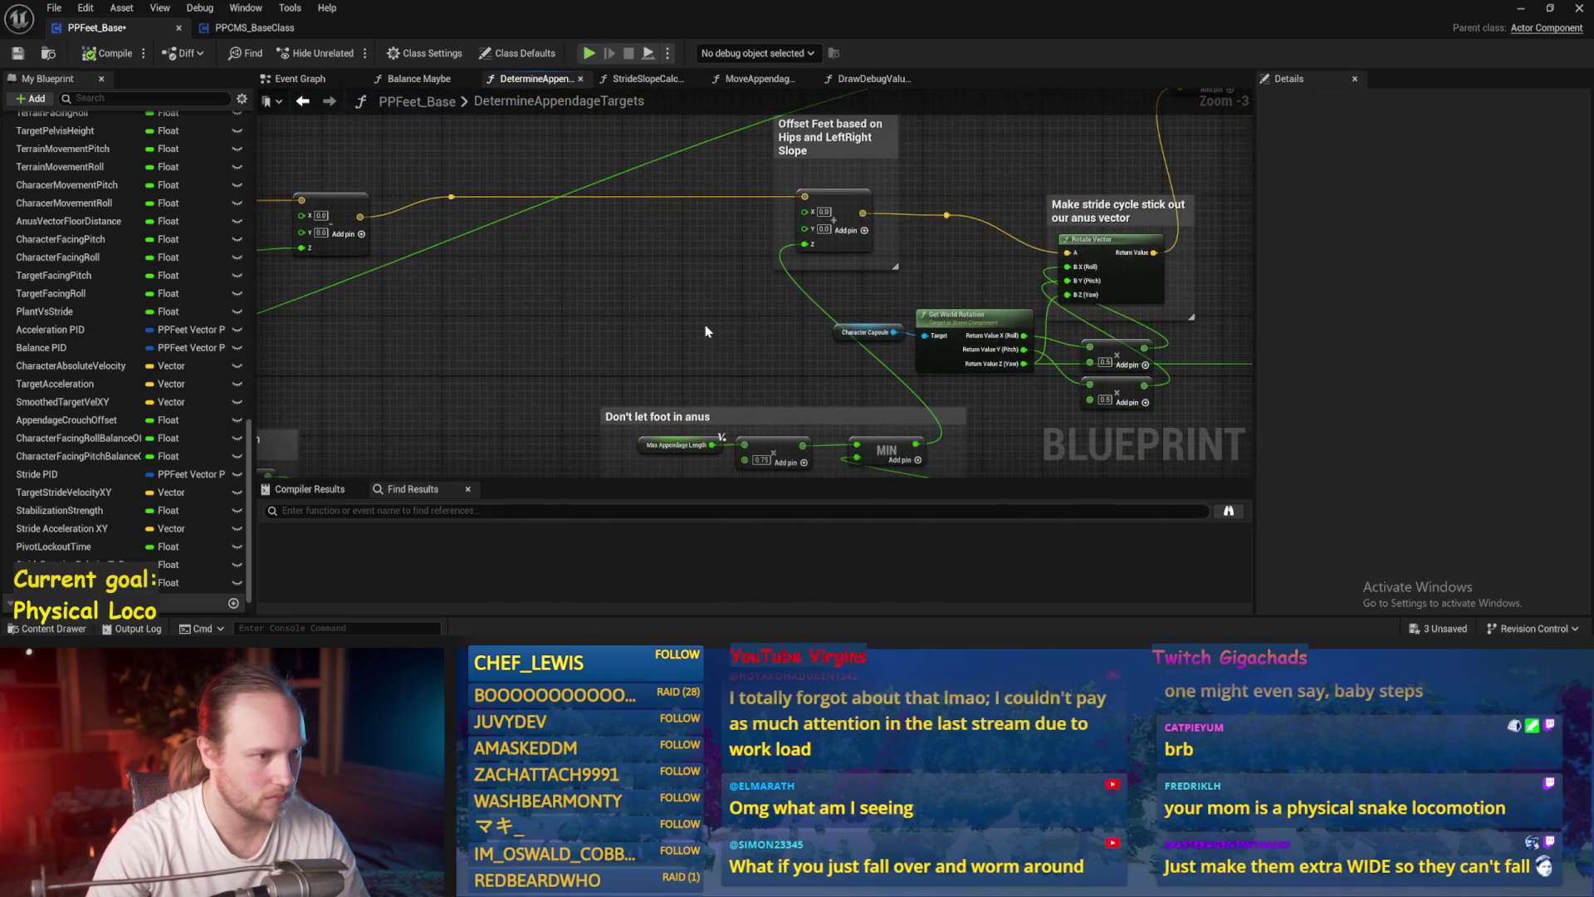
pyautogui.moveTo(706, 332); pyautogui.dragTo(710, 268)
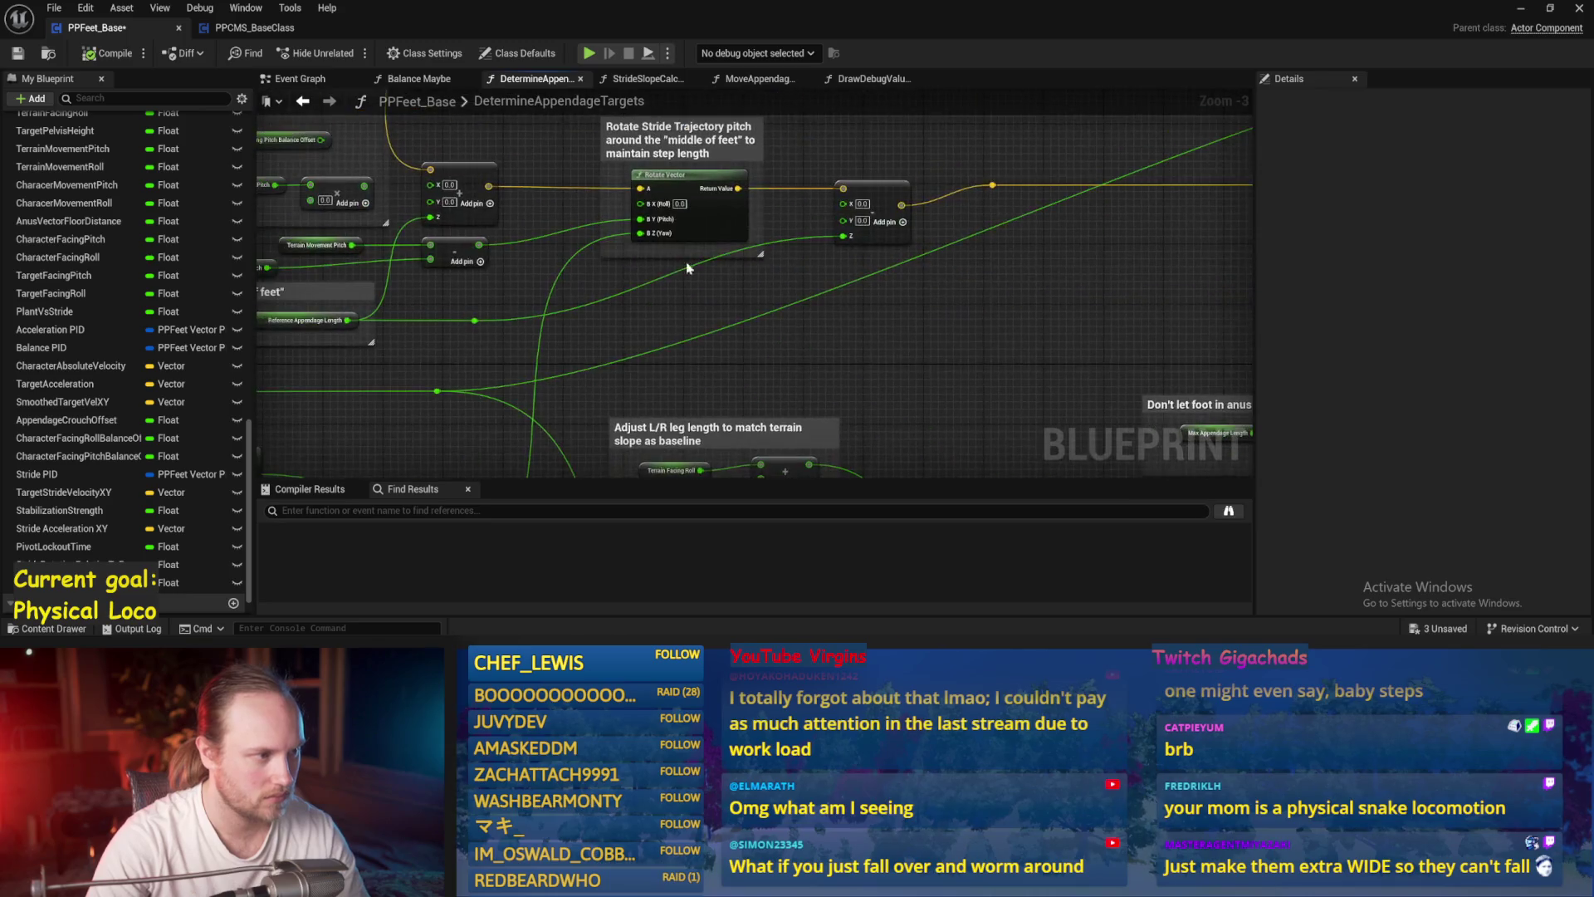
pyautogui.moveTo(822, 473); pyautogui.dragTo(267, 442)
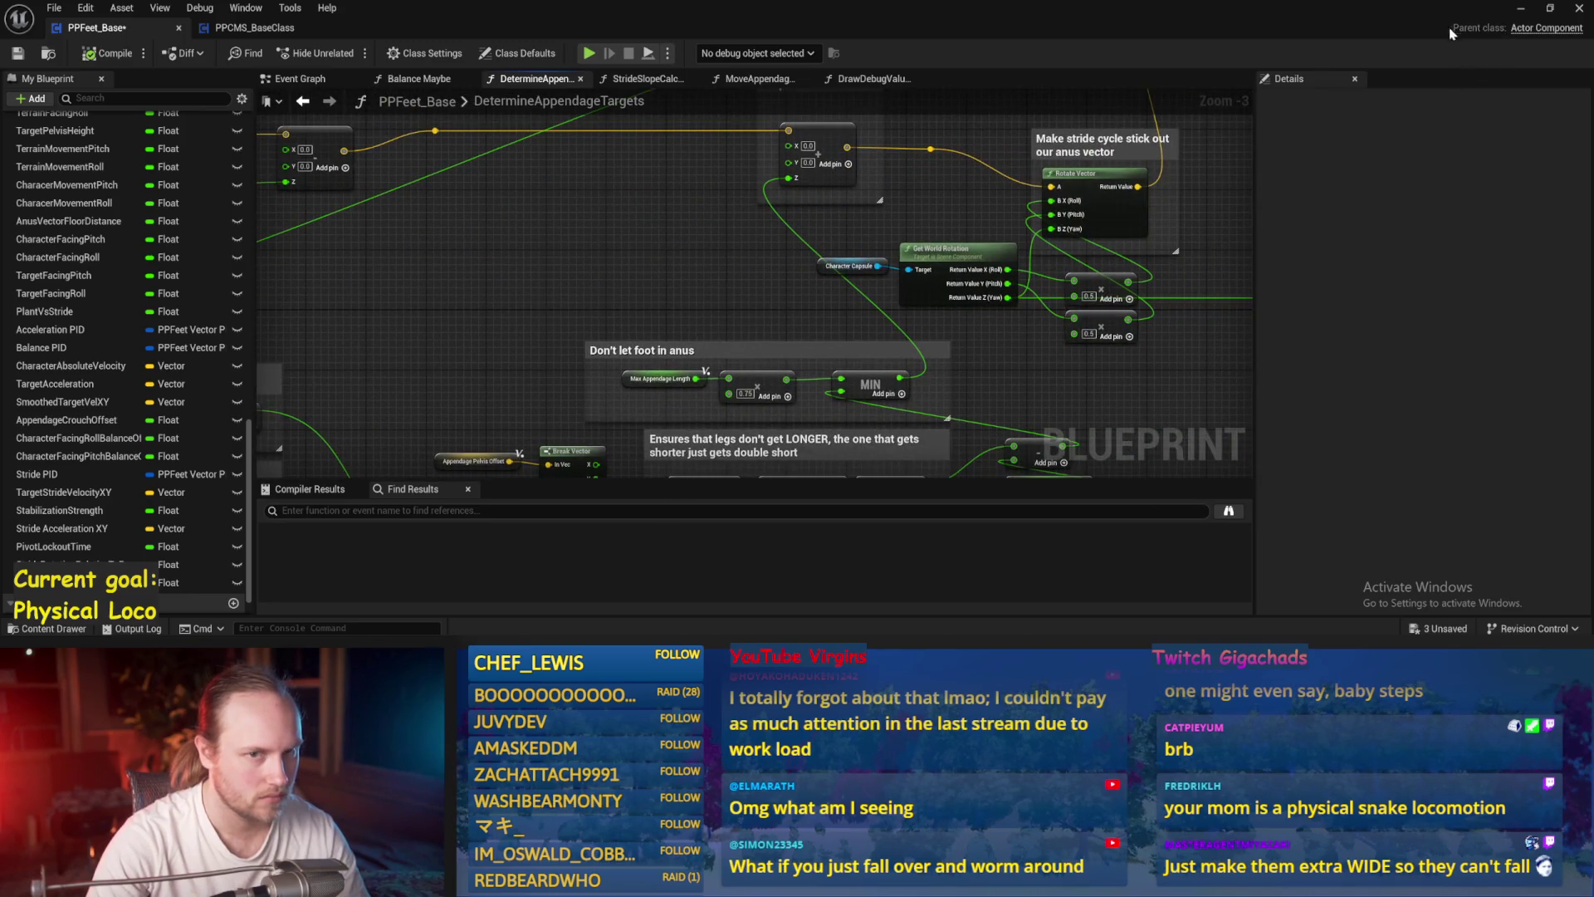
pyautogui.click(1523, 9)
pyautogui.click(410, 326)
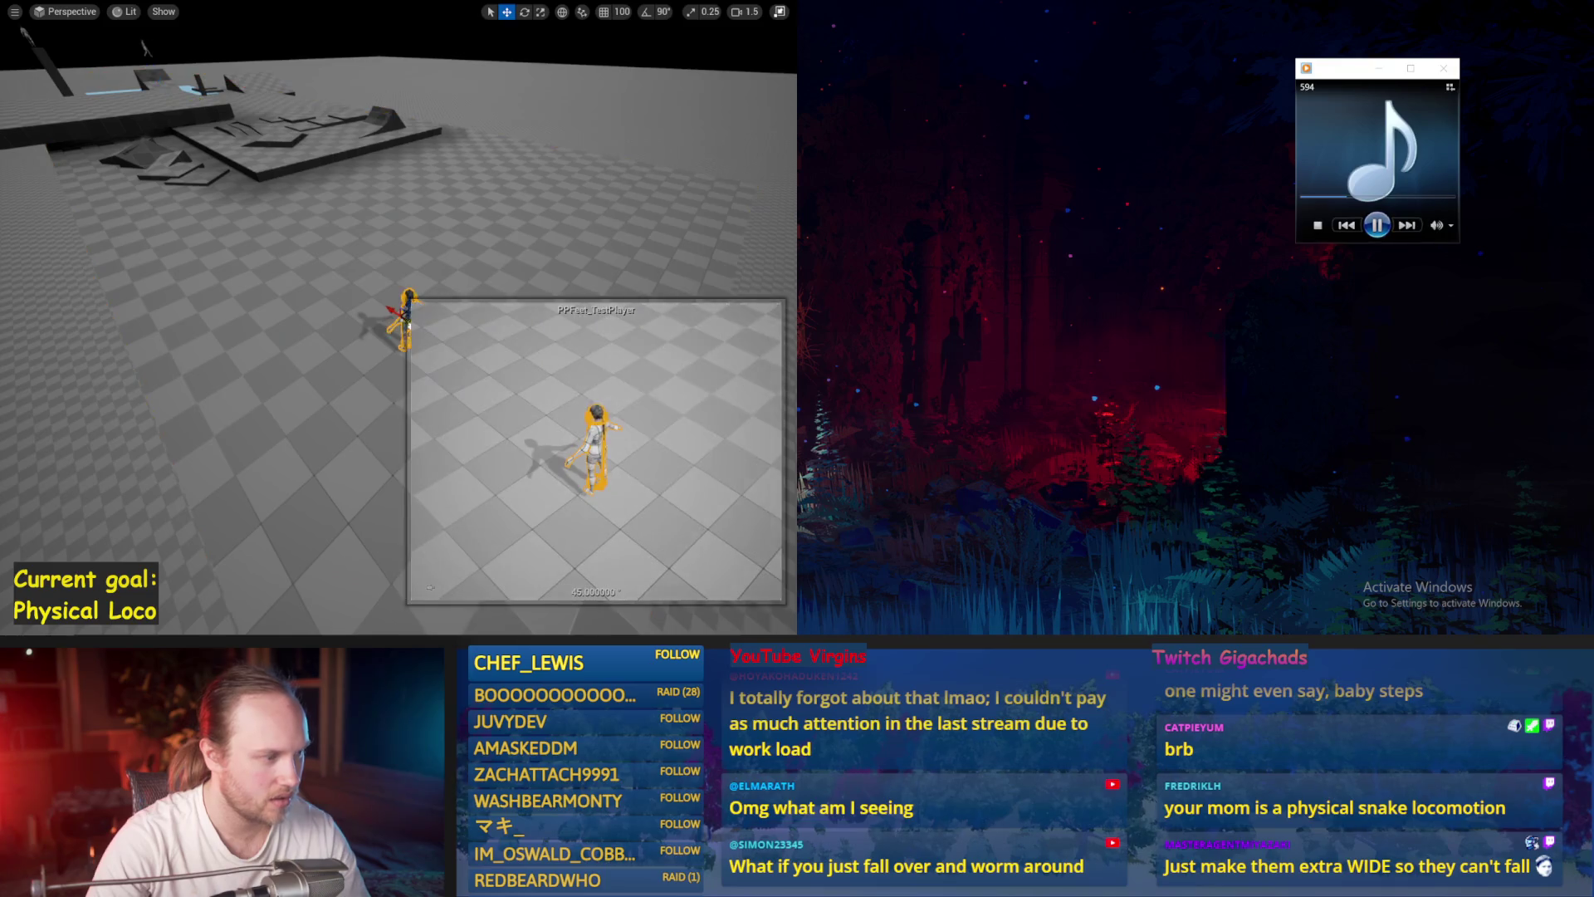
# - Leave immersive view, play-test the ragdoll in the test level, stop, and compile PPFeet_Base
pyautogui.press('F11')
pyautogui.press('e')
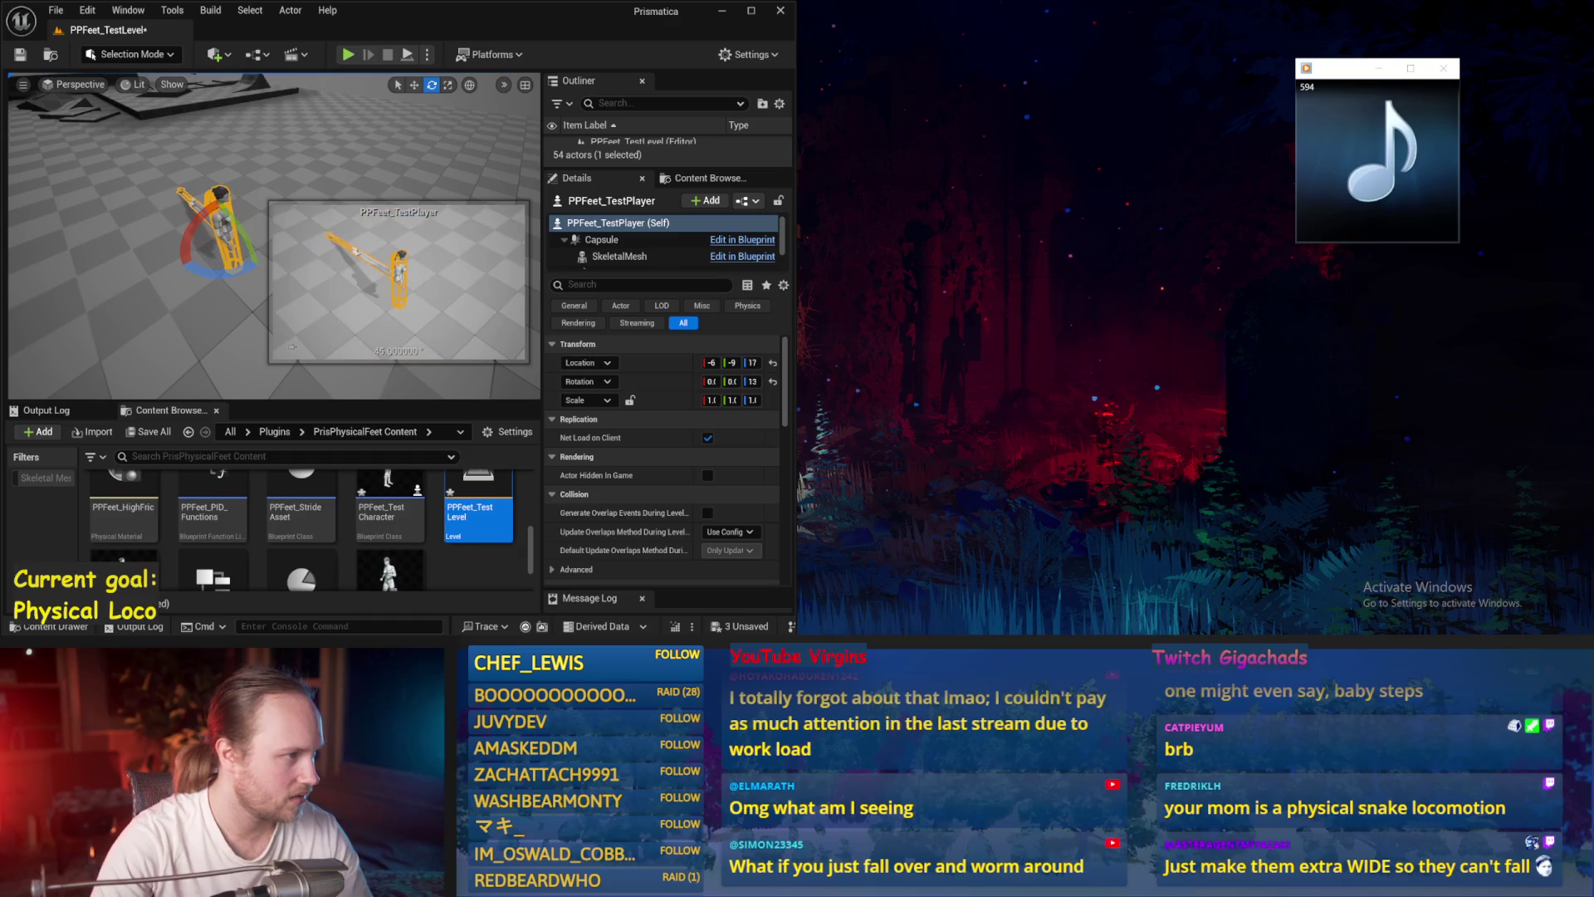
pyautogui.click(348, 55)
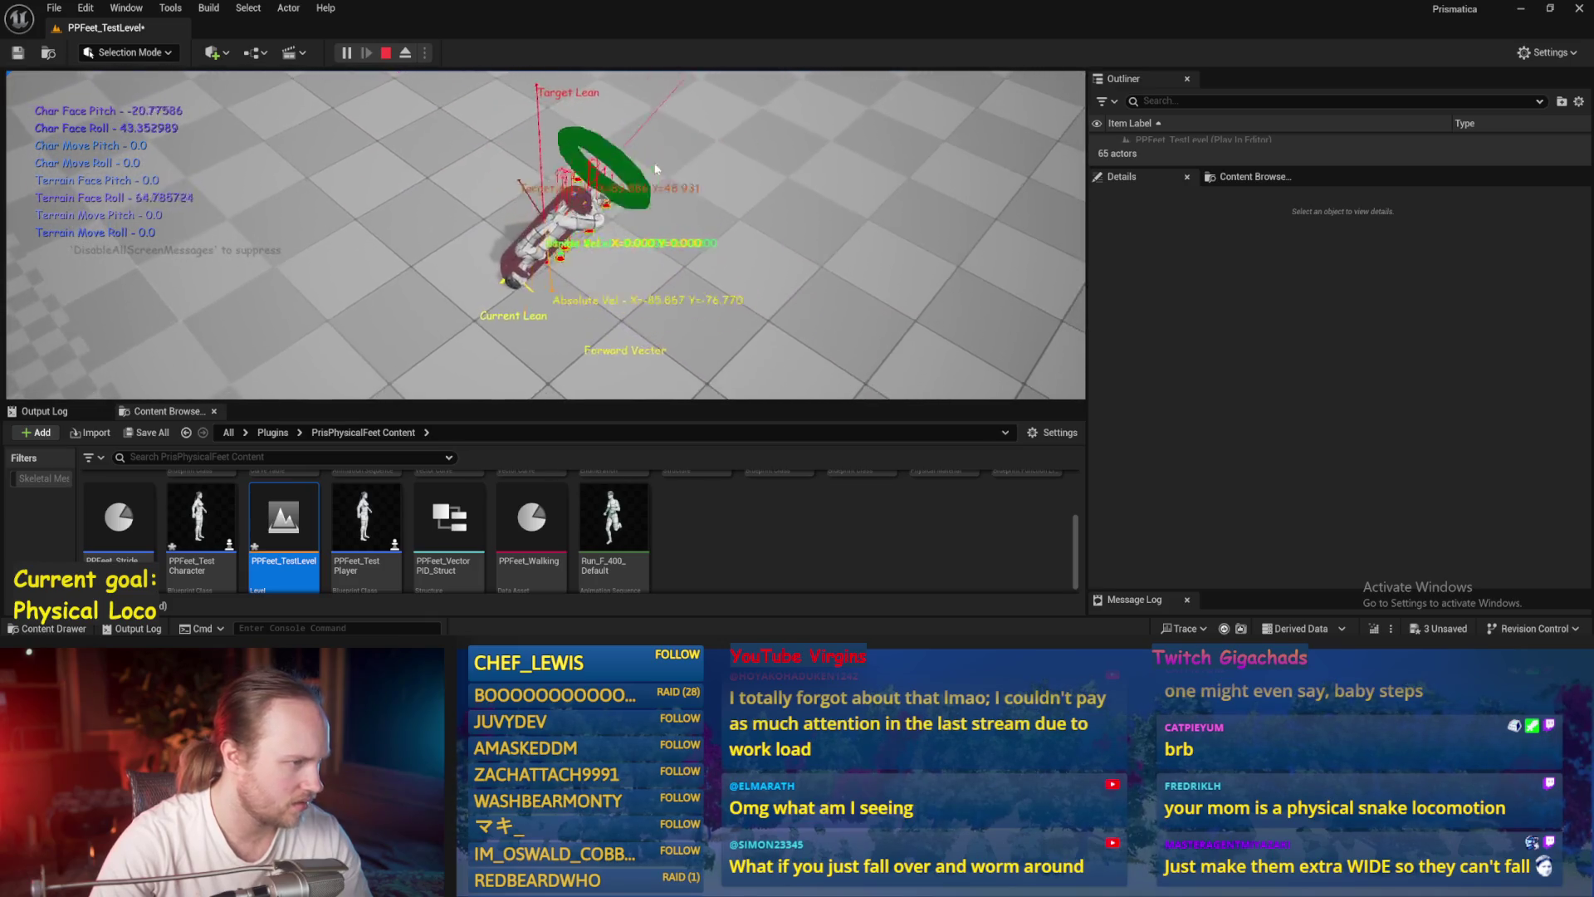
pyautogui.press('Escape')
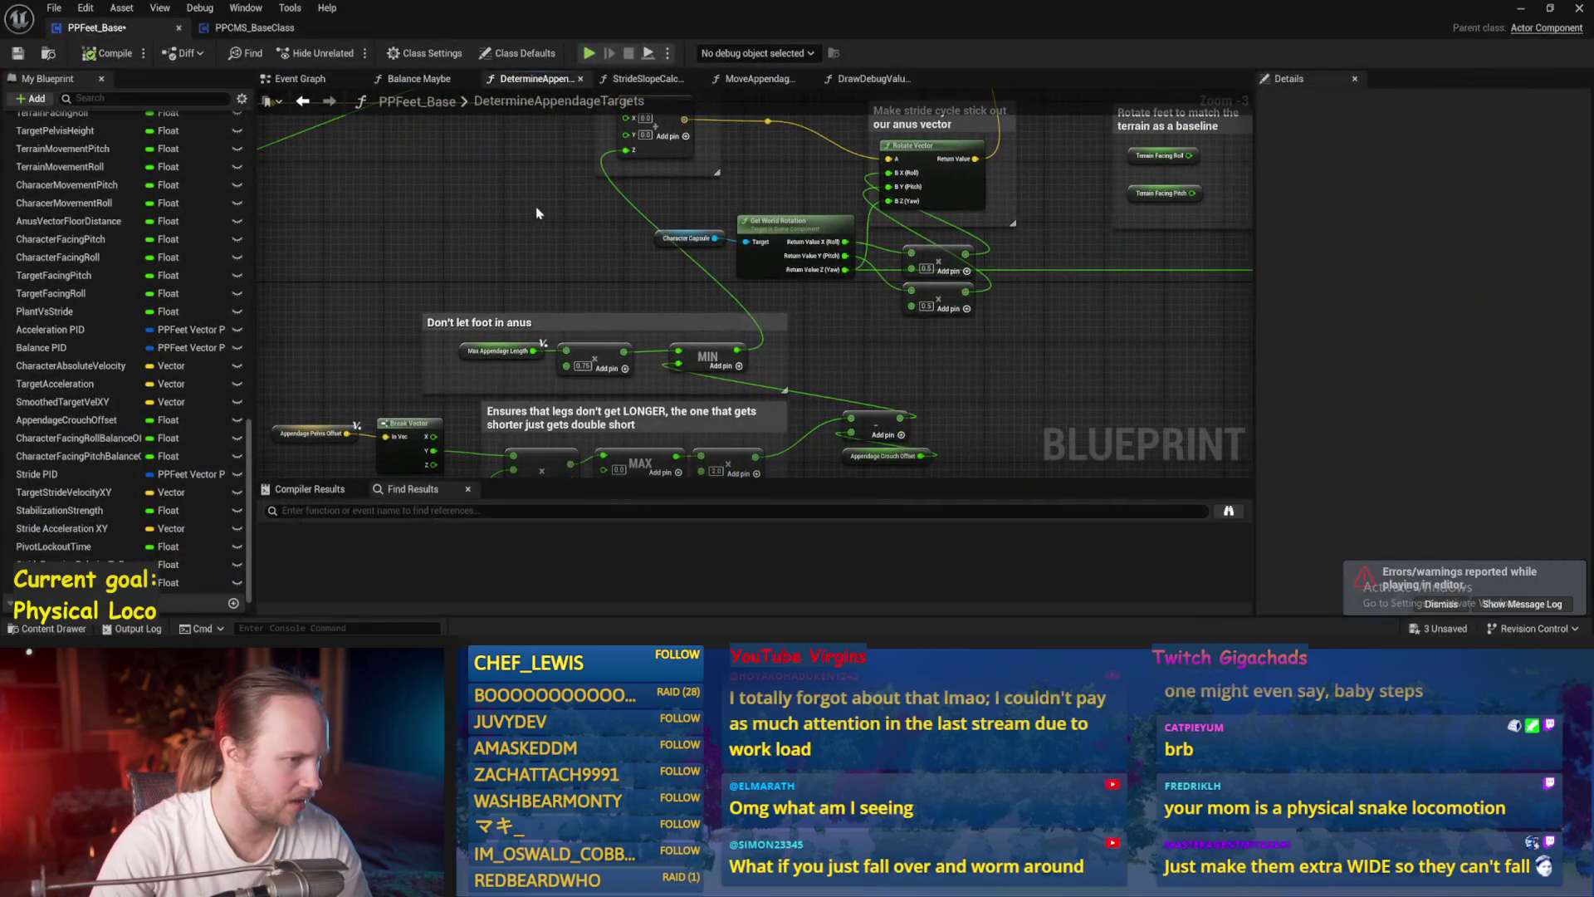
pyautogui.click(88, 58)
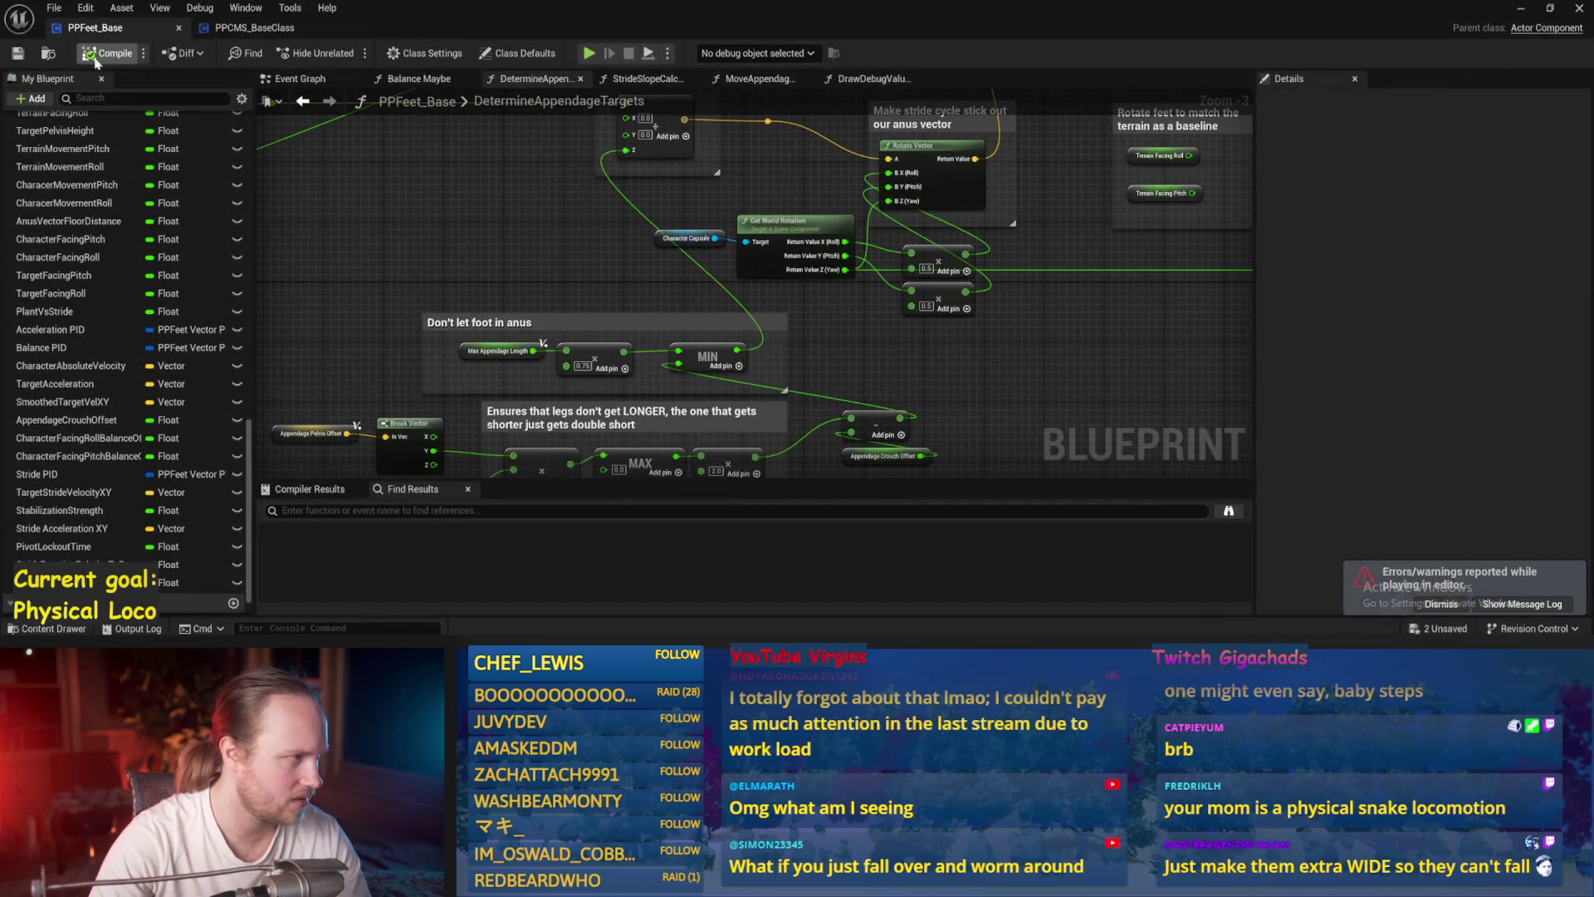
# - Move Rotate Vector clear of the comment and wire world Return Value Y (Pitch) into B Y (Pitch)
pyautogui.moveTo(891, 304); pyautogui.dragTo(898, 444)
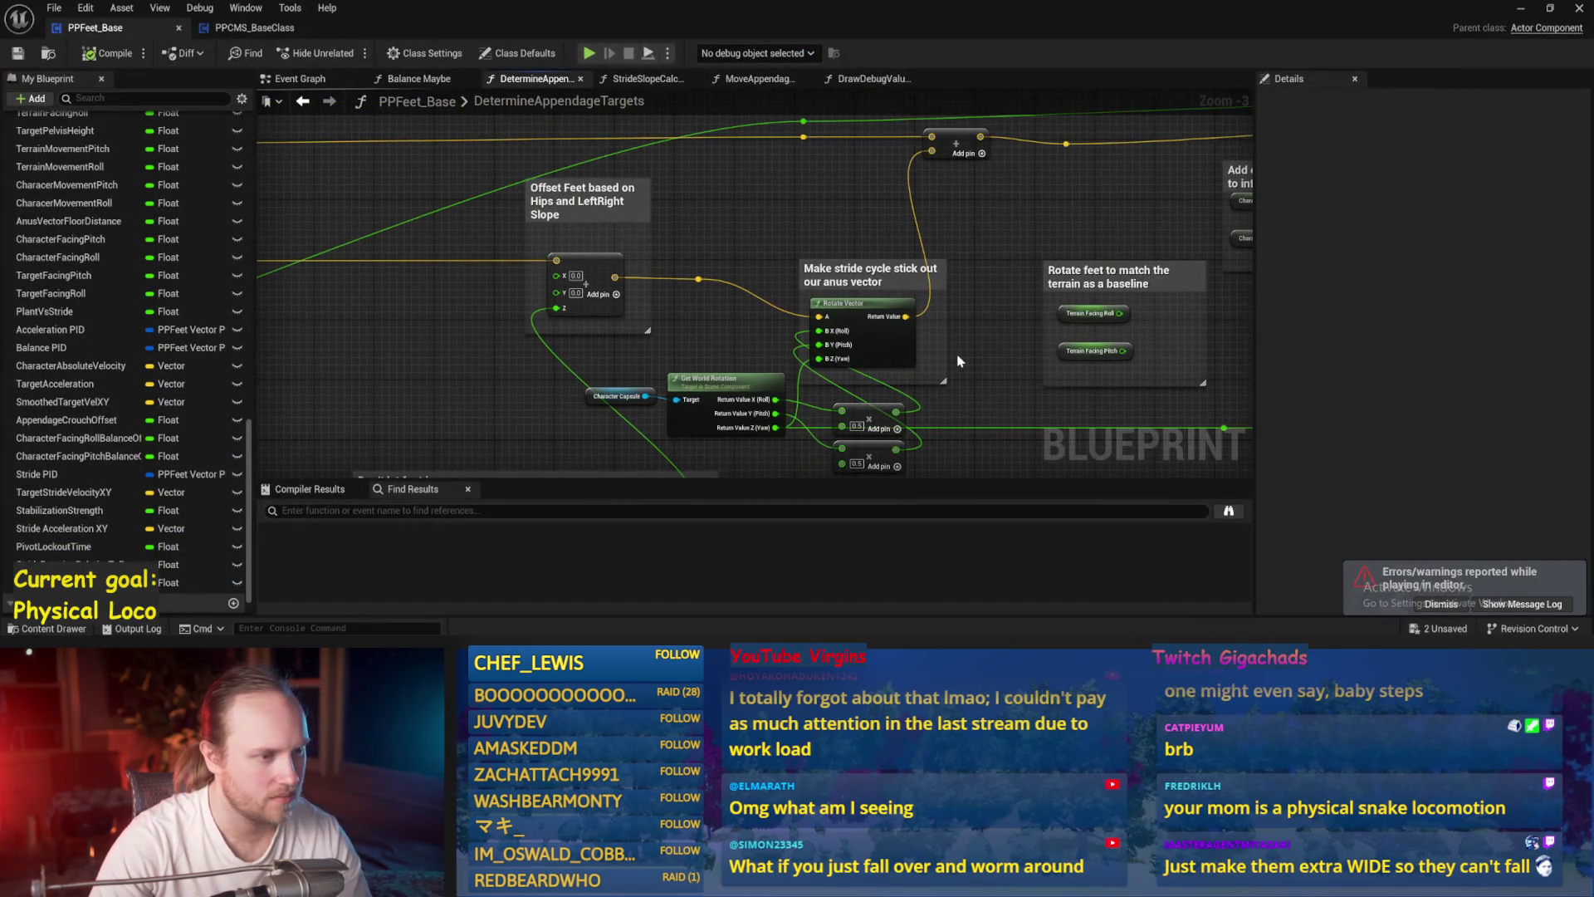
pyautogui.scroll(2, 969, 349)
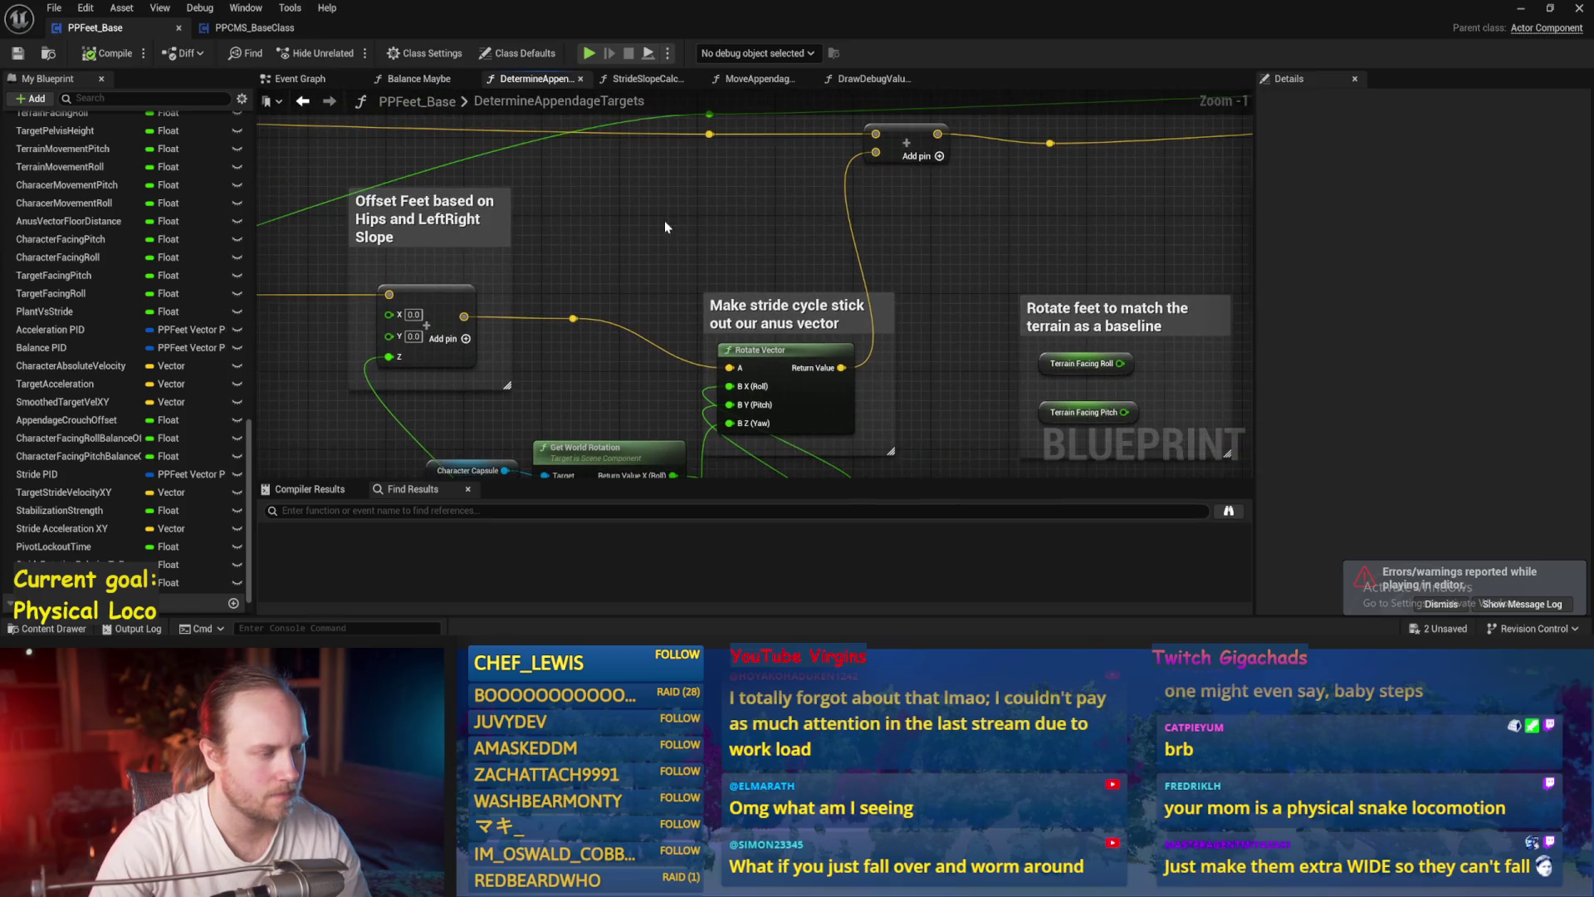
pyautogui.moveTo(755, 272); pyautogui.dragTo(735, 202)
pyautogui.click(801, 316)
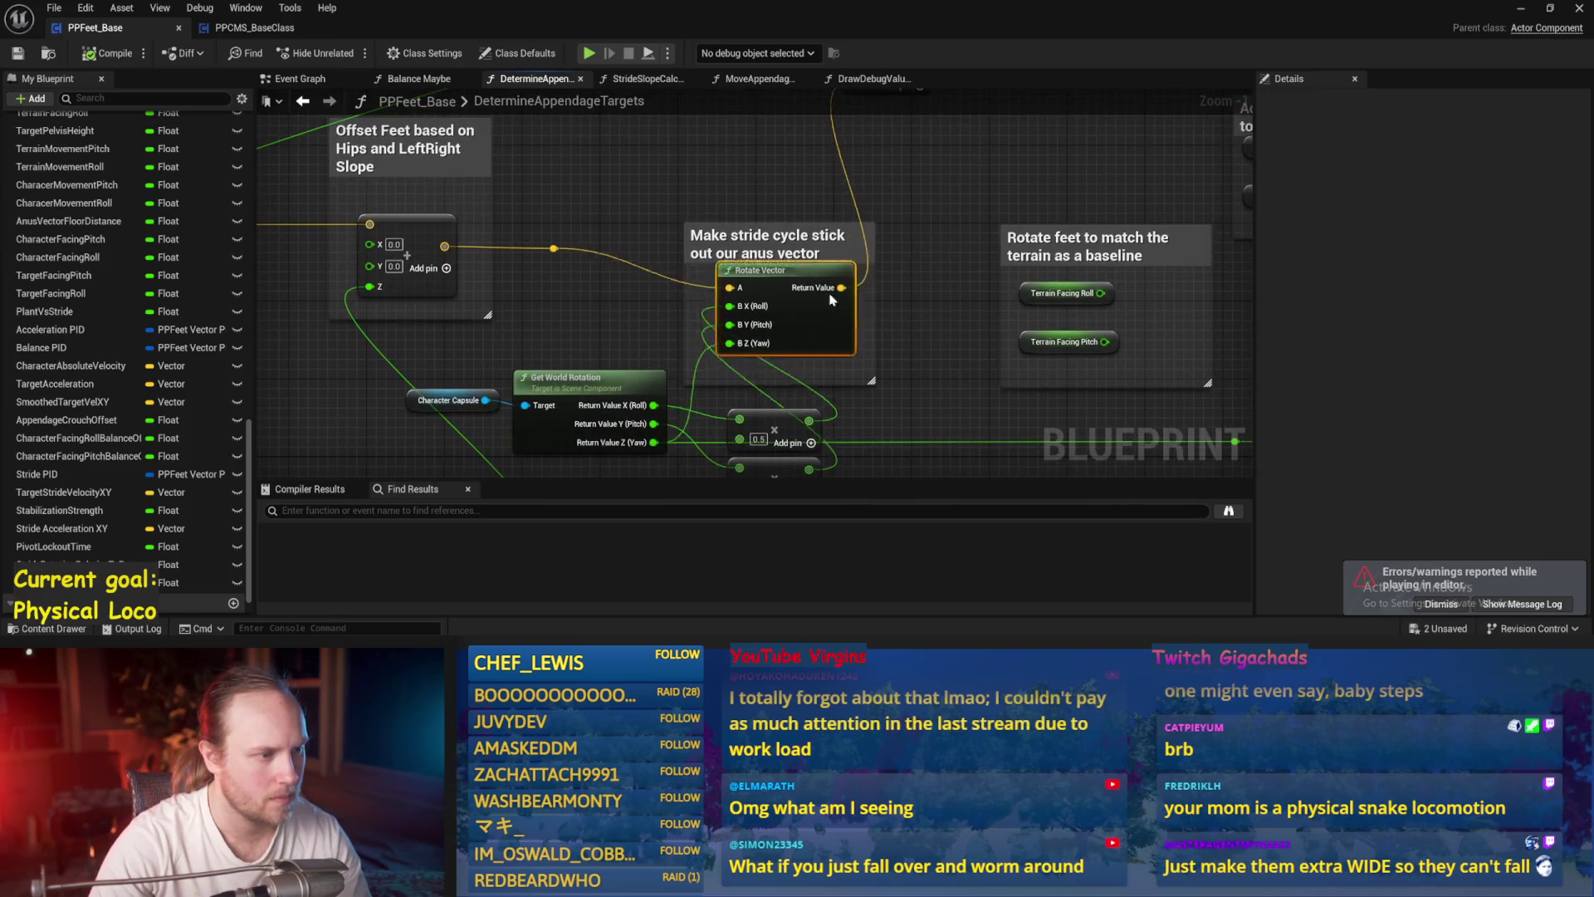
pyautogui.moveTo(801, 315); pyautogui.dragTo(804, 322)
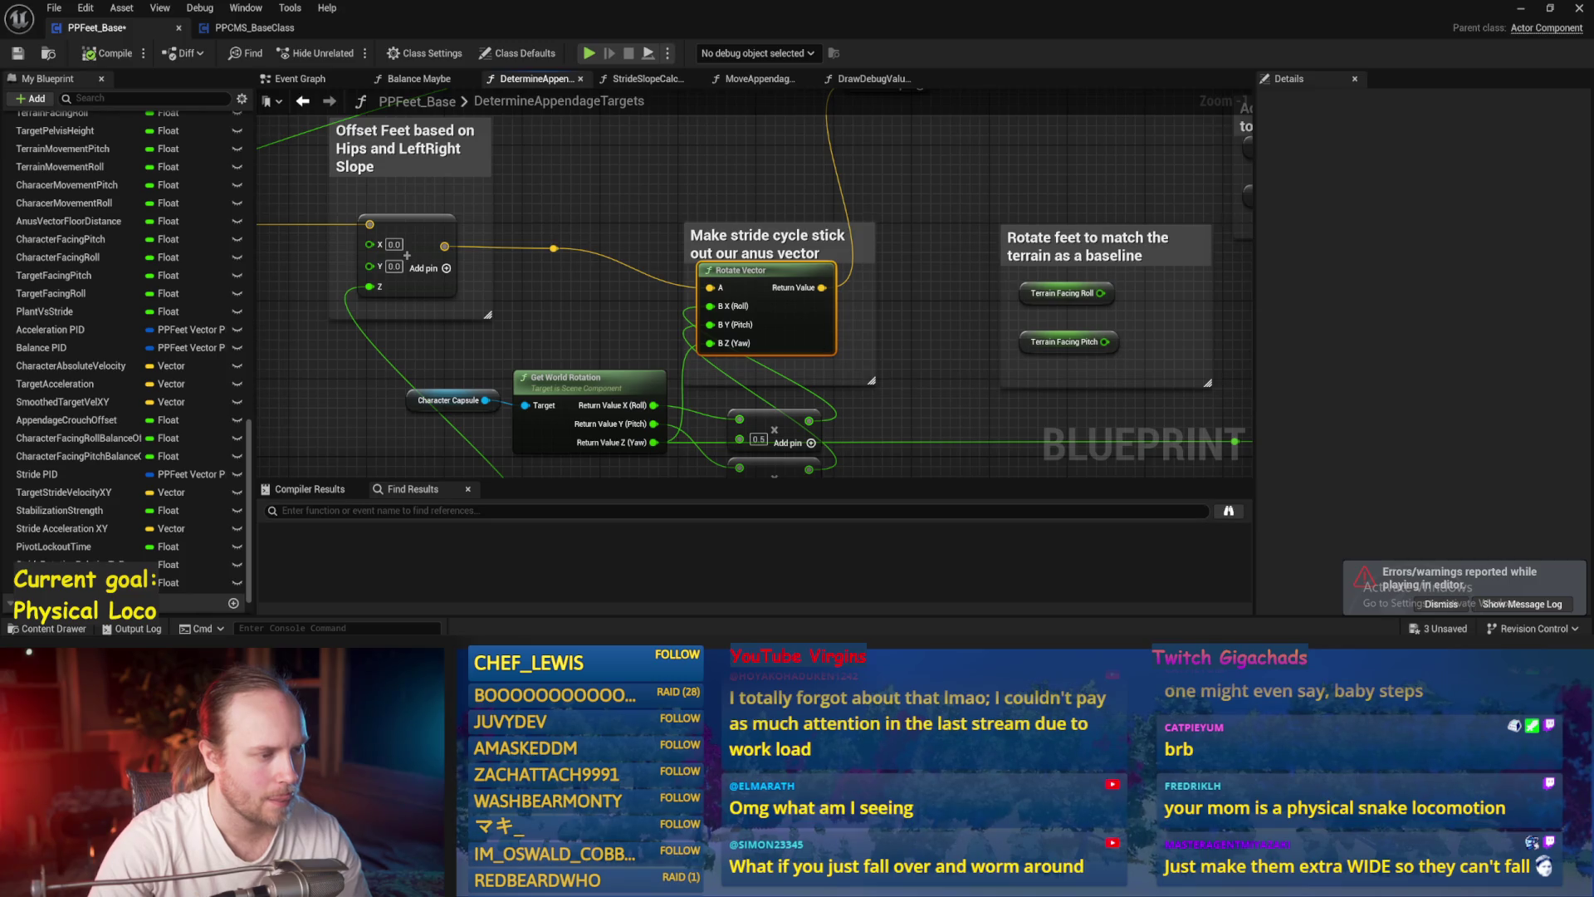
pyautogui.moveTo(887, 348); pyautogui.dragTo(883, 319)
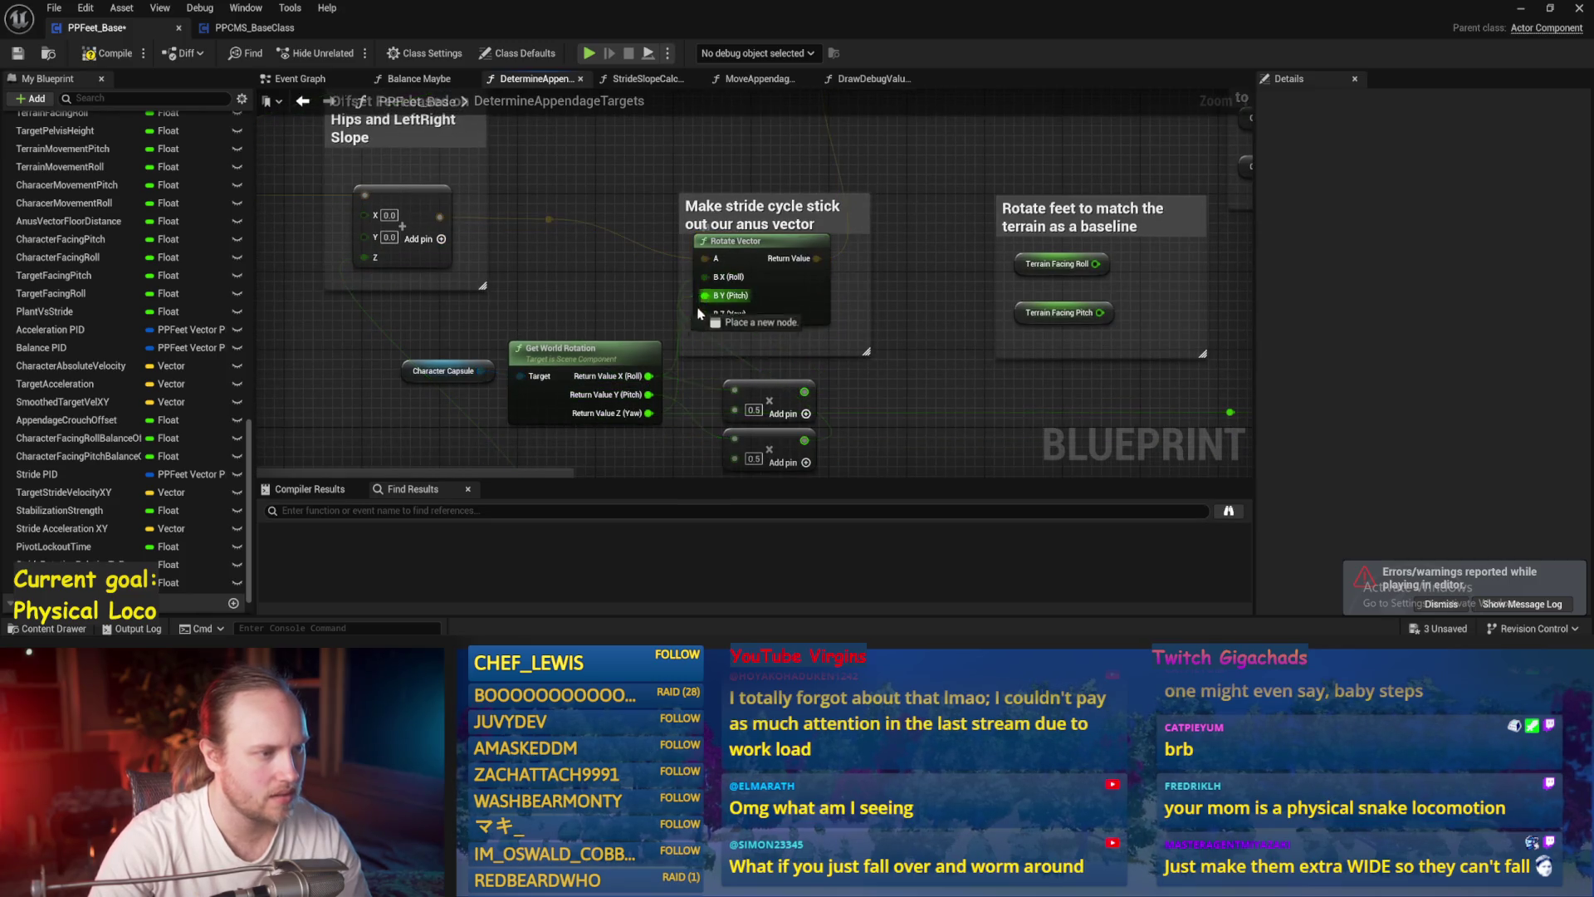
pyautogui.moveTo(652, 400); pyautogui.dragTo(650, 396)
# - Review the surrounding nodes, then compile and save PPFeet_Base
pyautogui.moveTo(917, 341); pyautogui.dragTo(832, 432)
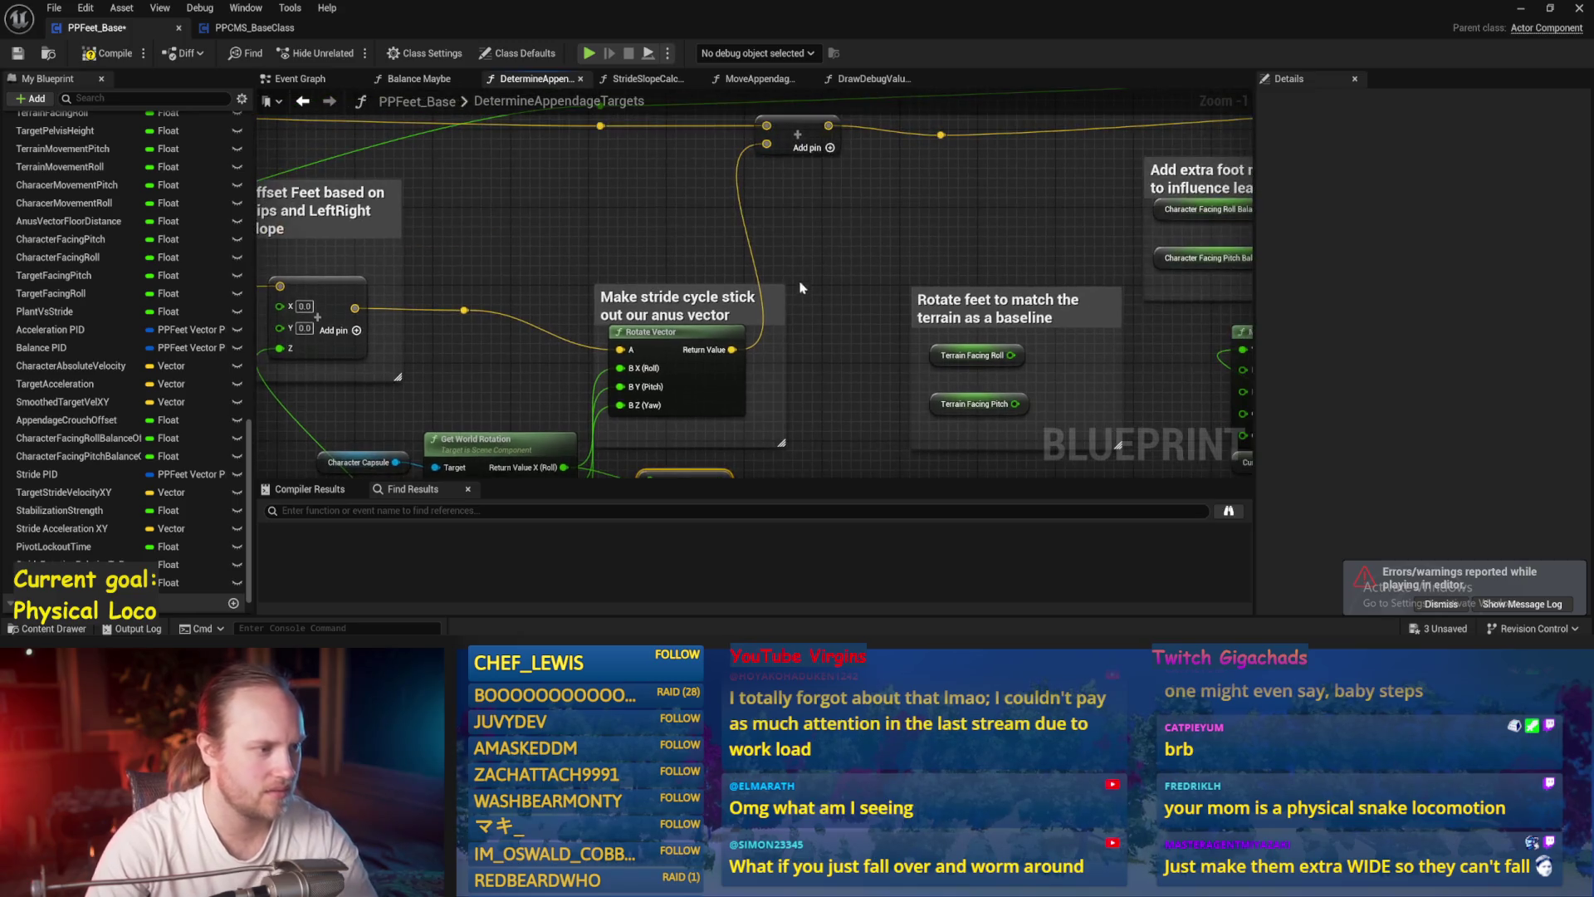
pyautogui.moveTo(616, 246)
pyautogui.mouseDown()
pyautogui.moveTo(701, 167)
pyautogui.moveTo(790, 277)
pyautogui.mouseUp()
pyautogui.scroll(-3, 498, 307)
pyautogui.moveTo(481, 313)
pyautogui.mouseDown()
pyautogui.moveTo(791, 210)
pyautogui.moveTo(1219, 250)
pyautogui.mouseUp()
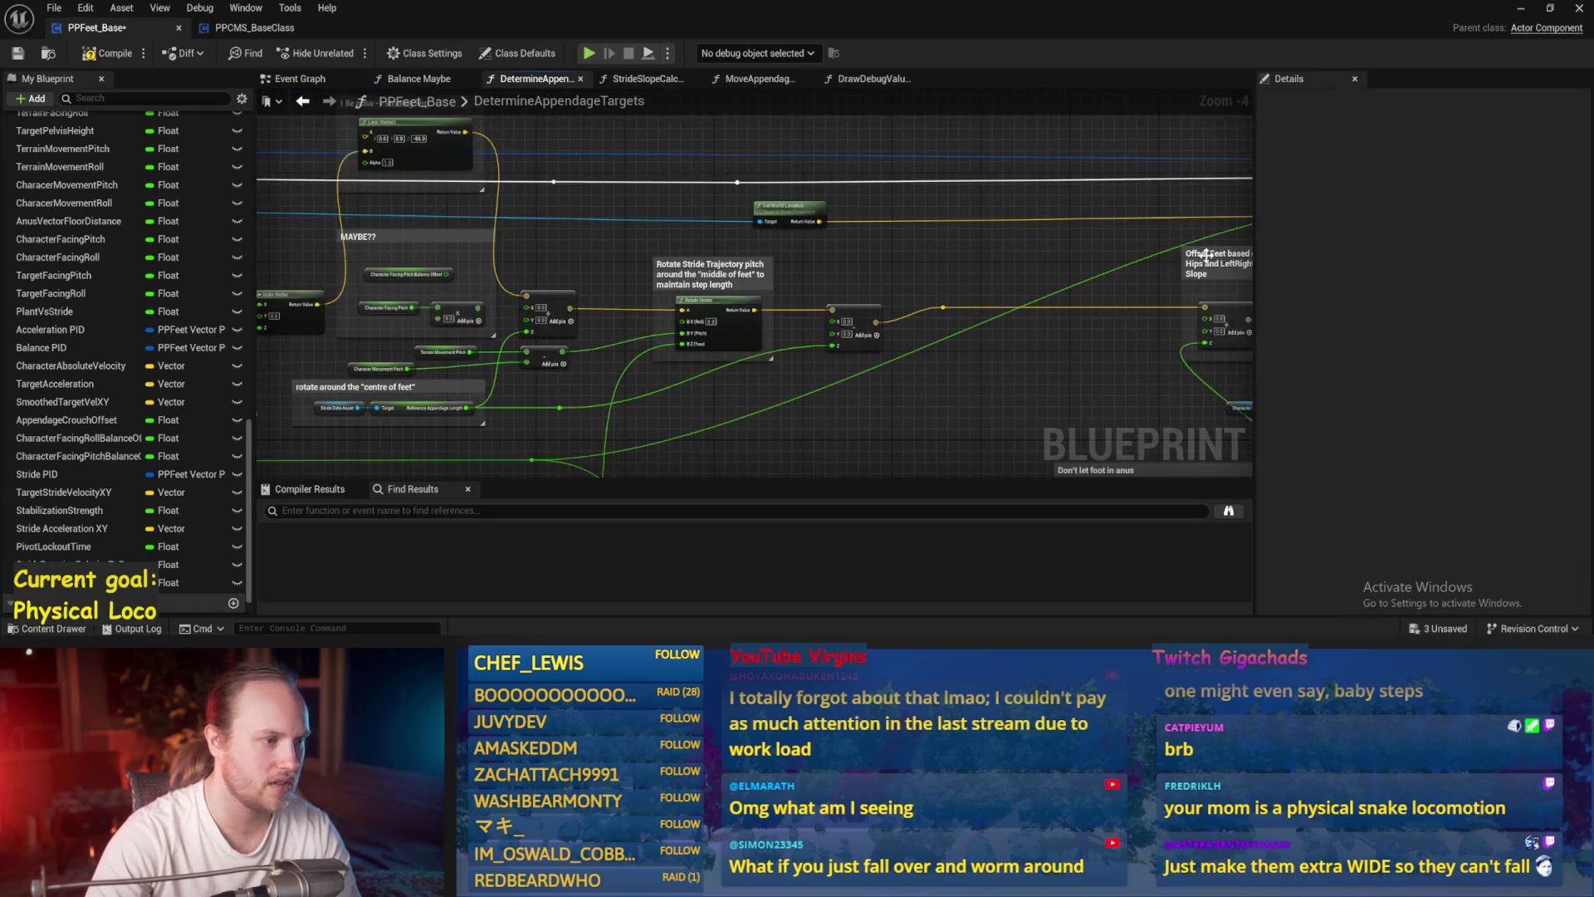
pyautogui.moveTo(874, 266); pyautogui.dragTo(625, 291)
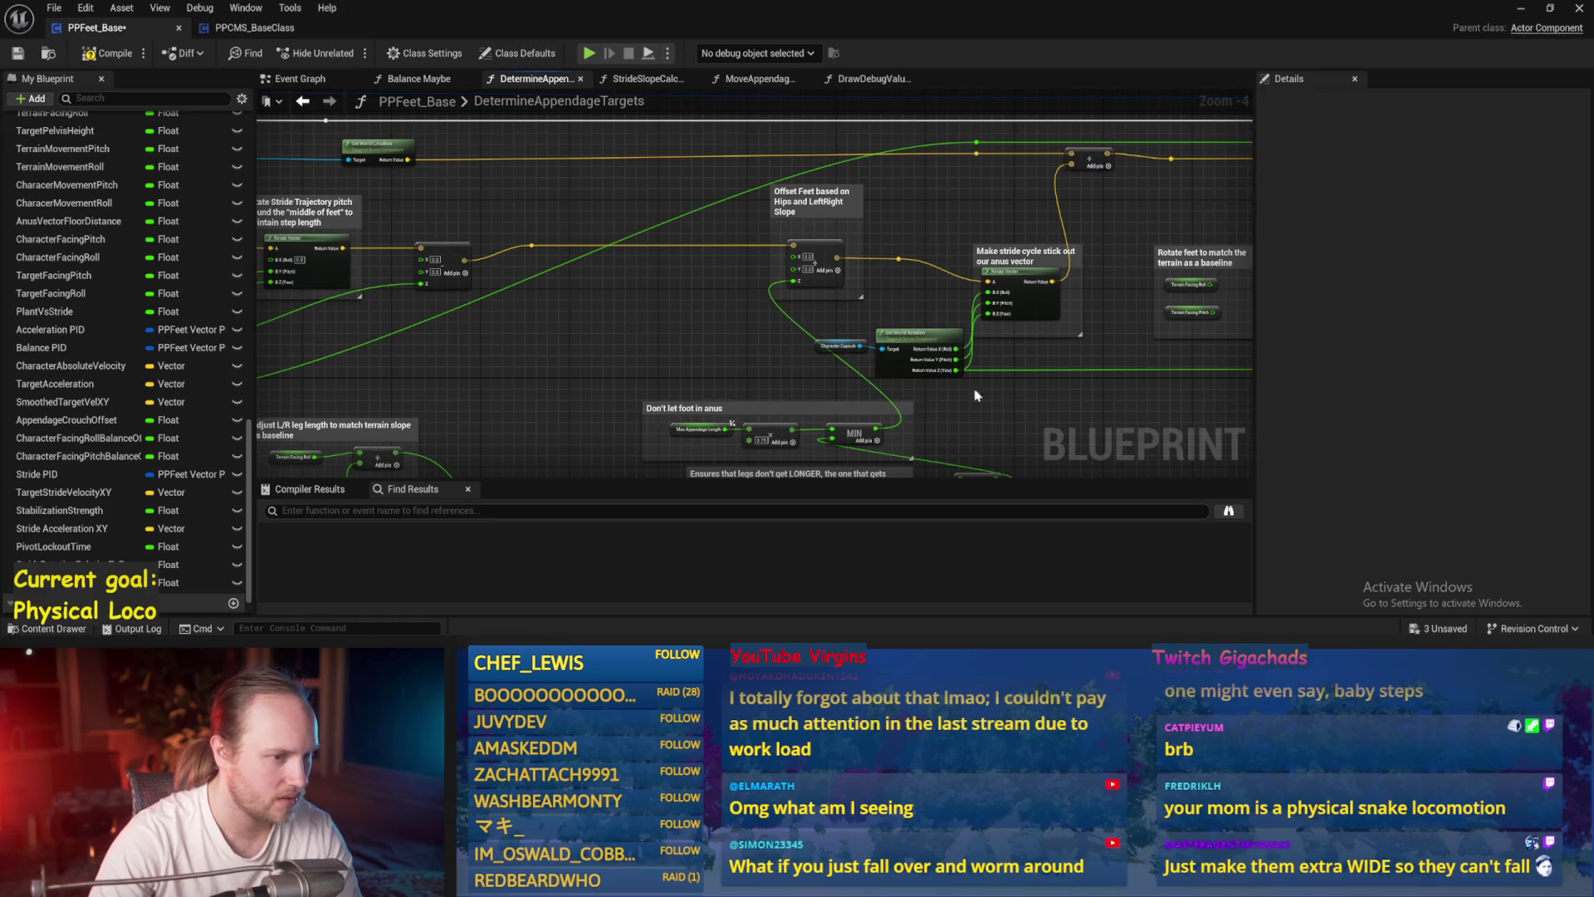
pyautogui.moveTo(955, 397); pyautogui.dragTo(849, 310)
pyautogui.click(106, 59)
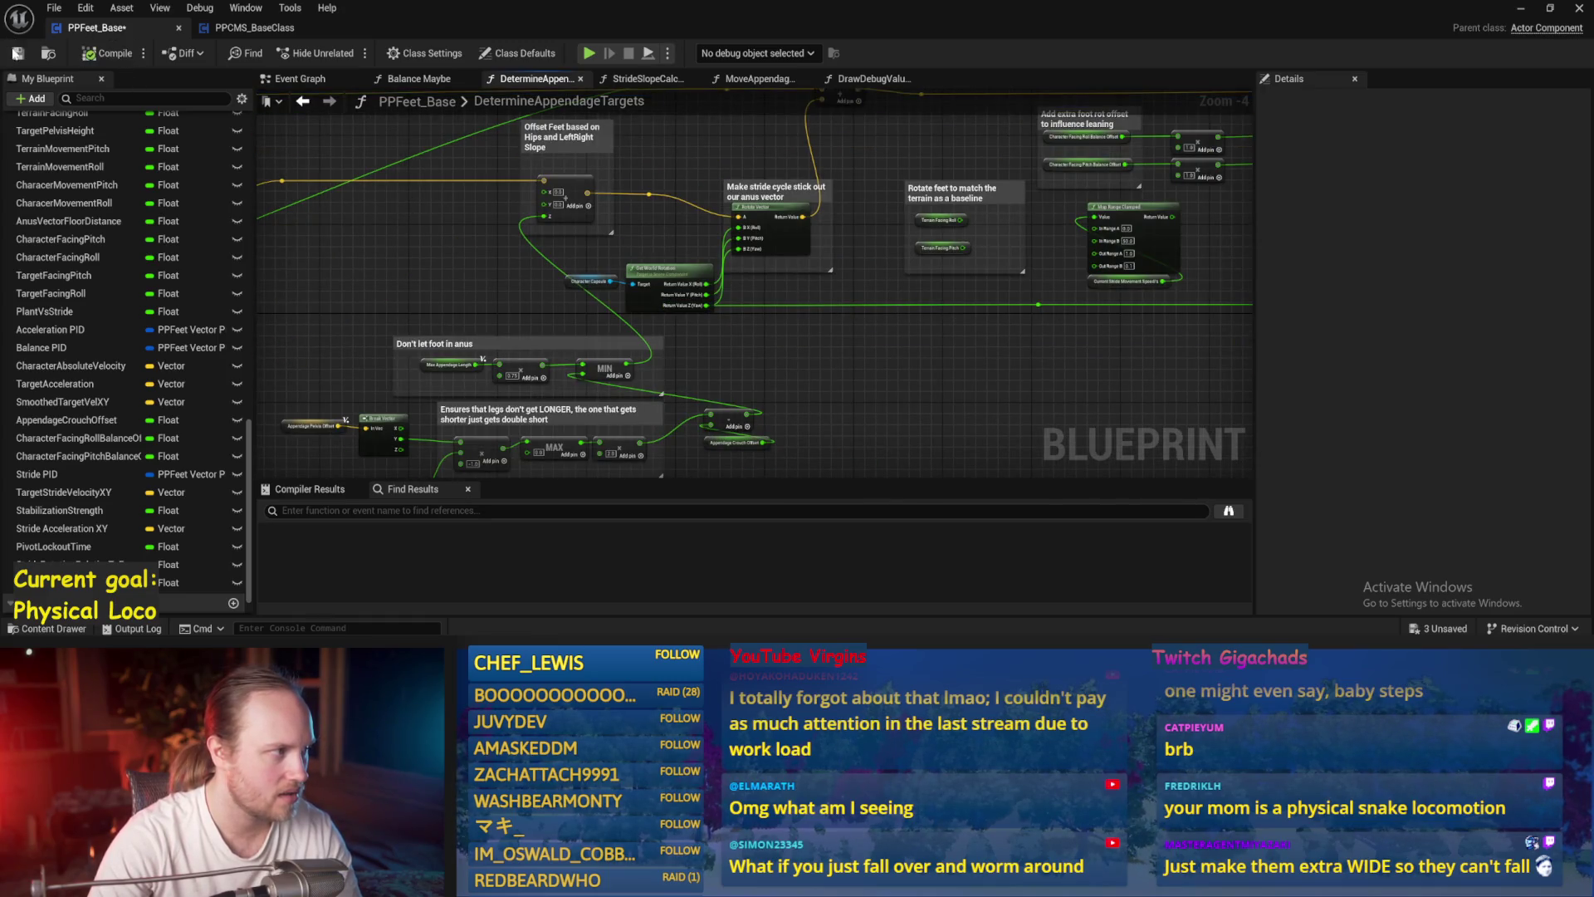
# - Test-play the character full screen, then stop and switch back to the blueprint
pyautogui.moveTo(991, 394); pyautogui.dragTo(811, 299)
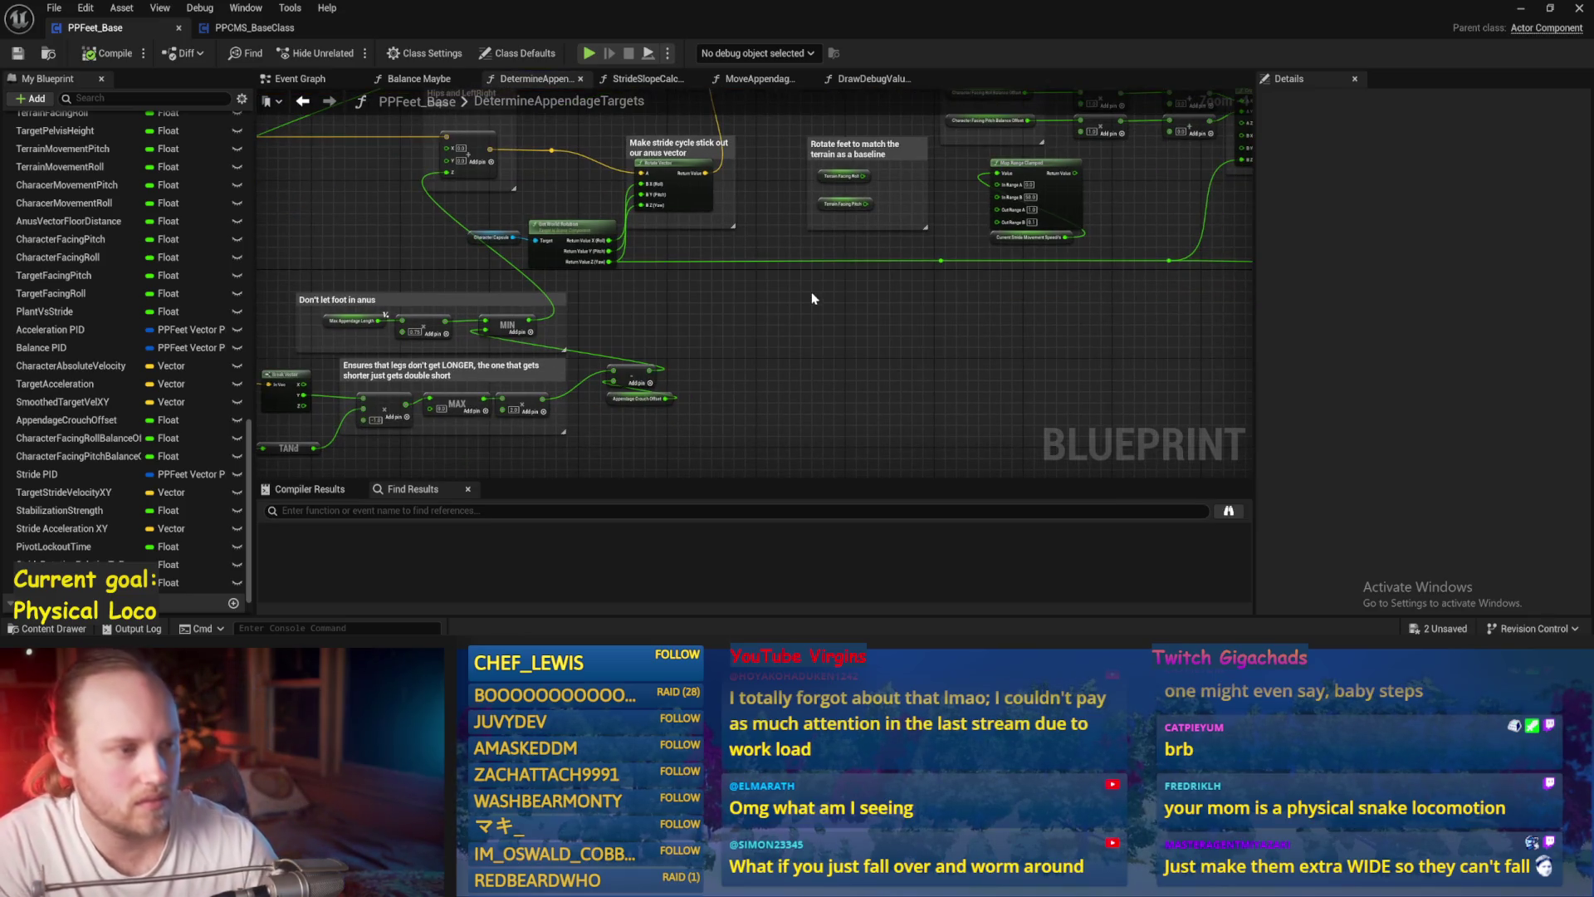
pyautogui.click(1521, 8)
pyautogui.hotkey('alt', 'p')
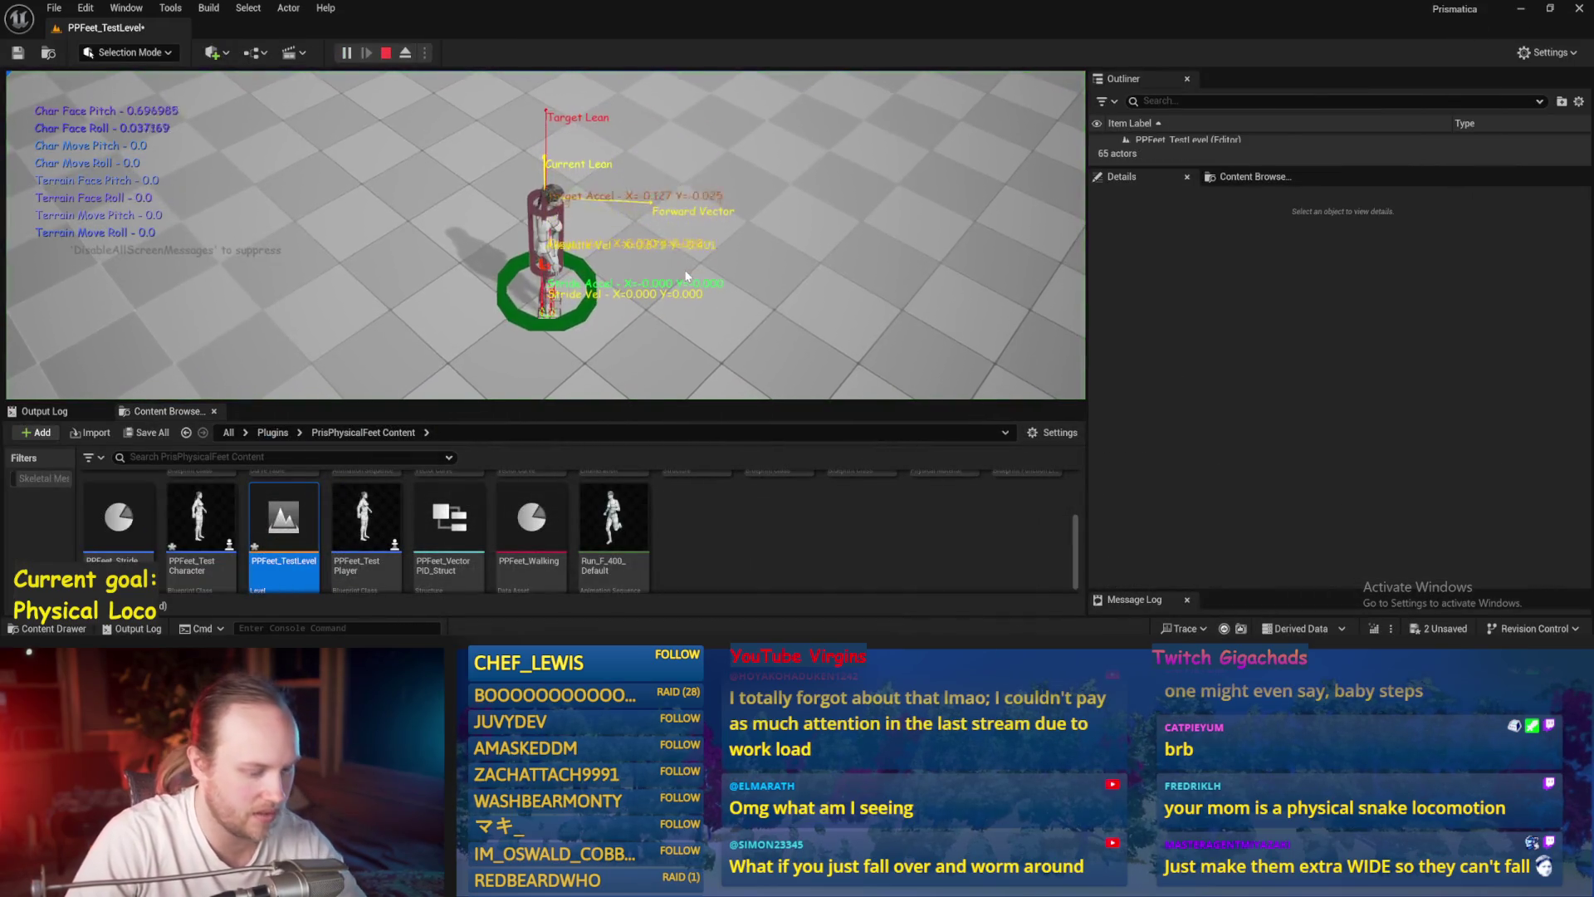
pyautogui.press('F11')
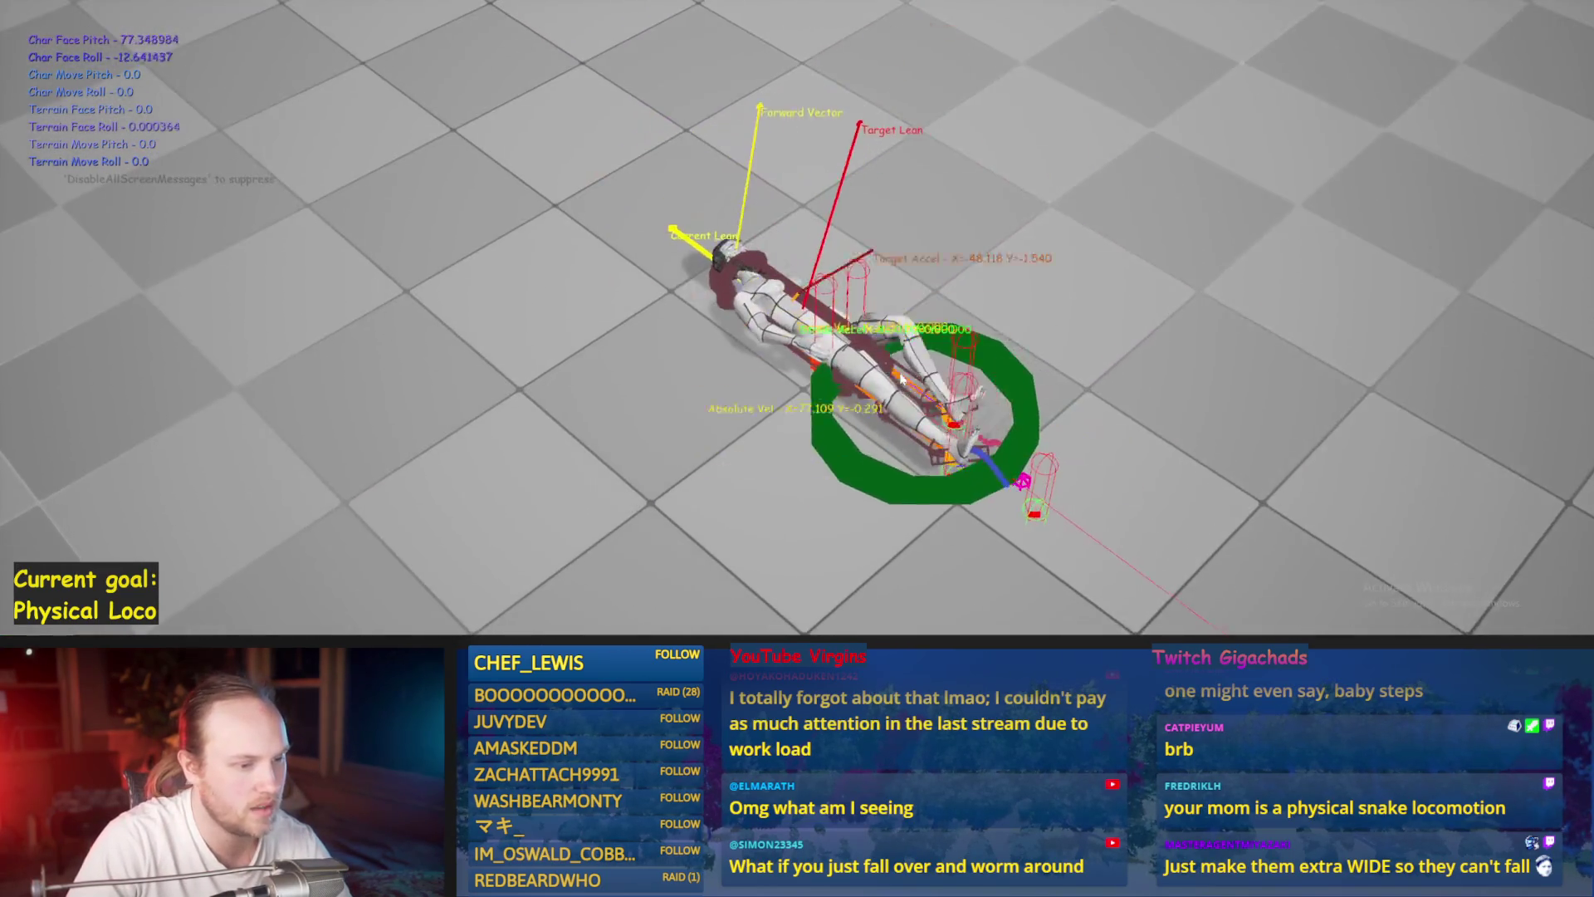
pyautogui.press('Escape')
pyautogui.hotkey('alt', 'Tab')
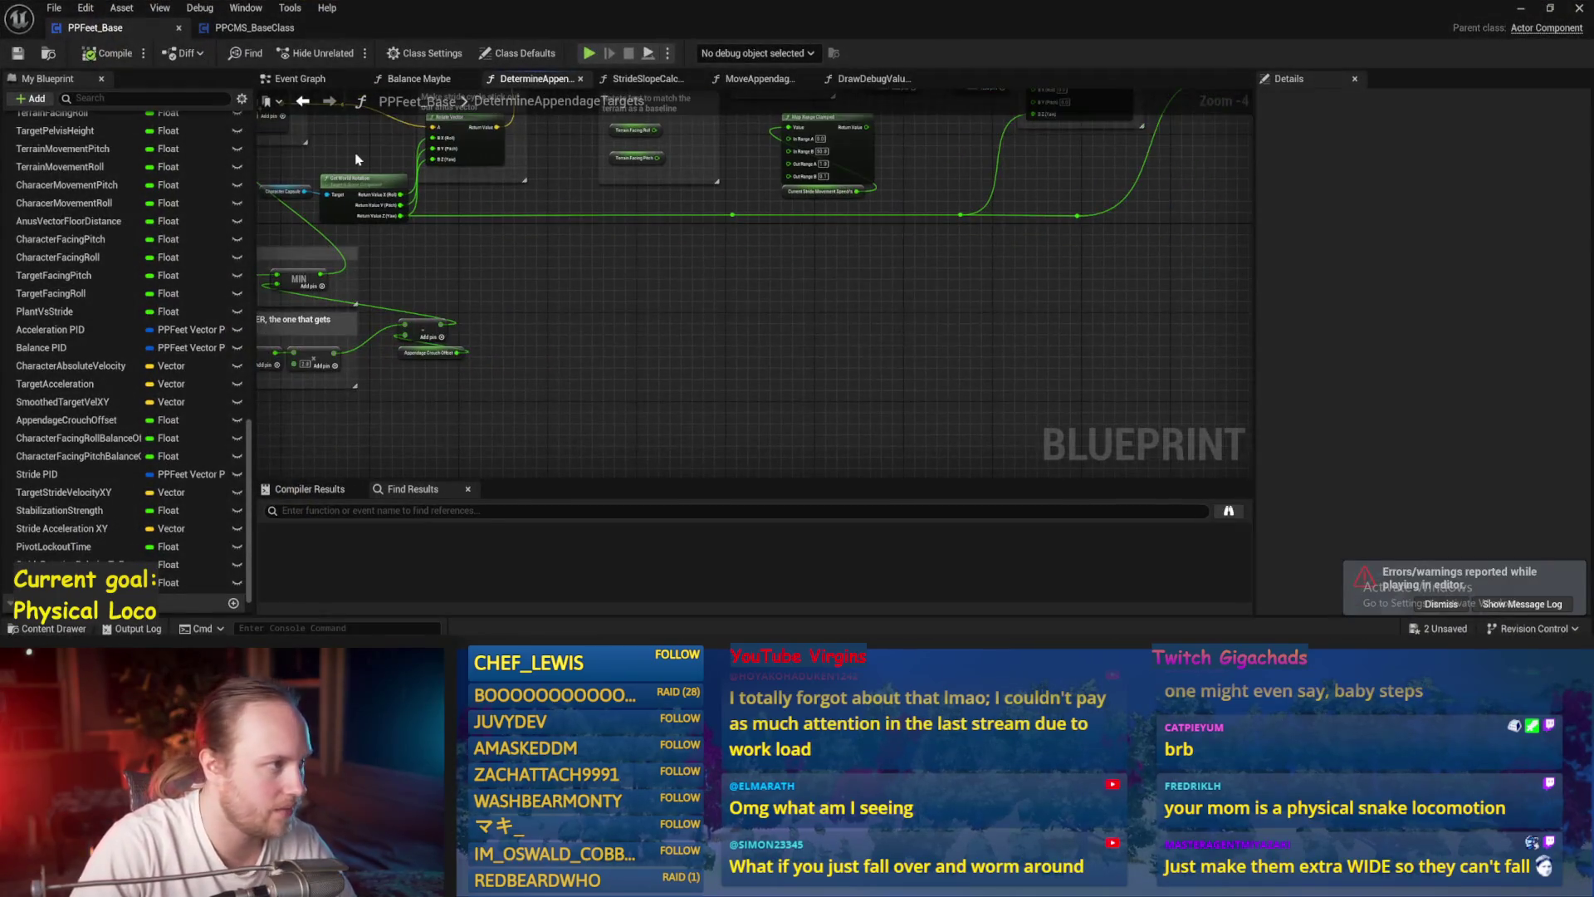
# - Look through the MoveAppendagesToTargets, StrideSlopeCalculations and DetermineAppendageTargets function graphs
pyautogui.click(756, 78)
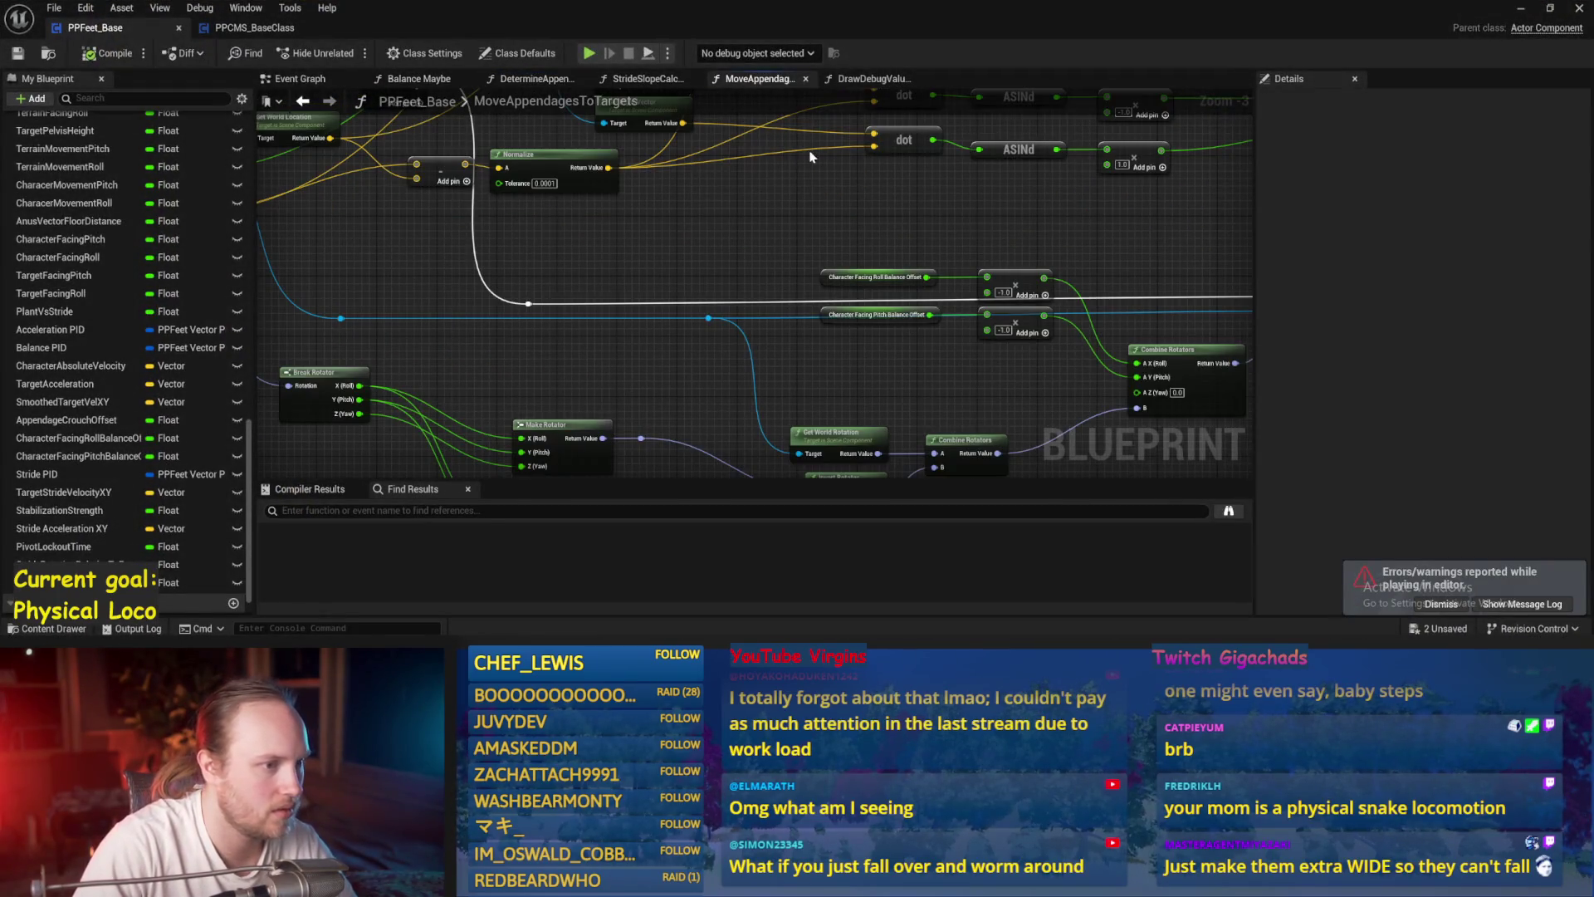
pyautogui.scroll(-1, 947, 226)
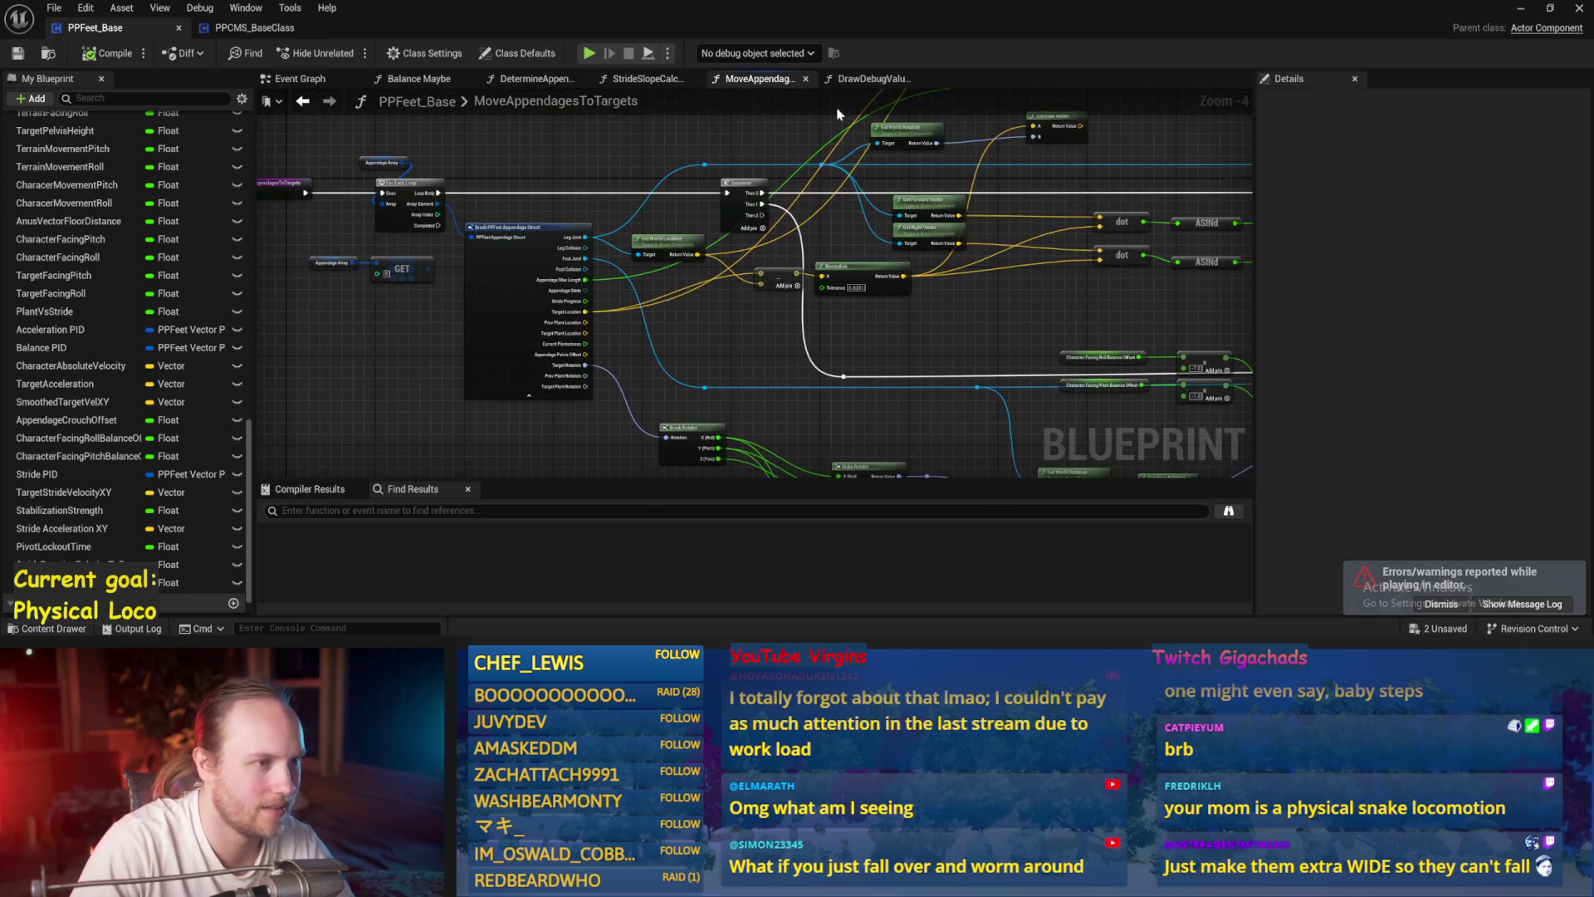
pyautogui.click(646, 78)
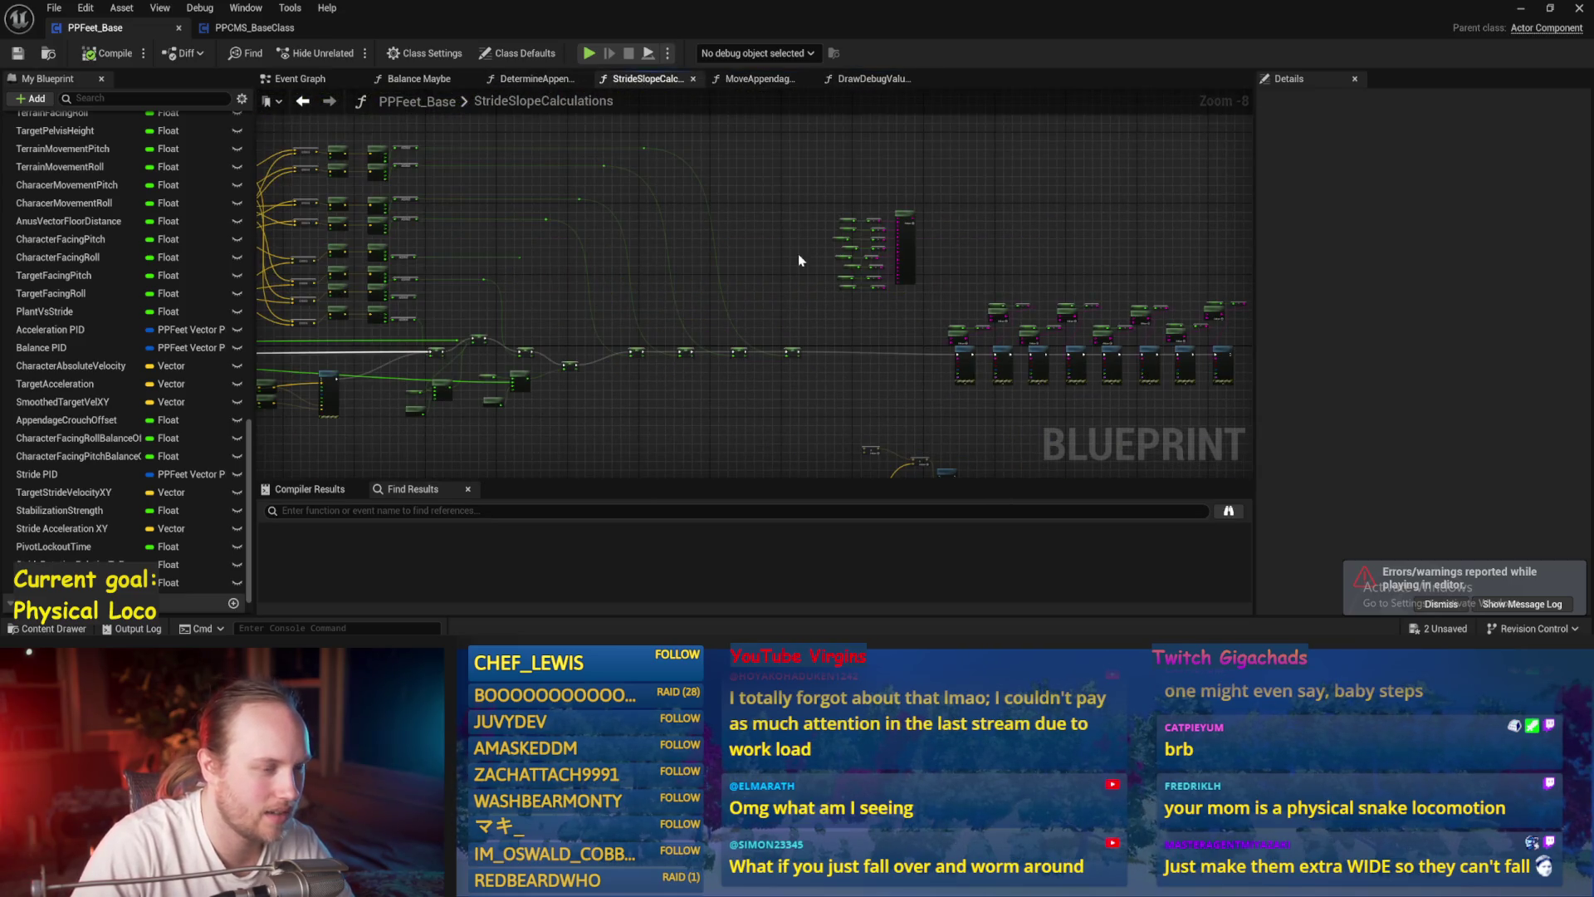
pyautogui.click(532, 78)
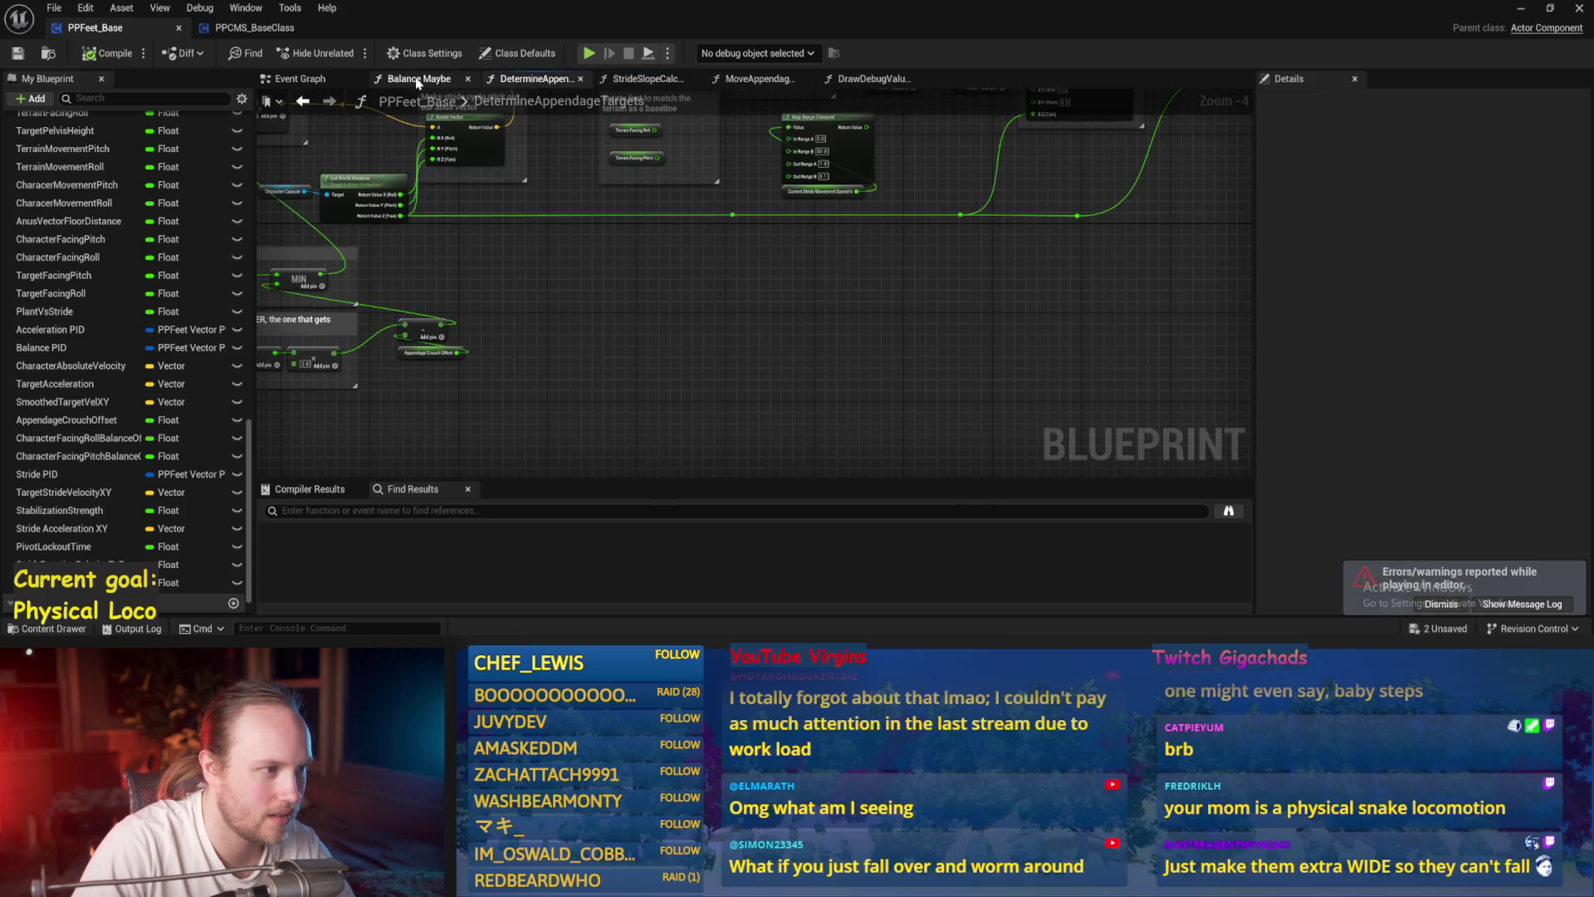
# - Review the Balance Maybe graph's nodes and save all modified assets
pyautogui.click(419, 78)
pyautogui.scroll(2, 677, 254)
pyautogui.scroll(-1, 631, 315)
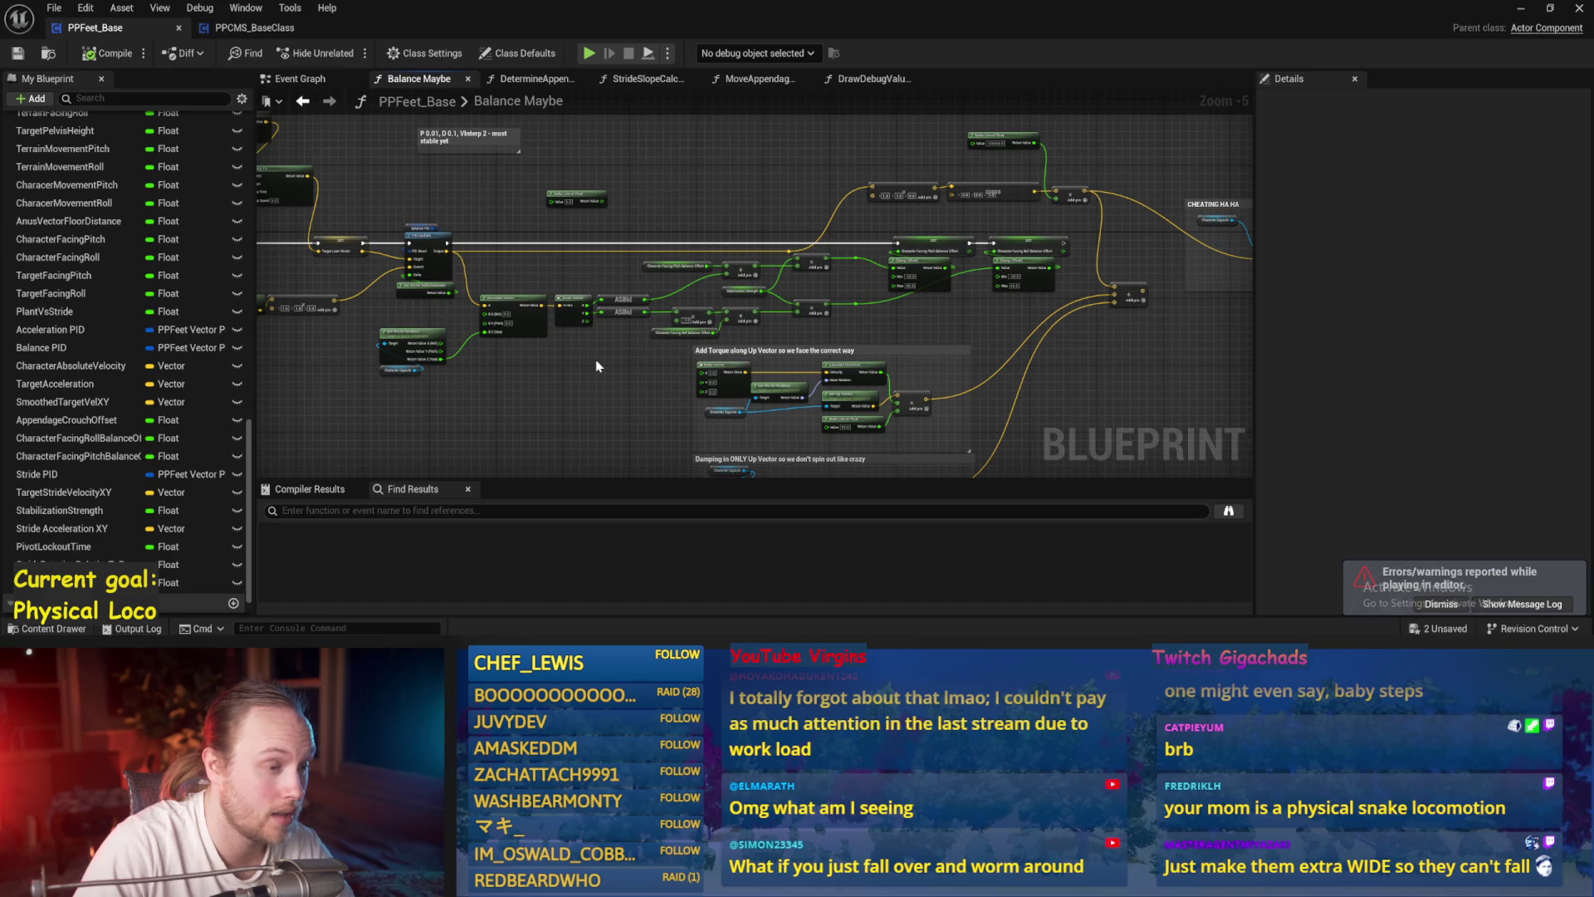
pyautogui.moveTo(596, 366)
pyautogui.mouseDown()
pyautogui.moveTo(943, 302)
pyautogui.moveTo(801, 413)
pyautogui.moveTo(687, 463)
pyautogui.mouseUp()
pyautogui.hotkey('ctrl', 's')
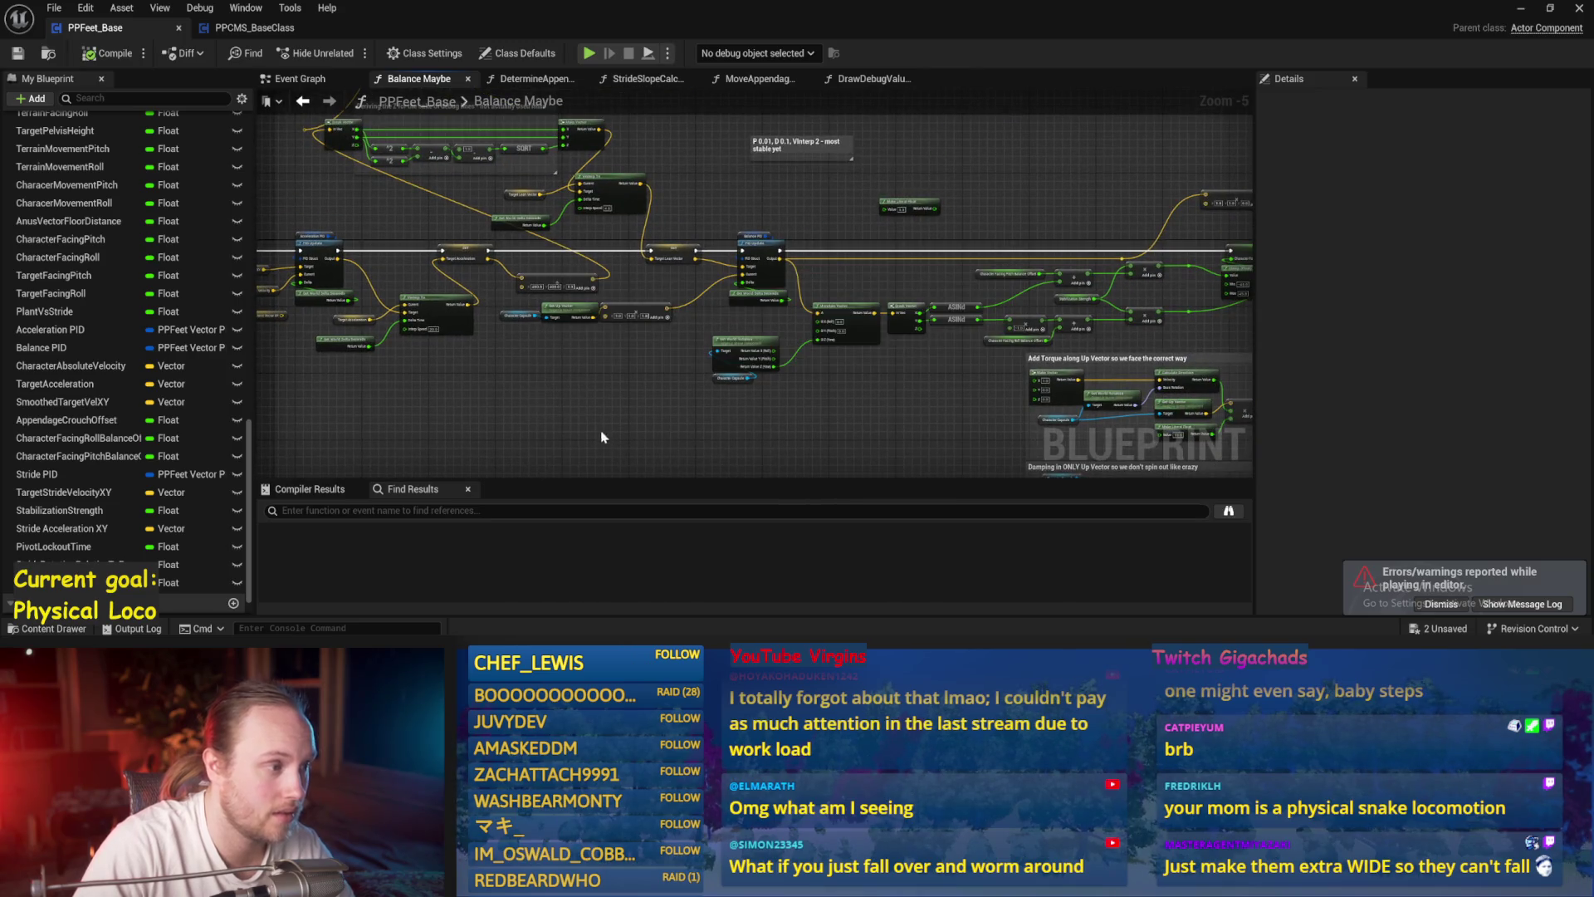
# - Check the Stride PID variable's settings, then minimize the blueprint and select the test character
pyautogui.moveTo(599, 429); pyautogui.dragTo(993, 344)
pyautogui.scroll(2, 532, 241)
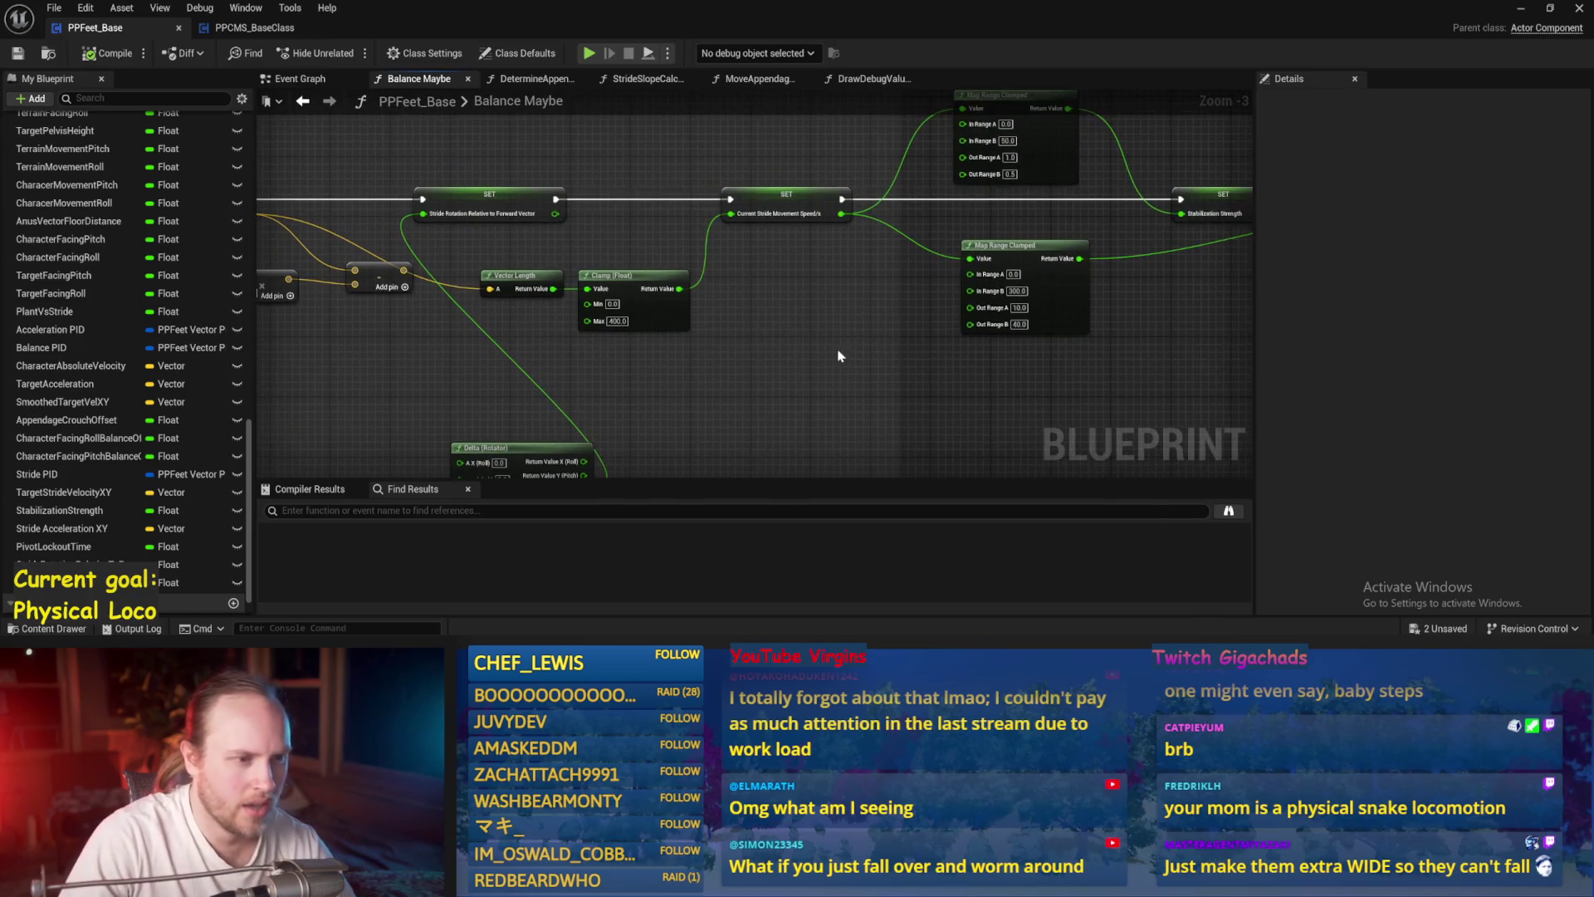
pyautogui.moveTo(1164, 327)
pyautogui.mouseDown()
pyautogui.moveTo(440, 309)
pyautogui.moveTo(699, 276)
pyautogui.mouseUp()
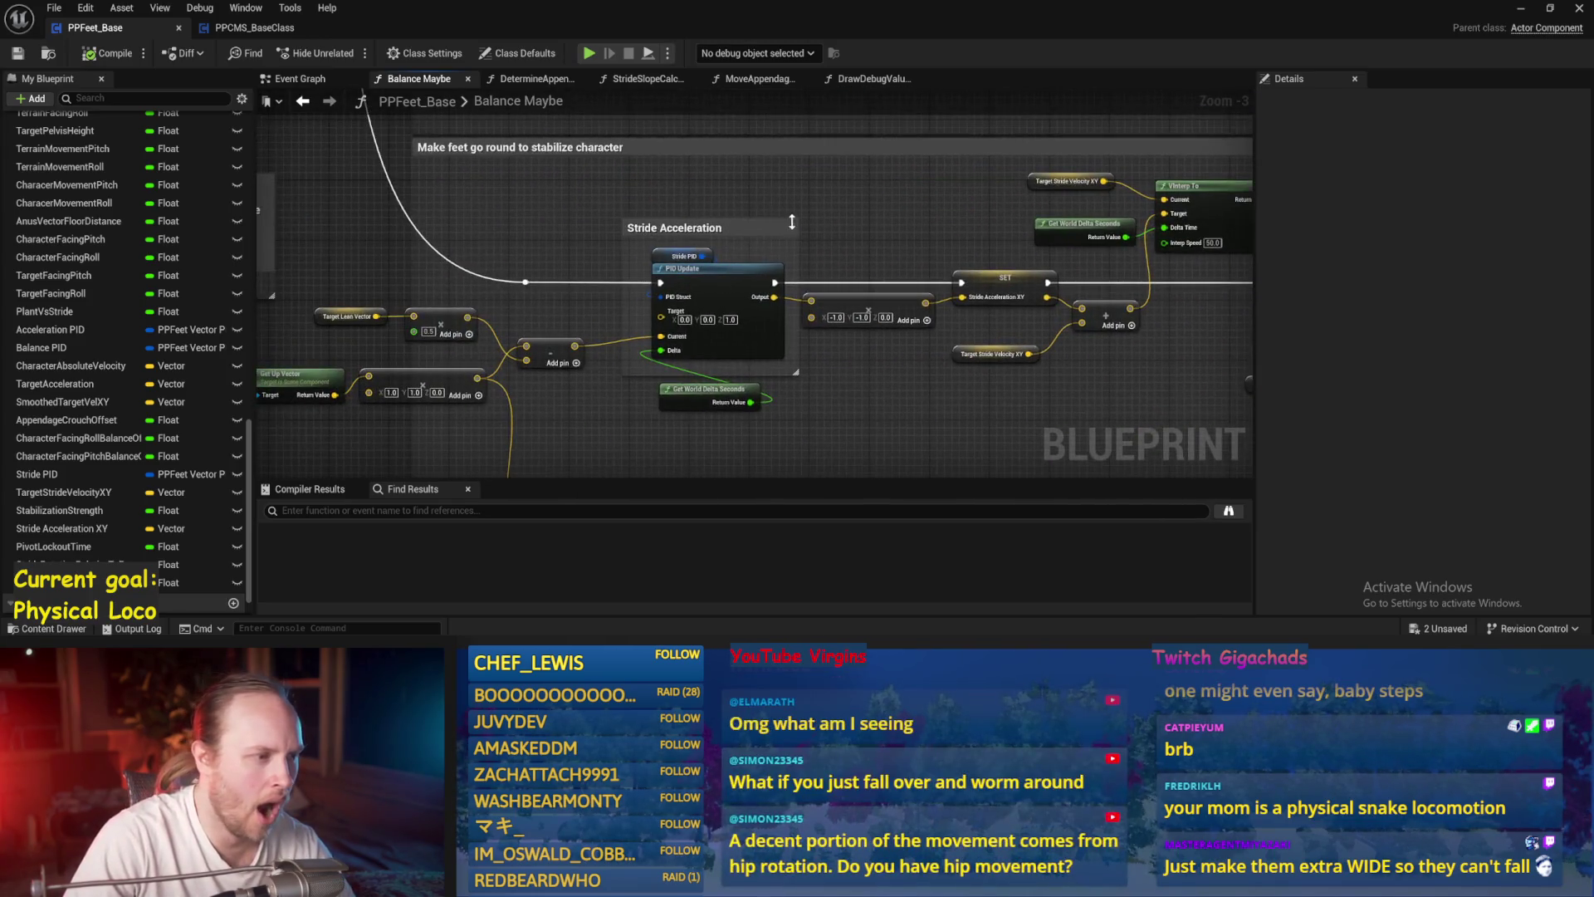
pyautogui.click(702, 255)
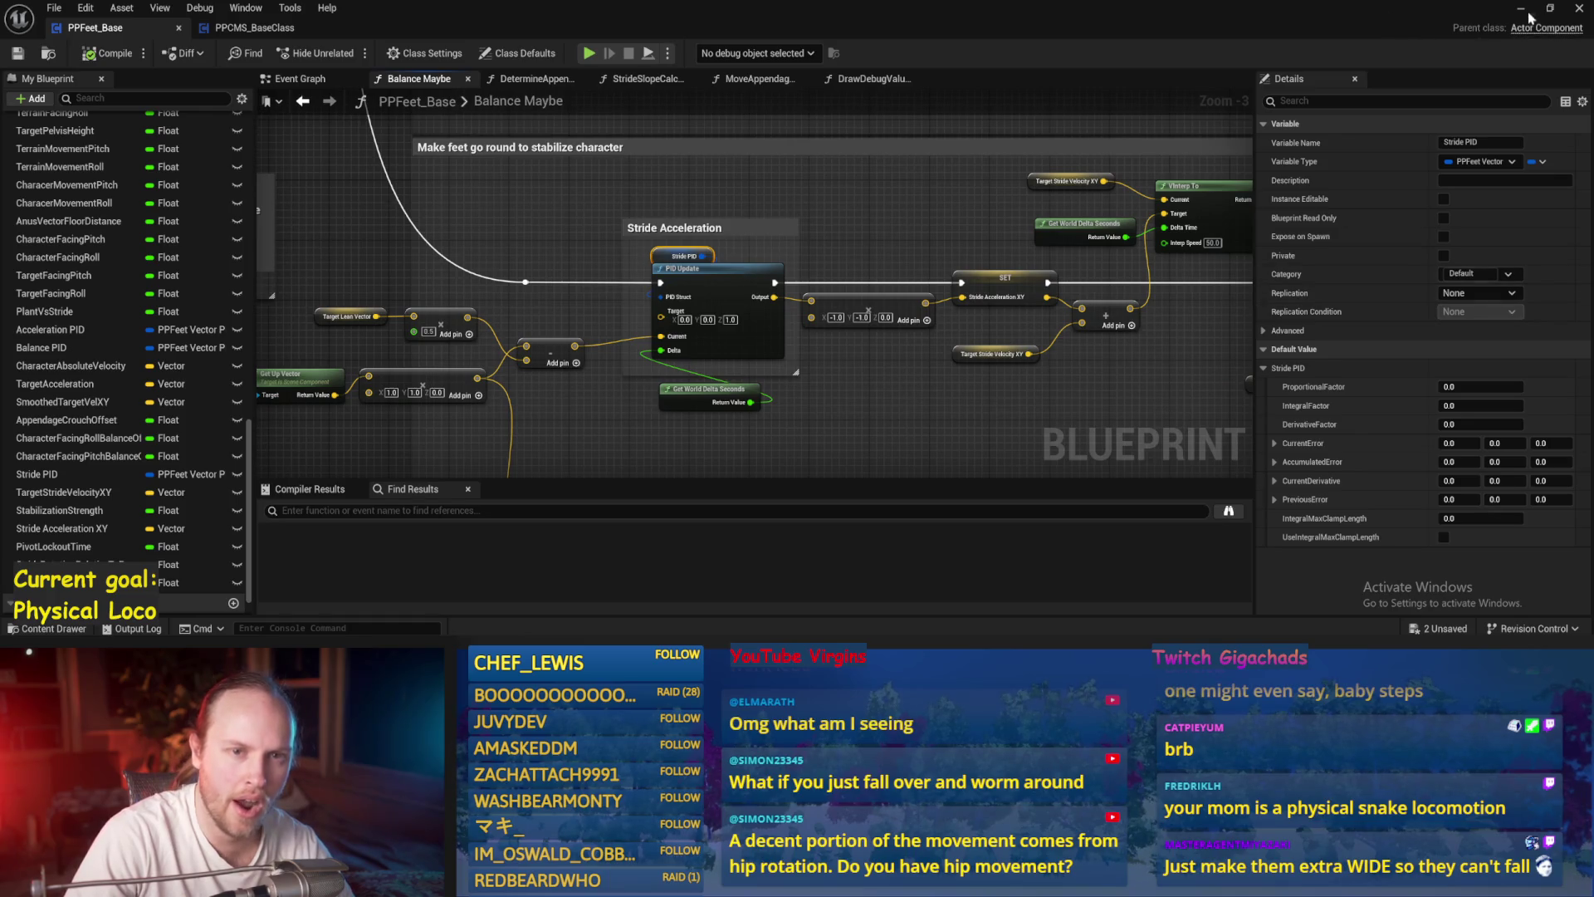
pyautogui.click(1530, 15)
pyautogui.click(908, 332)
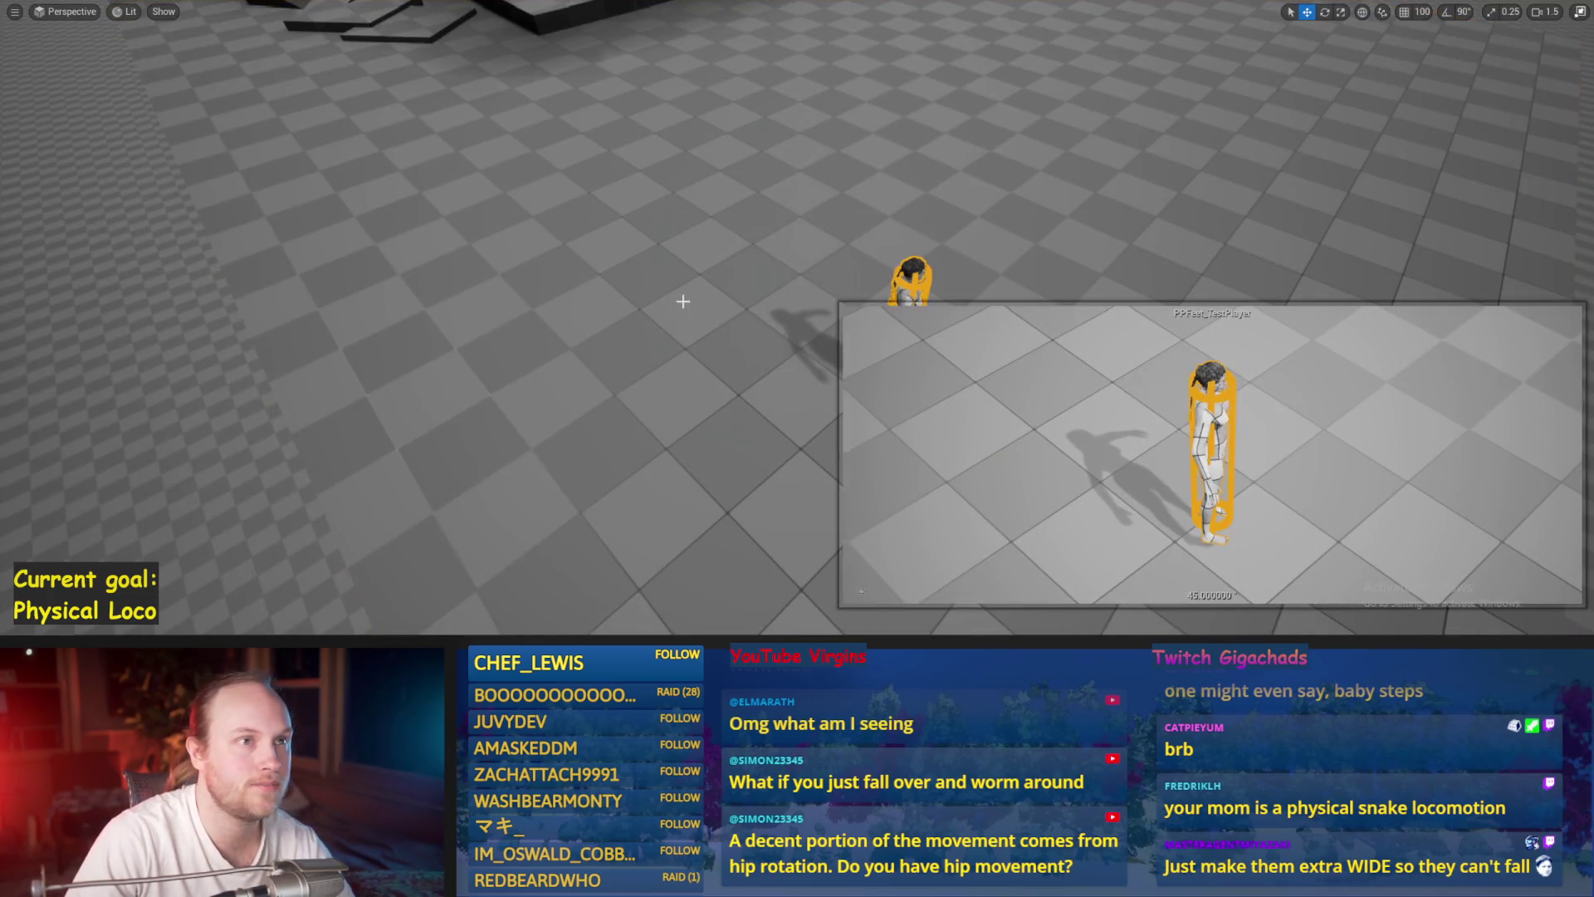
# - Restore the normal editor layout, select the floor Cube25 and save PPFeet_TestLevel
pyautogui.press('F11')
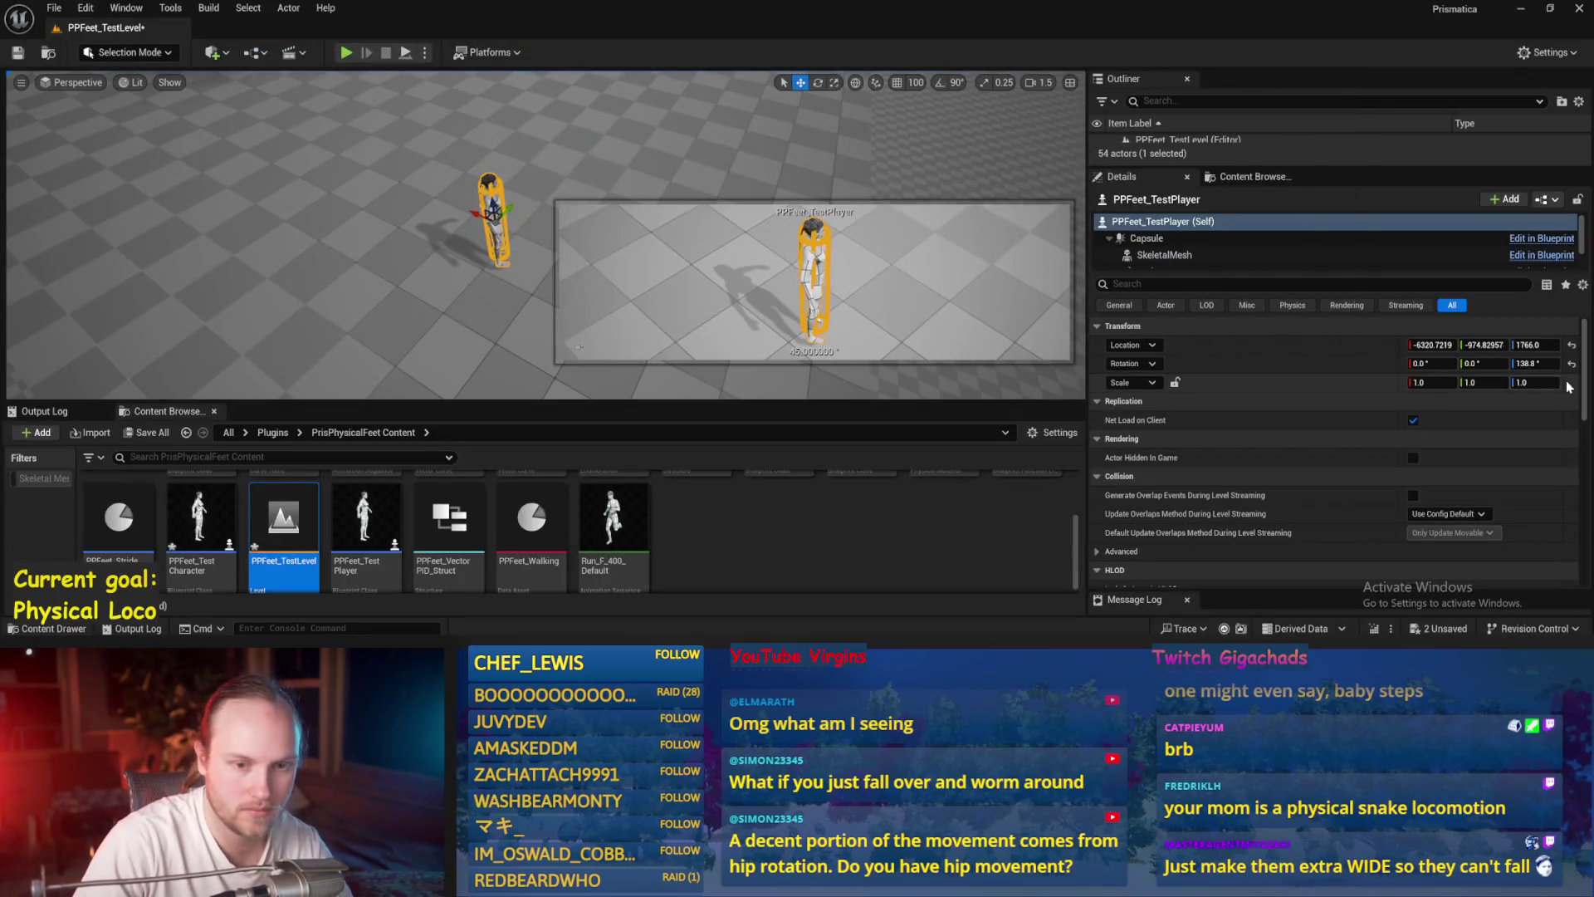
pyautogui.click(436, 296)
pyautogui.hotkey('ctrl', 's')
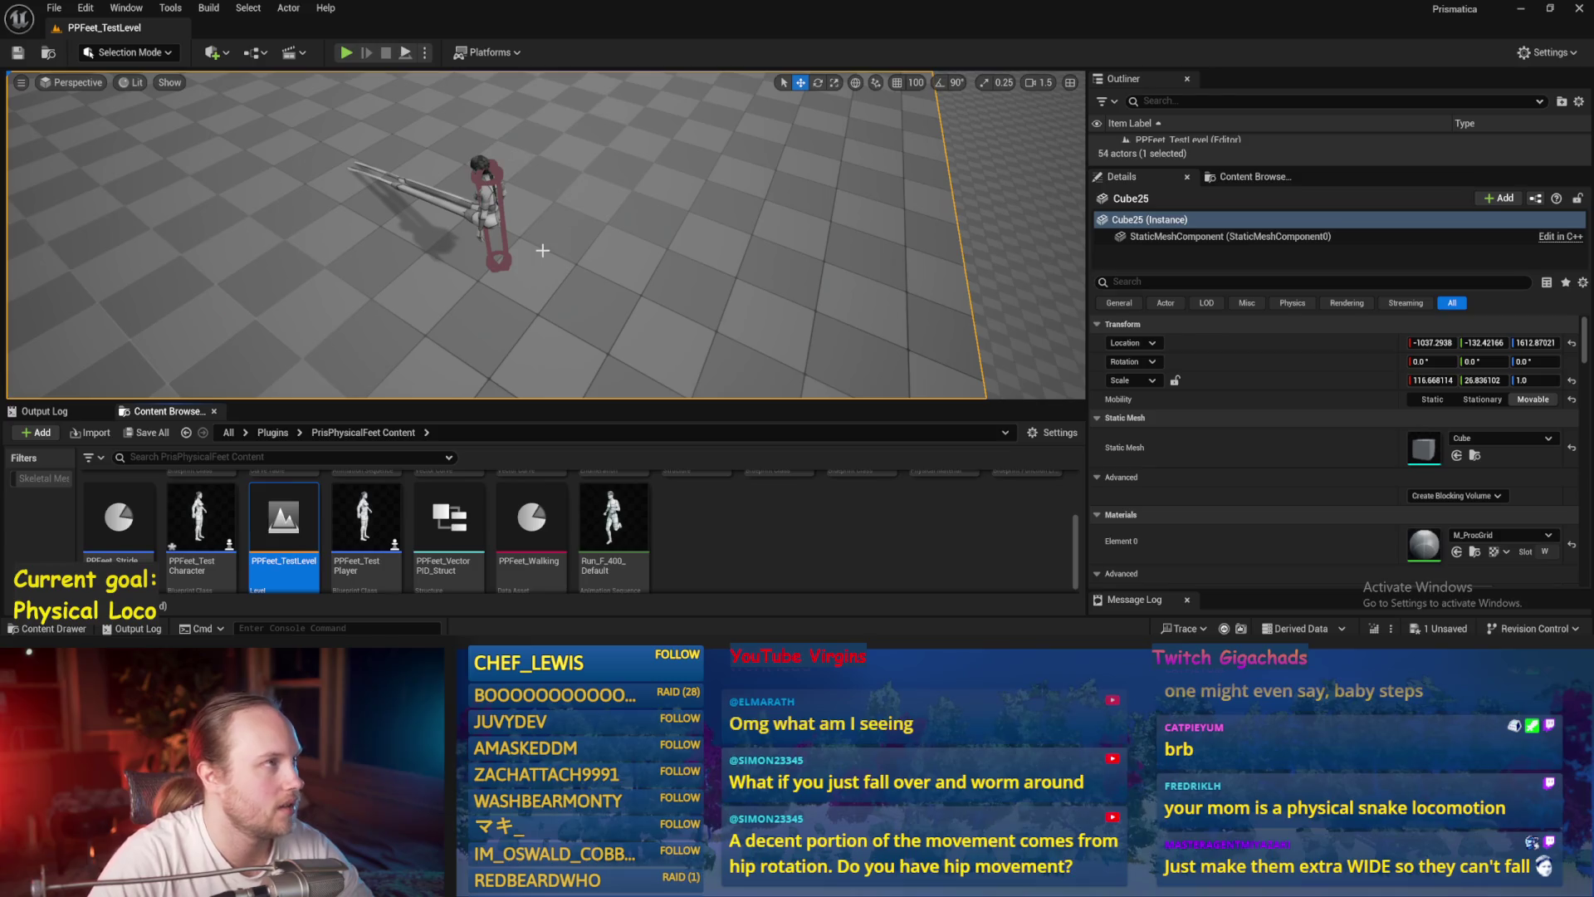
# - Play-test the character full screen, then stop and save assets back in the blueprint editor
pyautogui.moveTo(543, 250); pyautogui.dragTo(498, 249)
pyautogui.hotkey('alt', 'p')
pyautogui.press('F11')
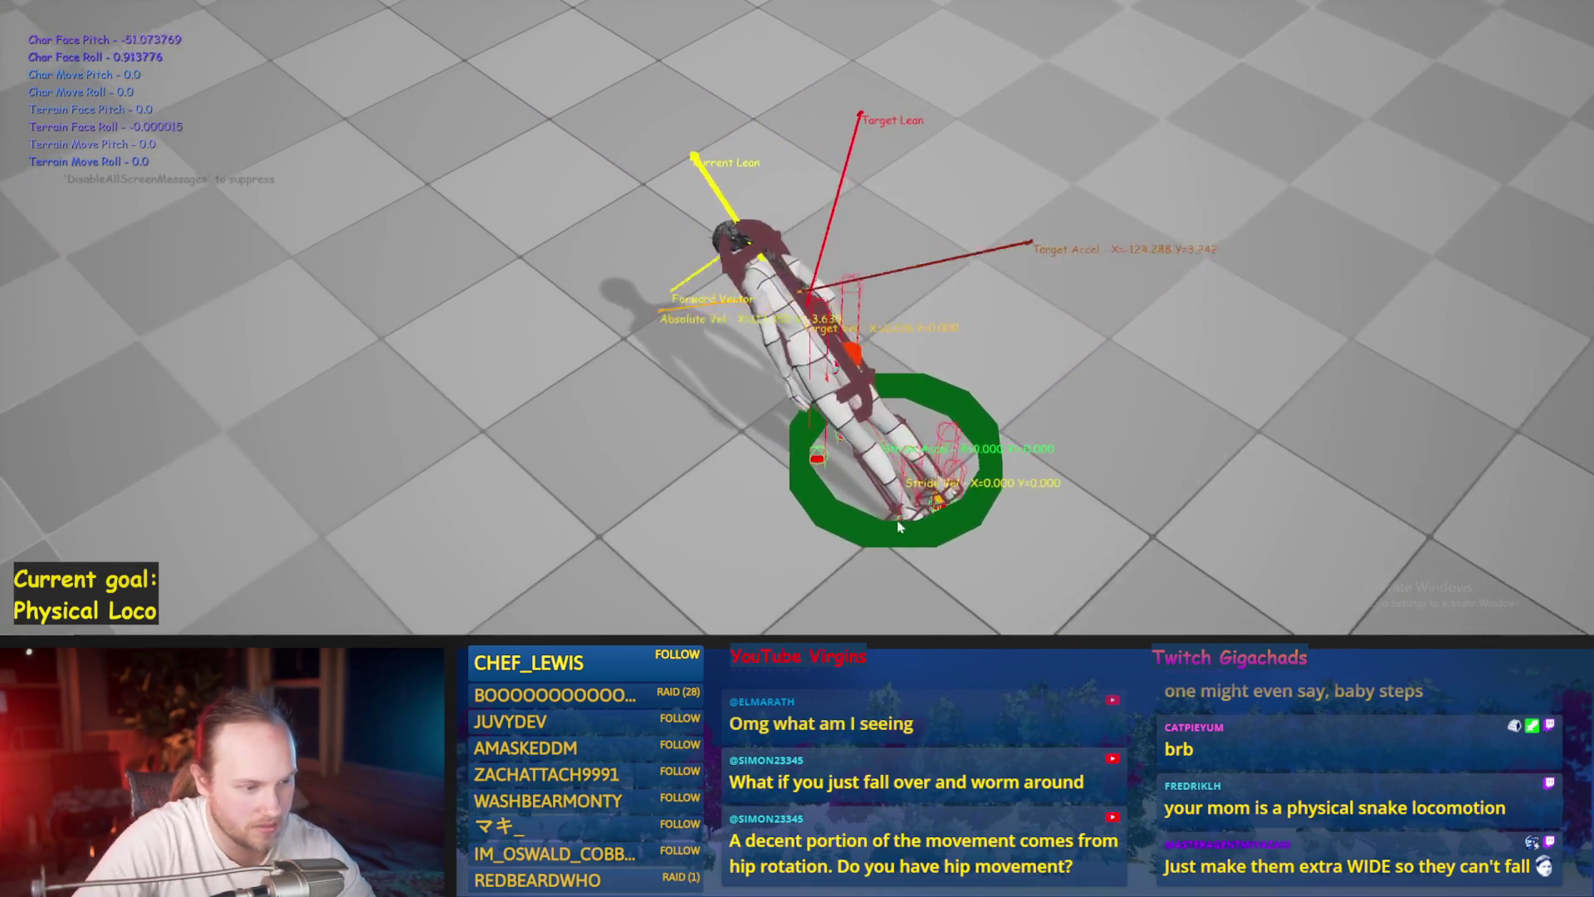
pyautogui.press('Escape')
pyautogui.hotkey('alt', 'Tab')
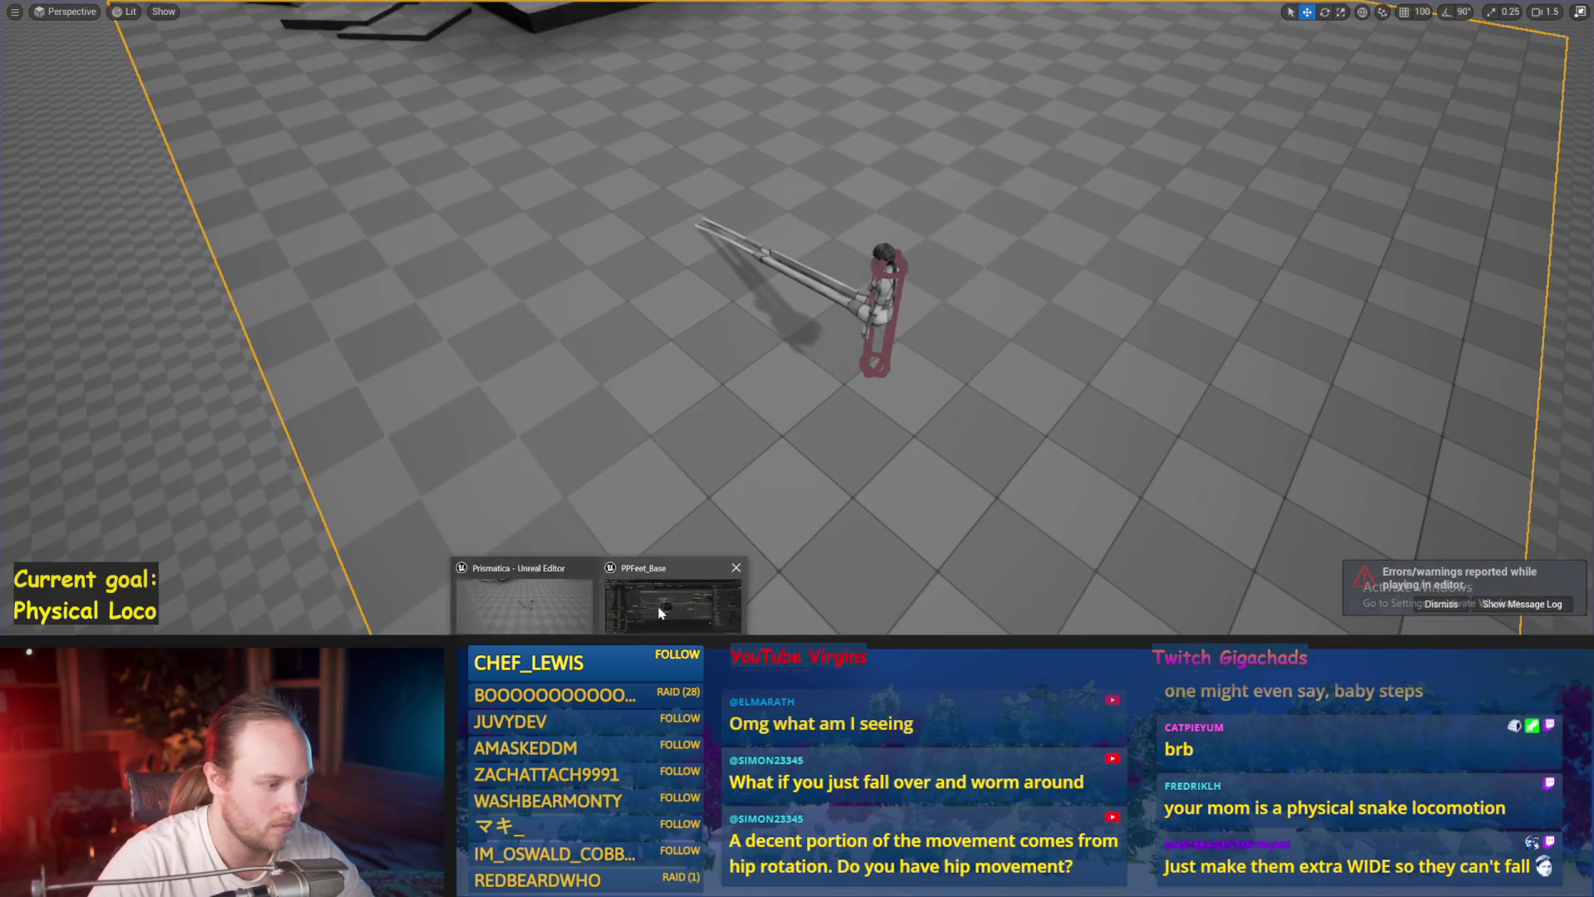
pyautogui.hotkey('ctrl', 's')
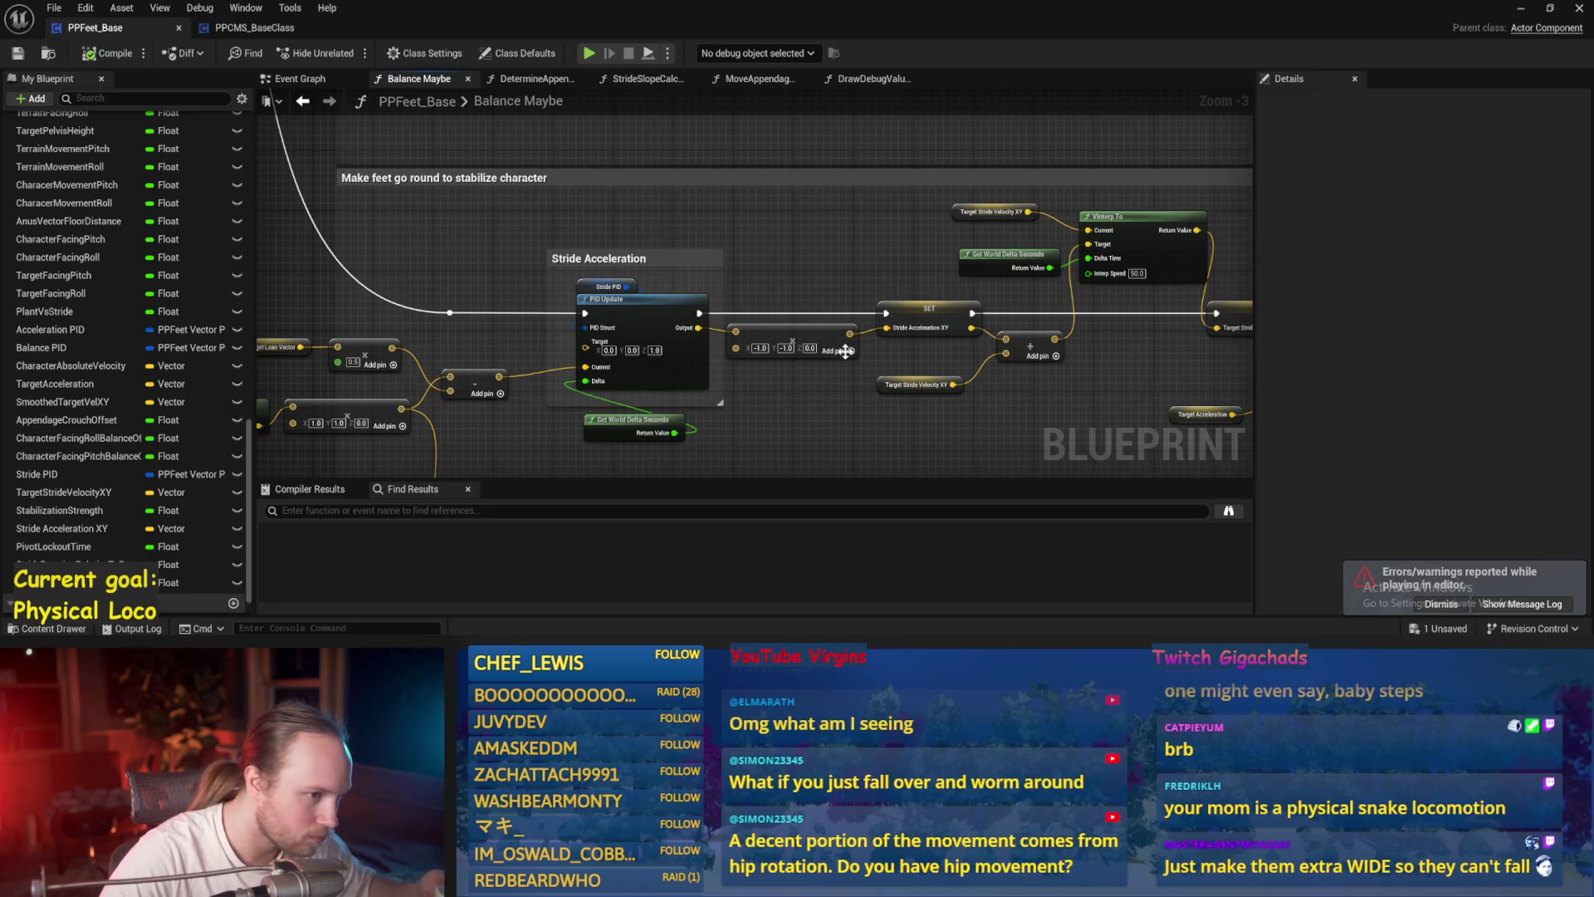
# - Find the Stride Acceleration nodes and delete, then restore, the 0.5 multiply node
pyautogui.moveTo(836, 421); pyautogui.dragTo(733, 366)
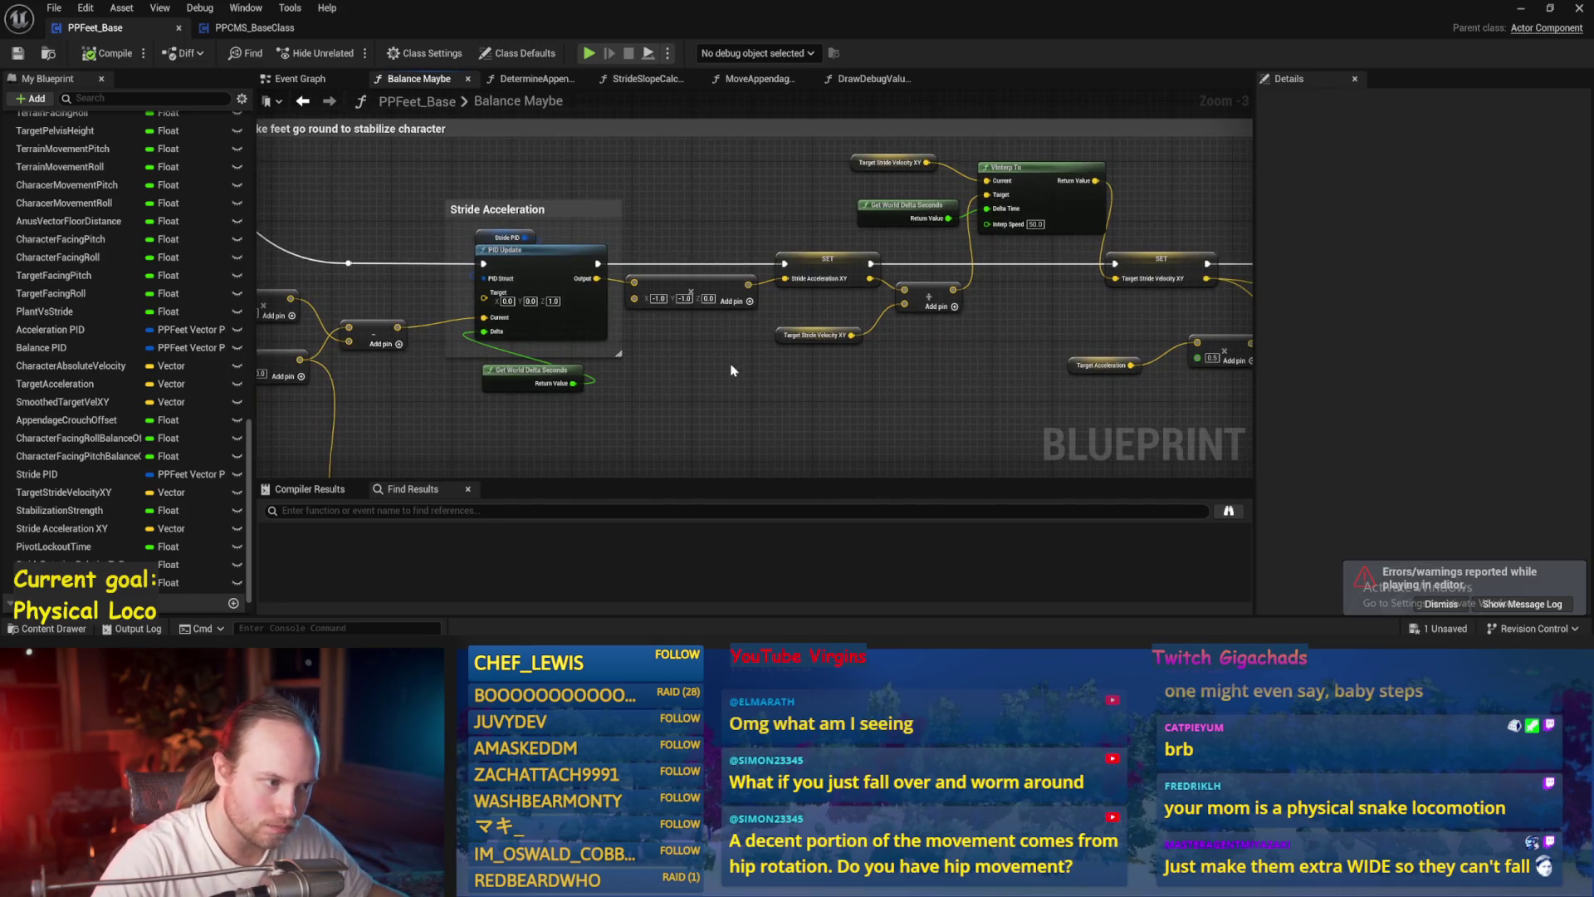
pyautogui.moveTo(947, 353); pyautogui.dragTo(759, 356)
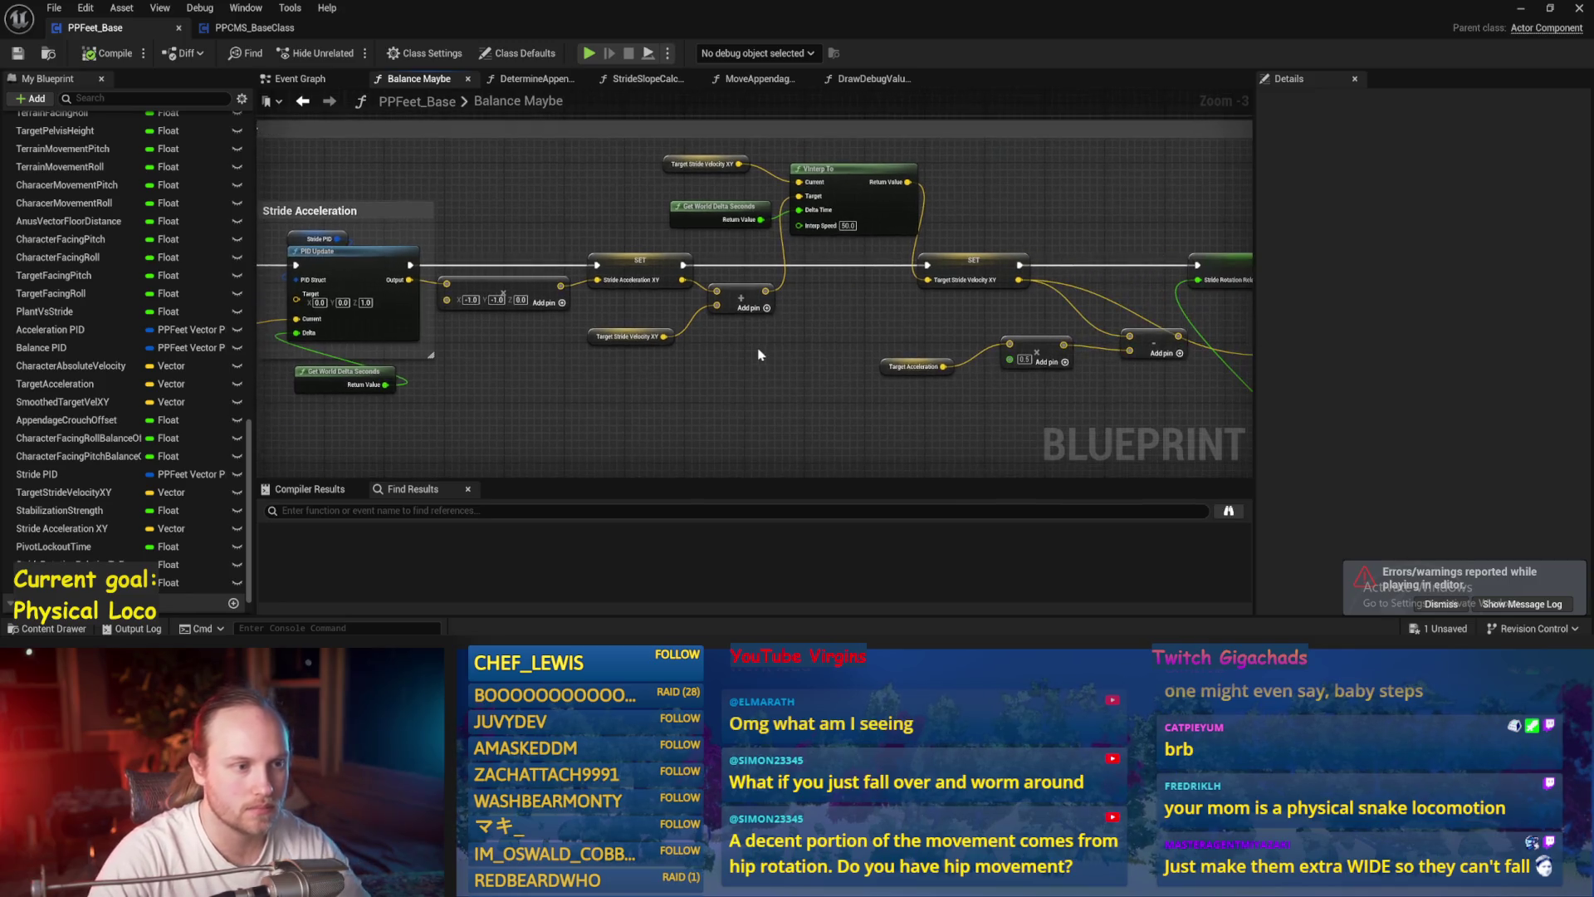
pyautogui.moveTo(850, 316)
pyautogui.mouseDown()
pyautogui.moveTo(800, 366)
pyautogui.moveTo(966, 285)
pyautogui.mouseUp()
pyautogui.rightClick(800, 366)
pyautogui.press('Escape')
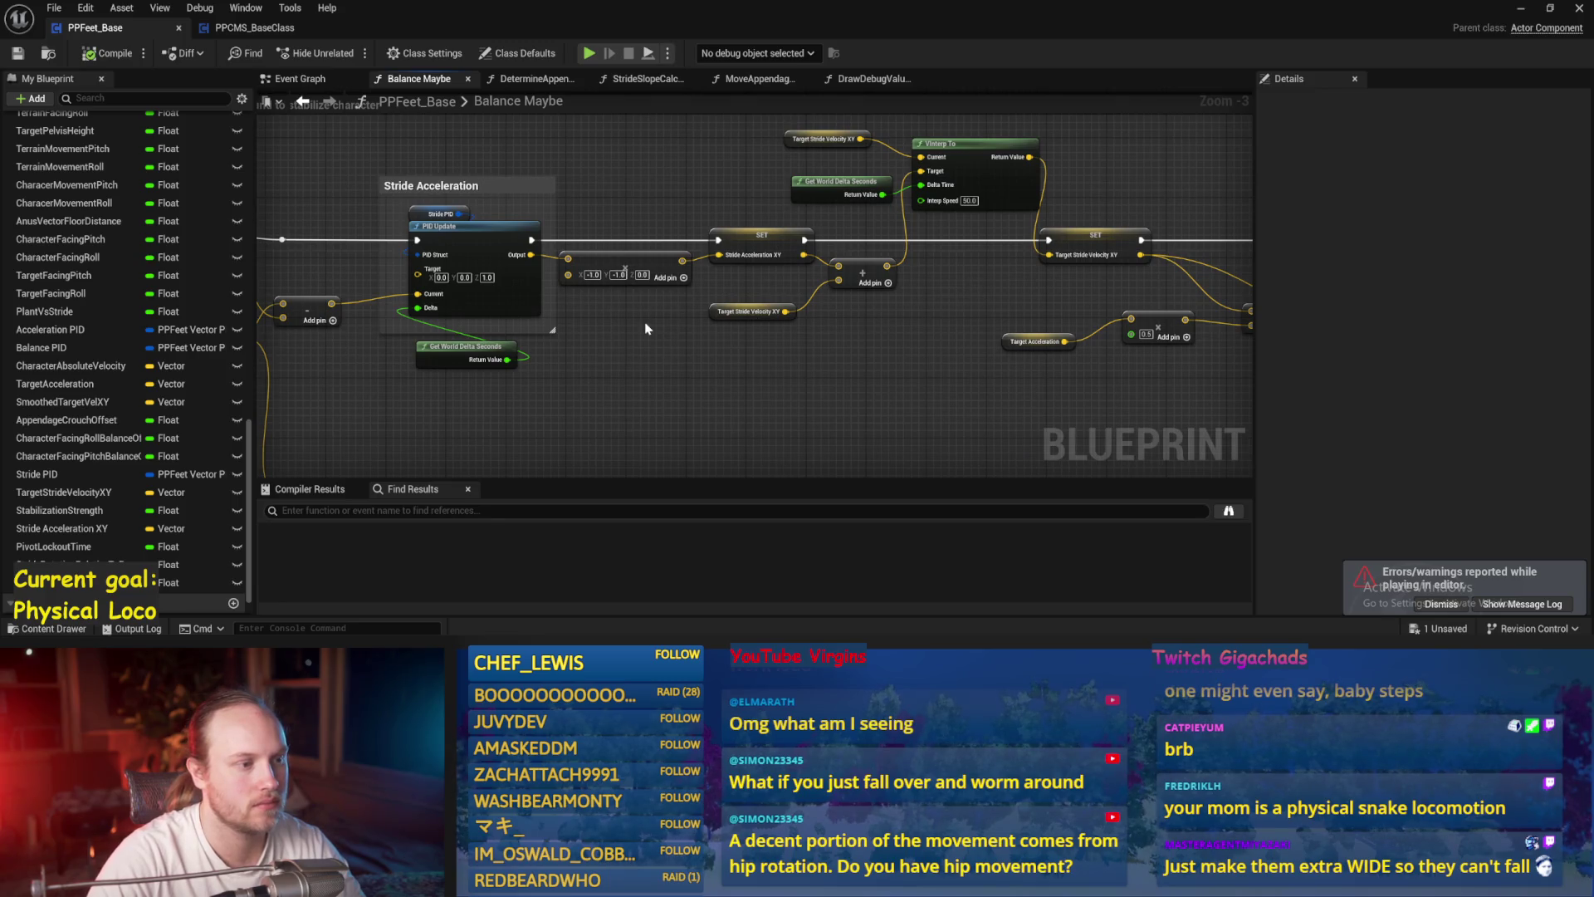
pyautogui.moveTo(646, 329)
pyautogui.mouseDown()
pyautogui.moveTo(826, 307)
pyautogui.moveTo(1062, 344)
pyautogui.mouseUp()
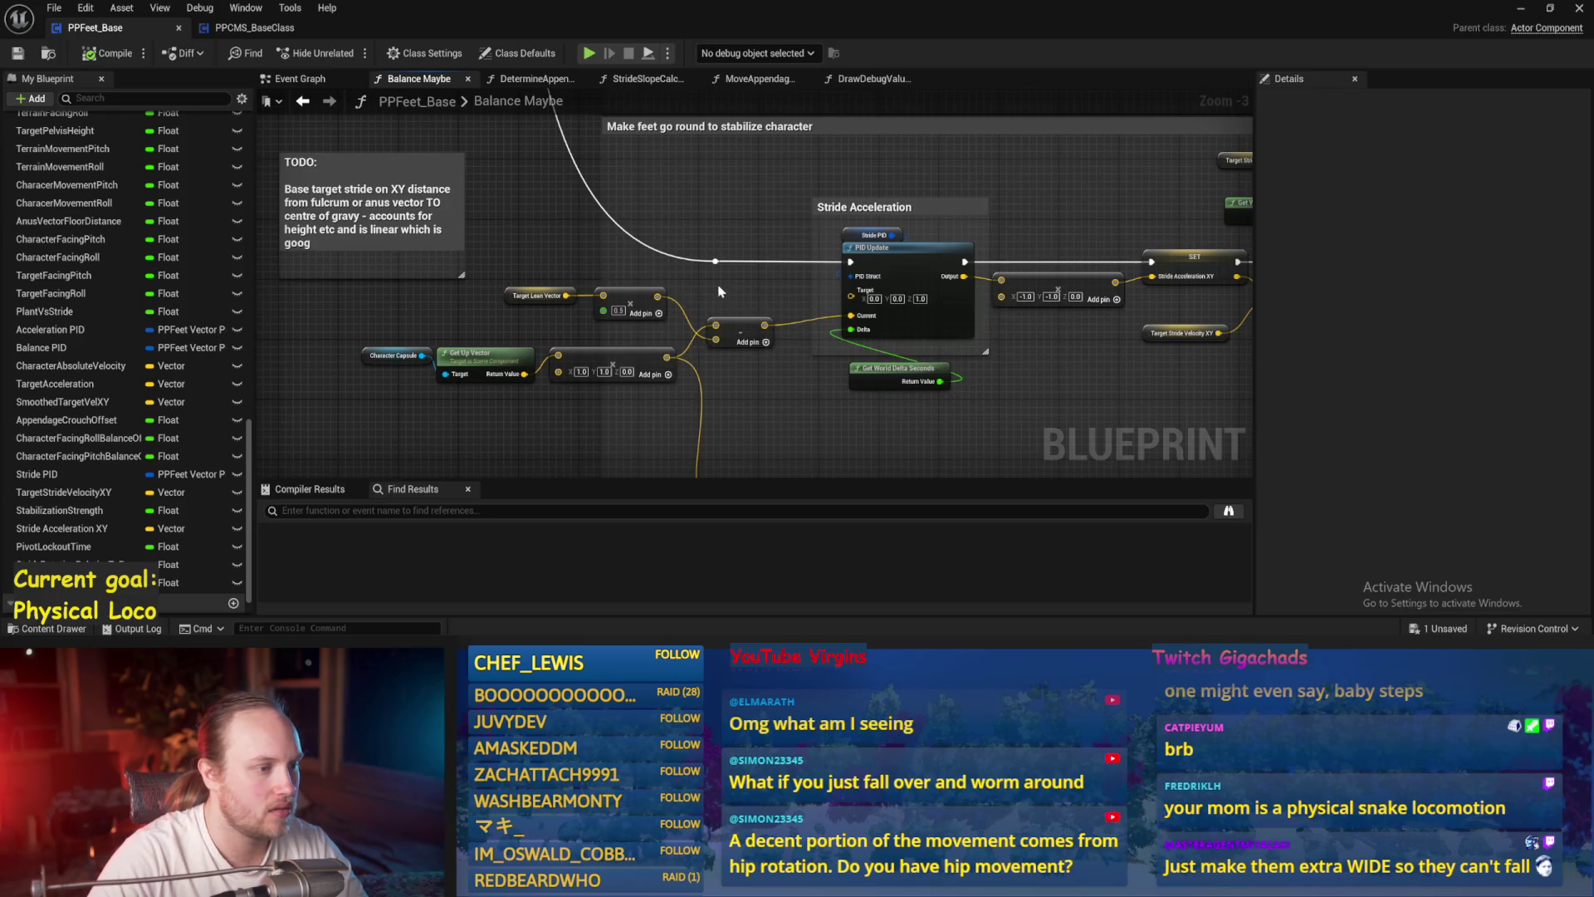
pyautogui.moveTo(719, 292); pyautogui.dragTo(707, 263)
pyautogui.scroll(3, 715, 336)
pyautogui.press('Delete')
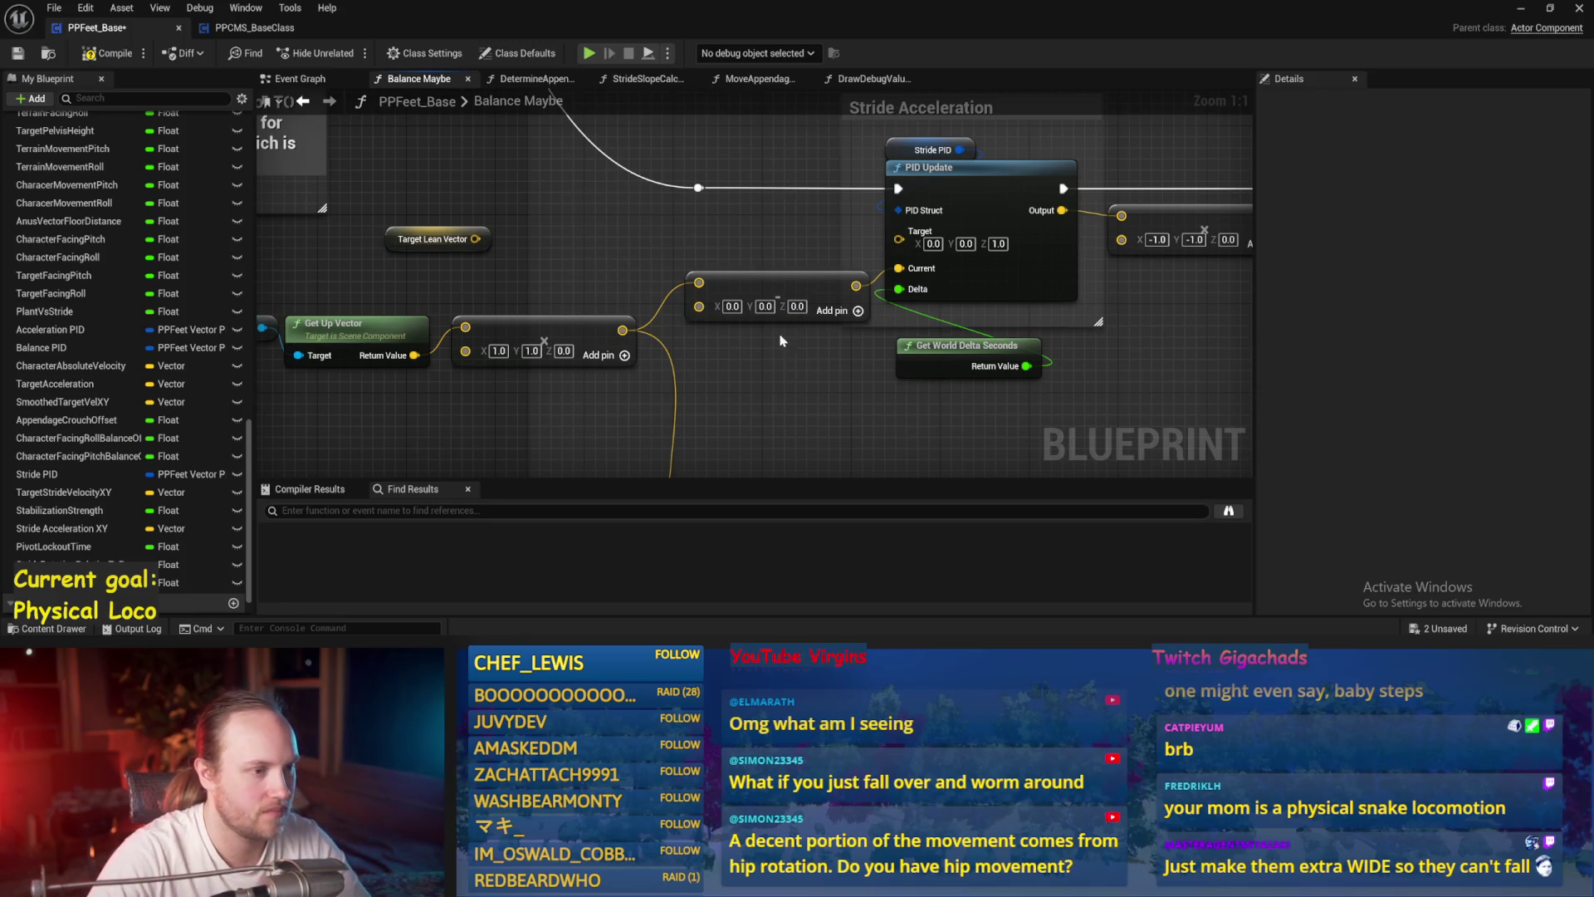
pyautogui.hotkey('ctrl', 'z')
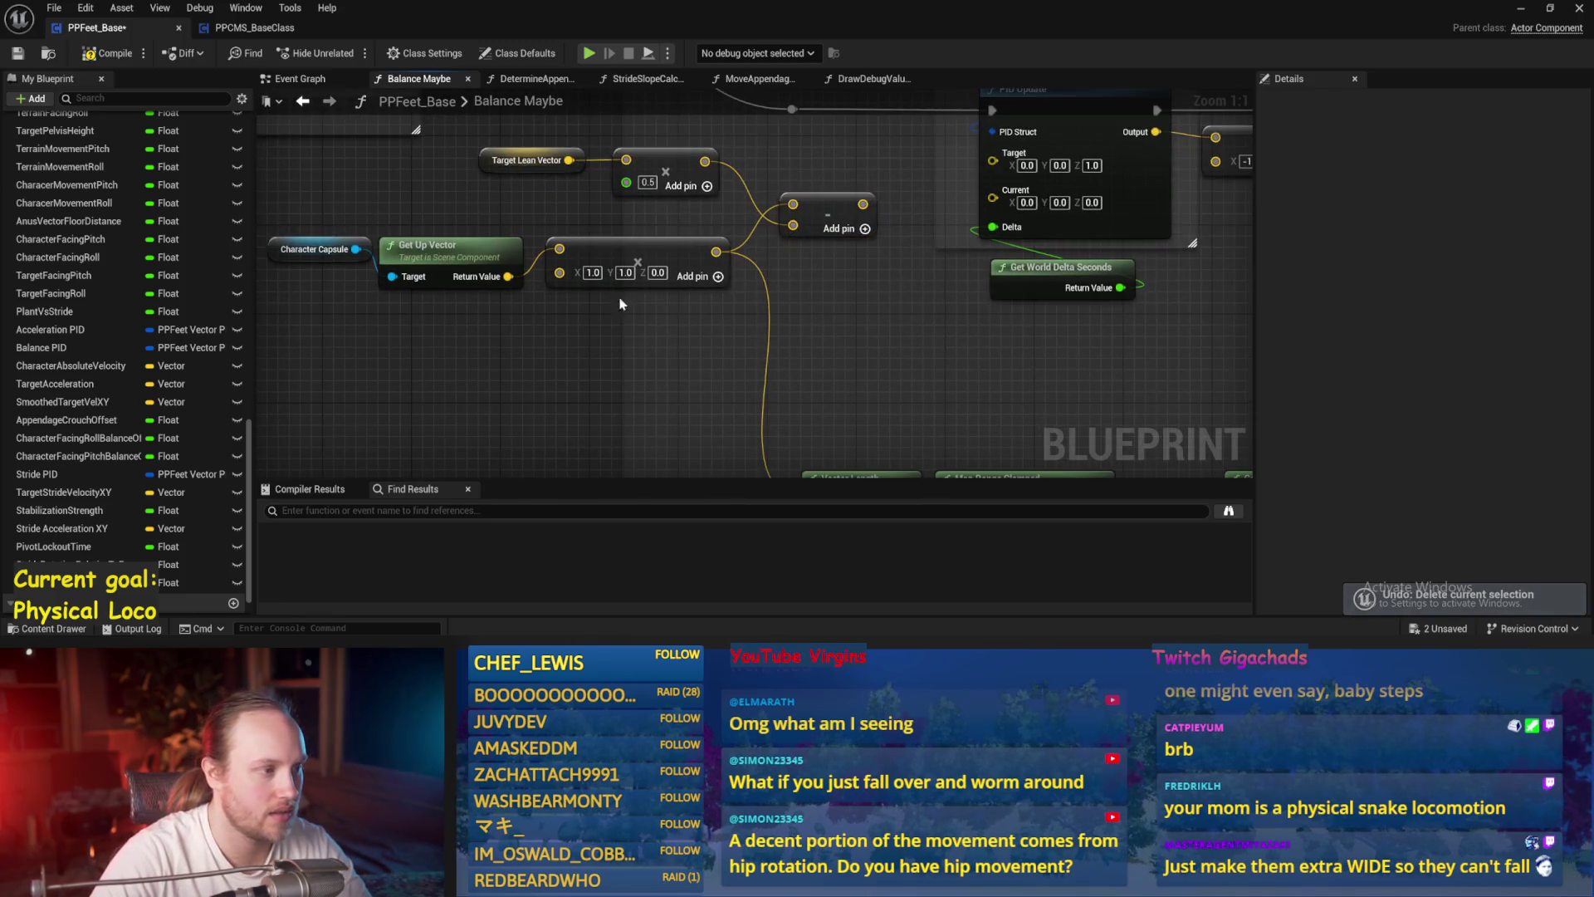
# - Wire the flattened up-vector multiply into PID Update's Current input and save PPFeet_Base
pyautogui.moveTo(716, 251); pyautogui.dragTo(994, 197)
pyautogui.moveTo(834, 211); pyautogui.dragTo(711, 286)
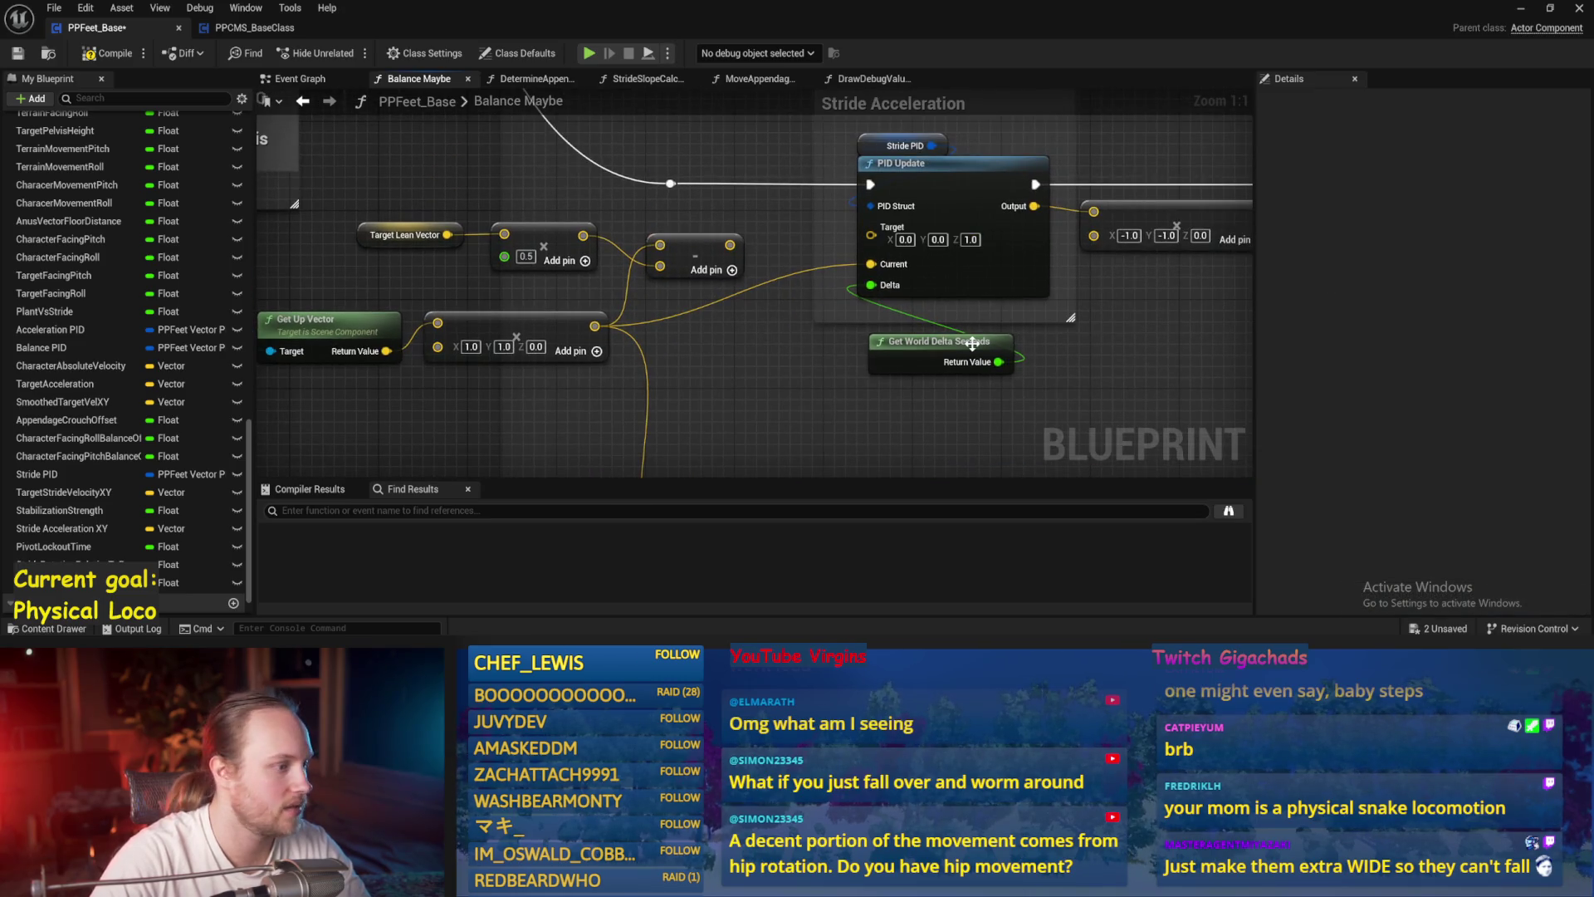
pyautogui.scroll(-2, 939, 364)
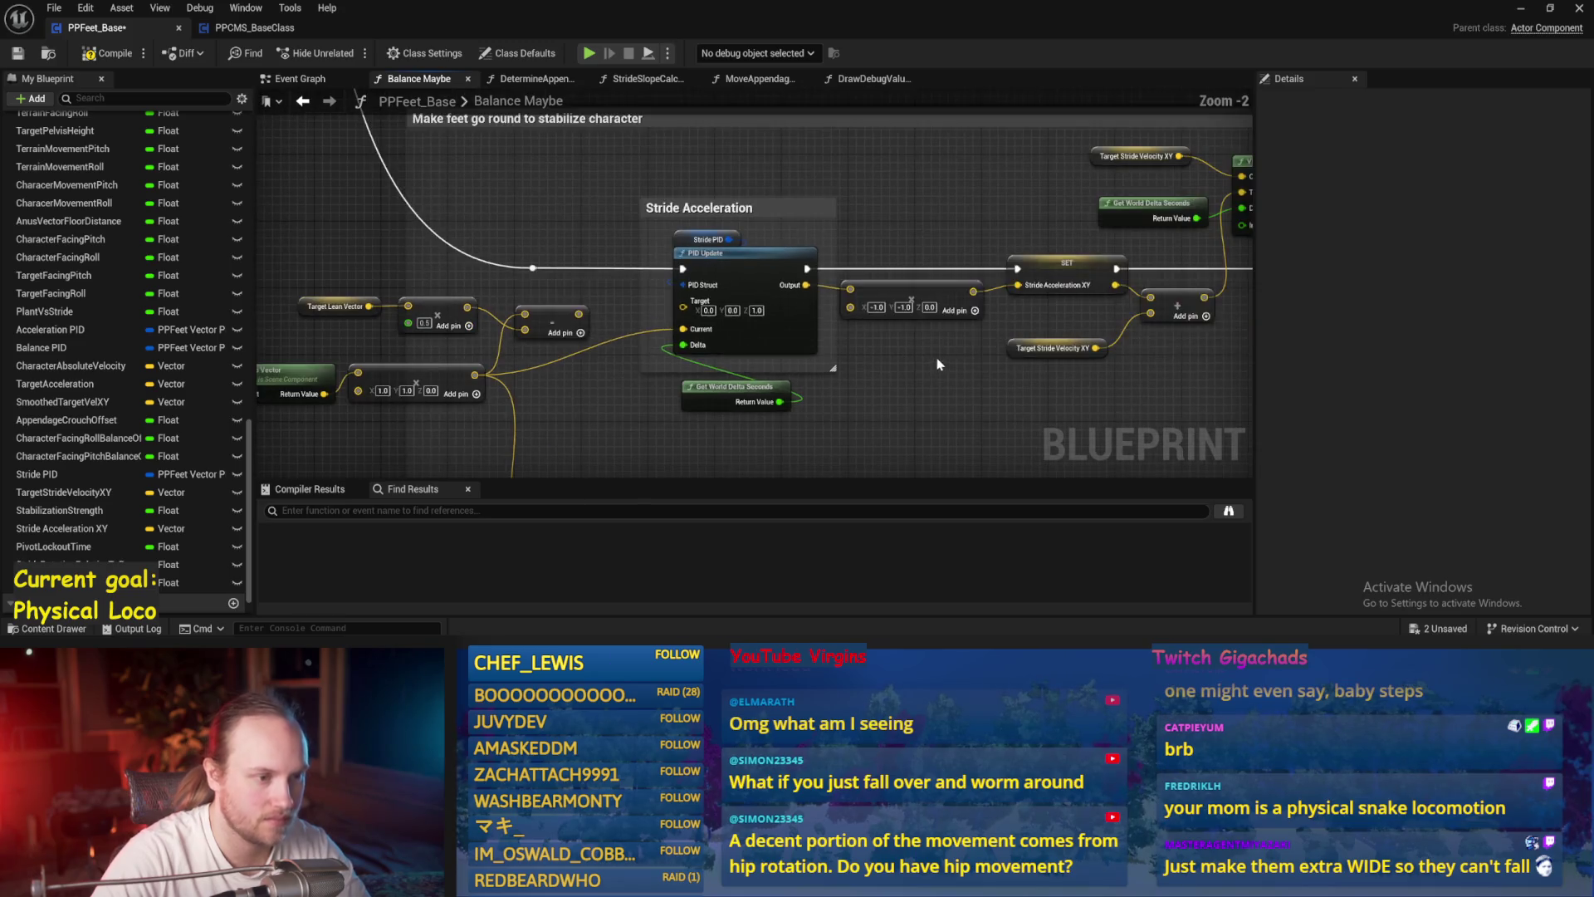
pyautogui.hotkey('ctrl', 's')
pyautogui.click(16, 54)
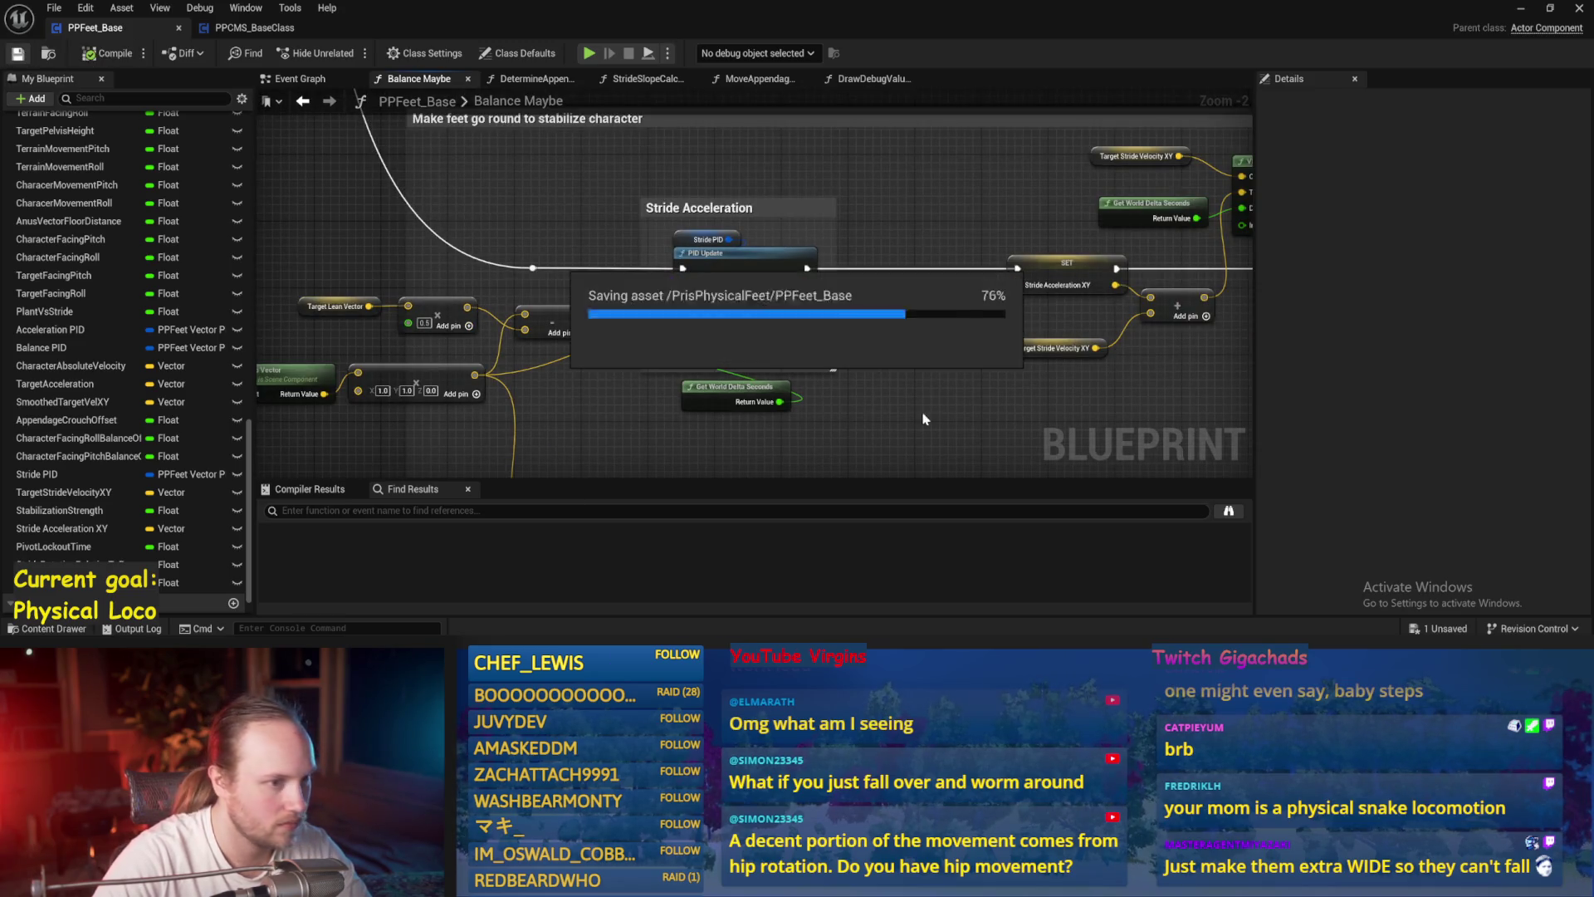
# - Locate the VInterp To section and select the Target Stride Velocity XY and add nodes
pyautogui.moveTo(947, 389); pyautogui.dragTo(815, 347)
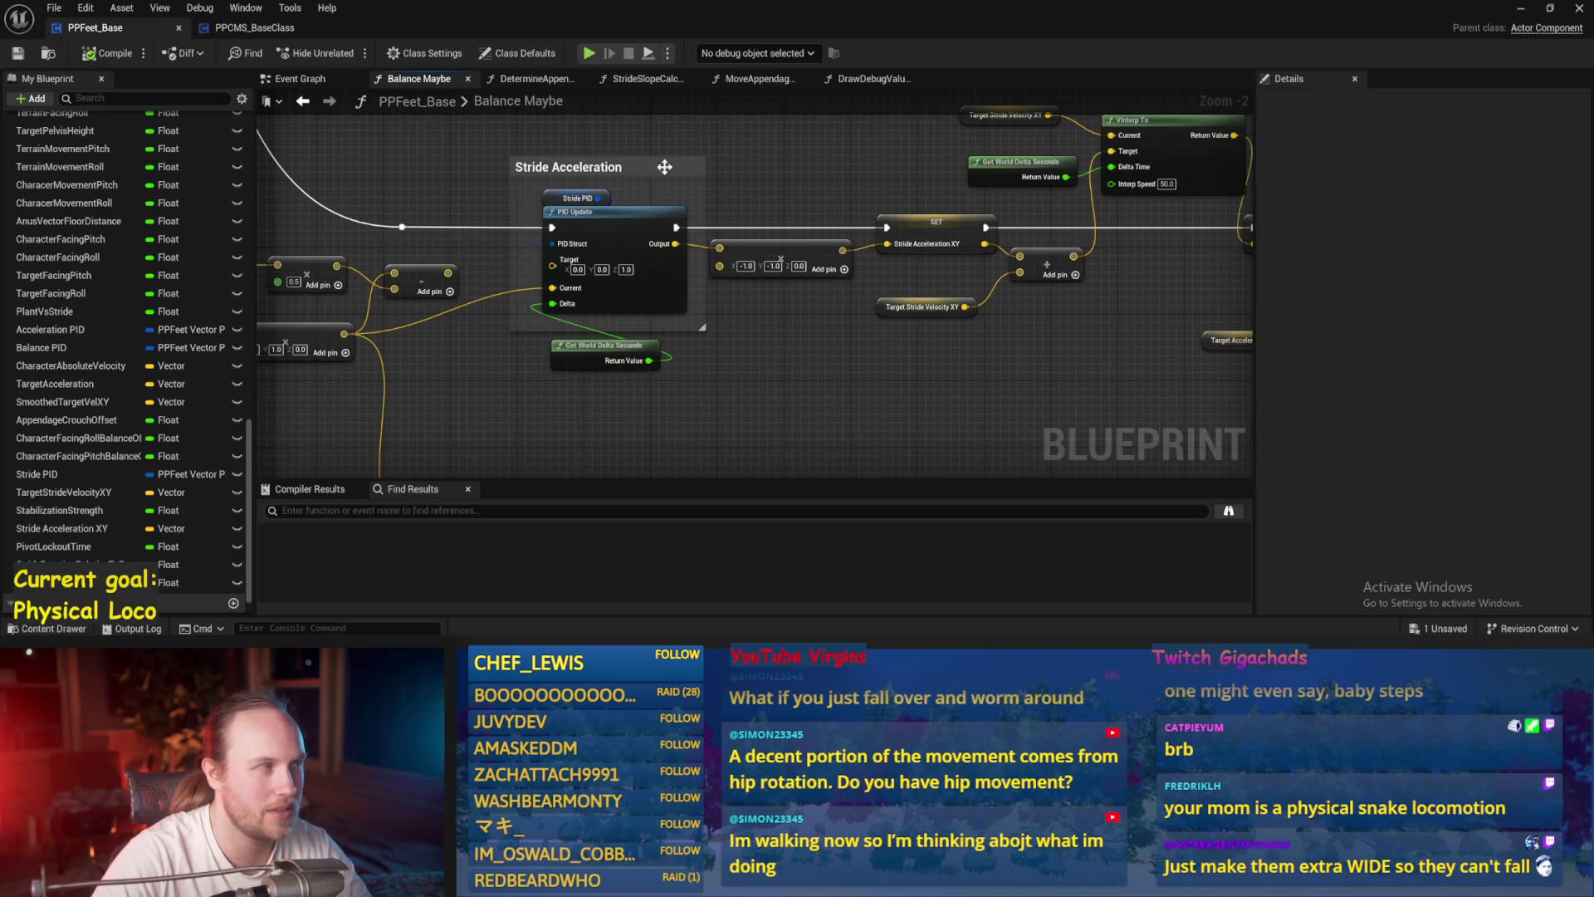
pyautogui.moveTo(830, 357); pyautogui.dragTo(820, 417)
pyautogui.rightClick(823, 420)
pyautogui.moveTo(605, 417)
pyautogui.mouseDown()
pyautogui.moveTo(689, 427)
pyautogui.moveTo(671, 415)
pyautogui.moveTo(761, 406)
pyautogui.mouseUp()
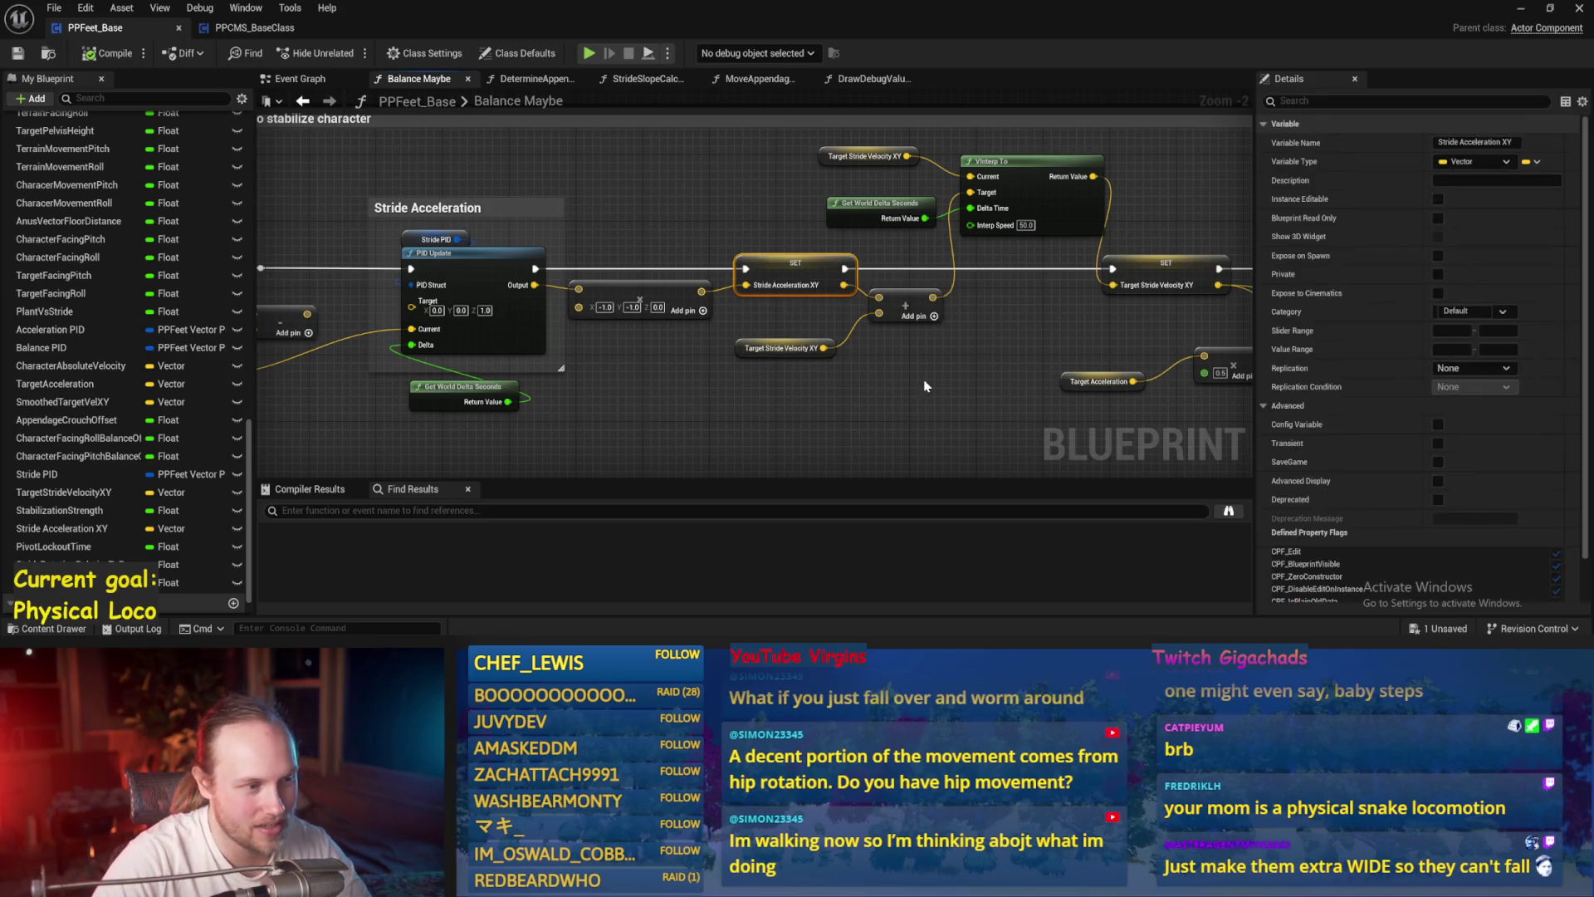
pyautogui.moveTo(932, 391); pyautogui.dragTo(759, 402)
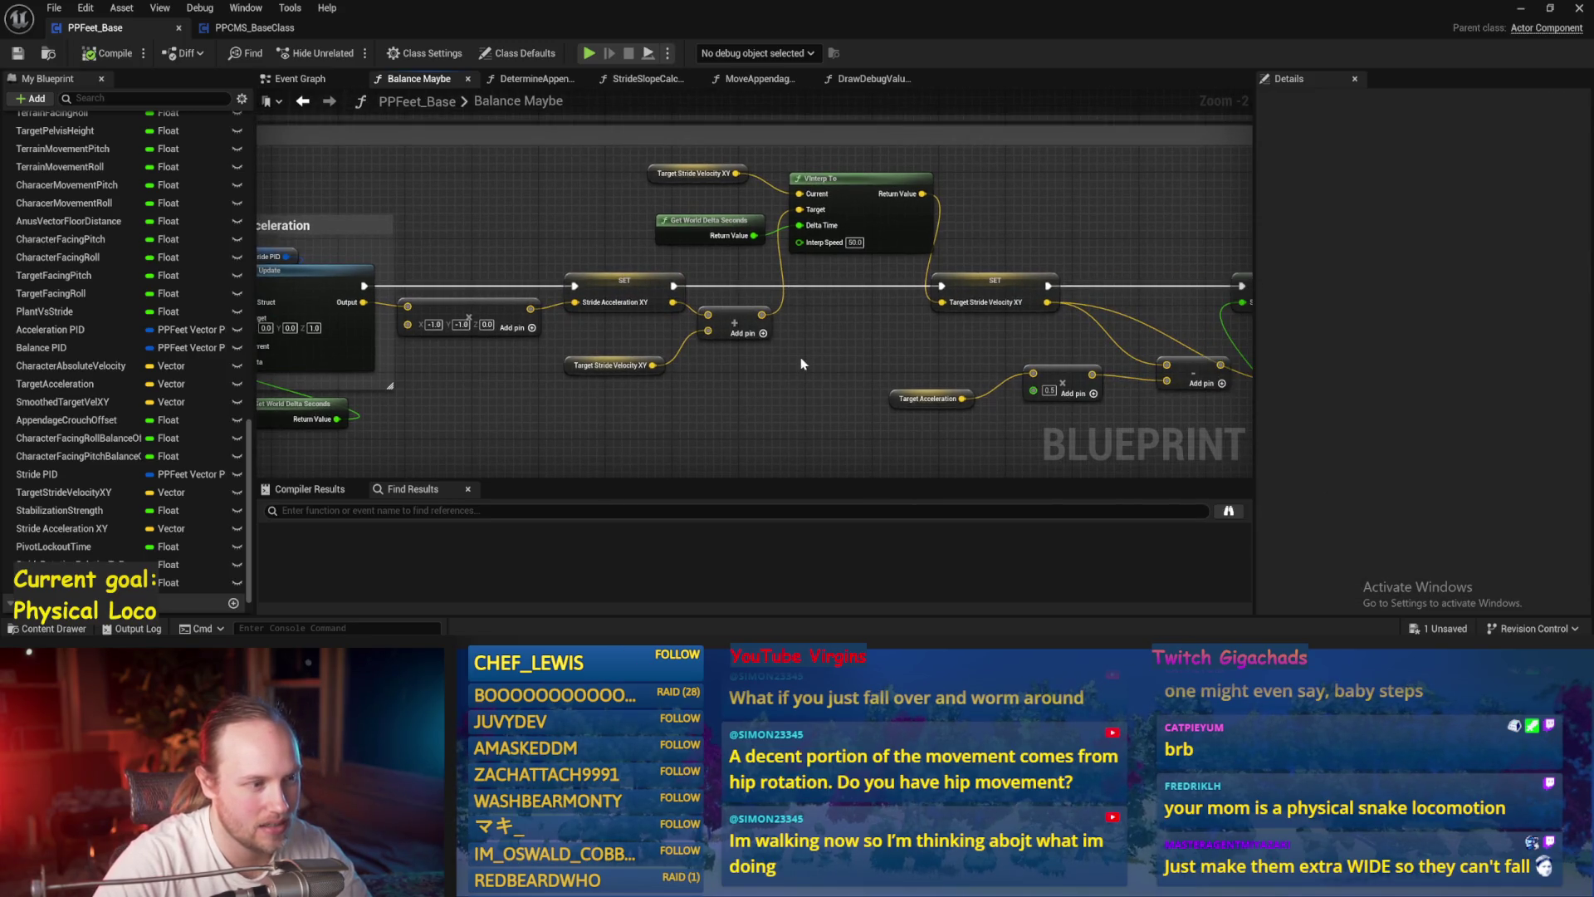
pyautogui.scroll(1, 801, 363)
pyautogui.moveTo(599, 396); pyautogui.dragTo(750, 330)
pyautogui.moveTo(714, 152); pyautogui.dragTo(656, 191)
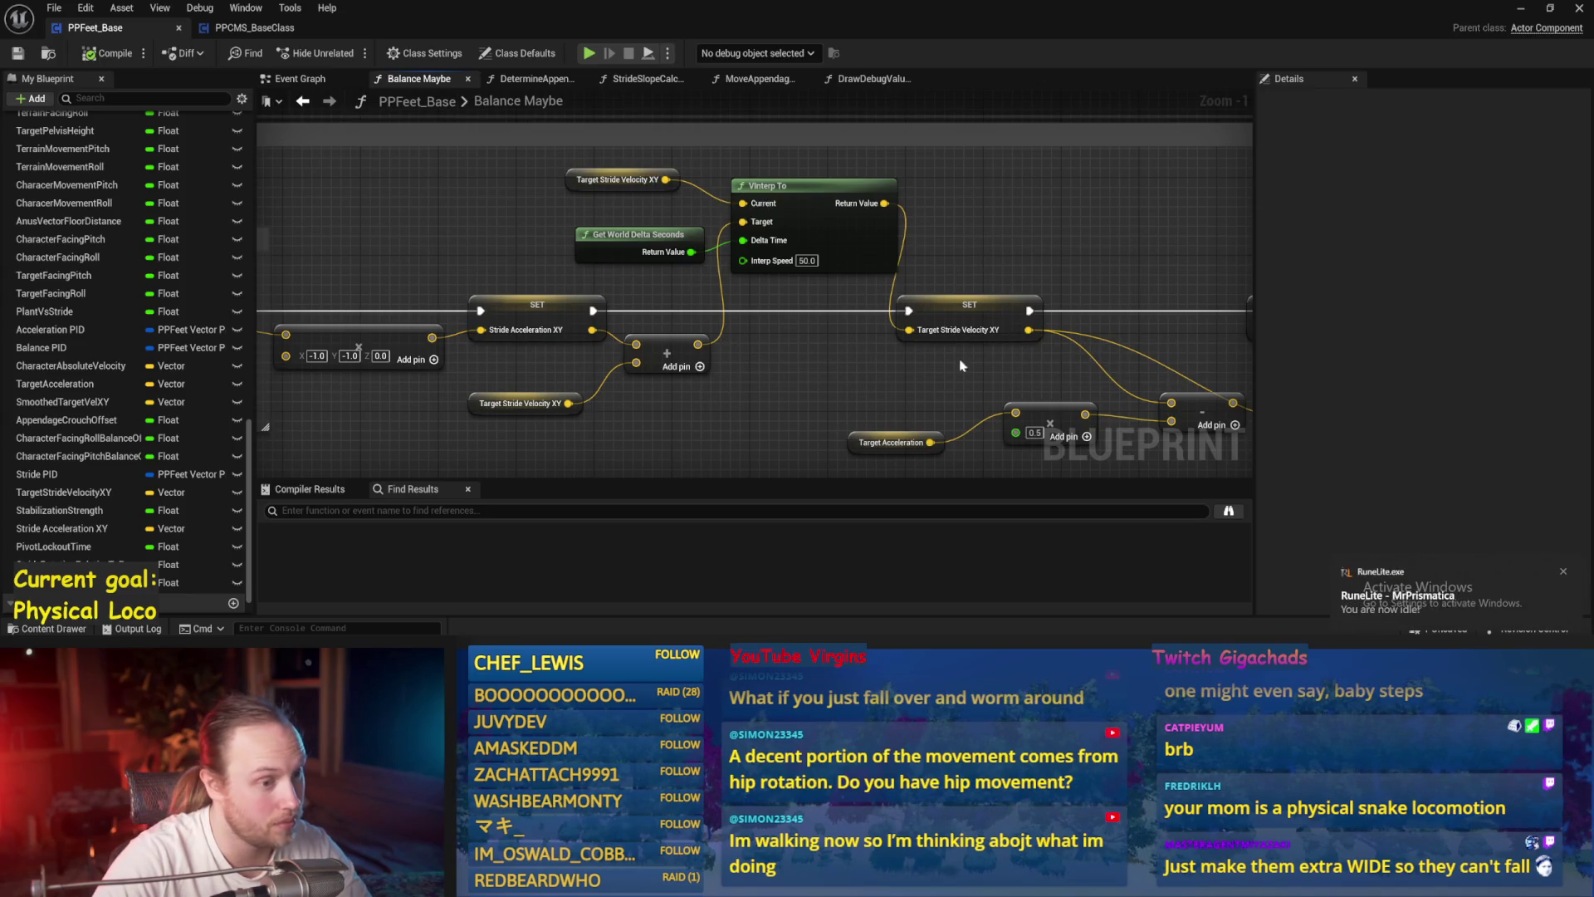
pyautogui.scroll(-2, 795, 231)
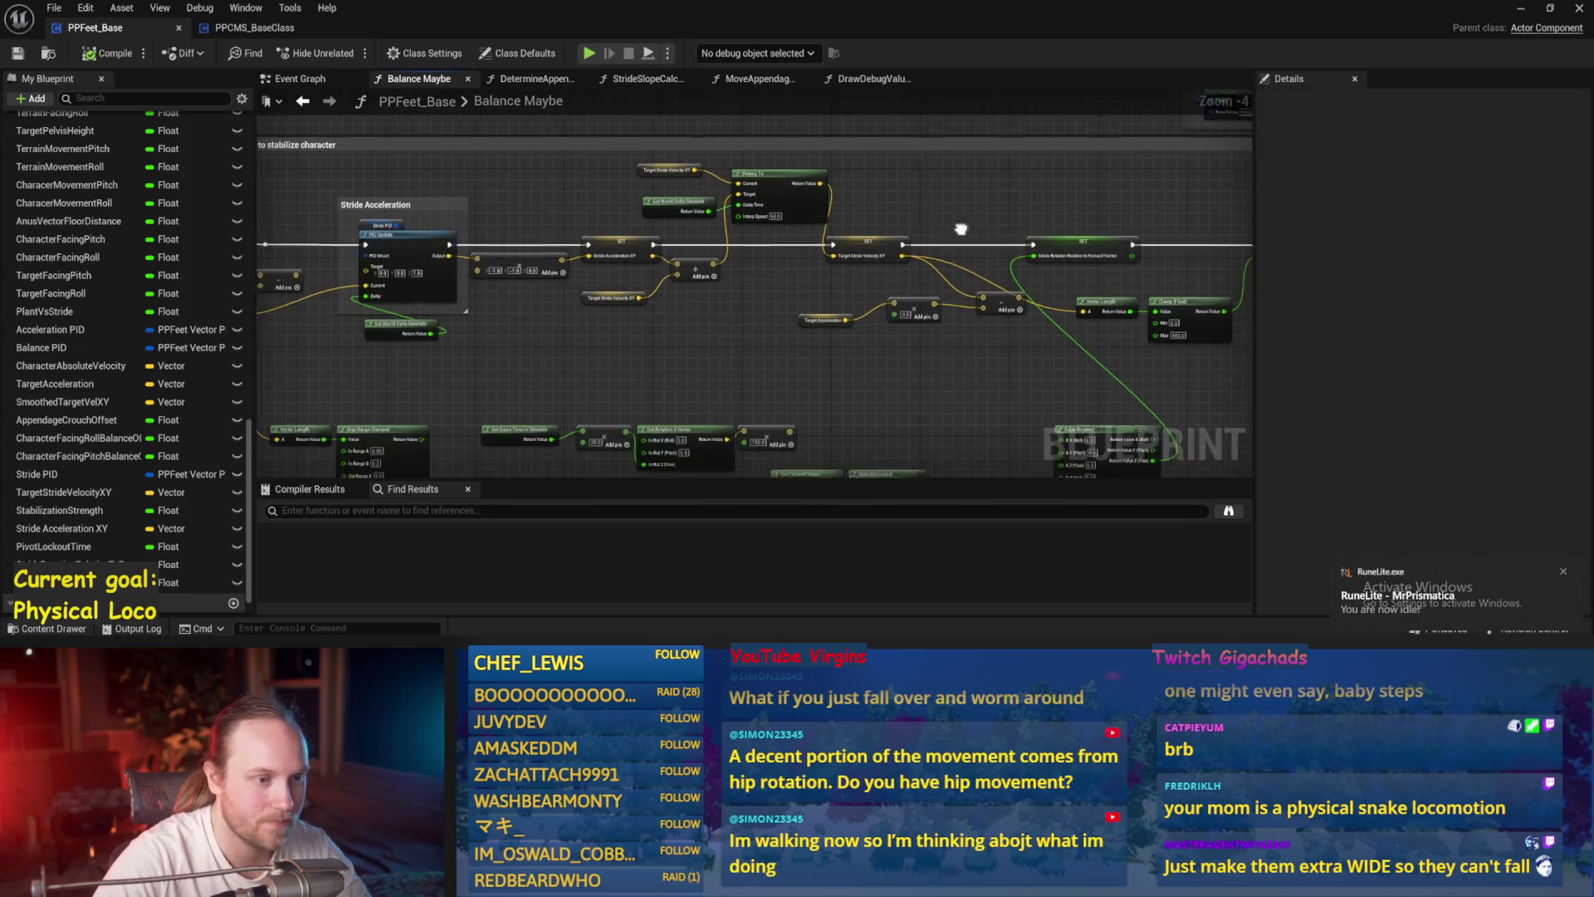
# - Rearrange the Target Acceleration, multiply, Add, Vector Length and Clamp nodes, then save
pyautogui.moveTo(824, 220)
pyautogui.mouseDown()
pyautogui.moveTo(615, 264)
pyautogui.moveTo(784, 254)
pyautogui.moveTo(755, 268)
pyautogui.moveTo(732, 325)
pyautogui.mouseUp()
pyautogui.click(828, 295)
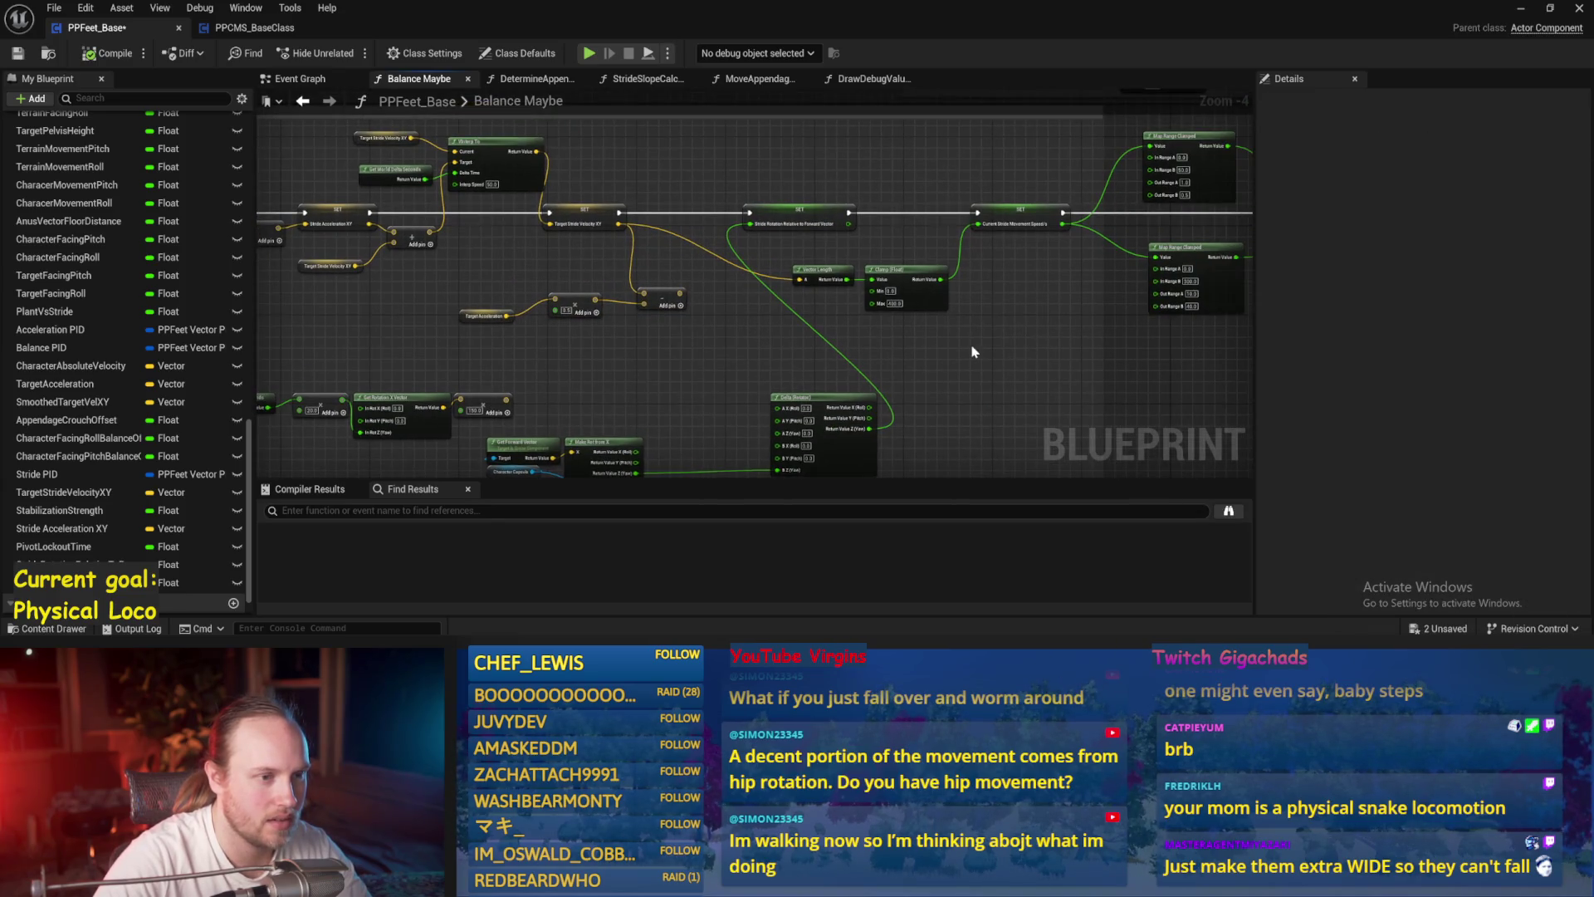
pyautogui.moveTo(974, 352)
pyautogui.mouseDown()
pyautogui.moveTo(844, 264)
pyautogui.moveTo(789, 259)
pyautogui.mouseUp()
pyautogui.moveTo(905, 283); pyautogui.dragTo(892, 266)
pyautogui.click(1025, 355)
pyautogui.moveTo(1025, 355); pyautogui.dragTo(856, 366)
pyautogui.hotkey('ctrl', 's')
# - Inspect the Current Stride Movement Speed variable, save, and start a play test with F8
pyautogui.click(866, 236)
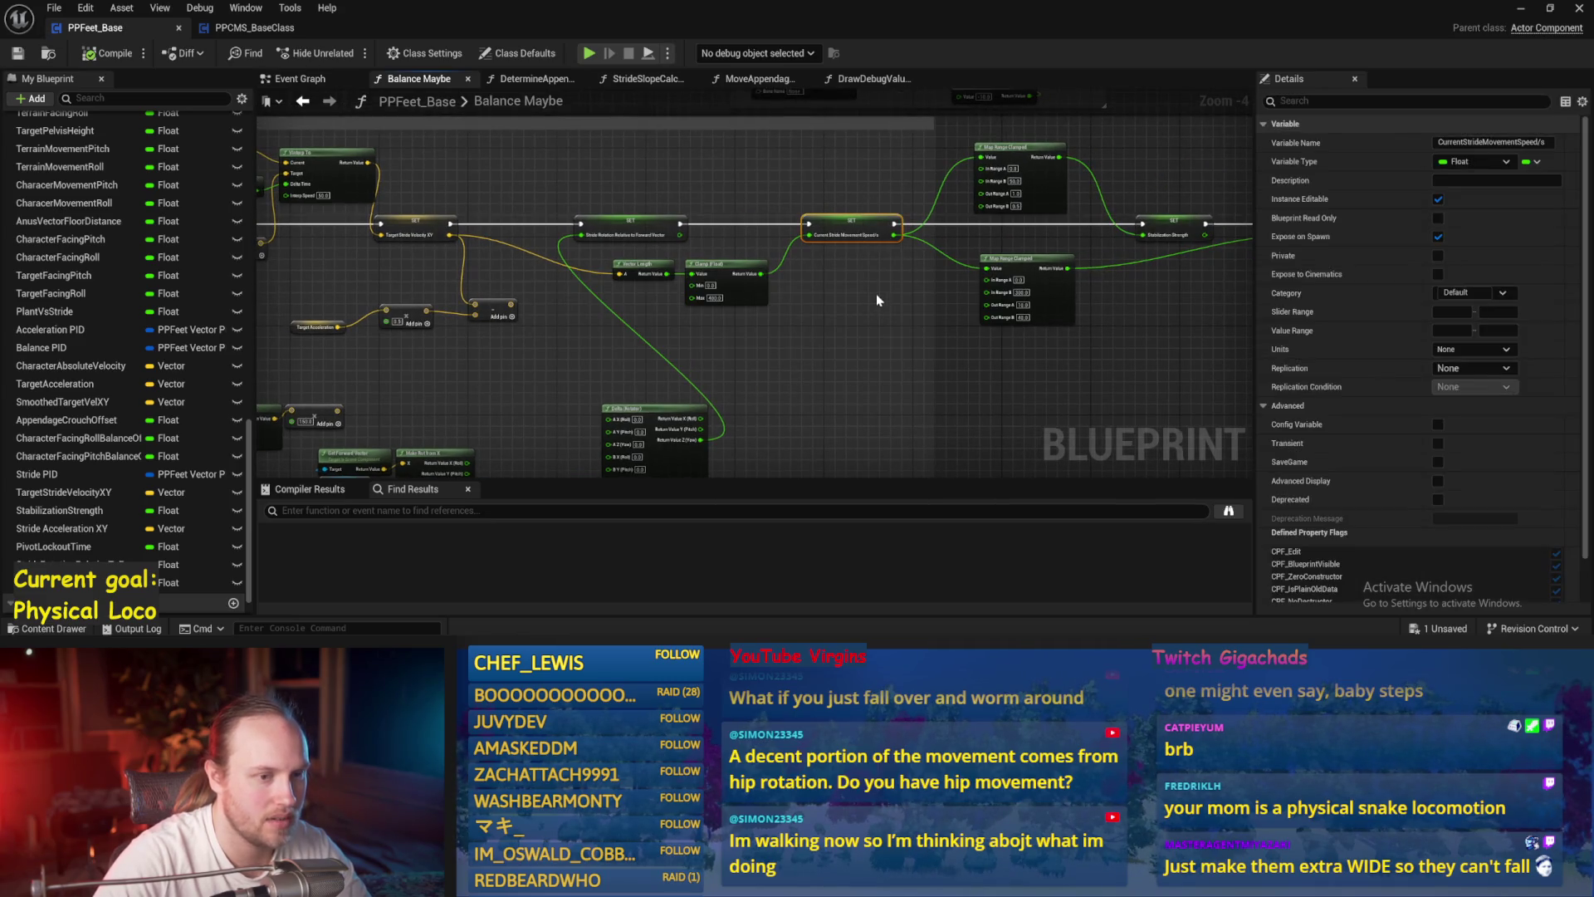
pyautogui.scroll(3, 764, 309)
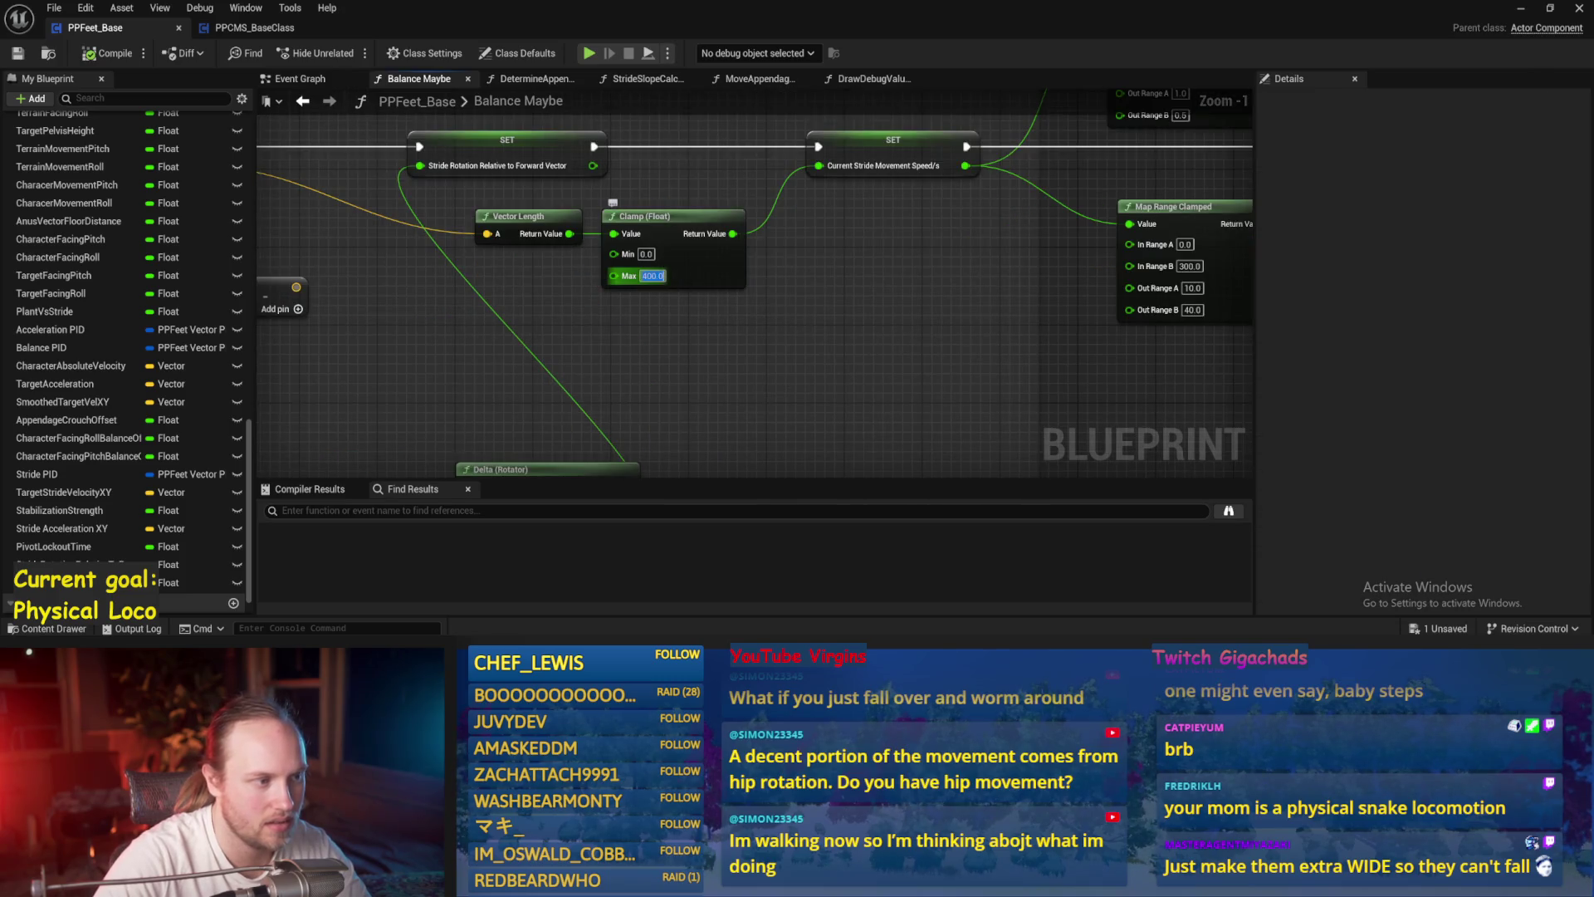
pyautogui.moveTo(570, 233); pyautogui.dragTo(828, 169)
pyautogui.click(17, 53)
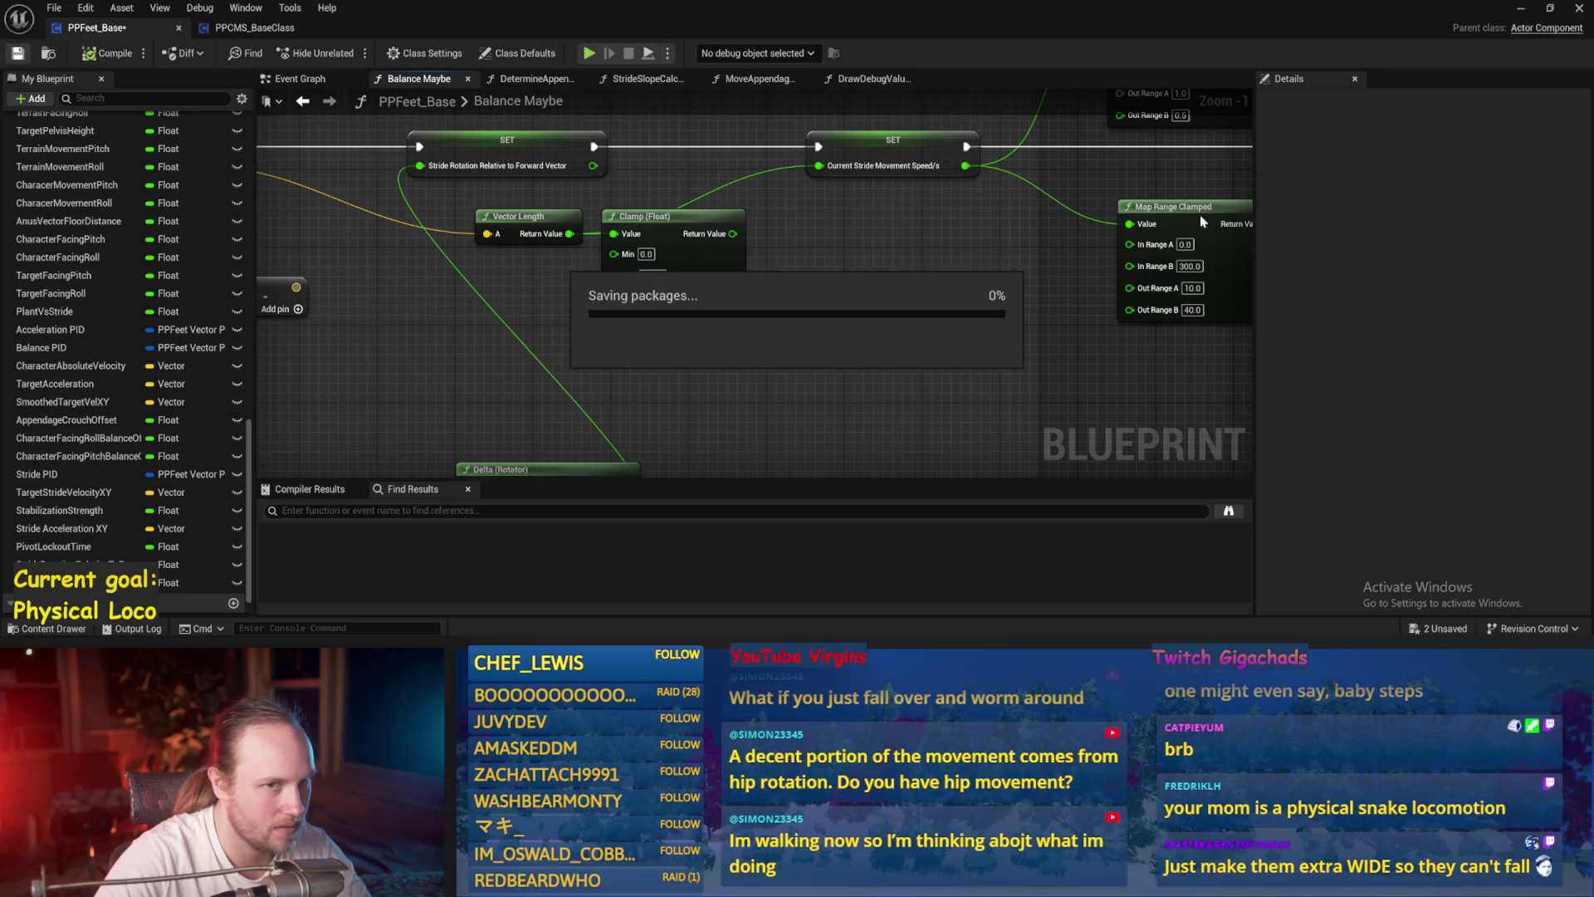
pyautogui.click(1521, 8)
pyautogui.press('F8')
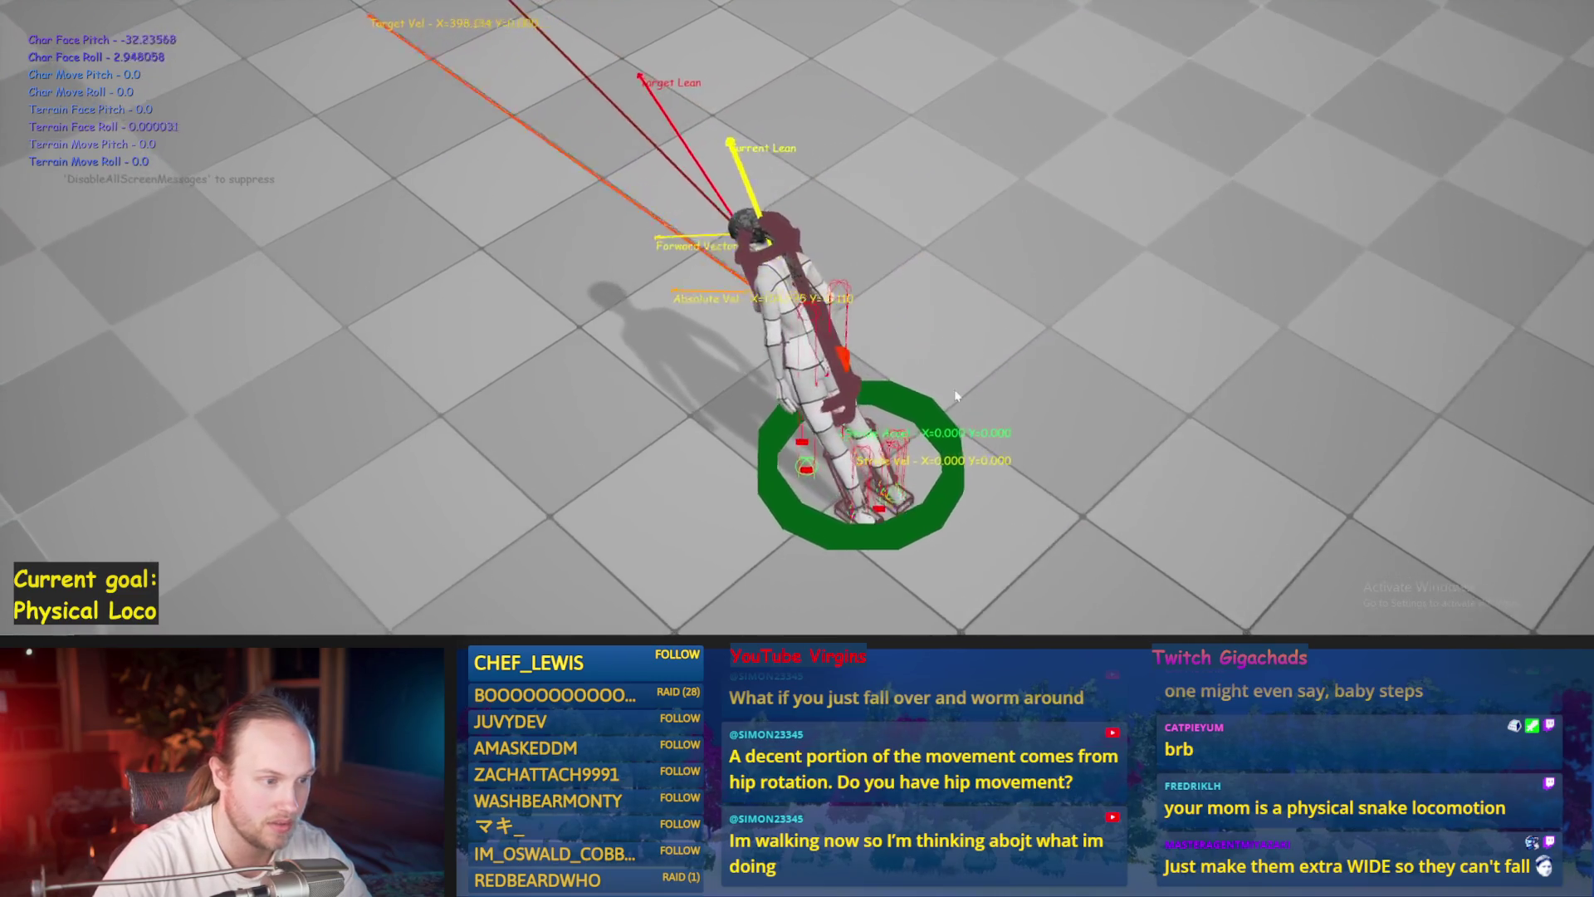
pyautogui.press('Escape')
pyautogui.hotkey('alt', 'p')
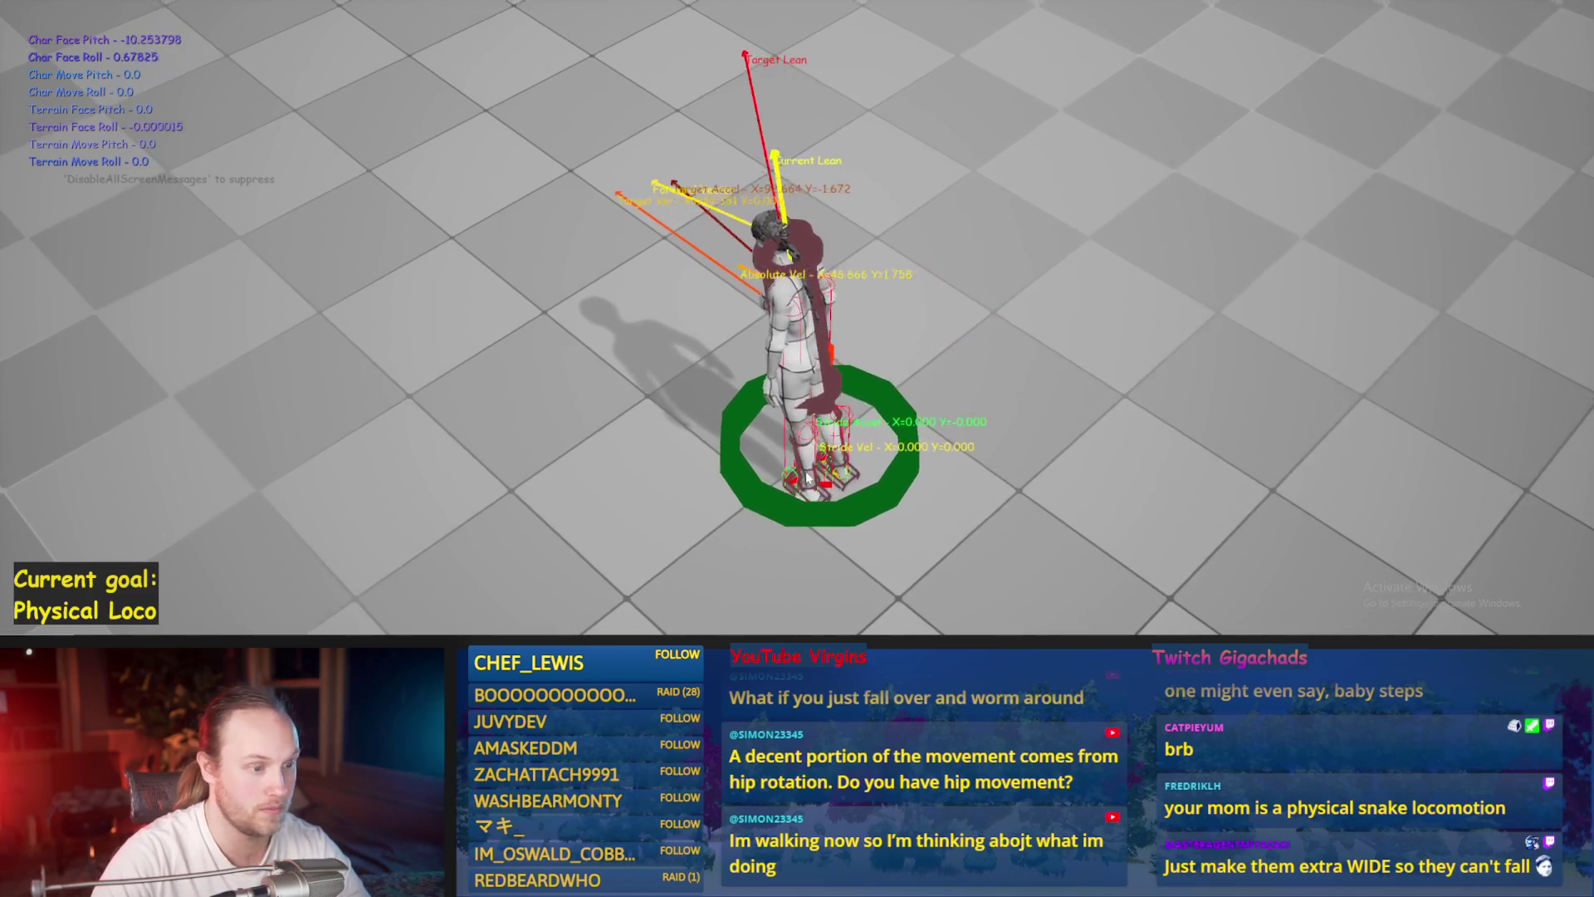
pyautogui.press('Escape')
pyautogui.hotkey('alt', 'p')
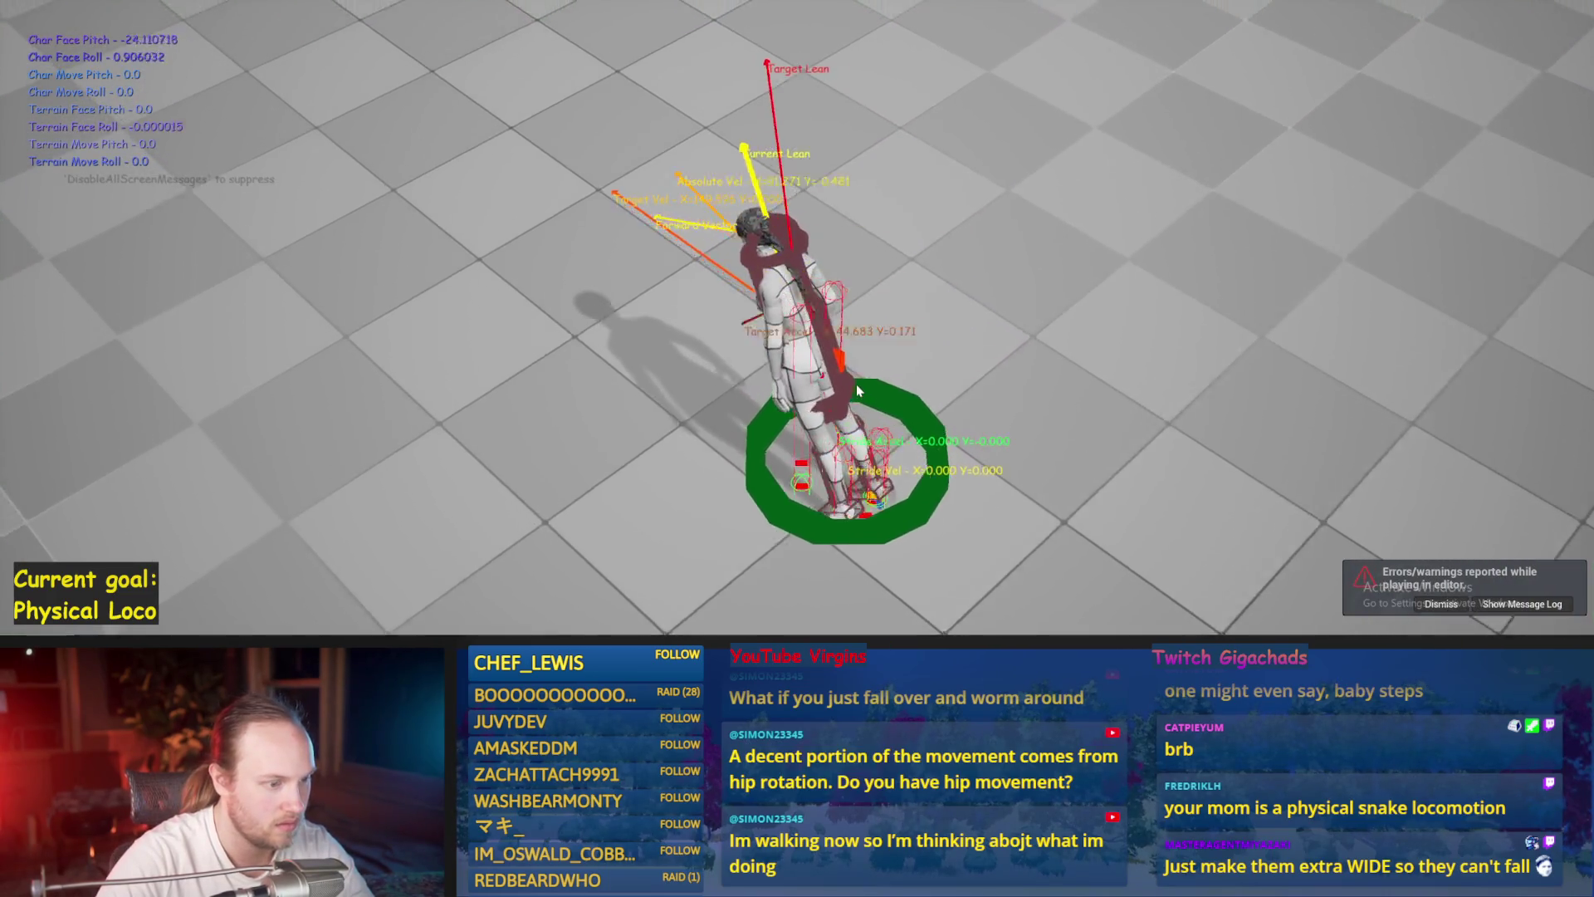
pyautogui.press('Escape')
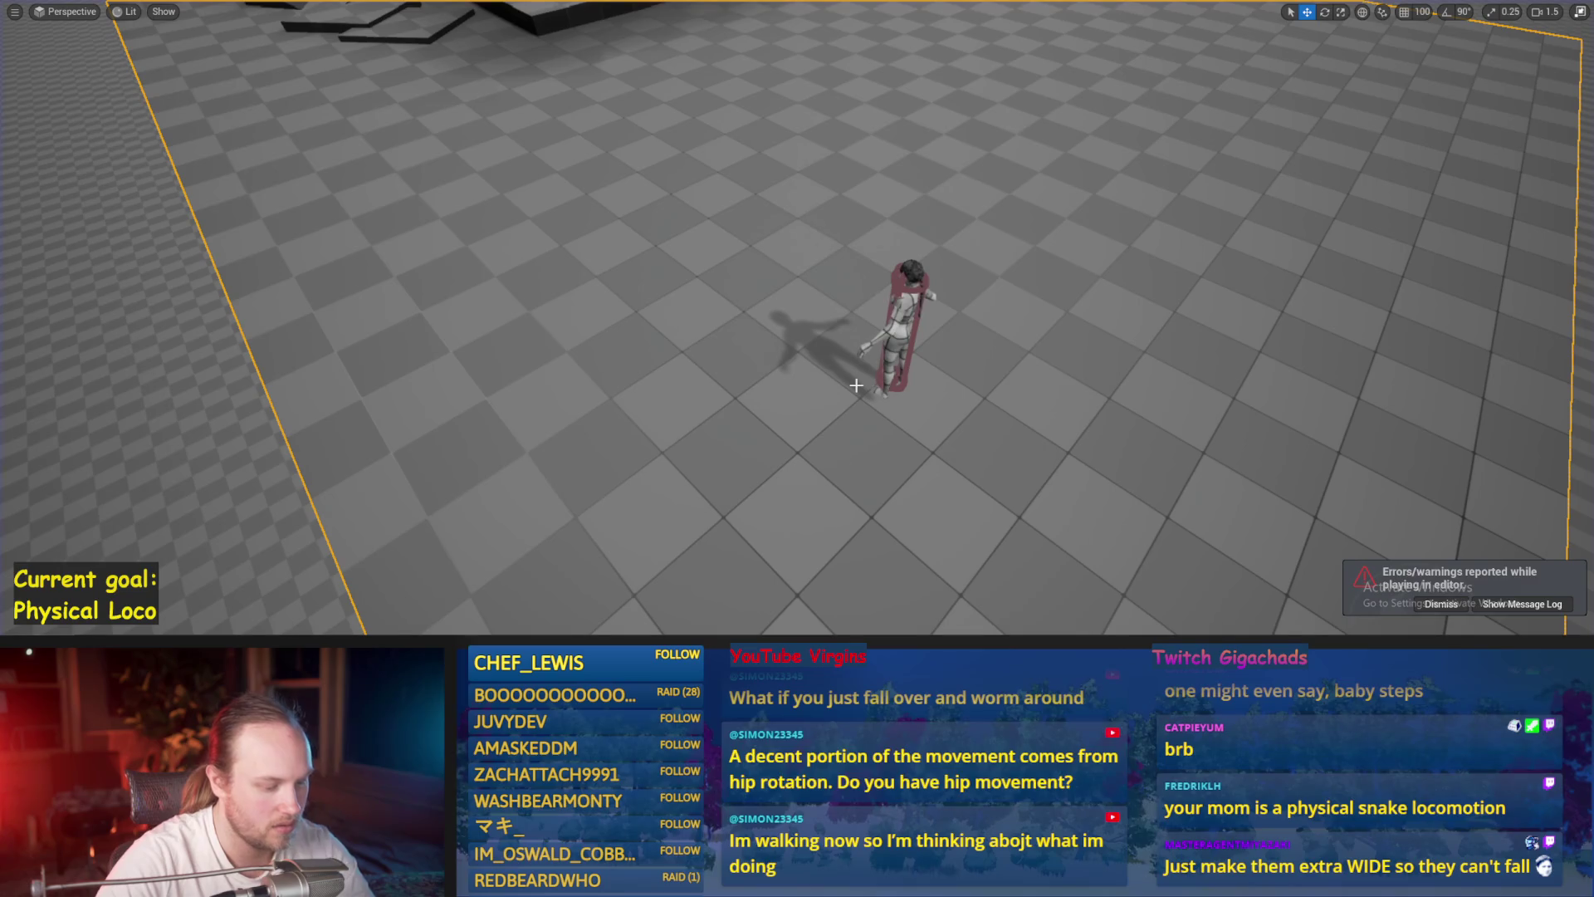
pyautogui.hotkey('alt', 'p')
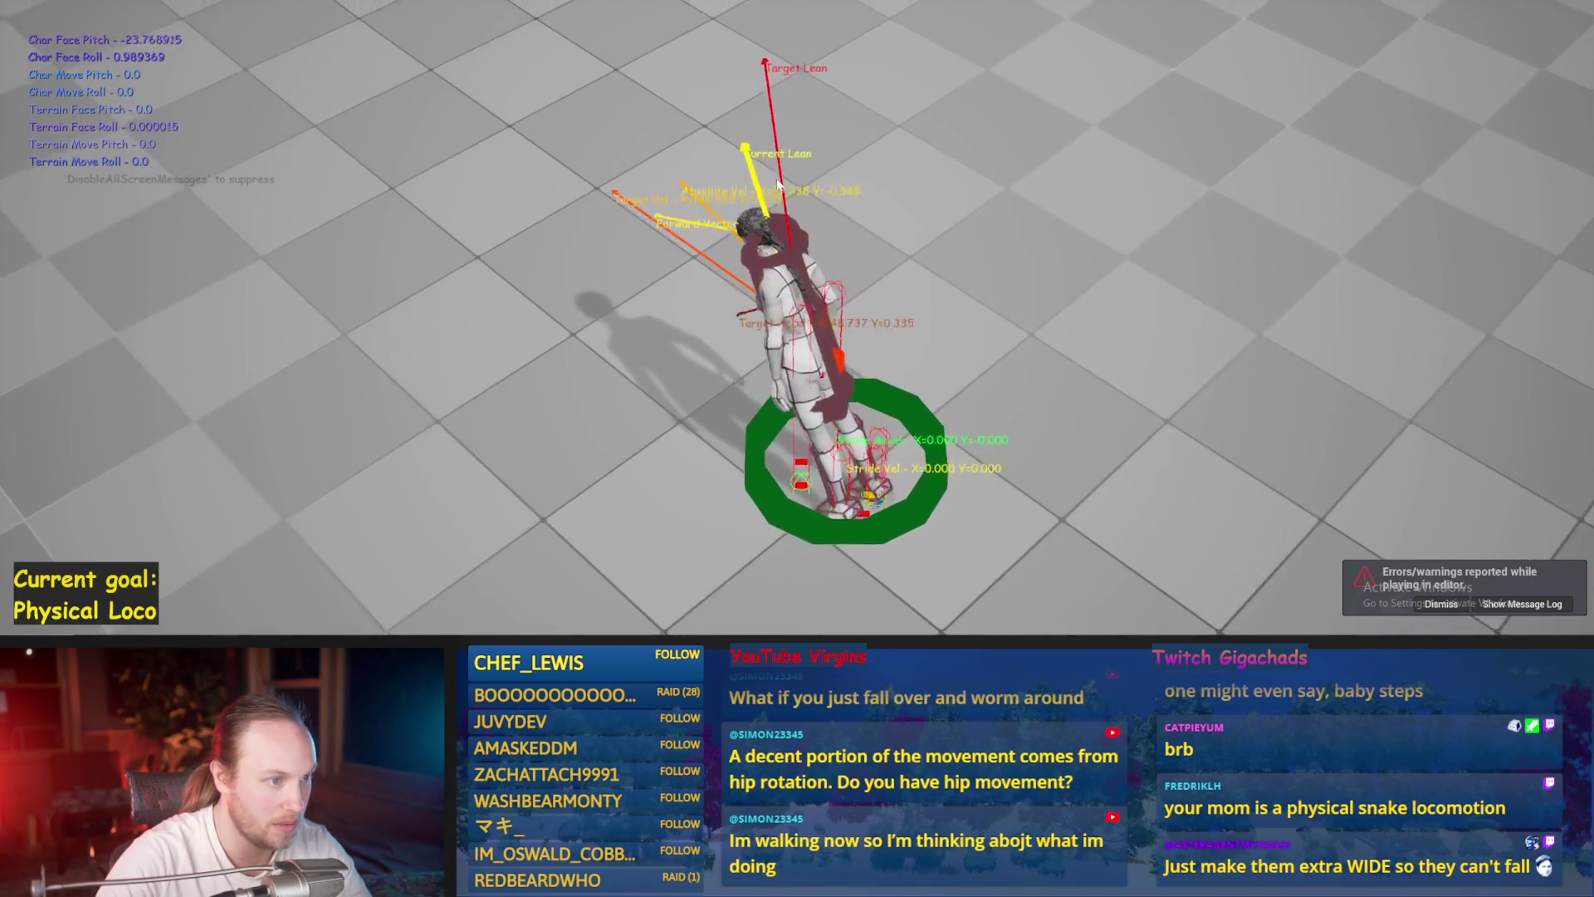
pyautogui.press('Escape')
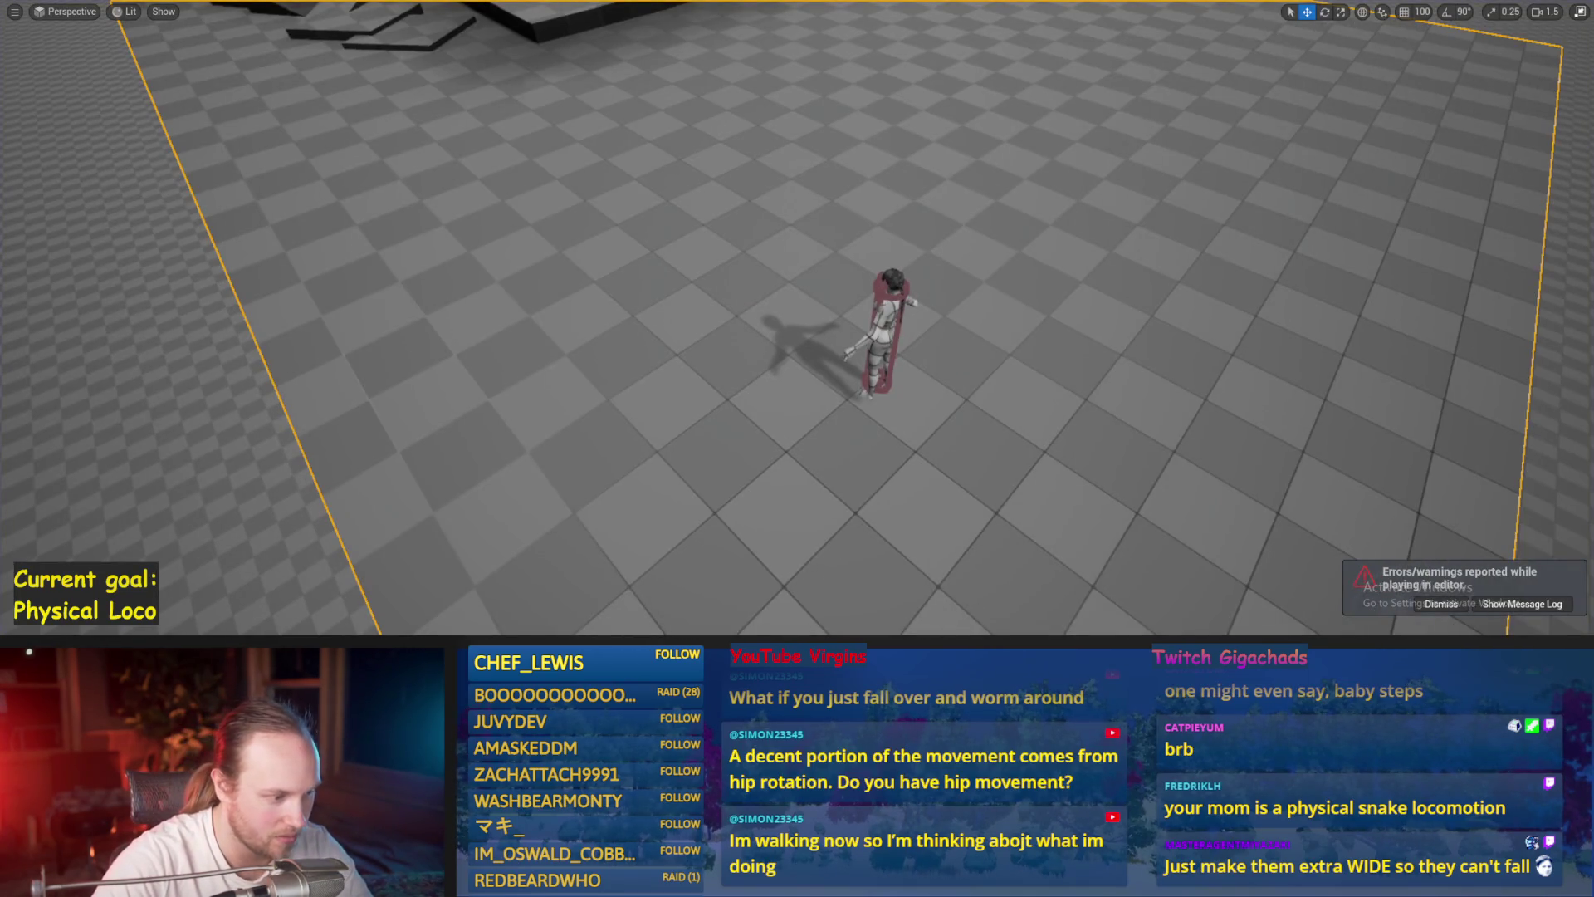
pyautogui.hotkey('ctrl', 's')
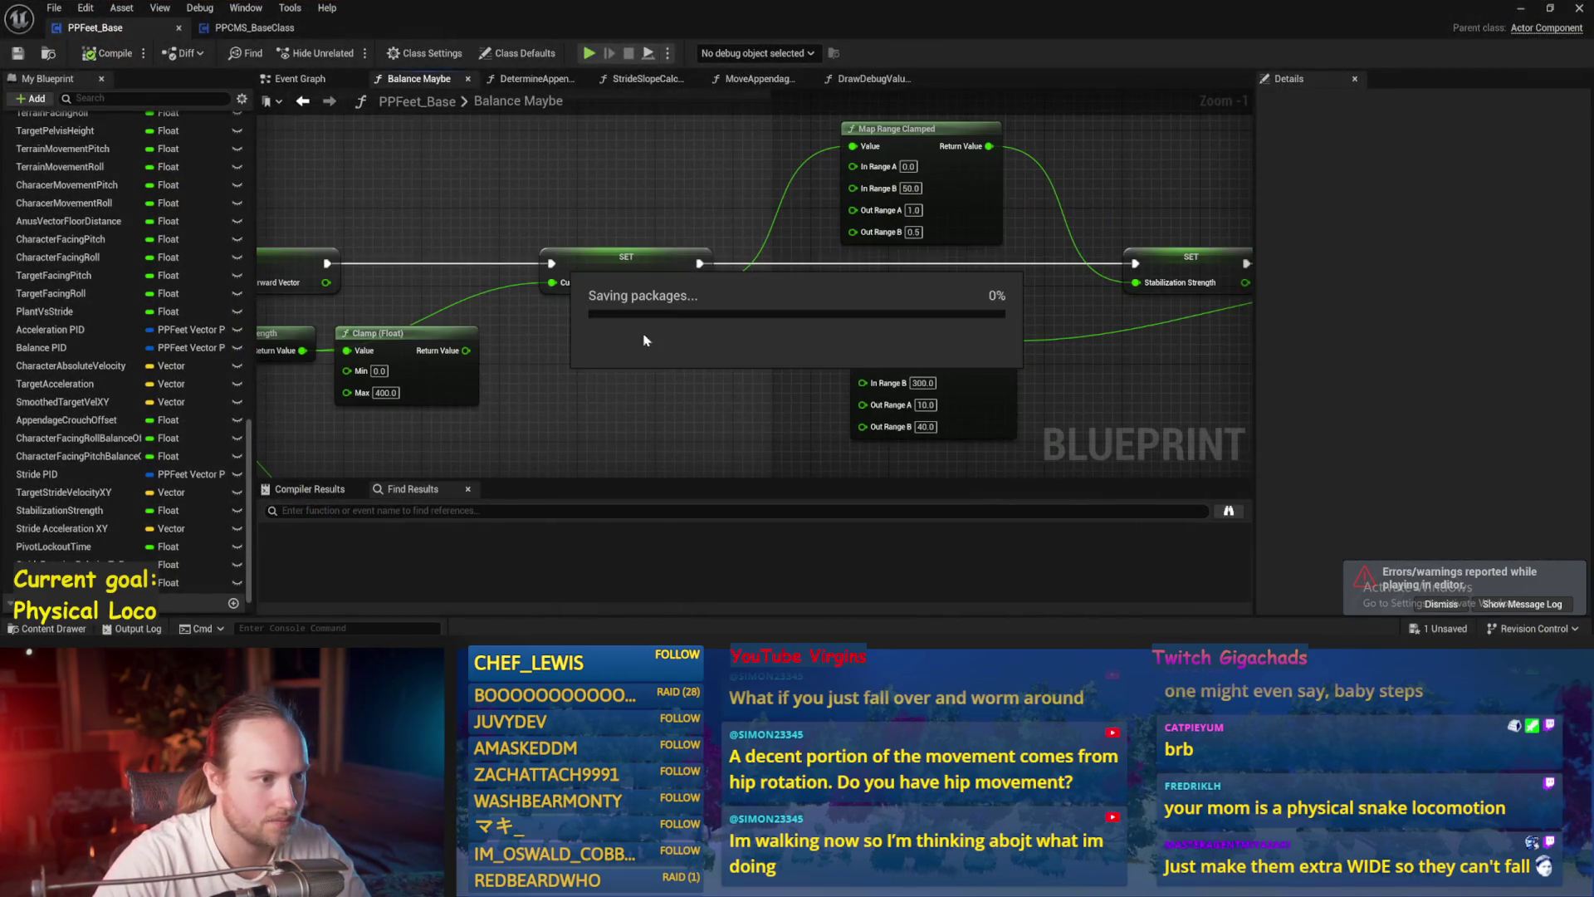
# - Move Get World Delta Seconds up under PID Update and inspect the Stride PID variable
pyautogui.scroll(-2, 651, 373)
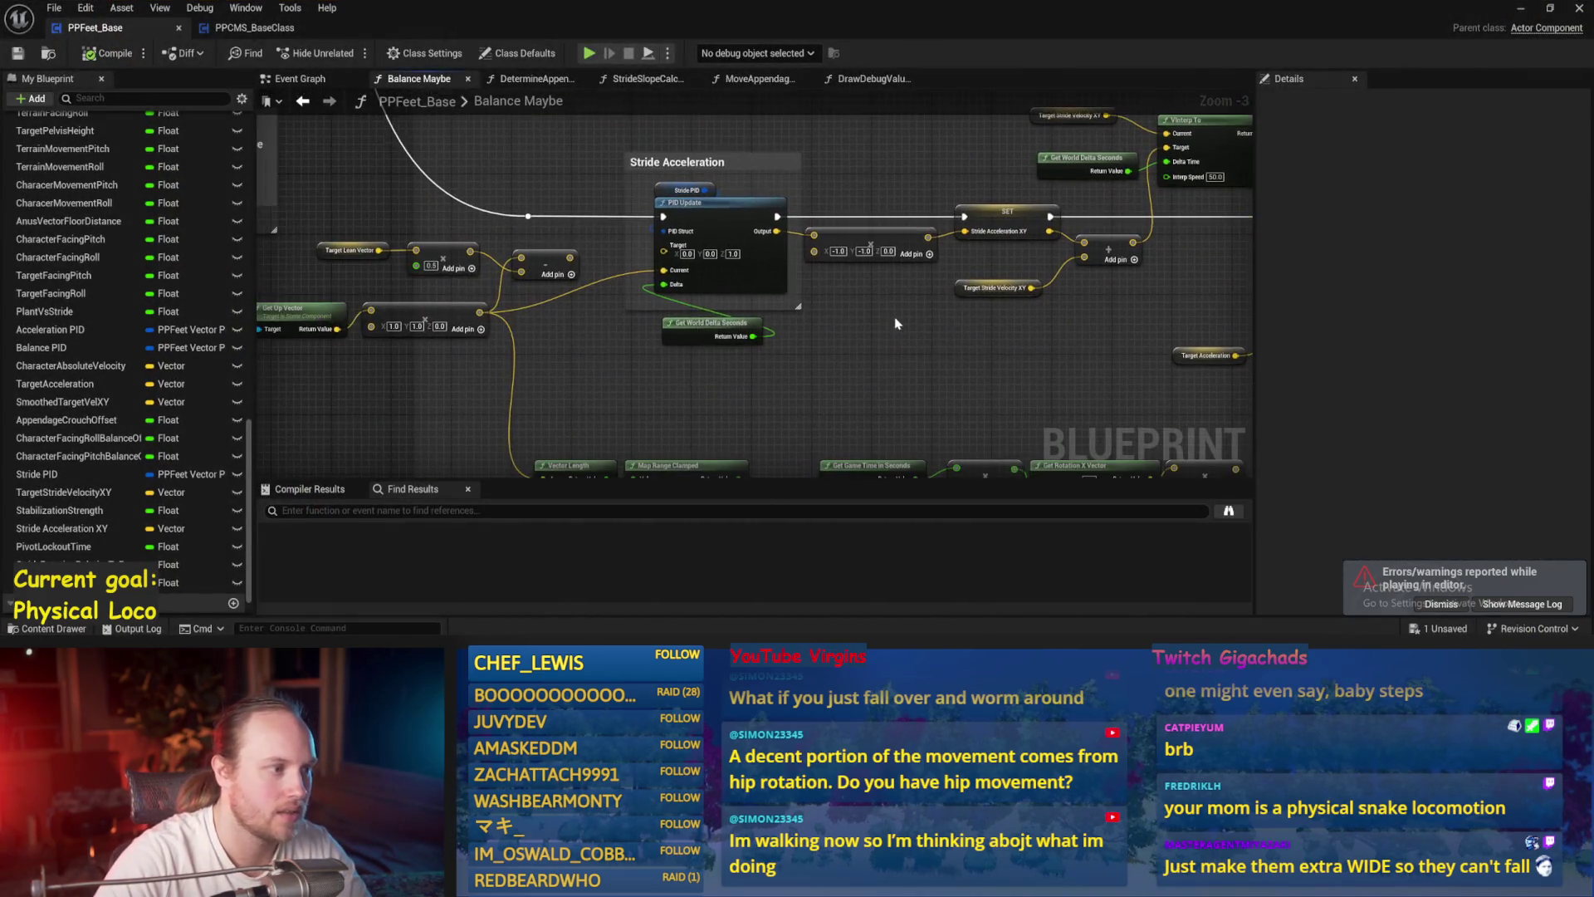
pyautogui.moveTo(613, 384); pyautogui.dragTo(696, 417)
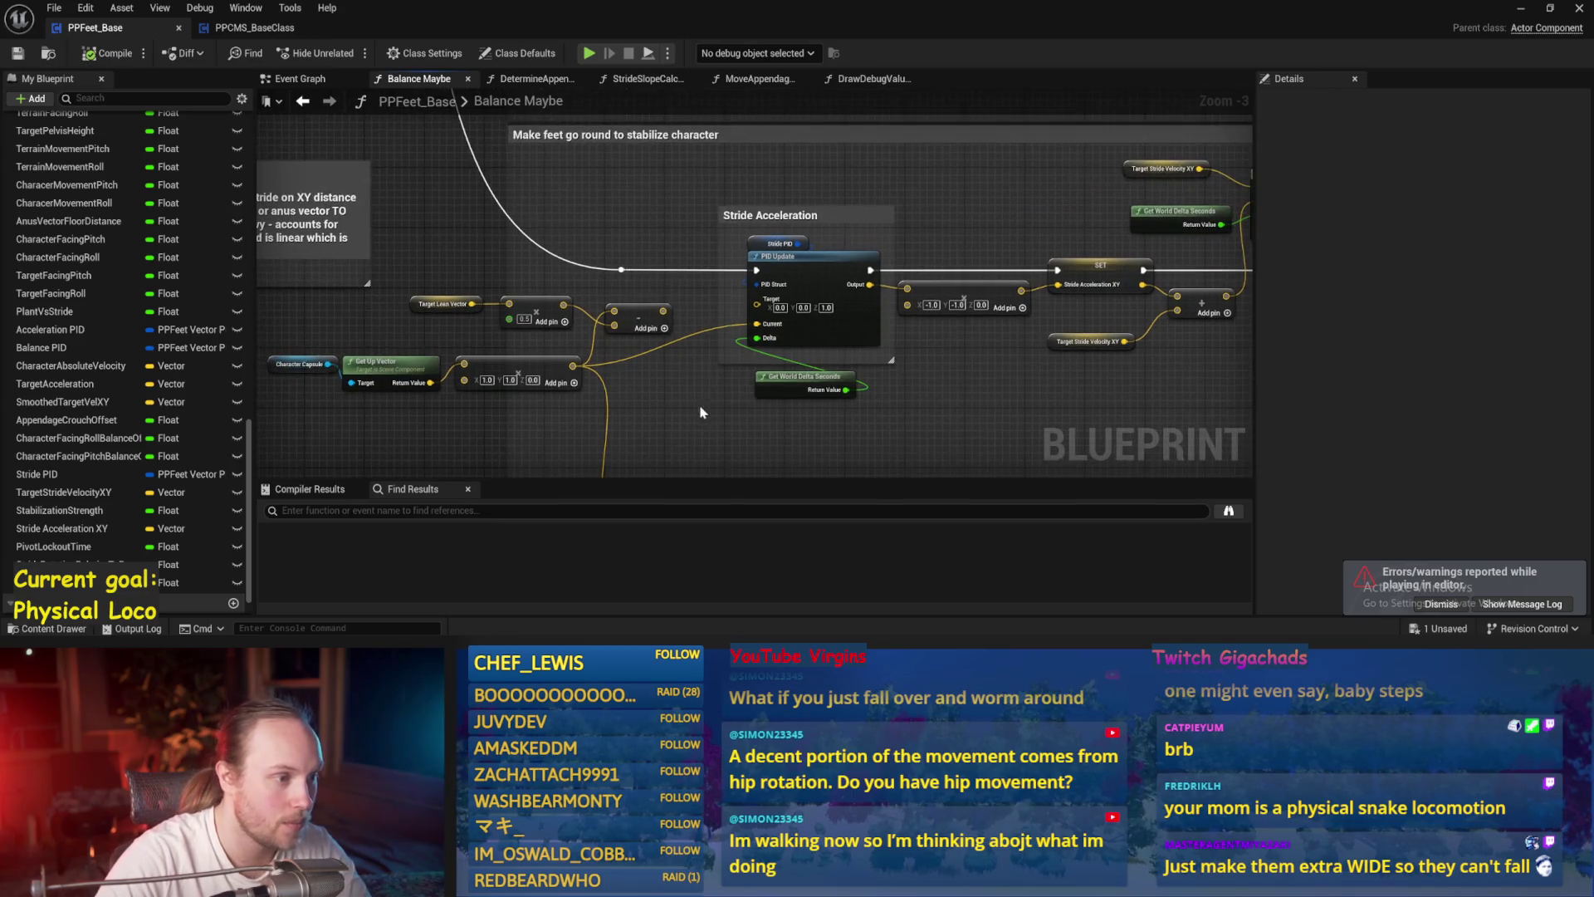
pyautogui.moveTo(784, 378); pyautogui.dragTo(774, 355)
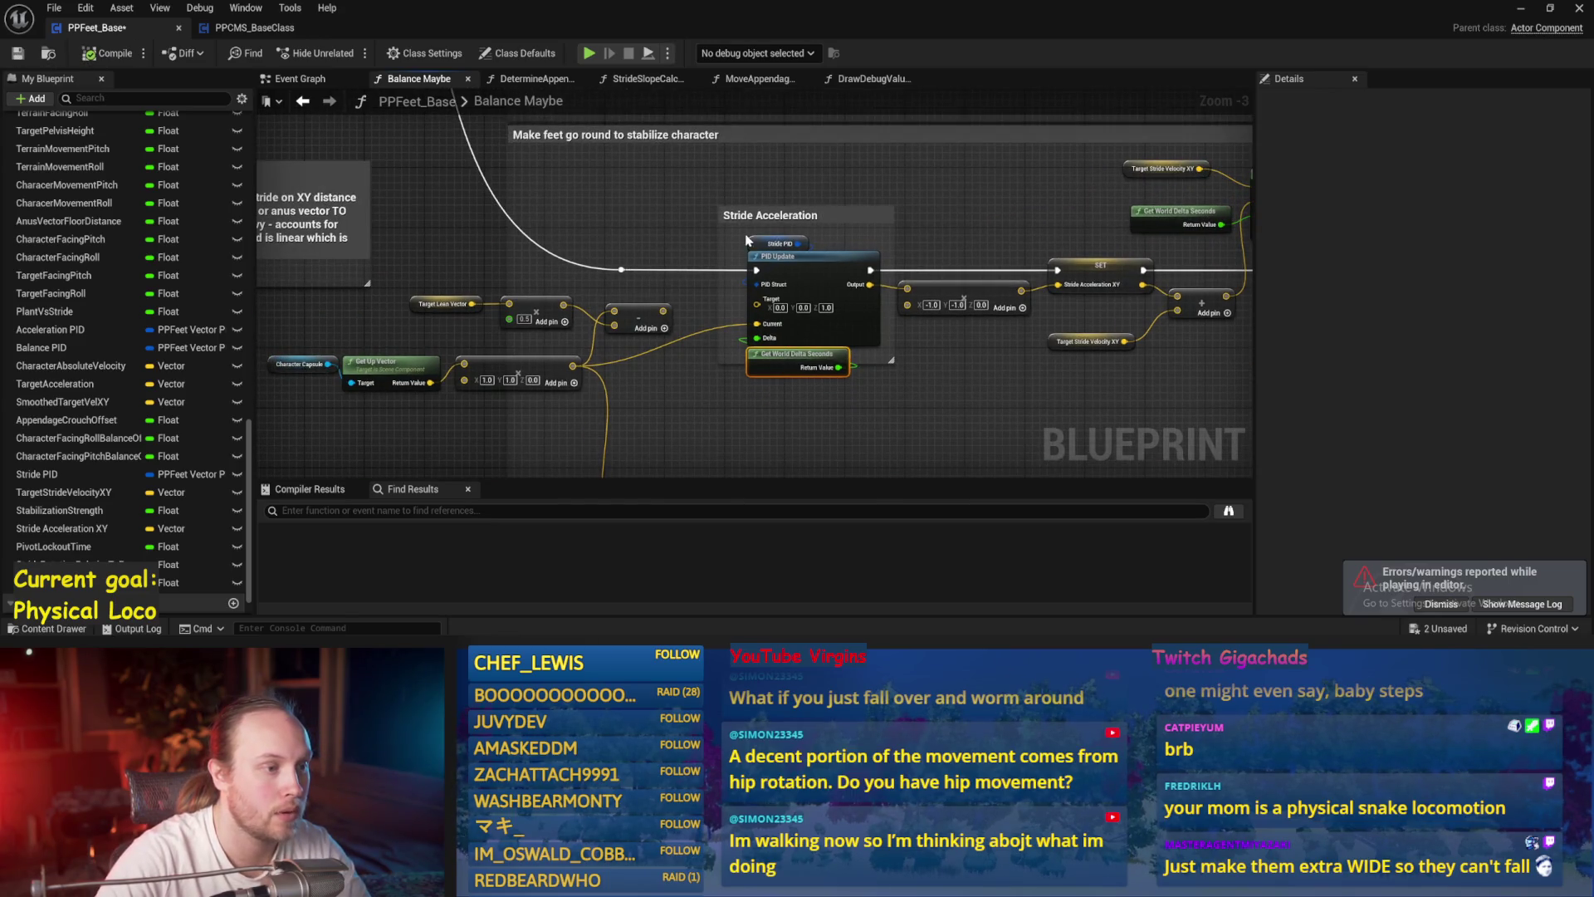
pyautogui.click(772, 244)
# - Adjust the Stride PID proportional factor and compile the blueprint
pyautogui.moveTo(1113, 254); pyautogui.dragTo(449, 255)
pyautogui.moveTo(939, 379)
pyautogui.mouseDown()
pyautogui.moveTo(916, 196)
pyautogui.moveTo(790, 274)
pyautogui.moveTo(1068, 246)
pyautogui.moveTo(1397, 347)
pyautogui.mouseUp()
pyautogui.click(554, 209)
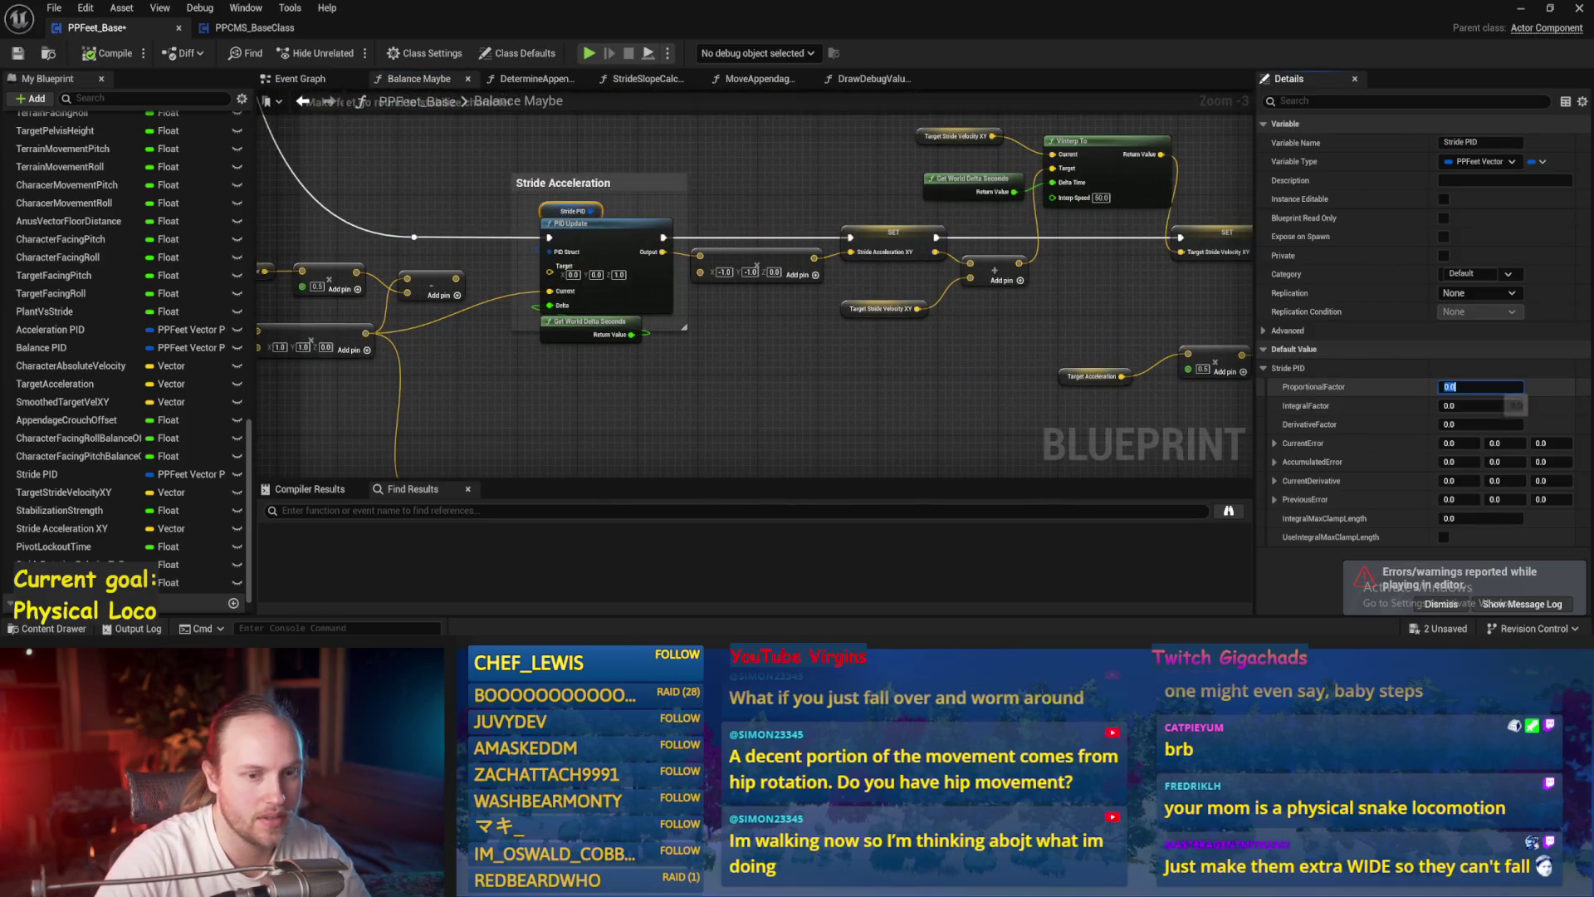
pyautogui.click(108, 53)
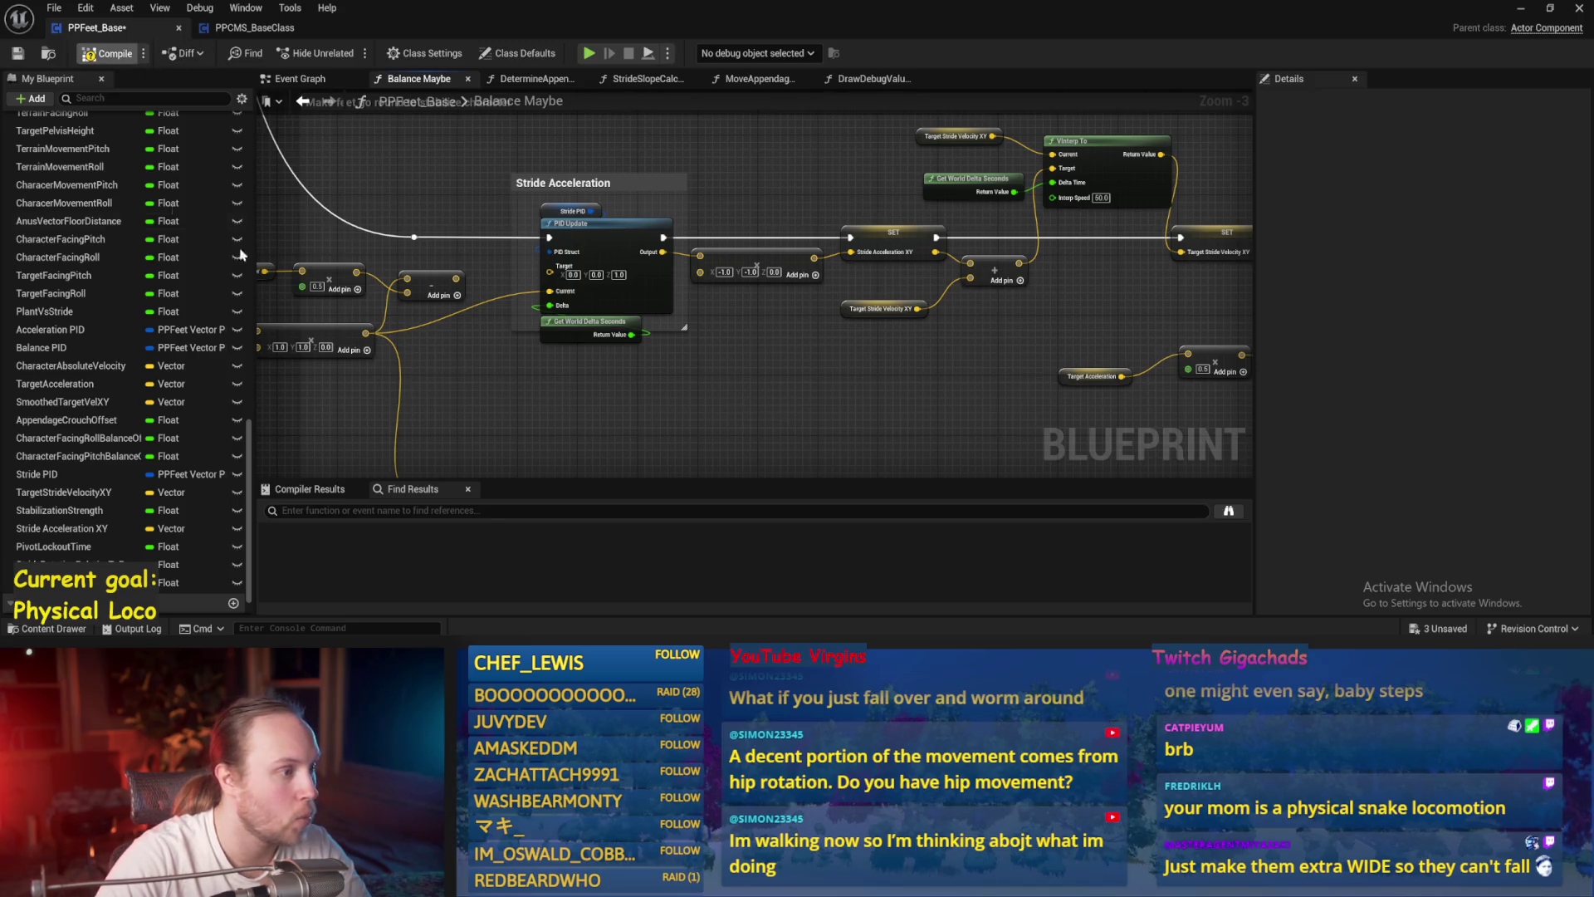
# - Look over the TODO comment area, then play-test the character and stop the session
pyautogui.moveTo(516, 407); pyautogui.dragTo(648, 416)
pyautogui.moveTo(449, 359); pyautogui.dragTo(617, 340)
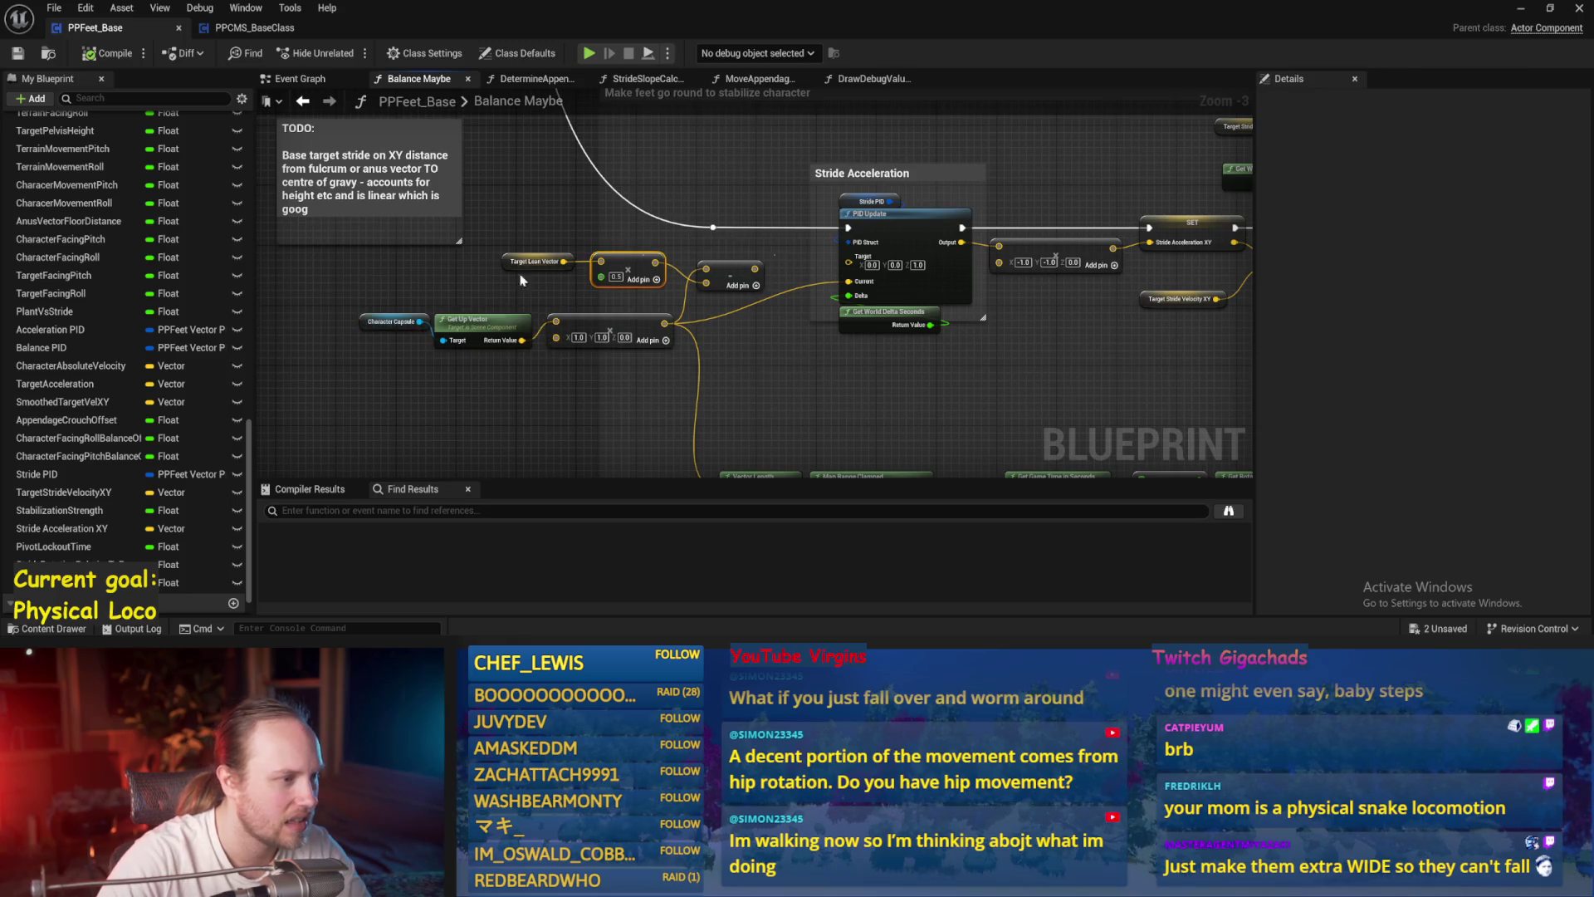
pyautogui.moveTo(610, 264); pyautogui.dragTo(426, 269)
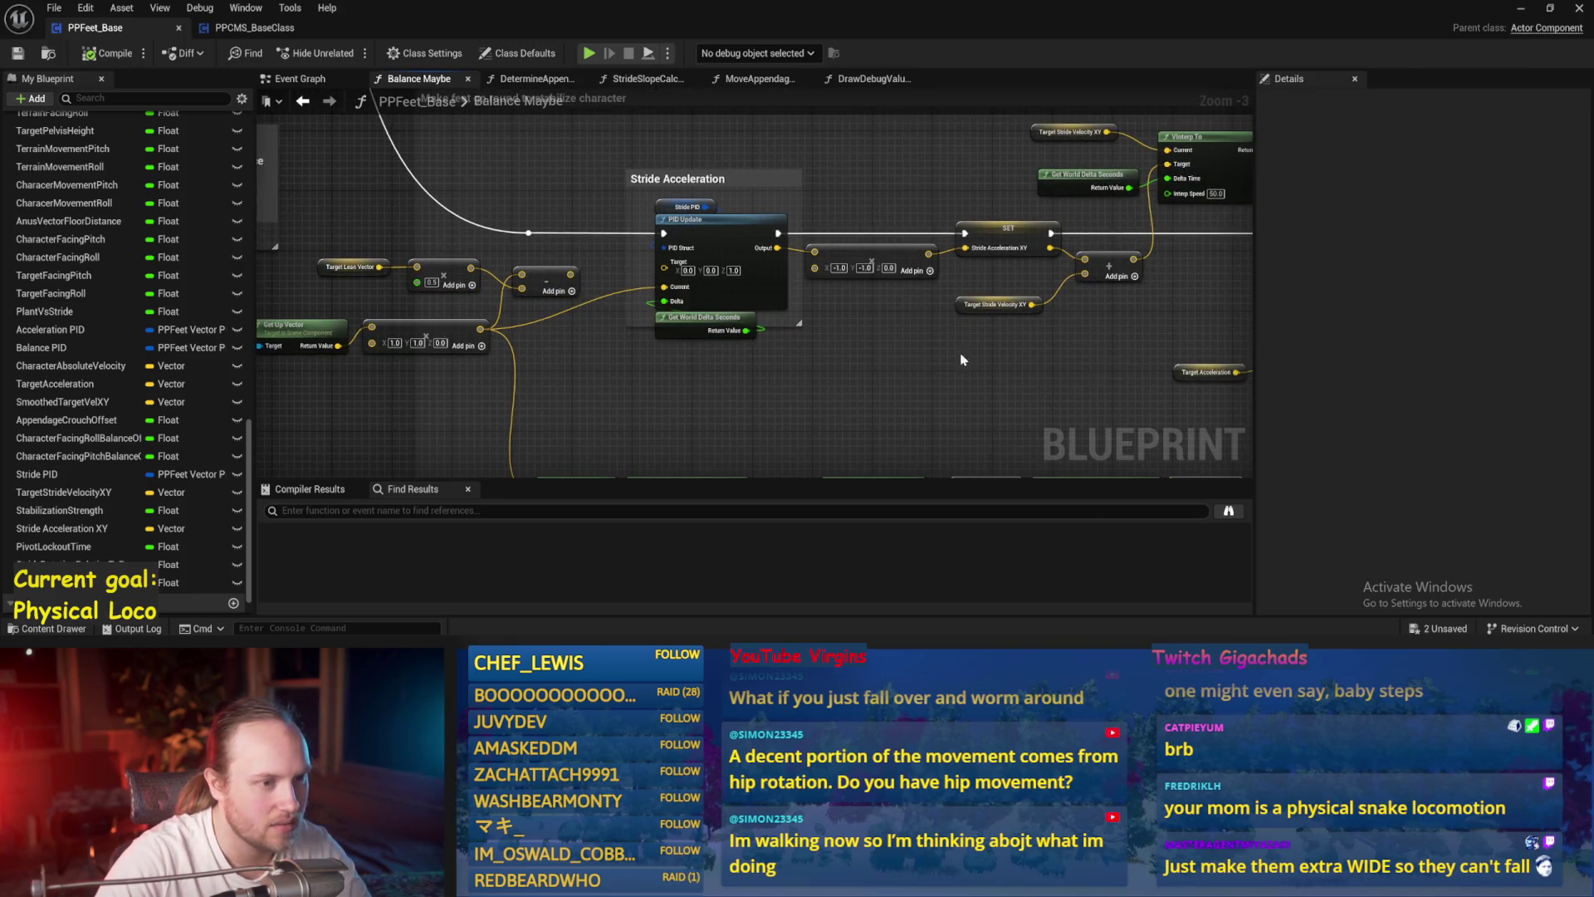
pyautogui.moveTo(1017, 364); pyautogui.dragTo(895, 382)
pyautogui.moveTo(621, 290); pyautogui.dragTo(737, 259)
pyautogui.click(1527, 12)
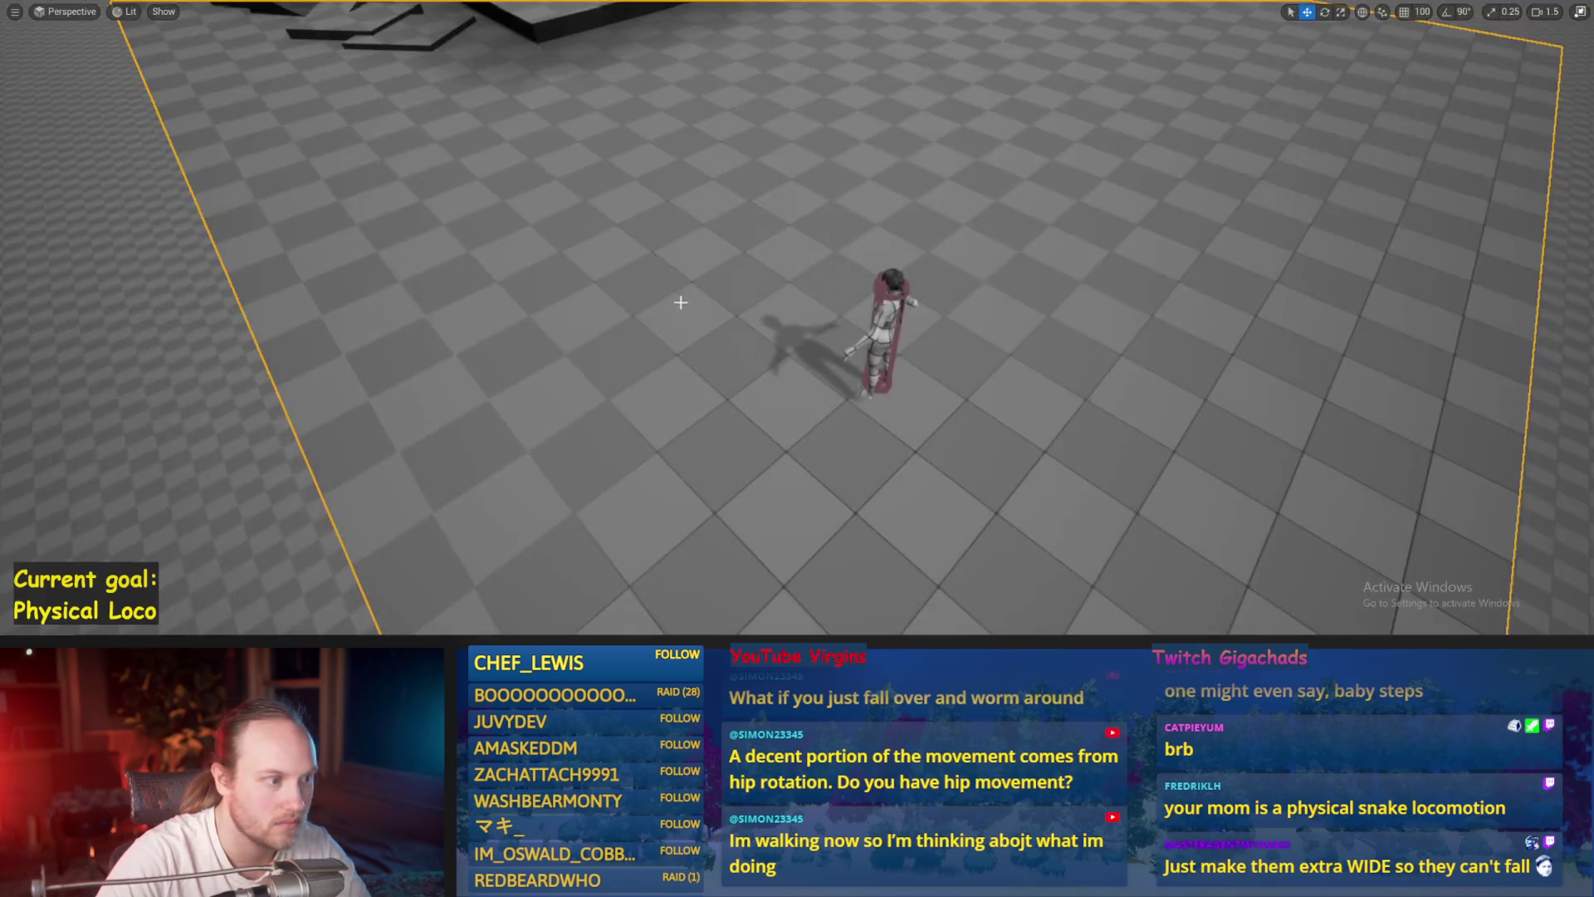
pyautogui.hotkey('alt', 'p')
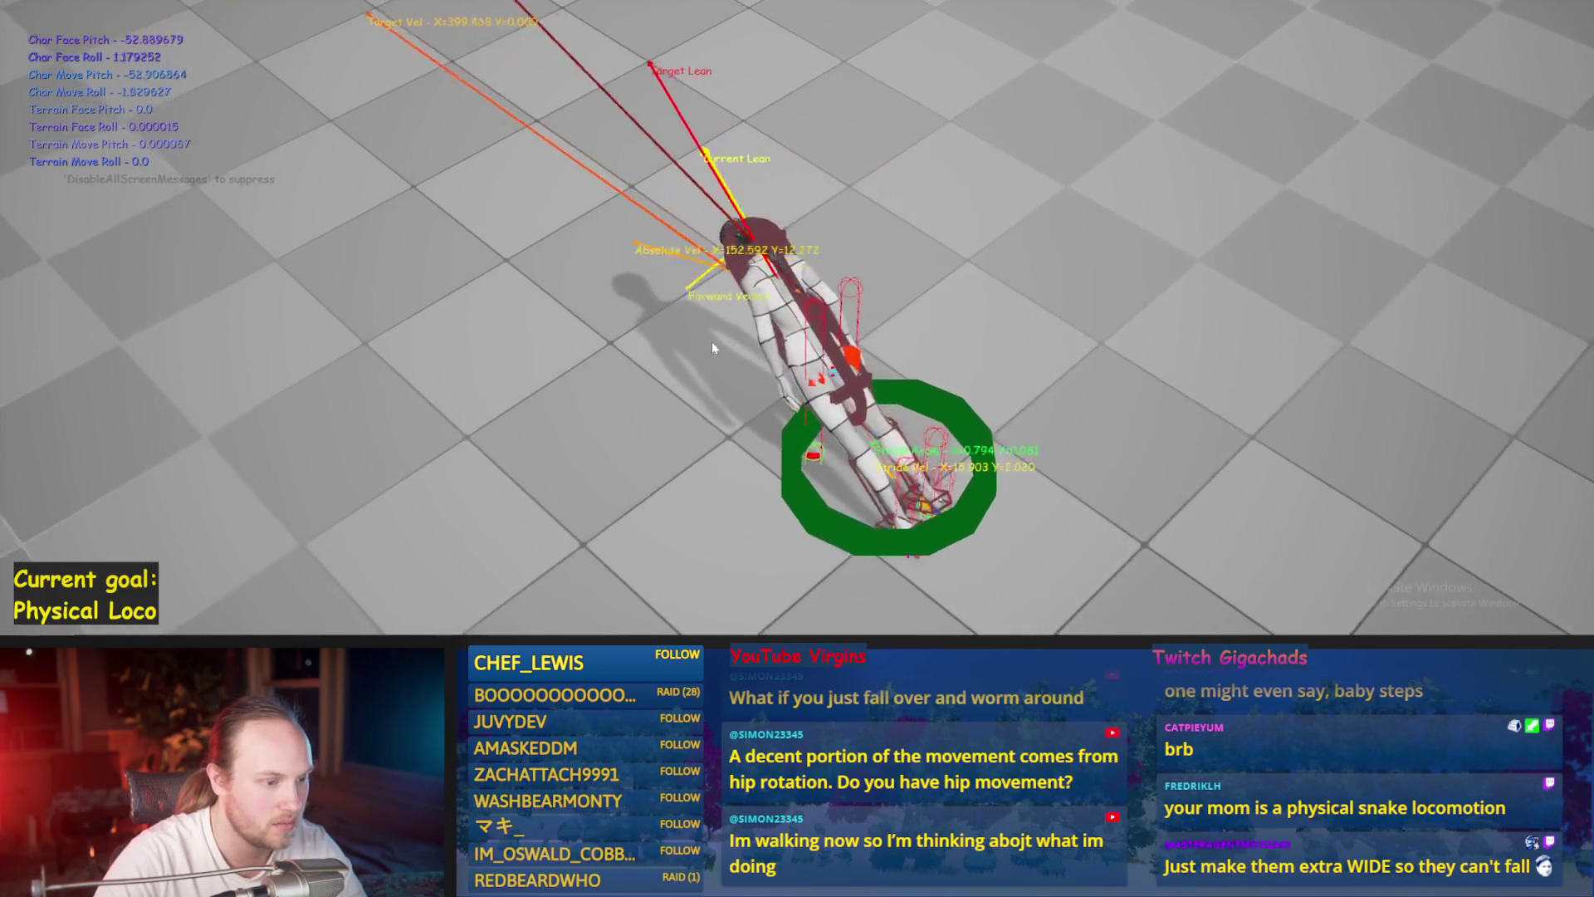
pyautogui.press('Escape')
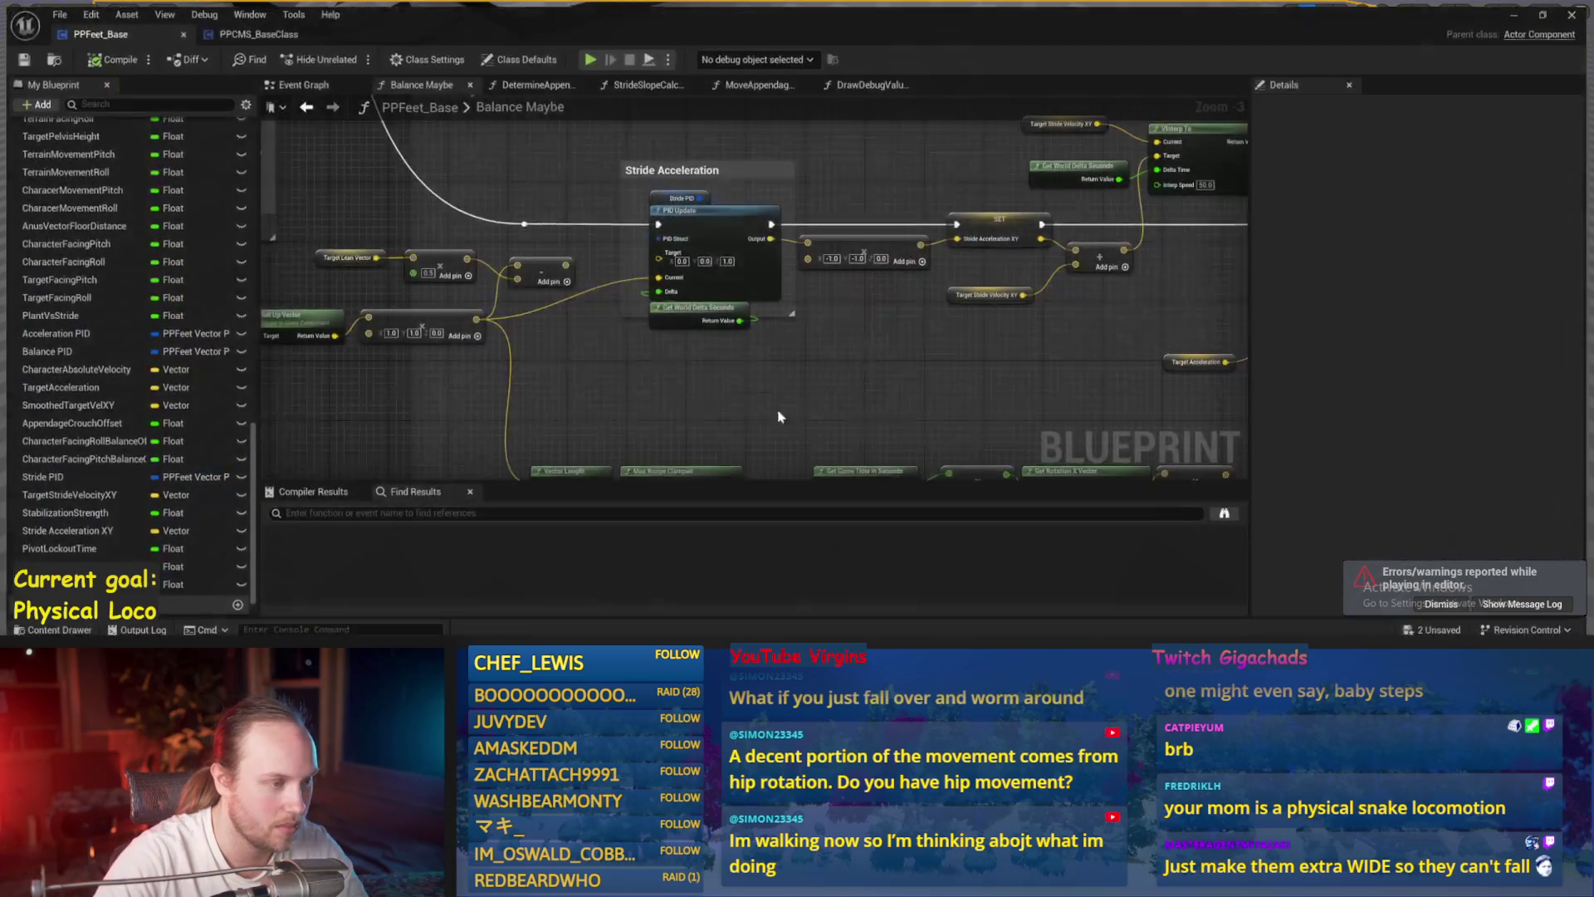
# - Set the stride scaling vector's X and Y multipliers from -1.0 to -100
pyautogui.scroll(3, 650, 284)
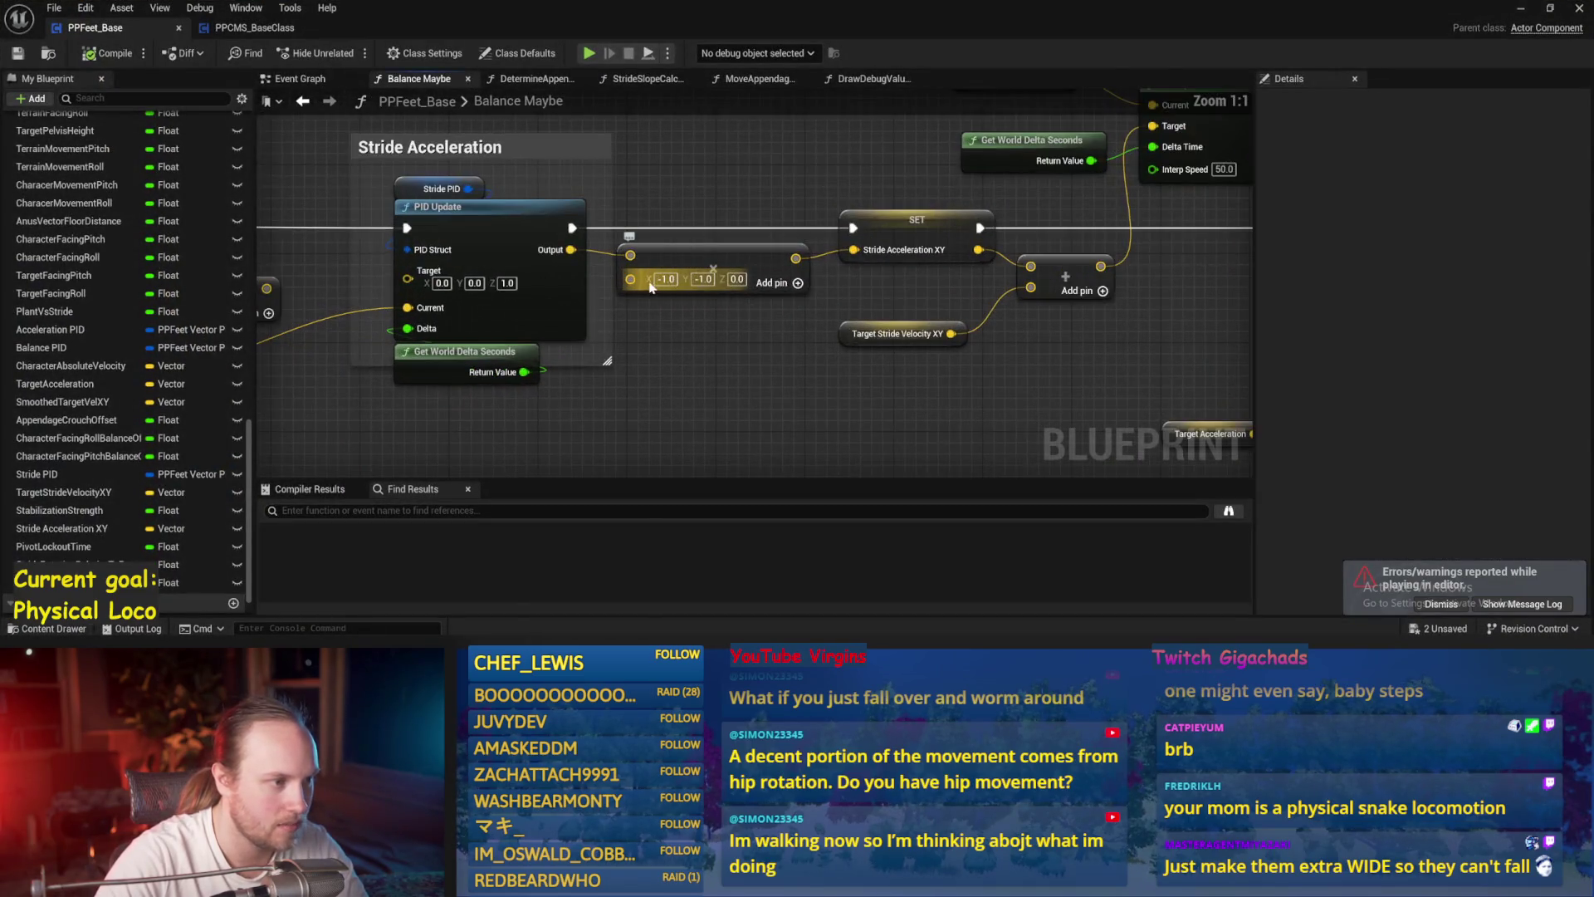
pyautogui.click(666, 279)
pyautogui.write('-100')
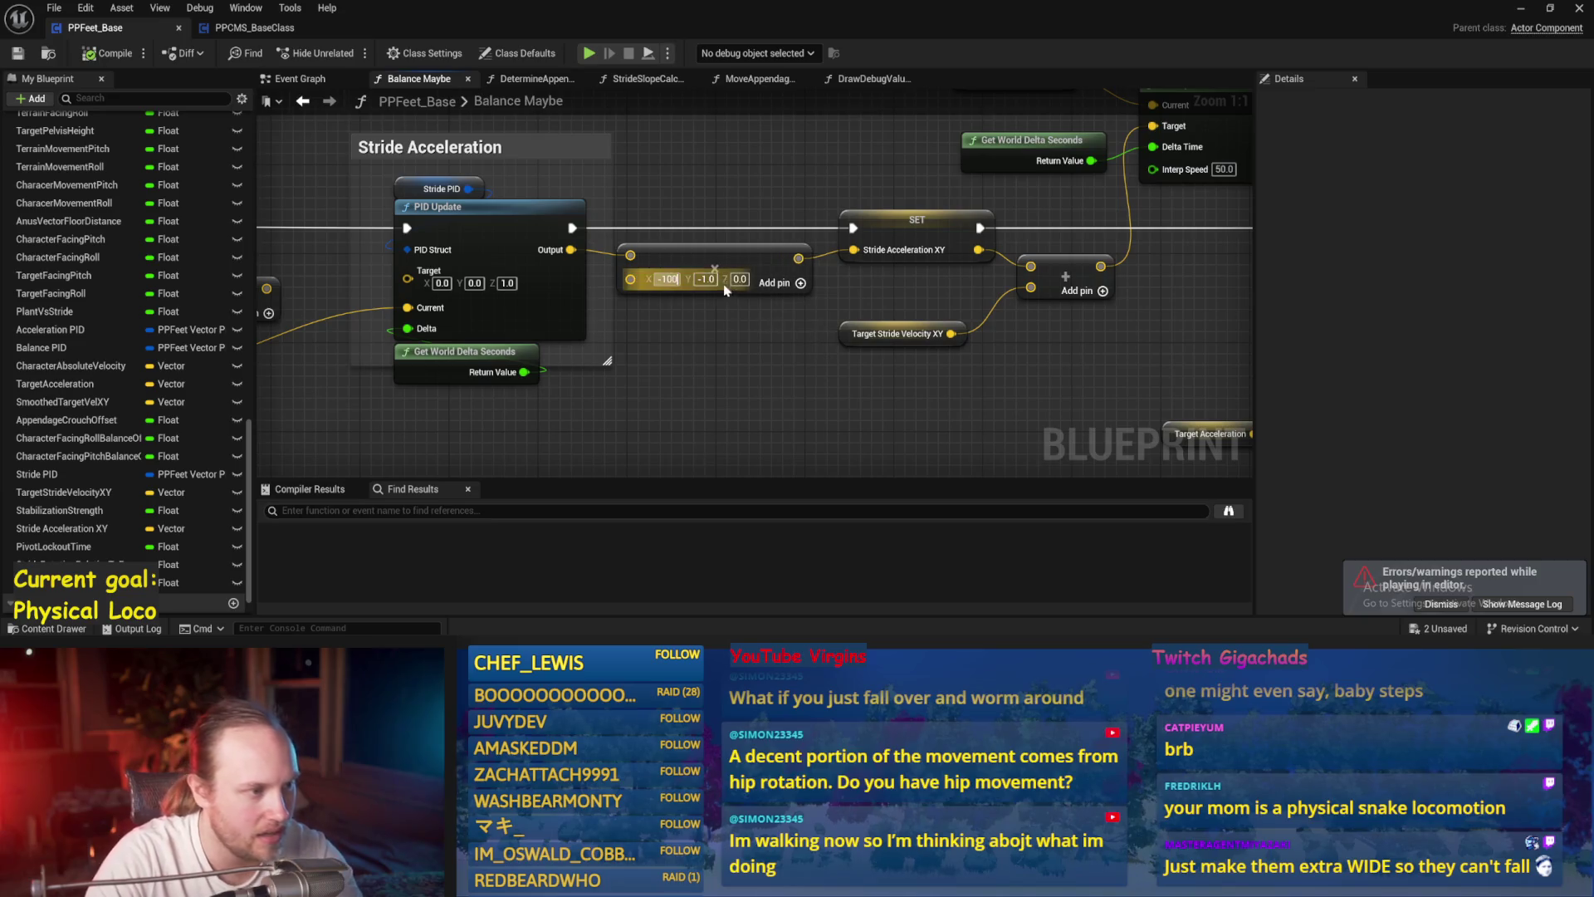
pyautogui.press('Tab')
pyautogui.write('-10')
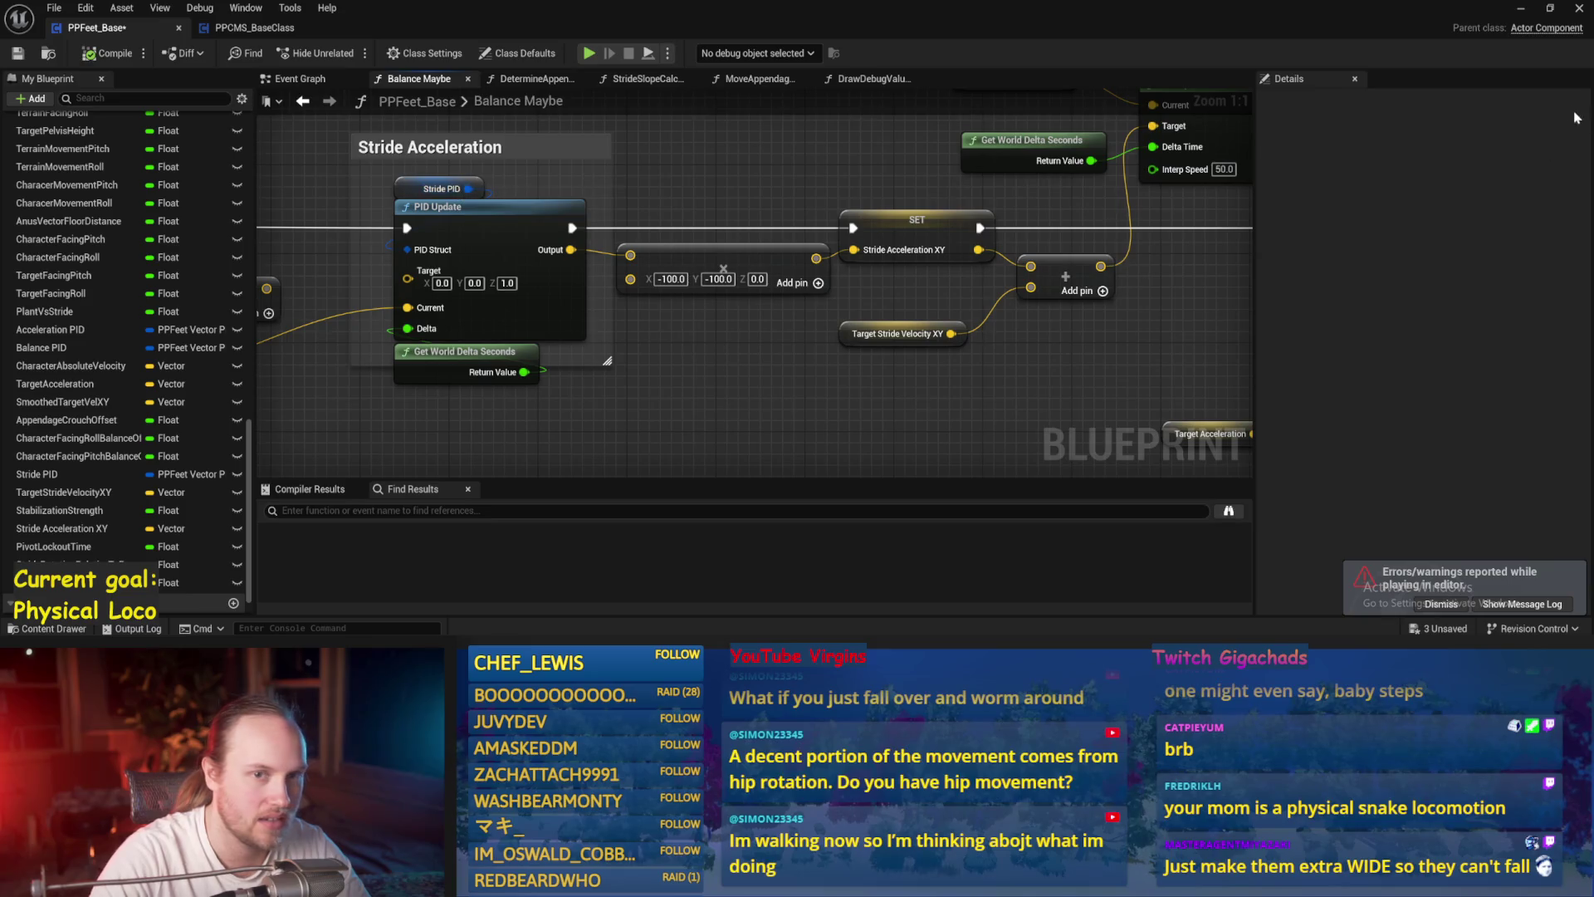
# - Play-test the change twice, then save PPFeet_Base
pyautogui.click(1521, 12)
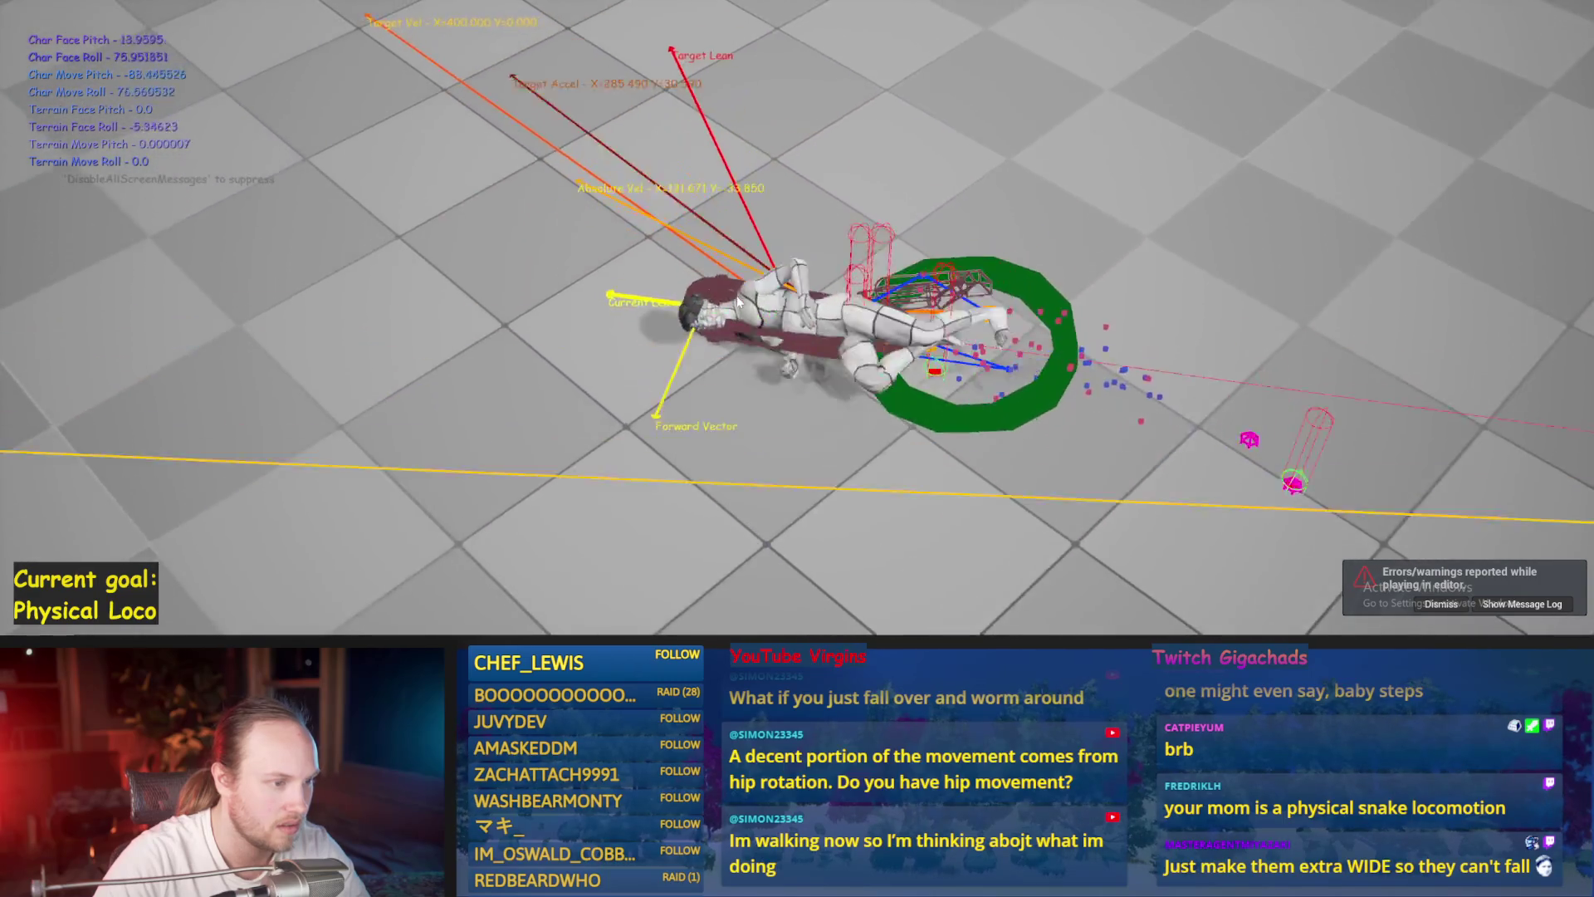
pyautogui.press('Escape')
pyautogui.hotkey('alt', 'p')
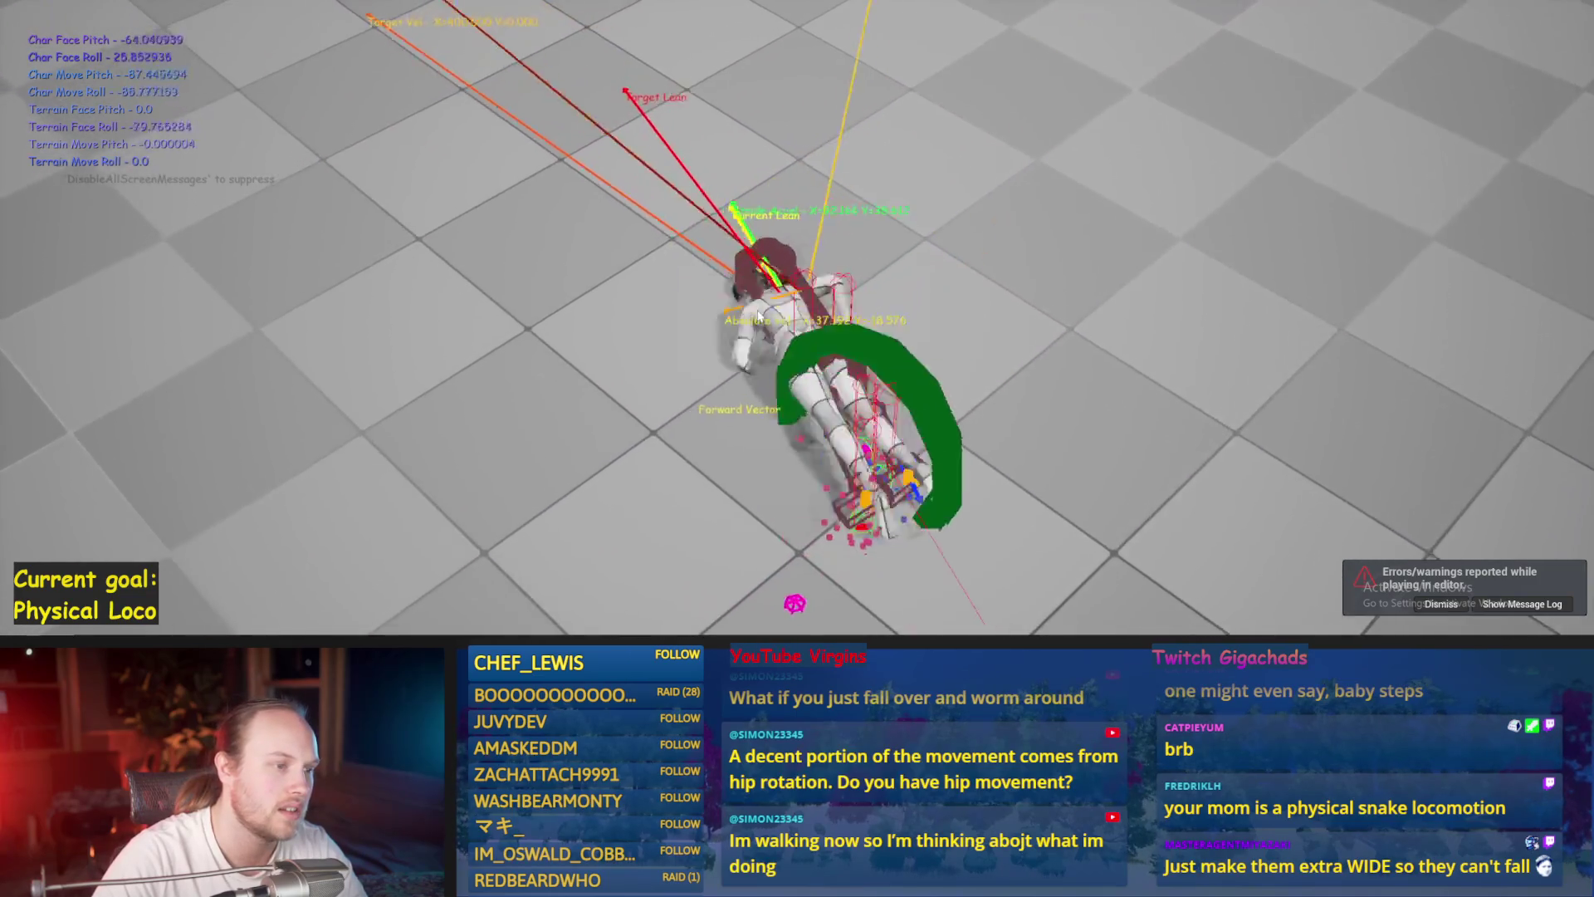
pyautogui.press('Escape')
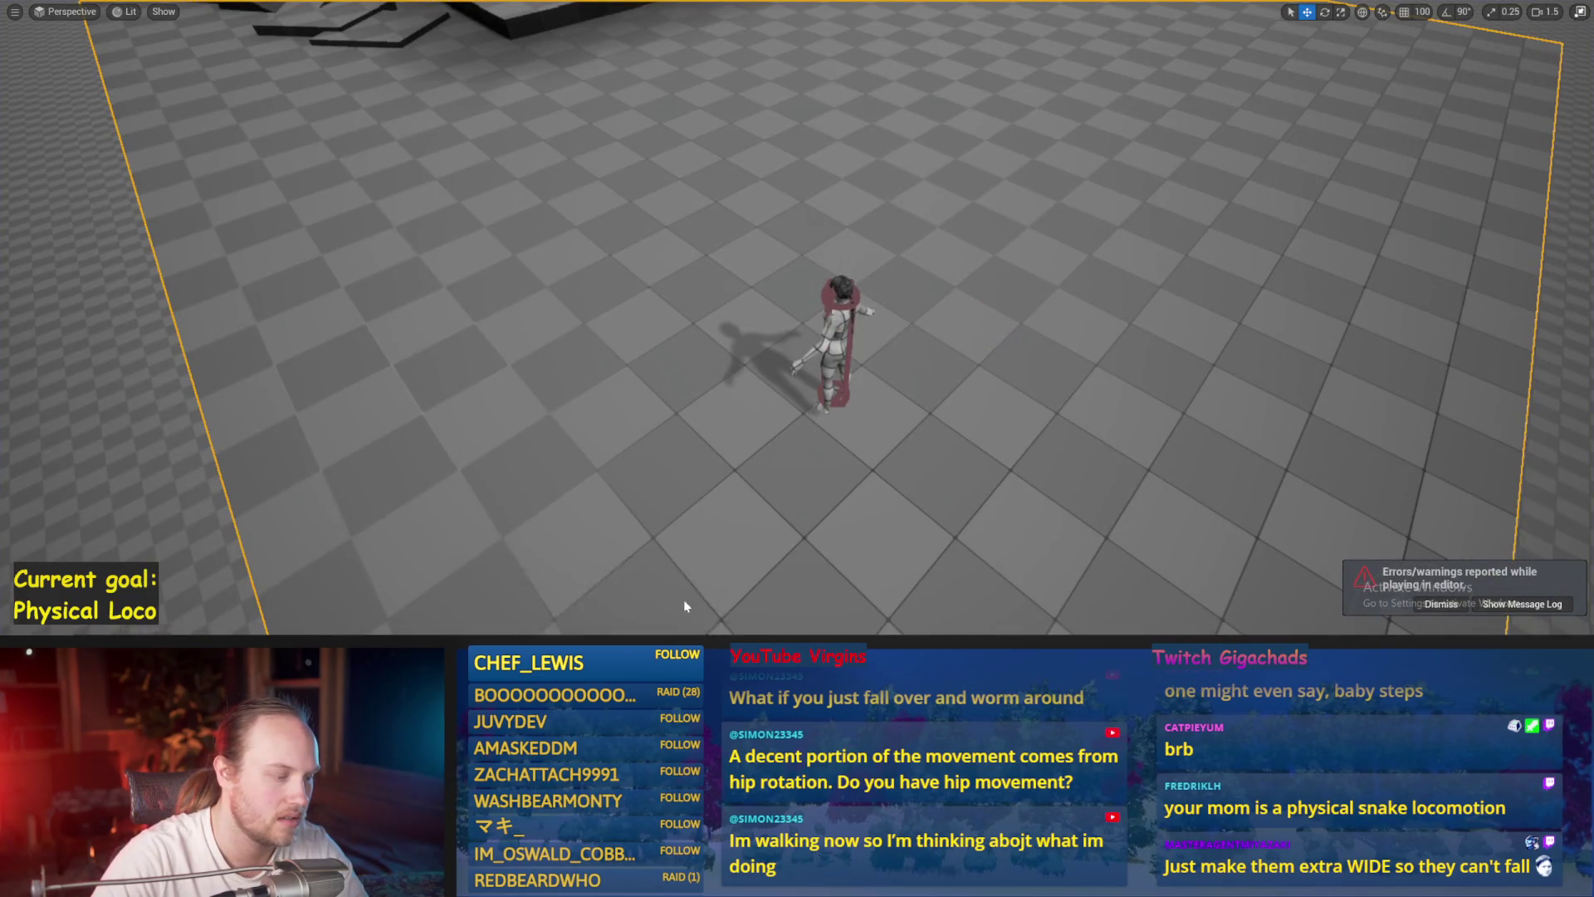
pyautogui.hotkey('ctrl', 's')
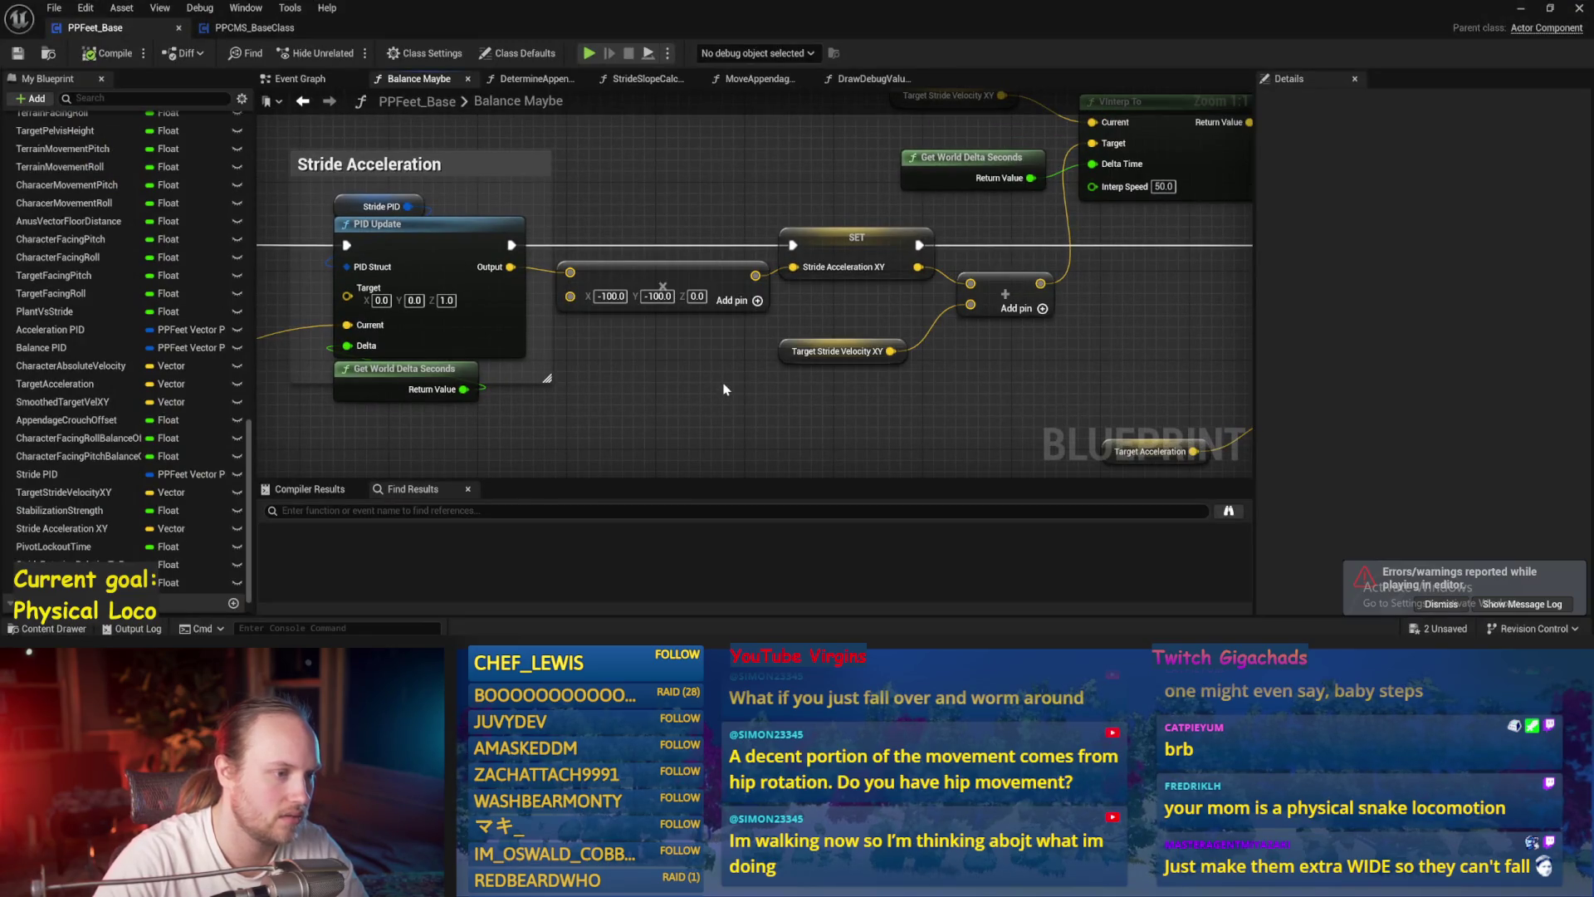
# - Review the stride speed clamping and Target Stride Velocity XY nodes, then minimize the blueprint
pyautogui.scroll(-2, 731, 351)
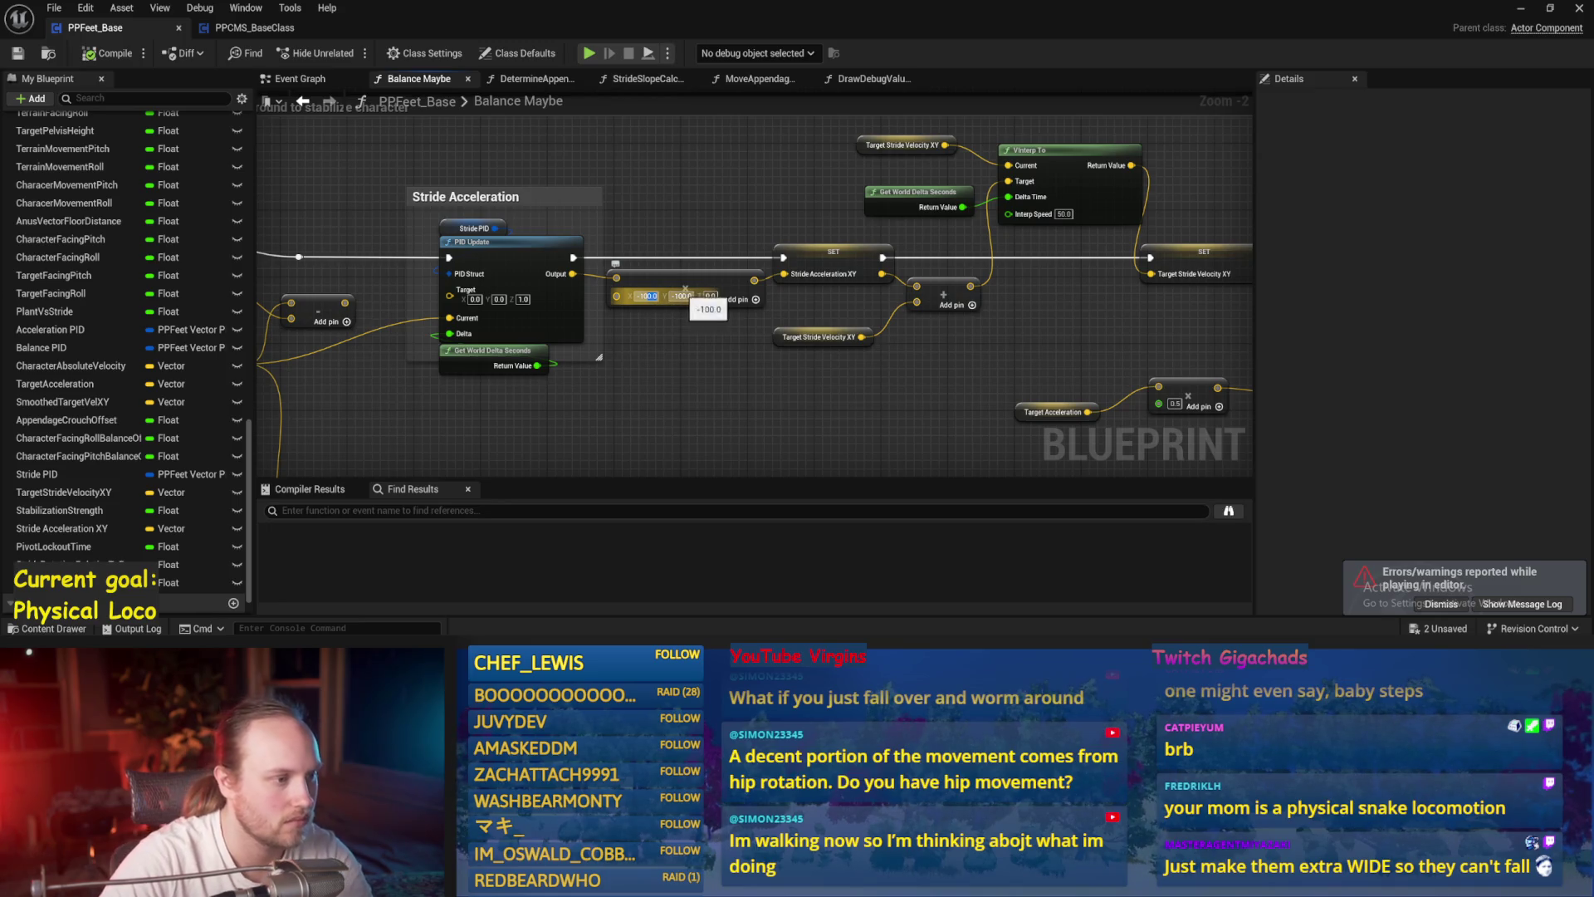
pyautogui.moveTo(475, 240)
pyautogui.mouseDown()
pyautogui.moveTo(516, 285)
pyautogui.moveTo(1103, 345)
pyautogui.moveTo(981, 307)
pyautogui.mouseUp()
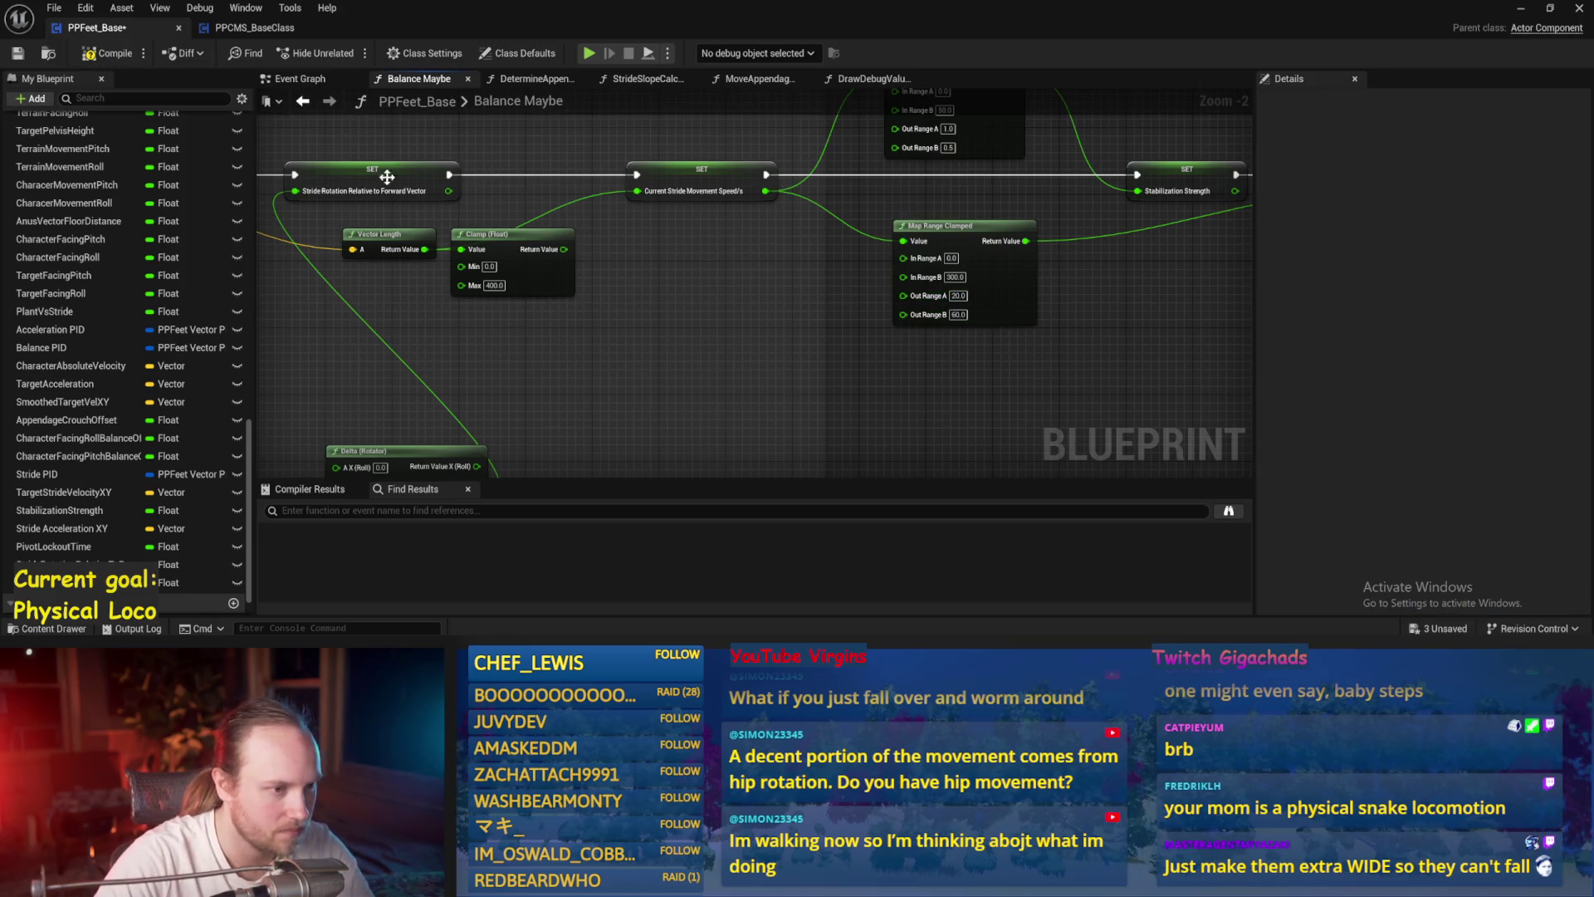
pyautogui.moveTo(508, 338); pyautogui.dragTo(1147, 353)
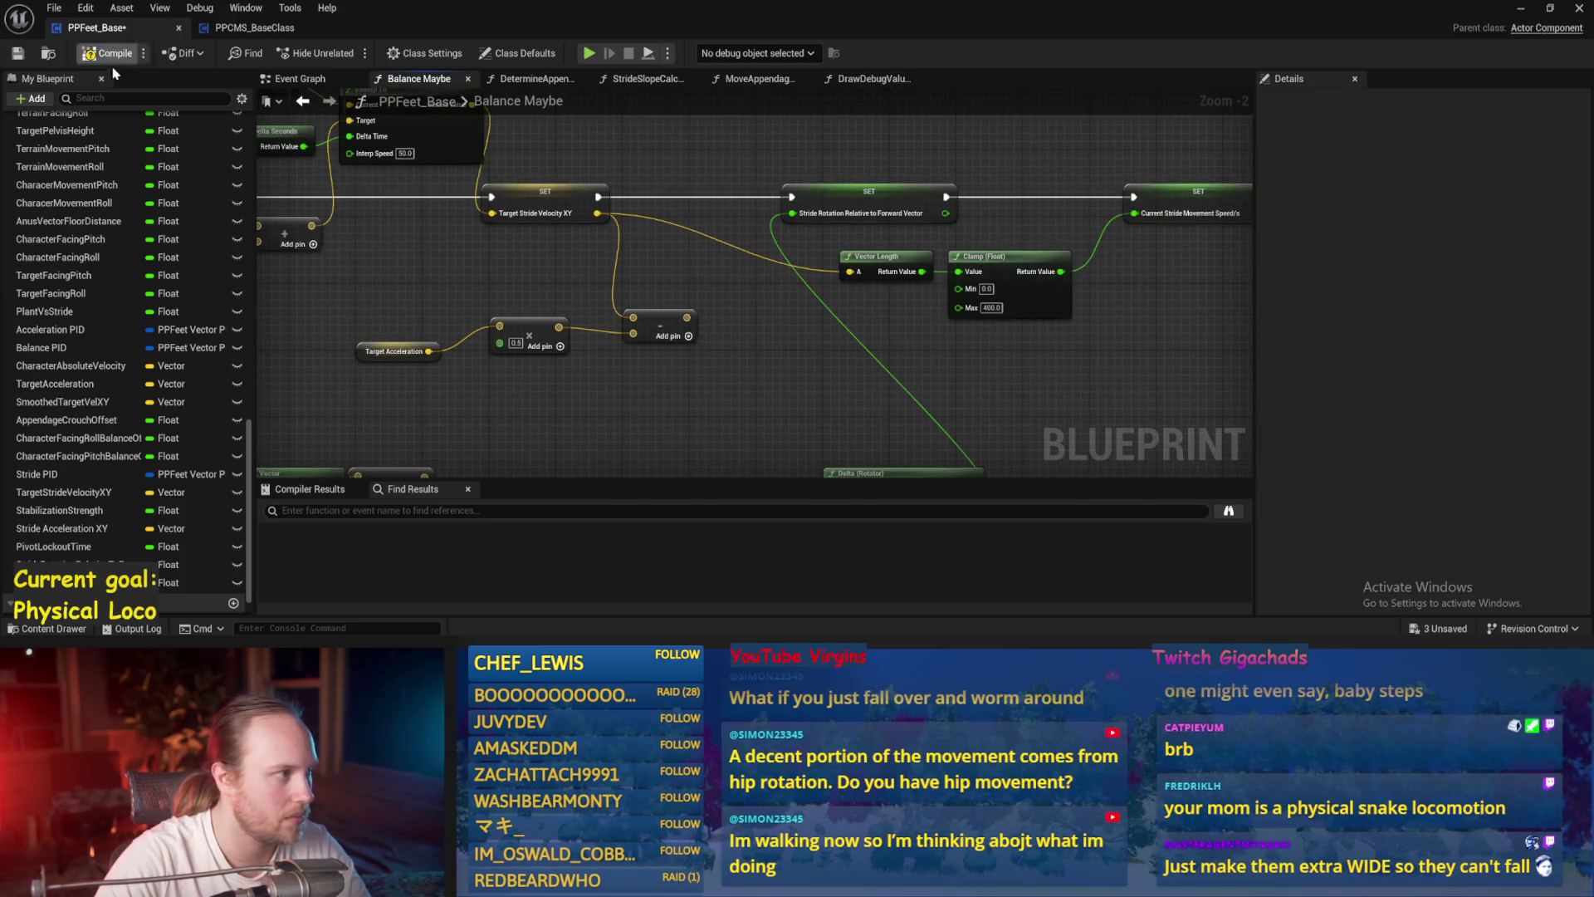
pyautogui.click(1521, 8)
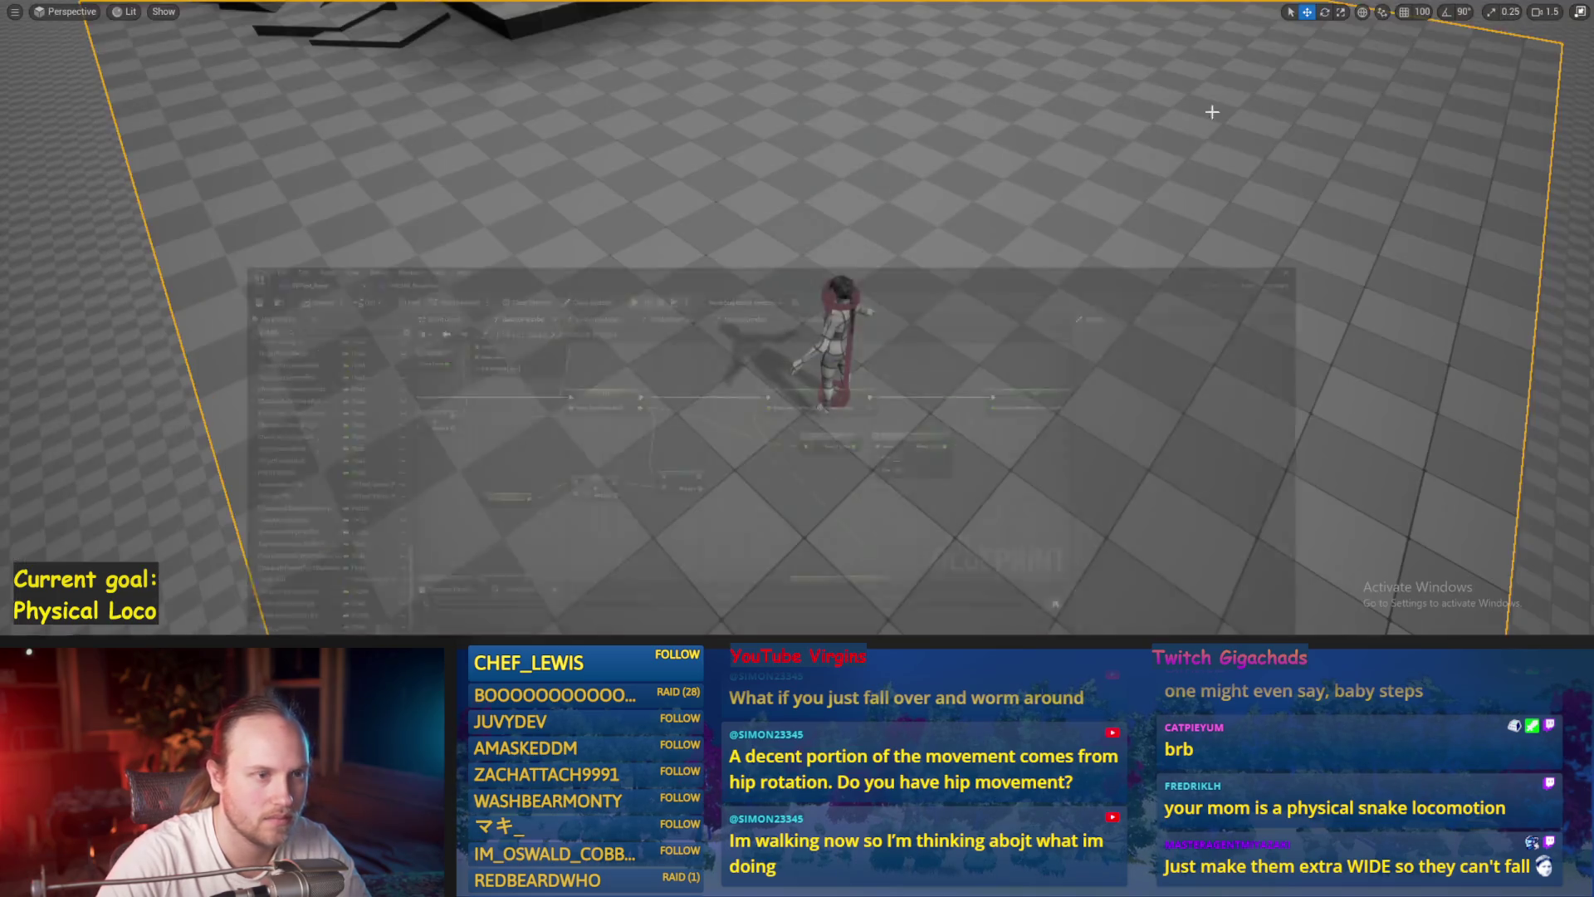
# - Run three play sessions, driving the character forward with W to test stepping
pyautogui.hotkey('alt', 'p')
pyautogui.press('w')
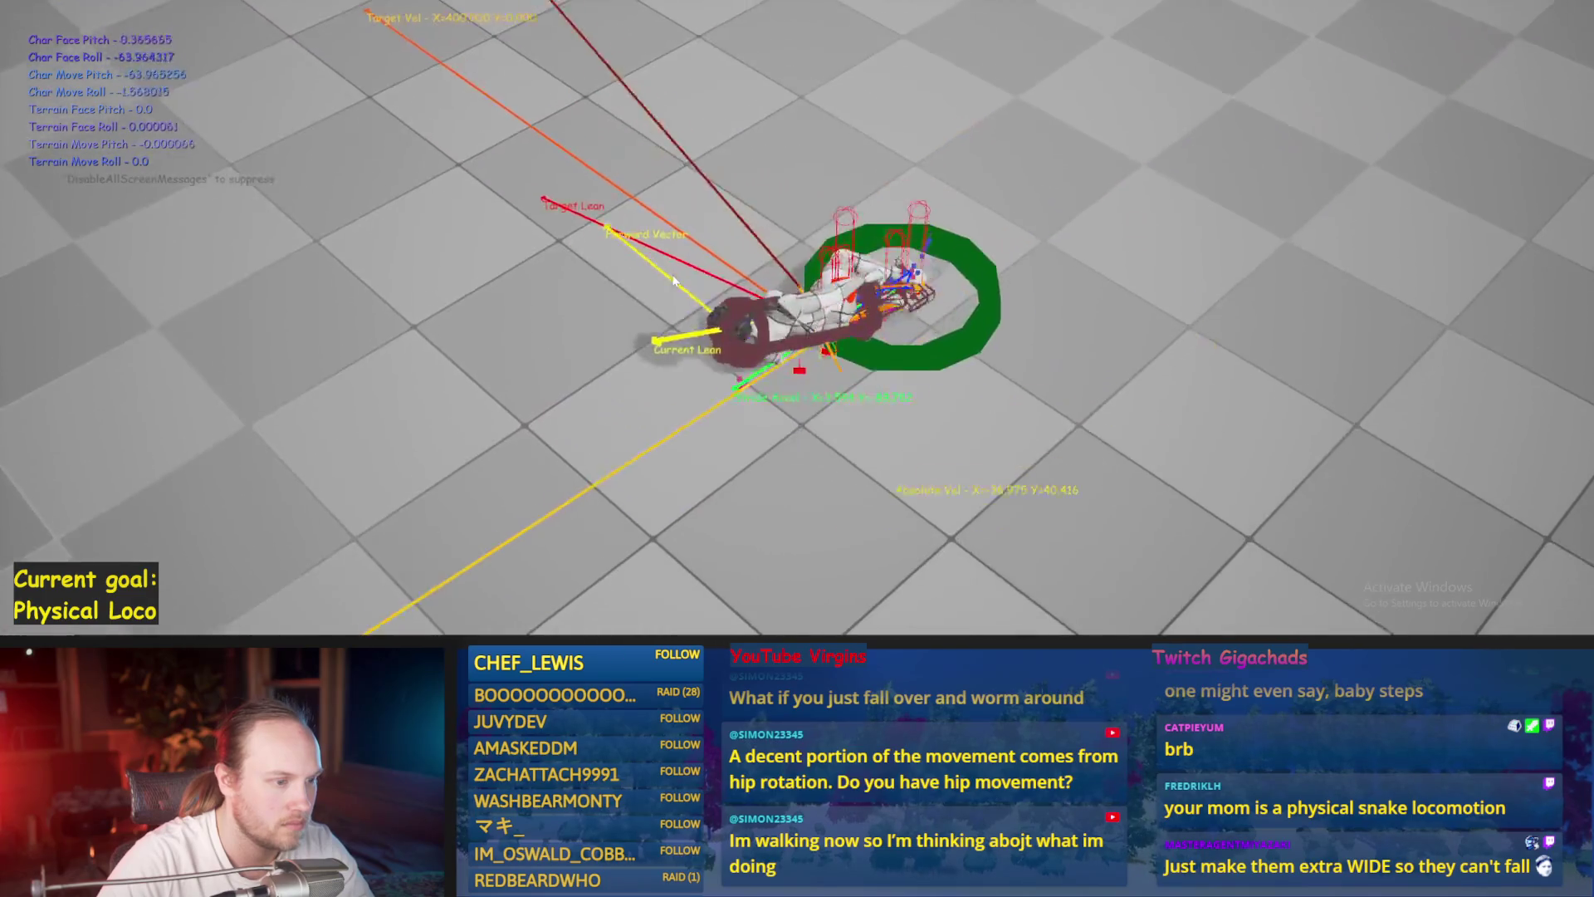
pyautogui.press('Escape')
pyautogui.hotkey('alt', 'p')
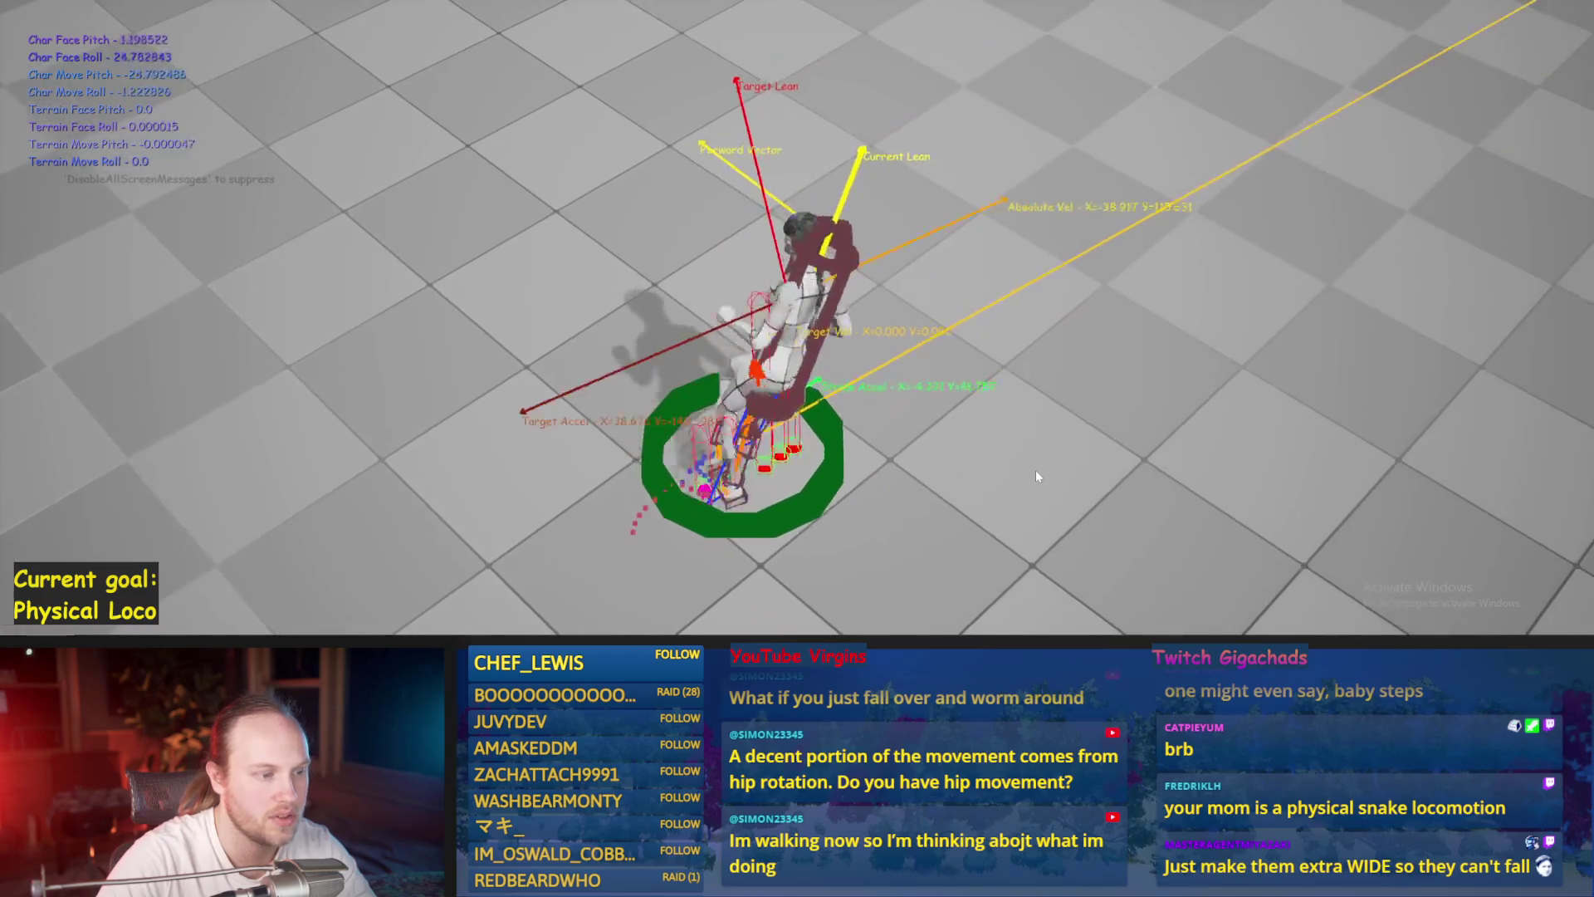
pyautogui.press('Escape')
pyautogui.hotkey('alt', 'p')
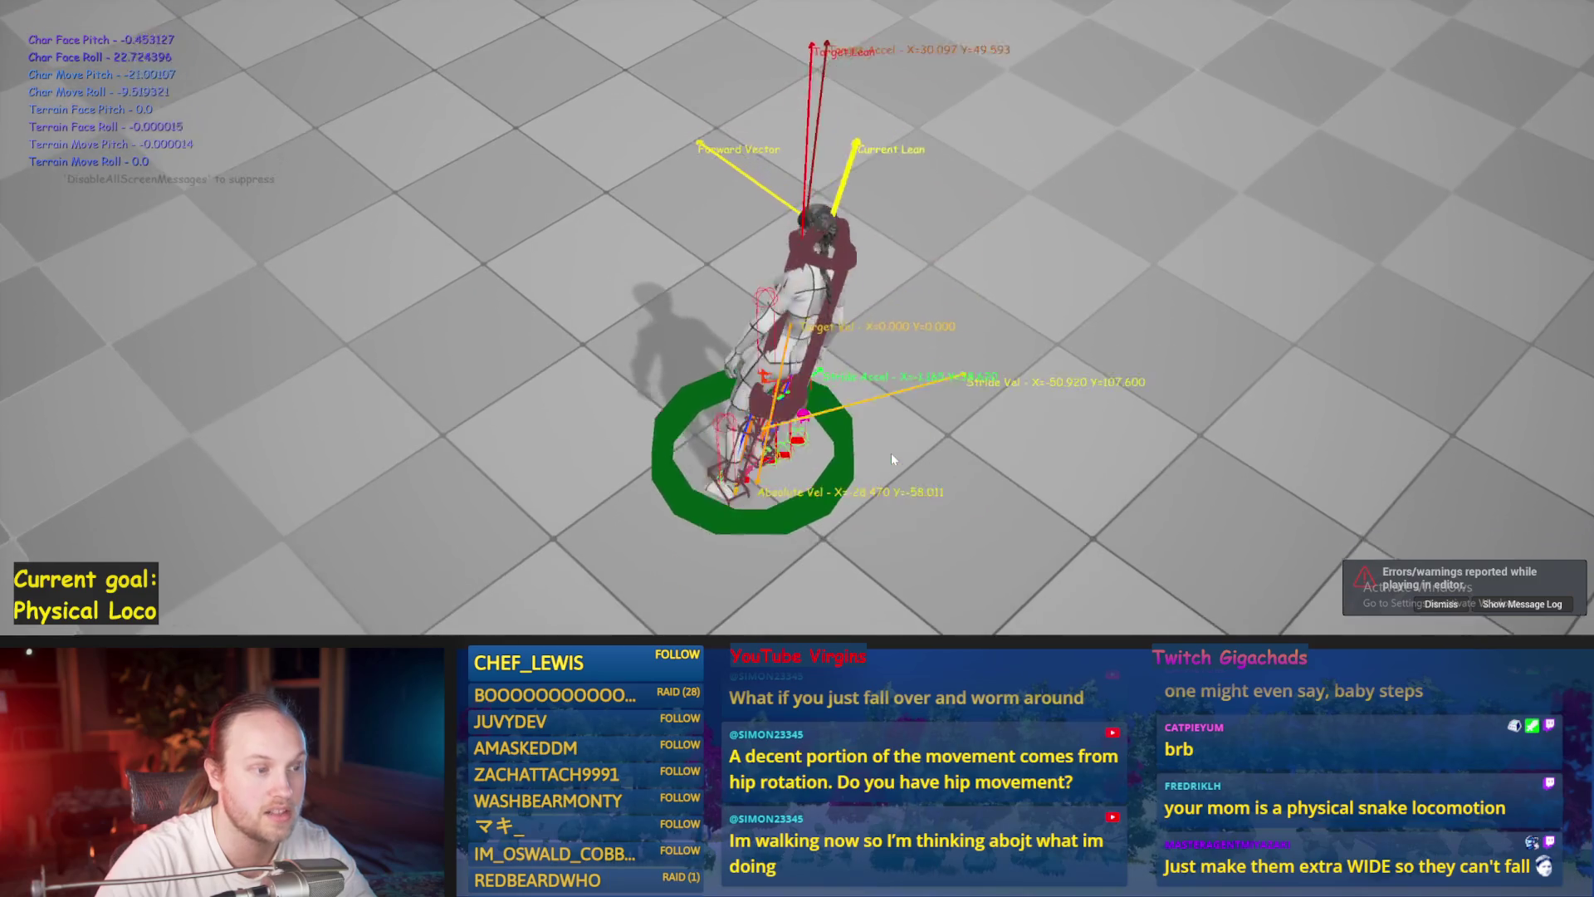
pyautogui.press('Escape')
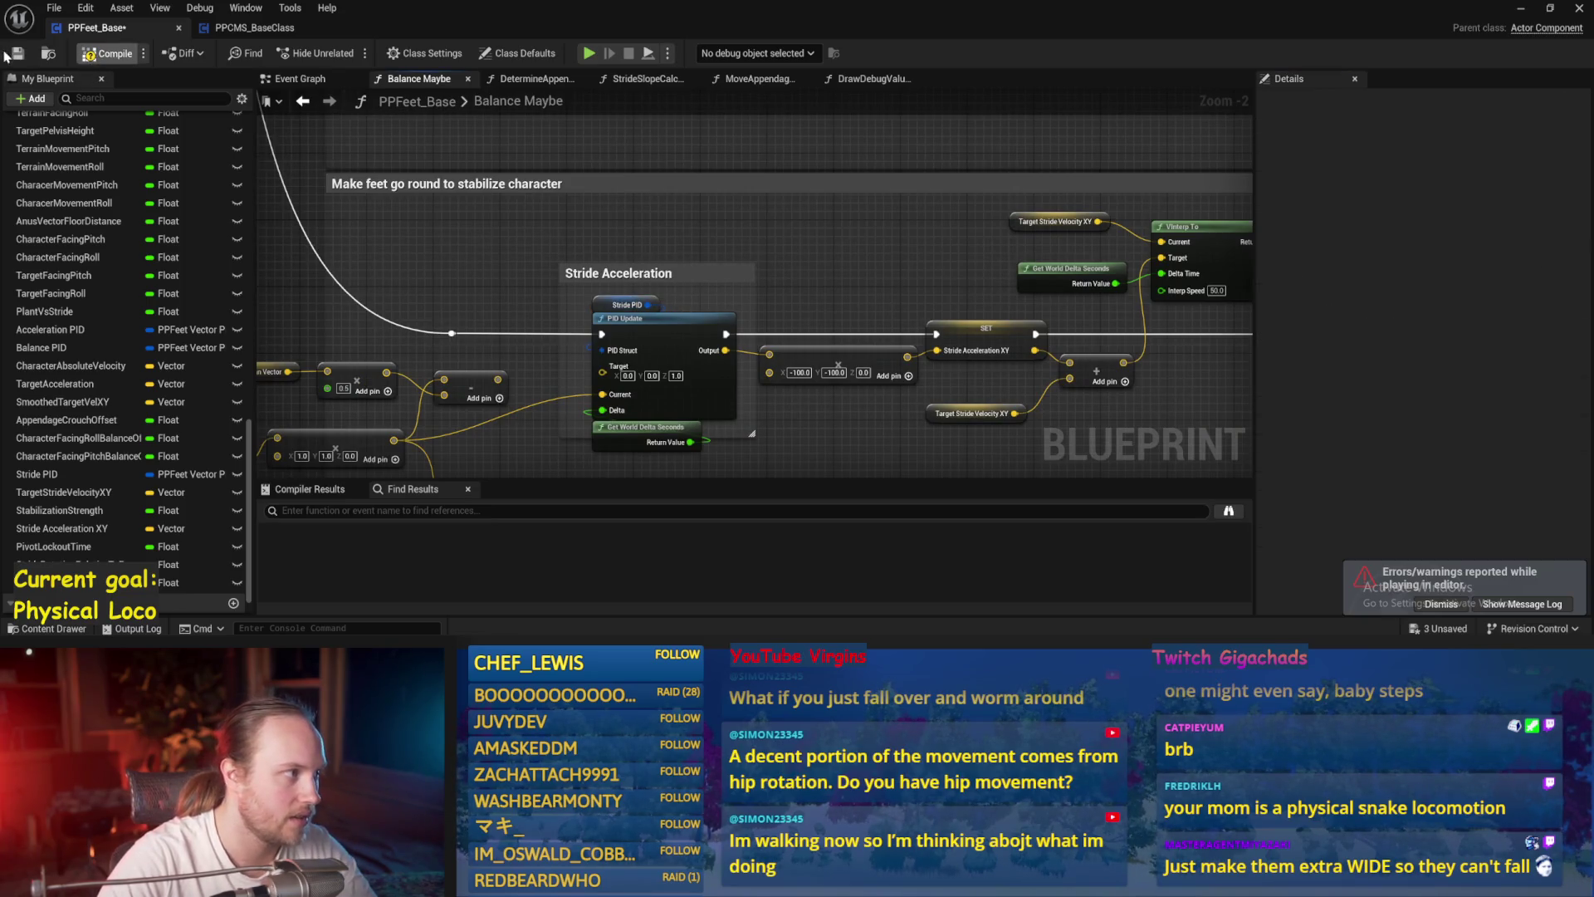
# - Run two more play tests from the level, then check the Stride PID default factors
pyautogui.click(1520, 10)
pyautogui.hotkey('alt', 'p')
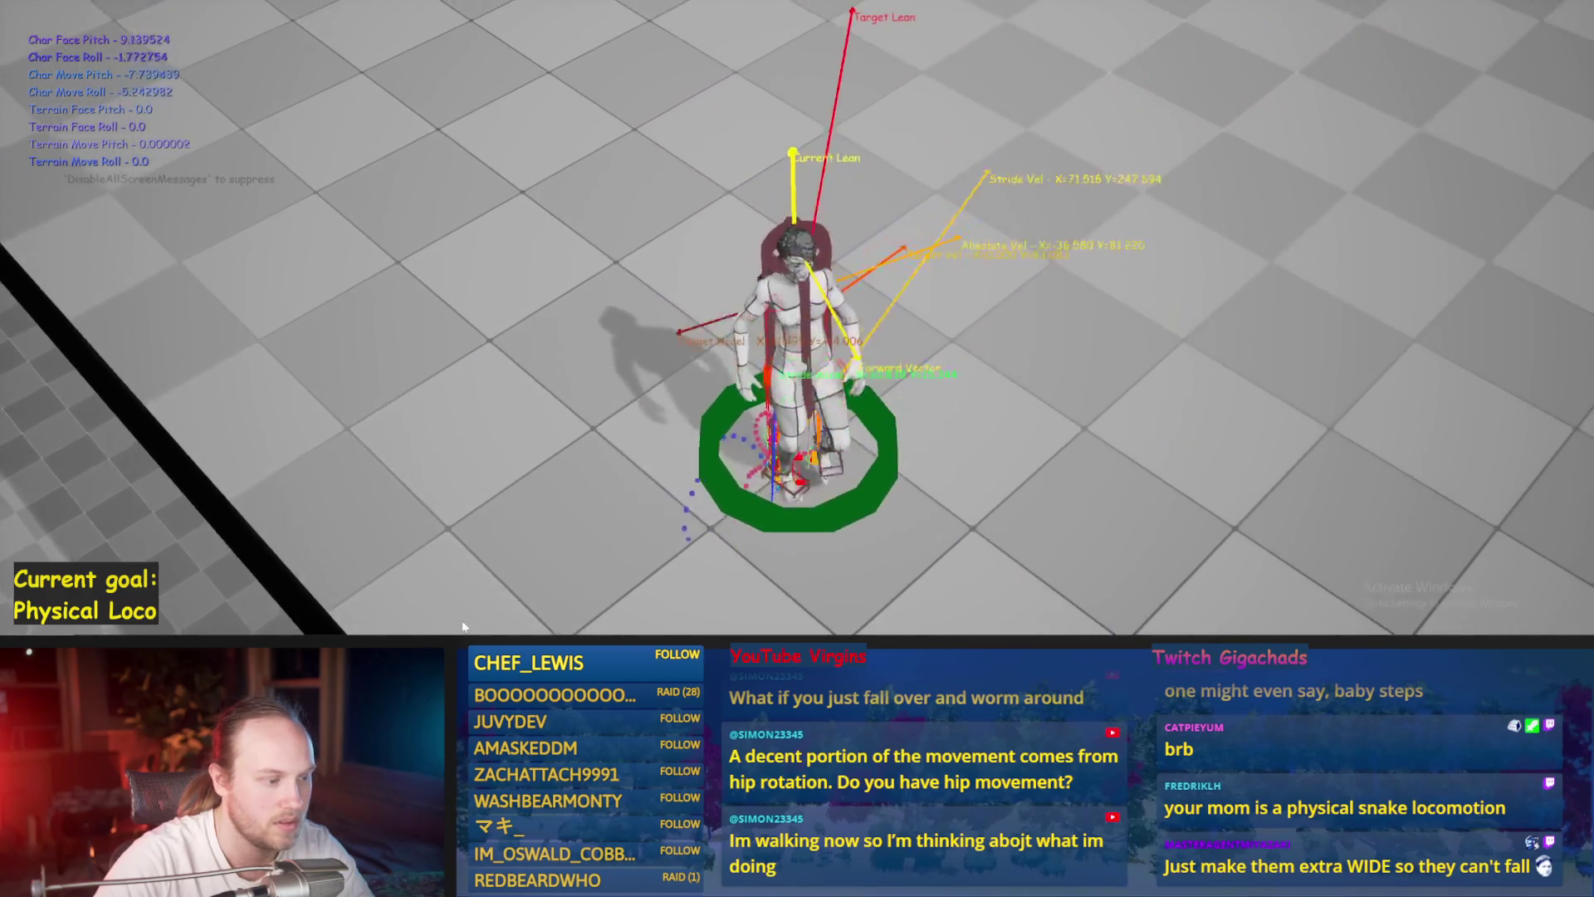
pyautogui.press('Escape')
pyautogui.click(664, 605)
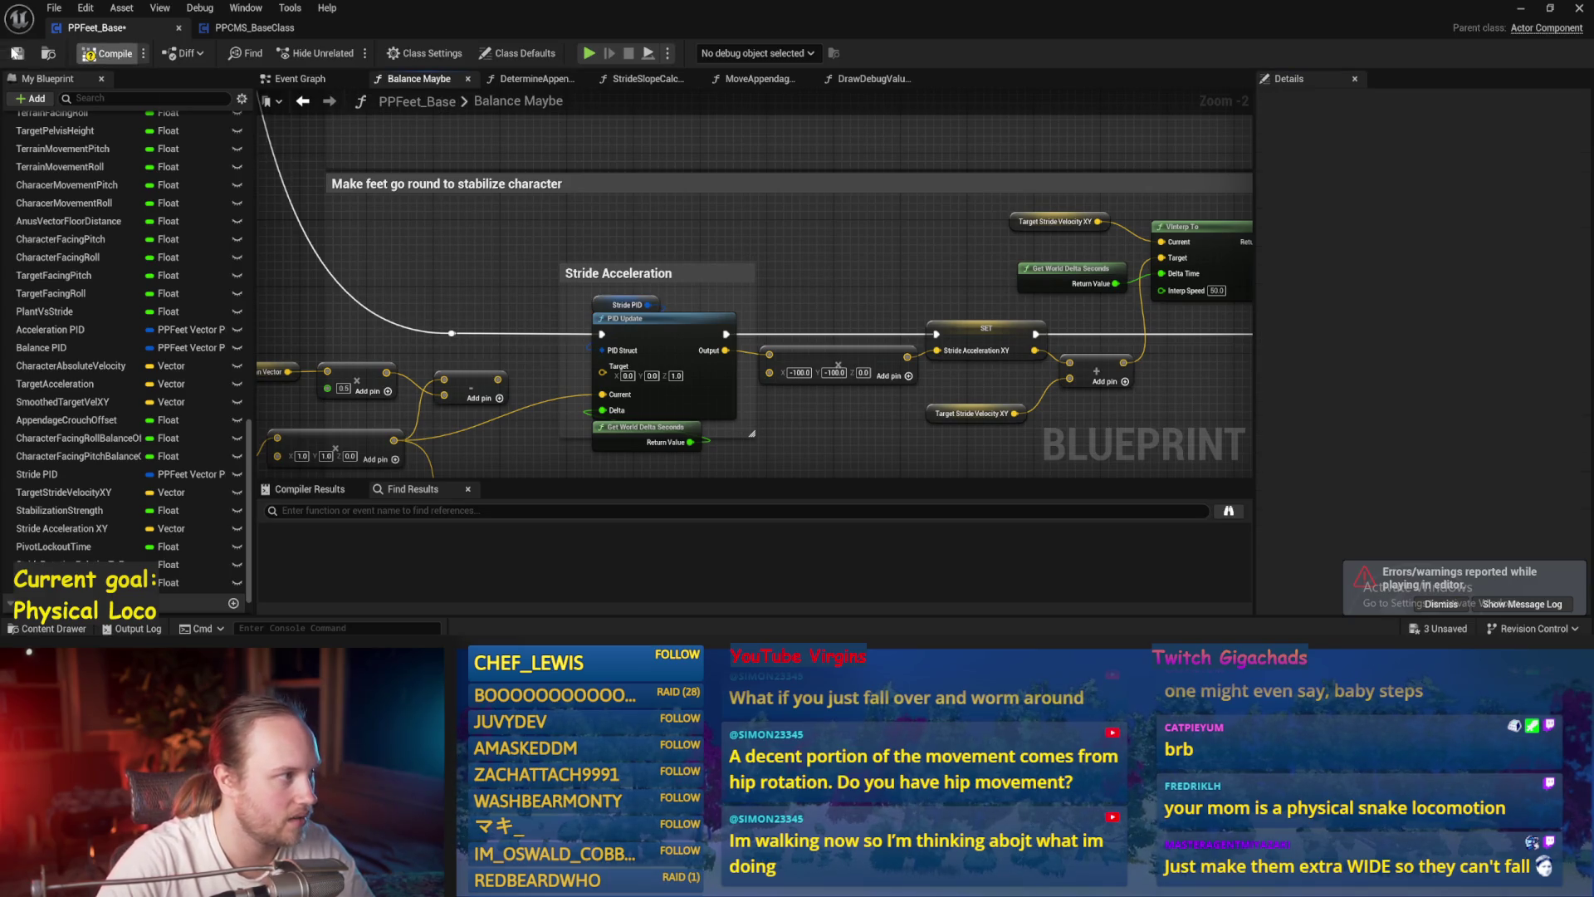
pyautogui.click(1513, 14)
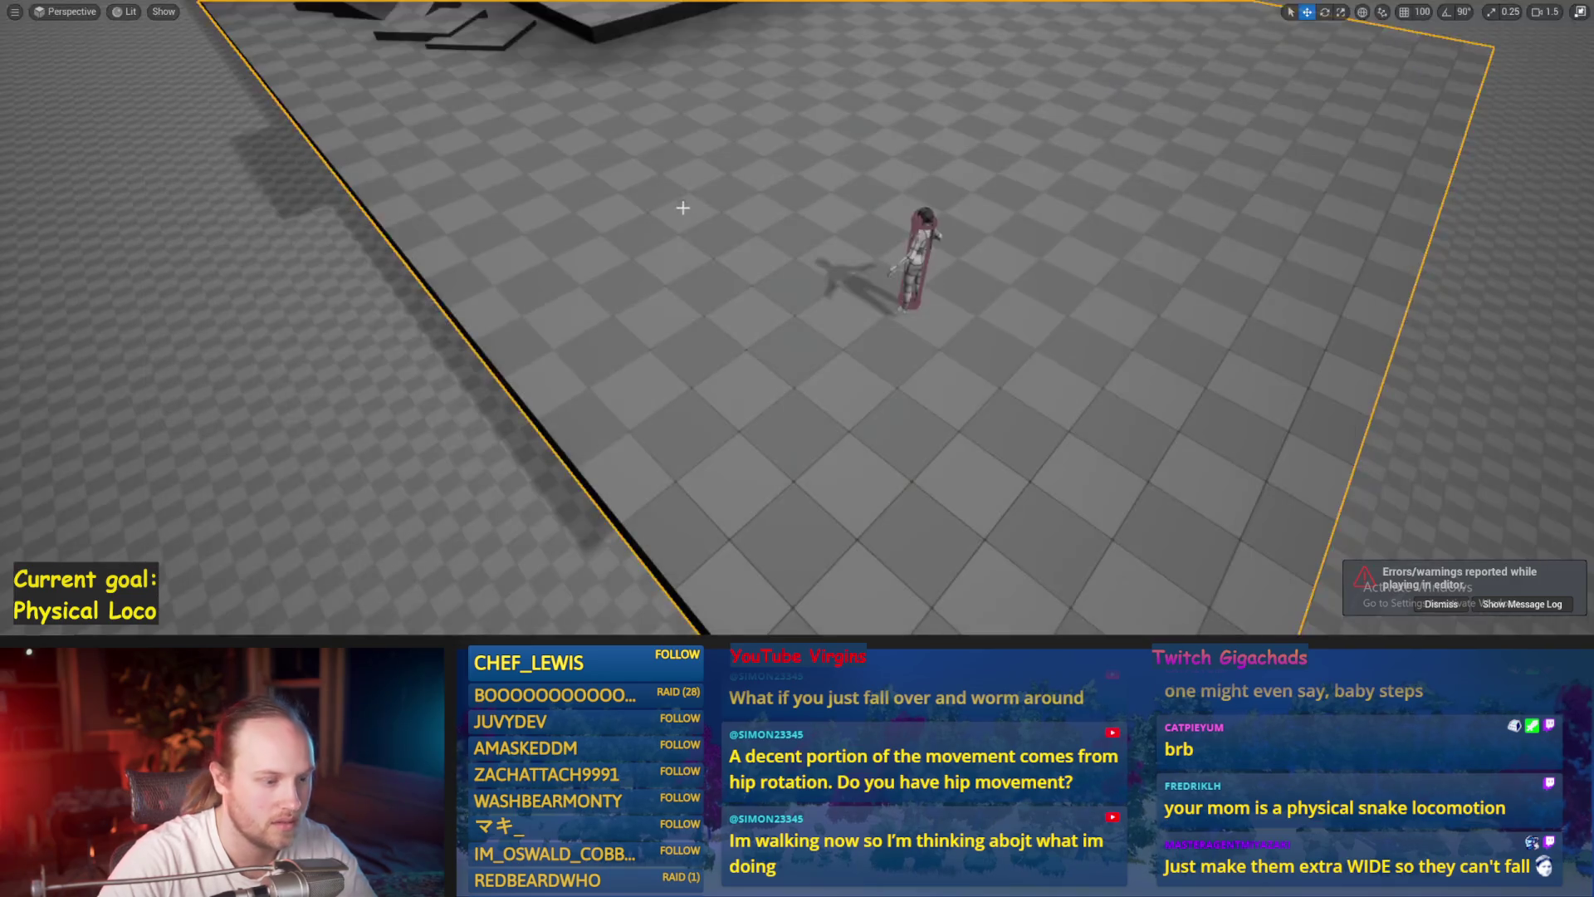
pyautogui.hotkey('alt', 'p')
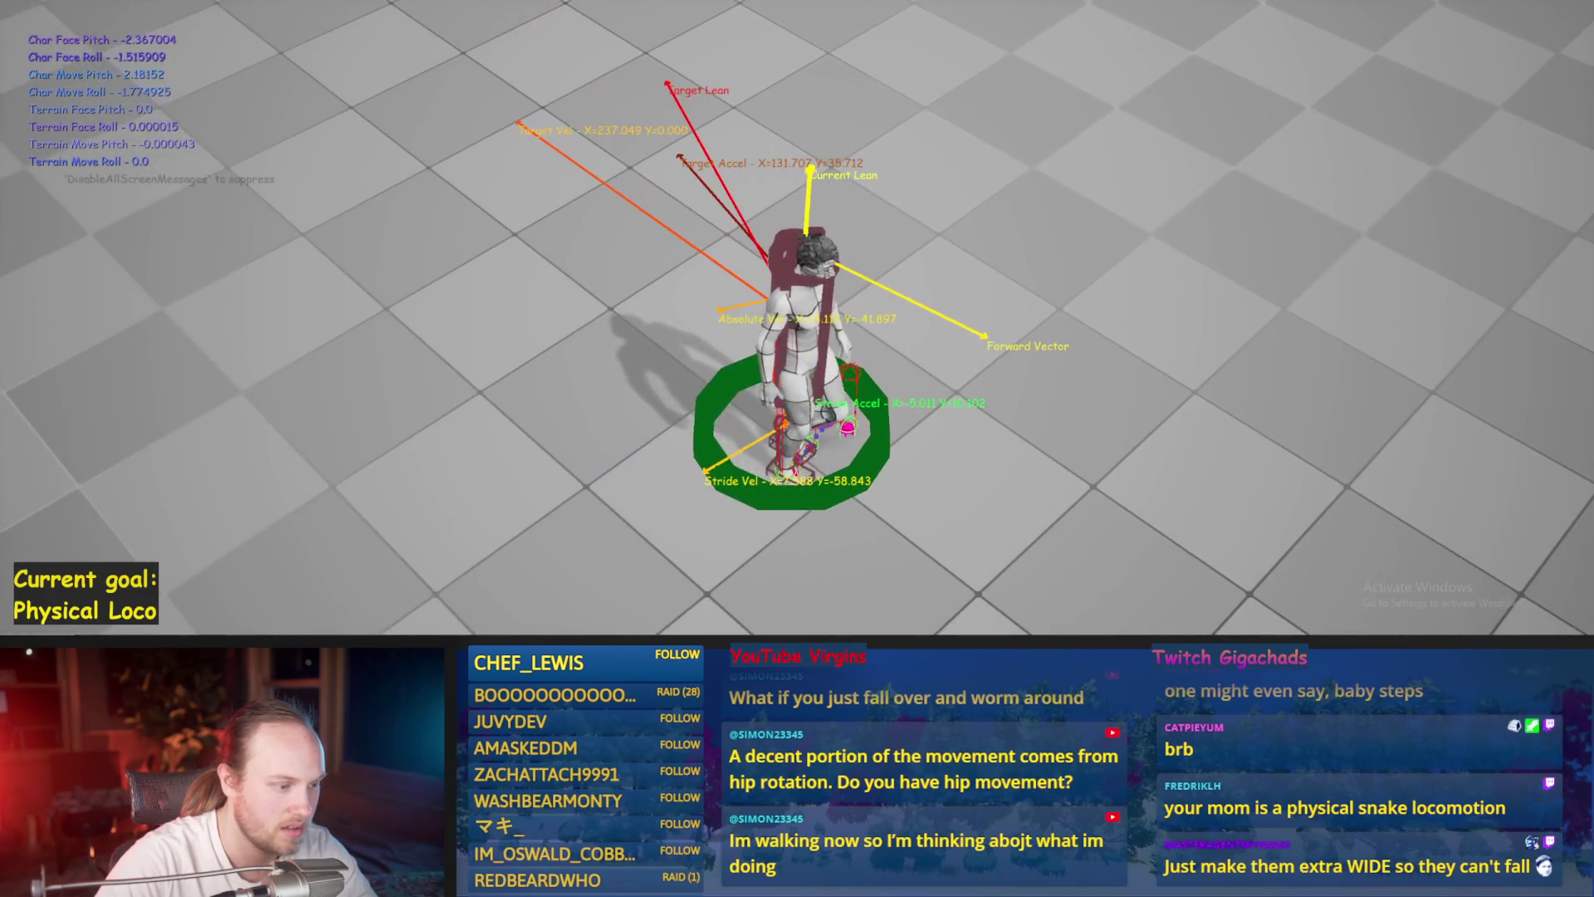
pyautogui.press('Escape')
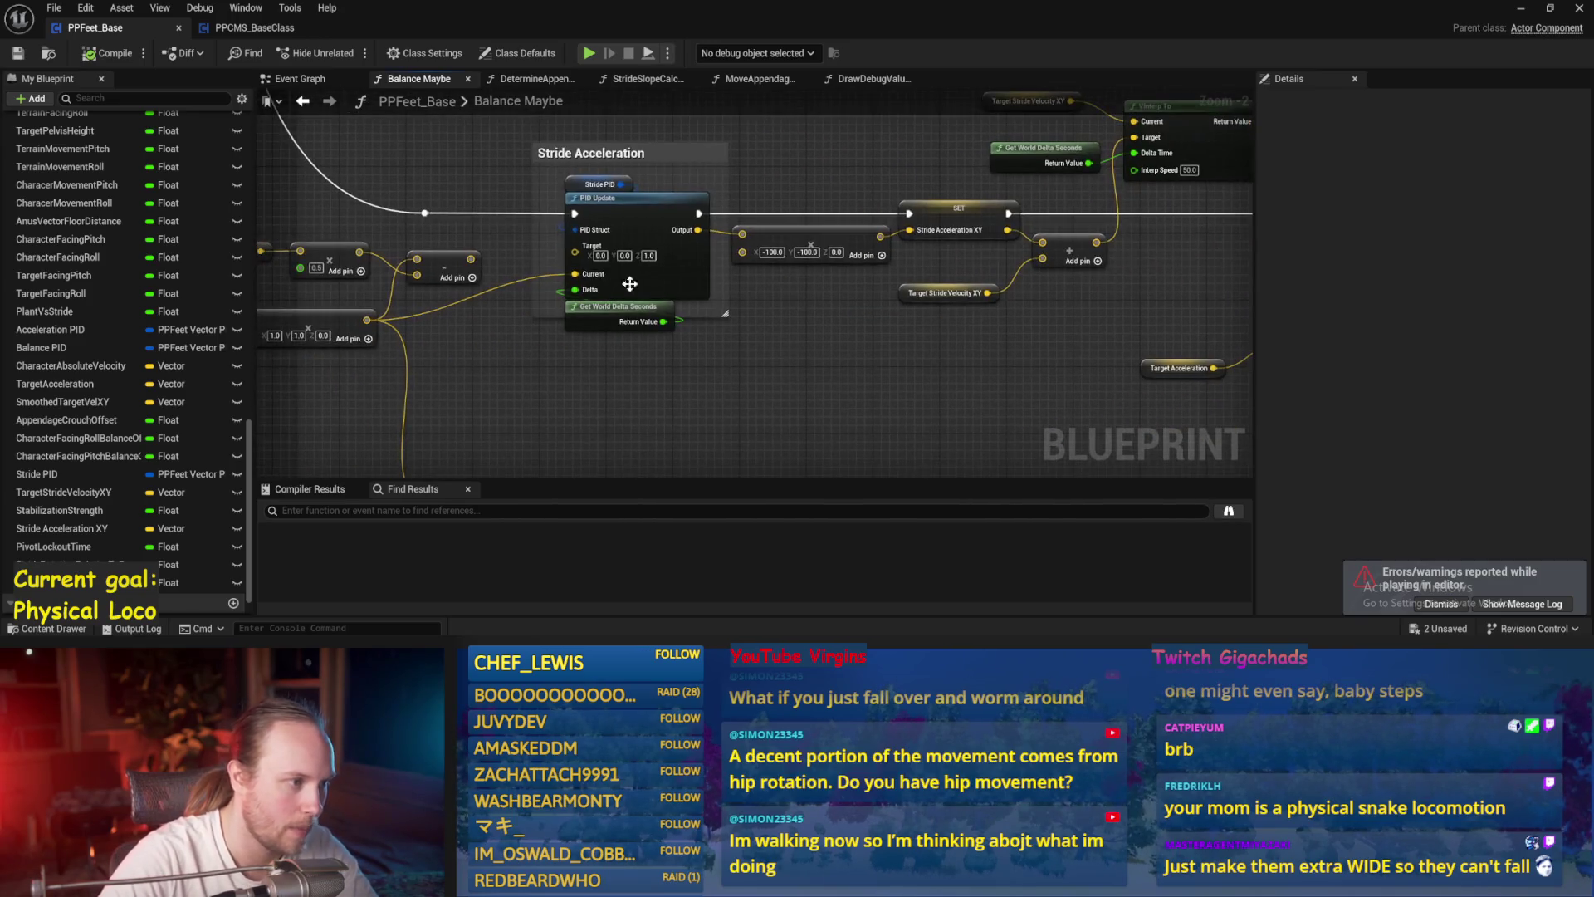
pyautogui.click(582, 188)
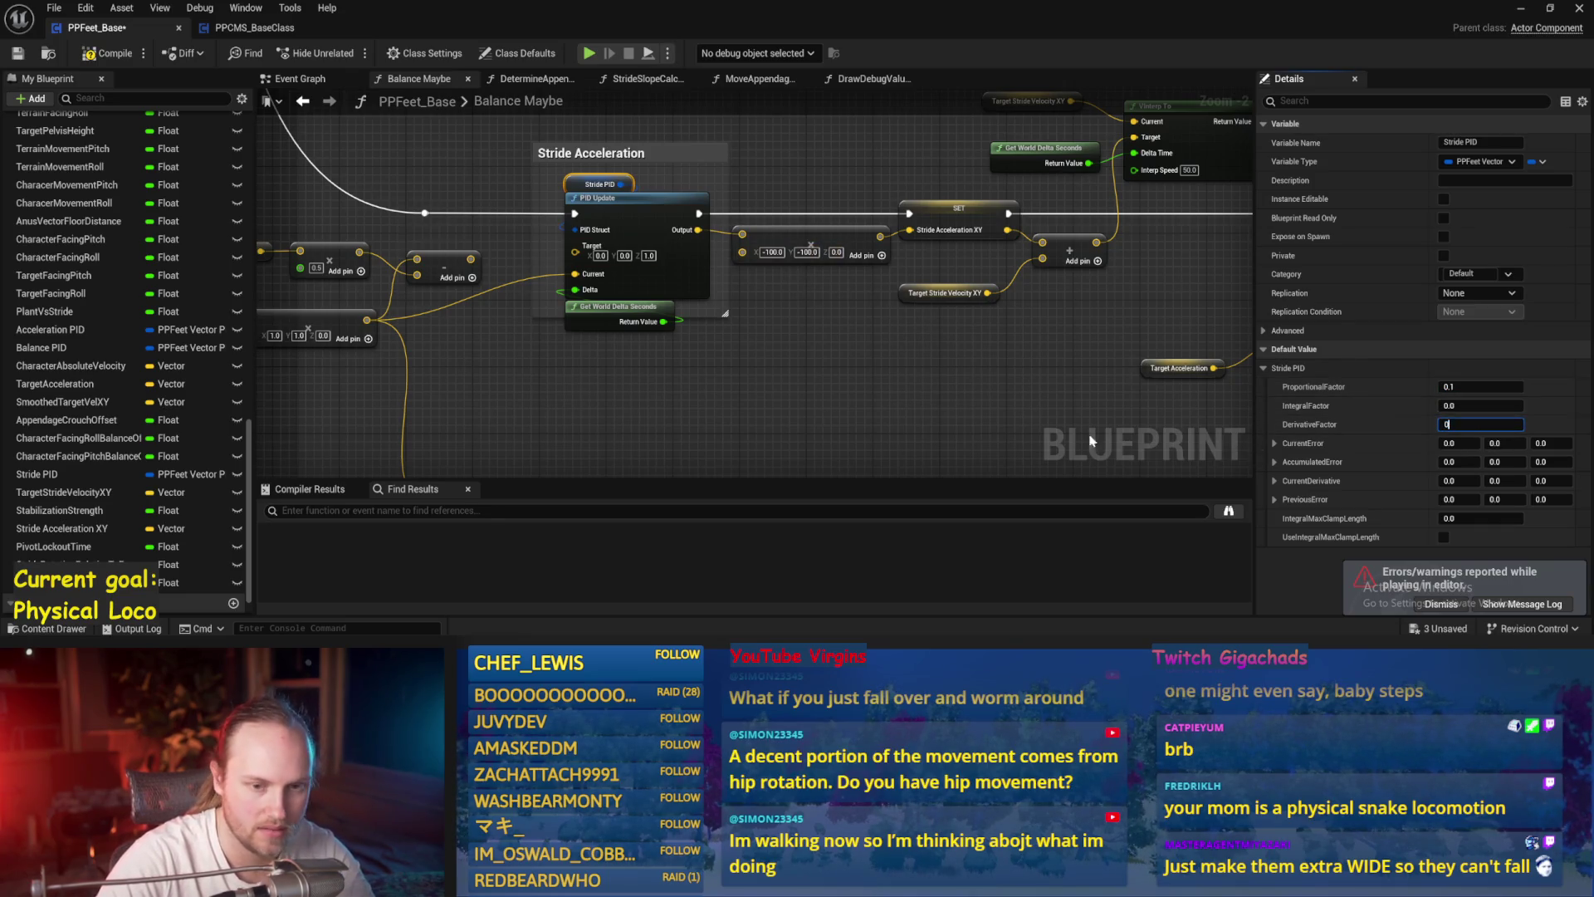
pyautogui.click(891, 378)
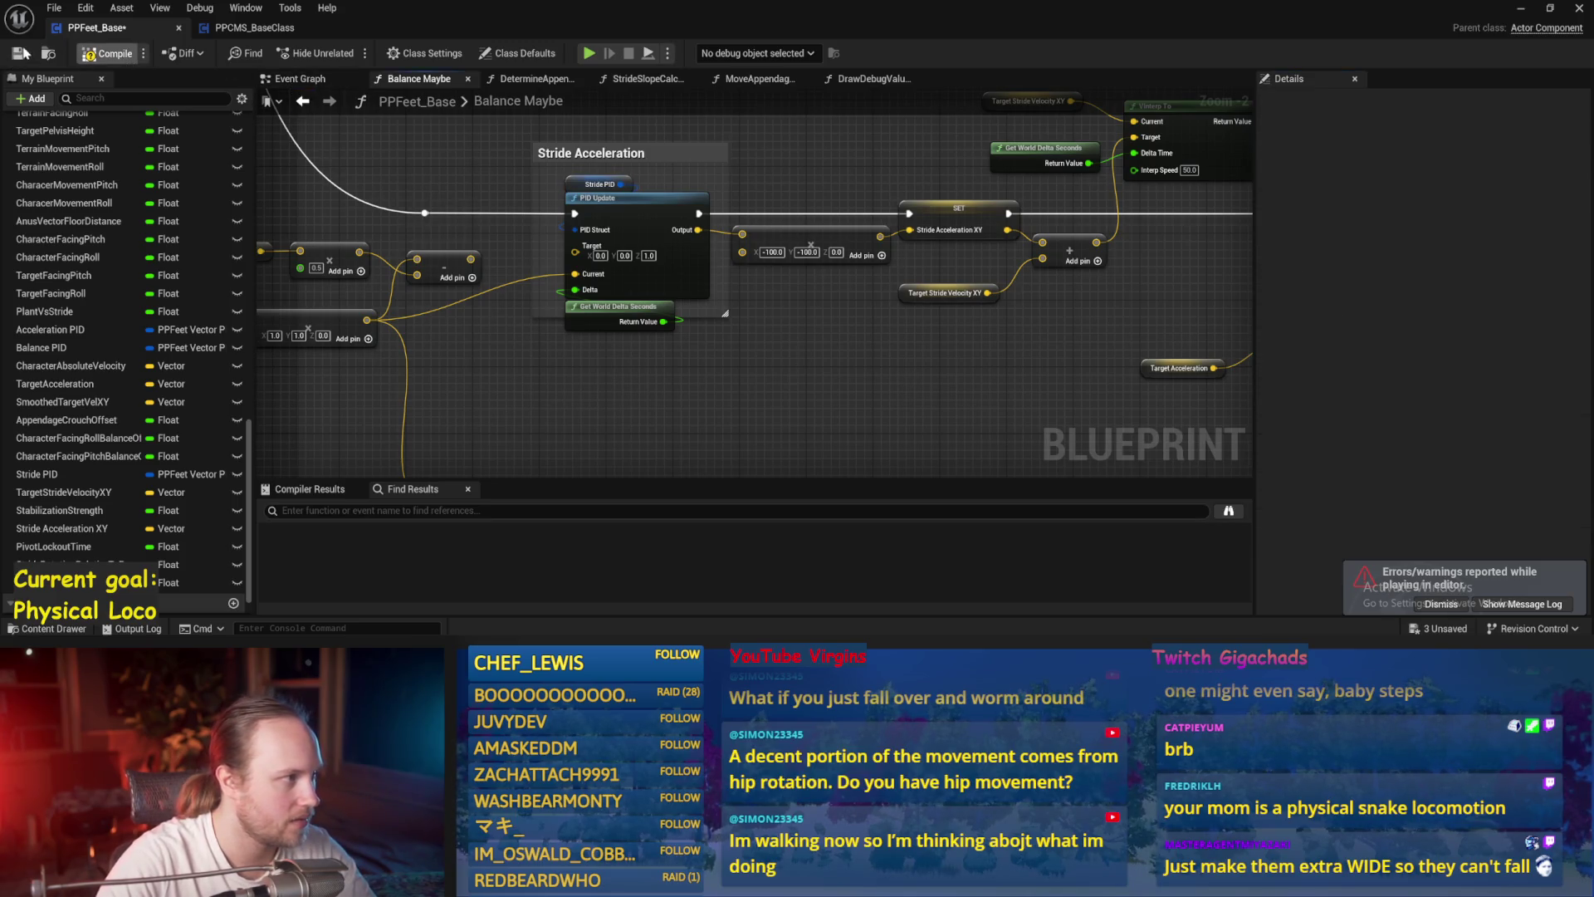
pyautogui.moveTo(517, 389); pyautogui.dragTo(731, 407)
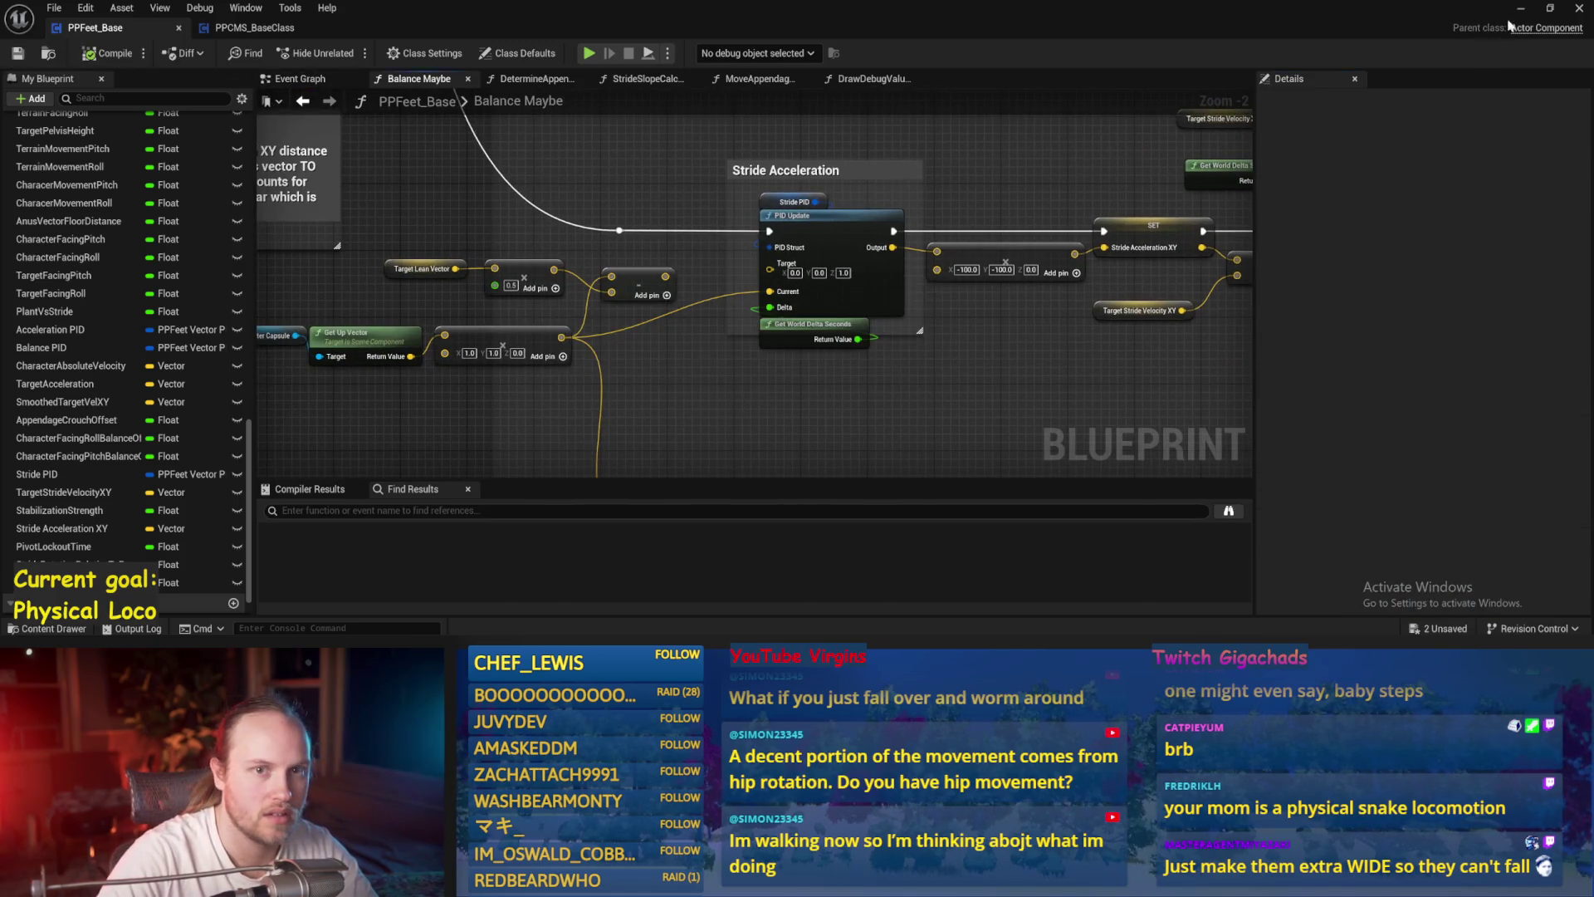
pyautogui.click(1523, 10)
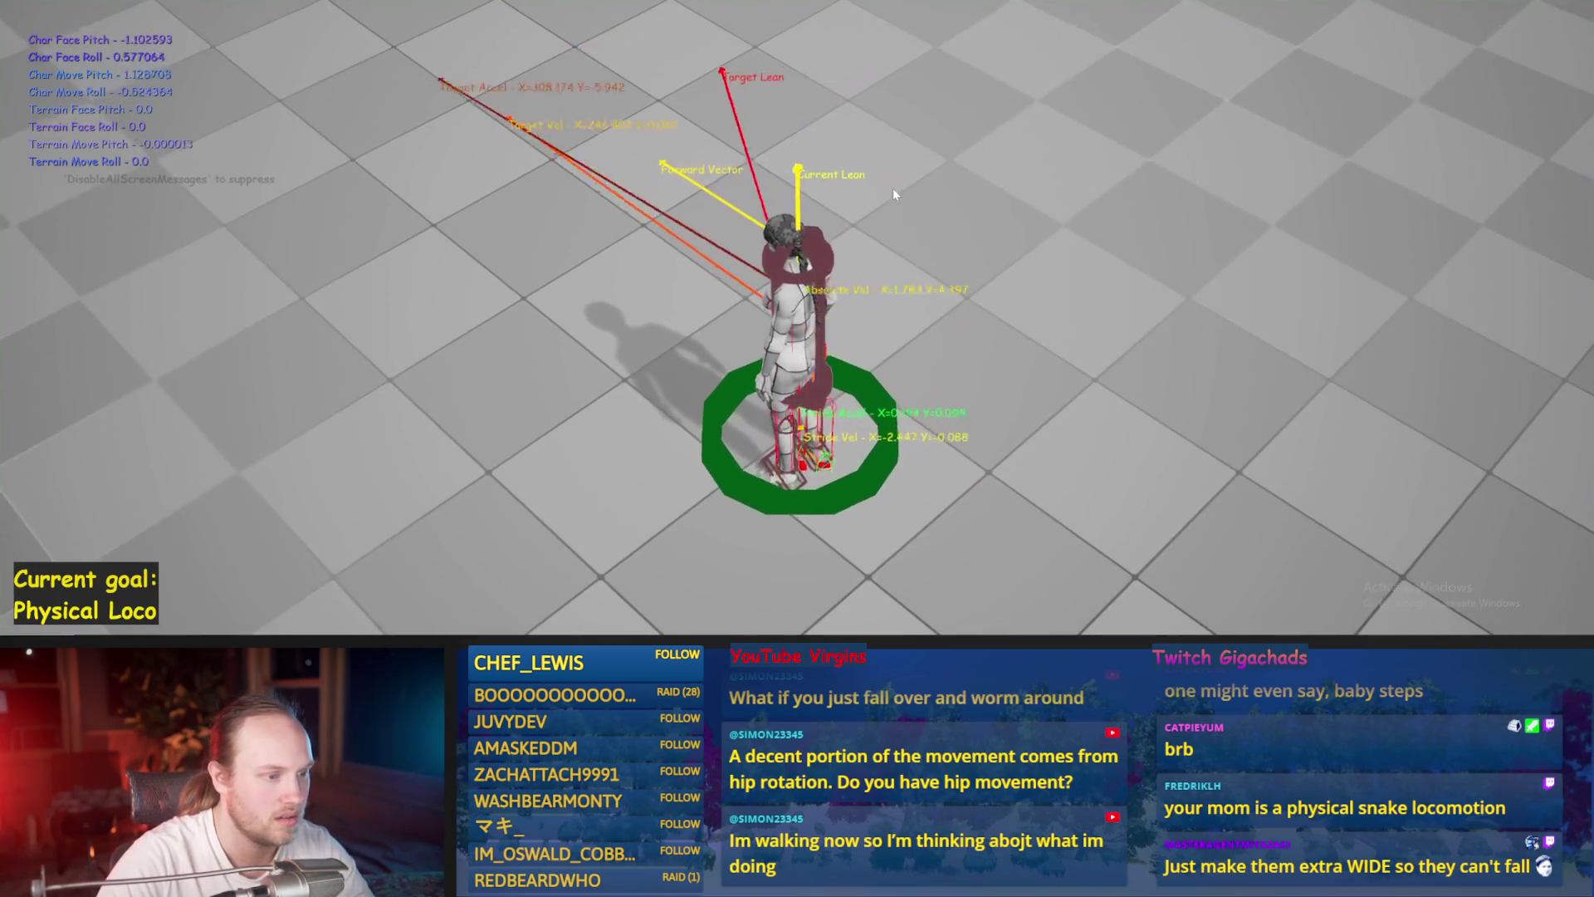
pyautogui.press('Escape')
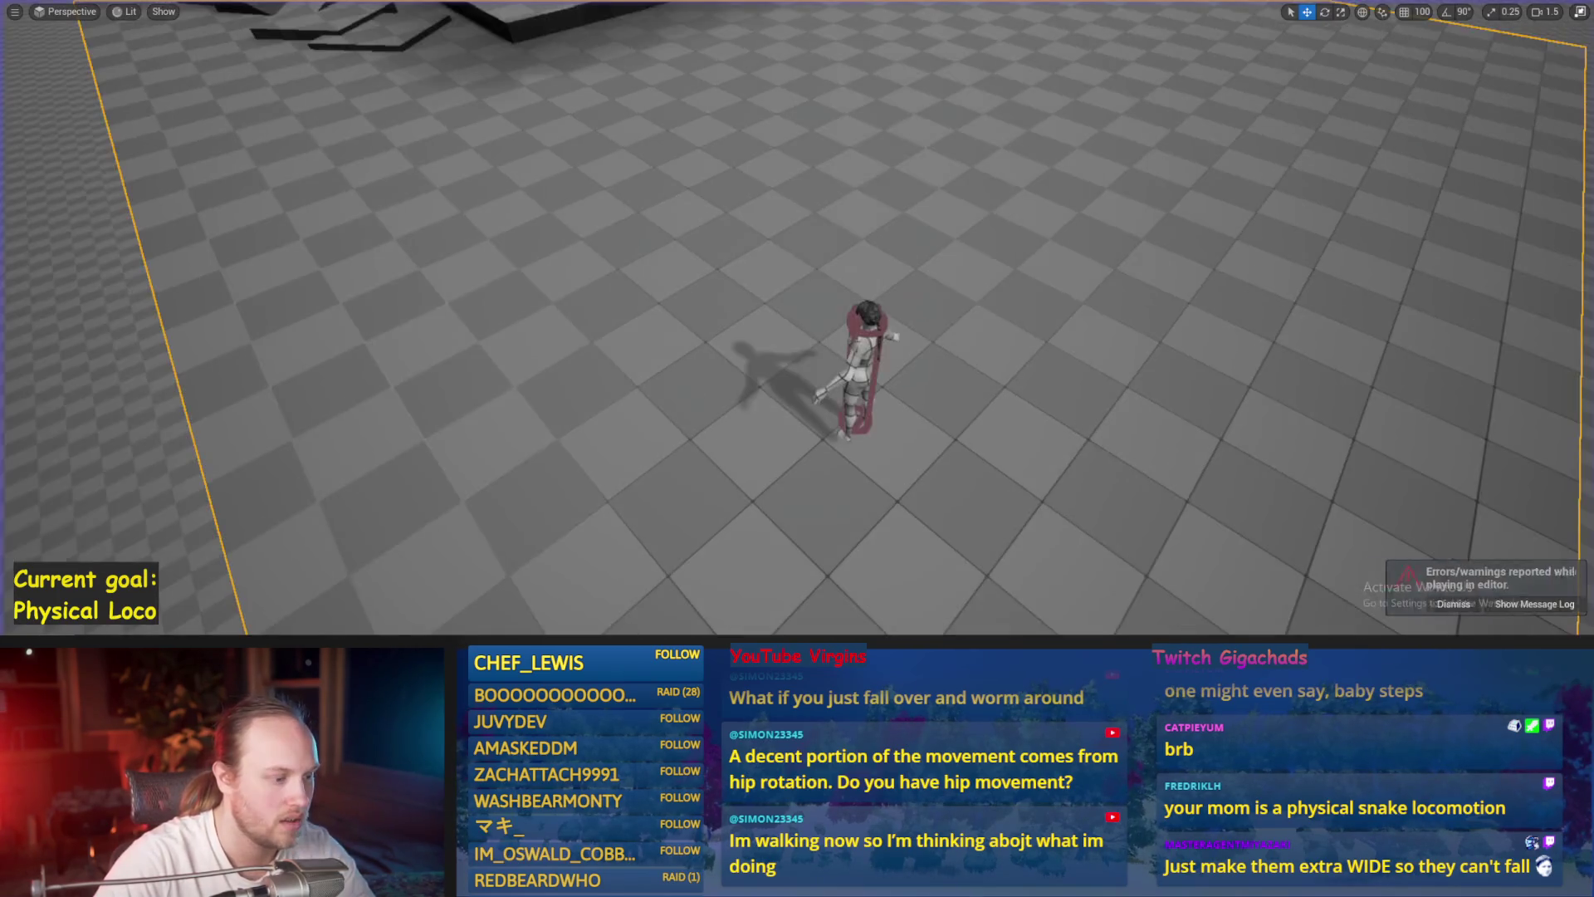
pyautogui.click(688, 608)
pyautogui.click(797, 202)
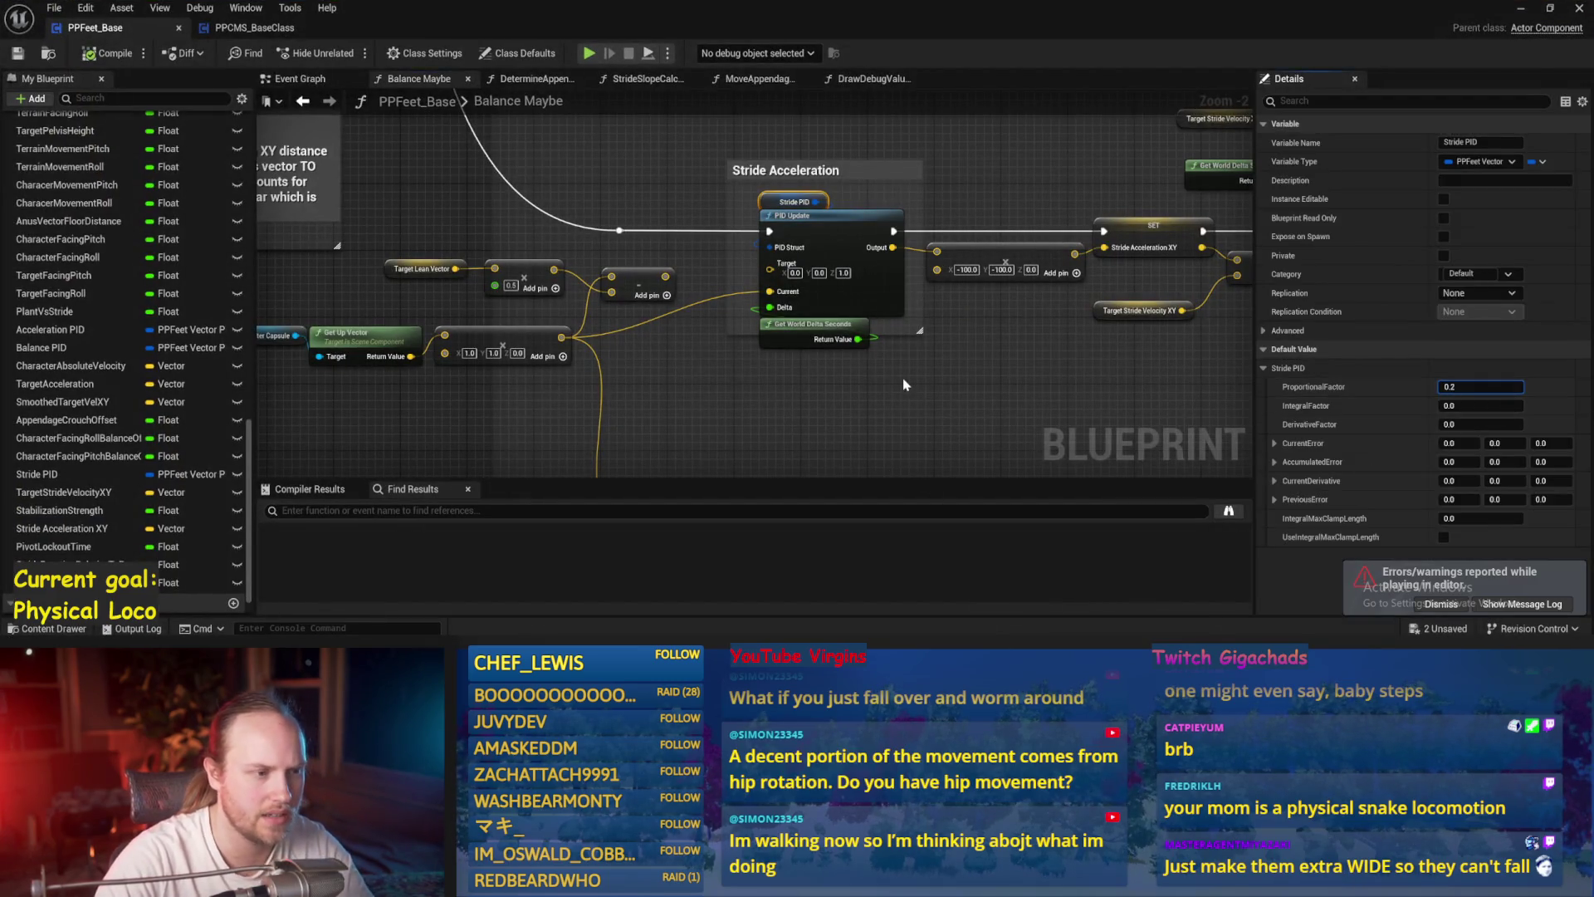
pyautogui.hotkey('ctrl', 's')
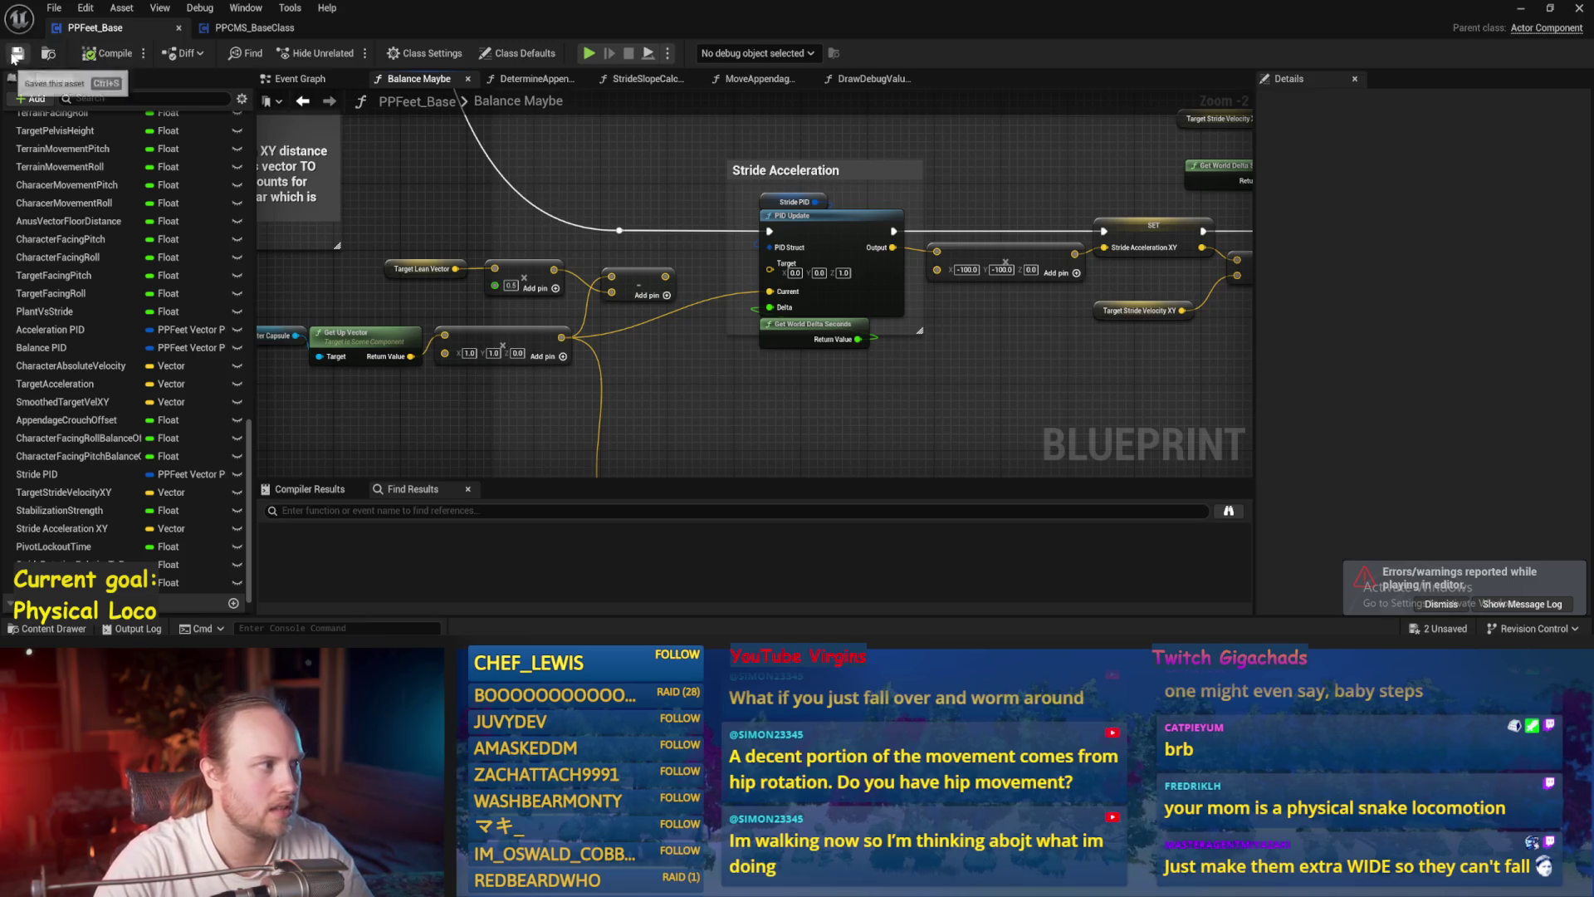
pyautogui.click(1524, 10)
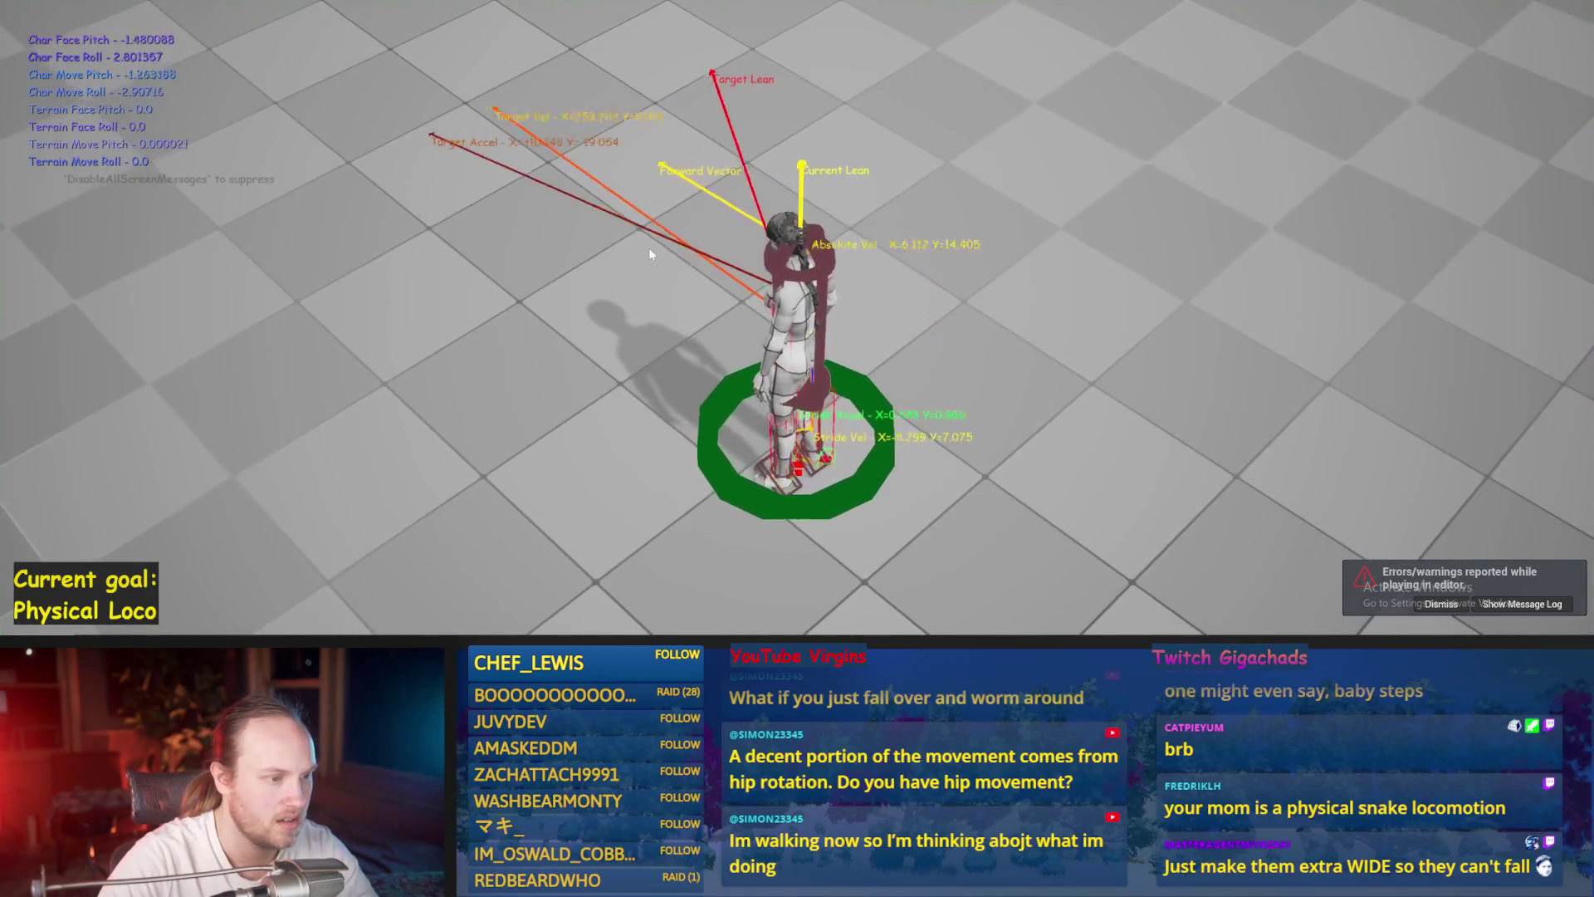
pyautogui.click(650, 247)
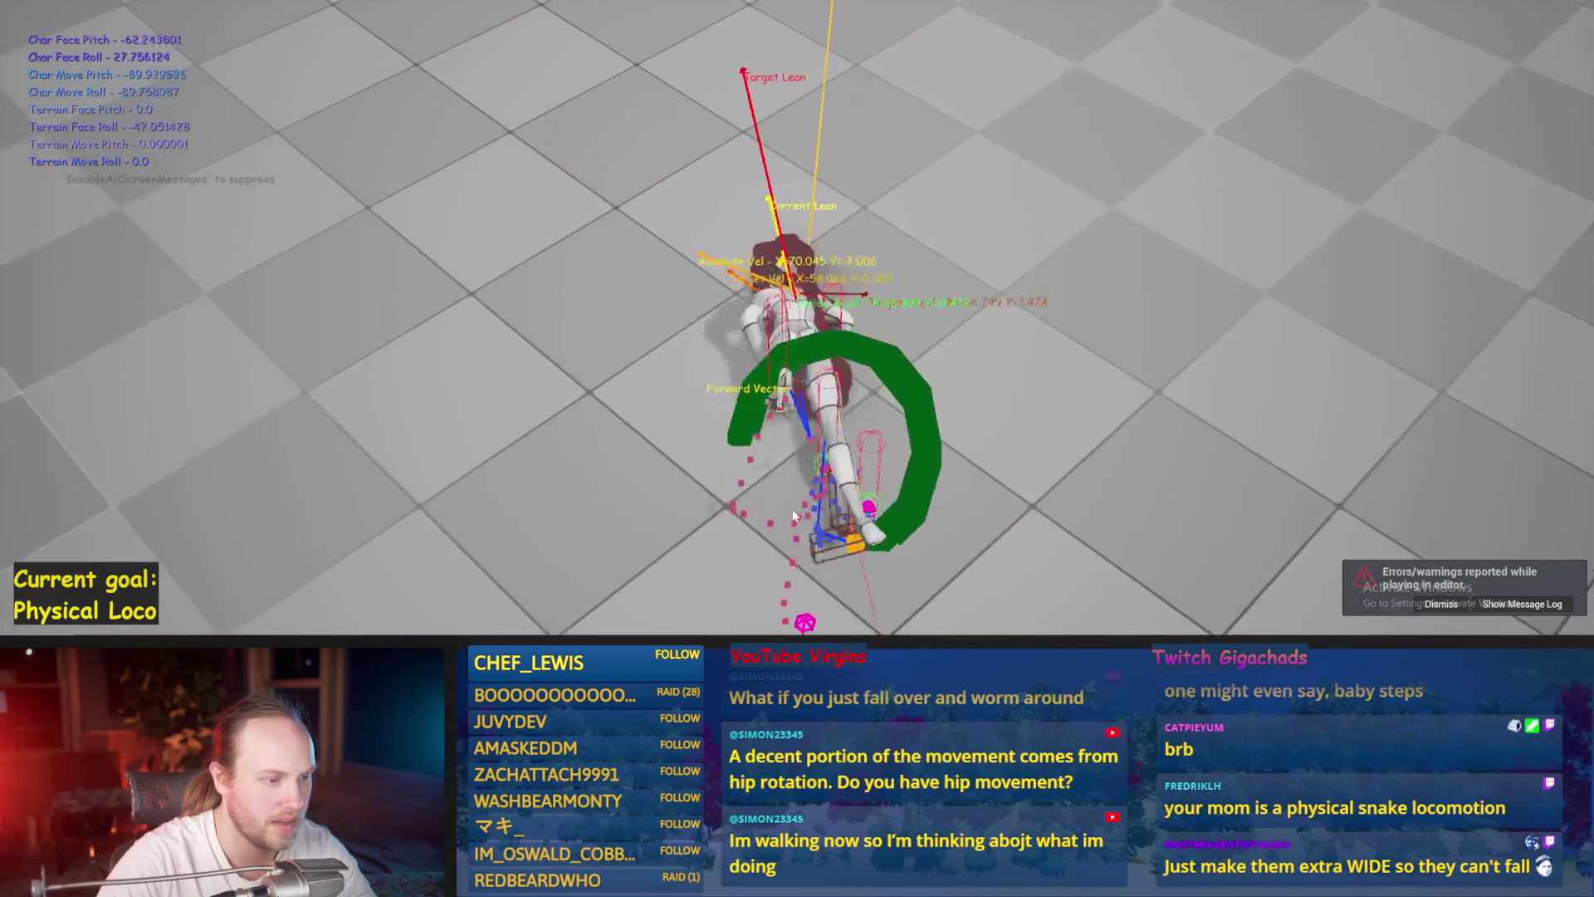
pyautogui.press('Escape')
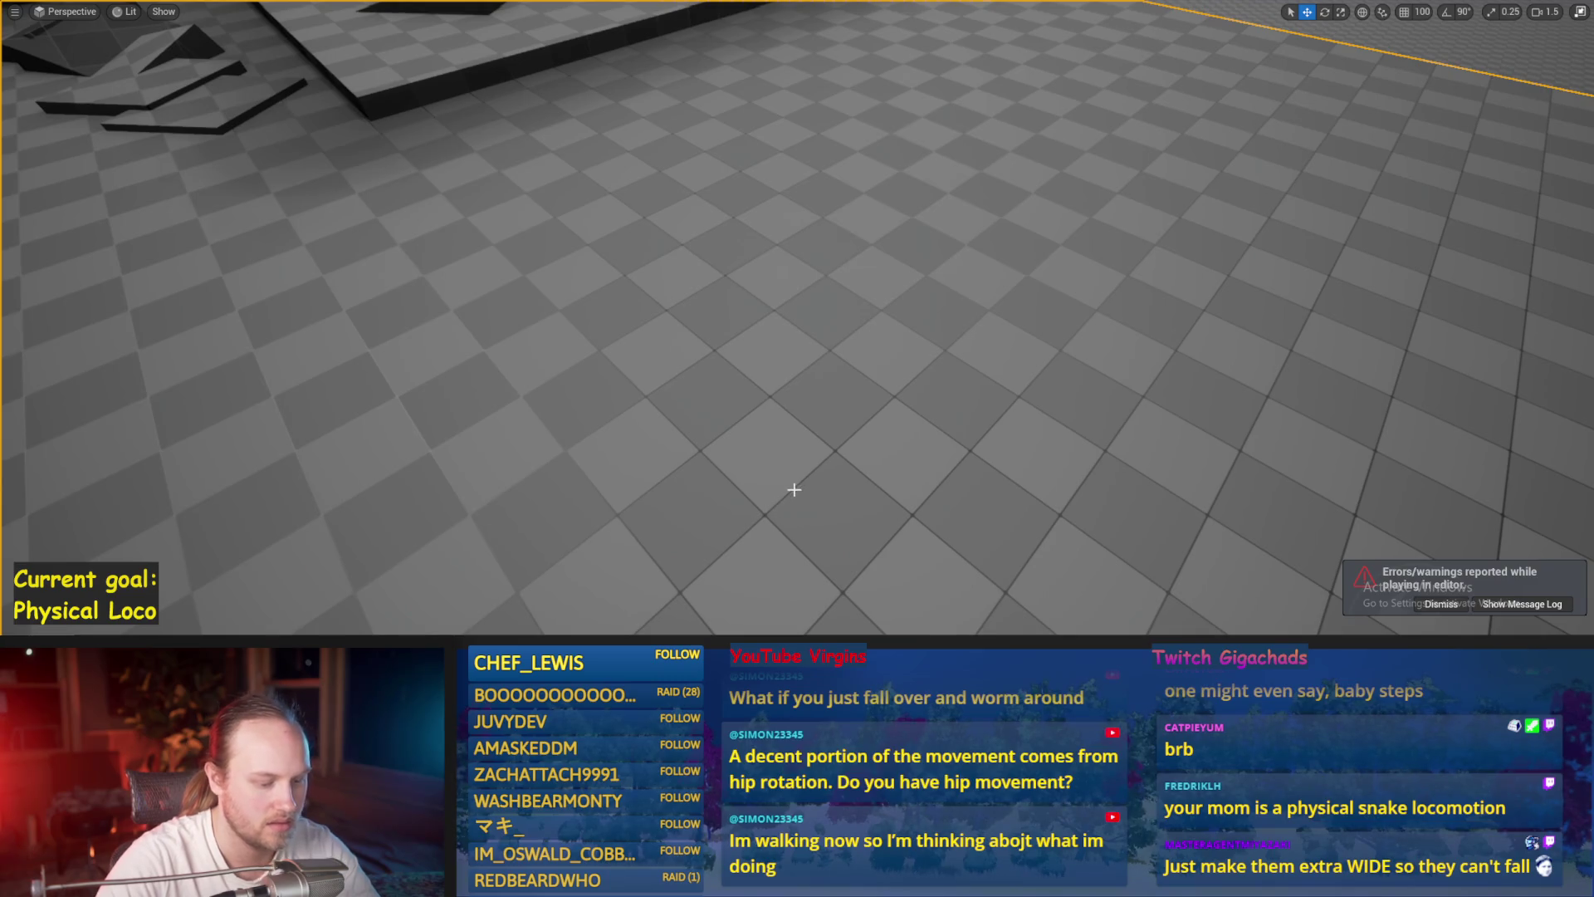
pyautogui.hotkey('alt', 'p')
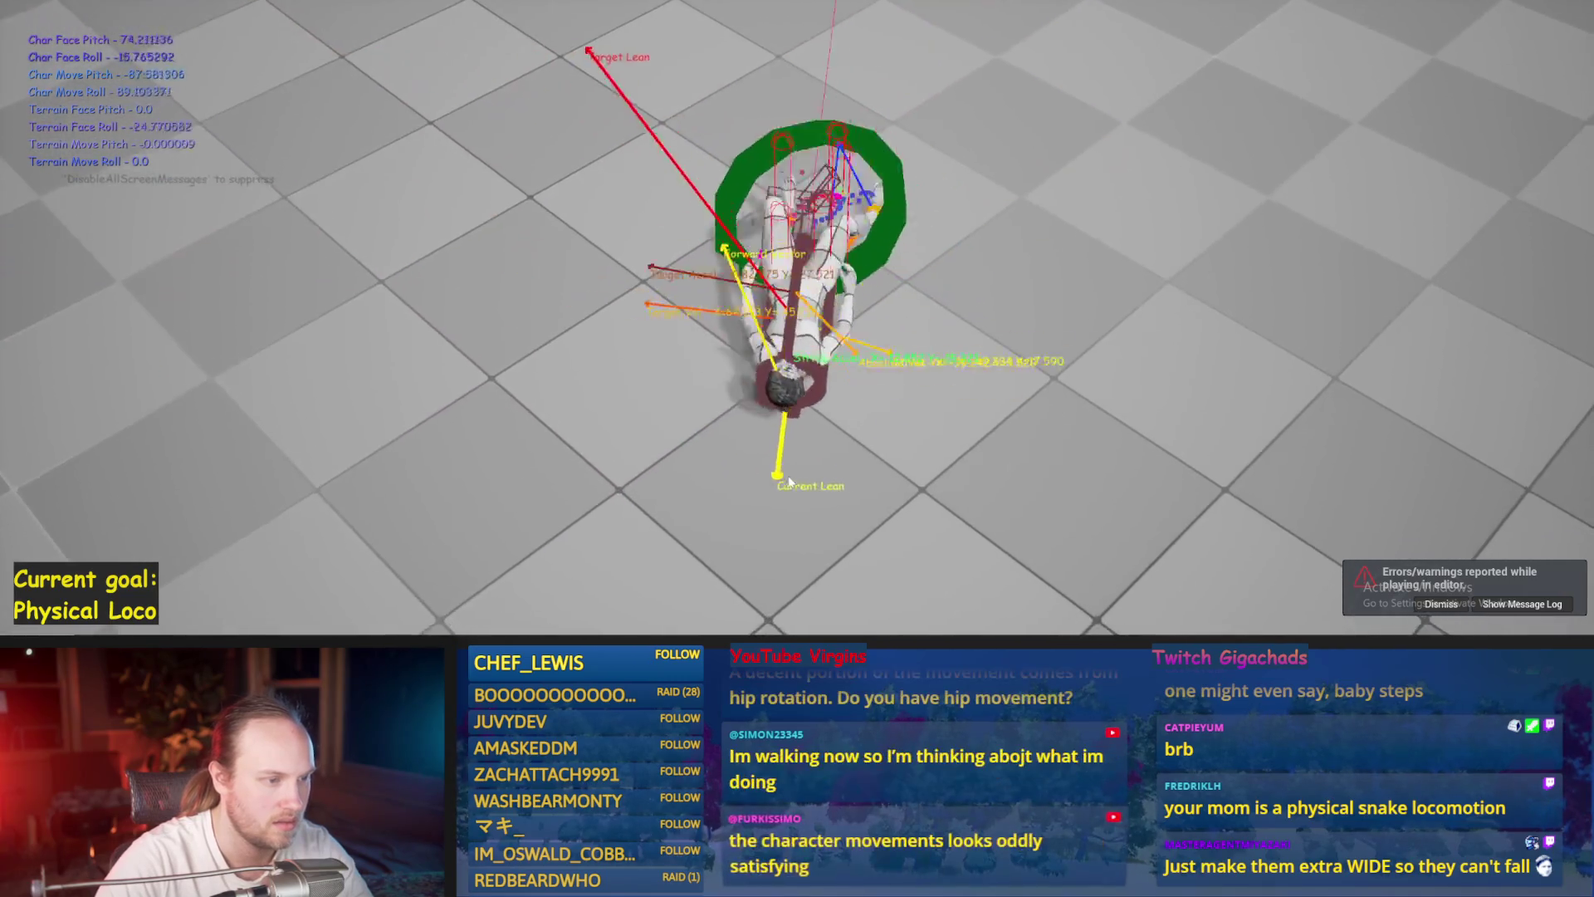
pyautogui.press('Escape')
pyautogui.hotkey('alt', 'p')
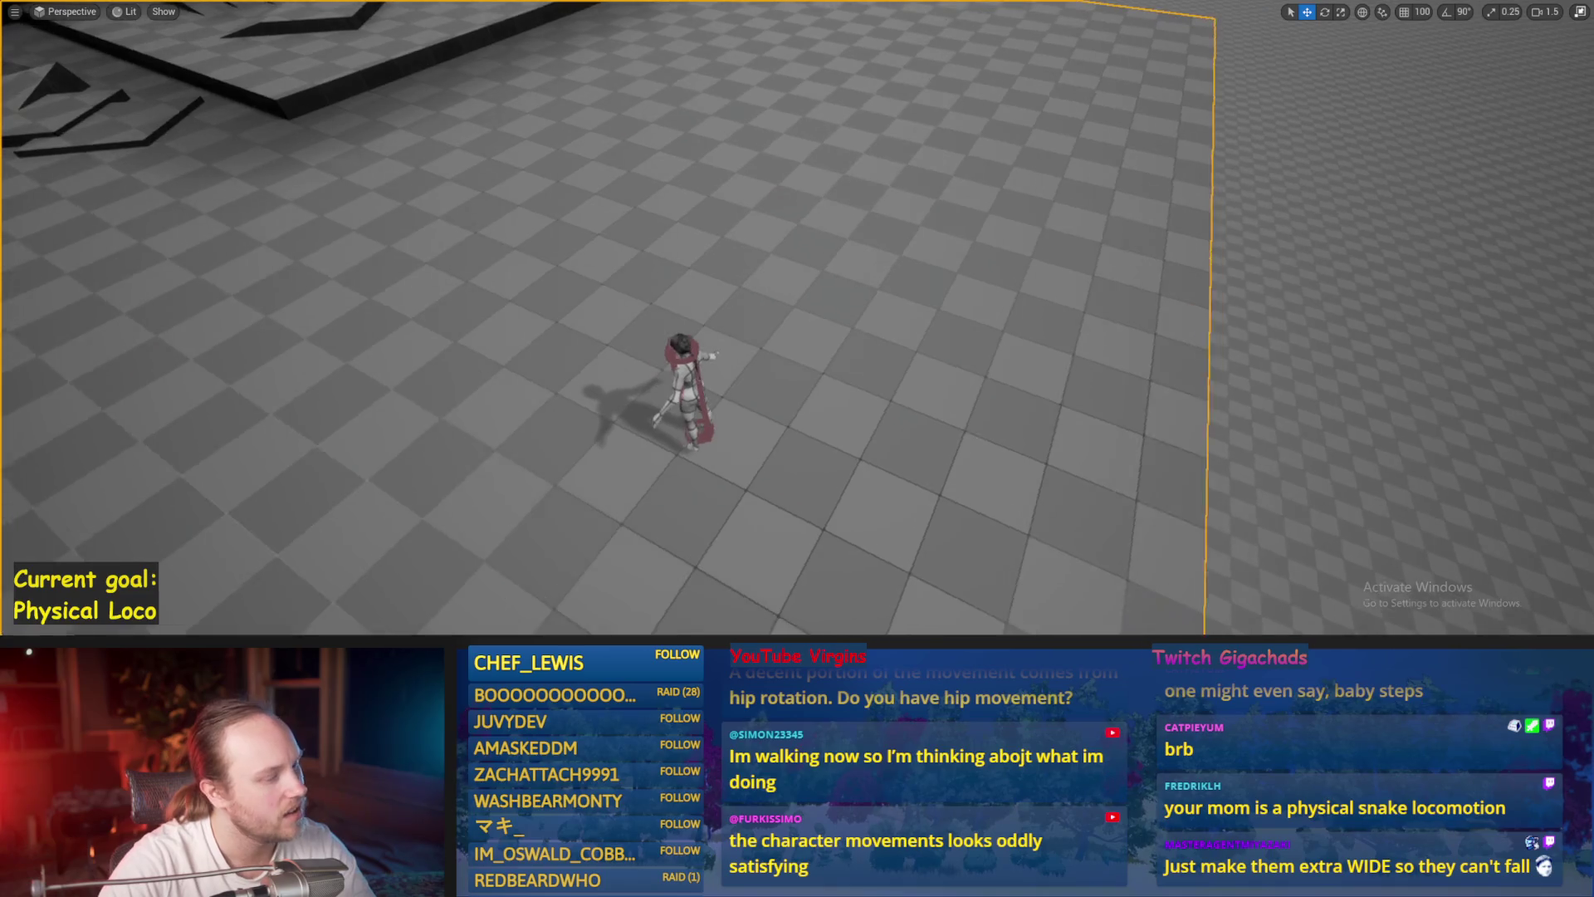
pyautogui.press('F8')
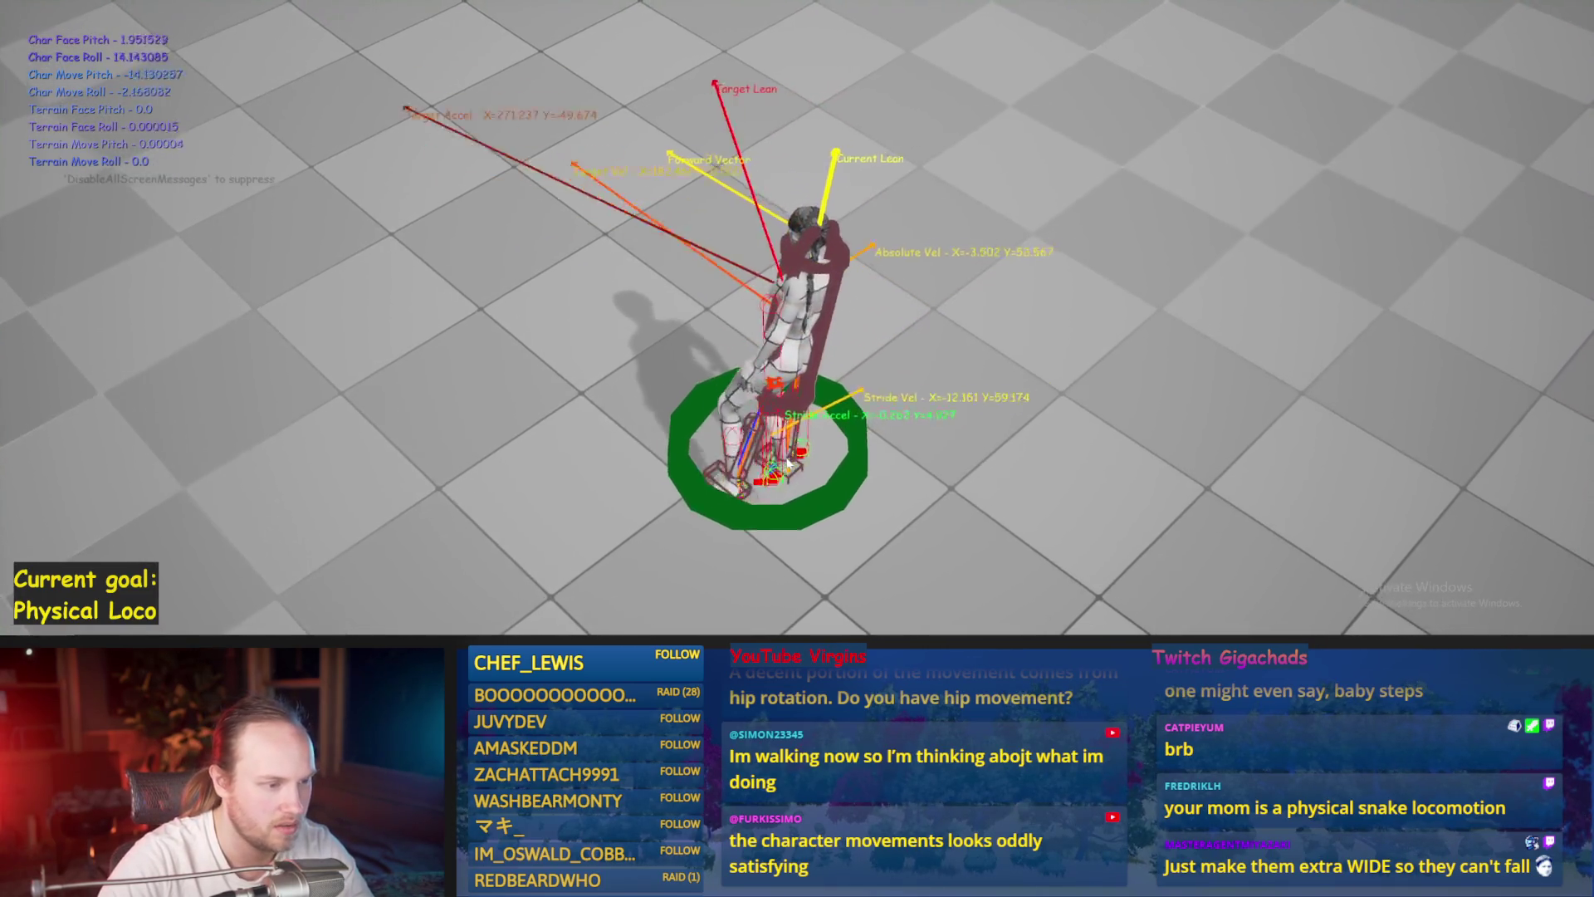
pyautogui.press('Escape')
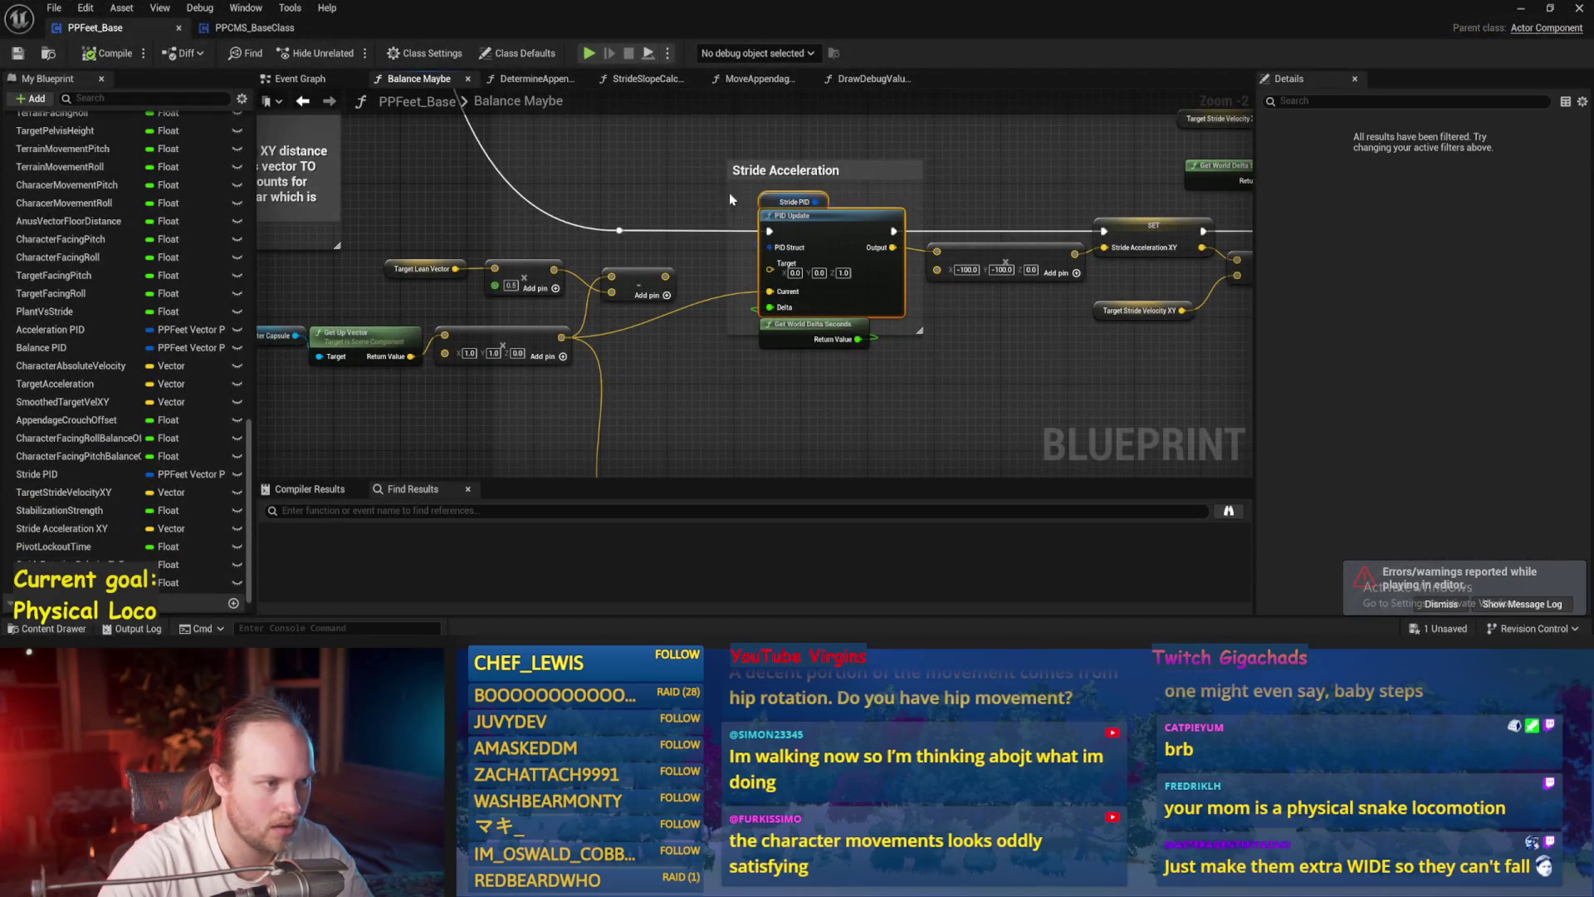
# - Play-test the character, then return to Balance Maybe and save the blueprint
pyautogui.hotkey('alt', 'p')
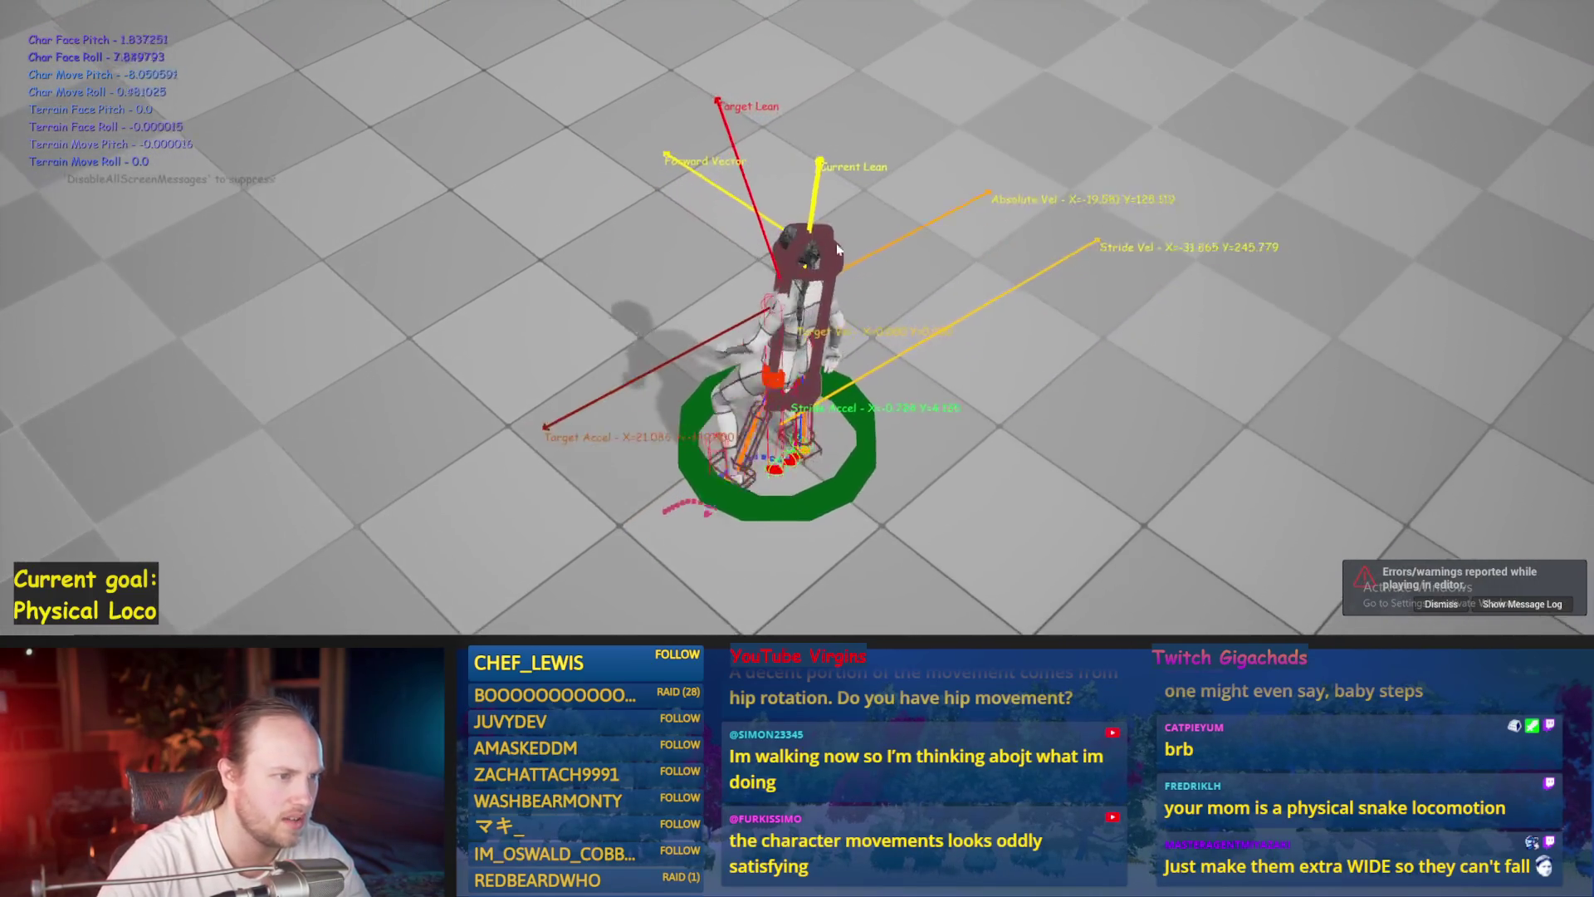
pyautogui.press('Escape')
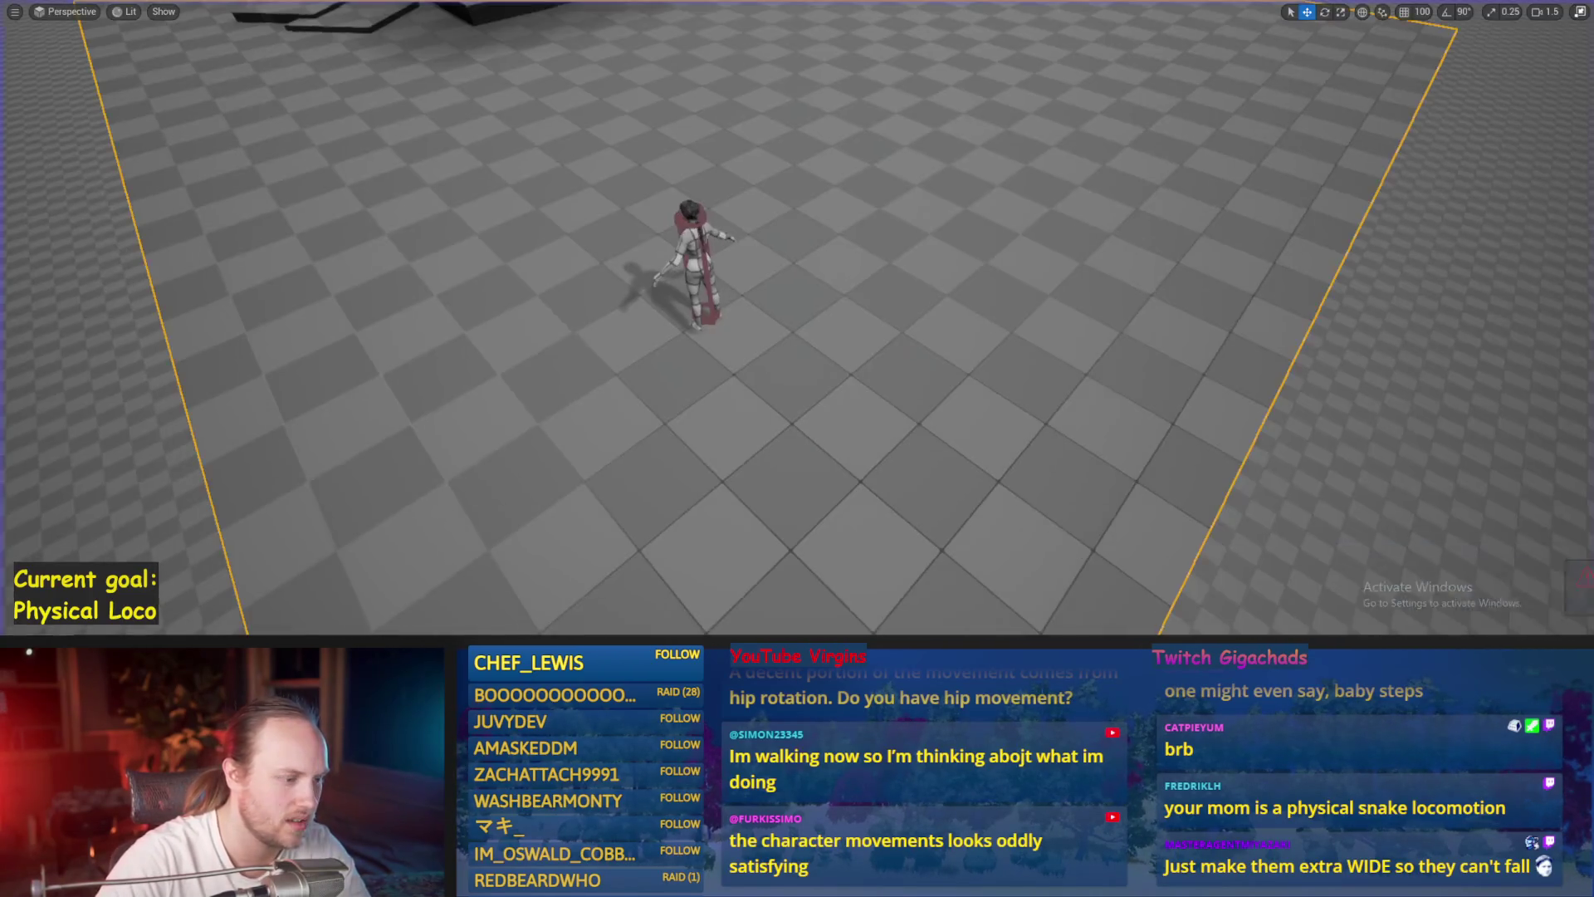
pyautogui.click(734, 565)
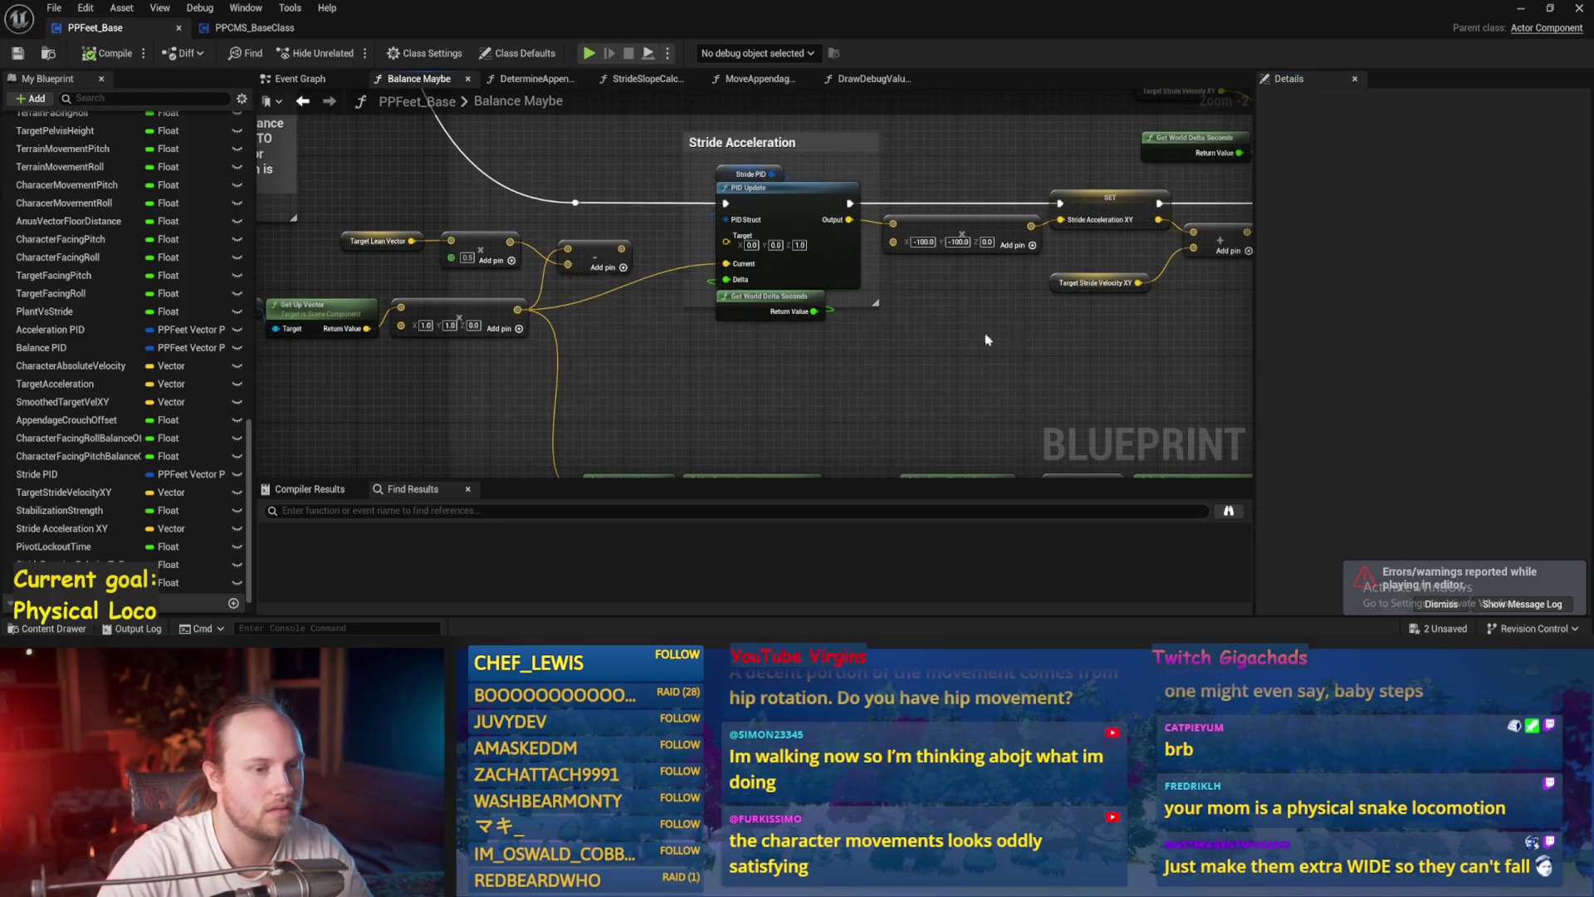
pyautogui.hotkey('ctrl', 's')
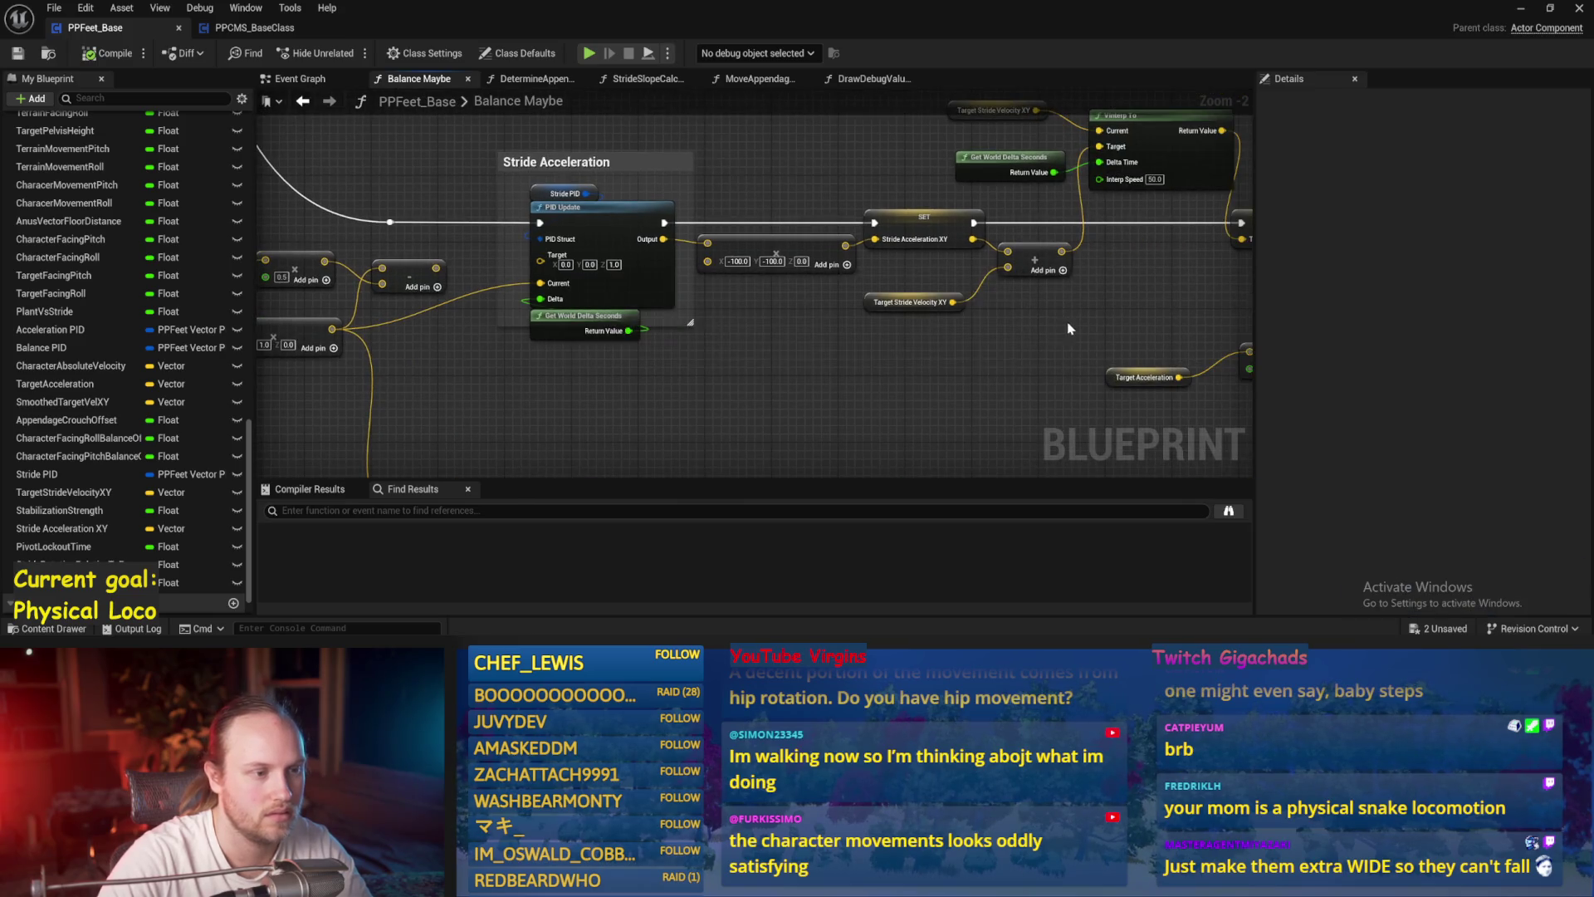
# - Center the Stride Acceleration section, run another test, then pan to the stride speed nodes
pyautogui.moveTo(1070, 328); pyautogui.dragTo(828, 360)
pyautogui.moveTo(747, 305)
pyautogui.mouseDown()
pyautogui.moveTo(1126, 269)
pyautogui.moveTo(1268, 231)
pyautogui.mouseUp()
pyautogui.click(1521, 8)
pyautogui.rightClick(739, 208)
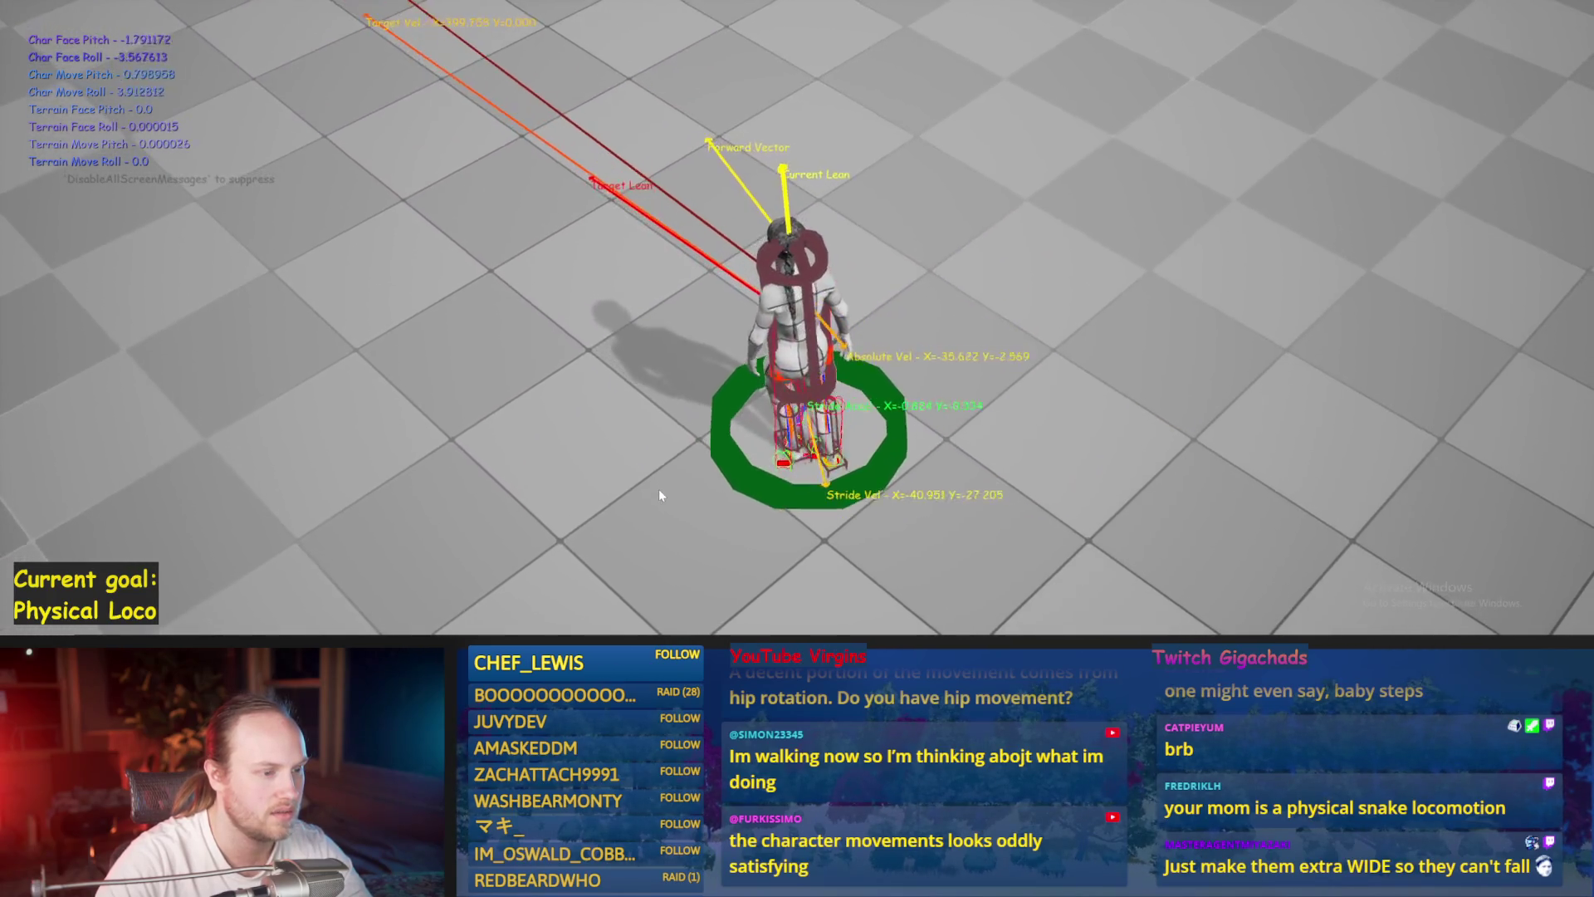
pyautogui.press('Escape')
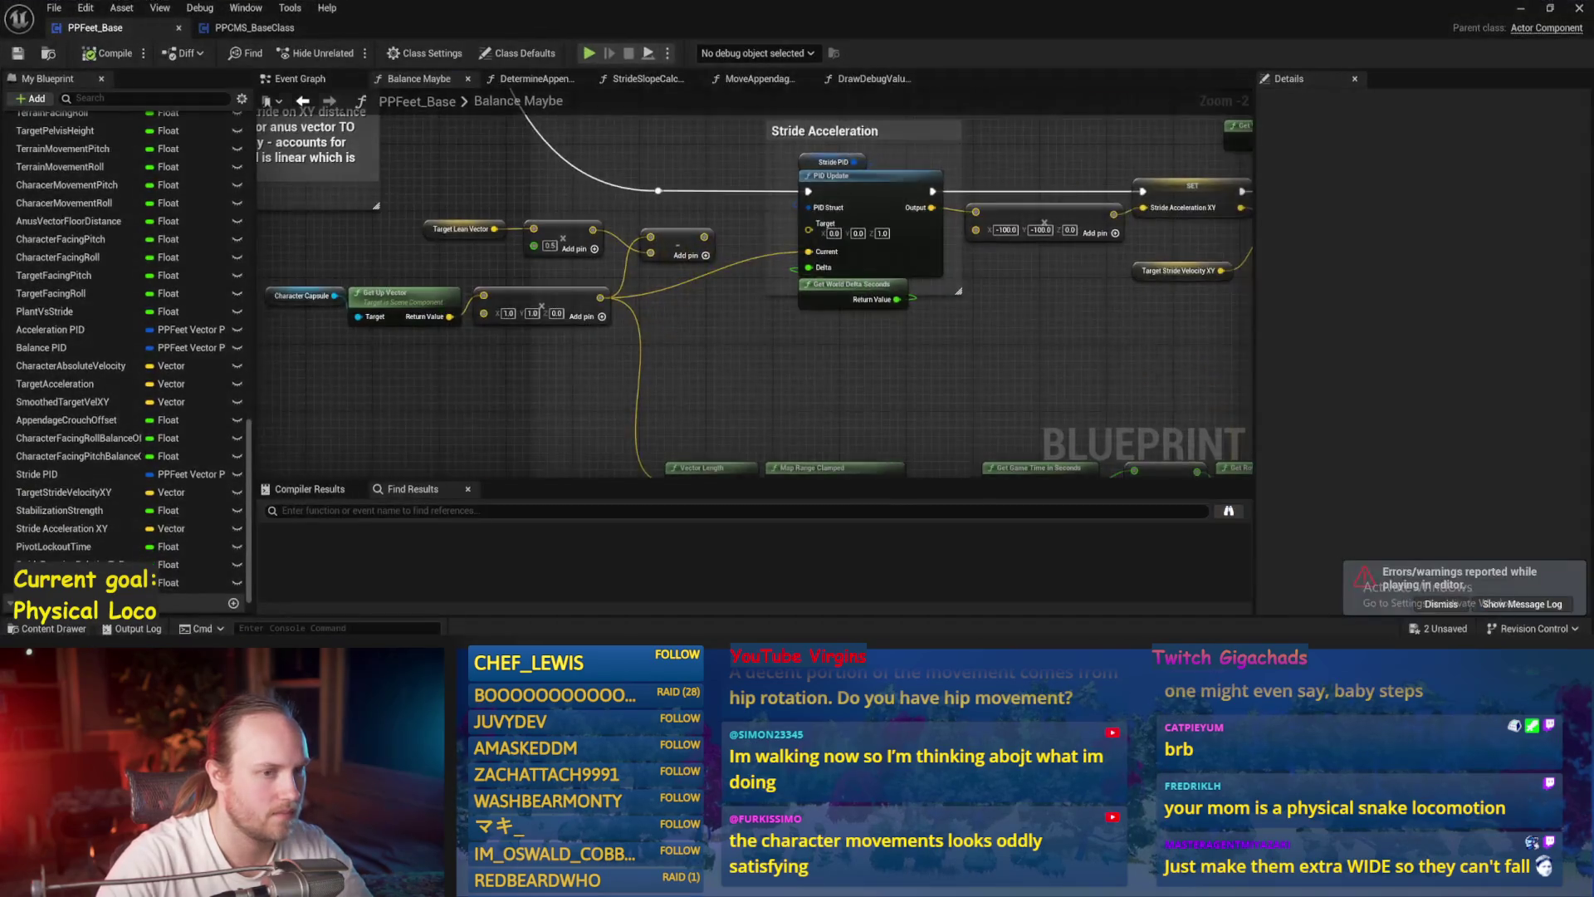
pyautogui.moveTo(1279, 276)
pyautogui.mouseDown()
pyautogui.moveTo(982, 358)
pyautogui.moveTo(561, 343)
pyautogui.mouseUp()
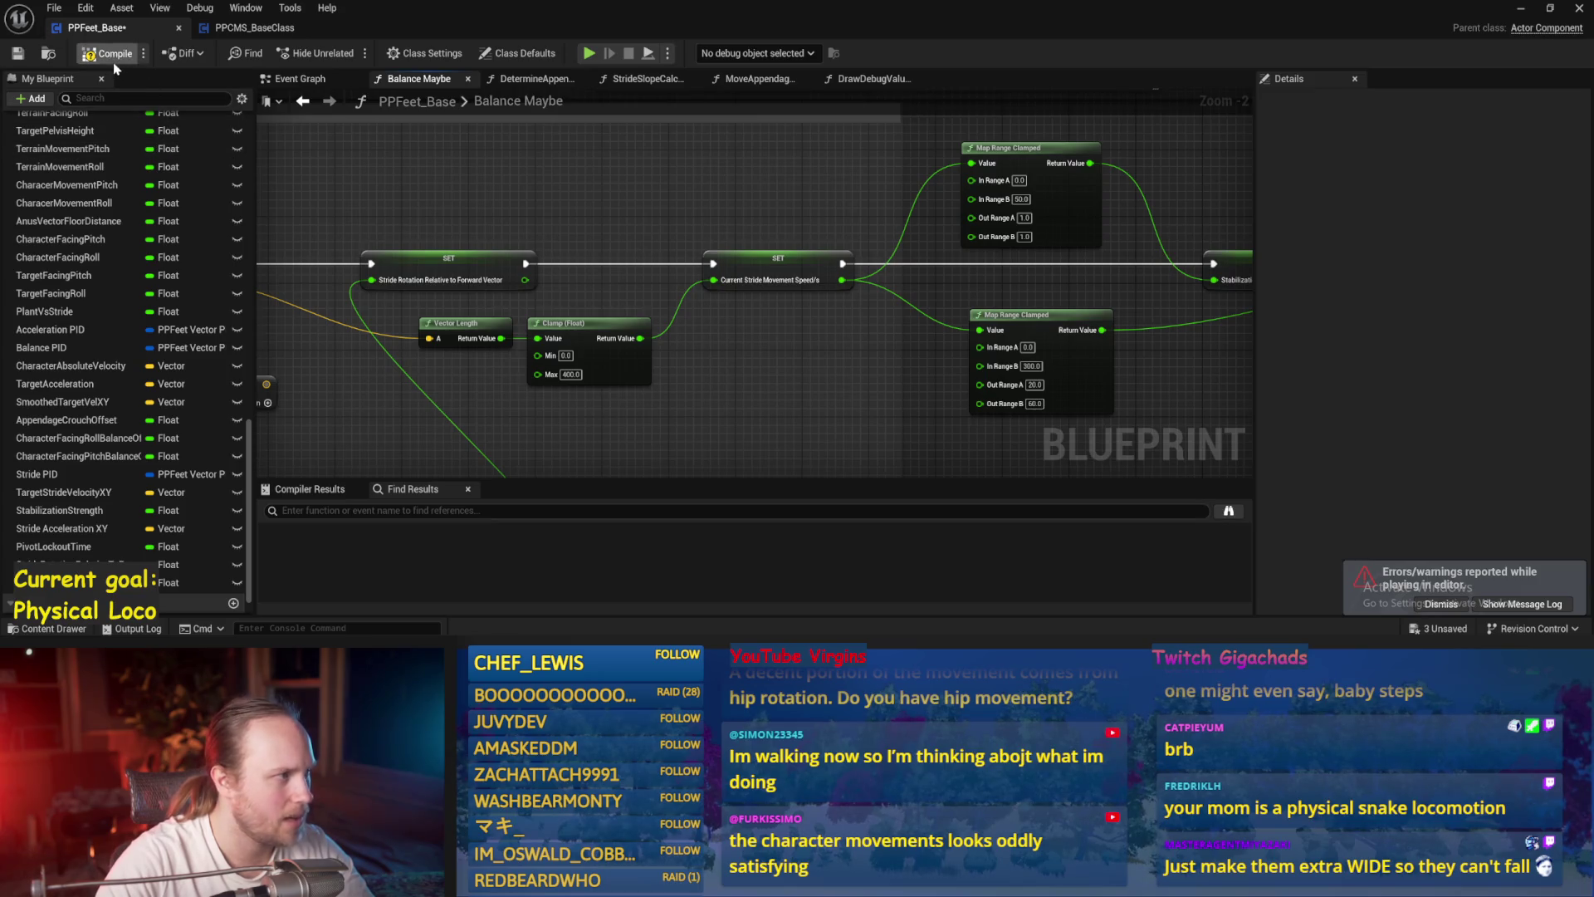
pyautogui.click(1528, 9)
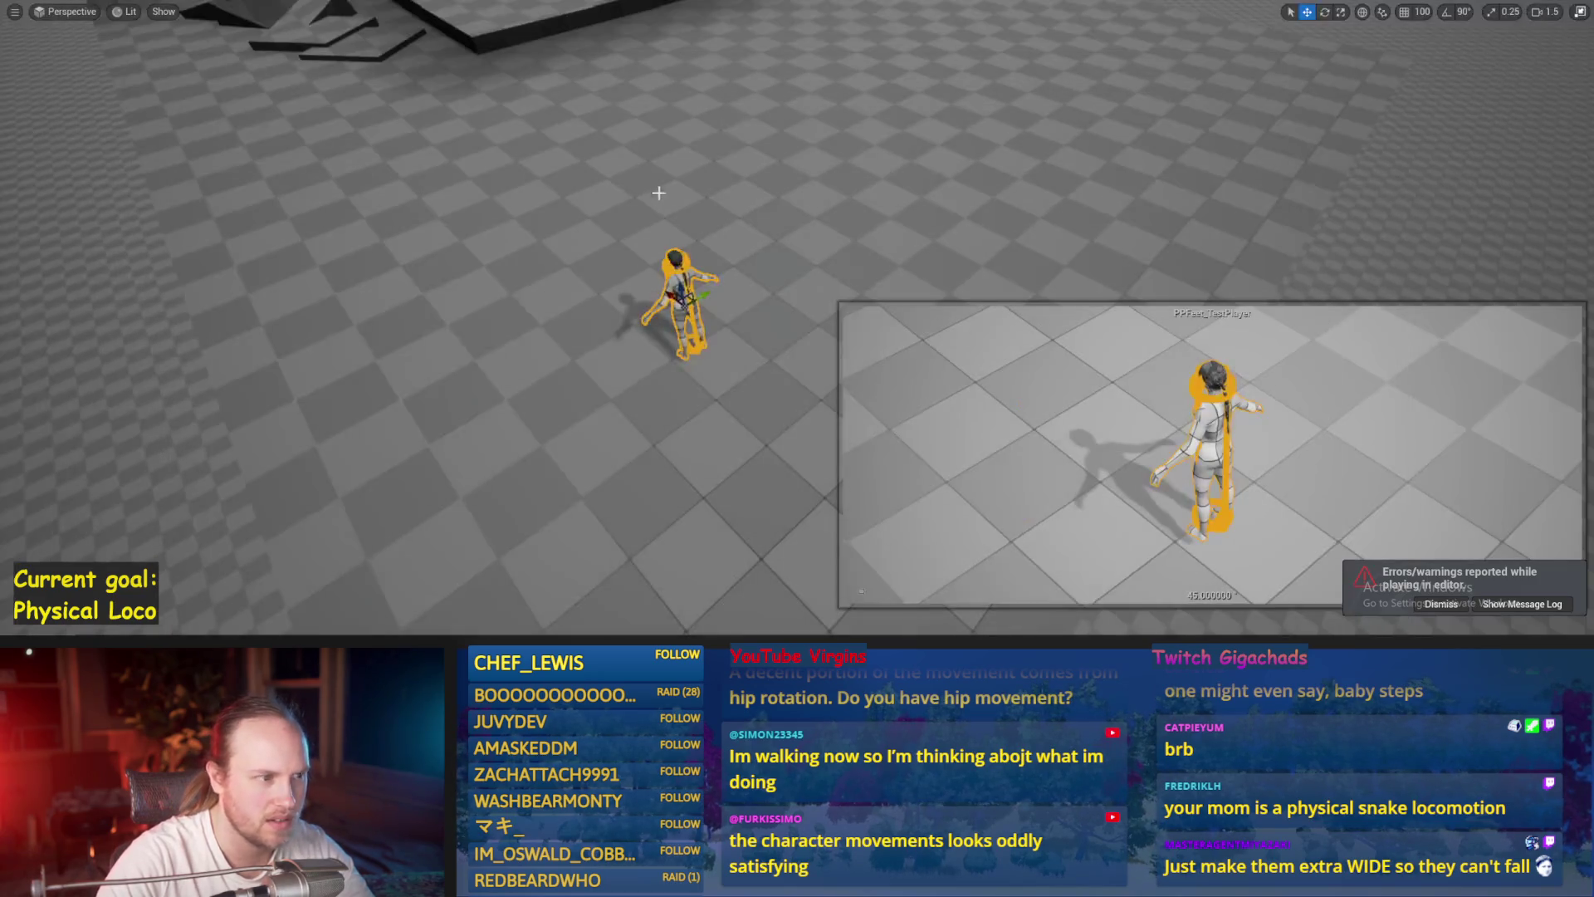
pyautogui.hotkey('alt', 'Tab')
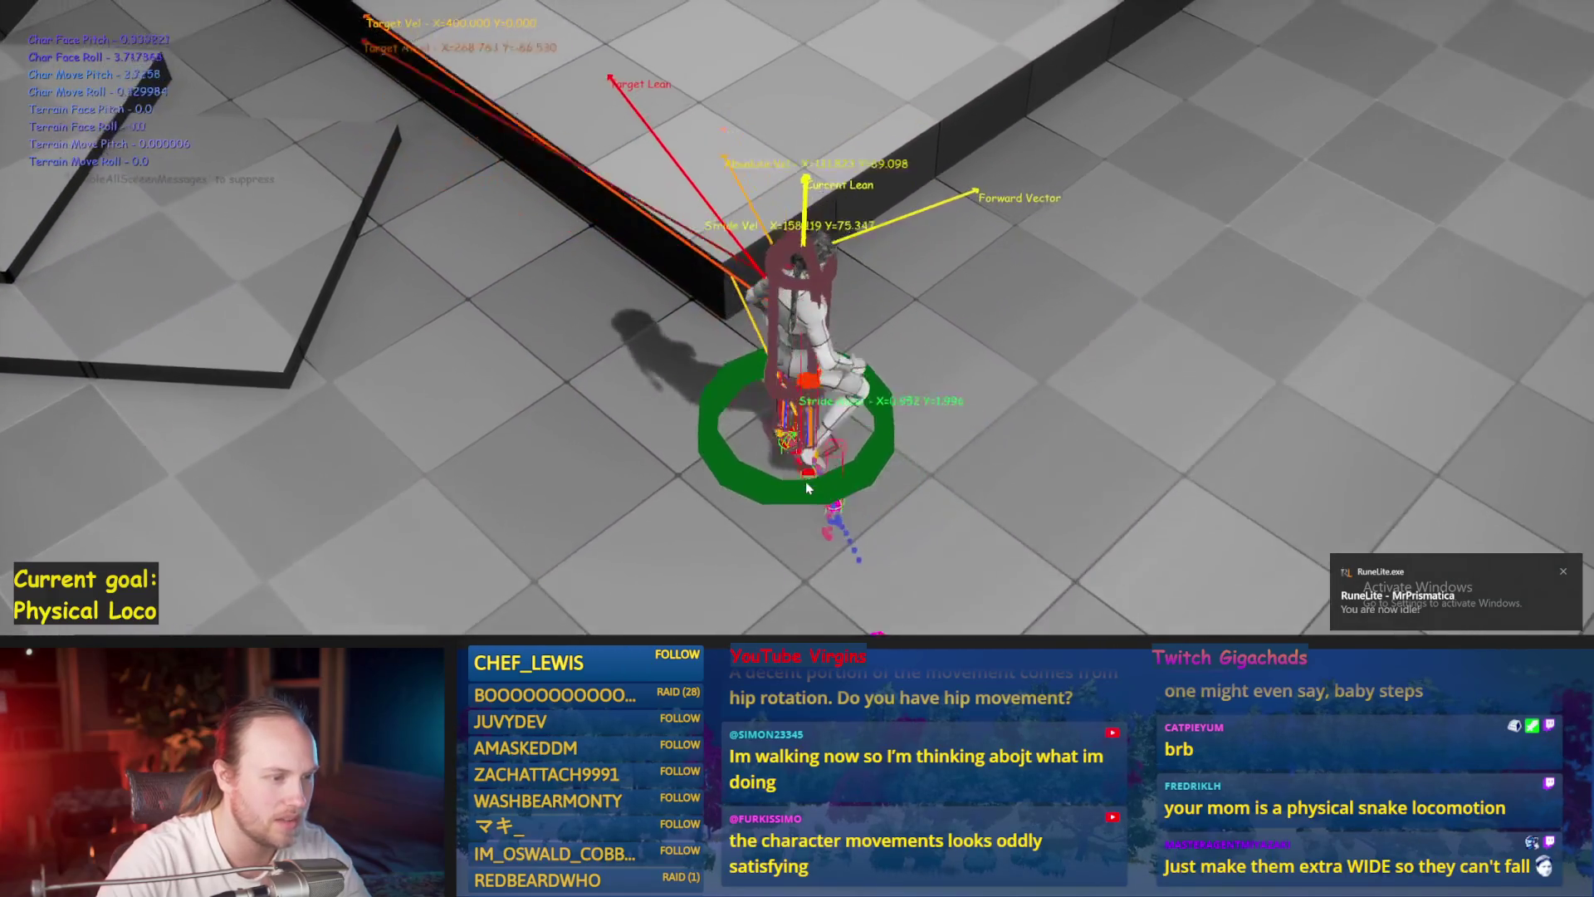
pyautogui.press('Escape')
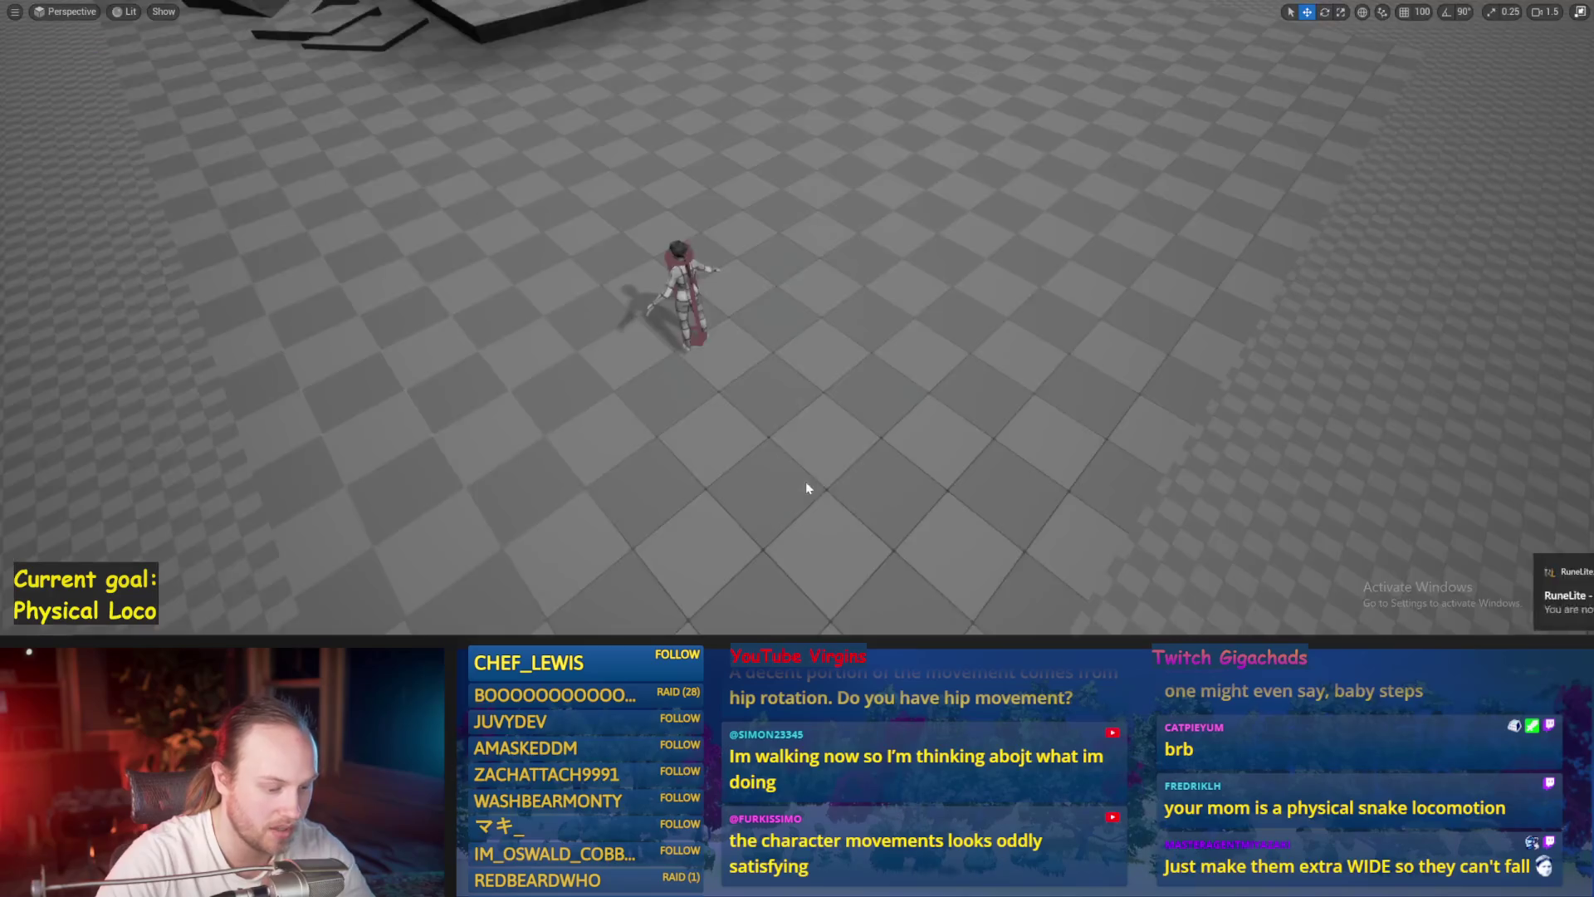
pyautogui.hotkey('alt', 'p')
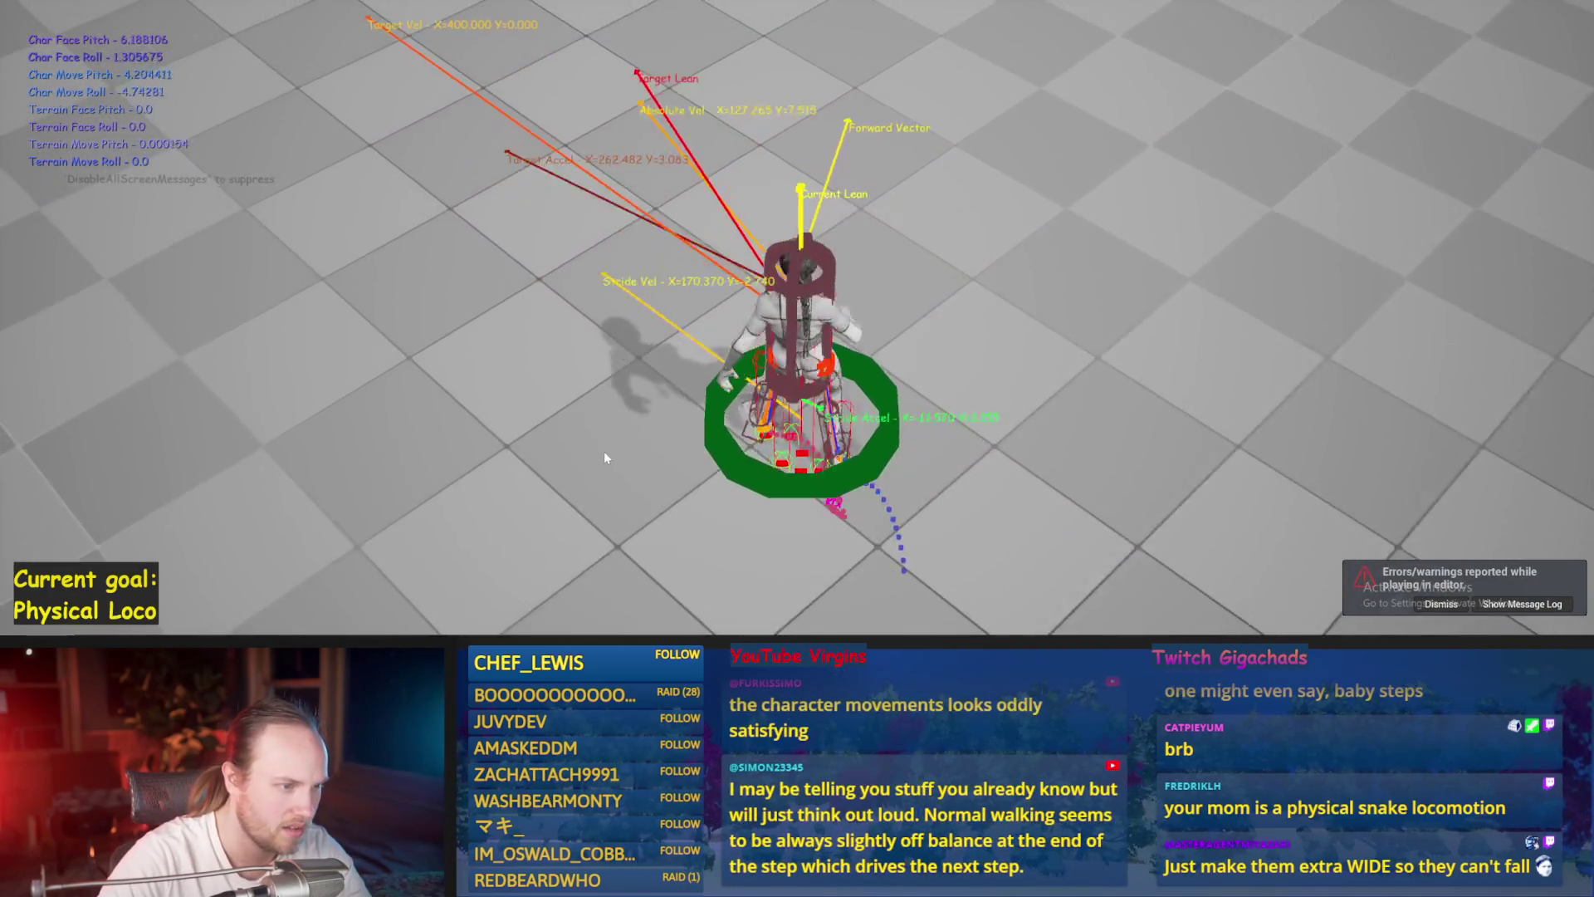
pyautogui.press('Escape')
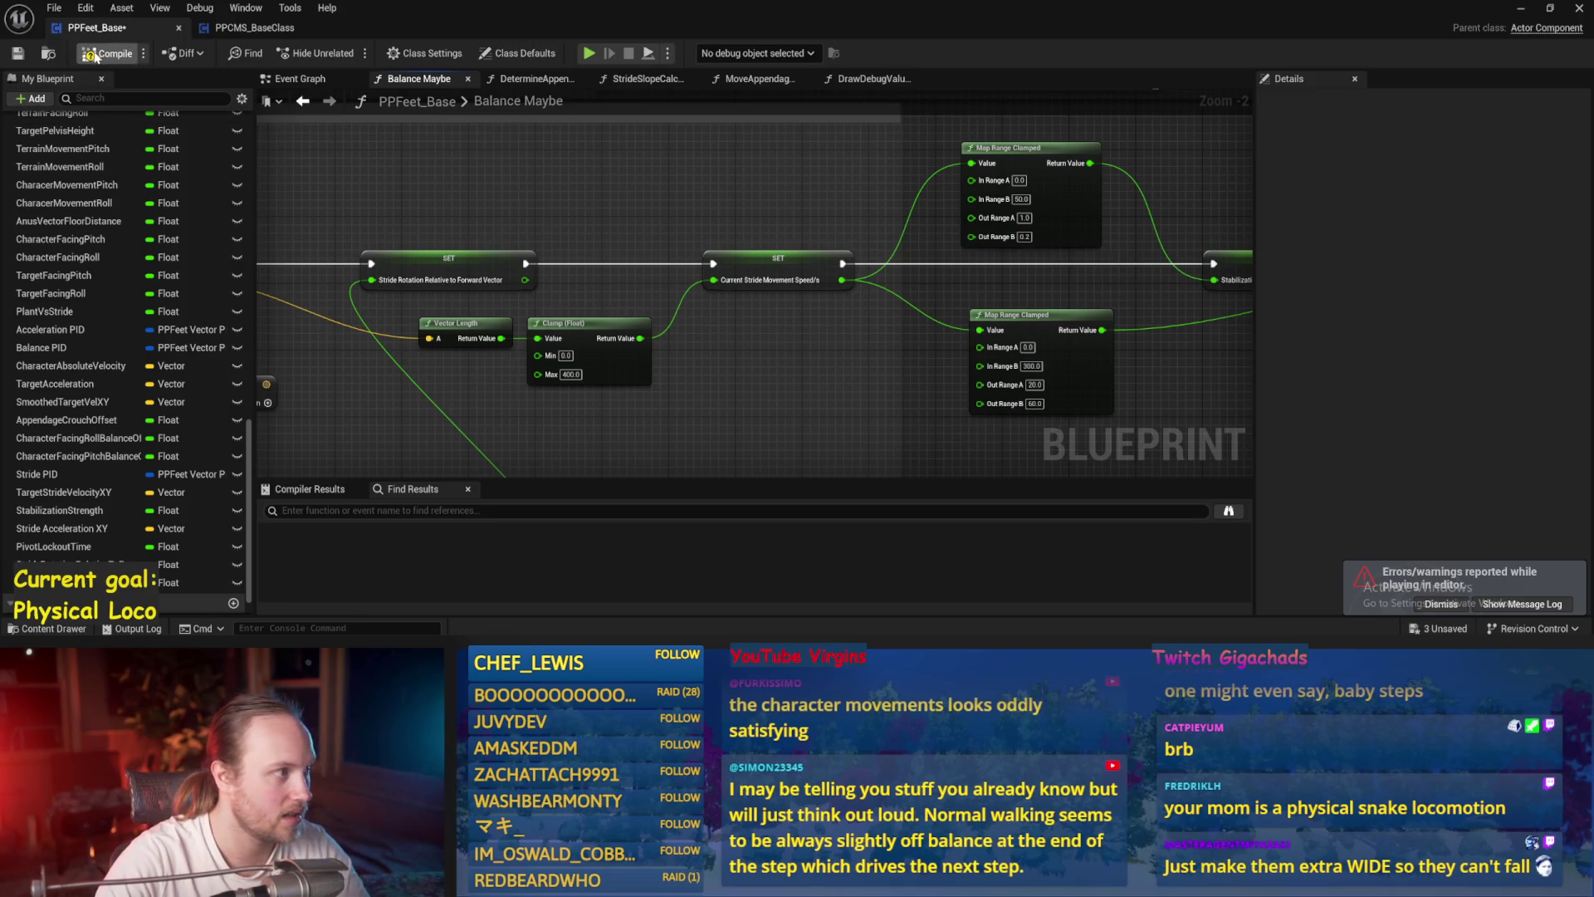
# - Save PPFeet_Base while panning Balance Maybe to the PID Update nodes, then show the running game
pyautogui.moveTo(587, 206); pyautogui.dragTo(866, 241)
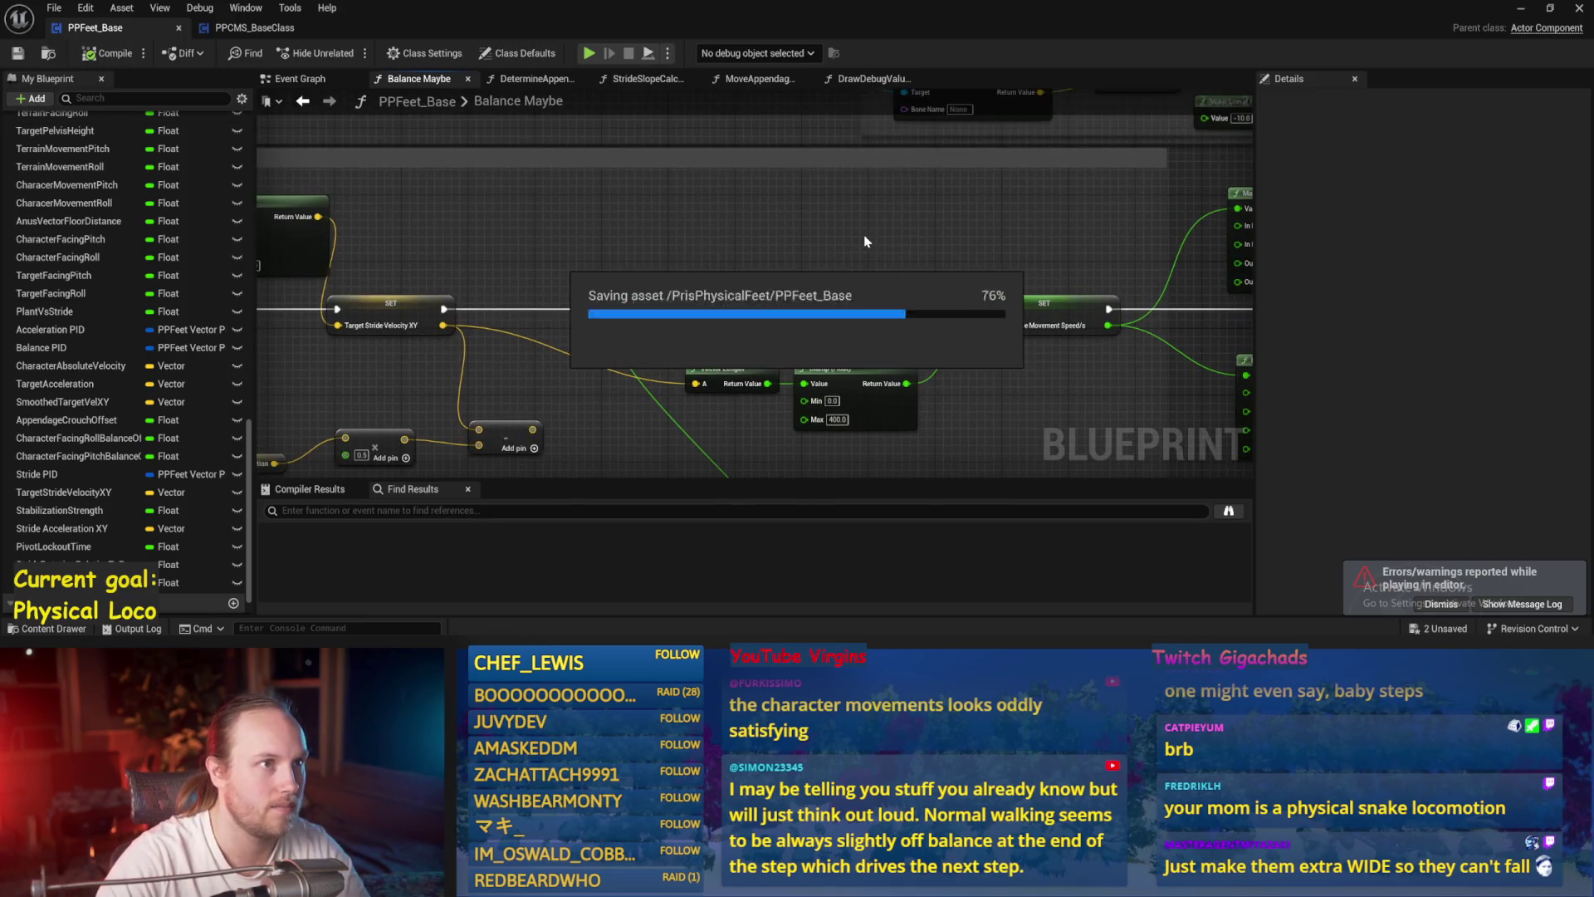
pyautogui.scroll(-2, 865, 241)
pyautogui.moveTo(694, 252); pyautogui.dragTo(873, 243)
pyautogui.hotkey('ctrl', 's')
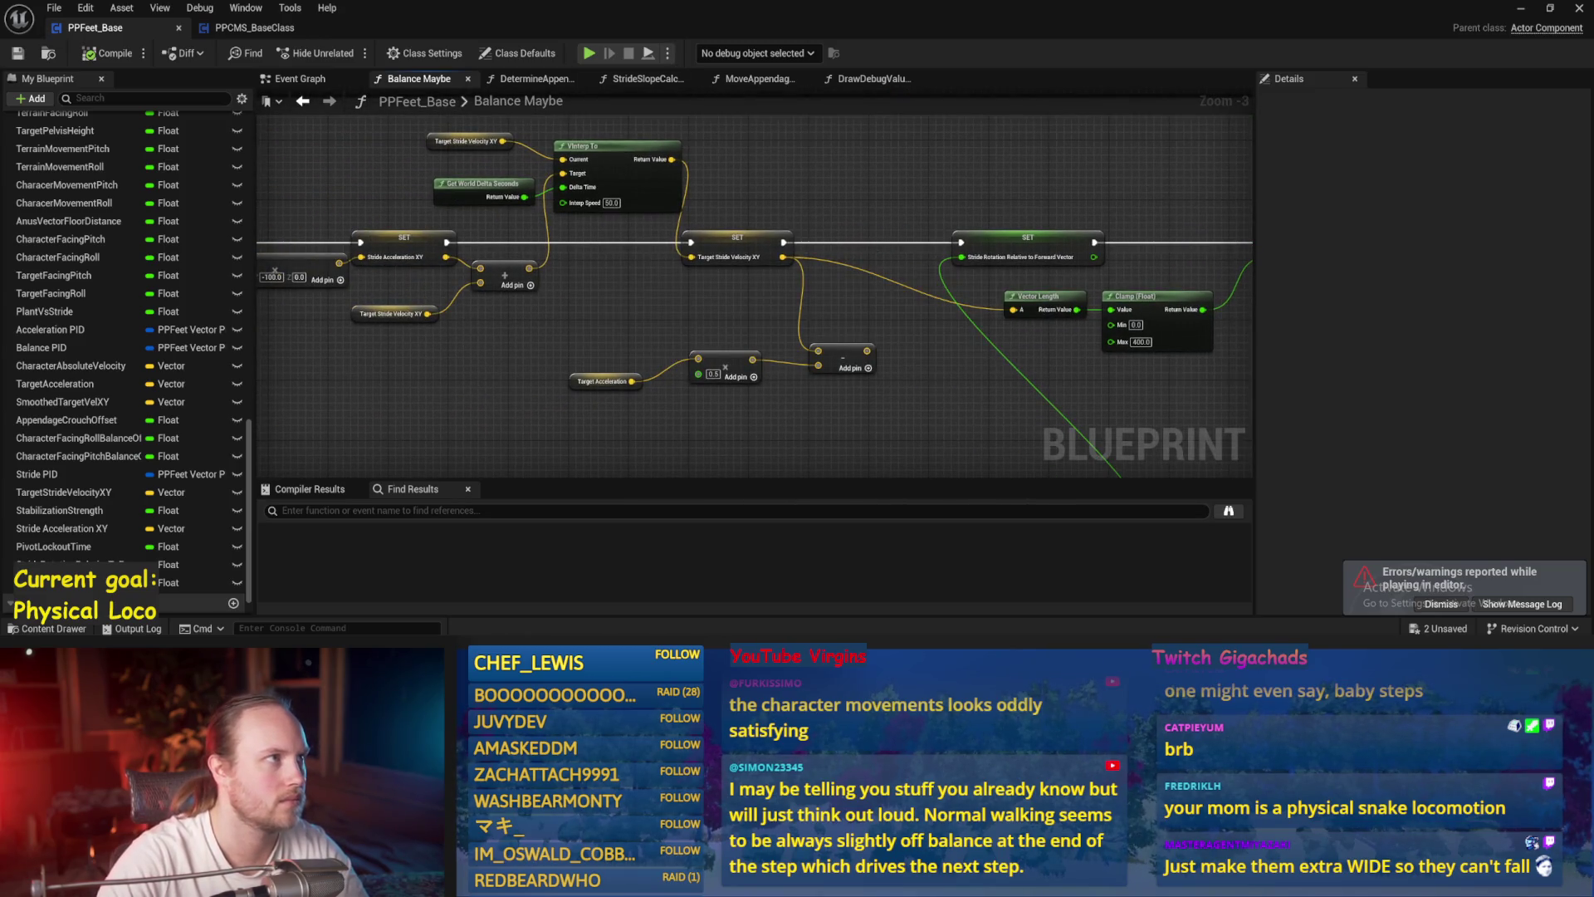
pyautogui.moveTo(850, 203); pyautogui.dragTo(948, 148)
pyautogui.moveTo(687, 315); pyautogui.dragTo(864, 267)
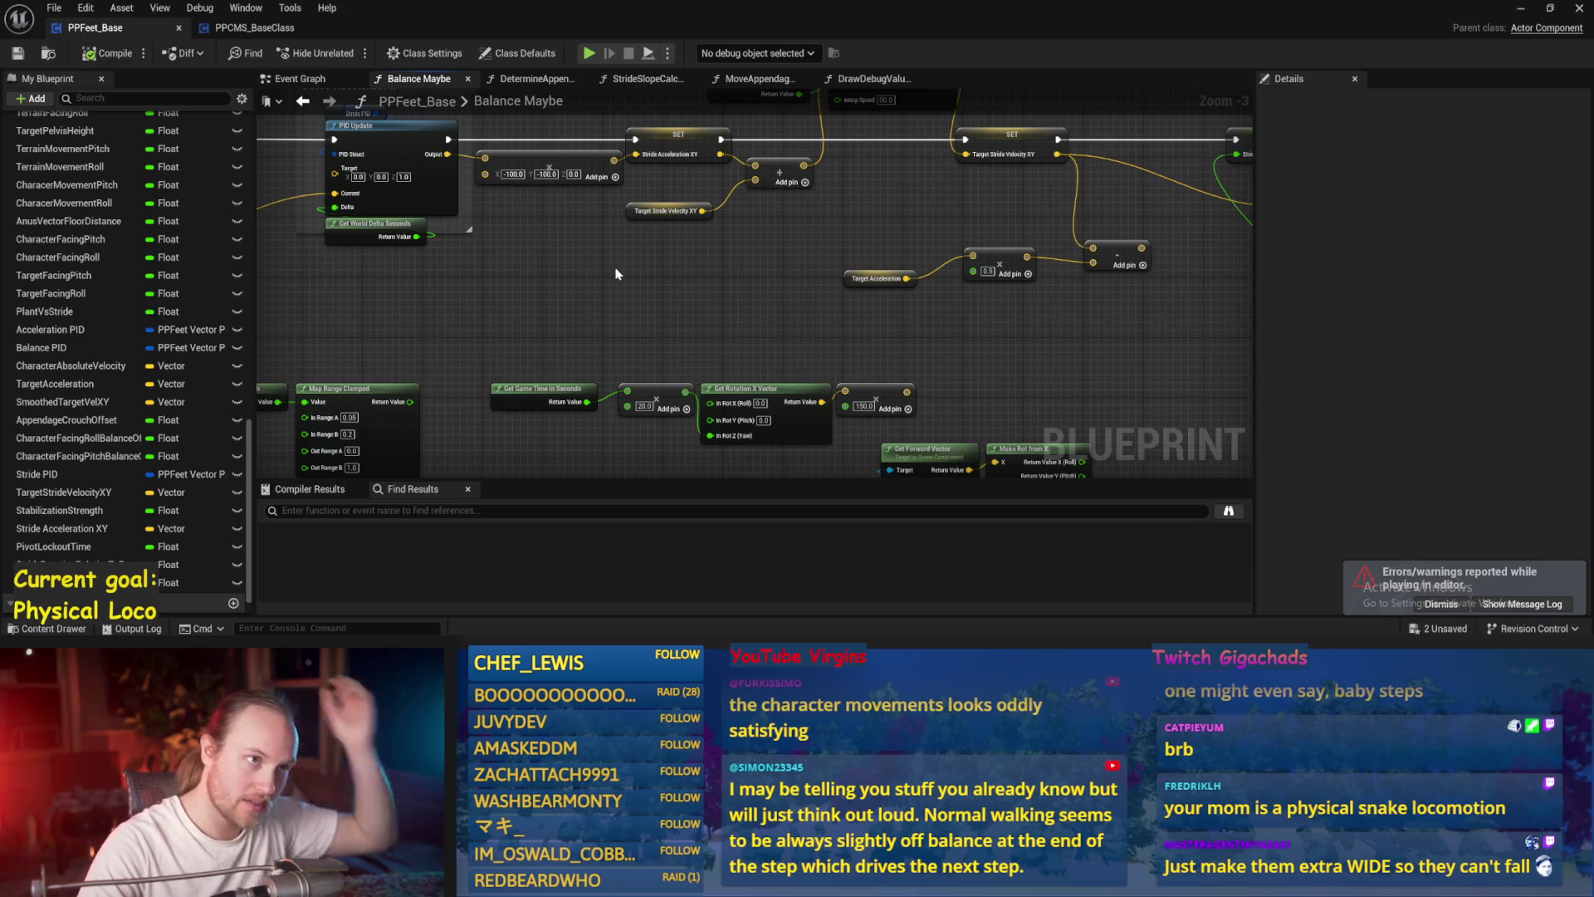
pyautogui.moveTo(710, 324); pyautogui.dragTo(847, 301)
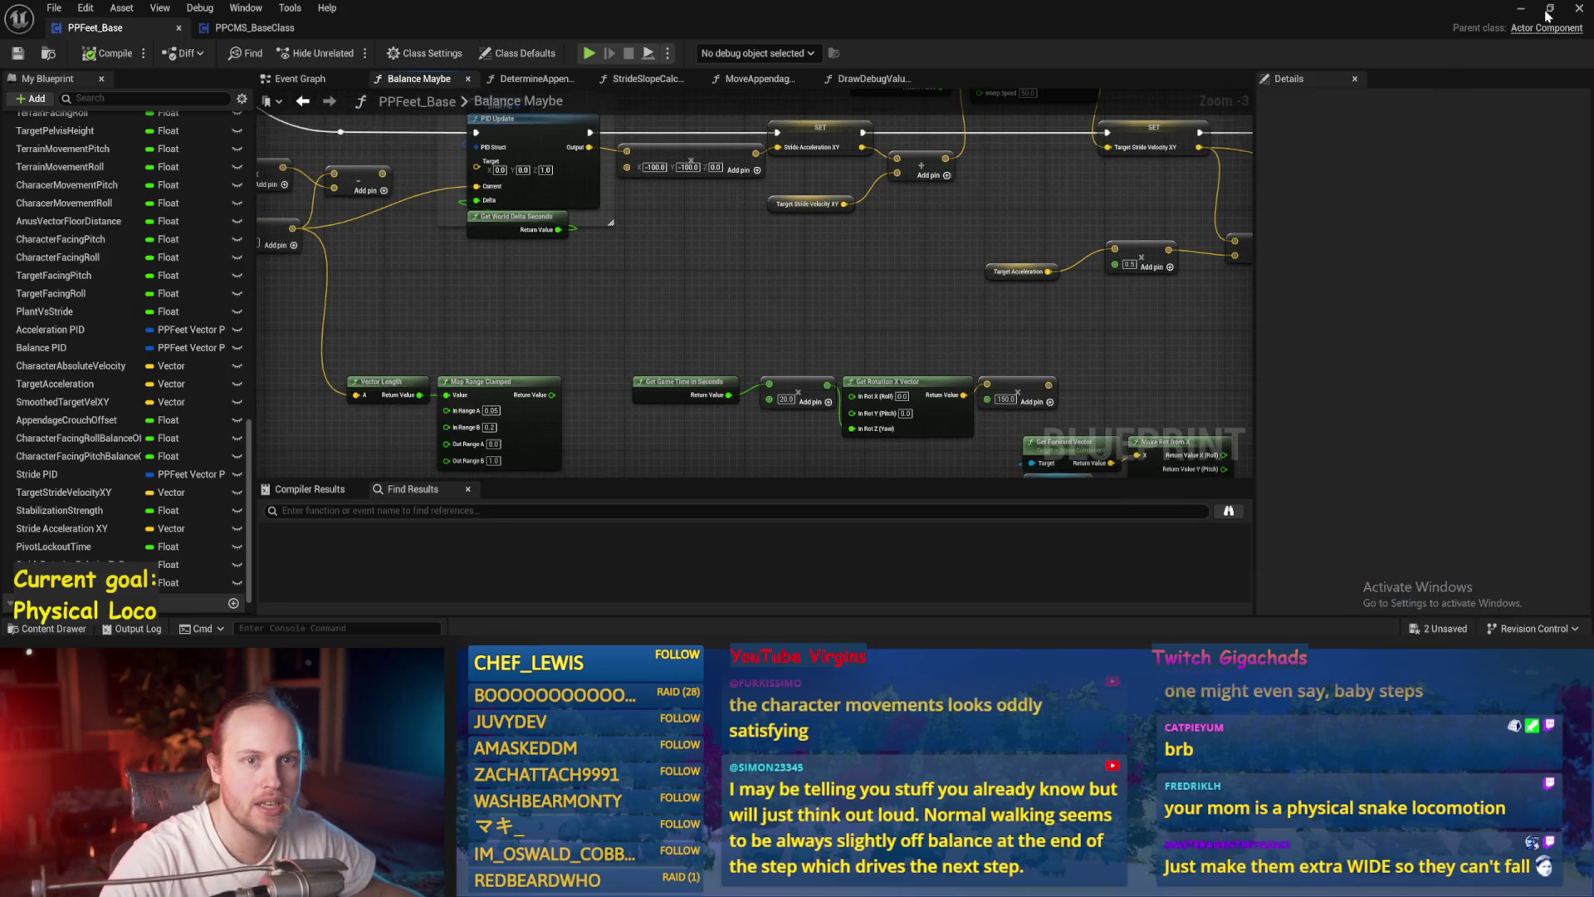
pyautogui.click(1522, 10)
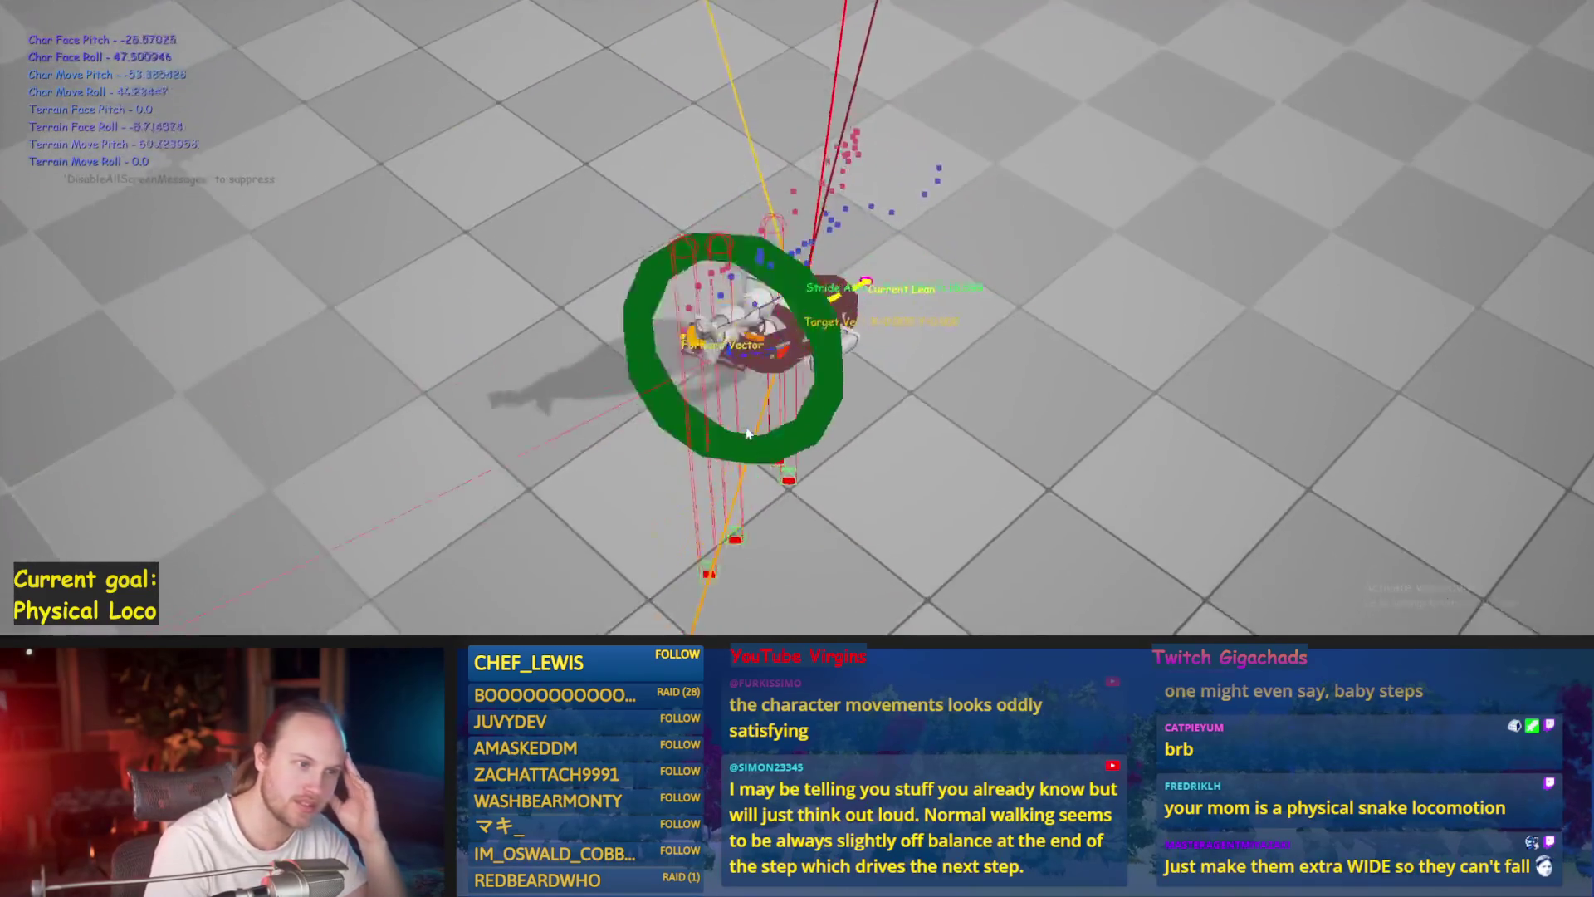
# - Restart the play test twice, eject with F8 and frame the character, then stop playing
pyautogui.press('Escape')
pyautogui.hotkey('alt', 'p')
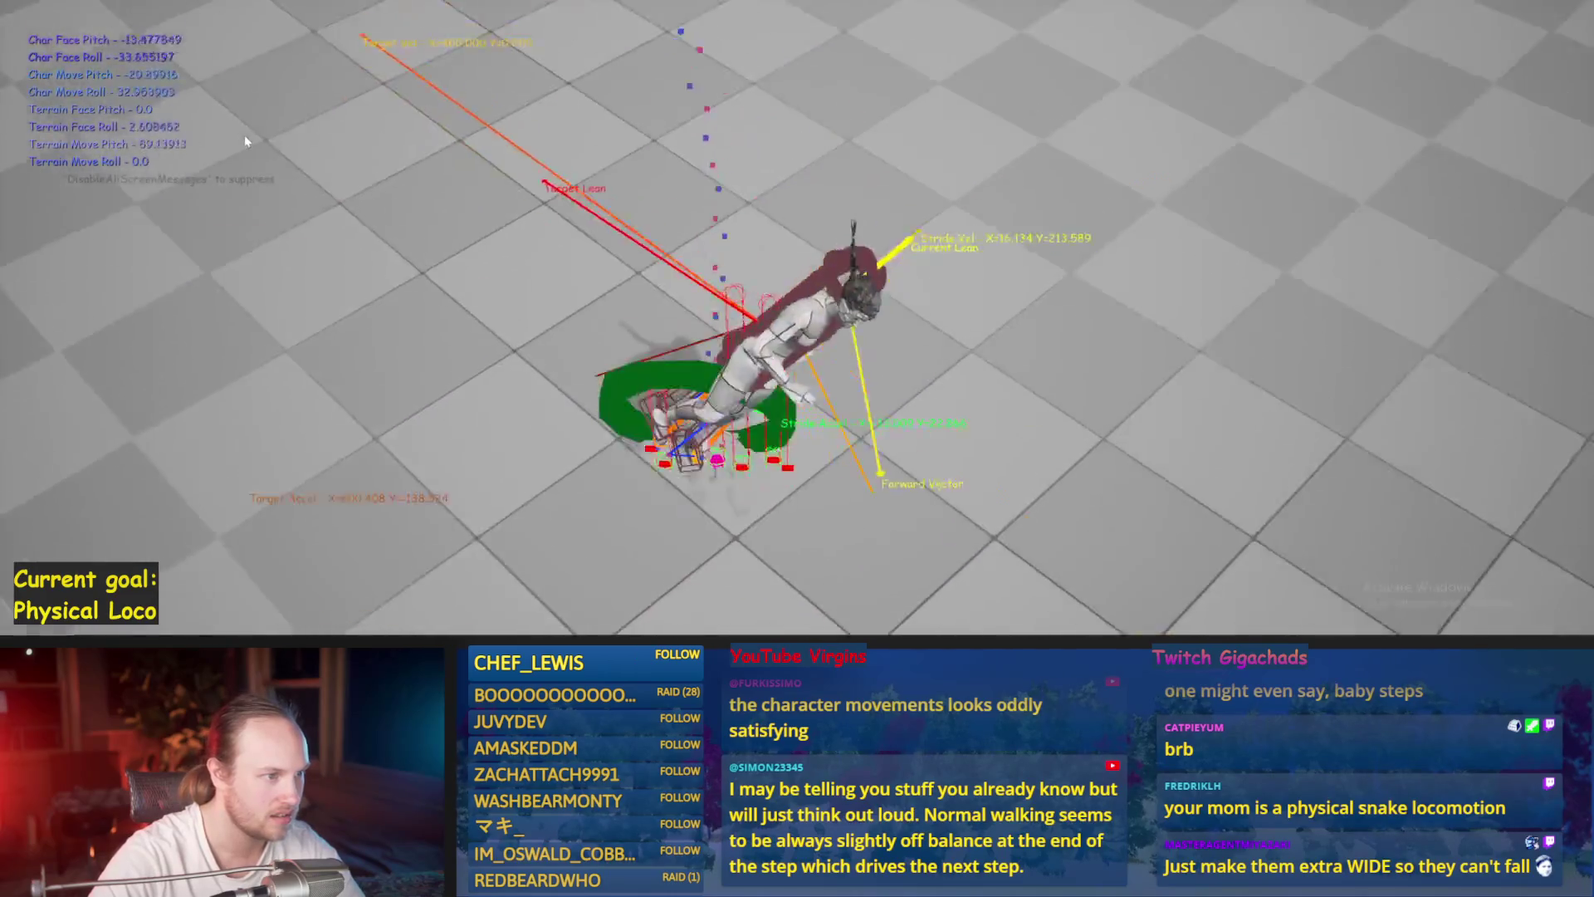
pyautogui.press('Escape')
pyautogui.hotkey('alt', 'p')
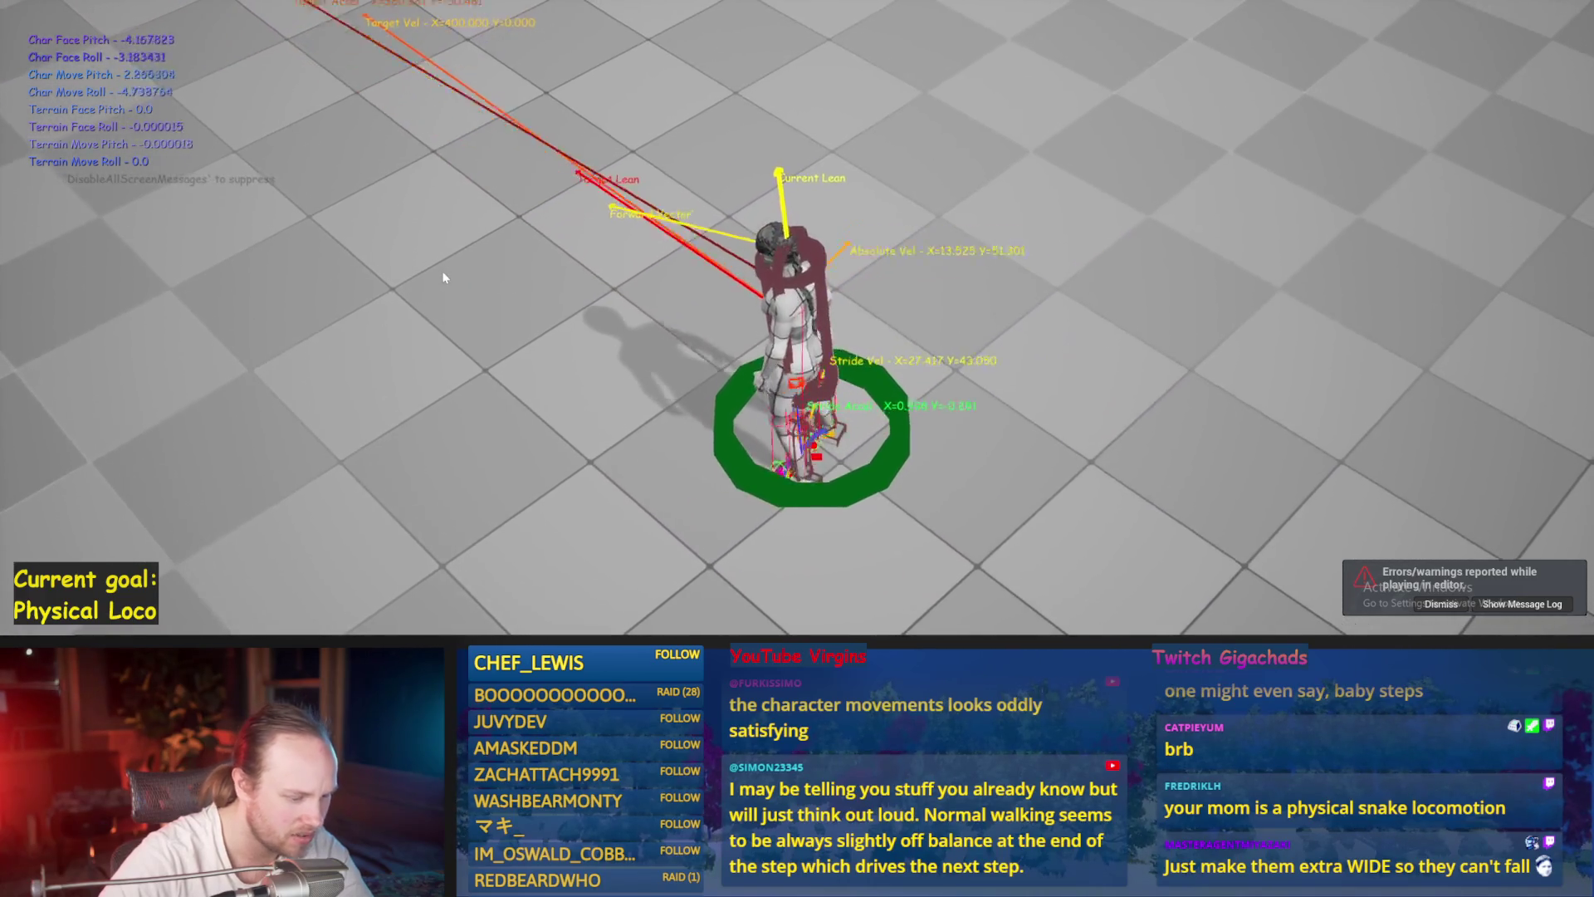
pyautogui.press('F8')
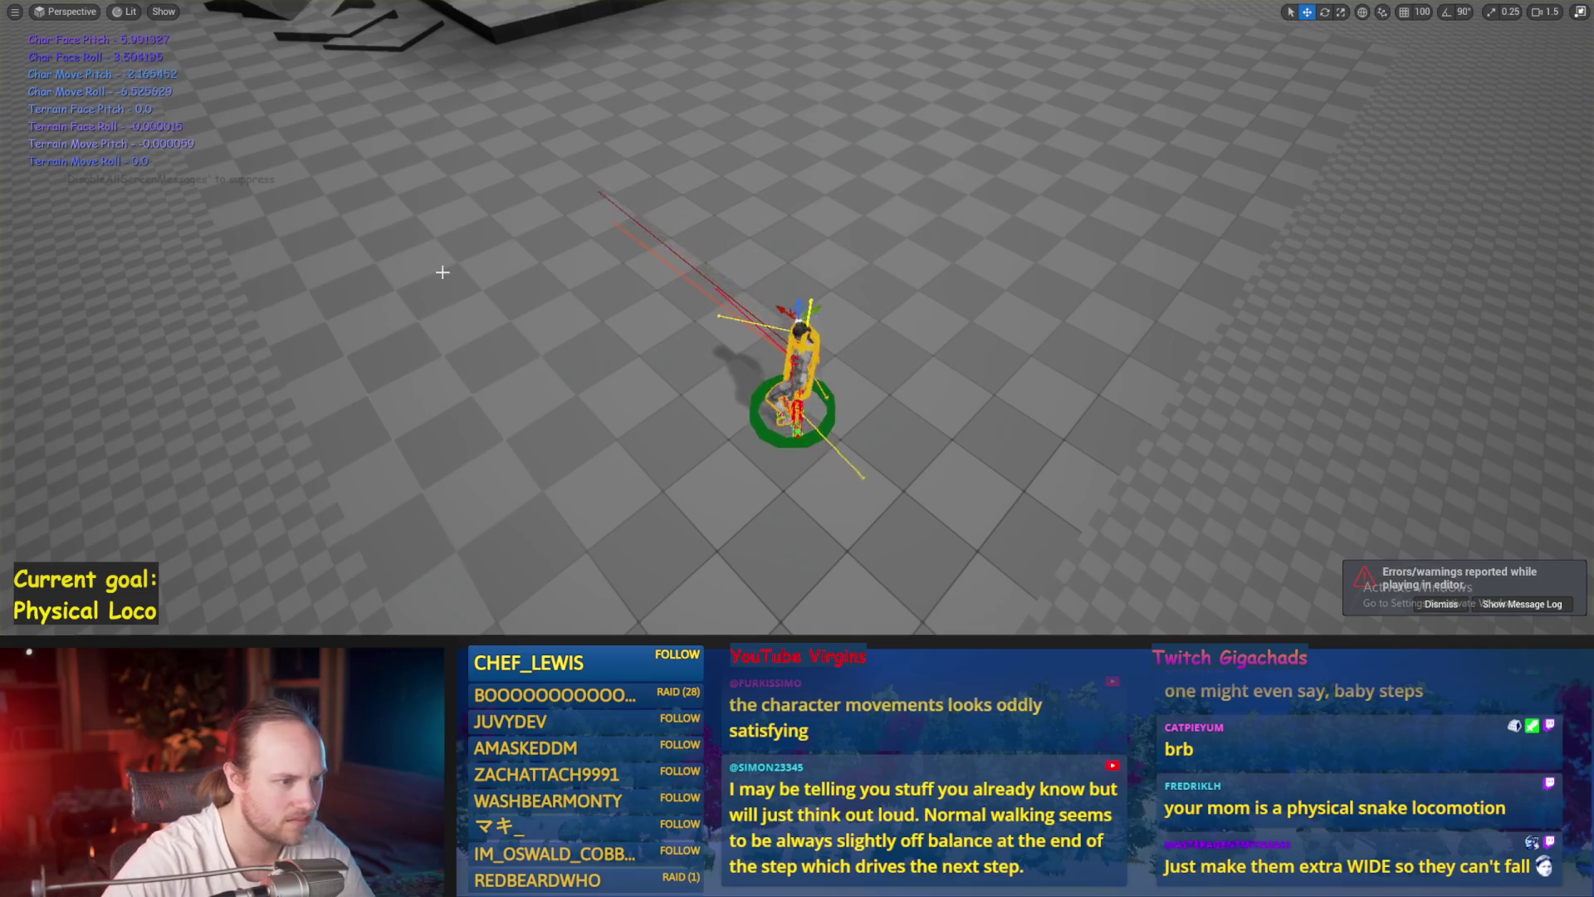
pyautogui.press('f')
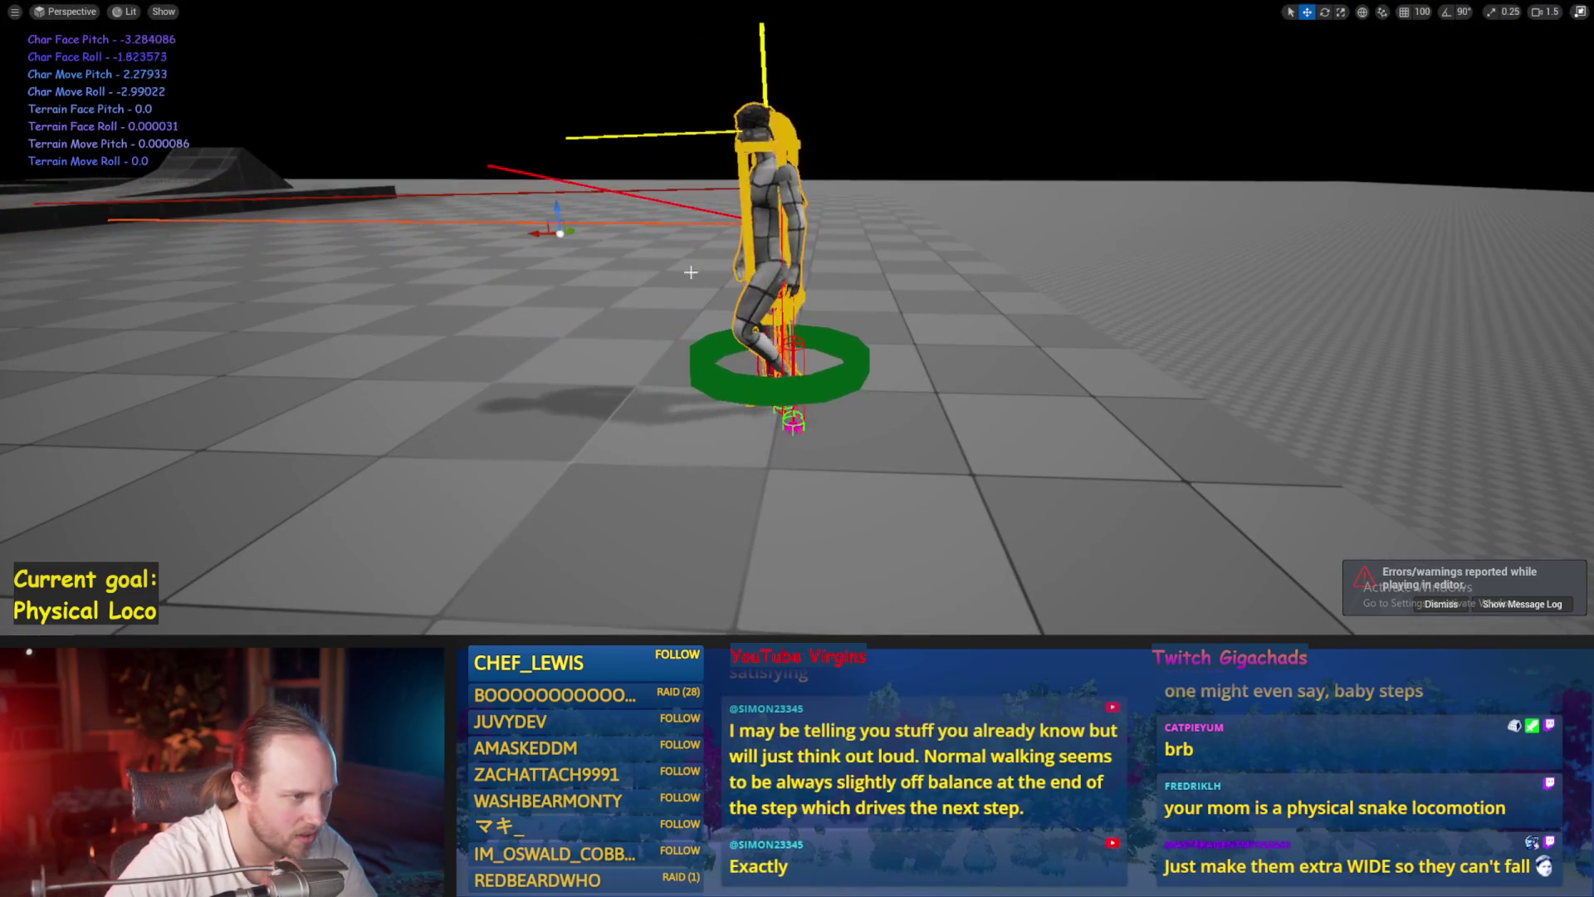
pyautogui.press('Escape')
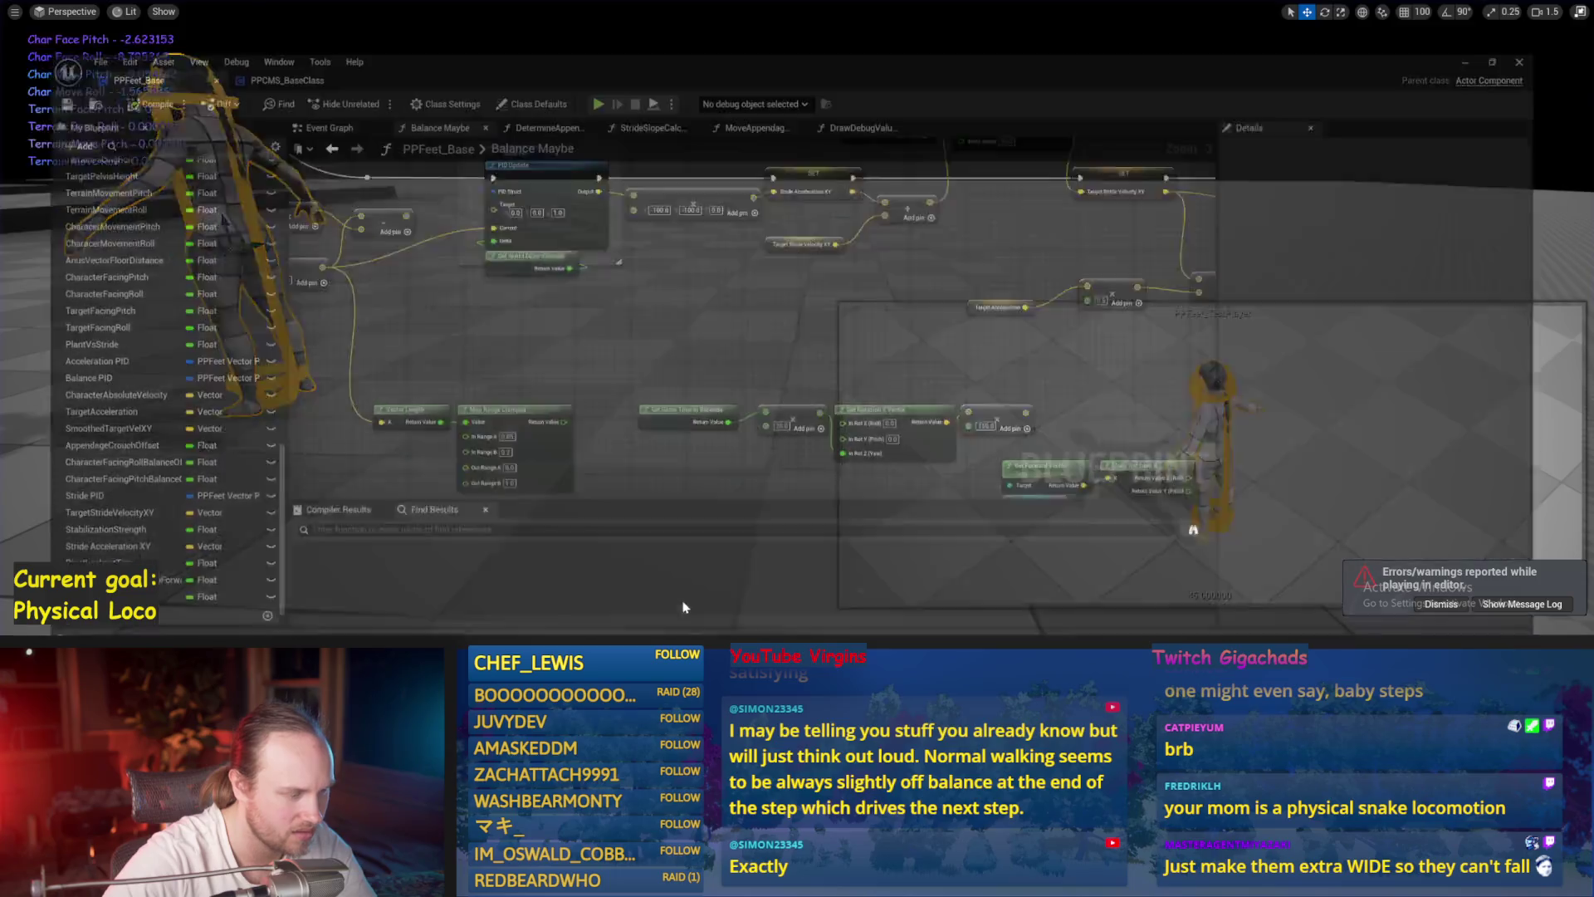
# - Survey the Balance PID, VInterp To and target acceleration nodes, then inspect the Acceleration PID gains
pyautogui.scroll(2, 633, 334)
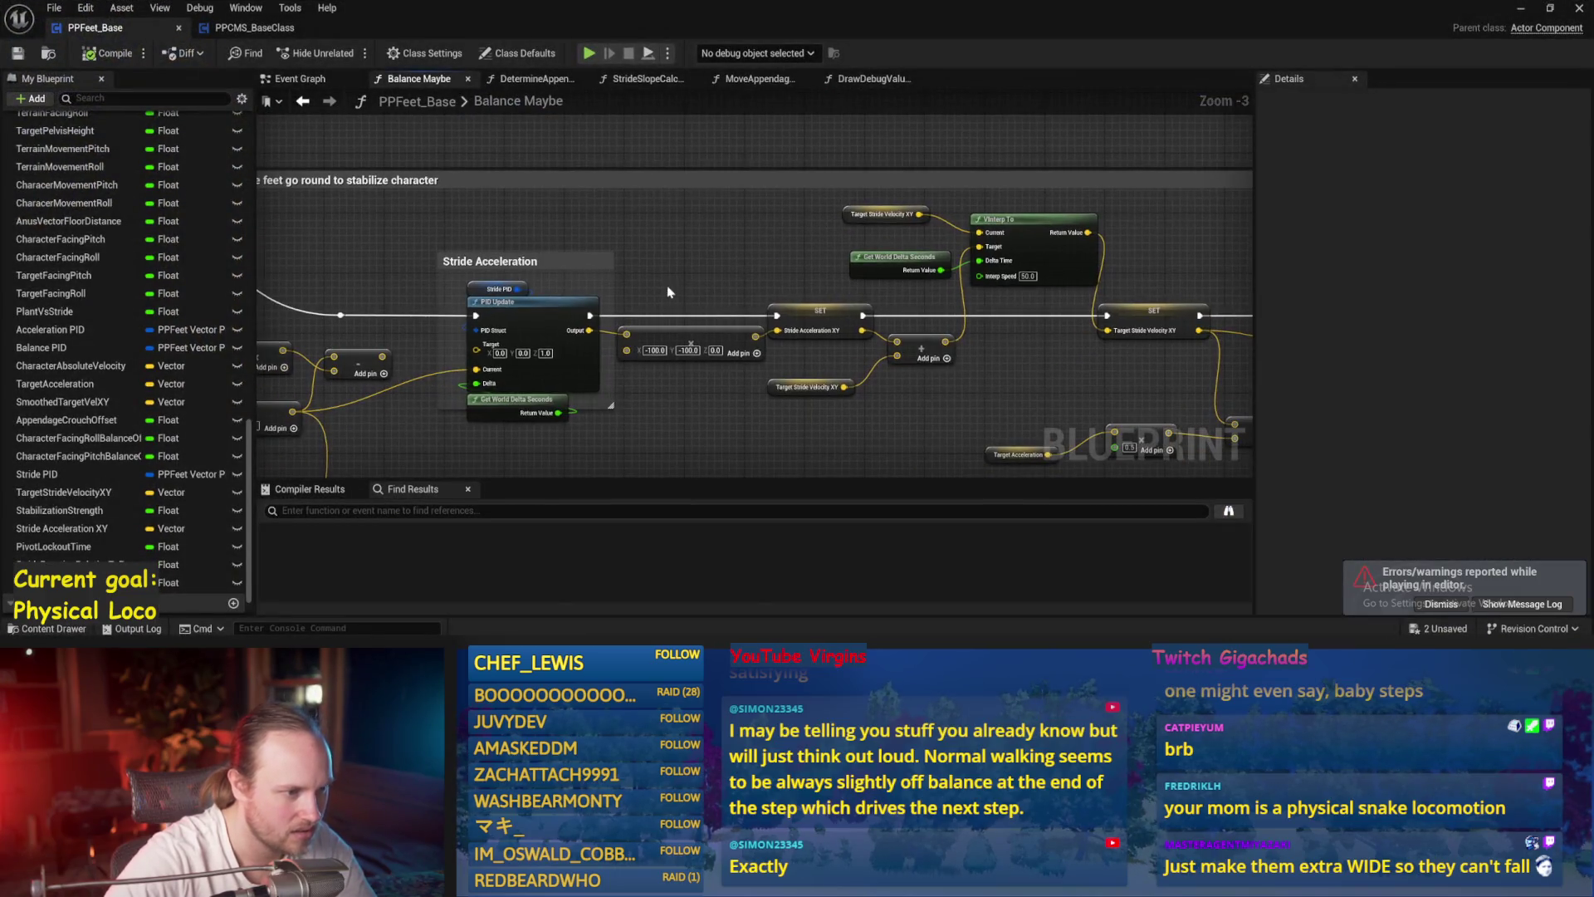
pyautogui.moveTo(756, 239)
pyautogui.mouseDown()
pyautogui.moveTo(776, 426)
pyautogui.moveTo(772, 357)
pyautogui.mouseUp()
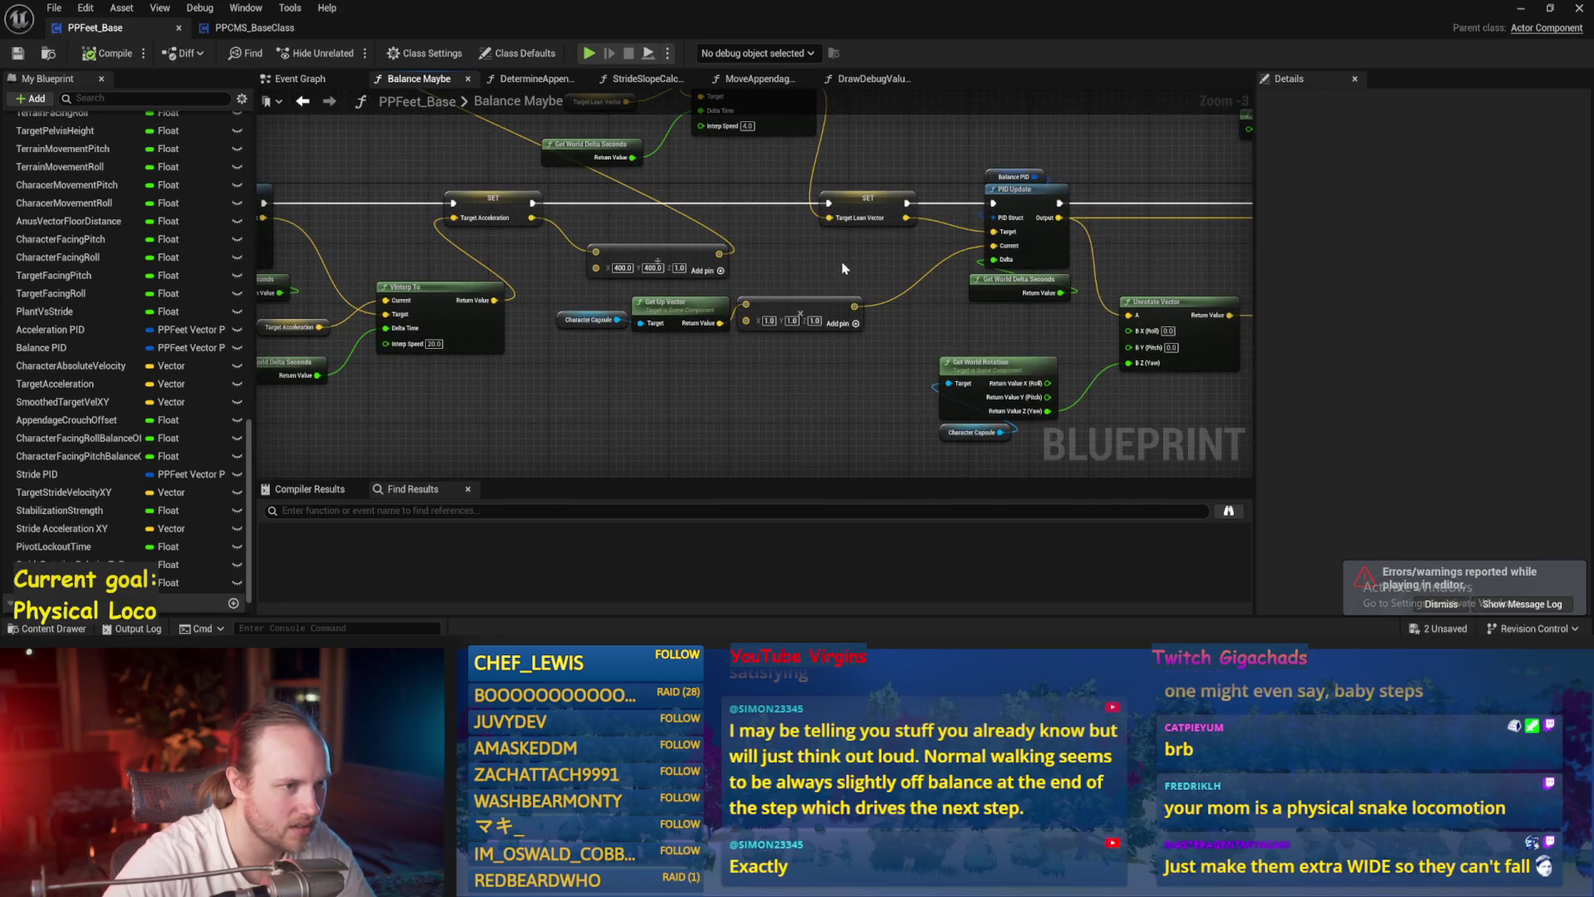
pyautogui.moveTo(843, 268); pyautogui.dragTo(899, 363)
pyautogui.moveTo(927, 260); pyautogui.dragTo(988, 241)
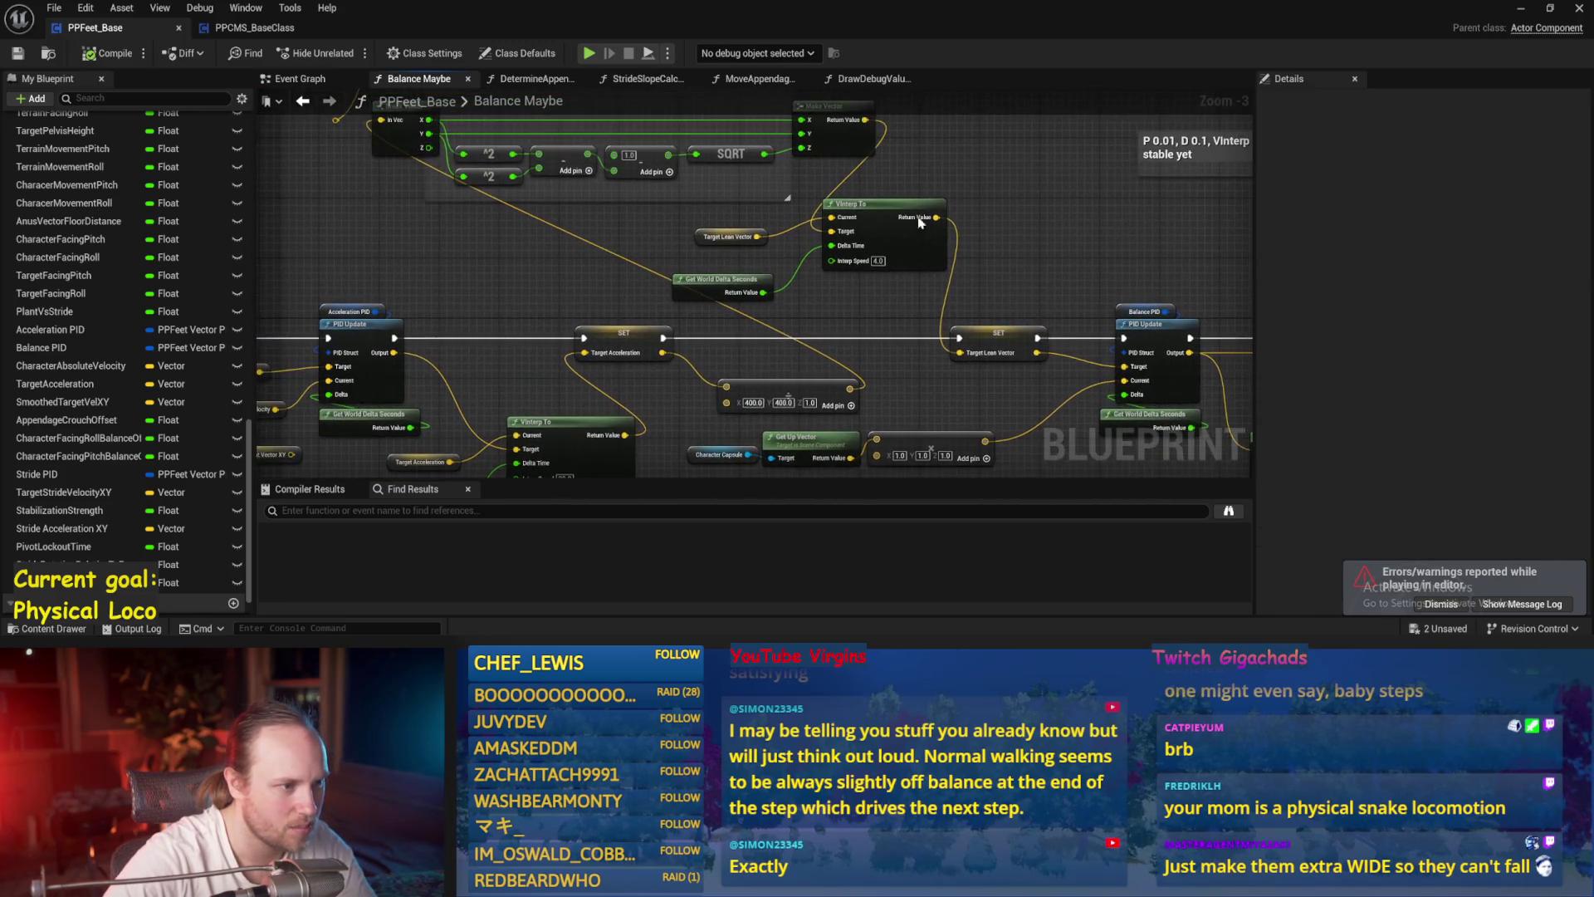
pyautogui.moveTo(507, 366); pyautogui.dragTo(569, 259)
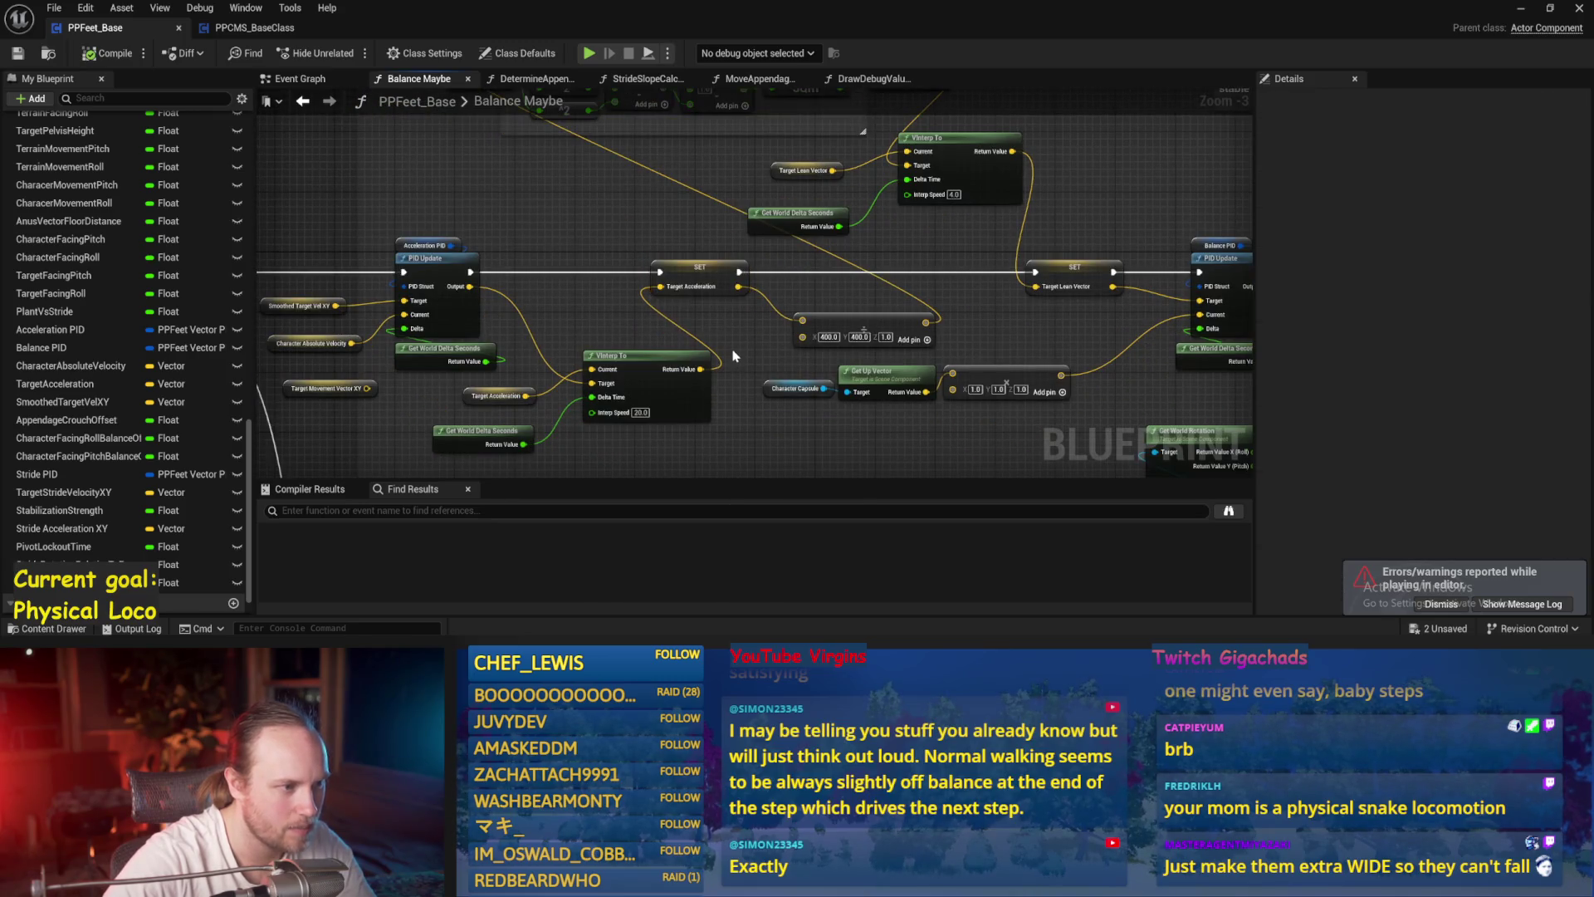
pyautogui.moveTo(683, 438)
pyautogui.mouseDown()
pyautogui.moveTo(726, 407)
pyautogui.moveTo(676, 408)
pyautogui.mouseUp()
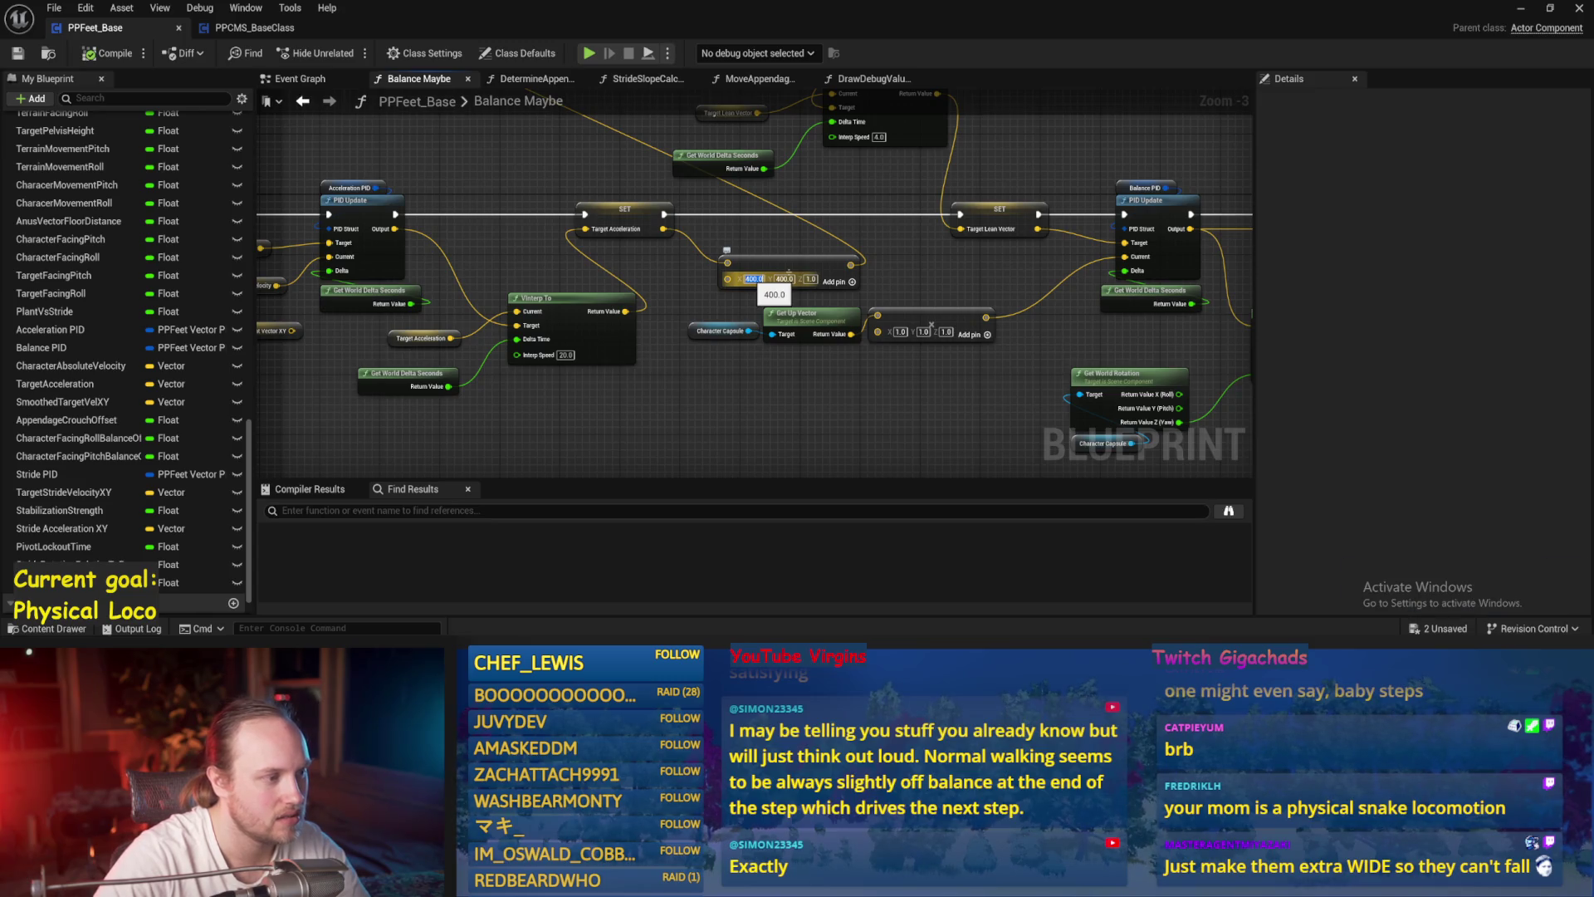
pyautogui.moveTo(494, 282); pyautogui.dragTo(675, 281)
pyautogui.moveTo(521, 198); pyautogui.dragTo(521, 196)
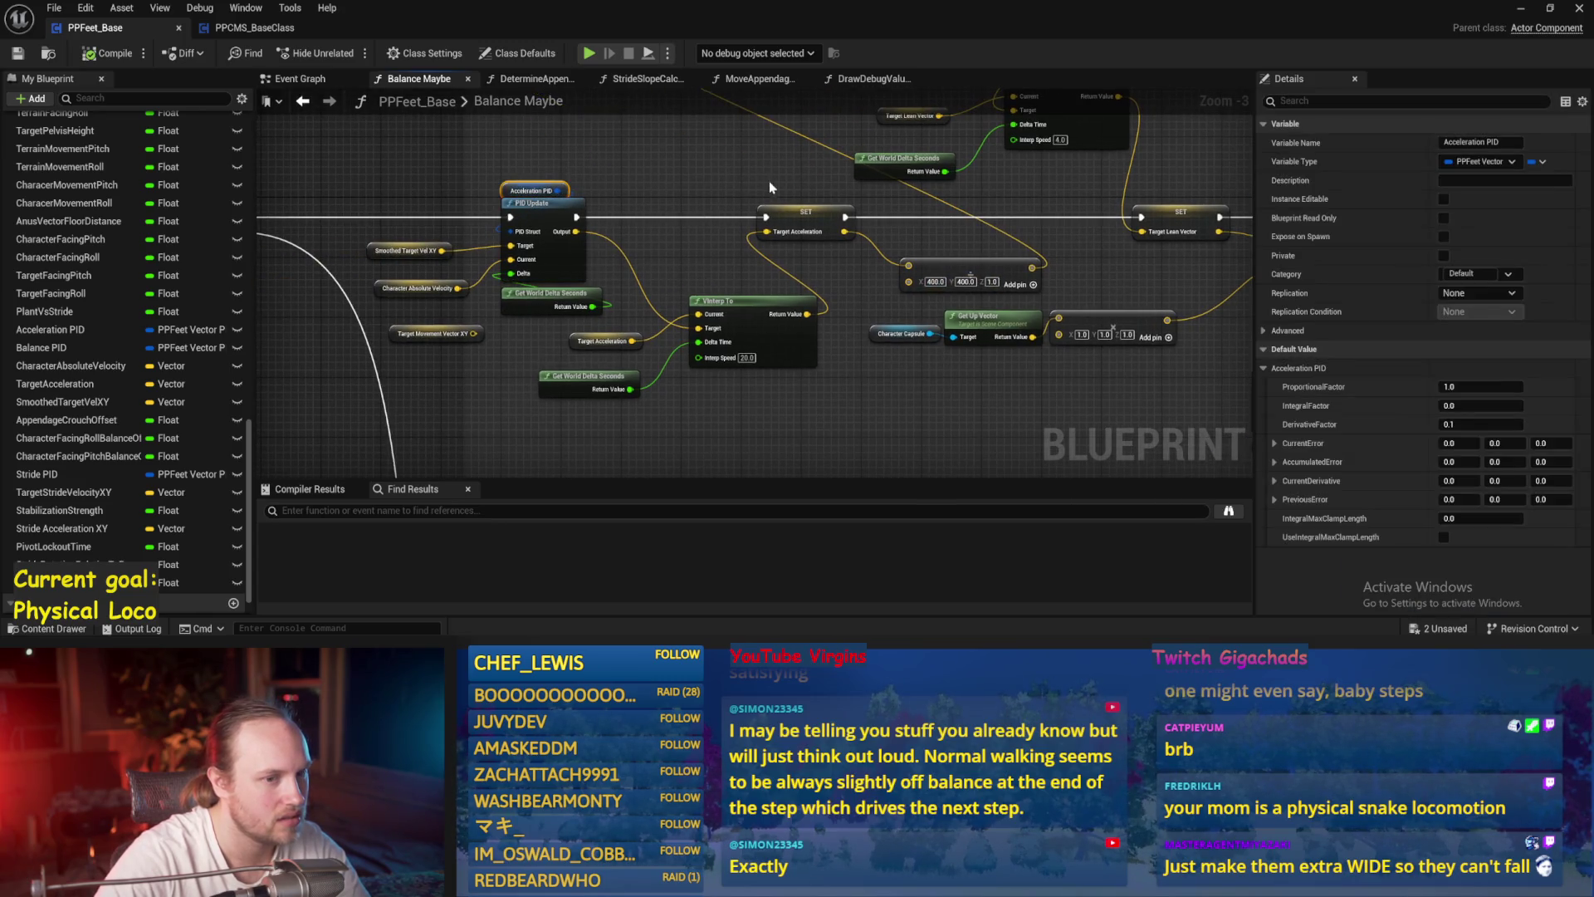
# - Check the pitch and roll clamps, then select the 400 by 400 Make Vector node feeding Target Acceleration
pyautogui.moveTo(832, 221); pyautogui.dragTo(617, 269)
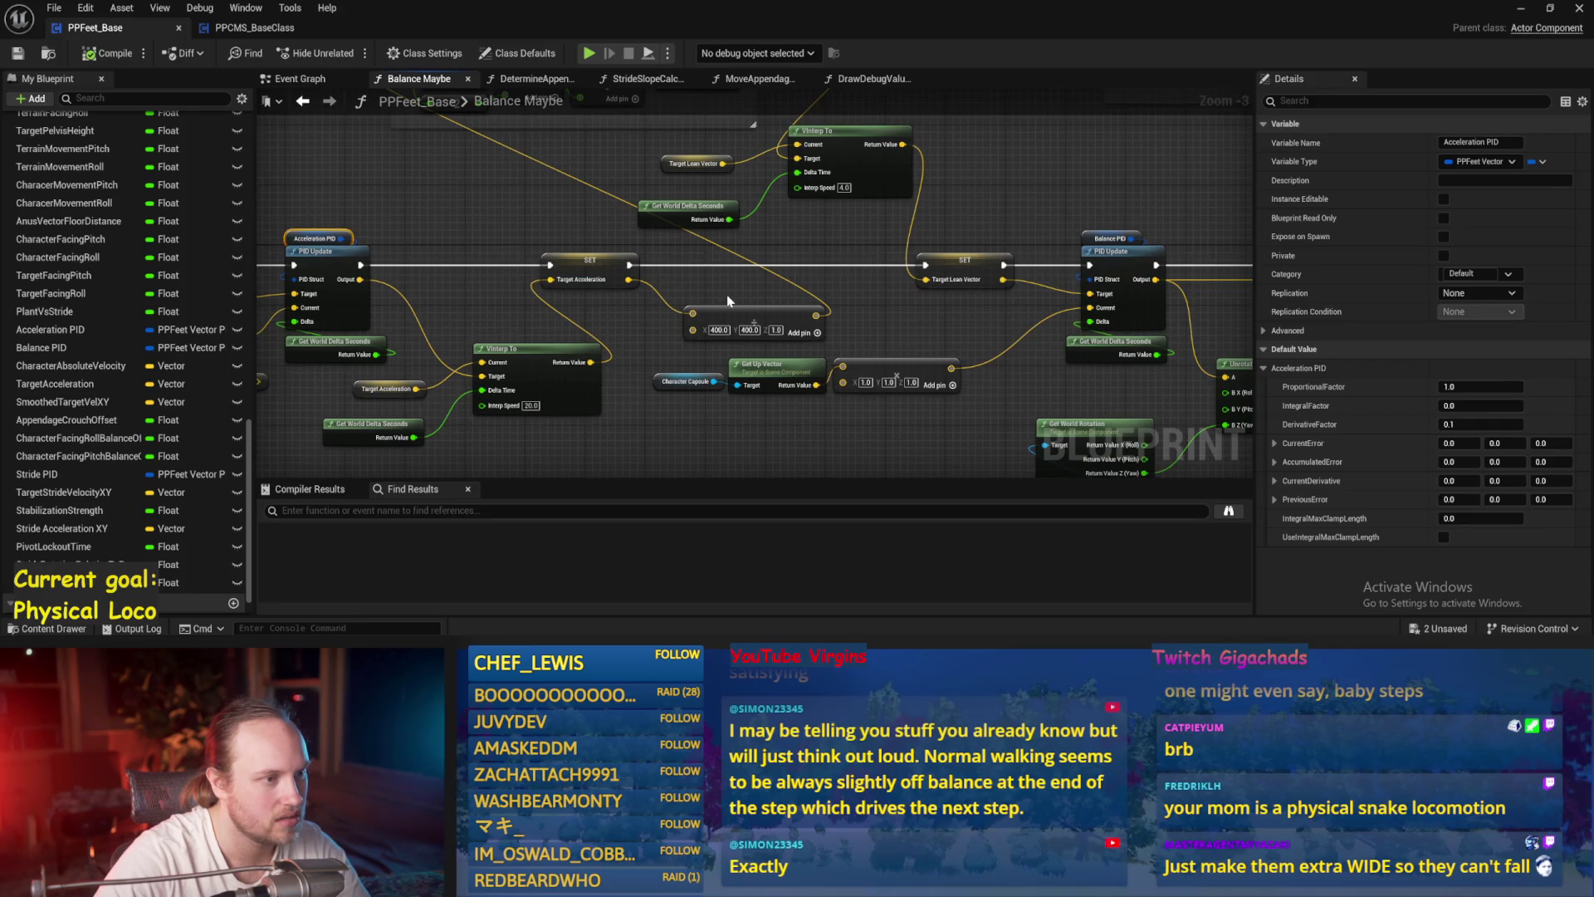
pyautogui.moveTo(730, 300)
pyautogui.mouseDown()
pyautogui.moveTo(925, 370)
pyautogui.moveTo(993, 238)
pyautogui.moveTo(504, 314)
pyautogui.mouseUp()
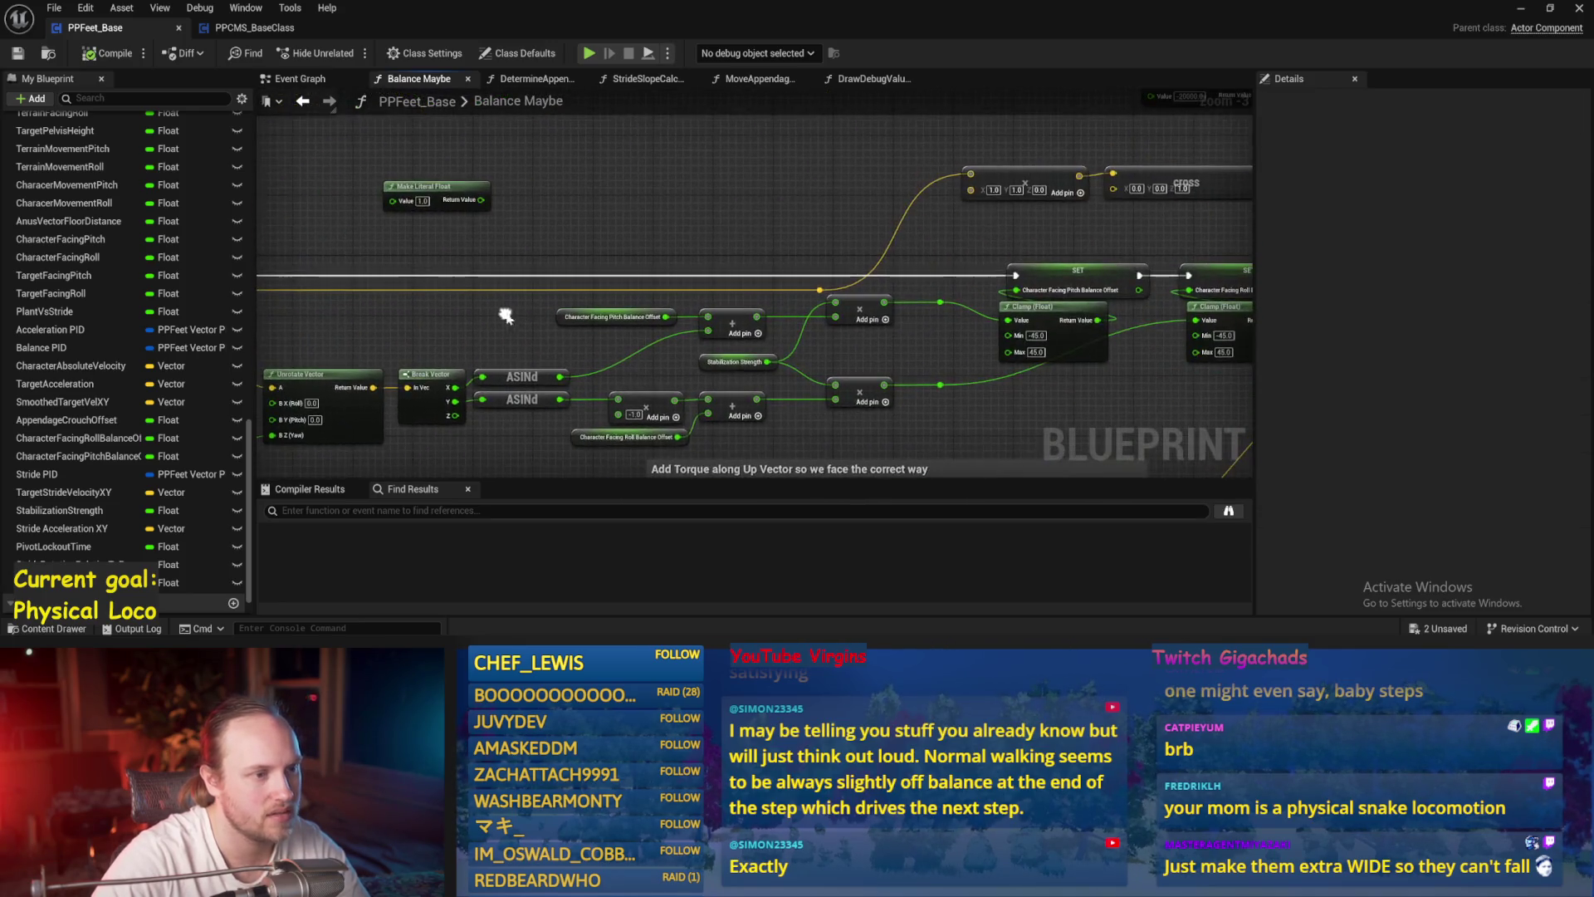
pyautogui.moveTo(677, 190); pyautogui.dragTo(1246, 239)
pyautogui.moveTo(871, 381); pyautogui.dragTo(878, 312)
pyautogui.moveTo(712, 278); pyautogui.dragTo(871, 286)
pyautogui.scroll(1, 522, 215)
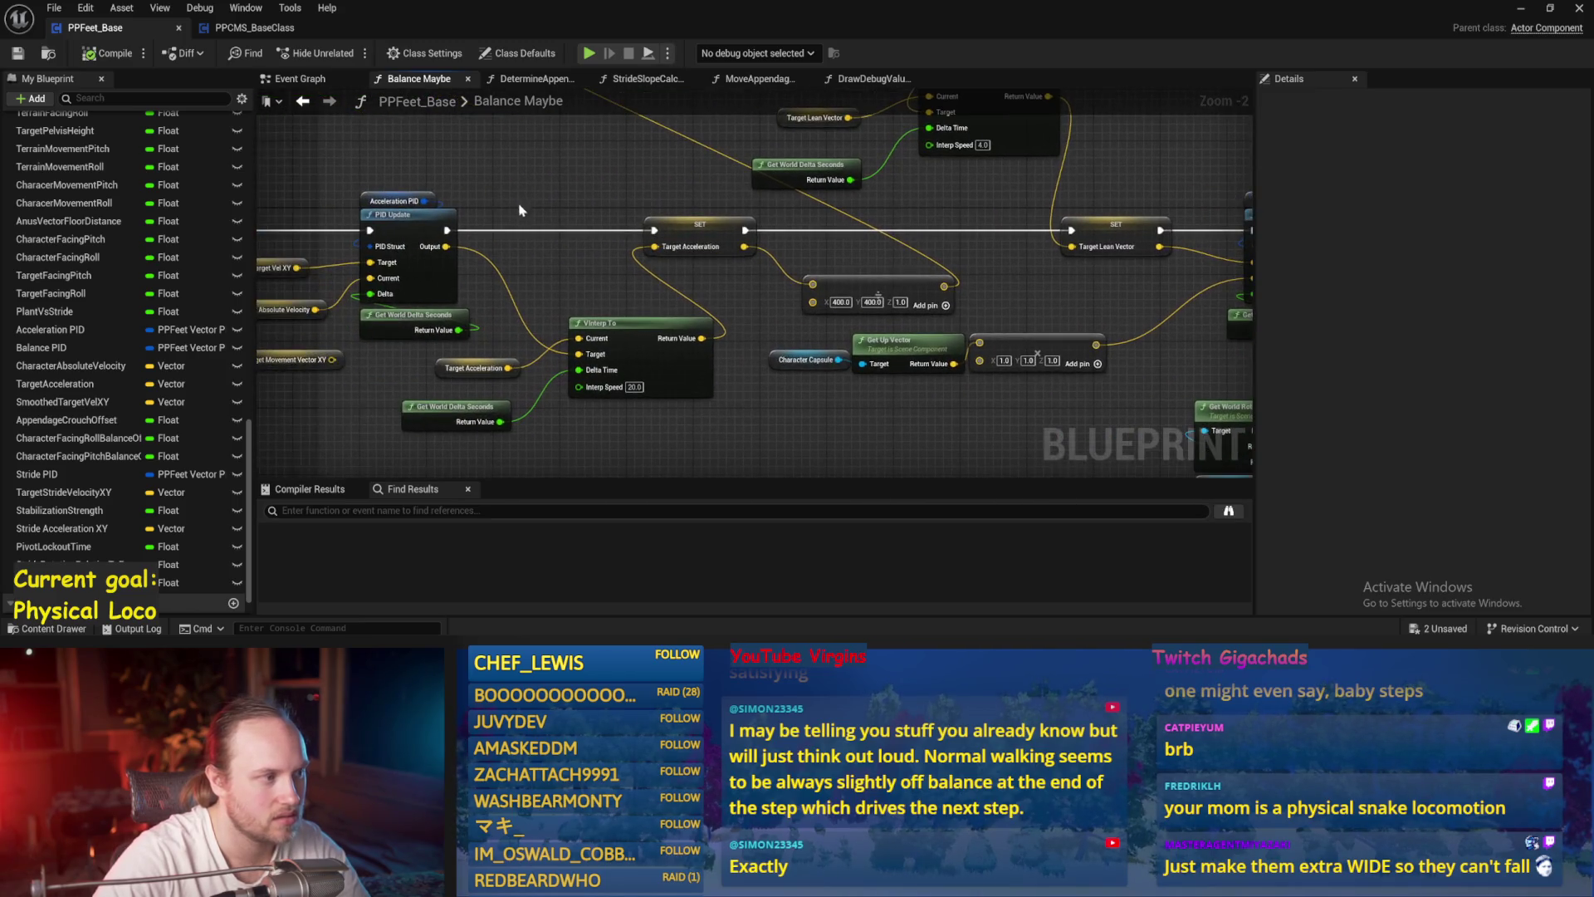
pyautogui.moveTo(1011, 283); pyautogui.dragTo(838, 289)
pyautogui.click(707, 297)
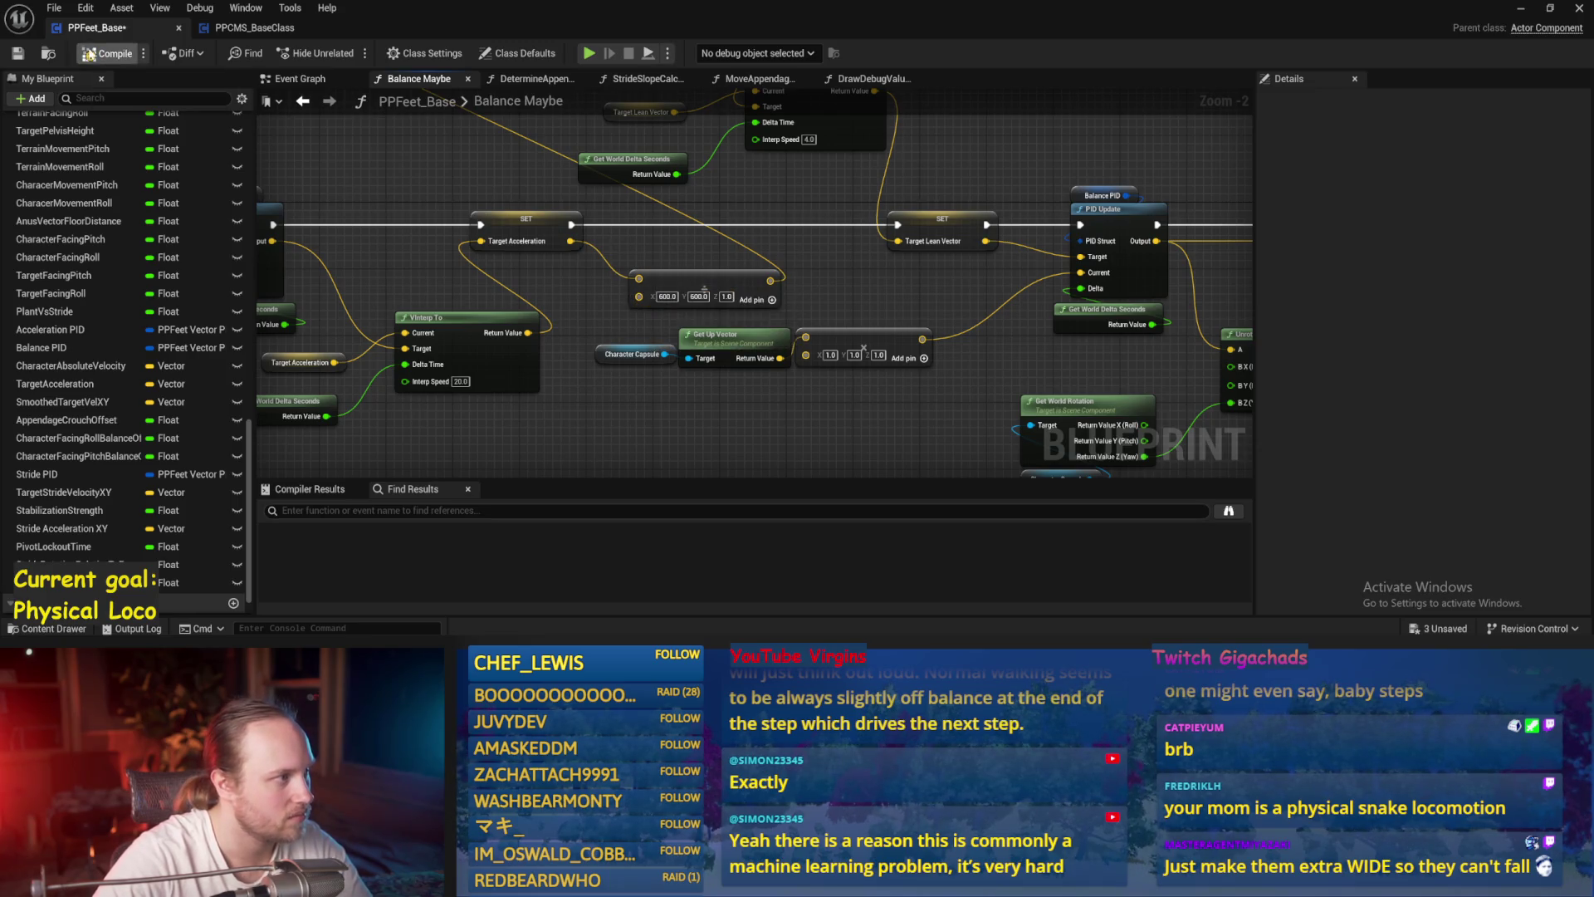
pyautogui.hotkey('alt', 'Tab')
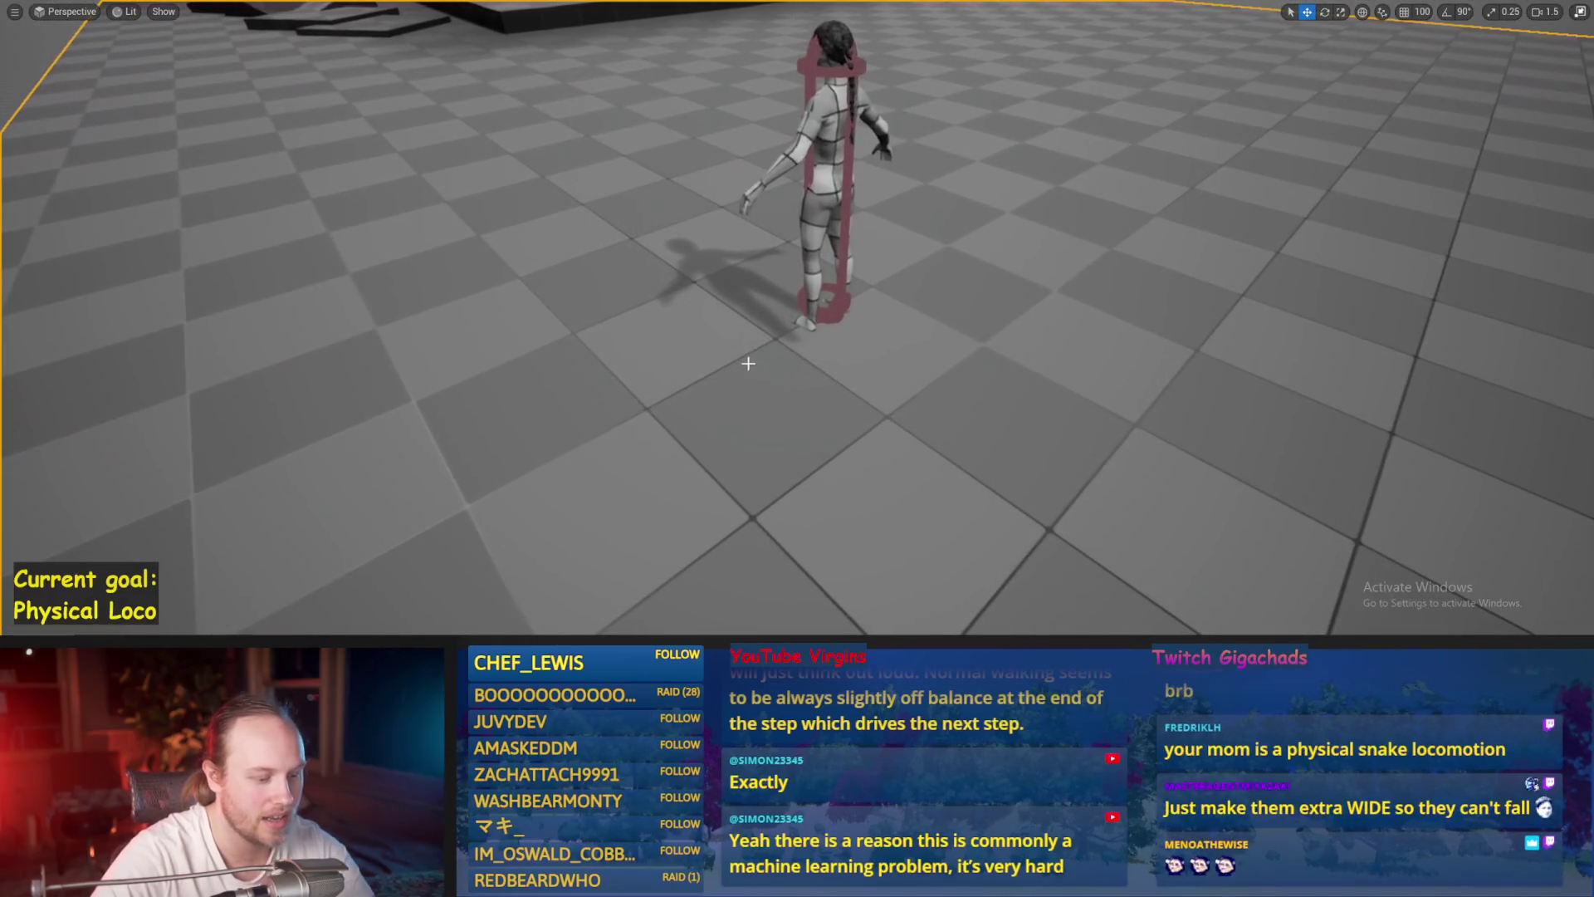
# - Run a short play-in-editor test of the character, then stop it and restore the normal editor layout
pyautogui.hotkey('alt', 'p')
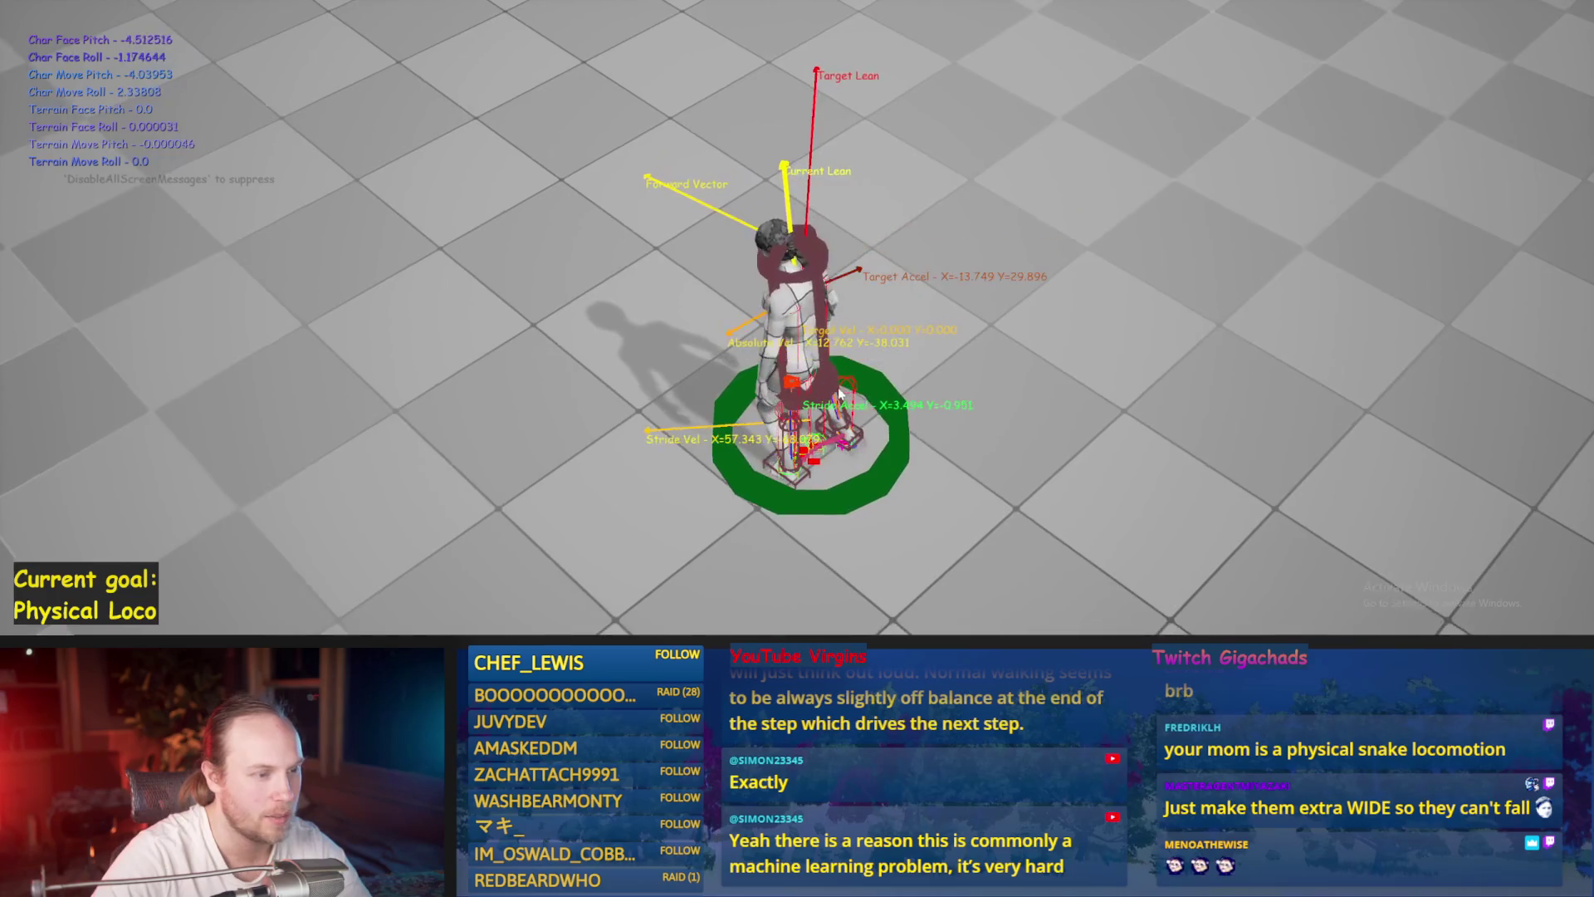
pyautogui.press('Escape')
pyautogui.press('F11')
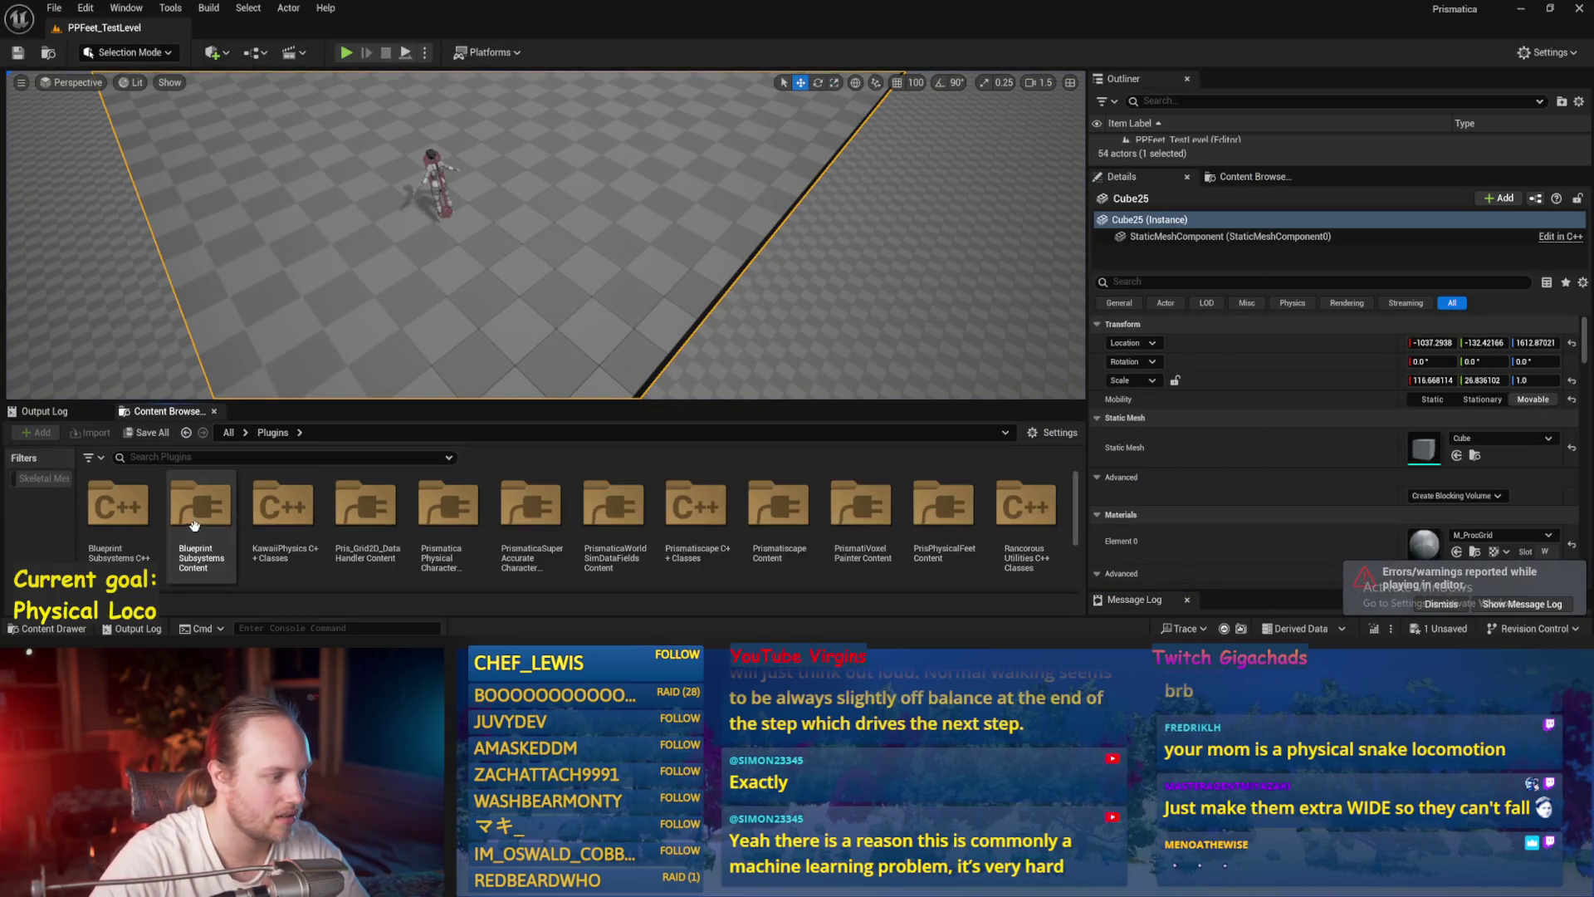
# - Open PPCMS_TestLevel, saving the selected pending changes first
pyautogui.scroll(-3, 607, 529)
pyautogui.doubleClick(781, 488)
pyautogui.click(835, 484)
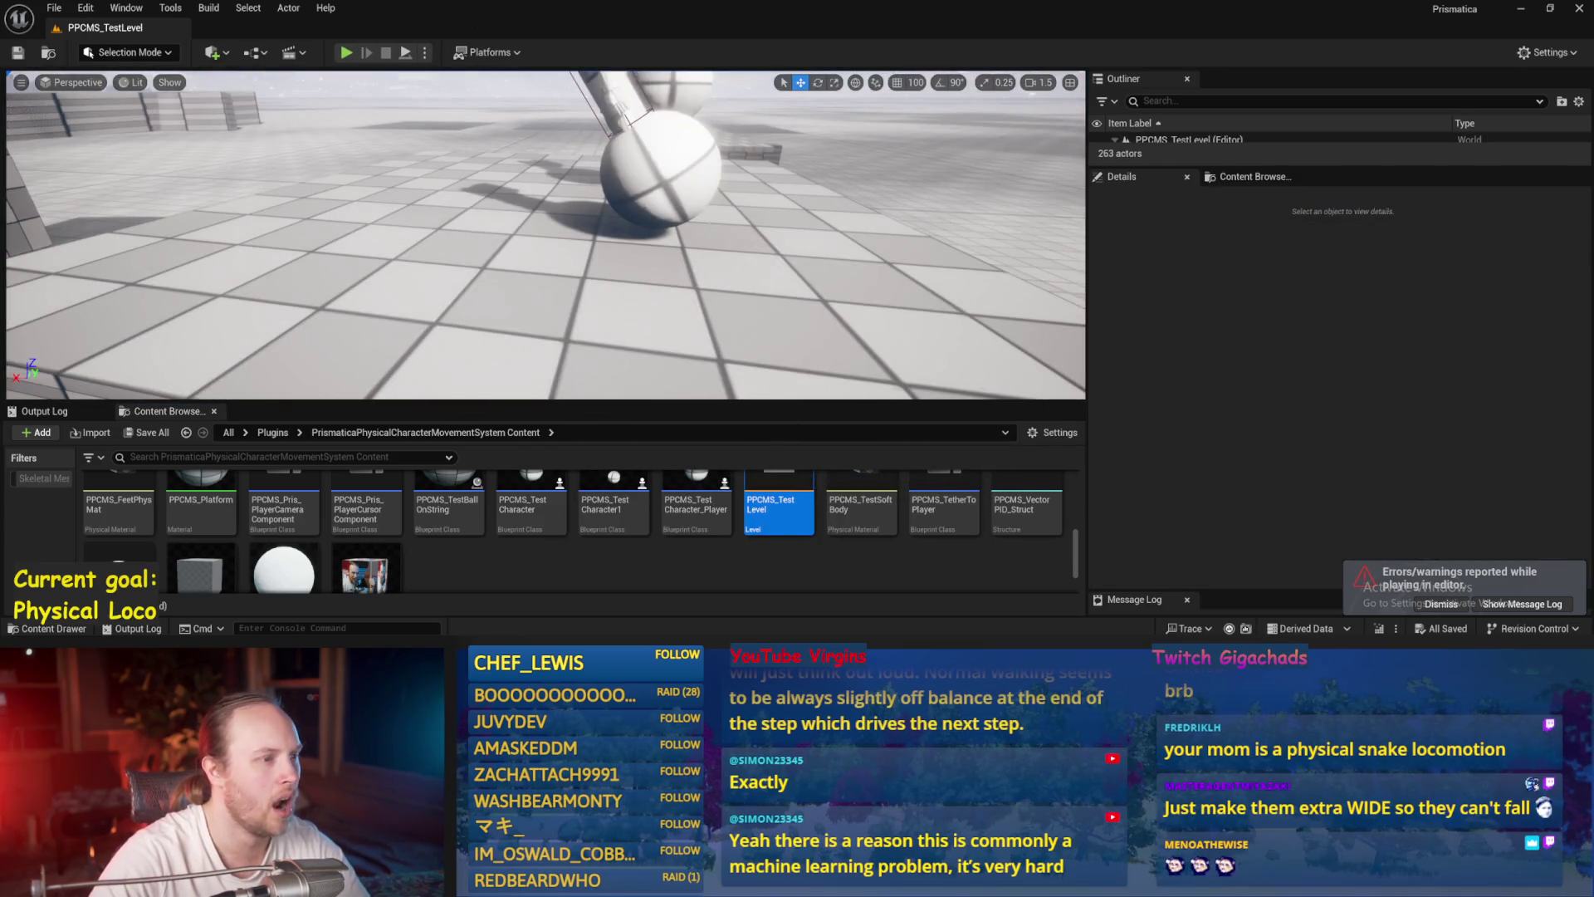
# - Select PPCMS_TestCharacter25 and play the level full-screen, walking the character left
pyautogui.click(619, 279)
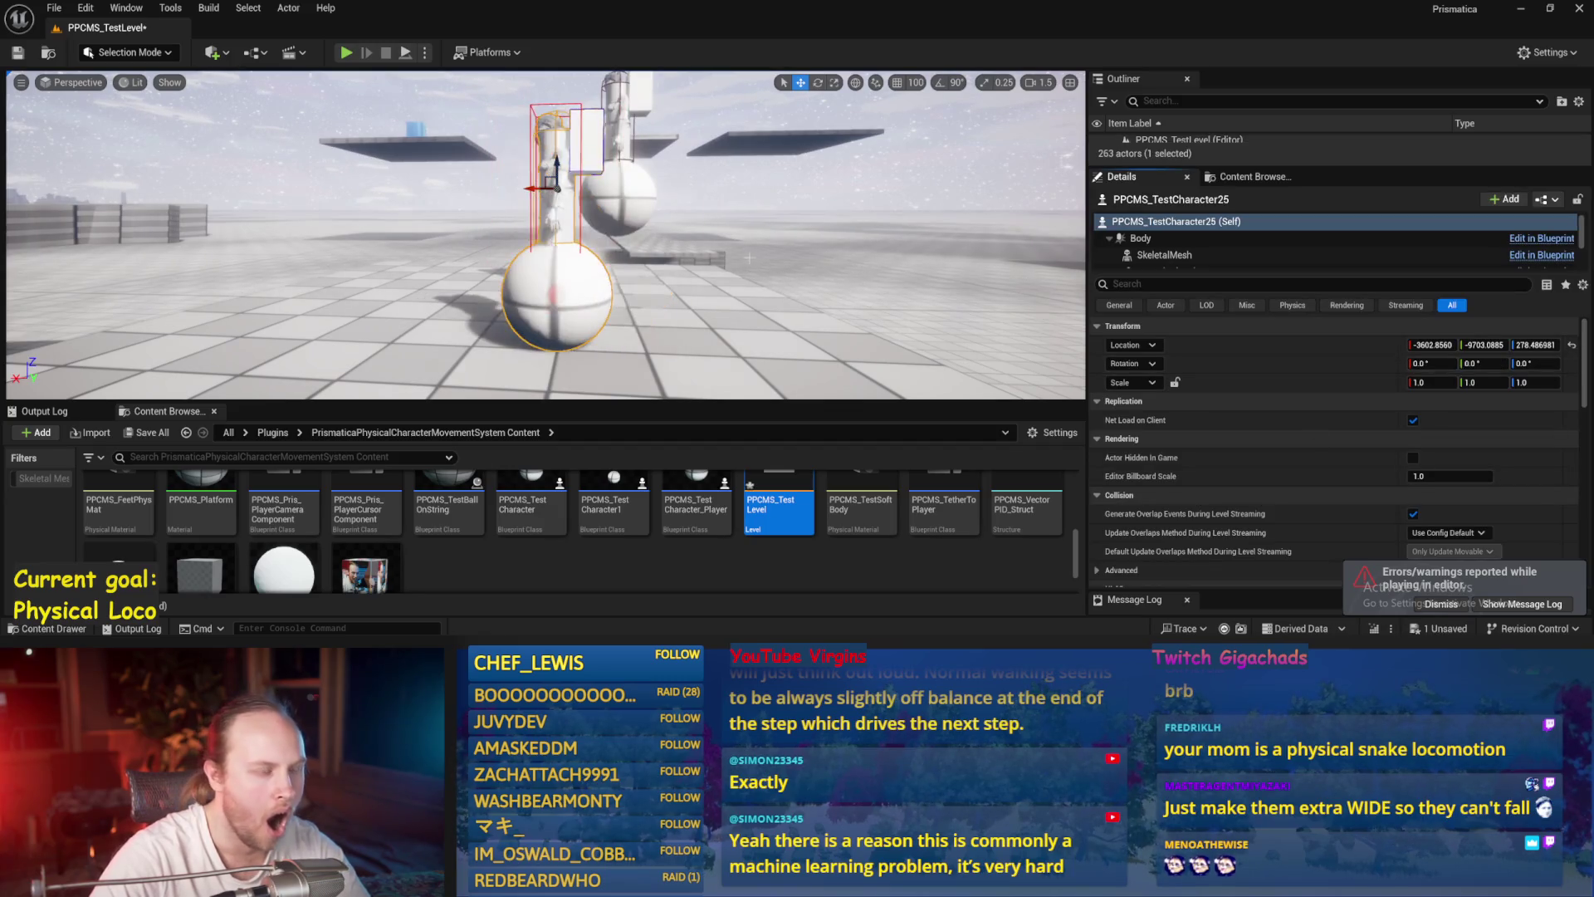
pyautogui.hotkey('alt', 'p')
pyautogui.press('F11')
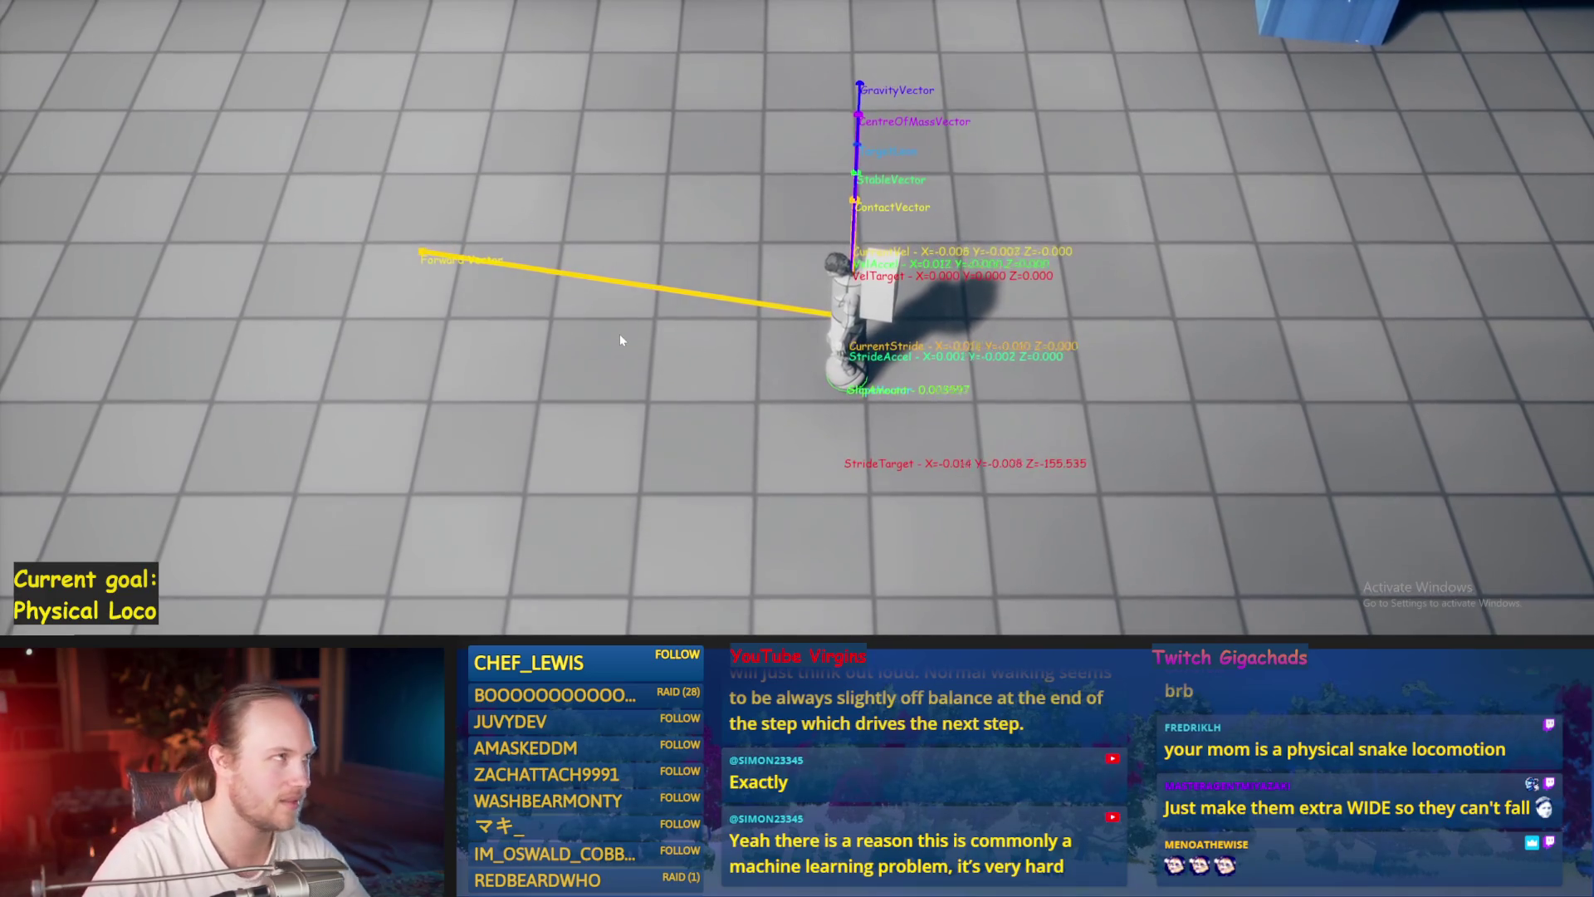
pyautogui.press('a')
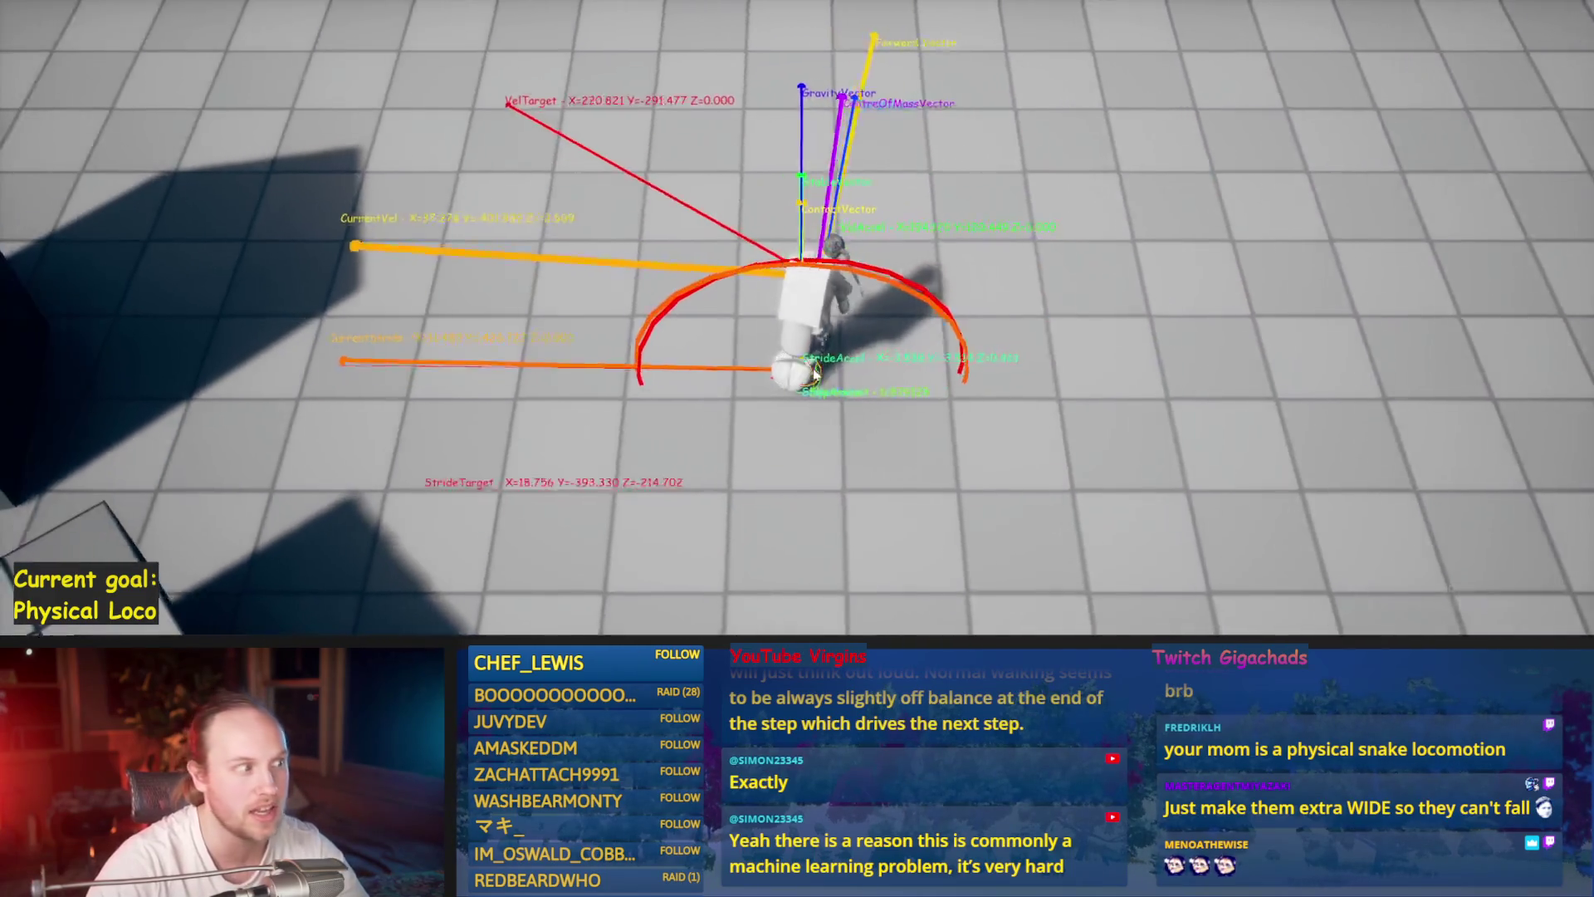
# - Steer the character forward, back, left, right and diagonally with WASD, then stop the play session
pyautogui.press('w')
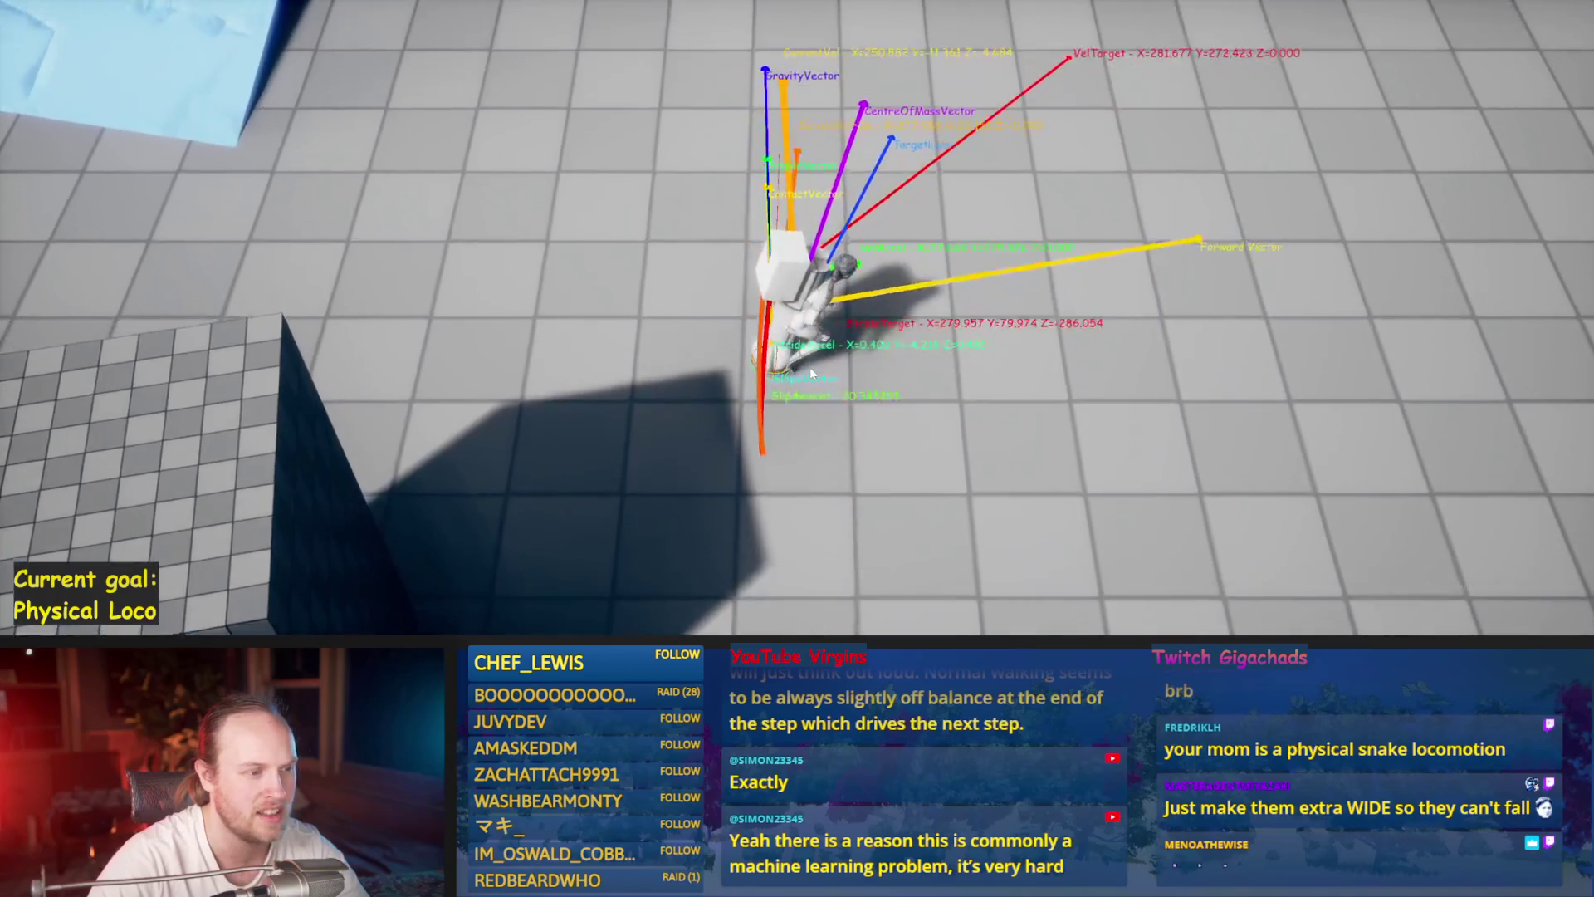
pyautogui.press('a')
pyautogui.press('d')
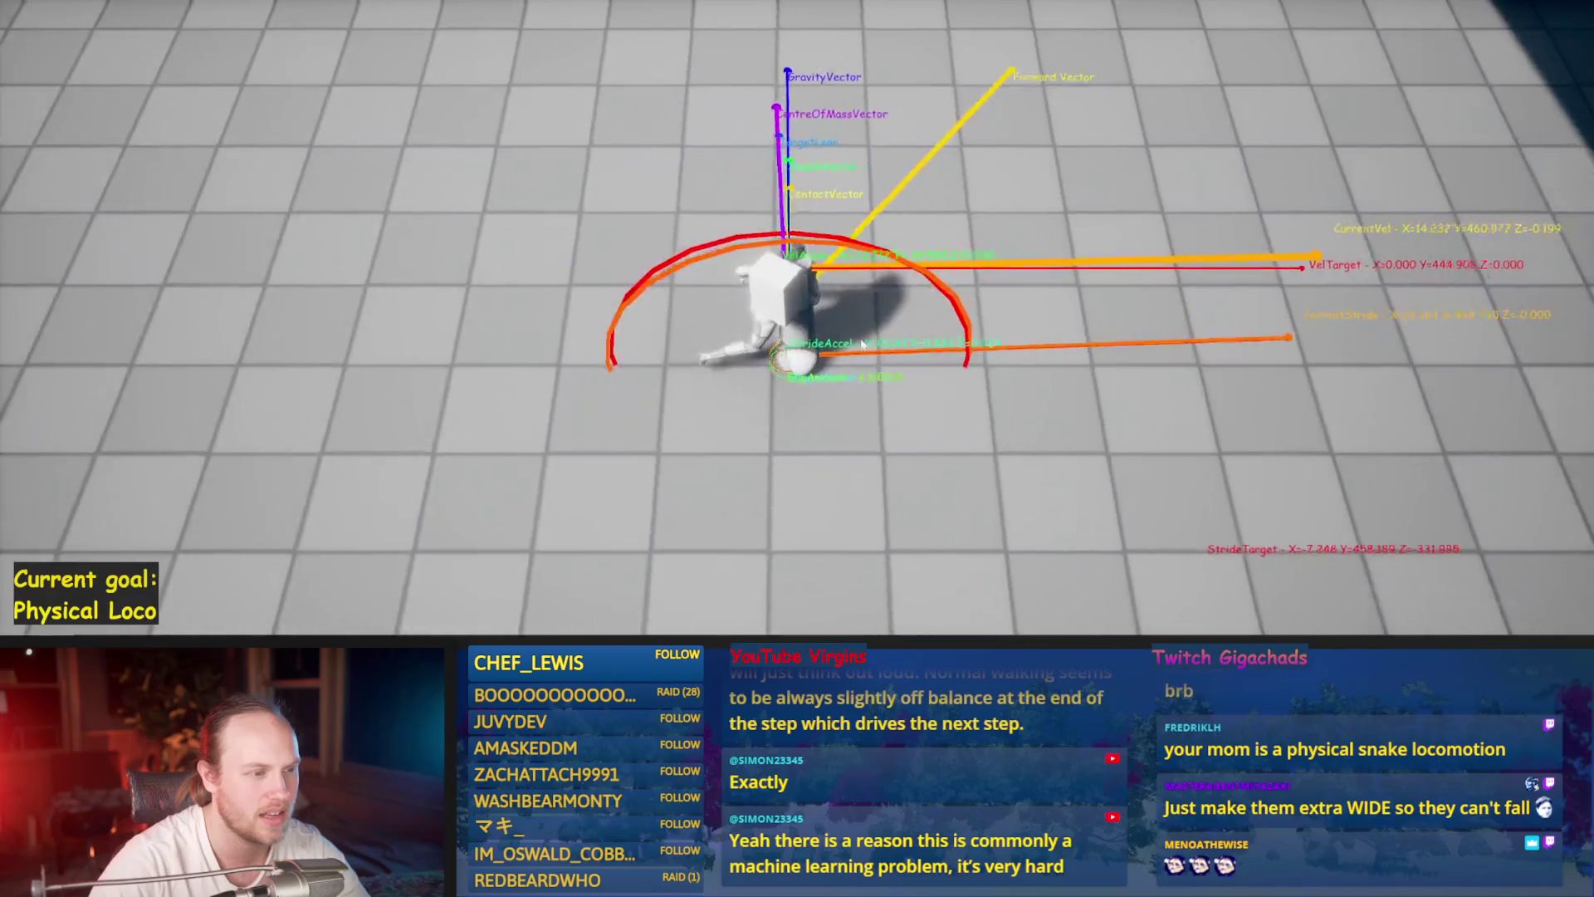
pyautogui.press('s')
pyautogui.press('a')
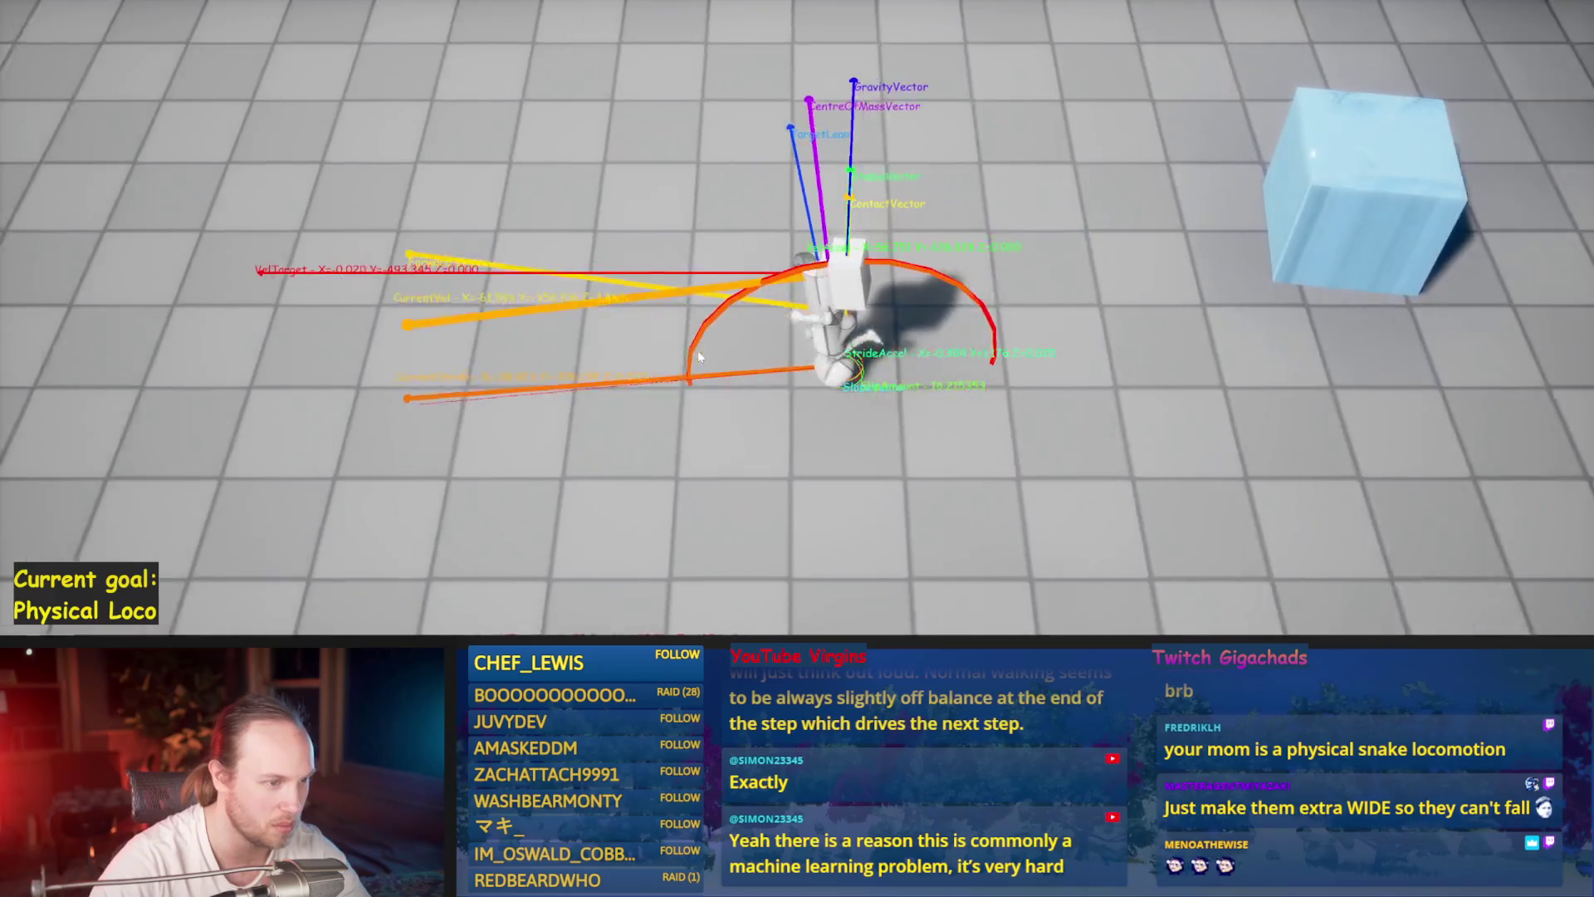
pyautogui.press('w')
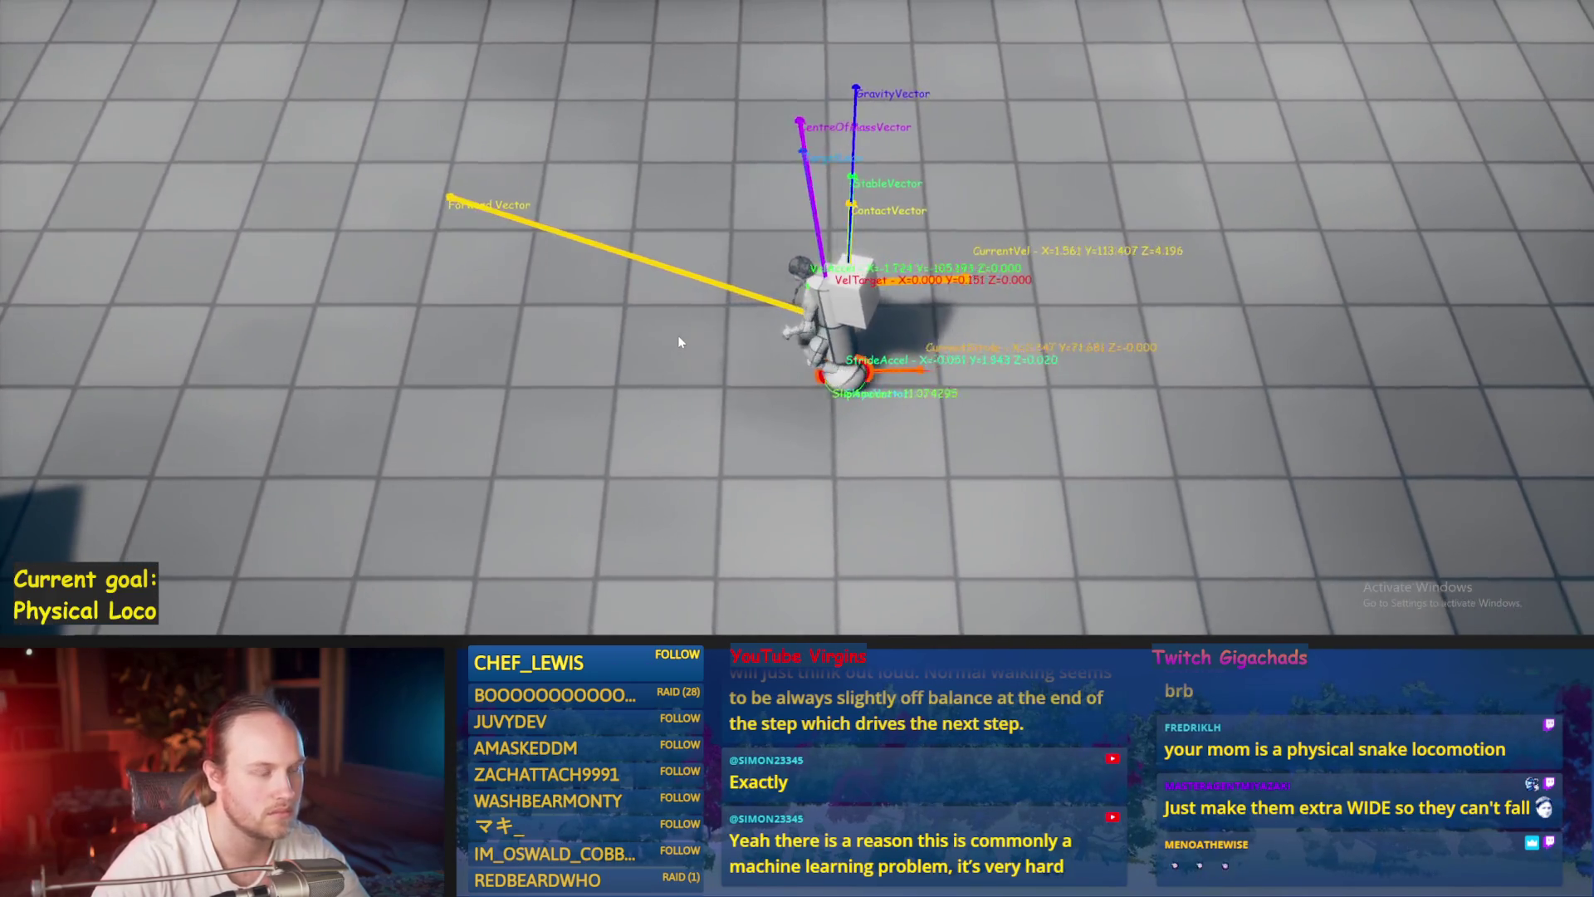
pyautogui.press('a')
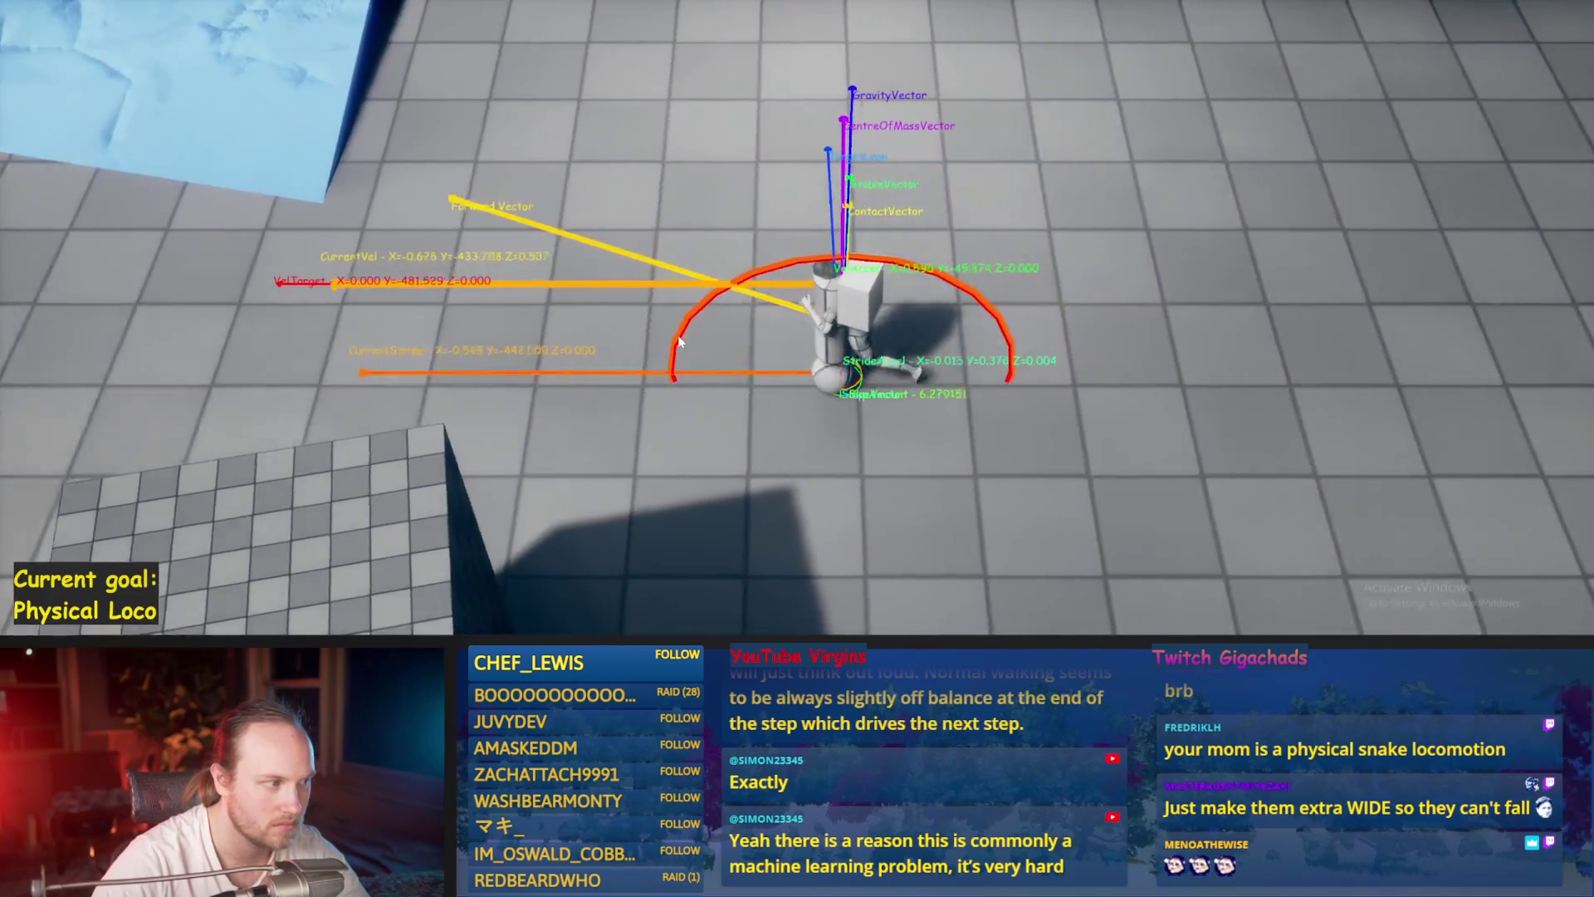
pyautogui.press('d')
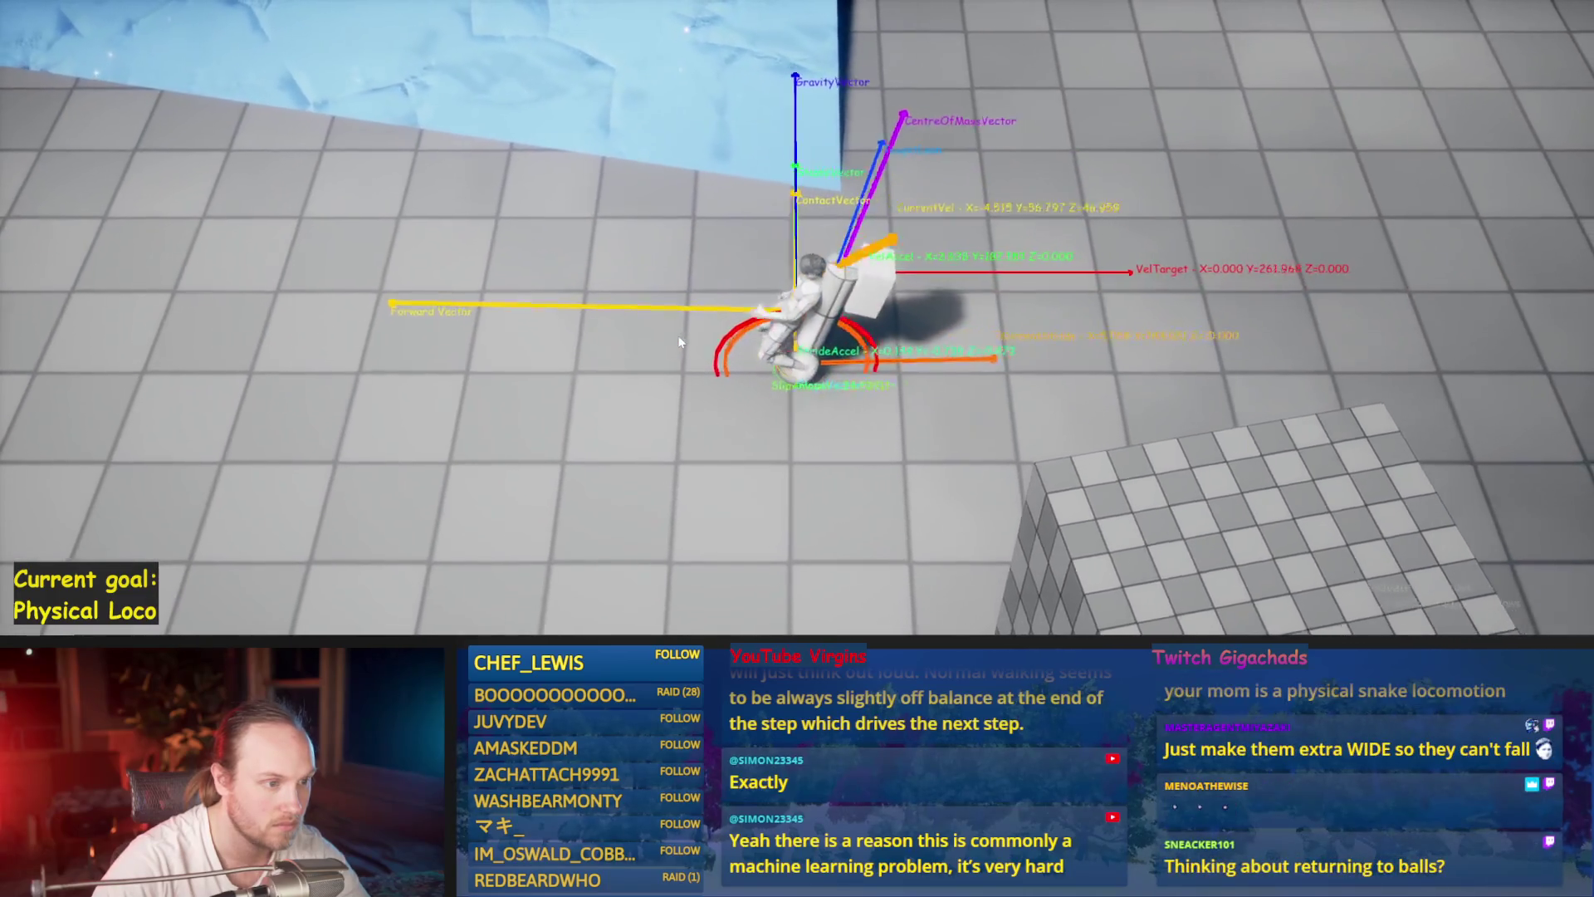
pyautogui.press('a')
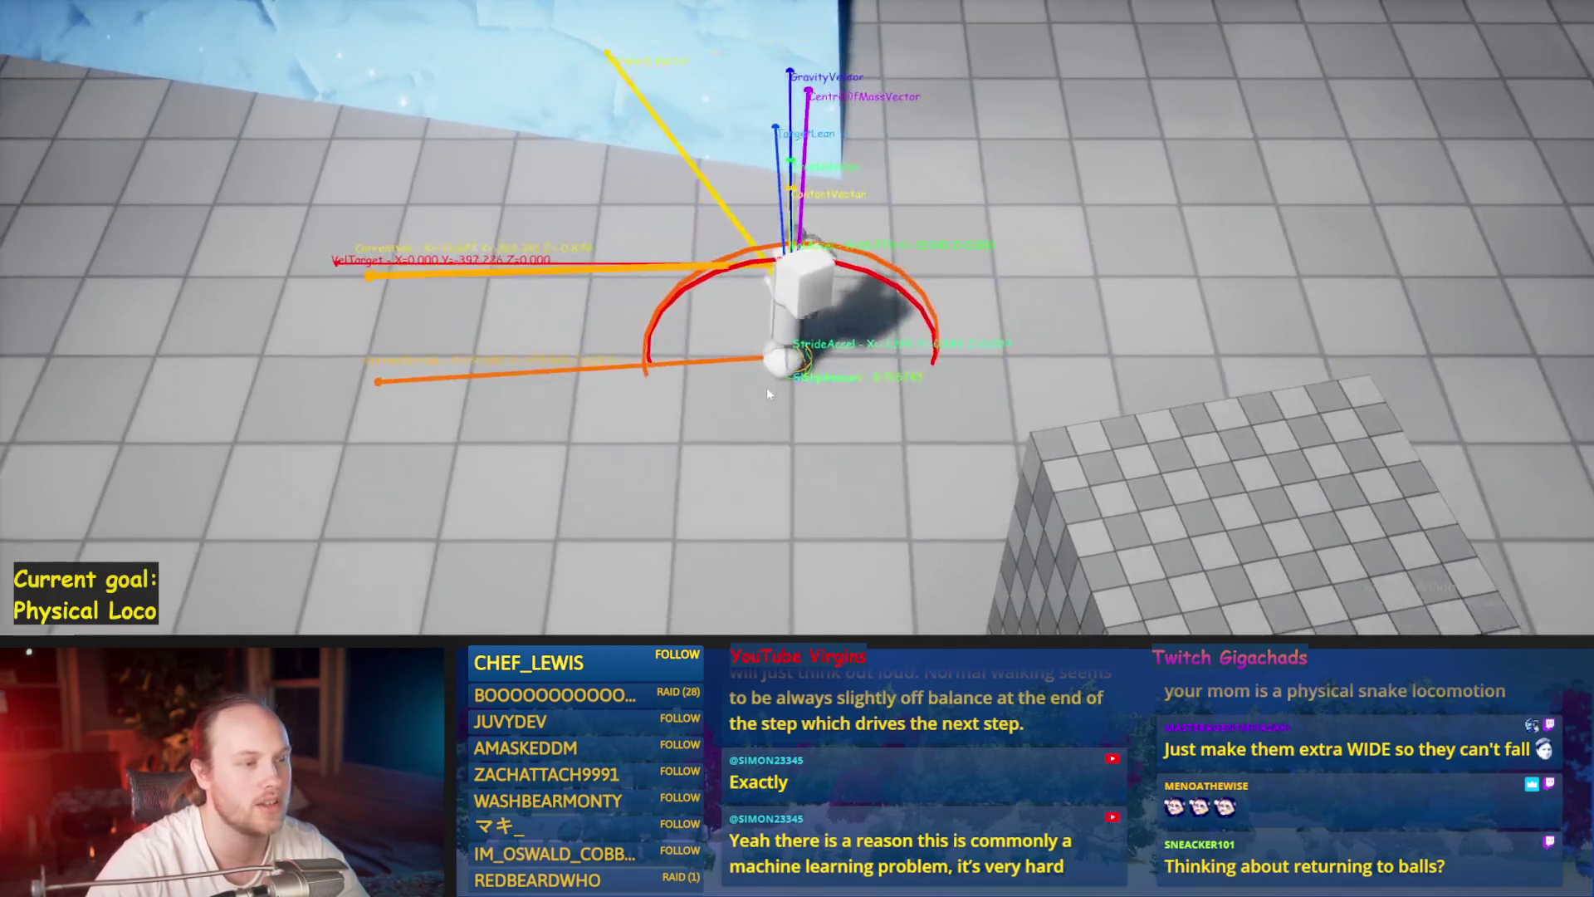
pyautogui.press('s')
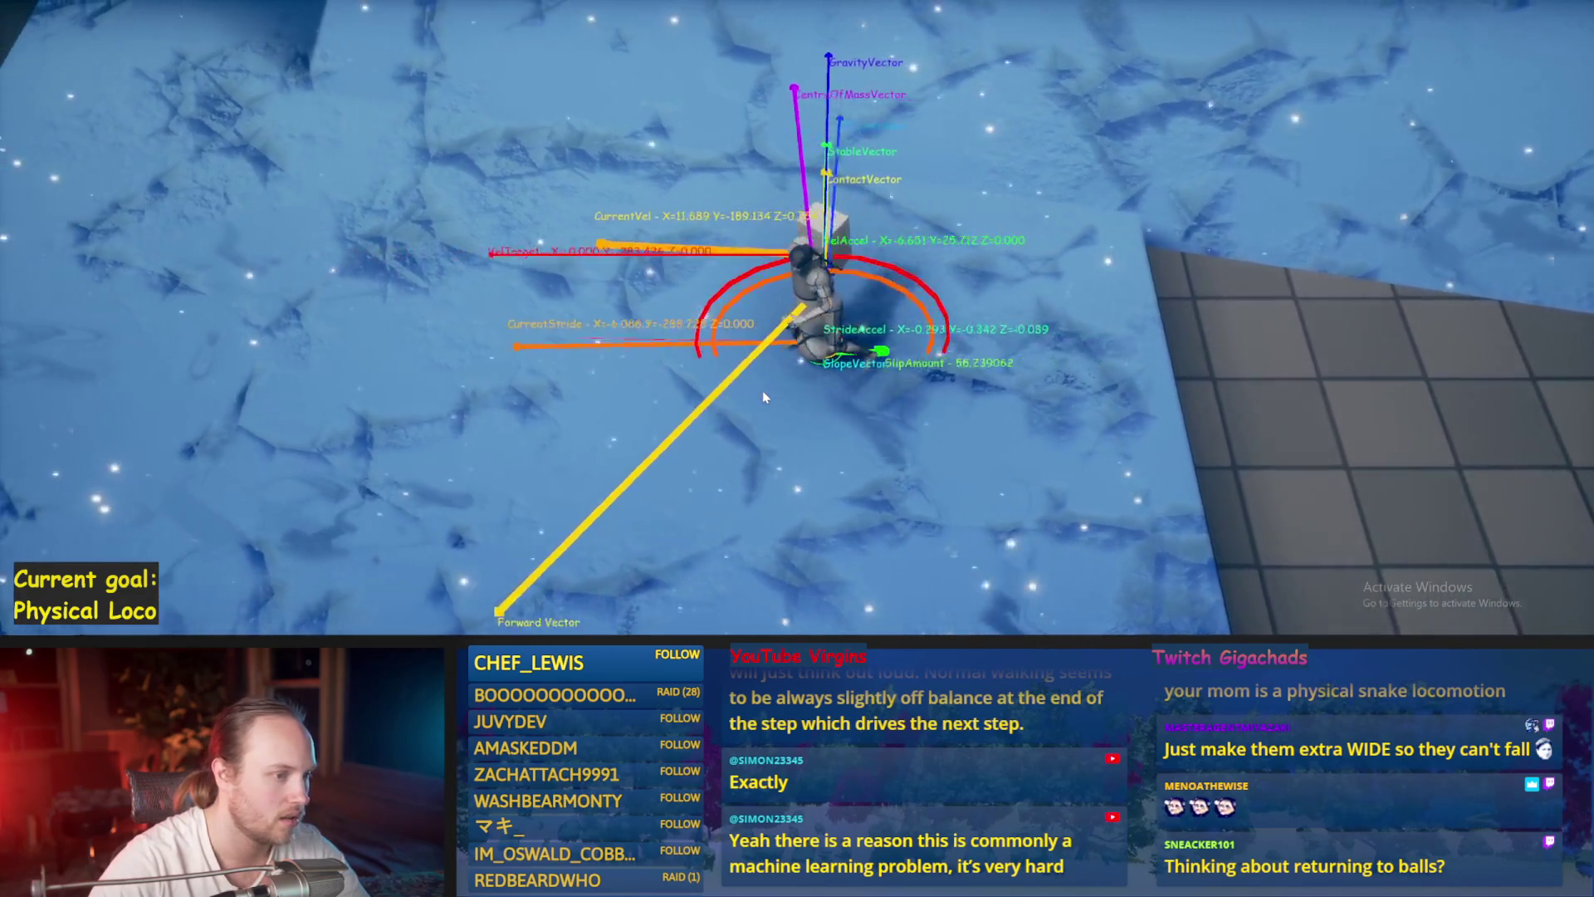
pyautogui.press('Escape')
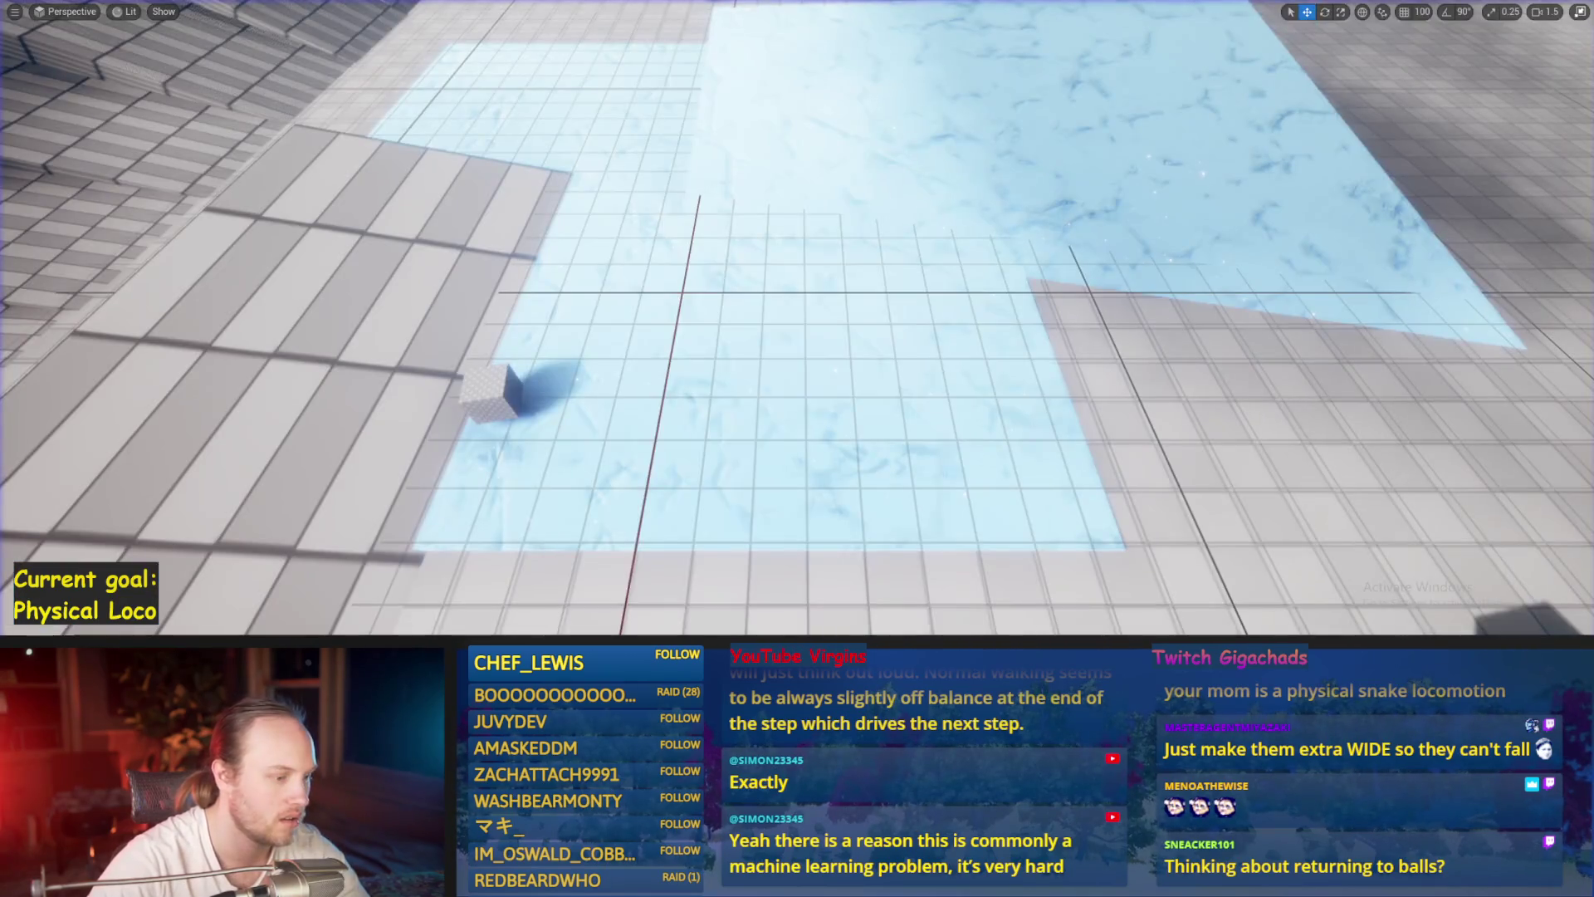
pyautogui.click(672, 600)
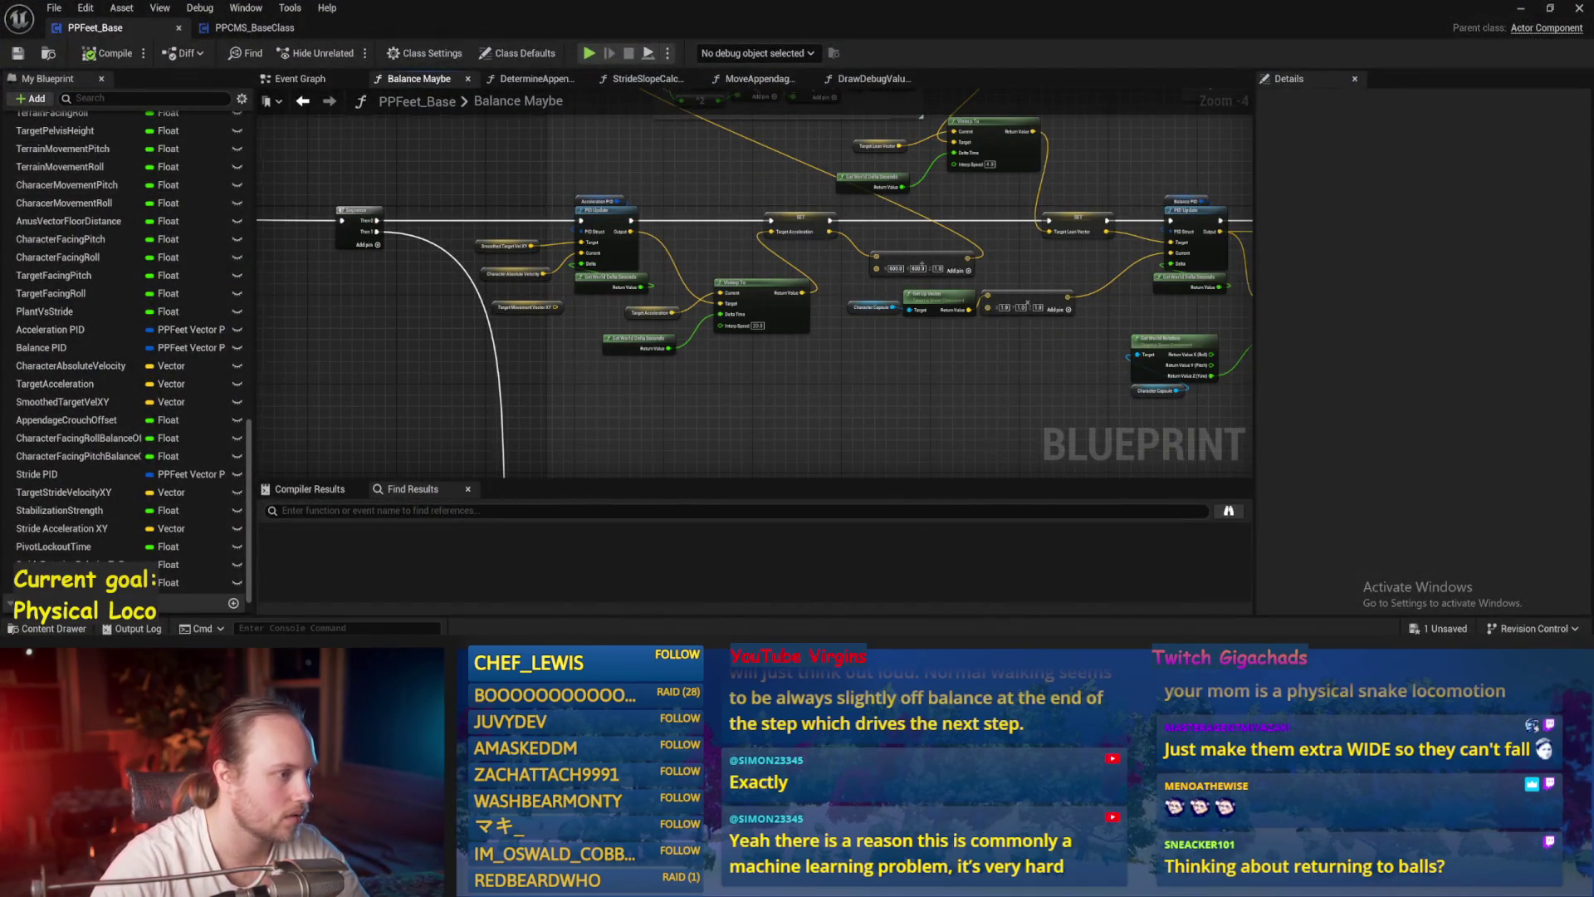
# - Save all modified PPFeet_Base assets from the Balance Maybe graph
pyautogui.scroll(3, 672, 317)
pyautogui.moveTo(661, 326)
pyautogui.mouseDown()
pyautogui.moveTo(726, 322)
pyautogui.moveTo(679, 355)
pyautogui.mouseUp()
pyautogui.hotkey('ctrl', 's')
pyautogui.scroll(-2, 1043, 410)
pyautogui.moveTo(1043, 409); pyautogui.dragTo(801, 391)
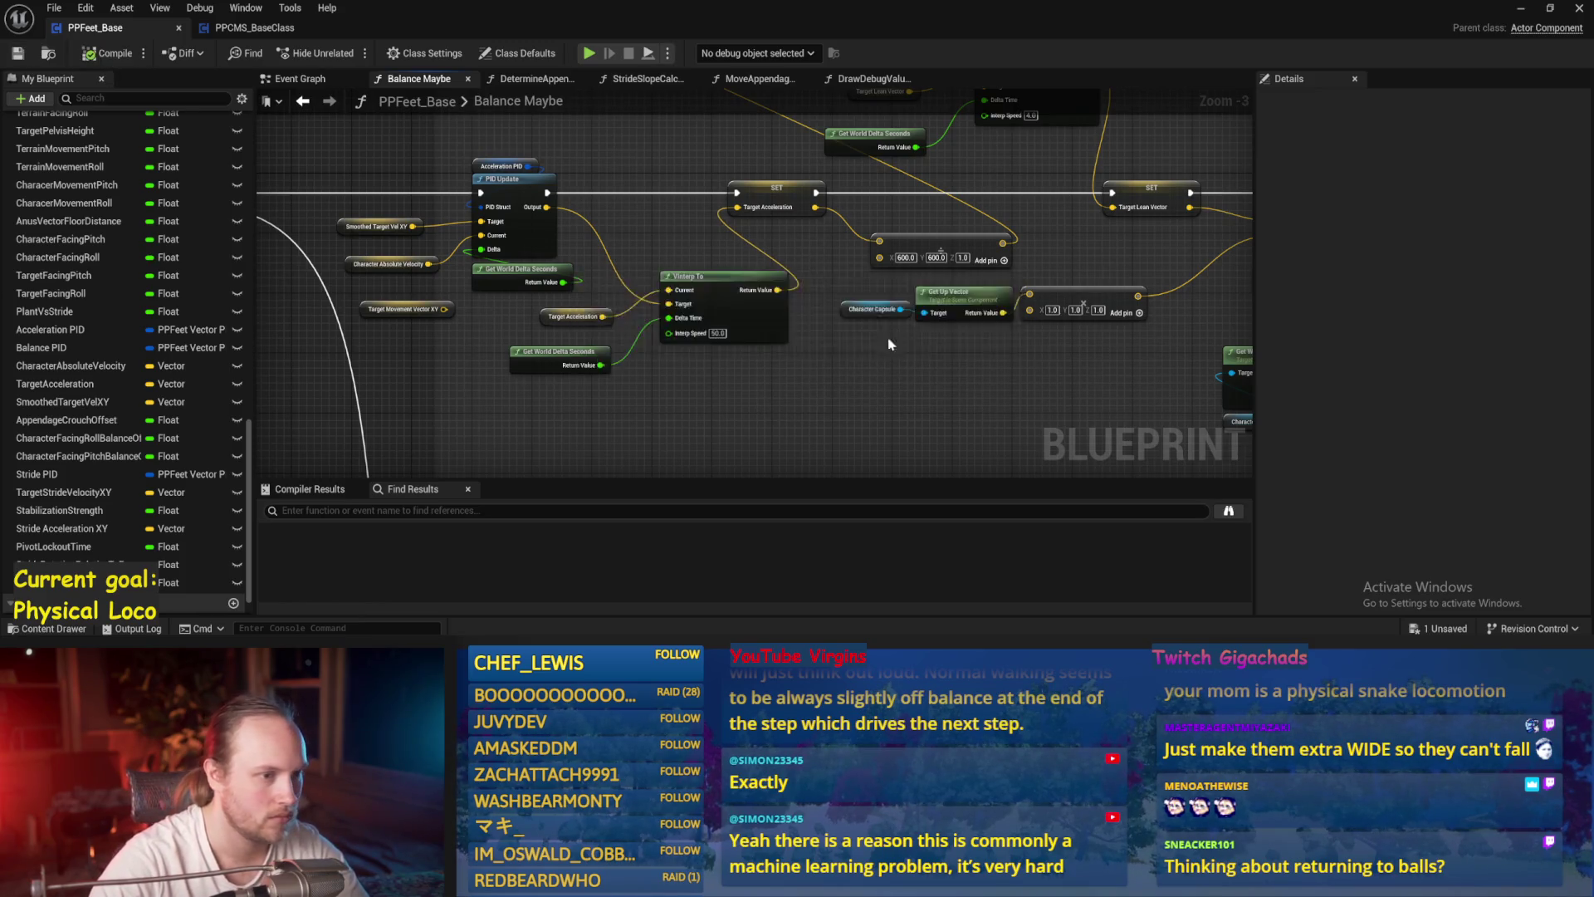
# - Return to the level, open the PrisPhysicalFeet Content folder, and start a full-screen play test
pyautogui.click(1524, 11)
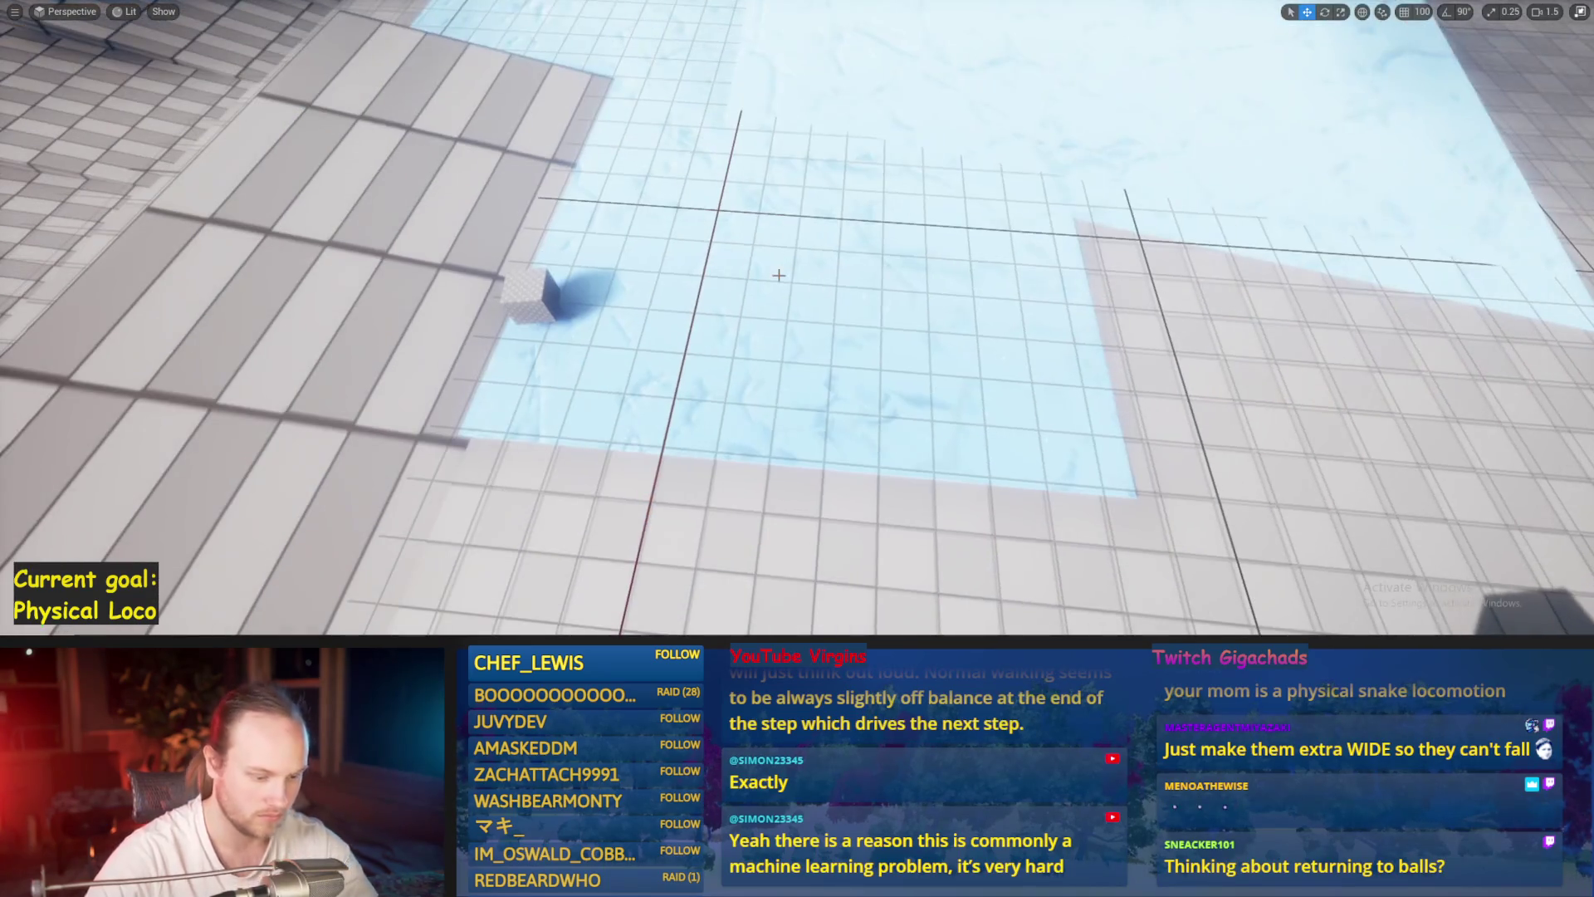
pyautogui.press('F11')
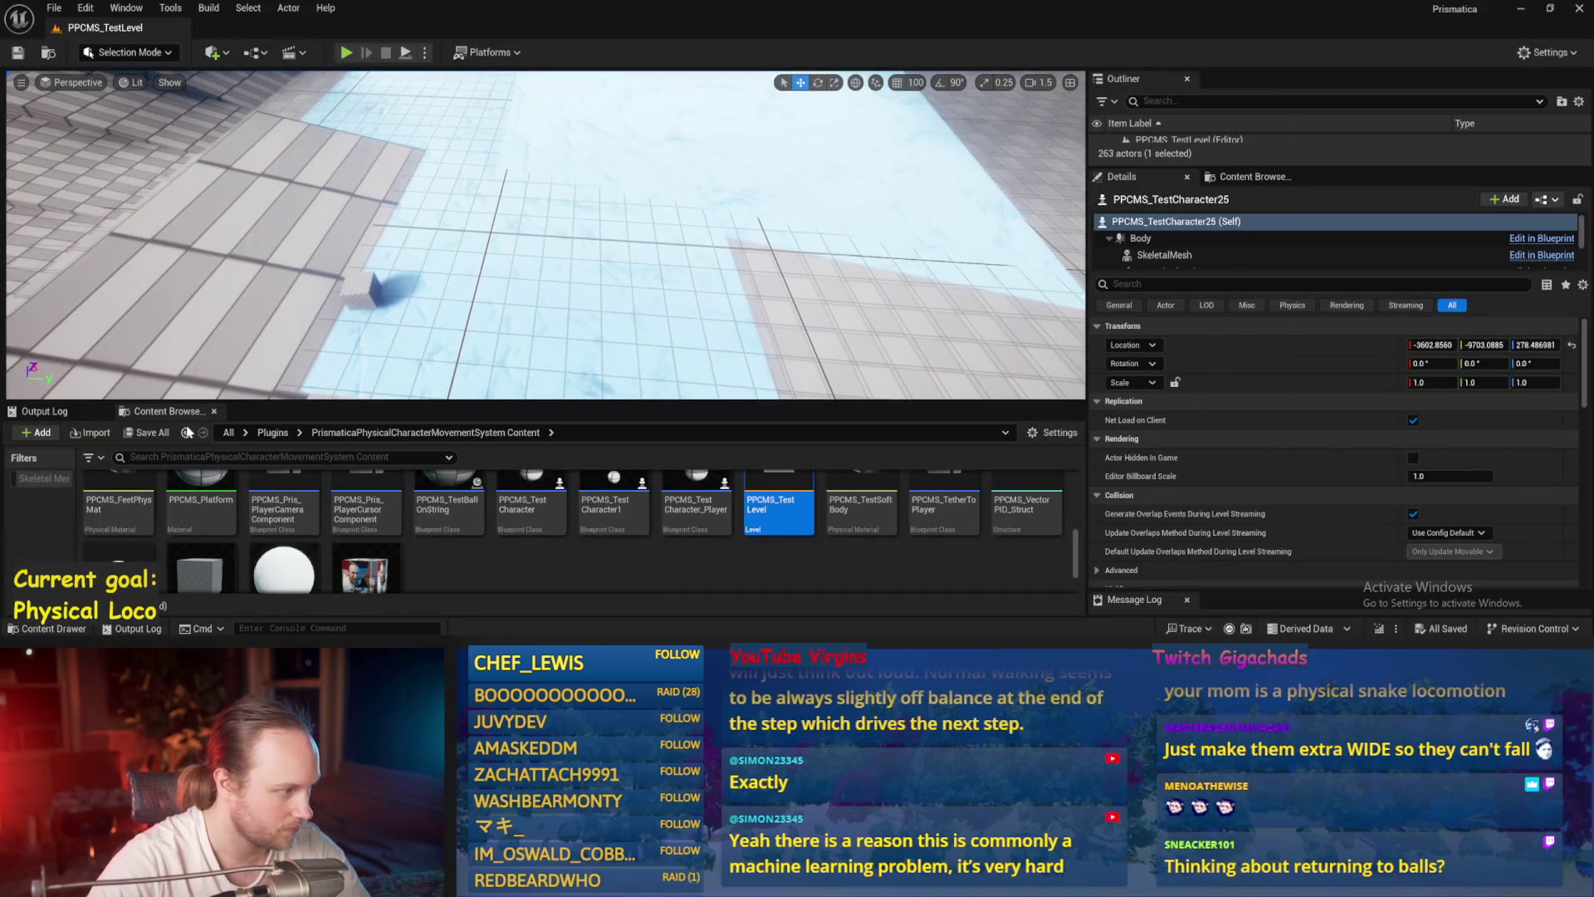
pyautogui.click(185, 436)
pyautogui.doubleClick(532, 532)
pyautogui.scroll(-1, 272, 534)
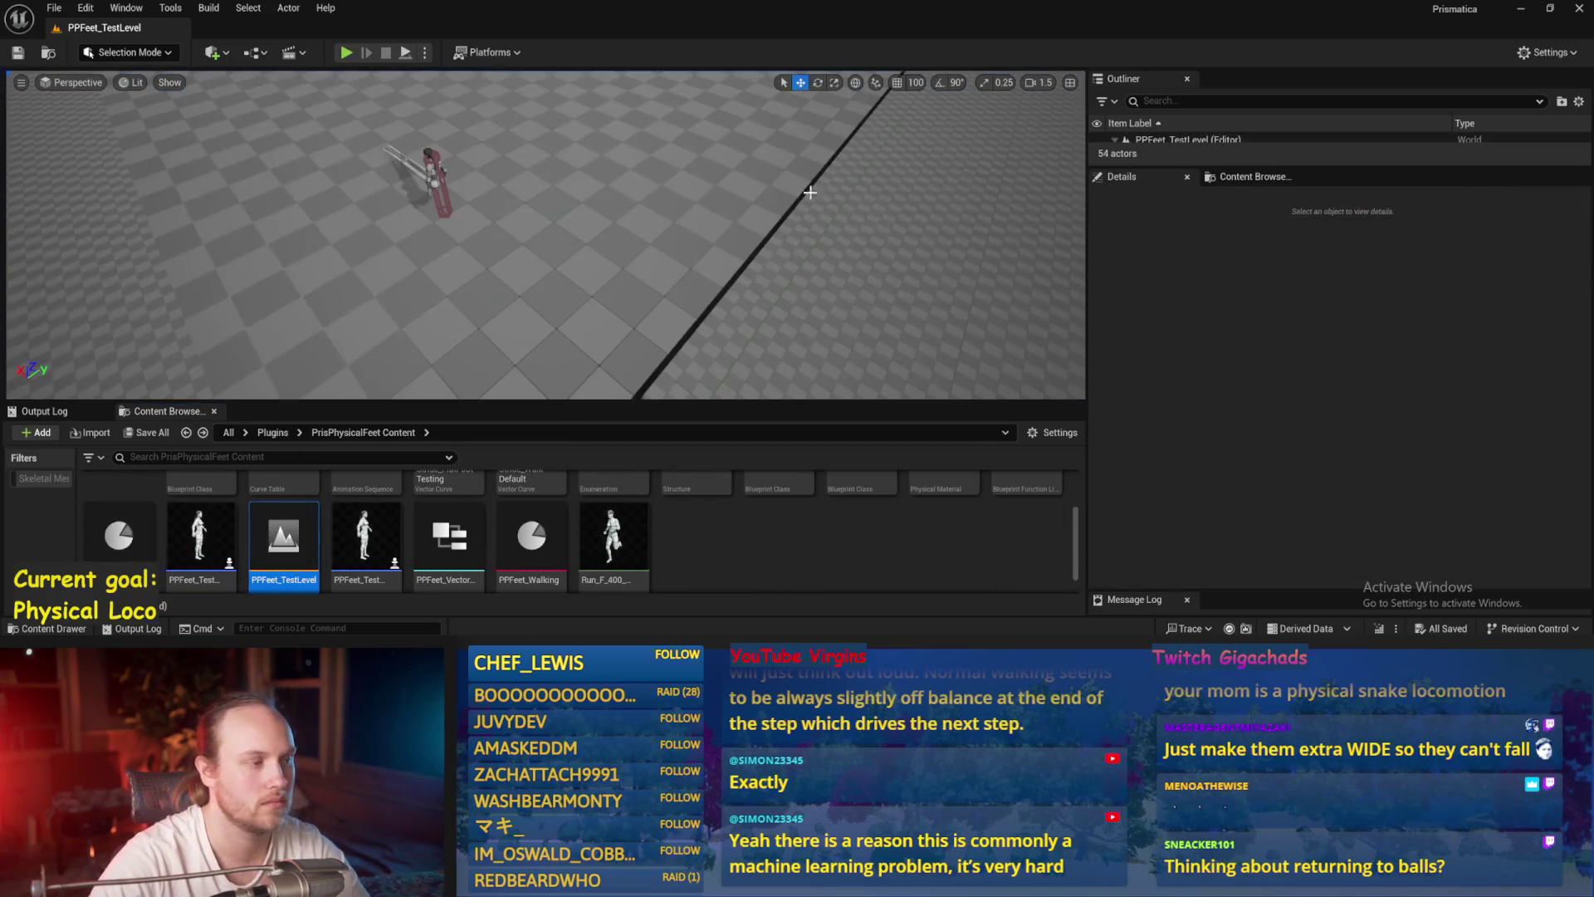
pyautogui.click(343, 54)
pyautogui.press('F11')
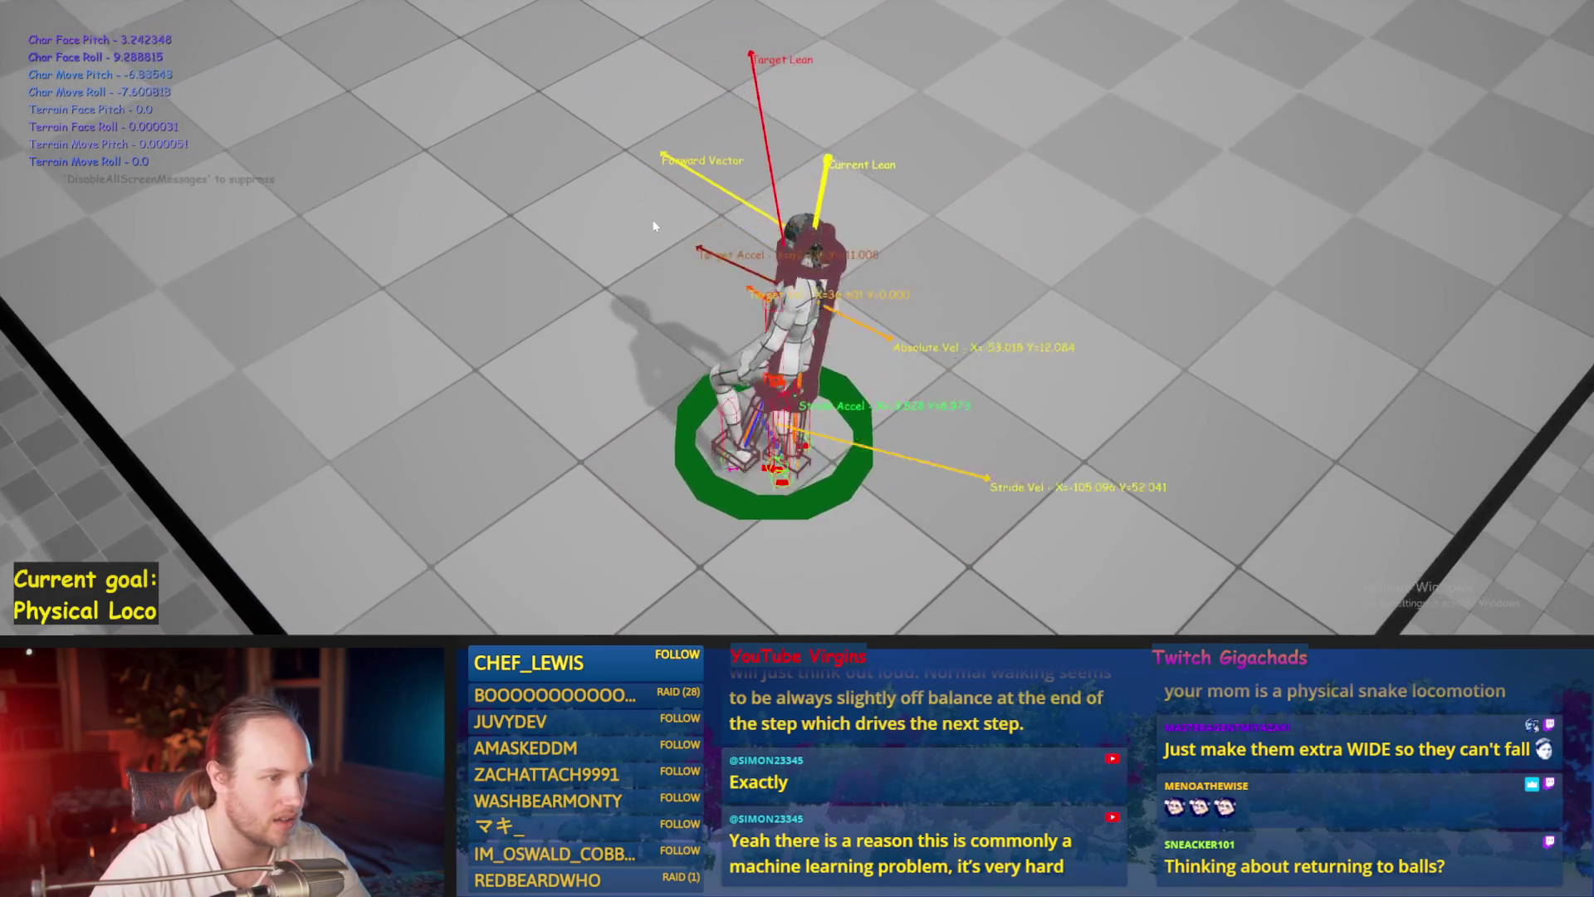
# - Stop the PPFeet_TestLevel play test and save all in the PPFeet_Base blueprint
pyautogui.press('Escape')
pyautogui.hotkey('ctrl', 's')
# - Save PPFeet_Base and locate the Target Acceleration node near the SET, VInterp To and stride nodes
pyautogui.scroll(2, 627, 315)
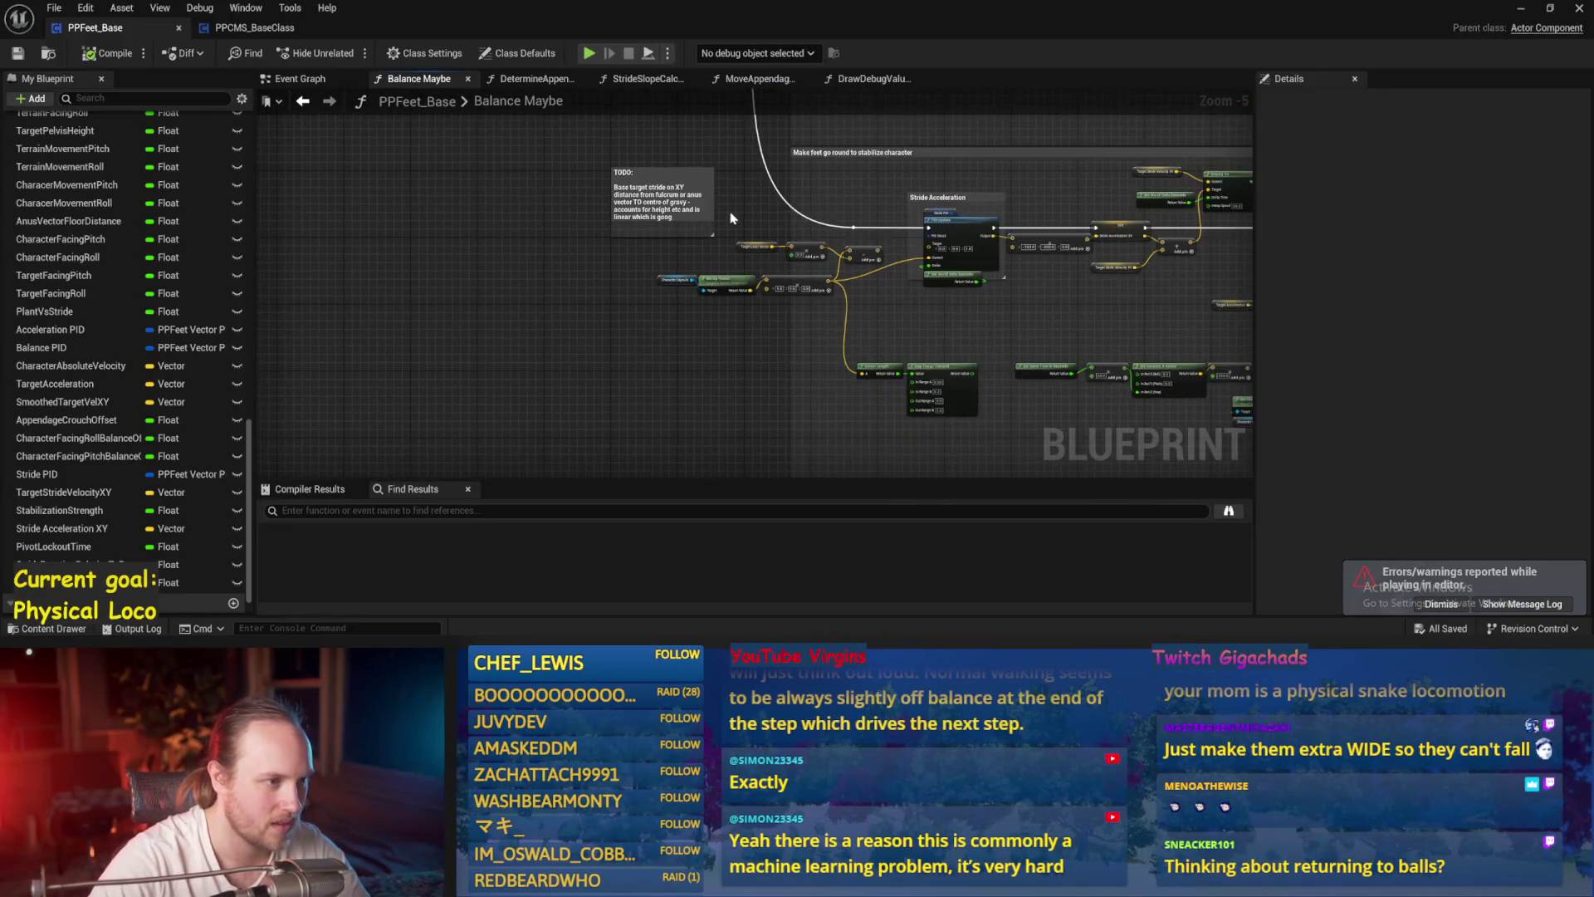
pyautogui.hotkey('ctrl', 's')
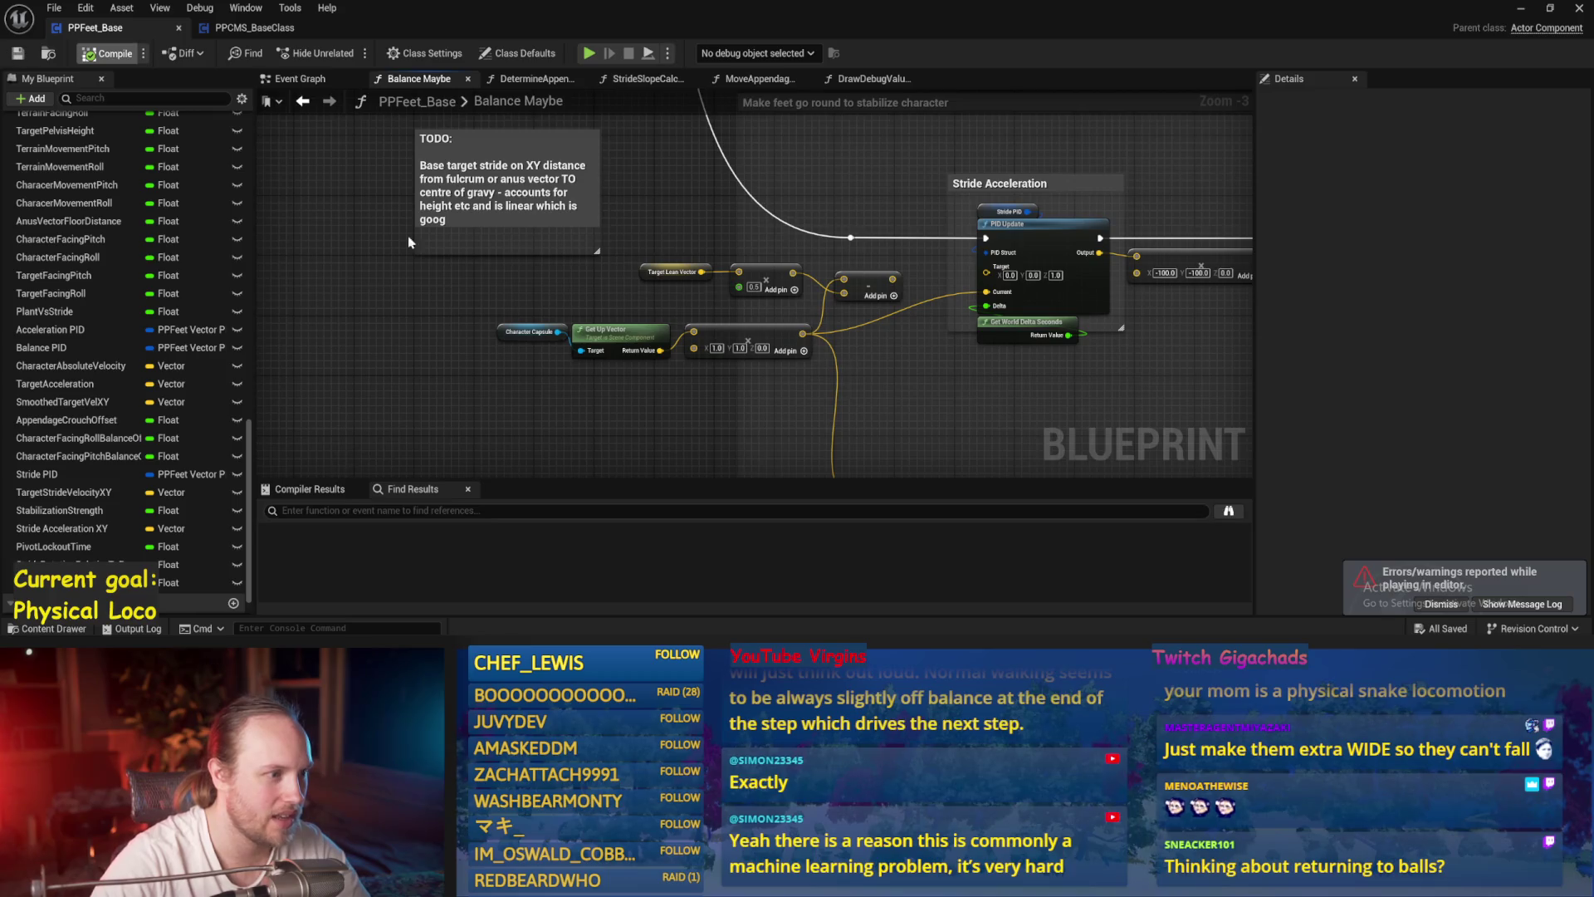
pyautogui.scroll(1, 601, 238)
pyautogui.scroll(1, 507, 273)
pyautogui.scroll(1, 773, 349)
pyautogui.scroll(-1, 774, 349)
pyautogui.moveTo(773, 349)
pyautogui.mouseDown()
pyautogui.moveTo(587, 356)
pyautogui.moveTo(701, 398)
pyautogui.moveTo(575, 422)
pyautogui.mouseUp()
pyautogui.click(773, 426)
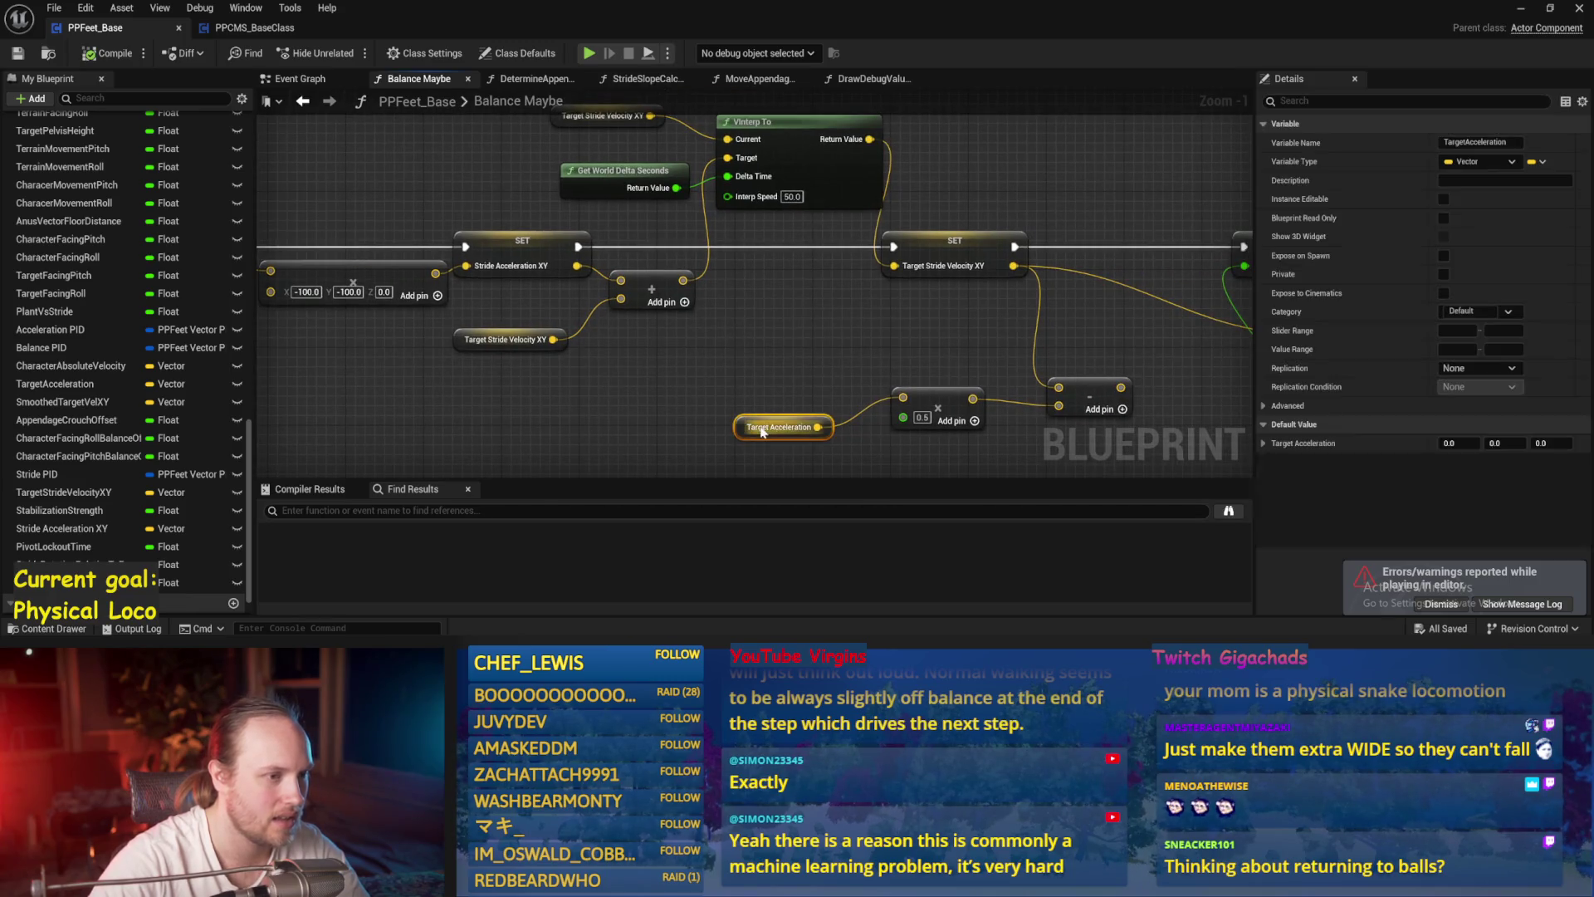
pyautogui.moveTo(801, 362); pyautogui.dragTo(827, 347)
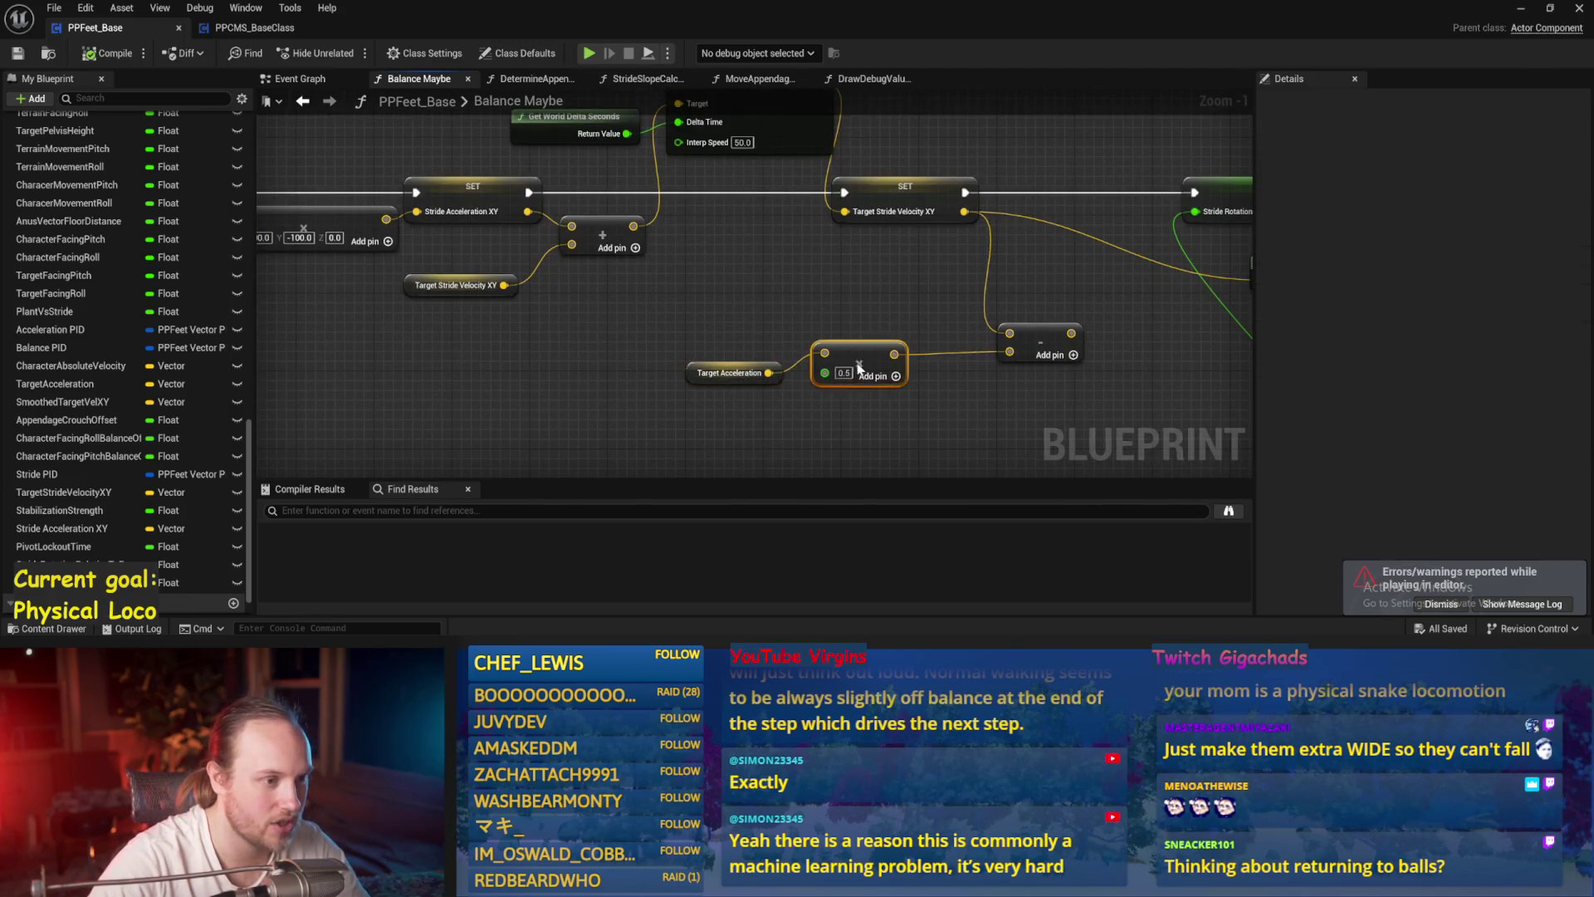
pyautogui.moveTo(839, 294)
pyautogui.mouseDown()
pyautogui.moveTo(732, 348)
pyautogui.moveTo(835, 349)
pyautogui.moveTo(909, 407)
pyautogui.mouseUp()
pyautogui.moveTo(295, 127); pyautogui.dragTo(294, 182)
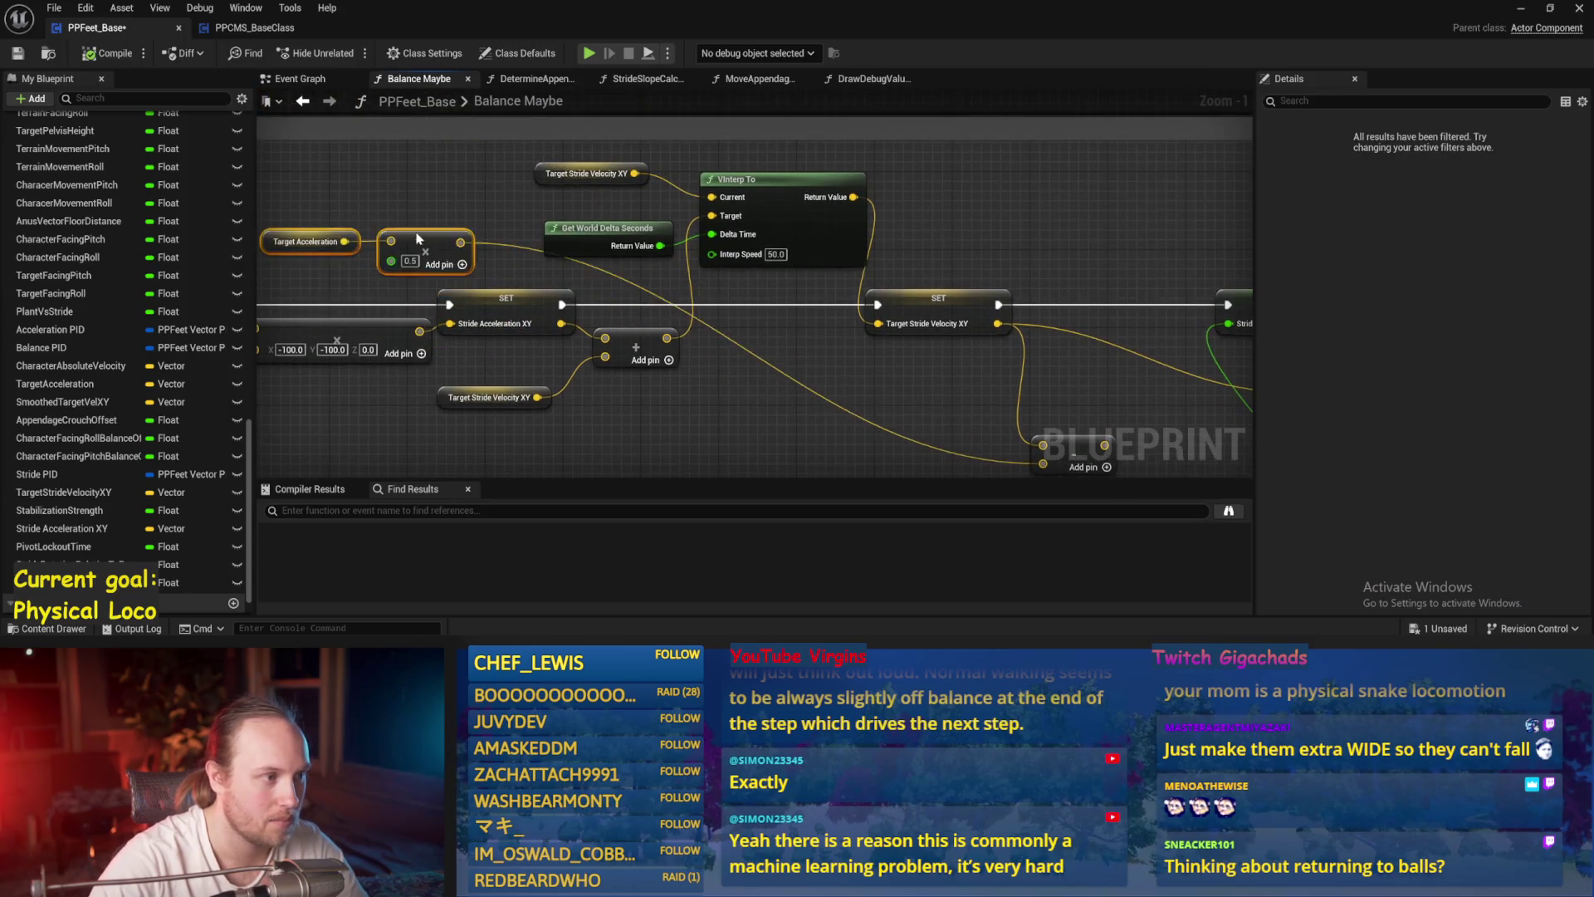
pyautogui.scroll(2, 516, 270)
pyautogui.moveTo(473, 205); pyautogui.dragTo(568, 207)
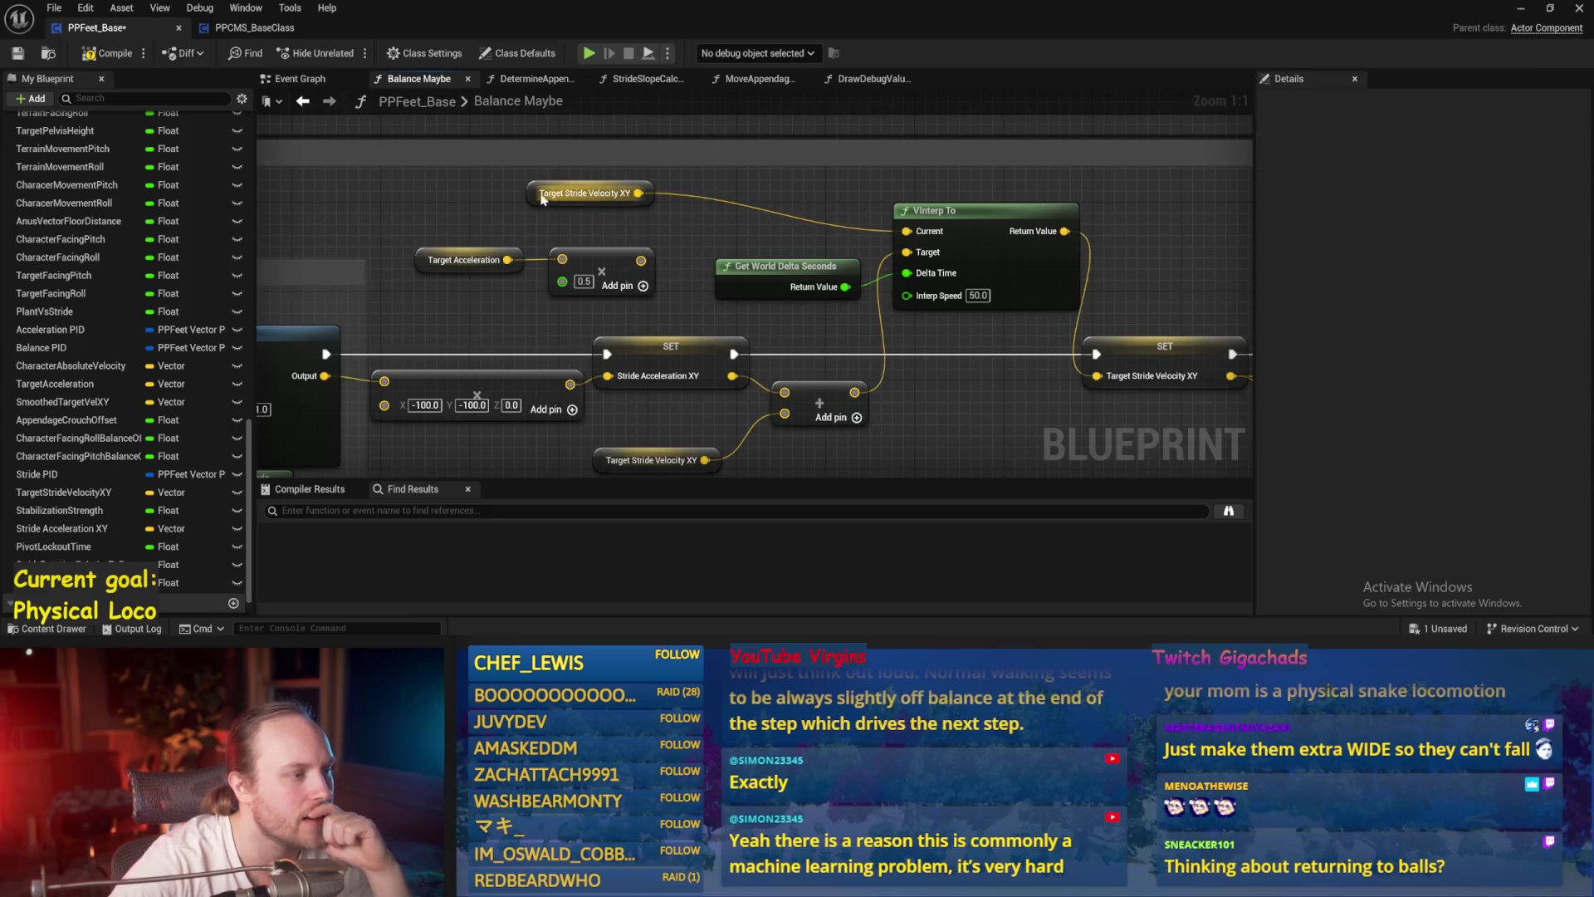
pyautogui.moveTo(627, 234); pyautogui.dragTo(711, 197)
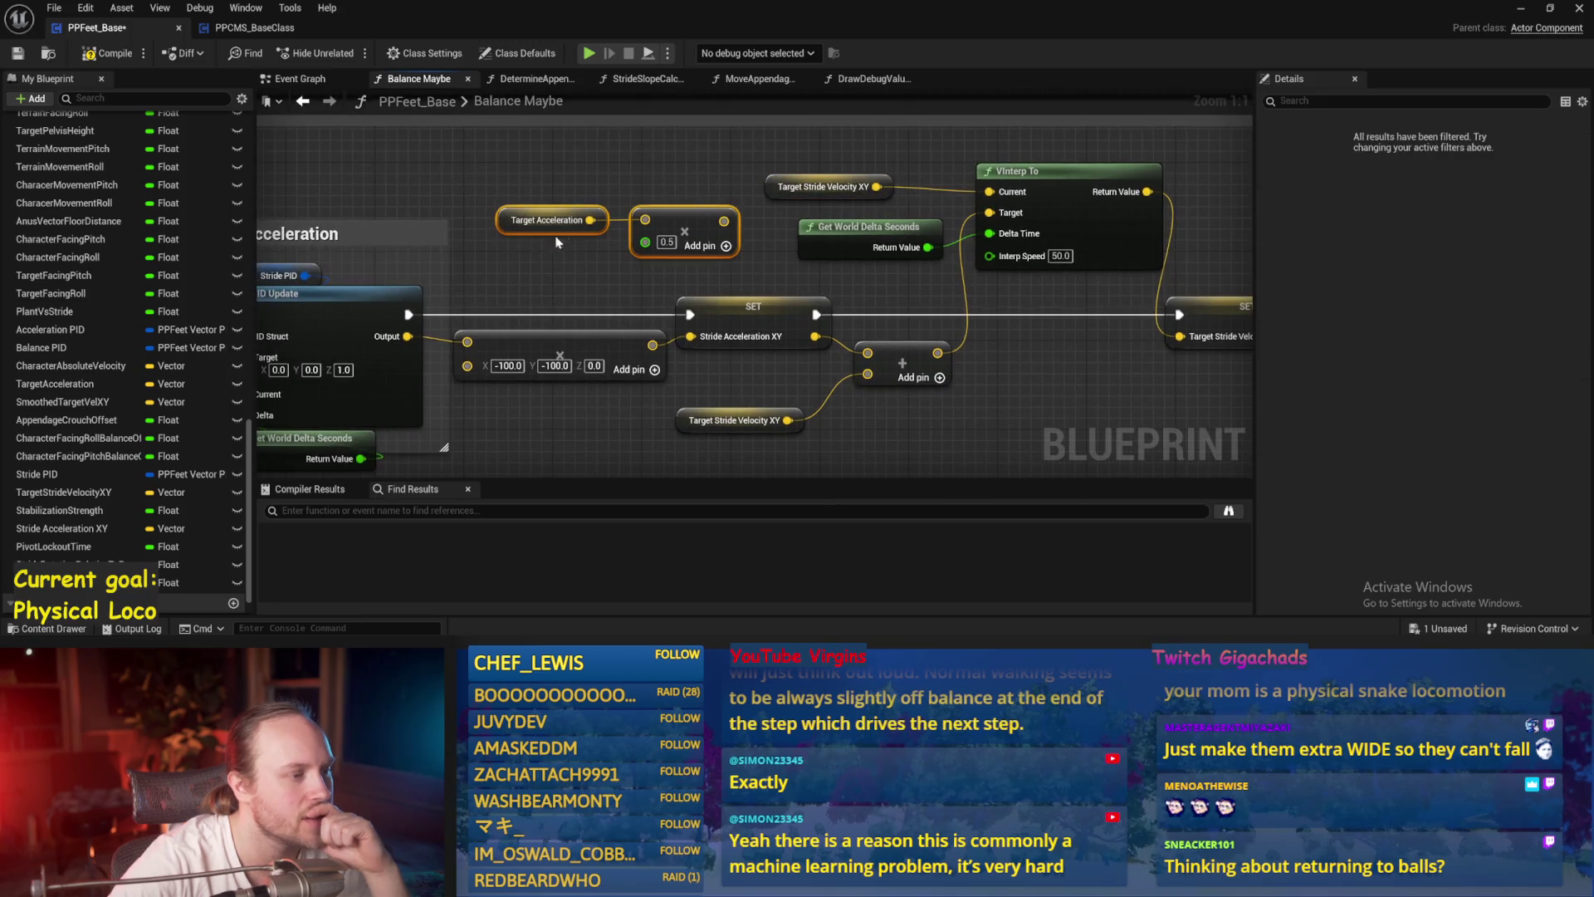
# - Place the Target Acceleration × 0.5 pair beside the zero vector under the stride velocity setter and save
pyautogui.moveTo(667, 323); pyautogui.dragTo(729, 293)
pyautogui.moveTo(827, 316)
pyautogui.mouseDown()
pyautogui.moveTo(811, 384)
pyautogui.moveTo(732, 376)
pyautogui.mouseUp()
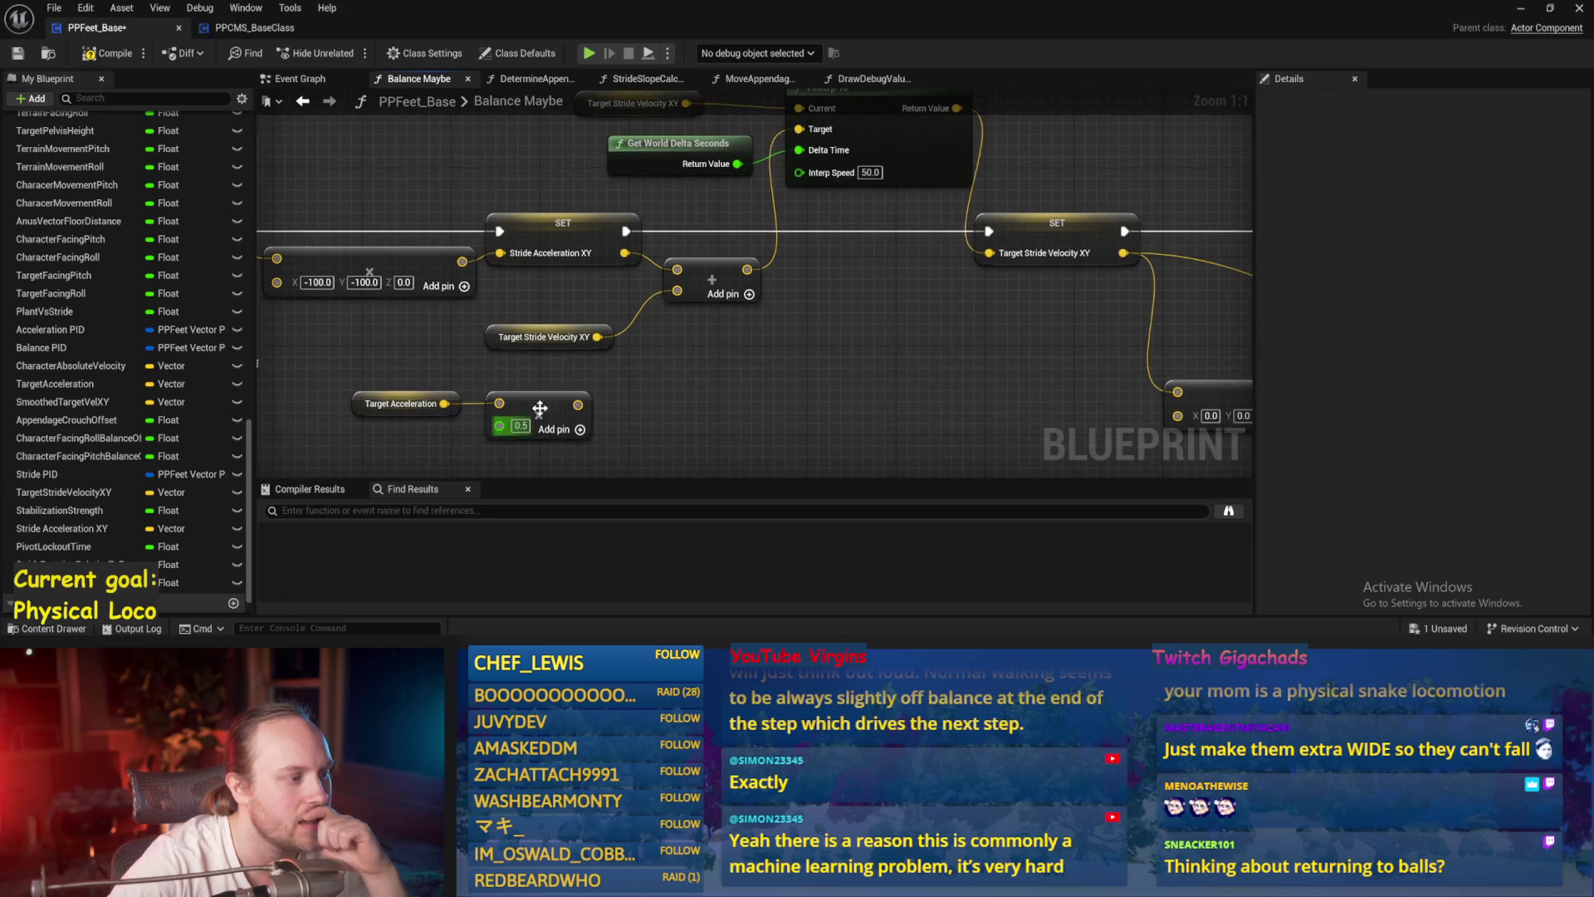
pyautogui.moveTo(555, 416); pyautogui.dragTo(867, 359)
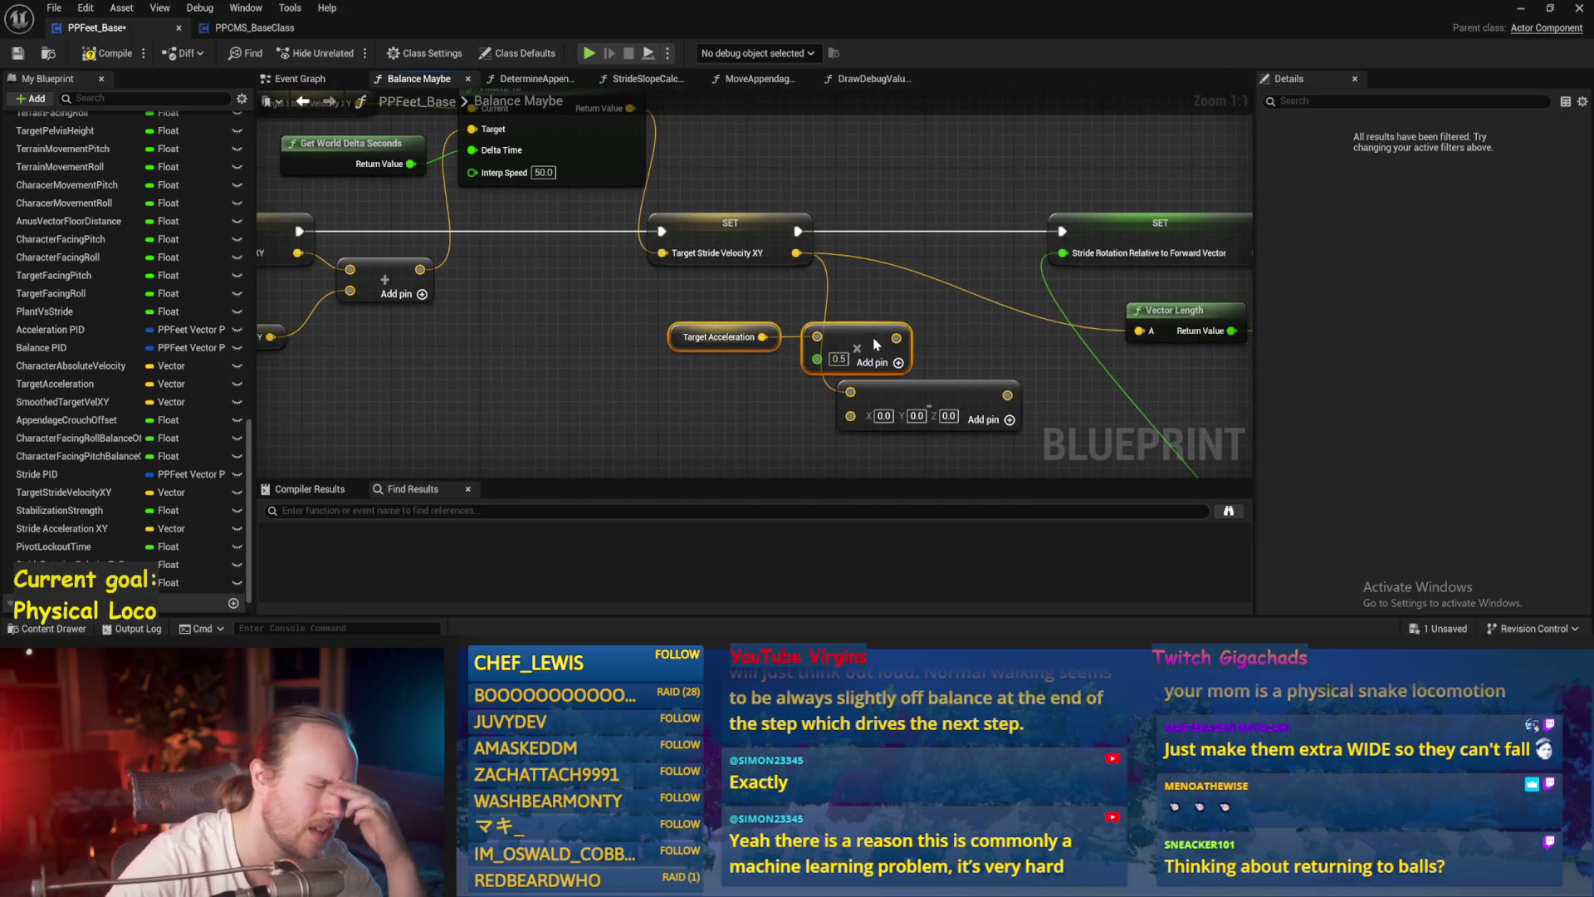
pyautogui.scroll(-6, 669, 348)
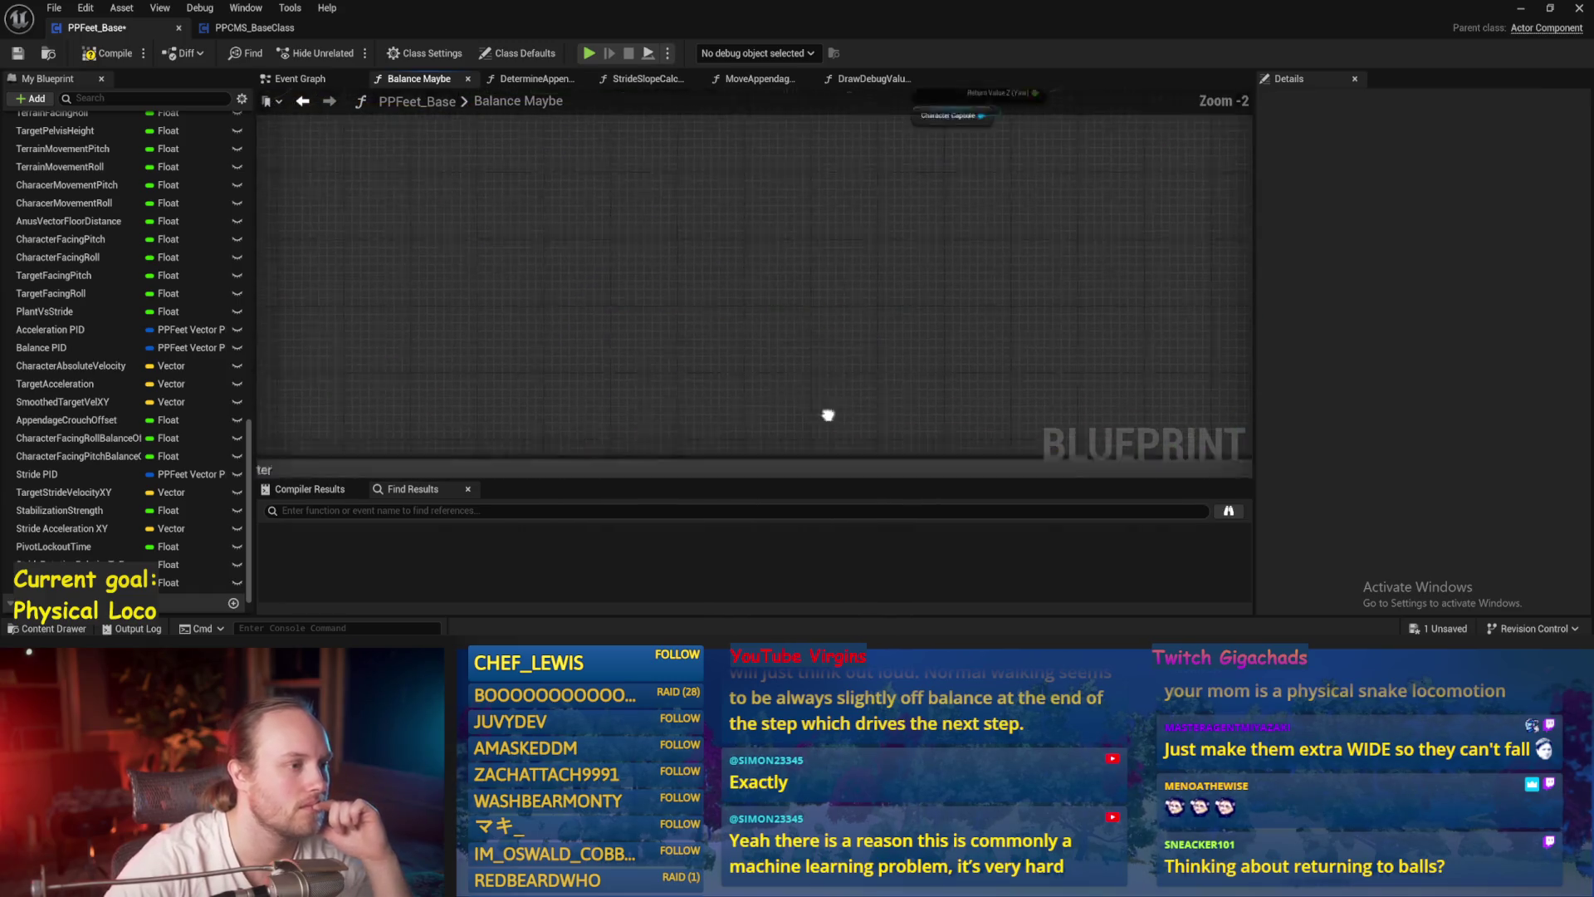
pyautogui.scroll(4, 794, 352)
pyautogui.moveTo(636, 362); pyautogui.dragTo(576, 404)
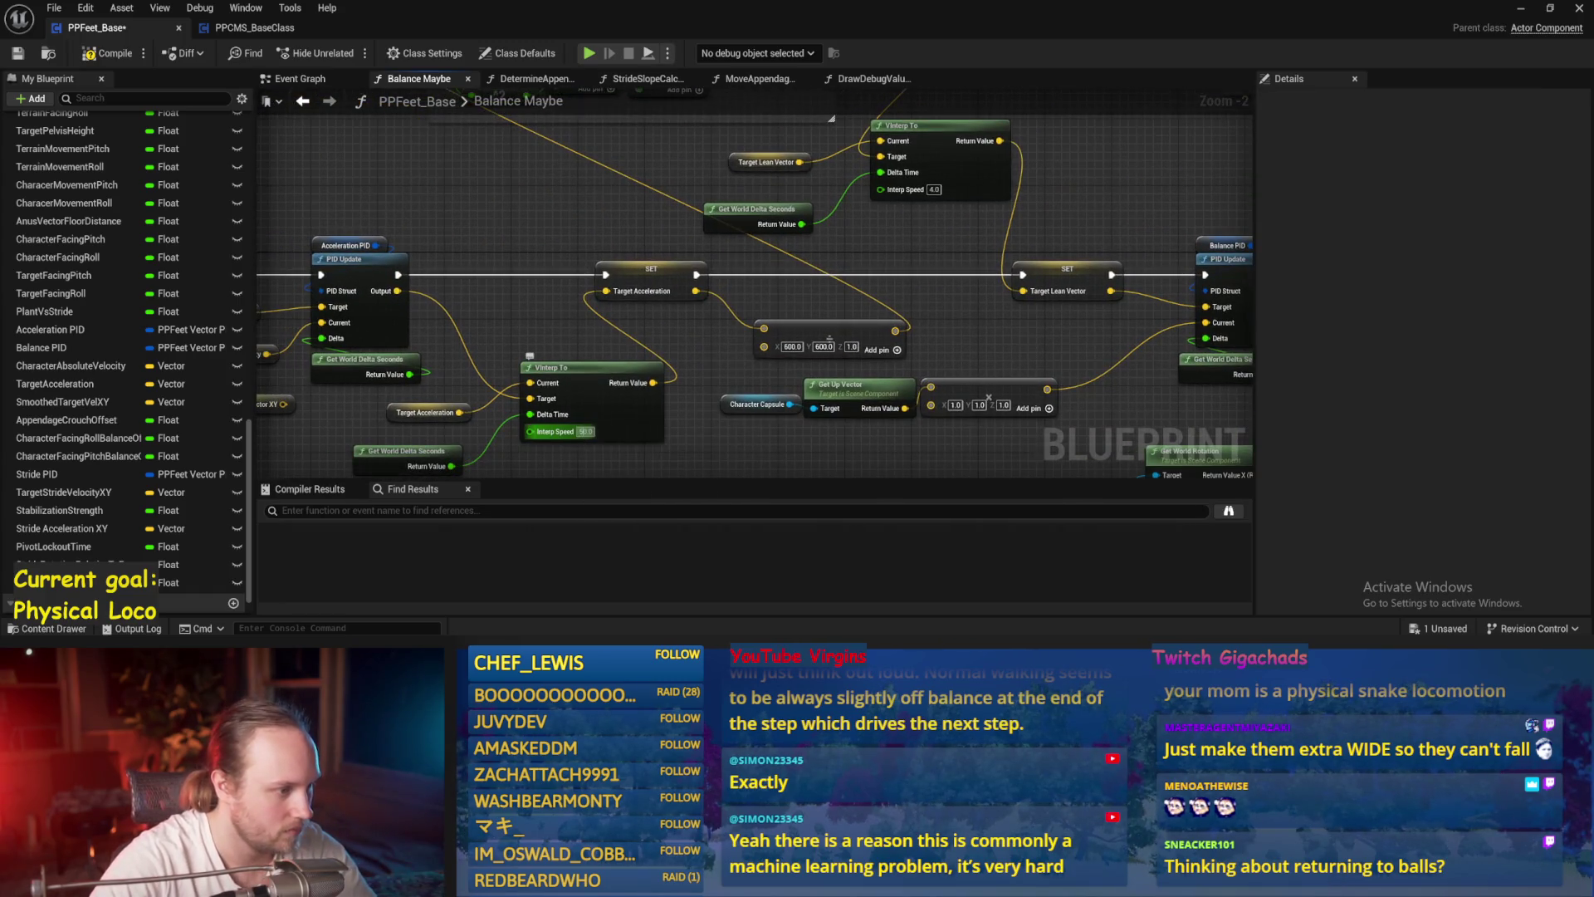
pyautogui.moveTo(822, 424)
pyautogui.mouseDown()
pyautogui.moveTo(747, 124)
pyautogui.moveTo(797, 214)
pyautogui.moveTo(746, 288)
pyautogui.mouseUp()
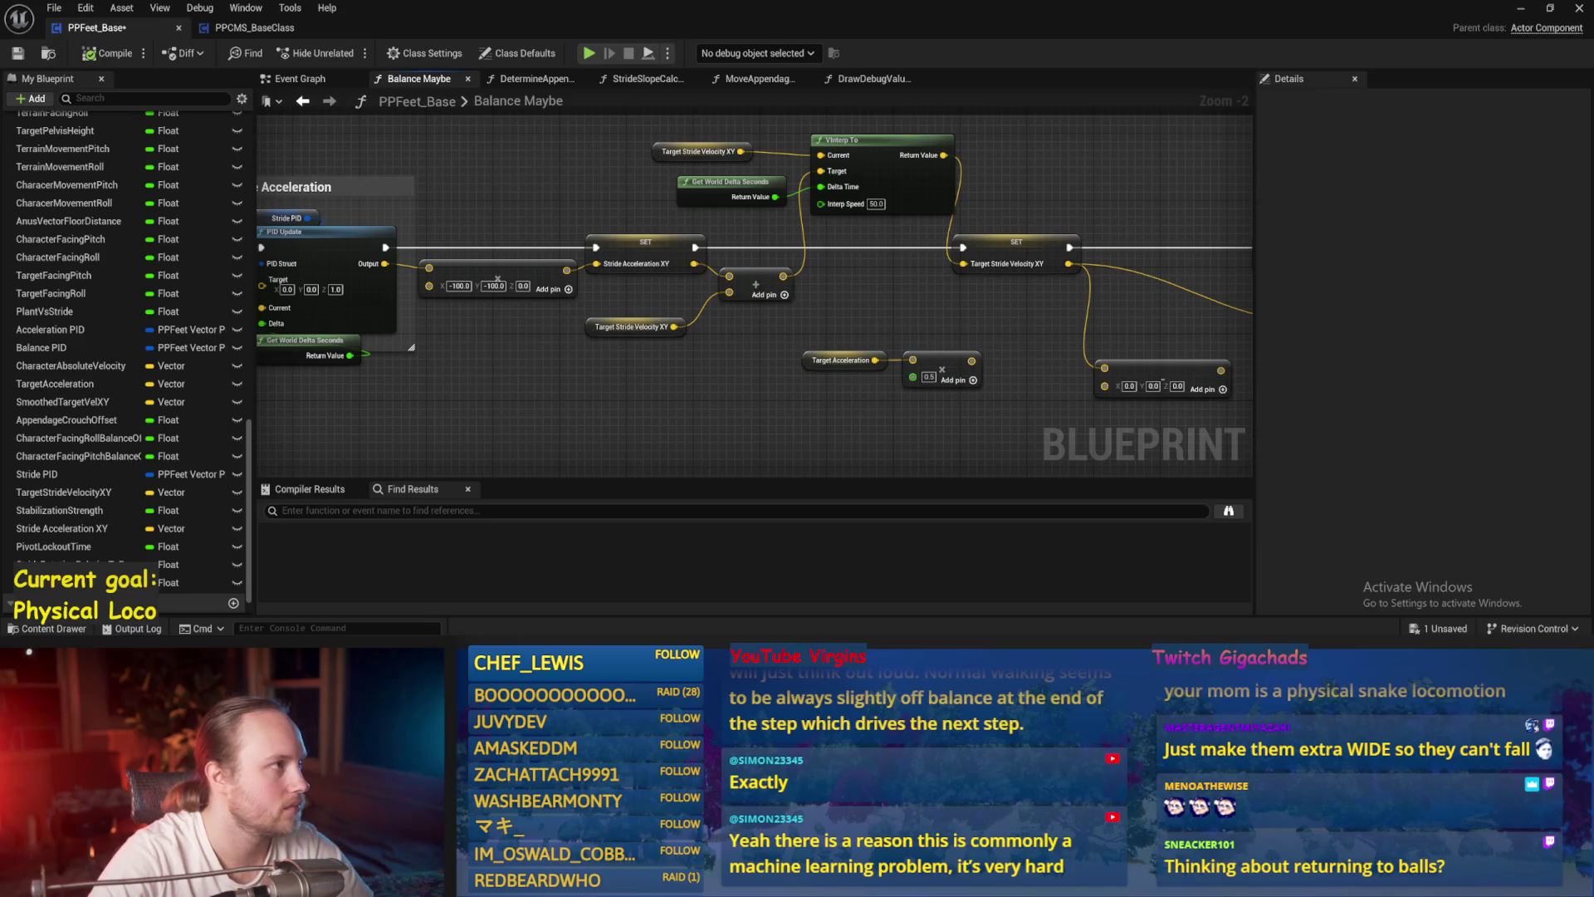
pyautogui.moveTo(957, 291)
pyautogui.mouseDown()
pyautogui.moveTo(853, 348)
pyautogui.moveTo(694, 284)
pyautogui.mouseUp()
pyautogui.hotkey('ctrl', 's')
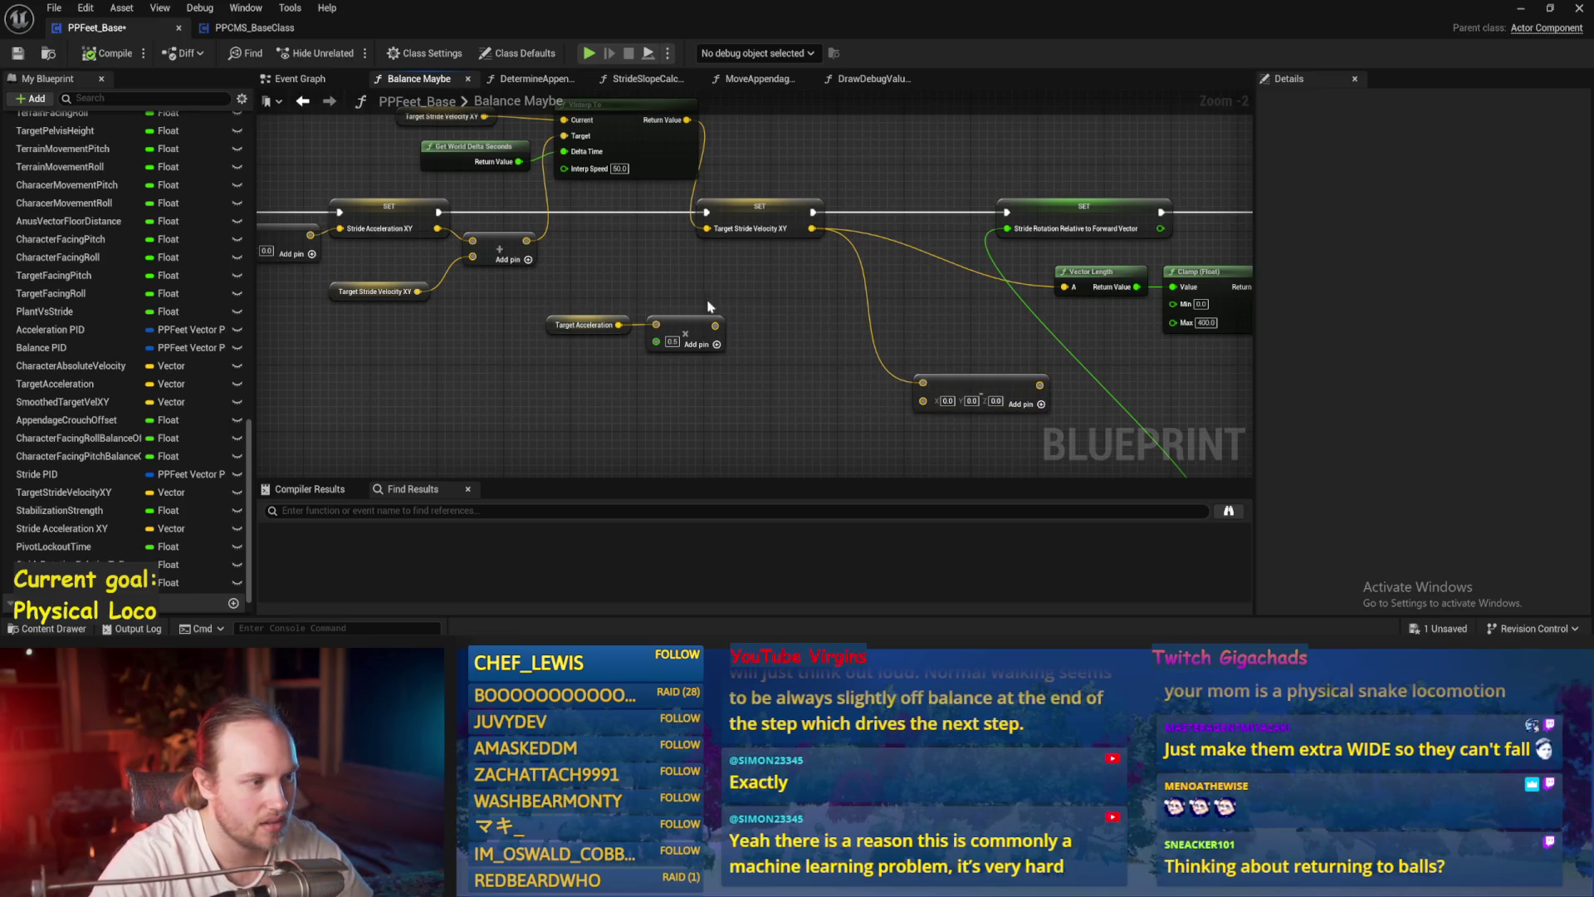
# - Save again and review the stabilize-character comment and Stride PID, clearing the node selection
pyautogui.moveTo(853, 341); pyautogui.dragTo(849, 359)
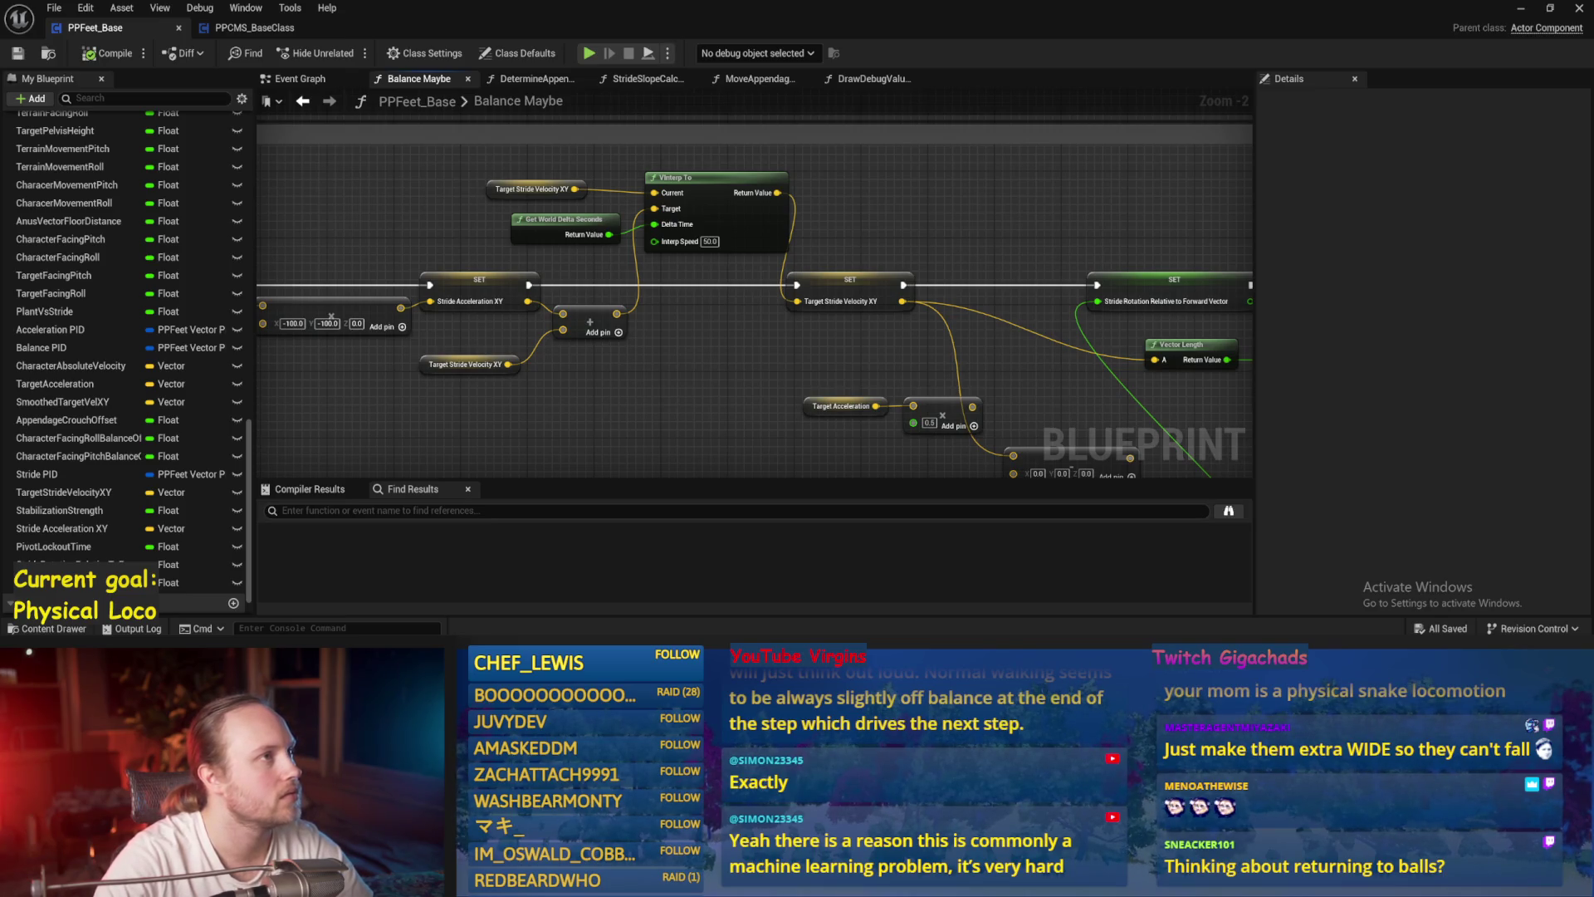
pyautogui.moveTo(993, 179); pyautogui.dragTo(802, 264)
pyautogui.hotkey('ctrl', 's')
pyautogui.moveTo(482, 294); pyautogui.dragTo(750, 338)
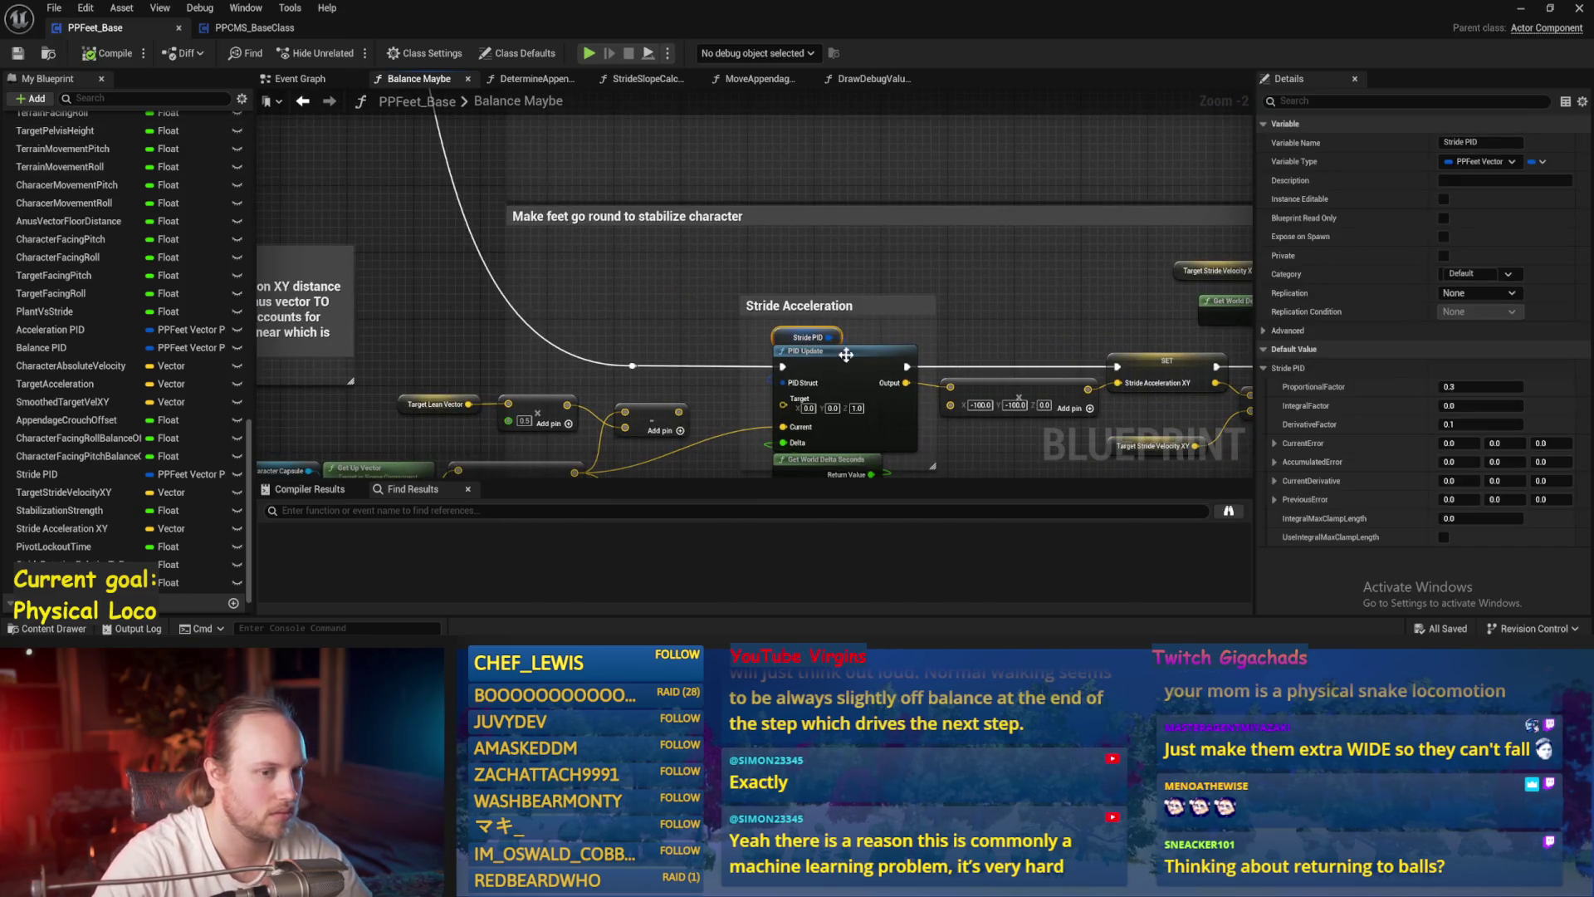
pyautogui.moveTo(992, 389)
pyautogui.mouseDown()
pyautogui.moveTo(930, 302)
pyautogui.moveTo(901, 301)
pyautogui.mouseUp()
pyautogui.click(830, 292)
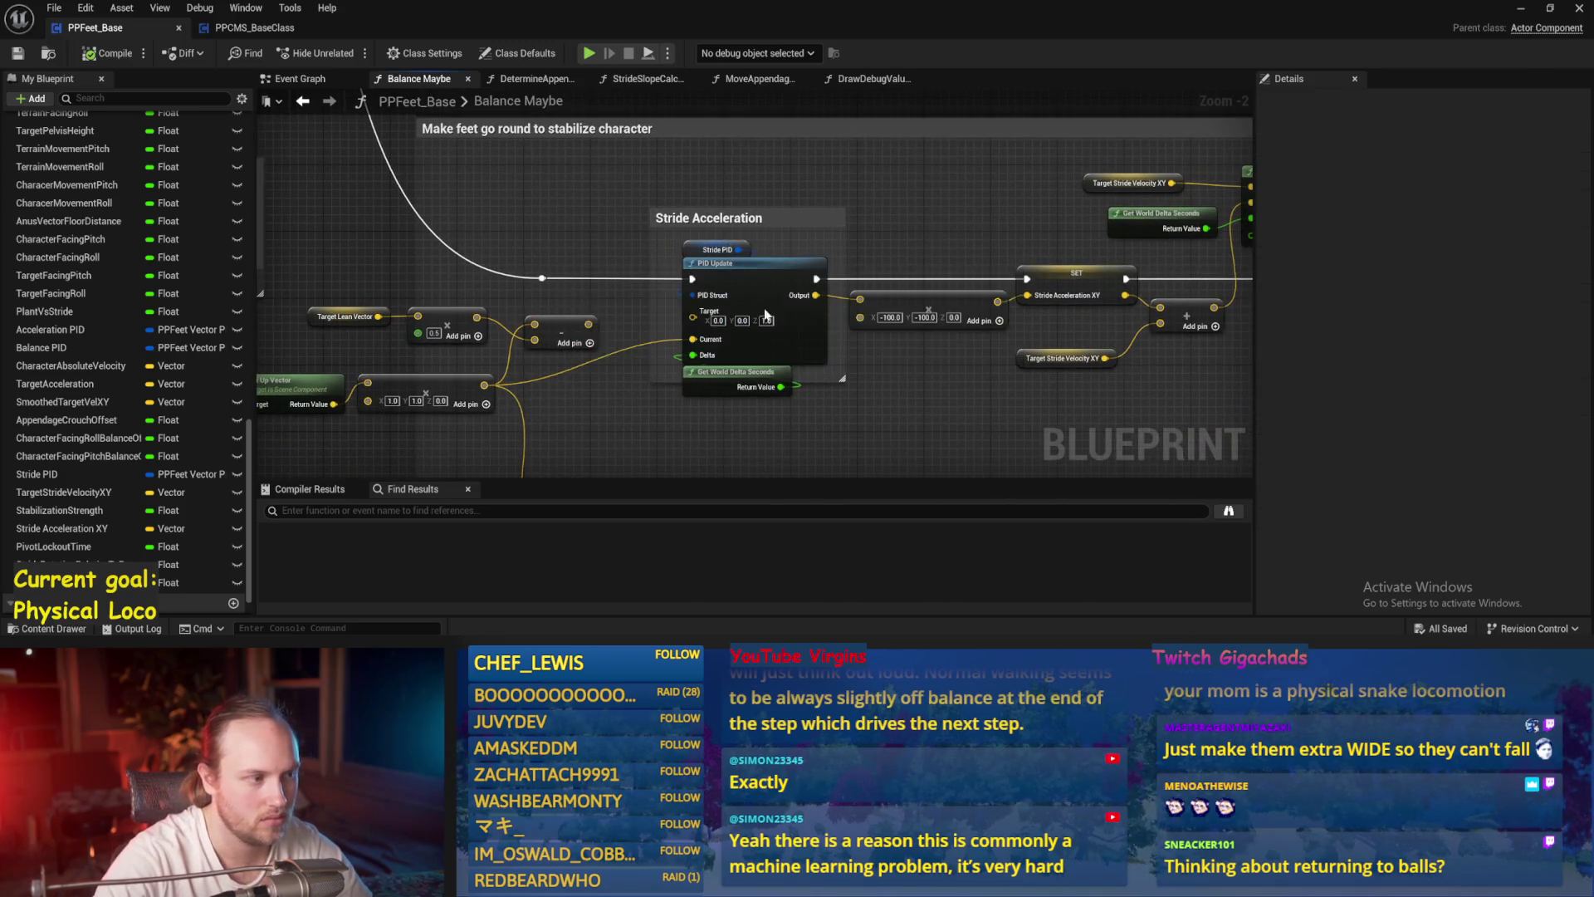
pyautogui.scroll(2, 804, 310)
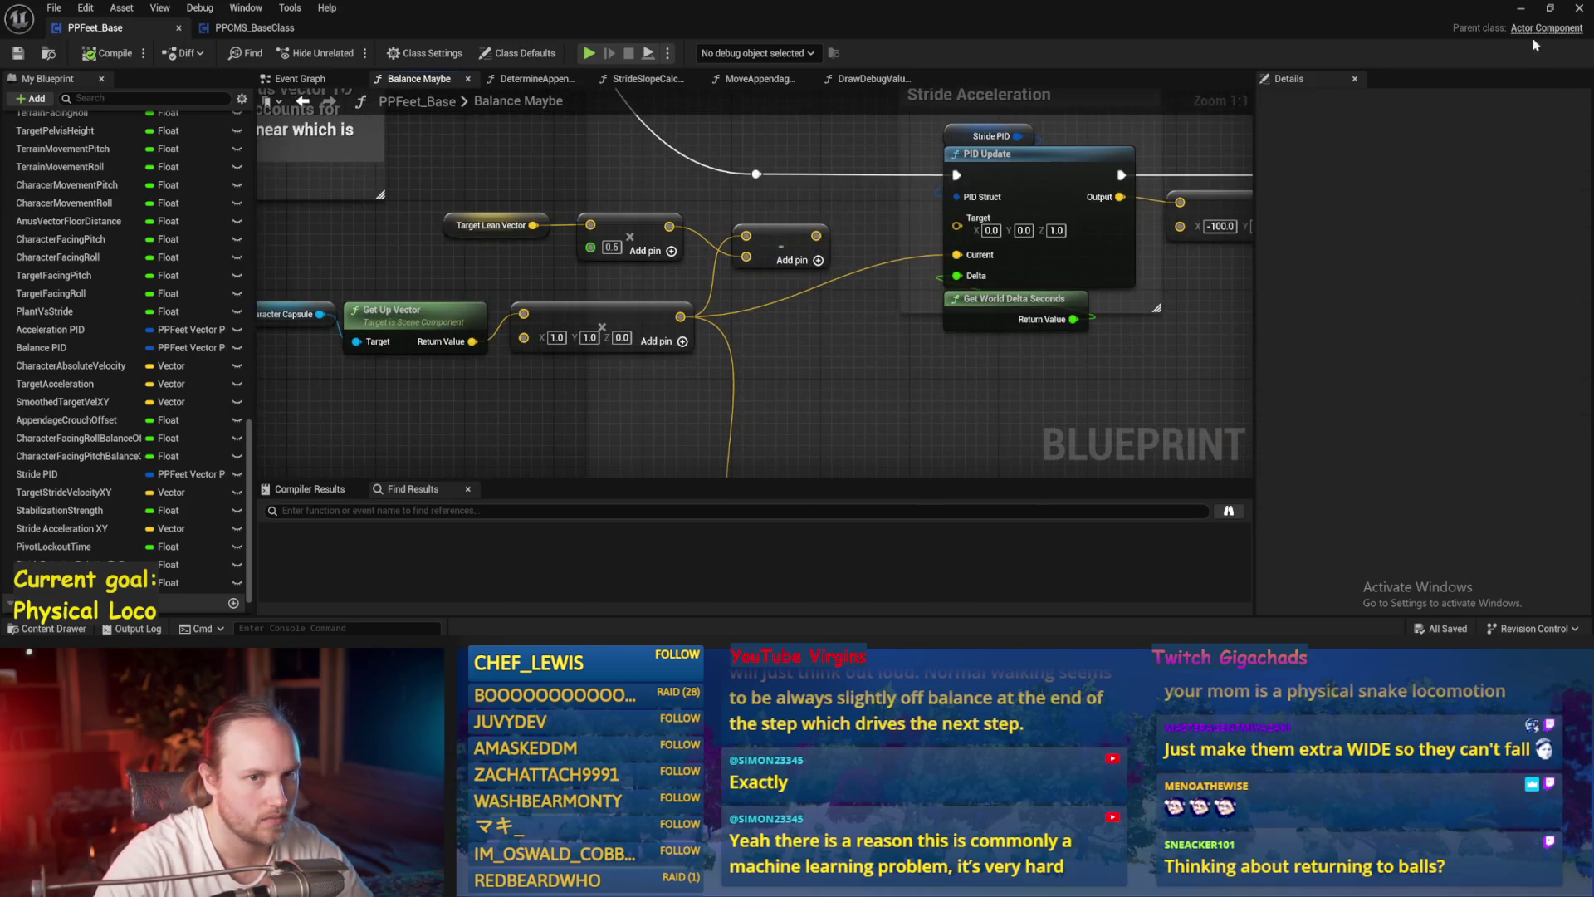
pyautogui.click(1521, 8)
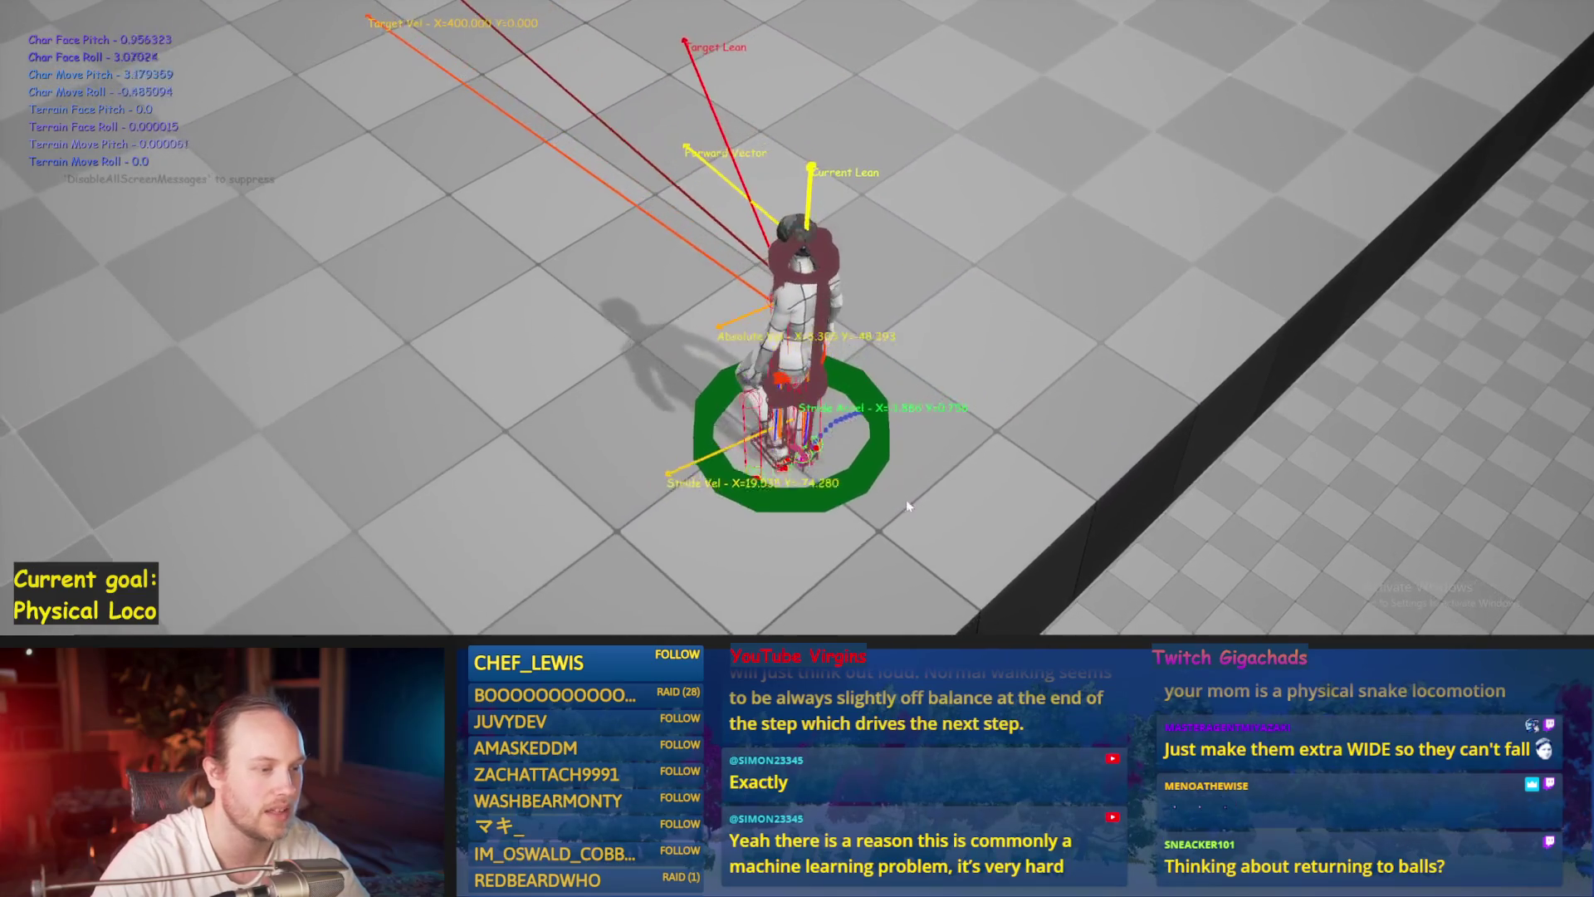
# - Stop the balancing play test and bring the PPFeet_Base blueprint editor back
pyautogui.press('Escape')
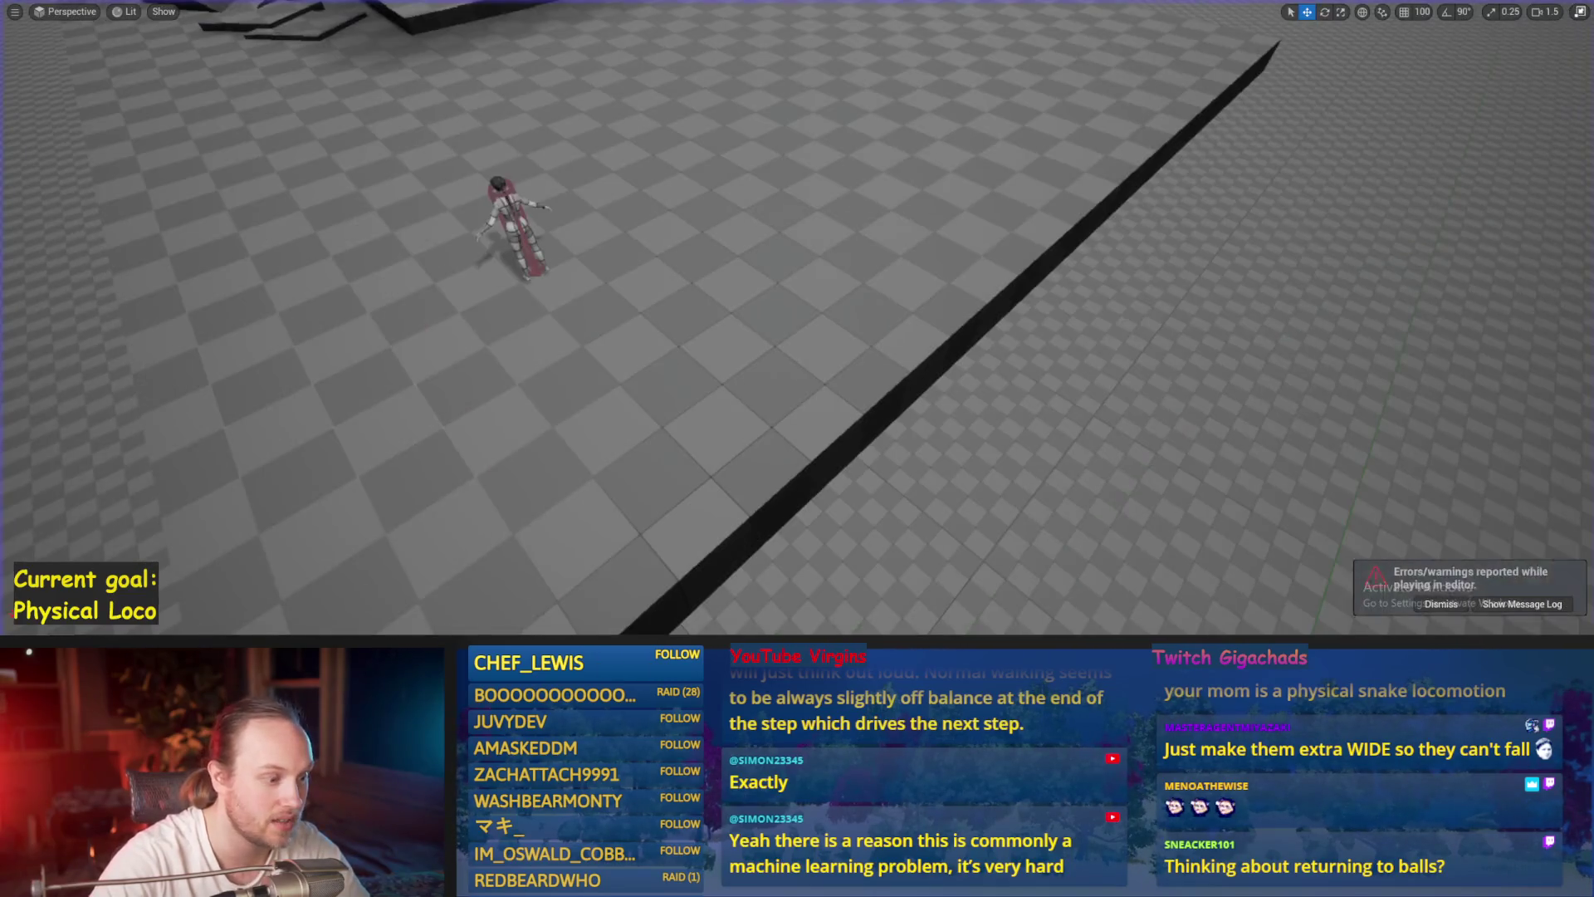
pyautogui.click(704, 615)
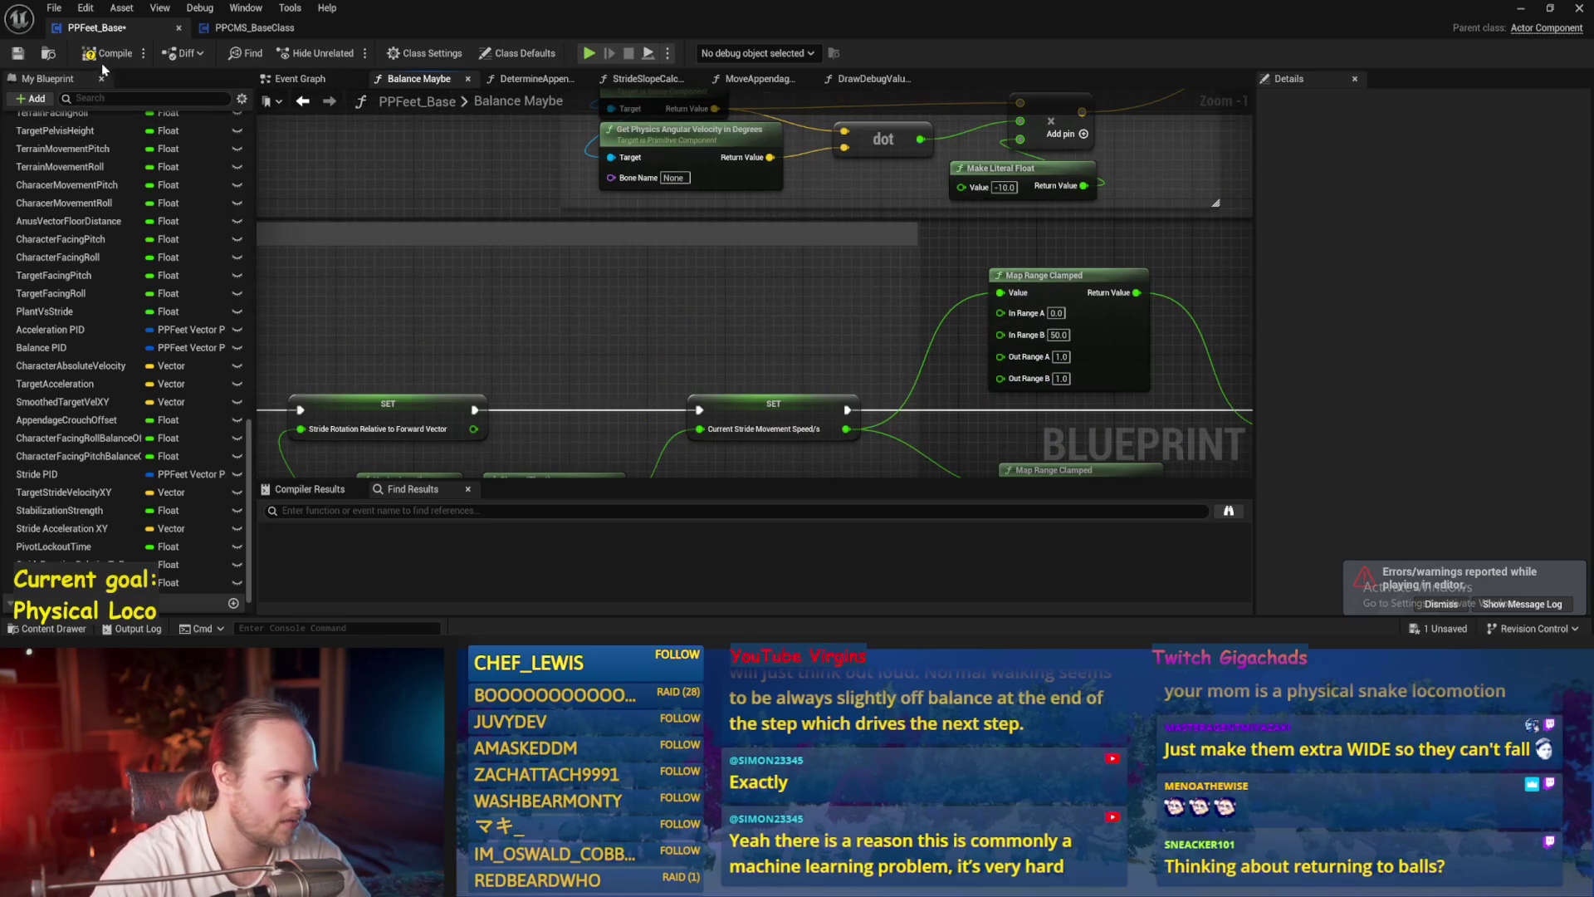
# - Play-test the ragdoll again, then save PPFeet_Base with the stabilization Map Range Clamped Out Range B at 0.2
pyautogui.hotkey('alt', 'p')
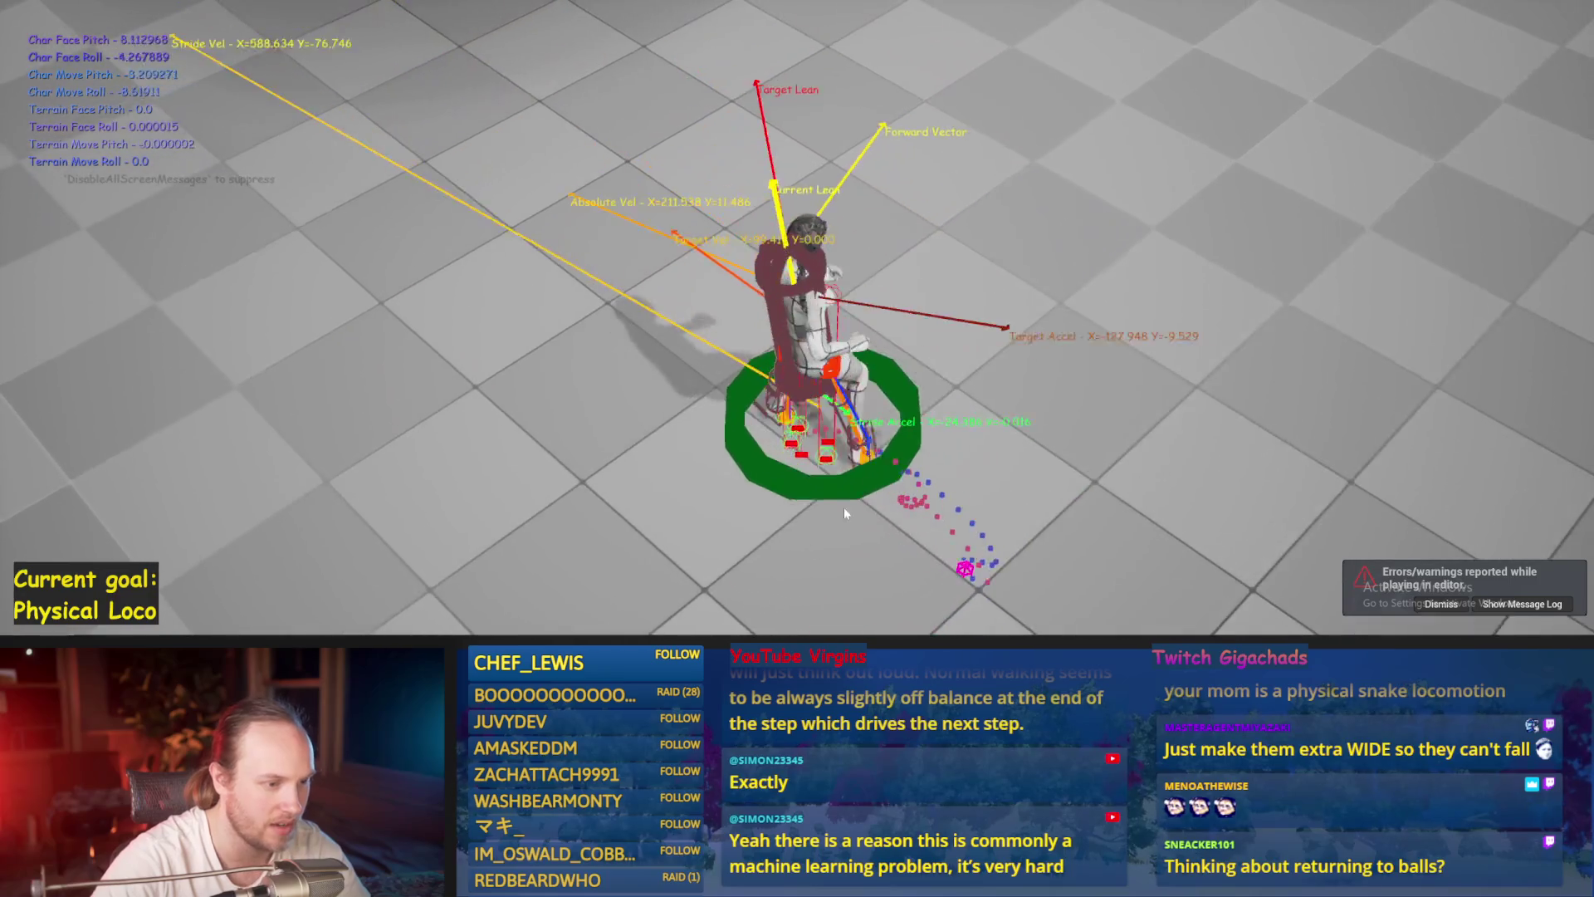
pyautogui.press('Escape')
pyautogui.click(650, 608)
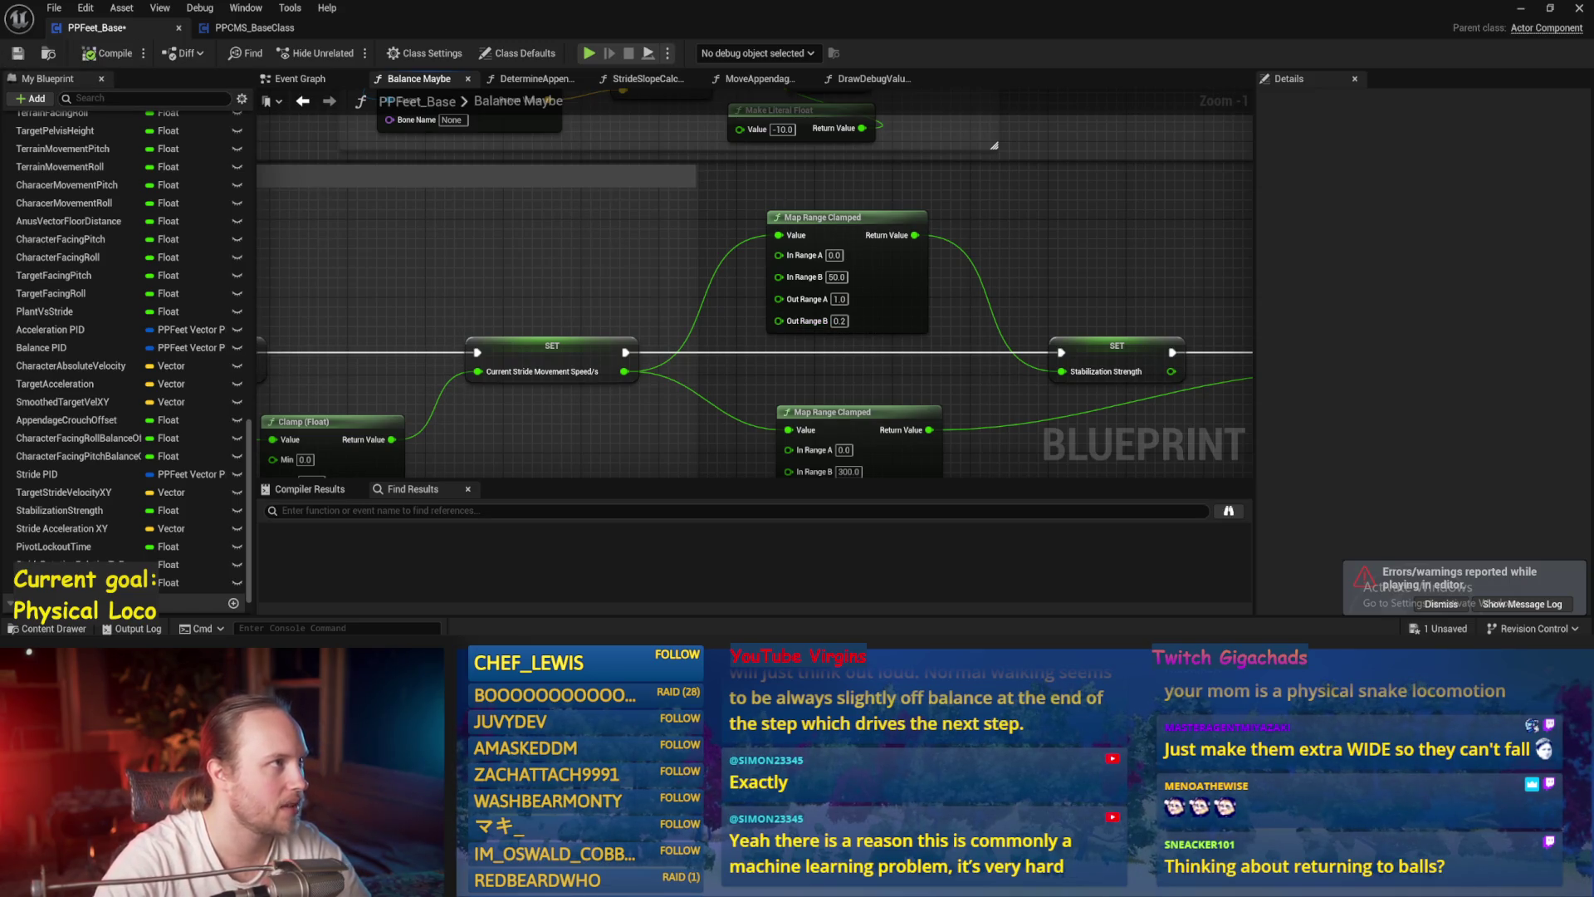
pyautogui.scroll(-1, 615, 265)
pyautogui.hotkey('ctrl', 's')
pyautogui.moveTo(597, 226); pyautogui.dragTo(826, 209)
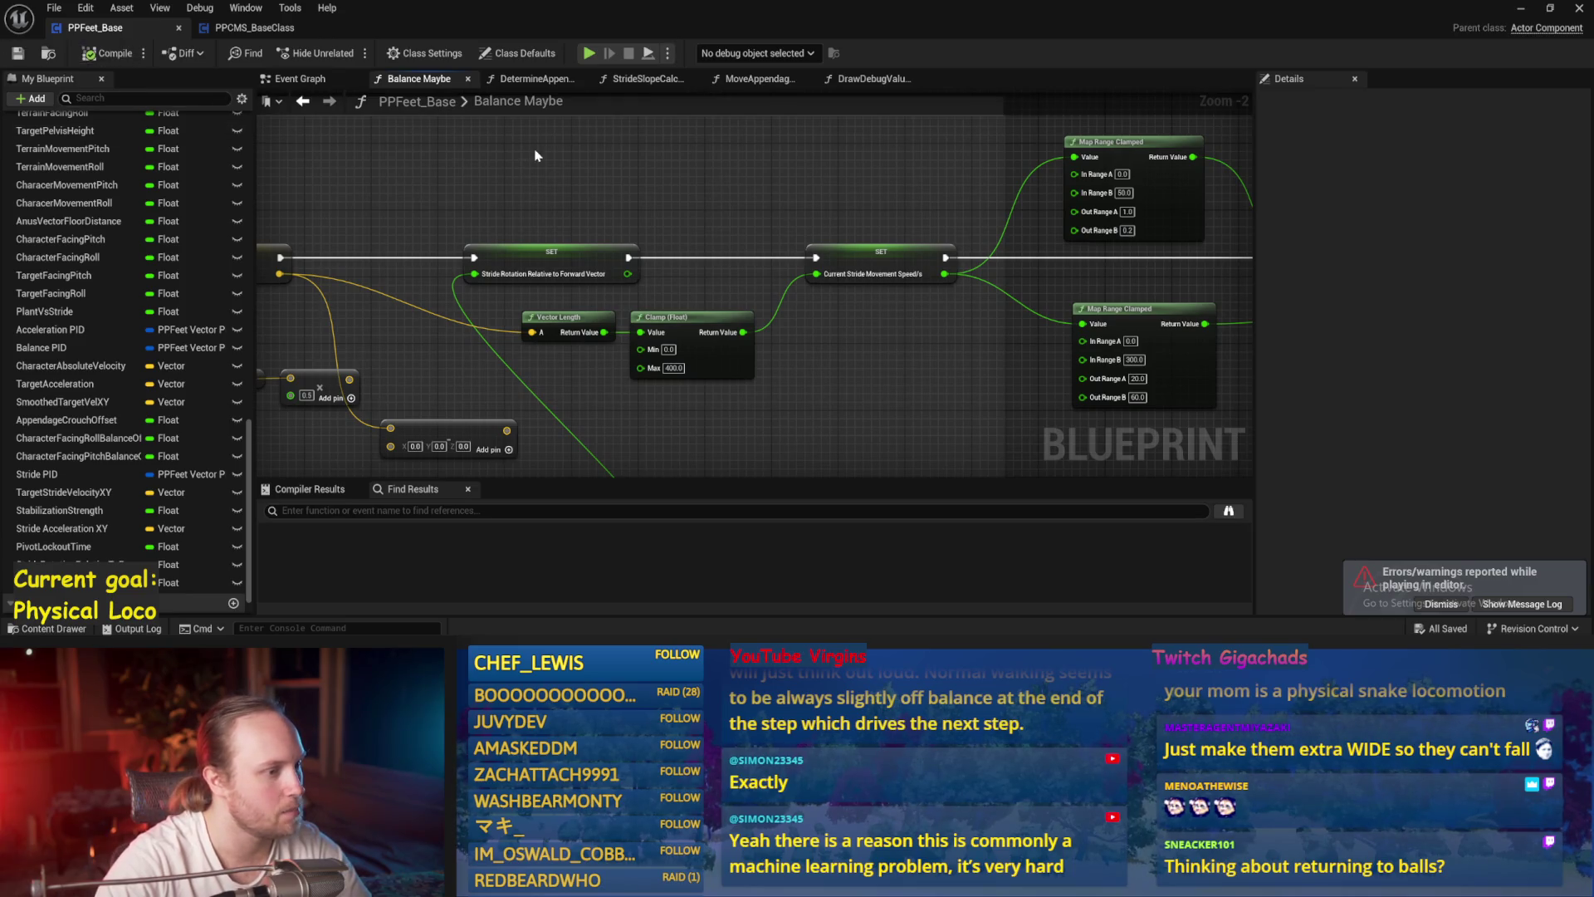
# - Select the Target Lean Vector, multiply, subtract and Target Acceleration nodes together
pyautogui.scroll(-1, 810, 181)
pyautogui.scroll(-1, 696, 325)
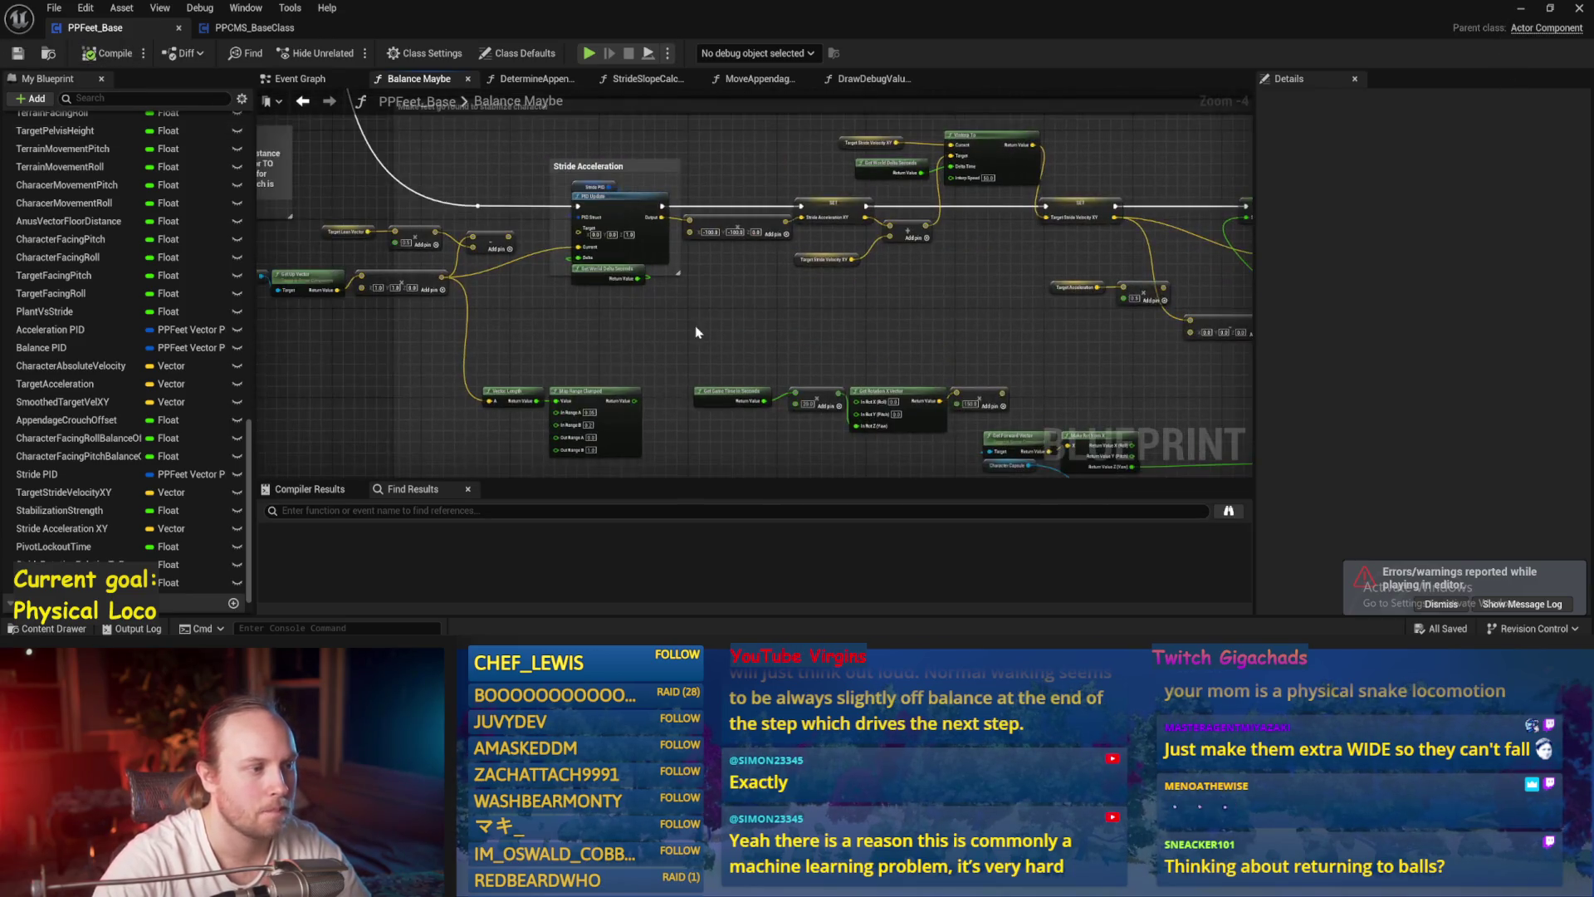
pyautogui.scroll(1, 859, 322)
pyautogui.scroll(1, 765, 368)
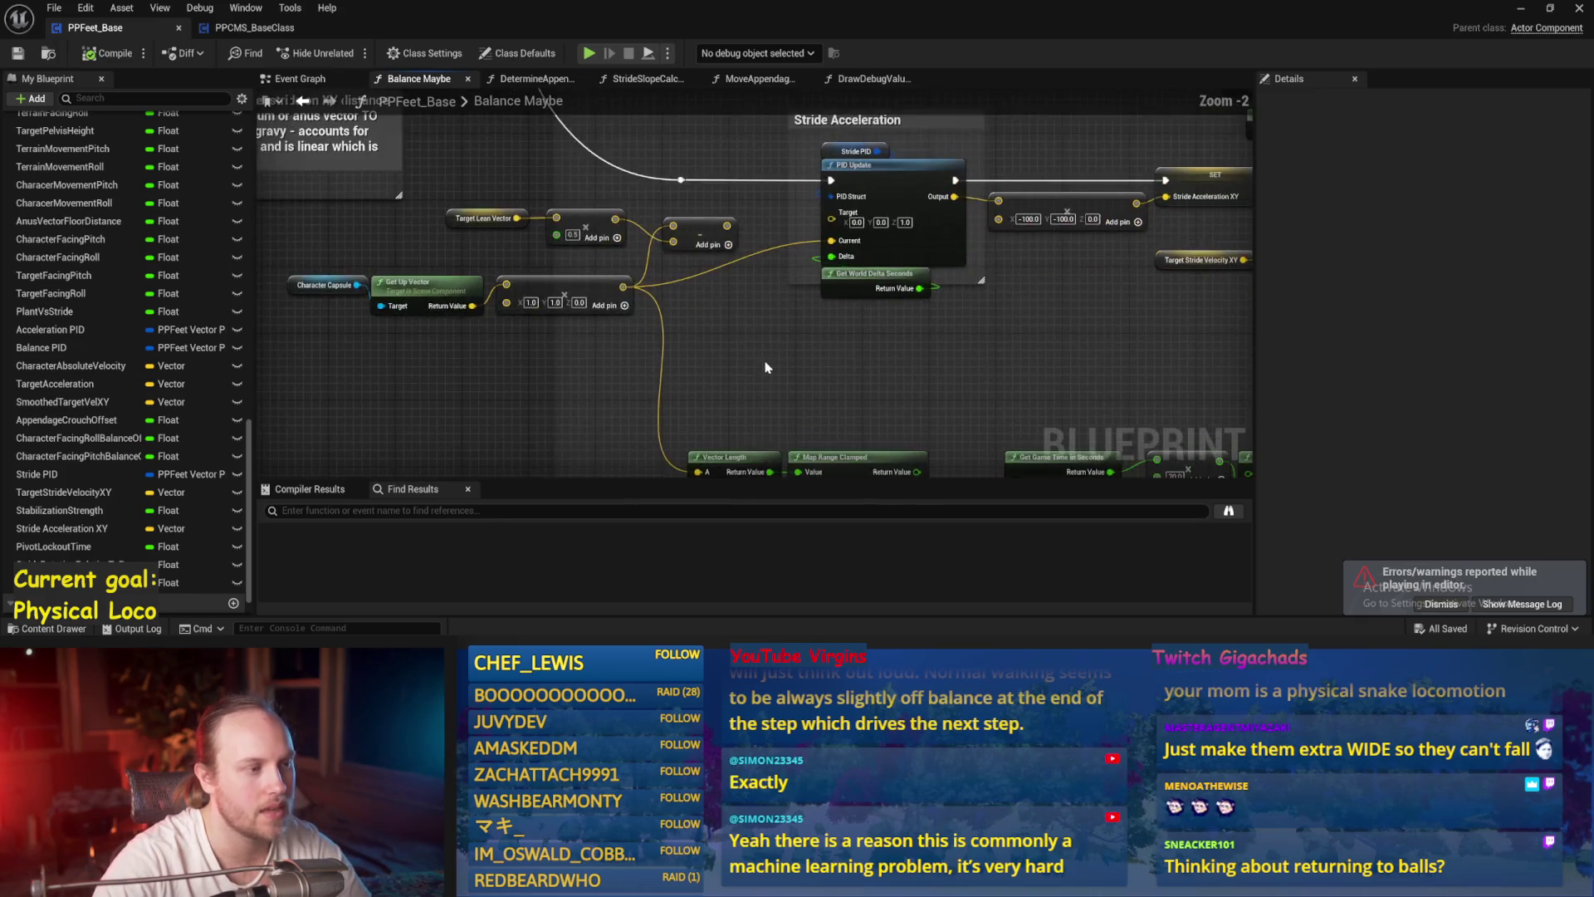
pyautogui.click(456, 209)
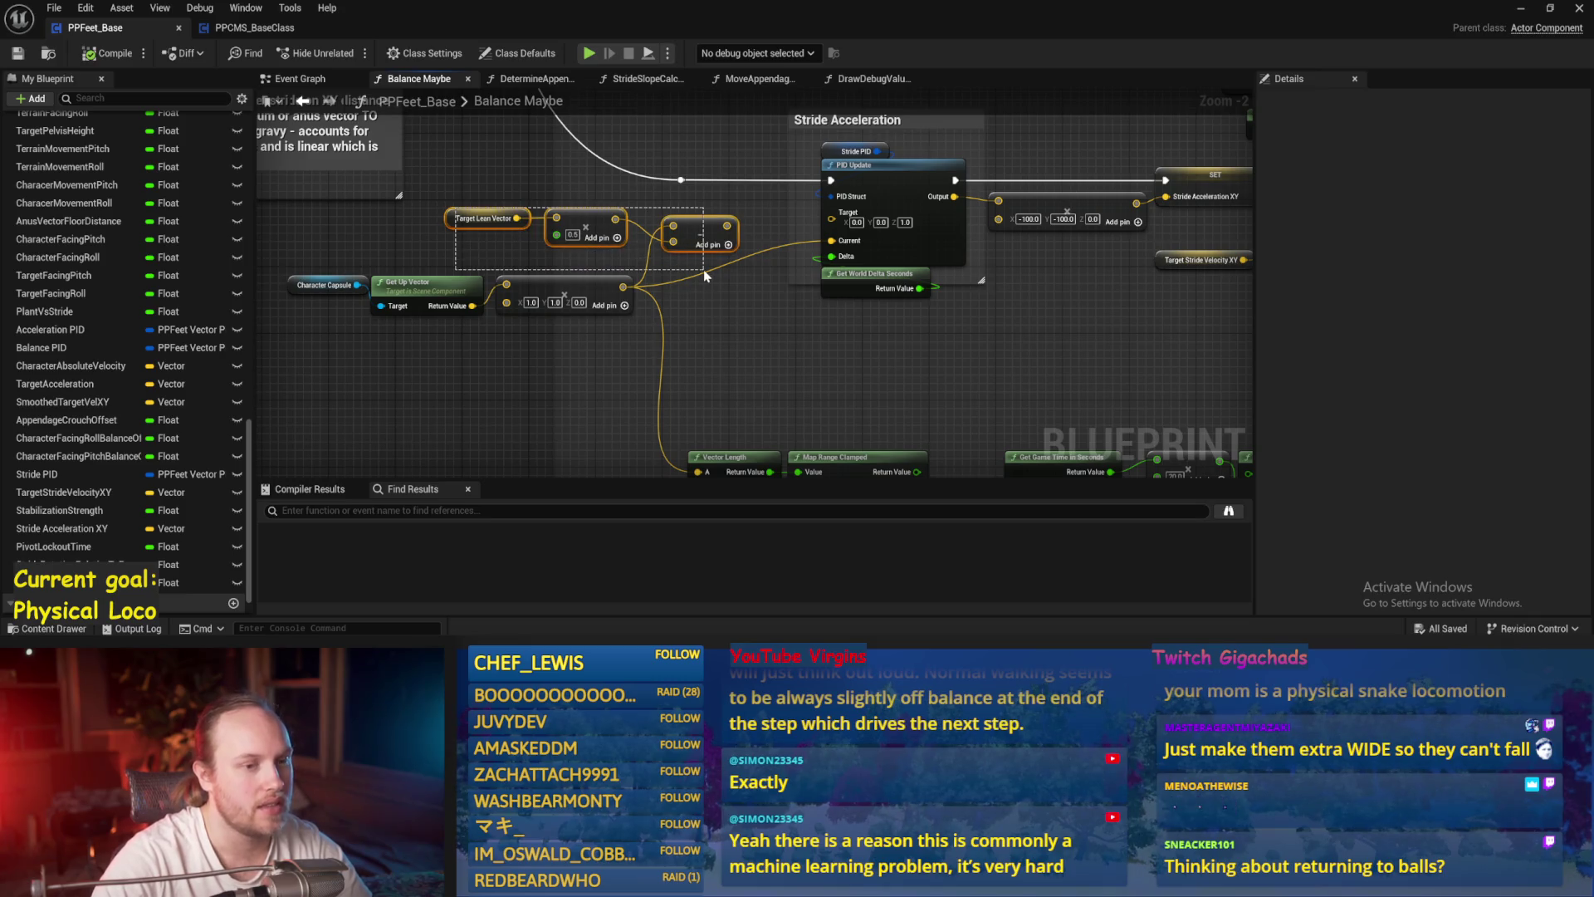
pyautogui.moveTo(704, 269); pyautogui.dragTo(706, 271)
pyautogui.click(558, 258)
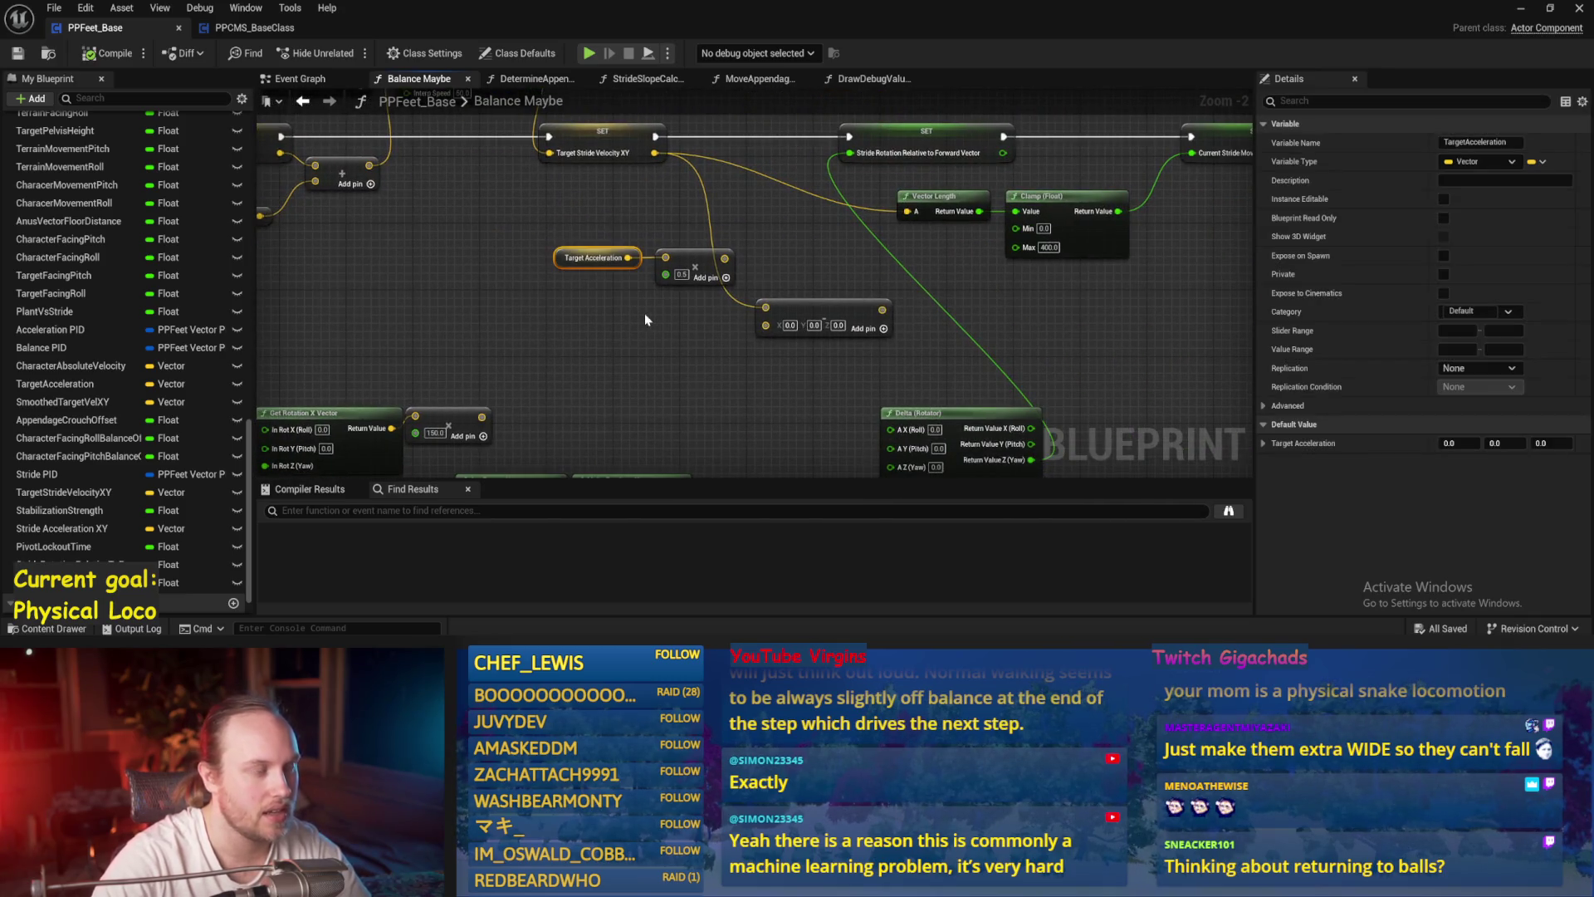
# - Jump back to the Stride Acceleration area, clear the selection and reveal the comment at left
pyautogui.hotkey('alt', 'Left')
pyautogui.moveTo(771, 314); pyautogui.dragTo(771, 313)
pyautogui.scroll(2, 683, 260)
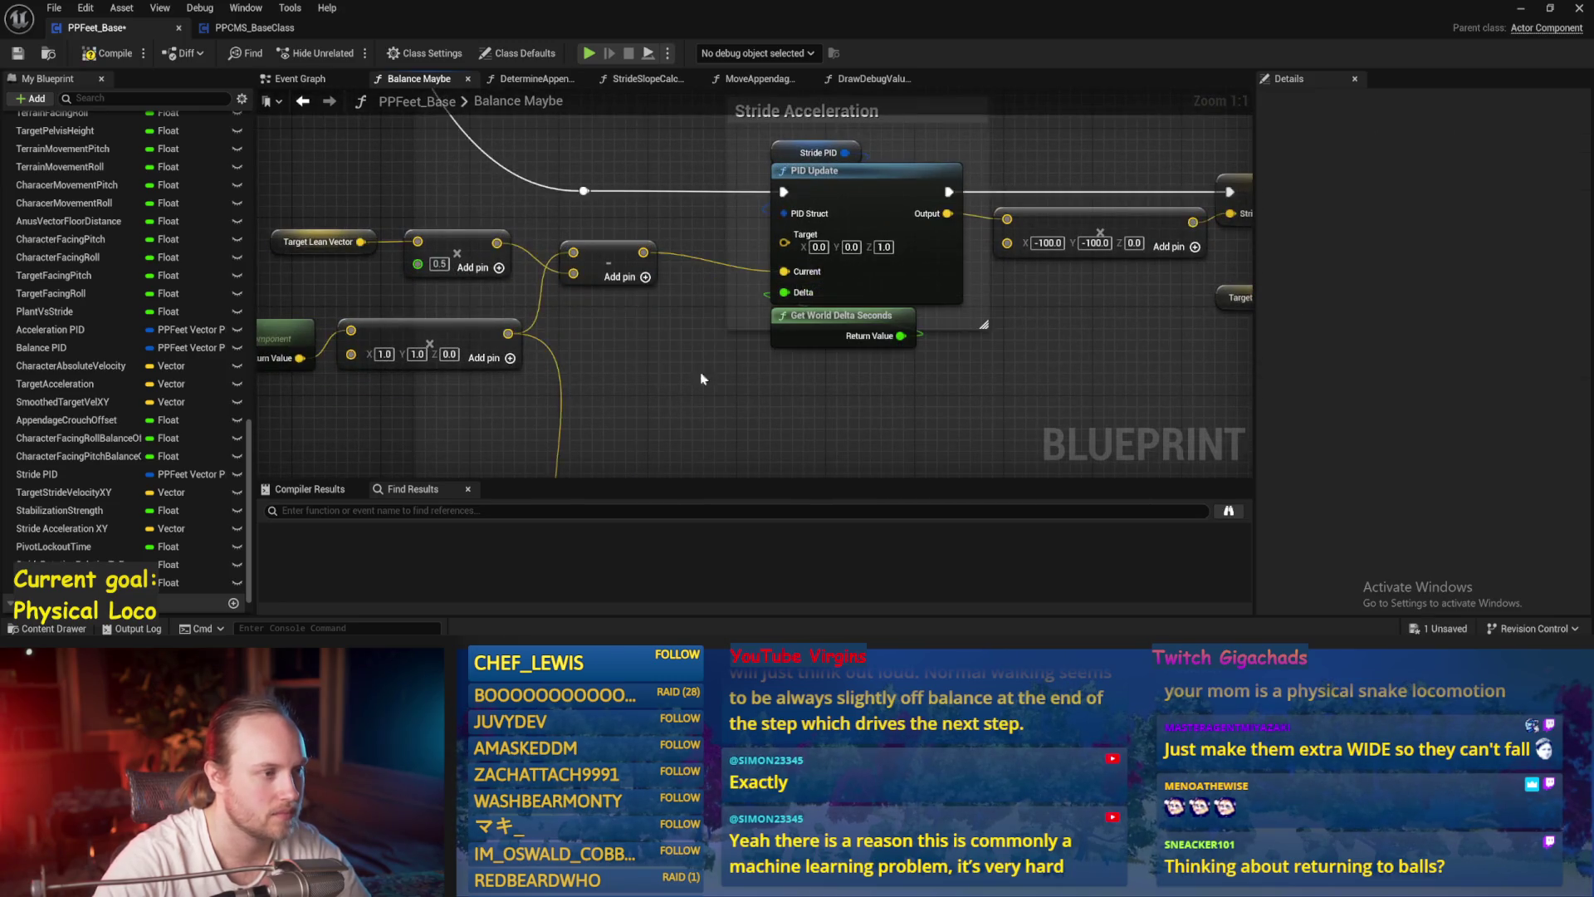
pyautogui.scroll(-3, 710, 367)
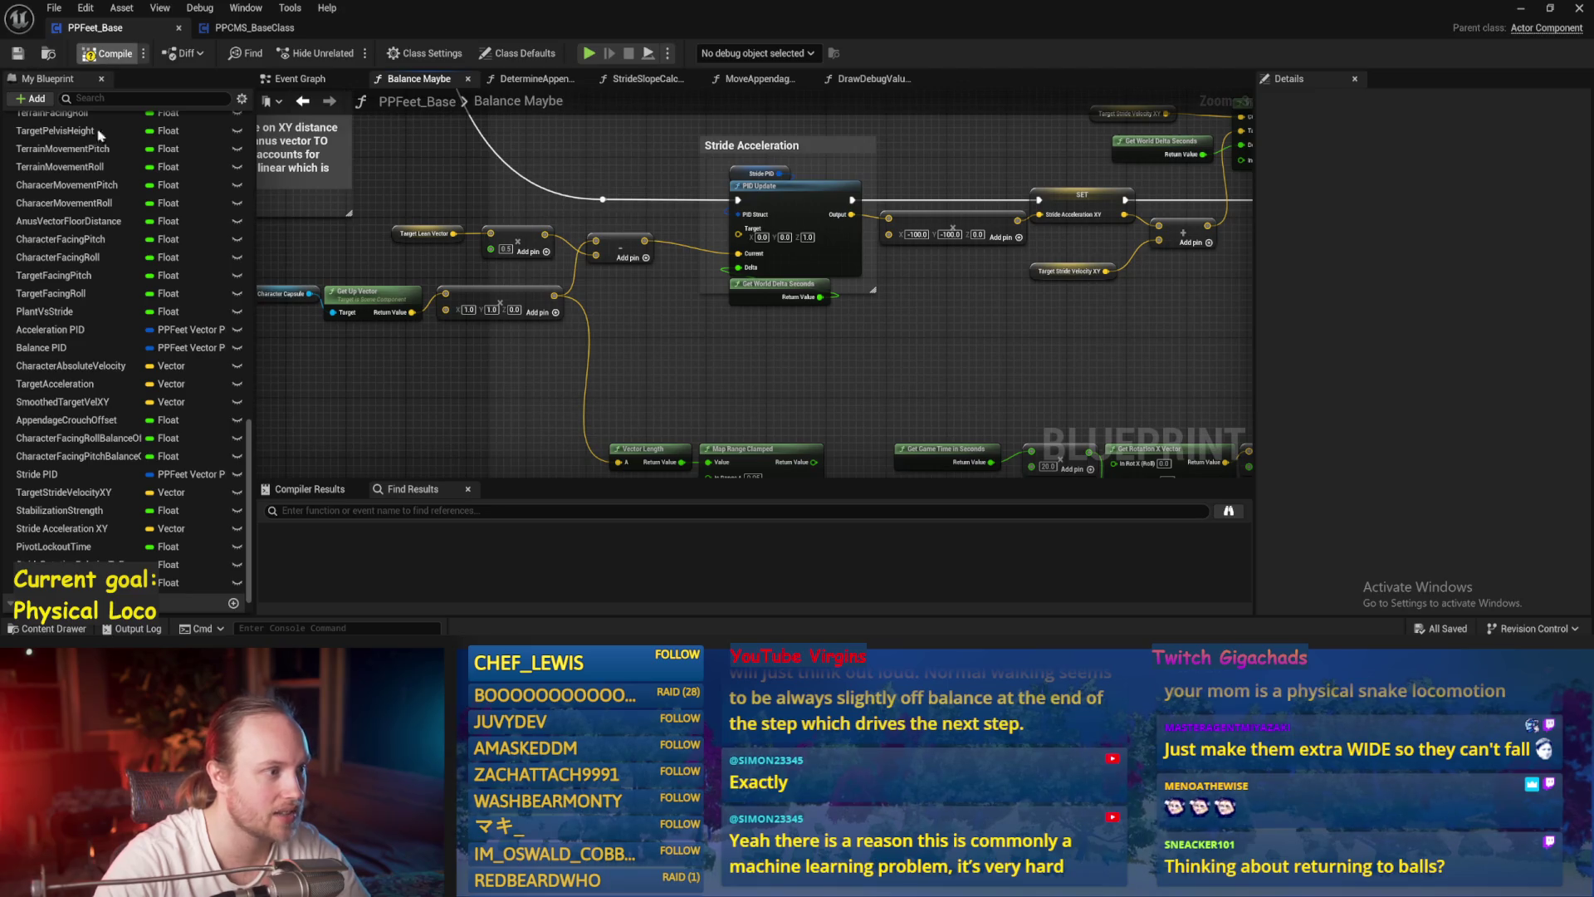
pyautogui.scroll(2, 664, 166)
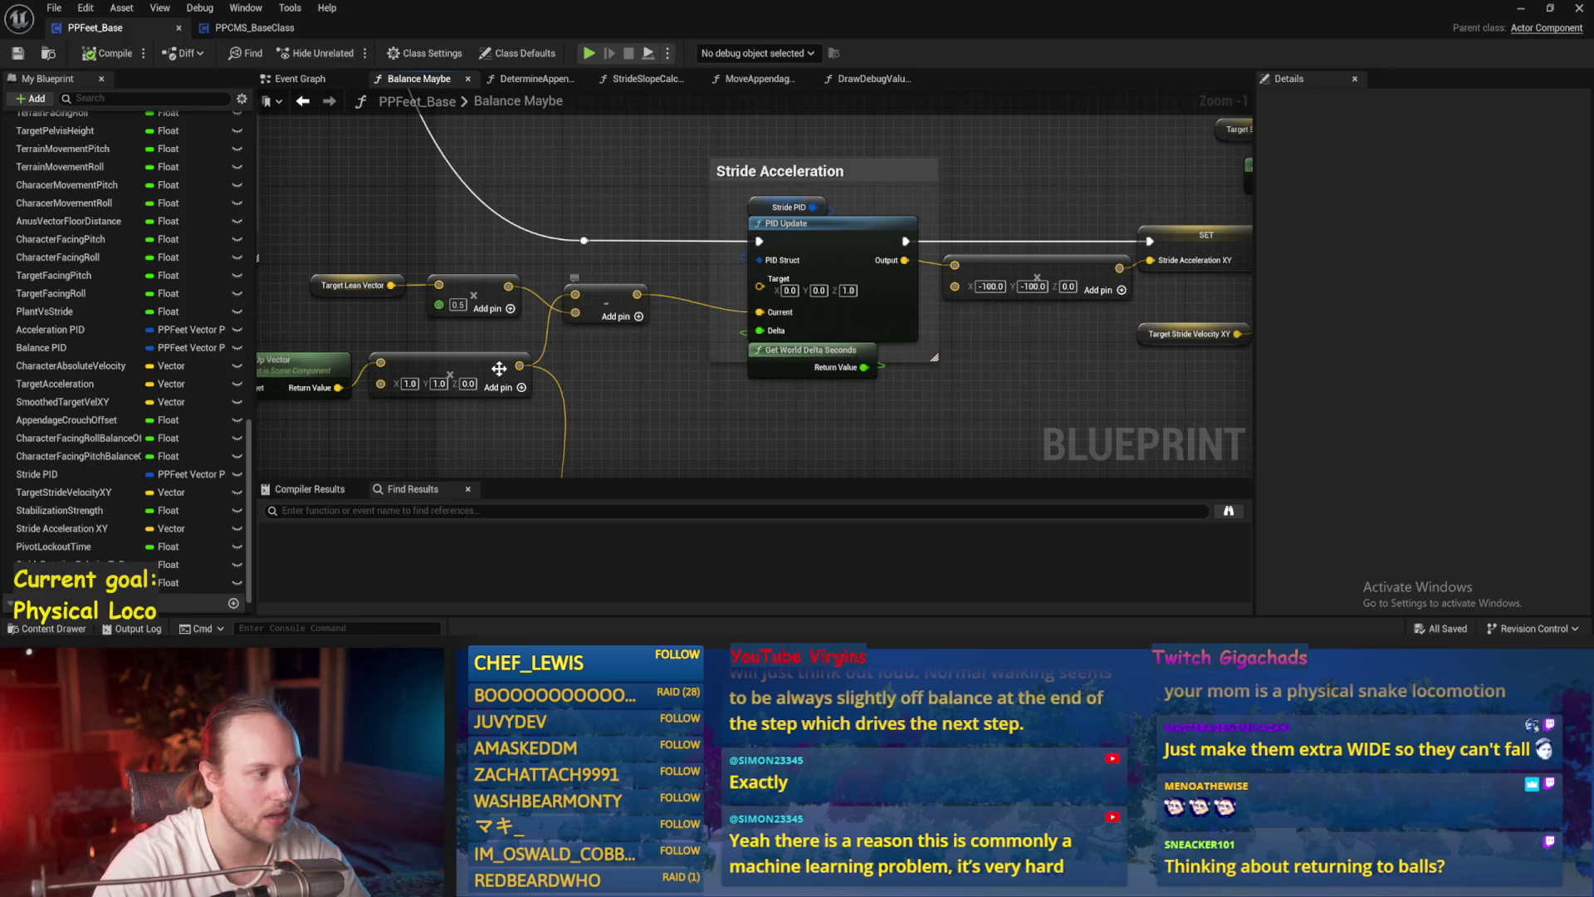
pyautogui.moveTo(597, 463); pyautogui.dragTo(847, 420)
pyautogui.moveTo(403, 316); pyautogui.dragTo(402, 316)
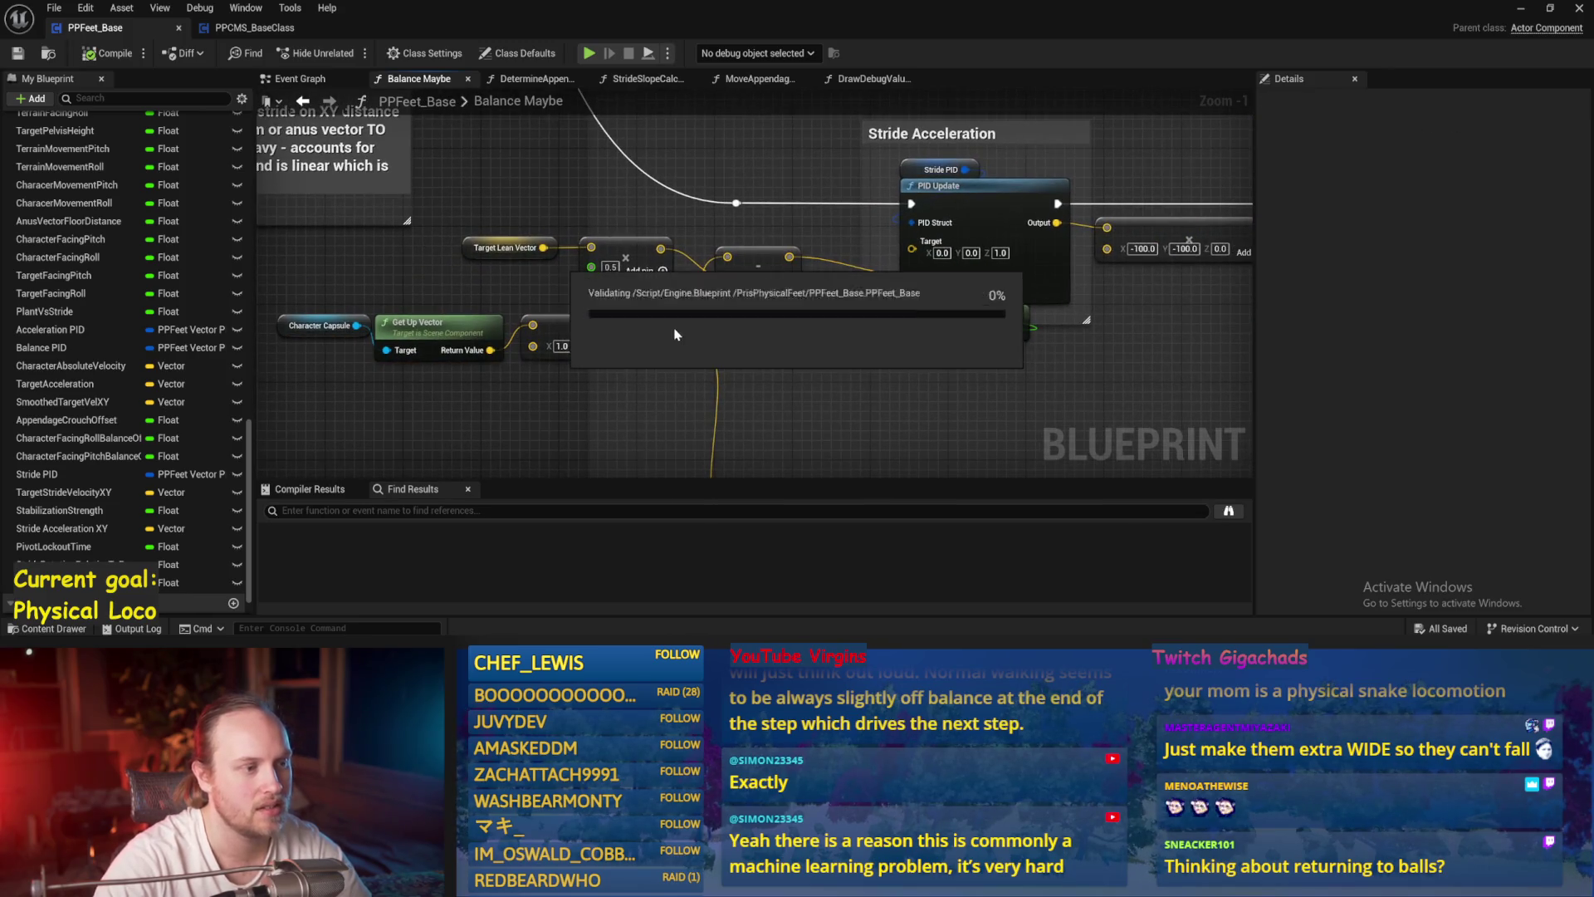
# - Play-test the ragdoll with the 0.2 lean scale, restarting the session once
pyautogui.click(1521, 10)
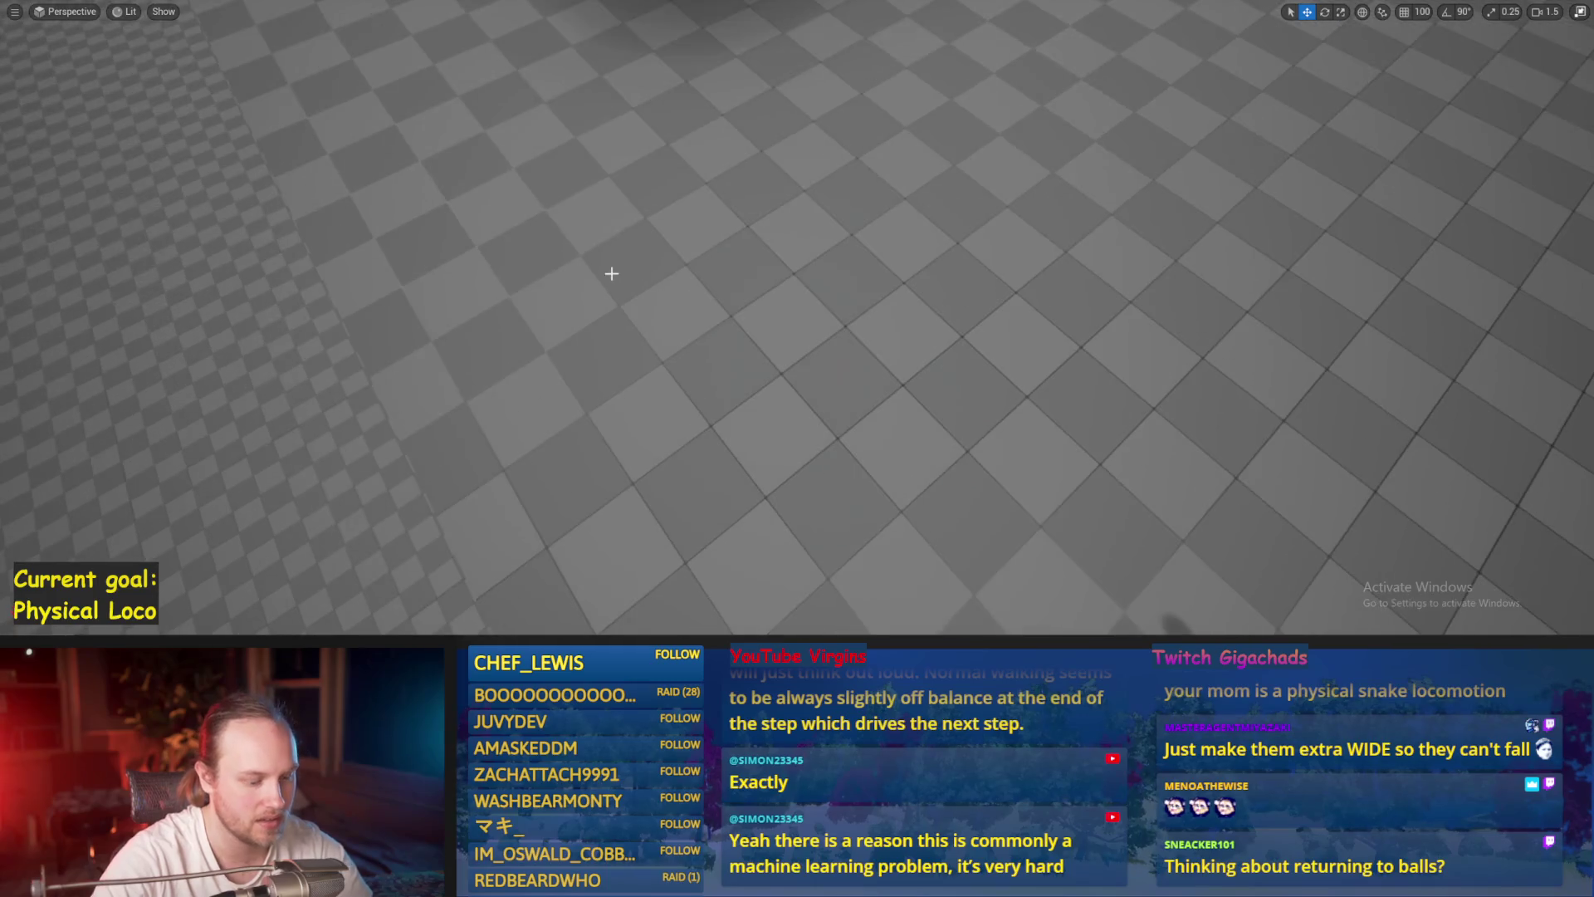
pyautogui.hotkey('alt', 'p')
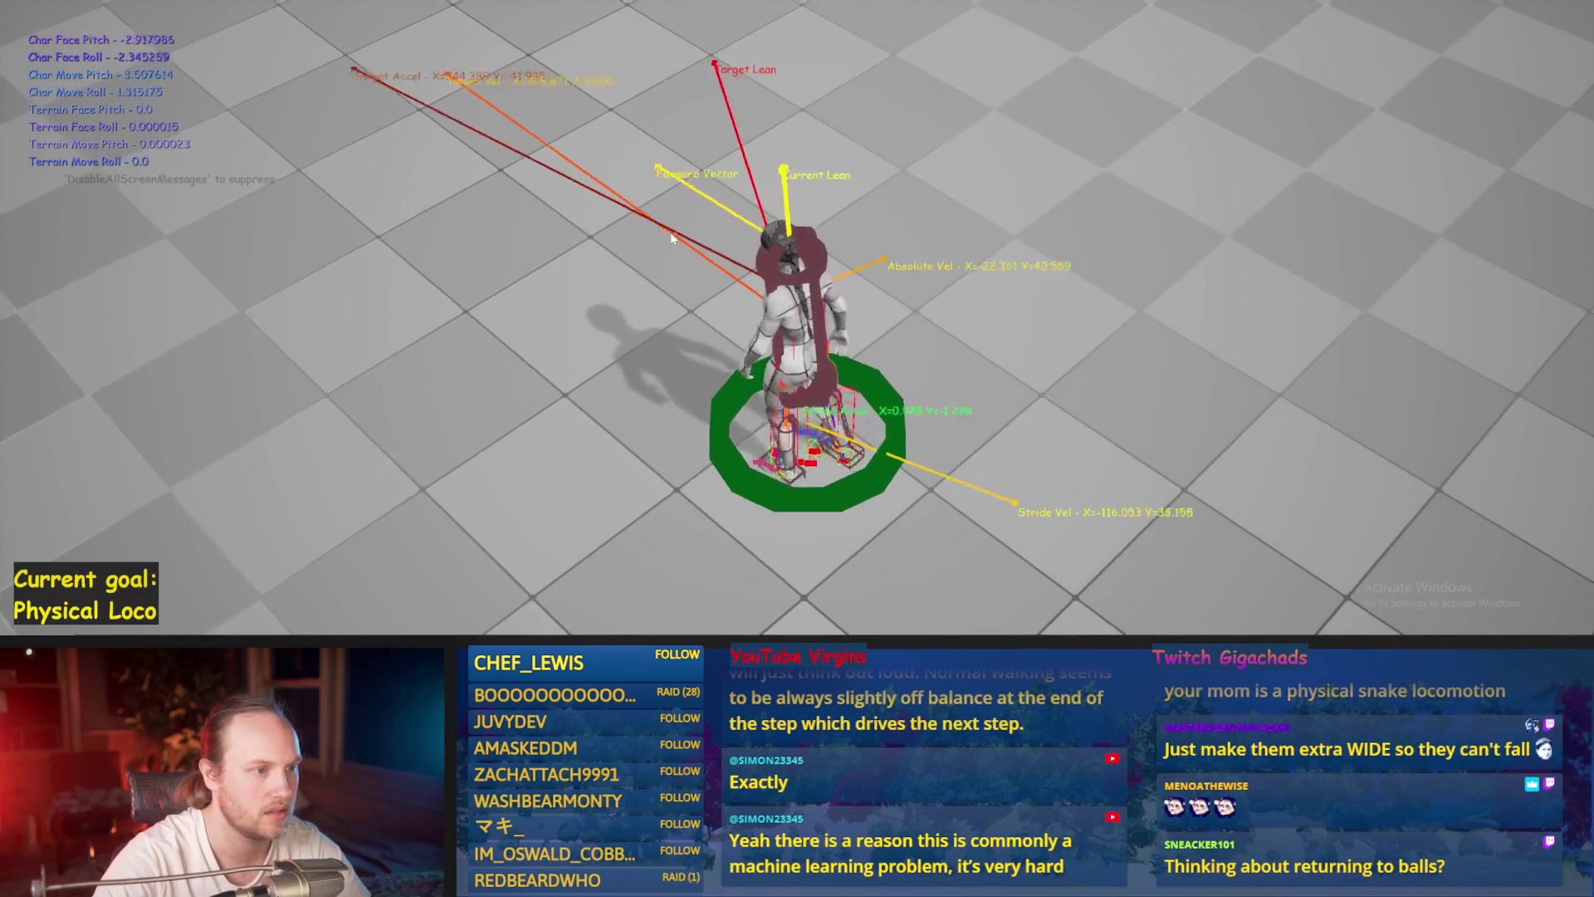
pyautogui.press('Escape')
pyautogui.hotkey('alt', 'p')
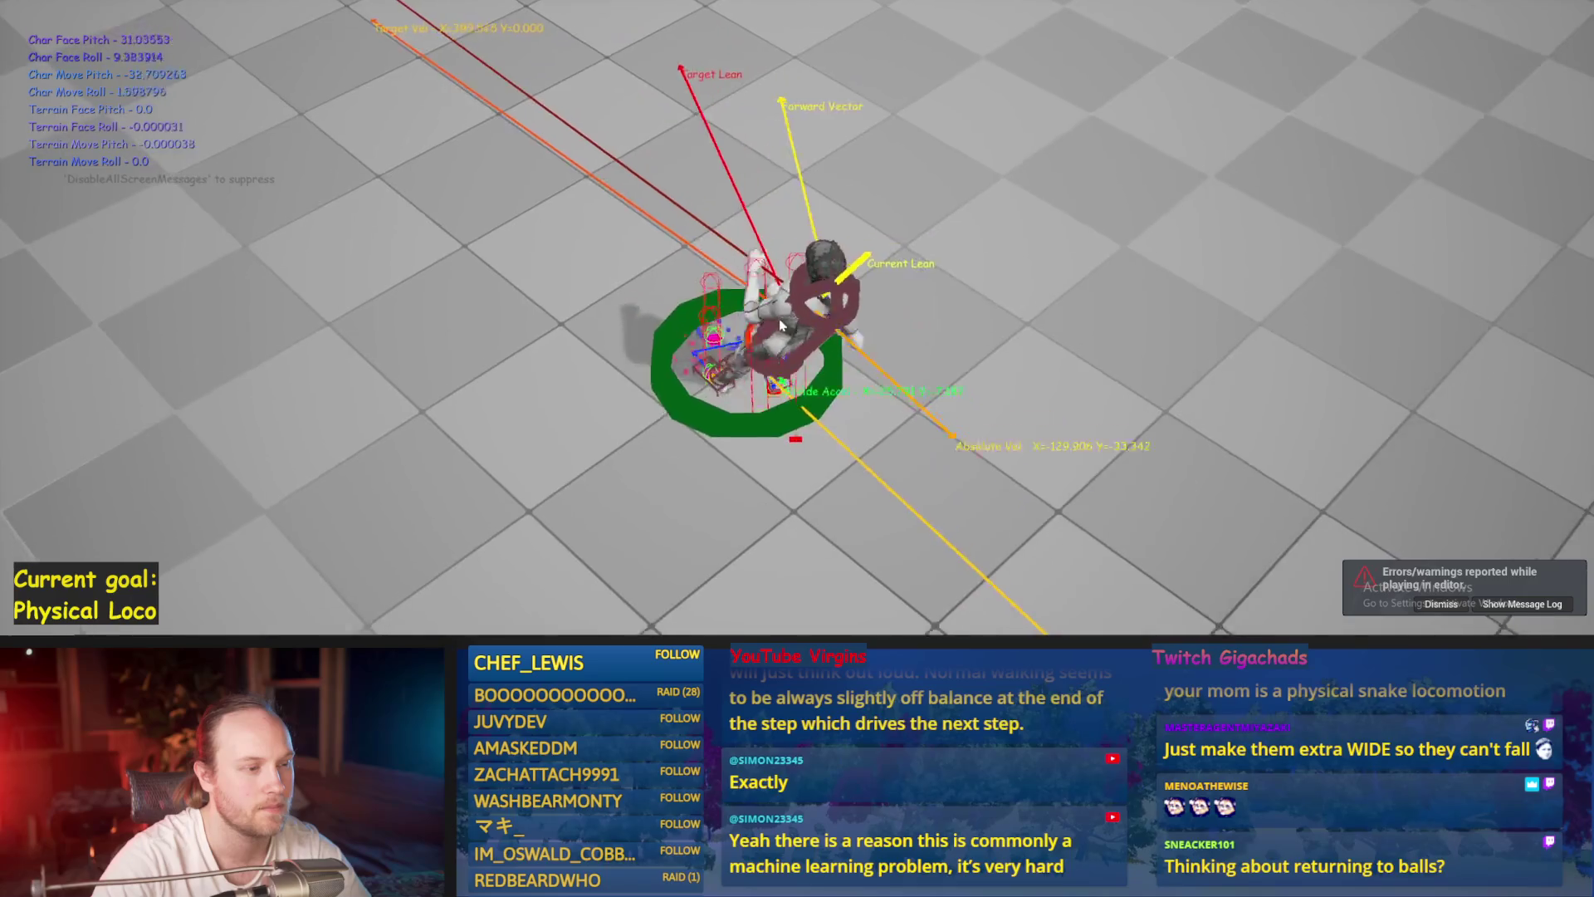
pyautogui.press('Escape')
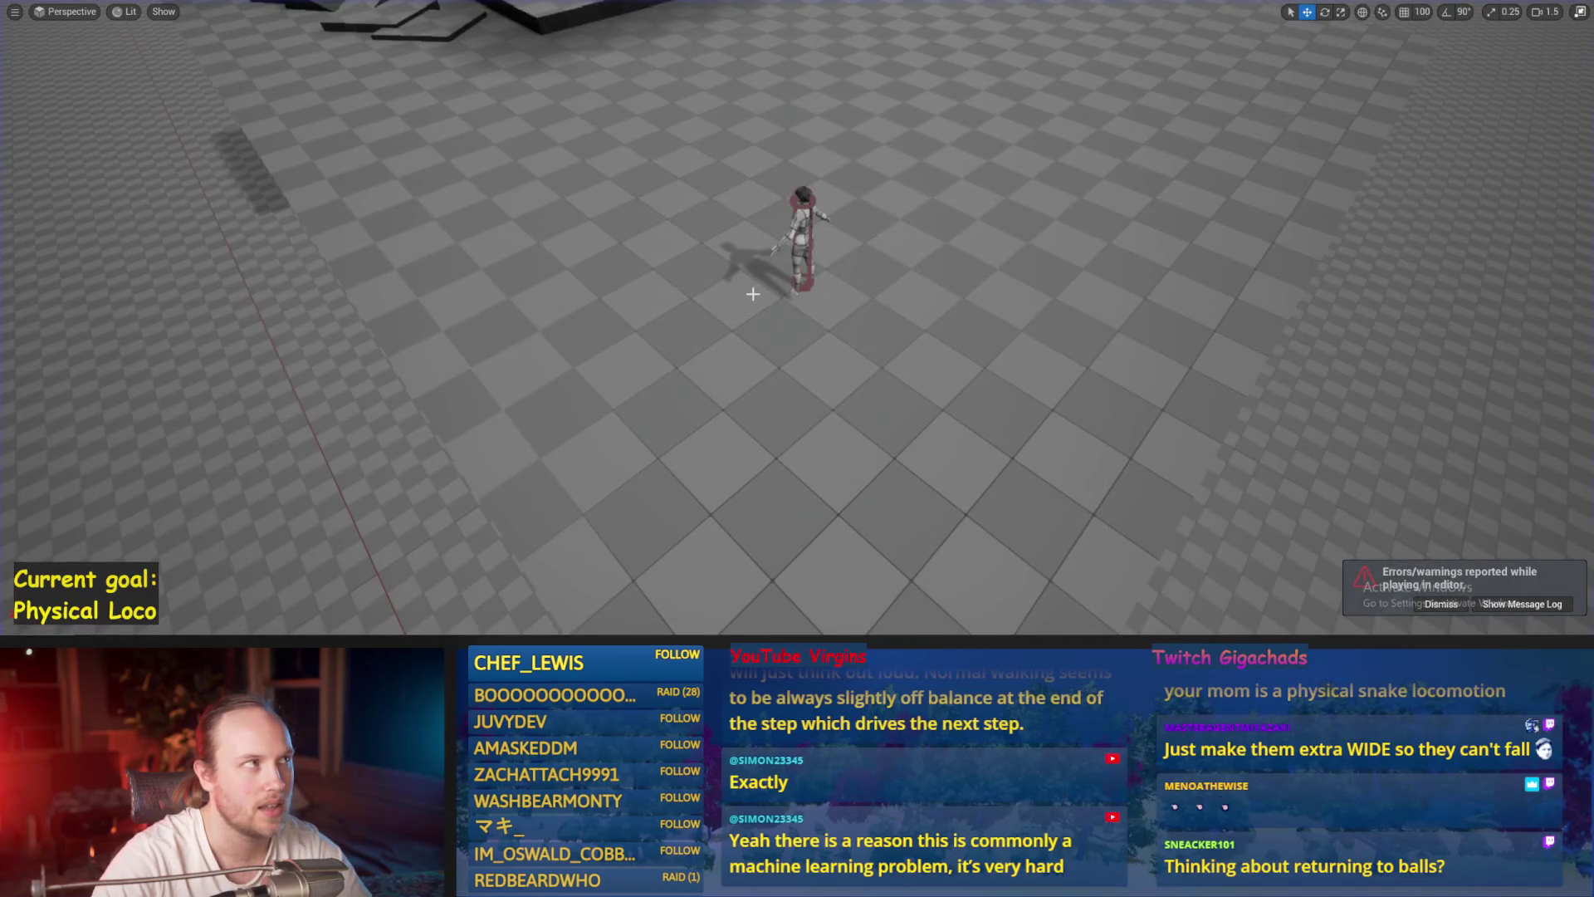
# - Run another play test walking the character forward with W, then return to PPFeet_Base
pyautogui.moveTo(570, 628)
pyautogui.click(664, 581)
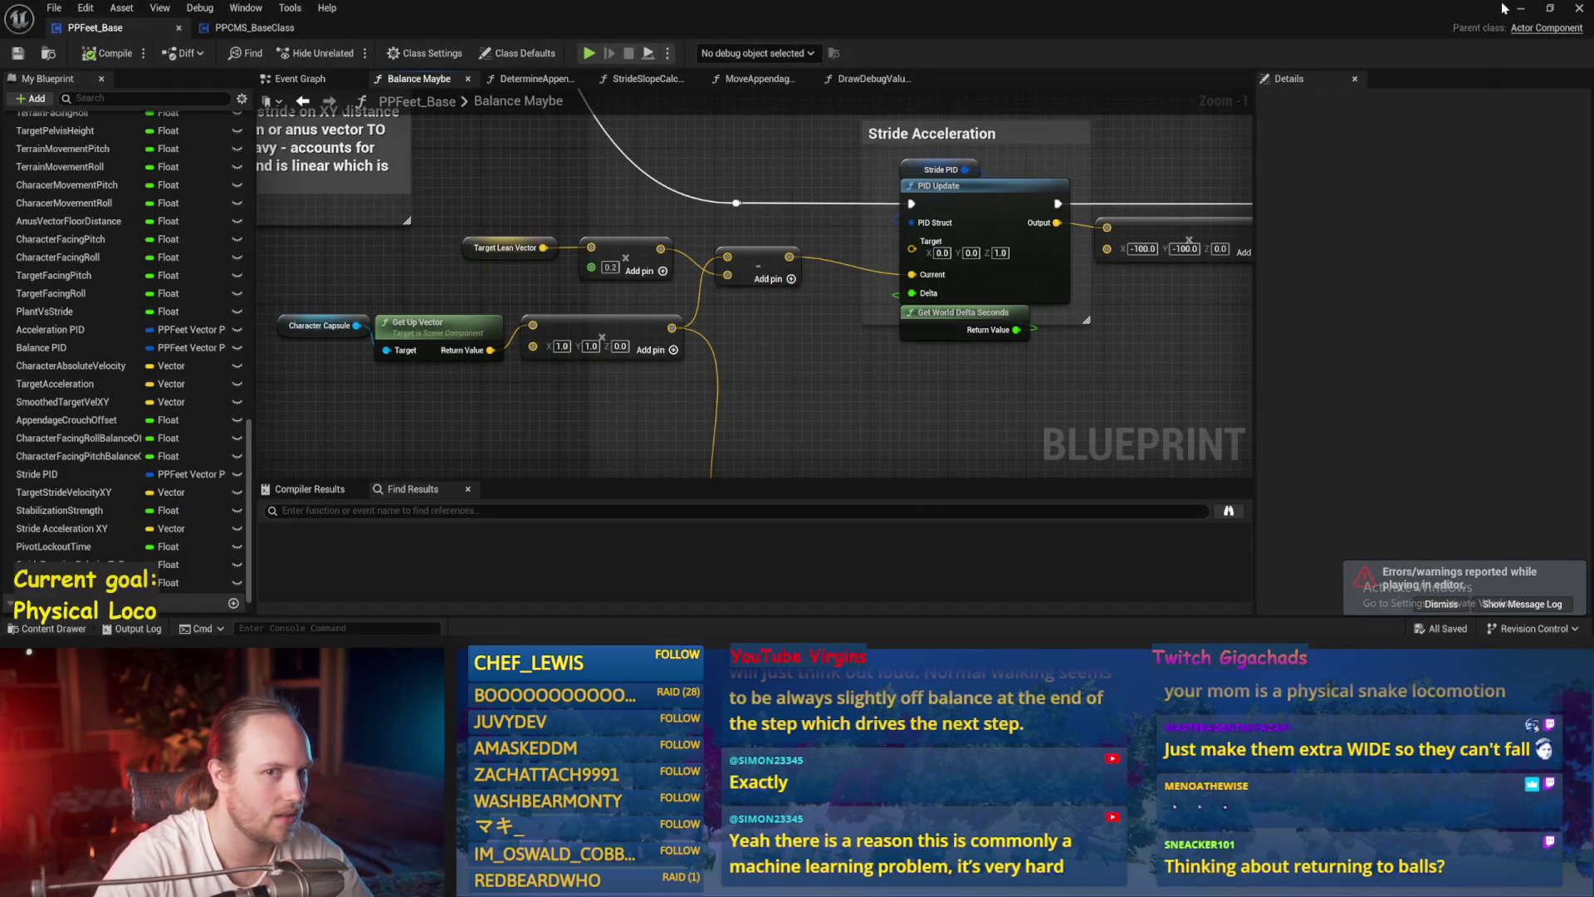
pyautogui.hotkey('alt', 'p')
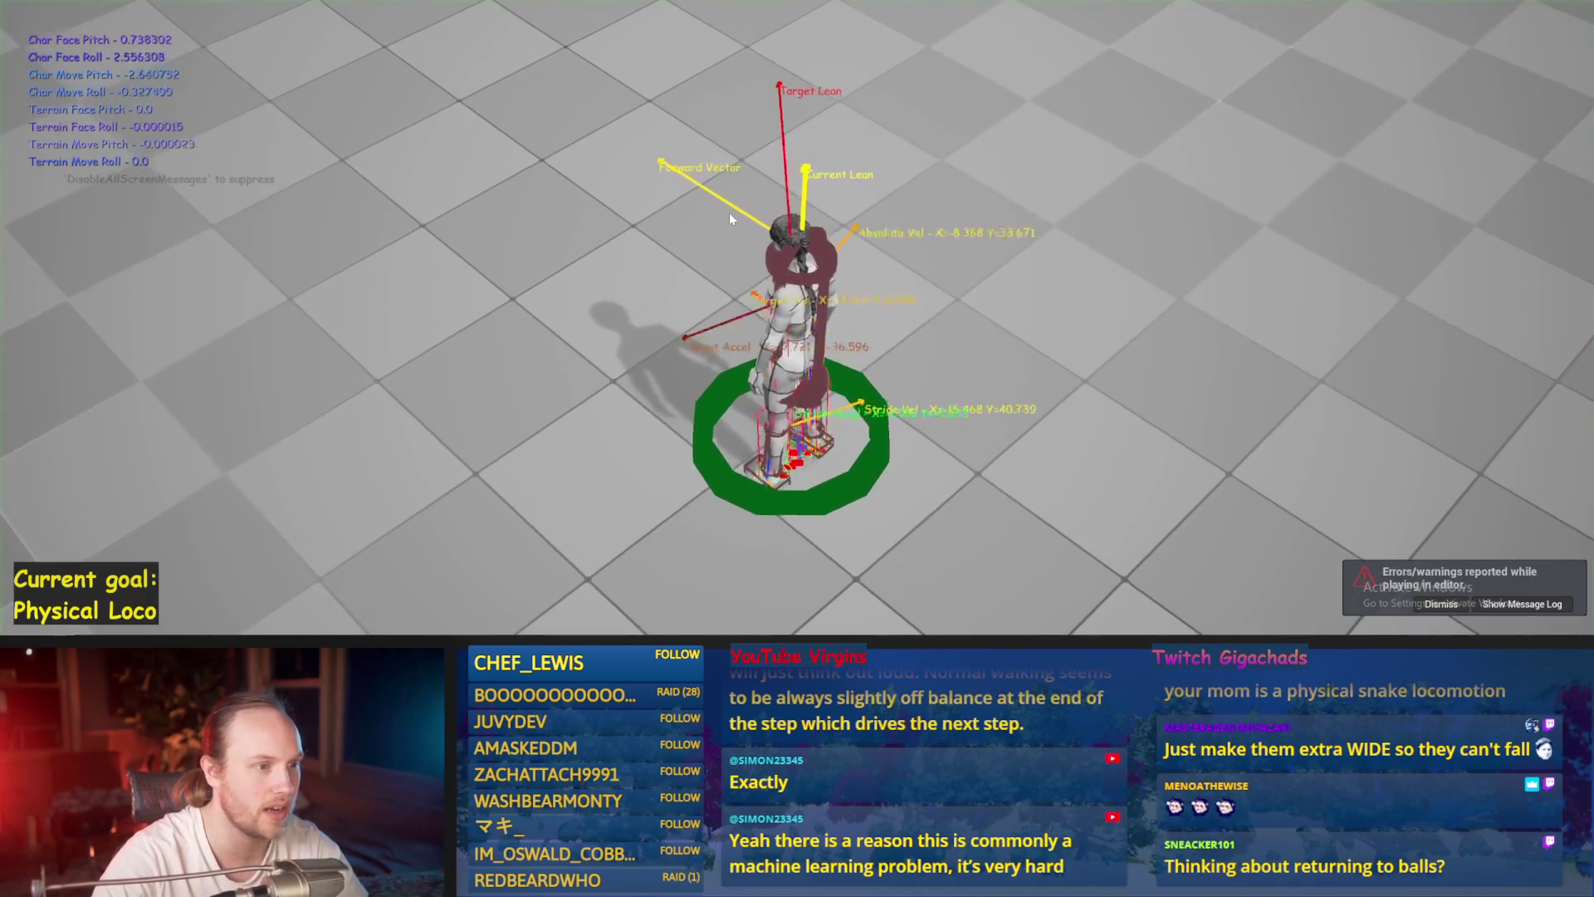
pyautogui.press('w')
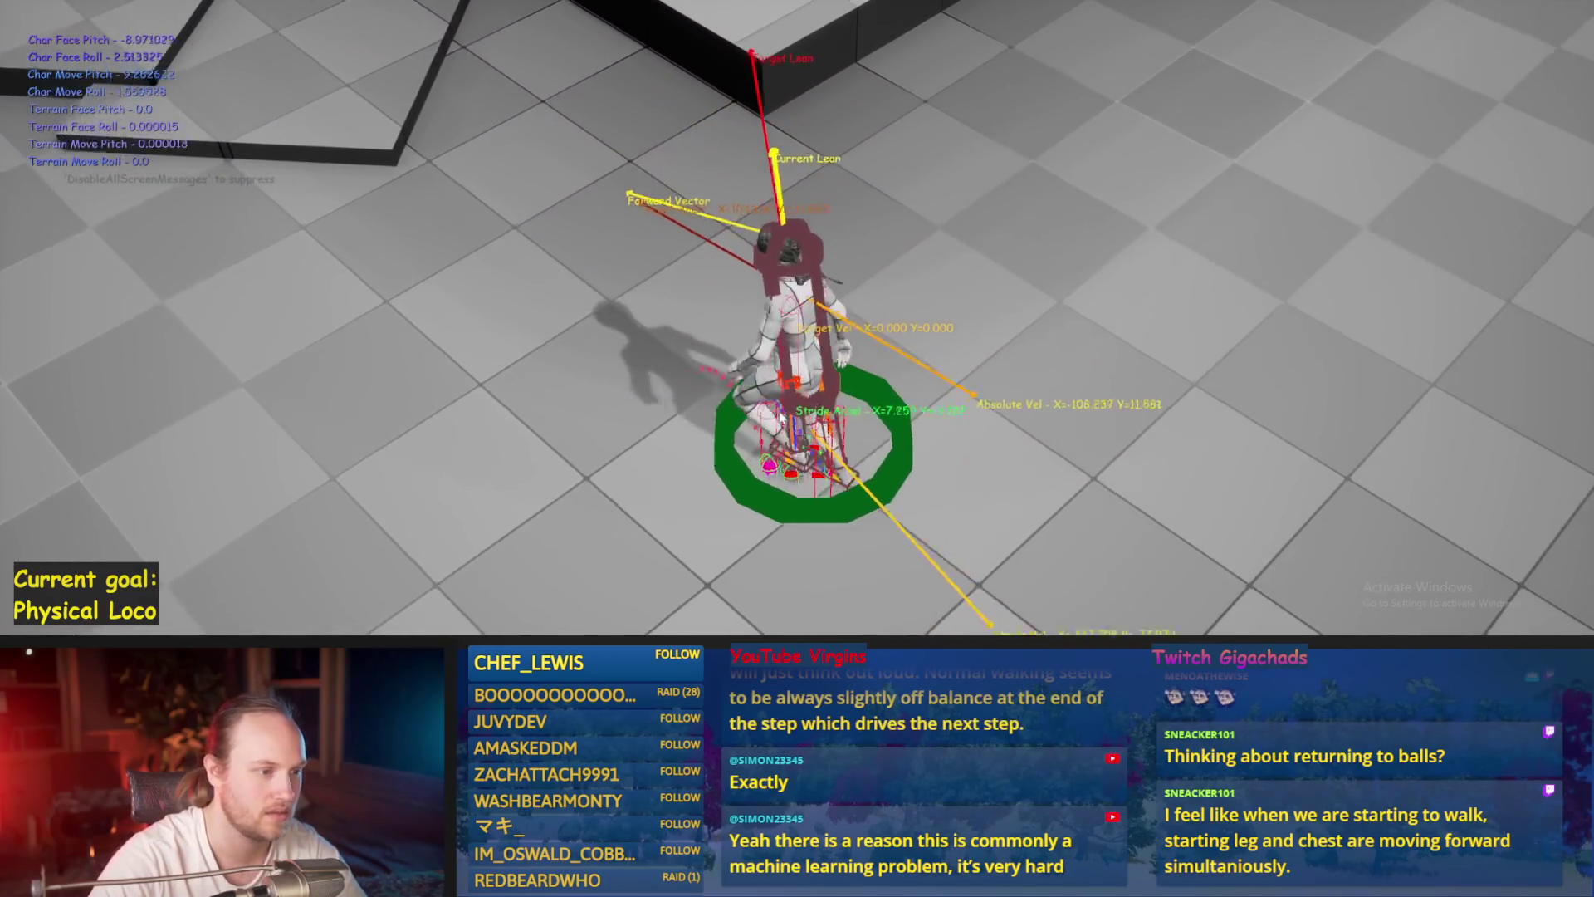
pyautogui.press('Escape')
pyautogui.click(676, 594)
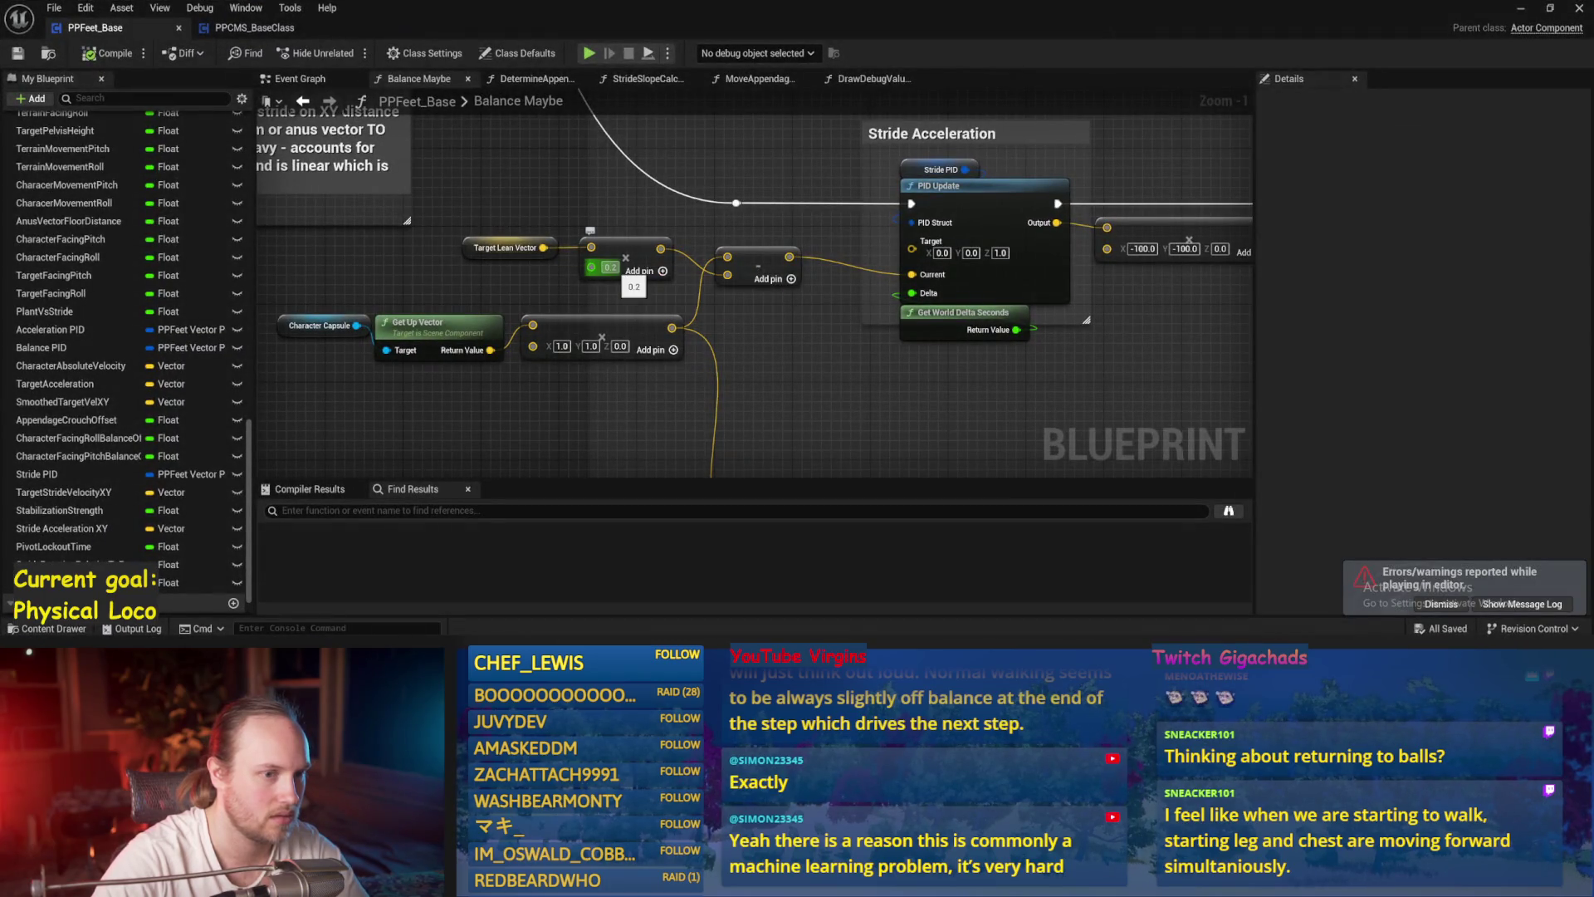
# - Shift the SET Stride Acceleration XY nodes slightly to the right
pyautogui.scroll(-1, 910, 367)
pyautogui.moveTo(910, 367); pyautogui.dragTo(739, 365)
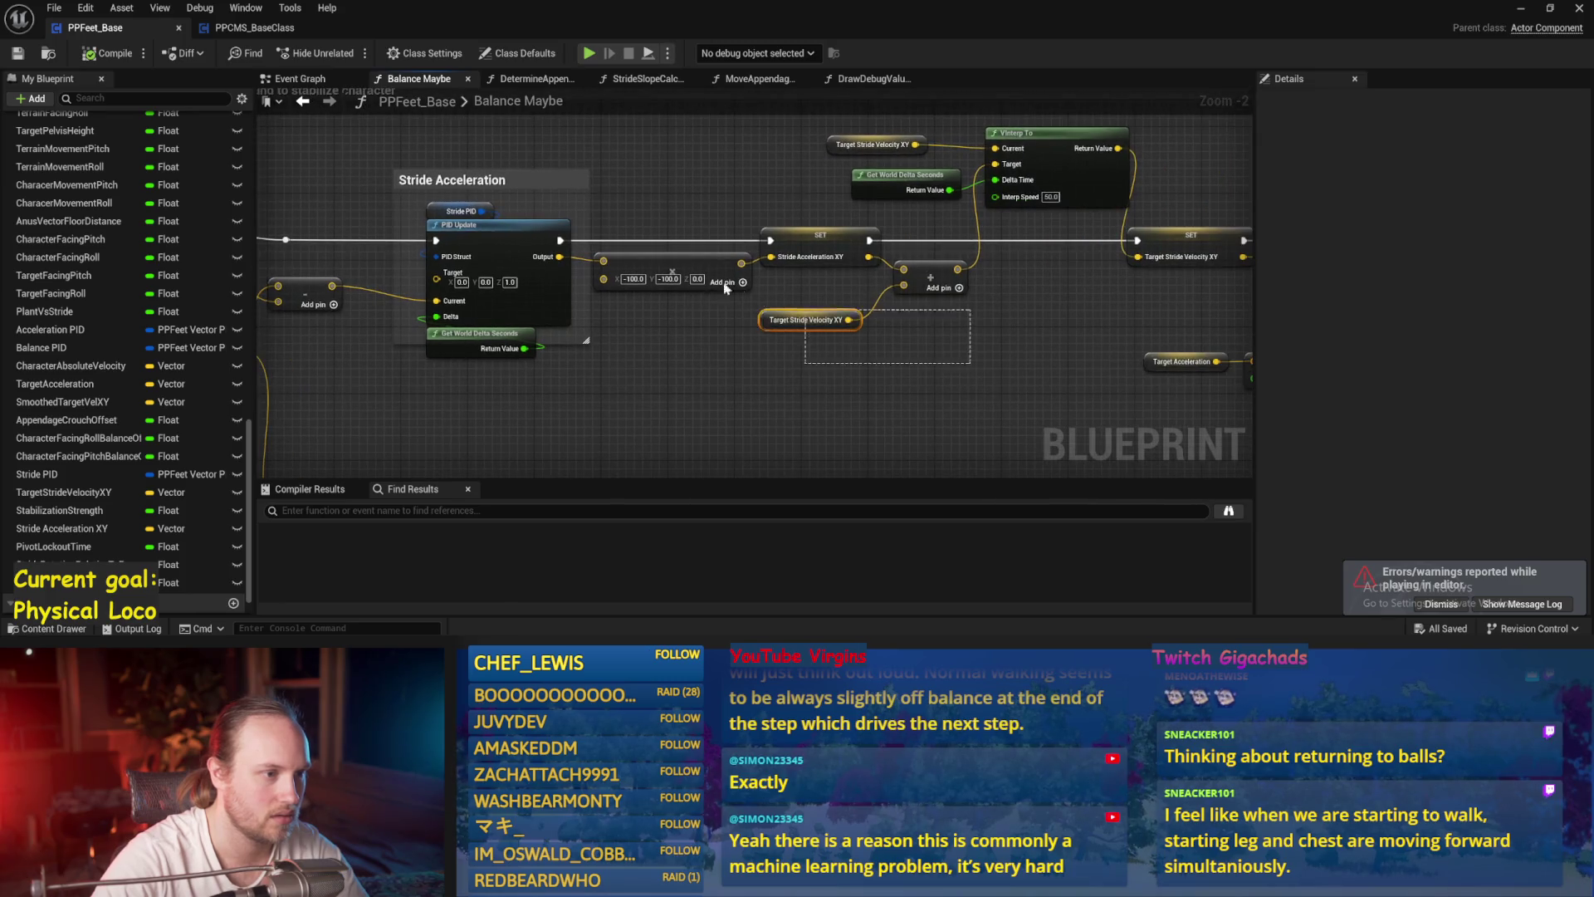
pyautogui.moveTo(798, 241); pyautogui.dragTo(925, 247)
pyautogui.scroll(2, 755, 289)
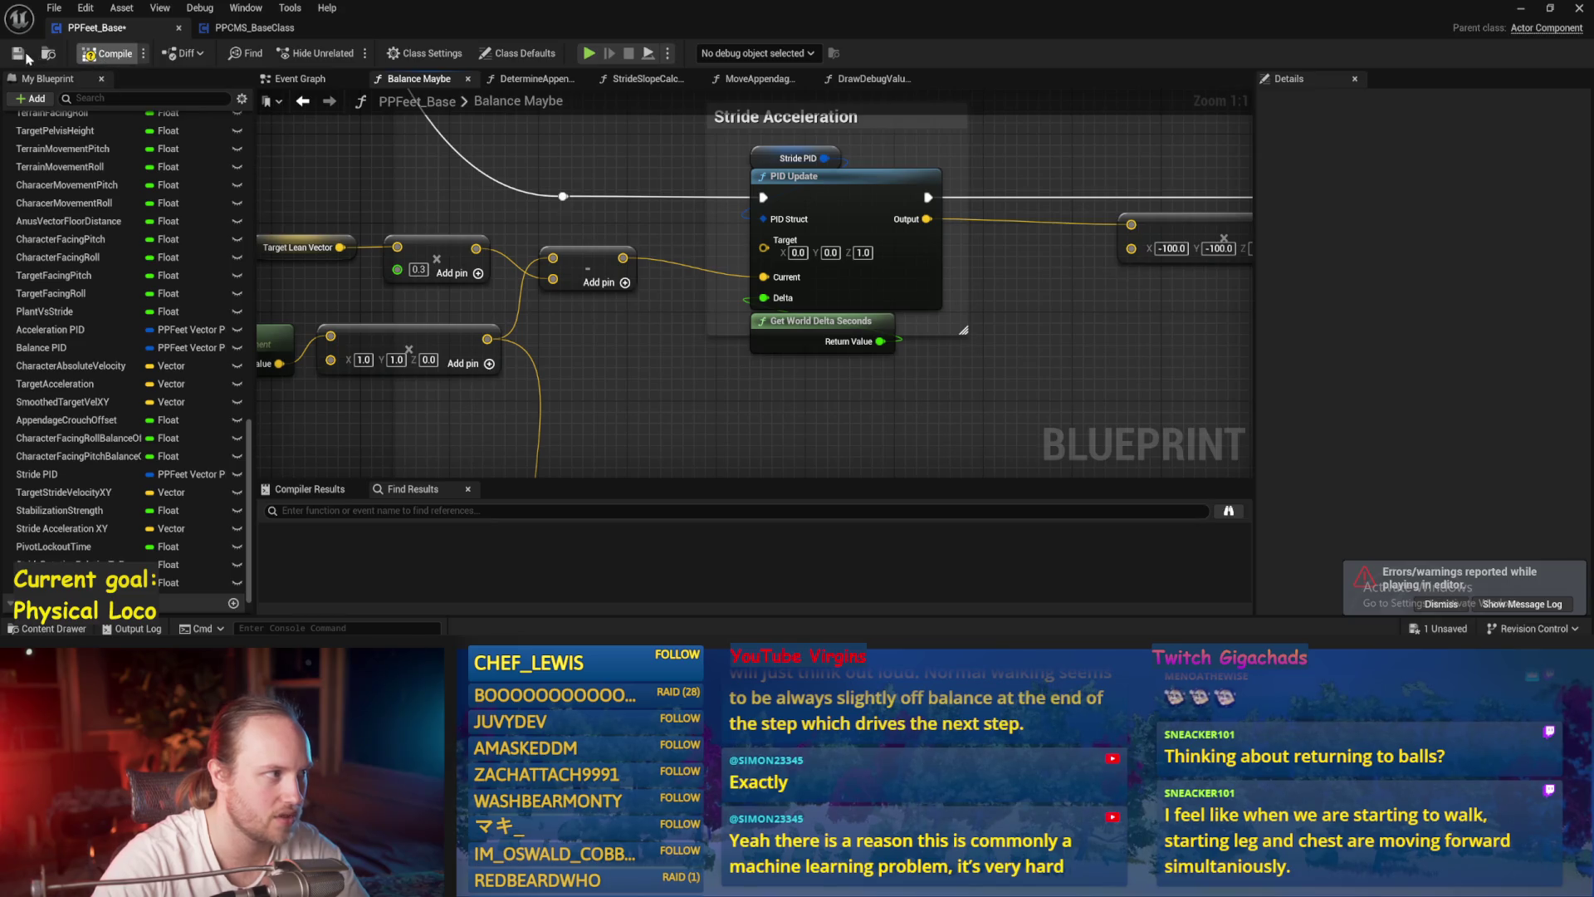
# - Test walking with the 0.3 multiplier, restart after the fall, then select Stride PID
pyautogui.click(1548, 9)
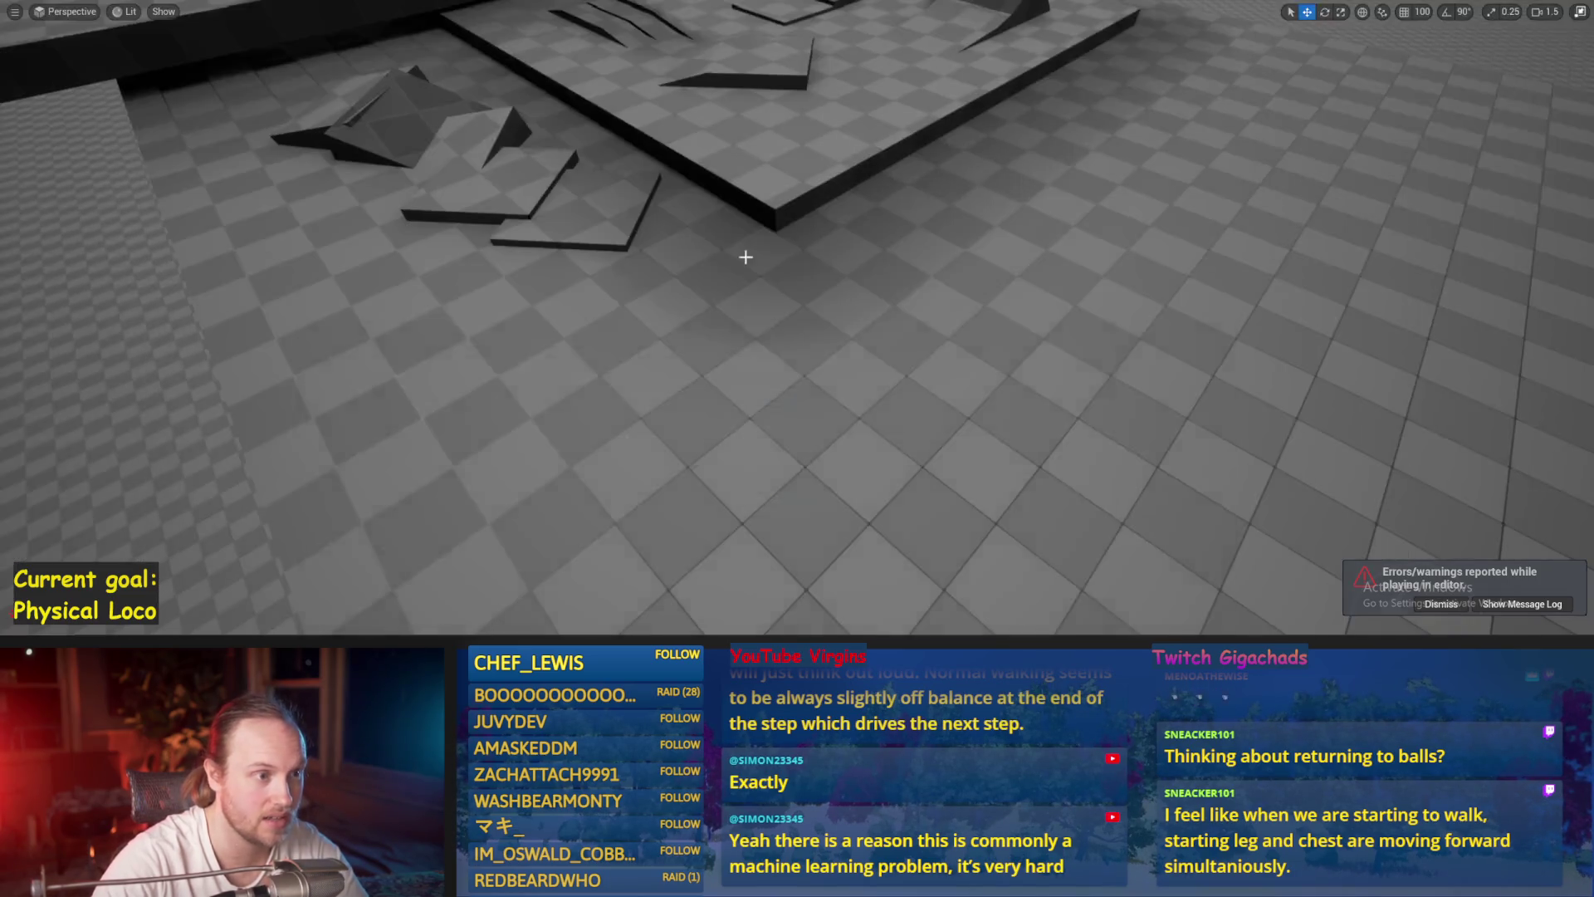
pyautogui.press('w')
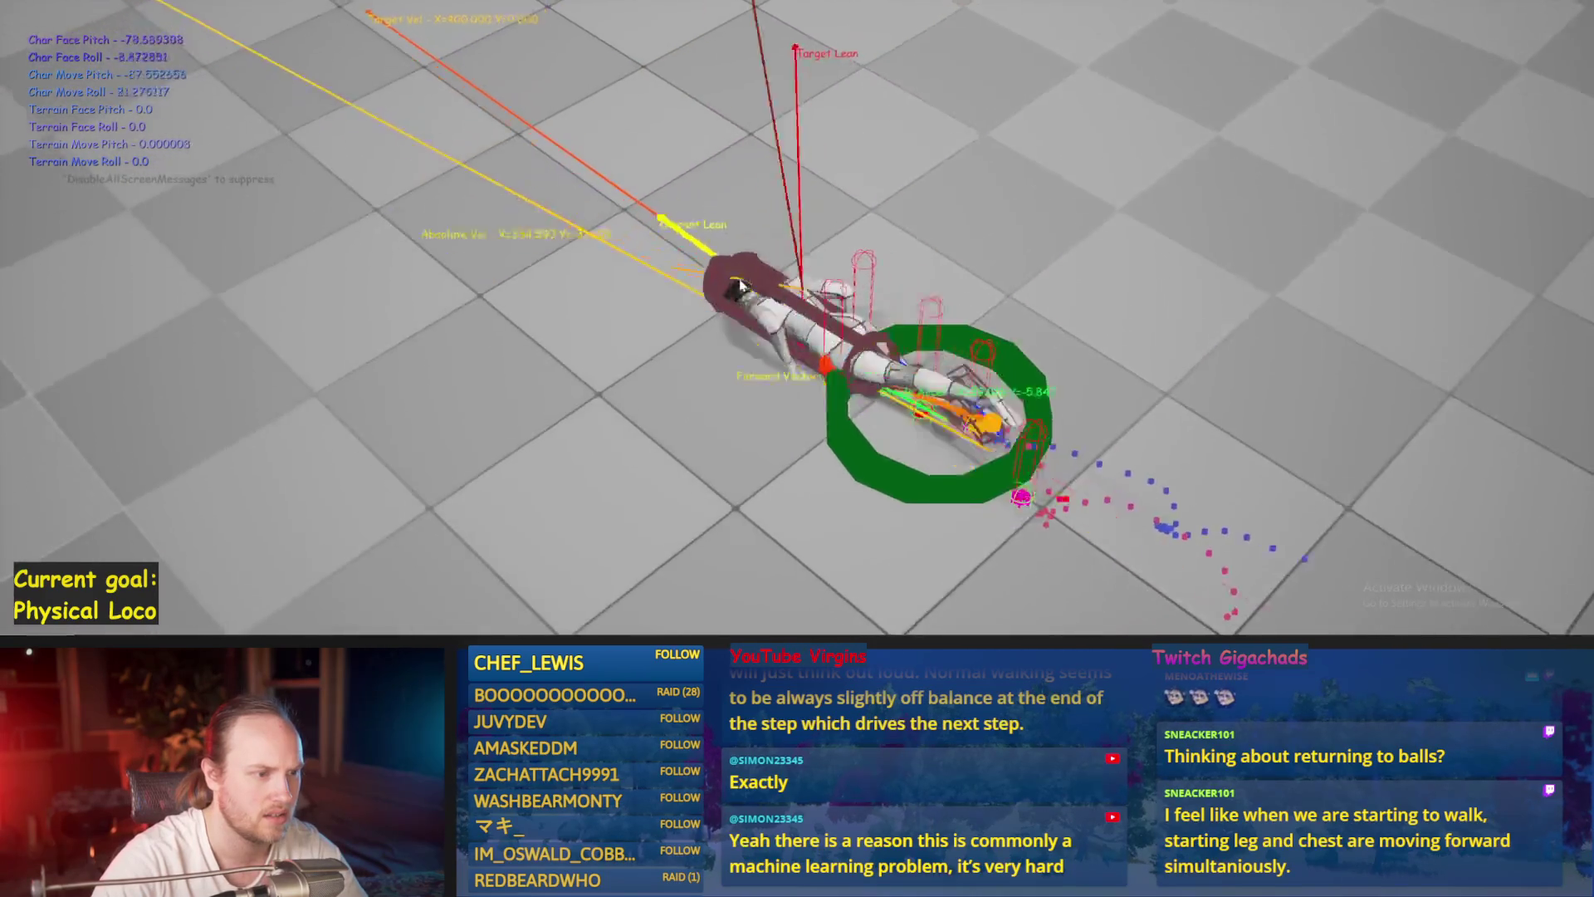
pyautogui.press('Escape')
pyautogui.hotkey('alt', 'p')
pyautogui.press('w')
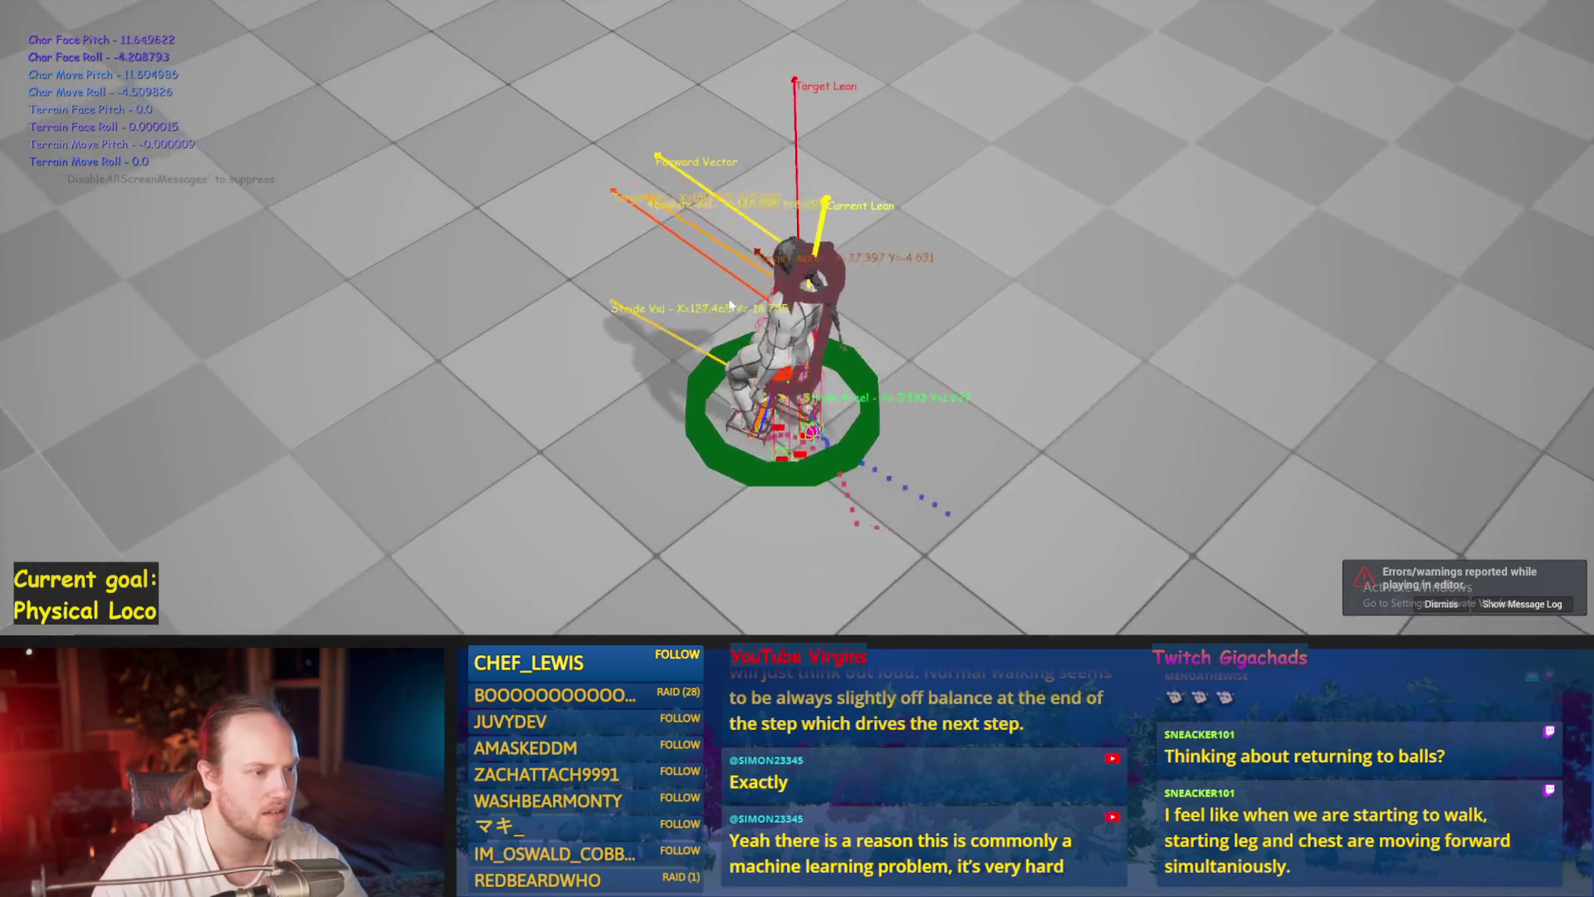
pyautogui.press('Escape')
pyautogui.hotkey('alt', 'Tab')
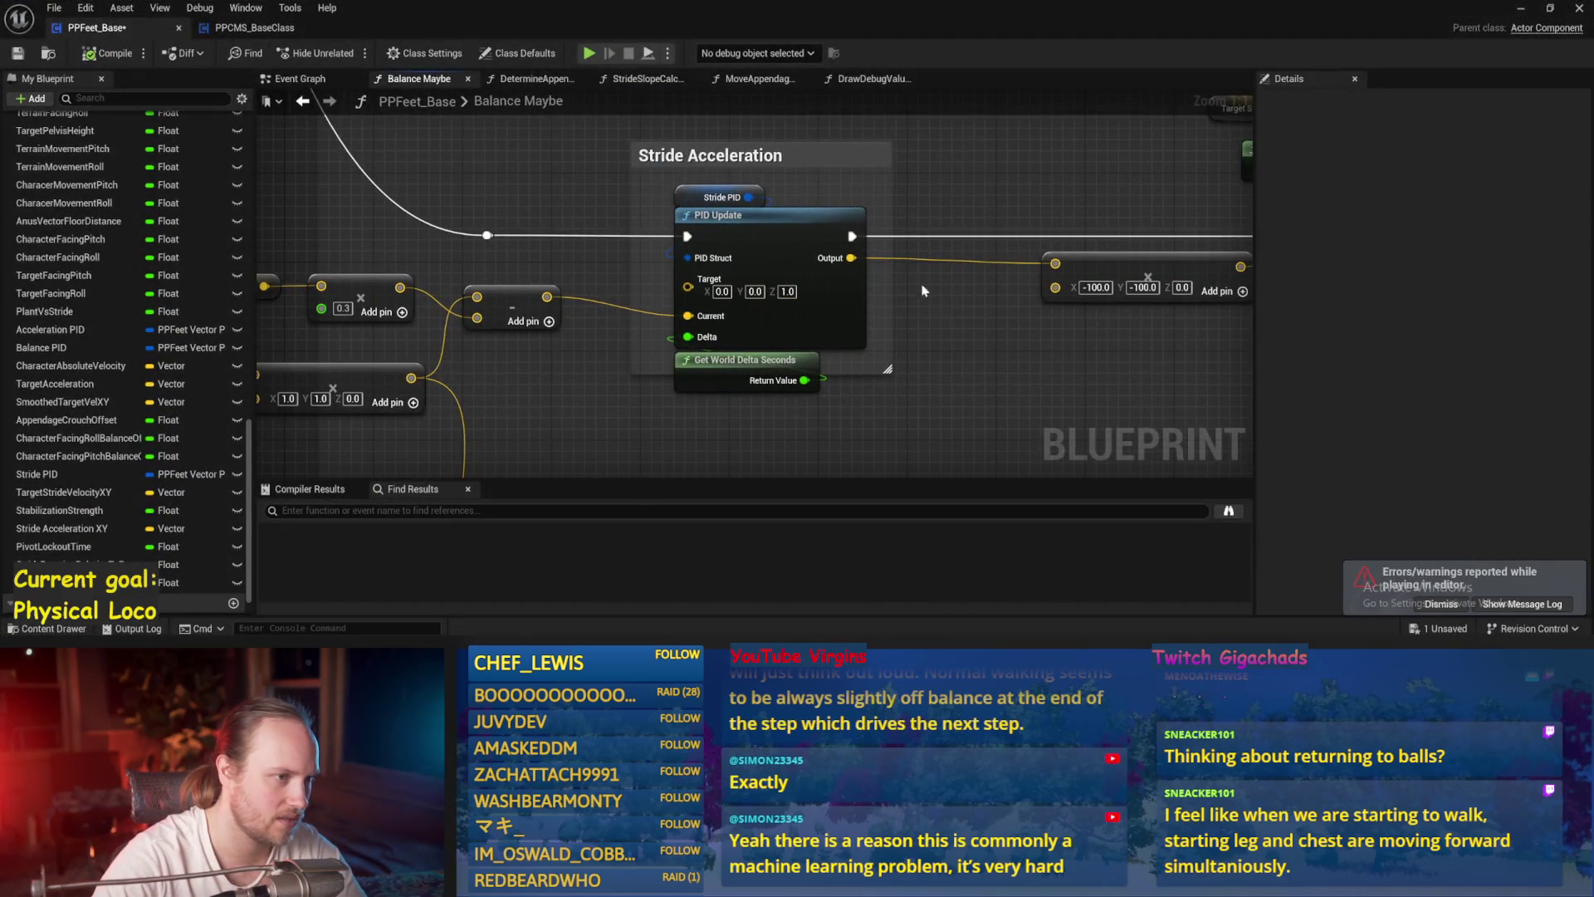
pyautogui.click(715, 202)
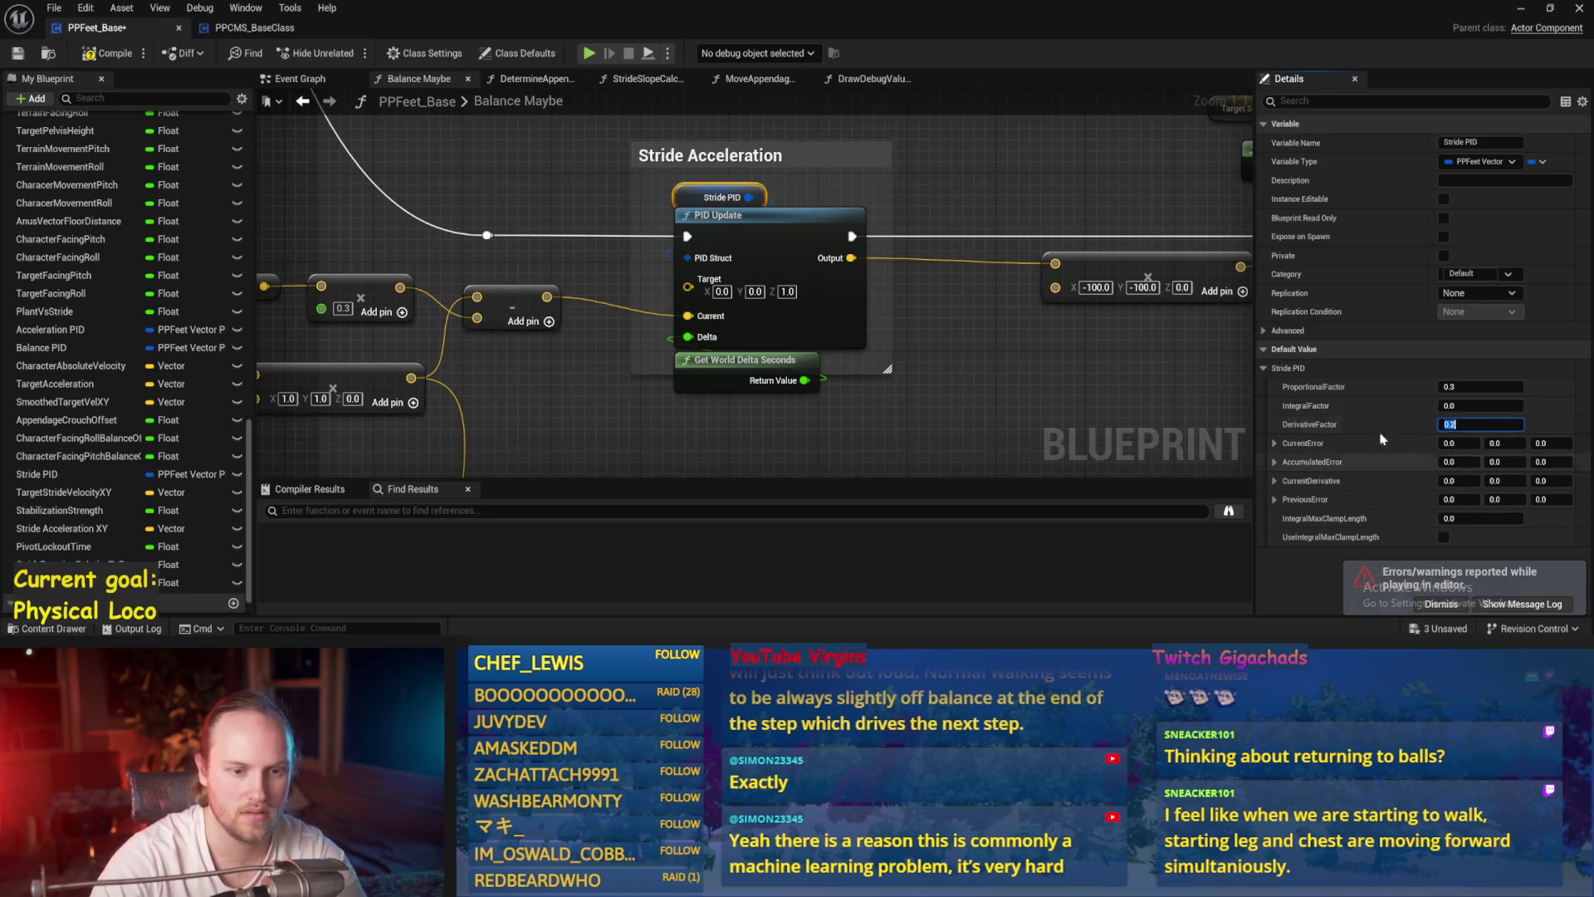
# - Compile with Stride PID derivative factor 0.1, play-test, and move the -100,-100 vector node near PID Update
pyautogui.click(107, 54)
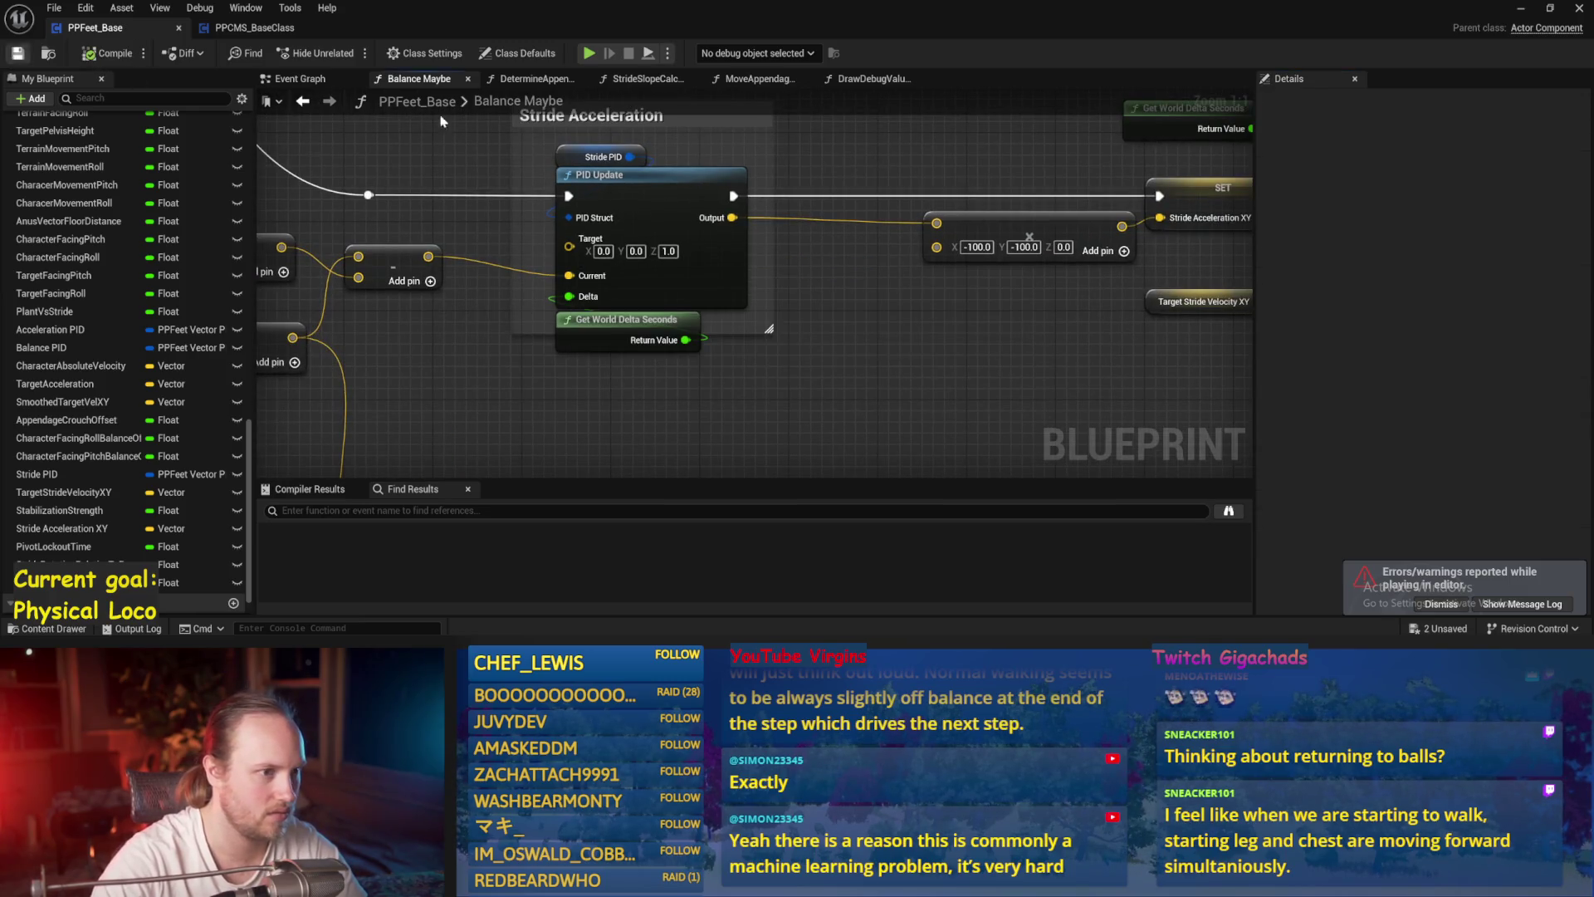
pyautogui.click(1523, 9)
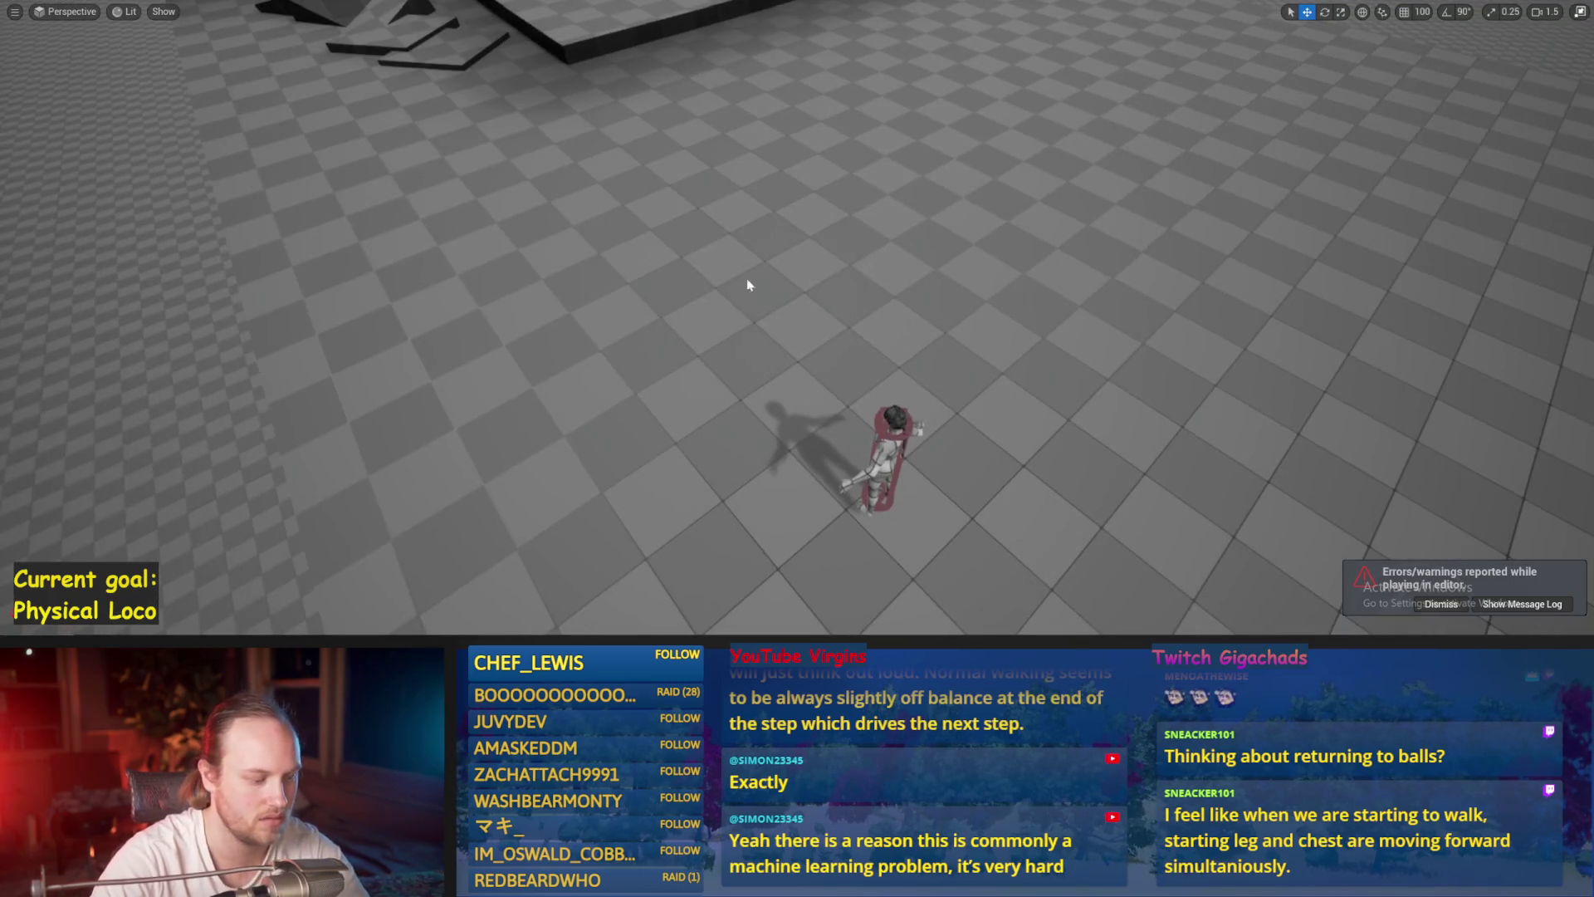
pyautogui.hotkey('alt', 'p')
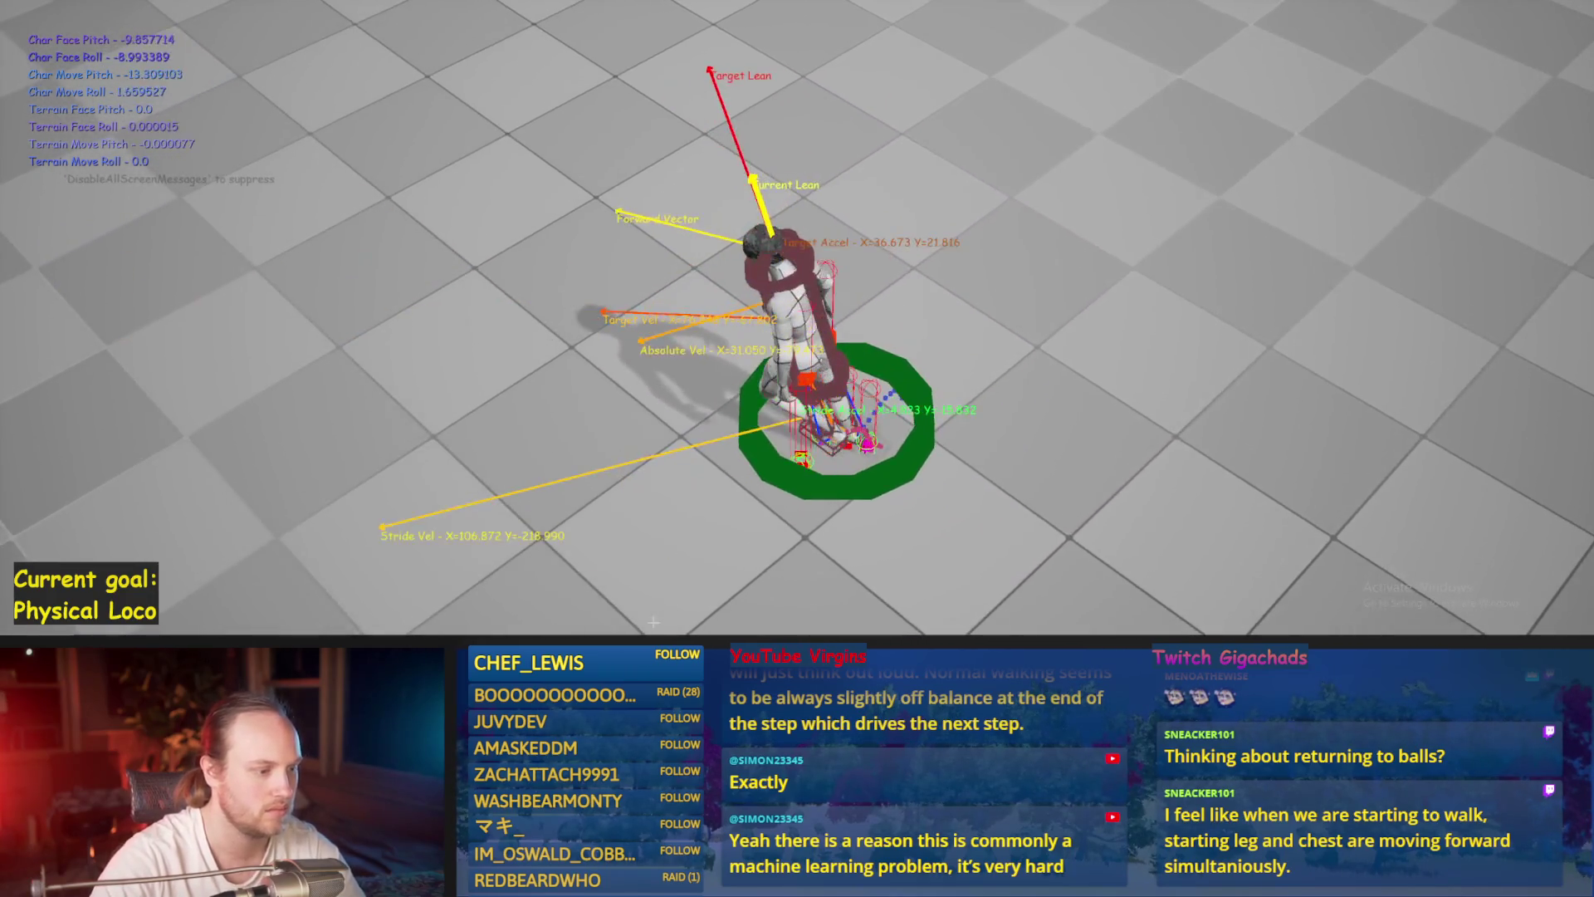
pyautogui.press('Escape')
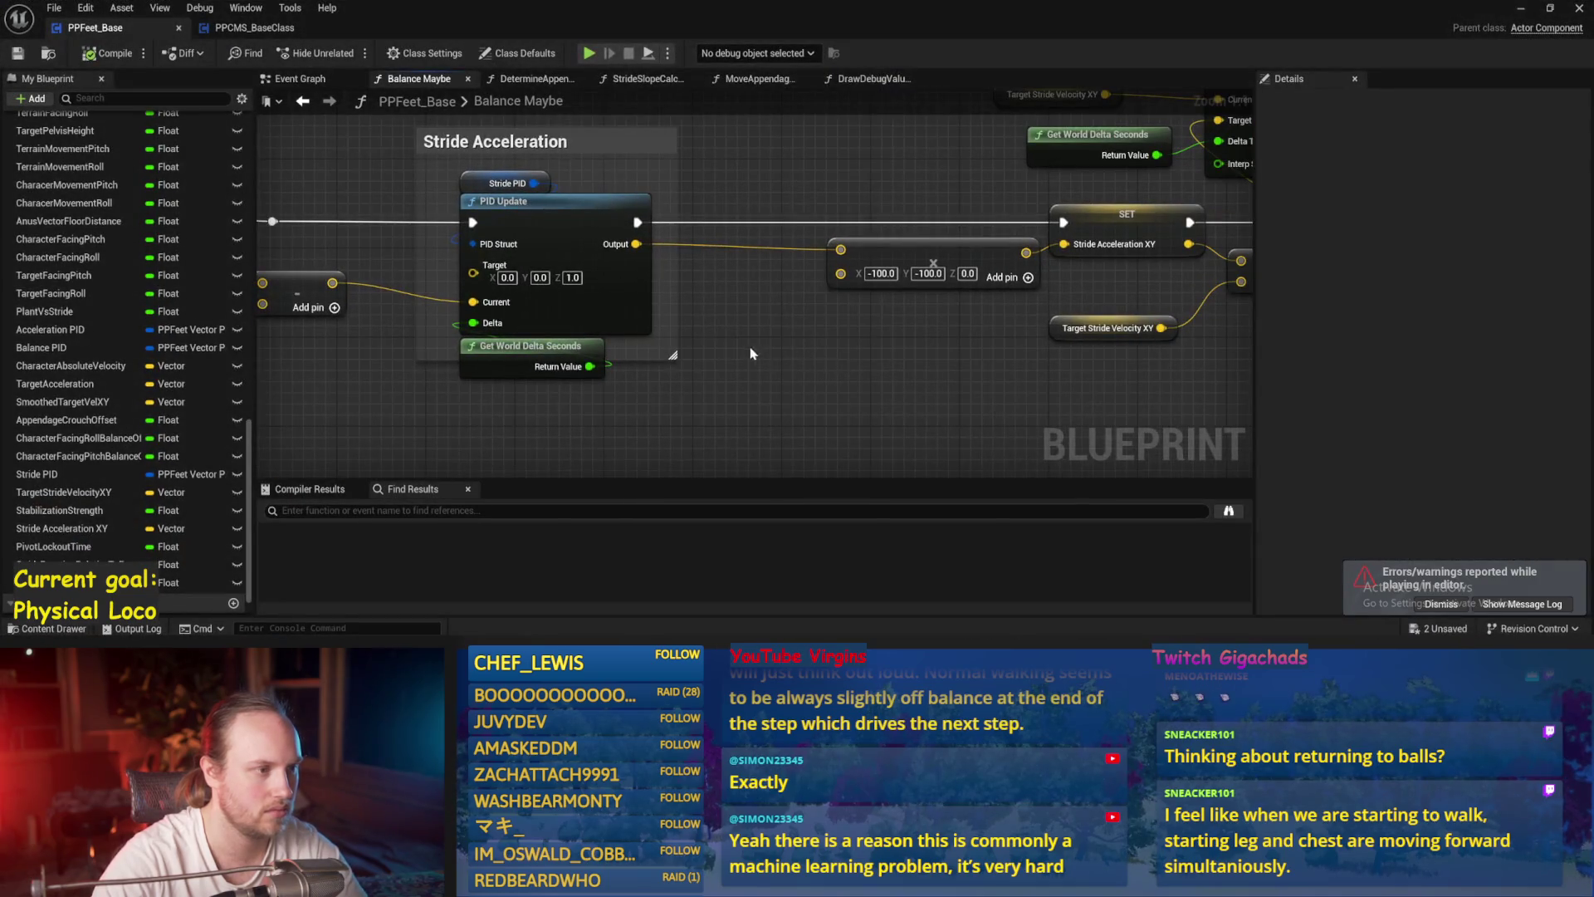
pyautogui.moveTo(906, 245)
pyautogui.mouseDown()
pyautogui.moveTo(770, 235)
pyautogui.moveTo(731, 290)
pyautogui.moveTo(647, 319)
pyautogui.mouseUp()
# - Rearrange the Target Lean Vector, Target Acceleration and multiply nodes to make room
pyautogui.scroll(-1, 802, 291)
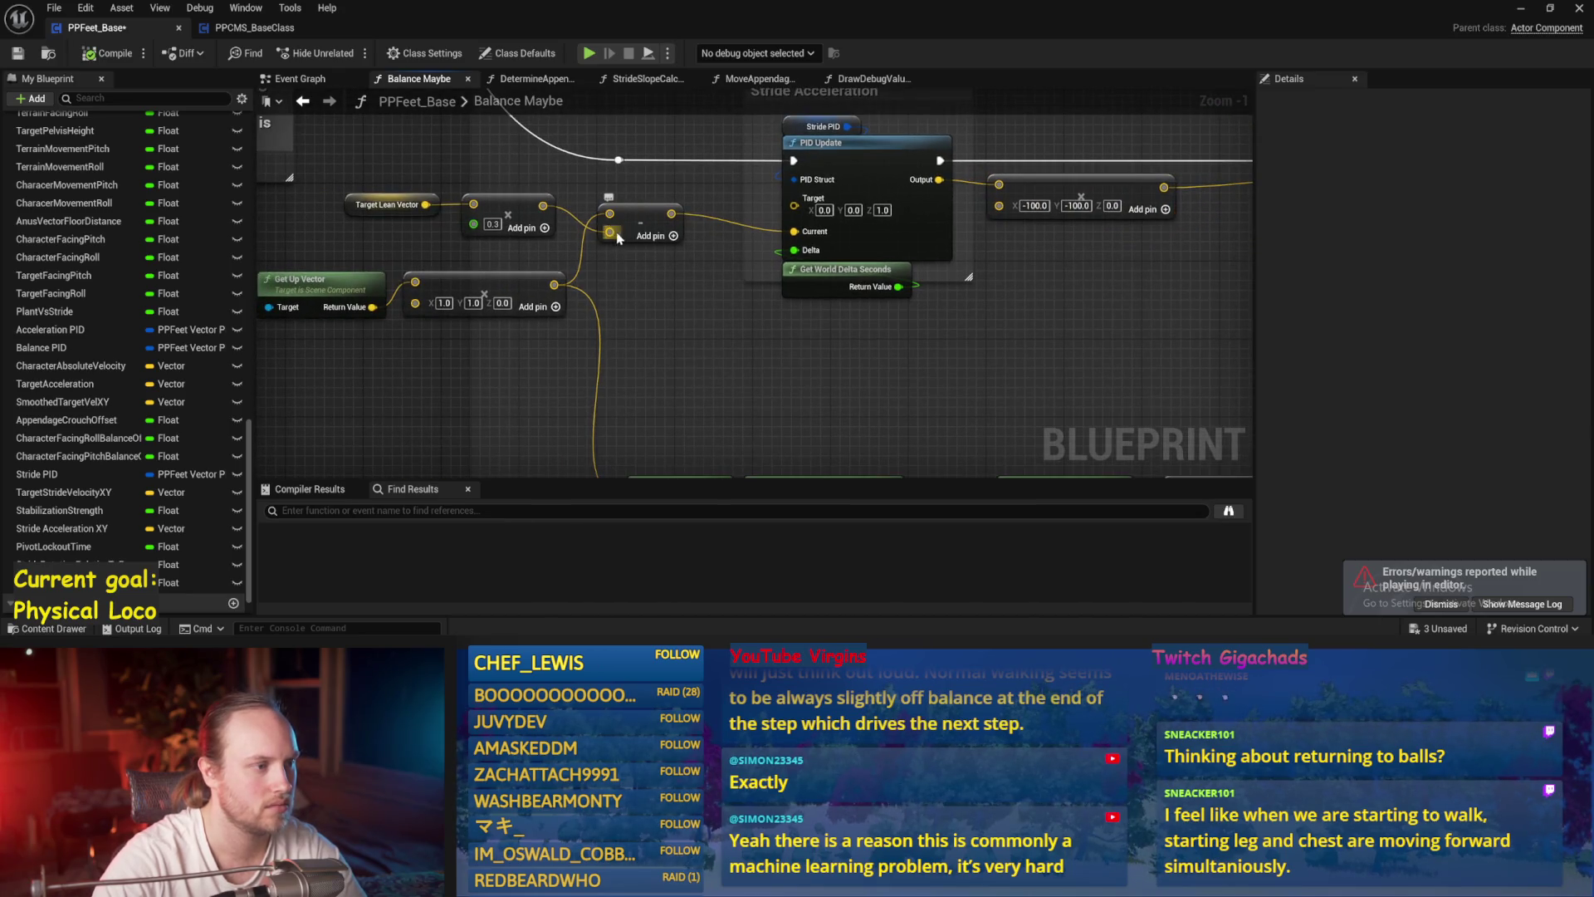
pyautogui.moveTo(515, 205); pyautogui.dragTo(506, 205)
pyautogui.moveTo(551, 285); pyautogui.dragTo(585, 286)
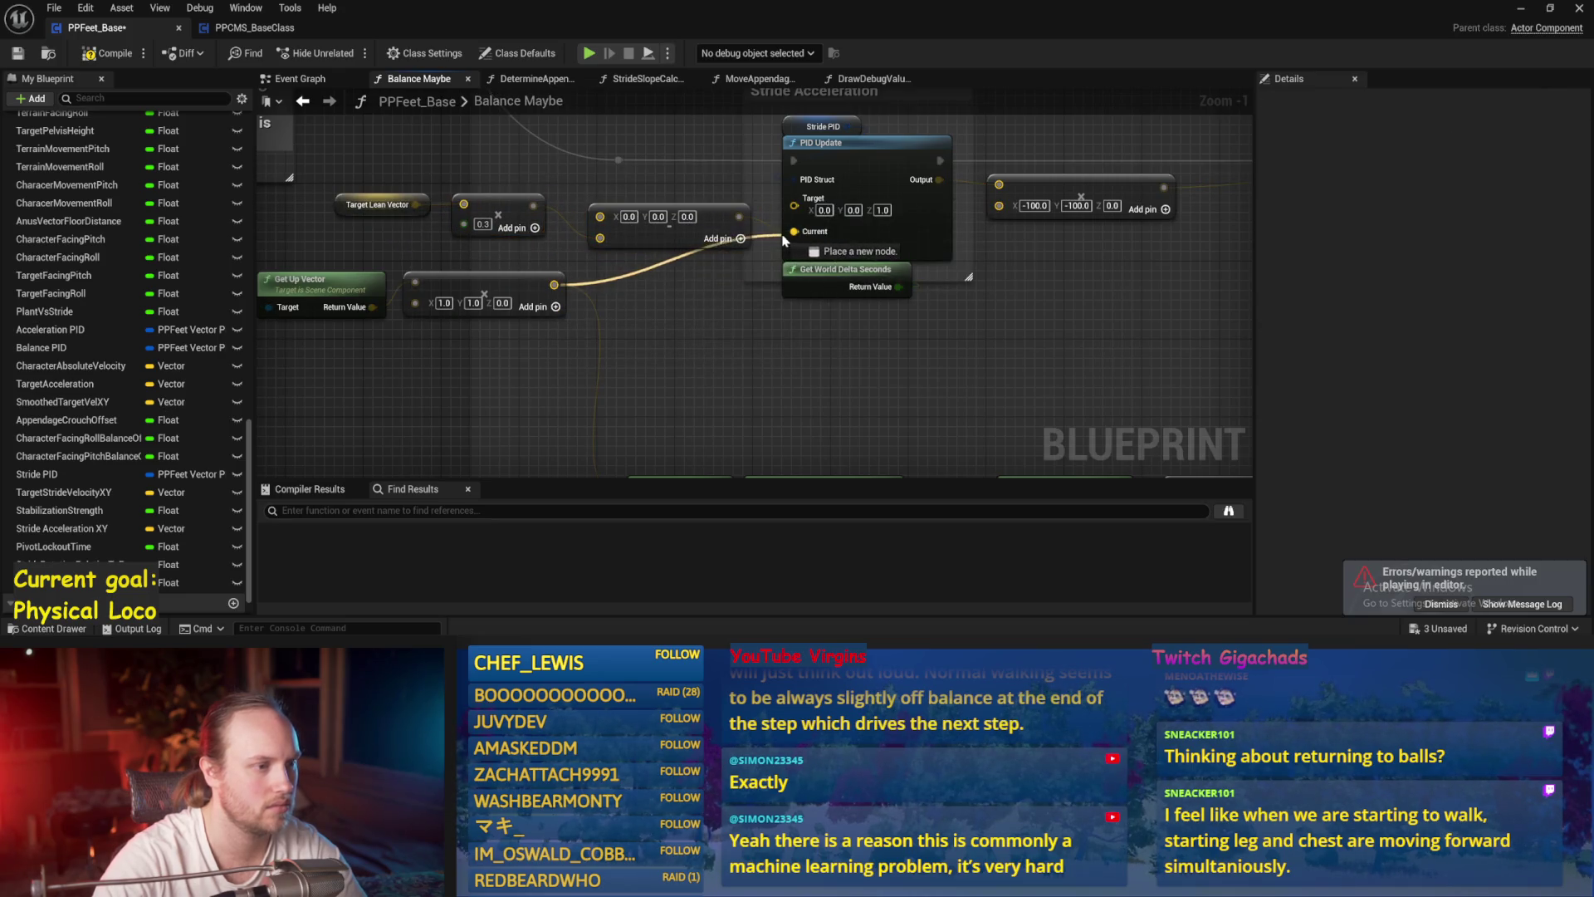
pyautogui.moveTo(1230, 345); pyautogui.dragTo(837, 365)
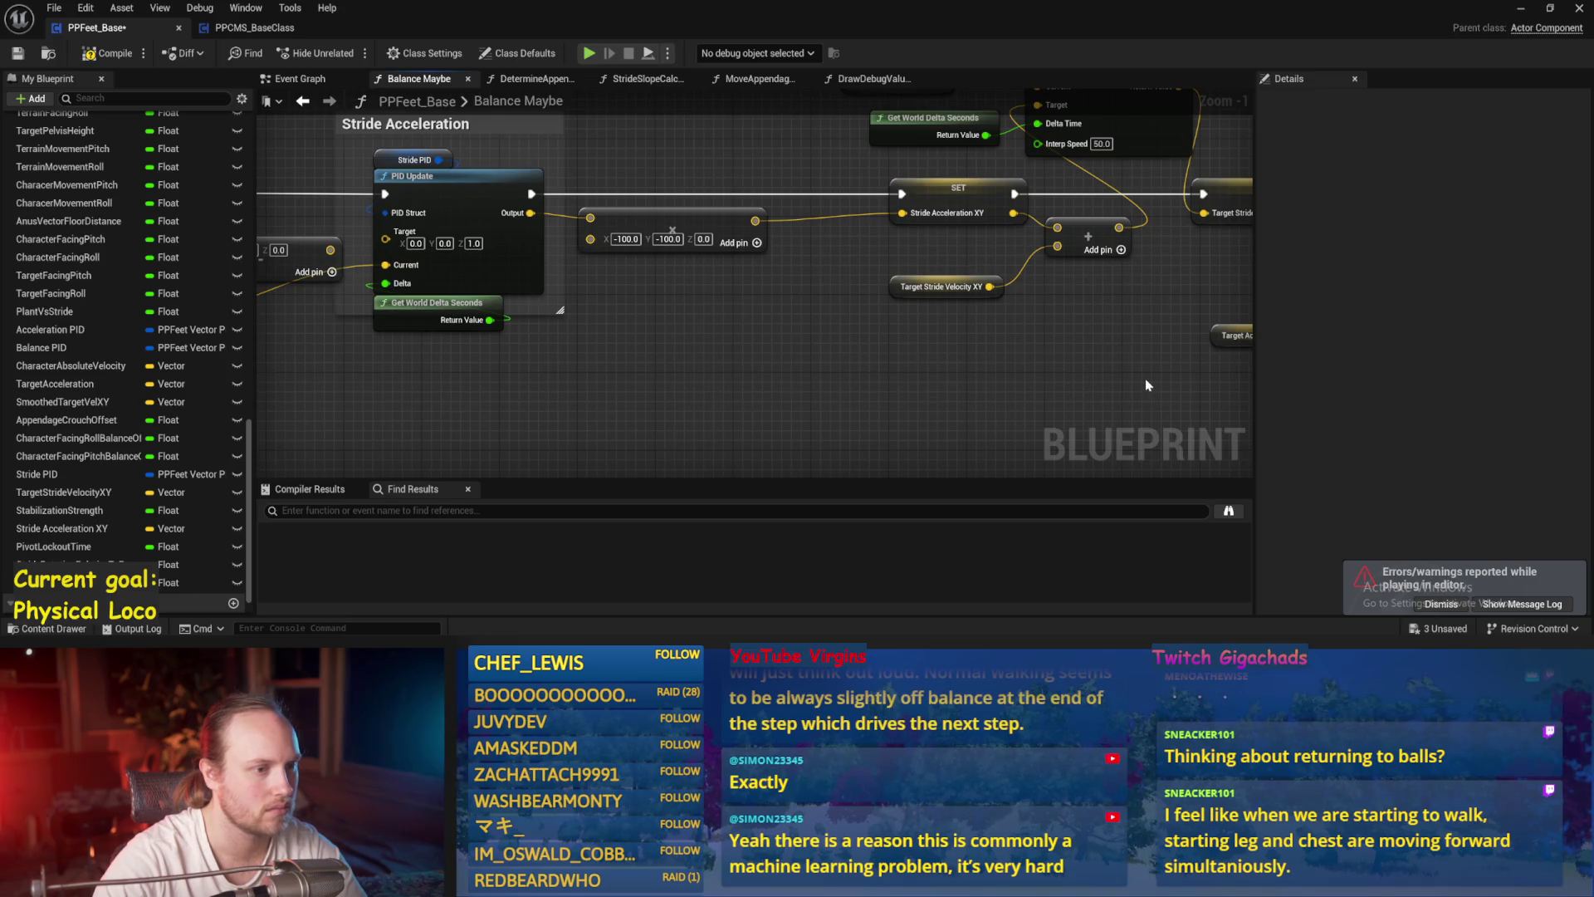
pyautogui.moveTo(1146, 379); pyautogui.dragTo(795, 363)
pyautogui.moveTo(1060, 327); pyautogui.dragTo(453, 292)
pyautogui.scroll(1, 452, 293)
pyautogui.moveTo(654, 420)
pyautogui.mouseDown()
pyautogui.moveTo(918, 233)
pyautogui.moveTo(861, 252)
pyautogui.mouseUp()
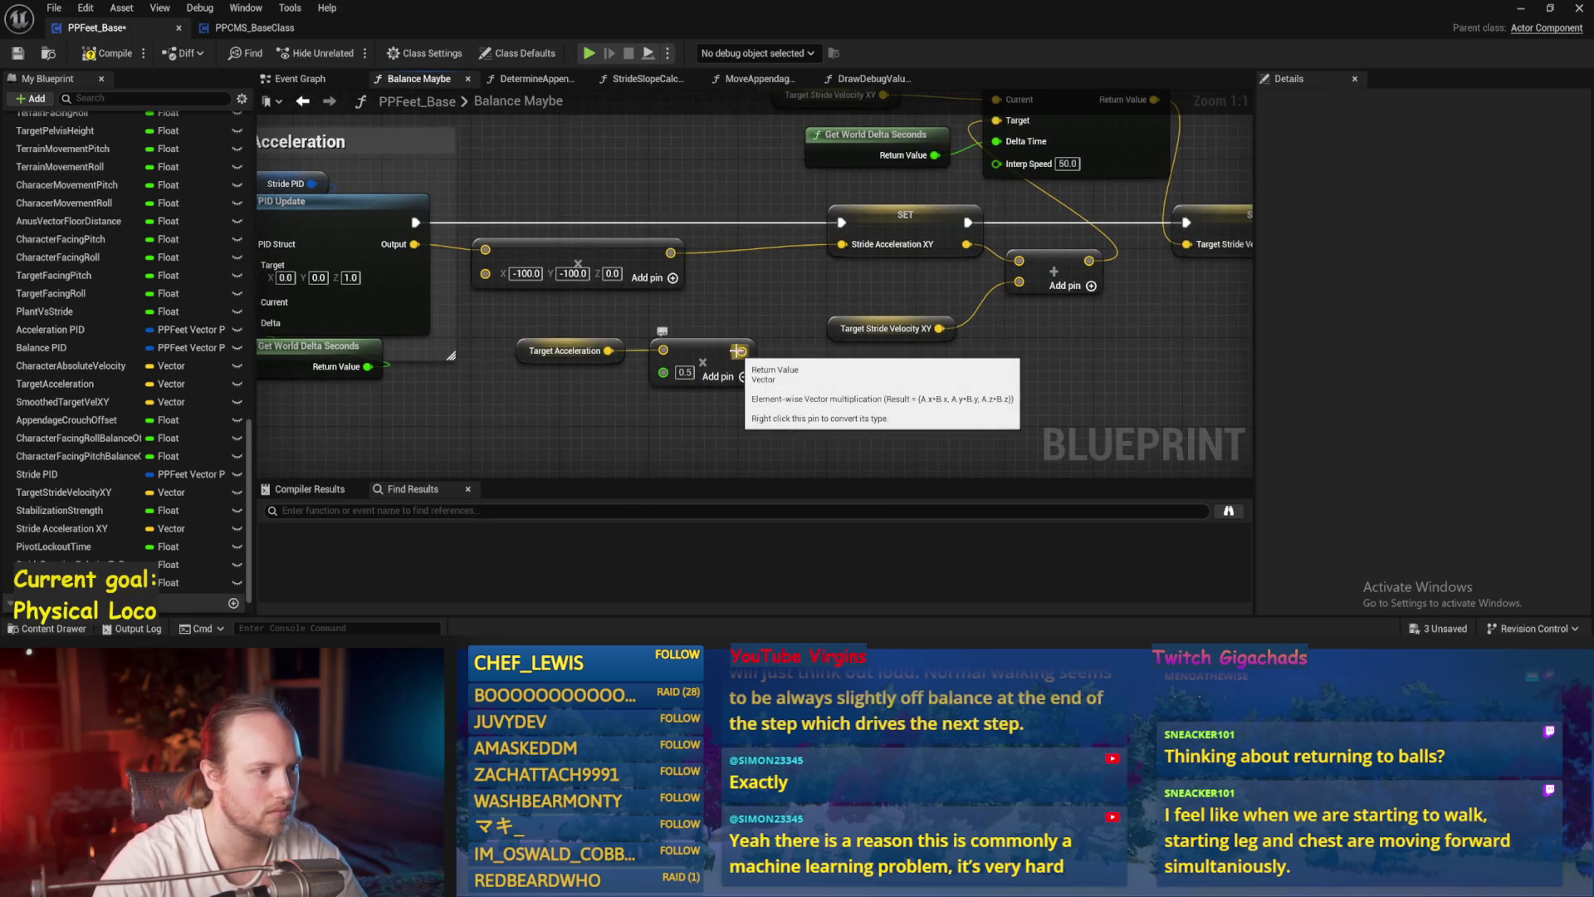
# - Add a vector Subtract removing 0.1-scaled Target Acceleration before SET Stride Acceleration XY
pyautogui.moveTo(746, 267); pyautogui.dragTo(746, 267)
pyautogui.press('Return')
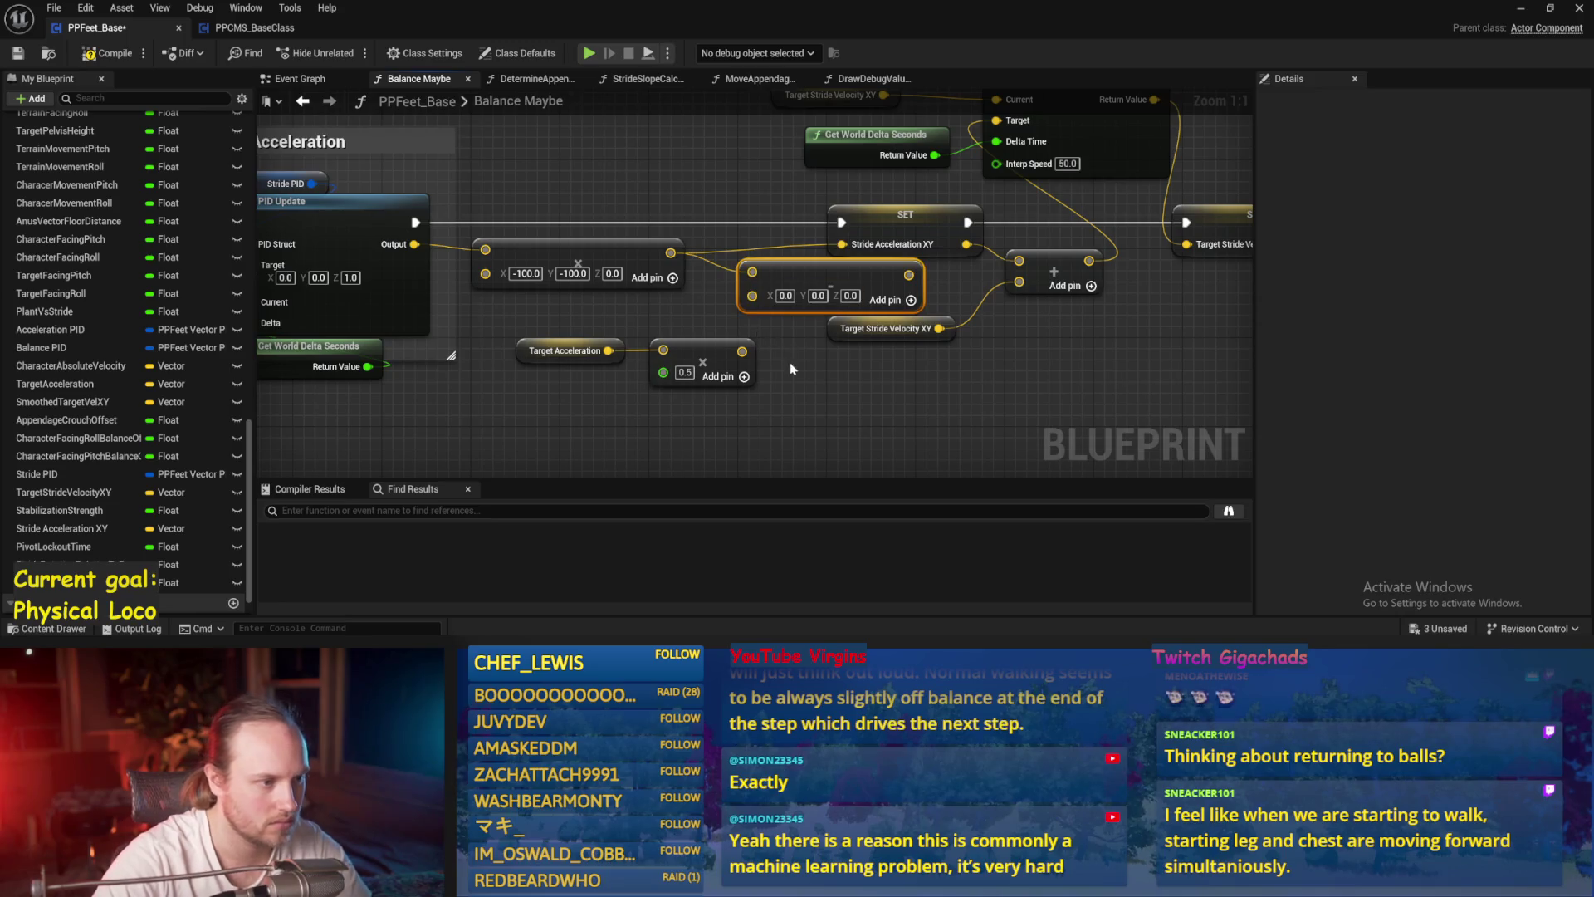
pyautogui.moveTo(744, 350)
pyautogui.mouseDown()
pyautogui.moveTo(752, 293)
pyautogui.moveTo(843, 244)
pyautogui.mouseUp()
pyautogui.press('Escape')
pyautogui.scroll(-3, 820, 199)
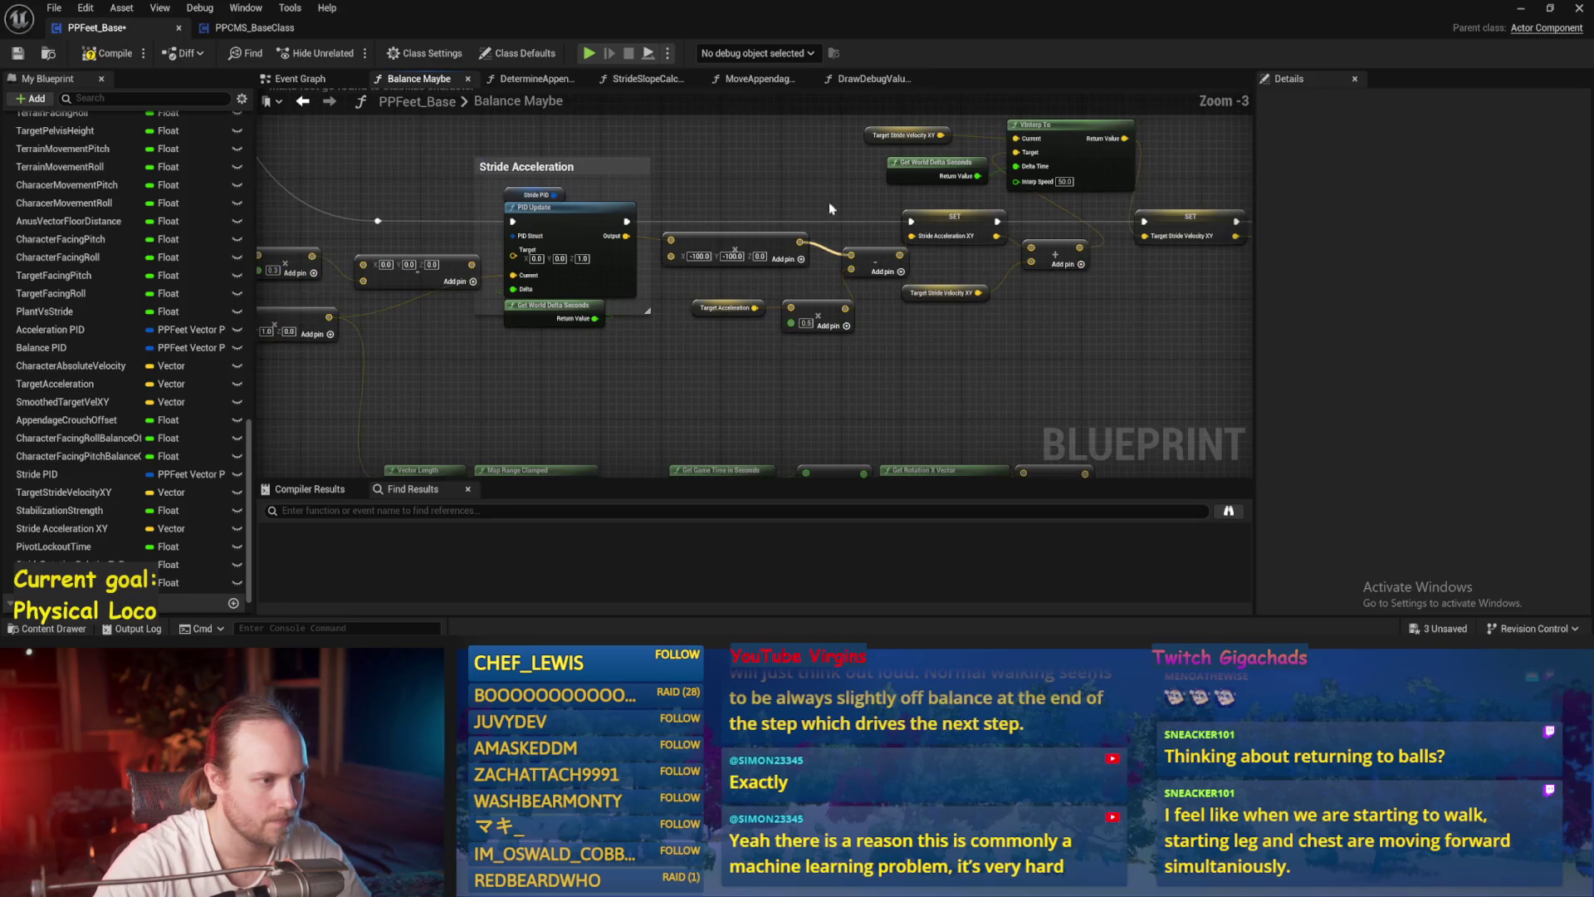
pyautogui.scroll(2, 865, 260)
pyautogui.moveTo(731, 276); pyautogui.dragTo(870, 290)
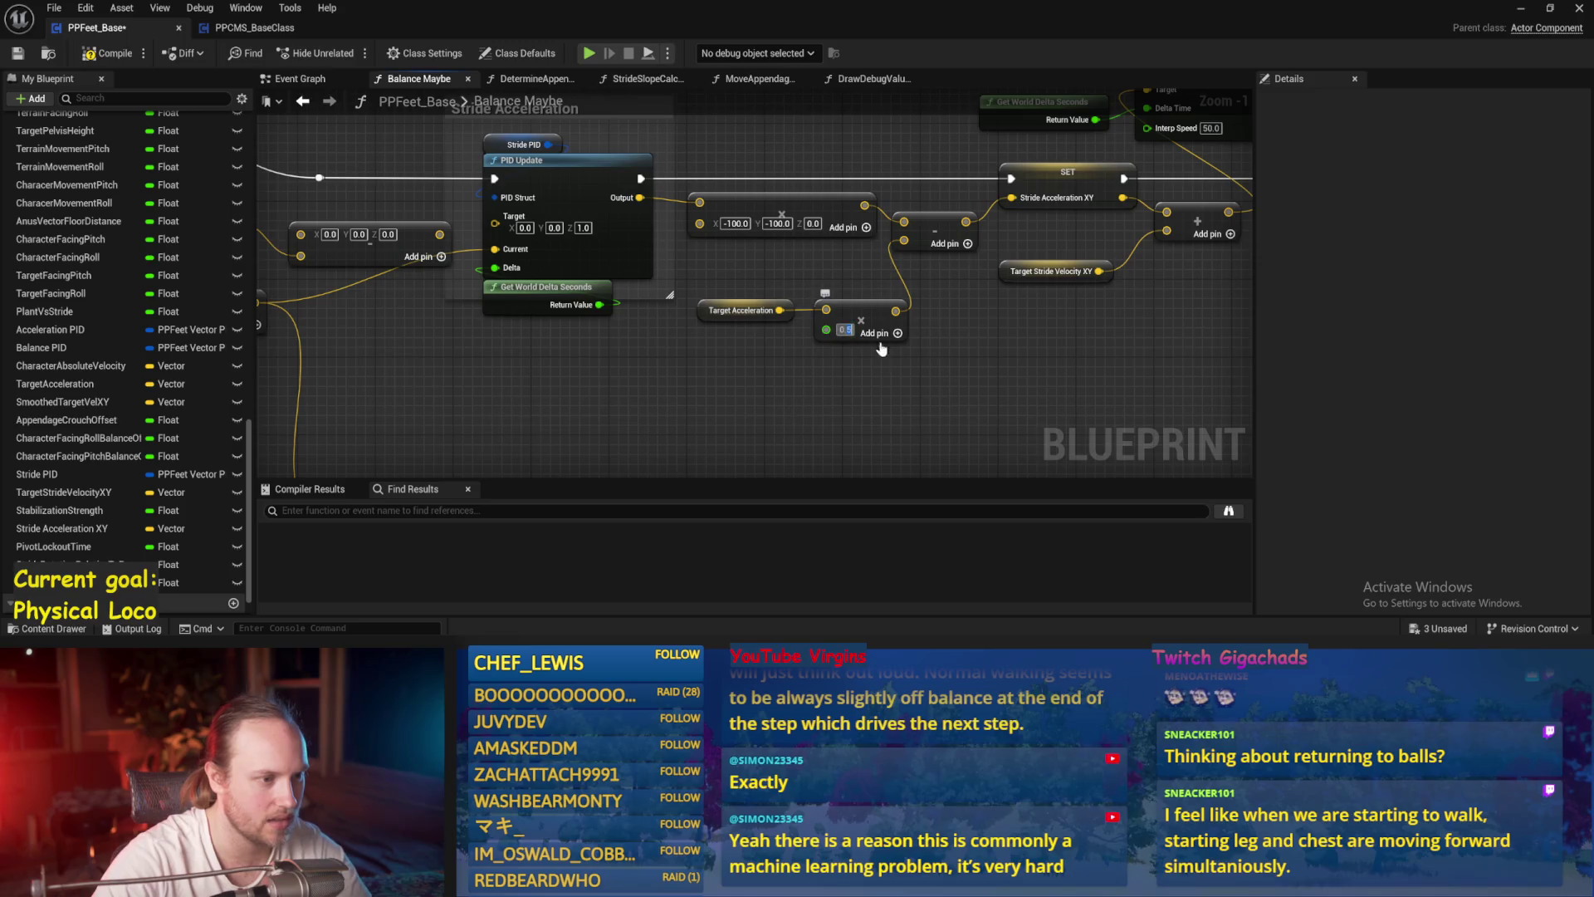
pyautogui.moveTo(586, 288); pyautogui.dragTo(943, 296)
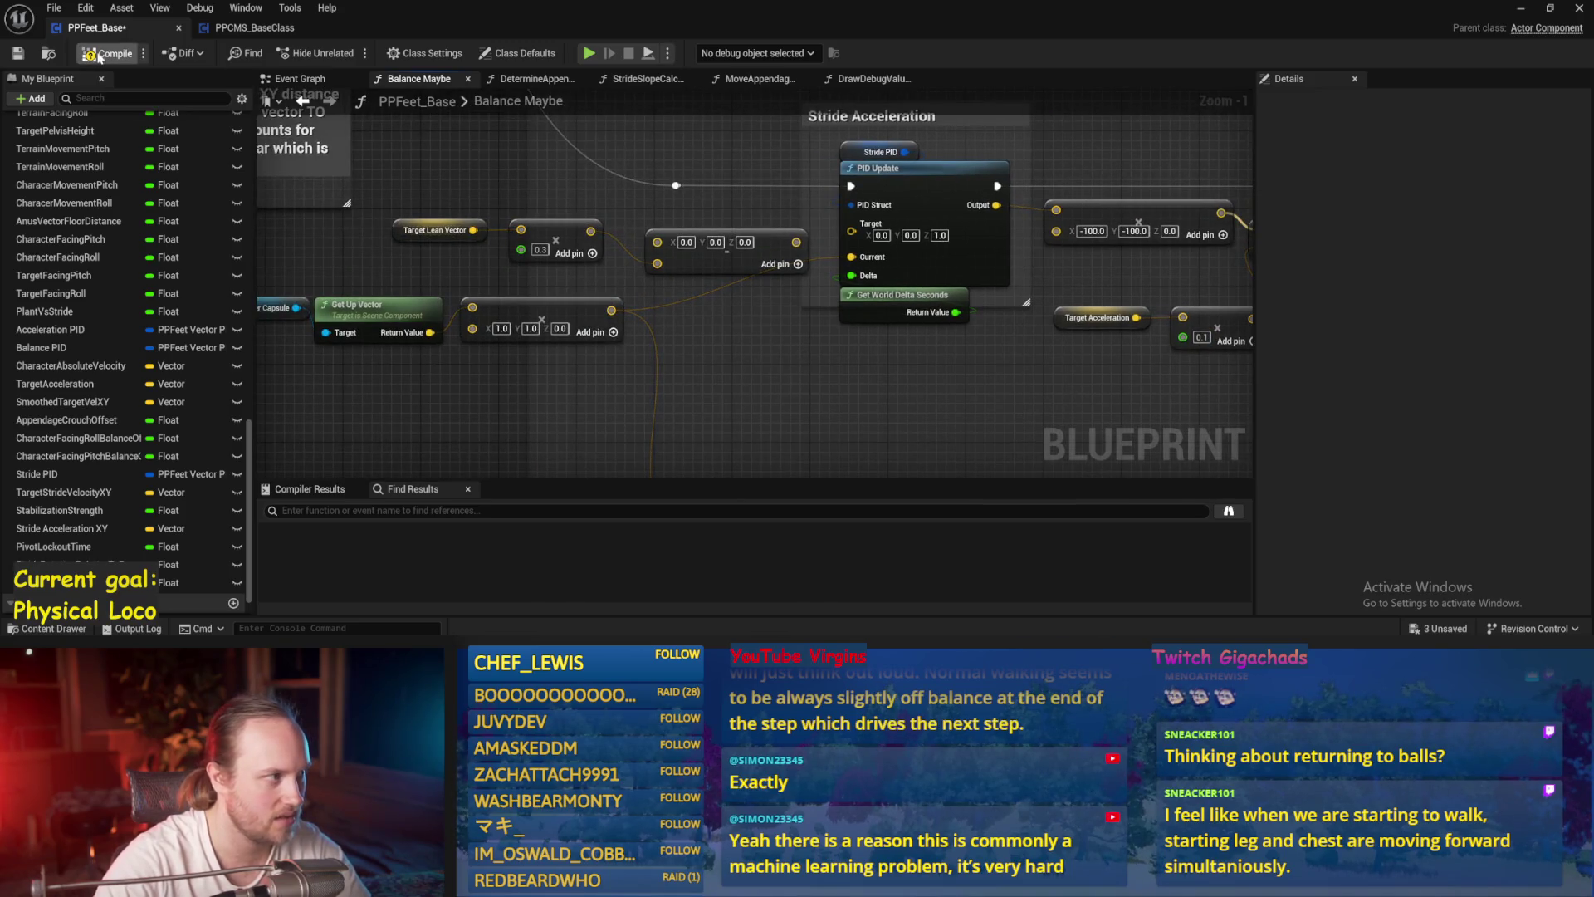
pyautogui.click(1516, 10)
# - Play-test the reworked stride acceleration, then pan back to the Stride Acceleration nodes
pyautogui.hotkey('alt', 'p')
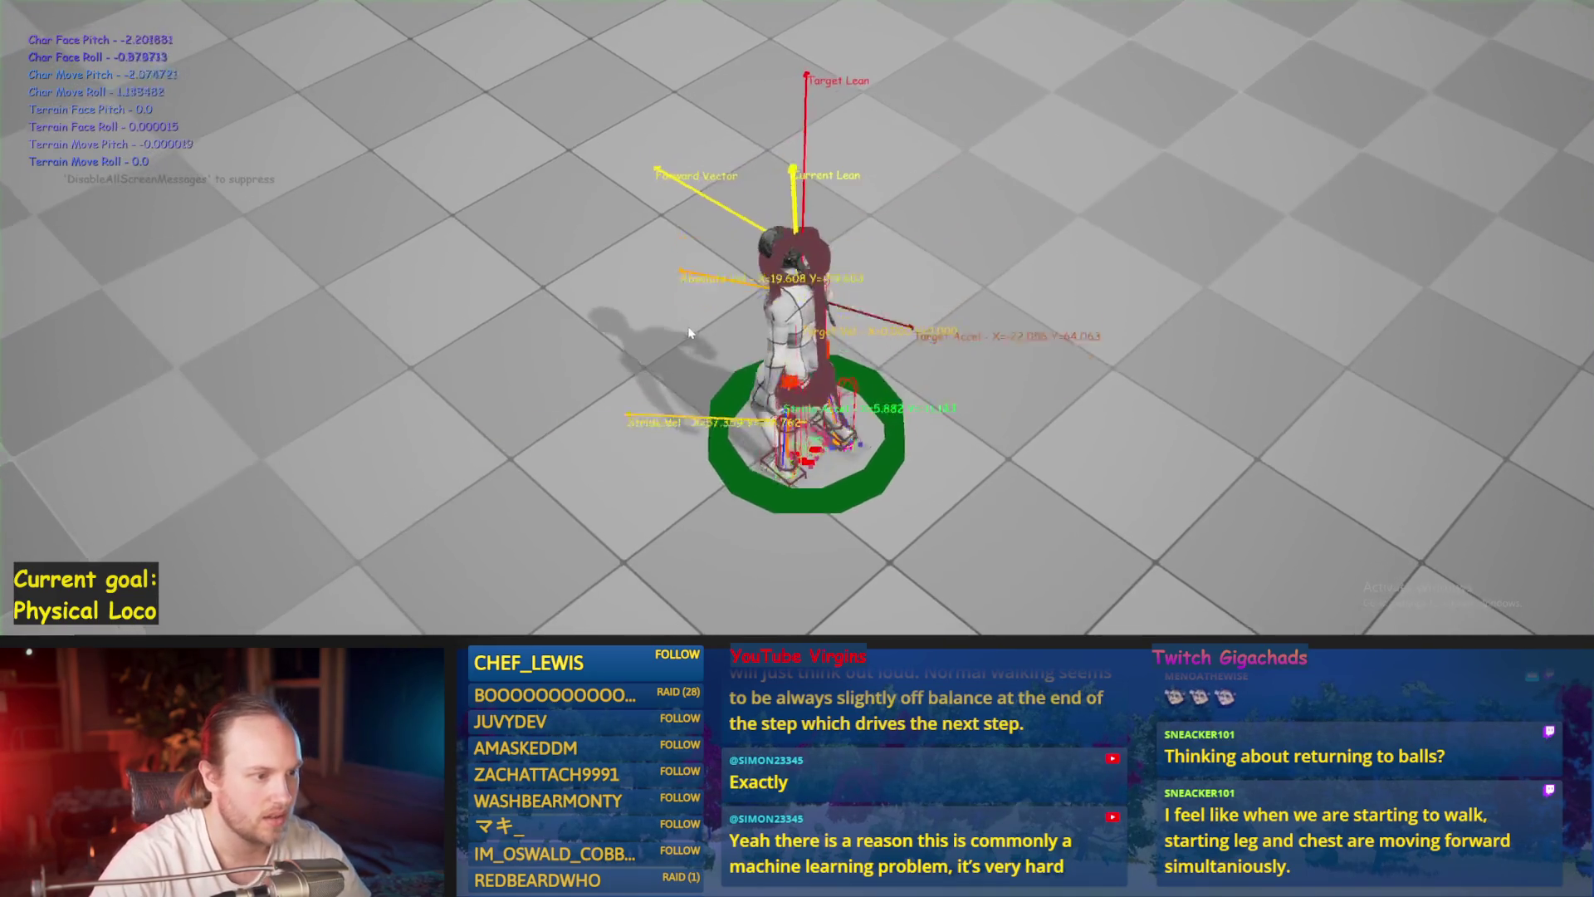
pyautogui.press('Escape')
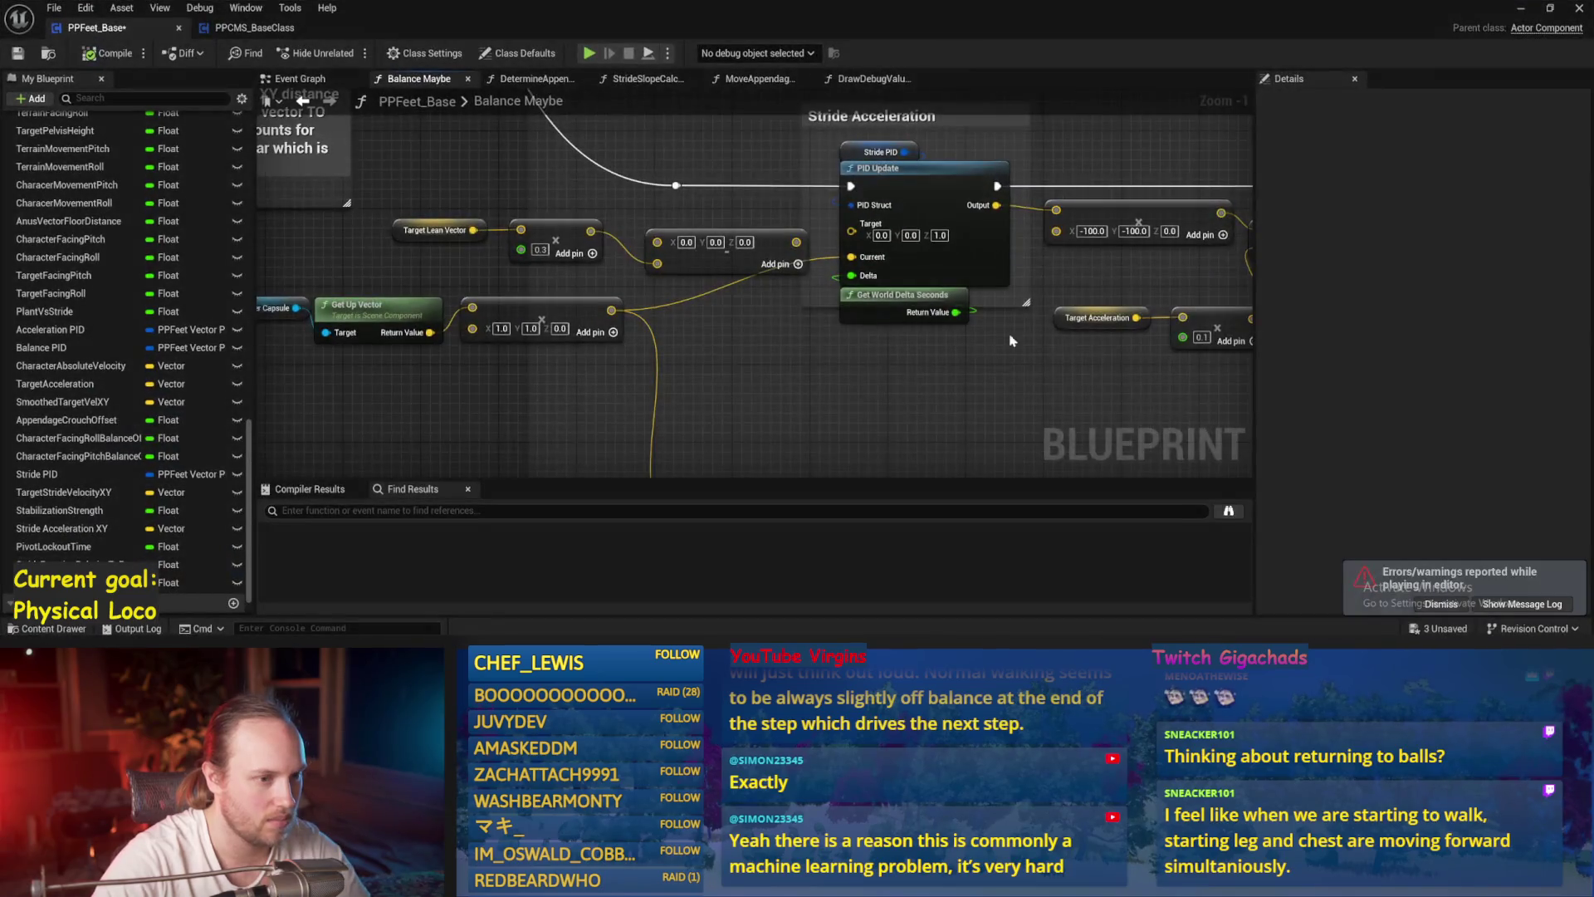
pyautogui.moveTo(1011, 340); pyautogui.dragTo(878, 340)
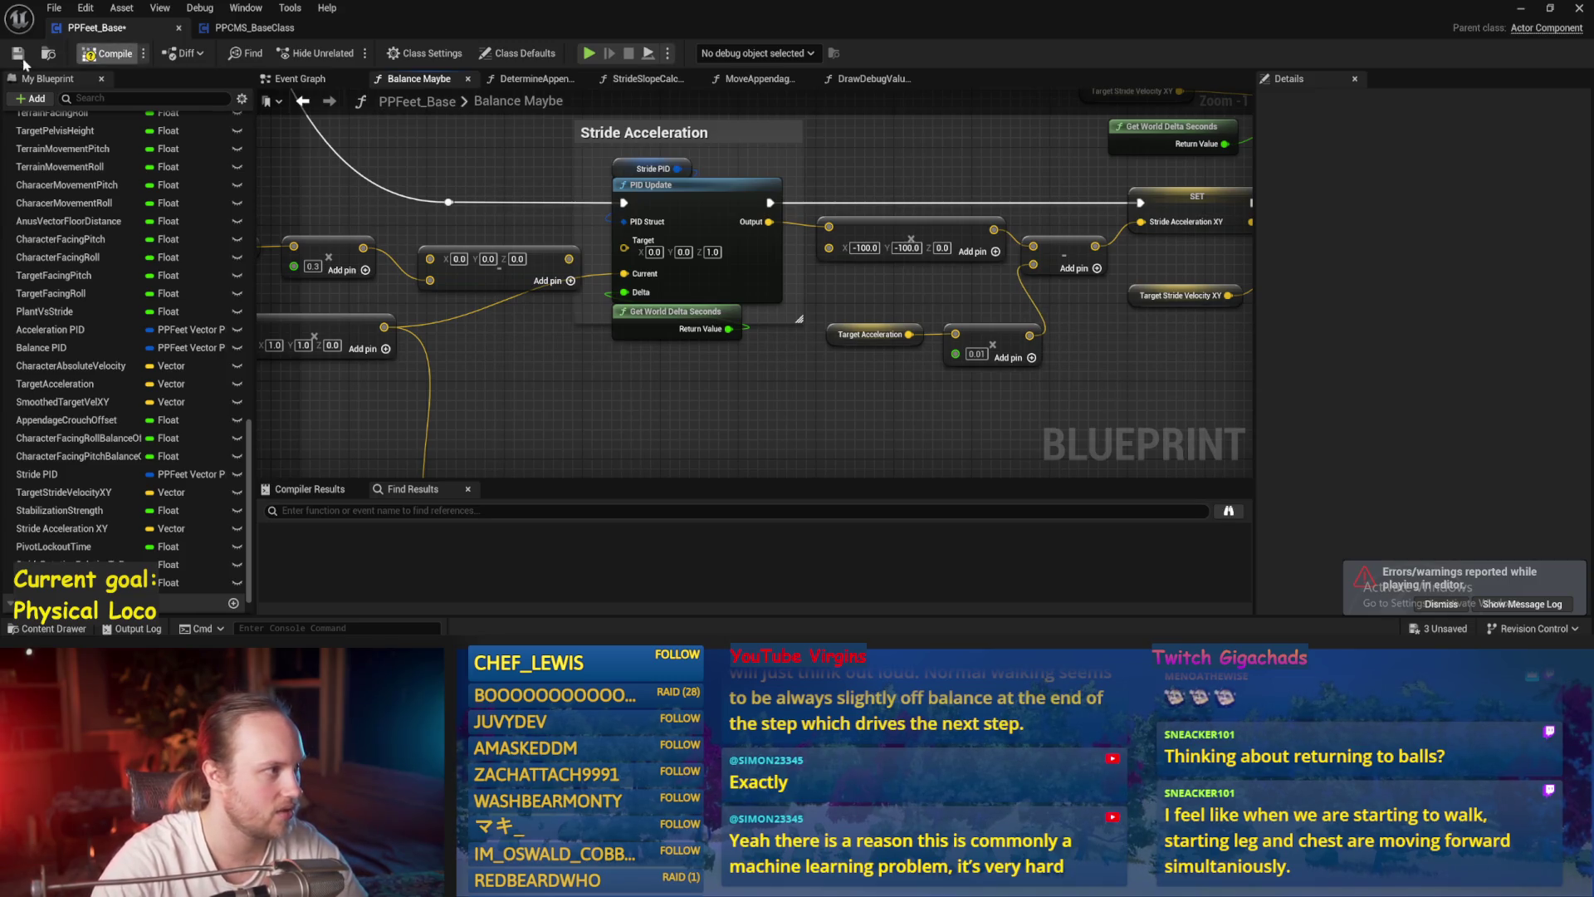
# - Pan the Balance Maybe graph between the Stride Acceleration and Balance PID nodes
pyautogui.moveTo(1030, 189)
pyautogui.mouseDown()
pyautogui.moveTo(693, 311)
pyautogui.moveTo(656, 276)
pyautogui.moveTo(327, 220)
pyautogui.mouseUp()
pyautogui.moveTo(547, 314); pyautogui.dragTo(1015, 296)
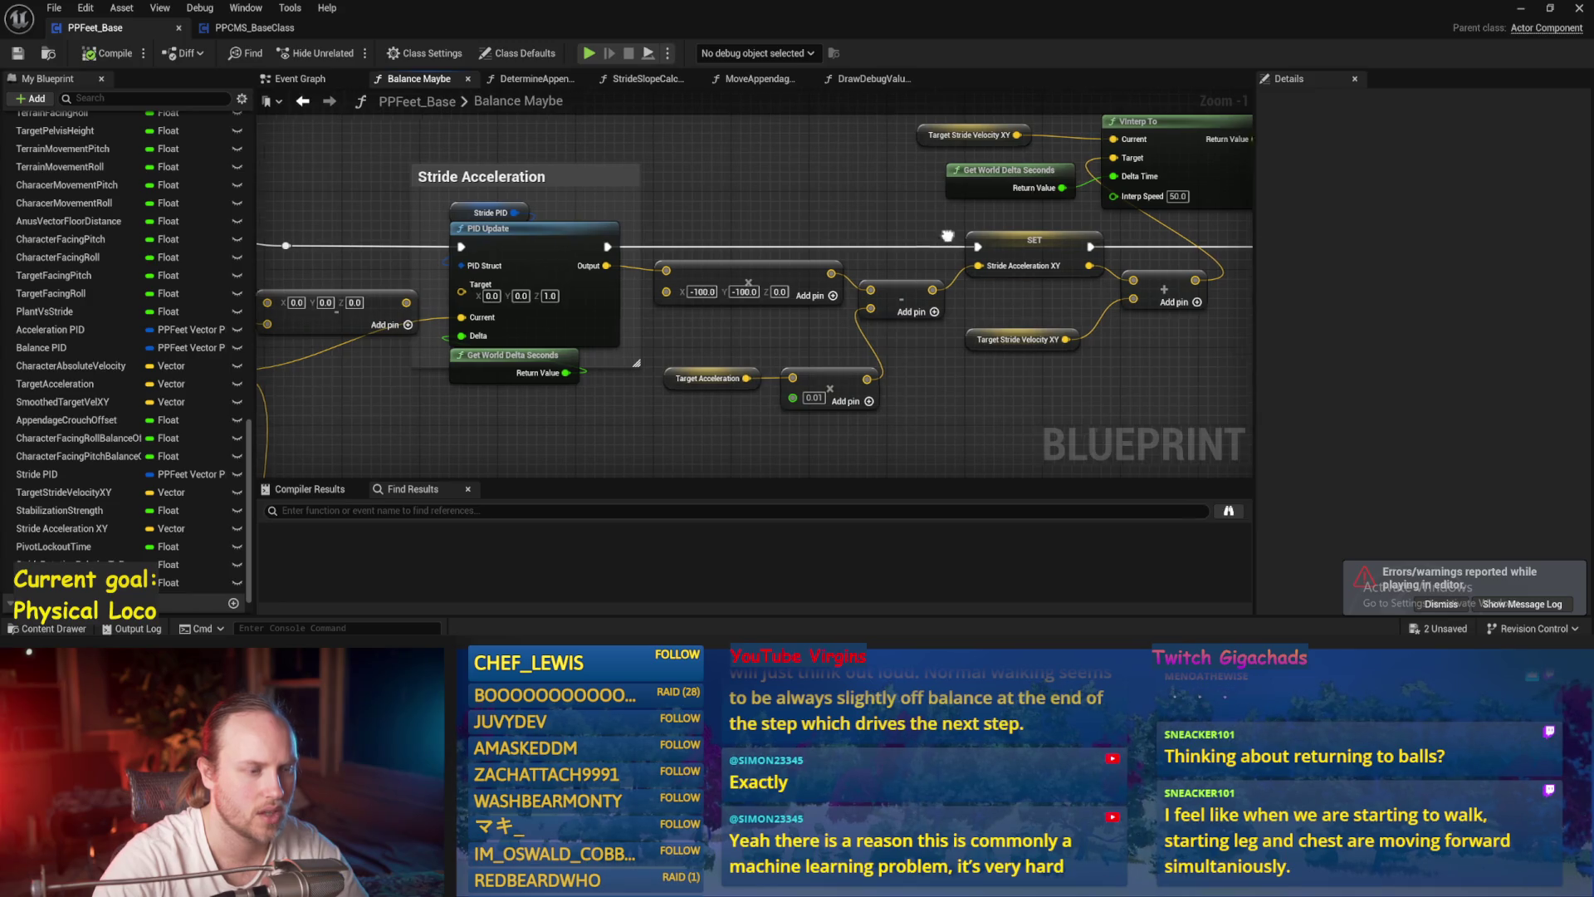
pyautogui.moveTo(1246, 332); pyautogui.dragTo(789, 365)
pyautogui.moveTo(1403, 399)
pyautogui.mouseDown()
pyautogui.moveTo(945, 433)
pyautogui.moveTo(1327, 331)
pyautogui.mouseUp()
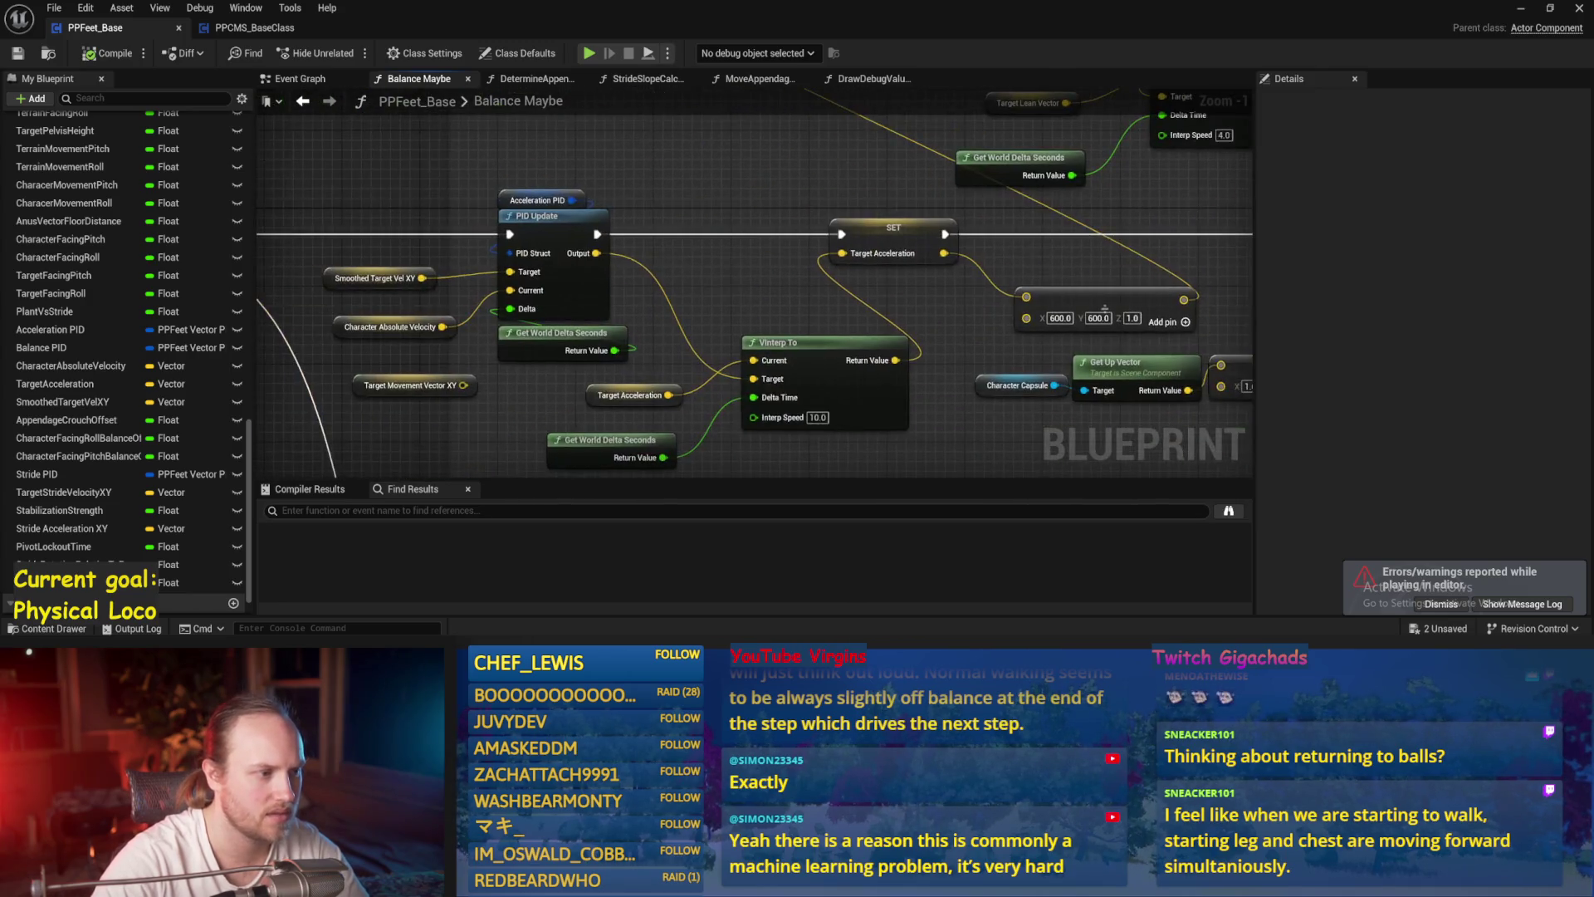
pyautogui.scroll(-1, 719, 309)
pyautogui.moveTo(718, 309)
pyautogui.mouseDown()
pyautogui.moveTo(655, 227)
pyautogui.moveTo(798, 296)
pyautogui.moveTo(712, 283)
pyautogui.mouseUp()
pyautogui.scroll(1, 712, 283)
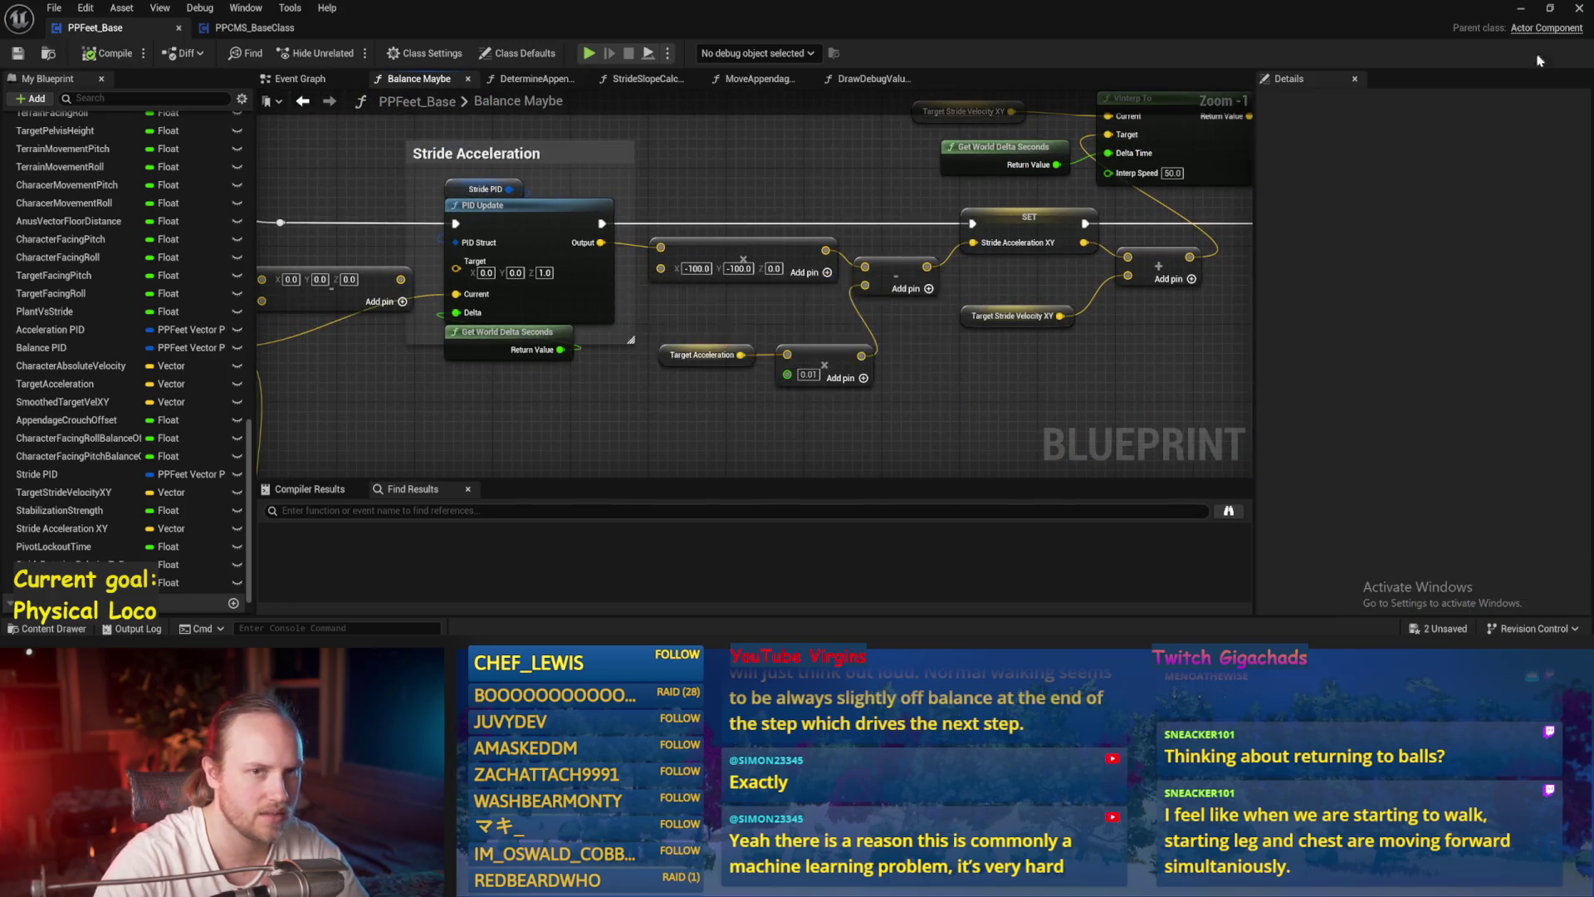
# - Watch the play test, stop it, and dock PPFeet_Base on the screen's right half
pyautogui.click(1520, 11)
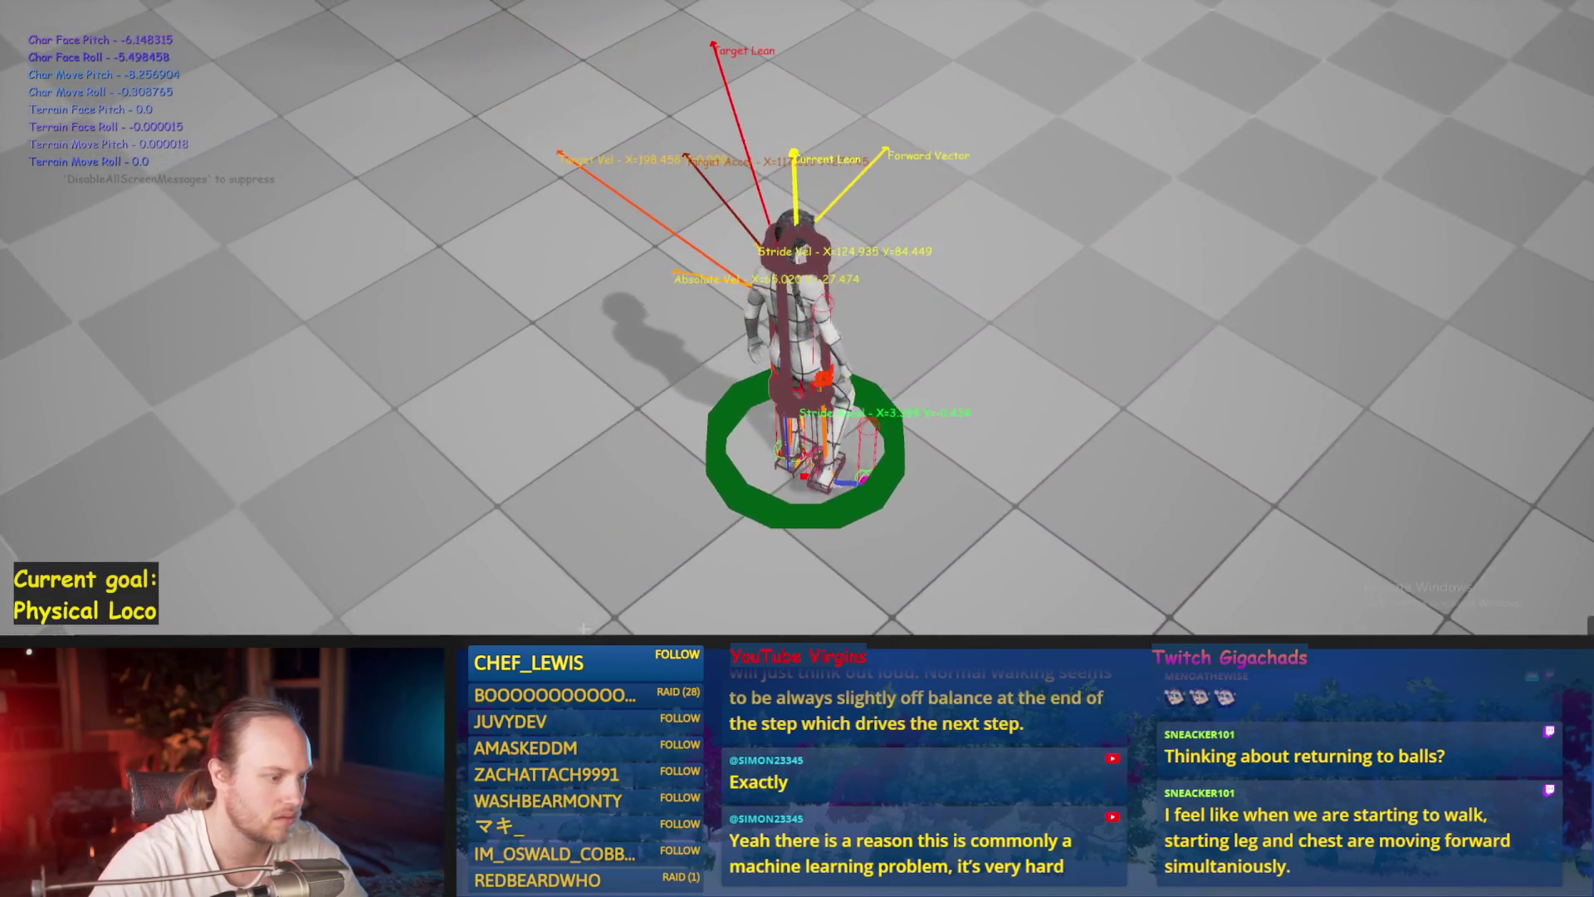
pyautogui.press('Escape')
pyautogui.moveTo(651, 622)
pyautogui.click(656, 571)
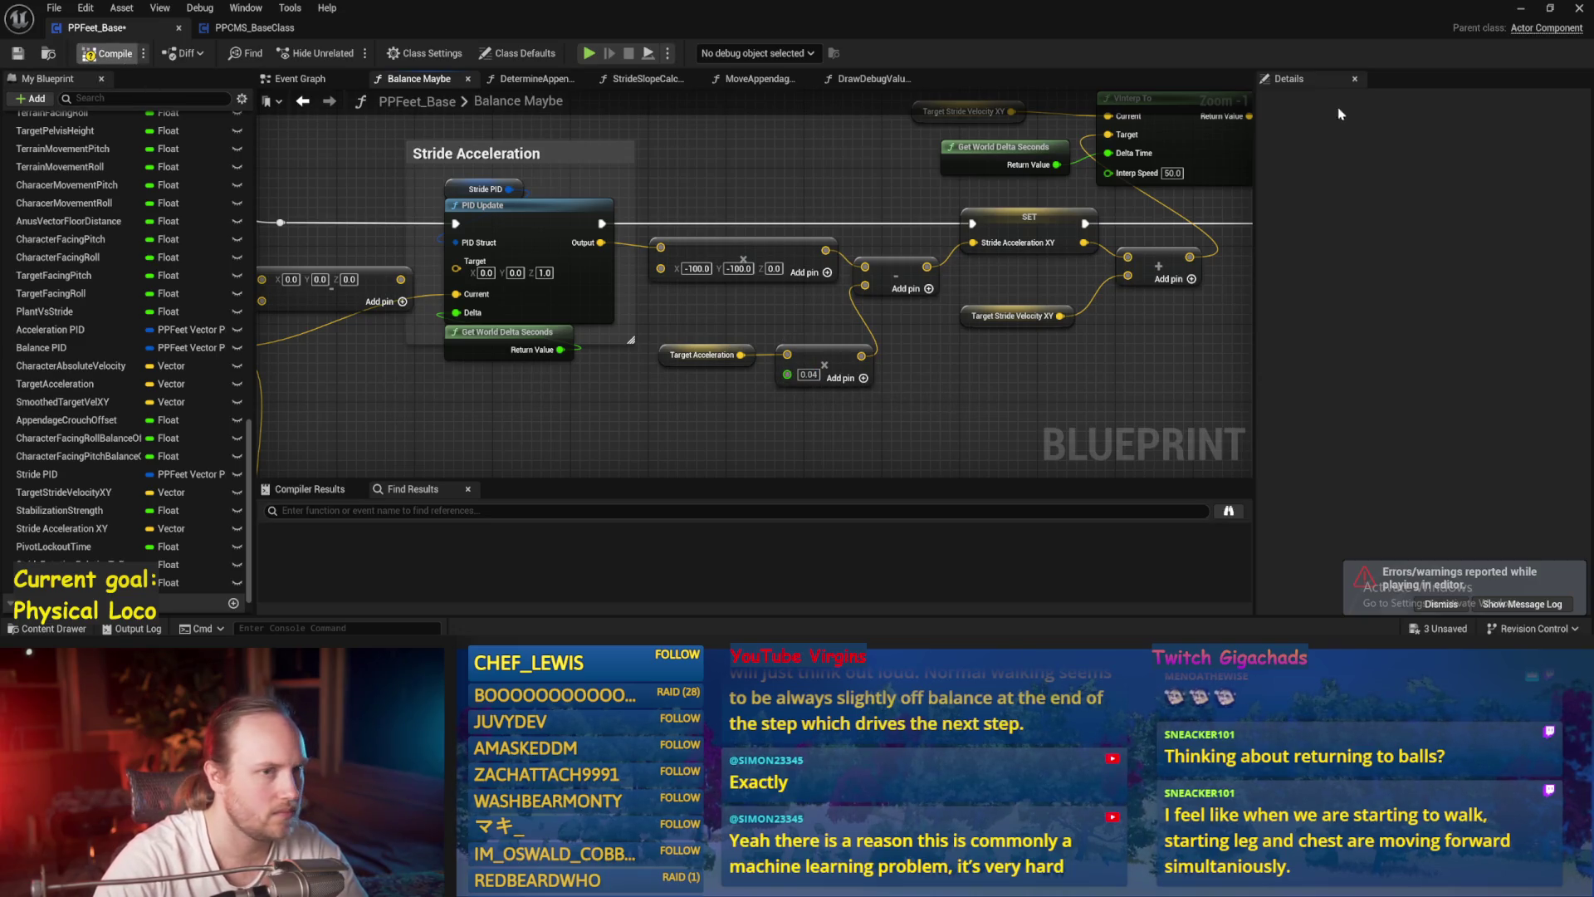
pyautogui.moveTo(1084, 12); pyautogui.dragTo(1590, 12)
# - Snap the level viewport to the left half and run two play tests
pyautogui.click(471, 211)
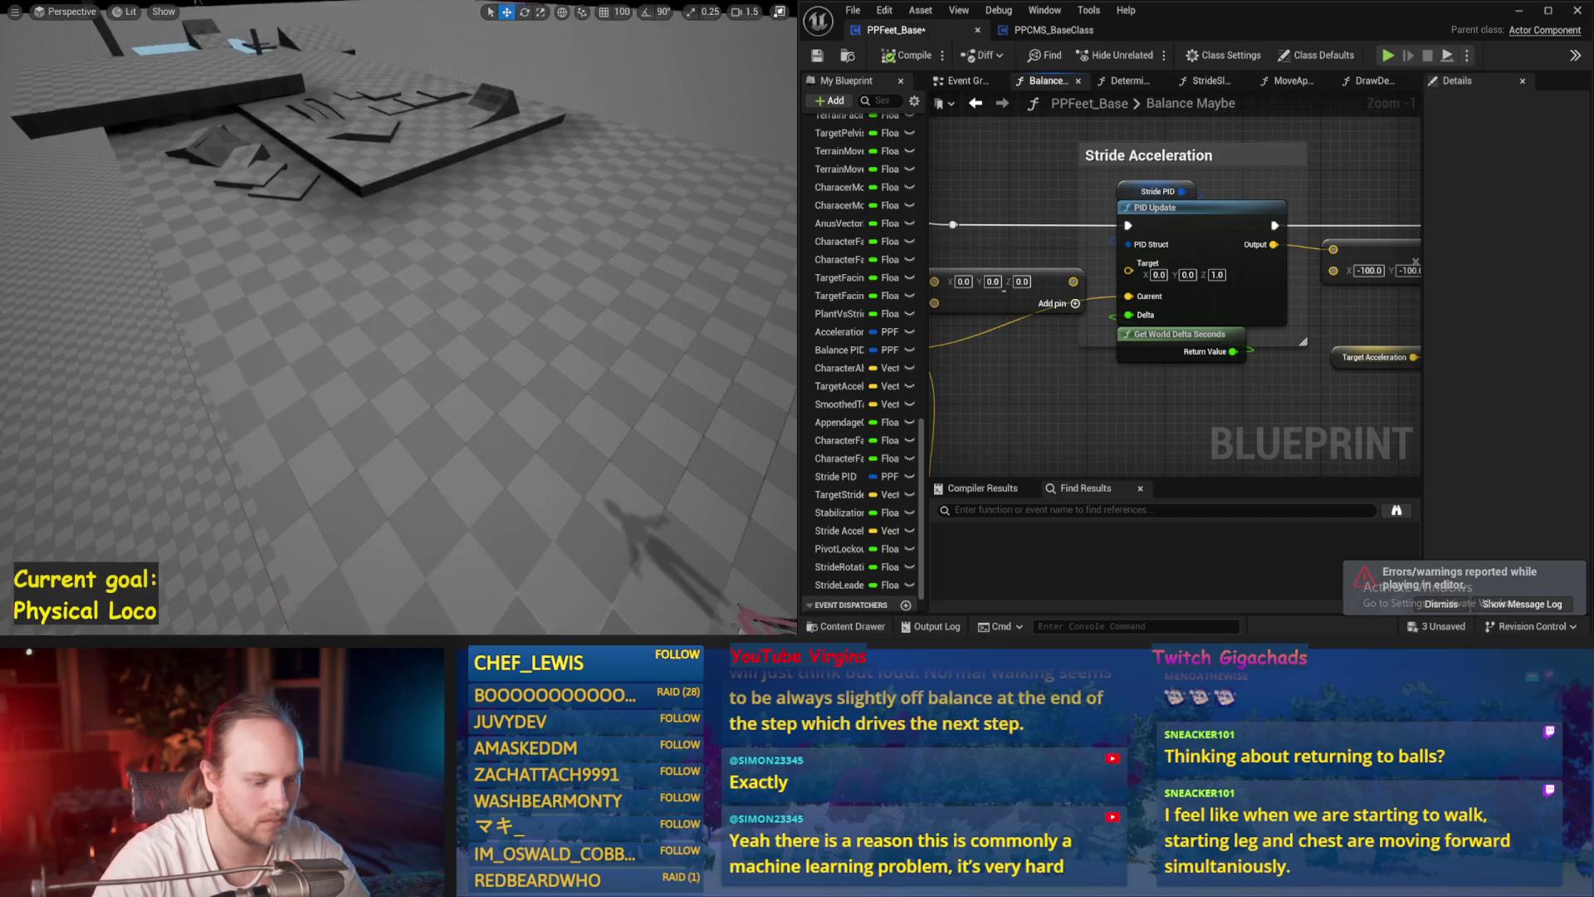
pyautogui.hotkey('alt', 'p')
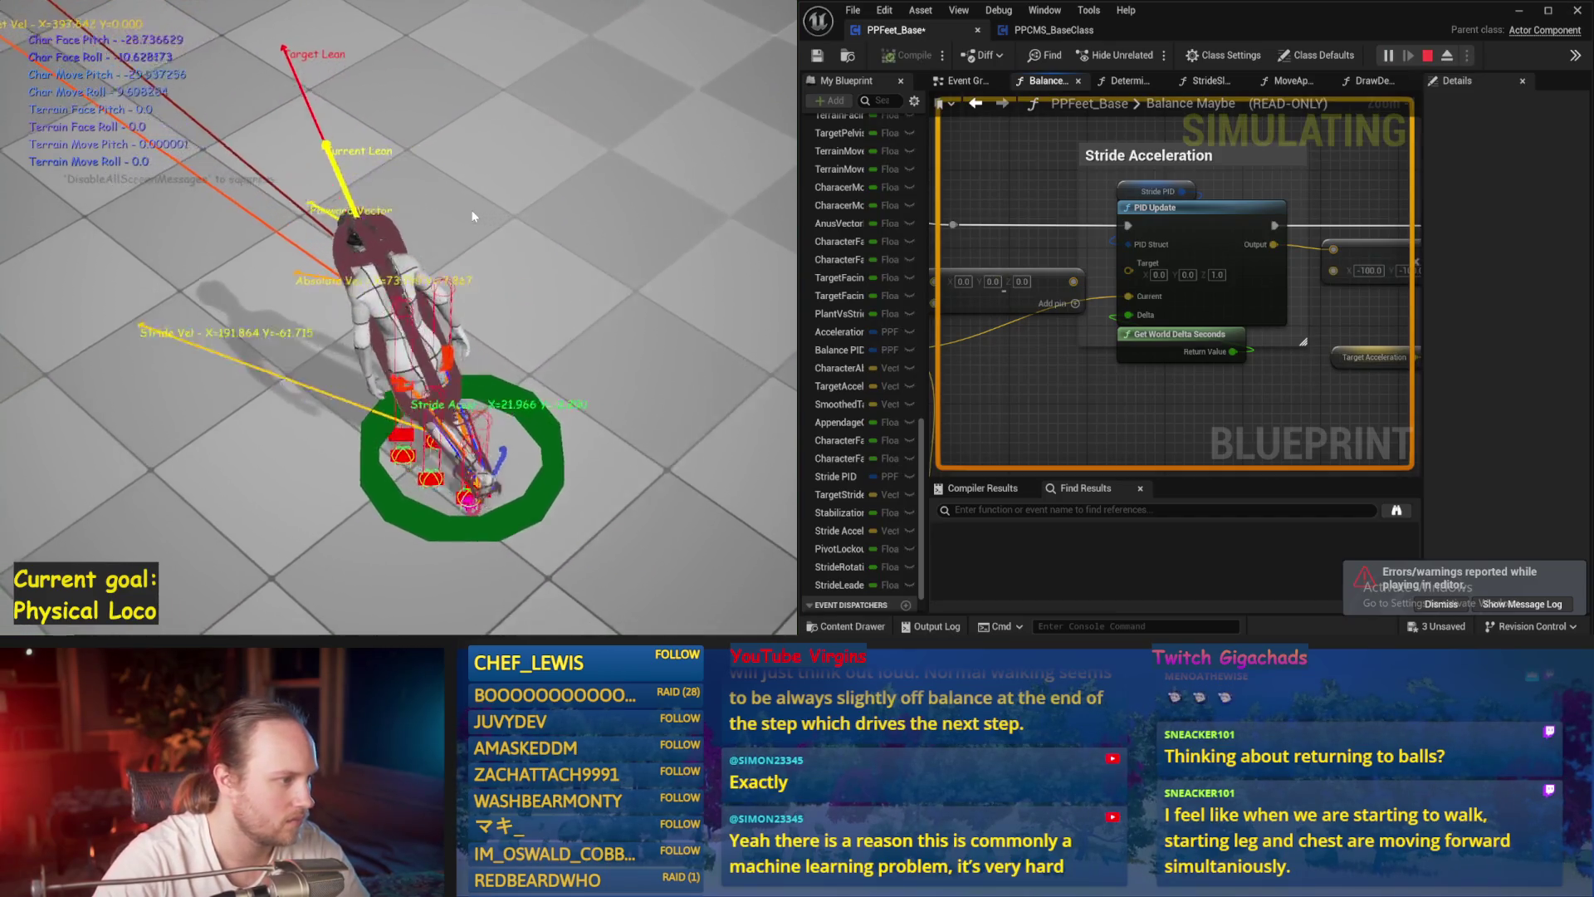
pyautogui.press('Escape')
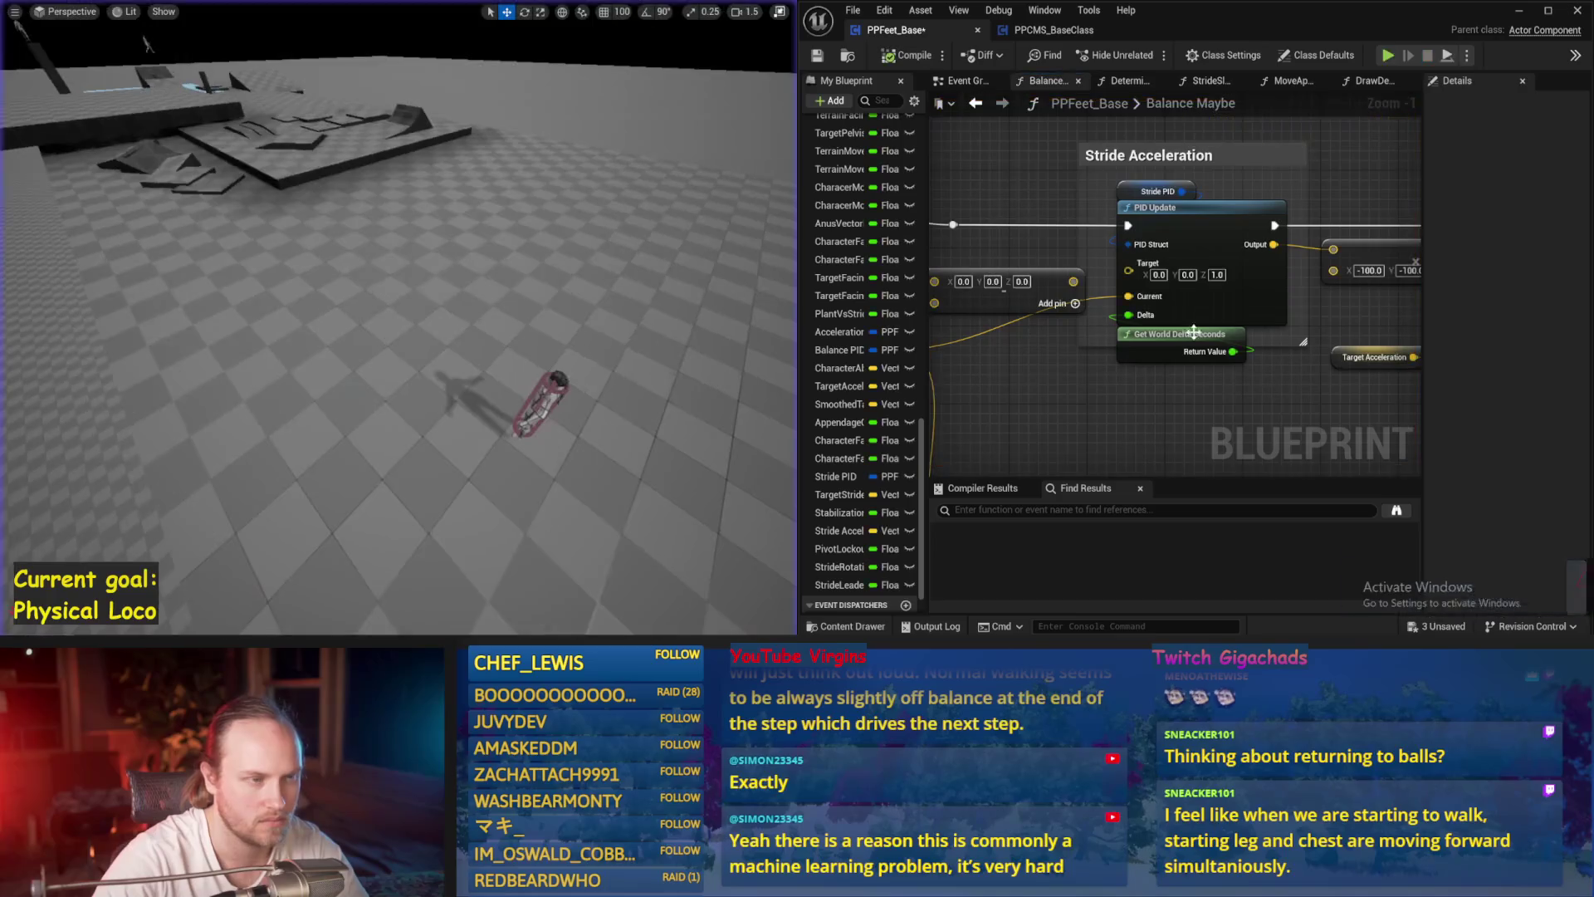
pyautogui.hotkey('alt', 'p')
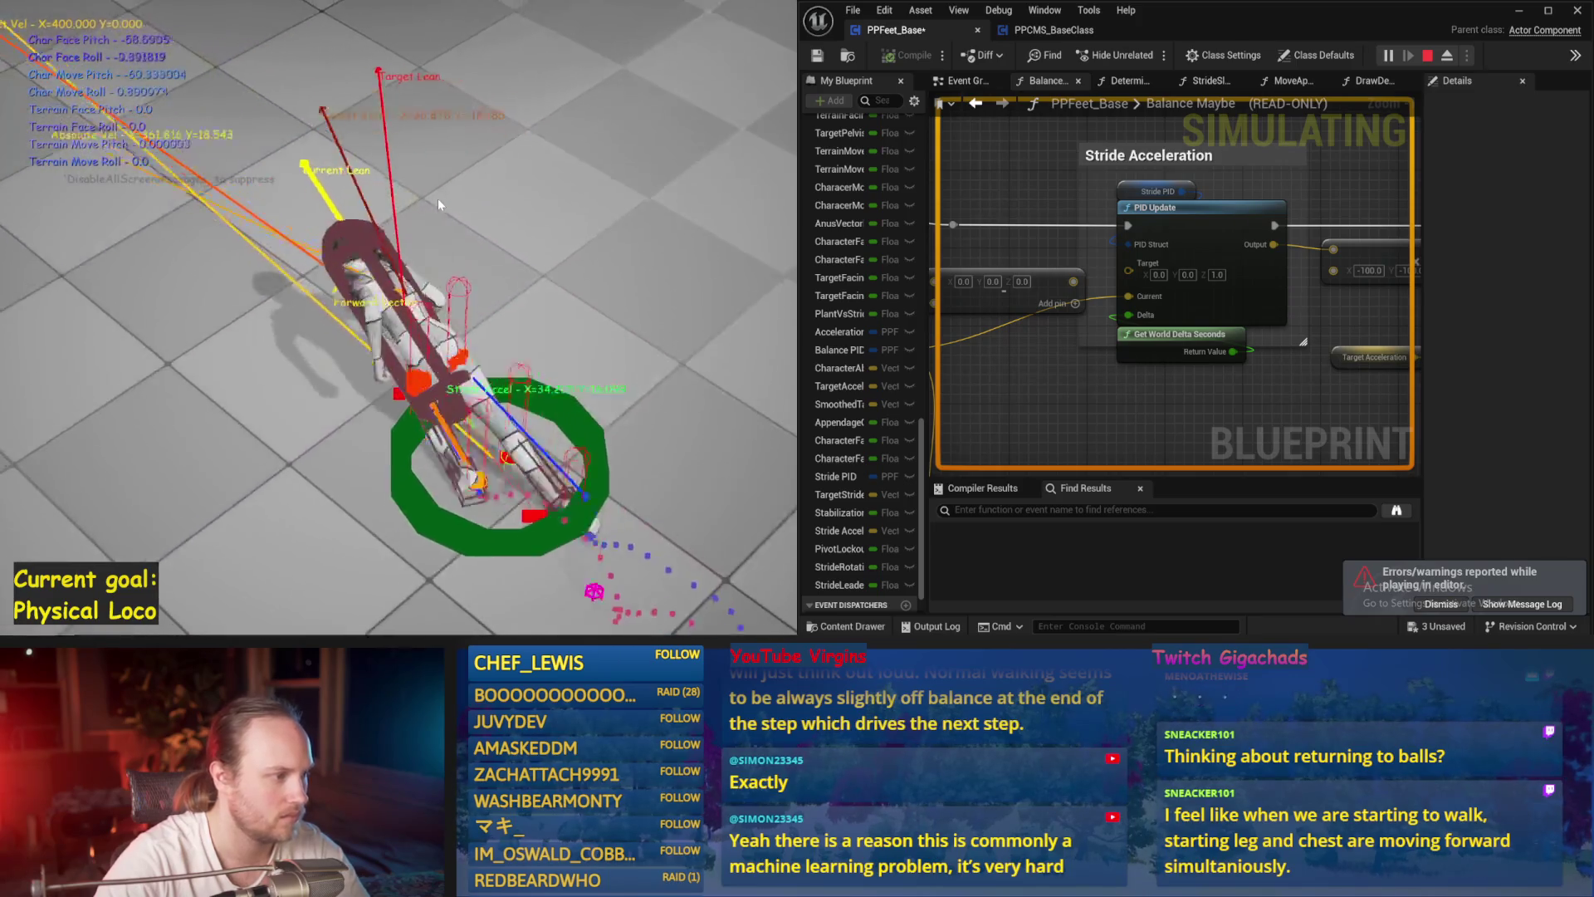
pyautogui.press('Escape')
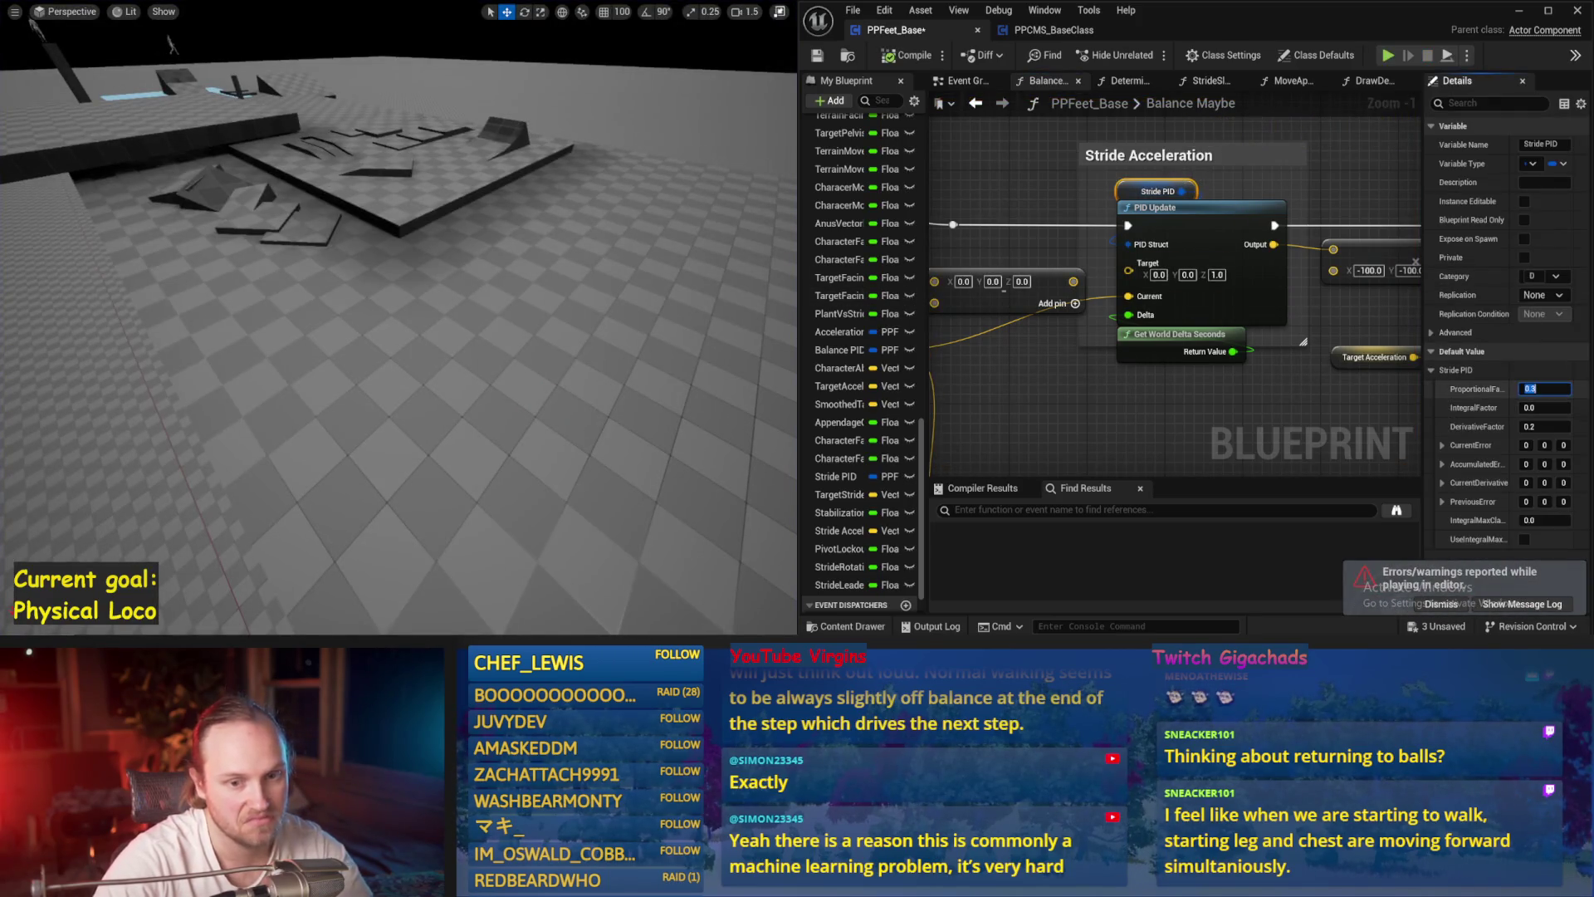
# - Simulate twice with Stride PID ProportionalFactor 0.4, then save the map with Ctrl+S
pyautogui.moveTo(608, 321); pyautogui.dragTo(465, 308)
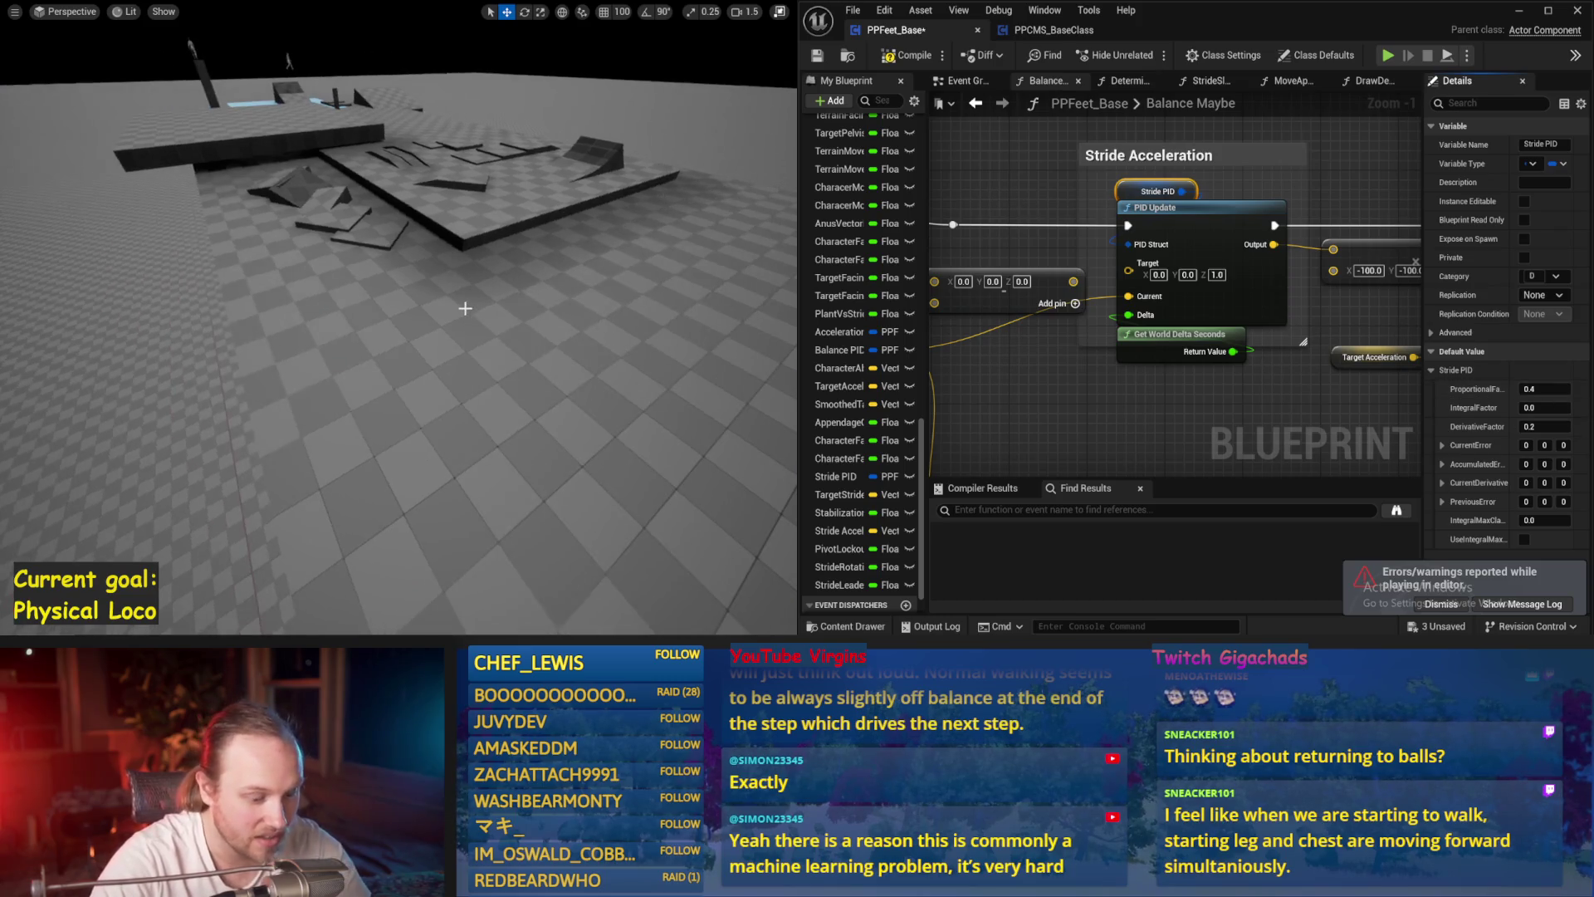
pyautogui.hotkey('alt', 's')
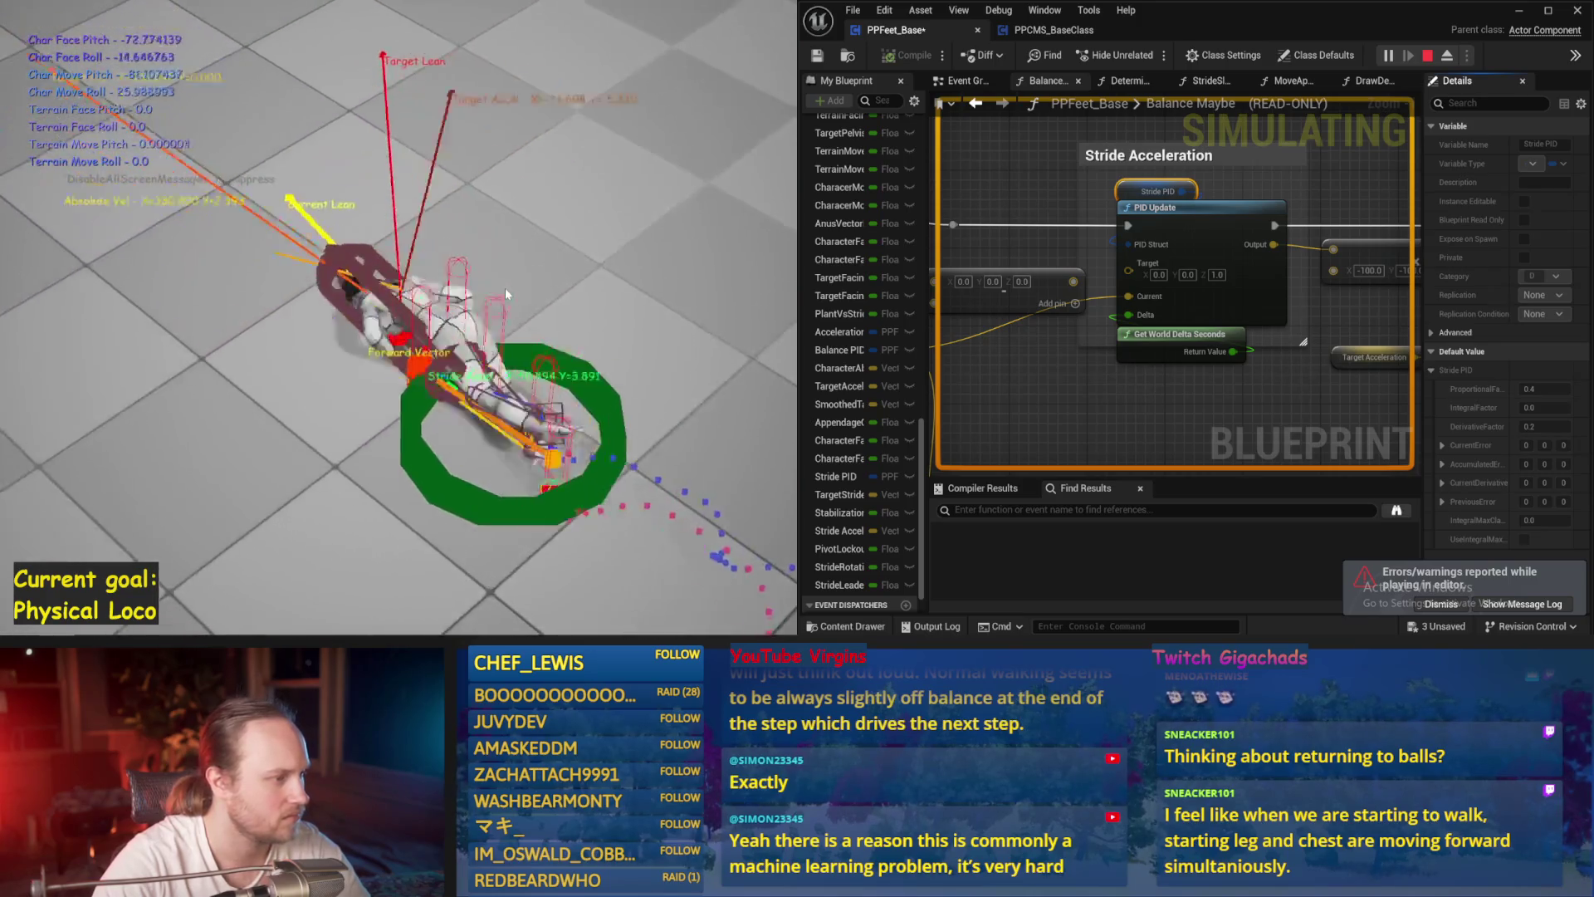
pyautogui.press('Escape')
pyautogui.hotkey('alt', 's')
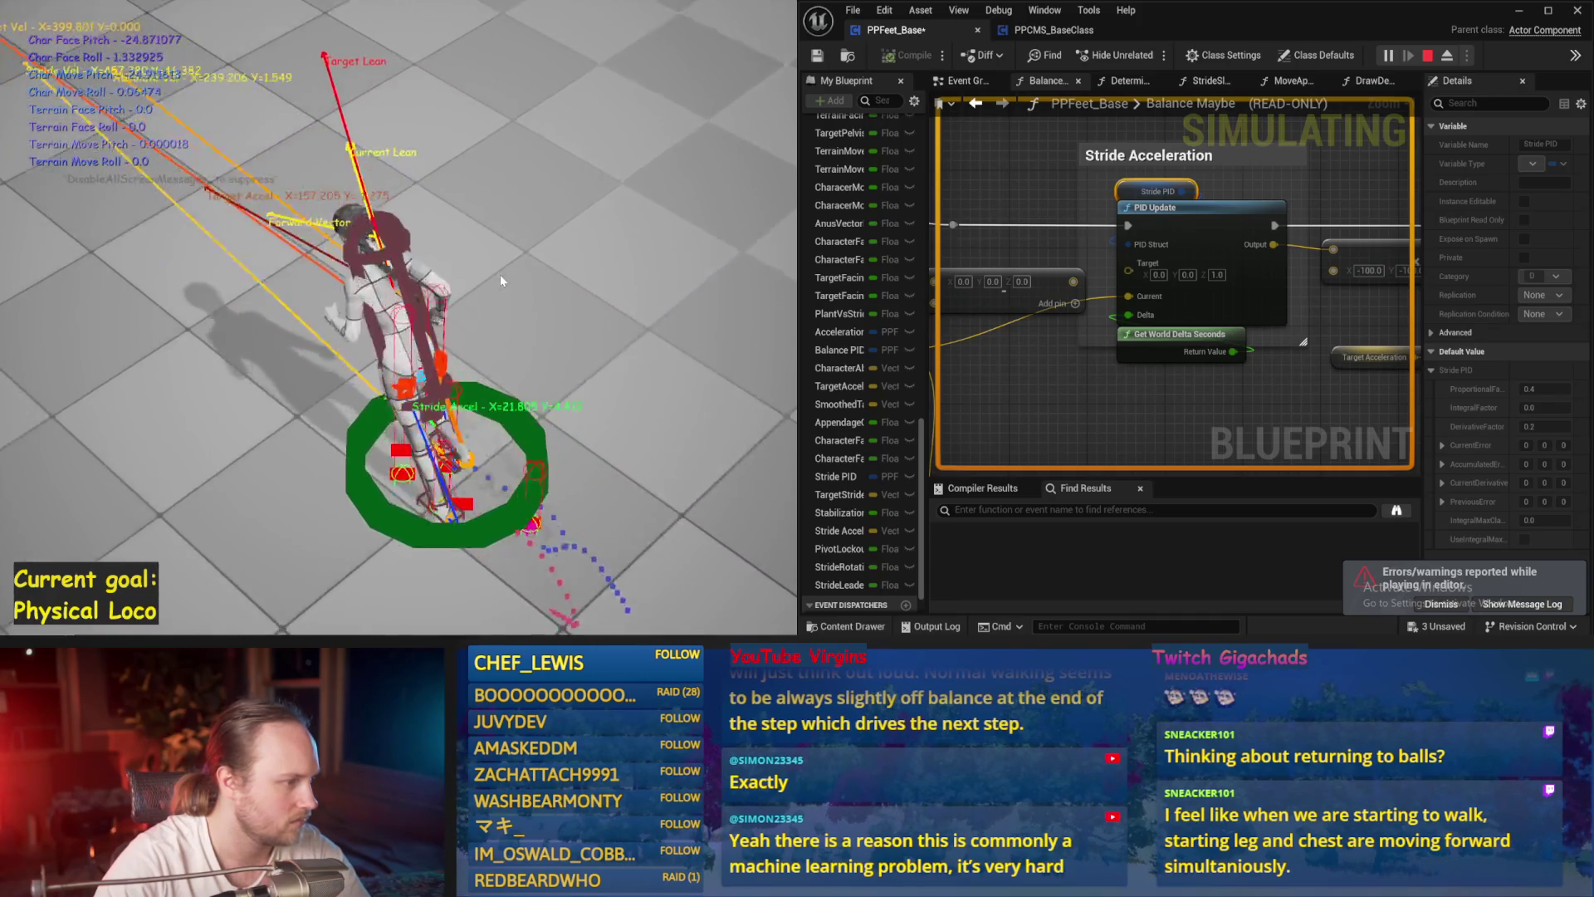
pyautogui.press('Escape')
pyautogui.hotkey('ctrl', 's')
pyautogui.hotkey('ctrl', 's')
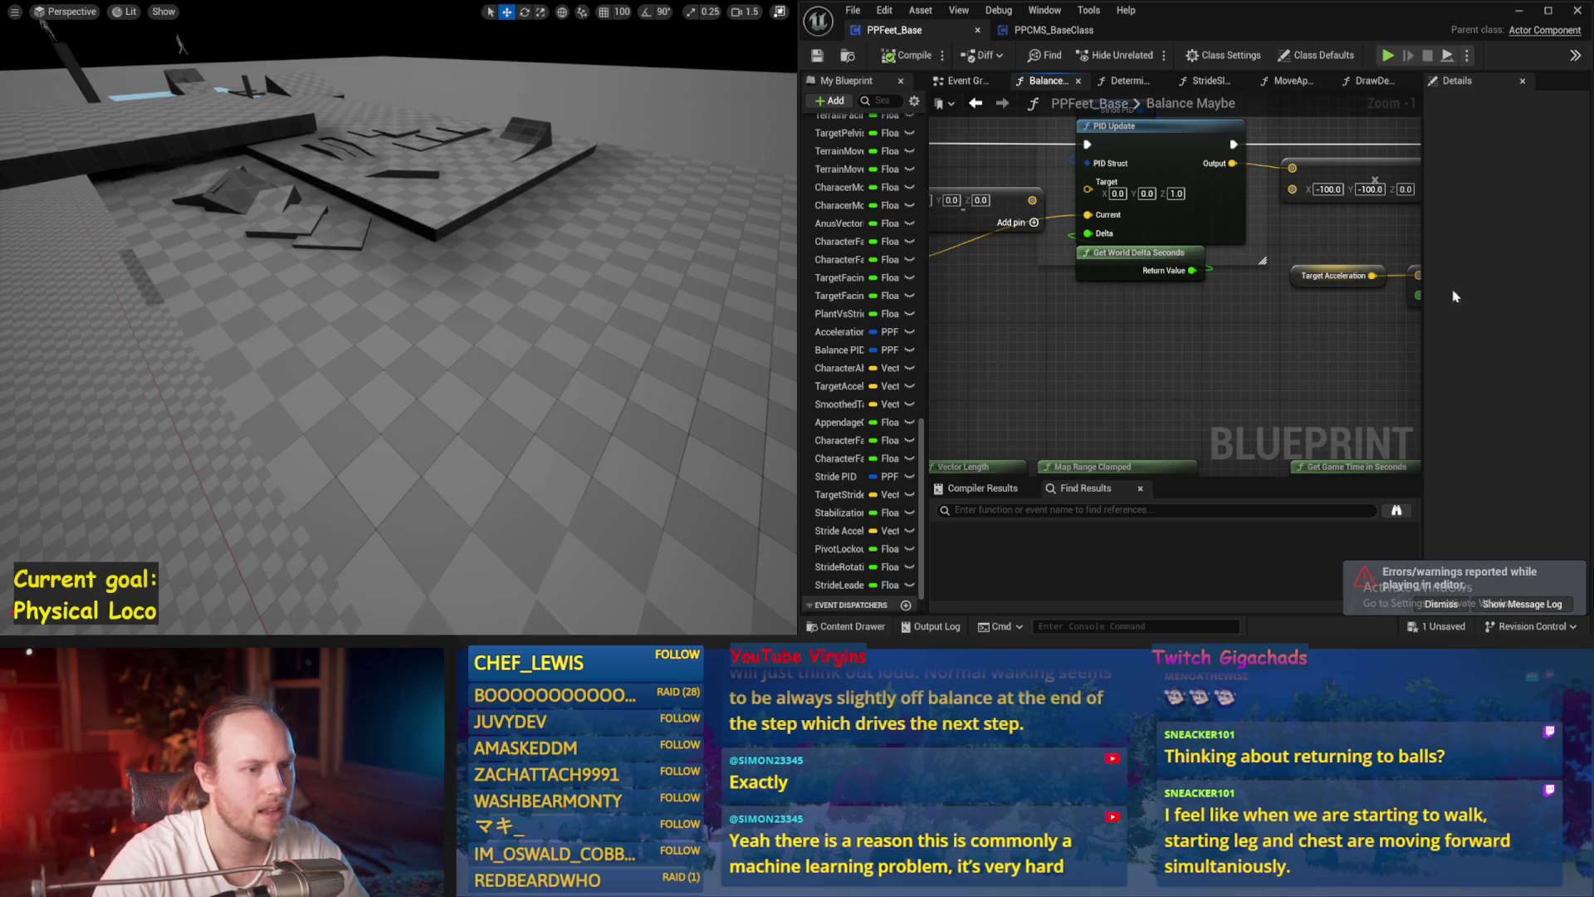
pyautogui.moveTo(1329, 349); pyautogui.dragTo(1167, 370)
# - Delete the Target Lean Vector node and its two math nodes, then save the blueprint
pyautogui.moveTo(1178, 206); pyautogui.dragTo(1059, 255)
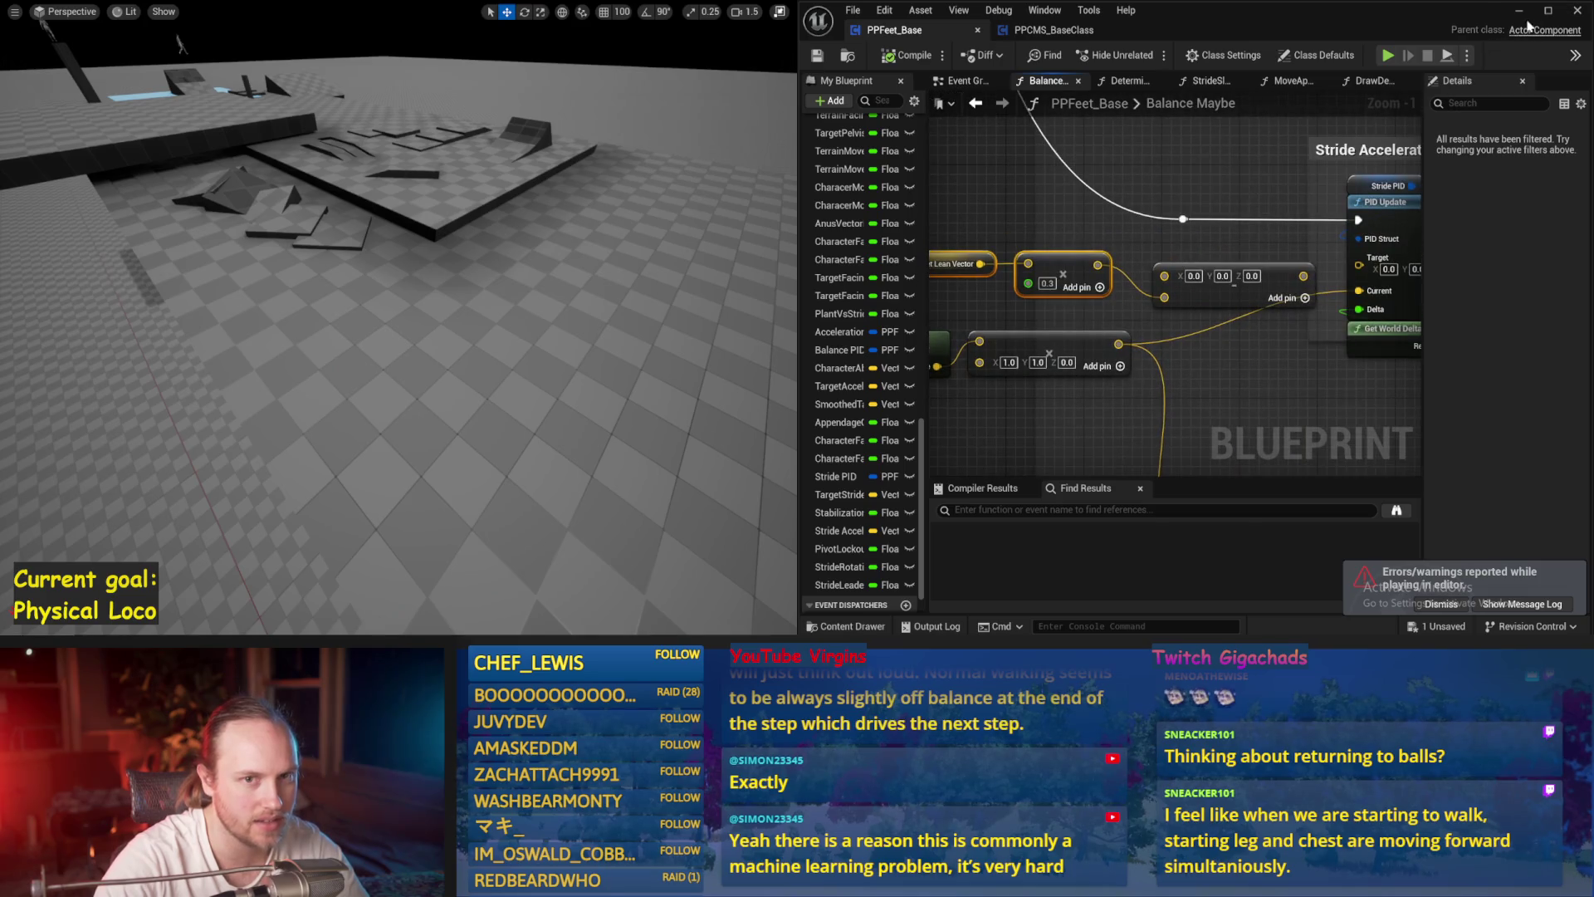
pyautogui.click(1548, 10)
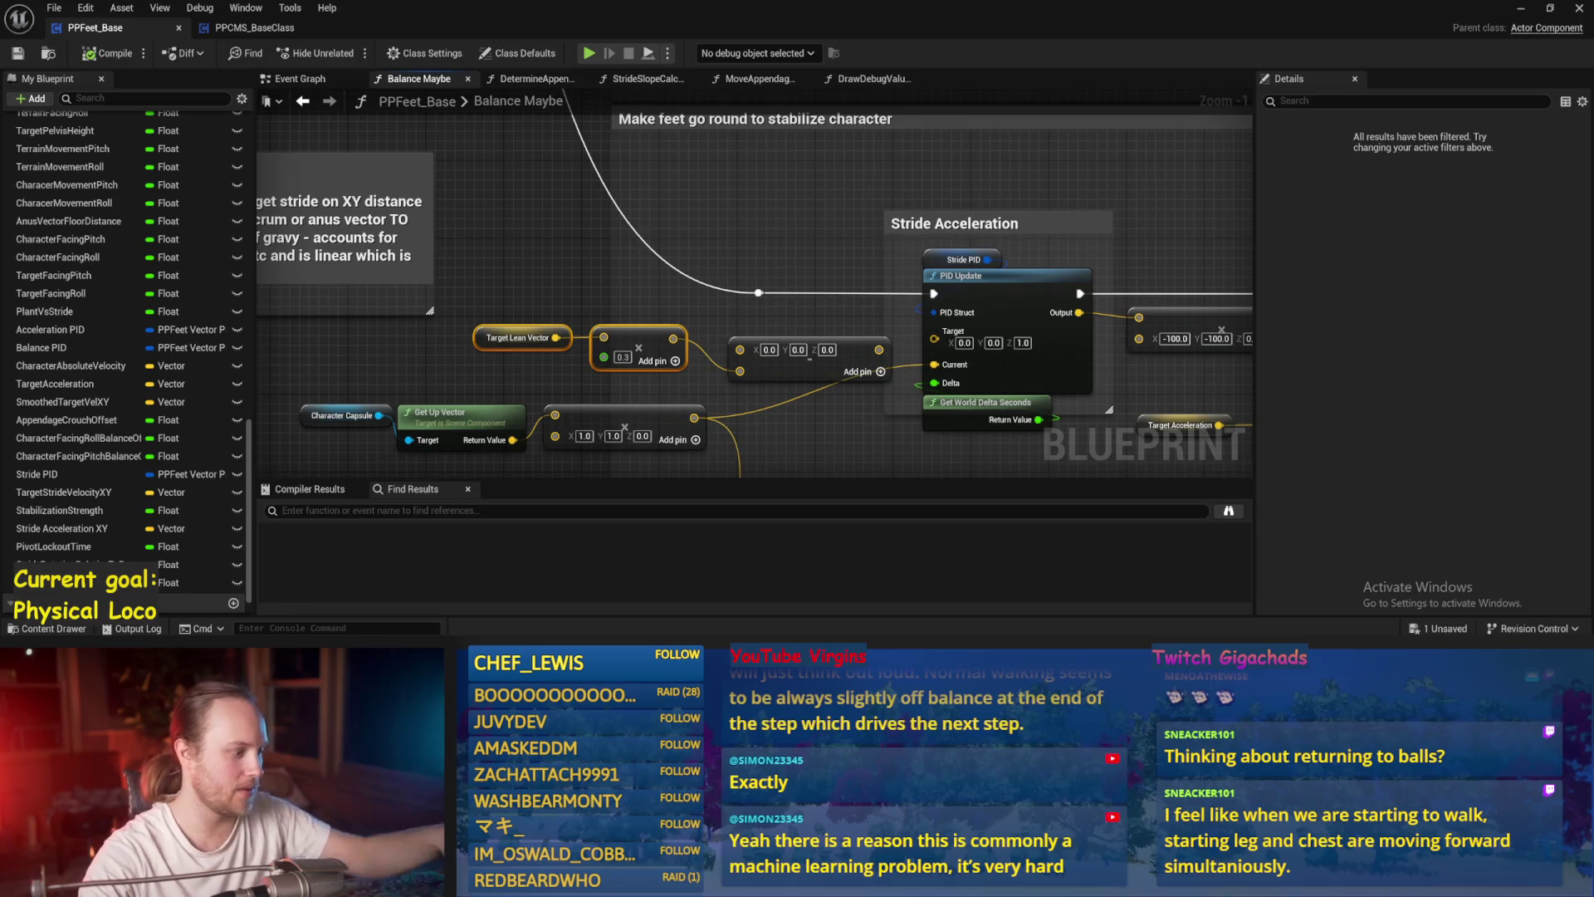
pyautogui.moveTo(759, 233); pyautogui.dragTo(633, 255)
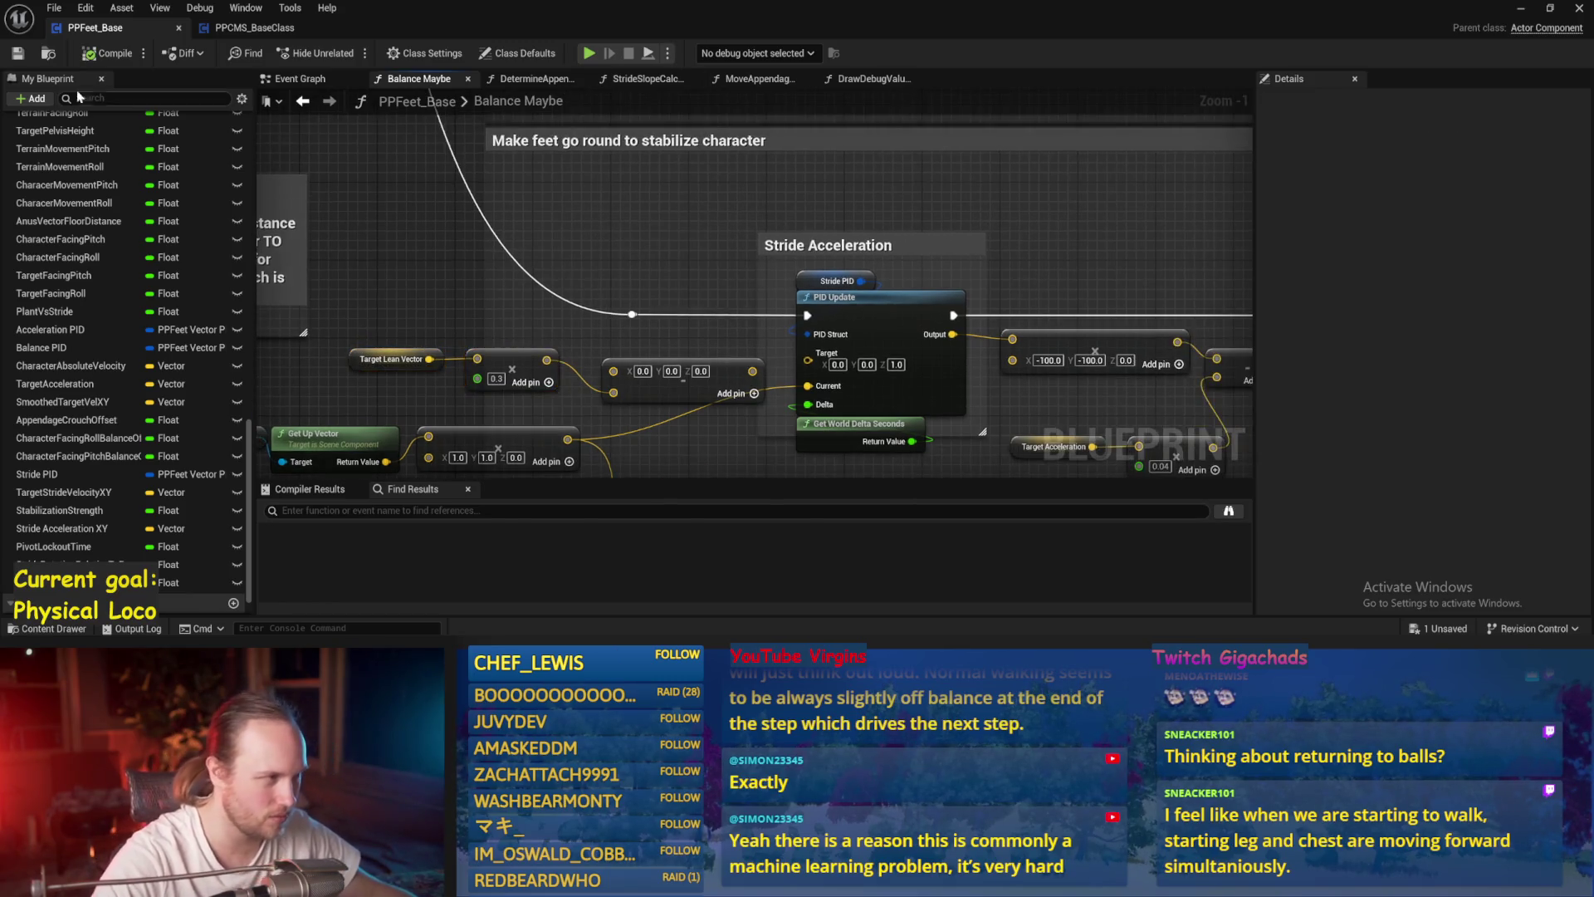
pyautogui.click(795, 276)
pyautogui.click(609, 247)
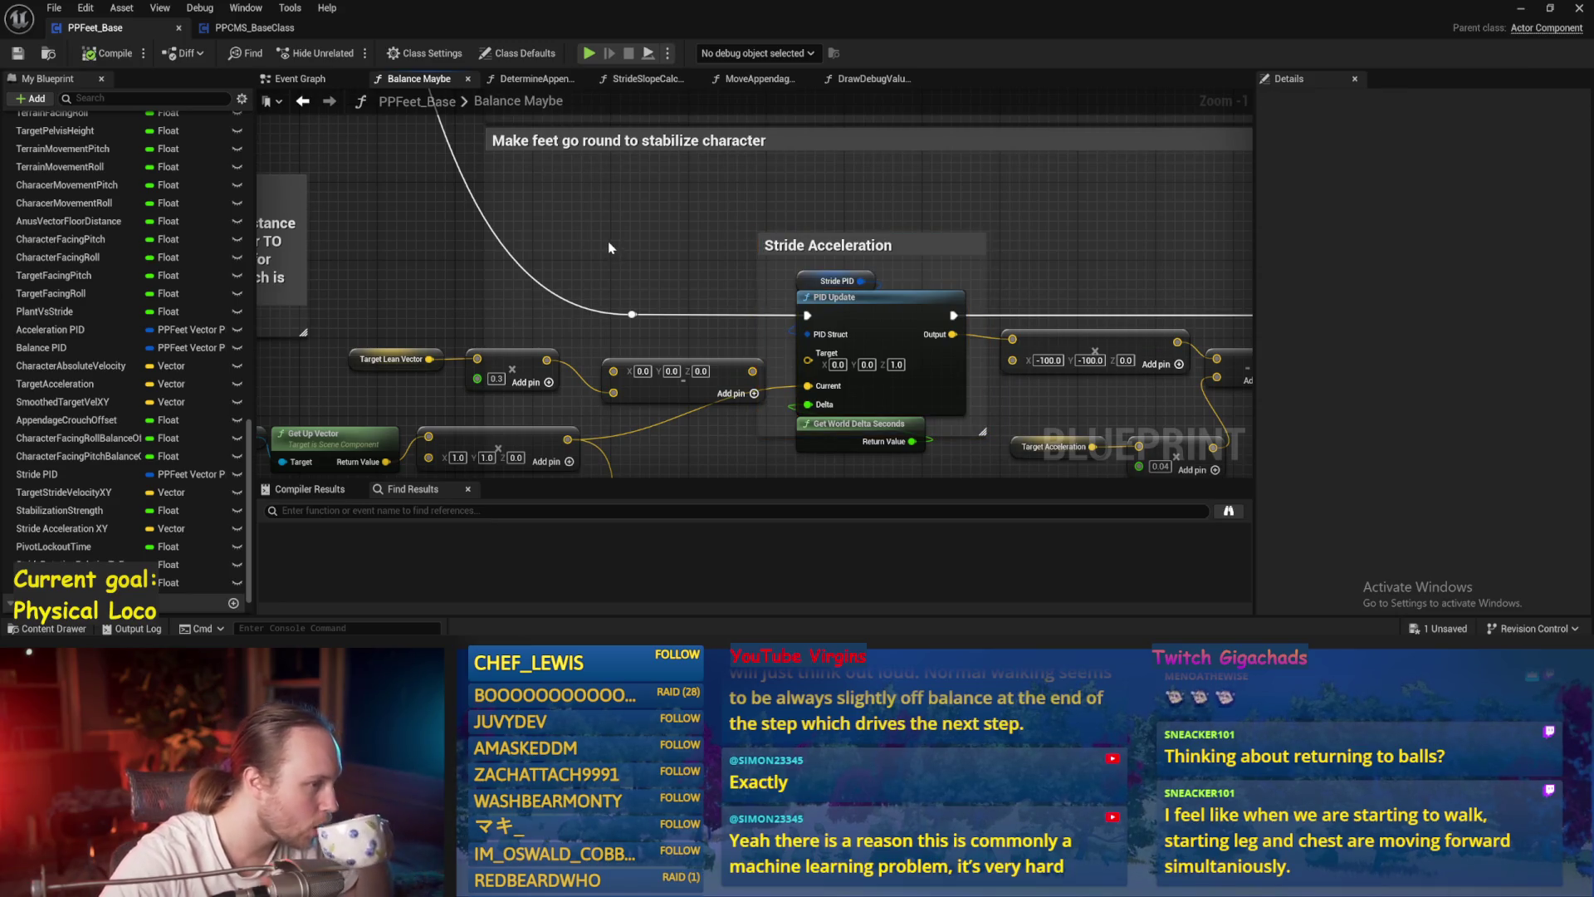
pyautogui.moveTo(609, 247); pyautogui.dragTo(763, 169)
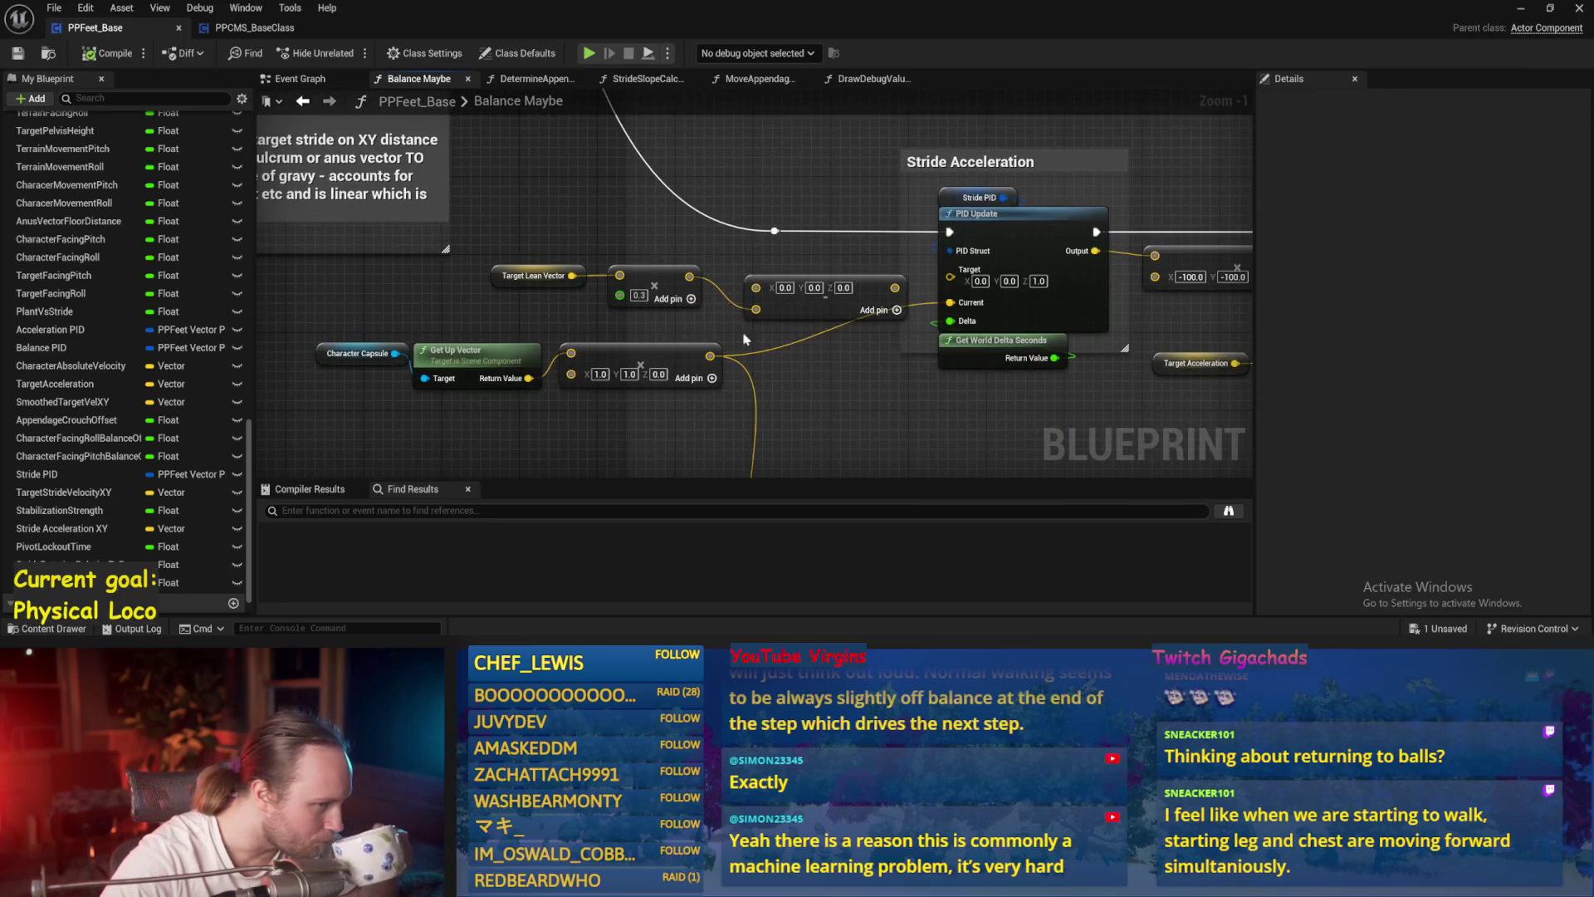
pyautogui.moveTo(515, 324); pyautogui.dragTo(516, 323)
pyautogui.scroll(-1, 706, 347)
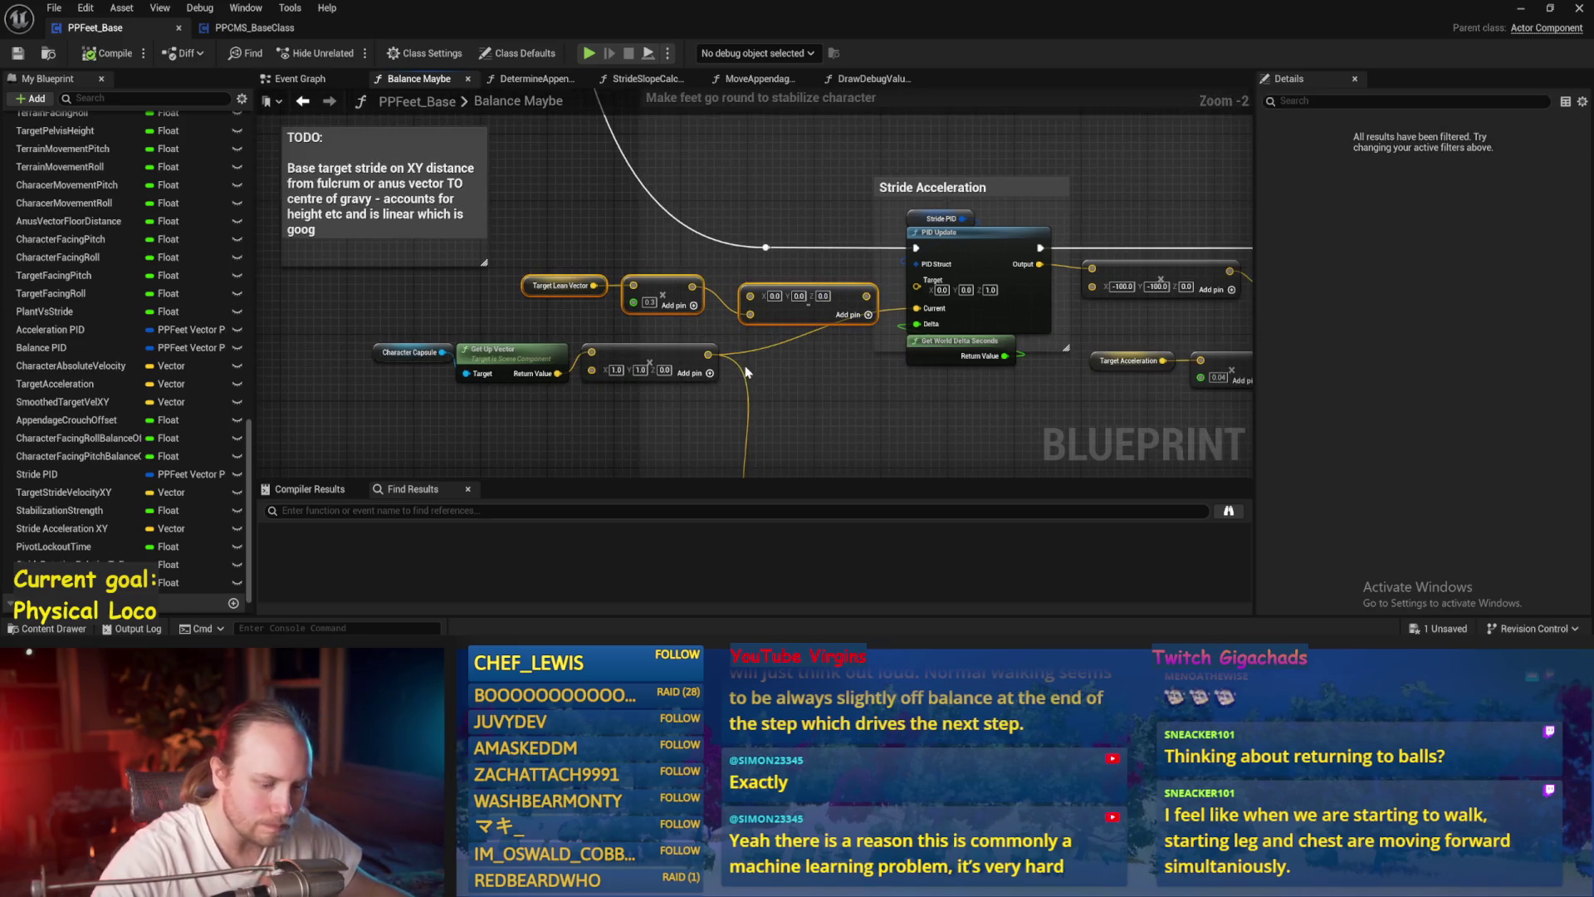
pyautogui.press('Delete')
pyautogui.hotkey('ctrl', 's')
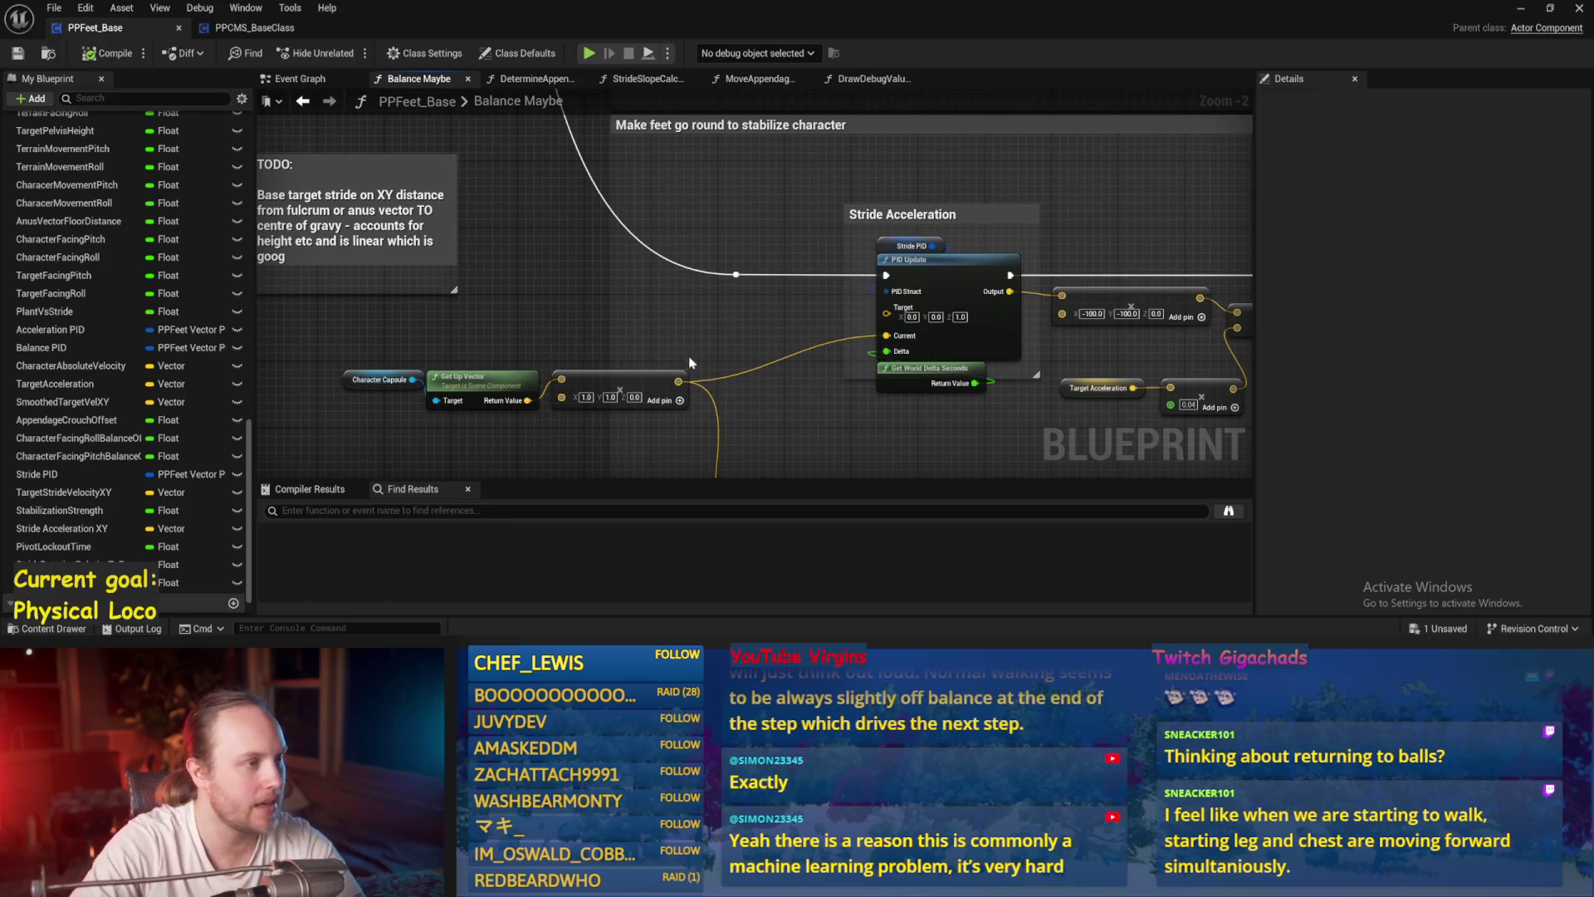
# - Open the CalcFulcrum function graph and bring its LENGTH node into view
pyautogui.moveTo(686, 359); pyautogui.dragTo(723, 319)
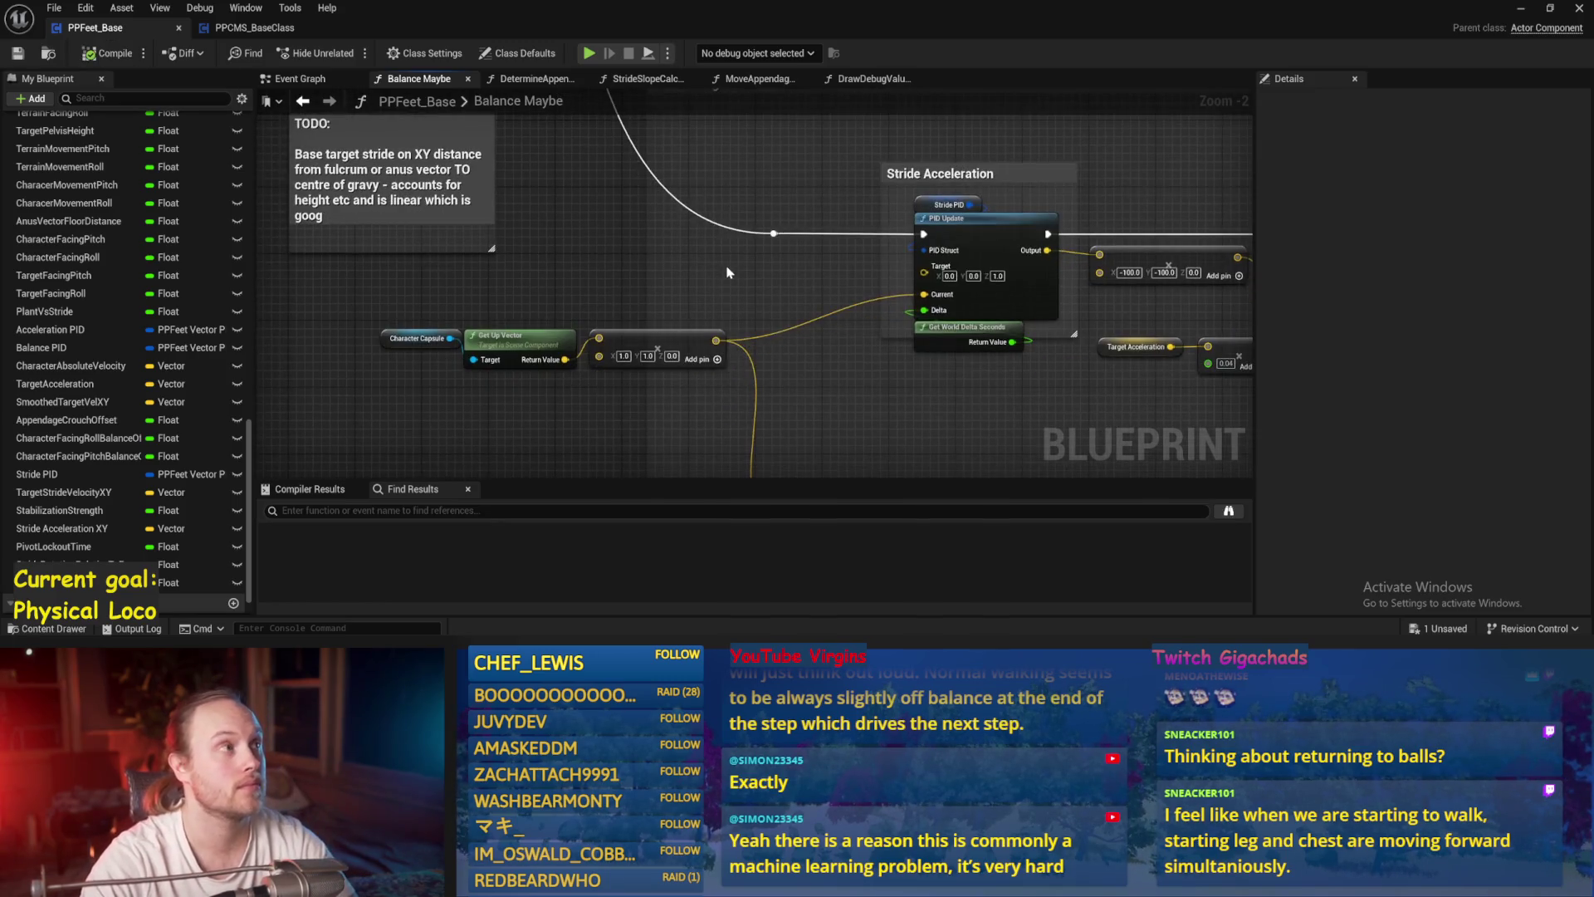
pyautogui.moveTo(661, 242); pyautogui.dragTo(690, 216)
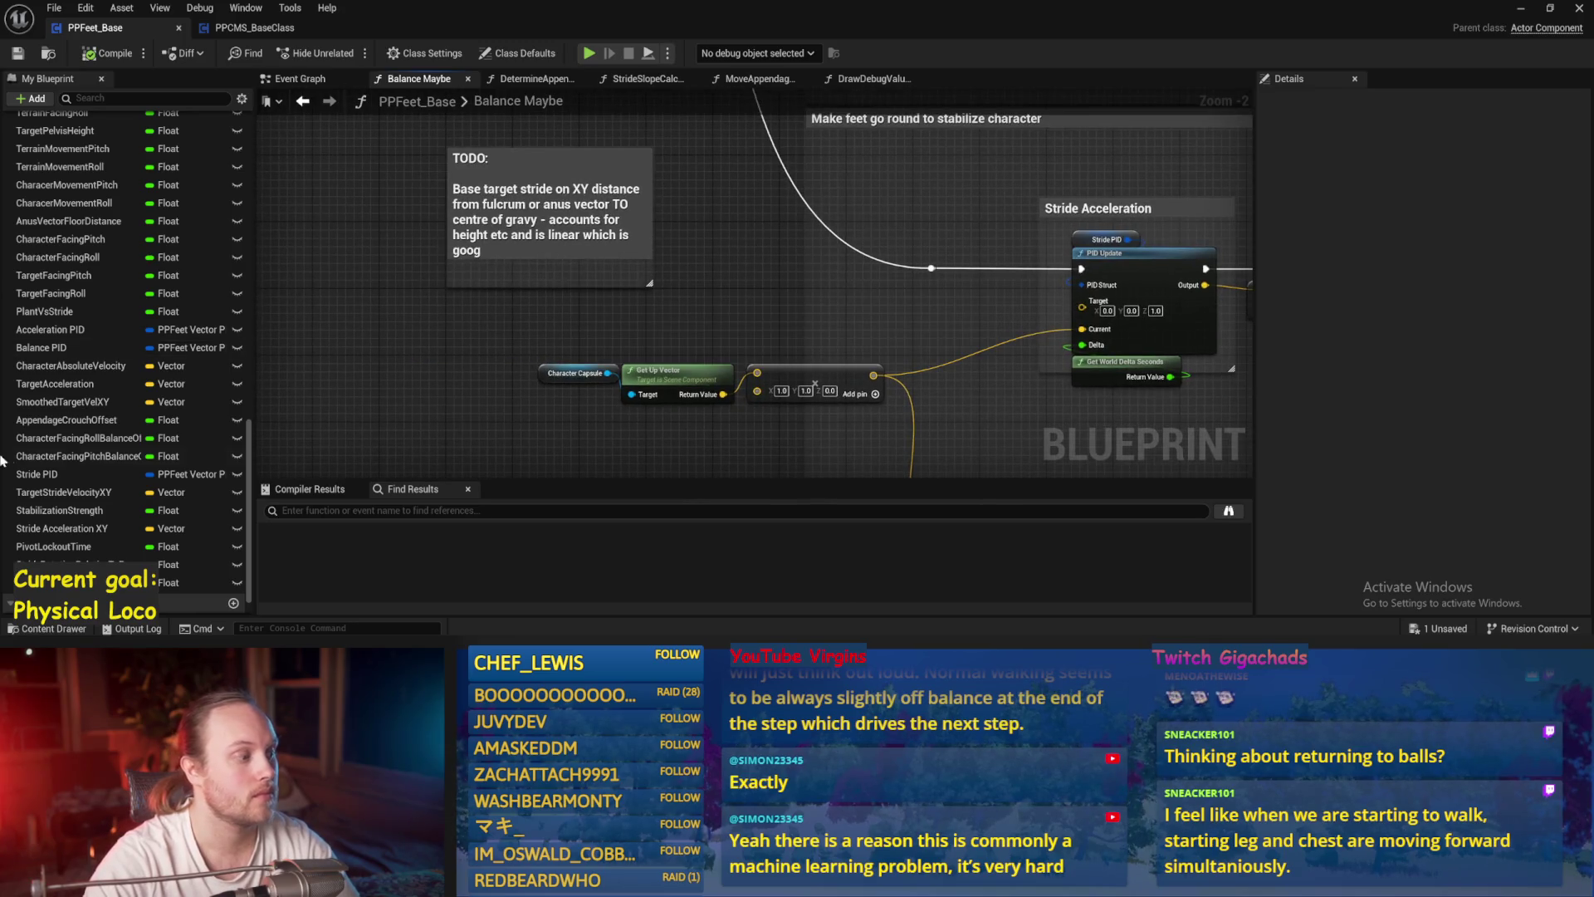
pyautogui.scroll(15, 223, 184)
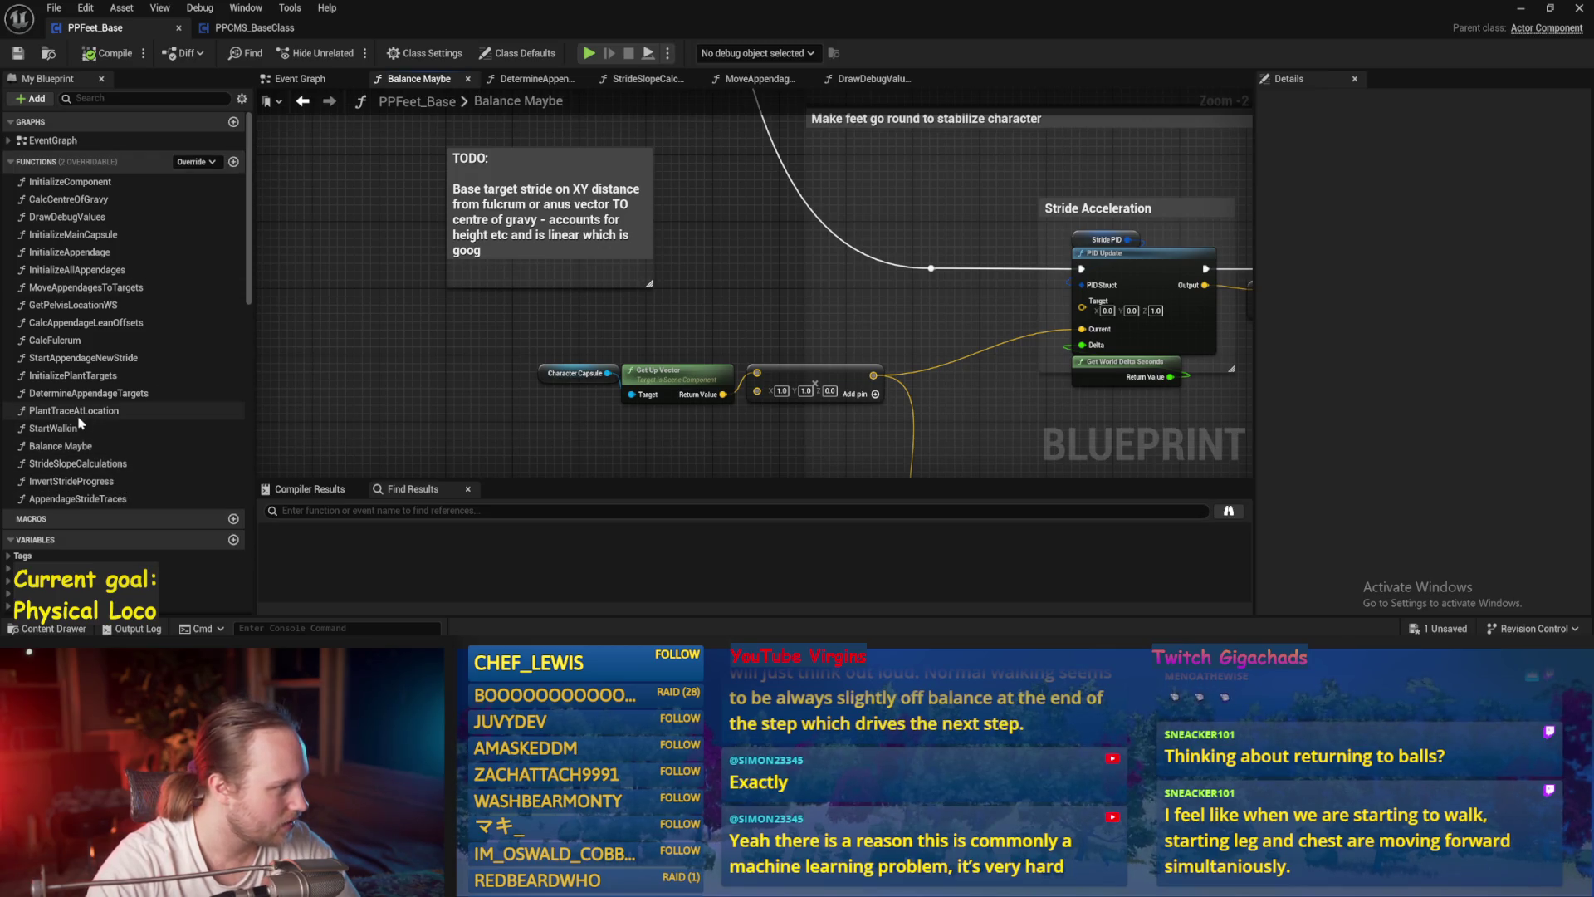
pyautogui.doubleClick(81, 340)
pyautogui.moveTo(724, 336)
pyautogui.mouseDown()
pyautogui.moveTo(584, 296)
pyautogui.moveTo(412, 280)
pyautogui.mouseUp()
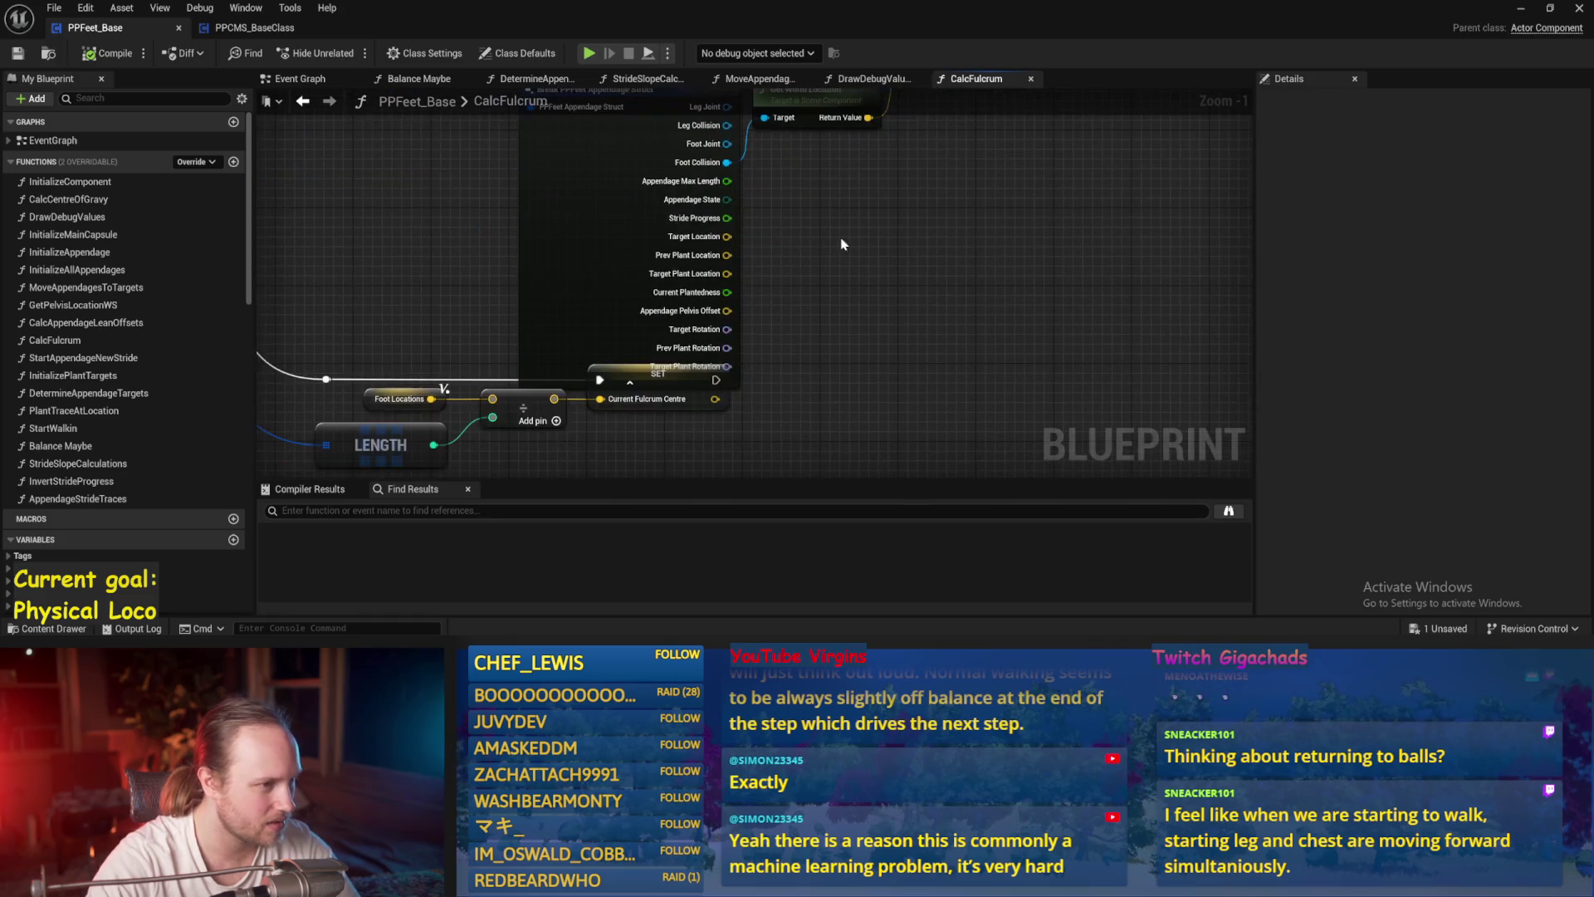